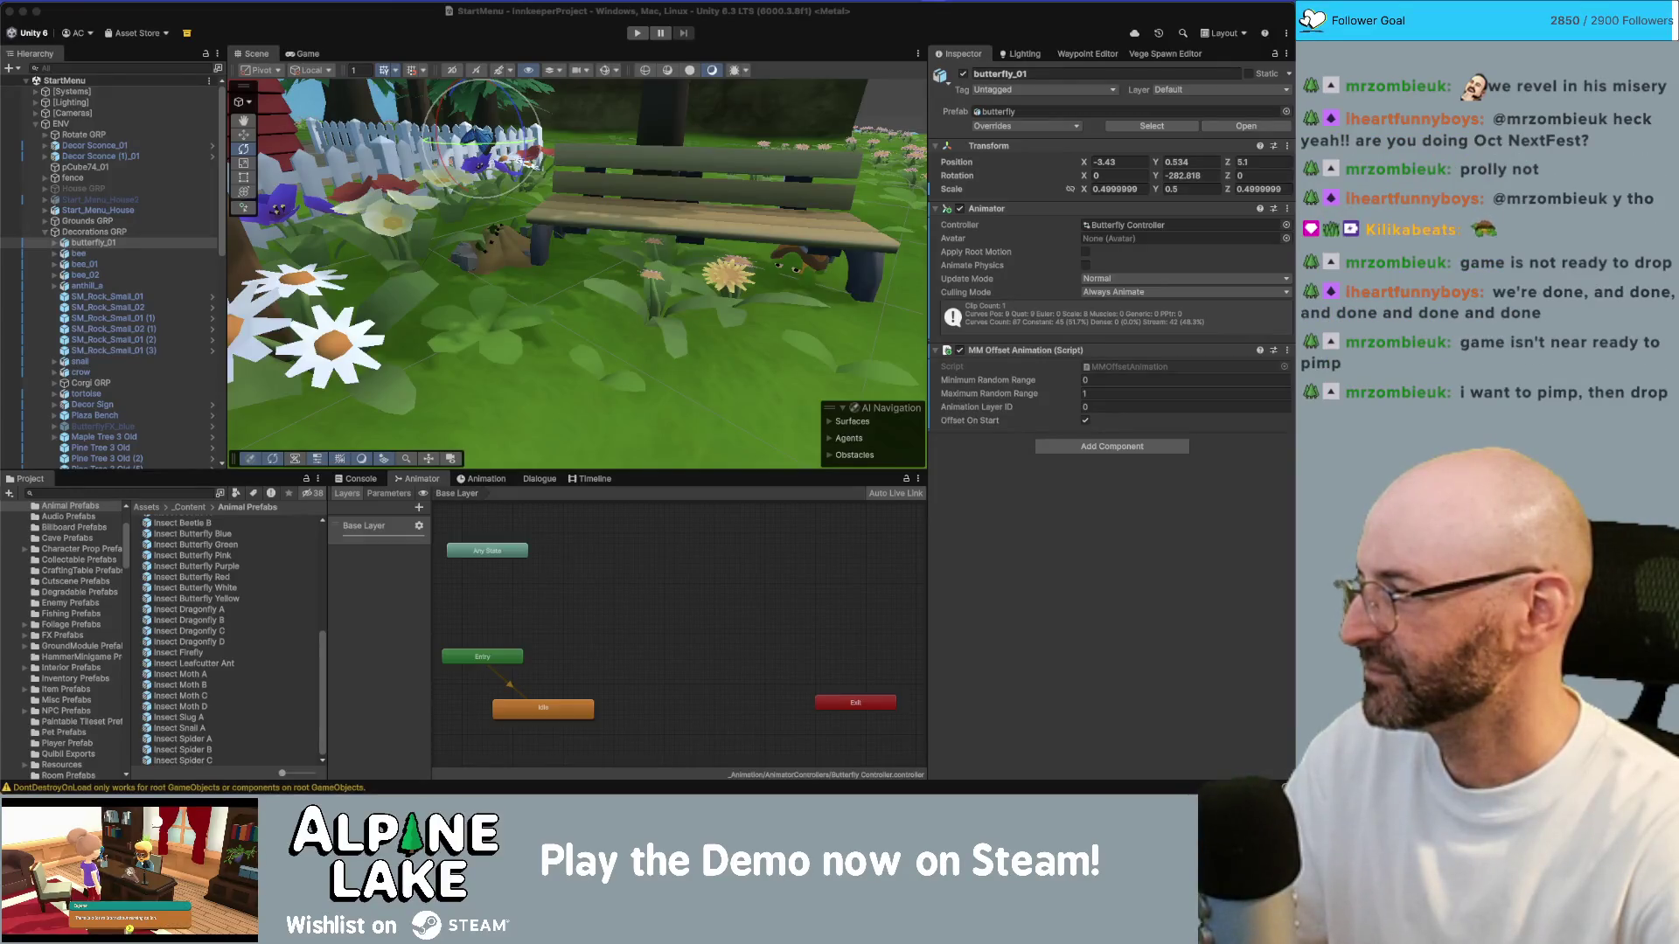
Step: Orbit and zoom the Unity scene to show the house and fence
click(404, 254)
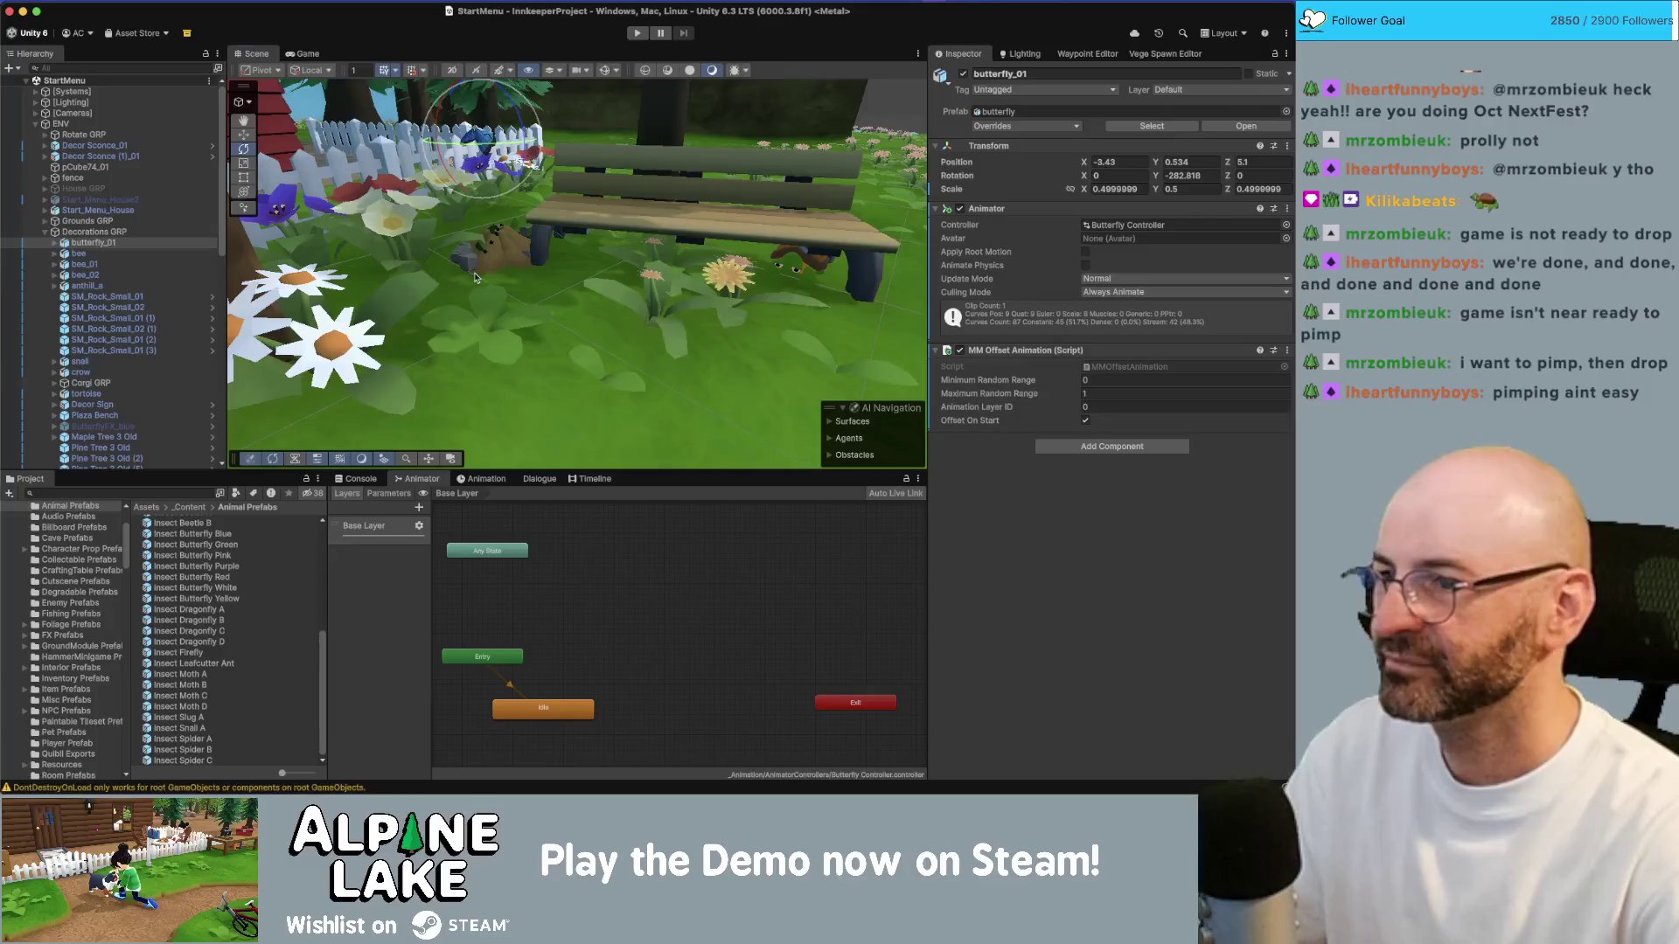
scroll(391, 254, down, 3)
mouse_move(391, 254)
mouse_down()
mouse_move(491, 253)
mouse_move(453, 127)
mouse_move(412, 247)
mouse_move(446, 252)
mouse_up()
scroll(491, 253, down, 5)
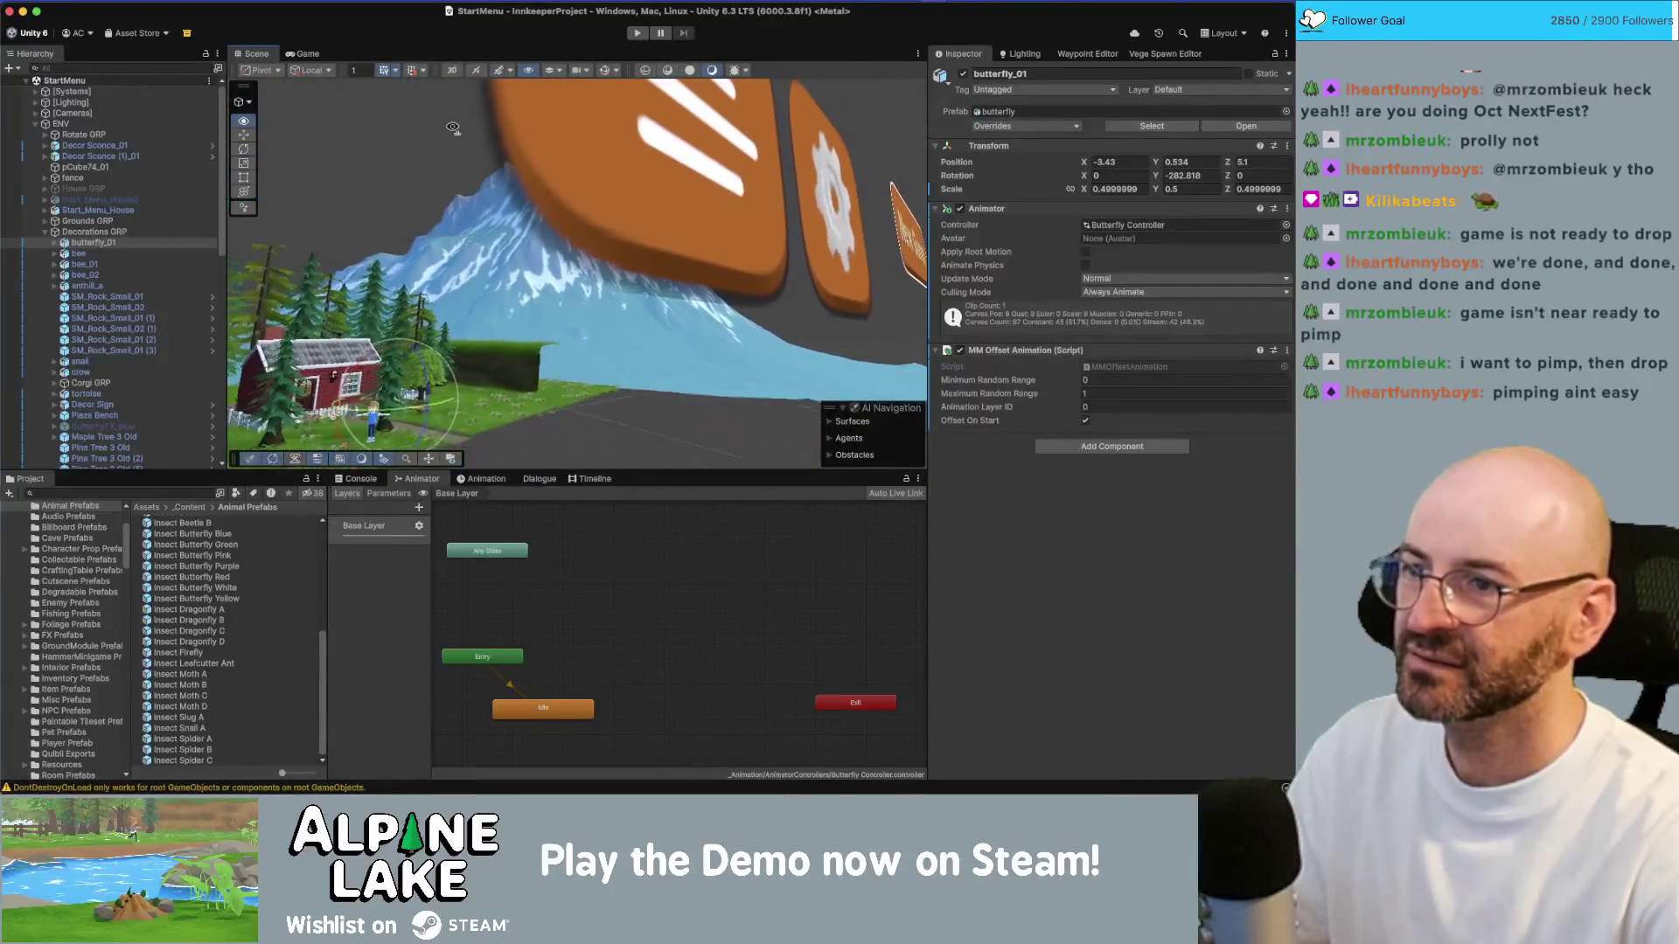
scroll(452, 127, up, 5)
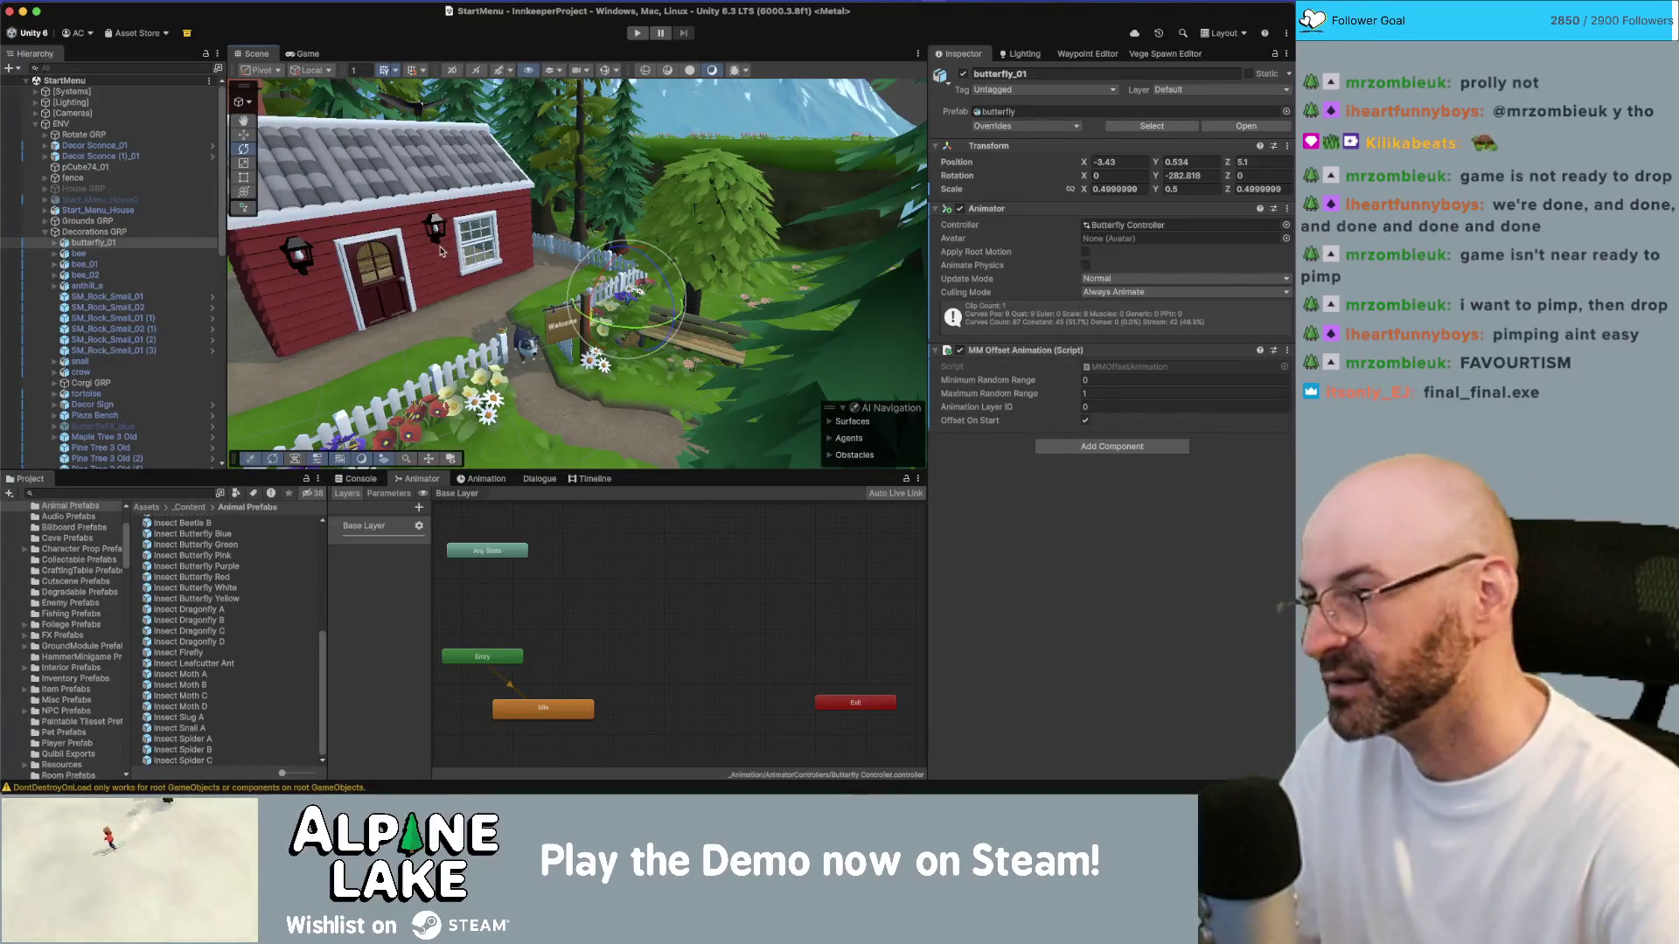
Step: Build the macOS game as Alpine Lake.app in Mac_AL_v0.2.17_v01, replacing the old build
key(super+shift+b)
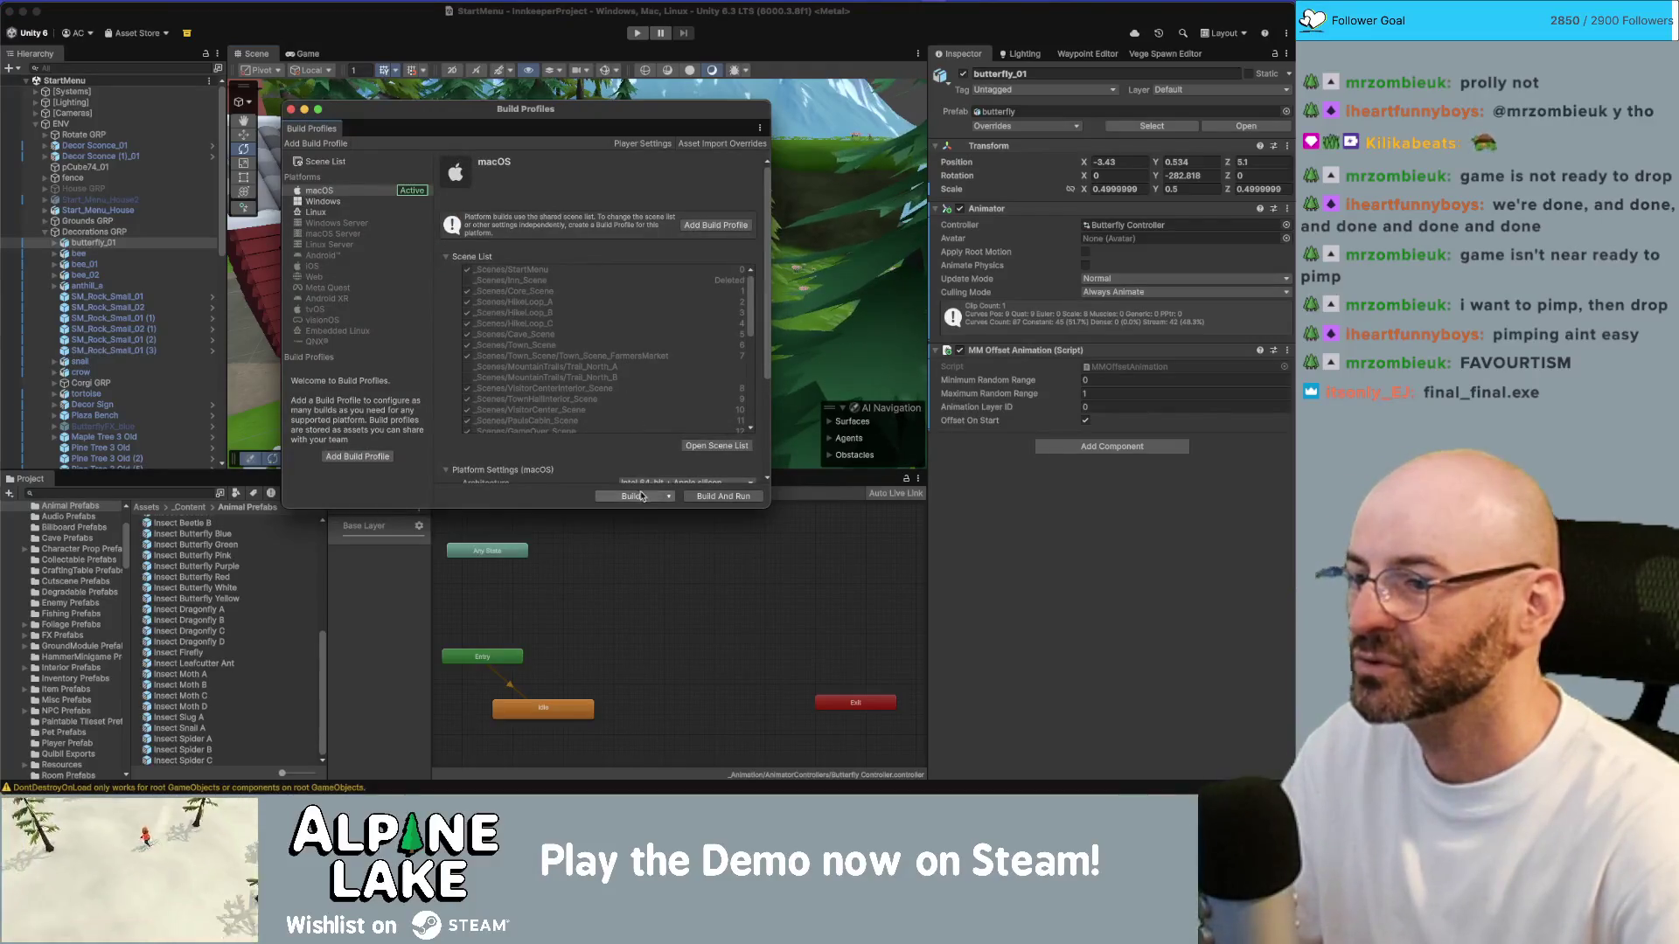
scroll(633, 388, down, 6)
scroll(633, 387, down, 4)
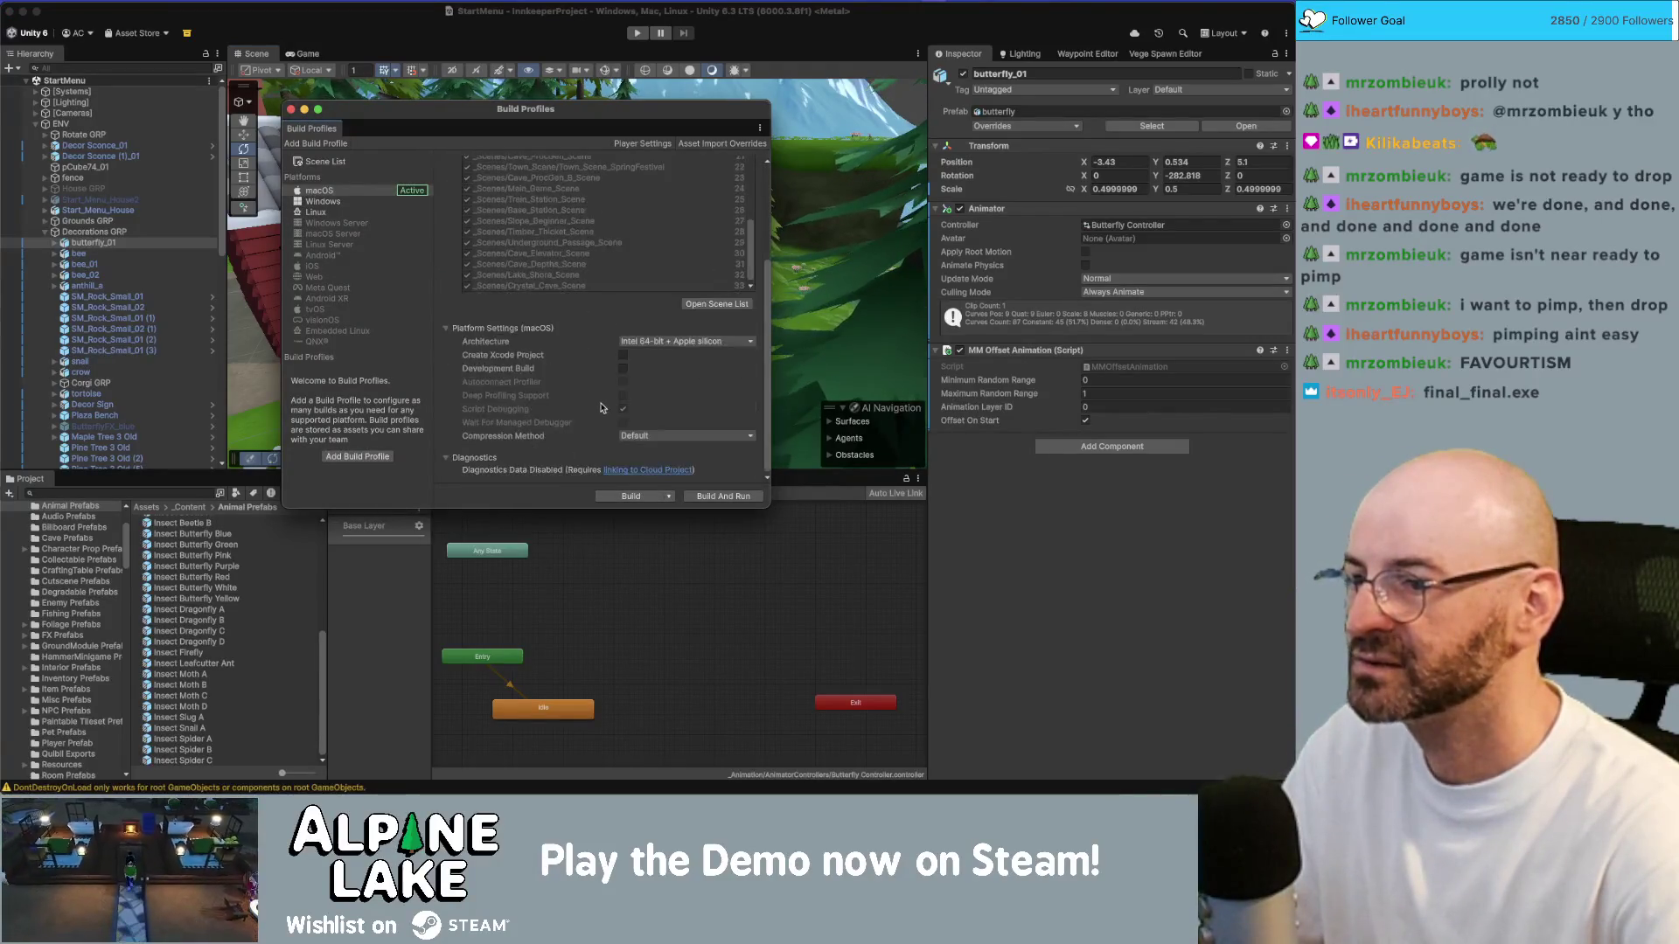
click(621, 495)
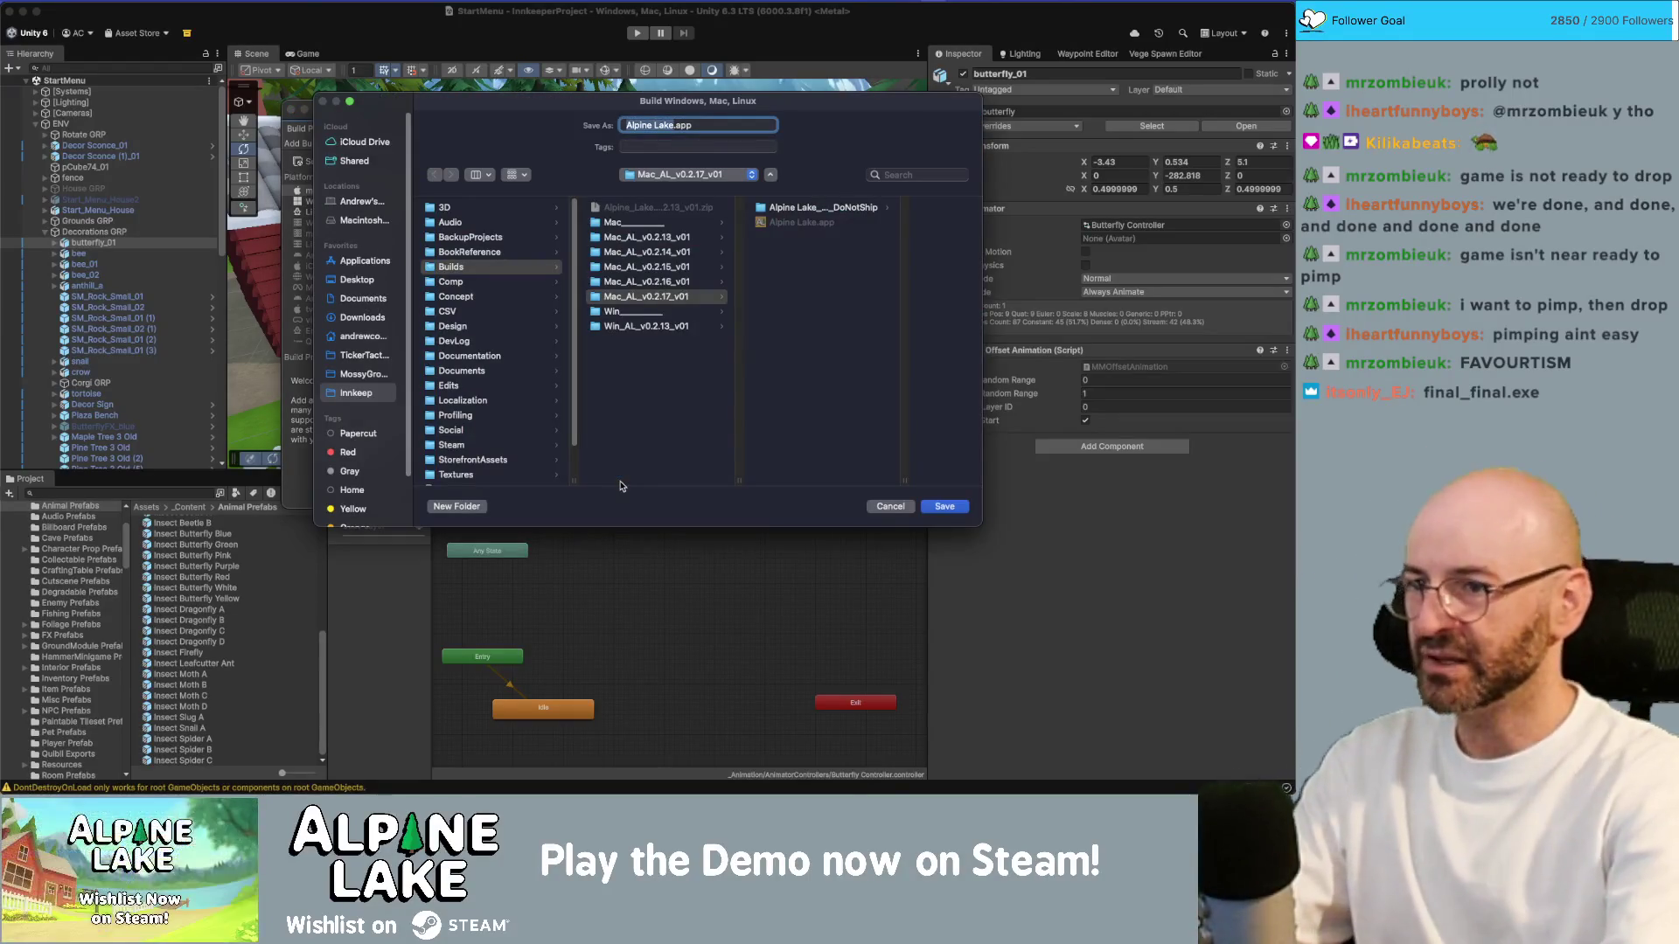
click(944, 508)
click(717, 369)
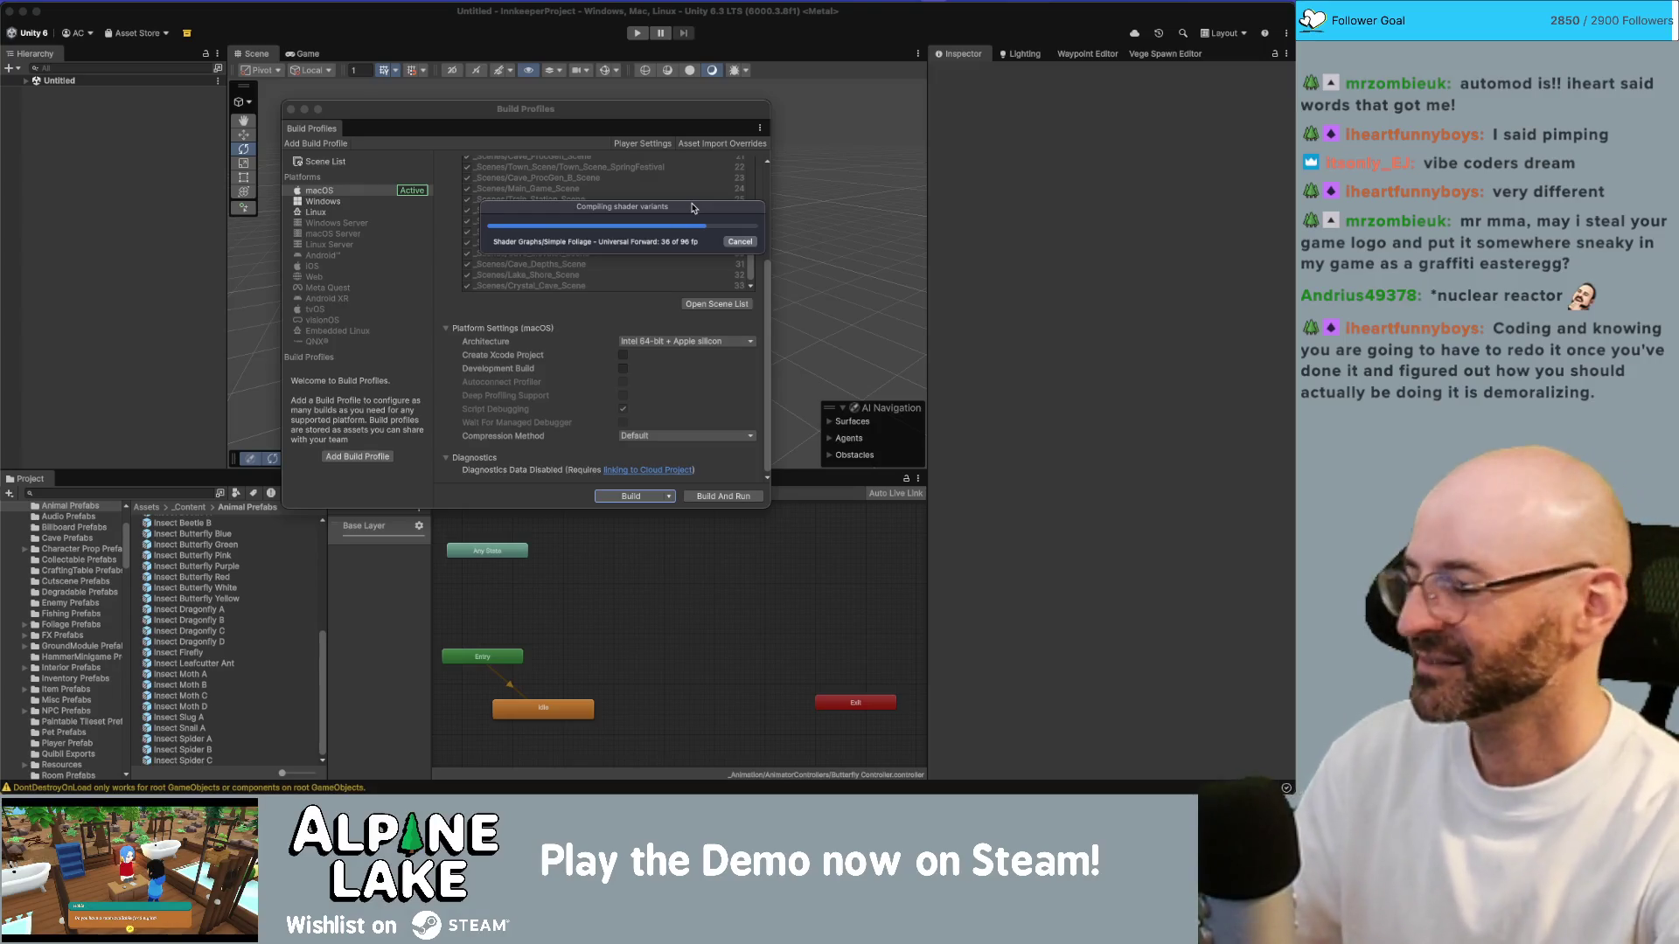
Step: Bring up Spotlight search while the shader variants keep compiling
key(super+space)
Step: Launch Adobe Photoshop 2024 from Spotlight and open snail_sticker.psd from the home screen
text(photoshop)
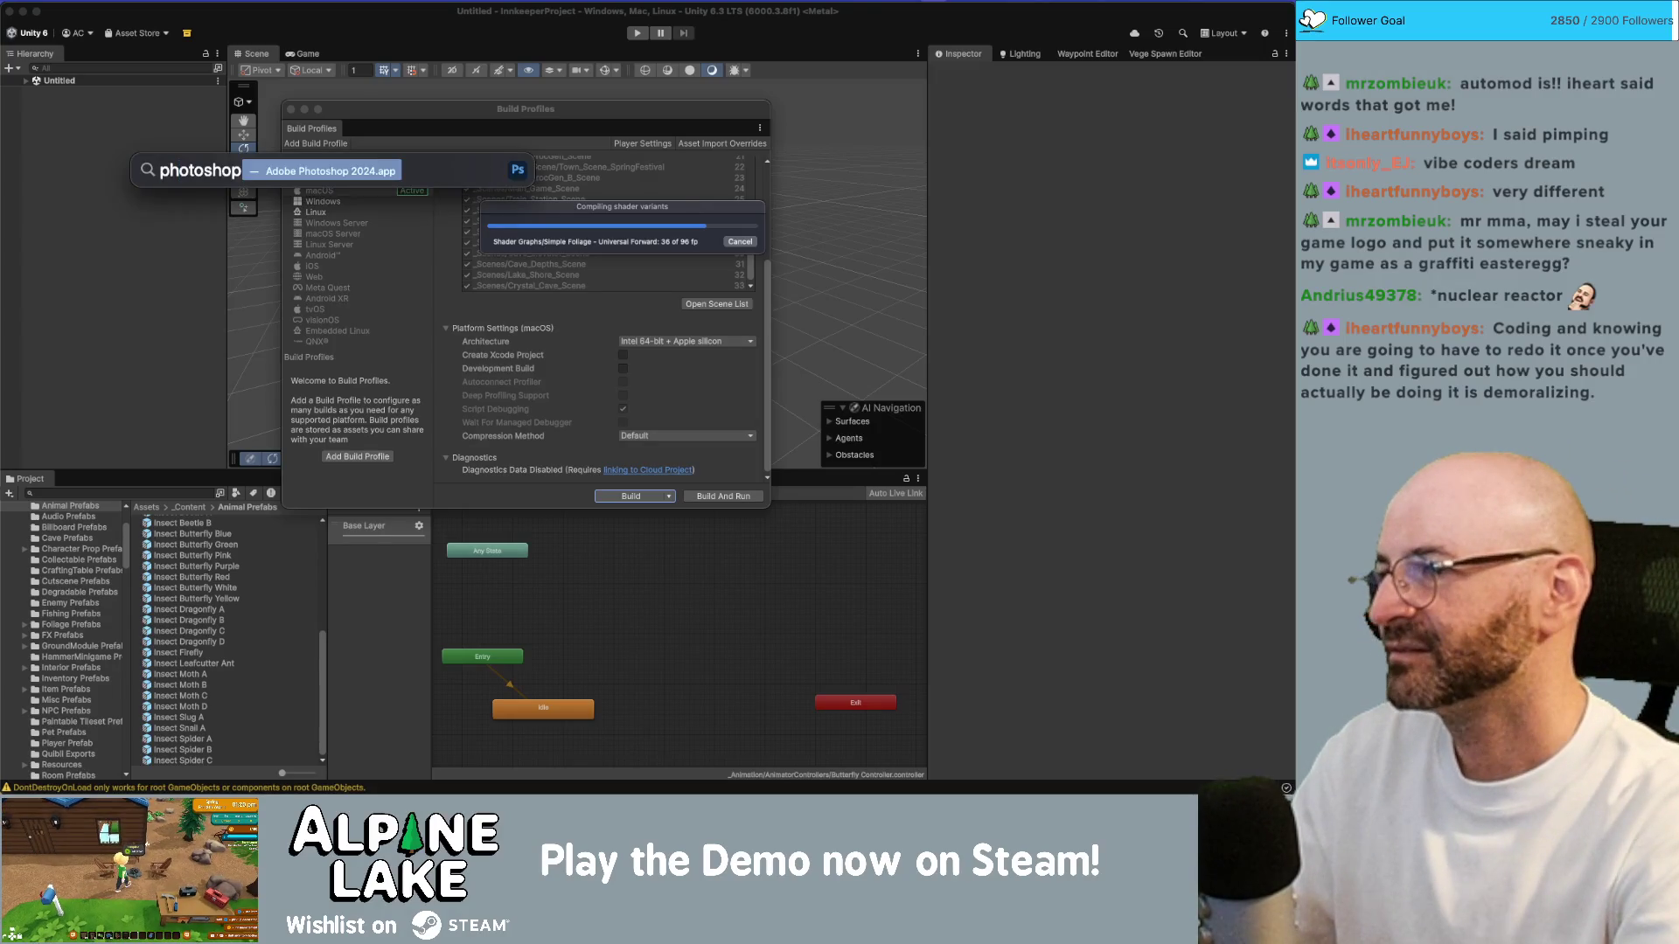
key(Return)
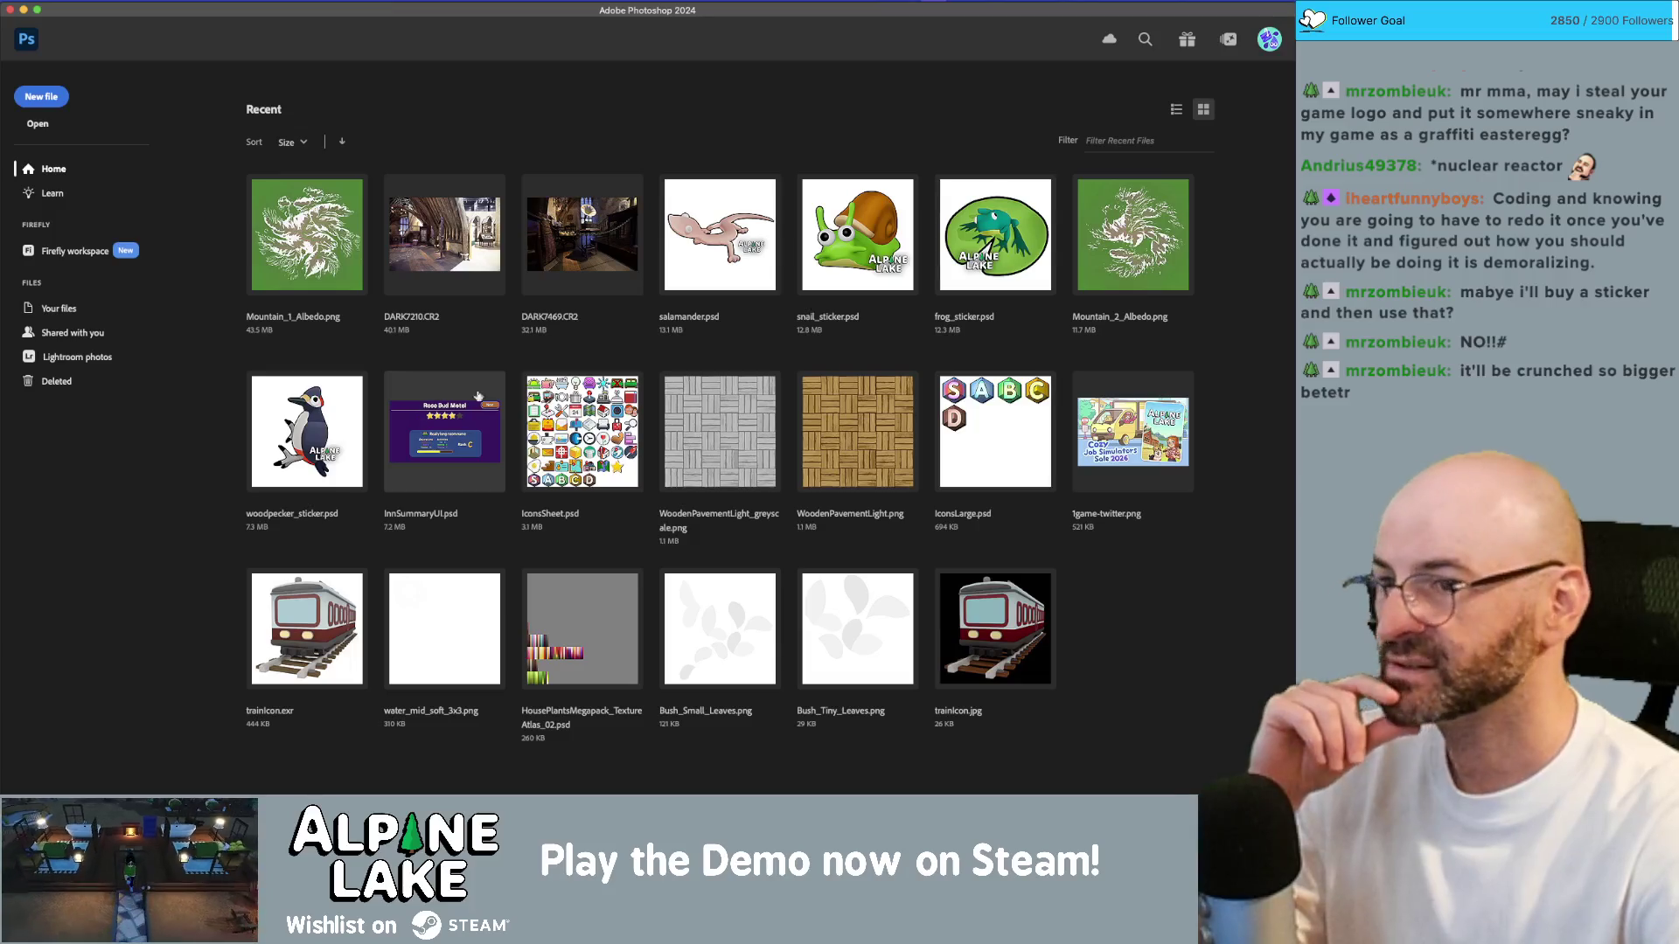
click(860, 218)
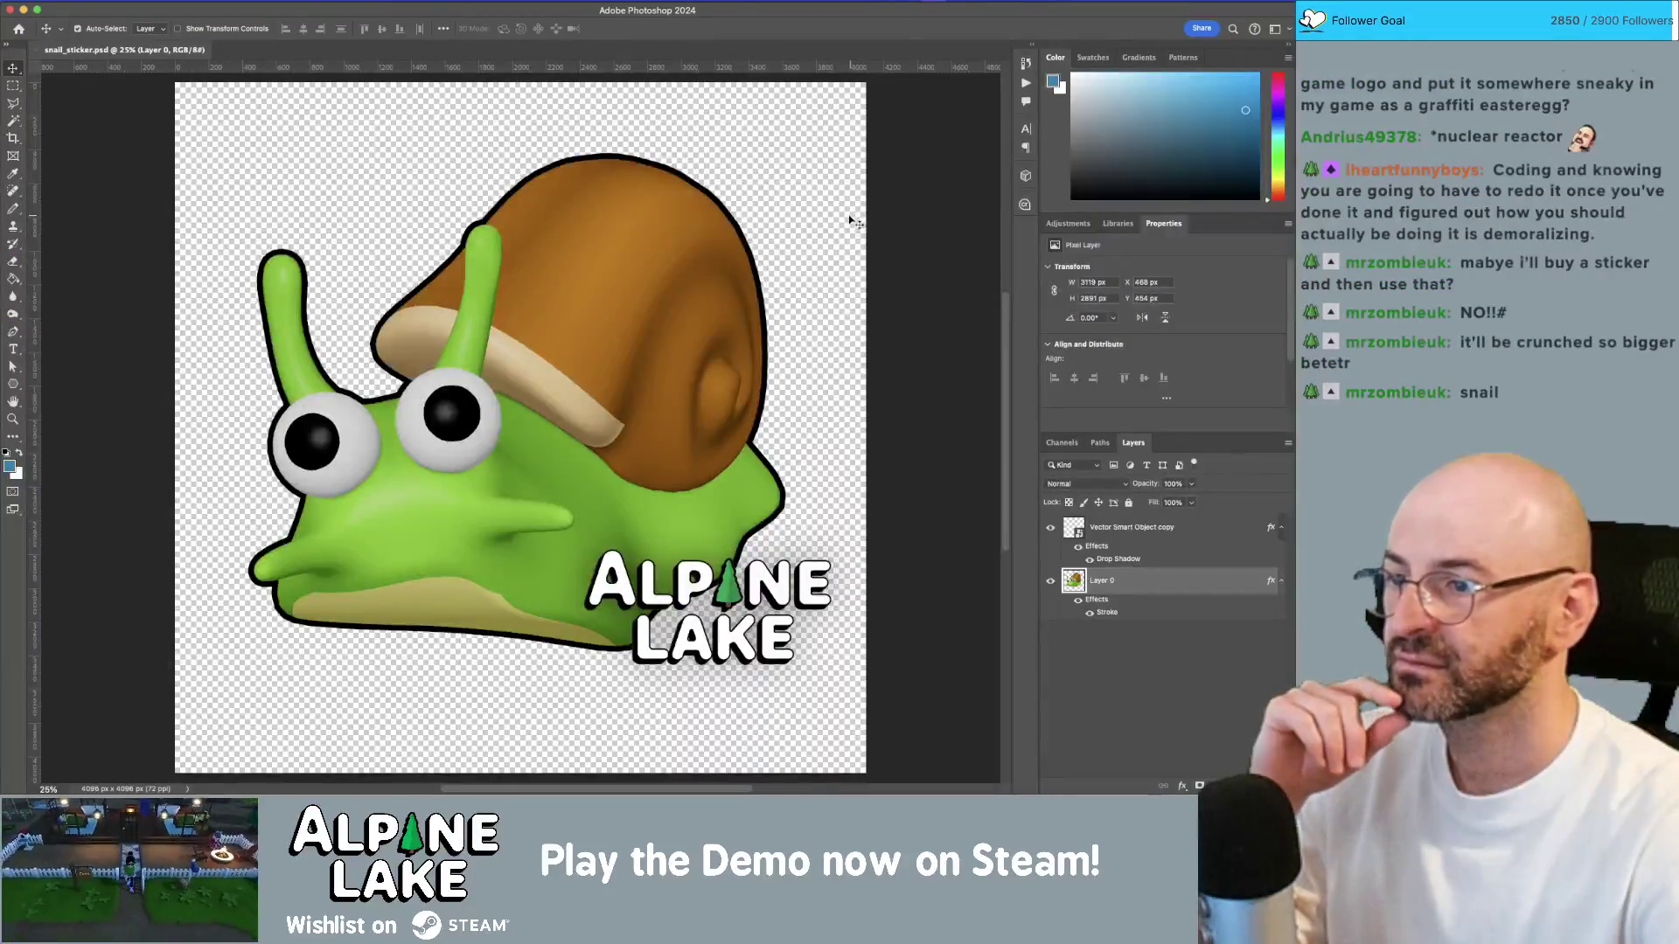
Step: Enlarge the ALPINE LAKE logo layer about its centre and move it further left
click(760, 601)
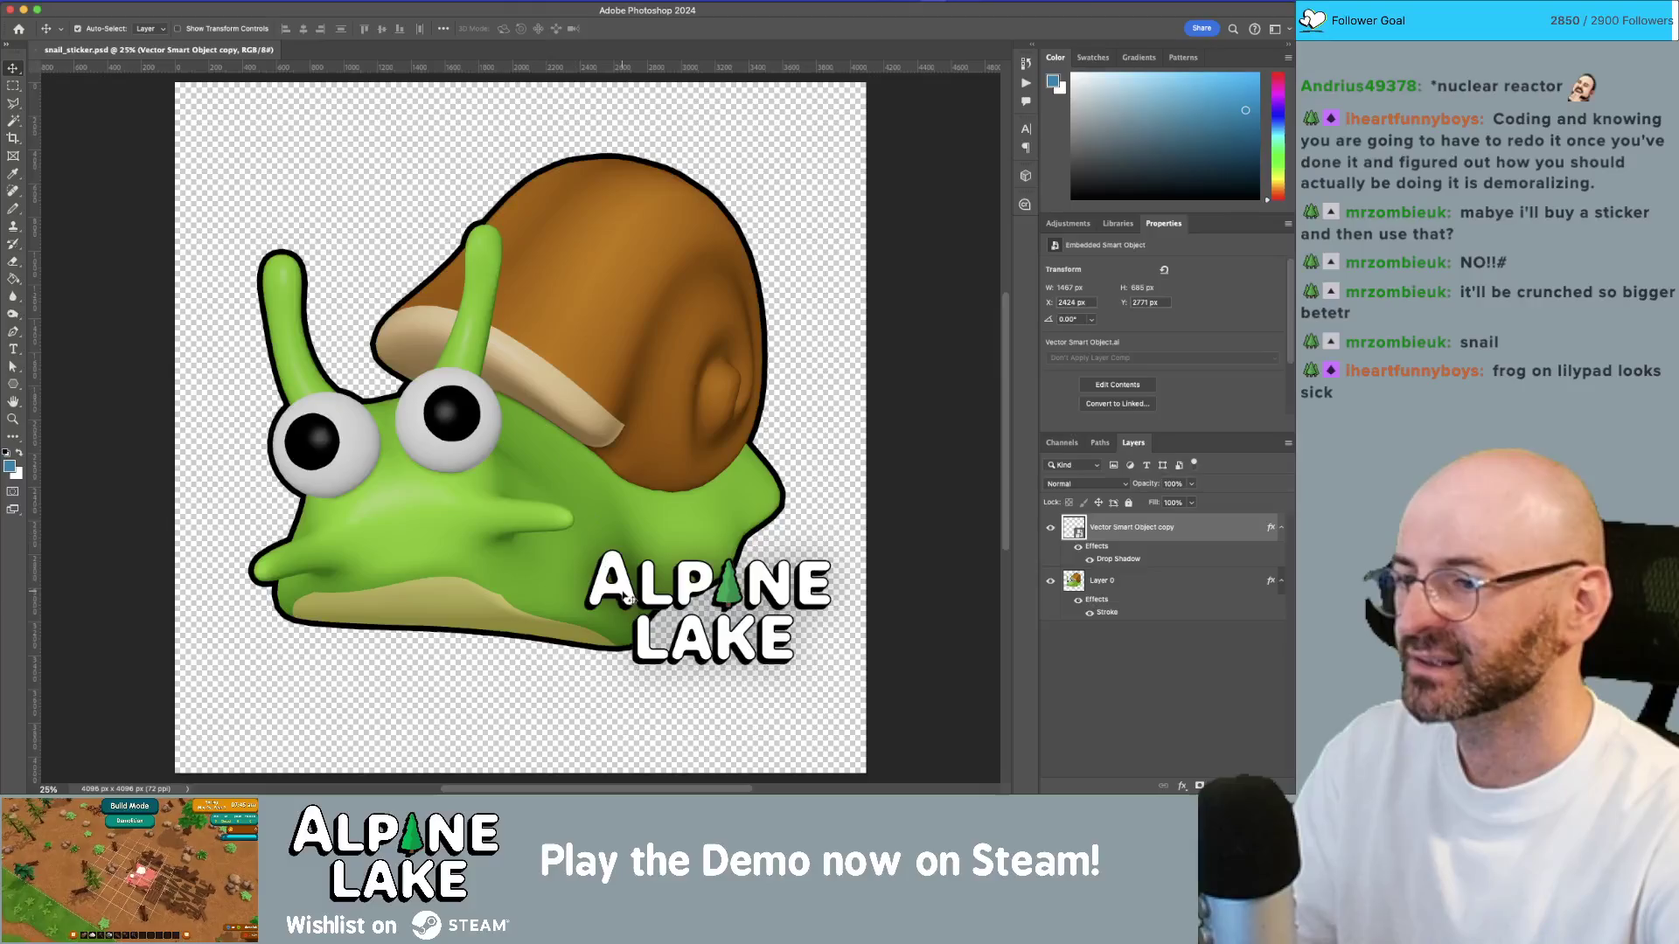
key(super)
key(super+t)
drag(585, 551, 516, 452)
key(Return)
mouse_move(662, 560)
mouse_down()
mouse_move(522, 569)
mouse_move(573, 559)
mouse_up()
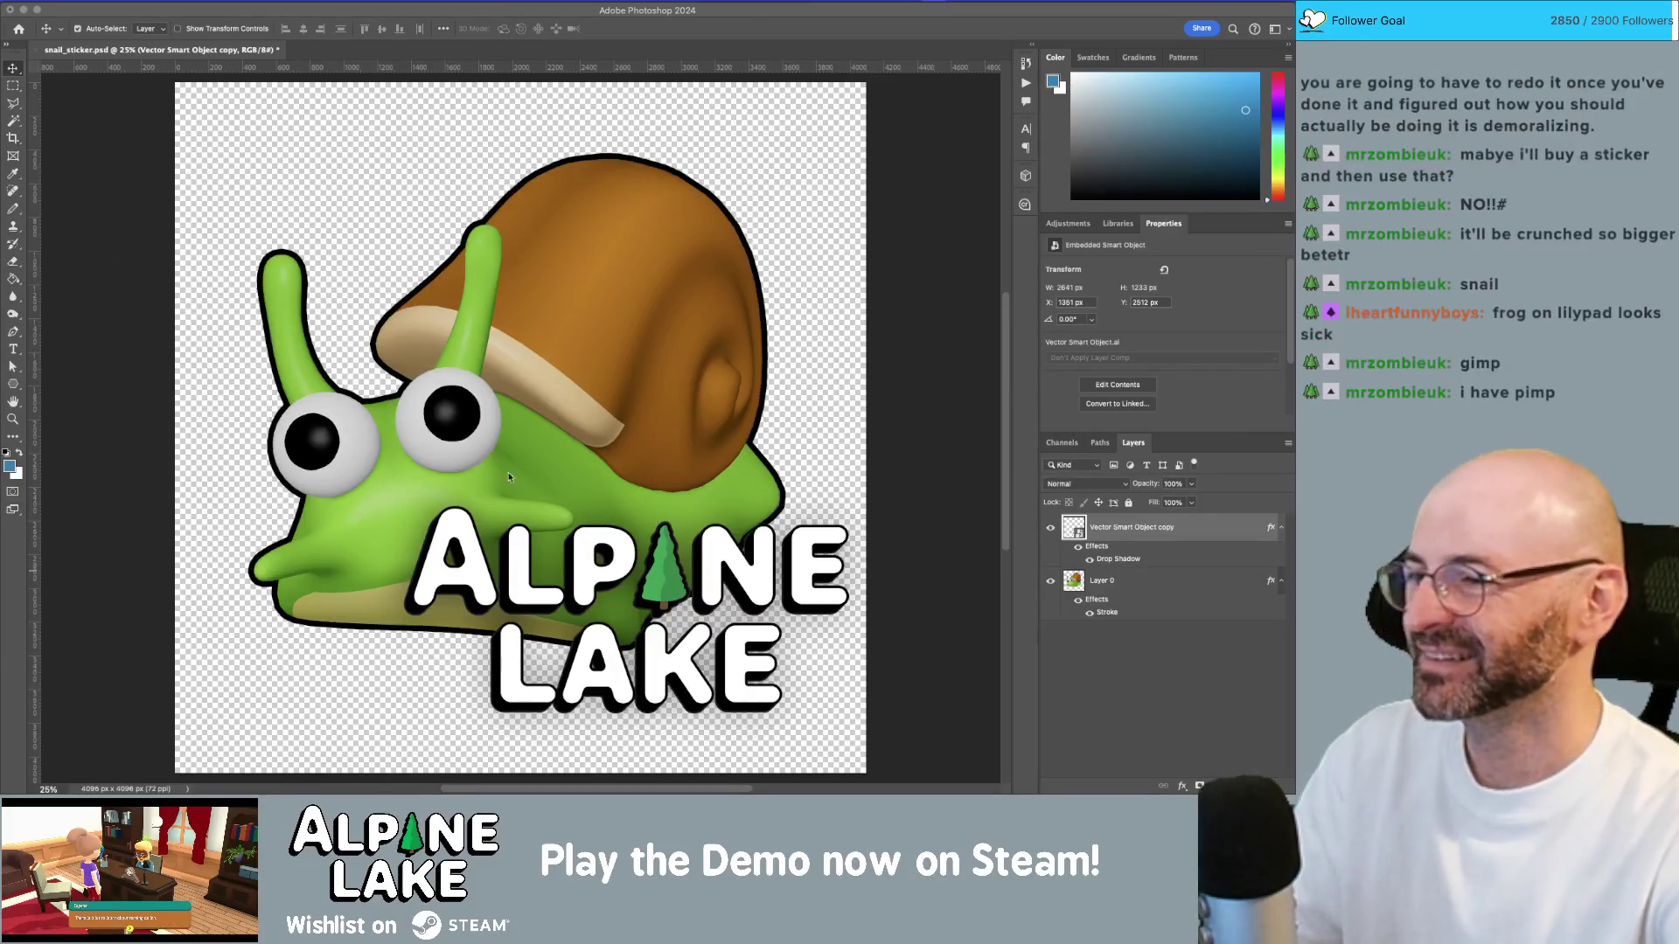
Step: Move the snail up-left, shrink the ALPINE LAKE text slightly, and zoom out to the whole sticker
drag(513, 375, 483, 332)
drag(597, 567, 591, 577)
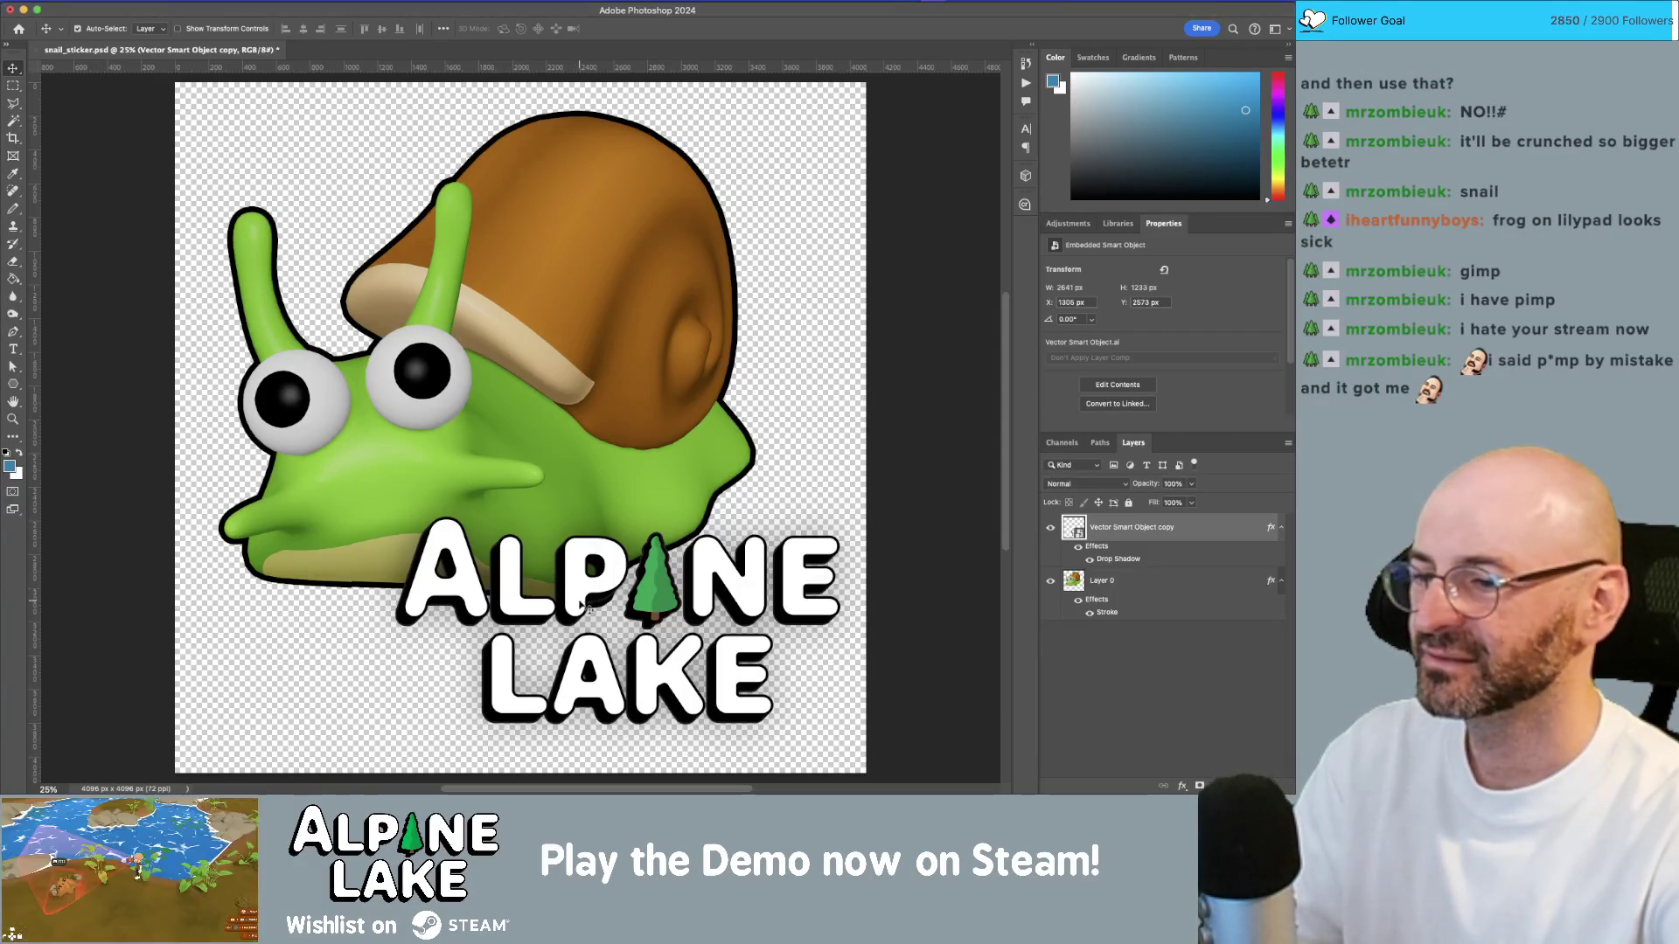
key(ctrl+t)
drag(395, 515, 435, 543)
drag(618, 596, 651, 557)
key(Return)
key(z)
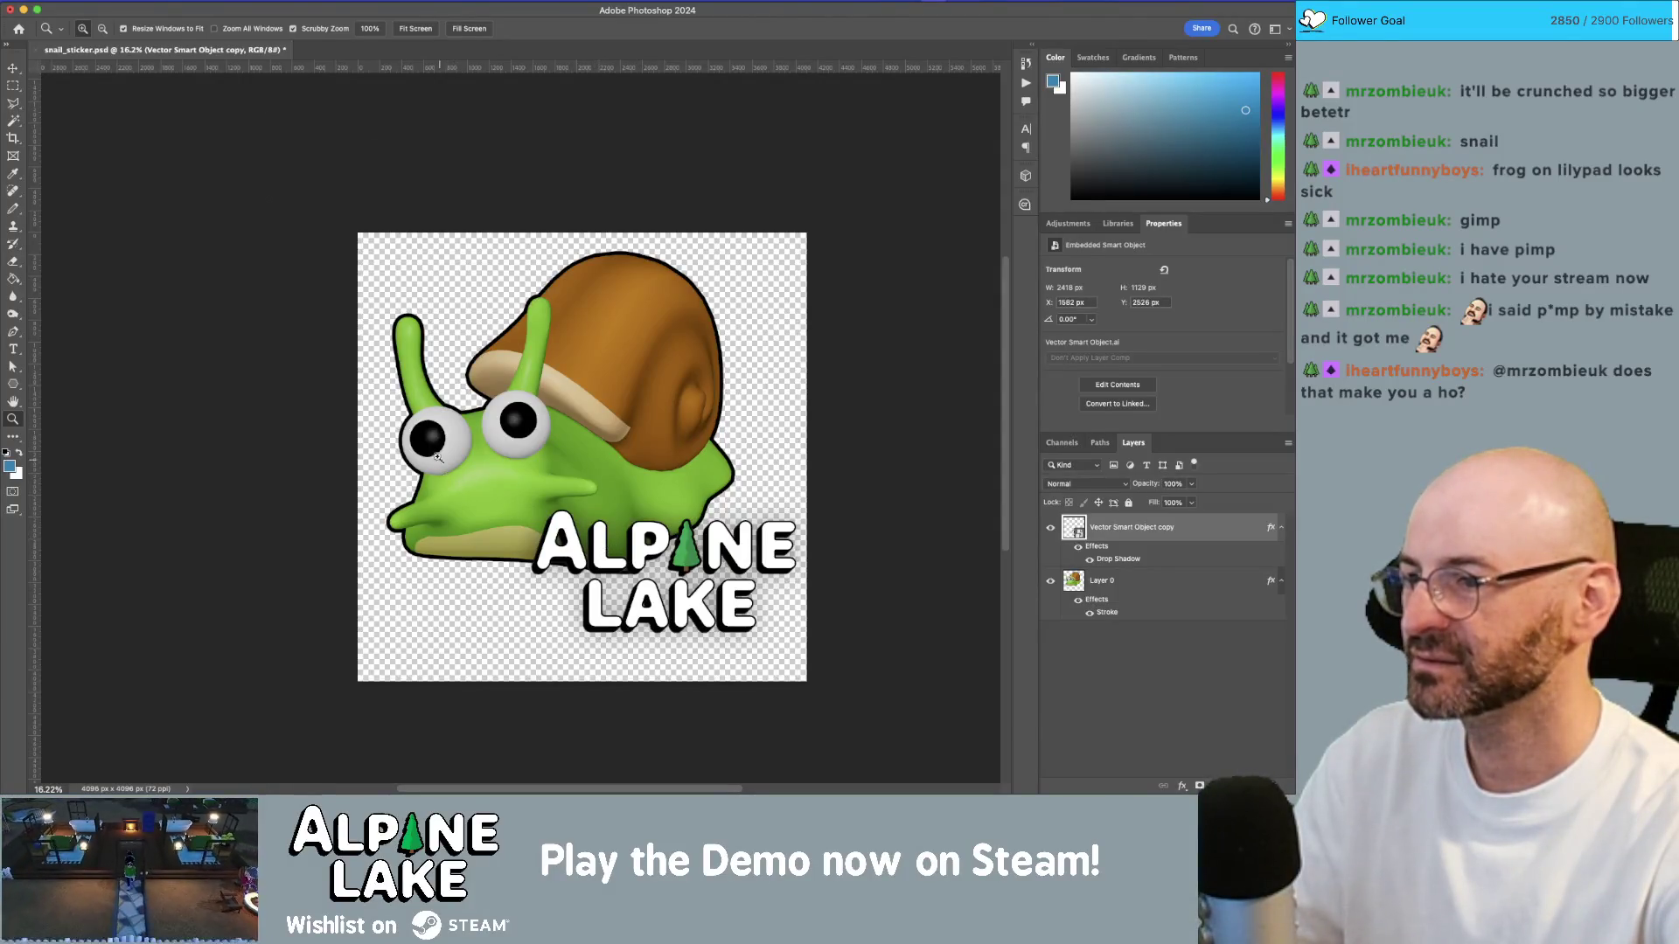
Step: Save a PNG copy of the sticker to Stickers, renaming it with the suffix '_small'
key(super+shift+s)
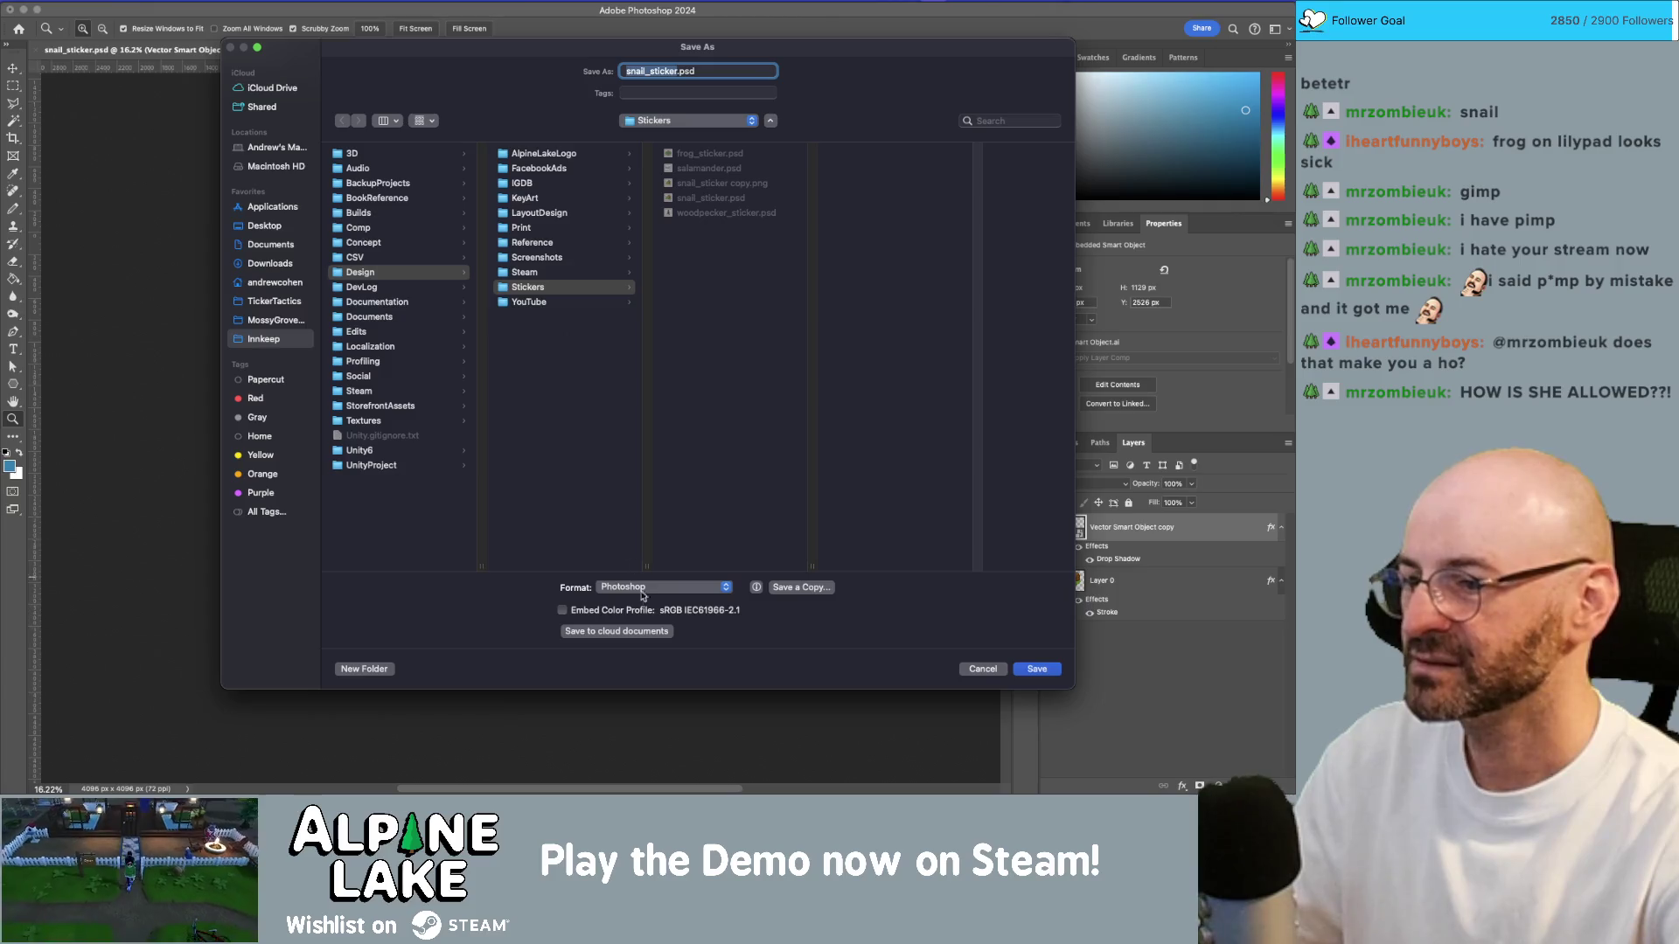
click(637, 586)
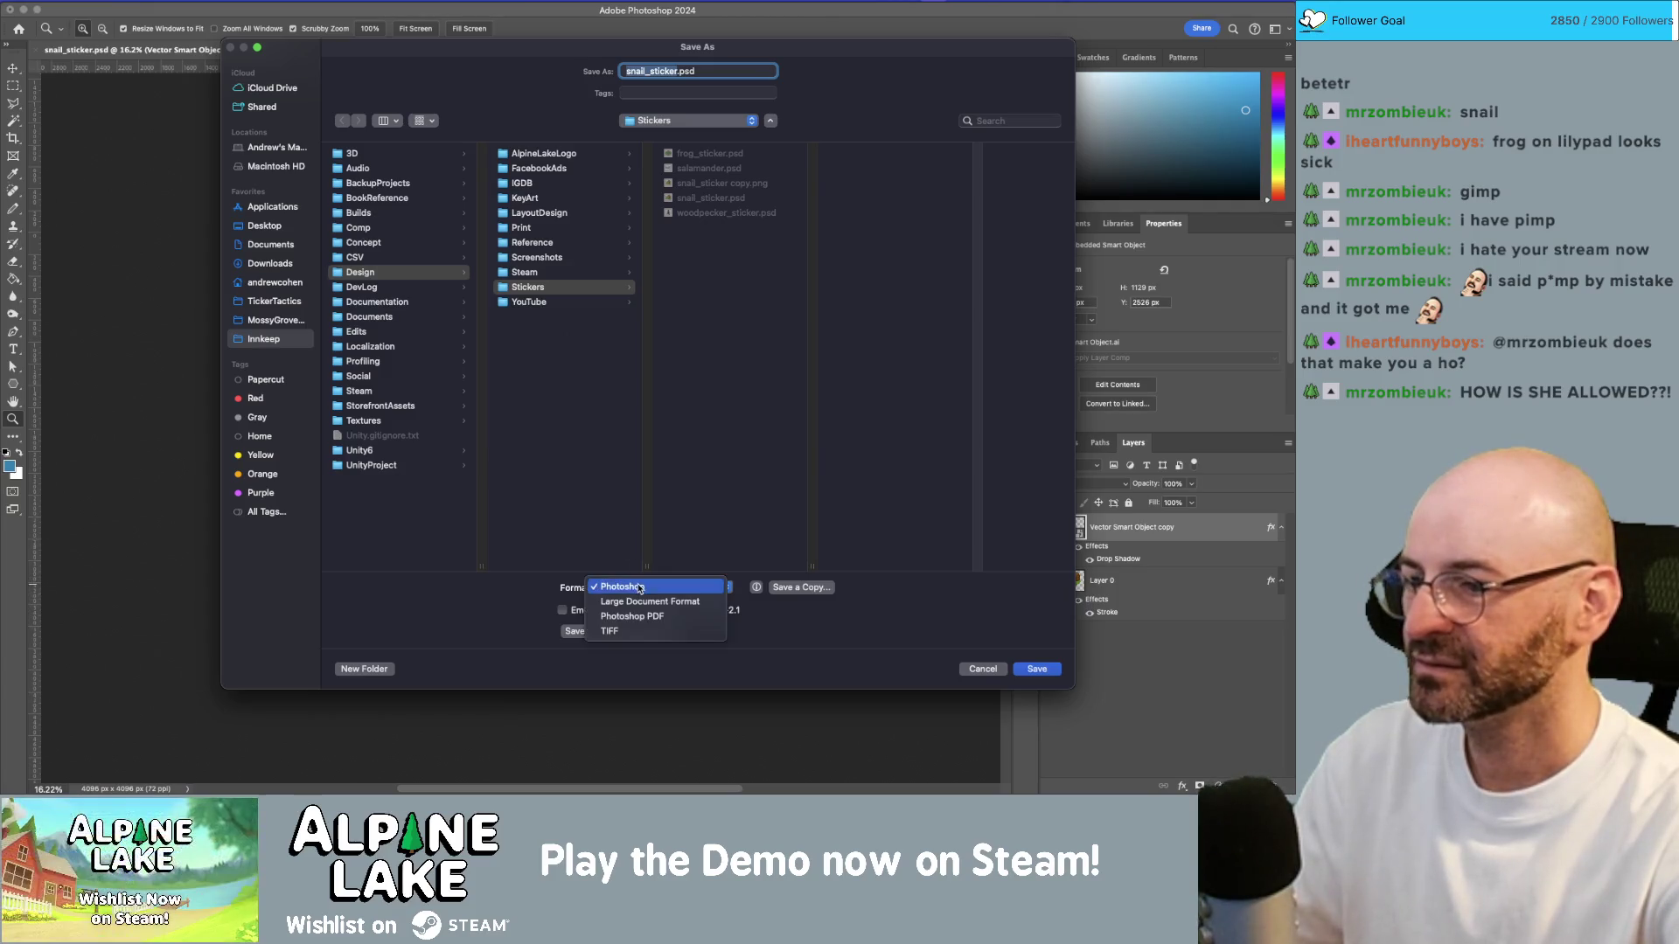
click(802, 598)
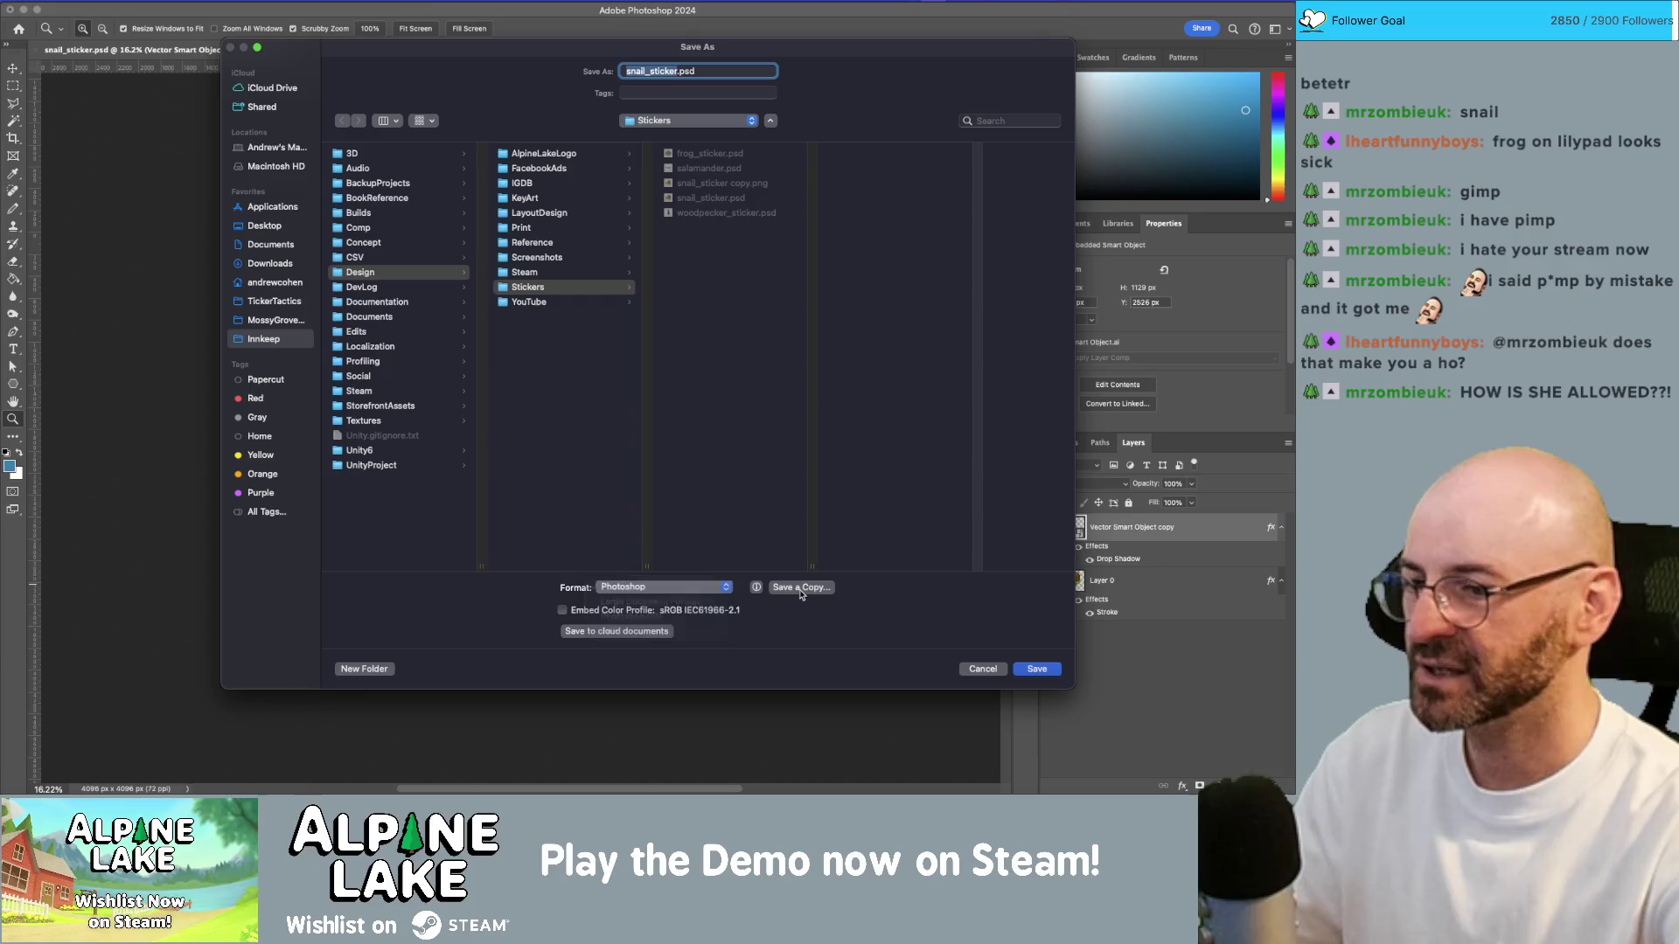
click(801, 589)
click(654, 531)
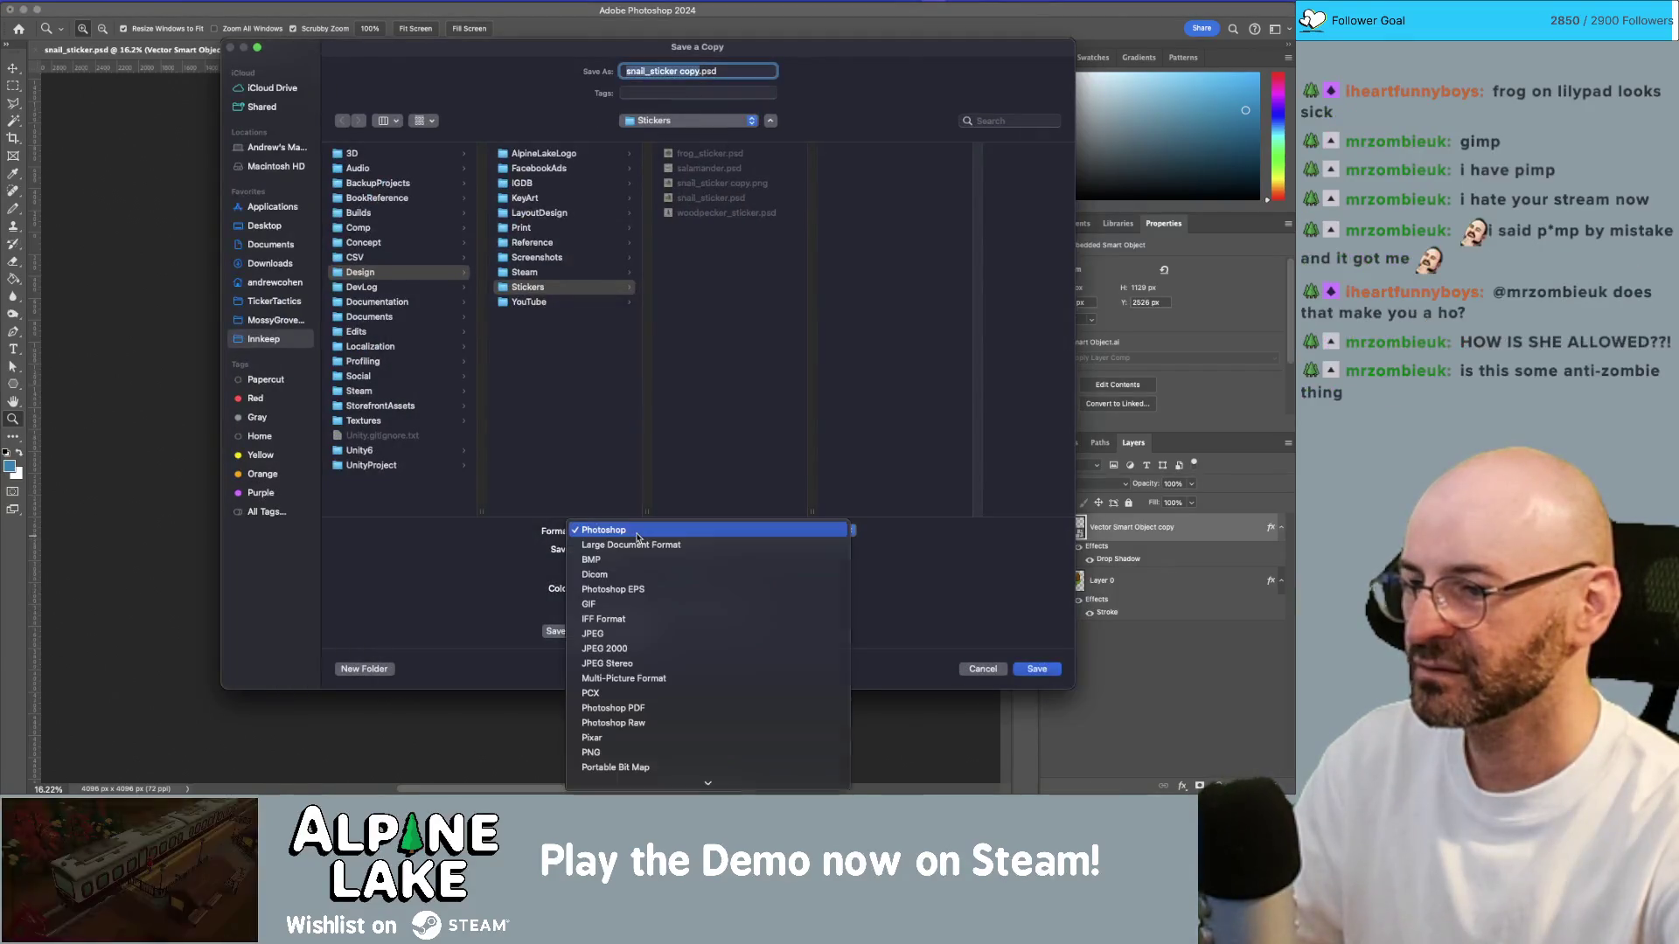
click(644, 753)
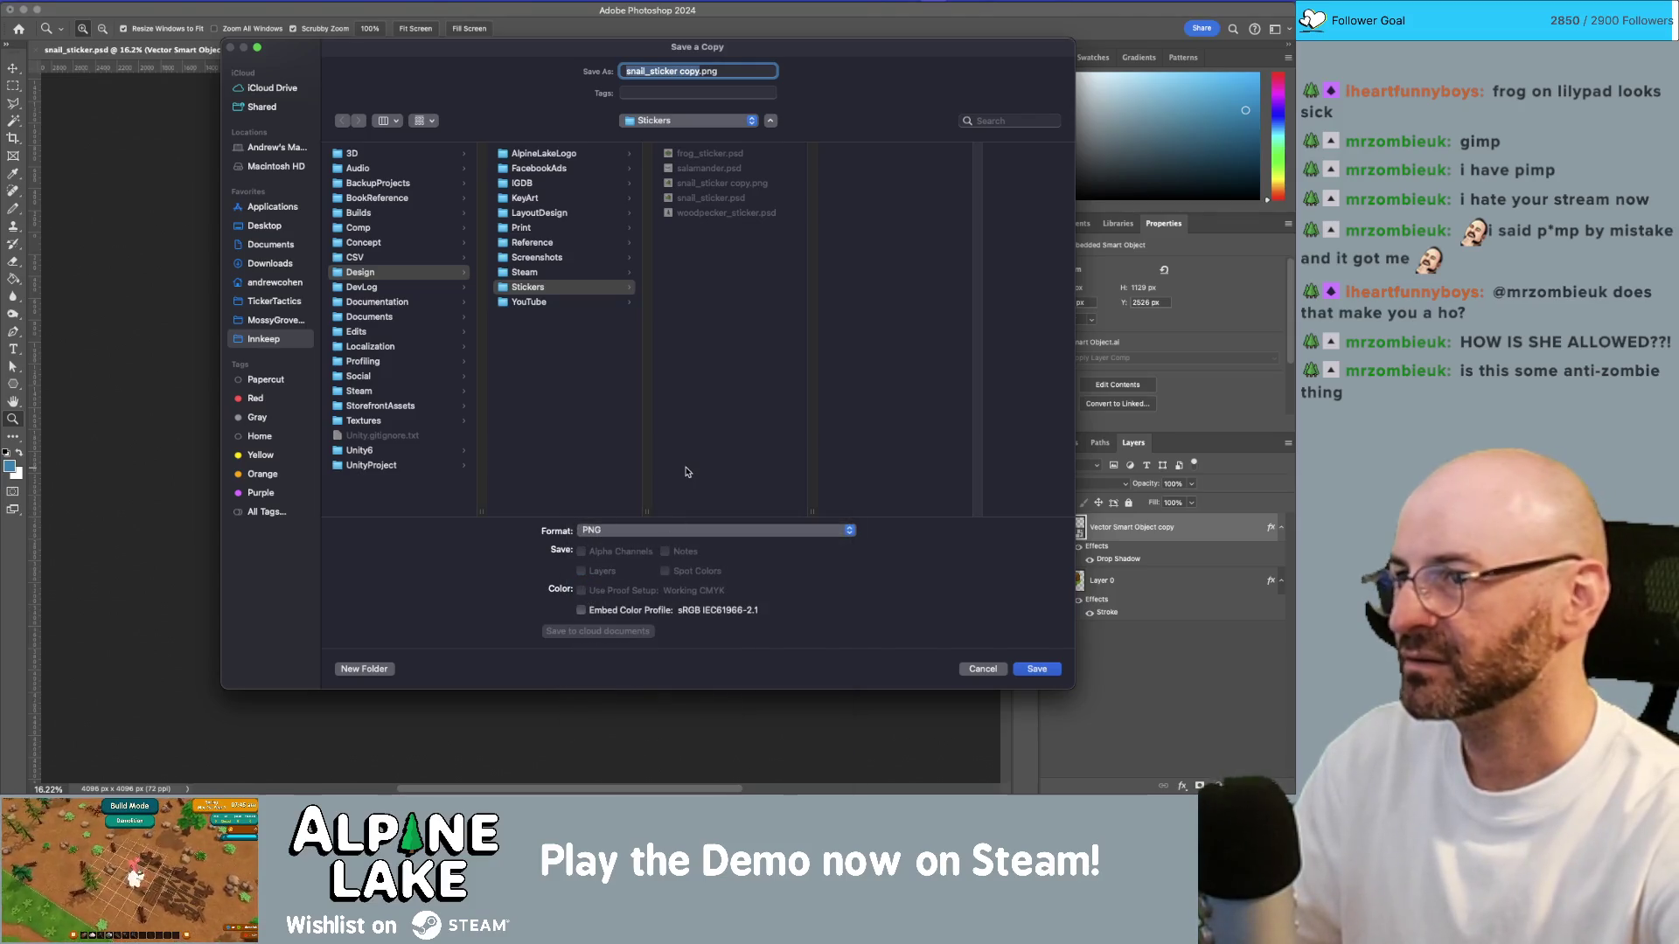
key(Right)
key(BackSpace)
key(BackSpace)
key(BackSpace)
key(BackSpace)
key(BackSpace)
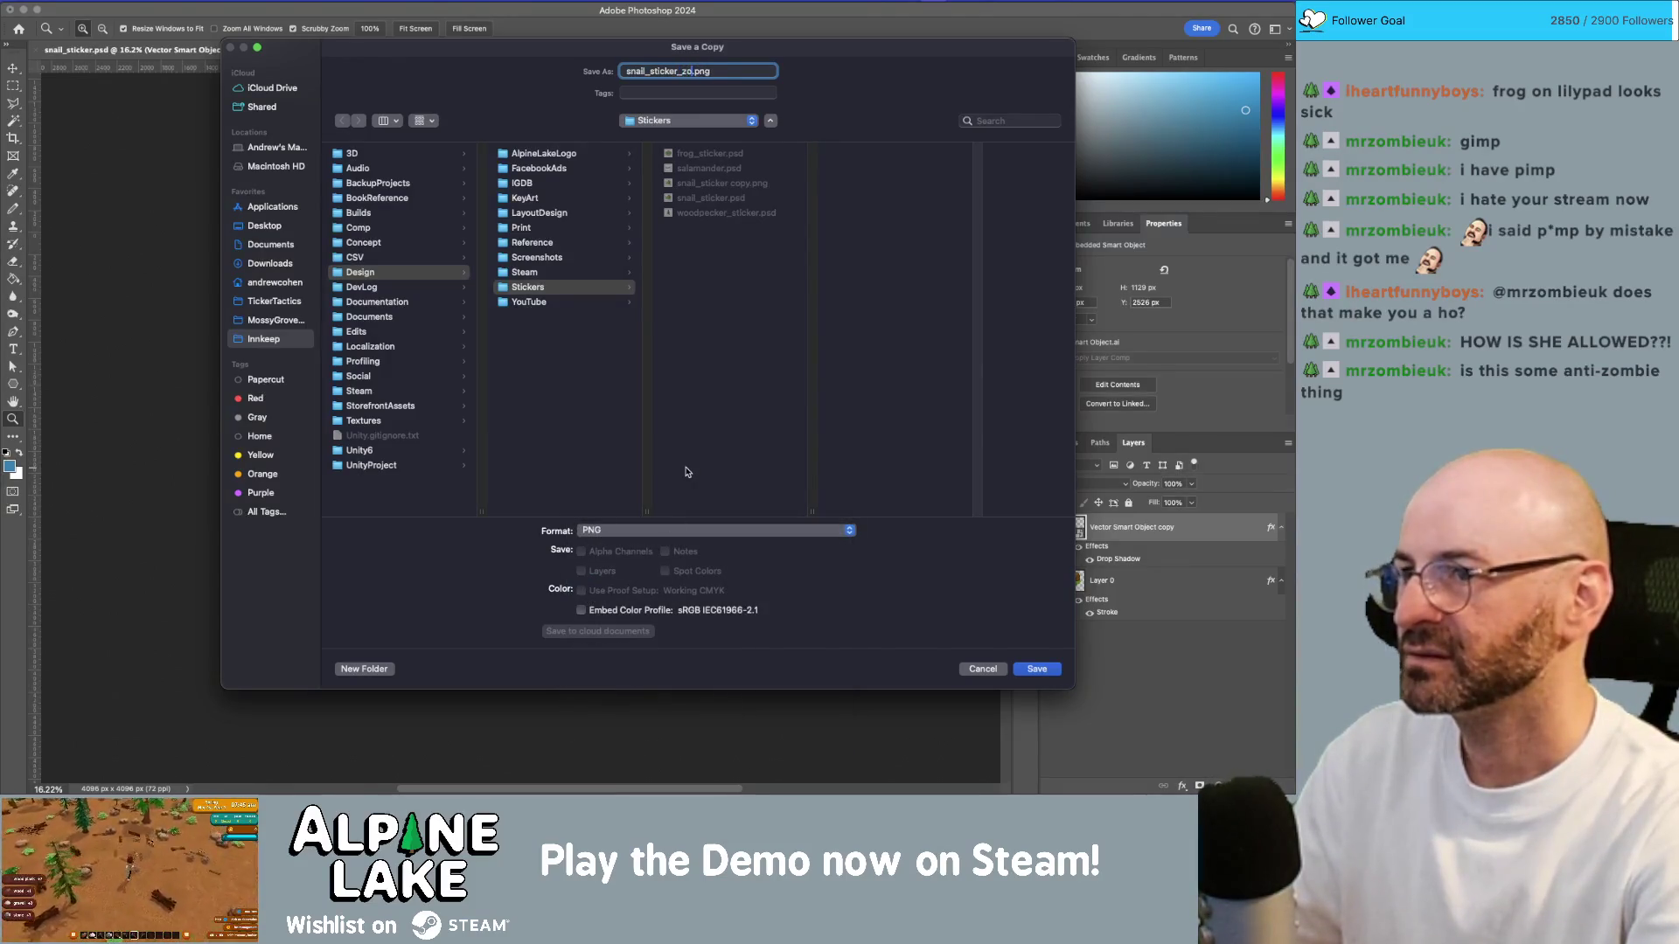
text(_small)
key(Return)
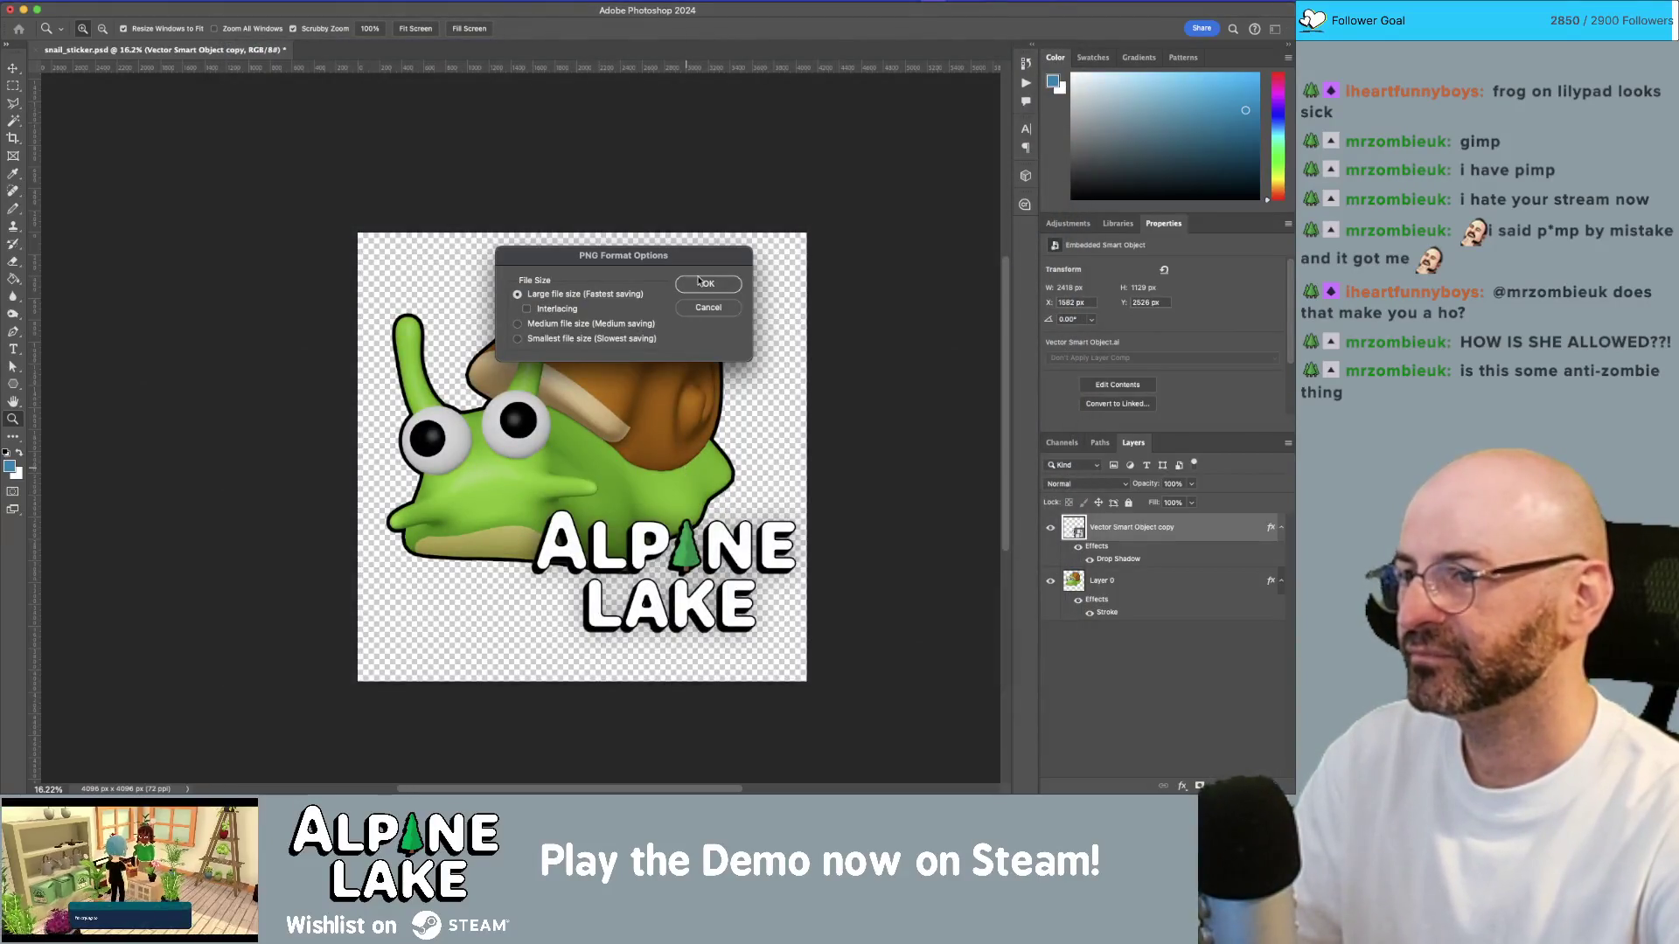
key(Return)
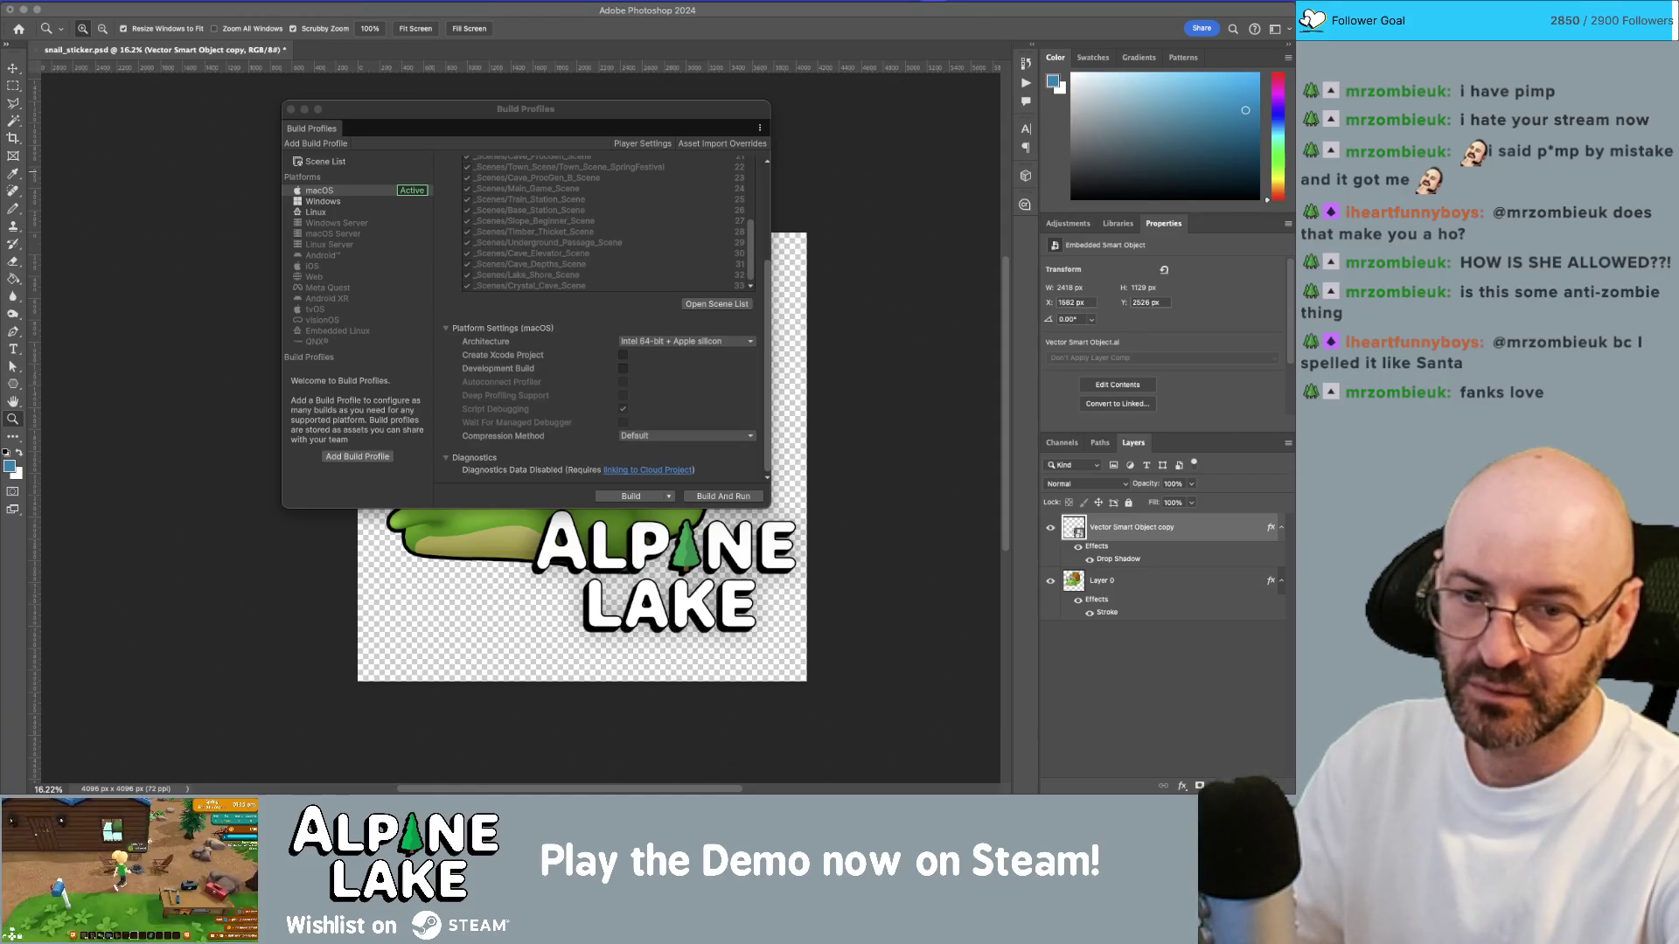
click(858, 350)
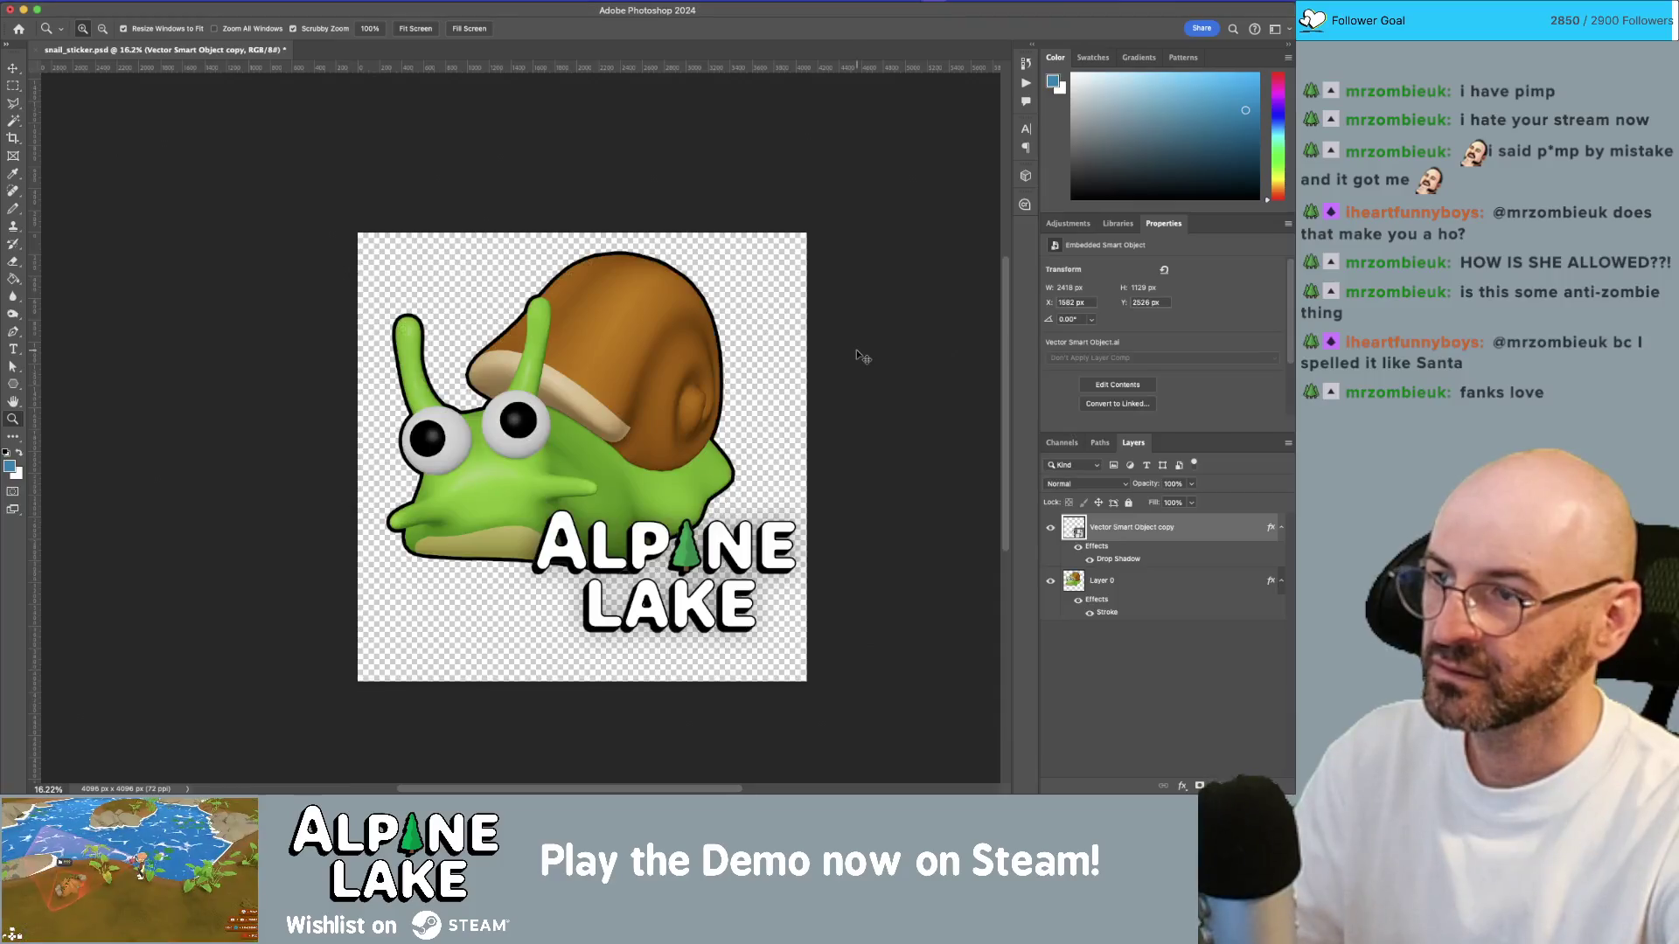
key(super+shift+s)
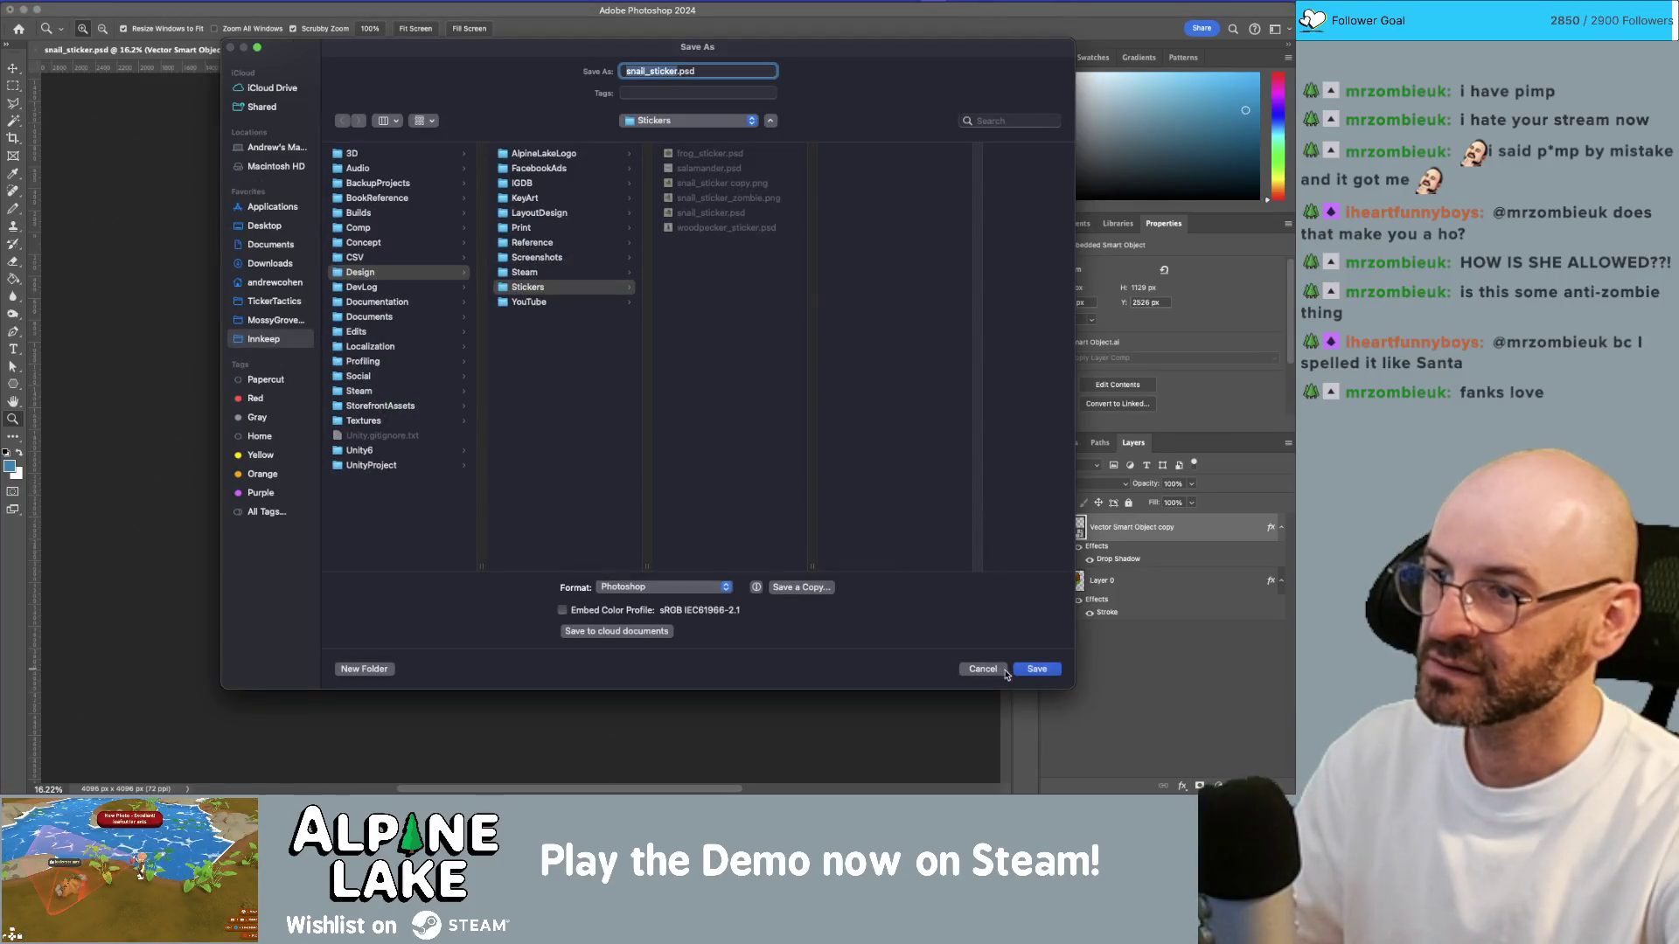
click(985, 670)
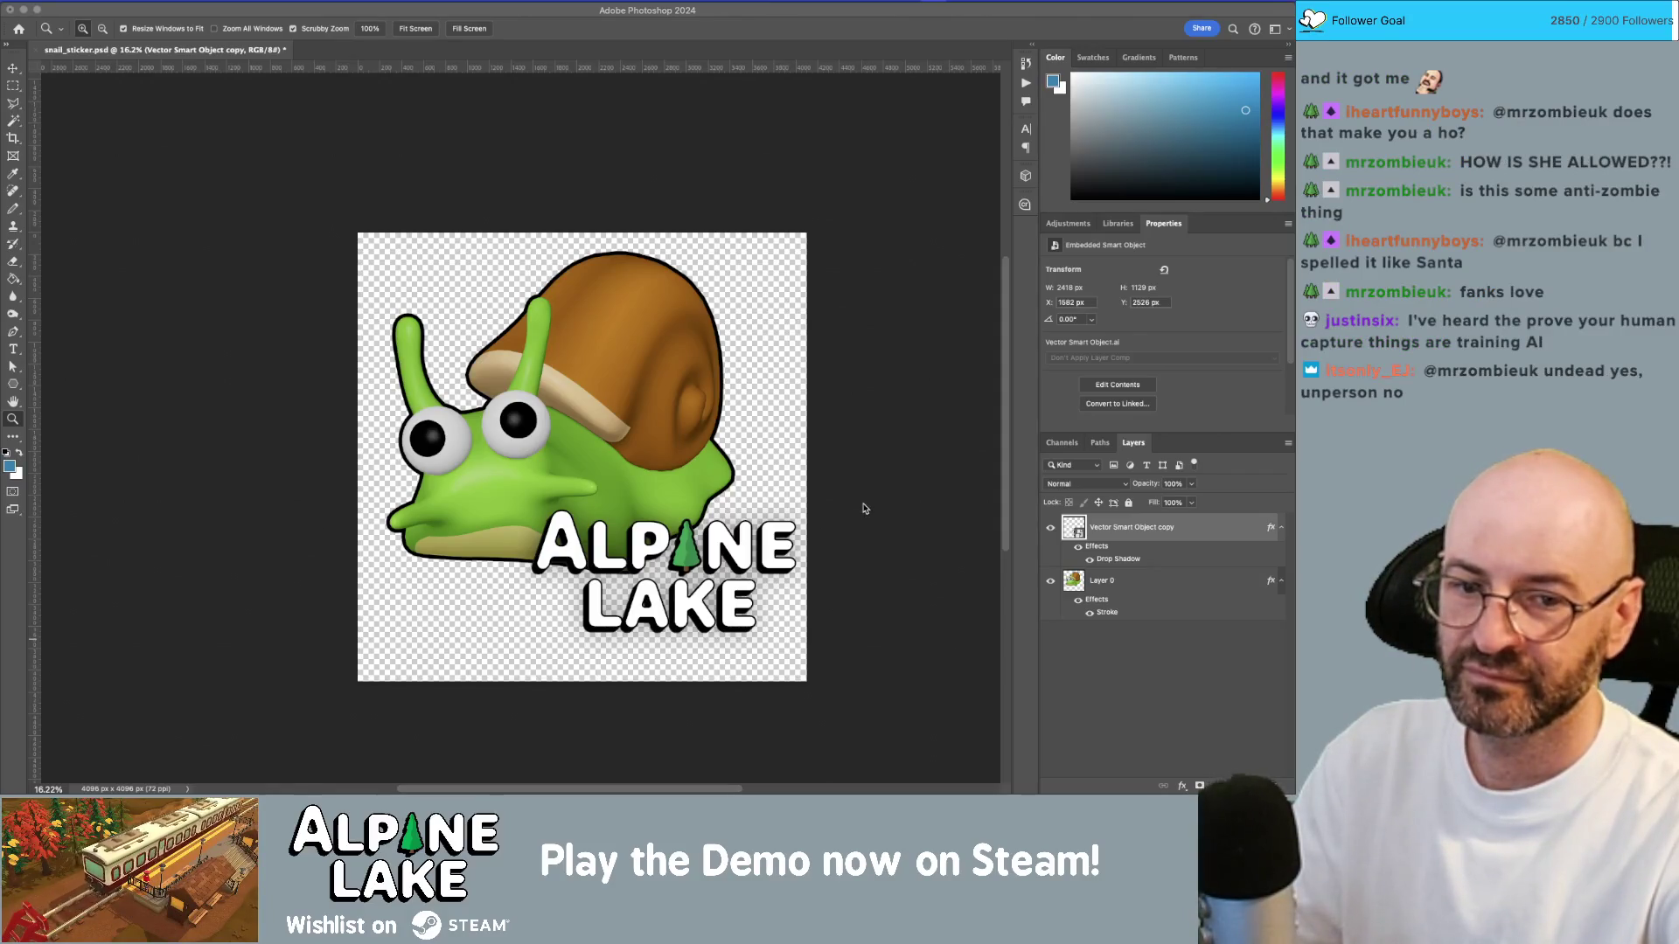
Step: Hide the snail layer and move the ALPINE LAKE text up and left
scroll(665, 385, up, 1)
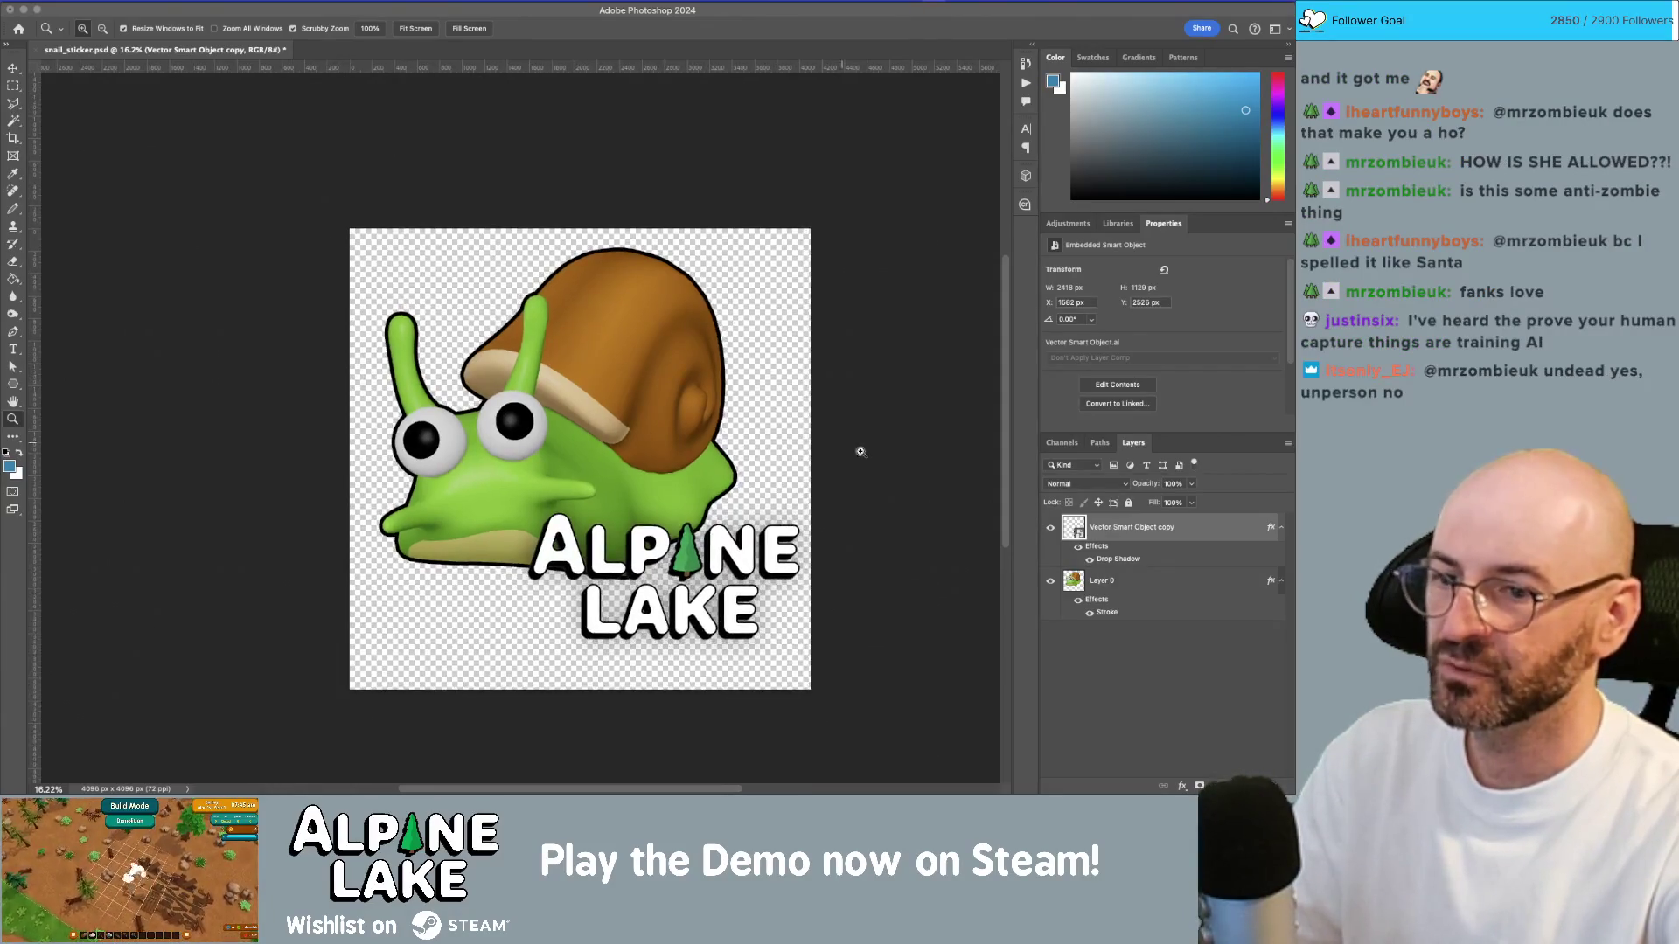
click(1051, 528)
click(1051, 528)
click(1050, 581)
key(v)
drag(723, 539, 605, 395)
Step: Enlarge the ALPINE LAKE text slightly and turn off its drop shadow
key(ctrl+t)
drag(720, 525, 764, 558)
key(Return)
click(1088, 559)
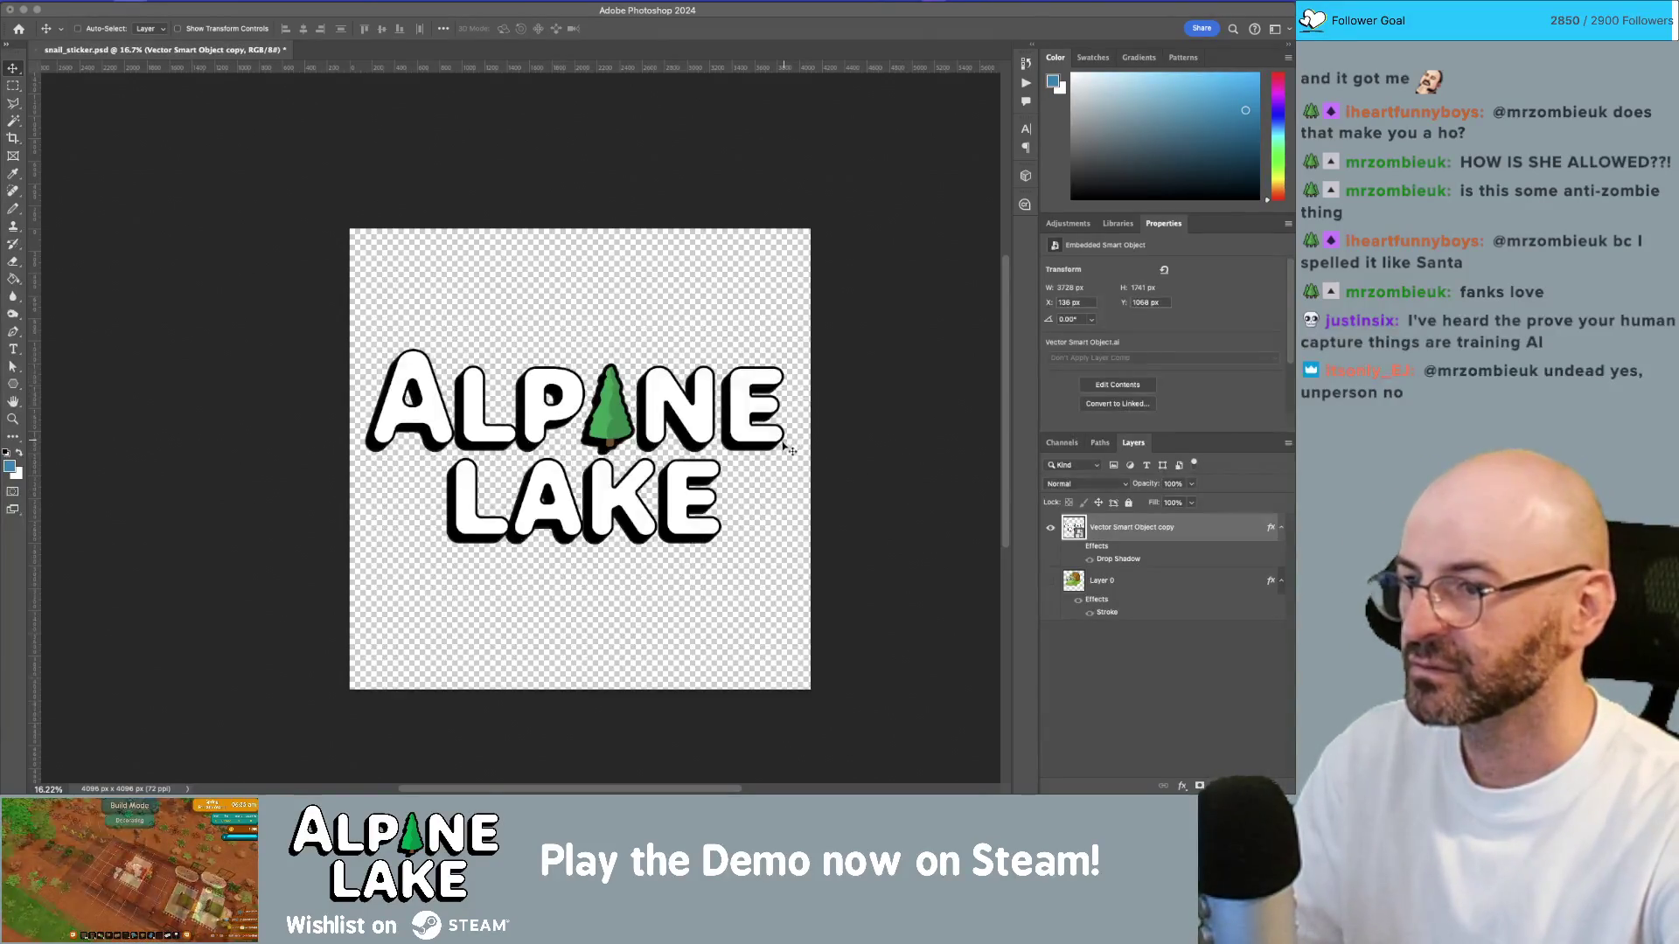
key(super+shift+s)
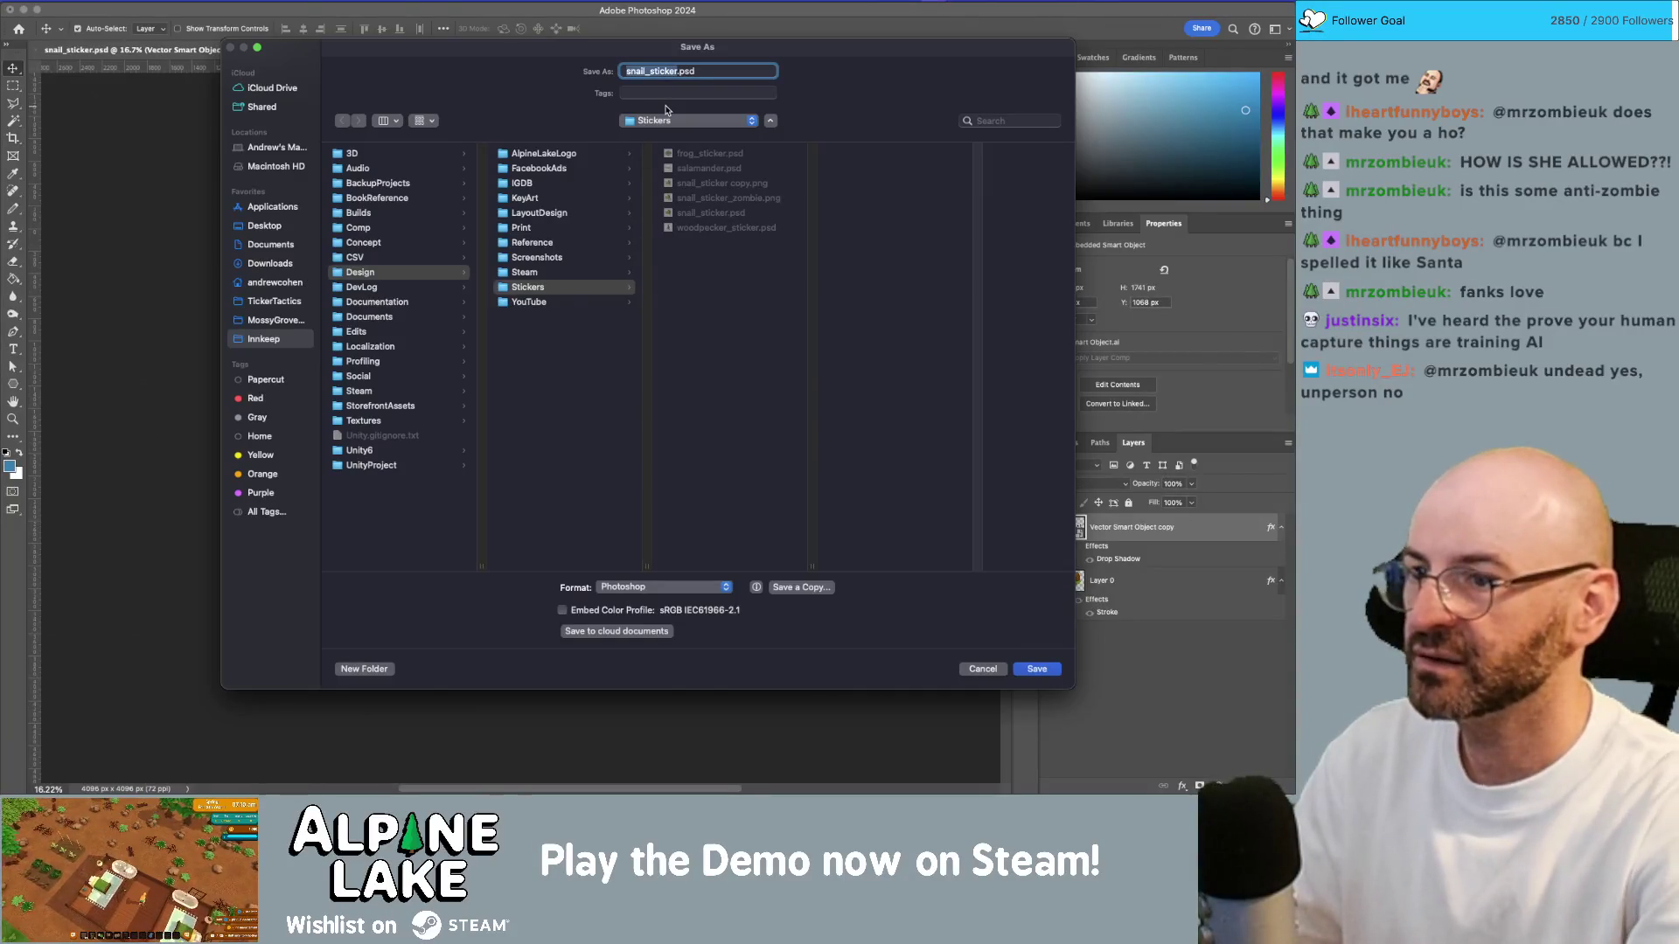
Step: Save a PNG copy named alpine_lake, then deselect the text layer
click(806, 584)
click(751, 530)
click(655, 676)
text(alpine_lake)
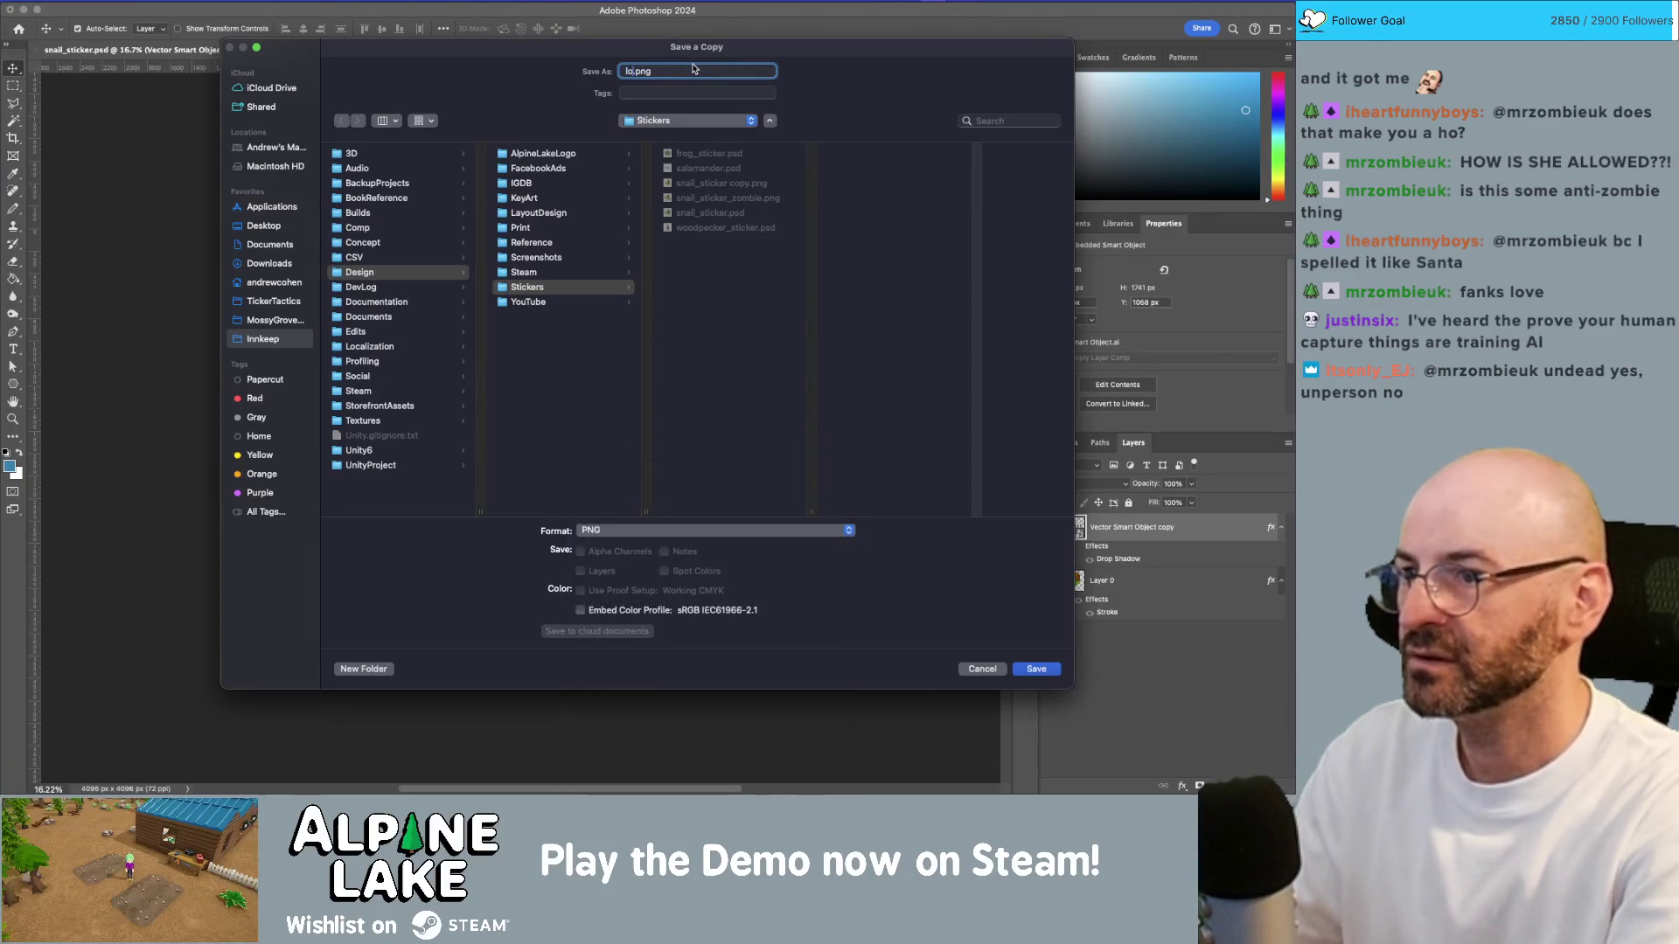
key(Return)
key(Return)
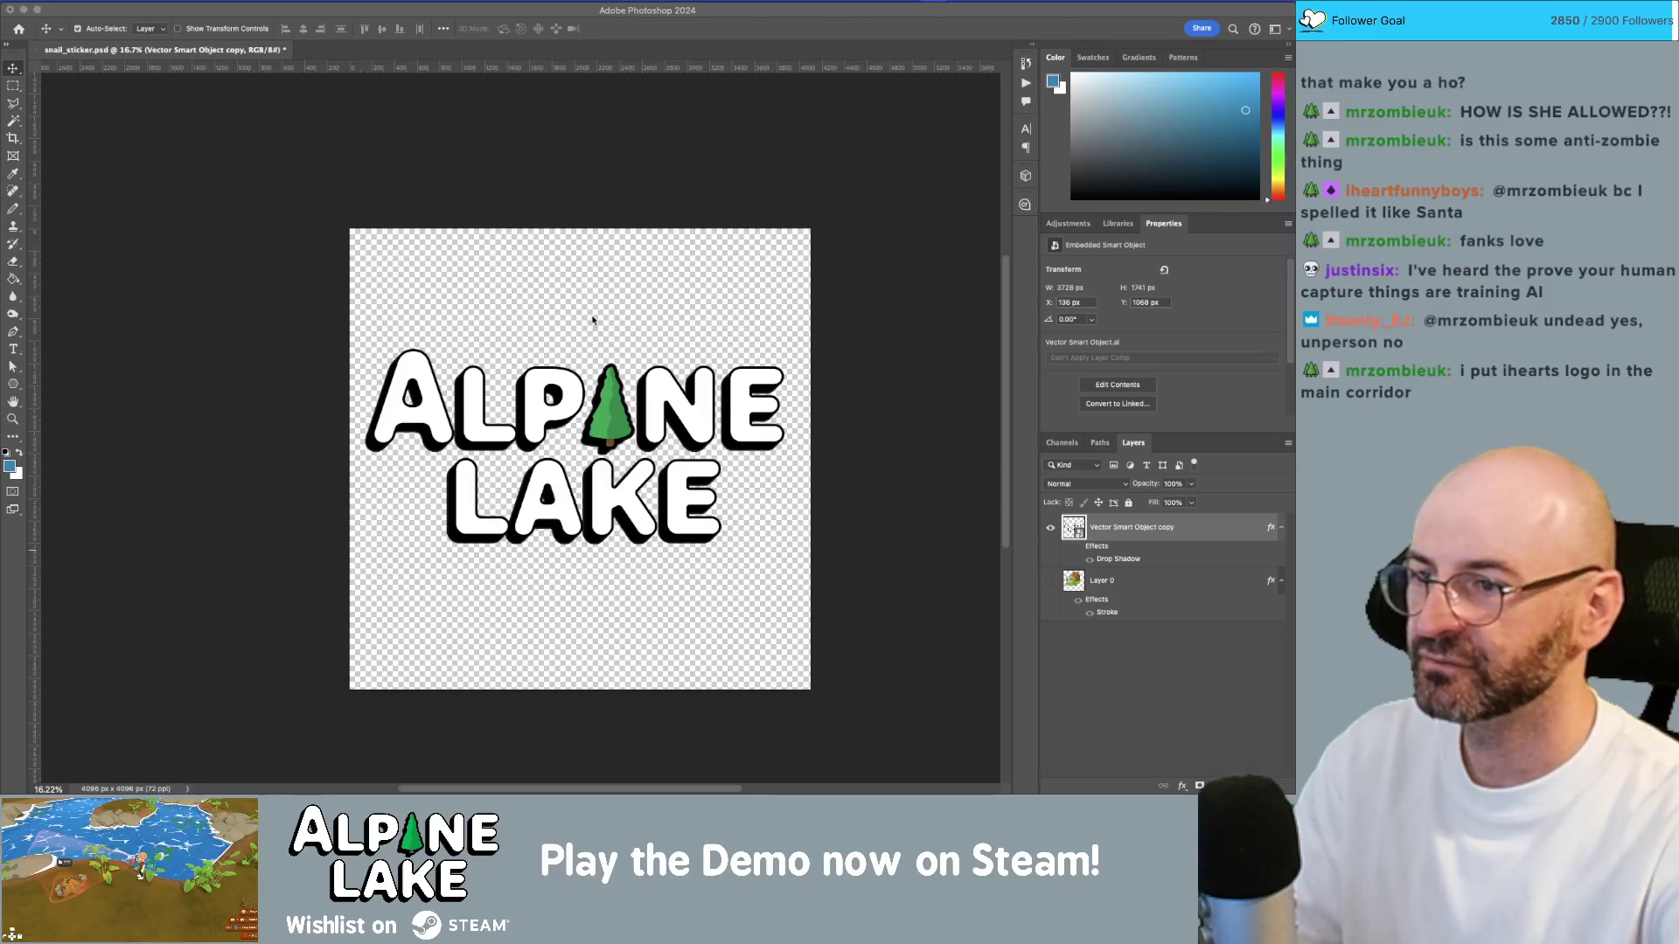
click(382, 264)
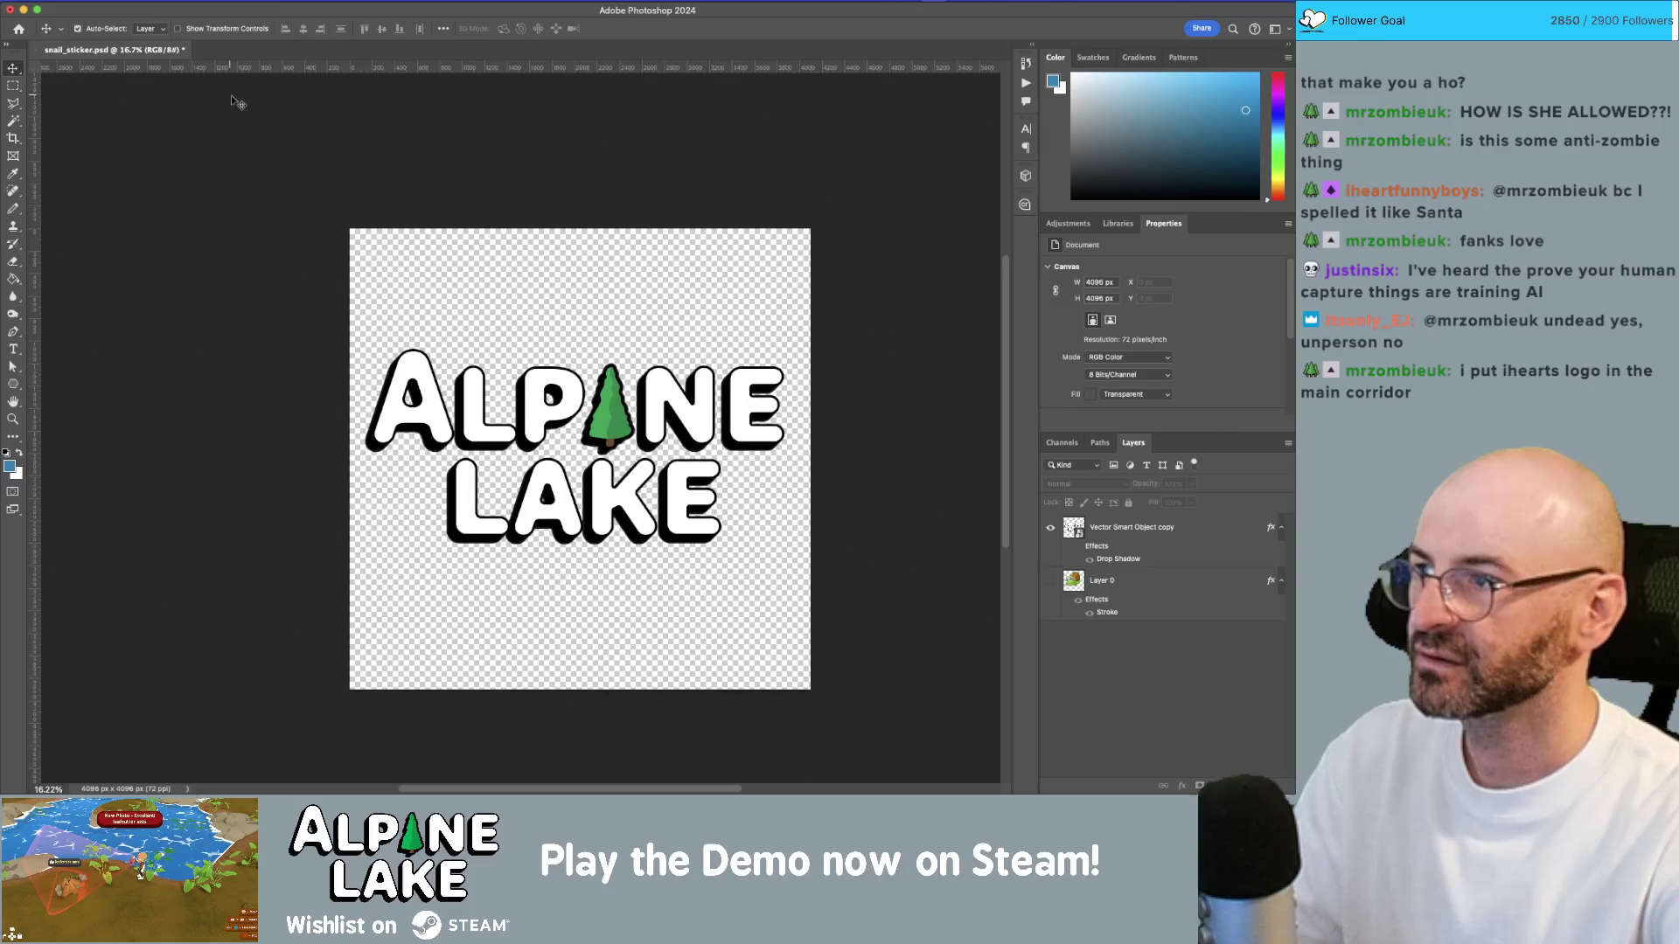
Step: Close the sticker document, answering the save prompt
key(super+w)
click(667, 322)
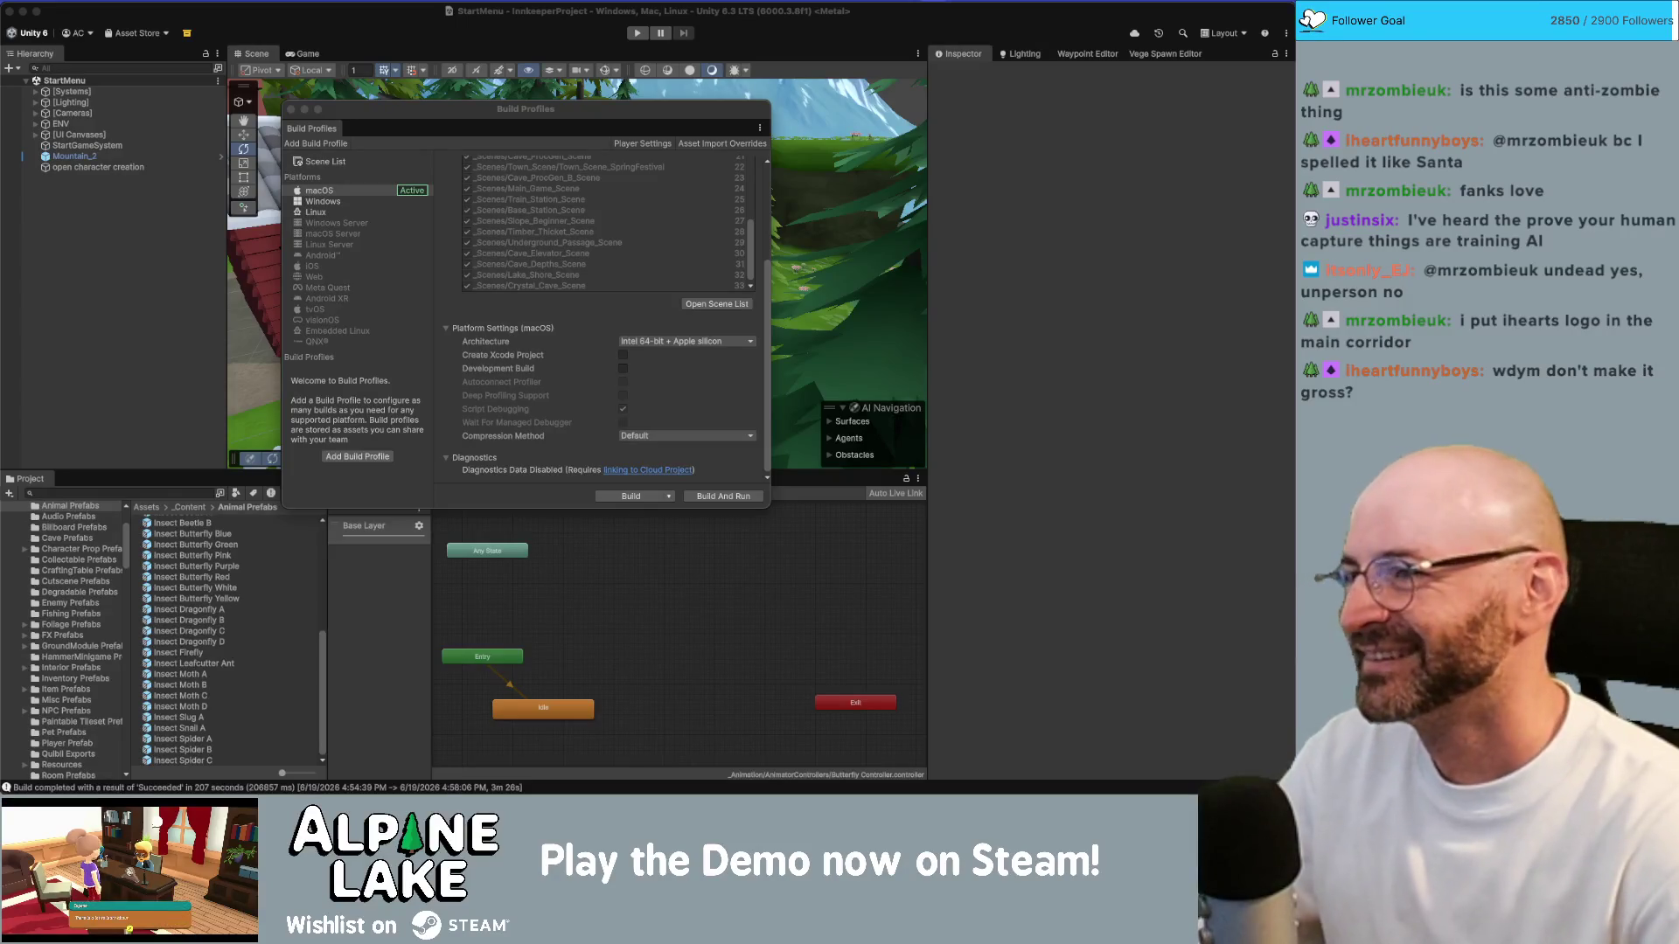
Step: Bring up the finished build folder and launch Alpine Lake.app from Mac_AL_v0.2.17_v01
key(super+Tab)
key(super+Tab)
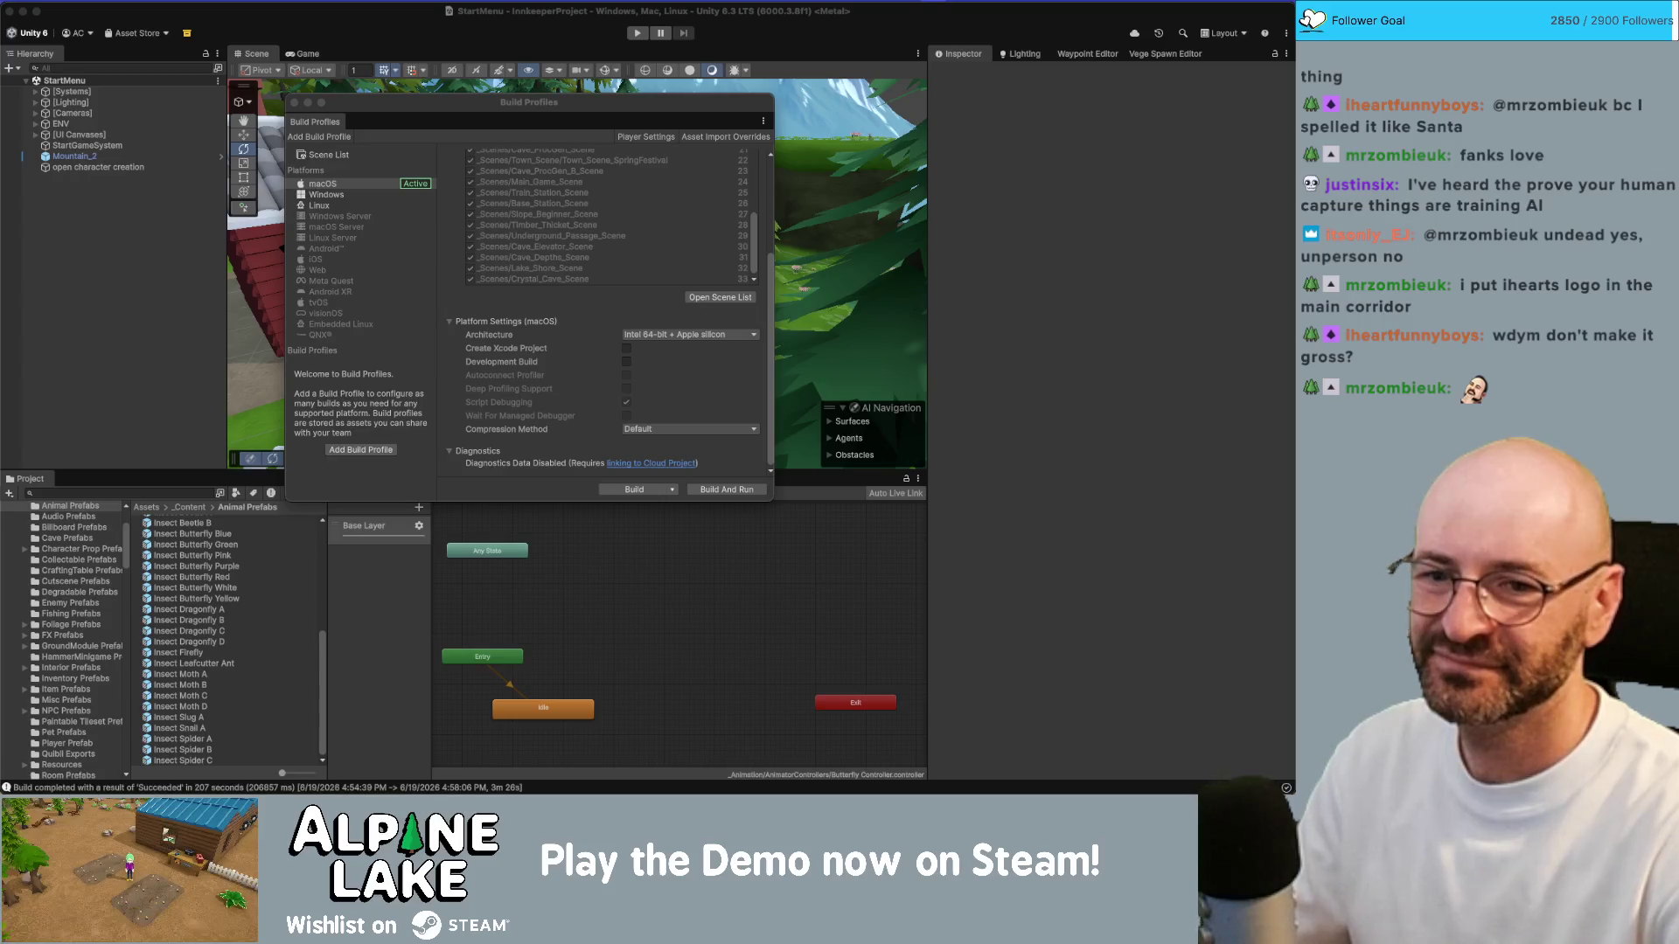
key(super+Tab)
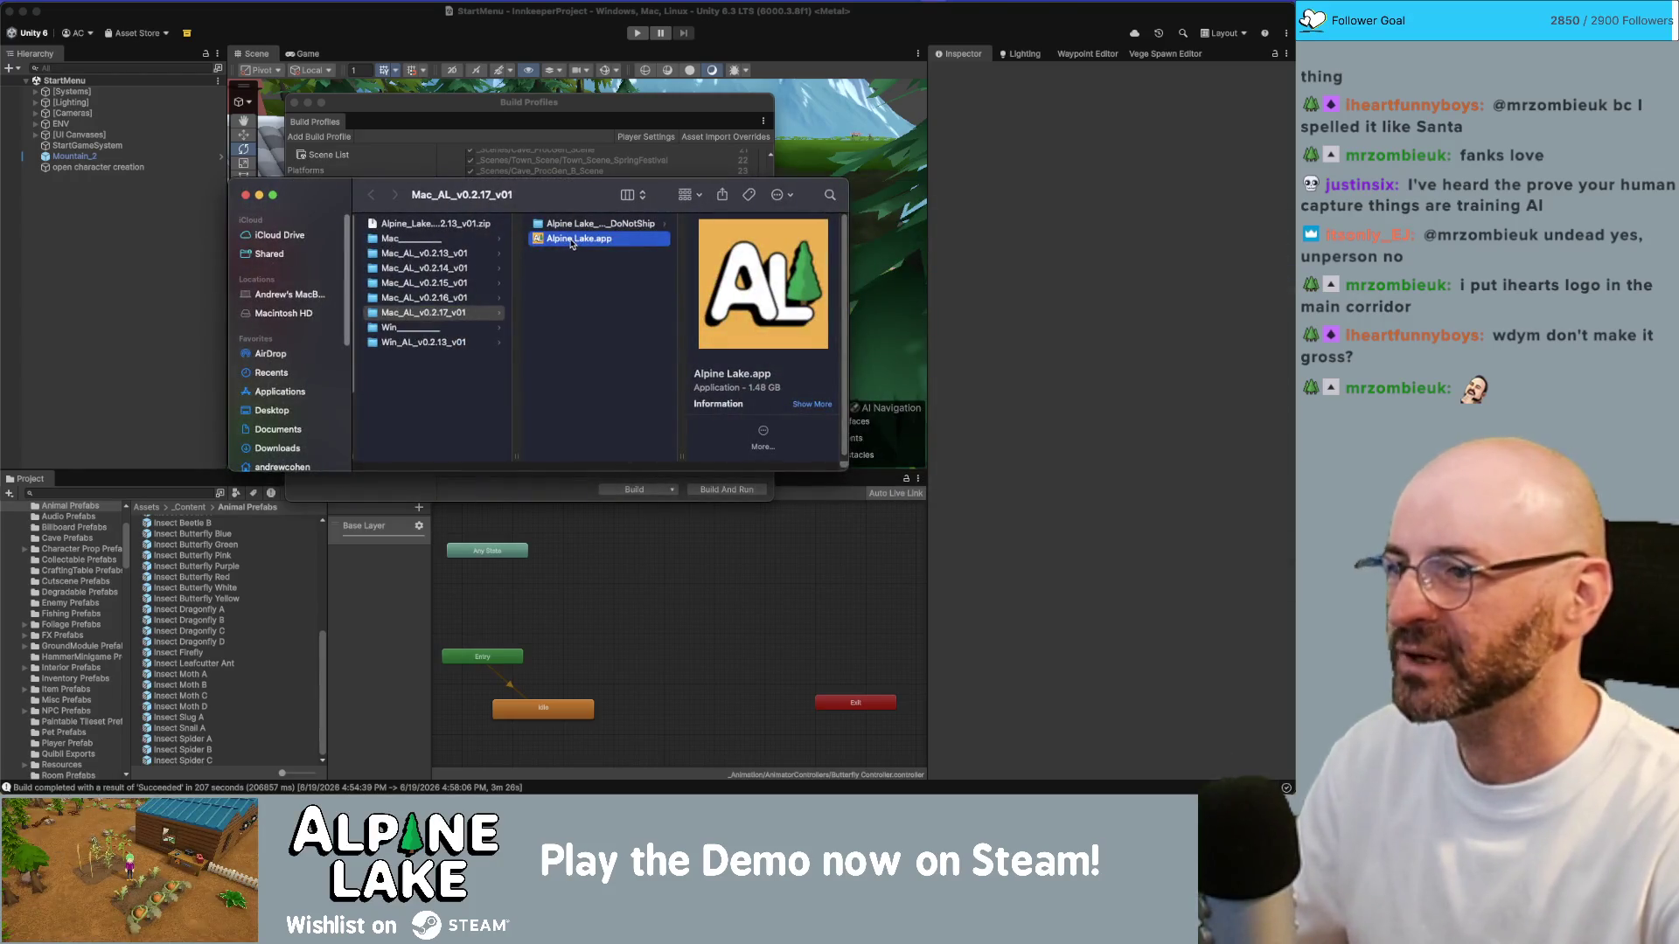
double_click(568, 239)
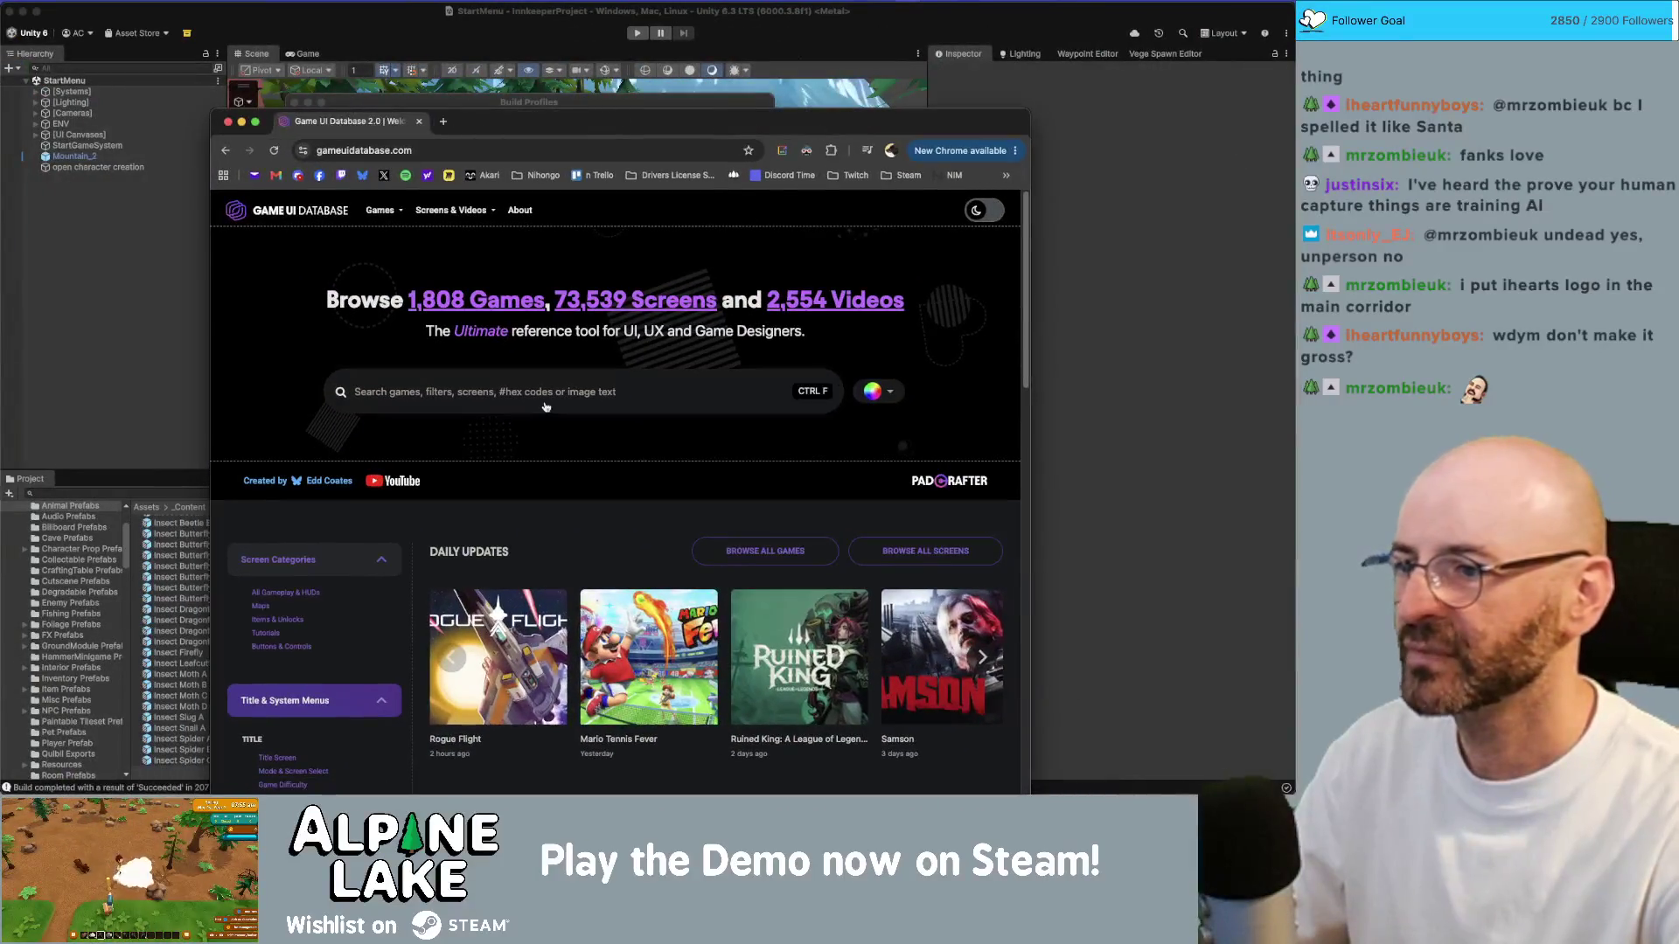
Step: Search the database for 'main menu' and view the 10 Second Ninja X Main Menu screenshot full size
click(545, 407)
text(main menu)
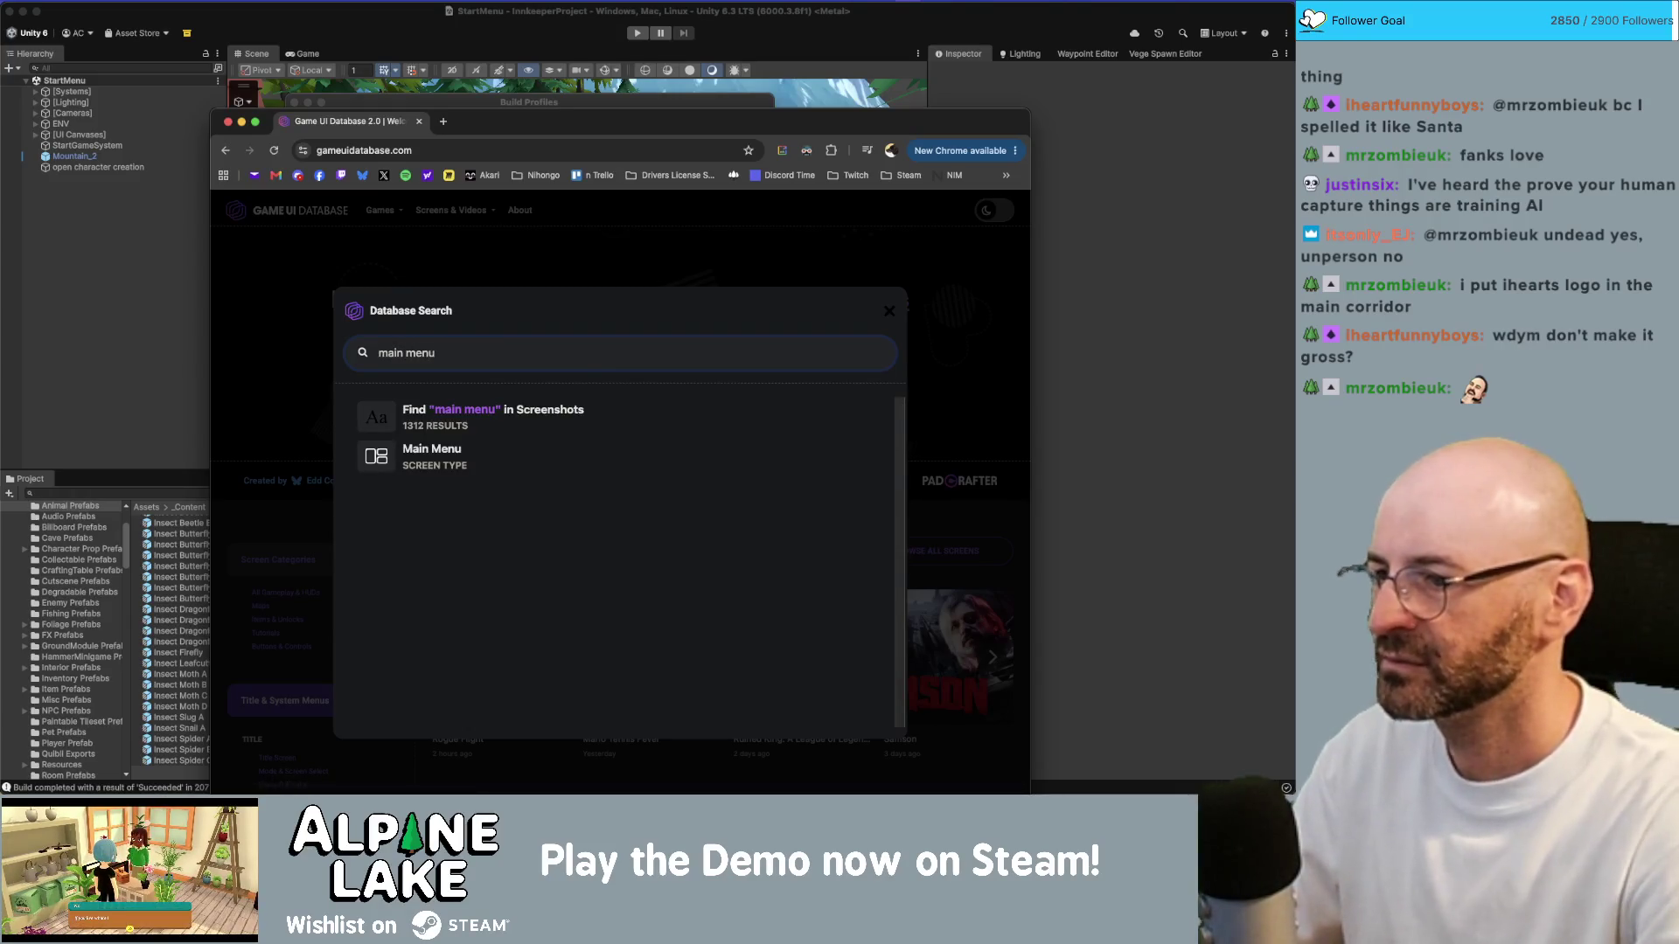
click(430, 452)
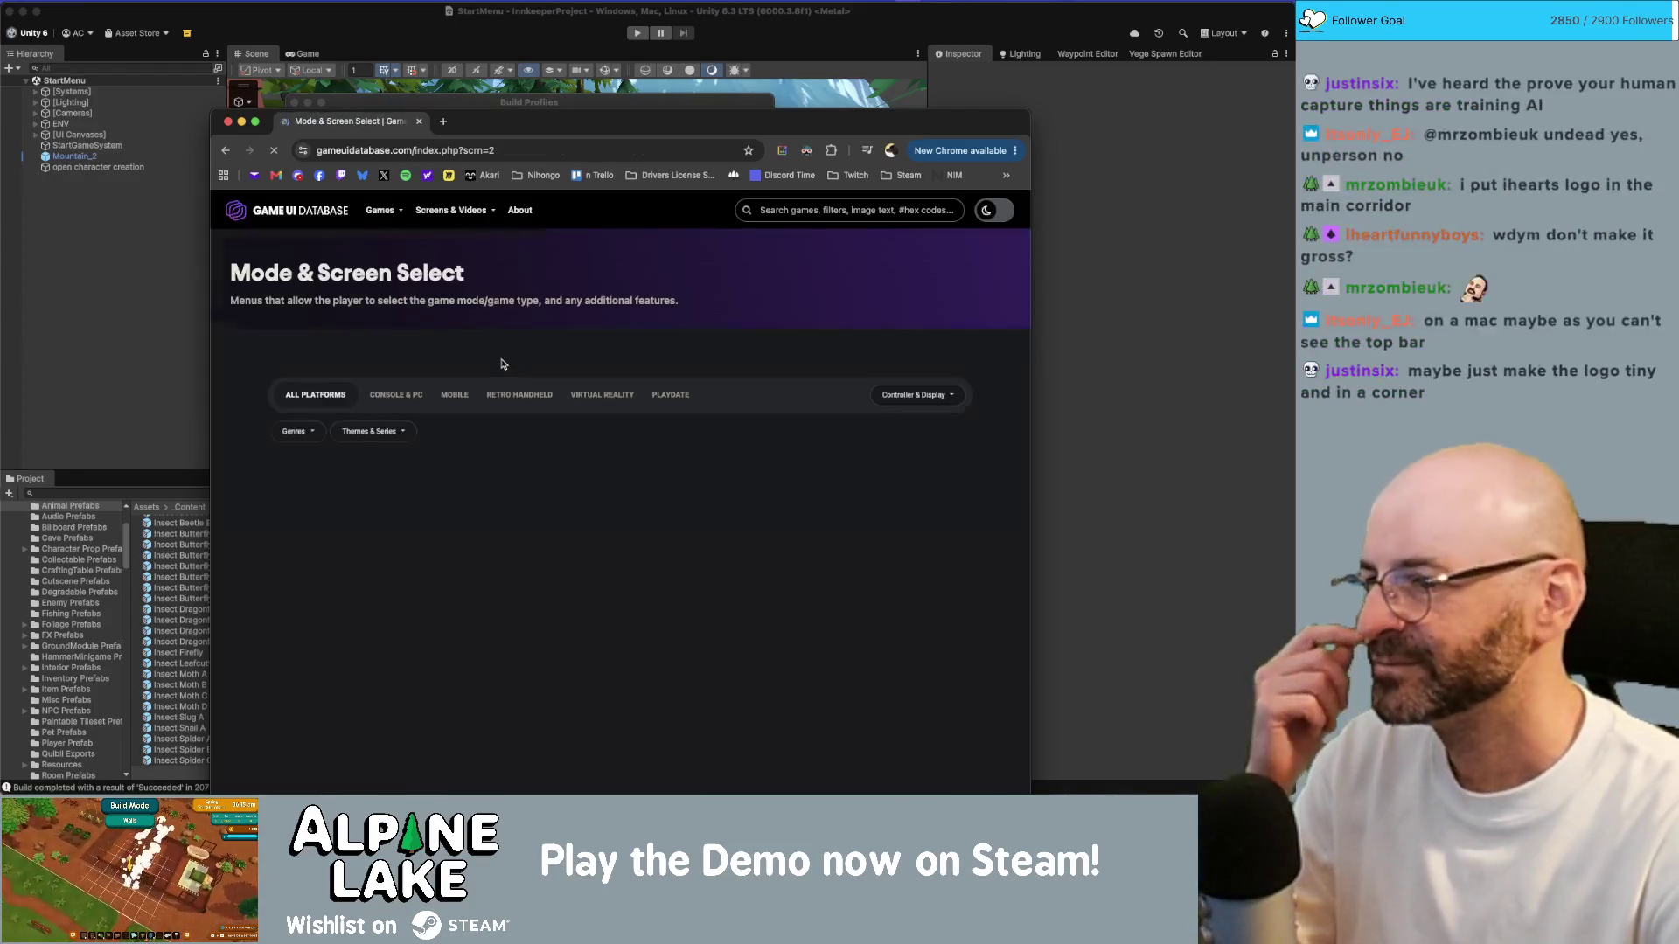
scroll(611, 456, down, 3)
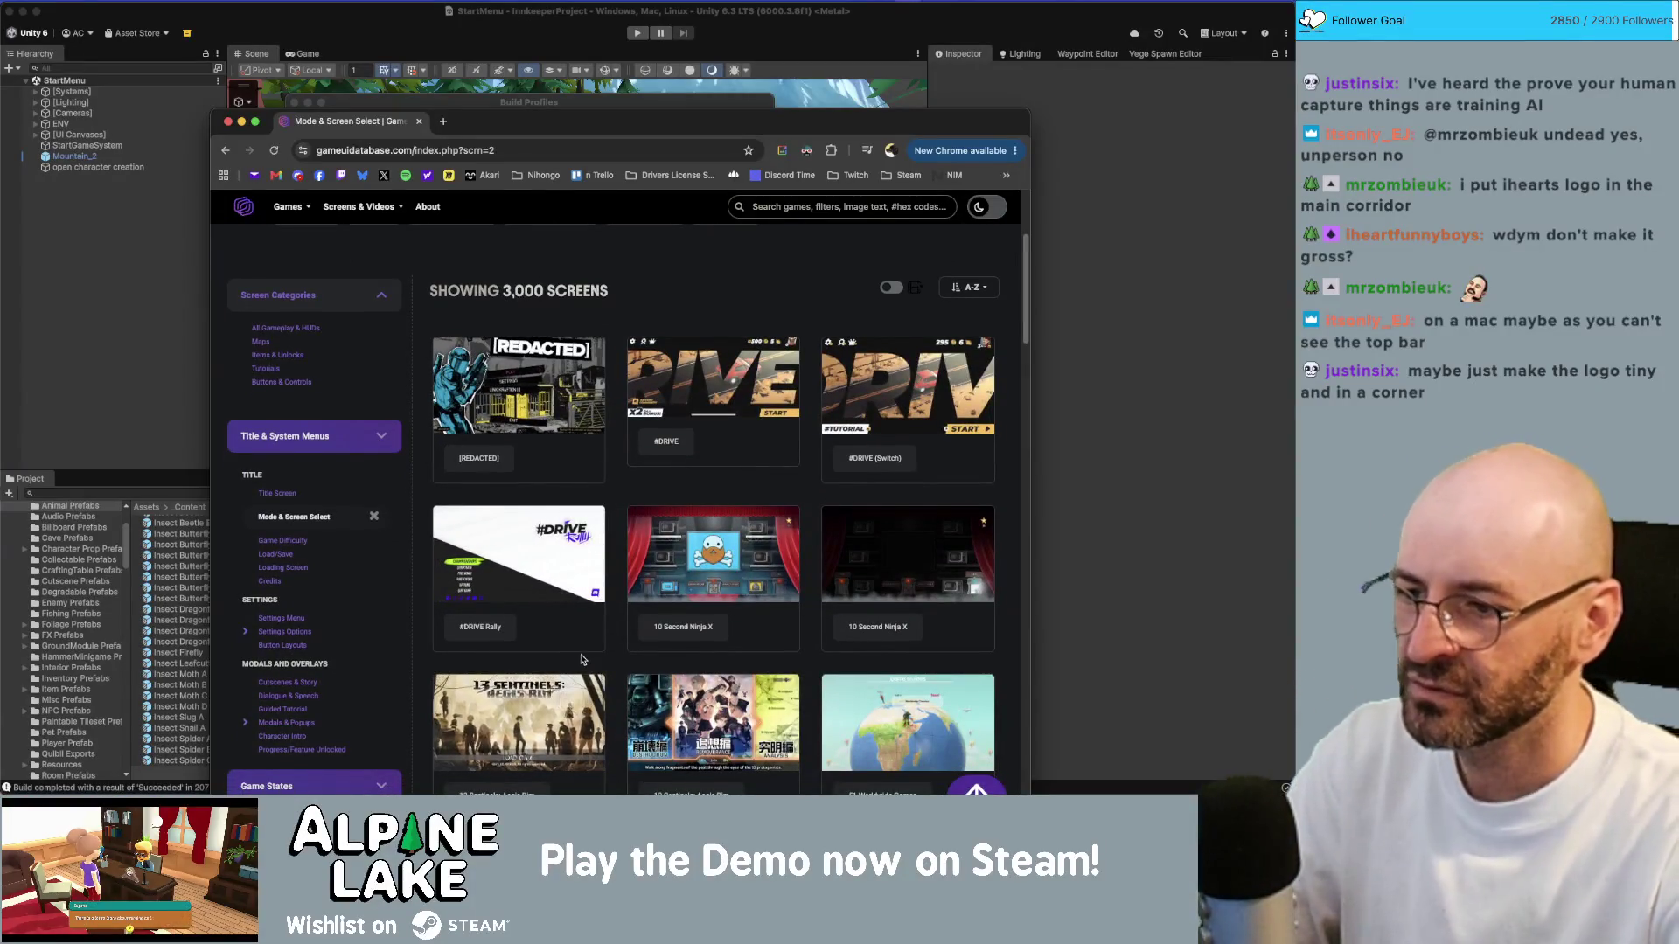
click(721, 564)
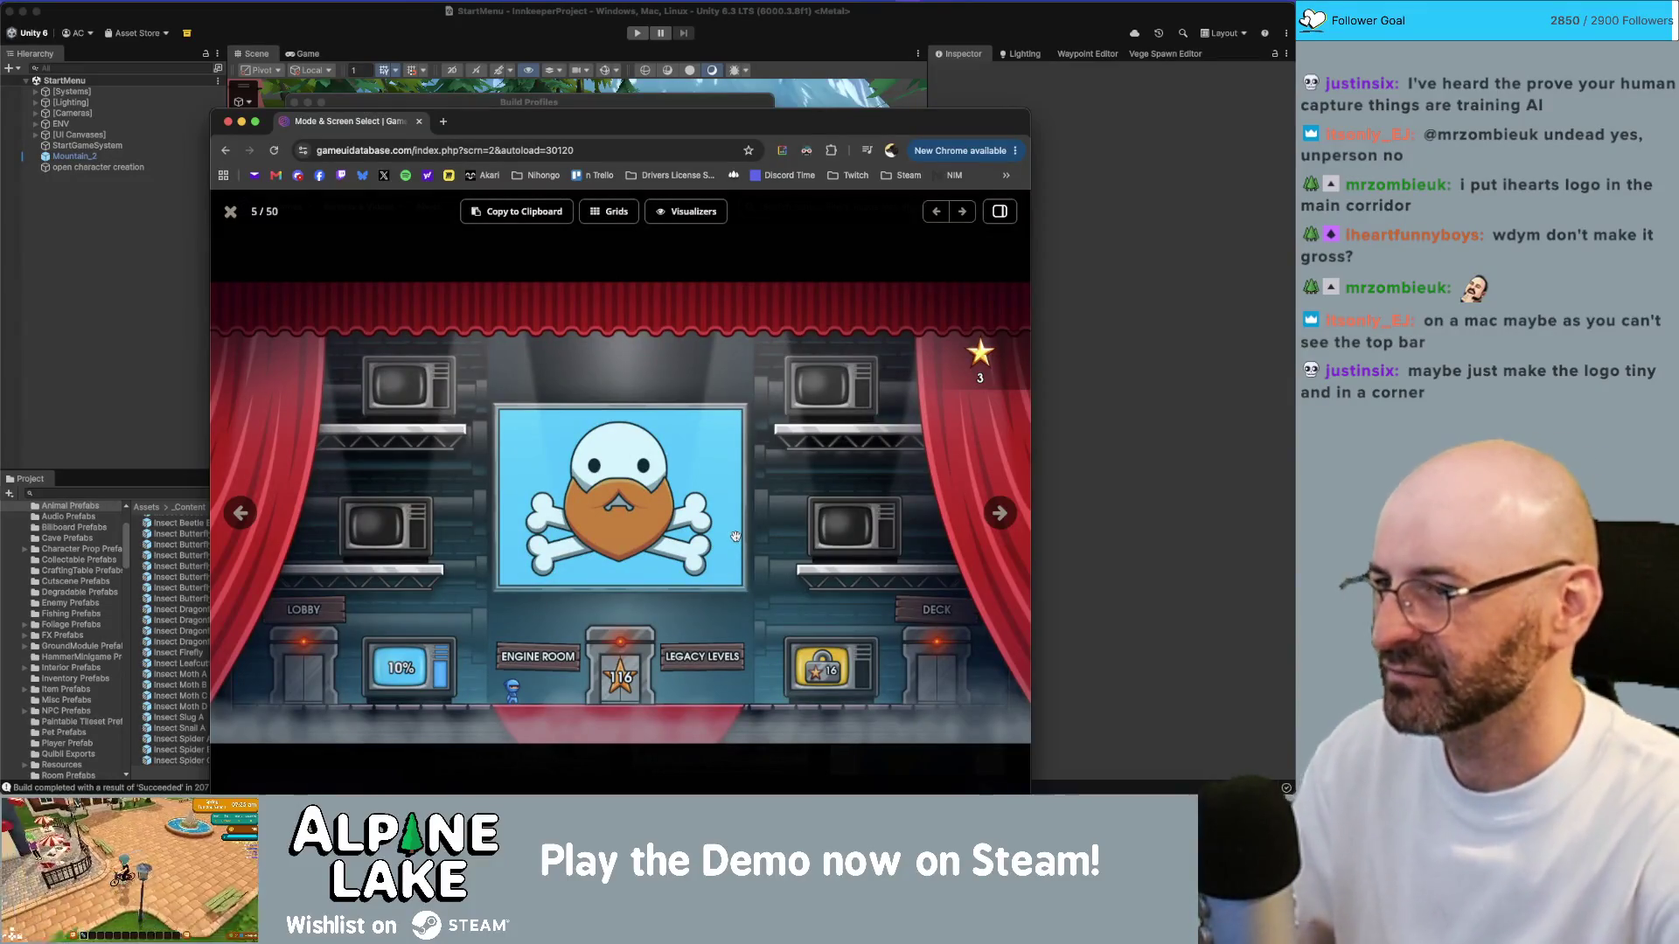
key(super+t)
Step: Search Google Images for 'dad adventure time' and preview the Martin Mertens image
text(dad adventure time)
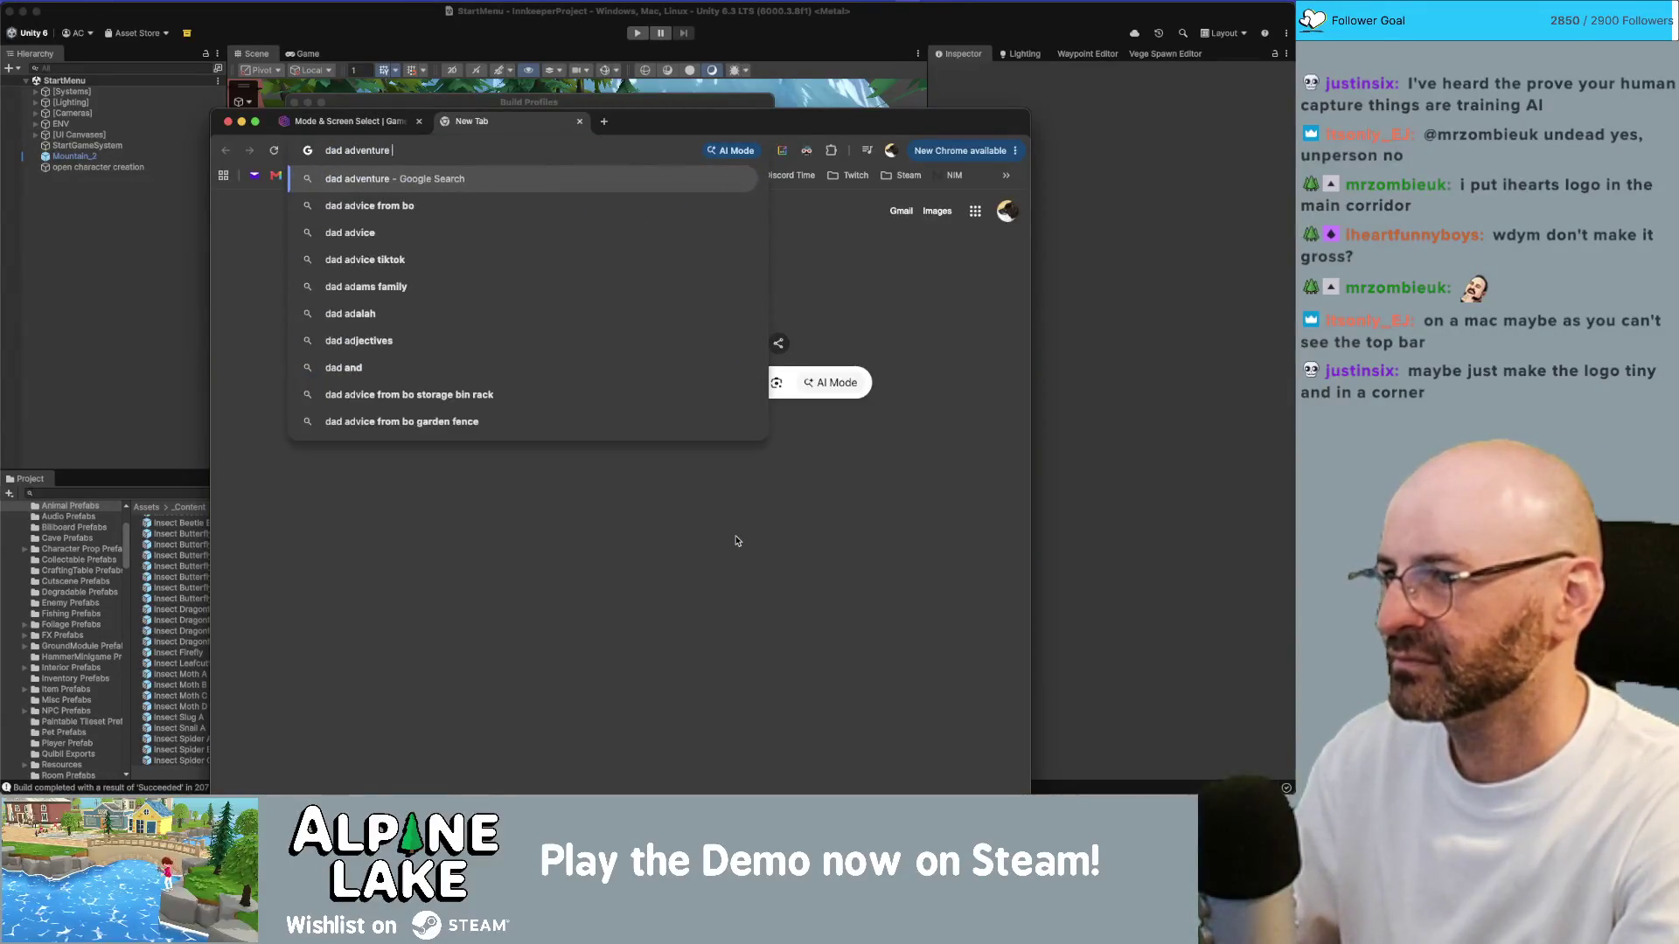
key(Return)
click(392, 275)
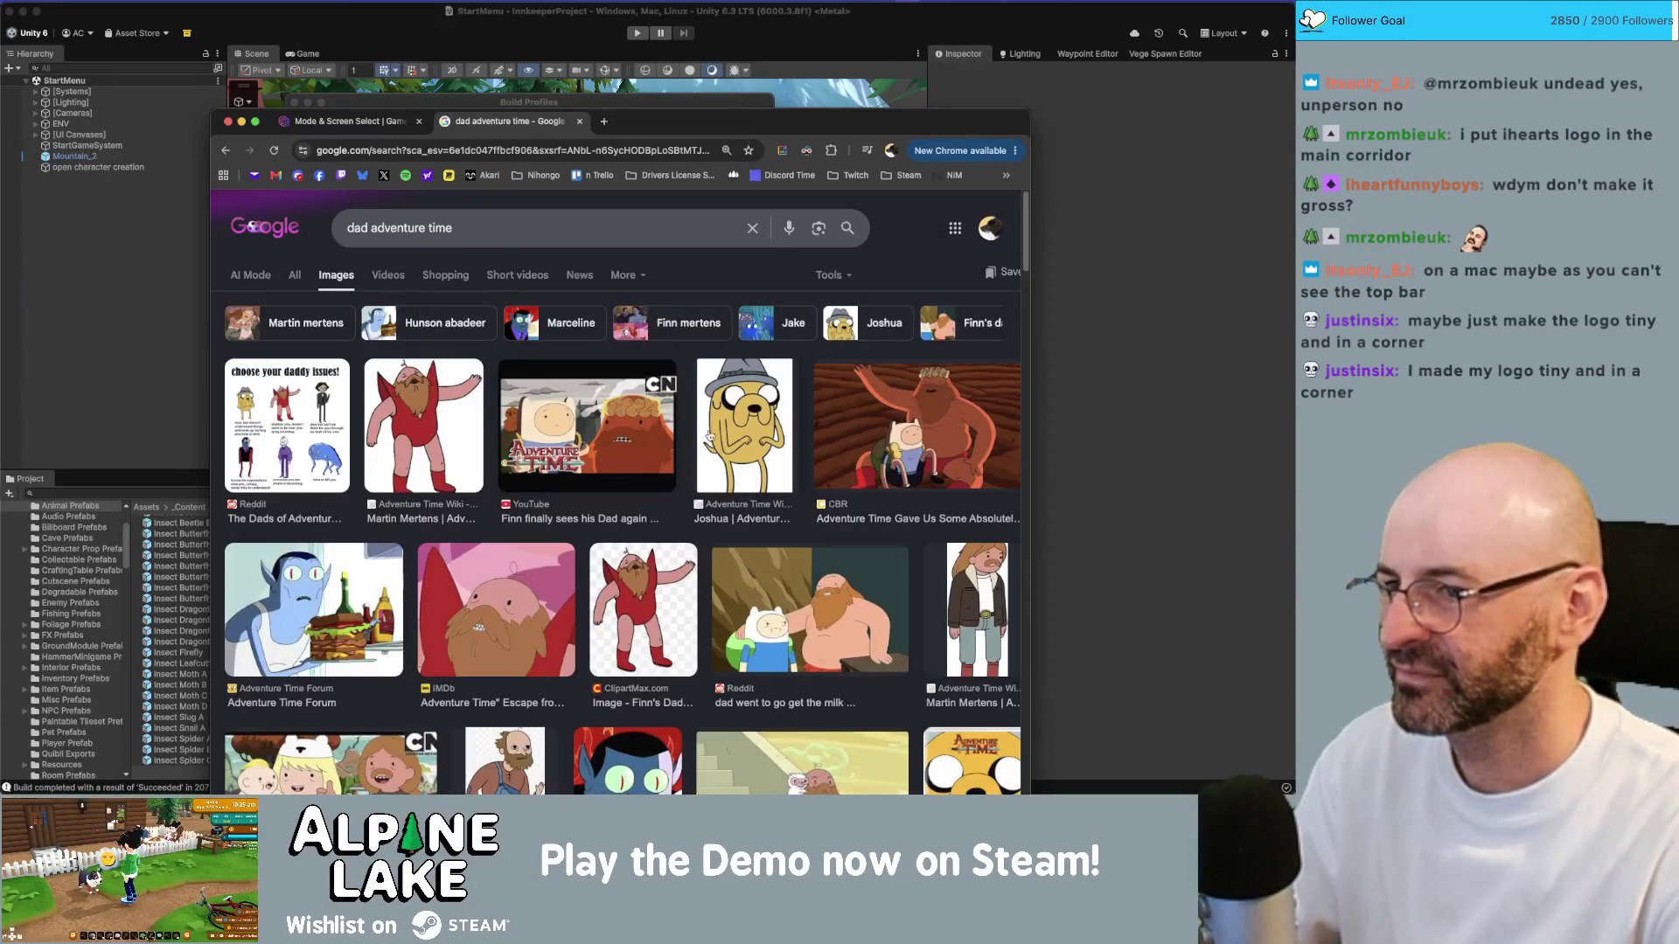
click(491, 606)
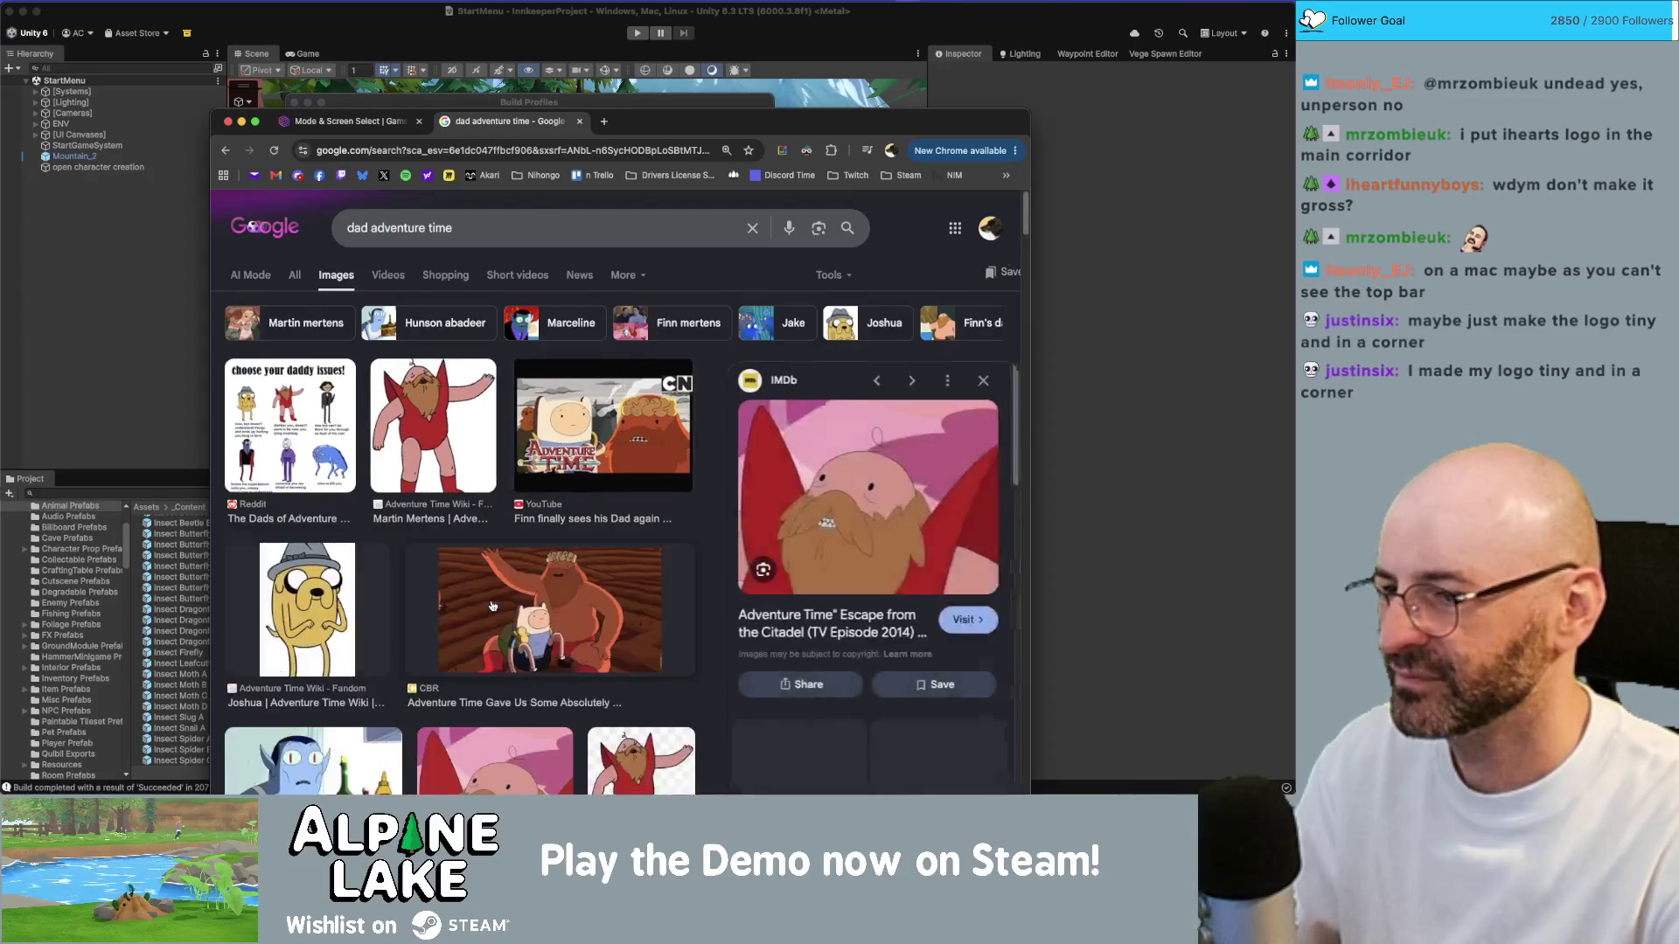
Step: Flip between the game screenshot and Google tabs, then close the Google search tab
click(369, 131)
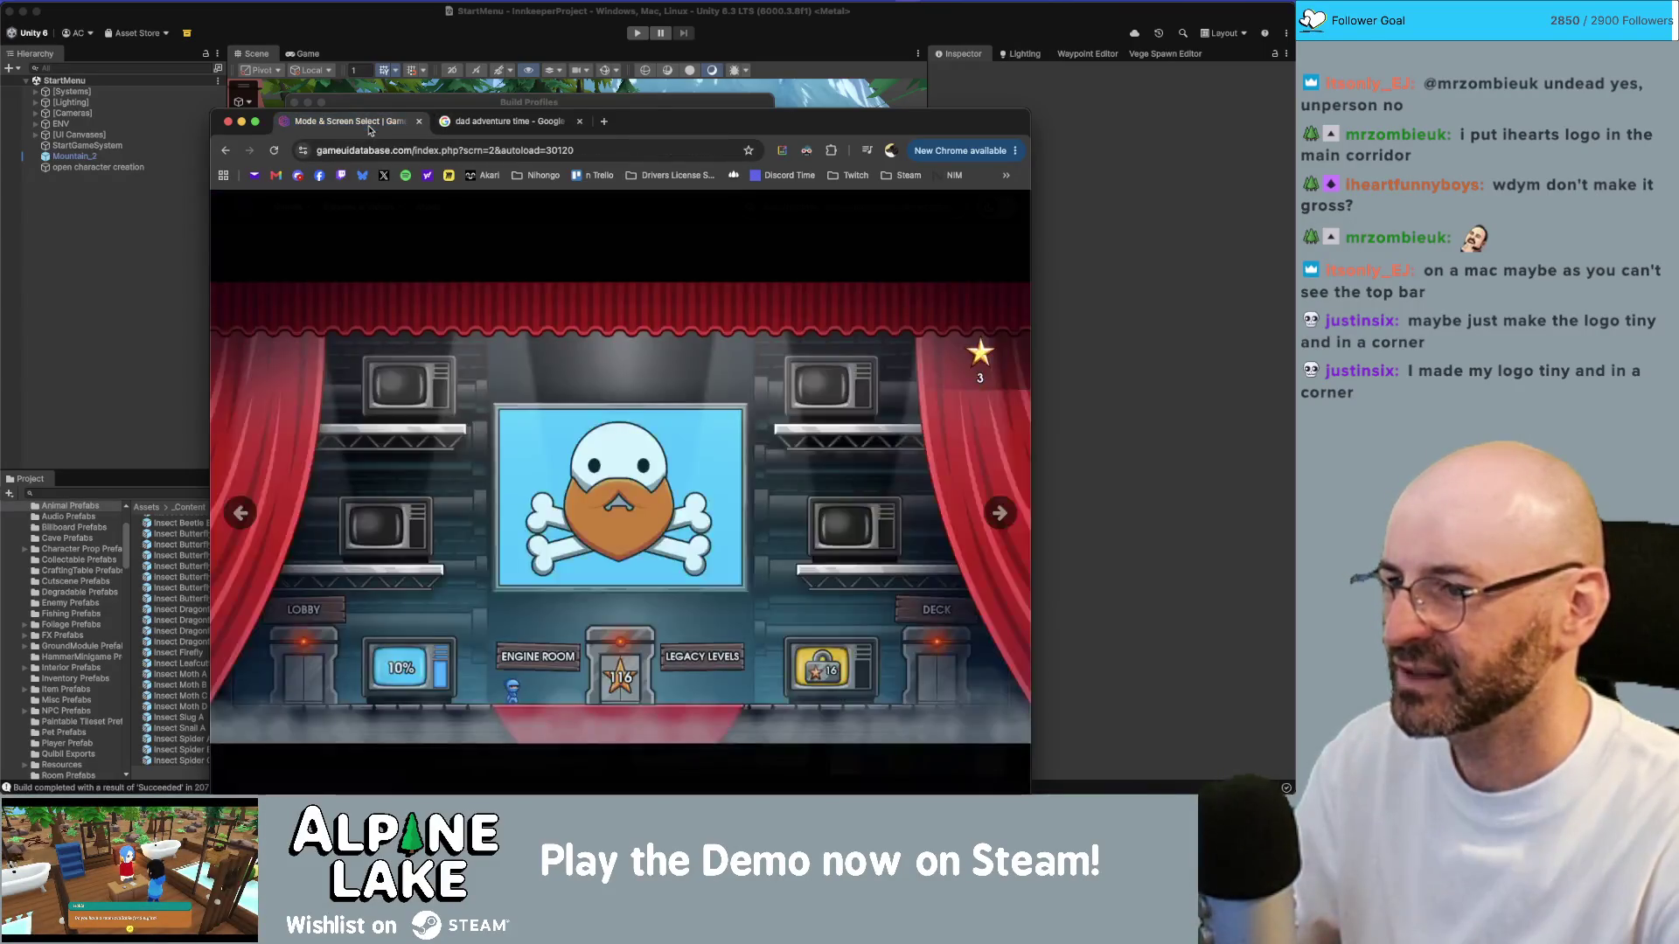
click(525, 130)
click(378, 131)
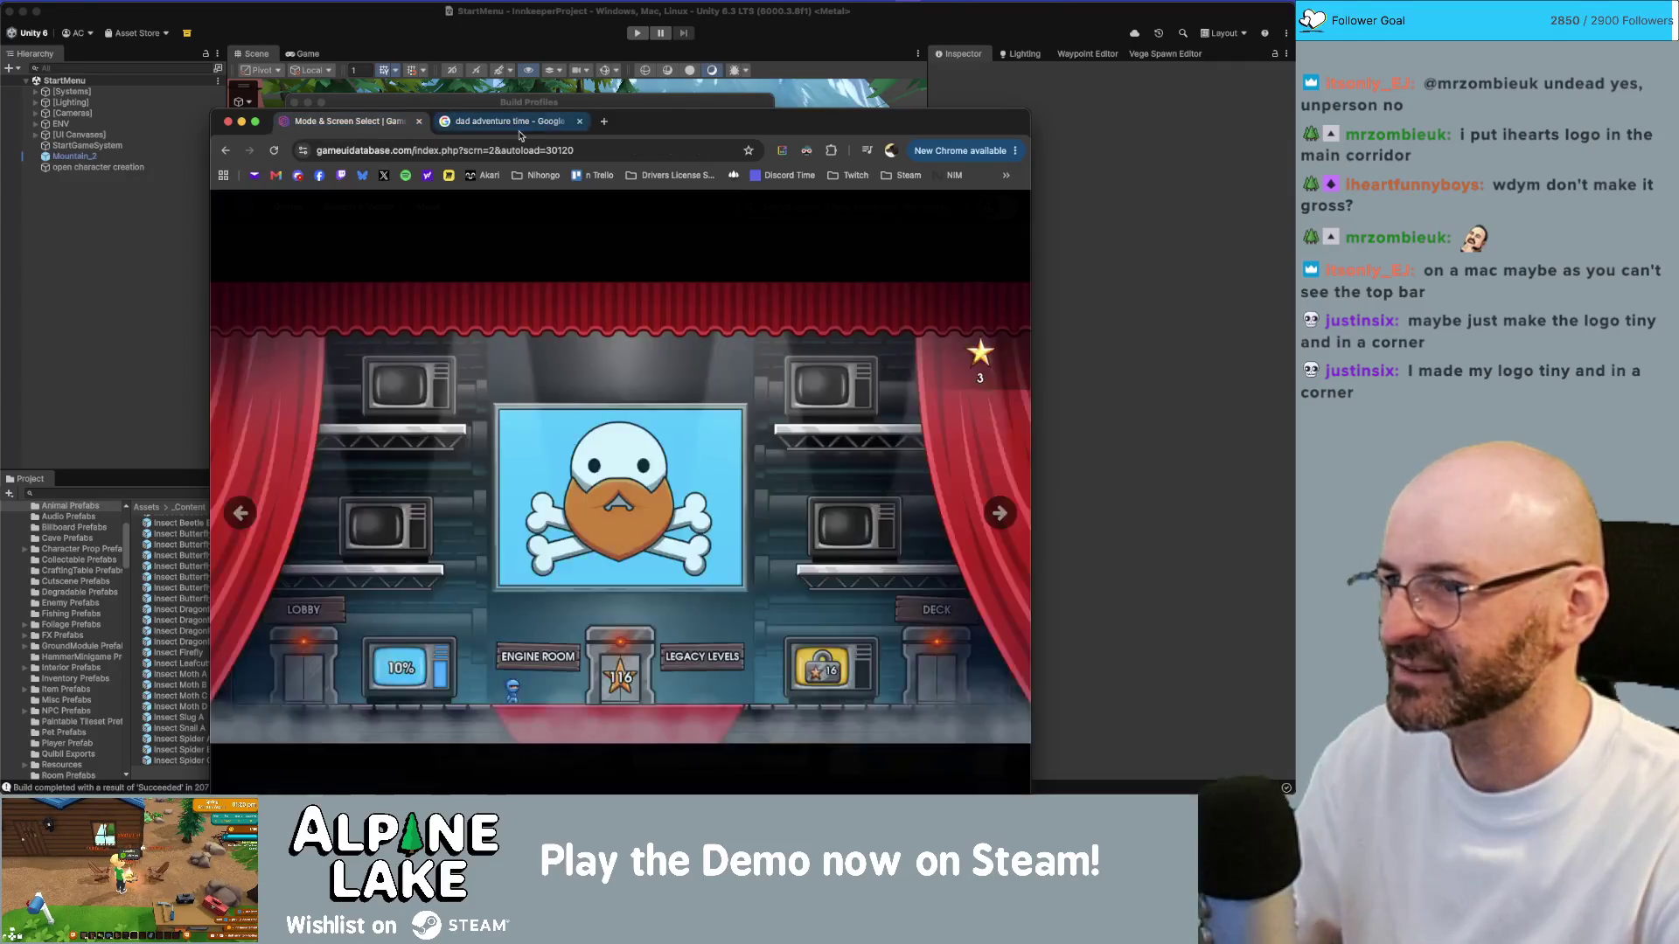
click(522, 129)
click(579, 121)
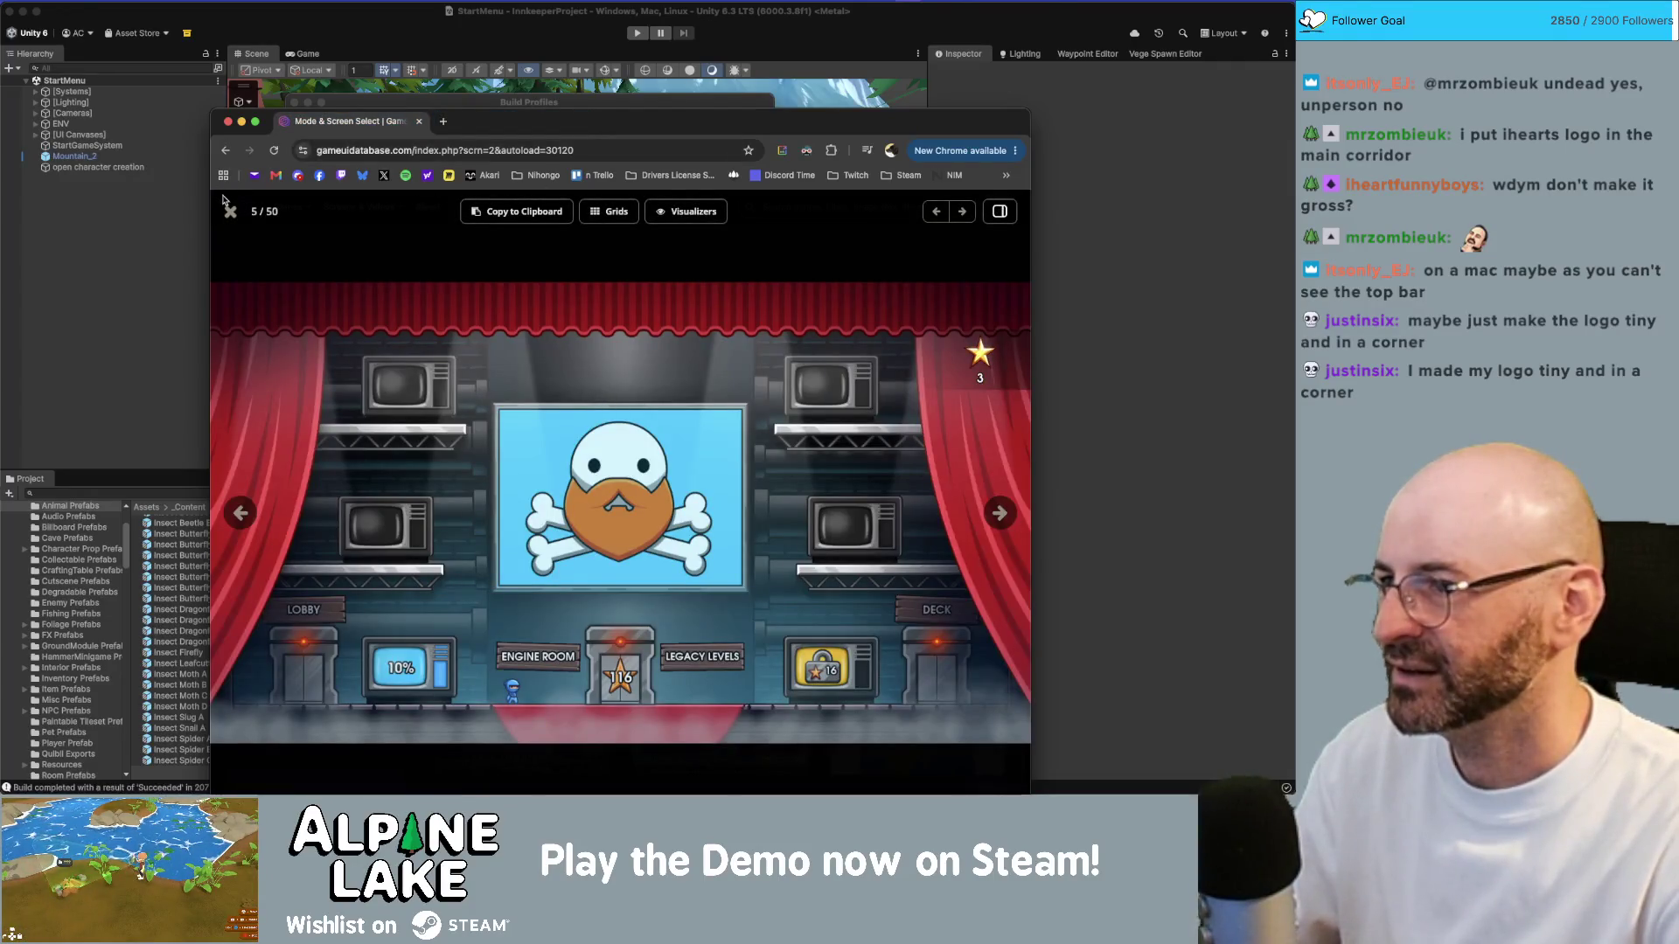
Step: Browse the Game UI Database gallery, viewing the 13 Sentinels and 51 Worldwide Games screenshots
click(230, 210)
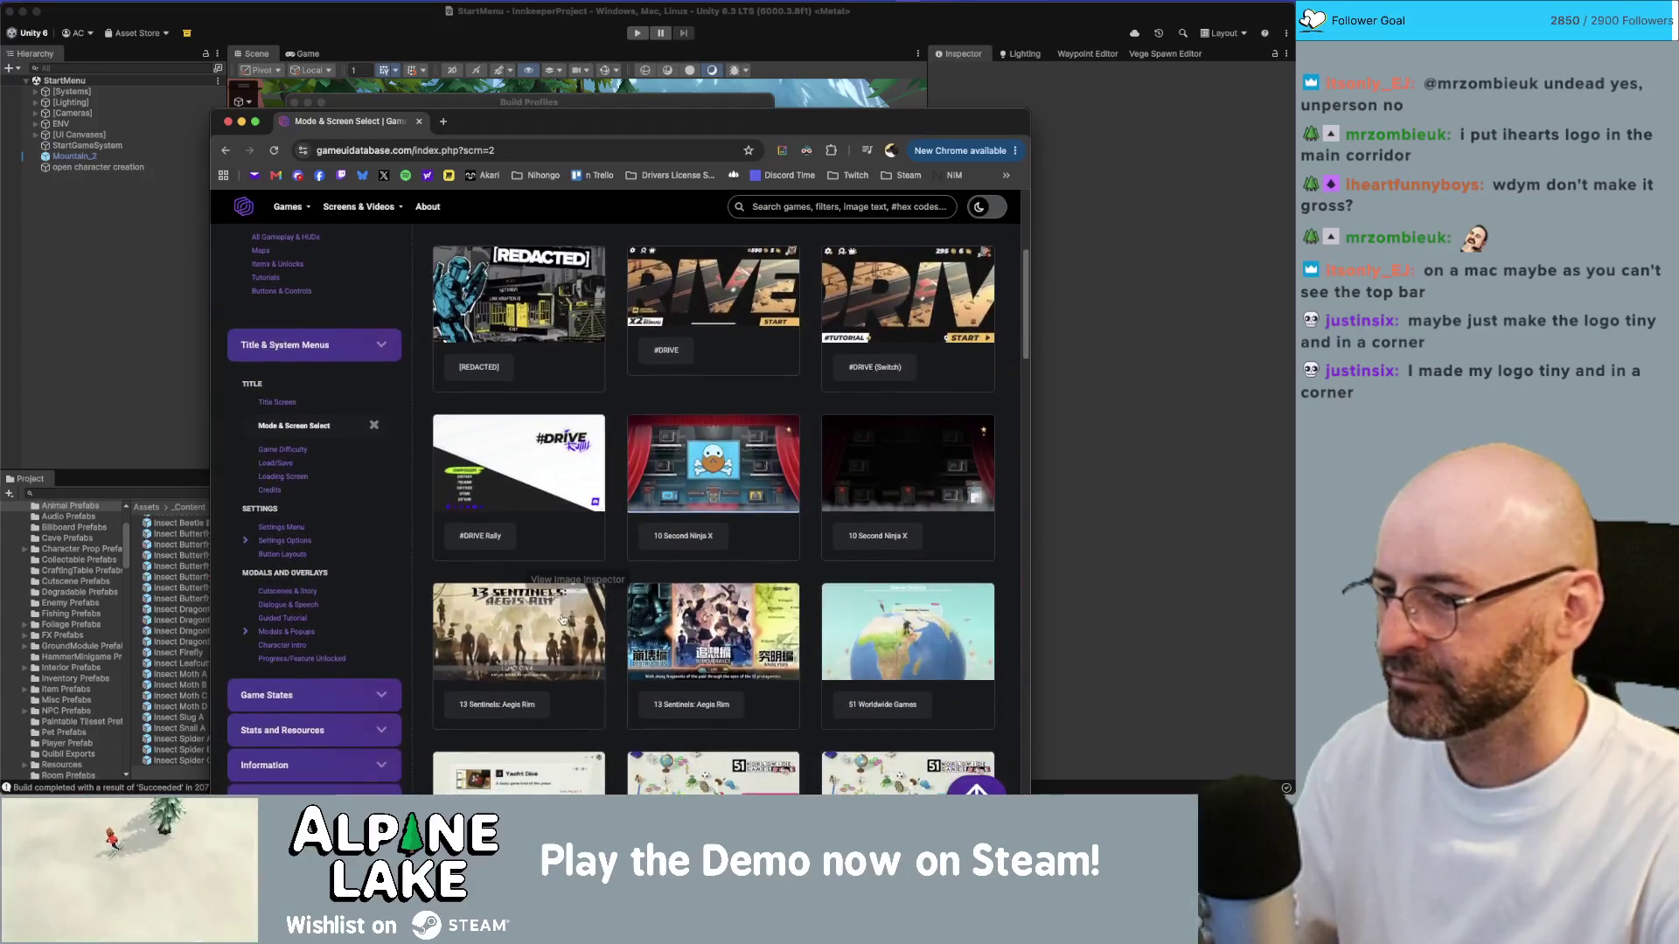
click(563, 619)
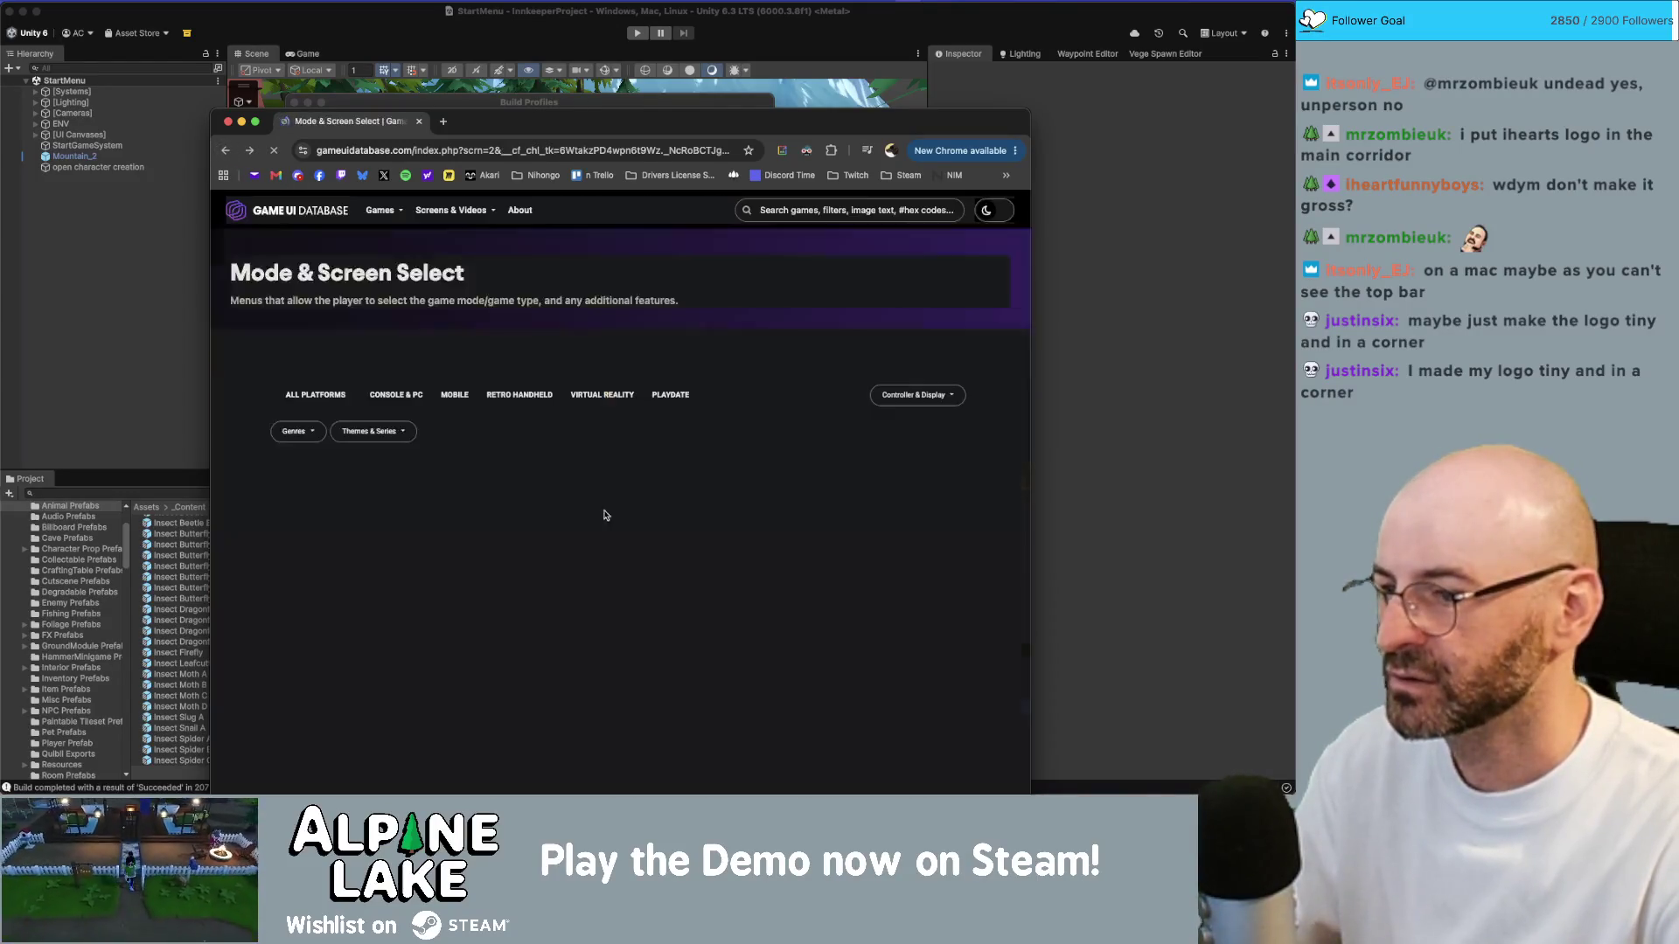
scroll(656, 485, down, 5)
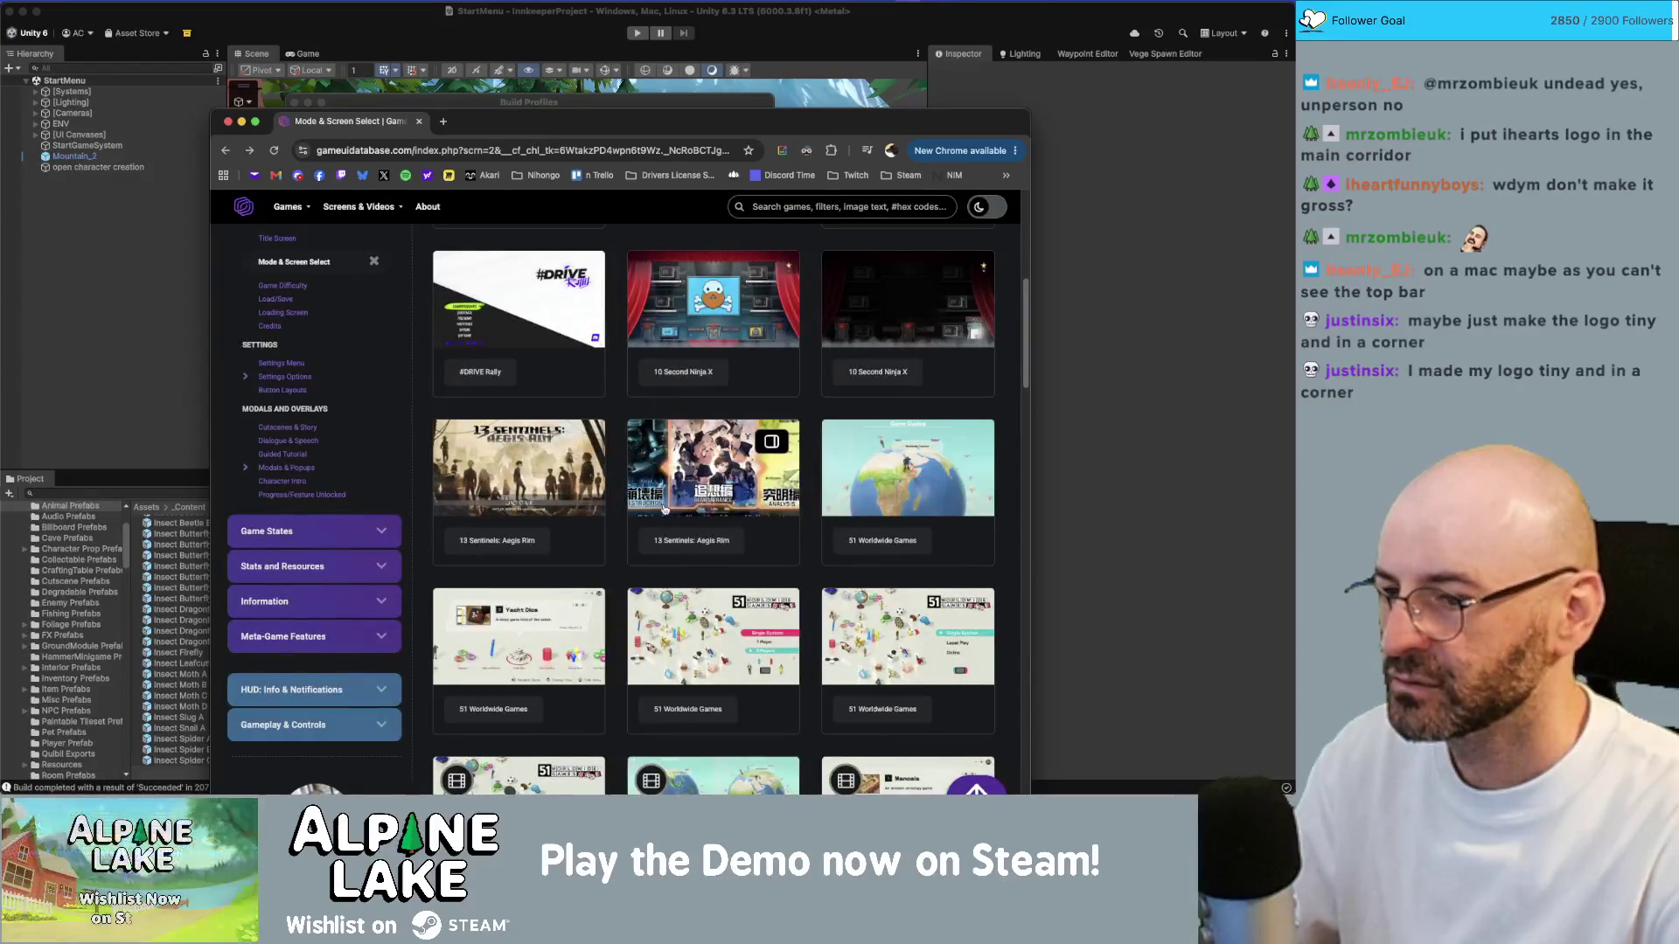
click(689, 617)
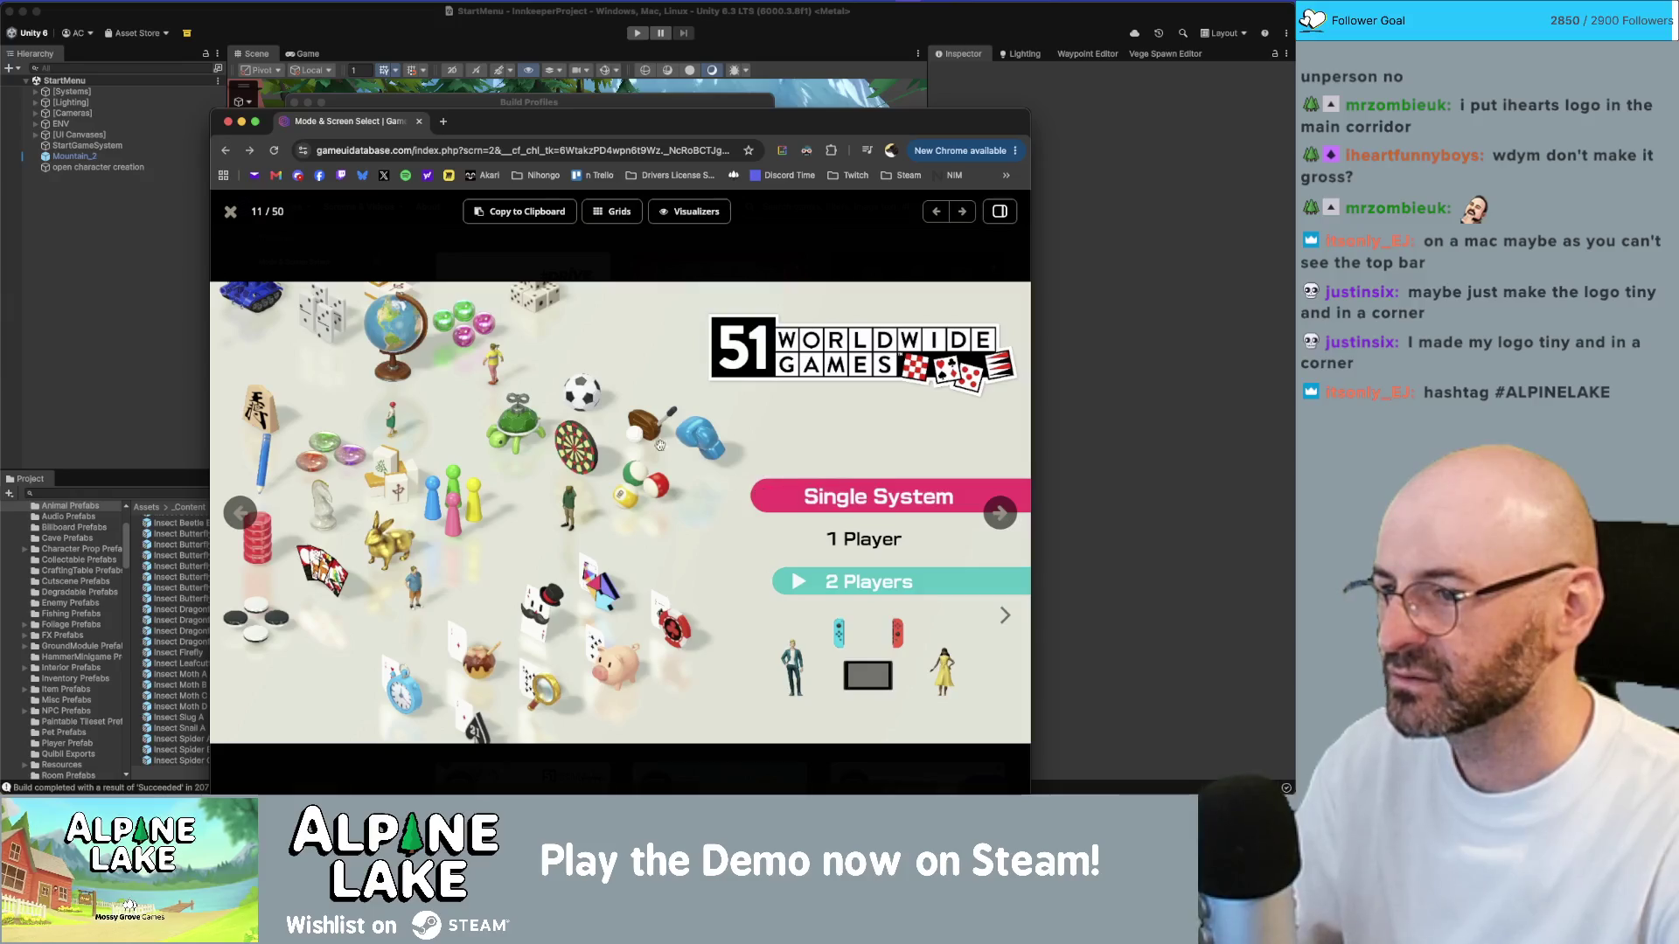
click(225, 214)
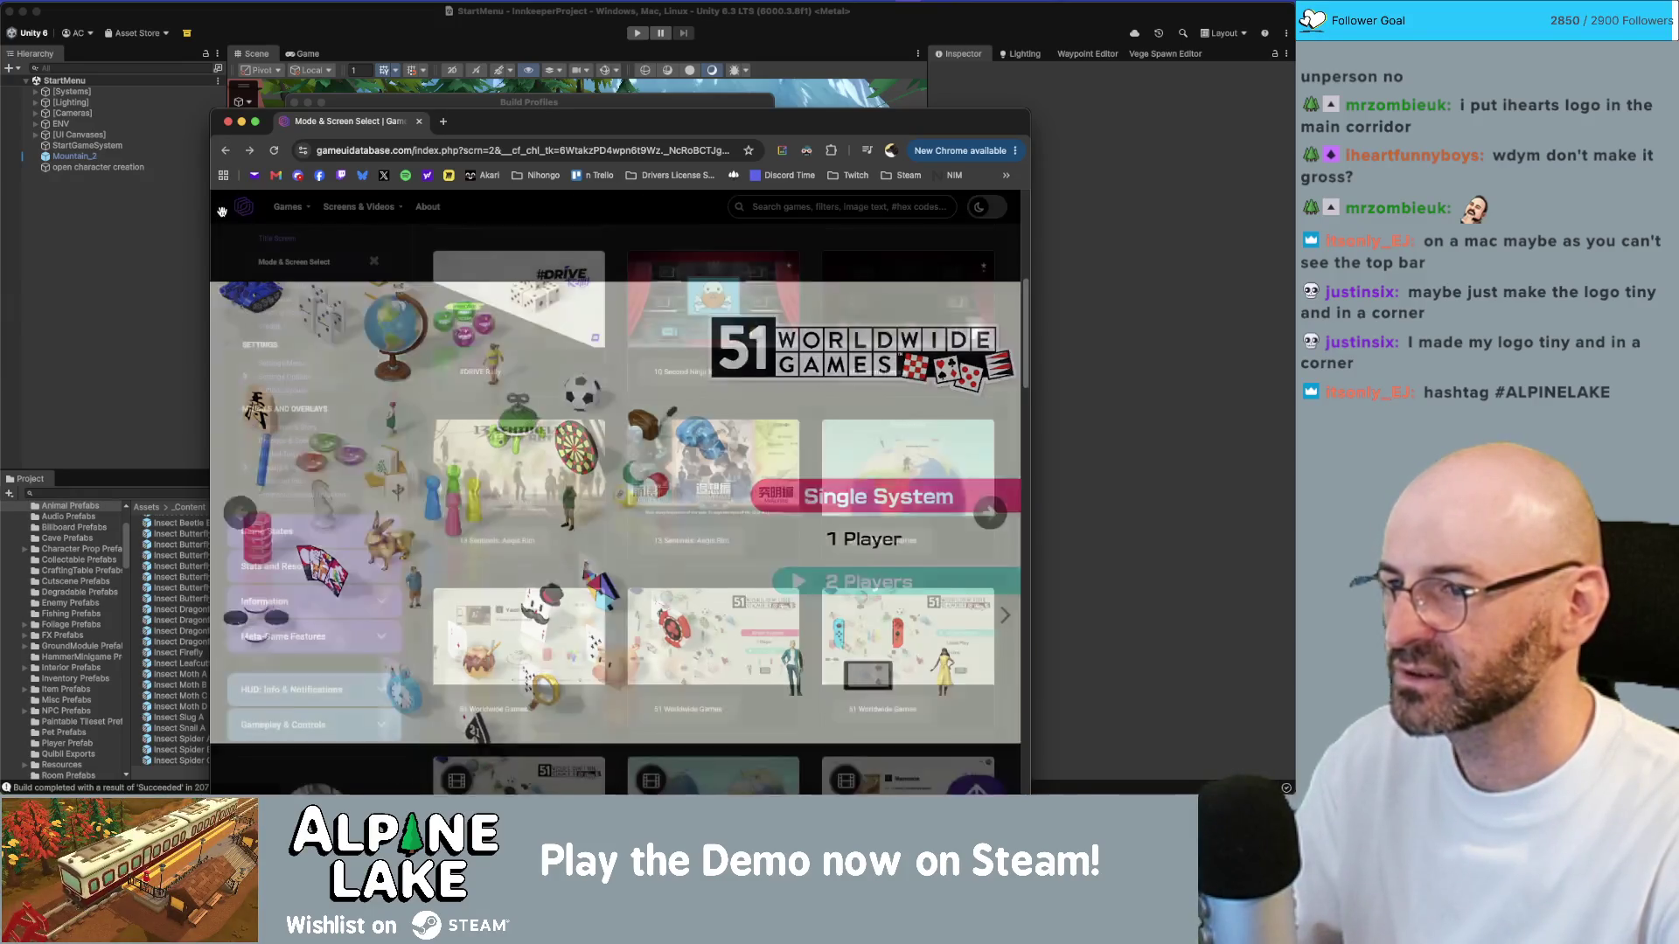
scroll(659, 474, down, 5)
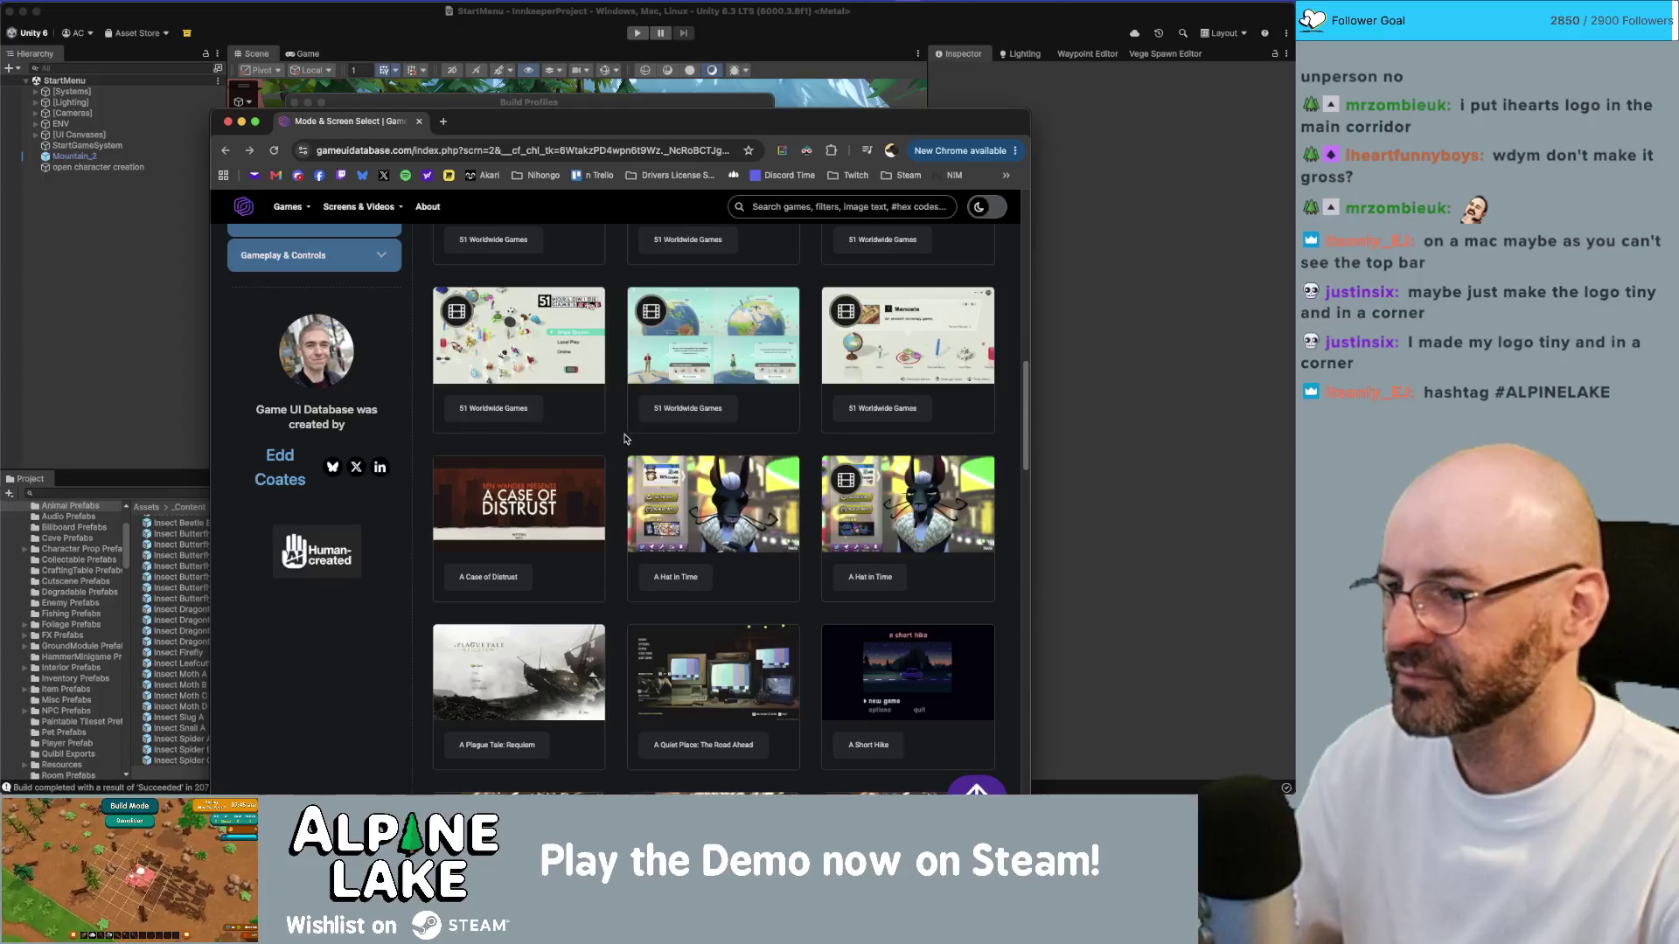
scroll(595, 542, down, 2)
Step: View the A Plague Tale: Requiem menu screenshot, scroll further through the gallery, then return to Unity
click(525, 603)
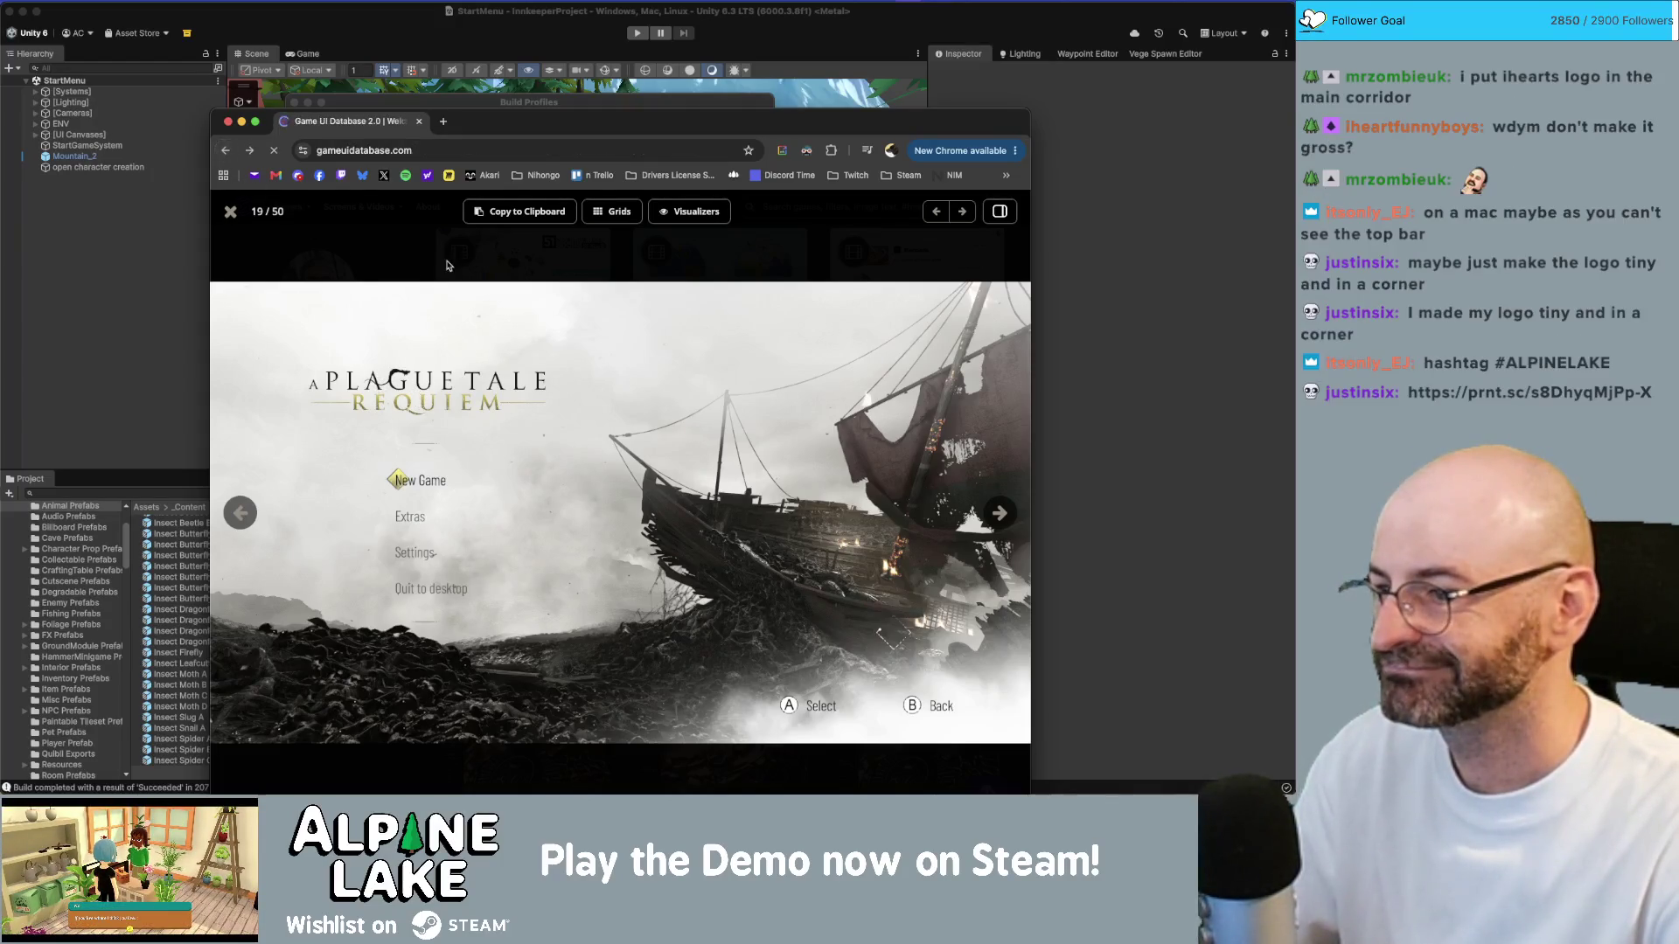
scroll(599, 608, down, 5)
scroll(599, 607, up, 5)
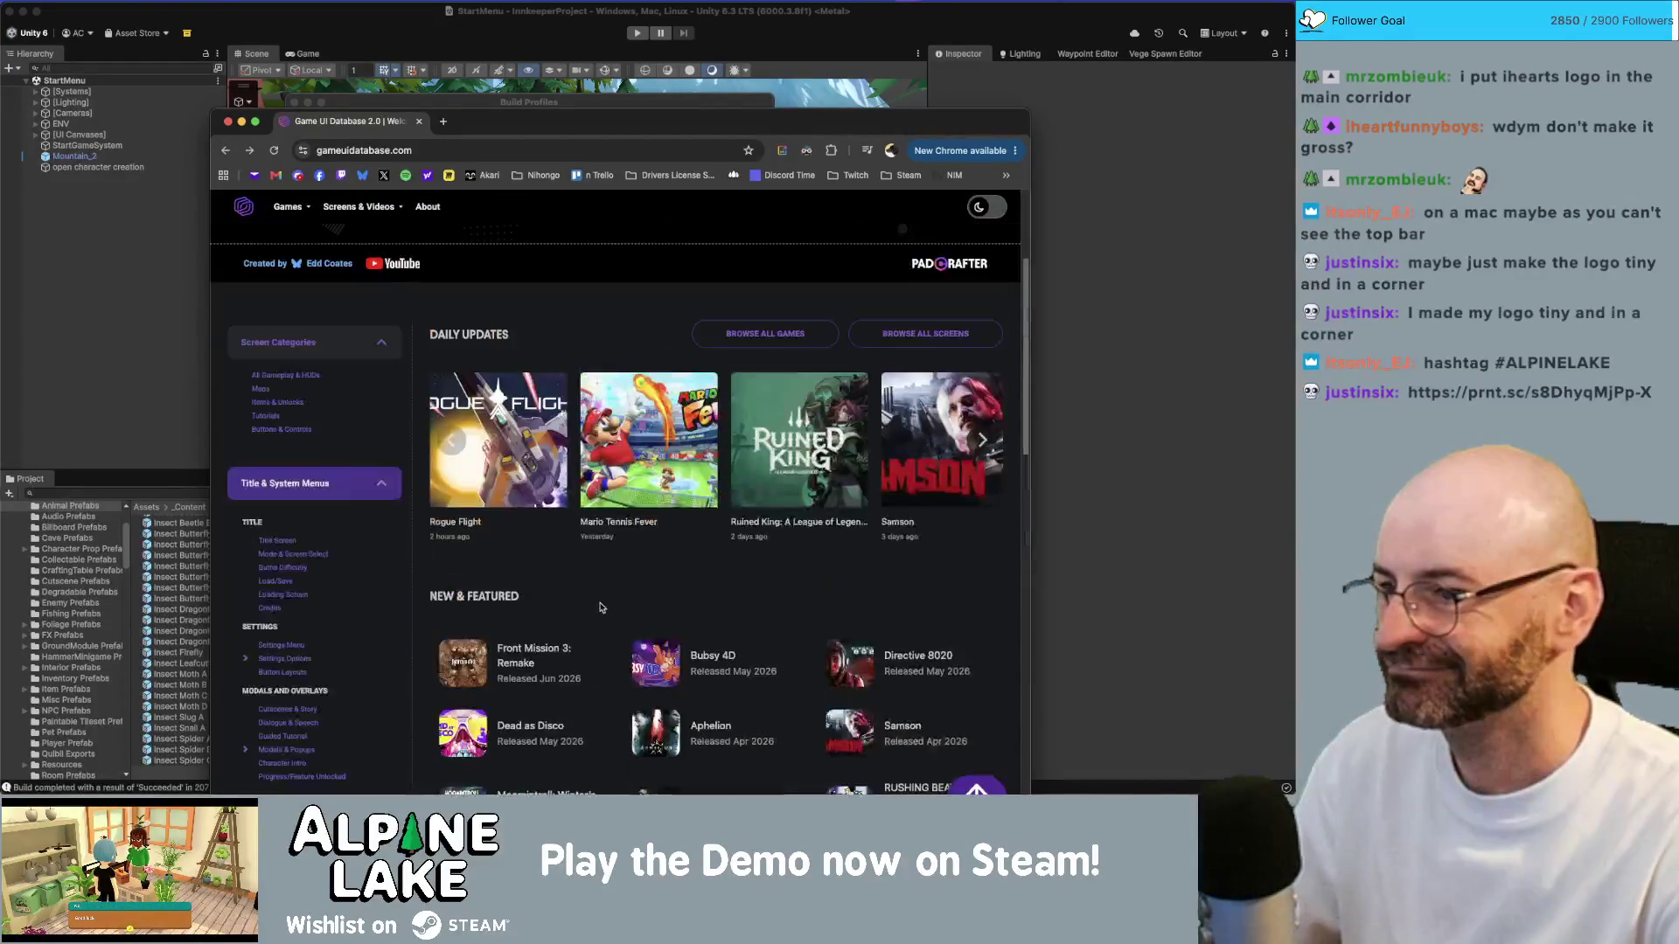
scroll(511, 438, down, 3)
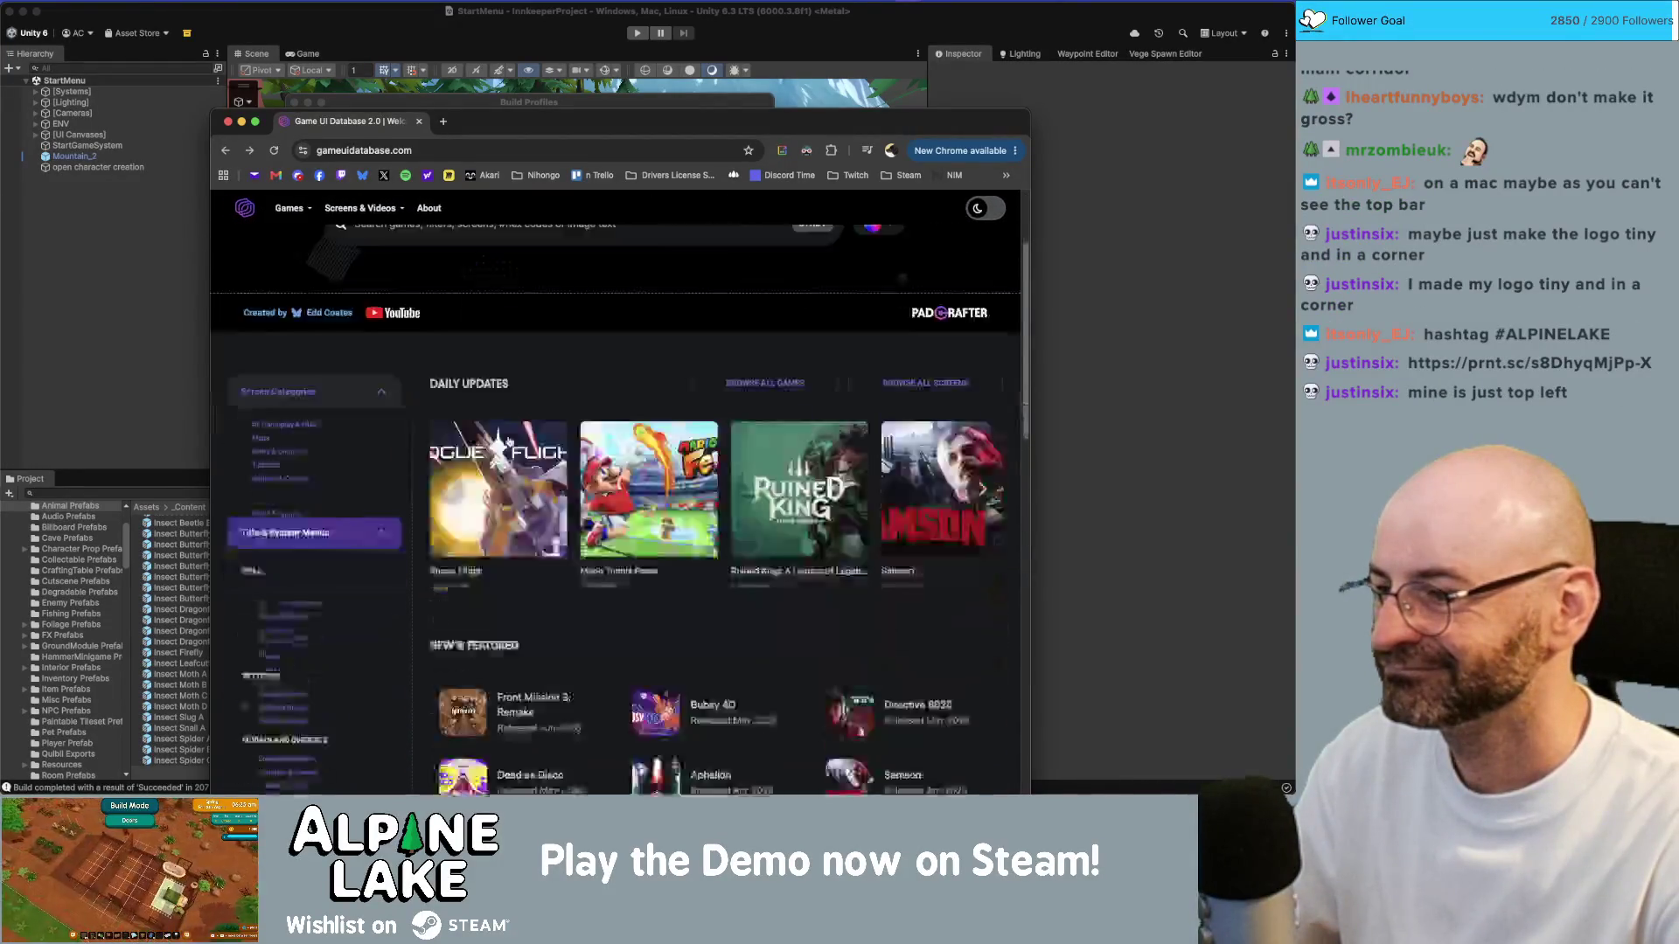
click(336, 434)
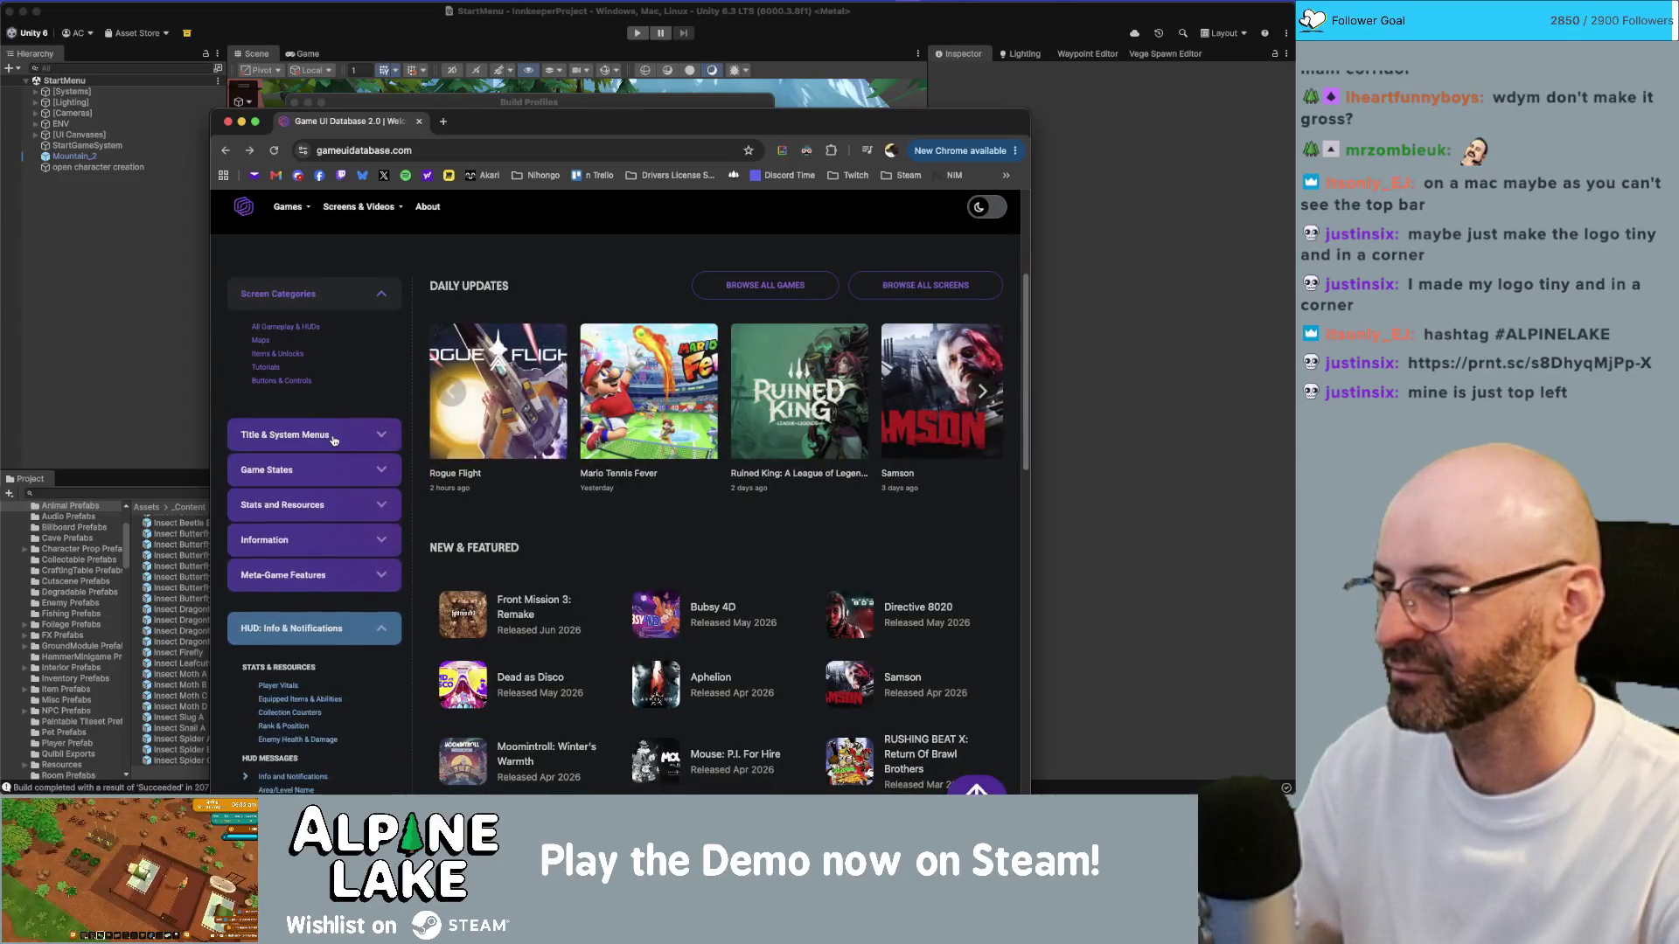
click(336, 435)
scroll(536, 464, up, 3)
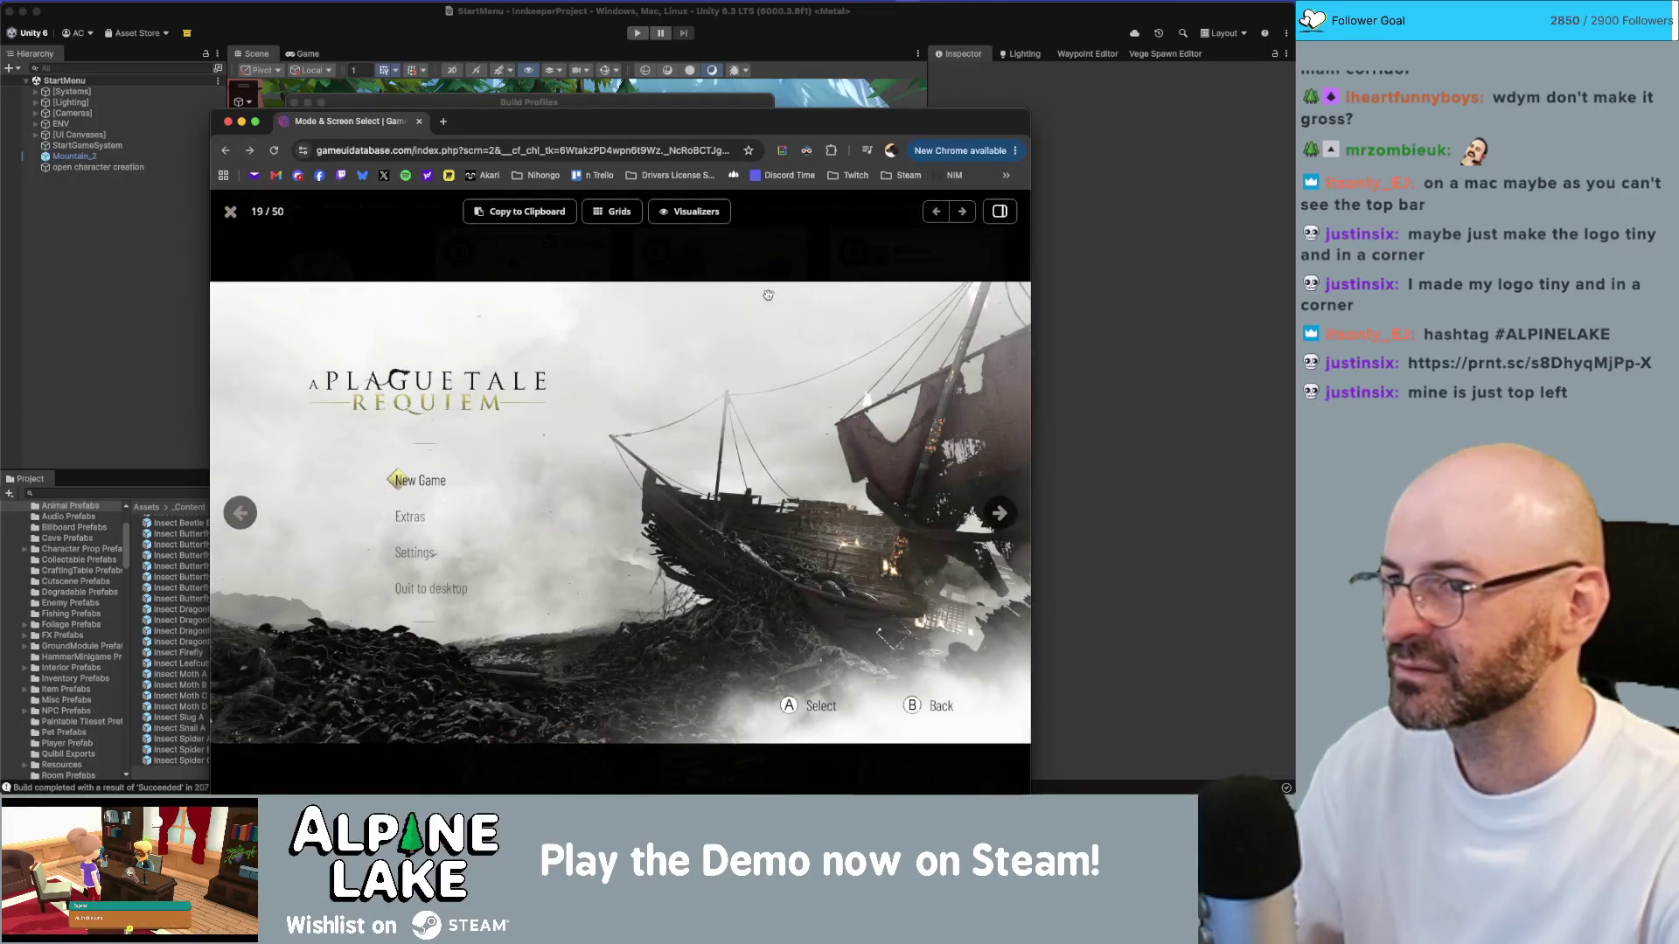
click(230, 213)
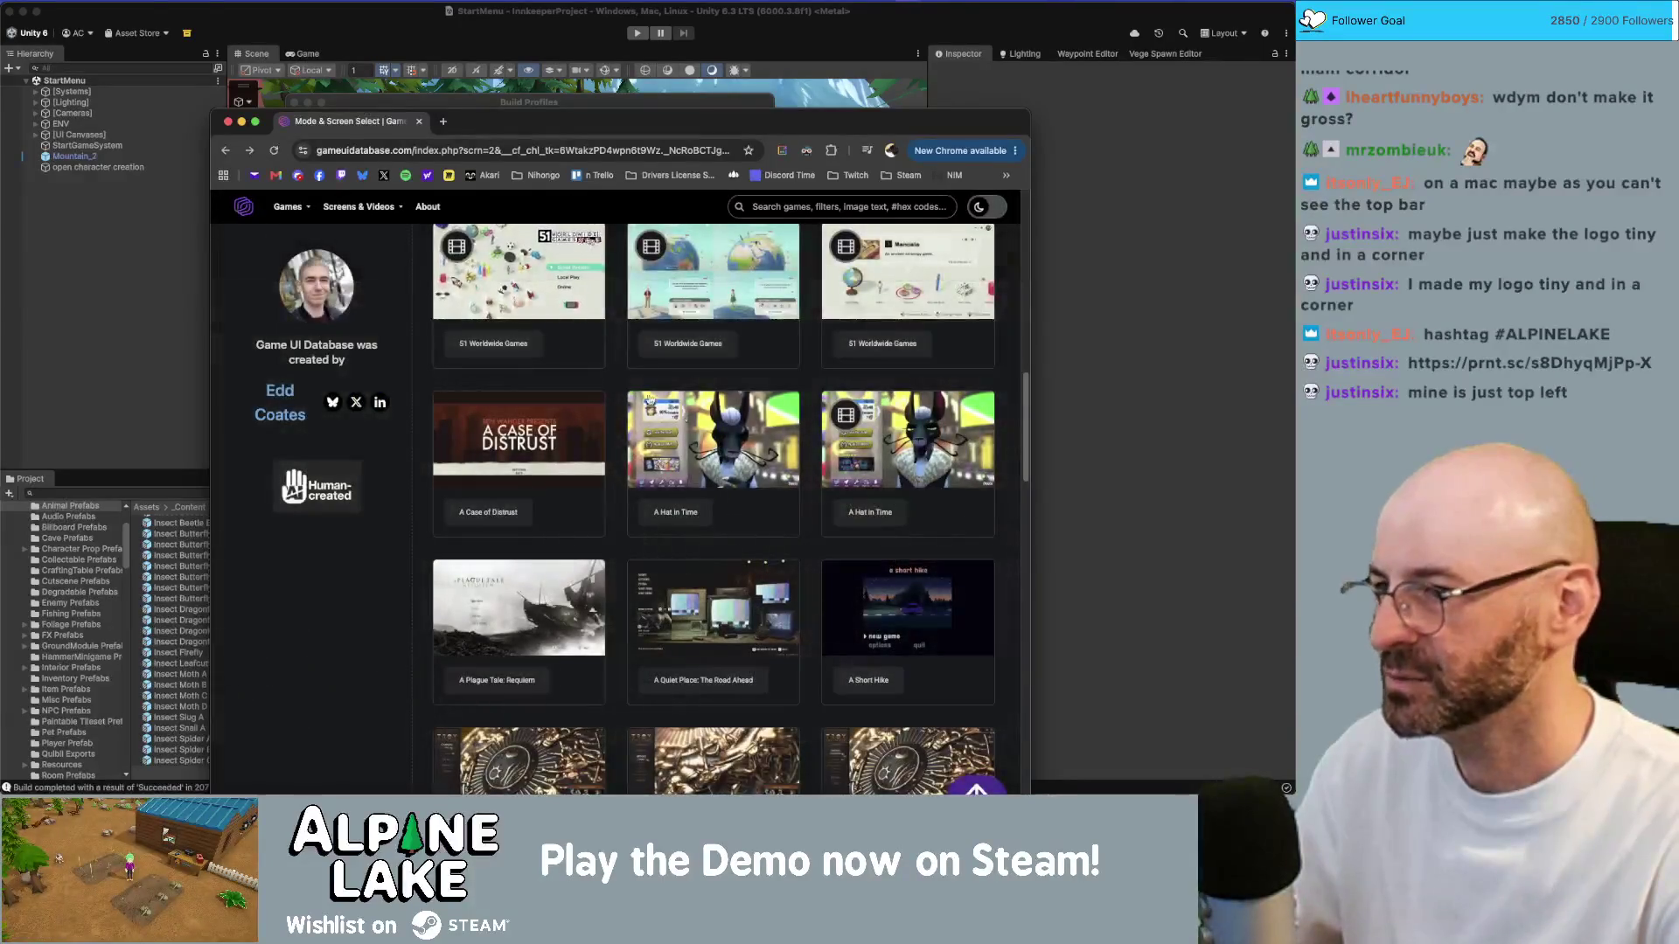
scroll(718, 444, down, 1)
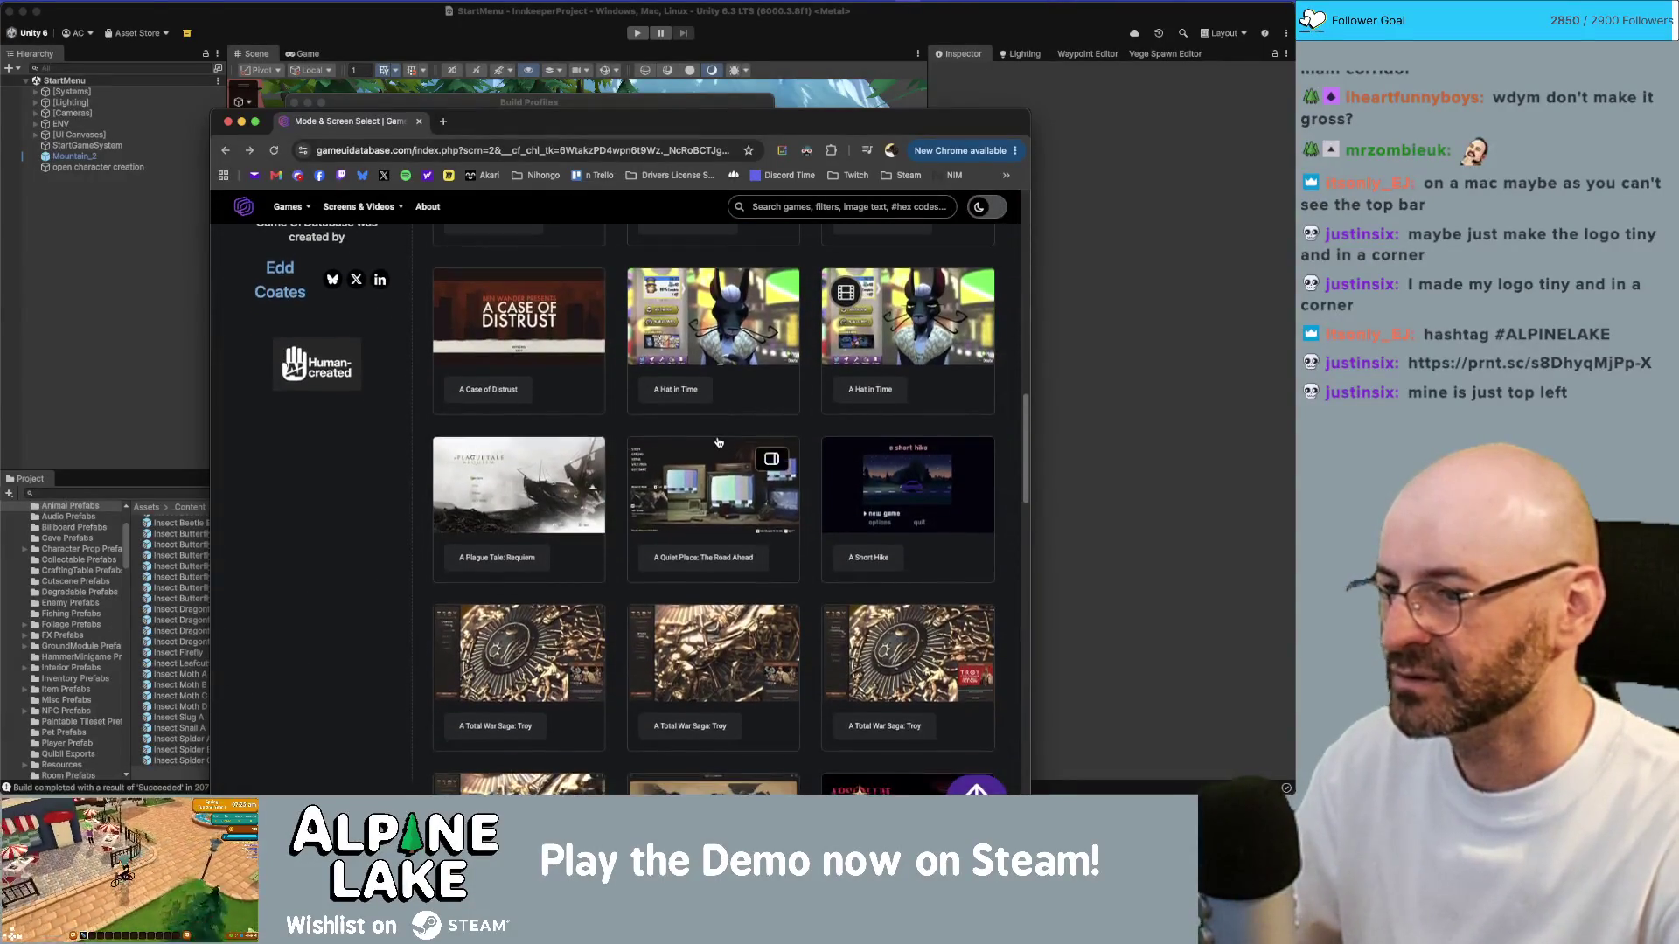
scroll(719, 443, down, 2)
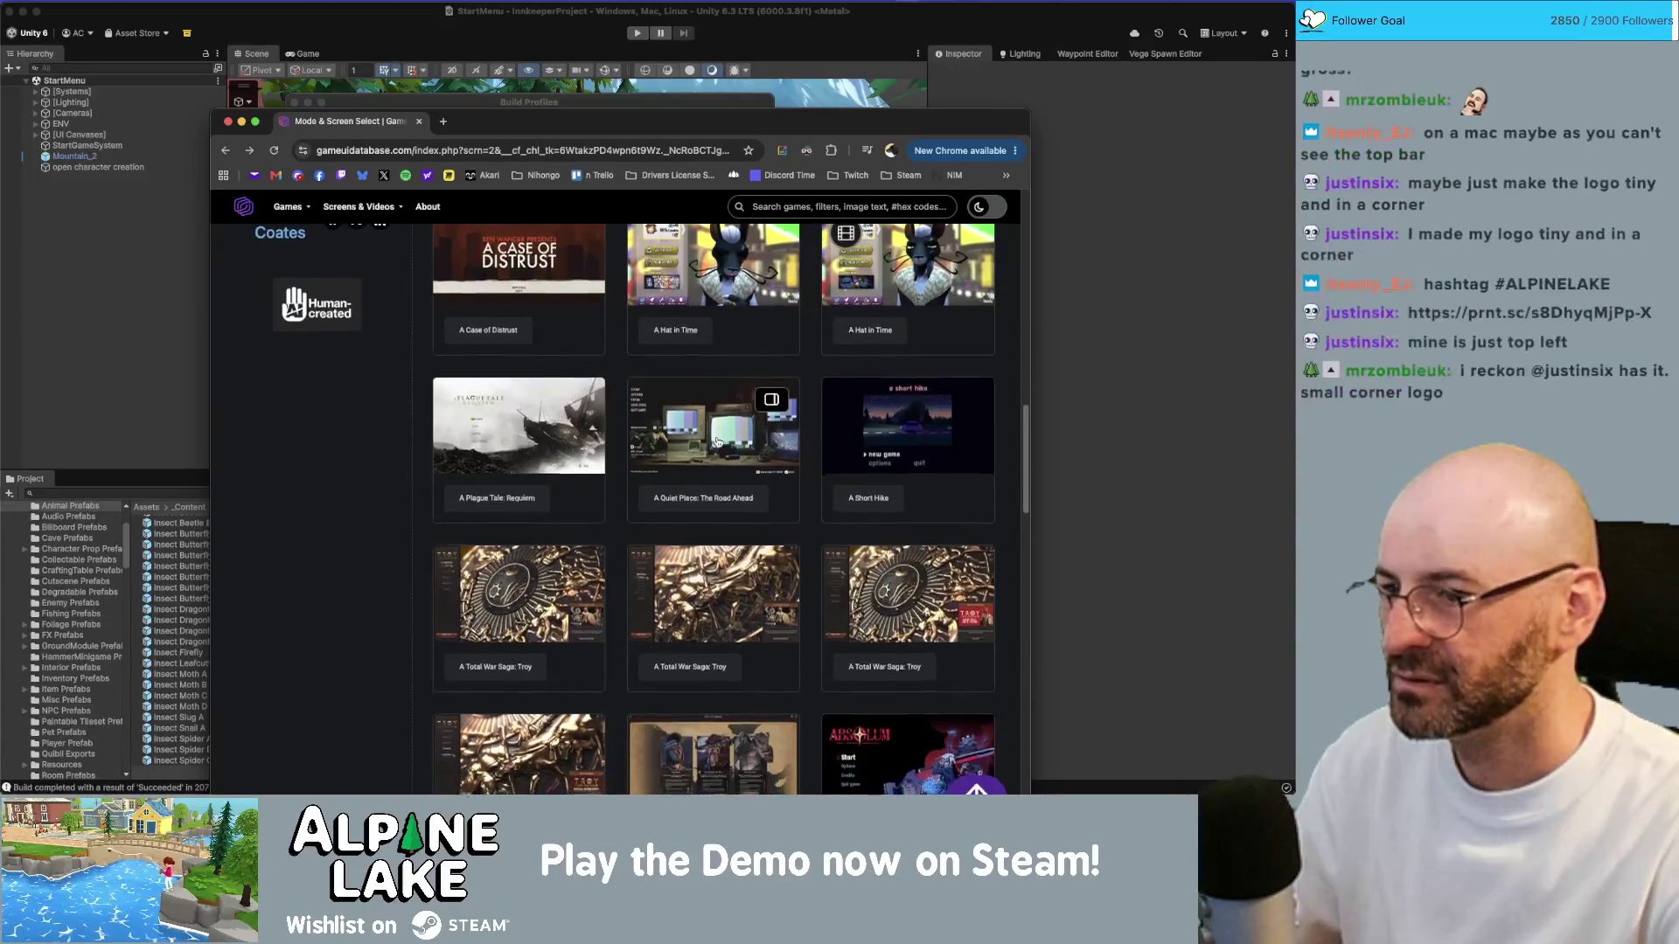
scroll(717, 443, down, 5)
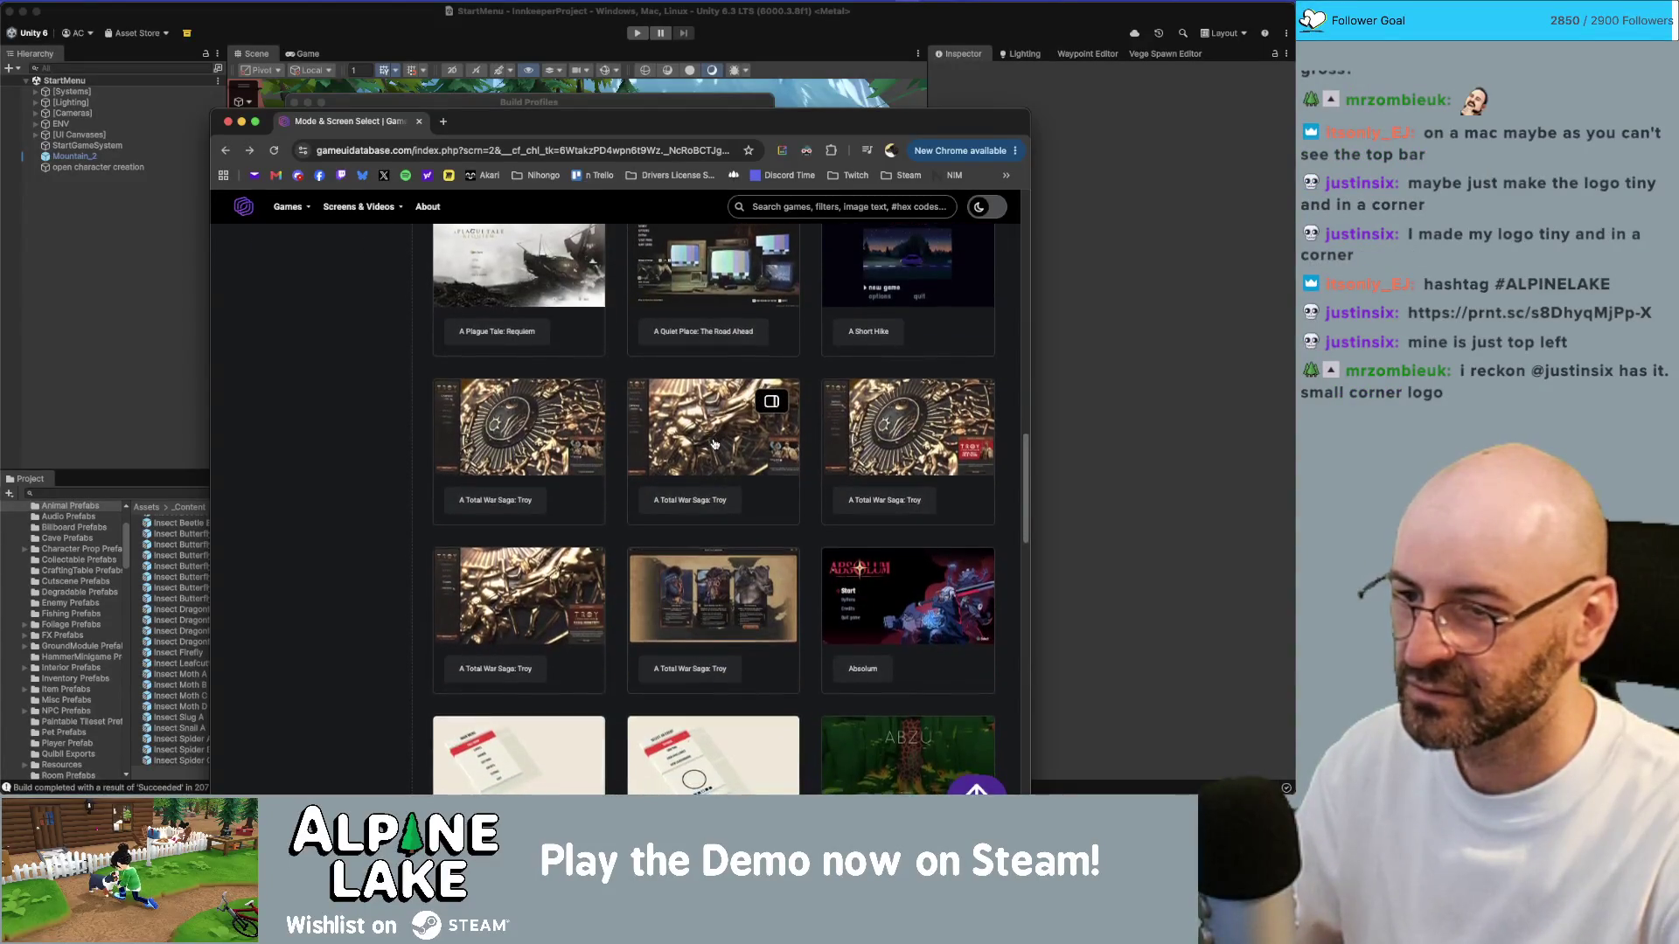
scroll(717, 444, down, 3)
scroll(718, 447, down, 10)
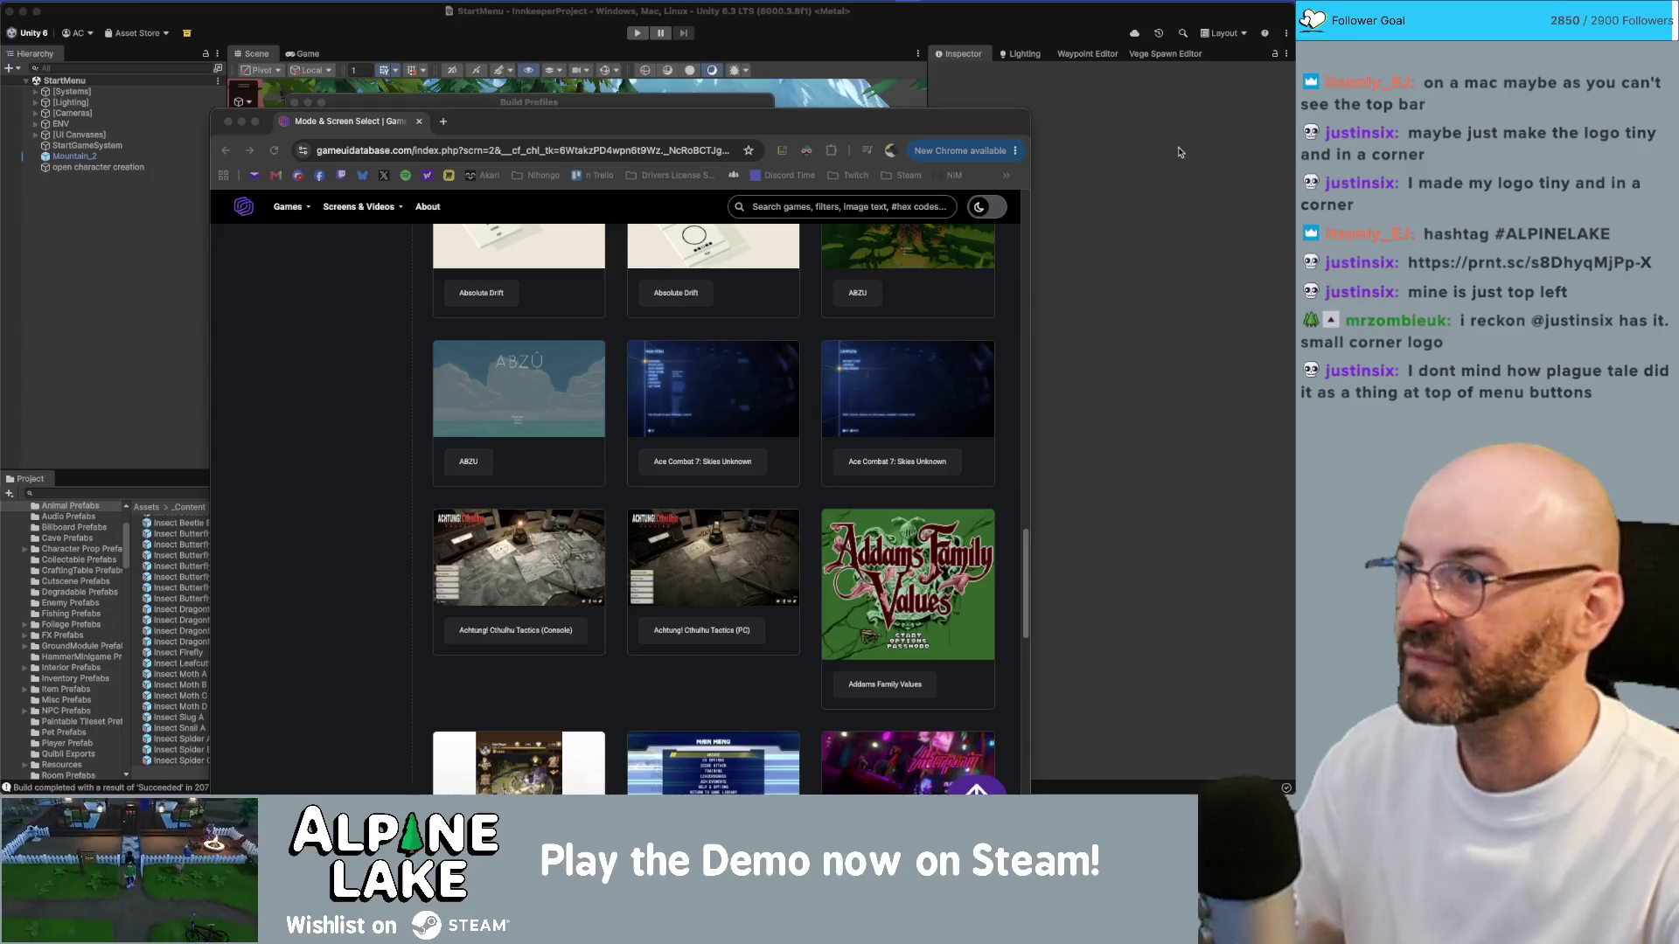
click(553, 33)
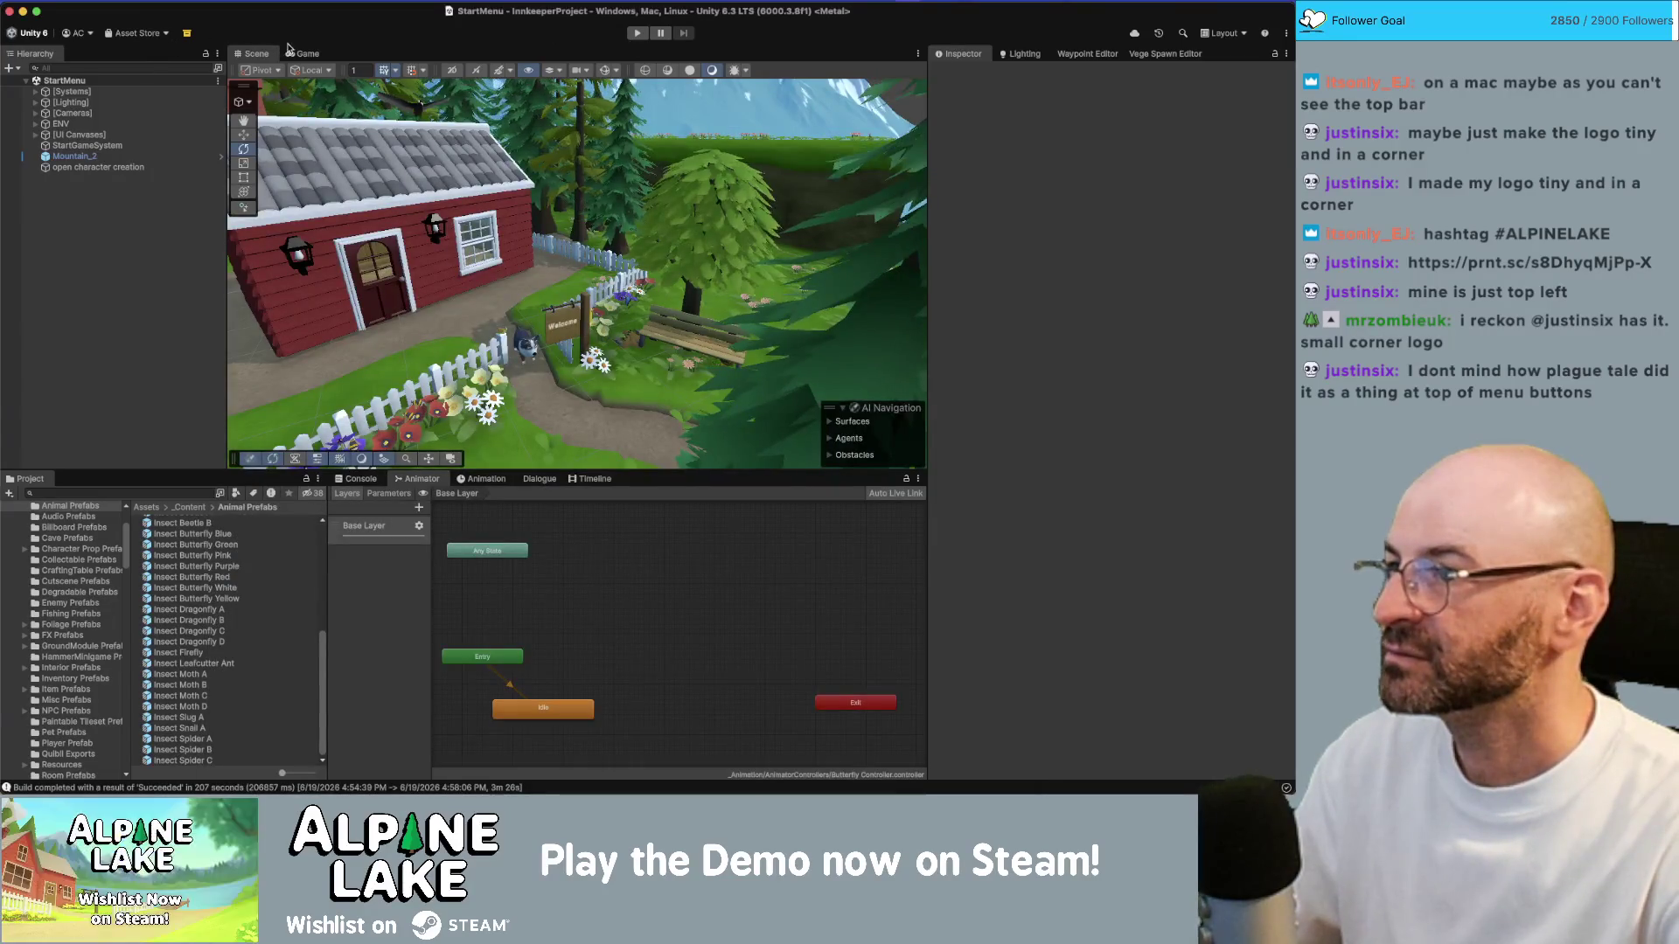
Step: Maximize the Game view to inspect the main menu, then restore the editor layout
click(302, 53)
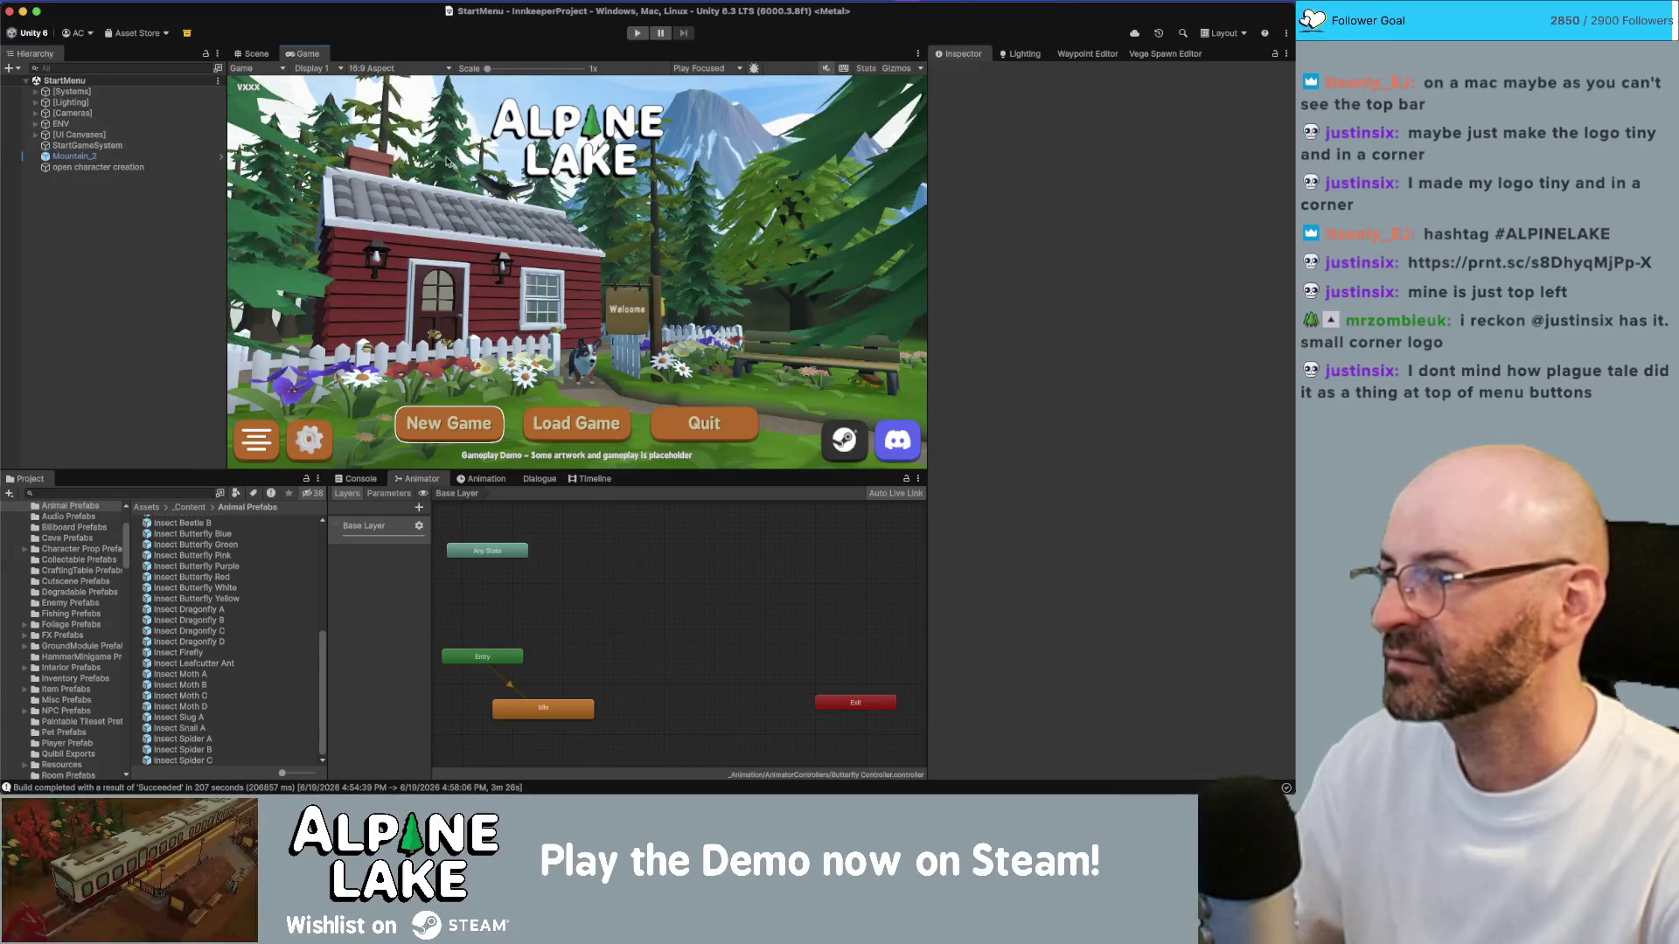
click(83, 146)
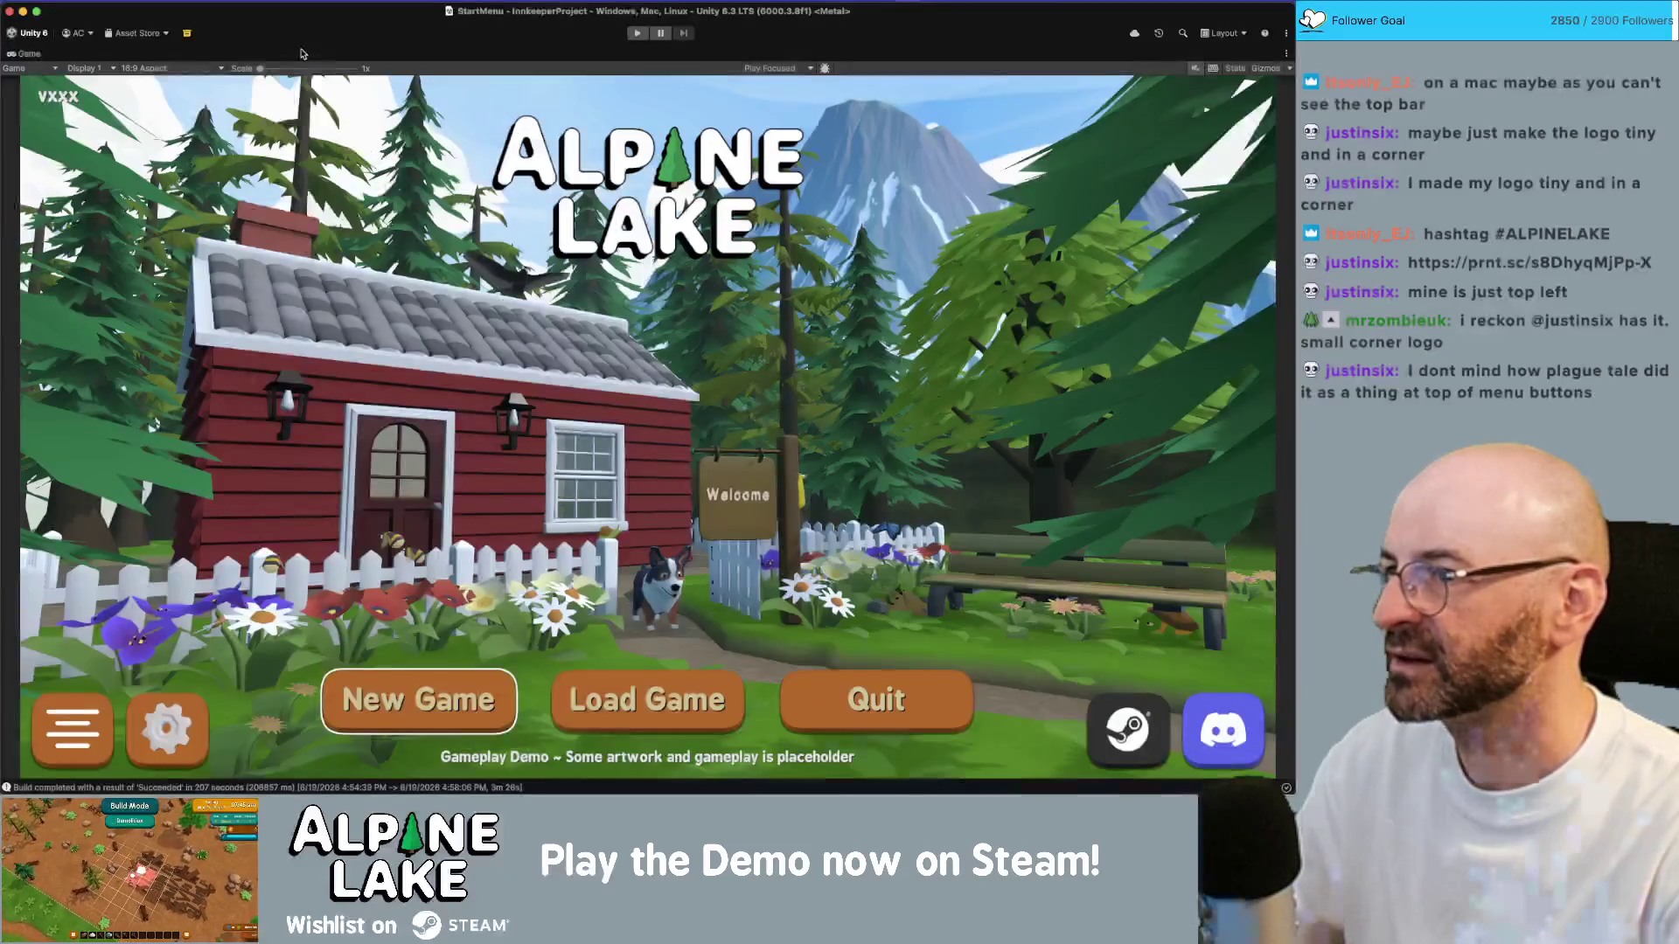
double_click(302, 54)
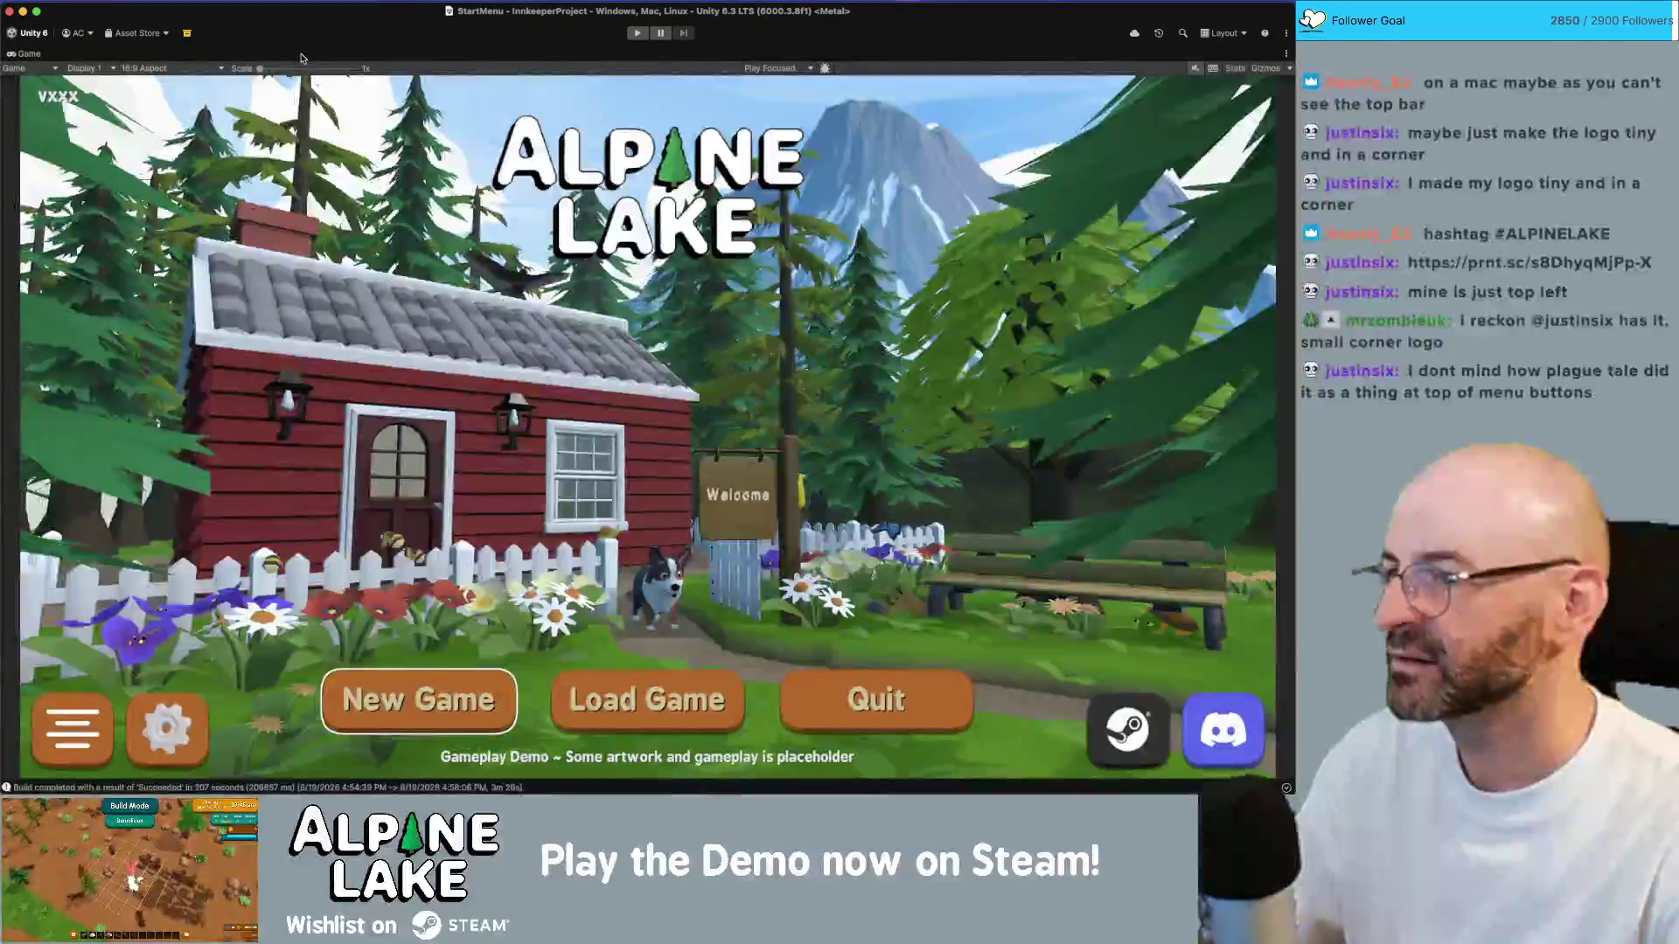
double_click(33, 54)
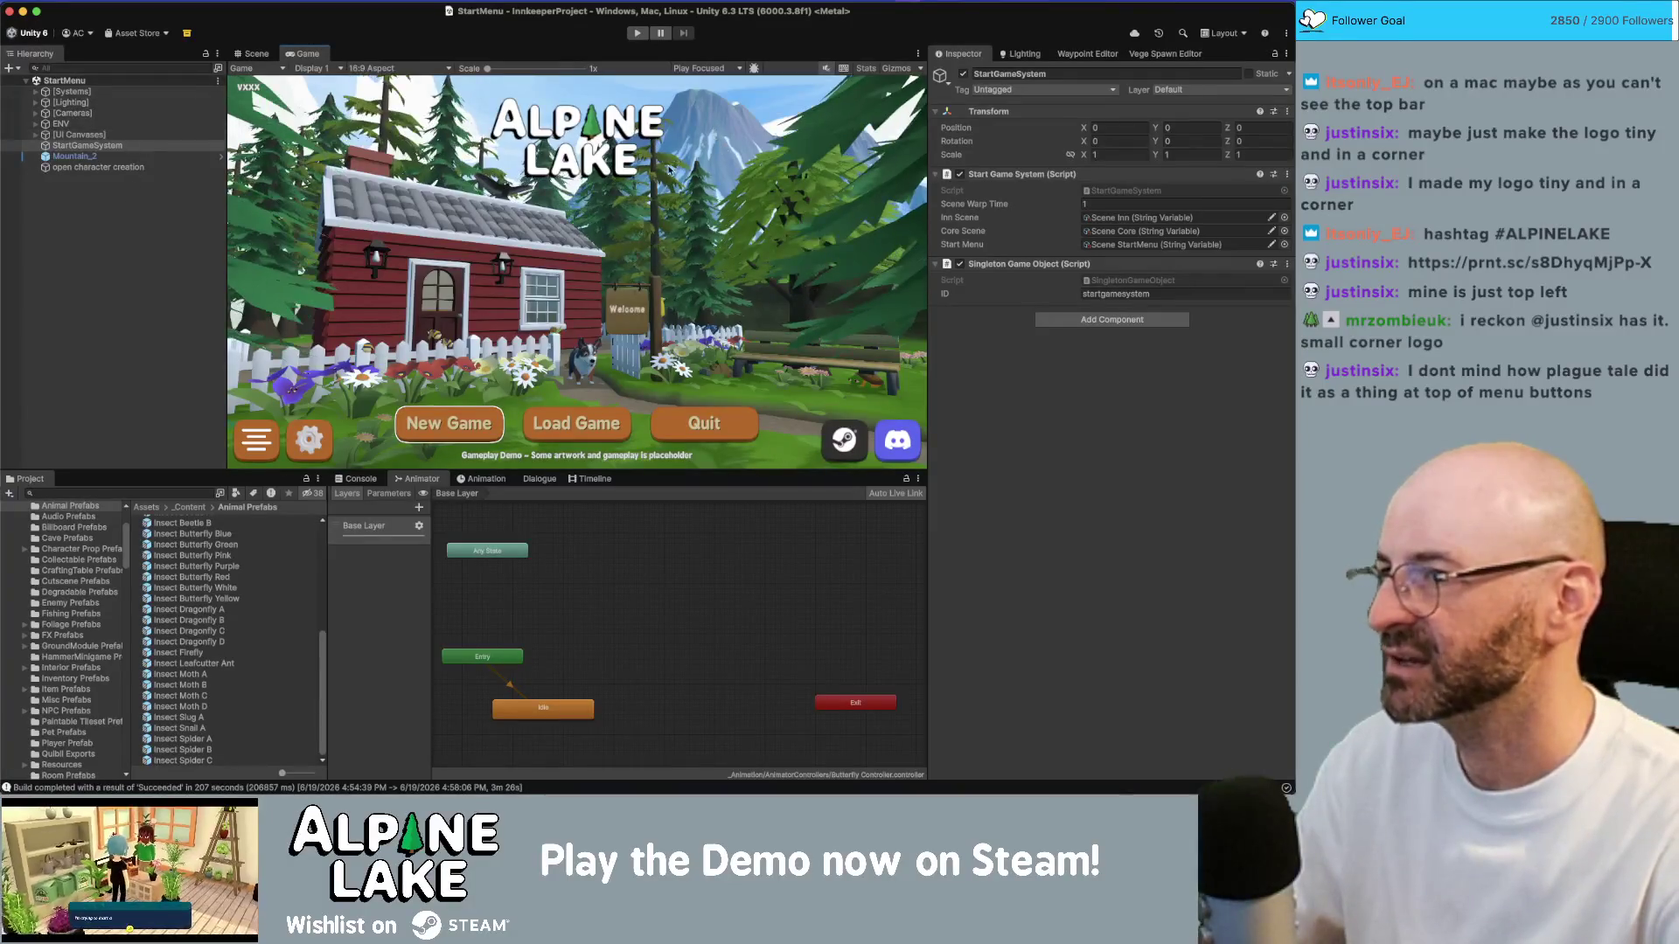
Step: Select the logo Image under Title Image in the [UI Canvases] hierarchy
click(122, 135)
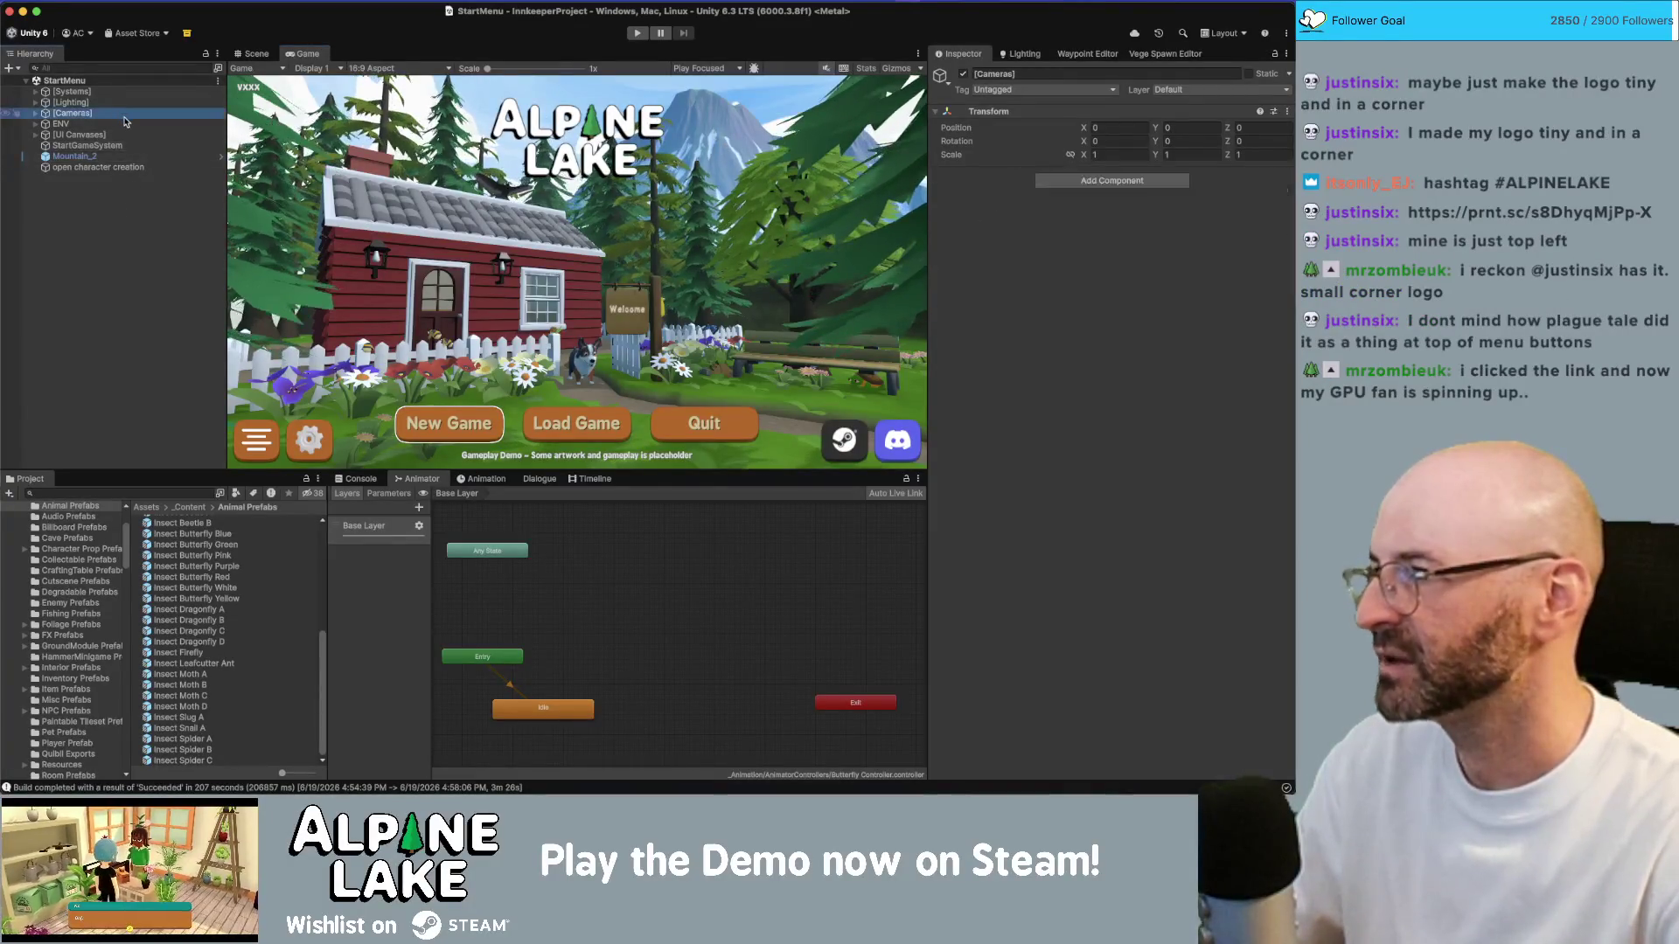
key(Right)
key(Down)
key(Down)
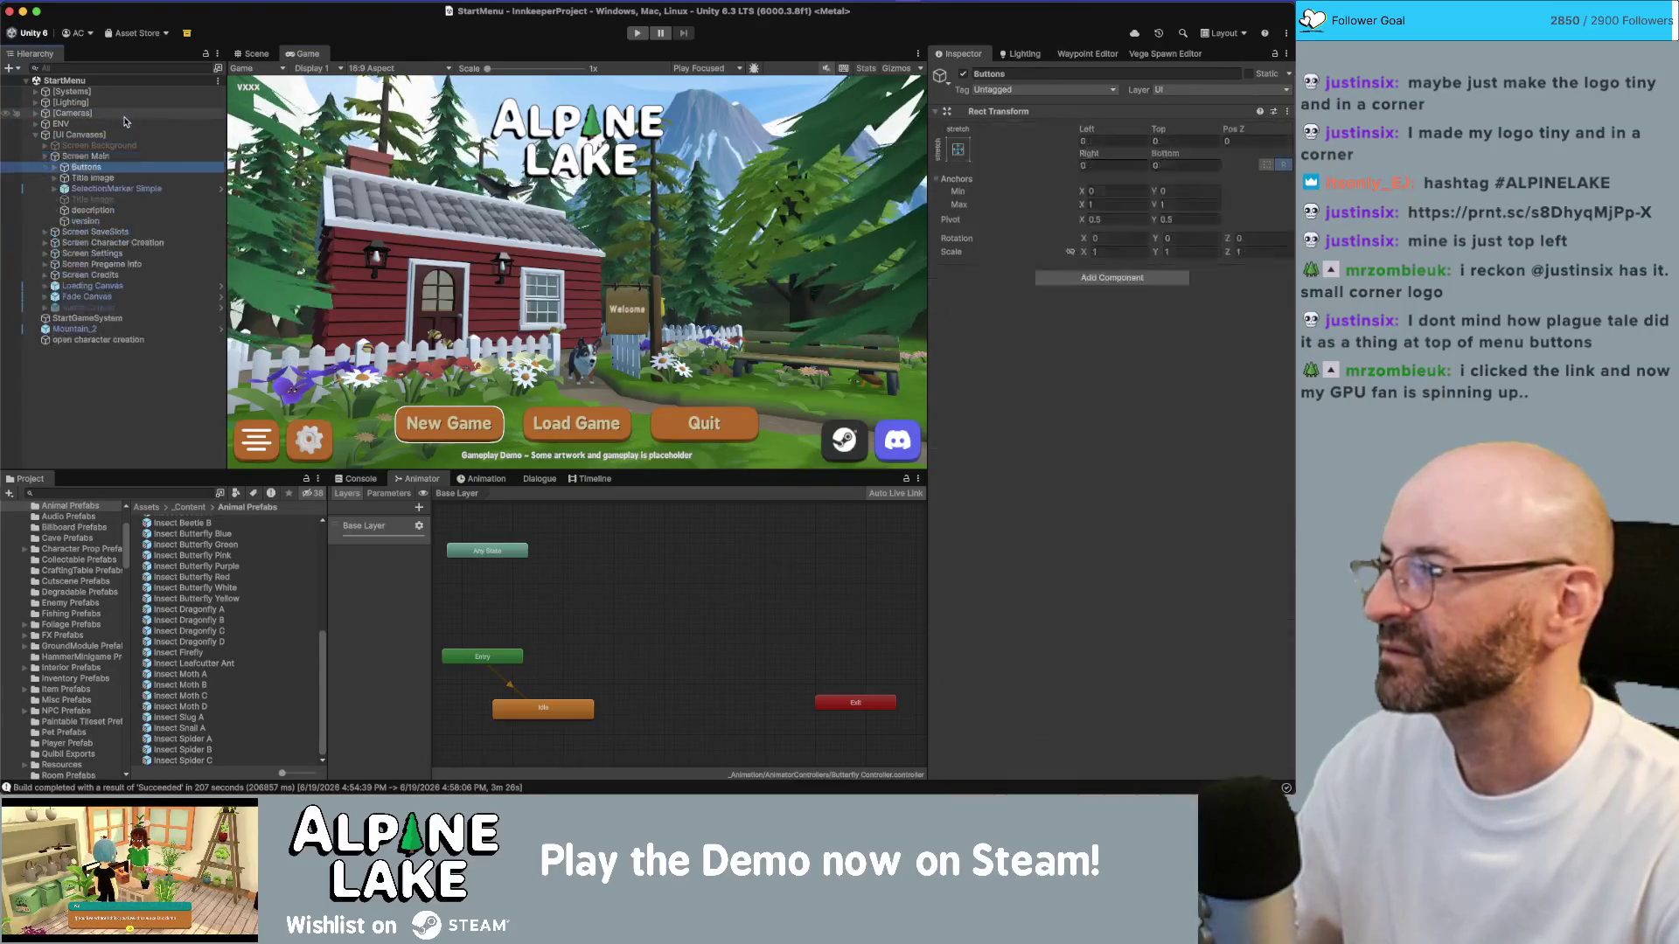
key(Right)
key(Down)
key(Down)
key(Down)
key(Down)
key(Up)
key(Up)
key(Up)
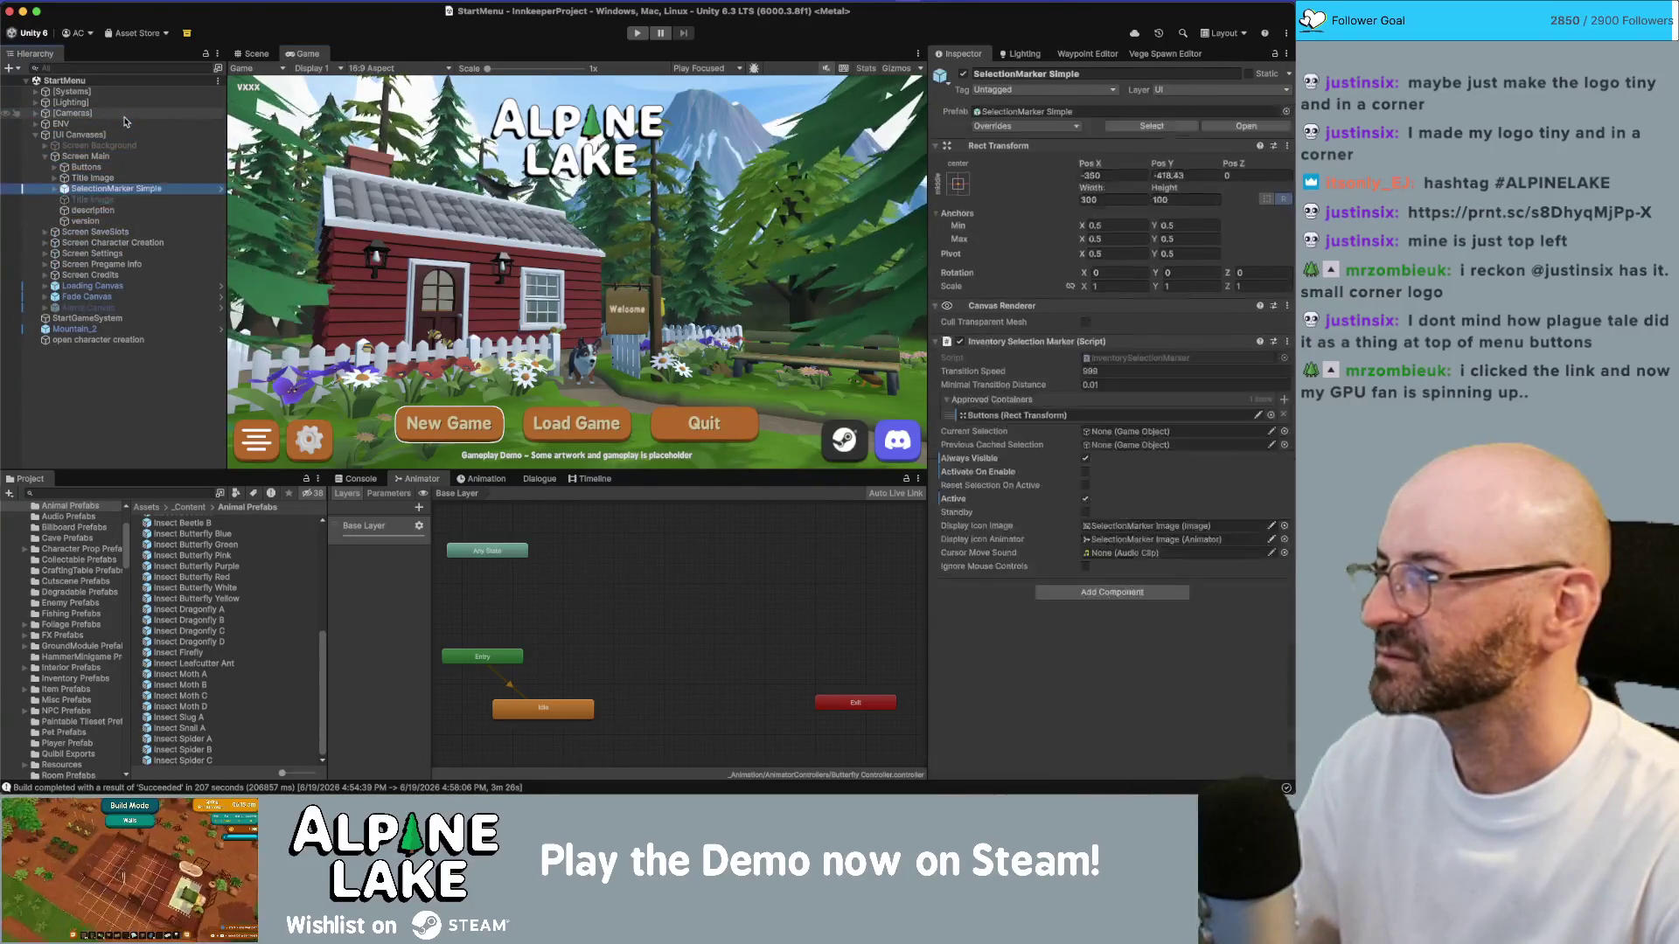
key(Up)
key(Down)
key(Up)
key(Down)
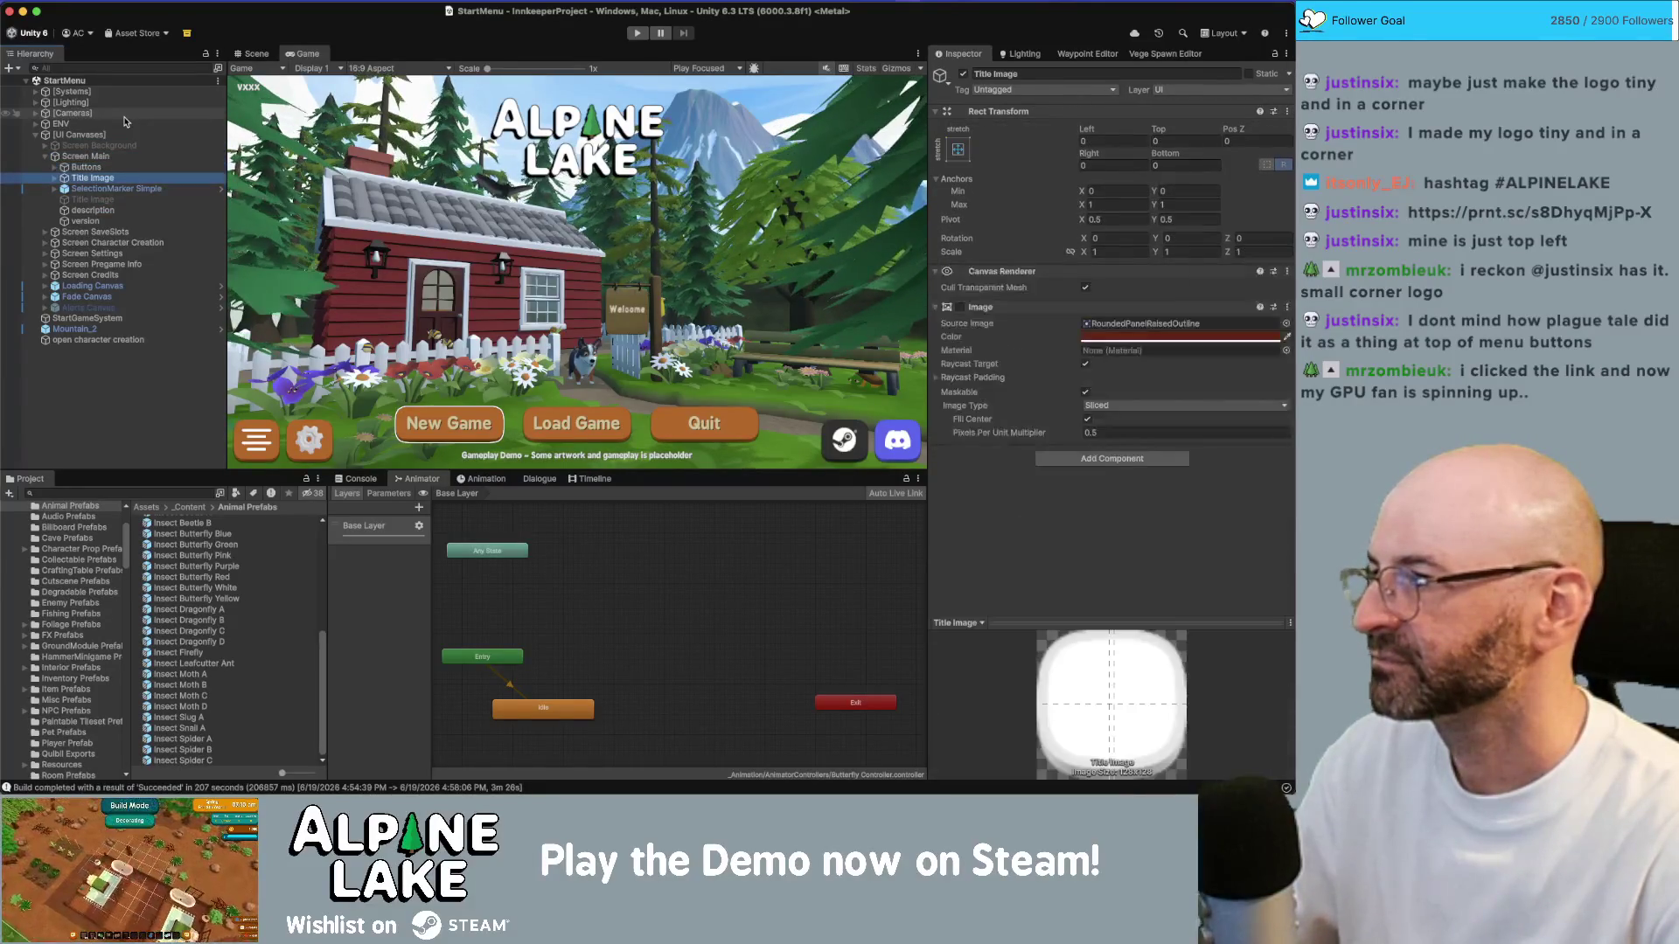
key(Right)
key(Left)
key(Down)
key(Right)
key(Down)
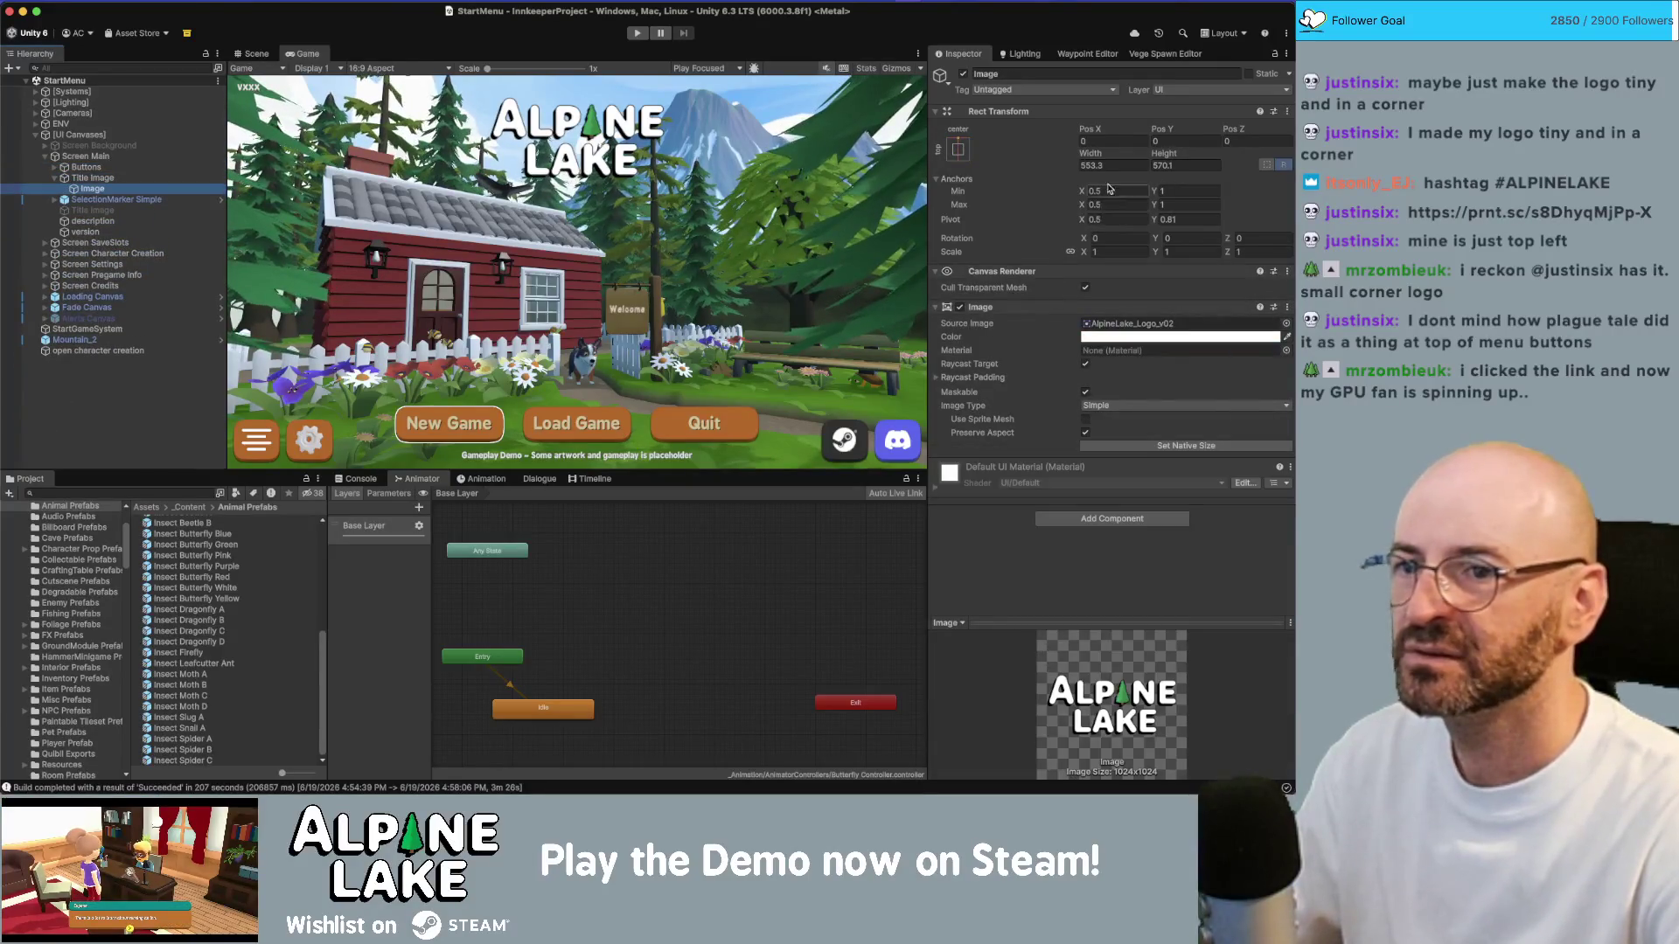
Step: Reduce the title logo Image's height to 200 and preview the start menu full-size
drag(1162, 156, 1146, 162)
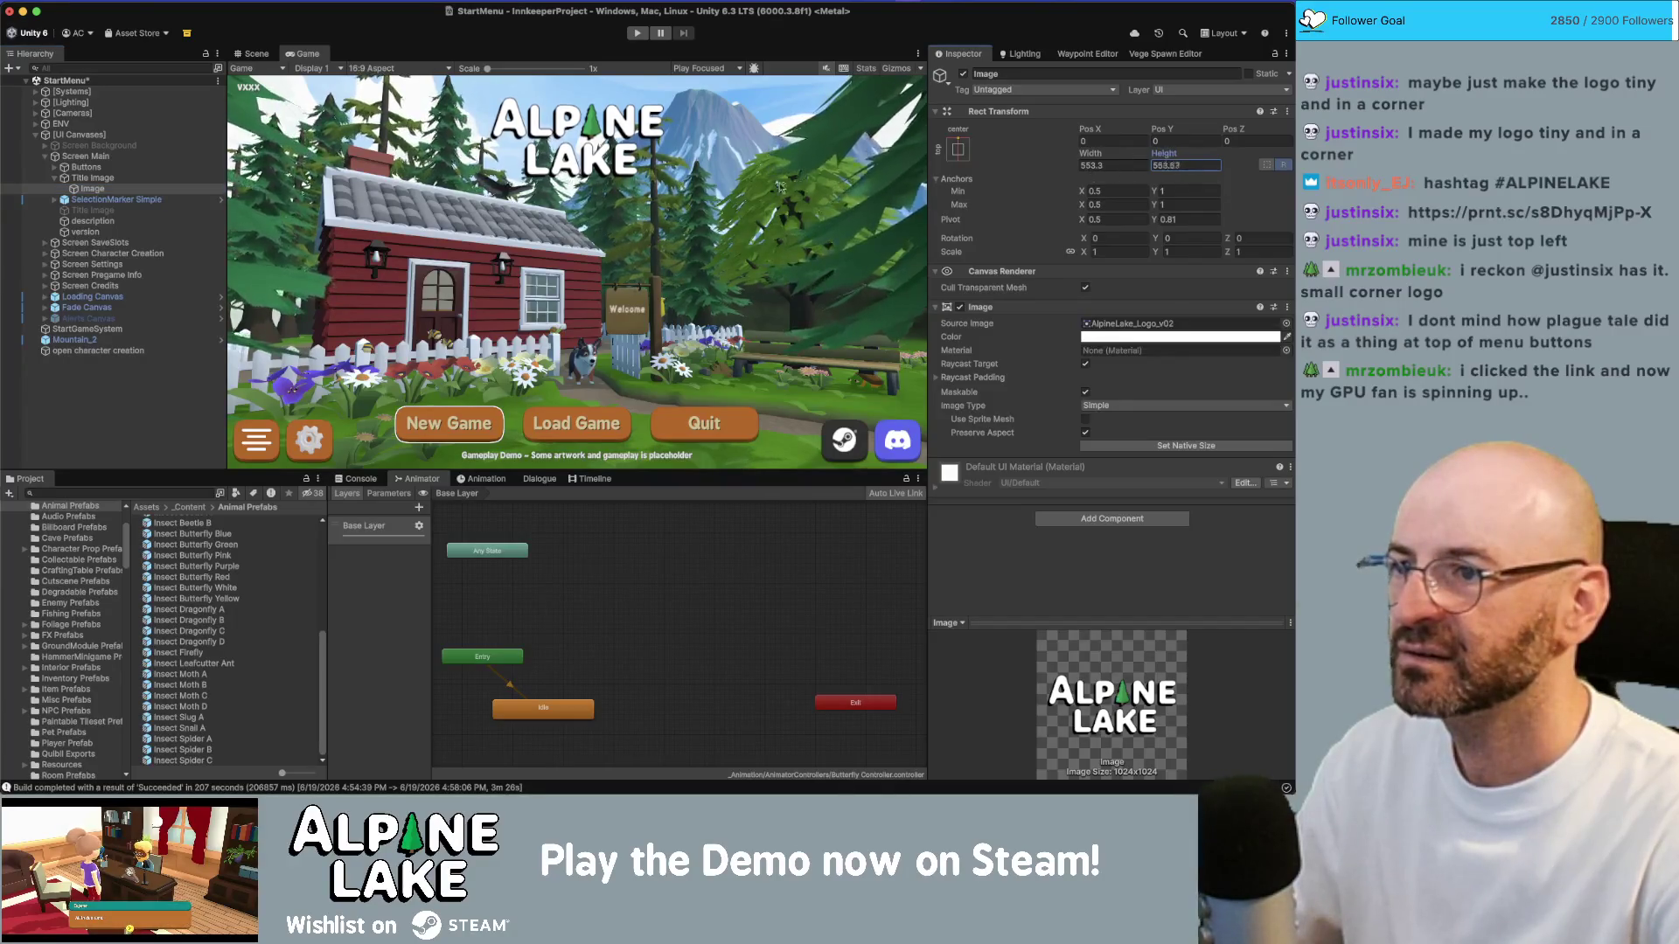
drag(786, 185, 605, 198)
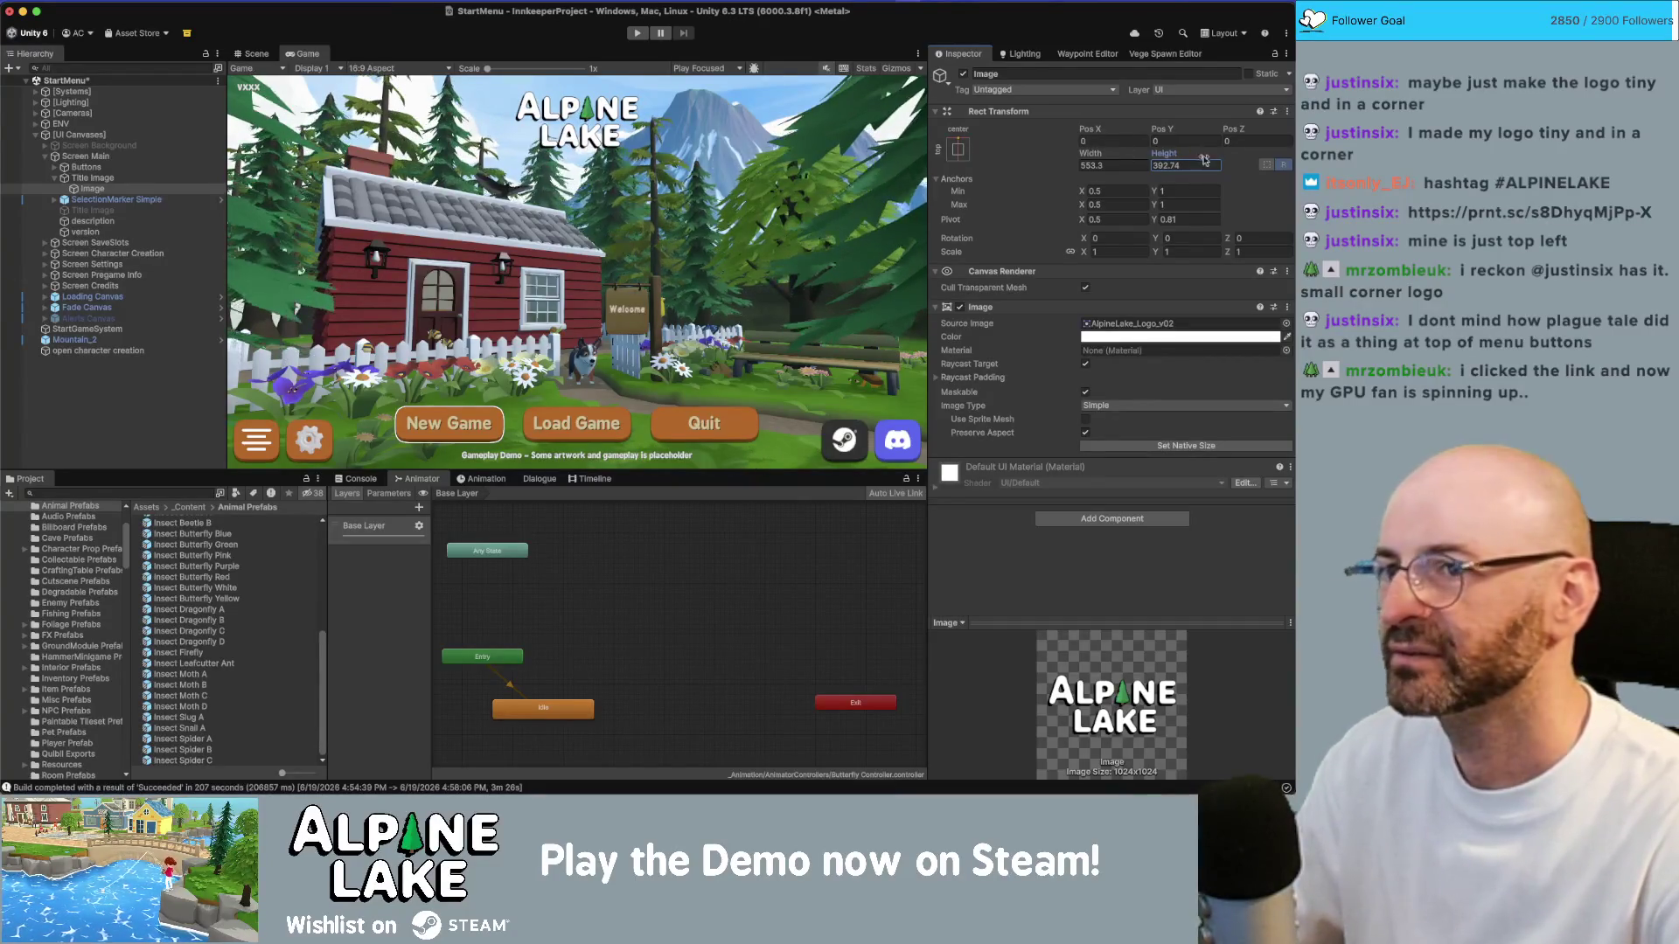
text(230.3)
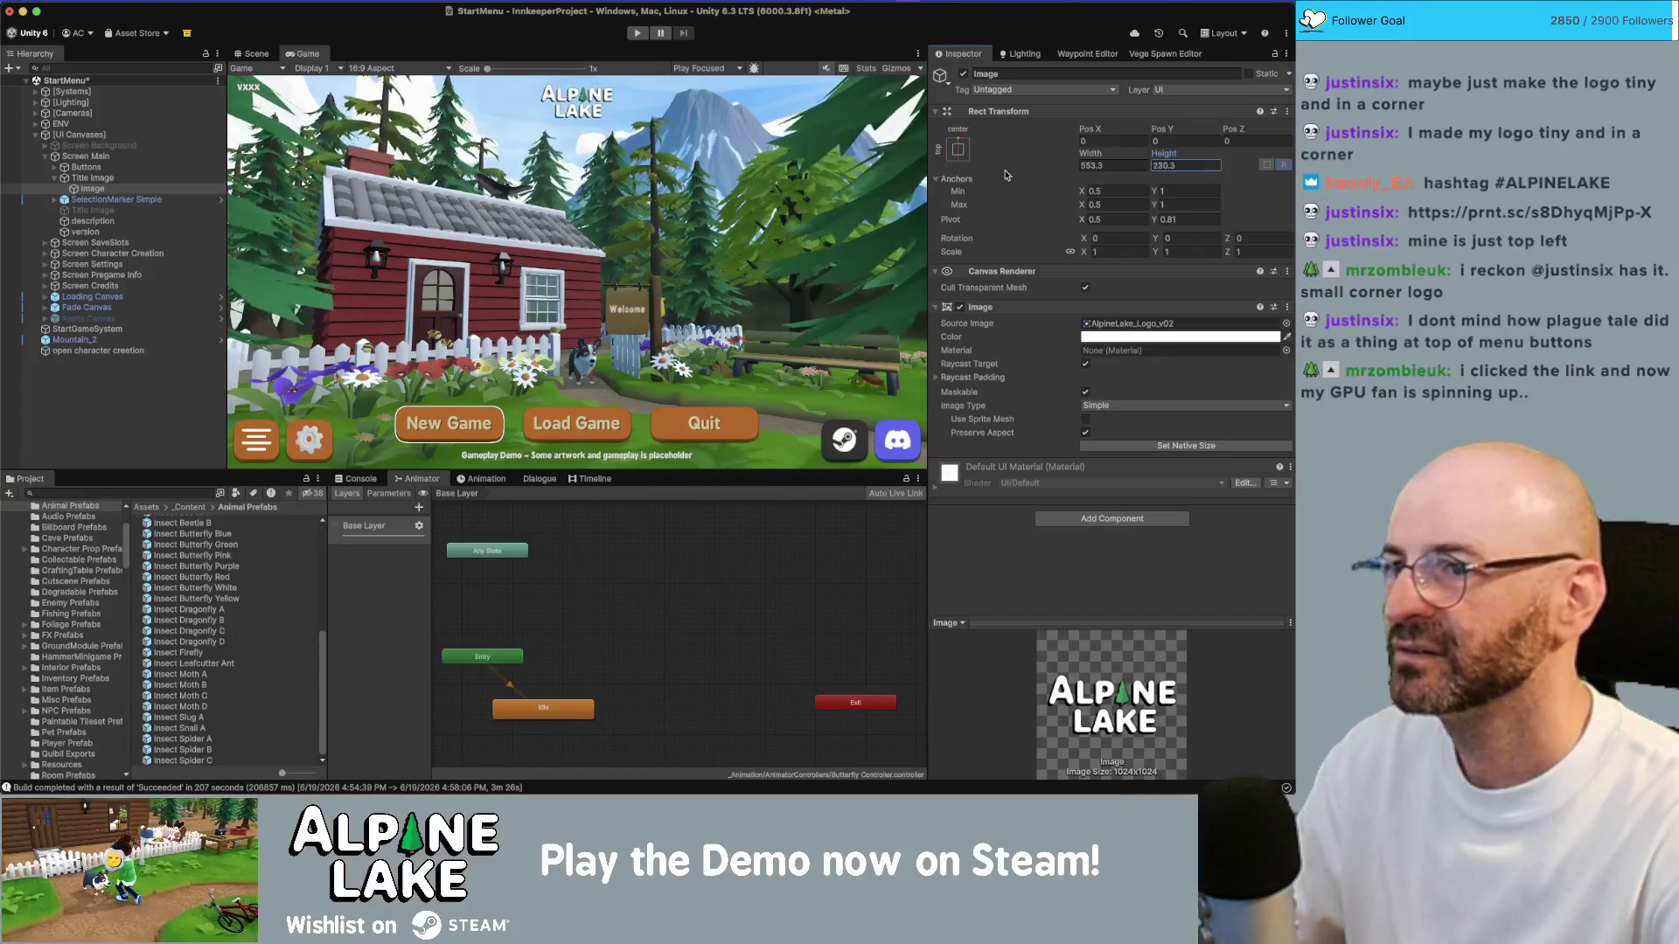
text(200)
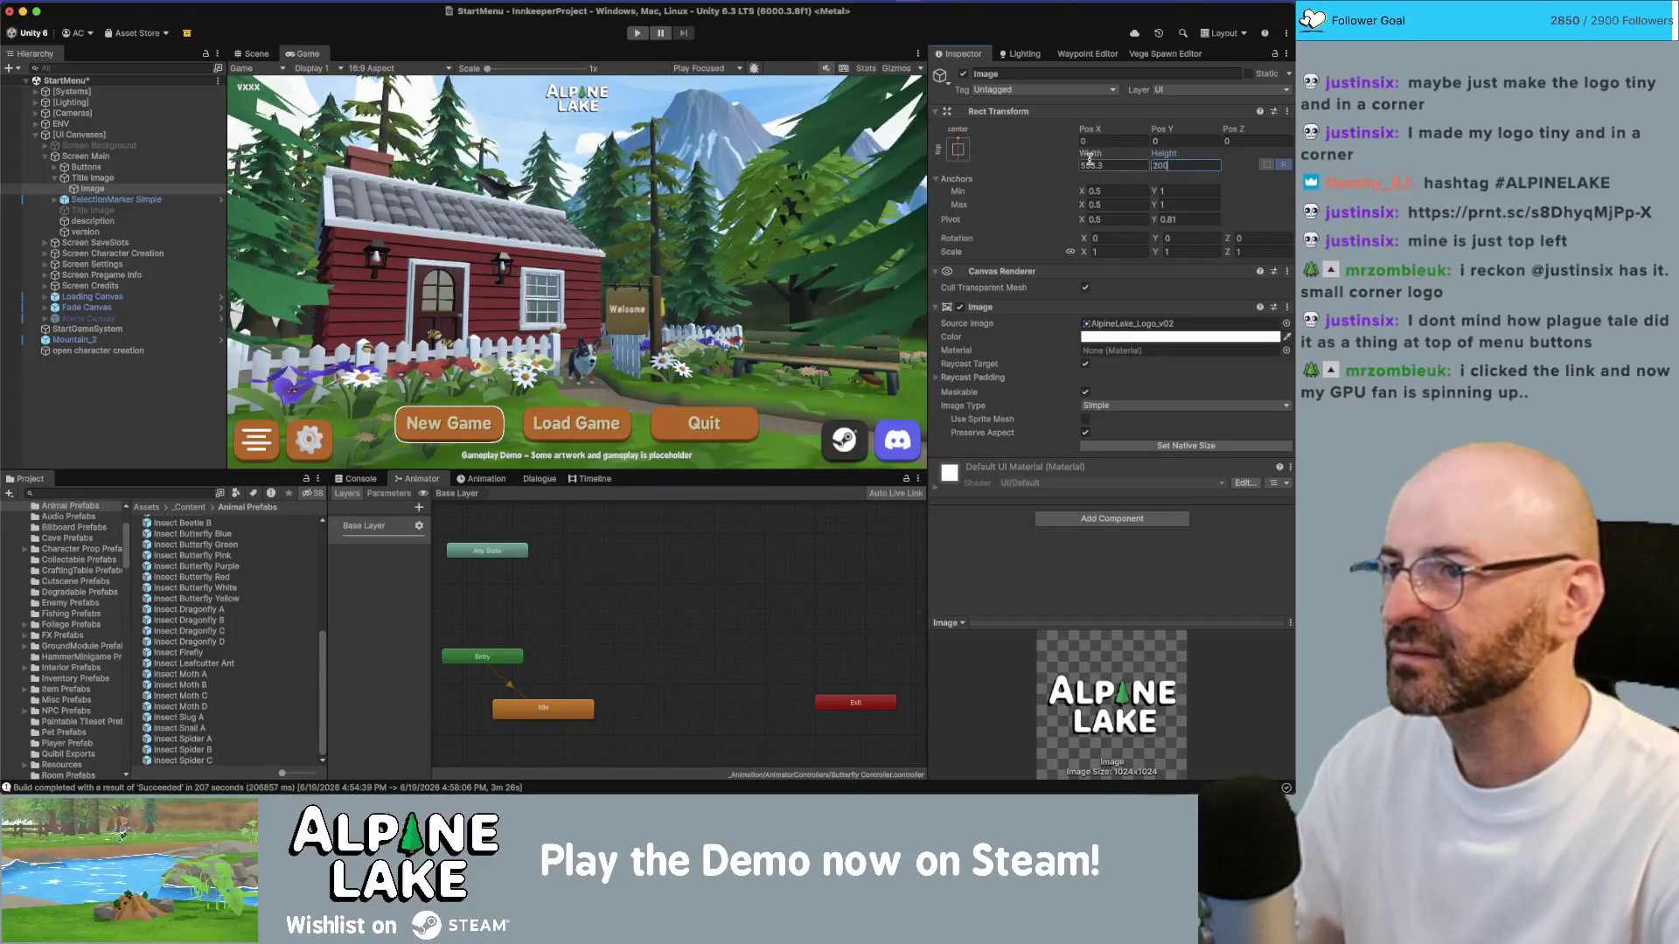
double_click(303, 55)
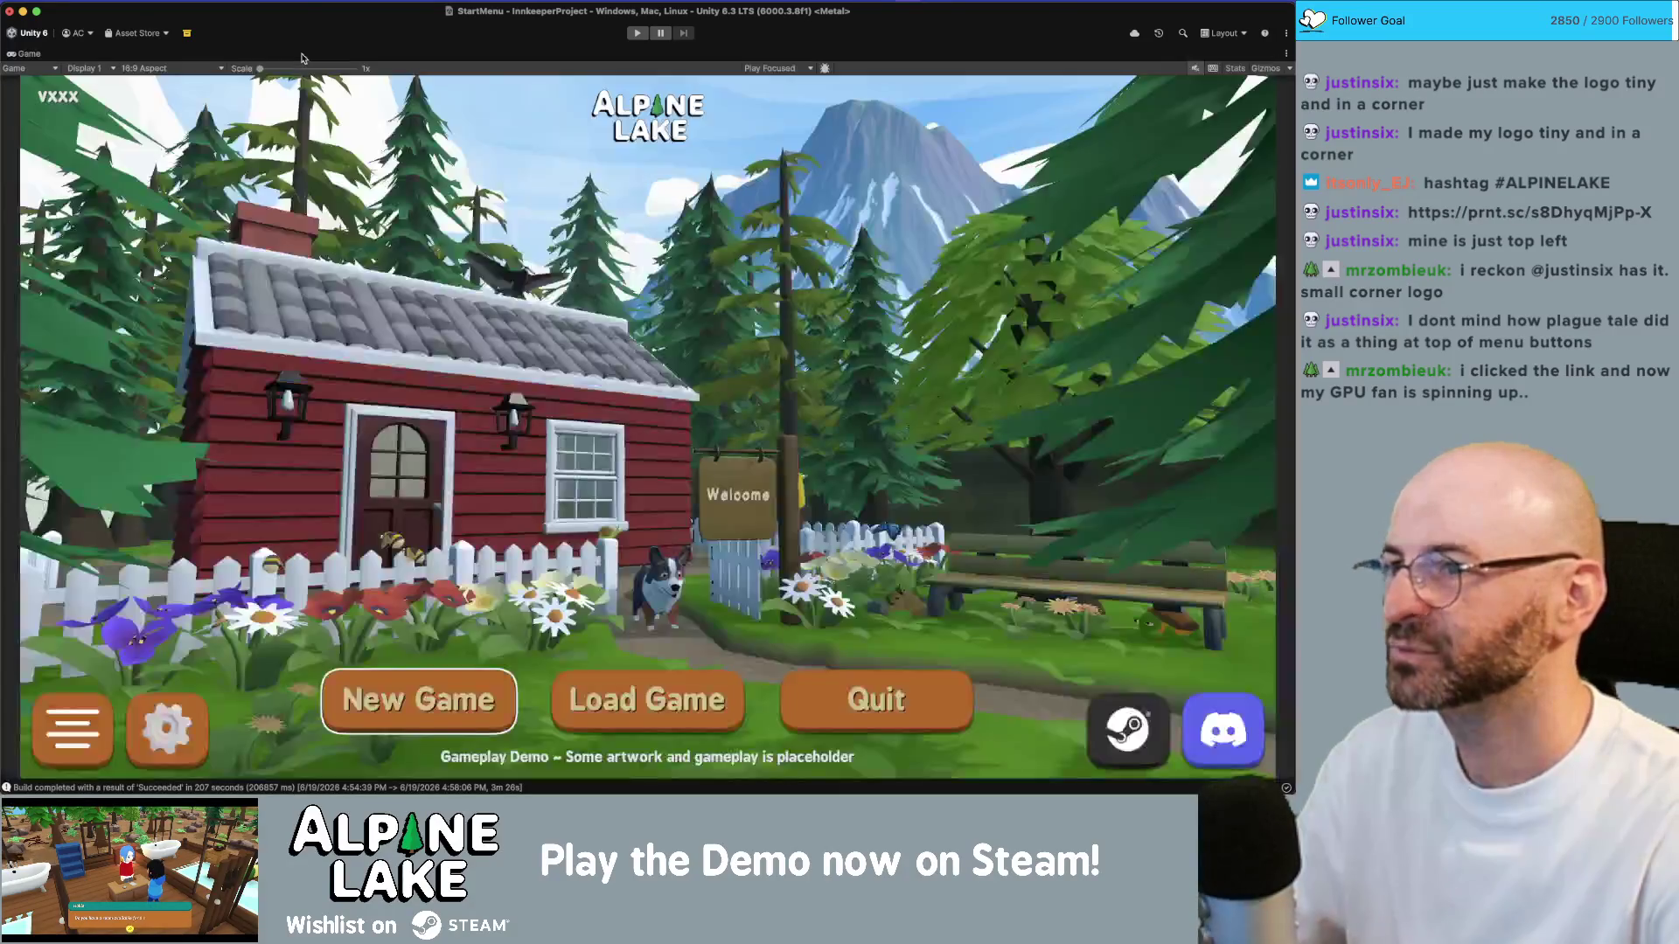
Step: Resize the title logo Image to width 550 and height 500, then deselect it
key(shift+space)
mouse_move(1164, 153)
mouse_down()
mouse_move(1198, 153)
mouse_move(1091, 139)
mouse_move(1206, 153)
mouse_up()
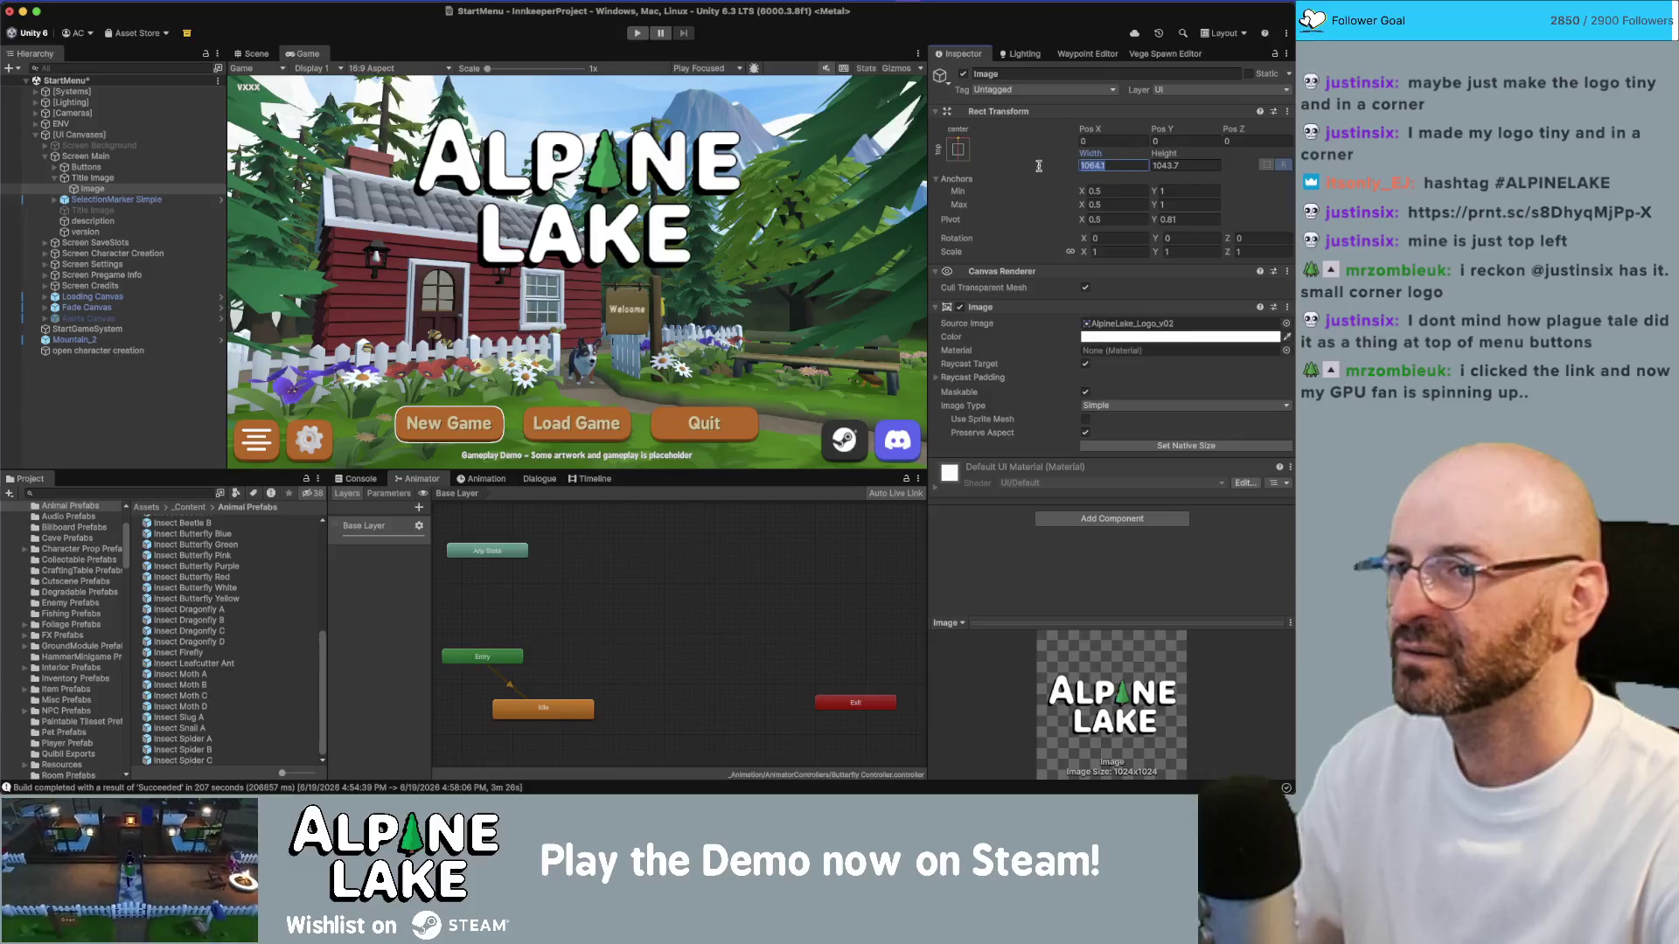
text(550)
key(Tab)
text(500)
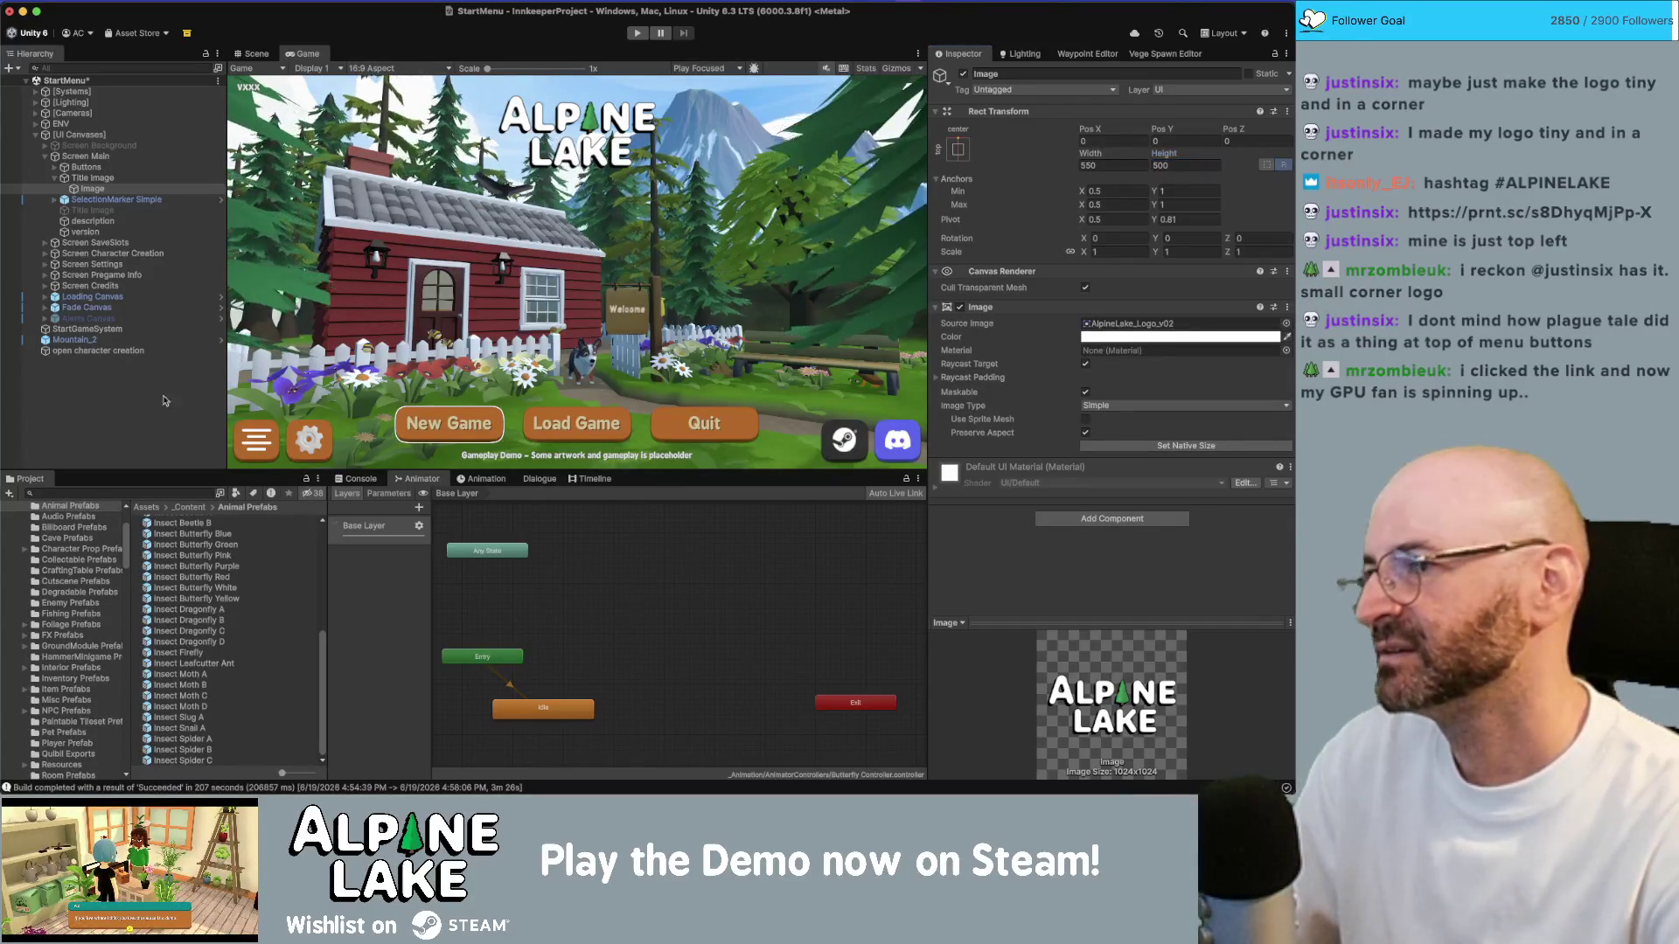
click(362, 317)
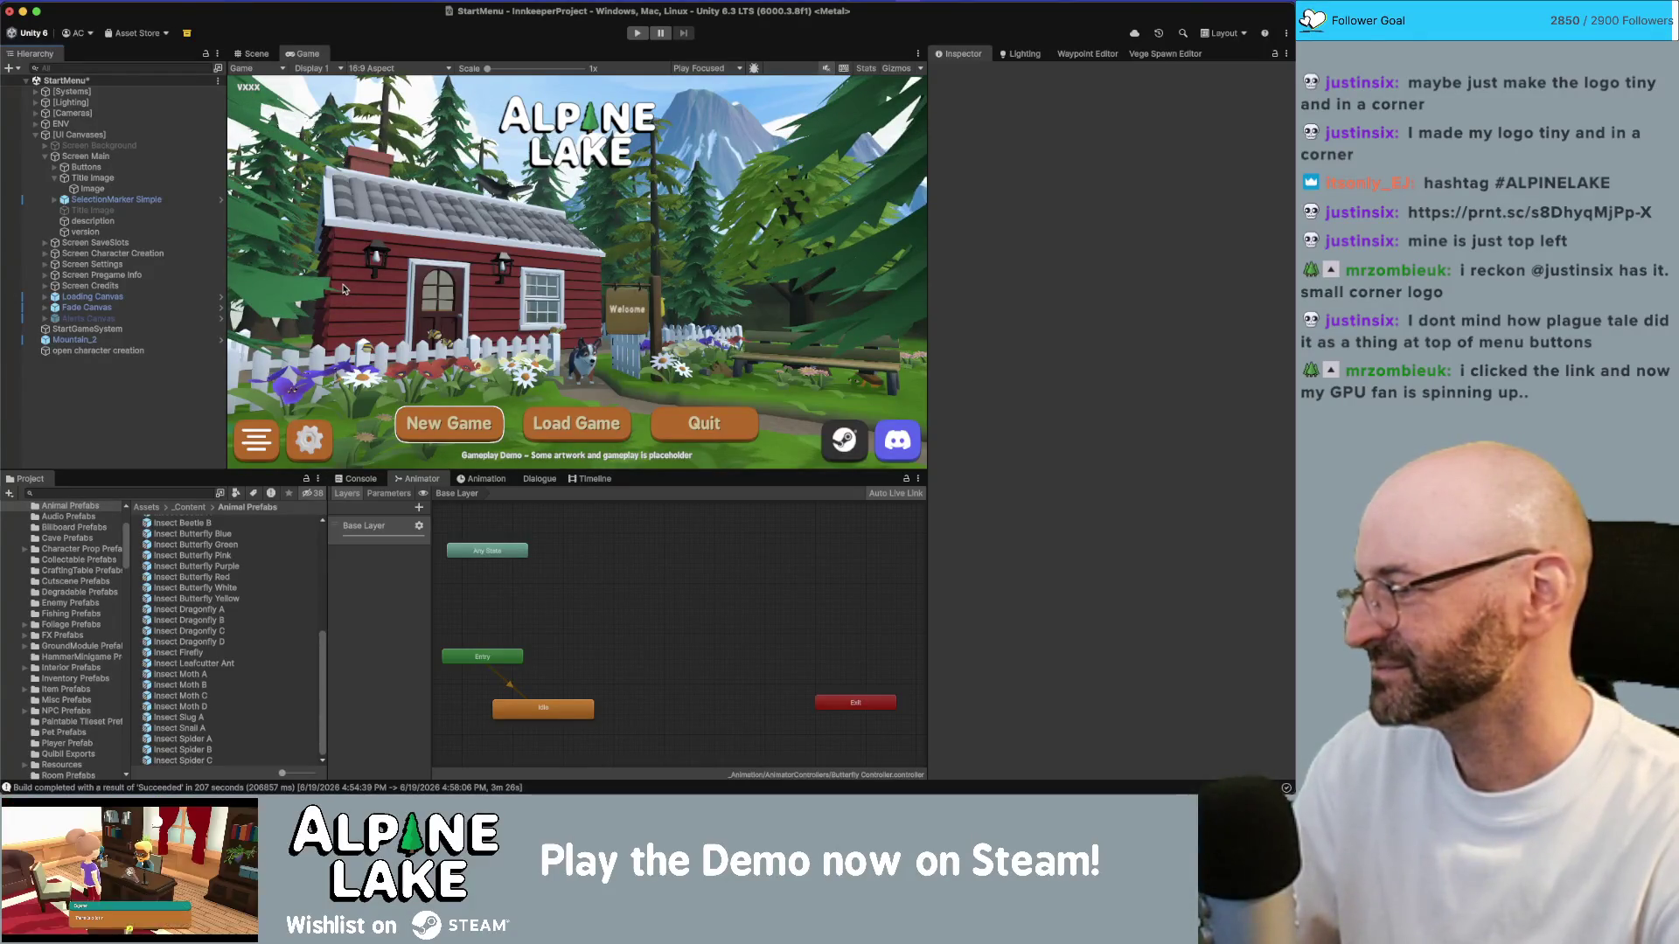
key(super+Tab)
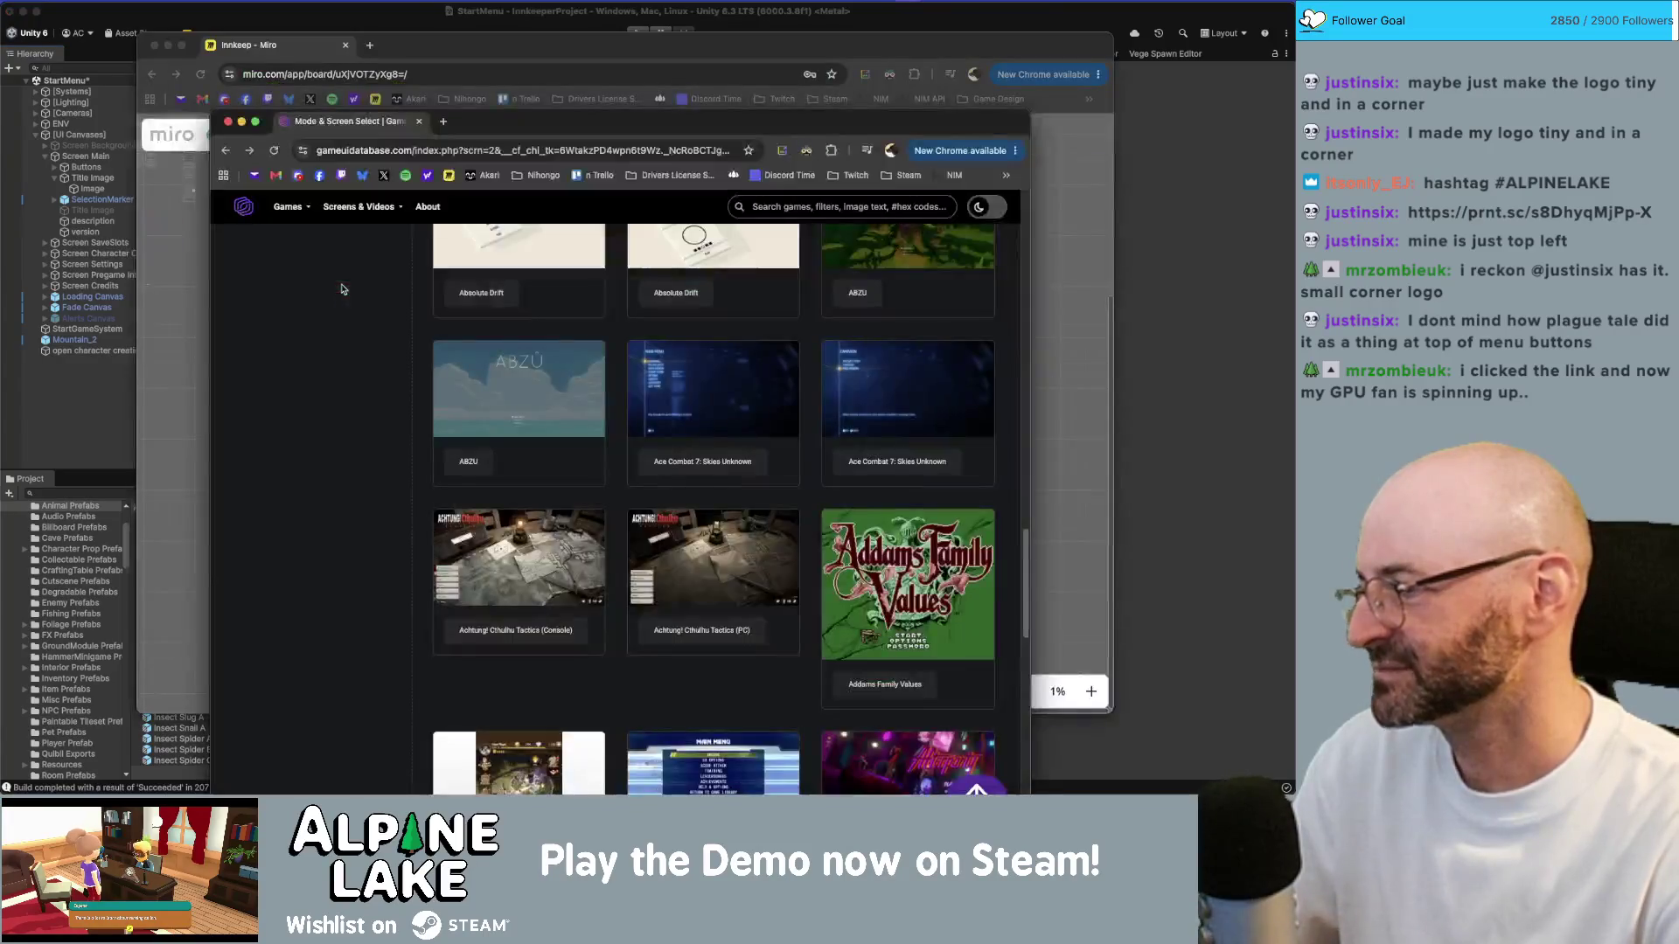
scroll(552, 512, up, 1)
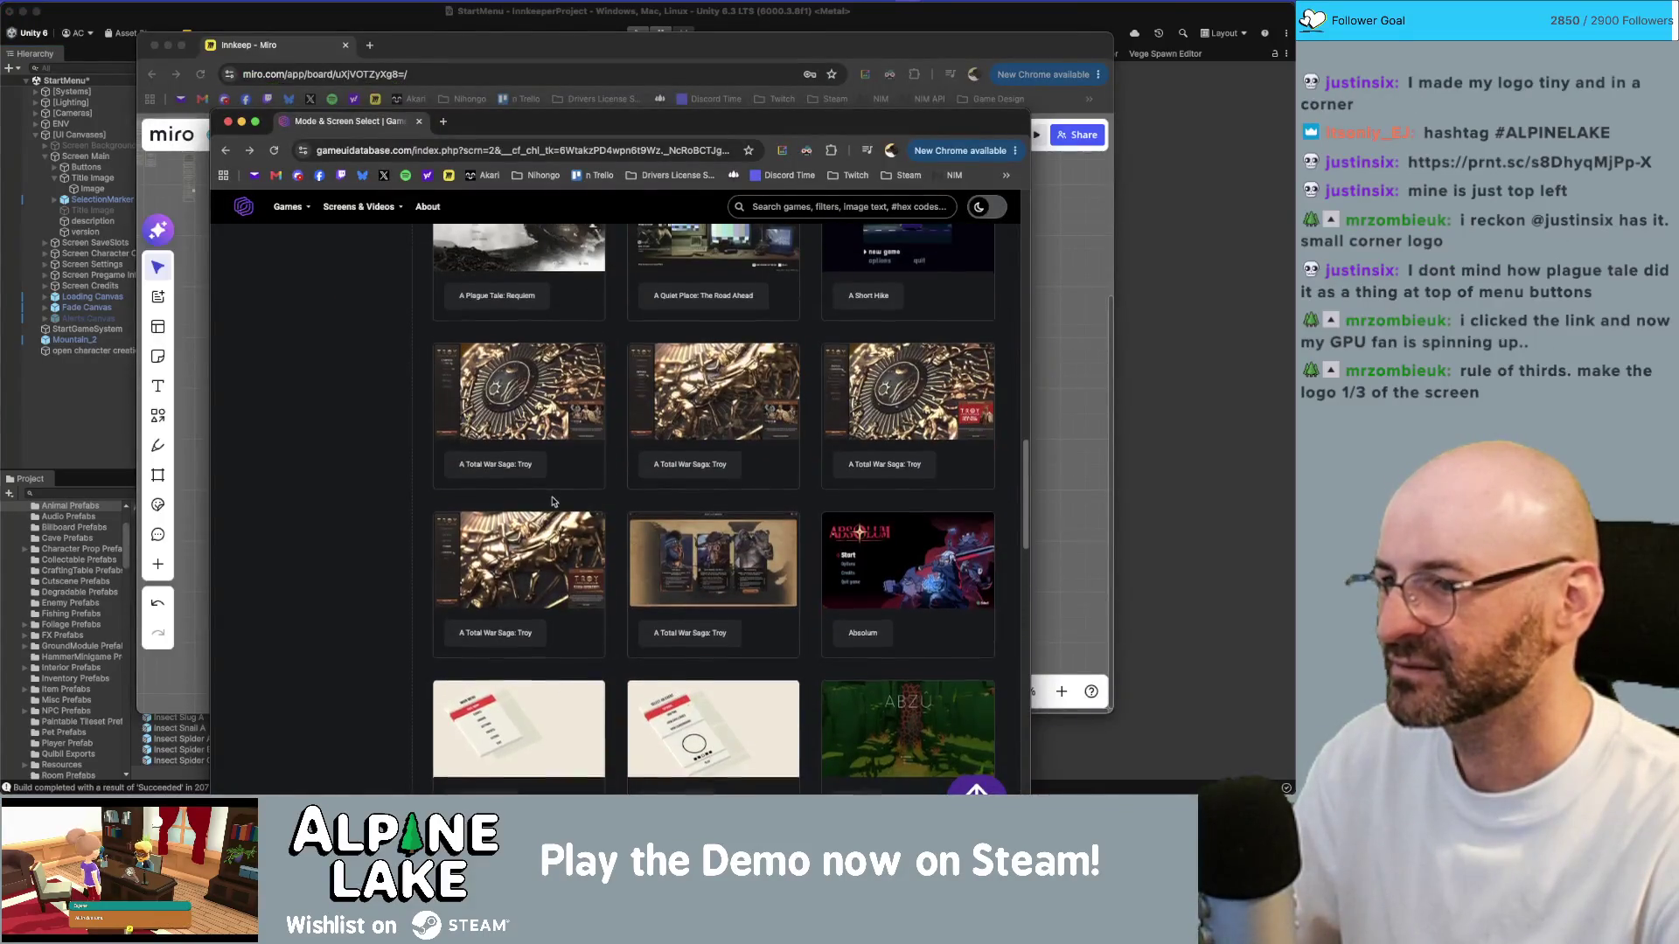
scroll(552, 511, up, 5)
click(511, 605)
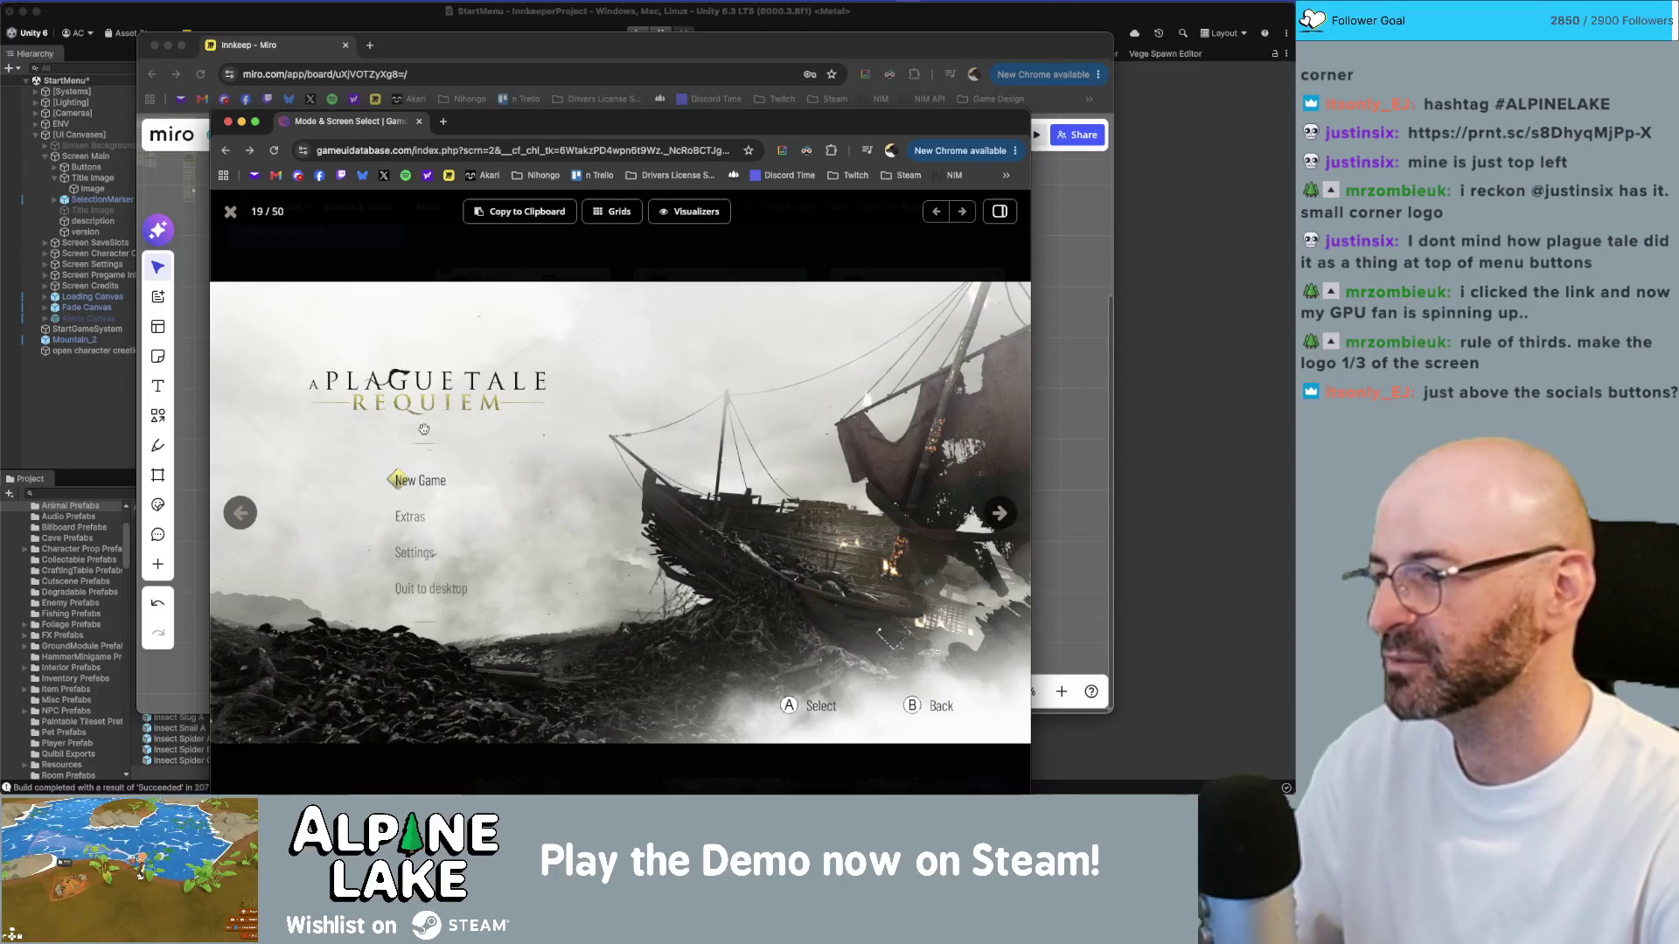
key(super+Tab)
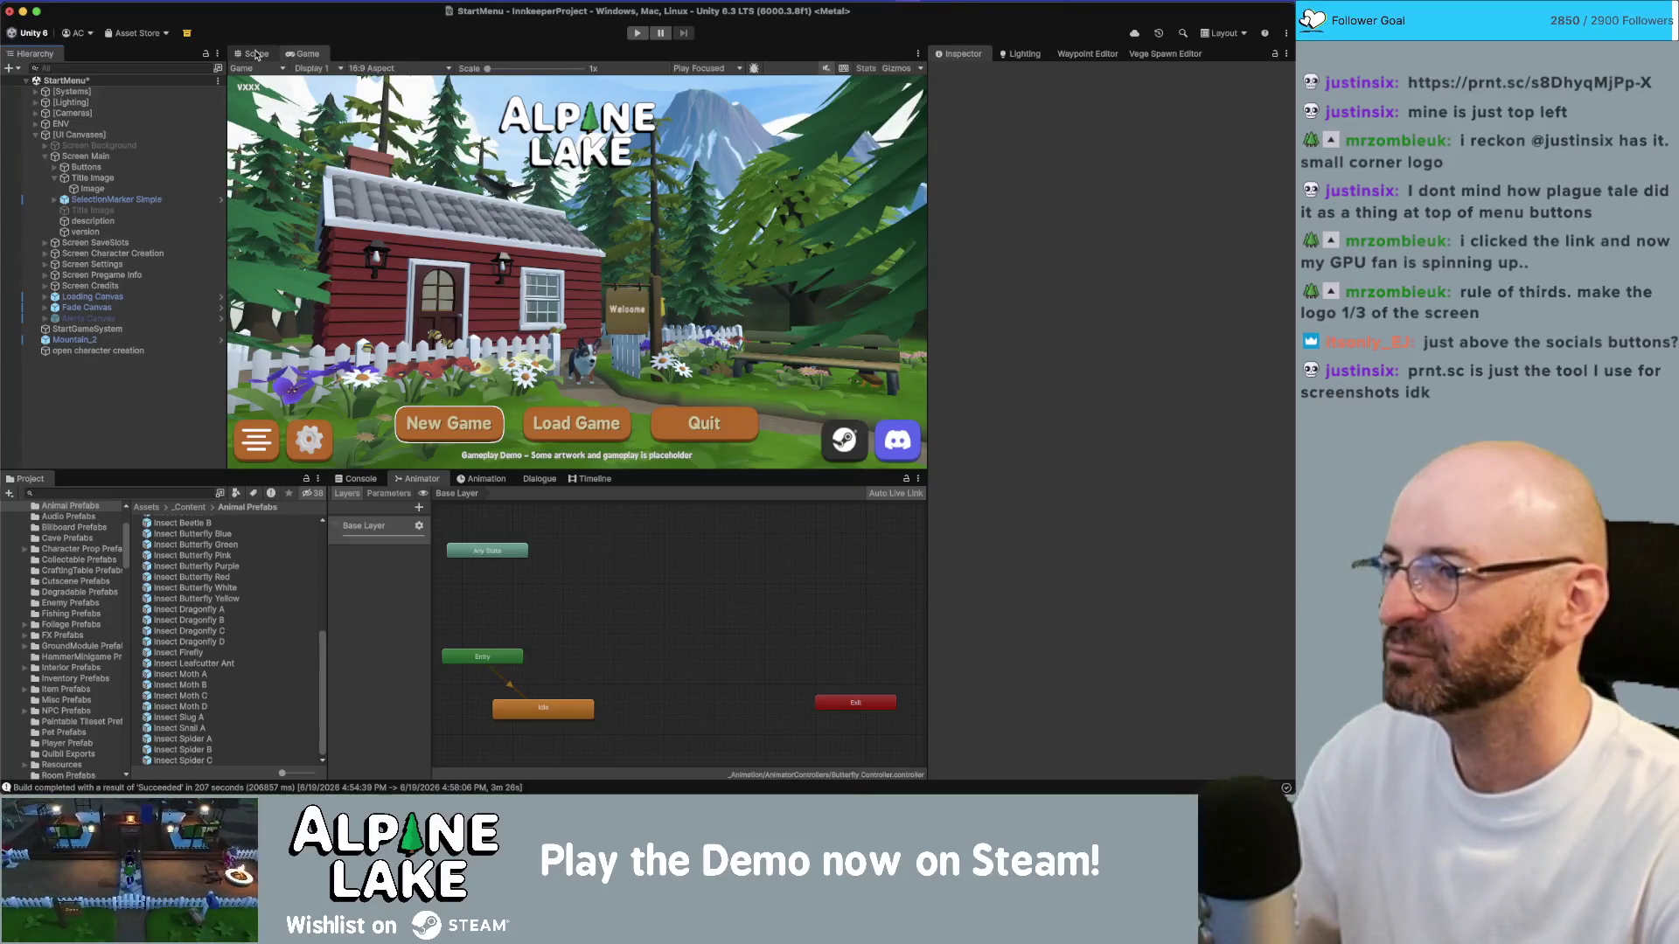
Step: Select several pine trees around the house and move their rows below Maple Tree 3 Old
click(257, 53)
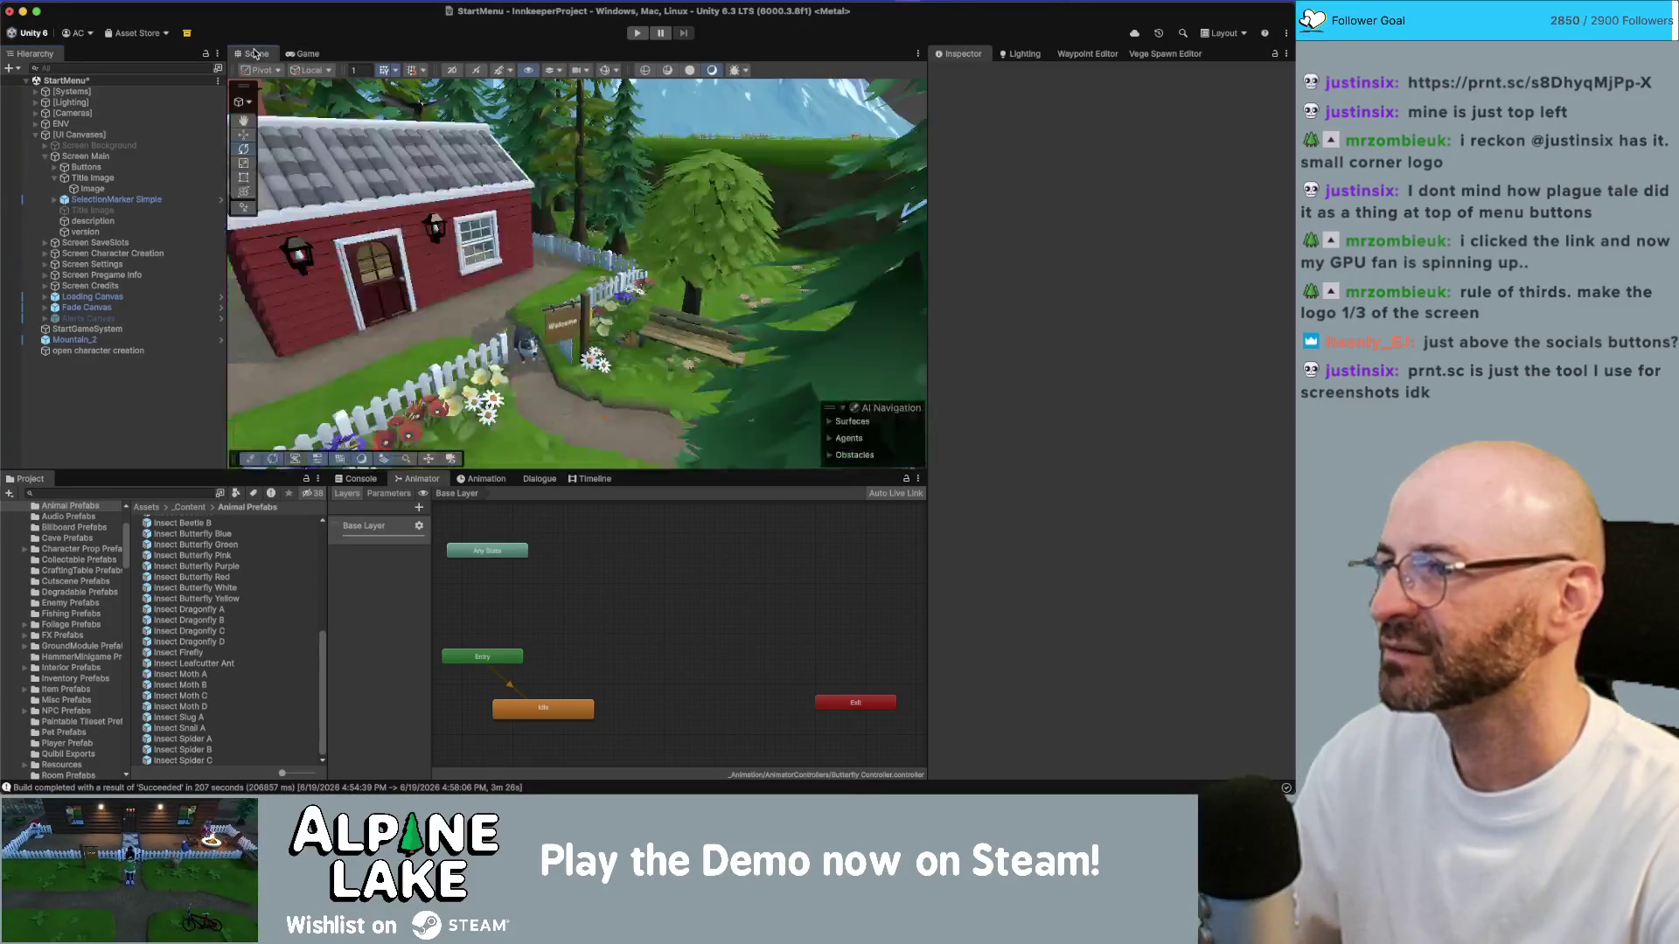
scroll(483, 180, down, 10)
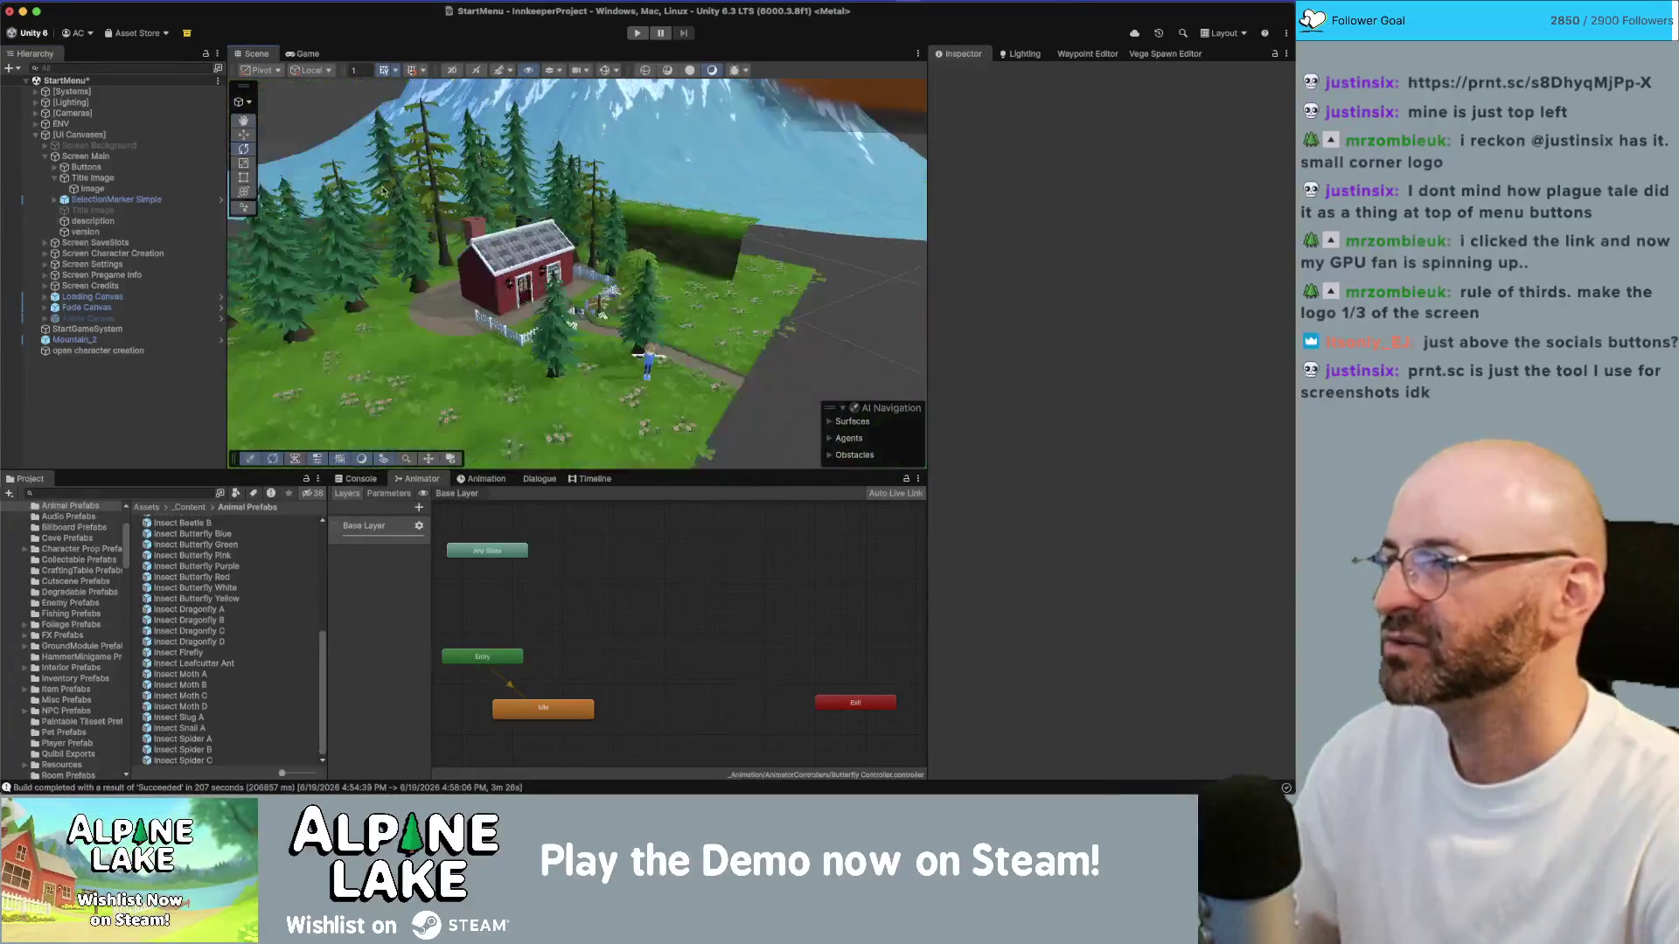
mouse_move(537, 302)
mouse_down()
mouse_move(443, 300)
mouse_move(389, 73)
mouse_move(643, 216)
mouse_up()
click(552, 213)
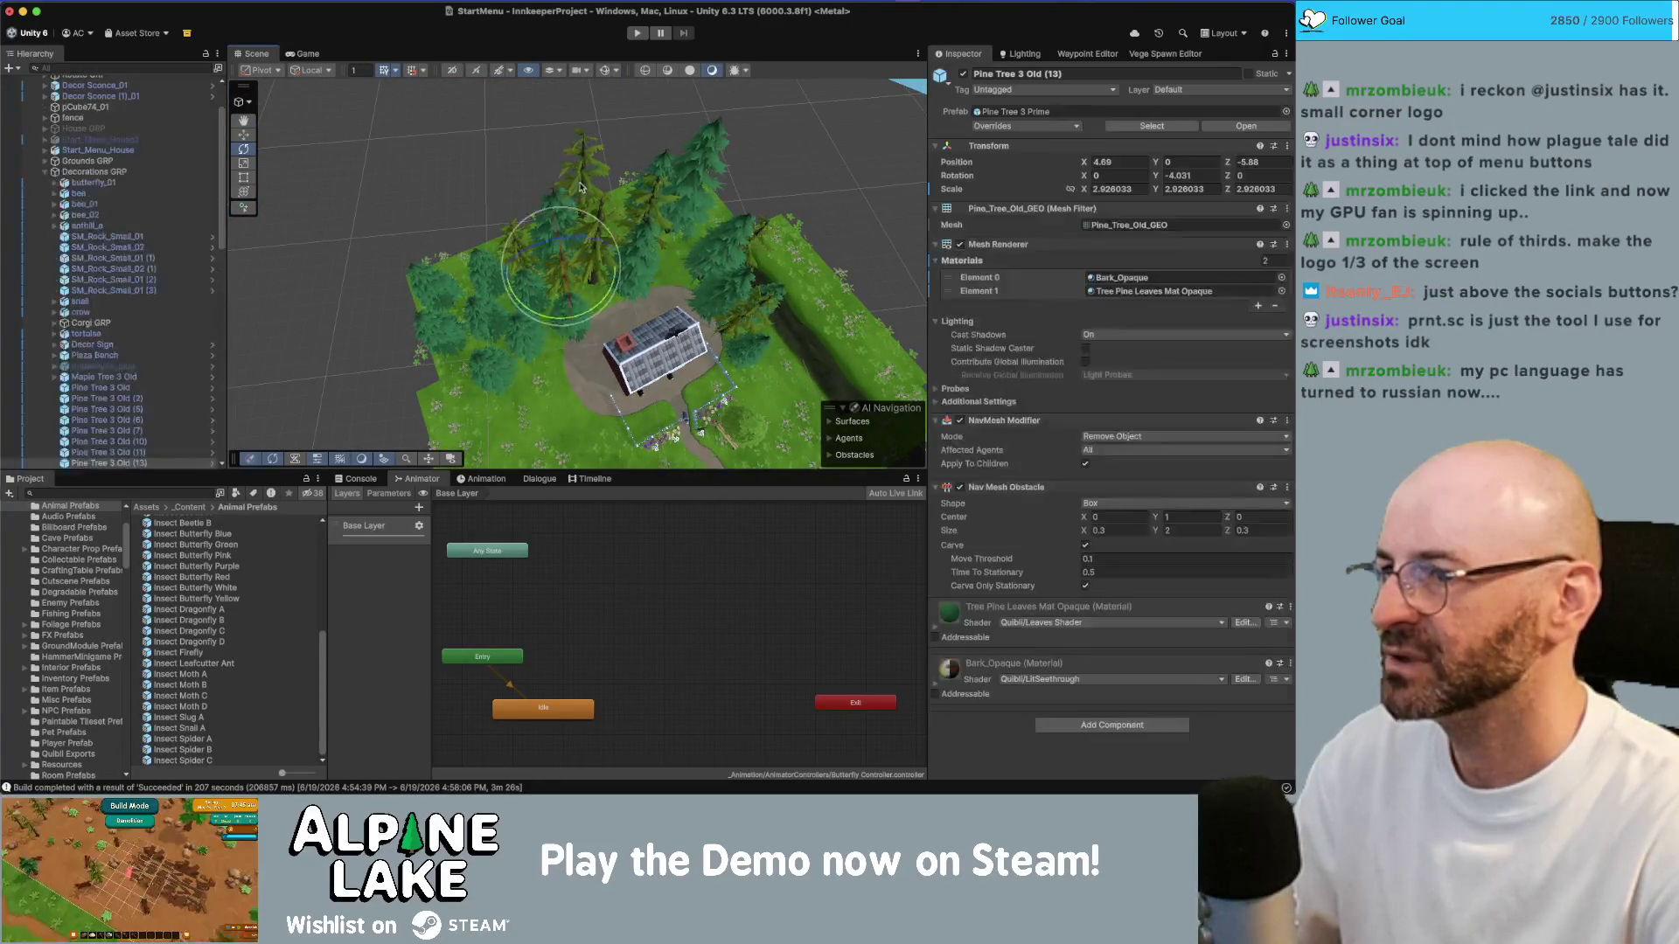
shift+click(719, 223)
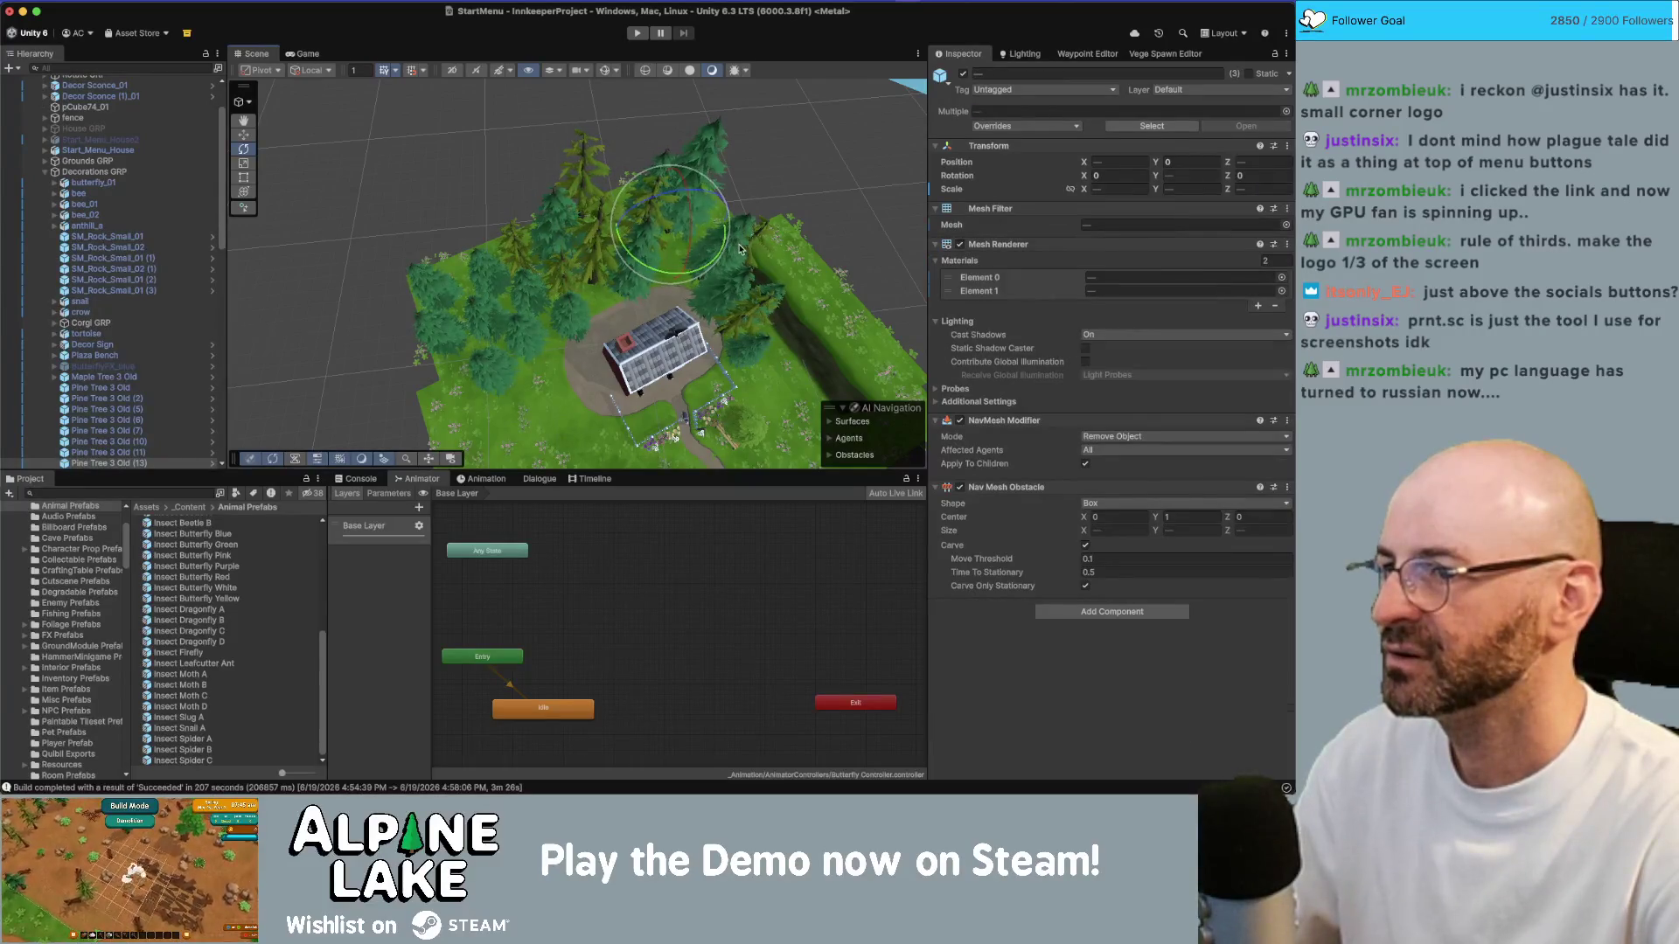
shift+click(702, 264)
shift+click(503, 278)
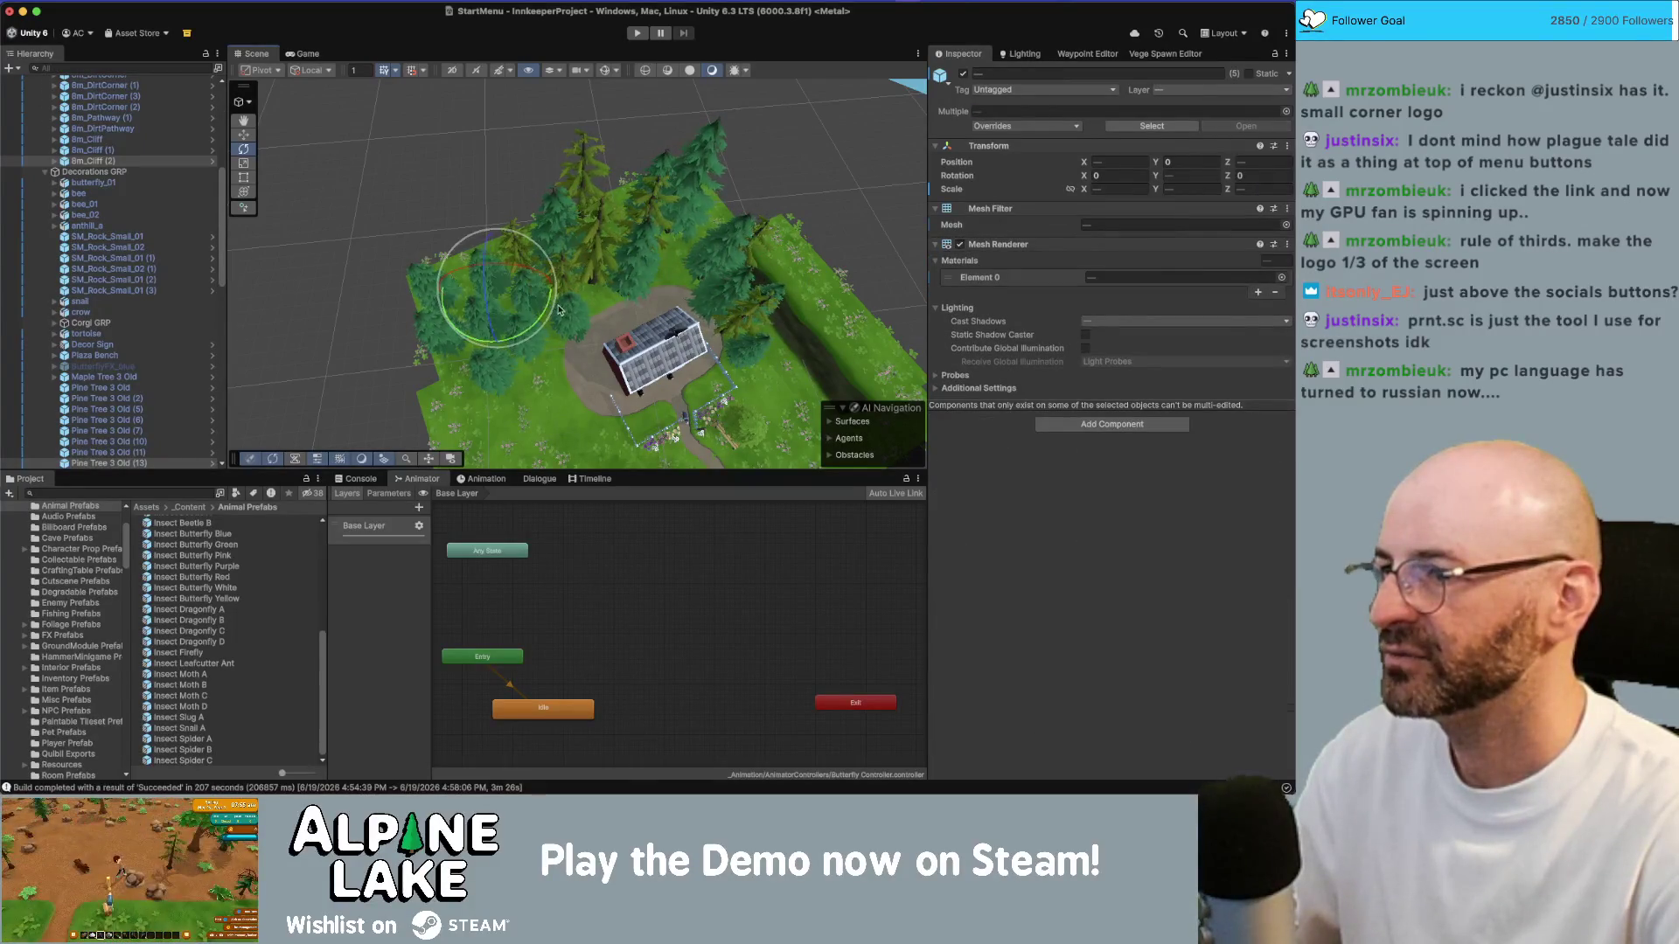
super+click(92, 161)
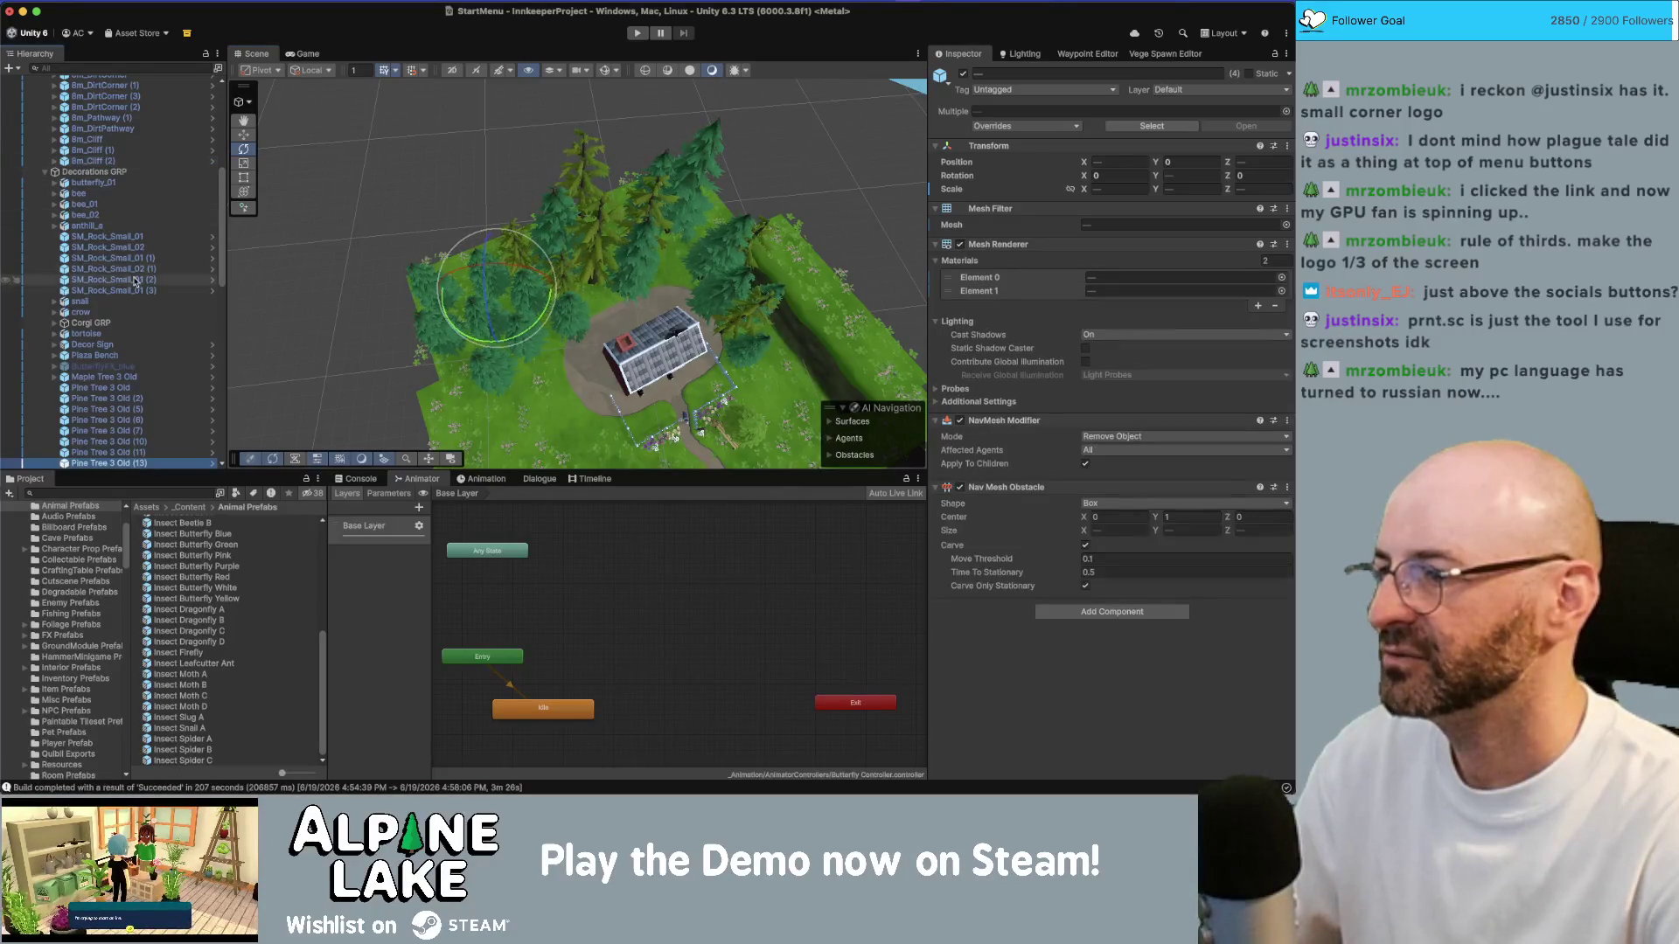
scroll(138, 284, down, 5)
scroll(137, 284, down, 1)
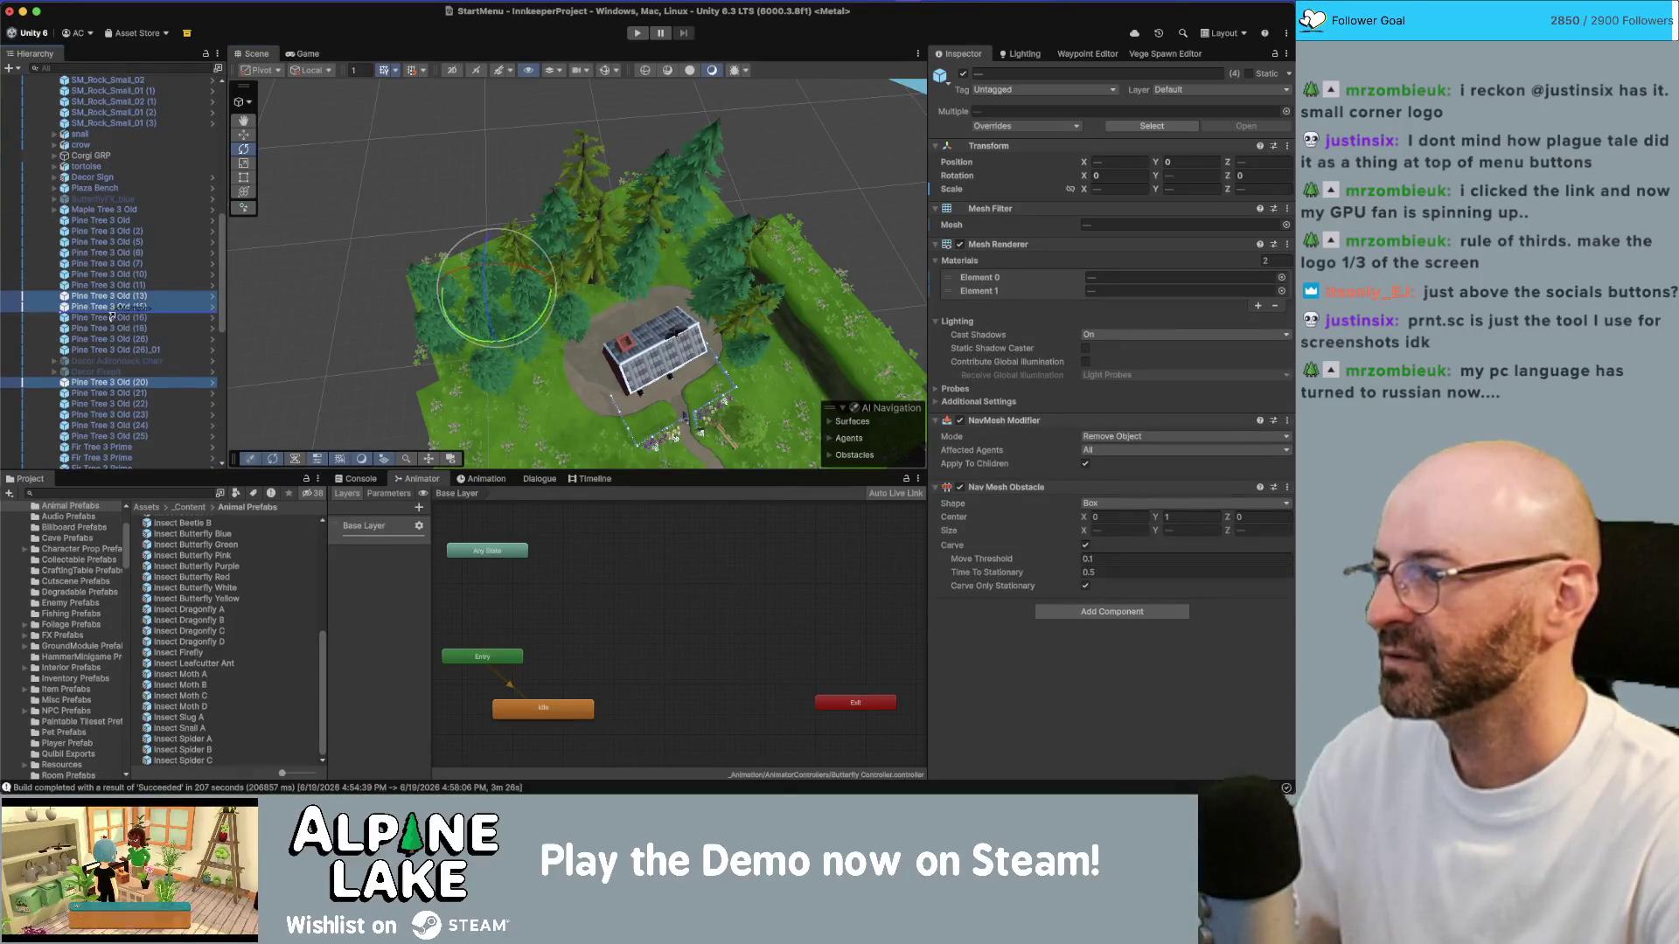
drag(116, 317, 116, 315)
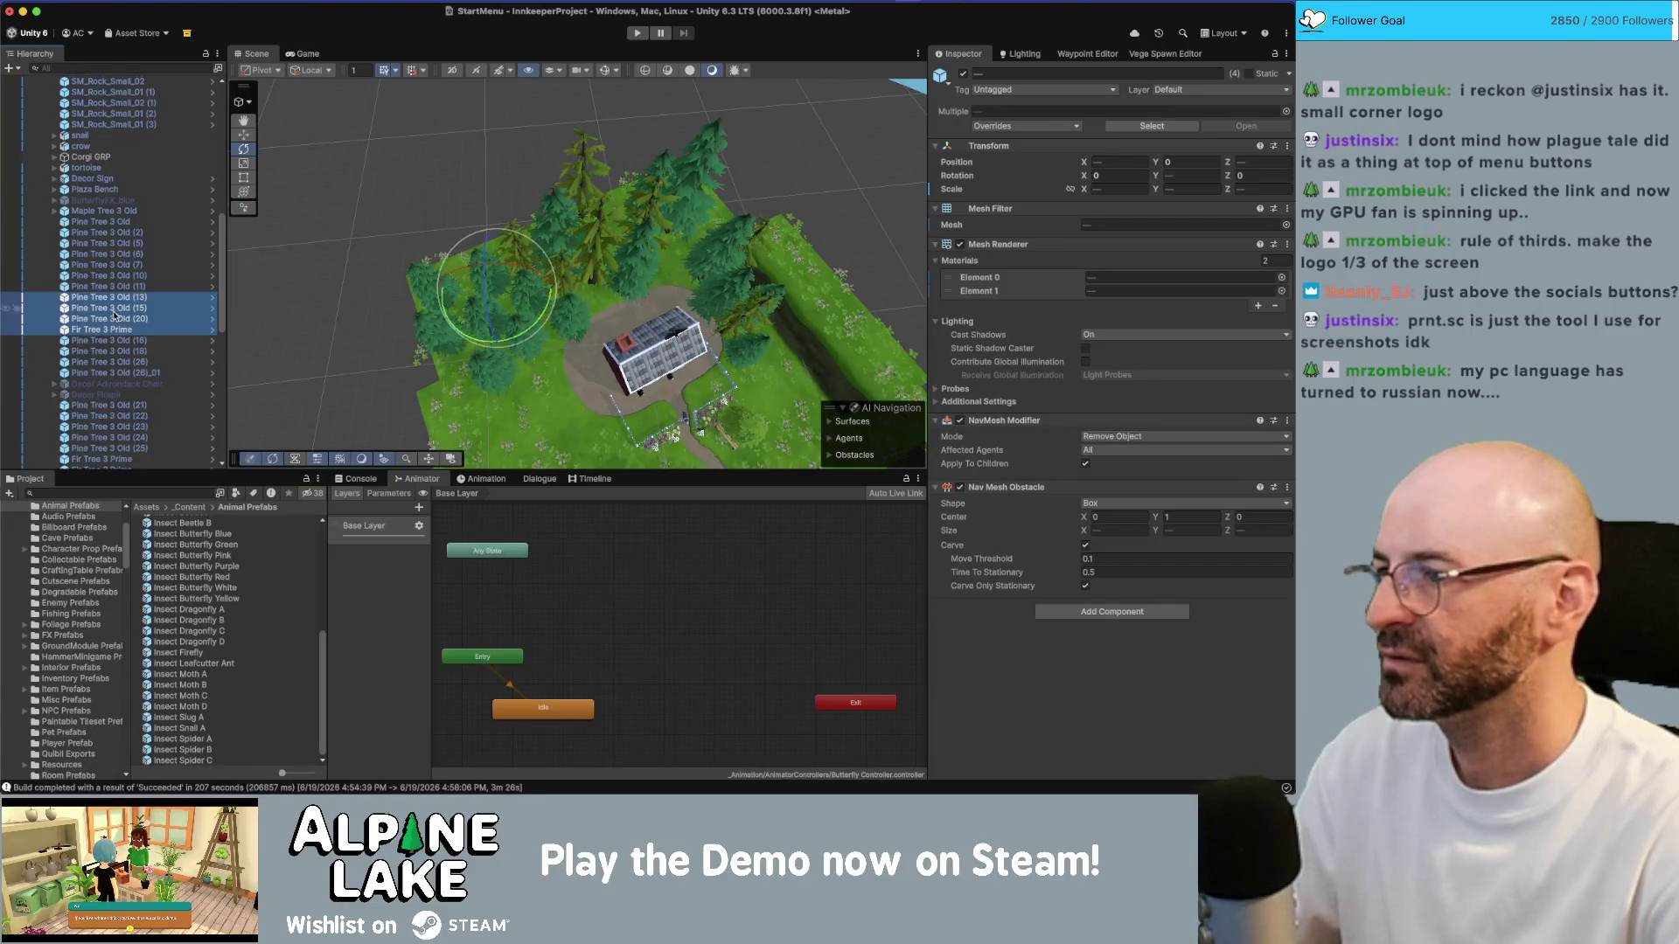
drag(124, 315, 112, 225)
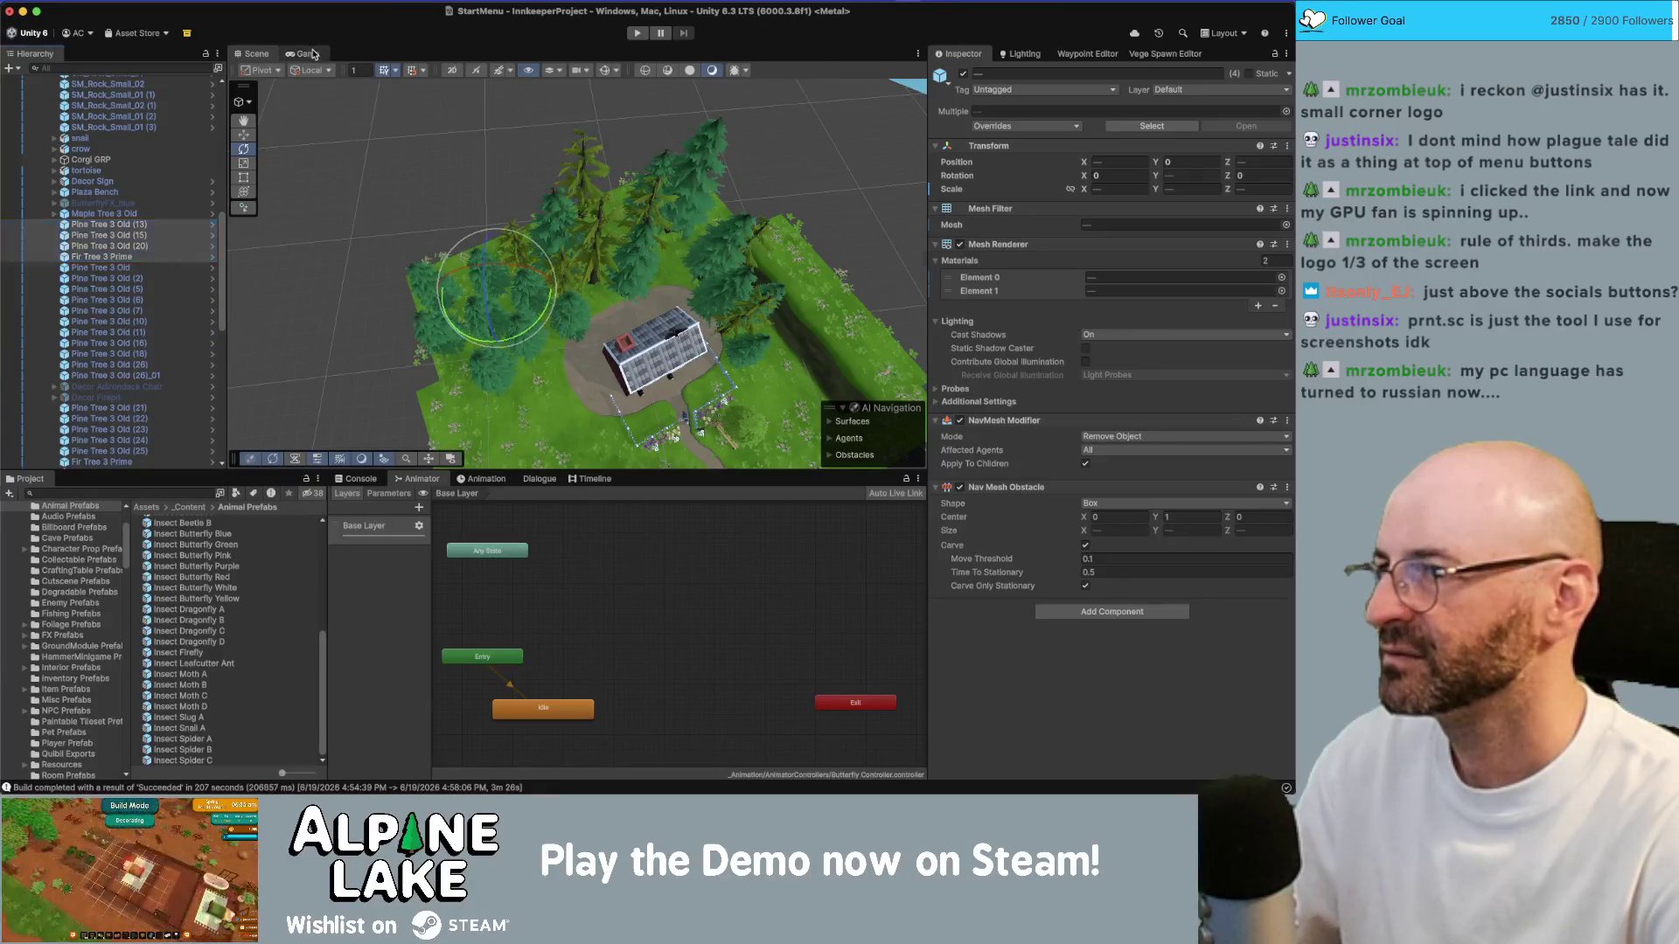
Step: Disable the grouped trees after checking the menu shot, then pick another nearby pine
click(308, 53)
click(964, 74)
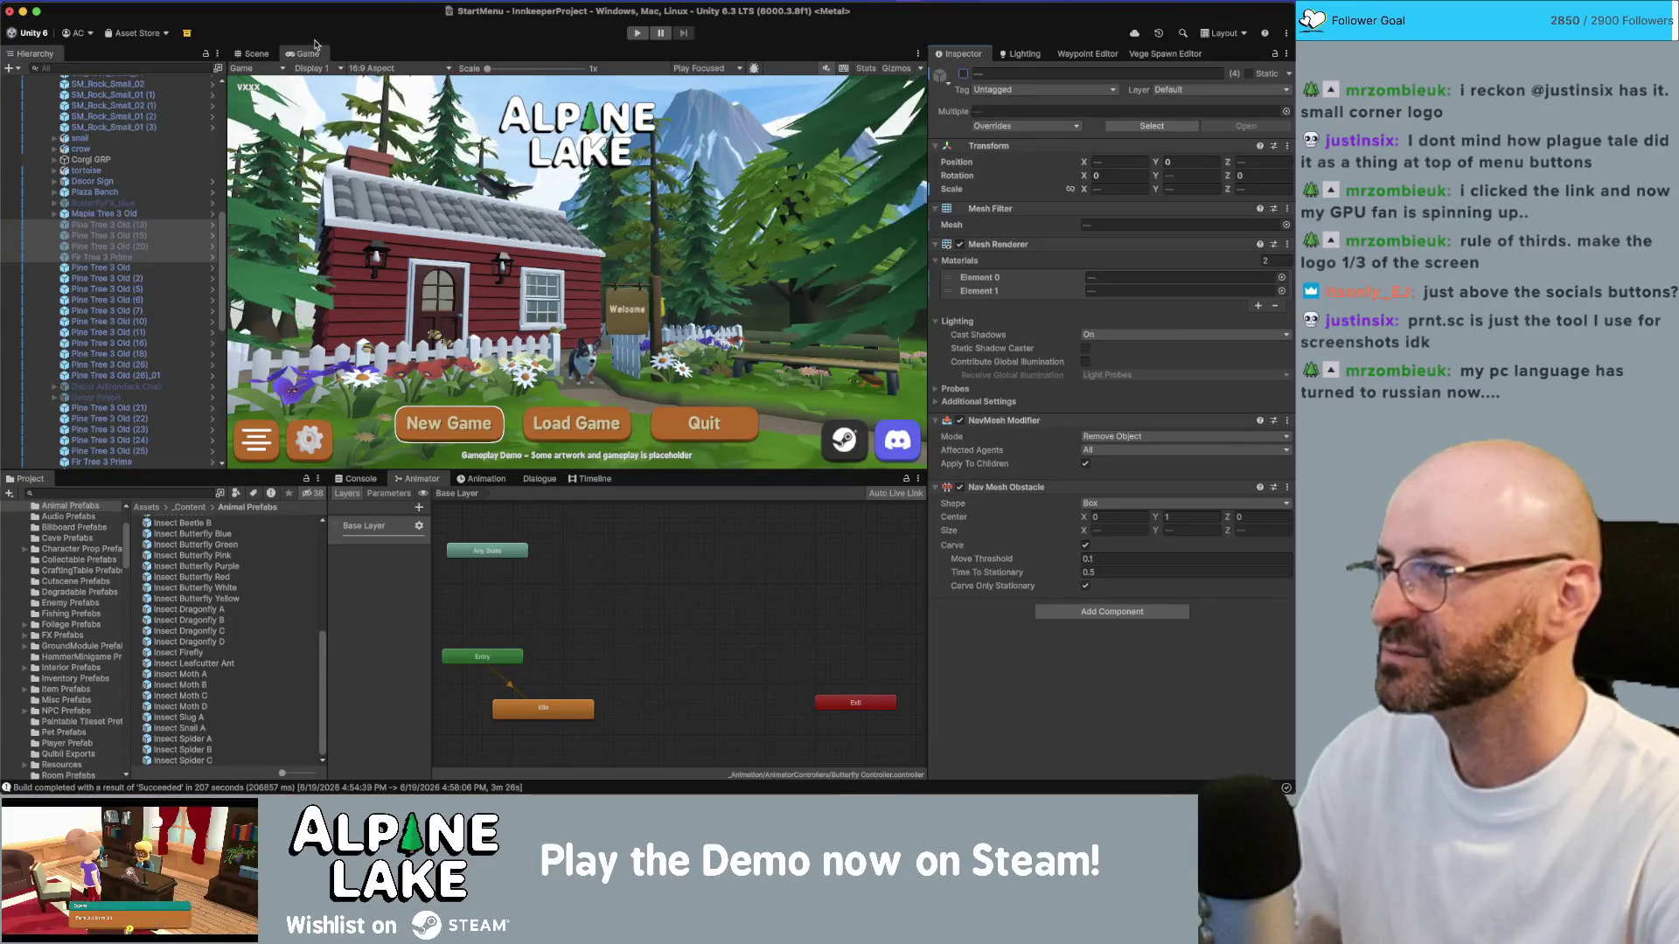
click(256, 54)
click(600, 225)
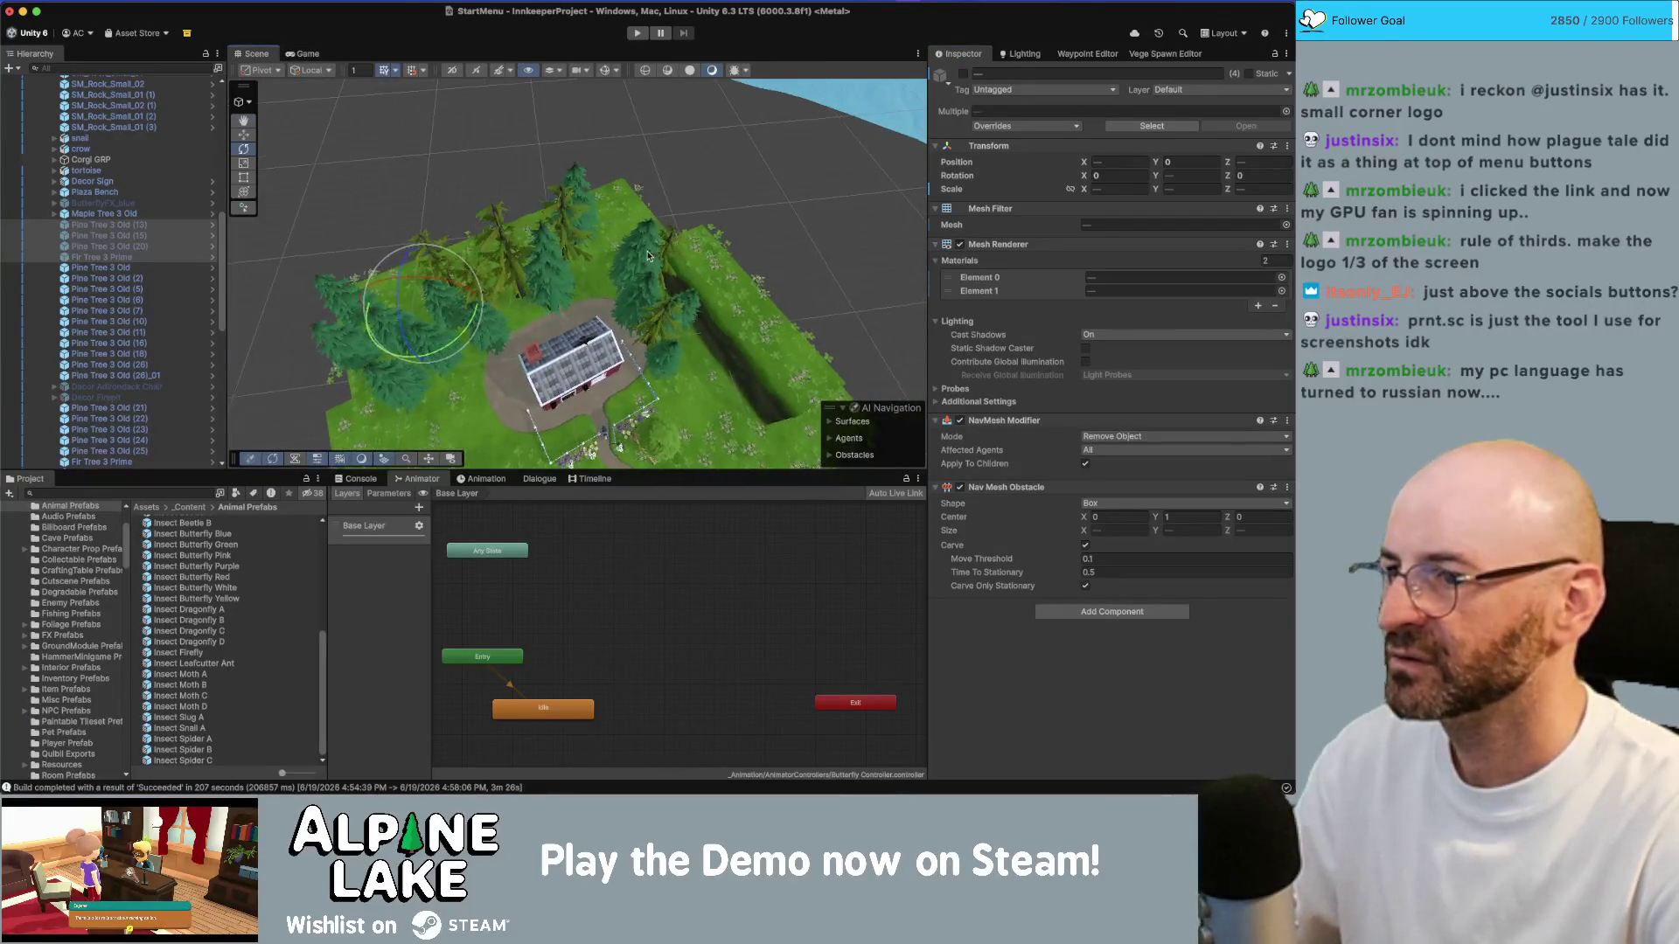
Step: Disable that pine too, then inspect 8m_Cliff and Pine Tree 3 Old (5) and (6)
click(964, 74)
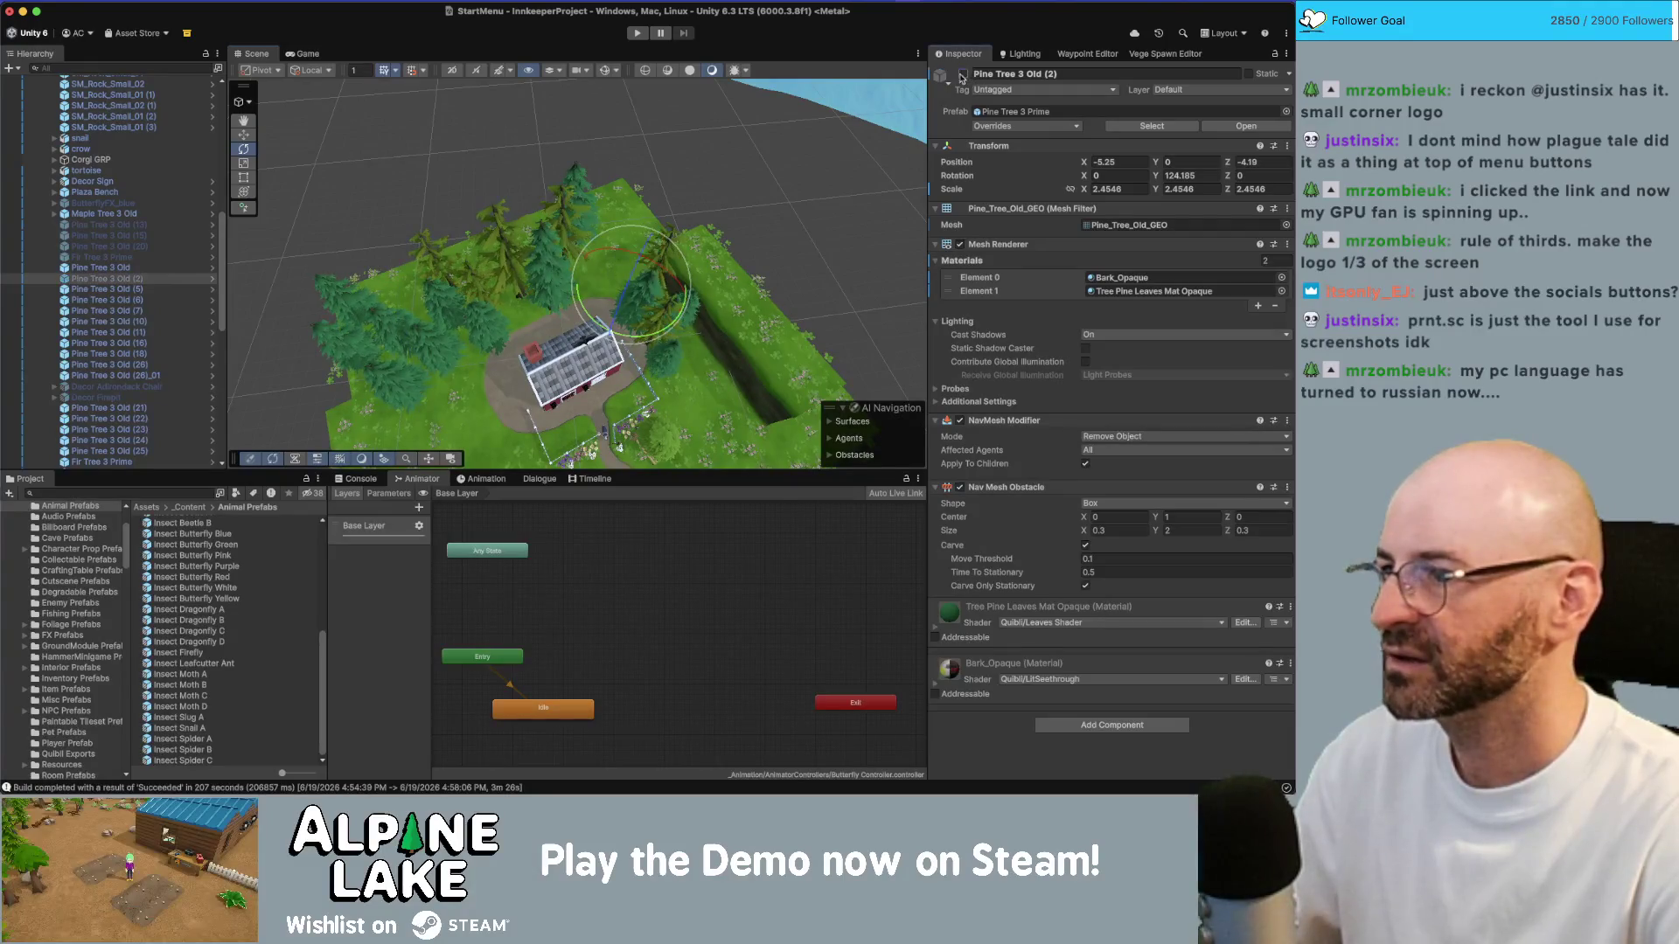
click(294, 55)
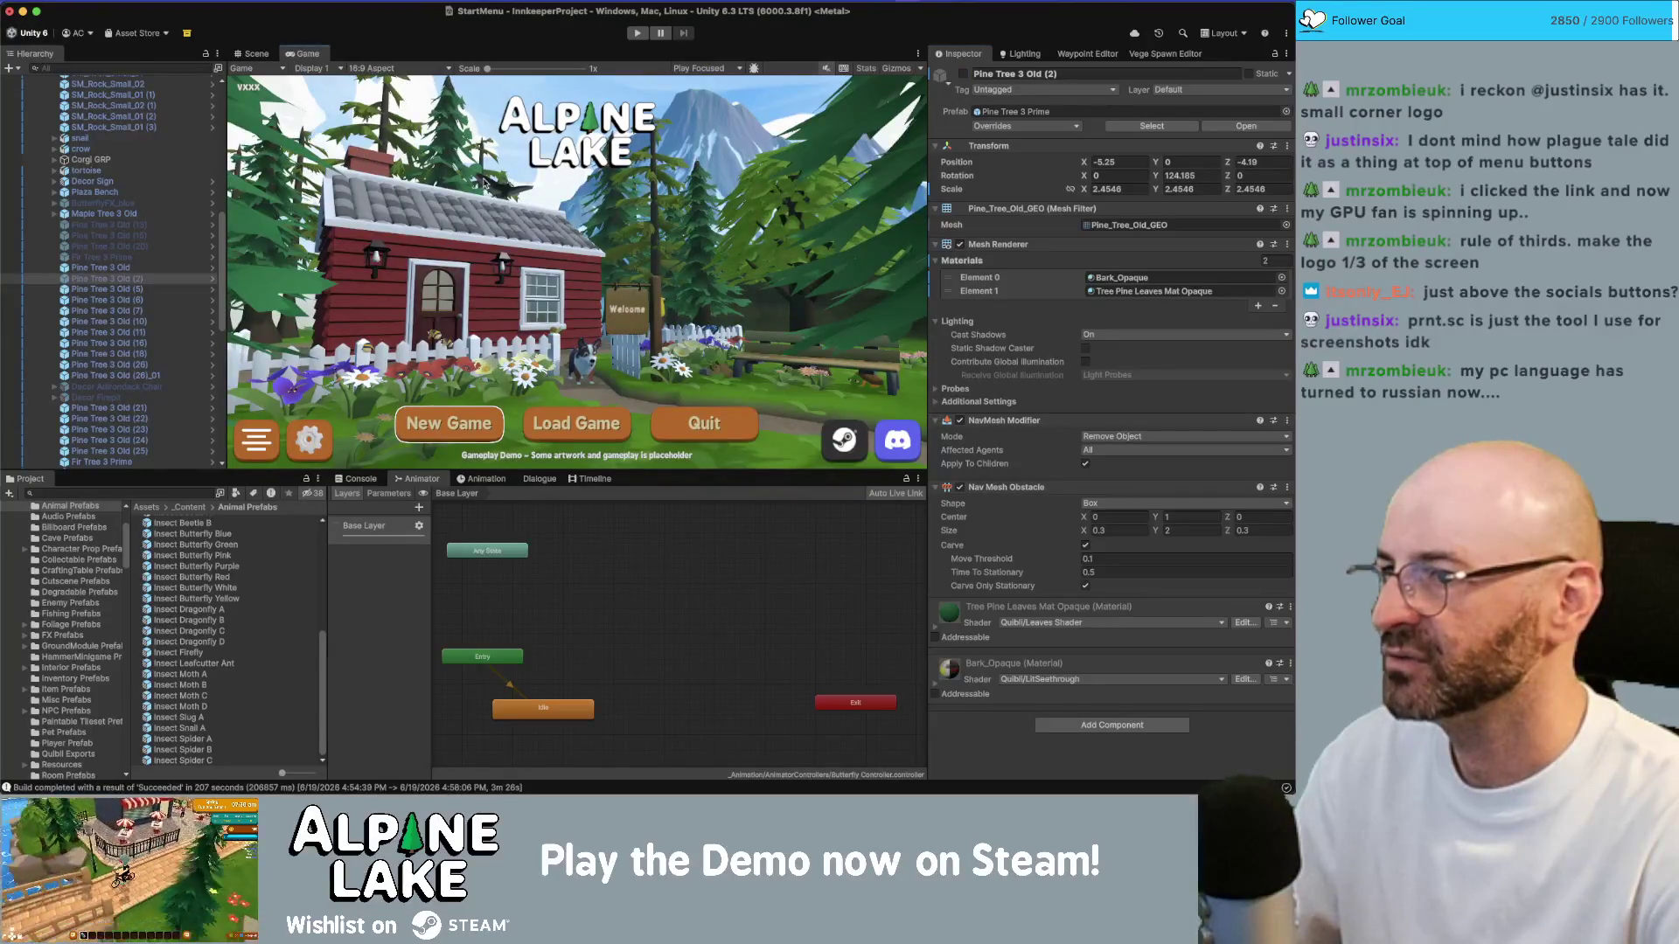
click(266, 56)
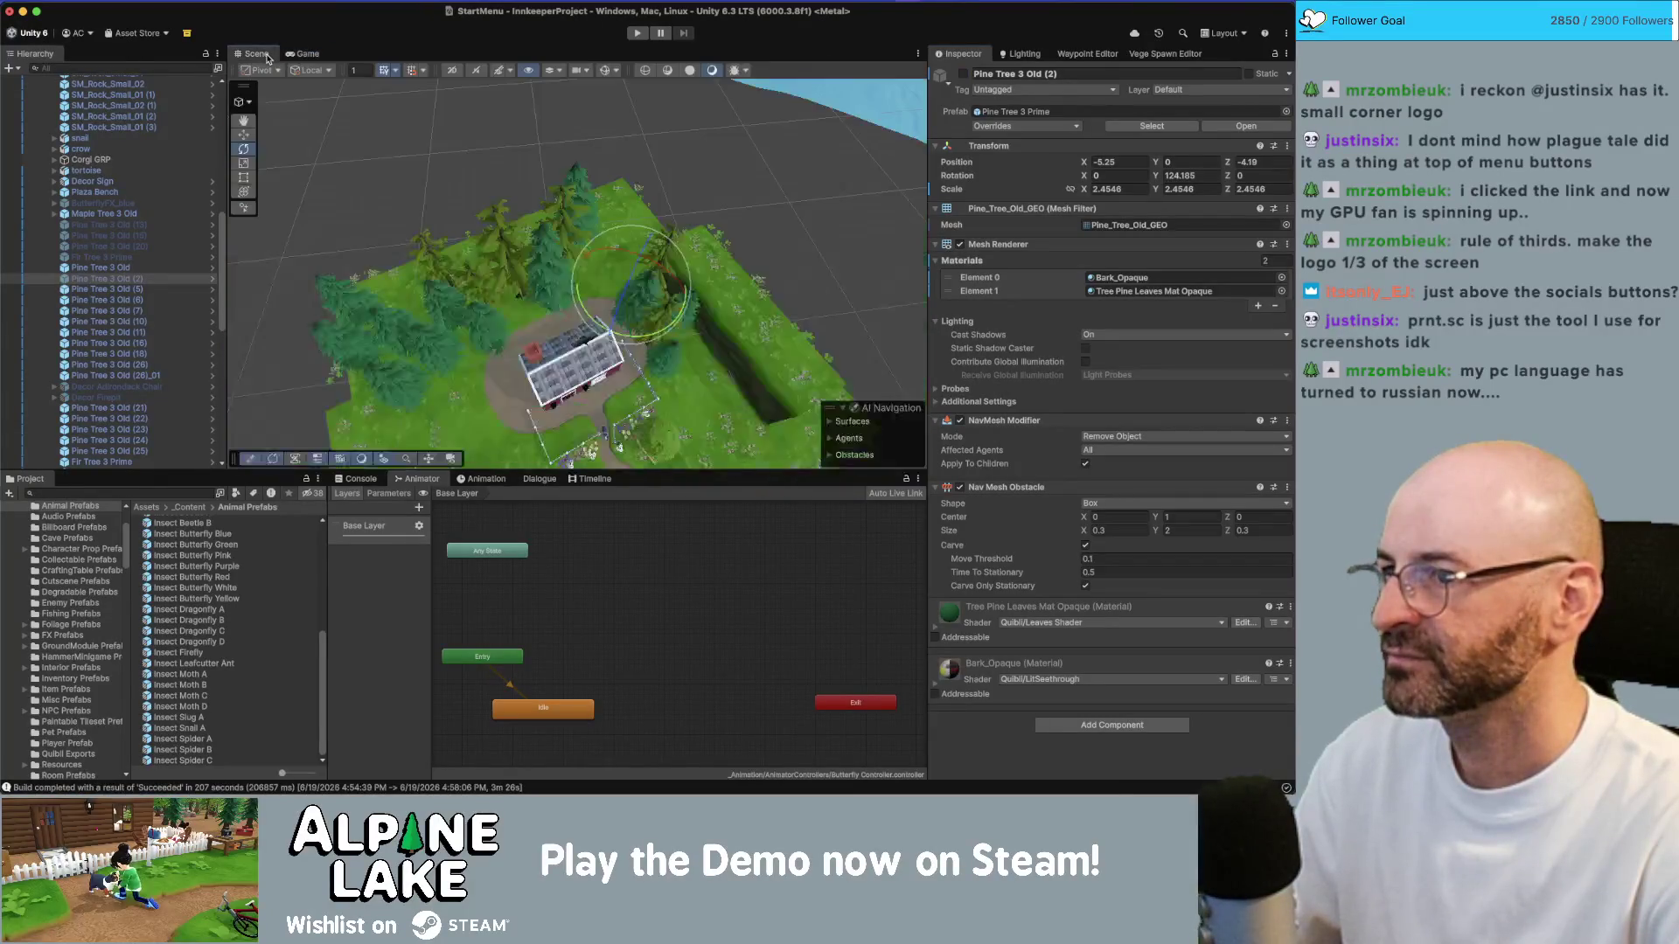
drag(542, 219, 699, 293)
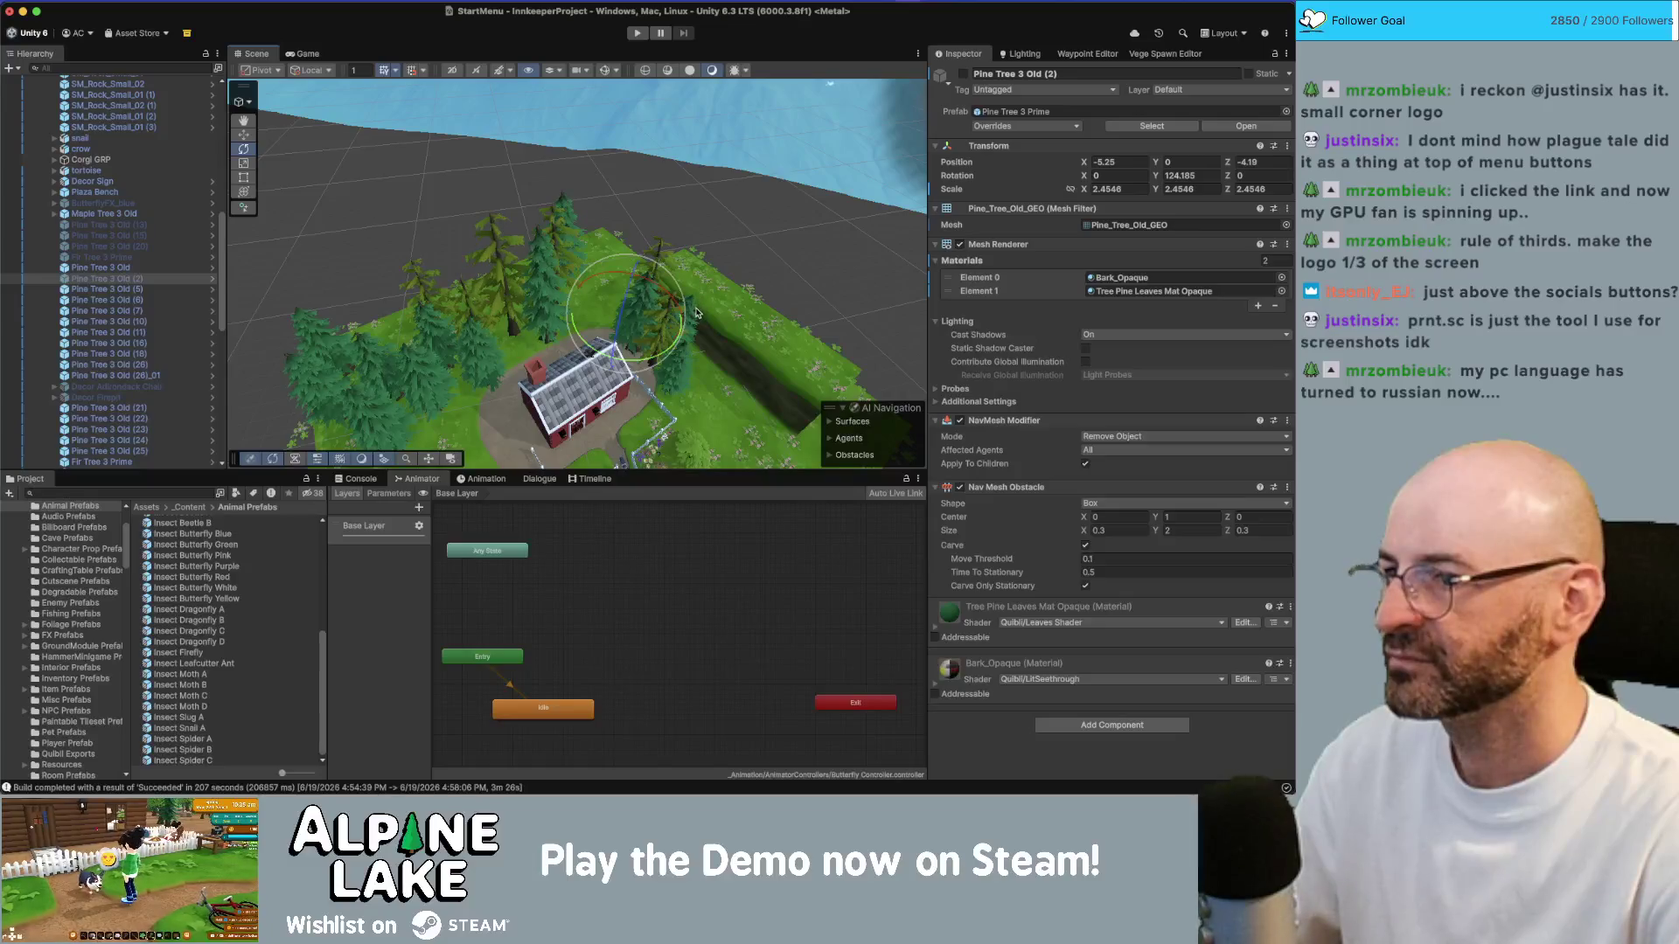
click(697, 312)
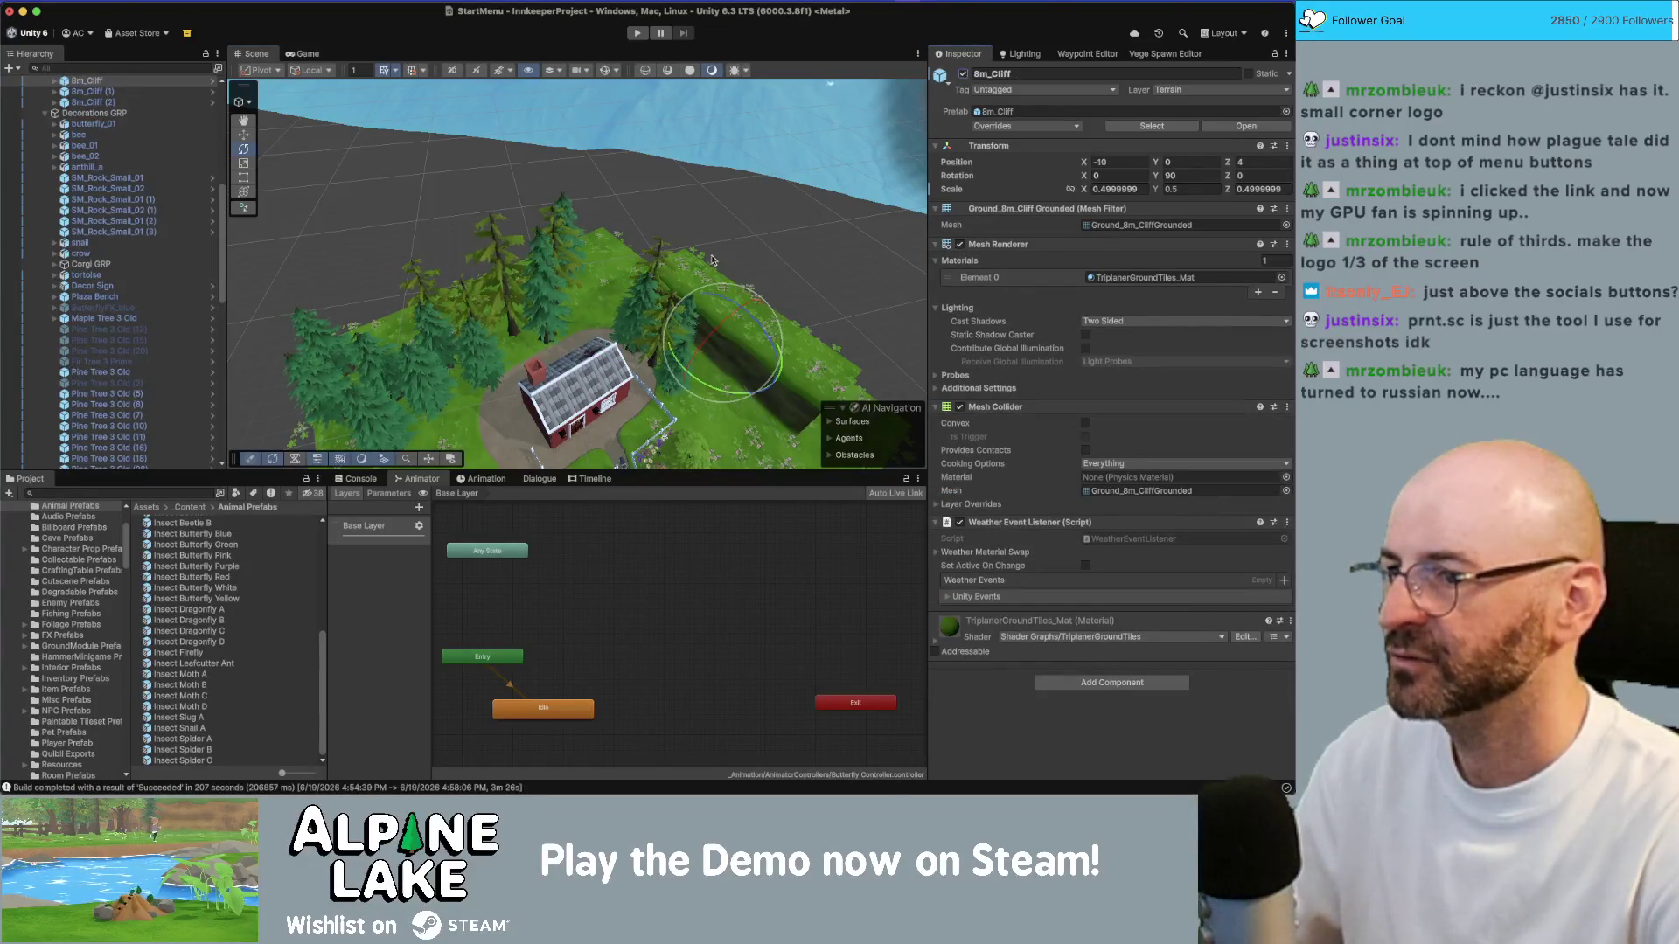
key(f)
click(450, 253)
drag(449, 253, 421, 267)
shift+click(421, 255)
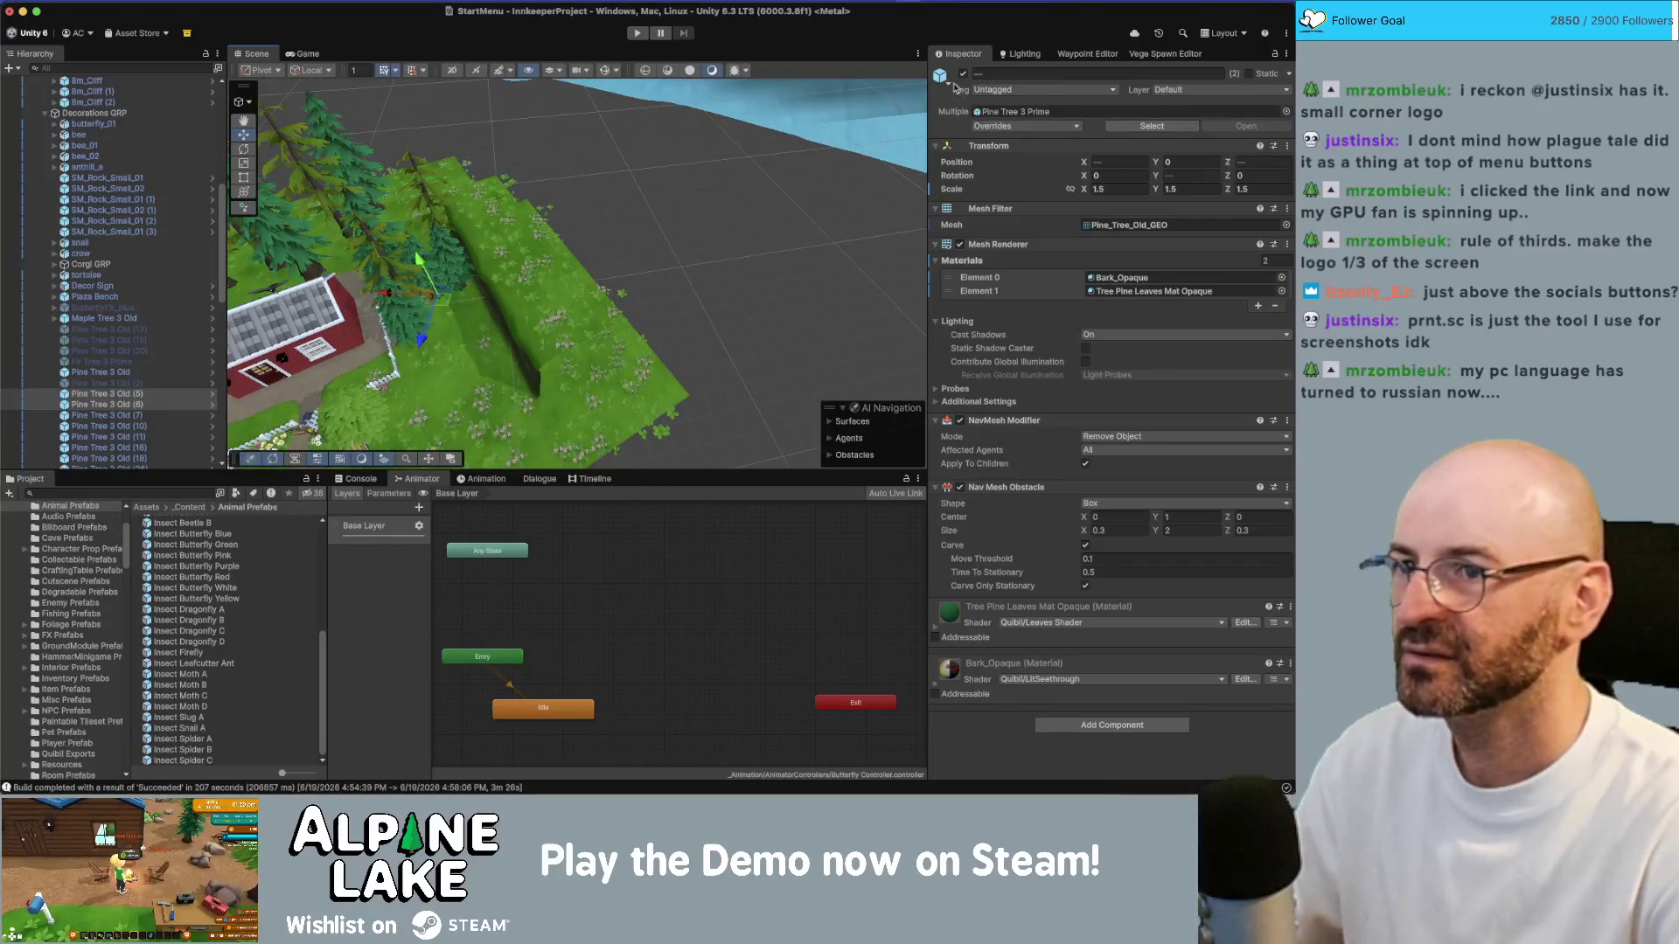
Step: Compare the title screen with the scene, selecting Pine Tree 3 Old (10) and then 8m_Cliff
click(306, 54)
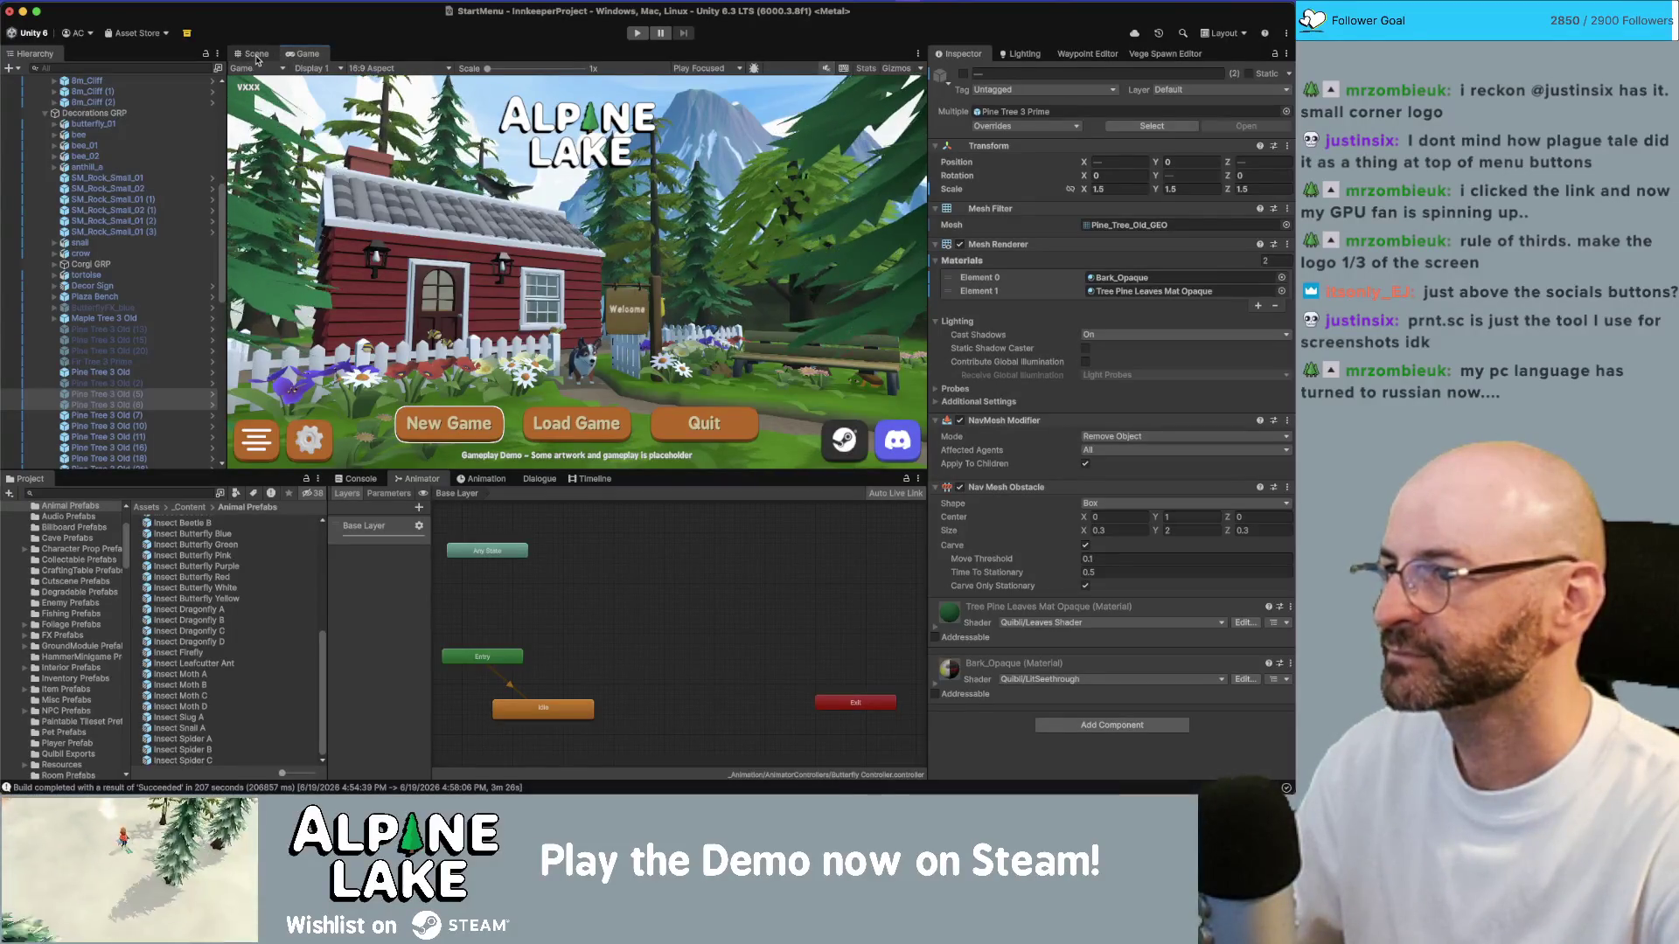
click(258, 55)
mouse_move(542, 219)
mouse_down()
mouse_move(621, 135)
mouse_move(645, 250)
mouse_up()
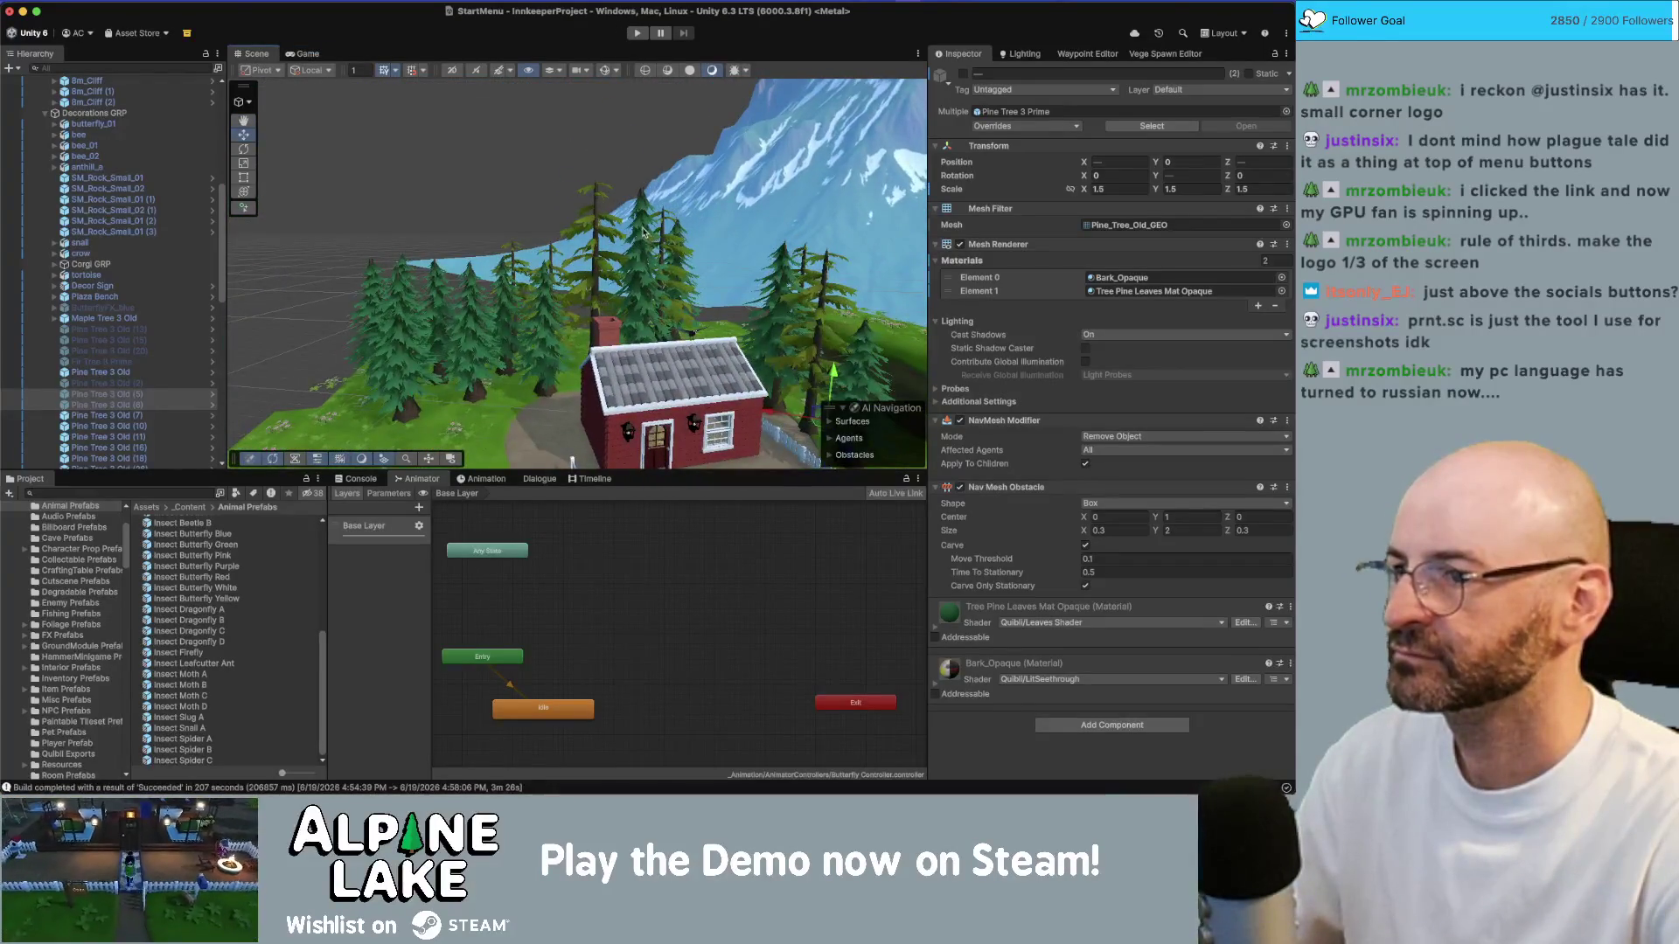
click(645, 232)
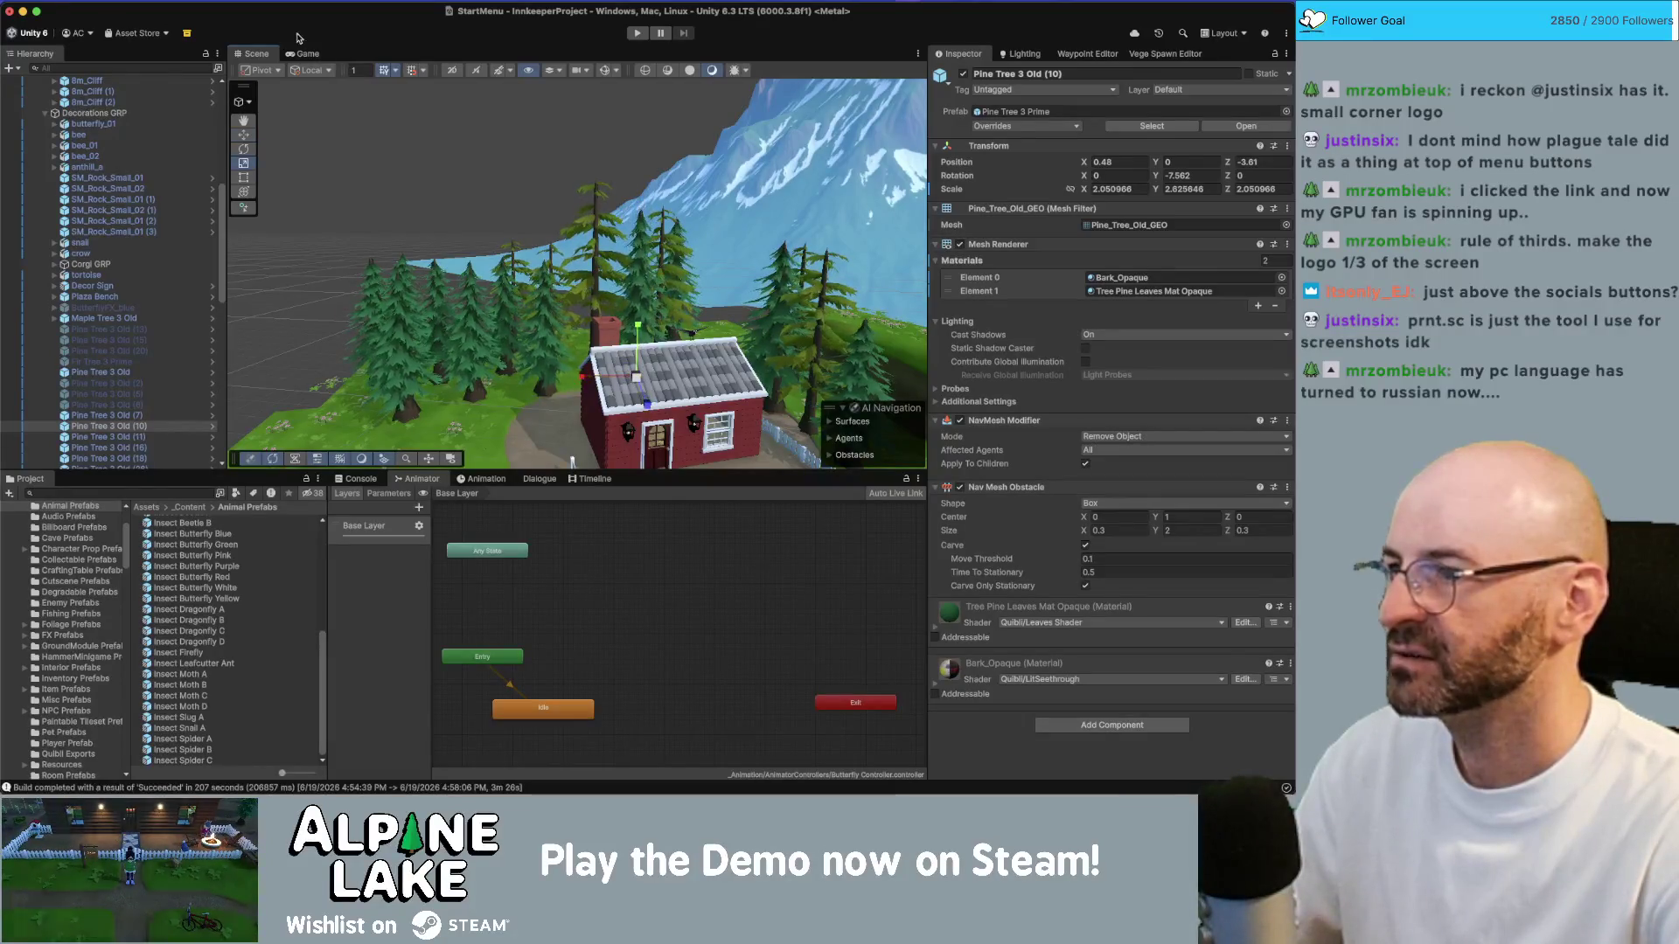
click(307, 54)
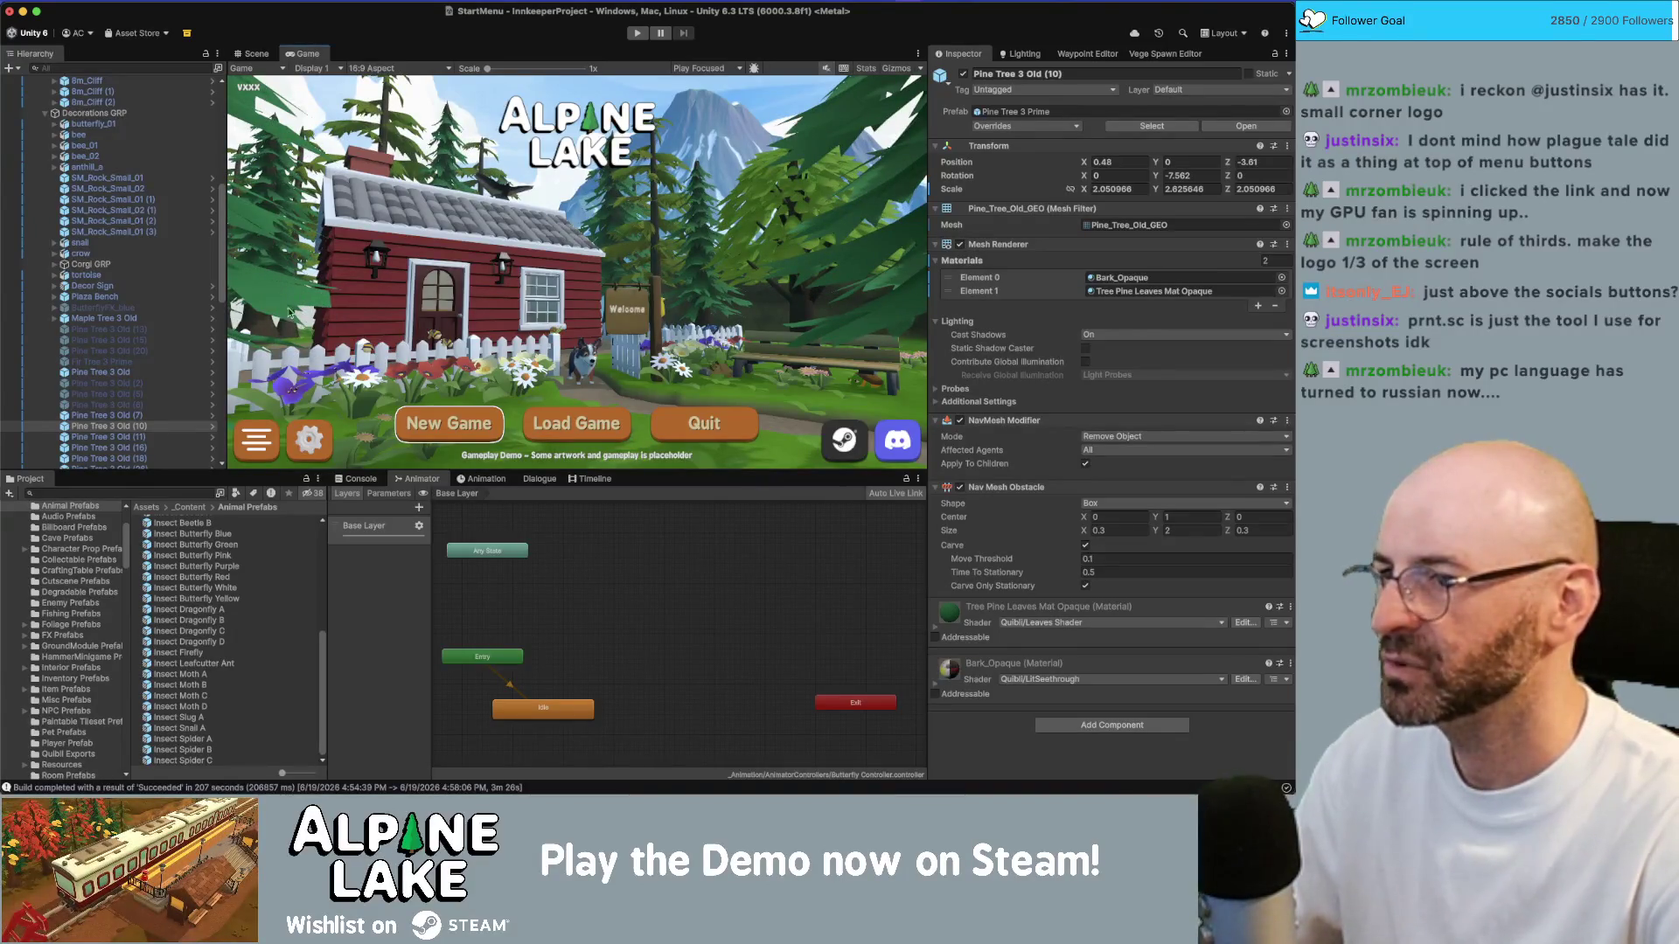
click(256, 54)
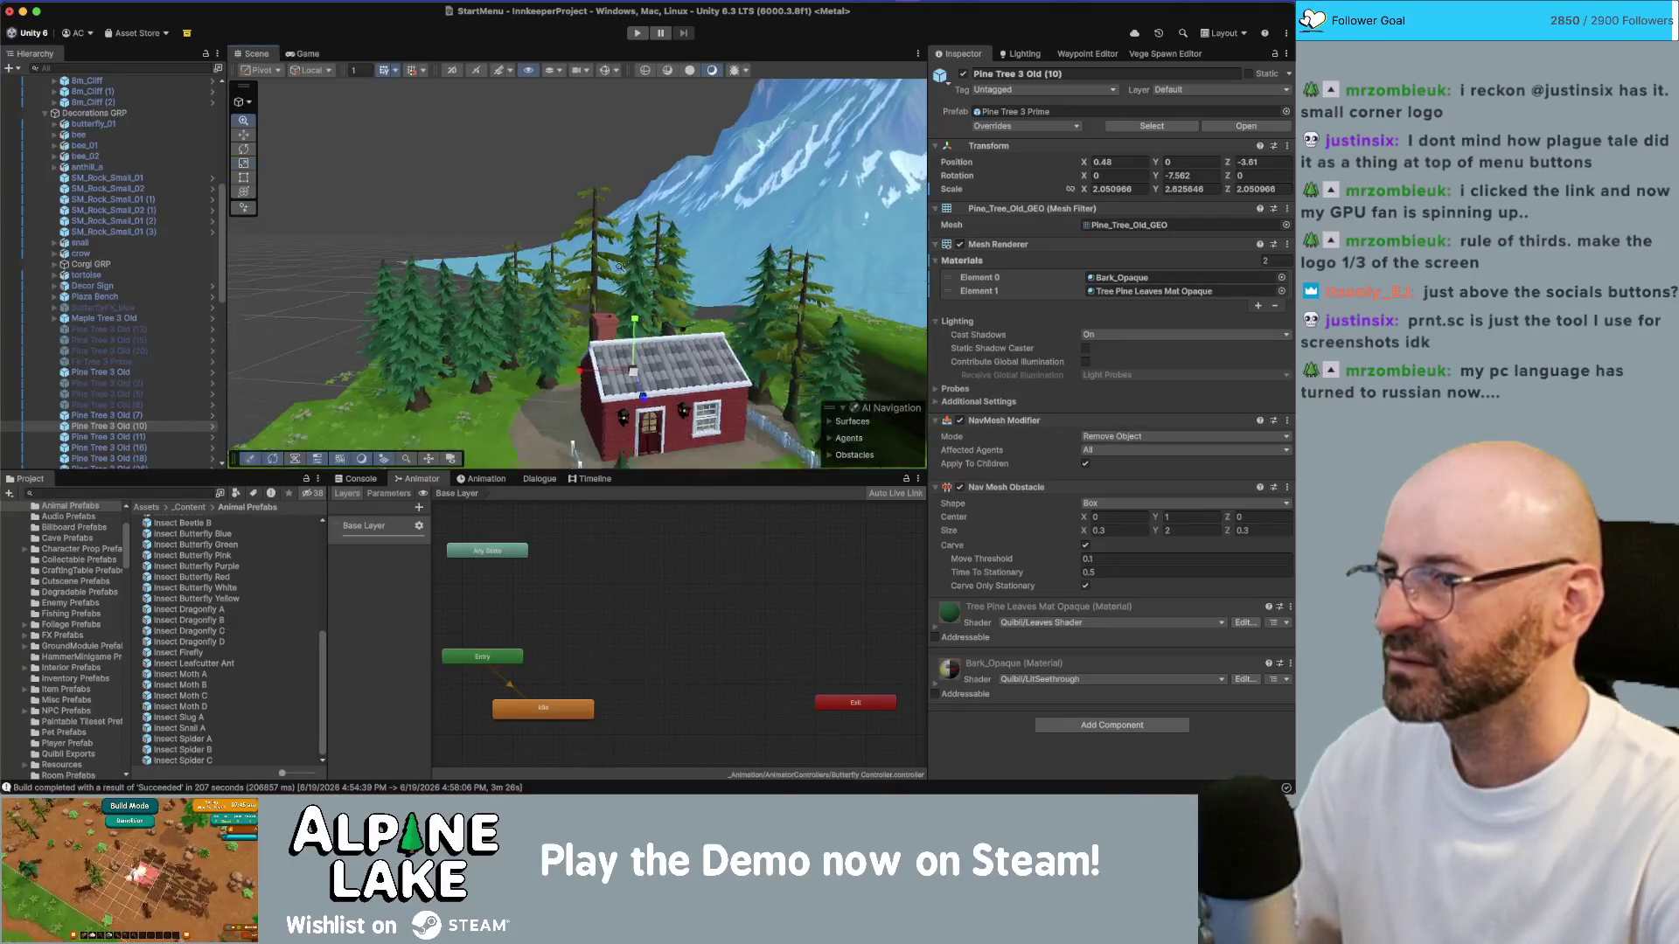
click(804, 315)
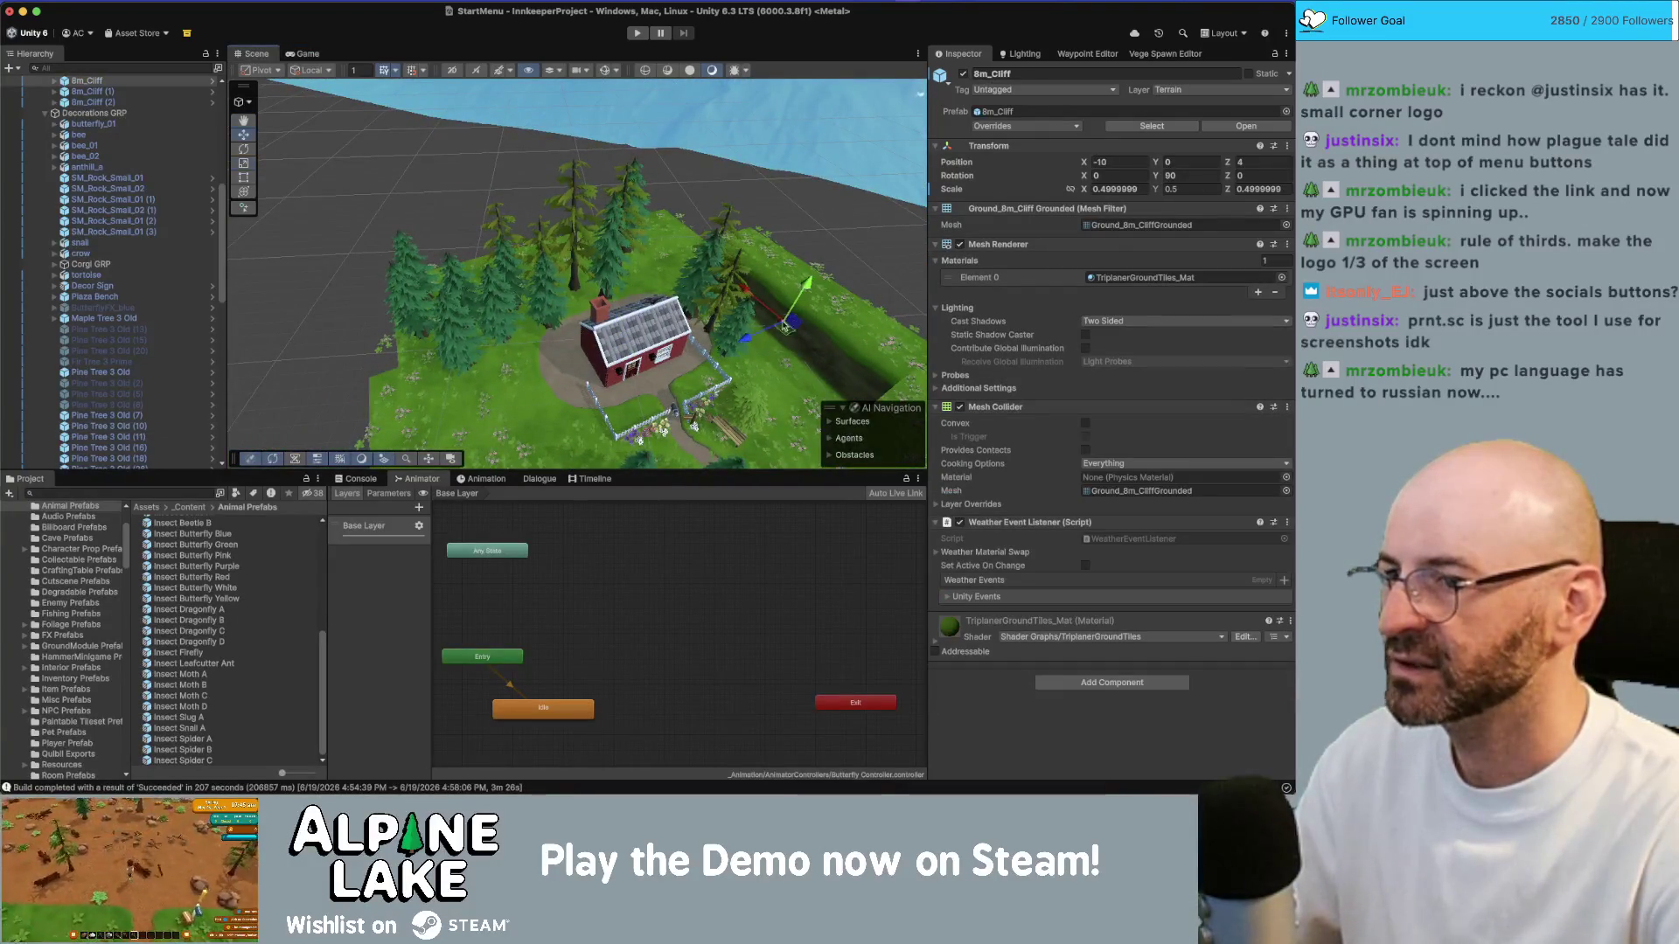
Step: Duplicate 8m_Cliff, move the copy aside and set its Y rotation to 0
key(super+d)
mouse_move(792, 325)
mouse_down()
mouse_move(435, 317)
mouse_move(507, 332)
mouse_up()
key(e)
key(f)
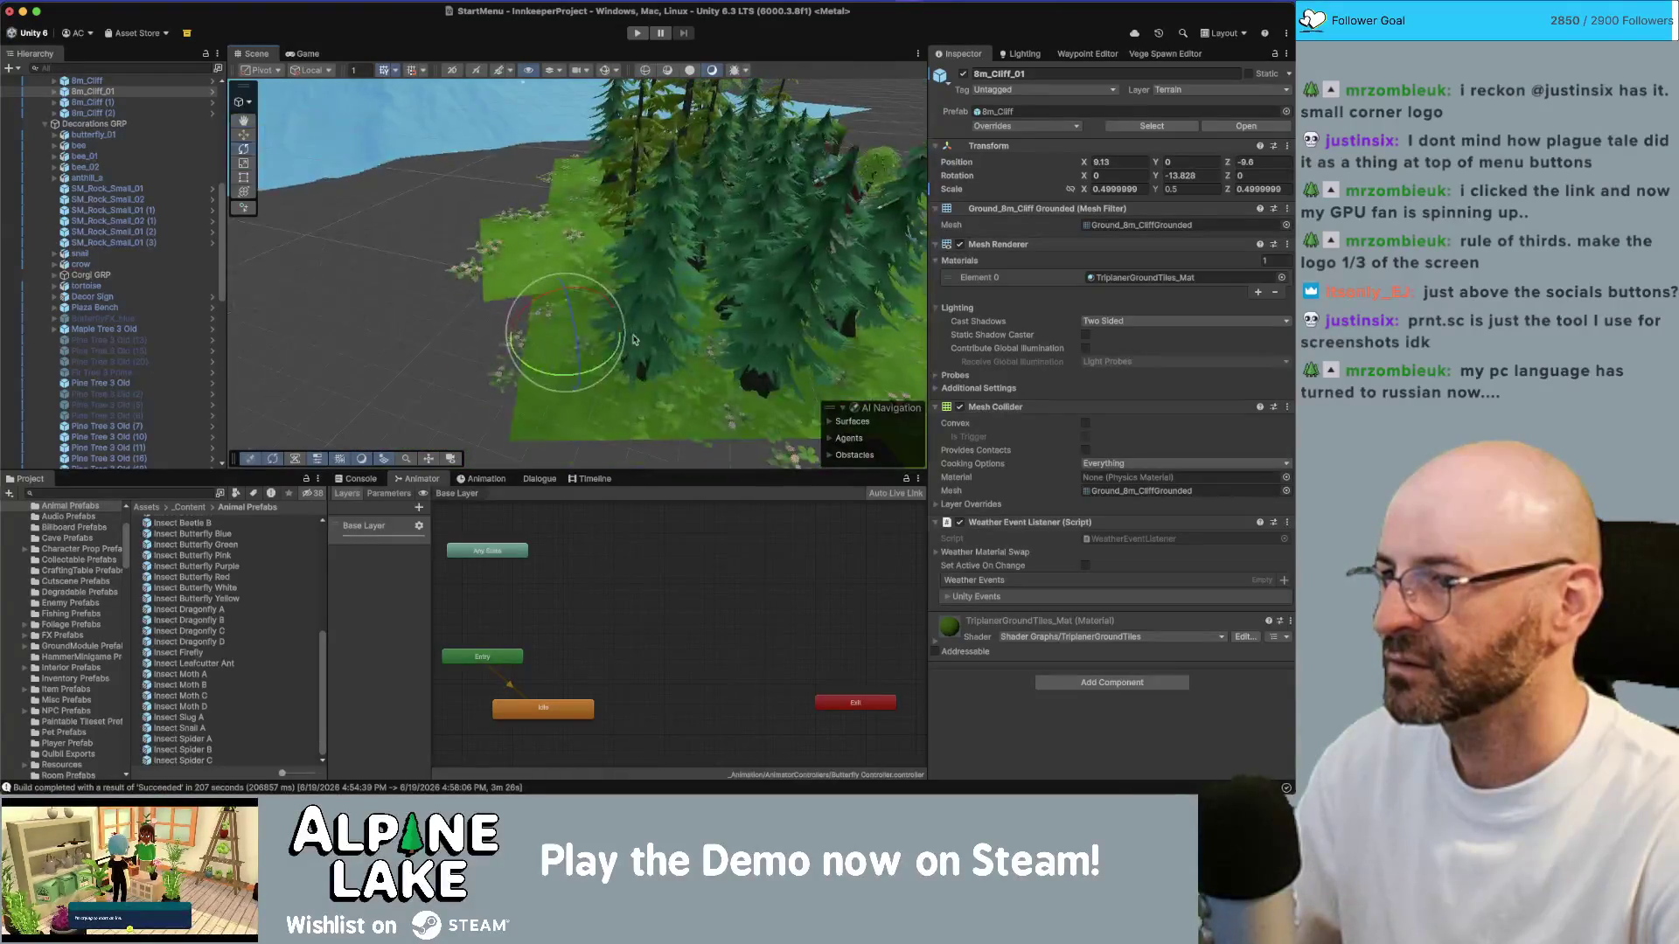
drag(617, 354, 603, 315)
scroll(603, 290, down, 3)
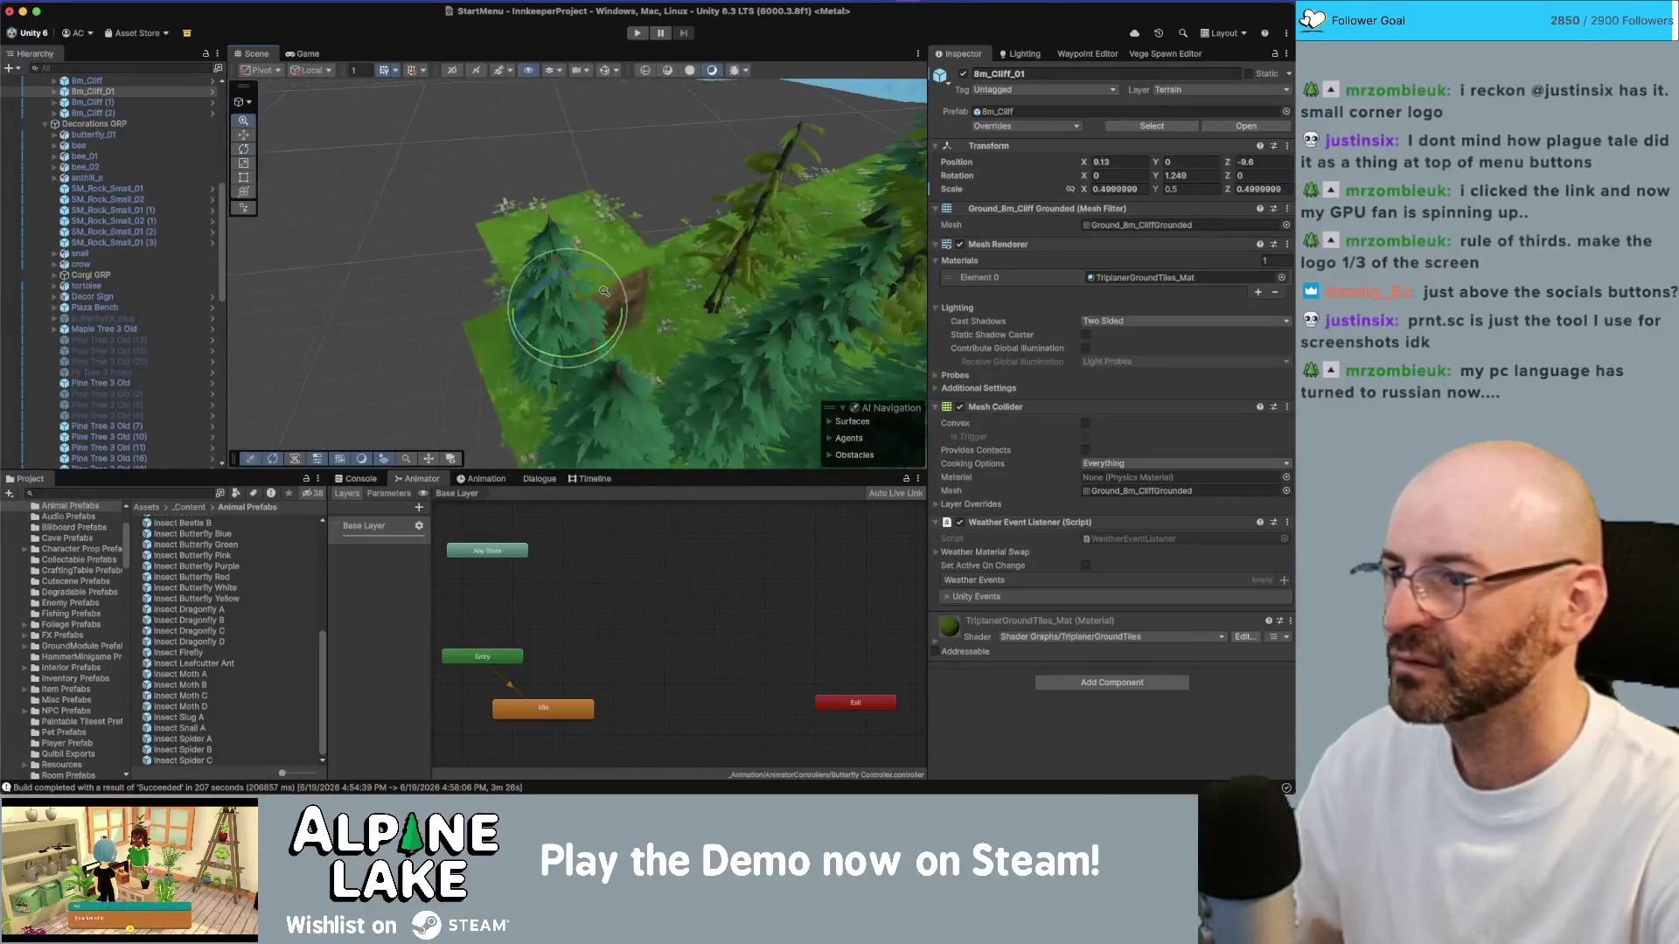
click(1189, 175)
text(0)
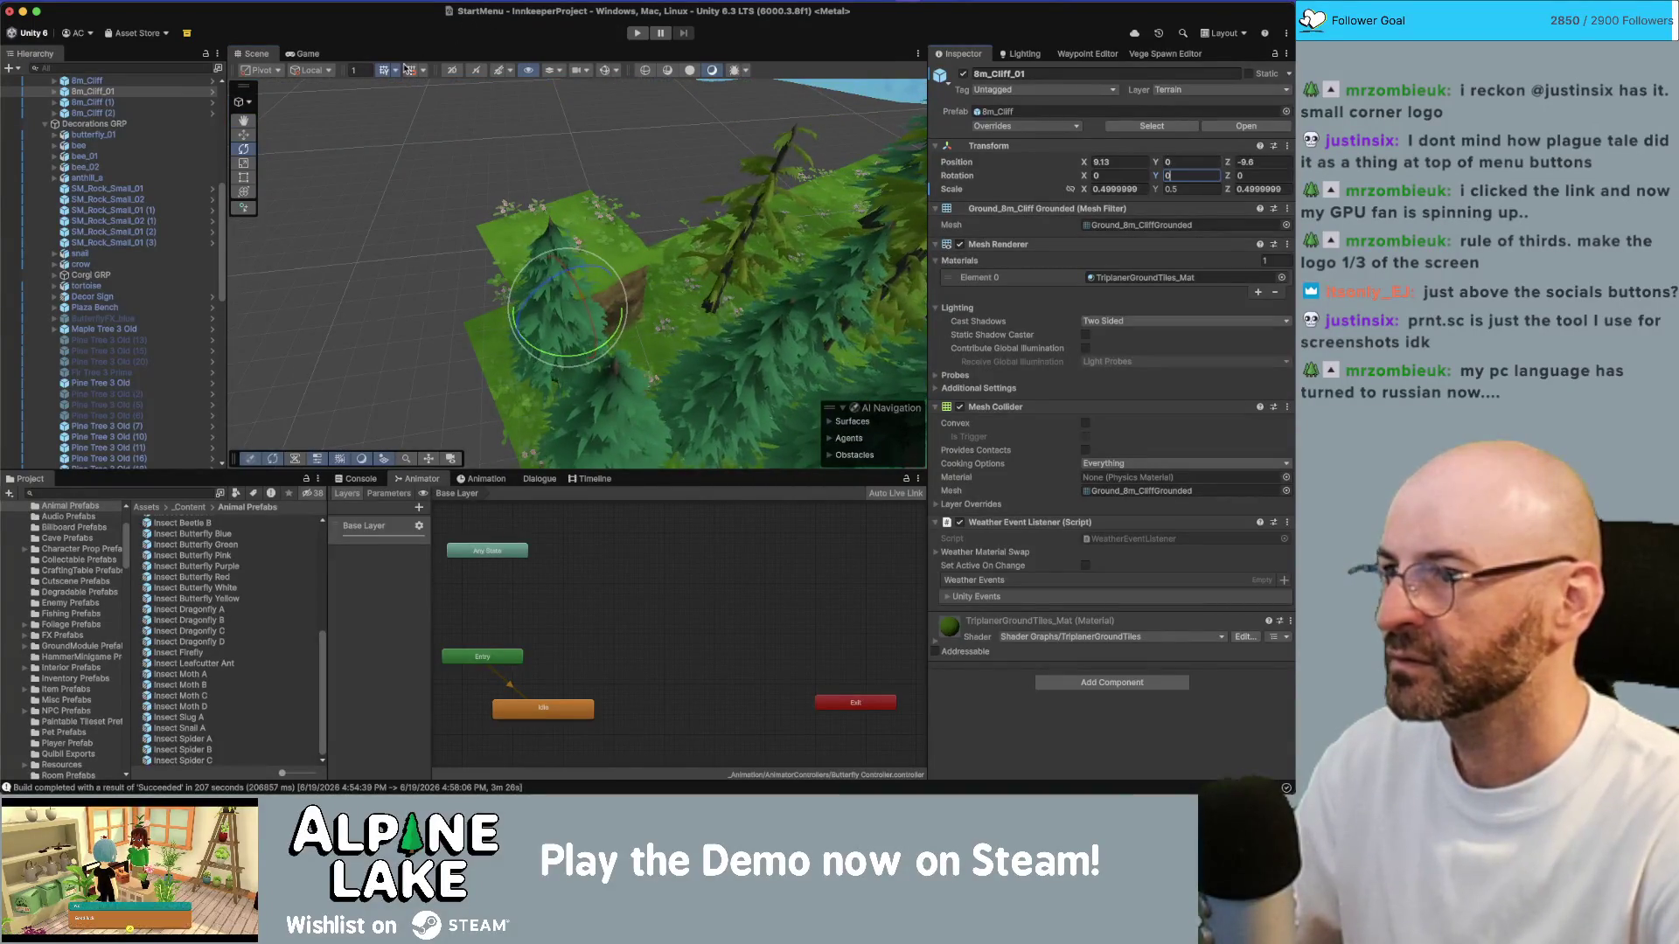
Step: Duplicate the cliff further into 8m_Cliff_02 and 8m_Cliff_03, then preview the title screen
mouse_move(552, 288)
mouse_down()
mouse_move(552, 341)
mouse_move(582, 258)
mouse_move(671, 278)
mouse_move(527, 284)
mouse_move(577, 256)
mouse_up()
key(super+d)
key(super+d)
scroll(568, 284, down, 3)
key(super+d)
key(super+d)
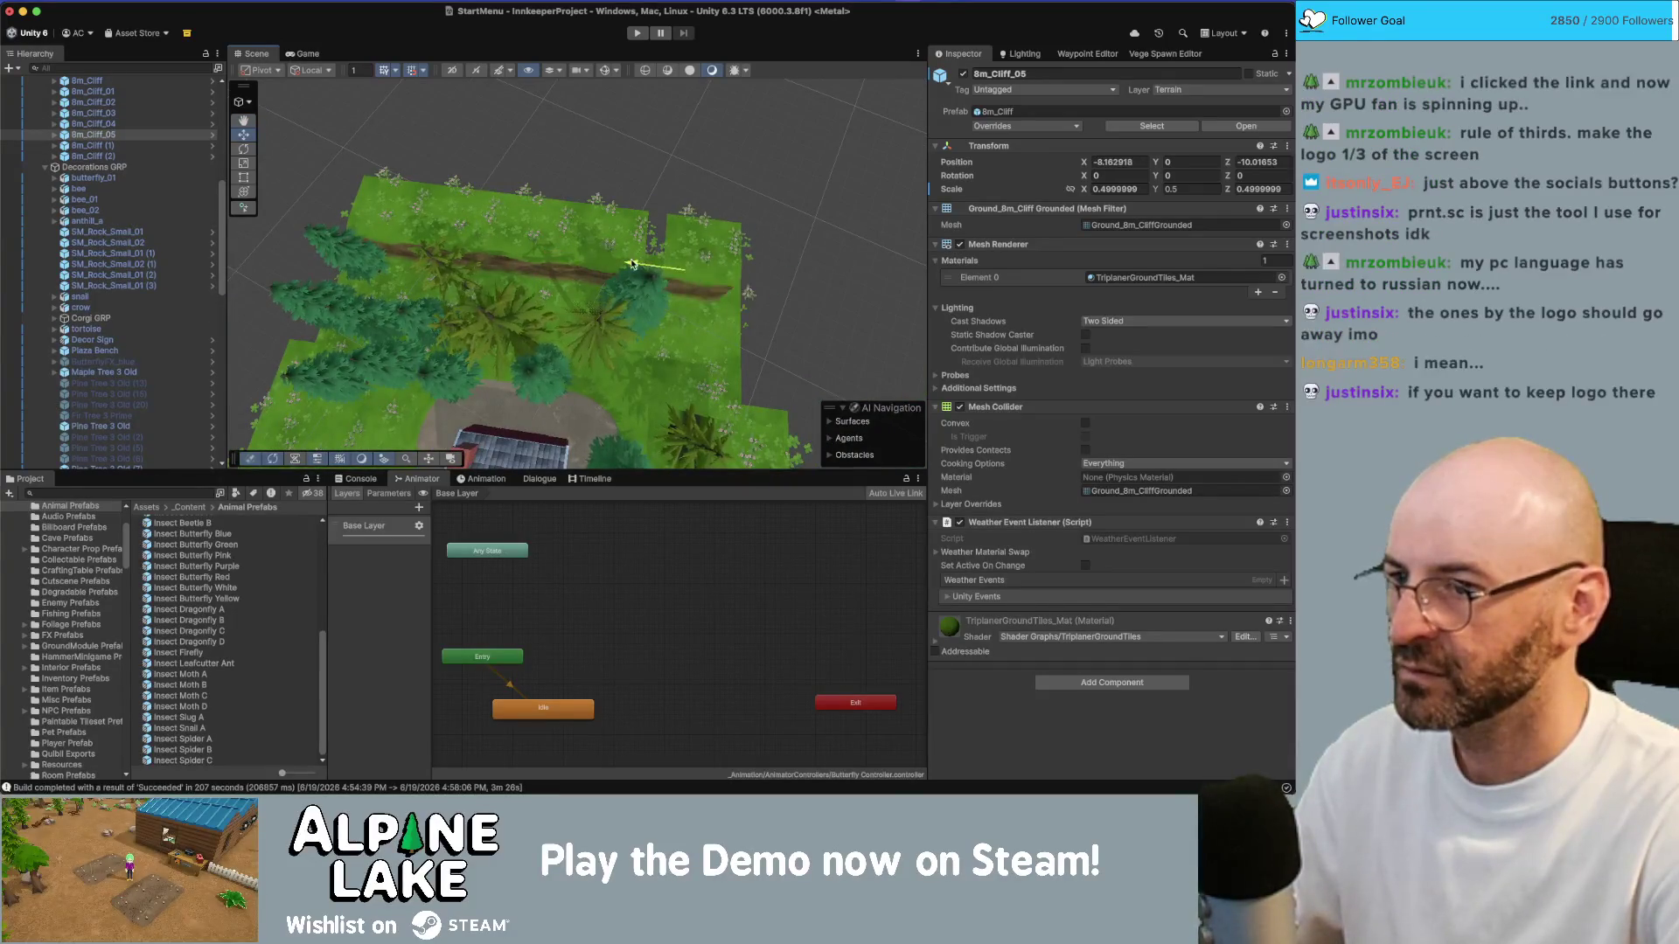
click(307, 55)
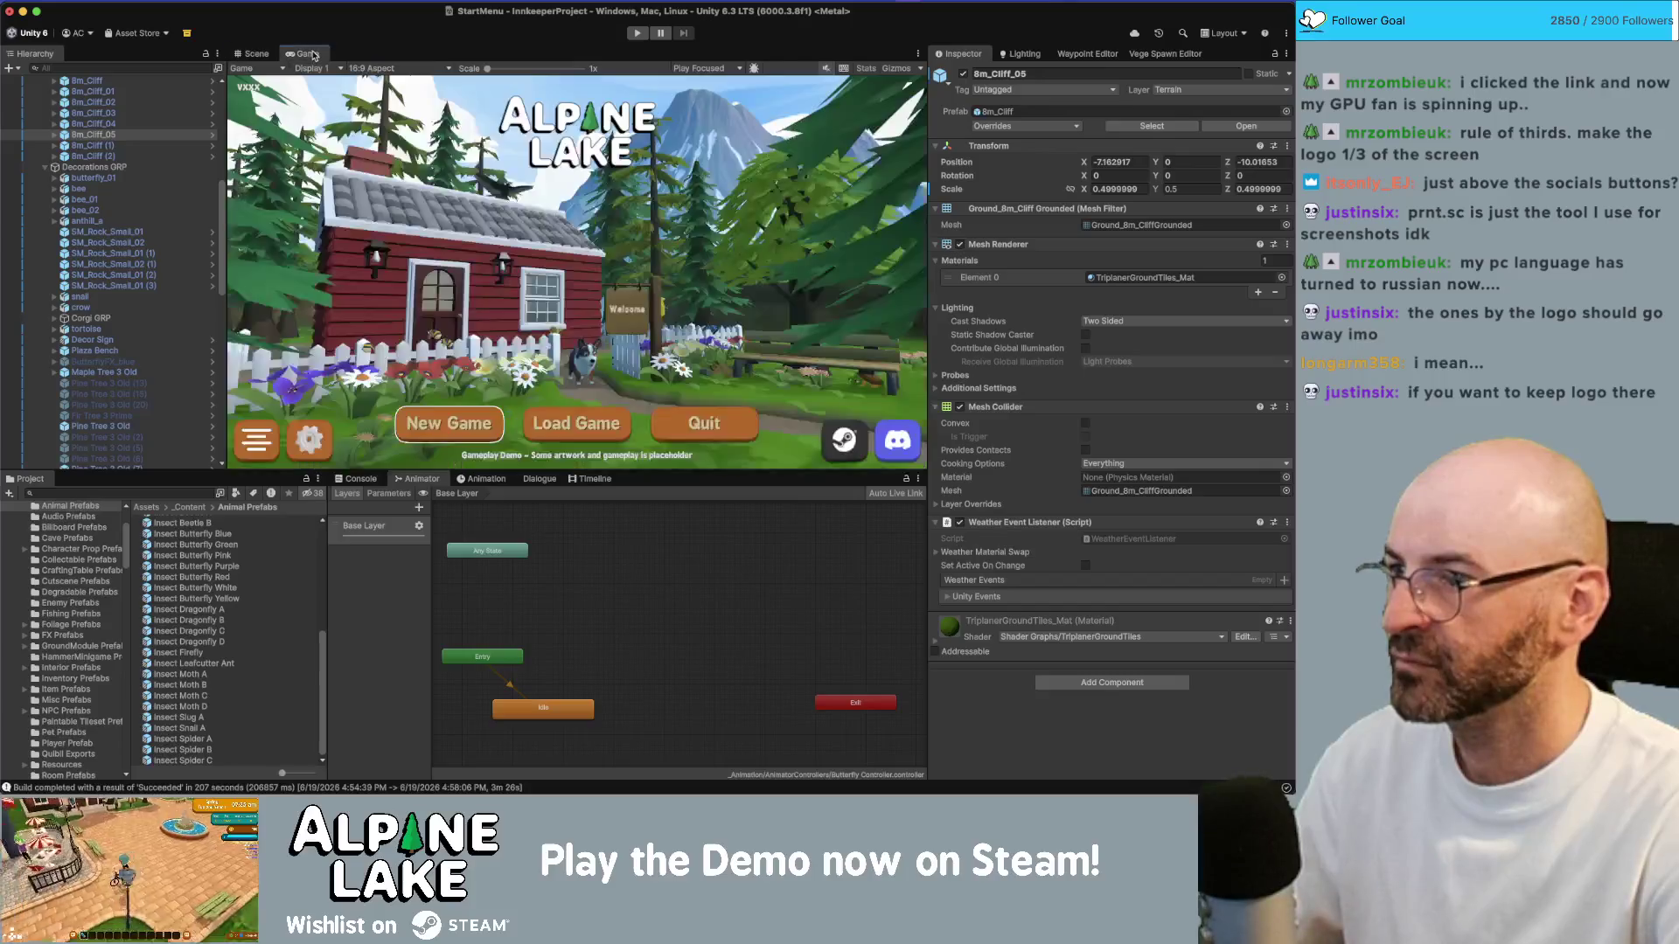
Step: Duplicate 8m_Cliff_05 into 8m_Cliff_06 and shift it one unit along Z
click(256, 53)
mouse_move(699, 271)
mouse_down()
mouse_move(778, 318)
mouse_move(568, 302)
mouse_move(613, 312)
mouse_up()
key(f)
key(super+d)
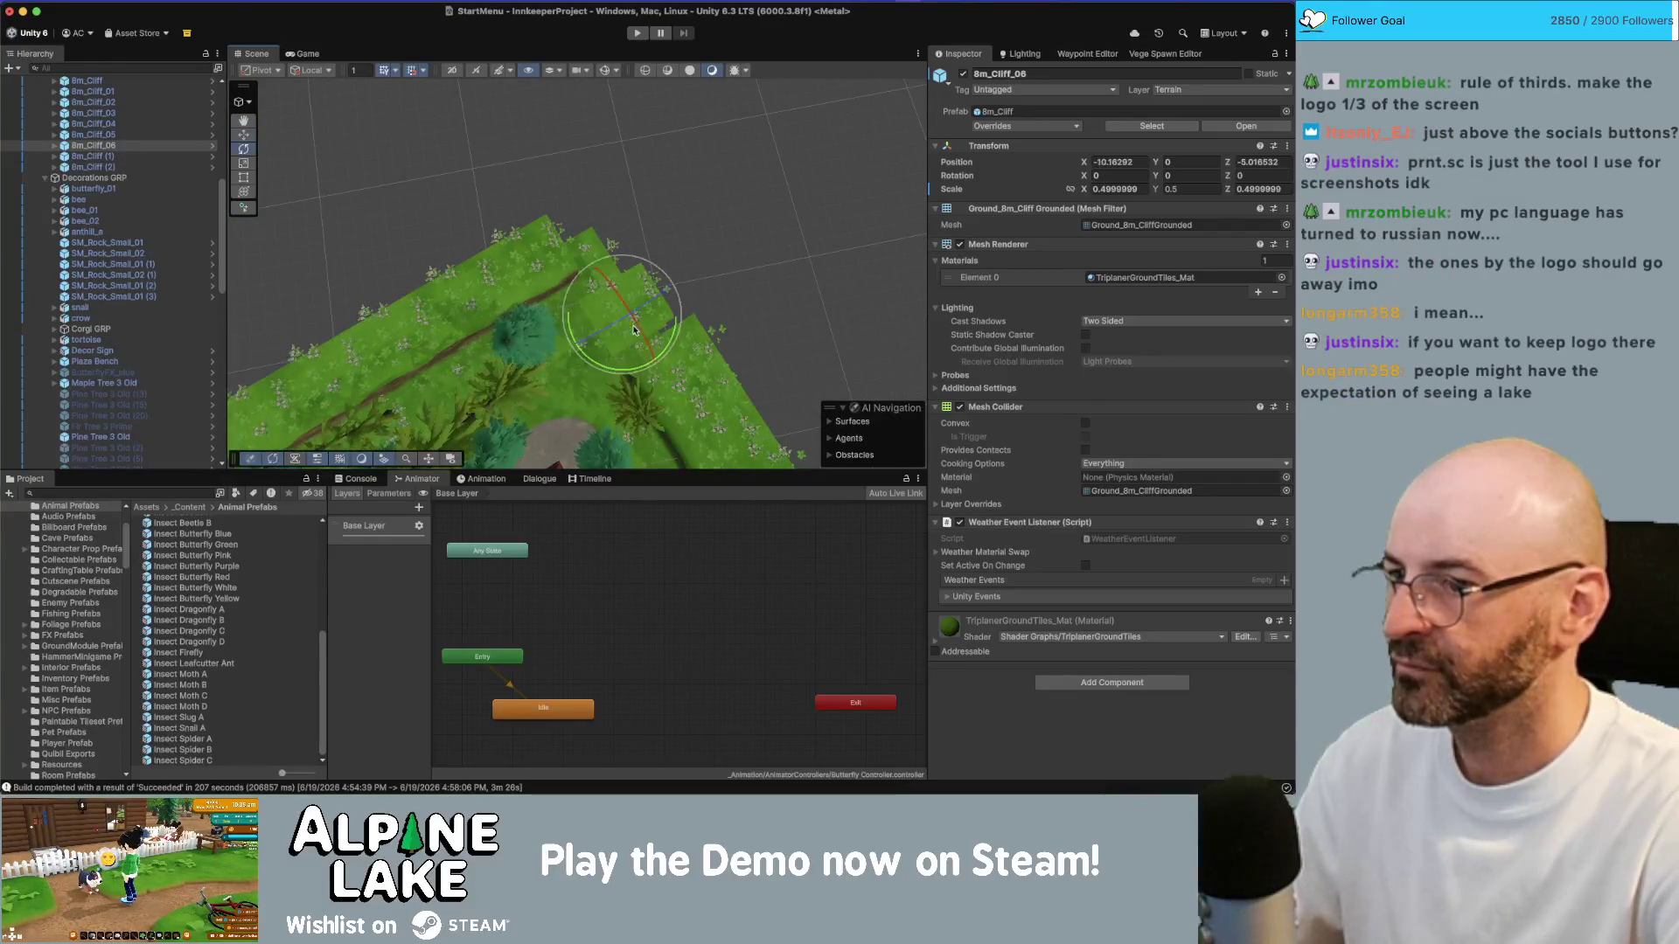
drag(447, 398, 729, 283)
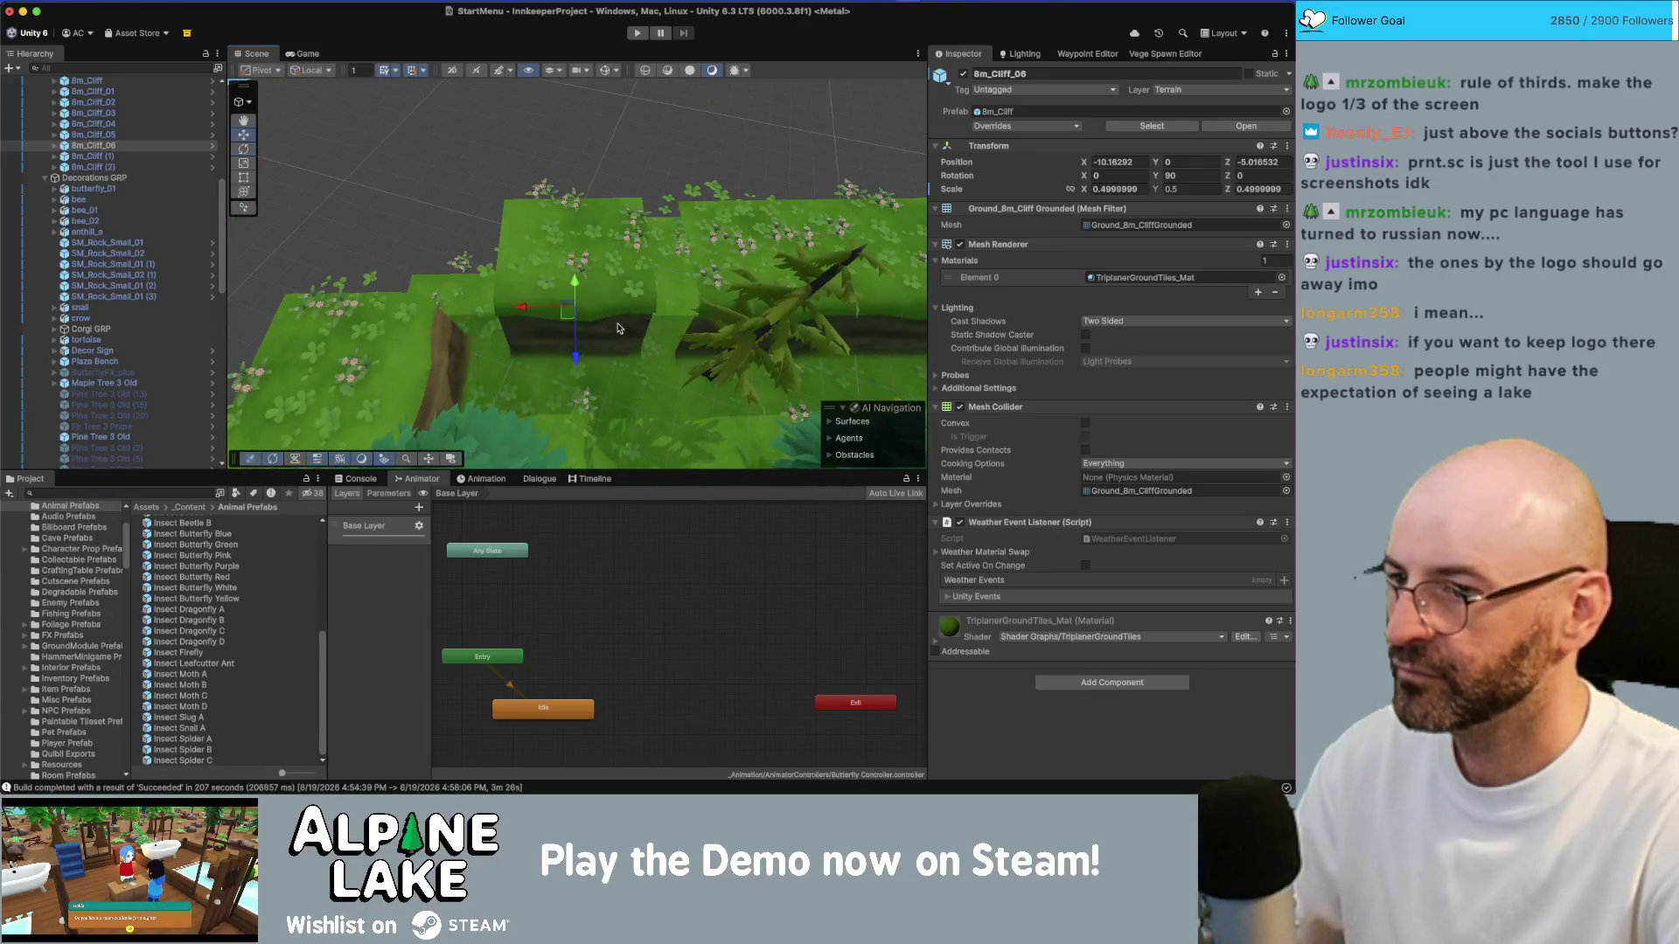
mouse_move(572, 320)
mouse_down()
mouse_move(616, 333)
mouse_move(525, 295)
mouse_up()
Step: Slide 8m_Cliff (2) slightly along X, then reselect 8m_Cliff_06
click(522, 295)
mouse_move(549, 308)
mouse_down()
mouse_move(711, 222)
mouse_move(600, 381)
mouse_move(560, 324)
mouse_up()
click(601, 381)
scroll(114, 245, up, 10)
scroll(114, 244, down, 3)
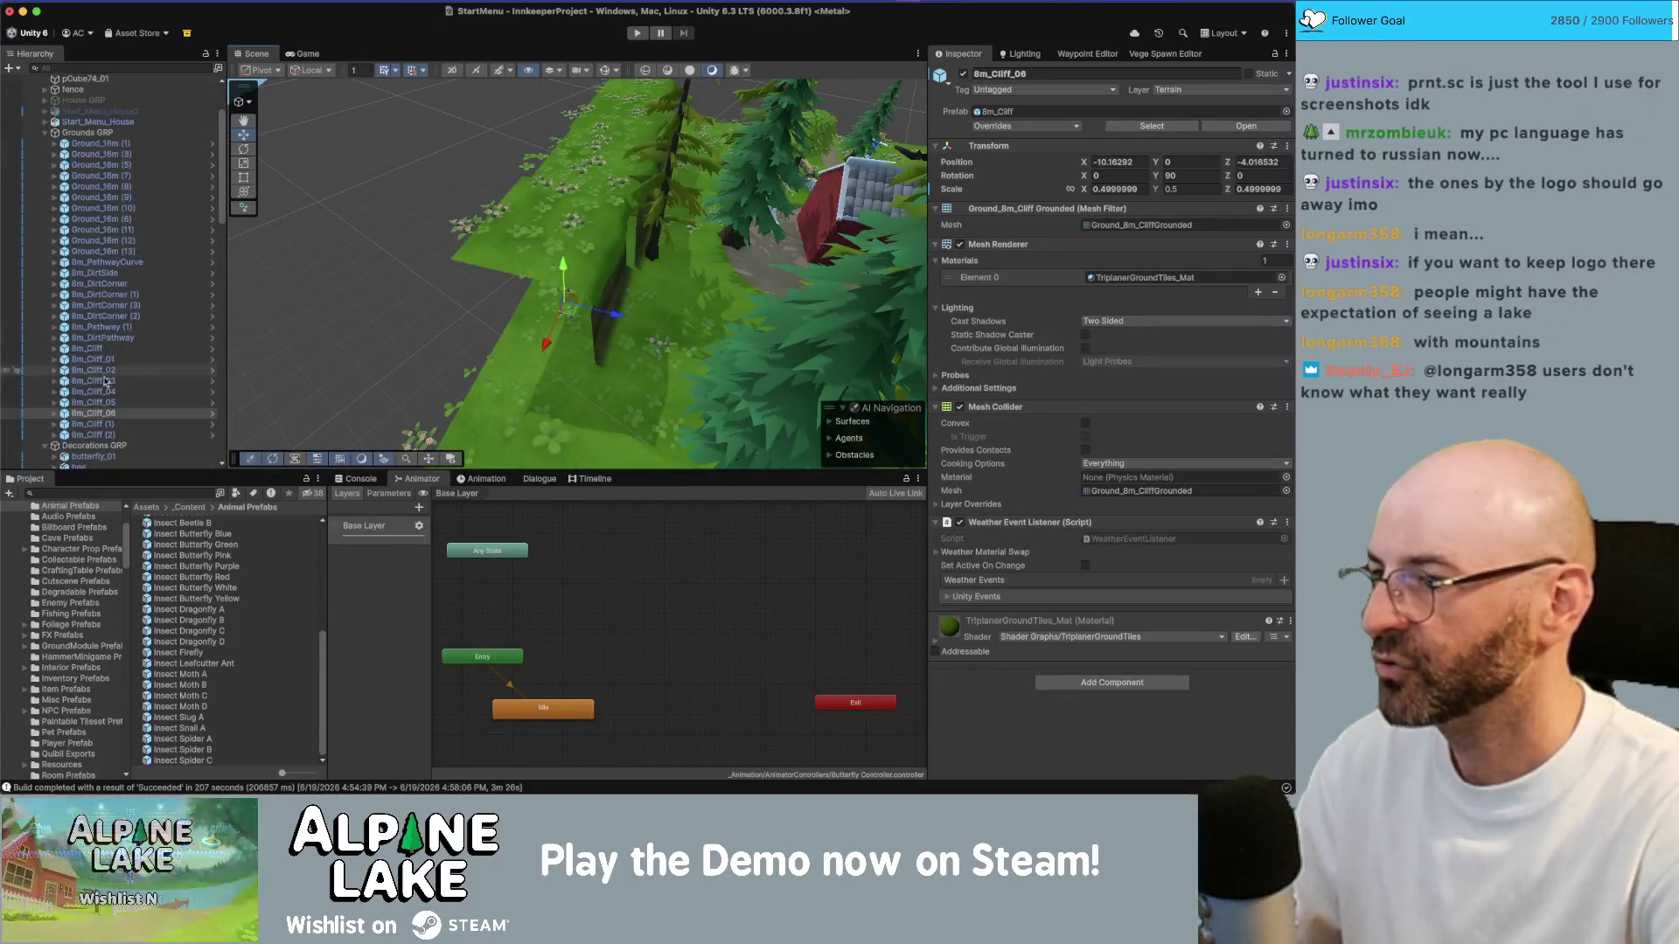
drag(711, 281, 583, 272)
Step: Delete 8m_Cliff_06 and undo an accidental fir tree copy
click(582, 271)
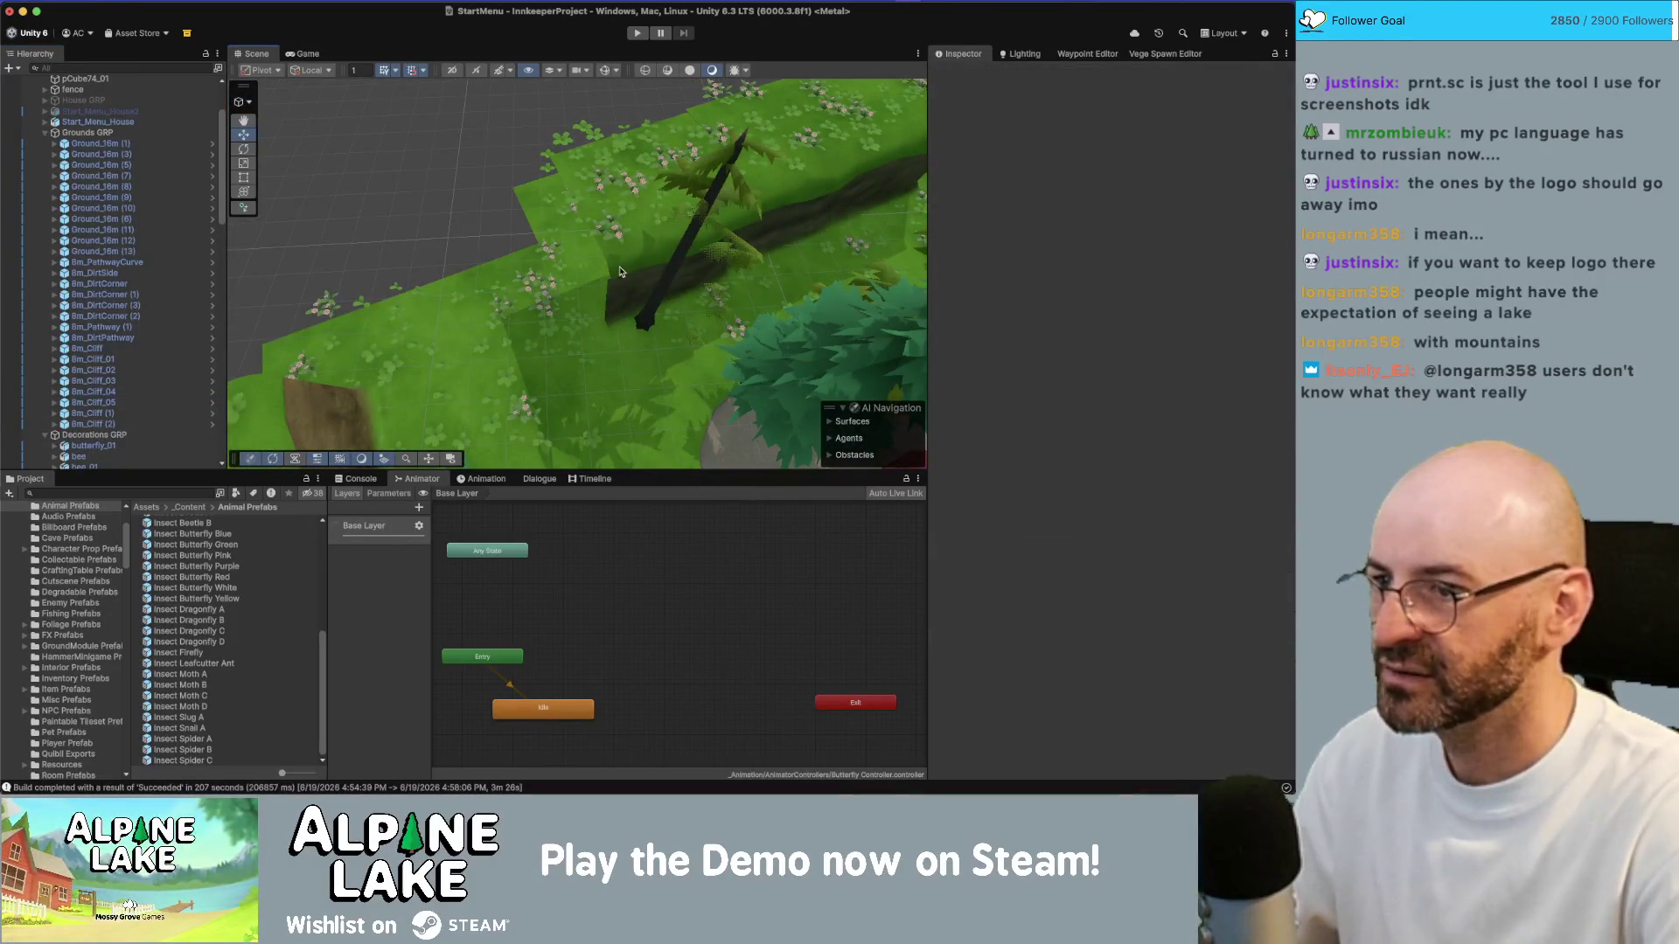
click(620, 271)
click(620, 271)
click(620, 271)
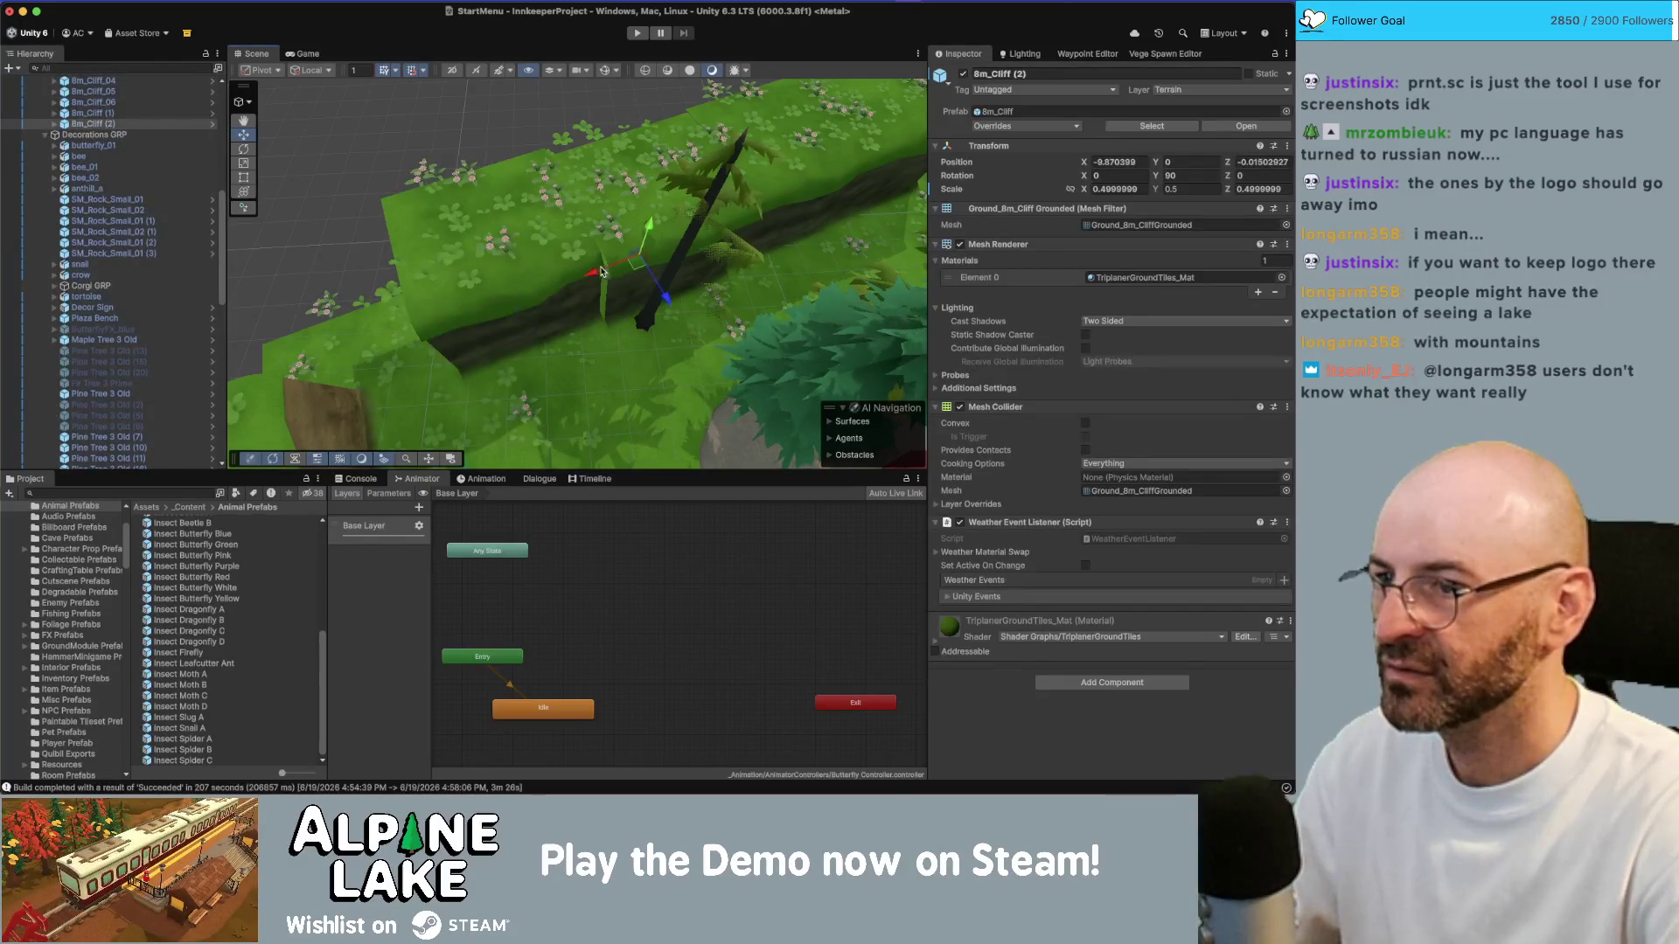
key(Delete)
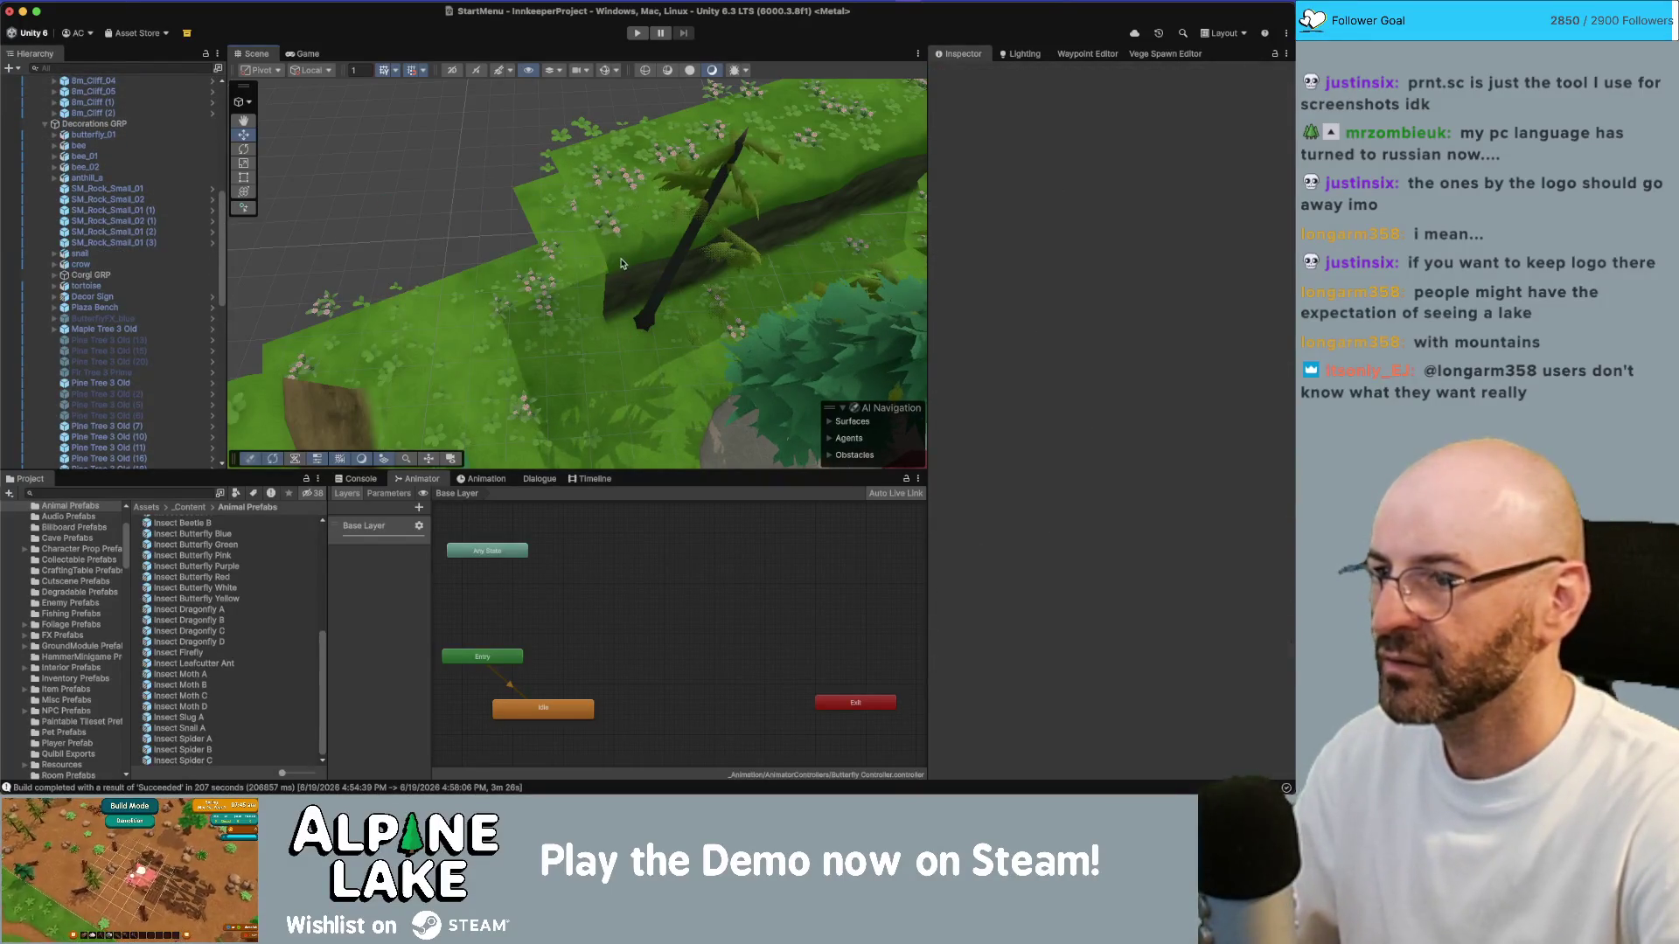
click(642, 331)
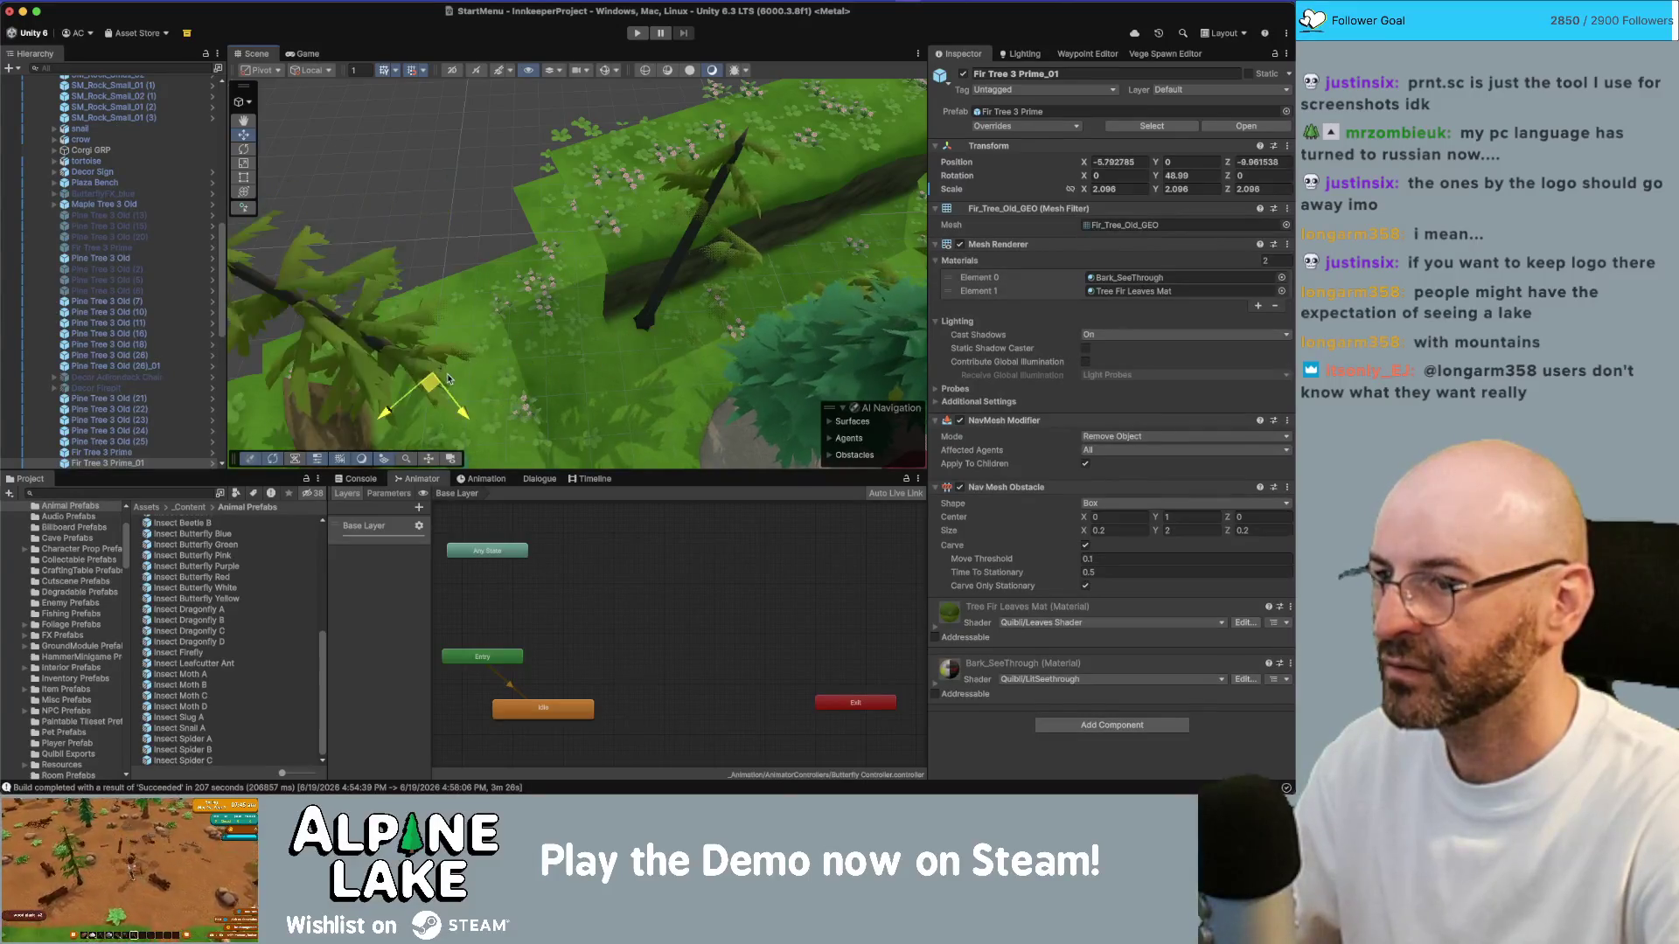
key(super+z)
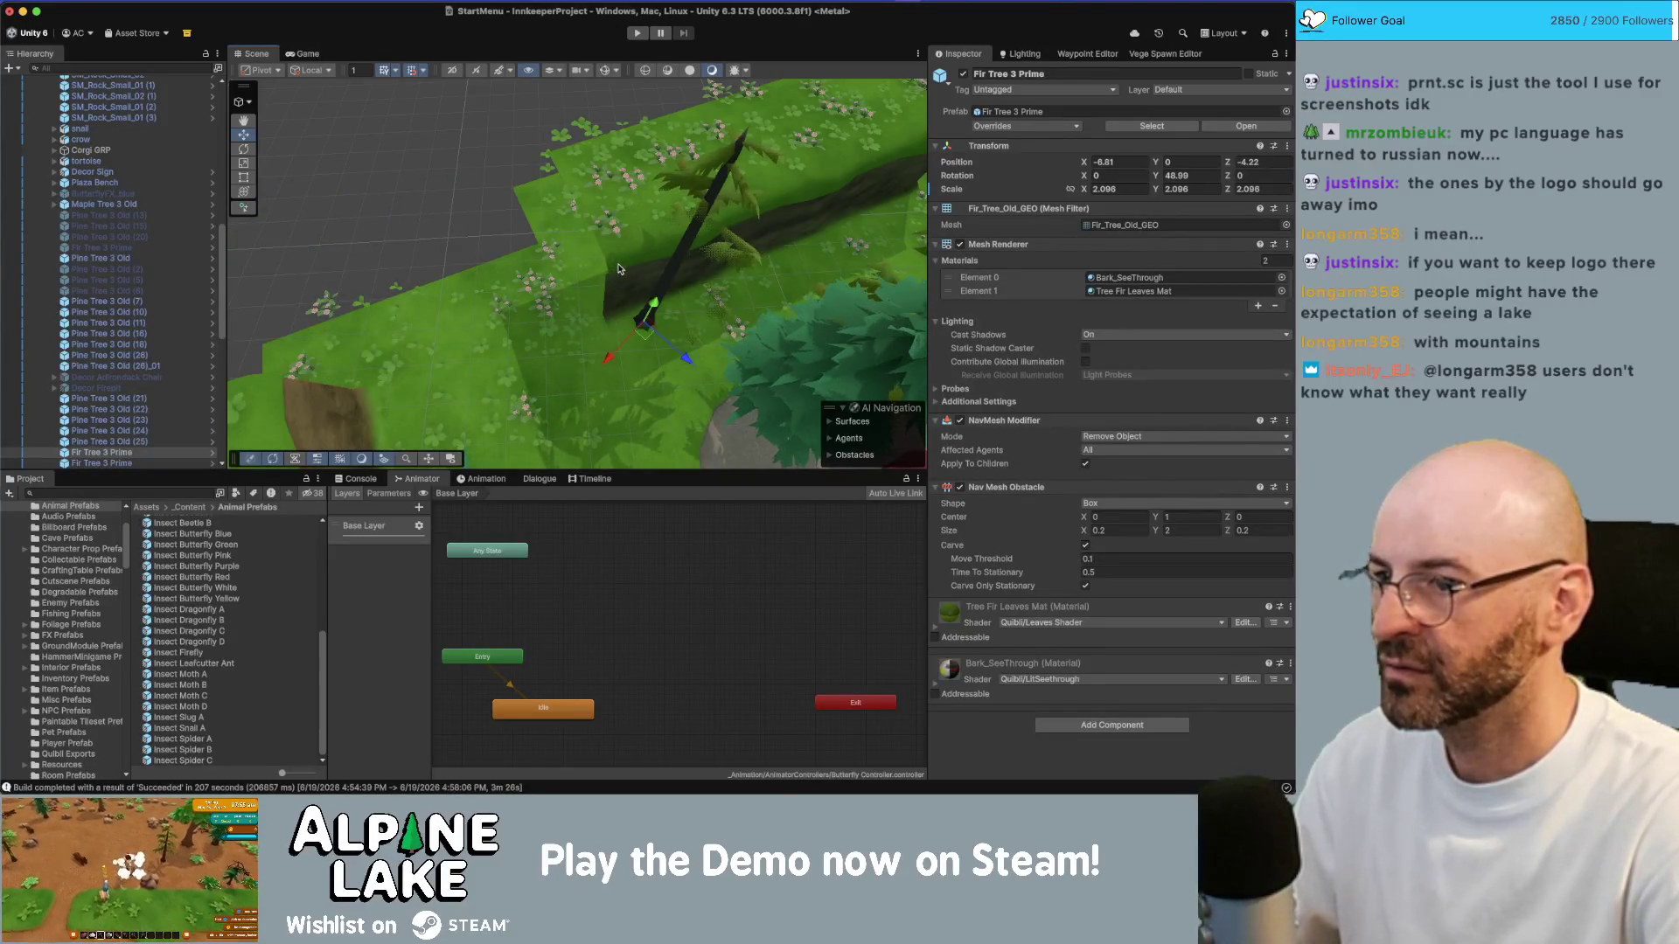
key(super+z)
Step: Restore 8m_Cliff (2)_01, duplicate it into 8m_Cliff (2)_02, and preview the title screen
click(556, 171)
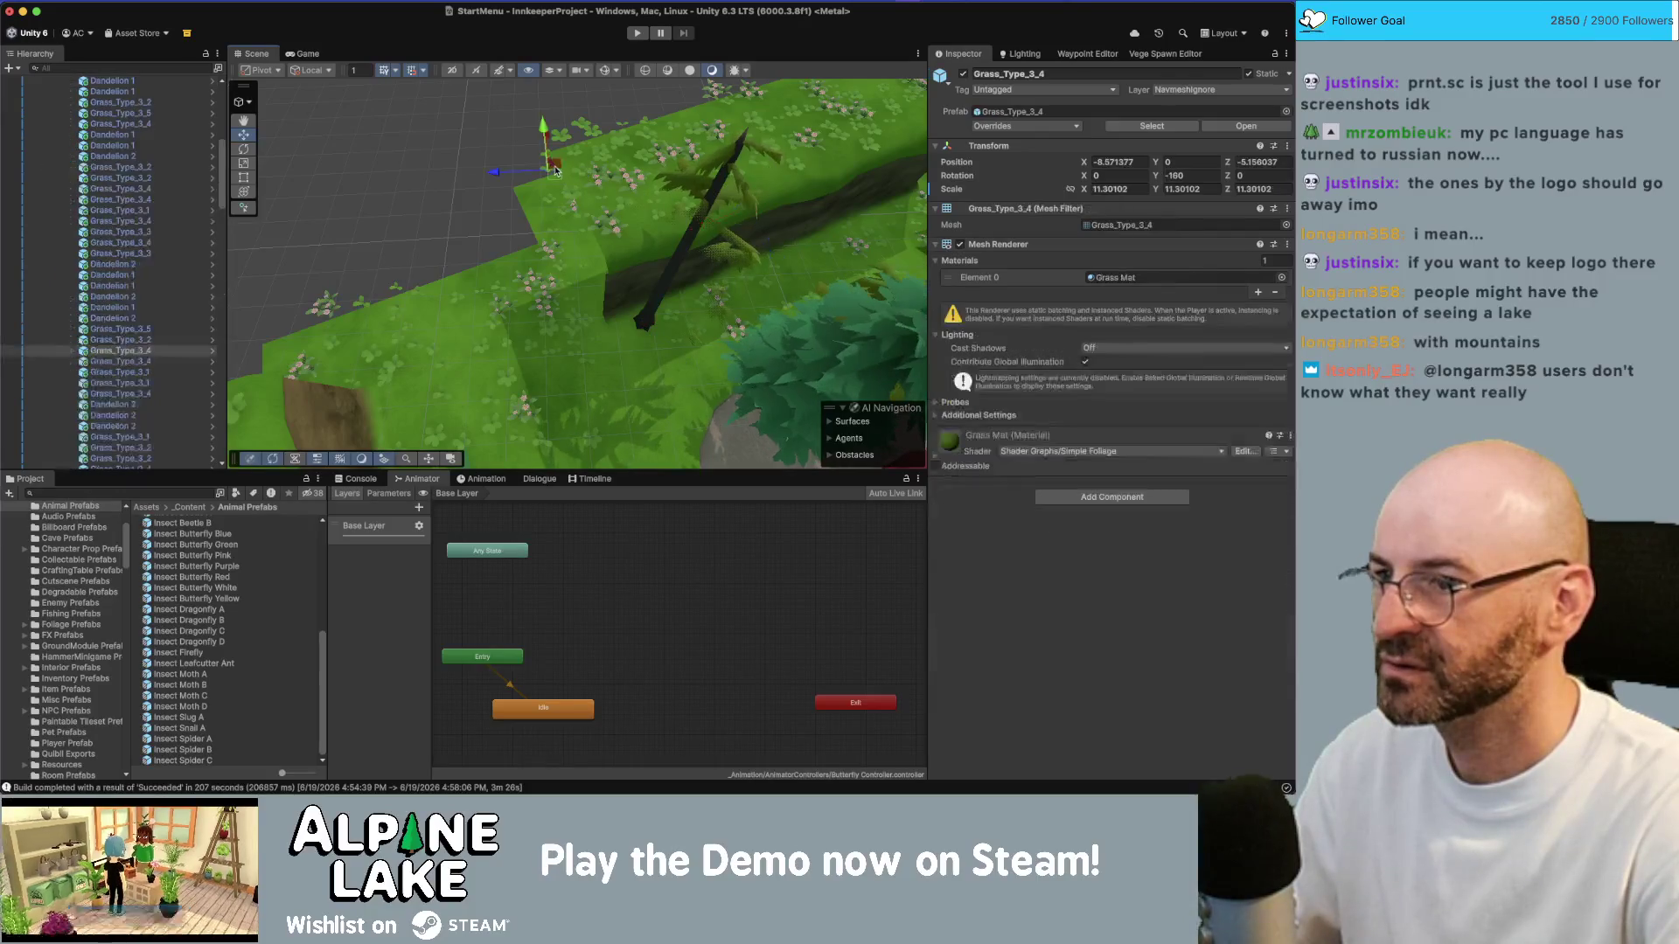
key(super+z)
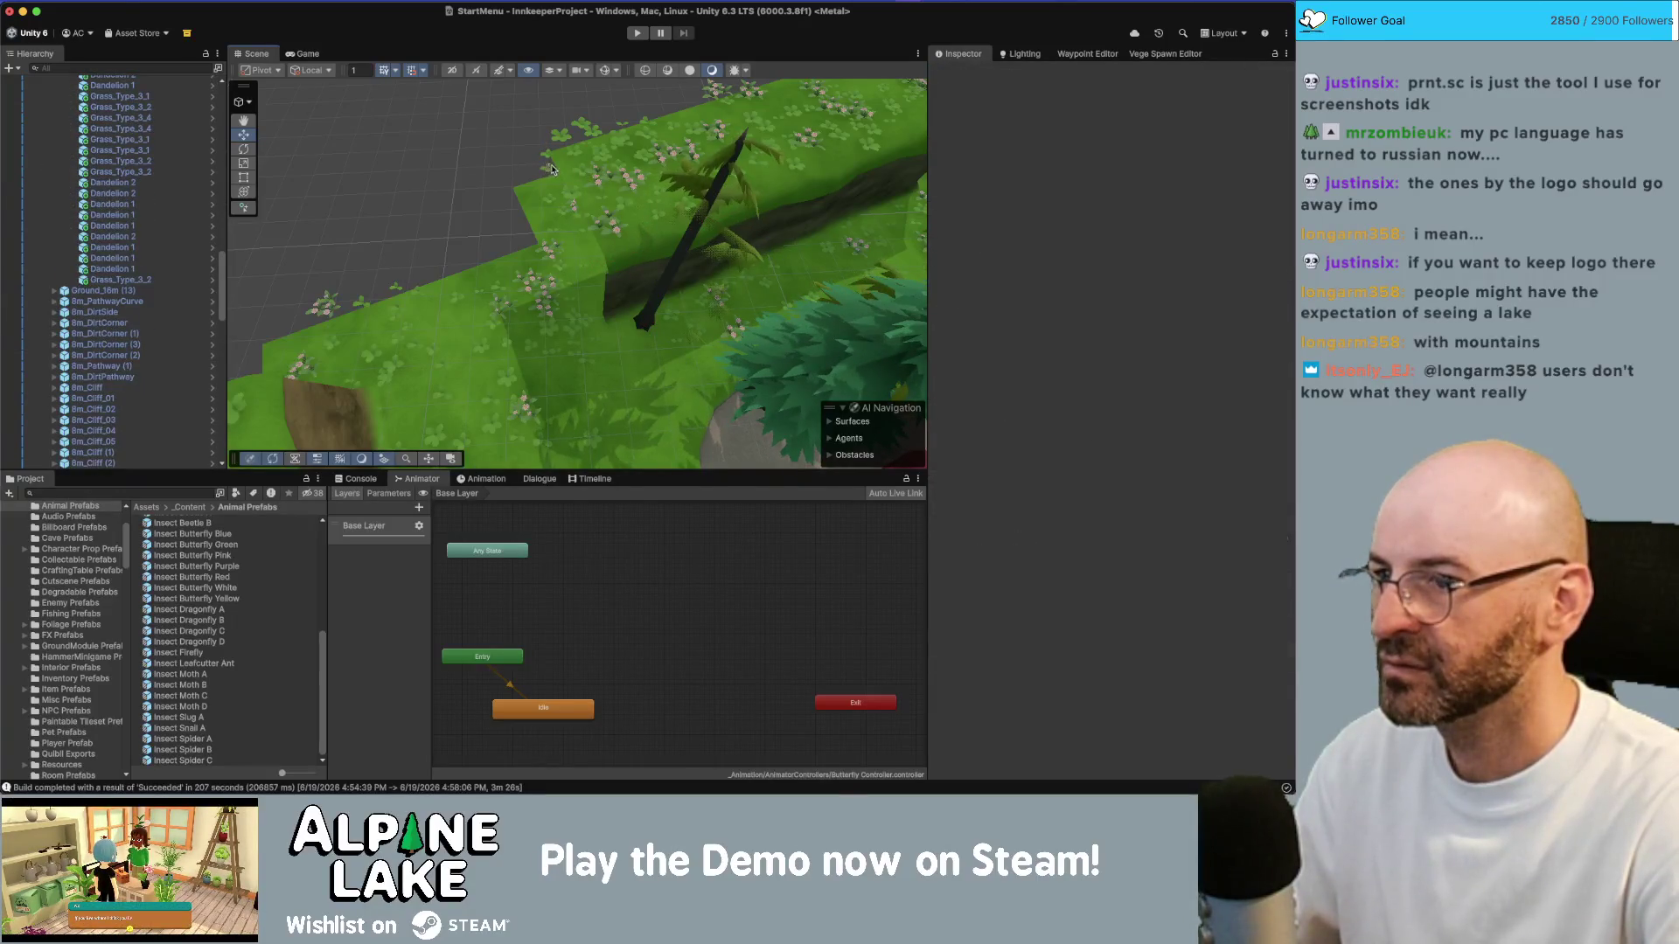
key(super+z)
key(super+z)
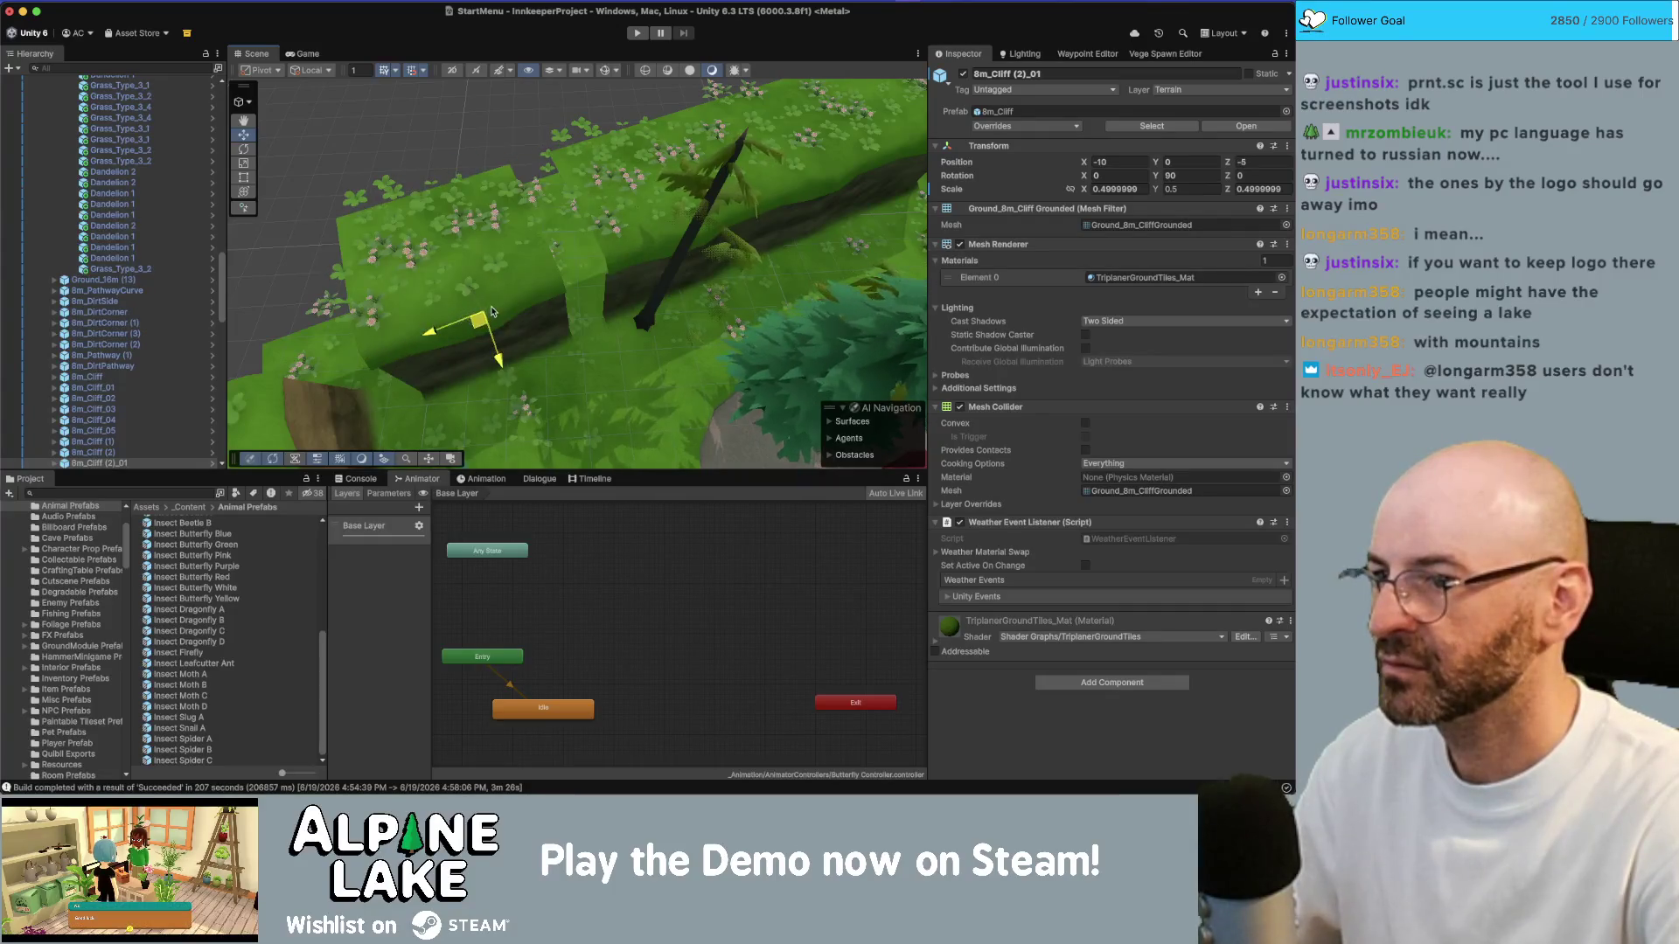
key(super+d)
drag(518, 302, 420, 288)
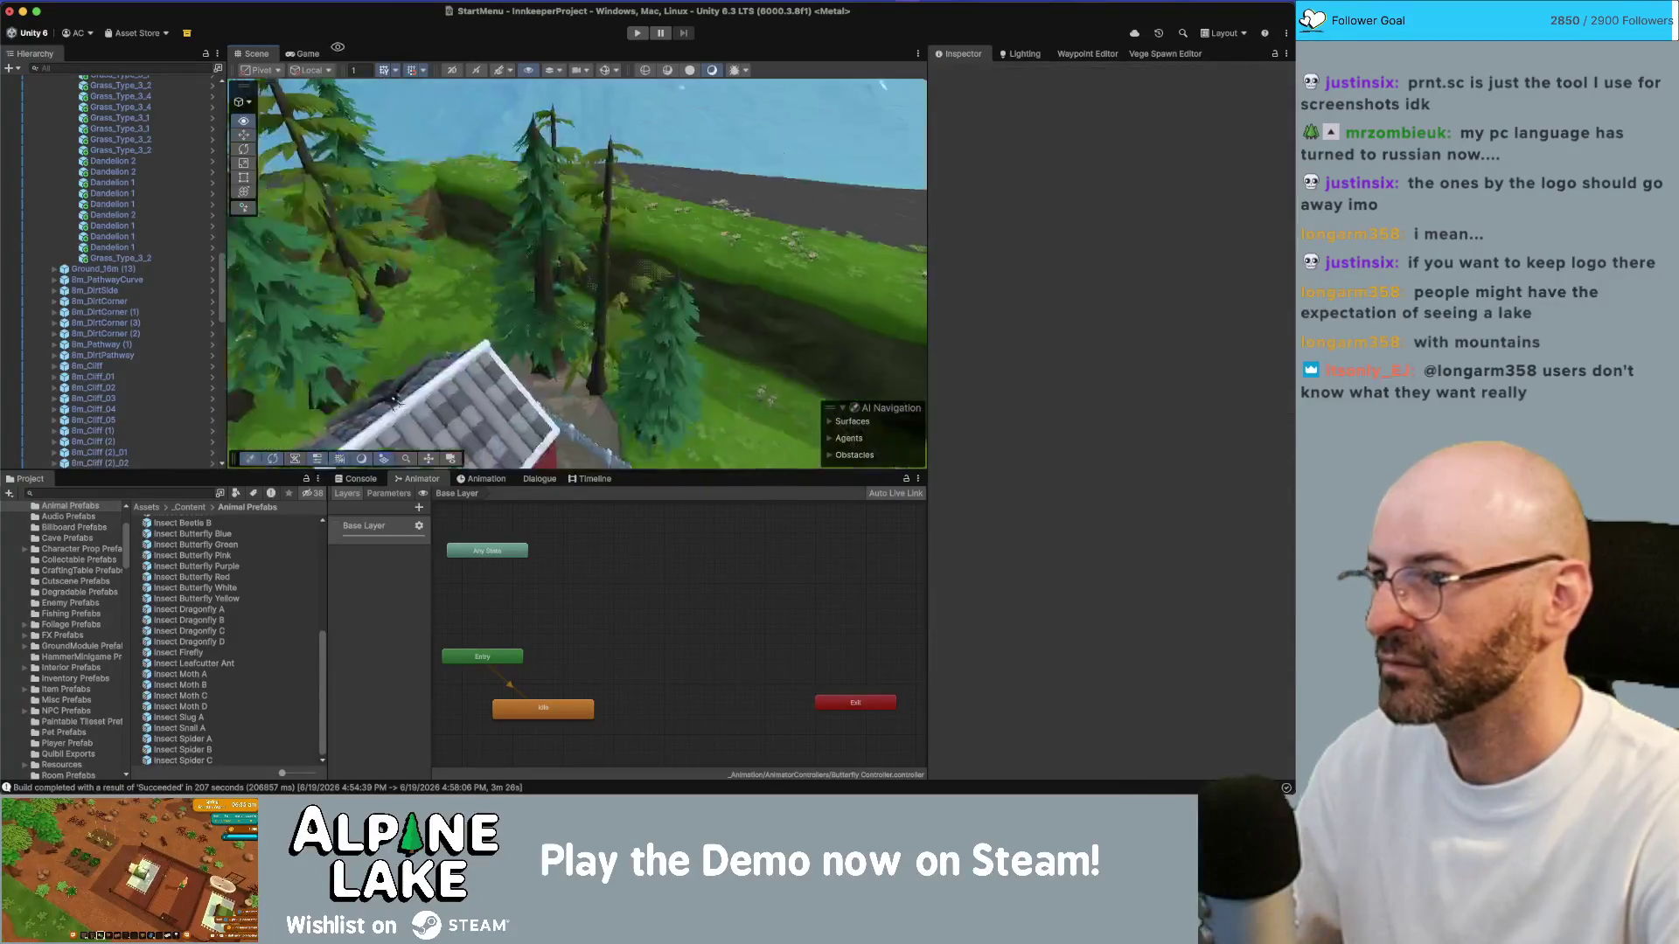
click(306, 55)
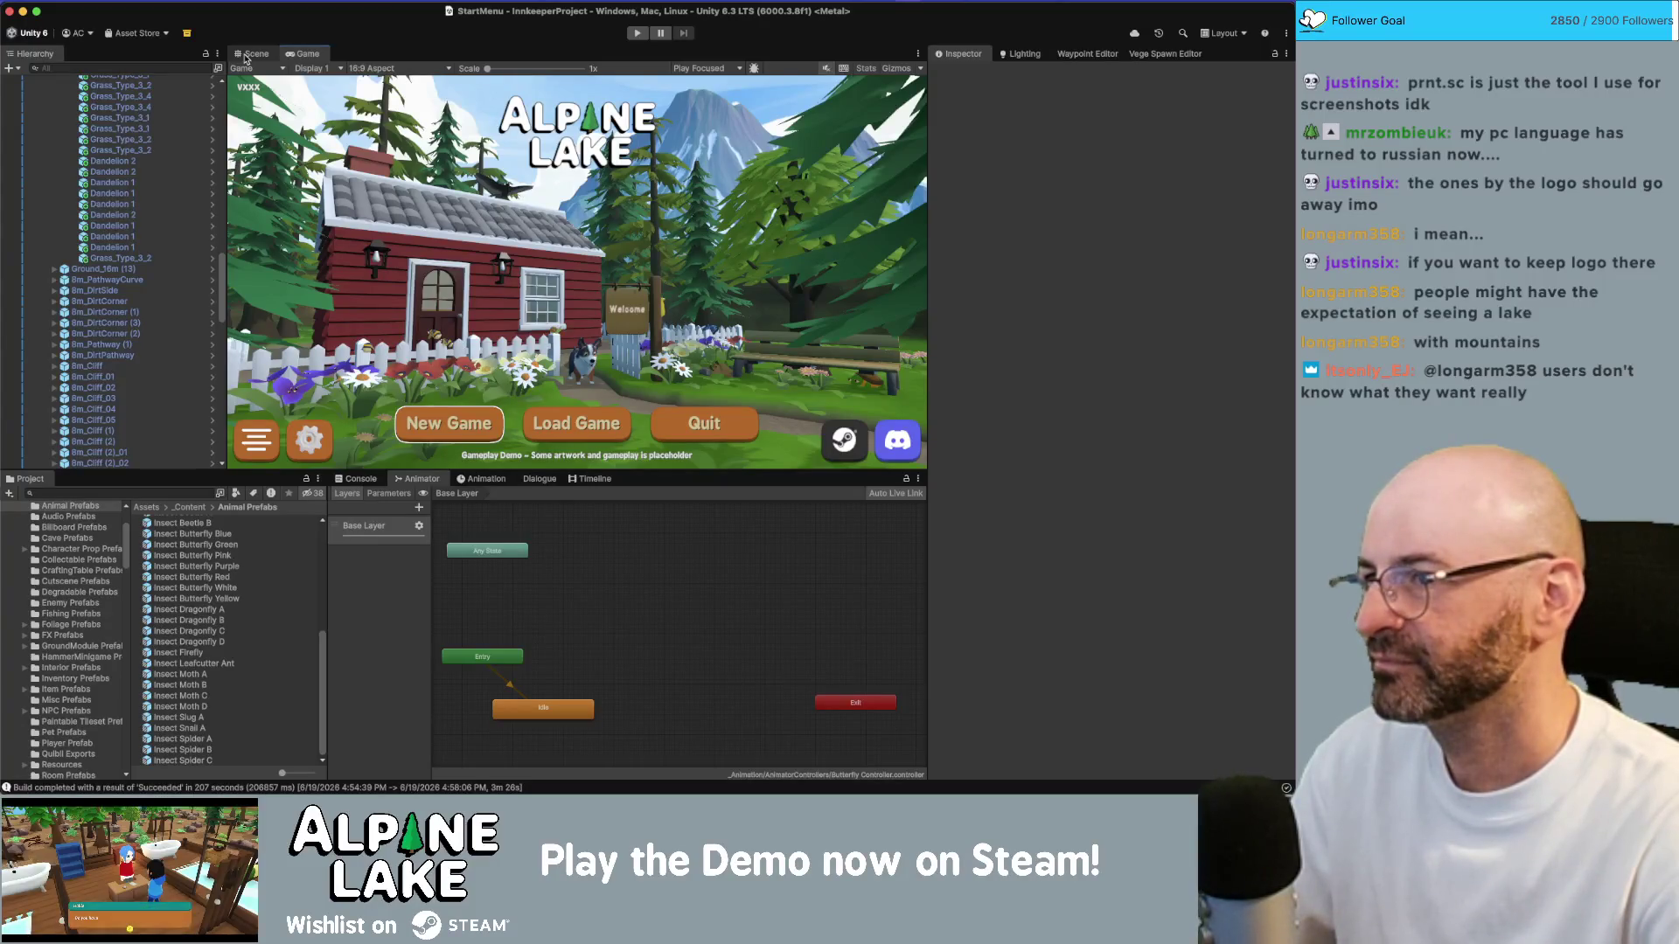
Step: Return to the Scene view, zoom out, and select a Pine Tree 3 Old near the house
click(249, 54)
scroll(576, 262, down, 5)
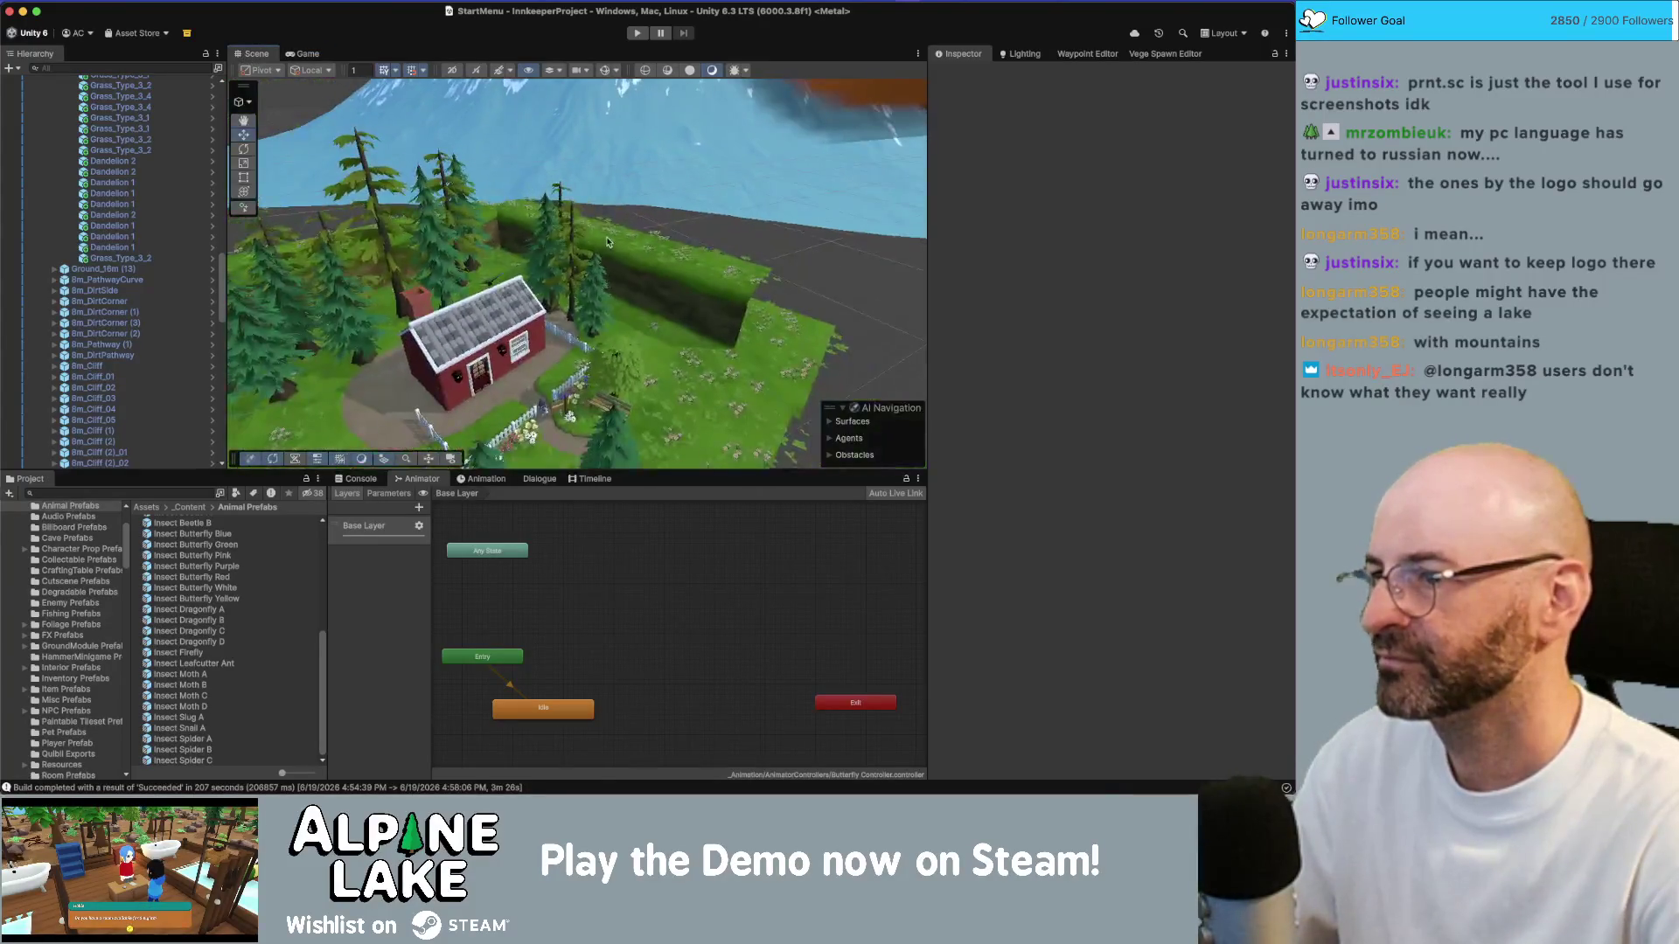
click(692, 335)
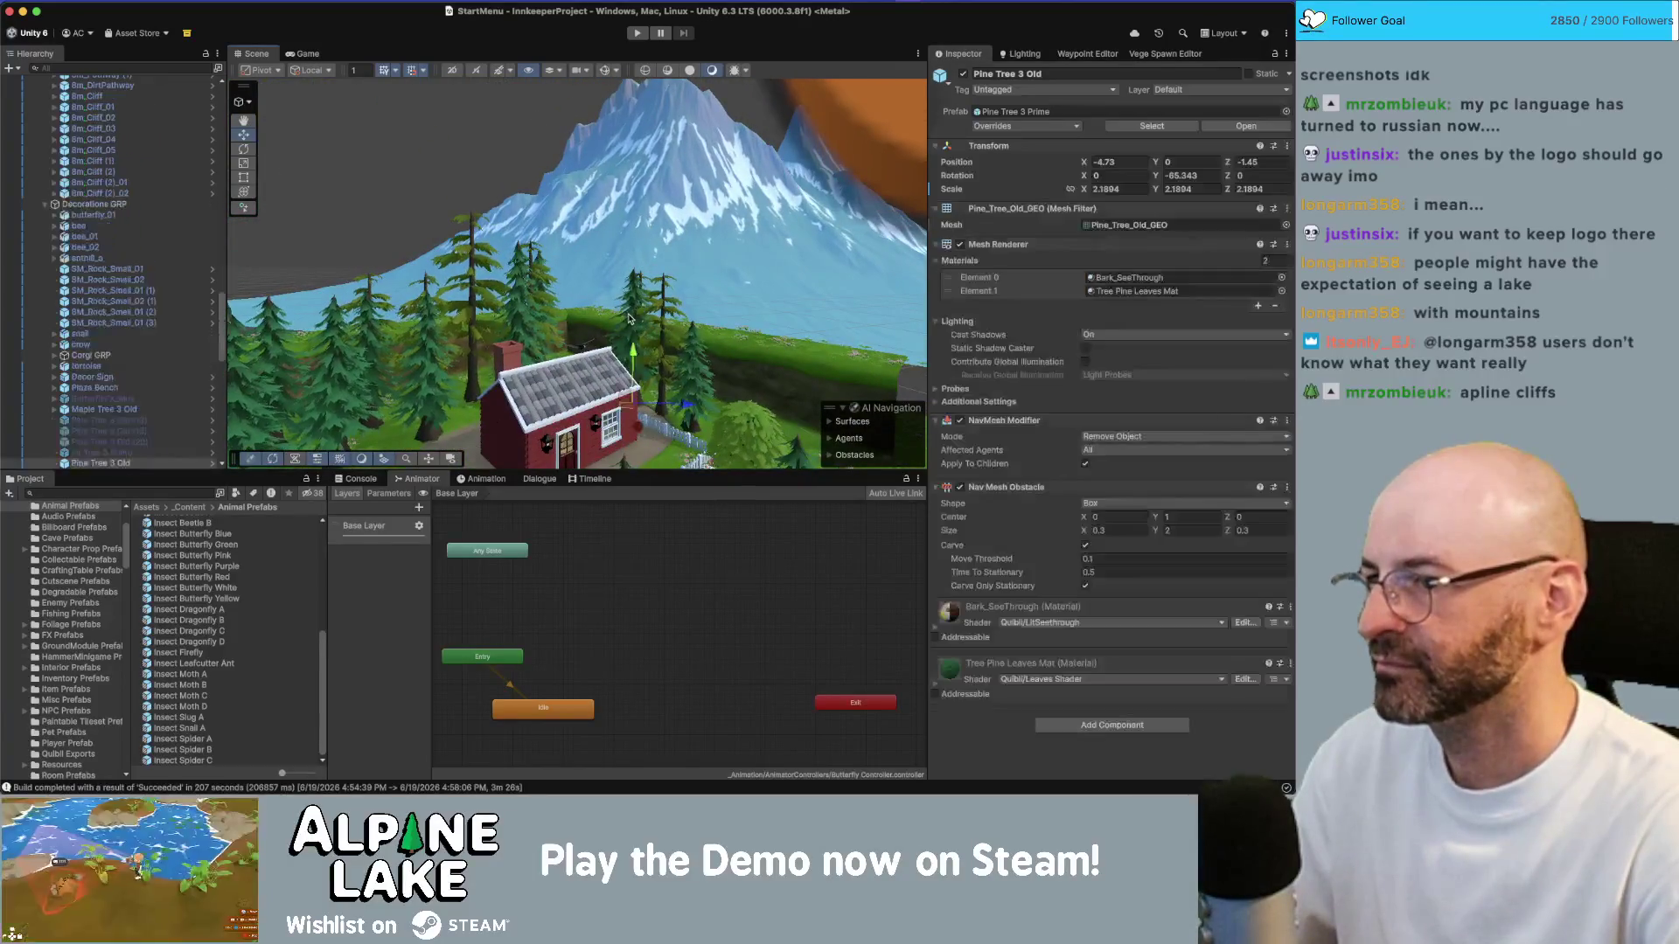
Step: Move the pine beside the house, shrink Fir Tree 3 Prime slightly, and preview the title screen
drag(603, 355, 680, 351)
click(573, 276)
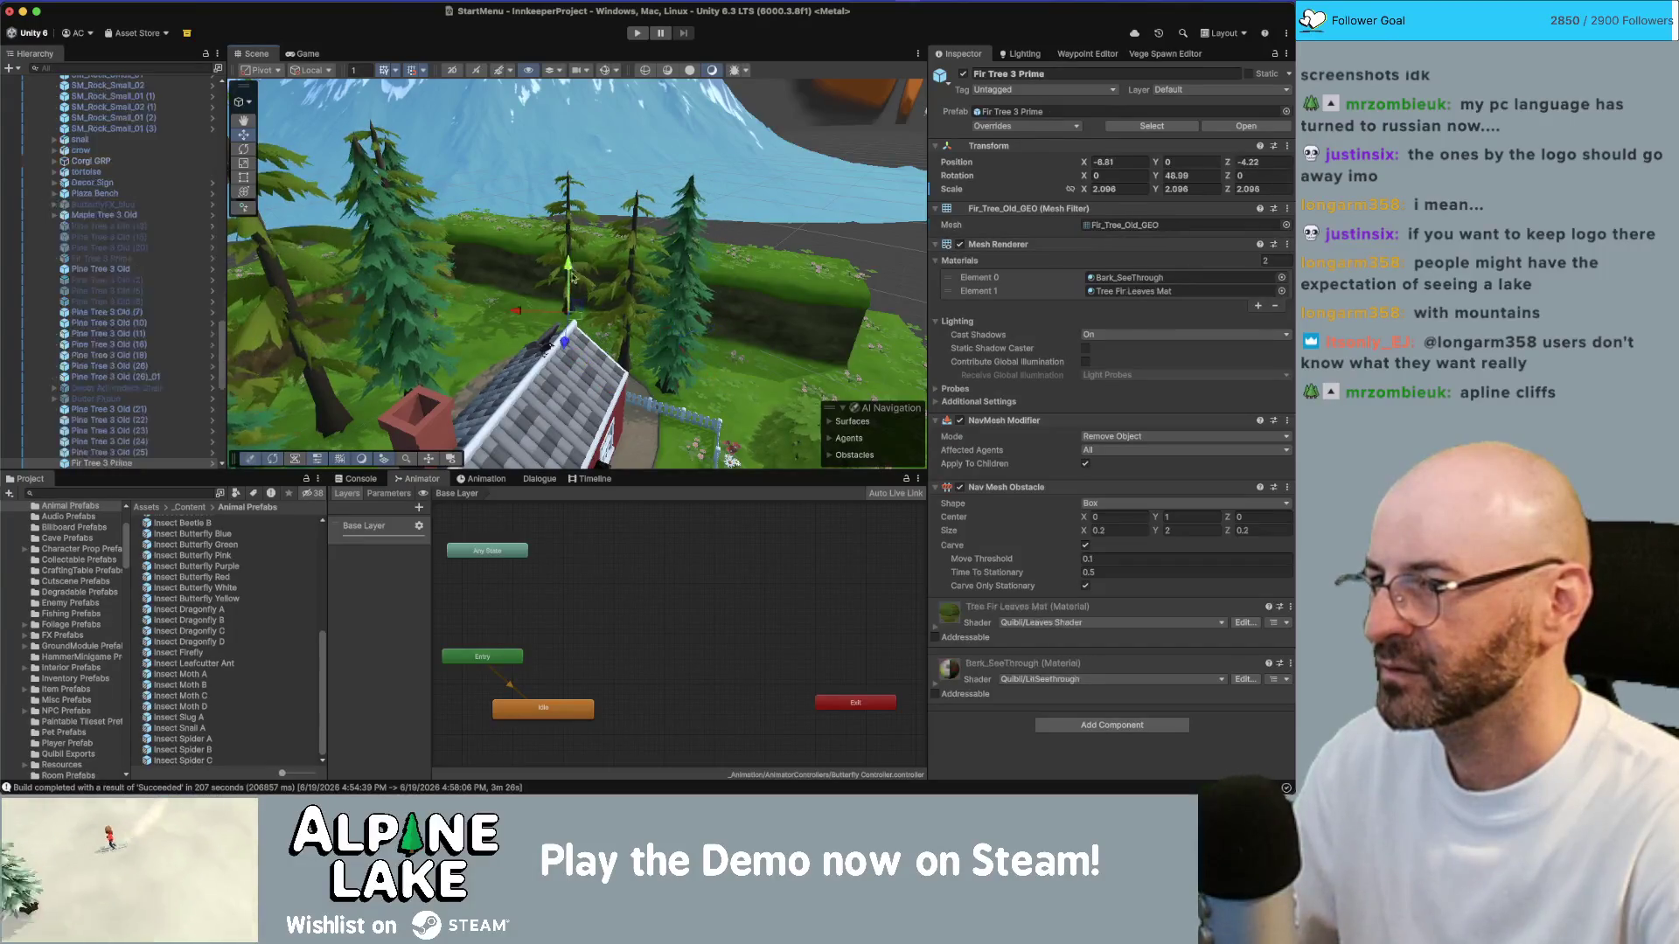
drag(575, 316, 568, 320)
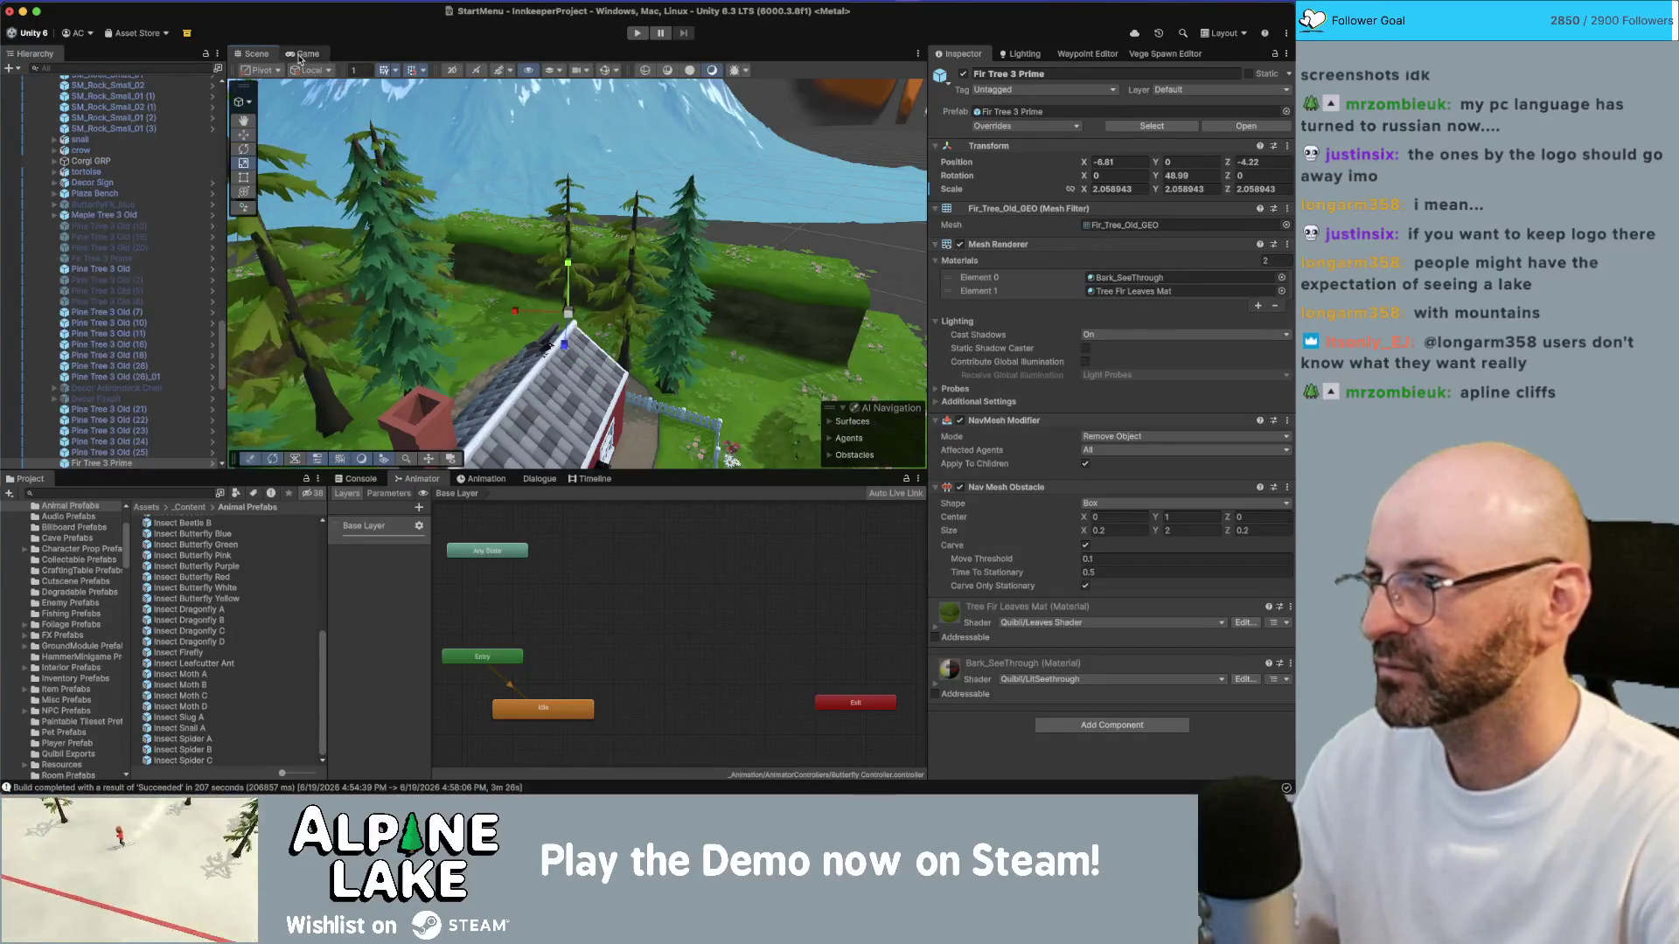
click(300, 54)
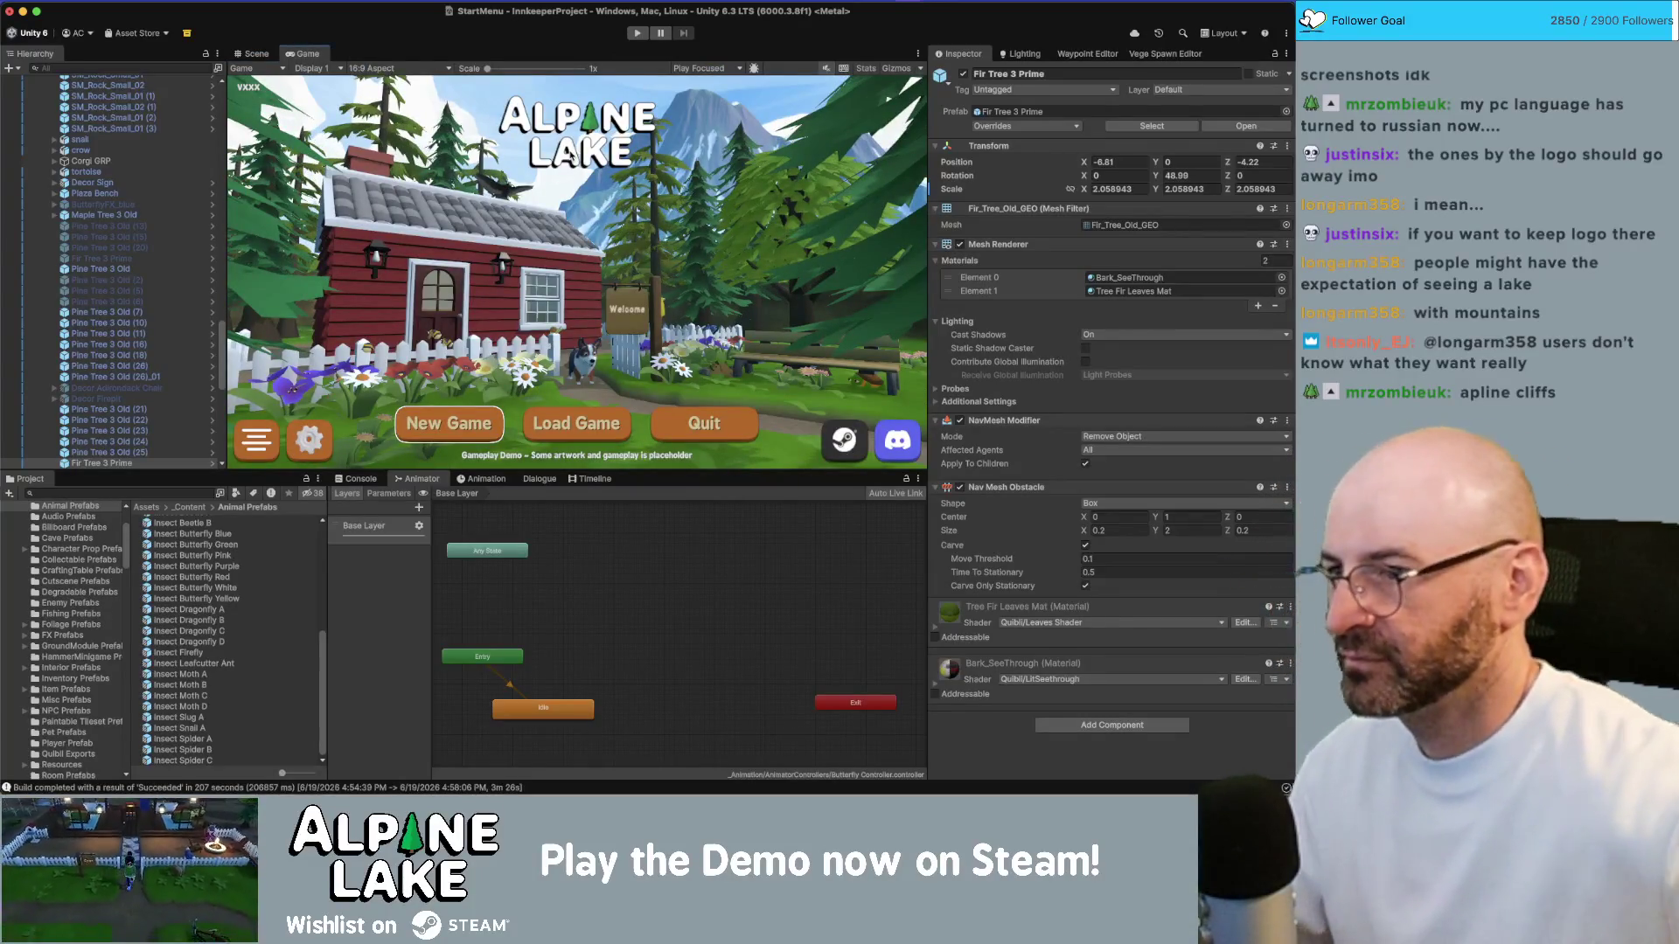
click(256, 54)
Step: Place a second Fir Tree 3 Prime near the cabin and check the title-screen backdrop
scroll(525, 306, down, 3)
click(621, 366)
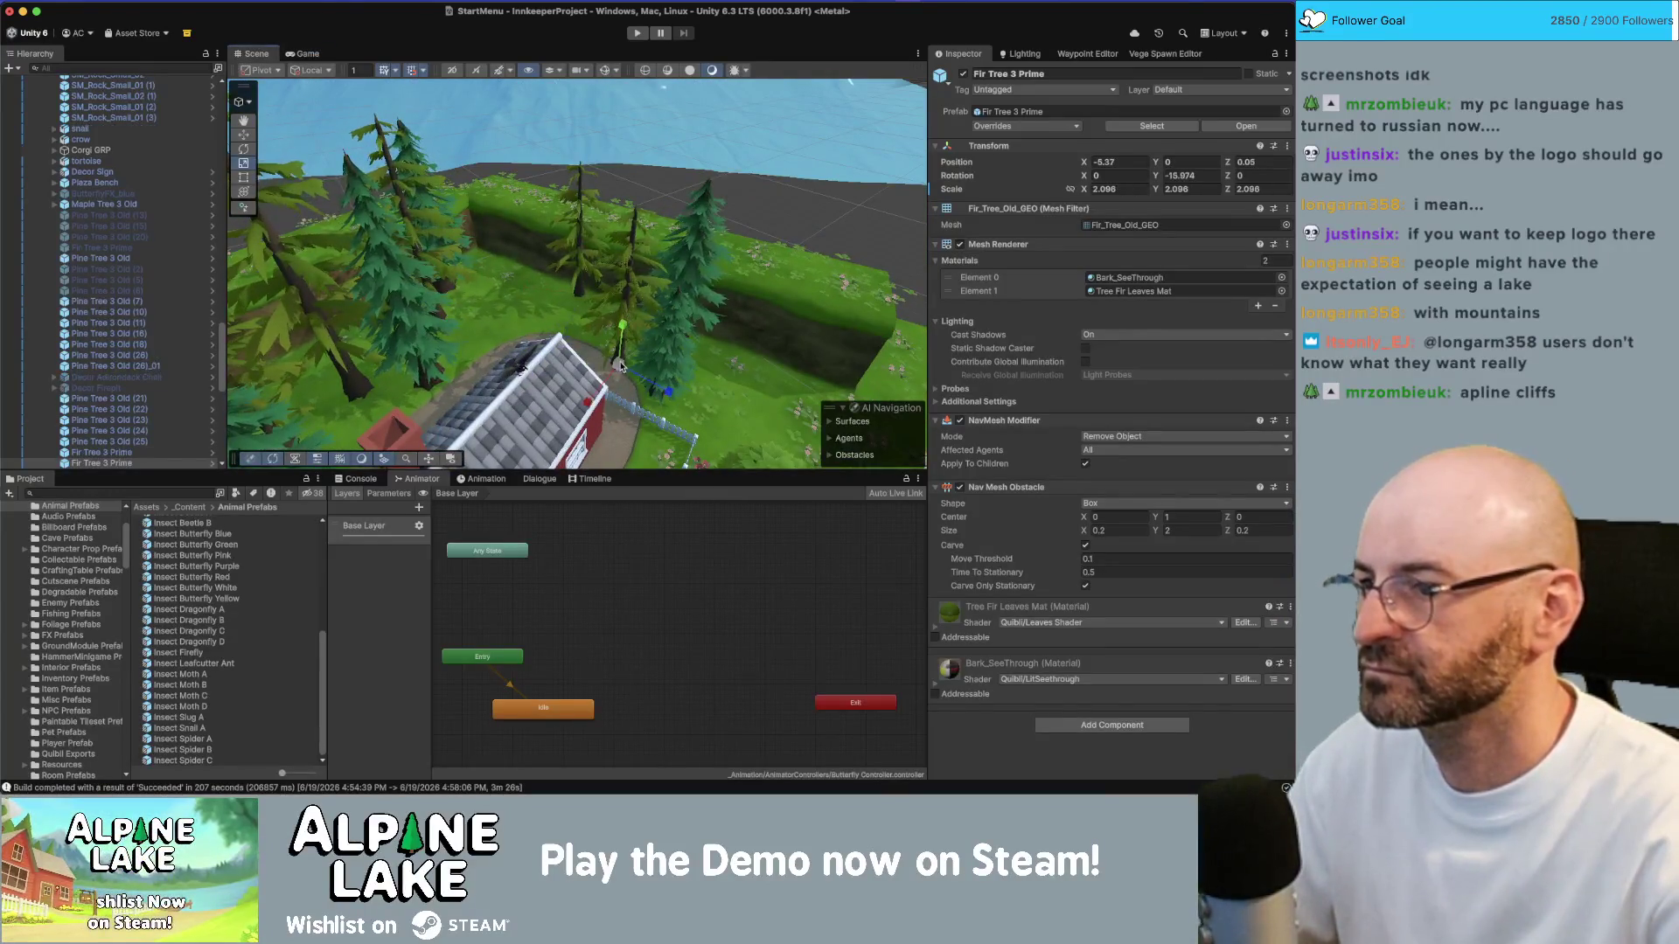
drag(619, 366, 625, 350)
click(573, 258)
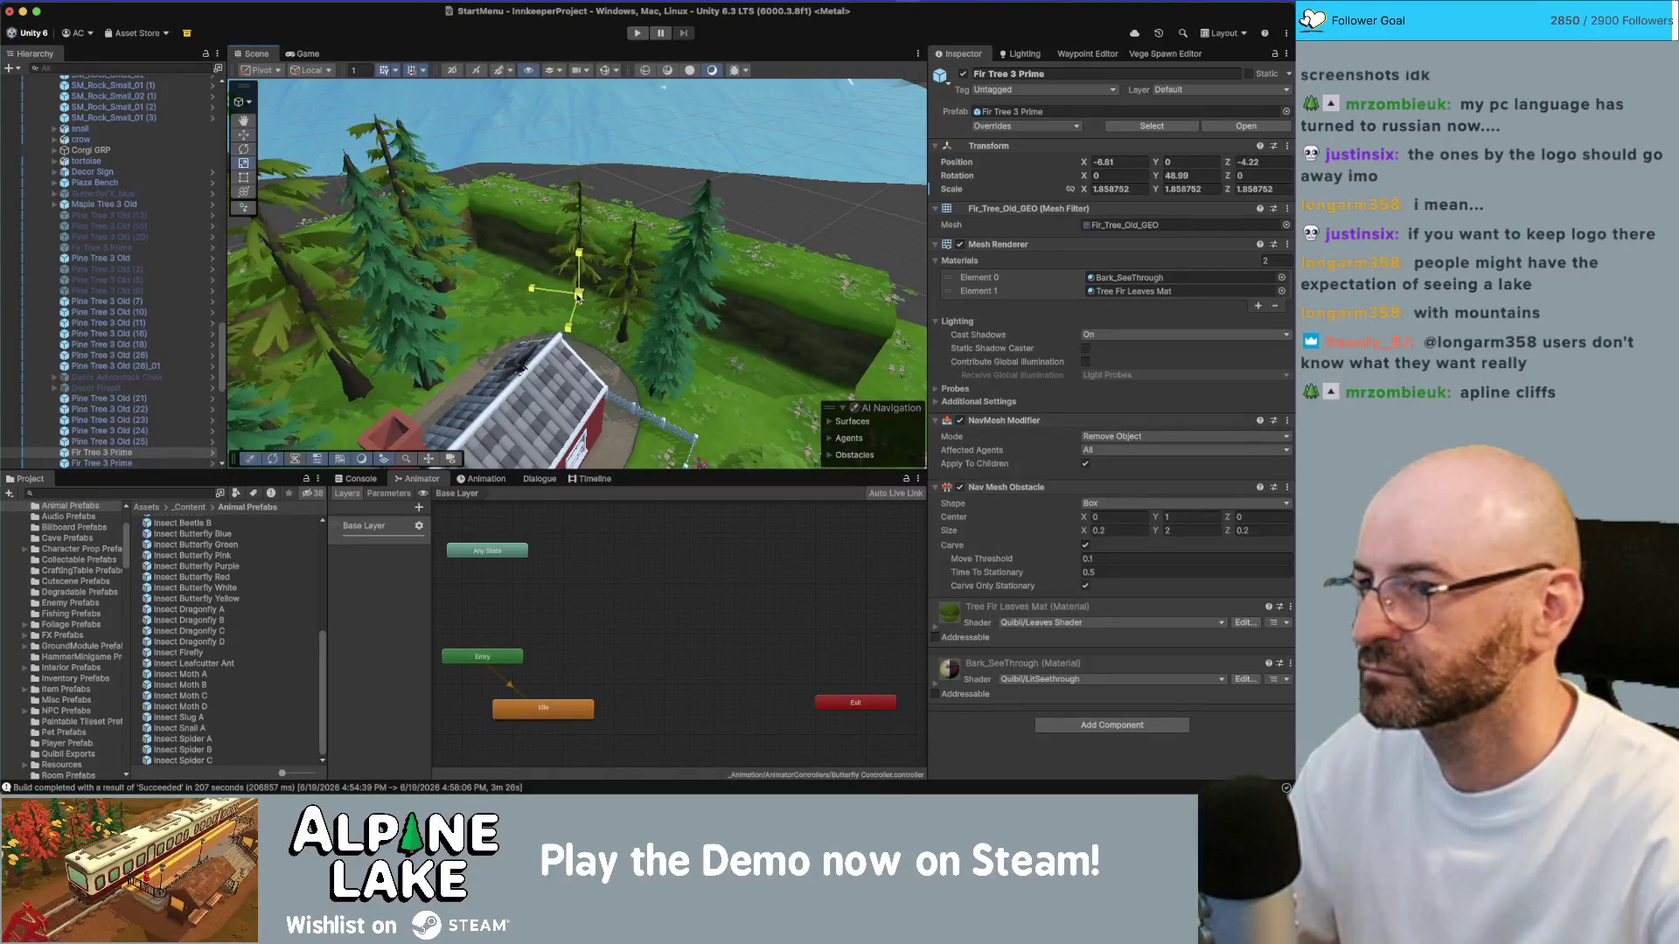
click(319, 55)
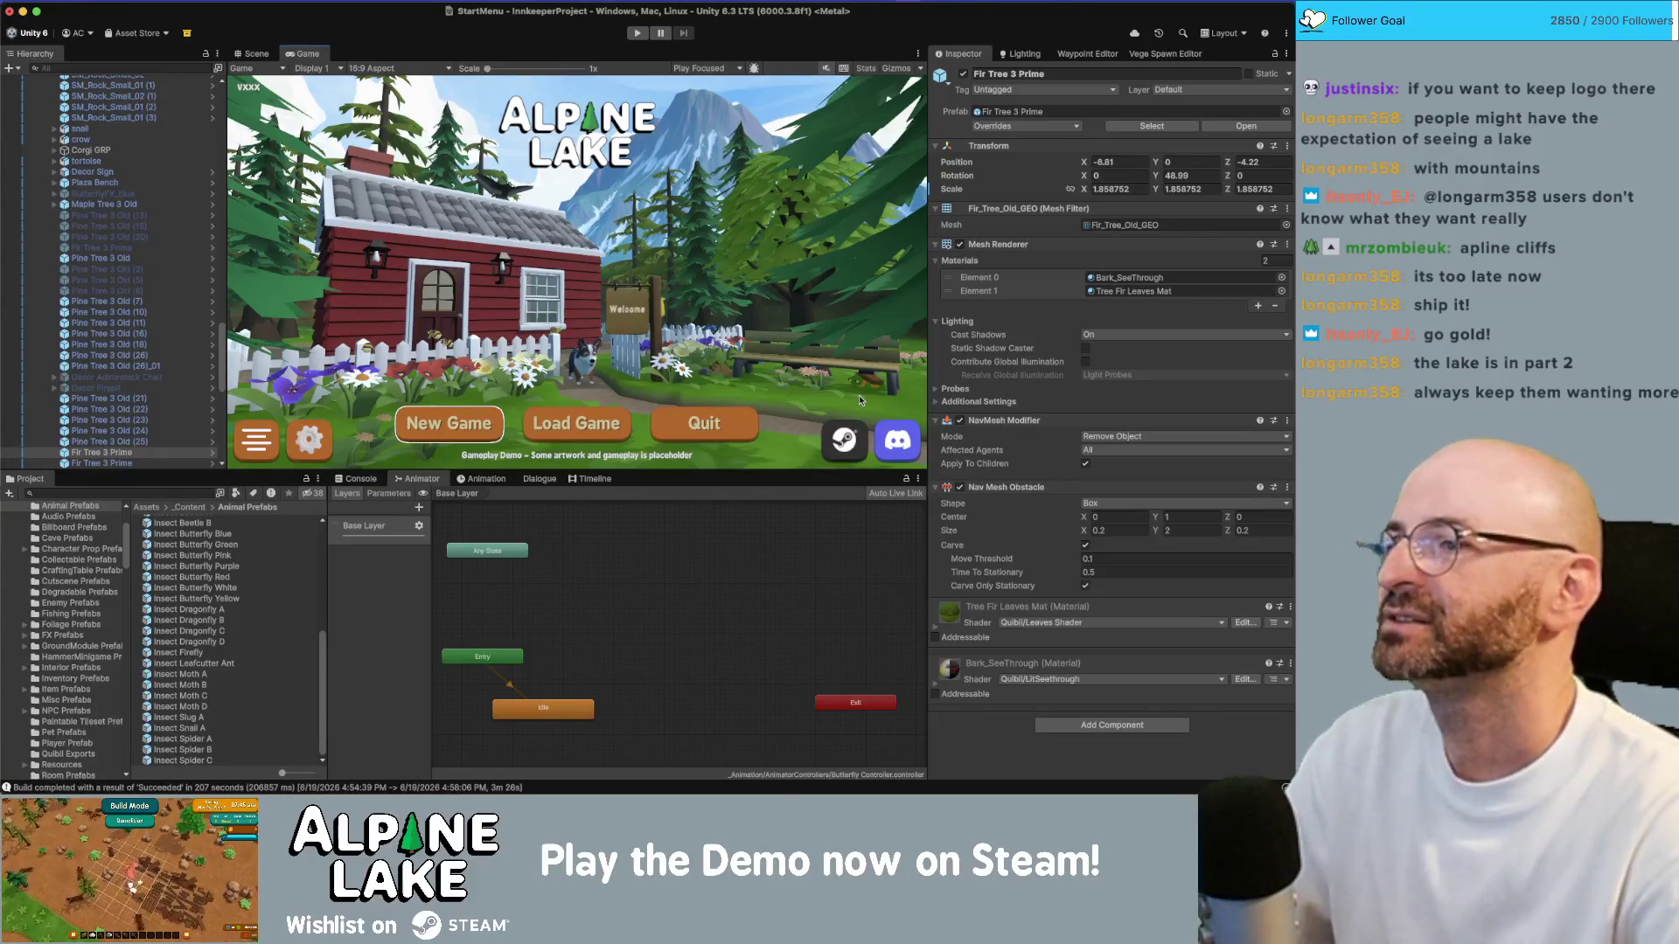
click(256, 54)
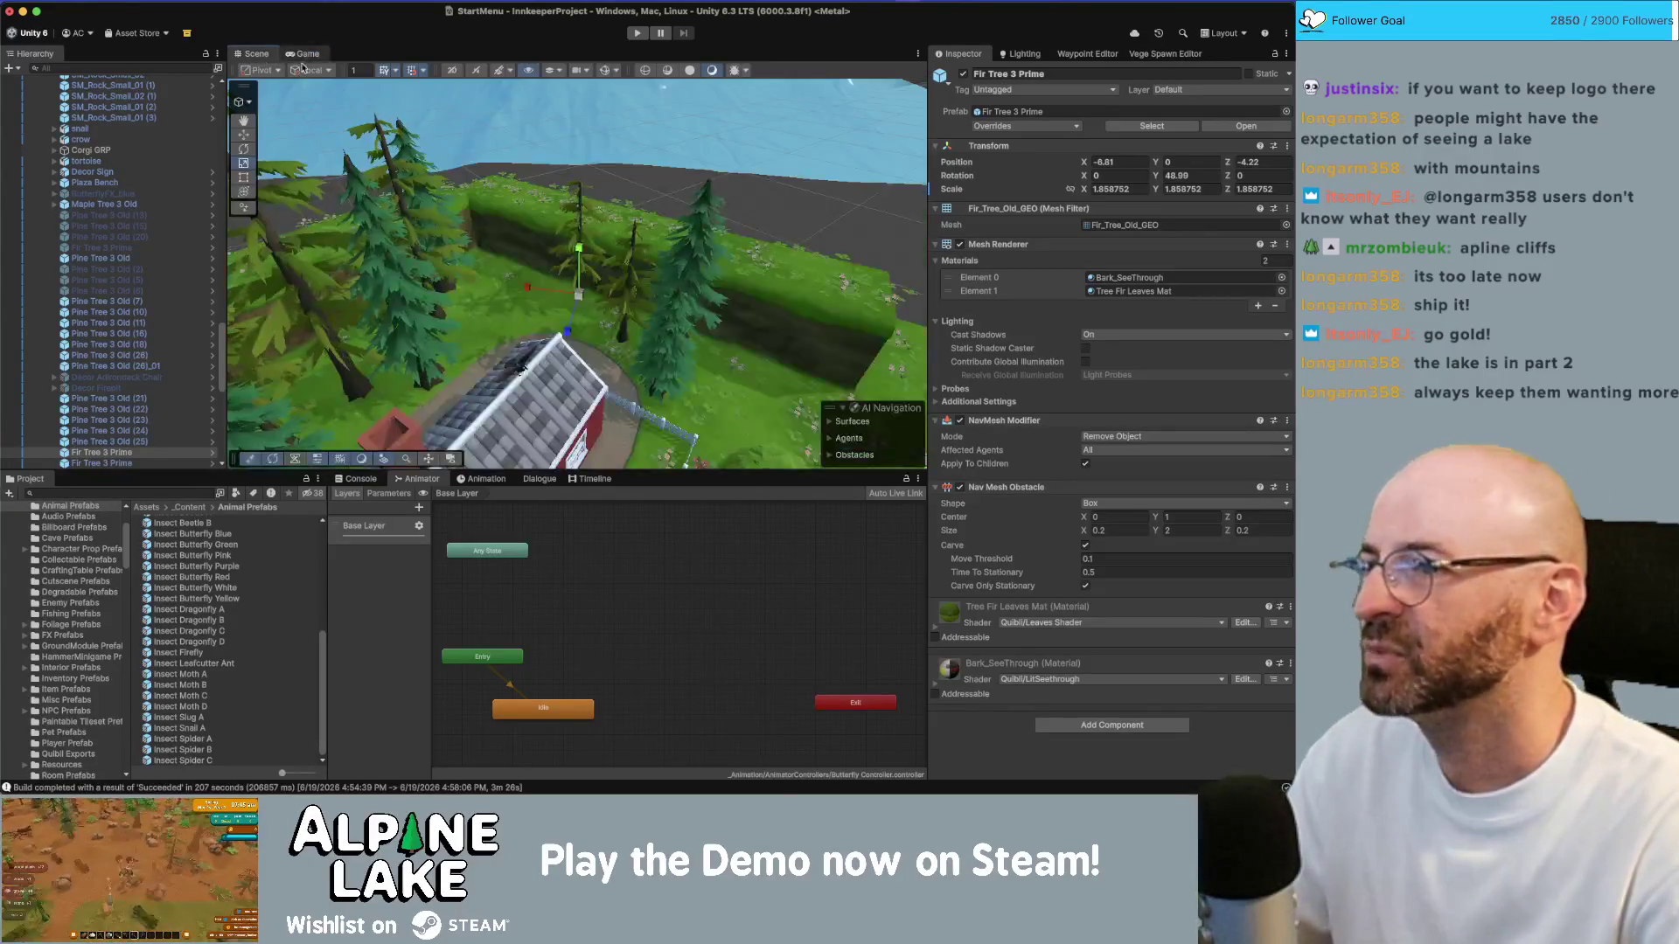
Step: Scale the Mountain_2 backdrop down to 0.55, checking it in the Game view
scroll(565, 140, down, 10)
click(565, 140)
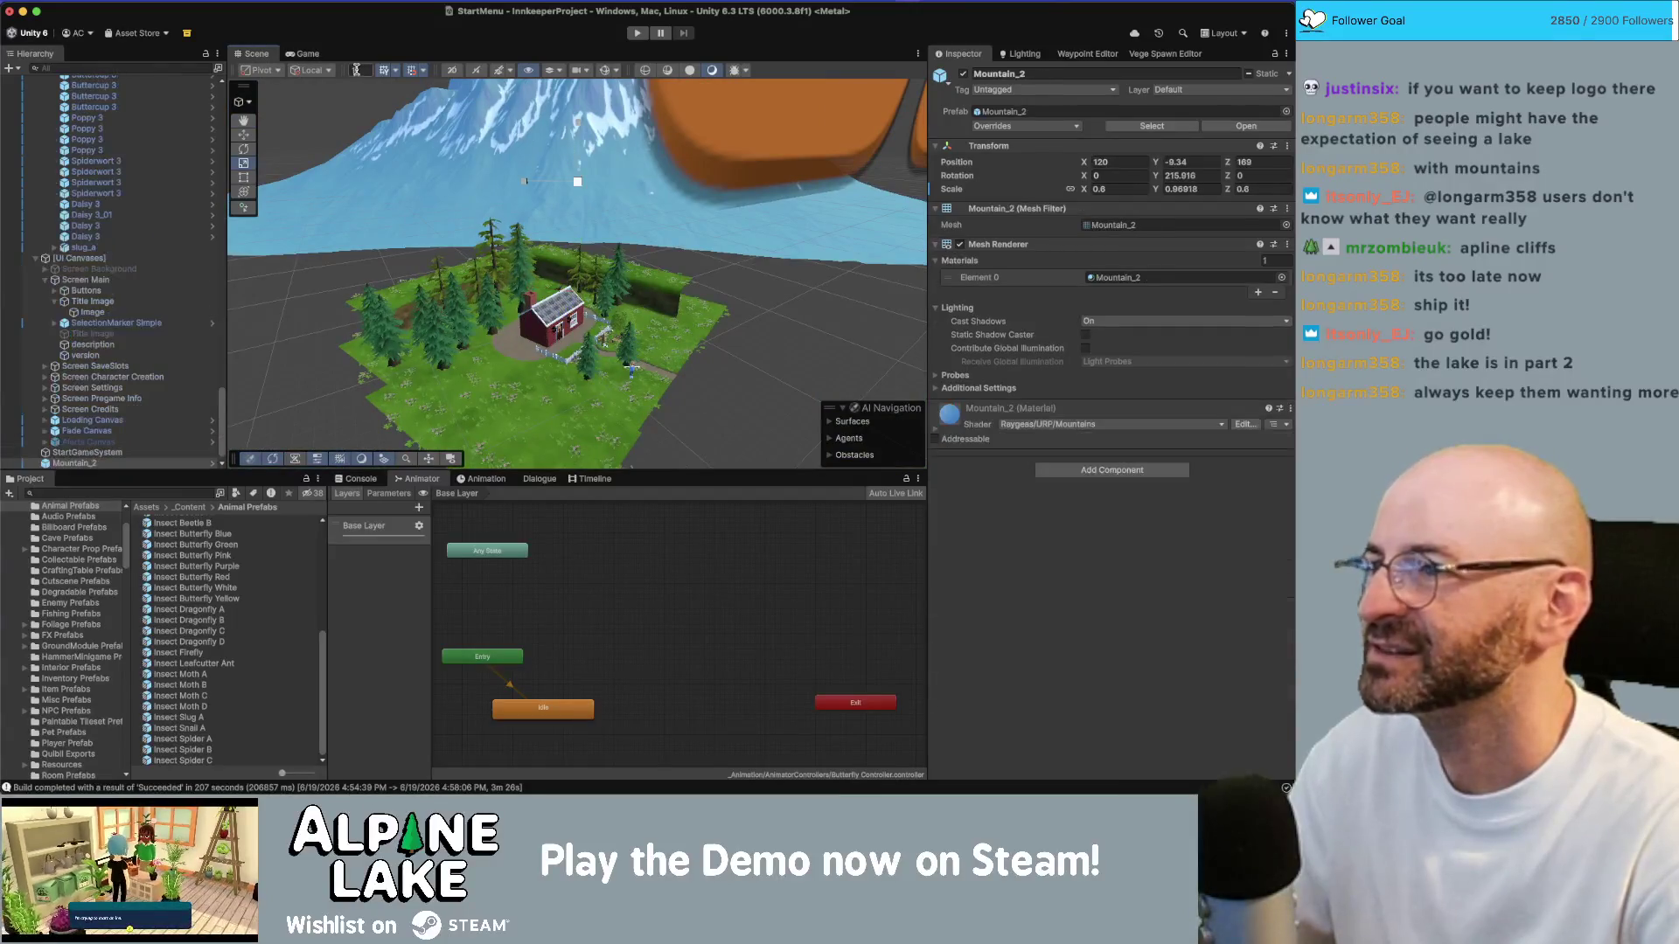
click(307, 53)
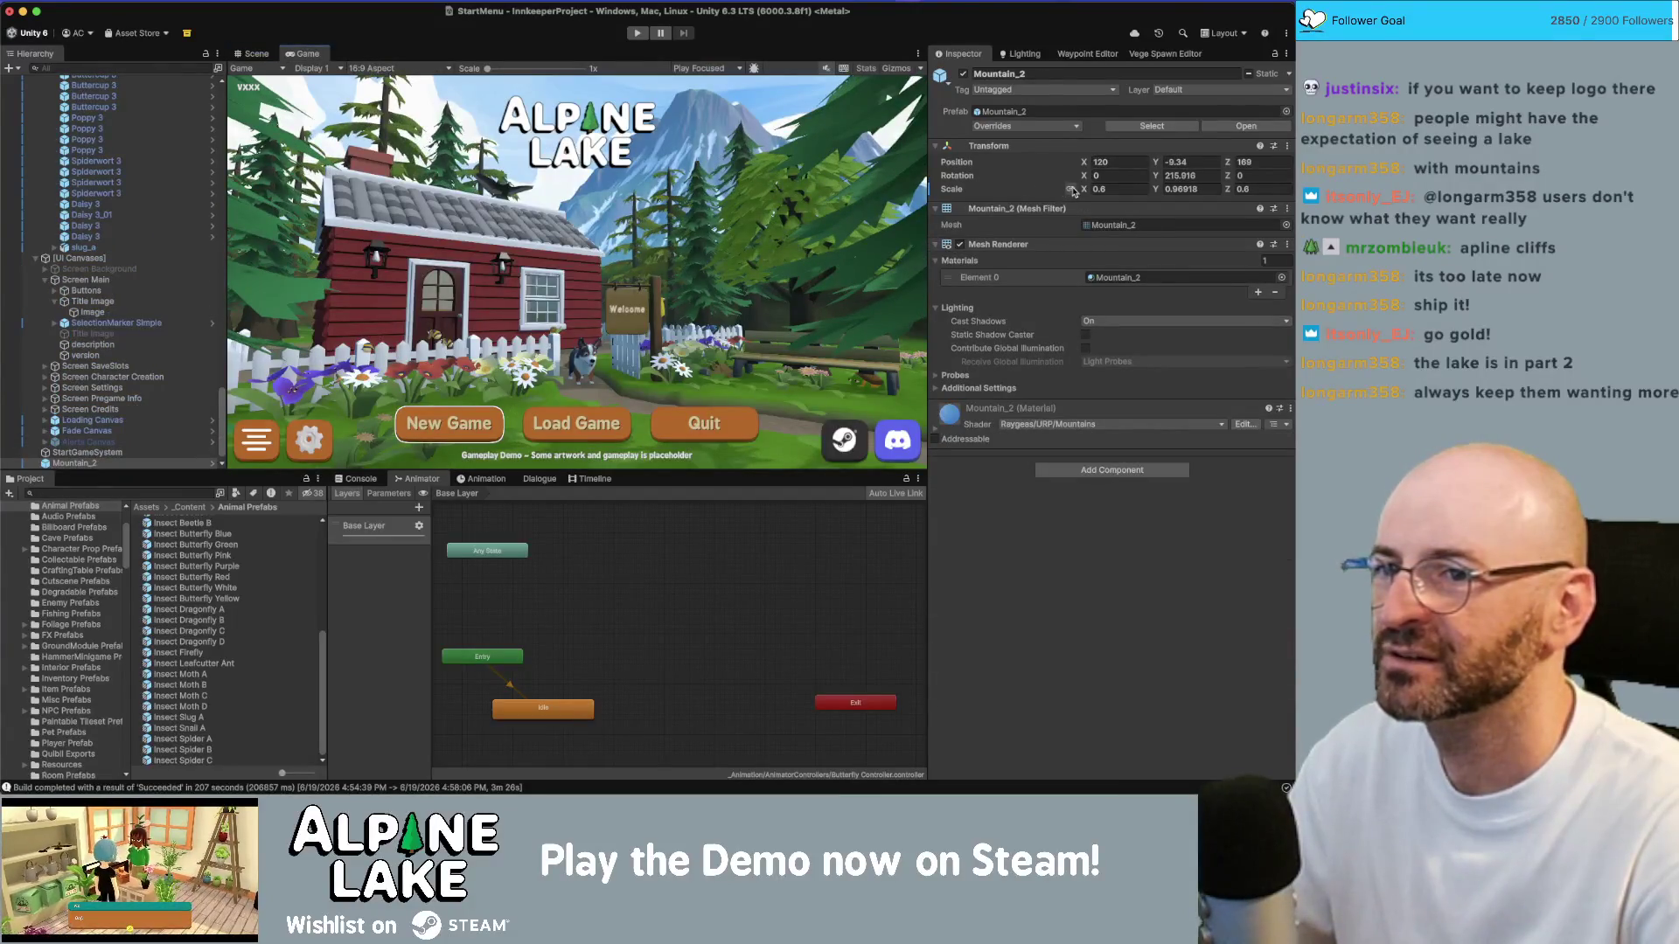
click(1084, 191)
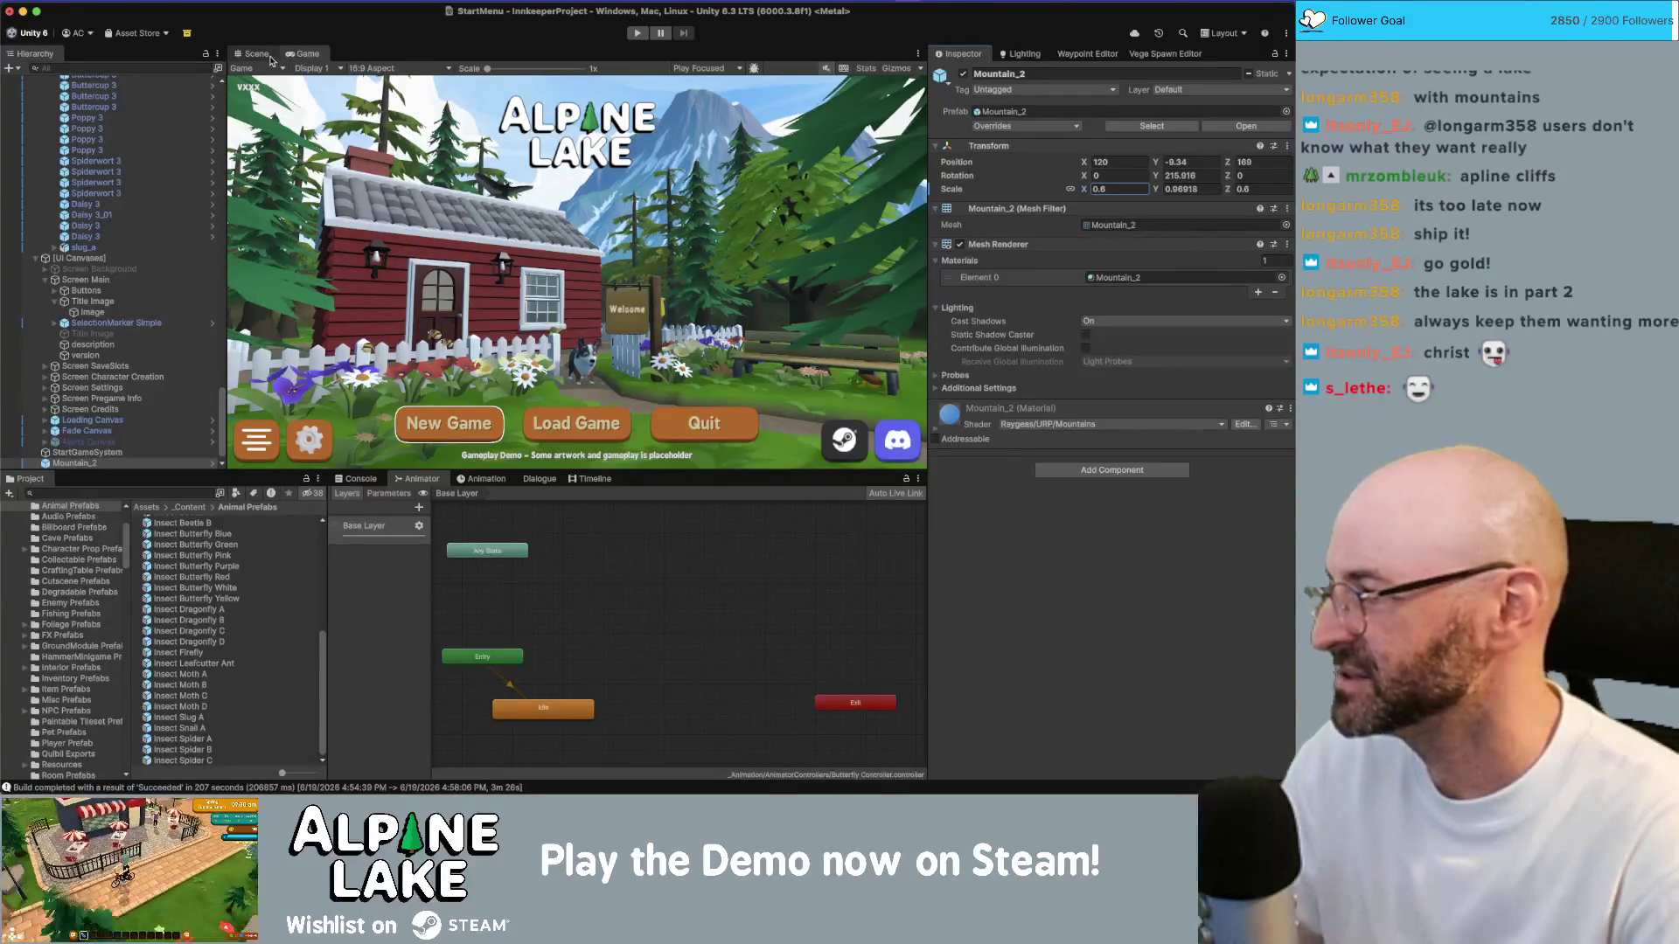
click(255, 54)
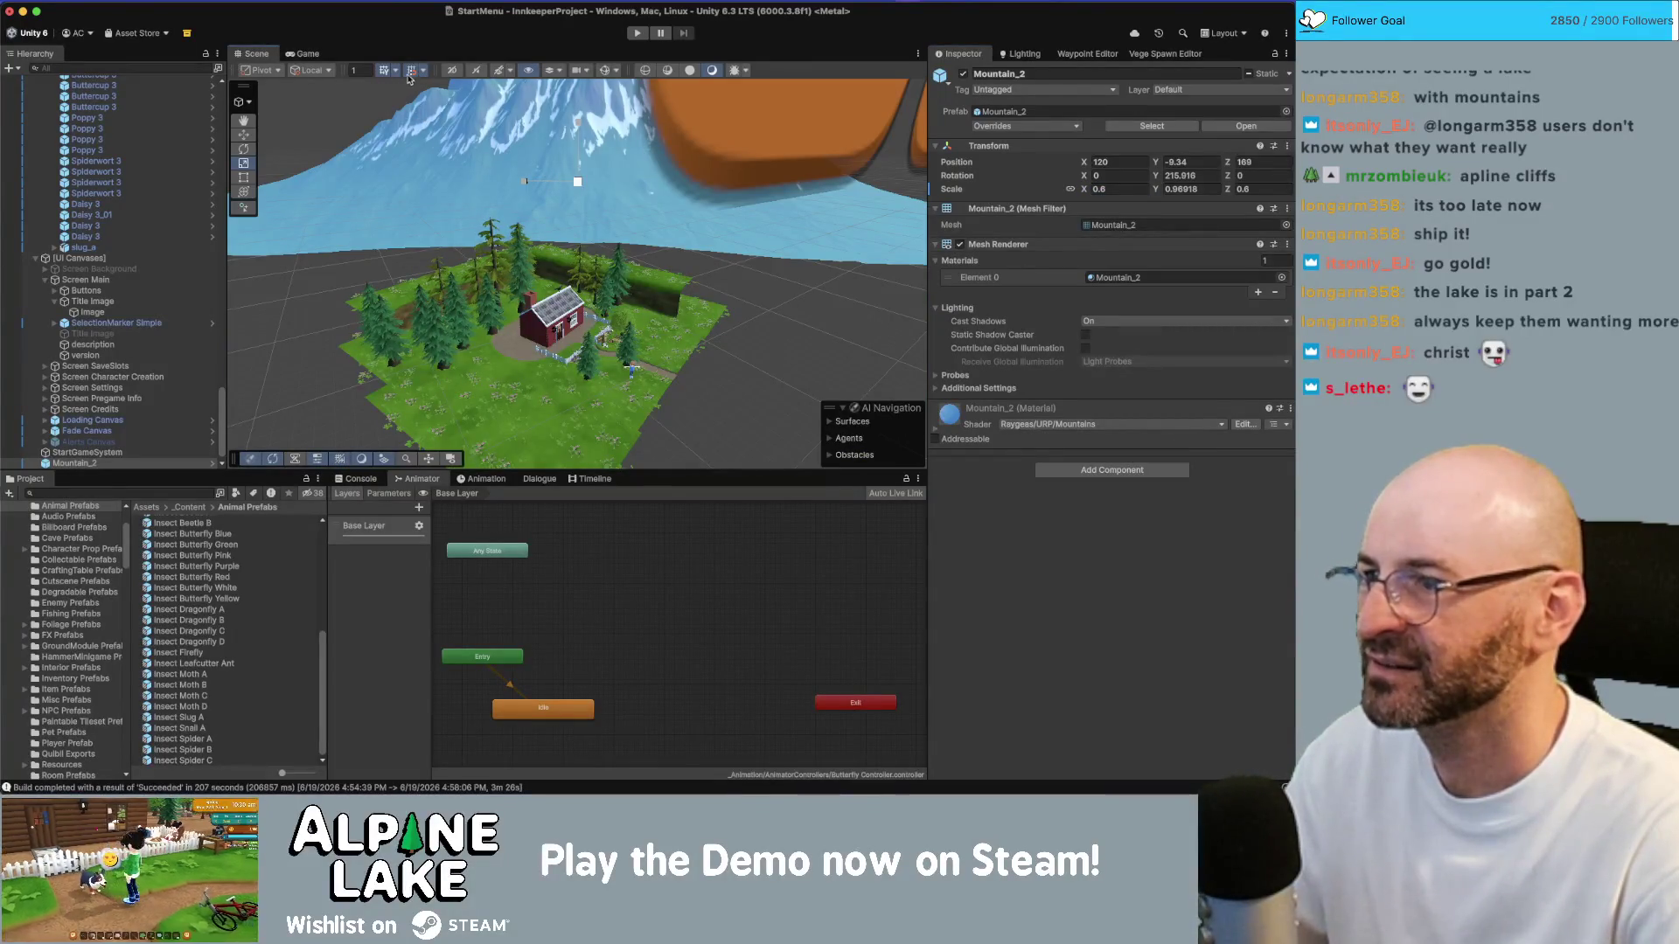
mouse_move(527, 146)
mouse_down()
mouse_move(748, 244)
mouse_move(671, 209)
mouse_up()
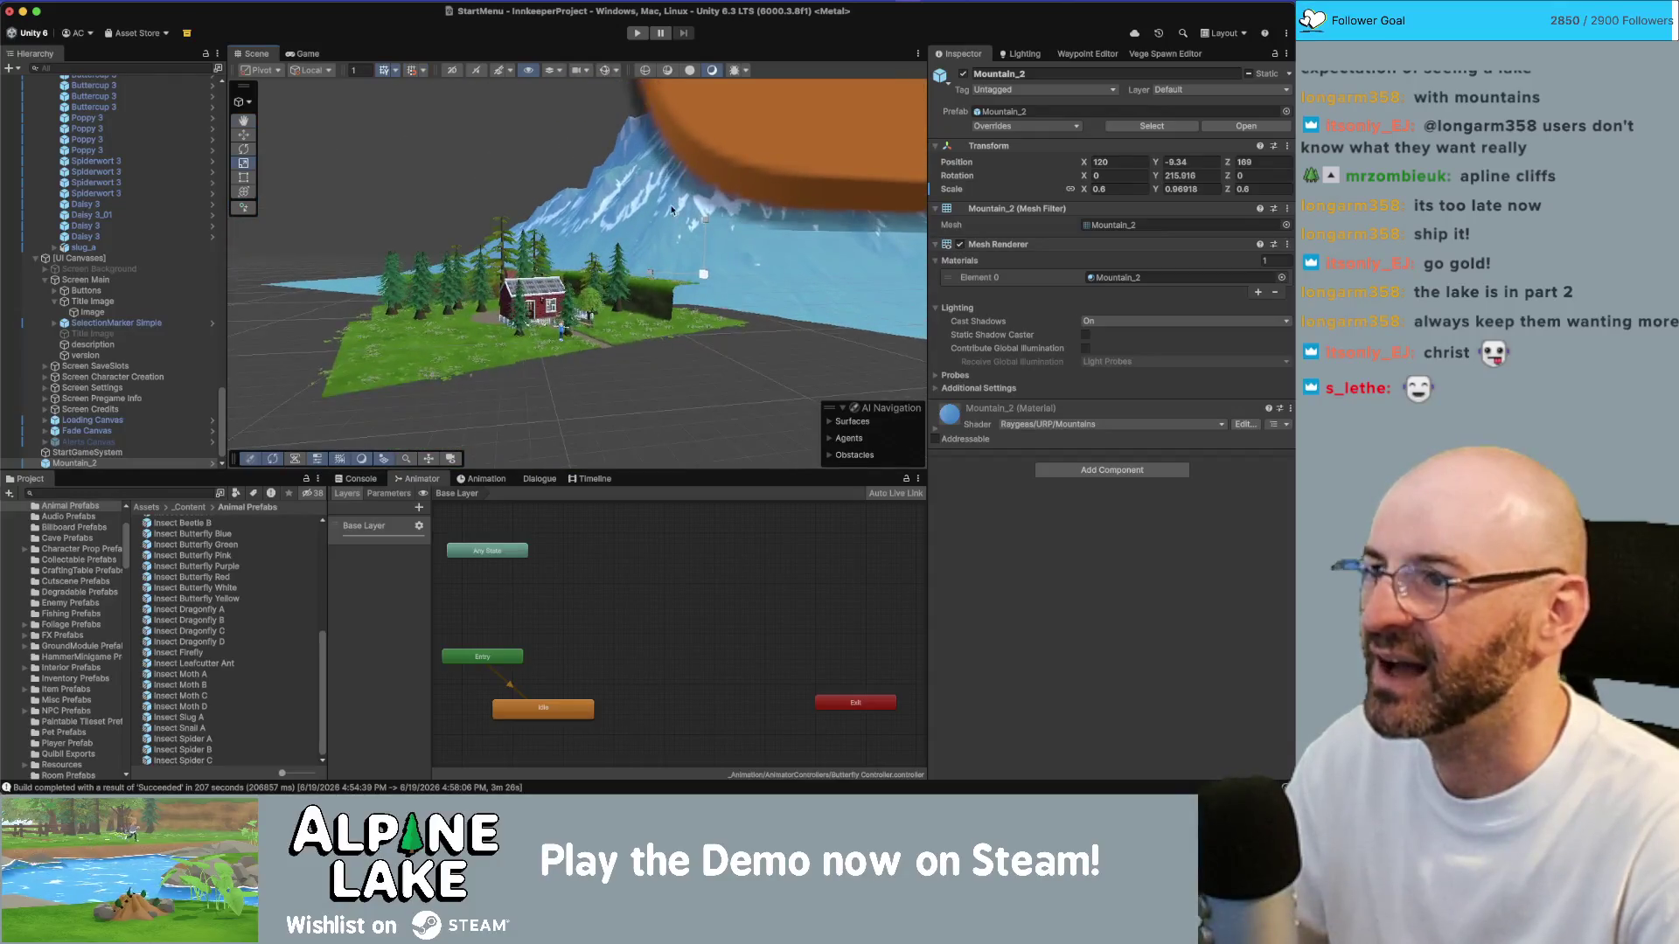
drag(708, 275, 704, 276)
click(300, 55)
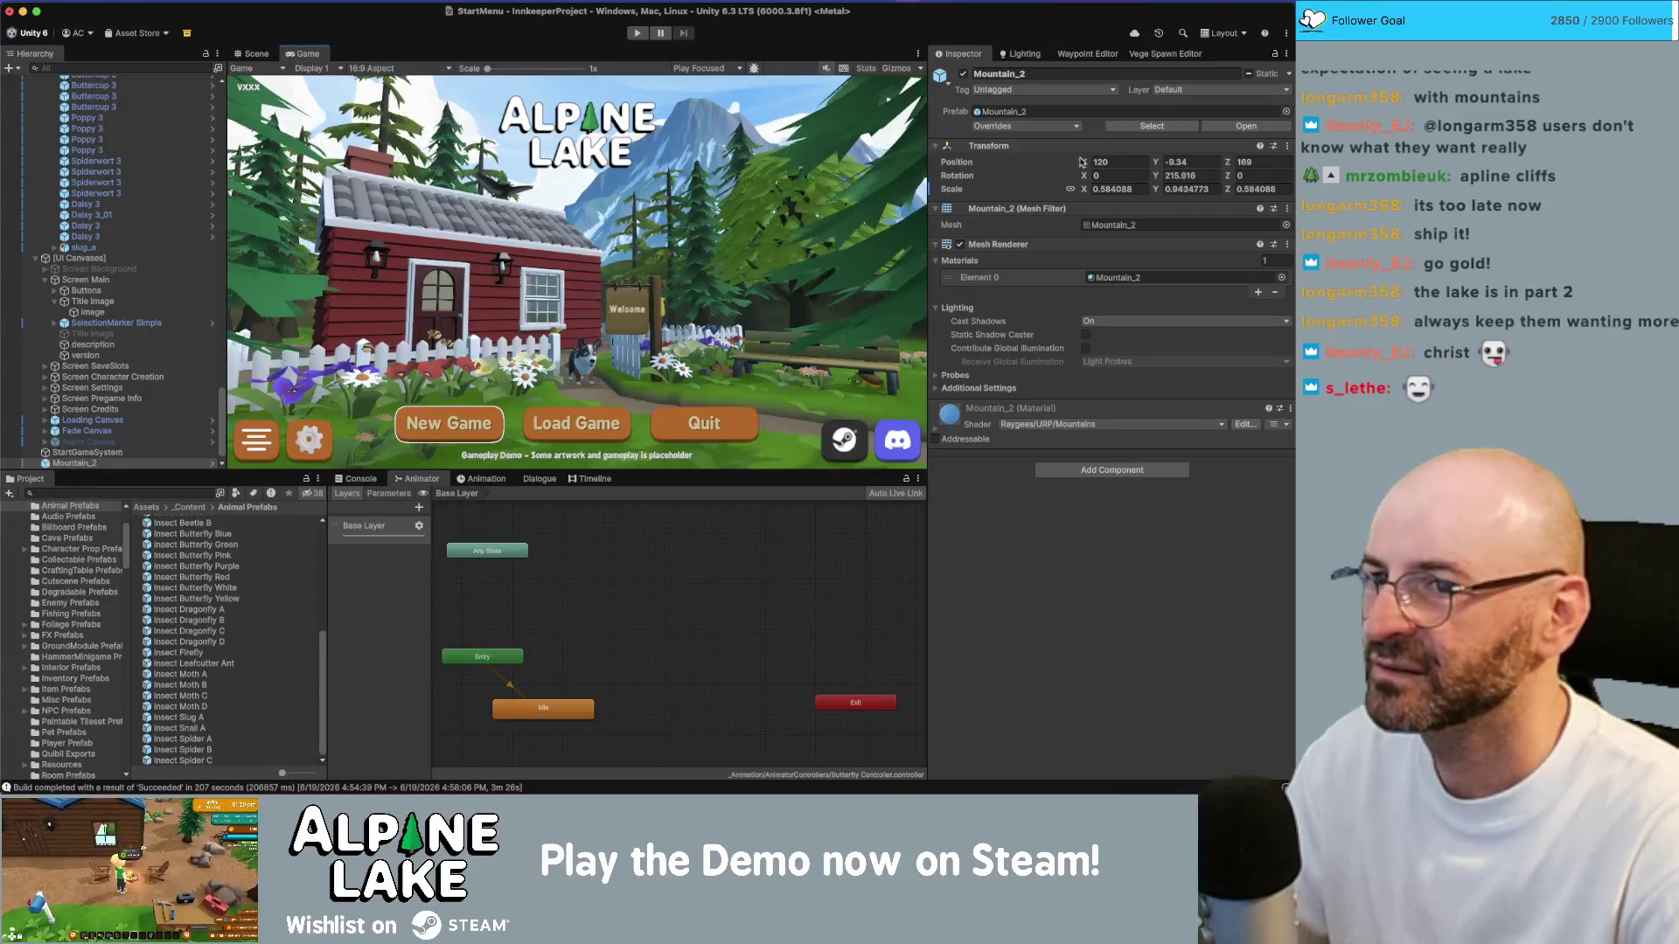
drag(1088, 195, 1086, 194)
text(0.55)
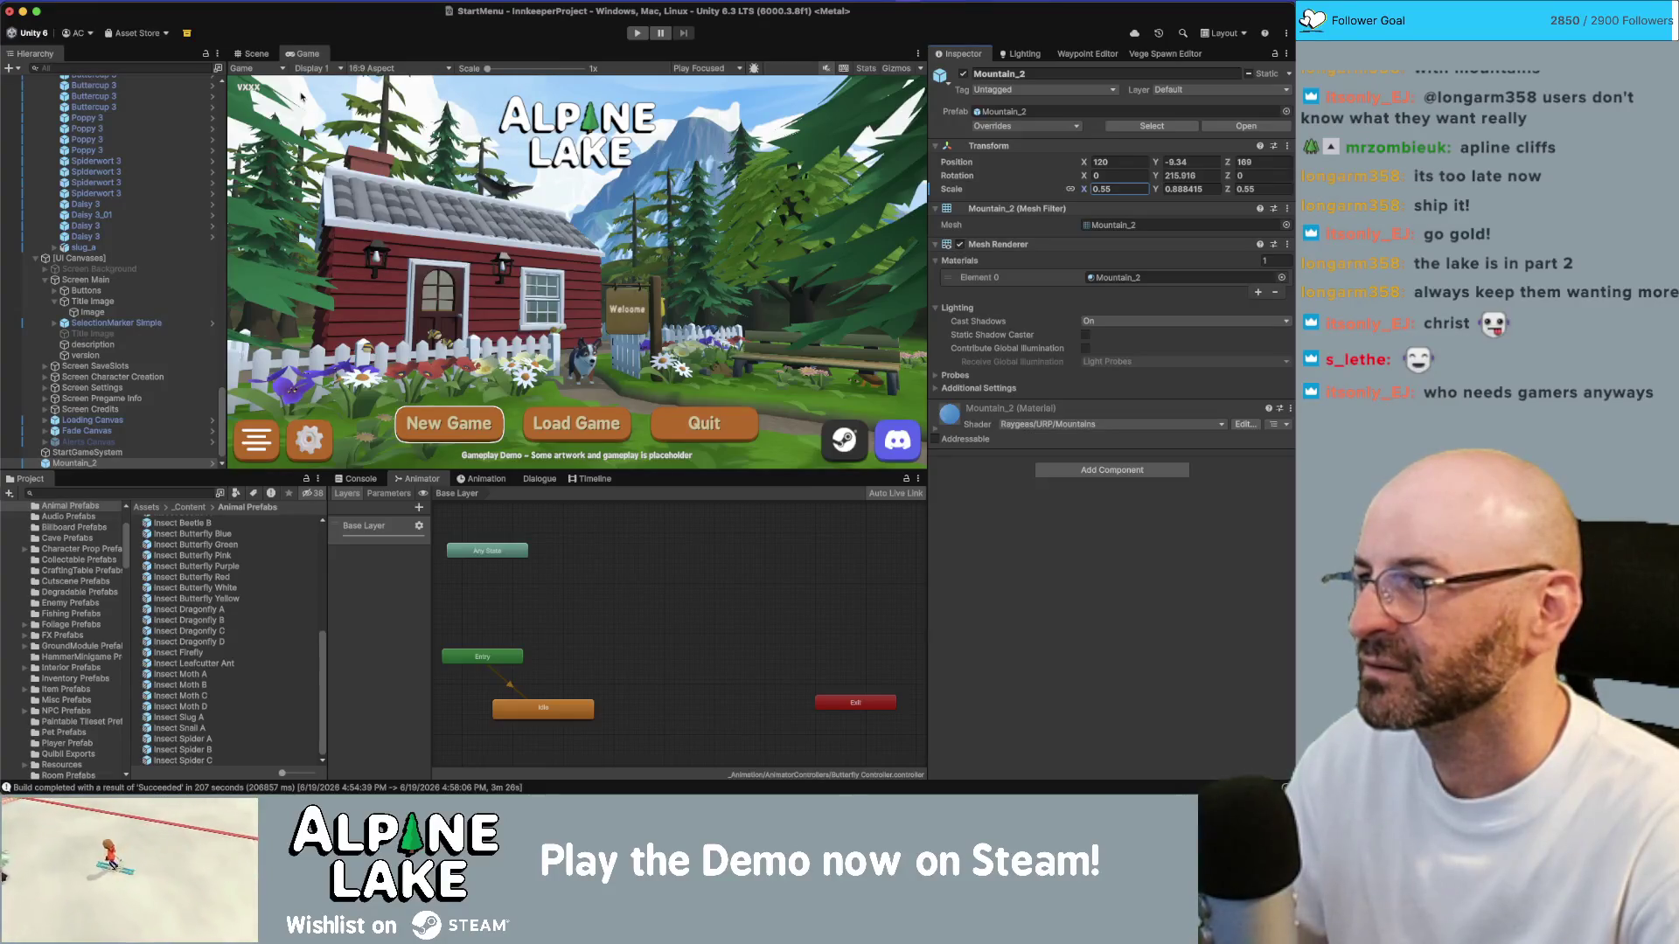
Step: Review the smaller backdrop from the scene and in play mode, then bring up Build Profiles
click(276, 56)
drag(514, 221, 351, 57)
click(306, 54)
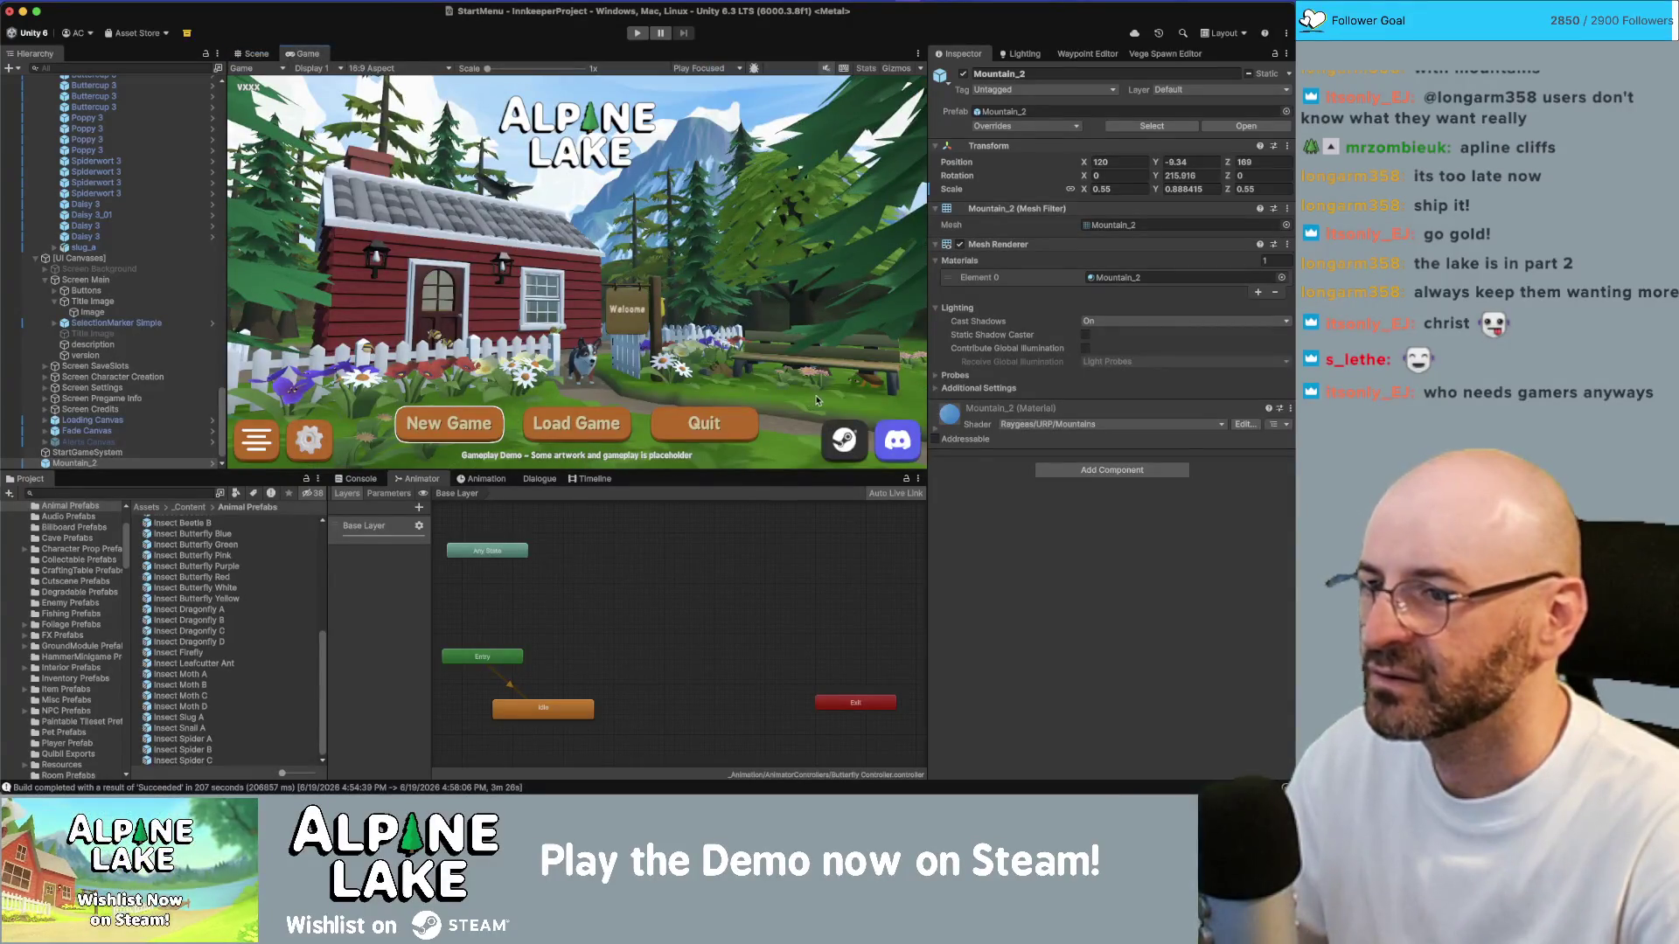
click(252, 56)
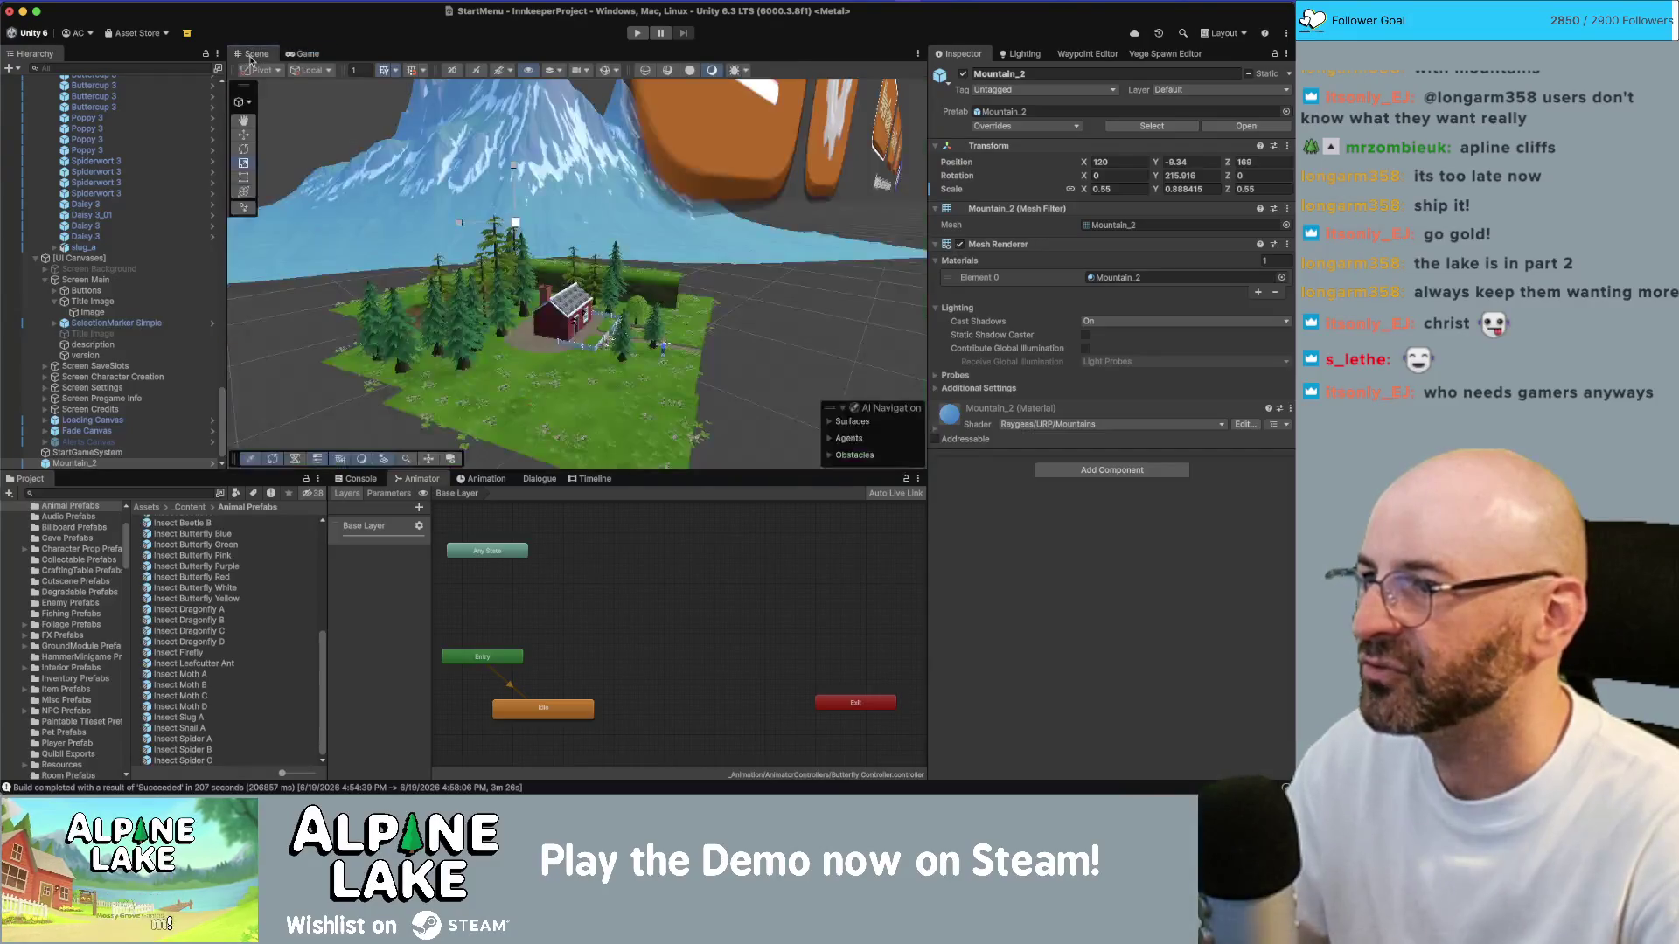
mouse_move(525, 262)
mouse_down()
mouse_move(615, 348)
mouse_move(452, 292)
mouse_move(443, 233)
mouse_up()
click(636, 32)
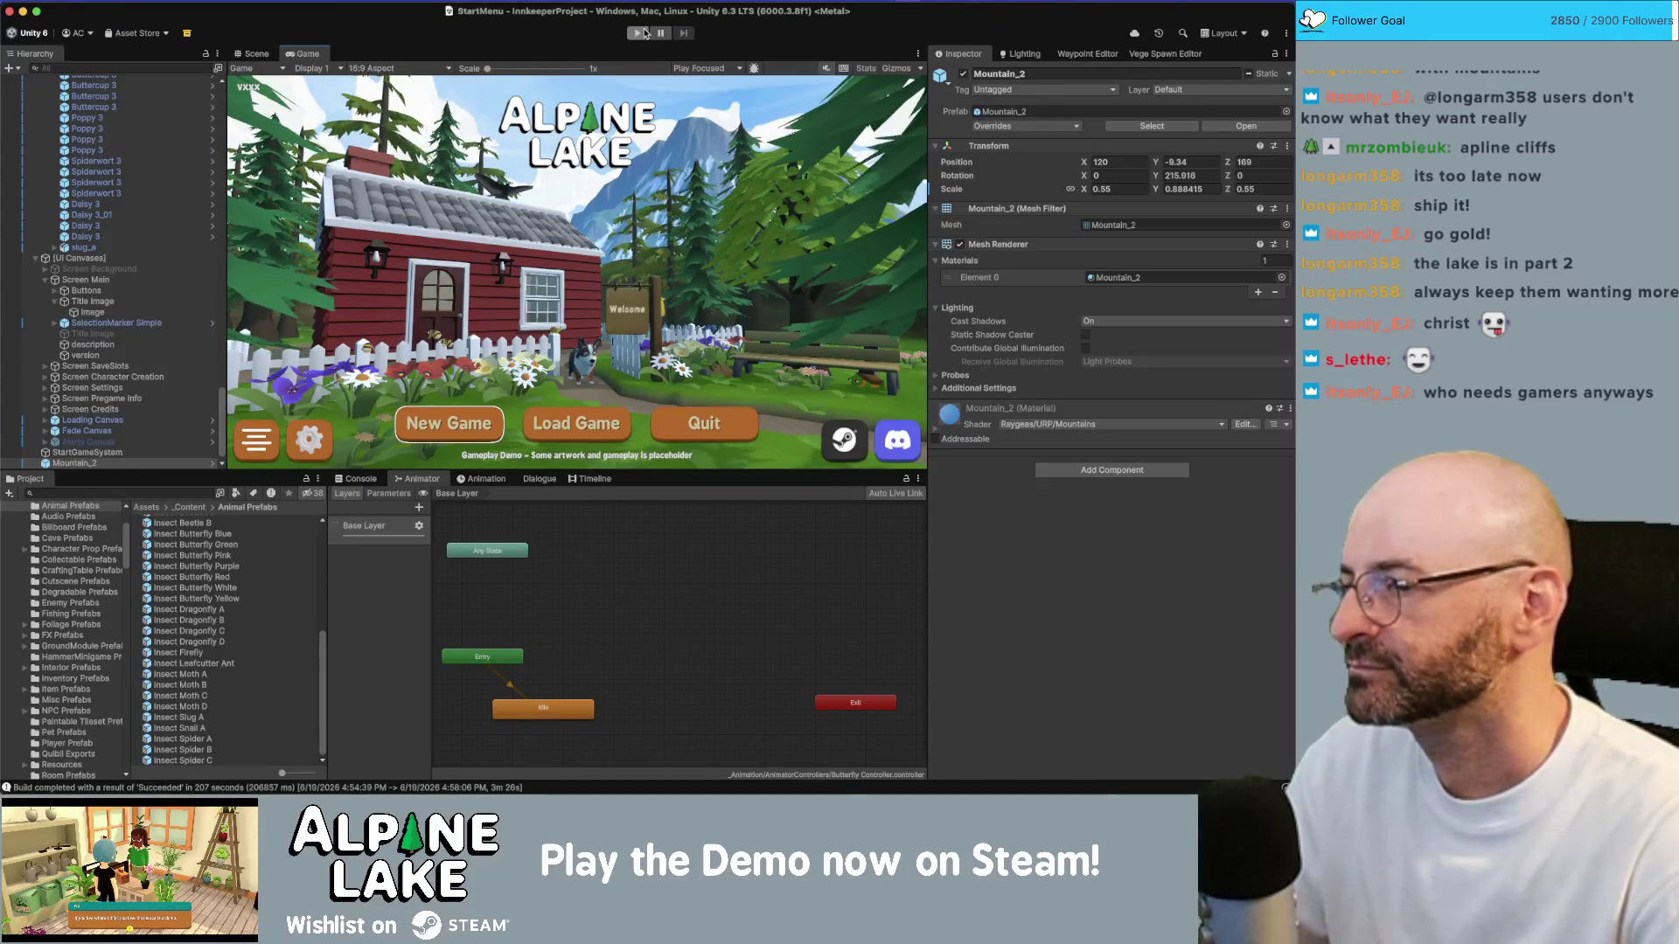
key(super+shift+b)
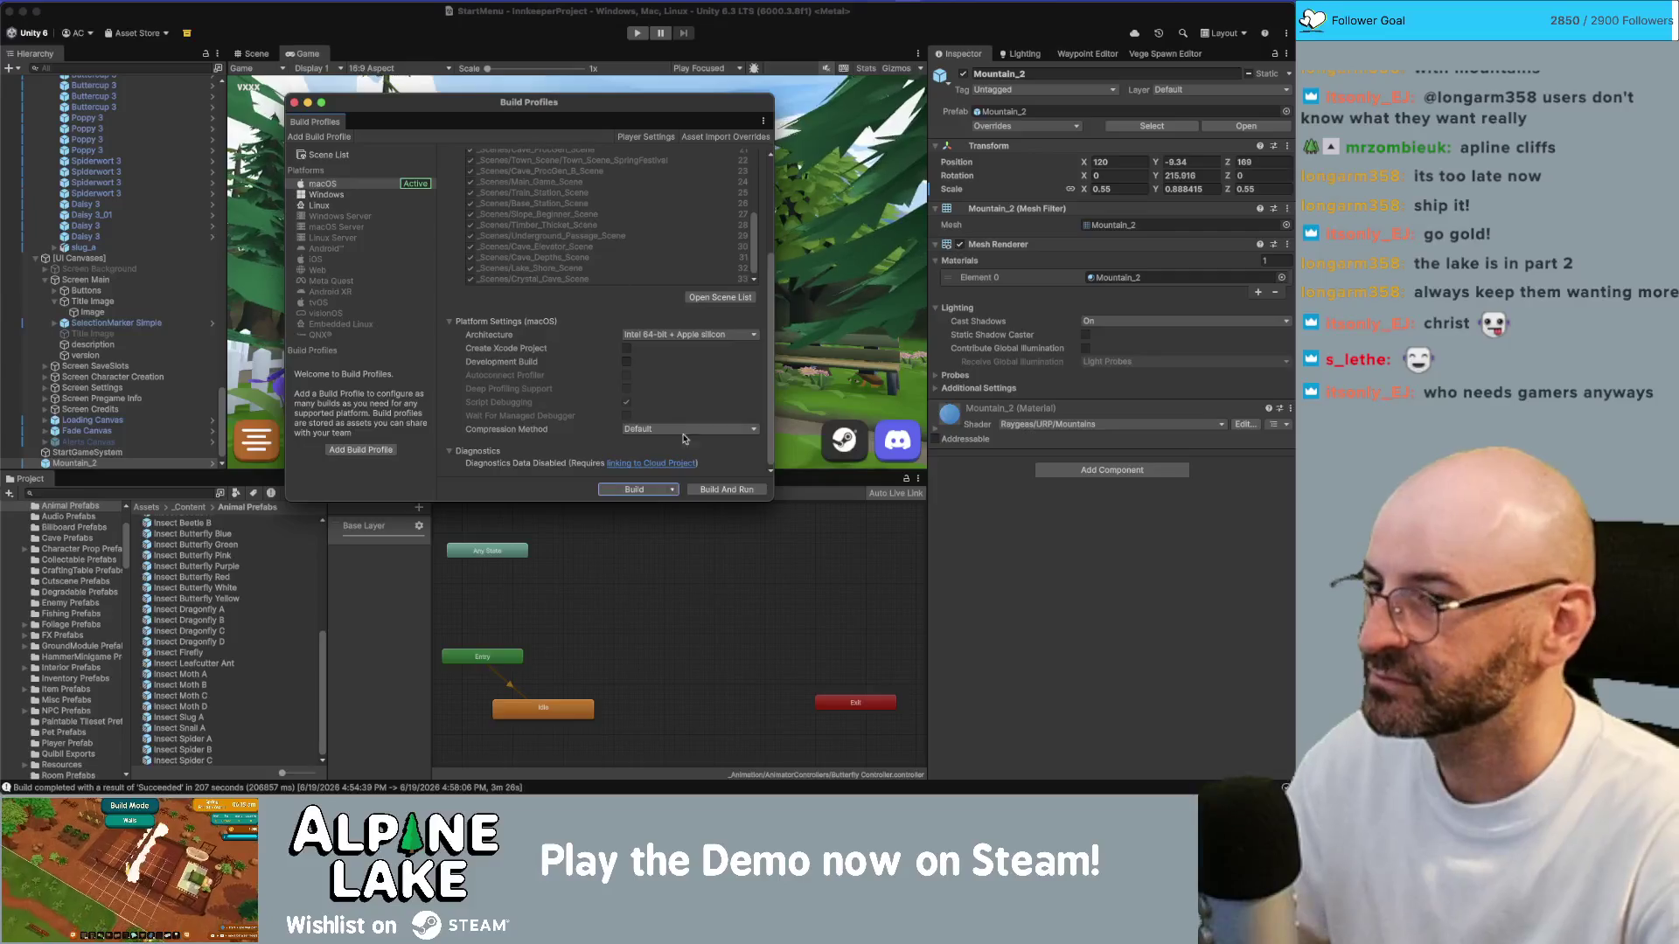
Step: Build Alpine Lake.app into Mac_AL_v0.2.17_v01, replacing the existing build
click(635, 490)
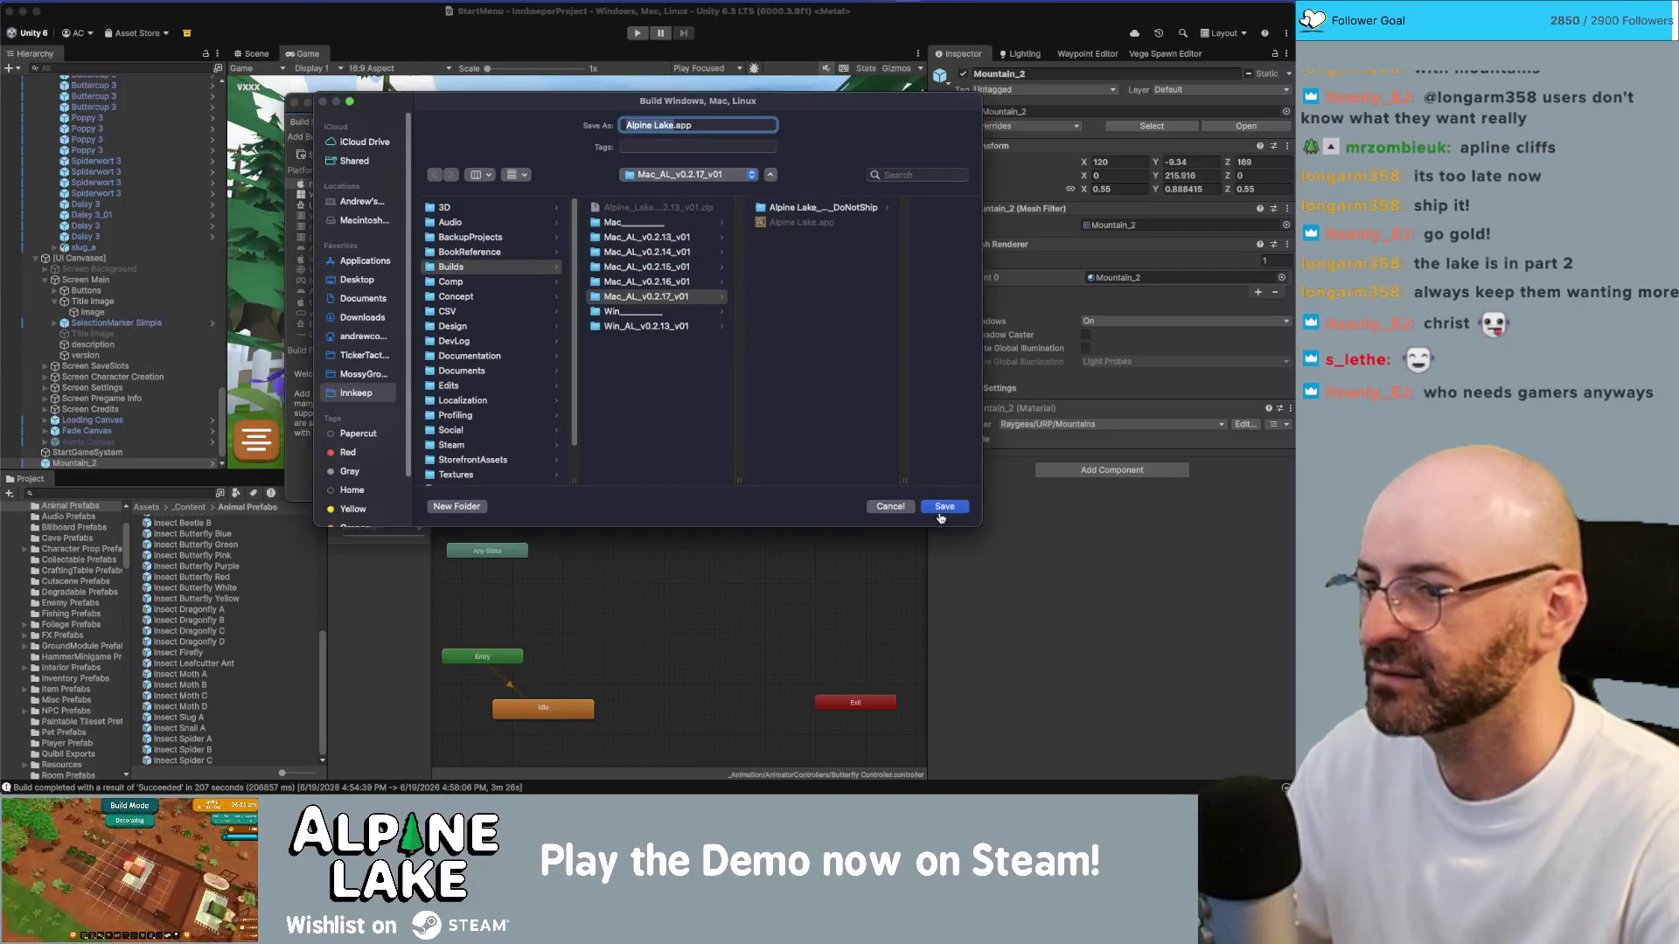
click(938, 511)
click(688, 377)
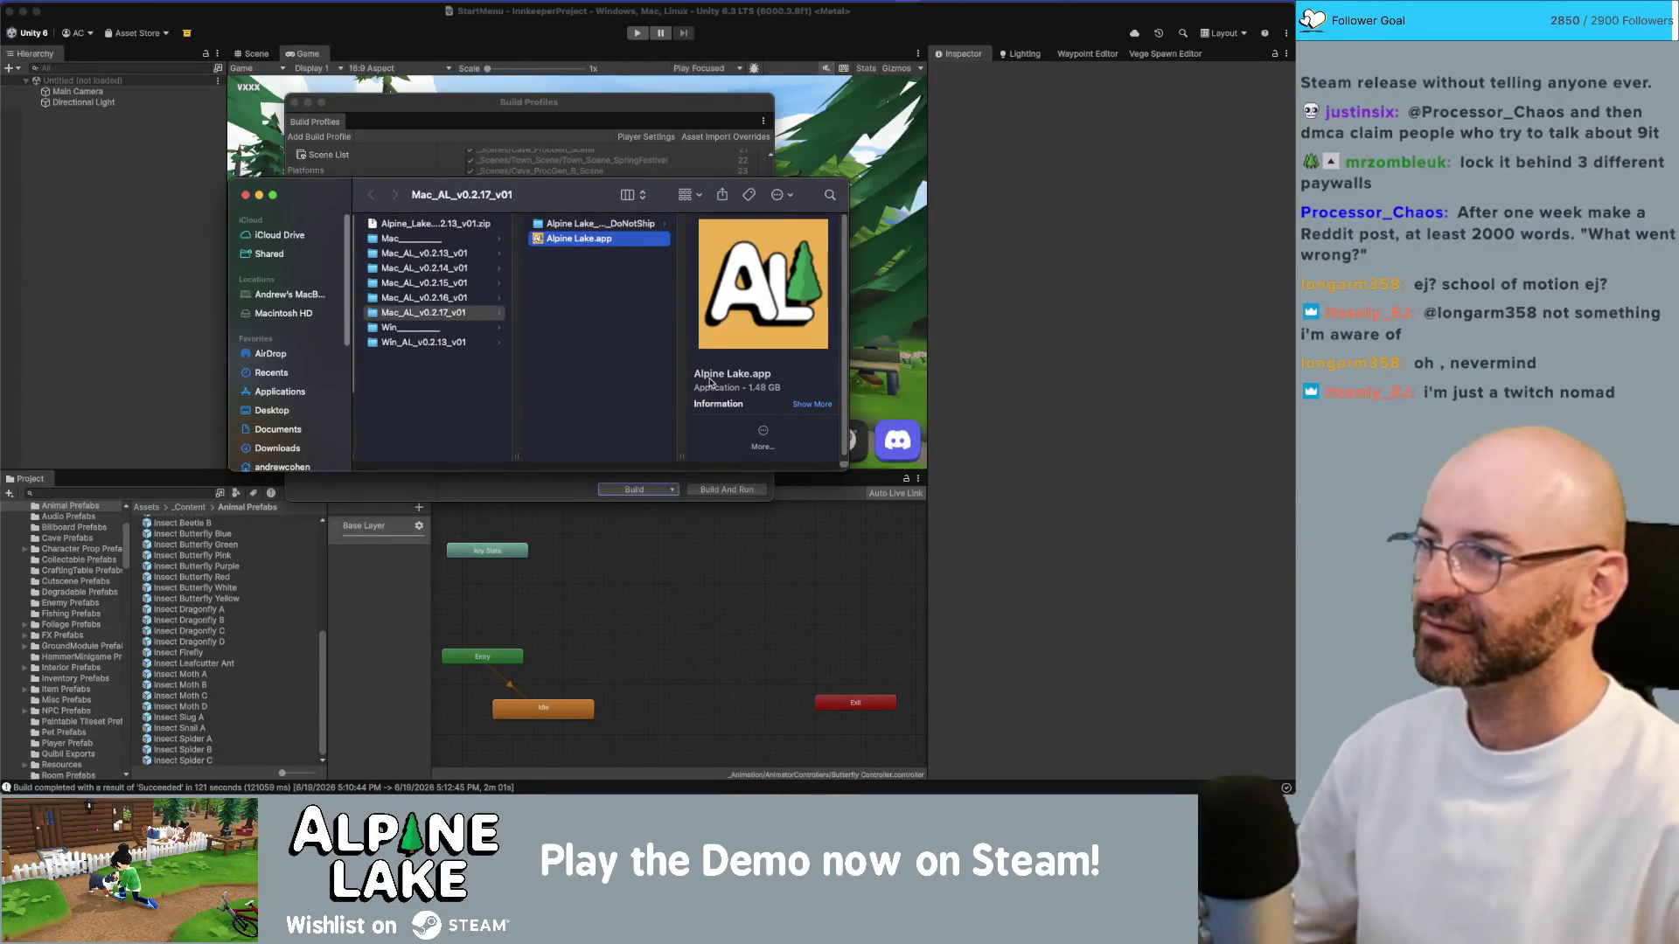
Step: Launch the new Alpine Lake.app build and reach its v0.2.17 title screen
double_click(592, 238)
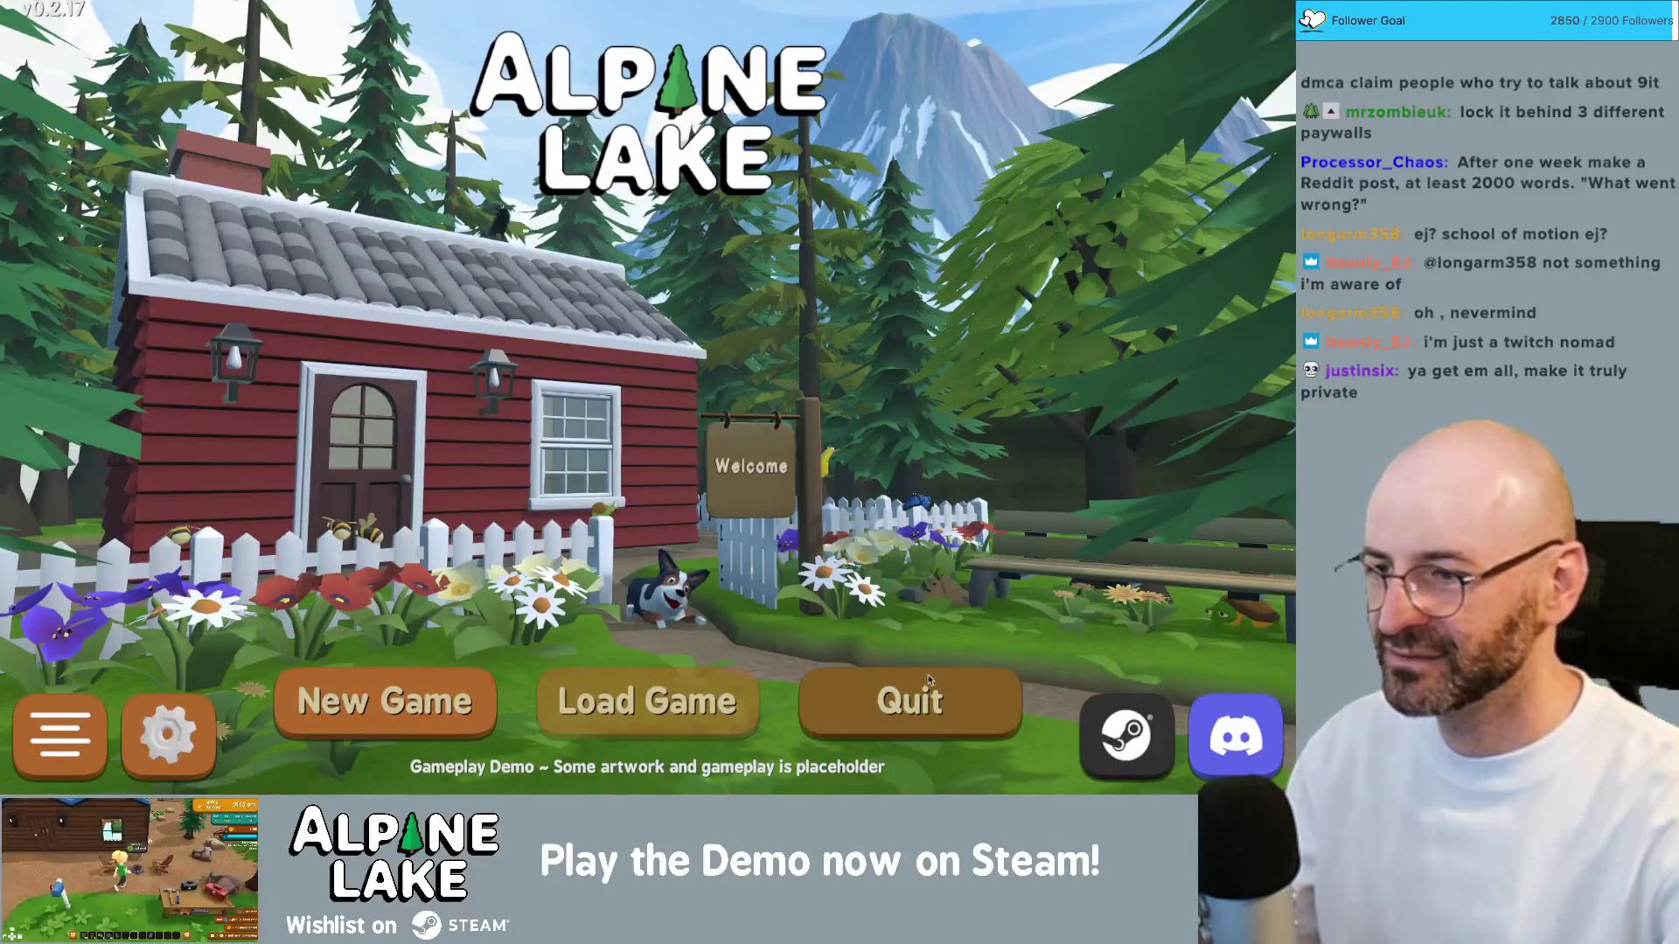
click(929, 679)
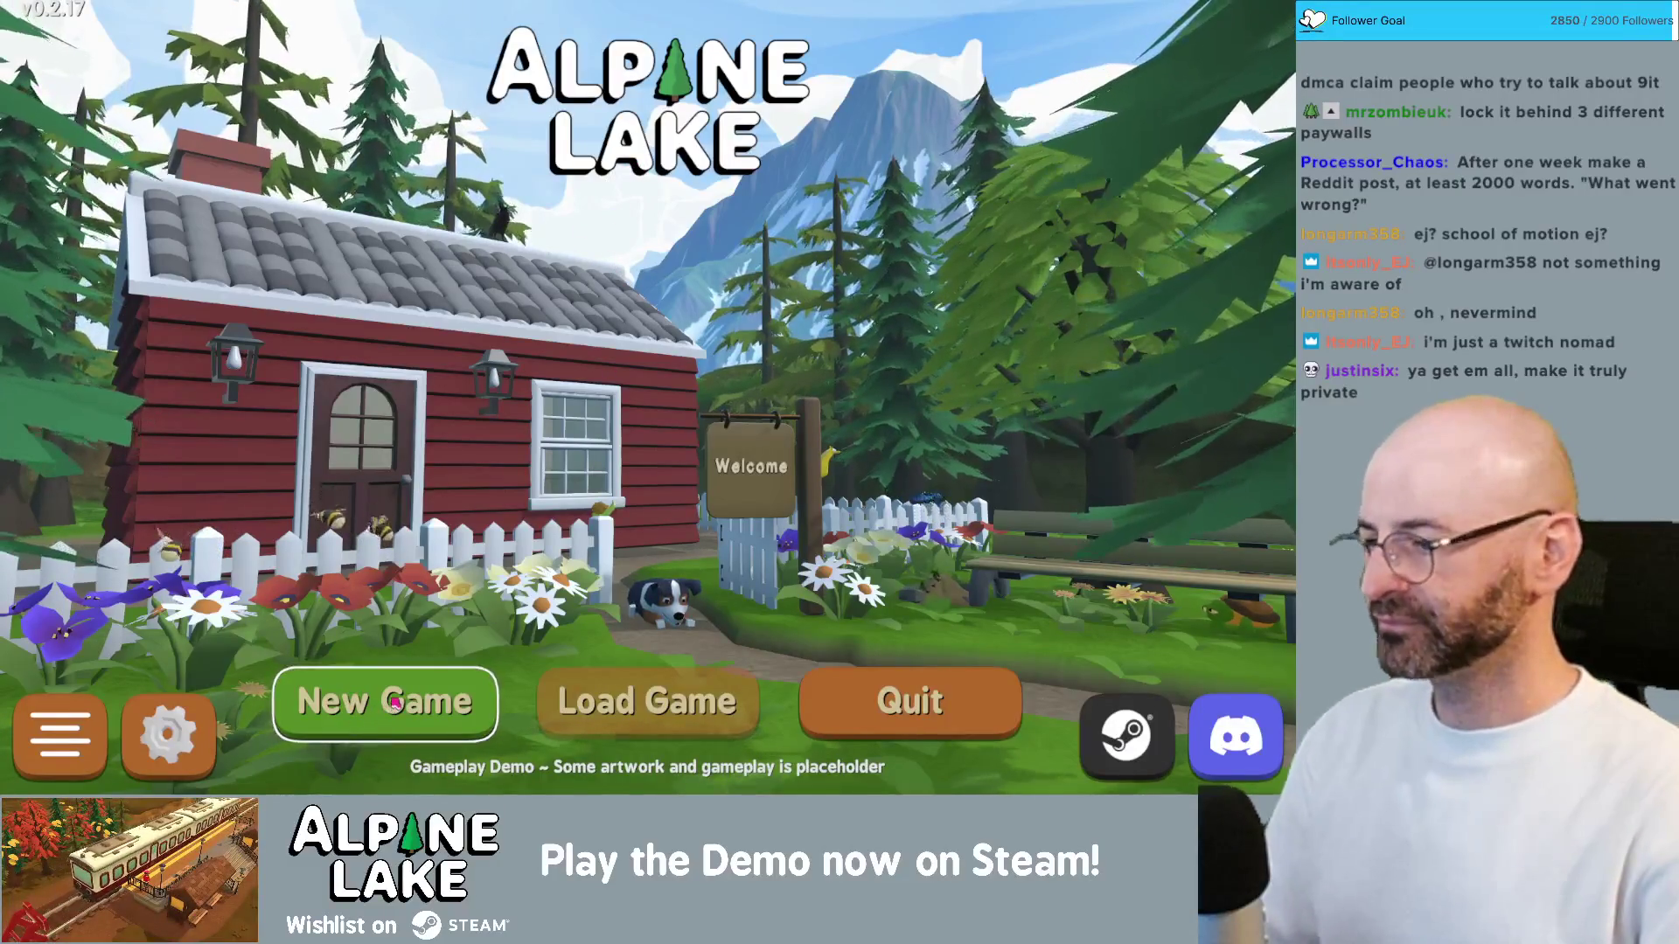
Step: Push the master, sfx and music volume sliders to maximum in the game's settings
key(Escape)
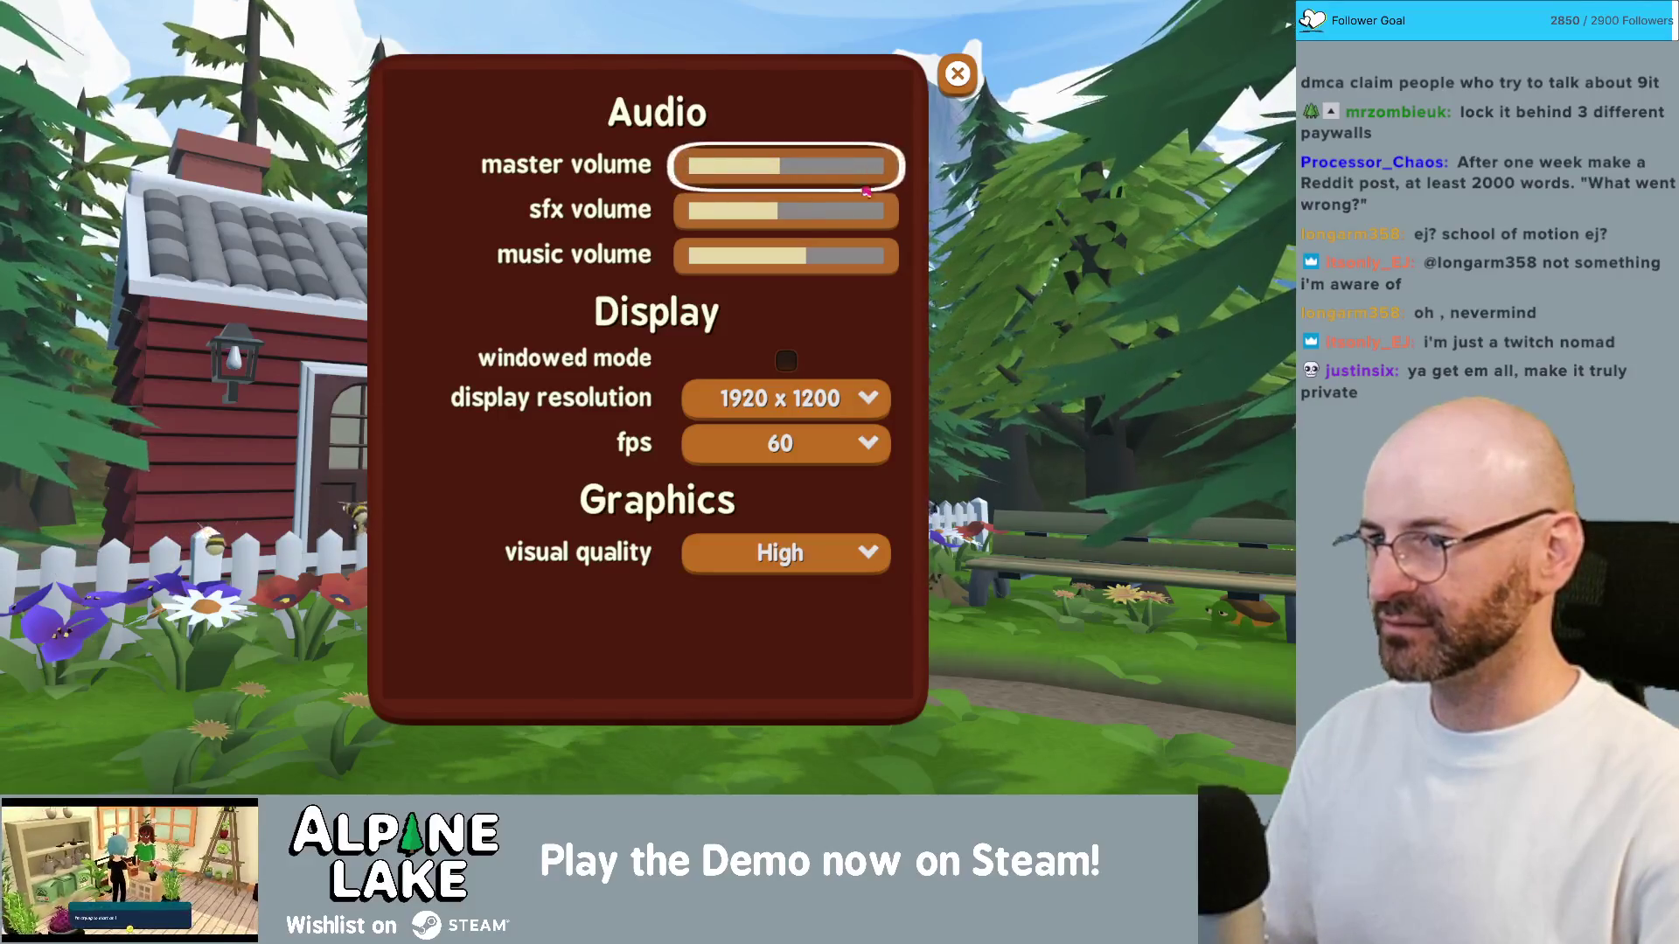
drag(841, 172, 785, 171)
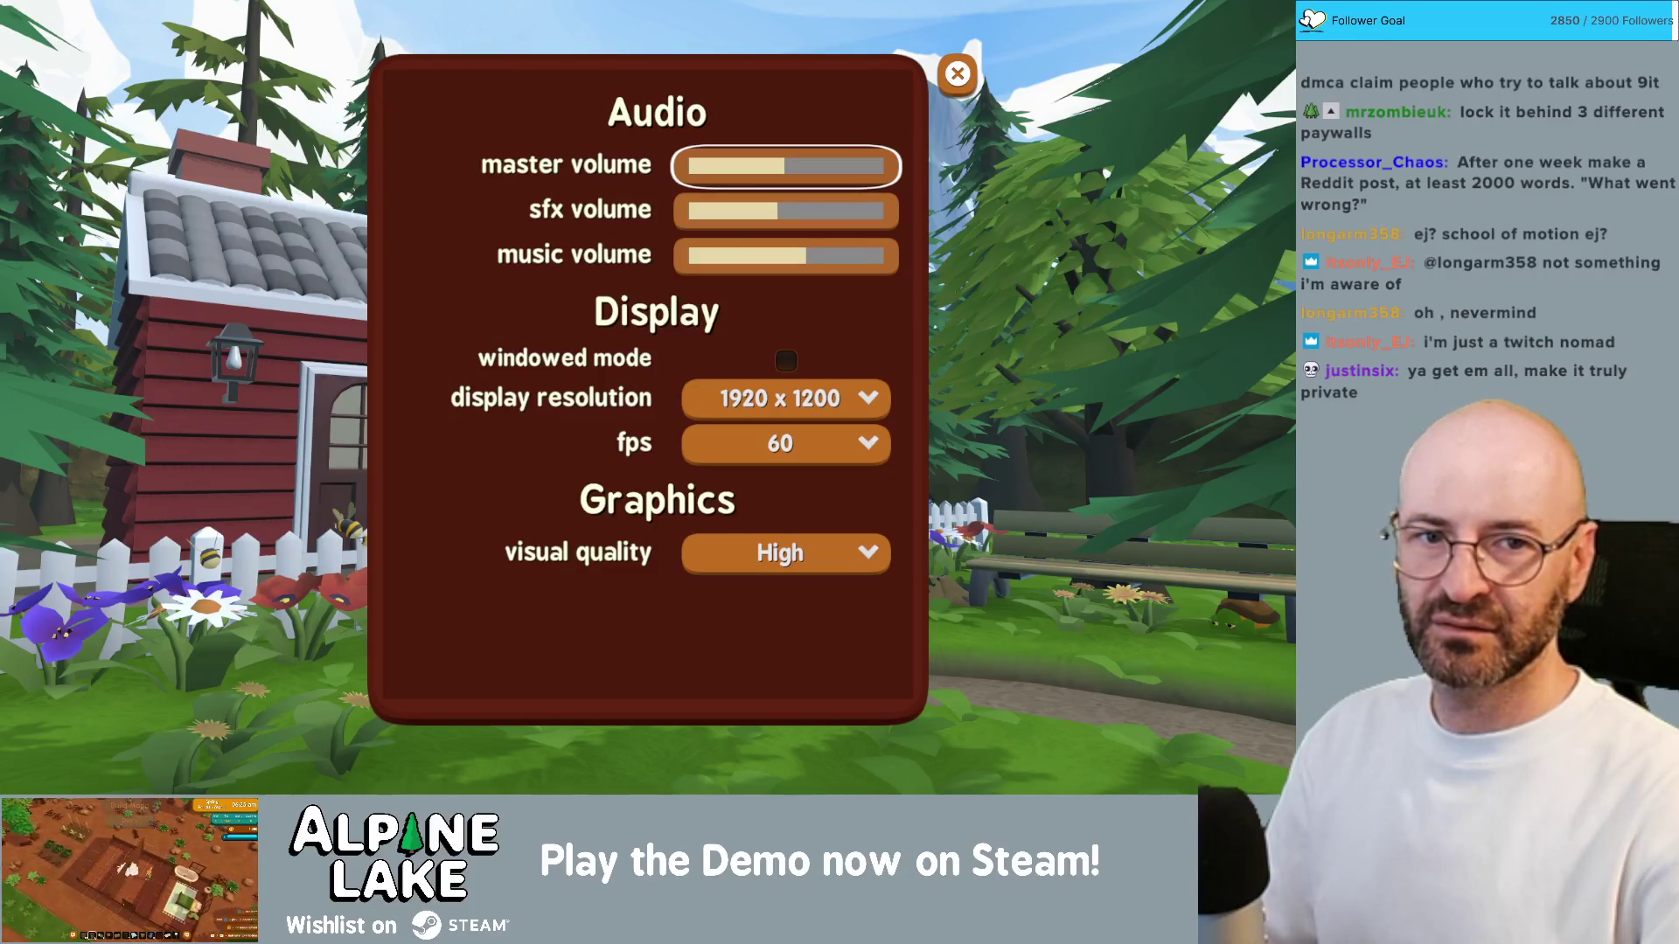
drag(784, 166, 987, 165)
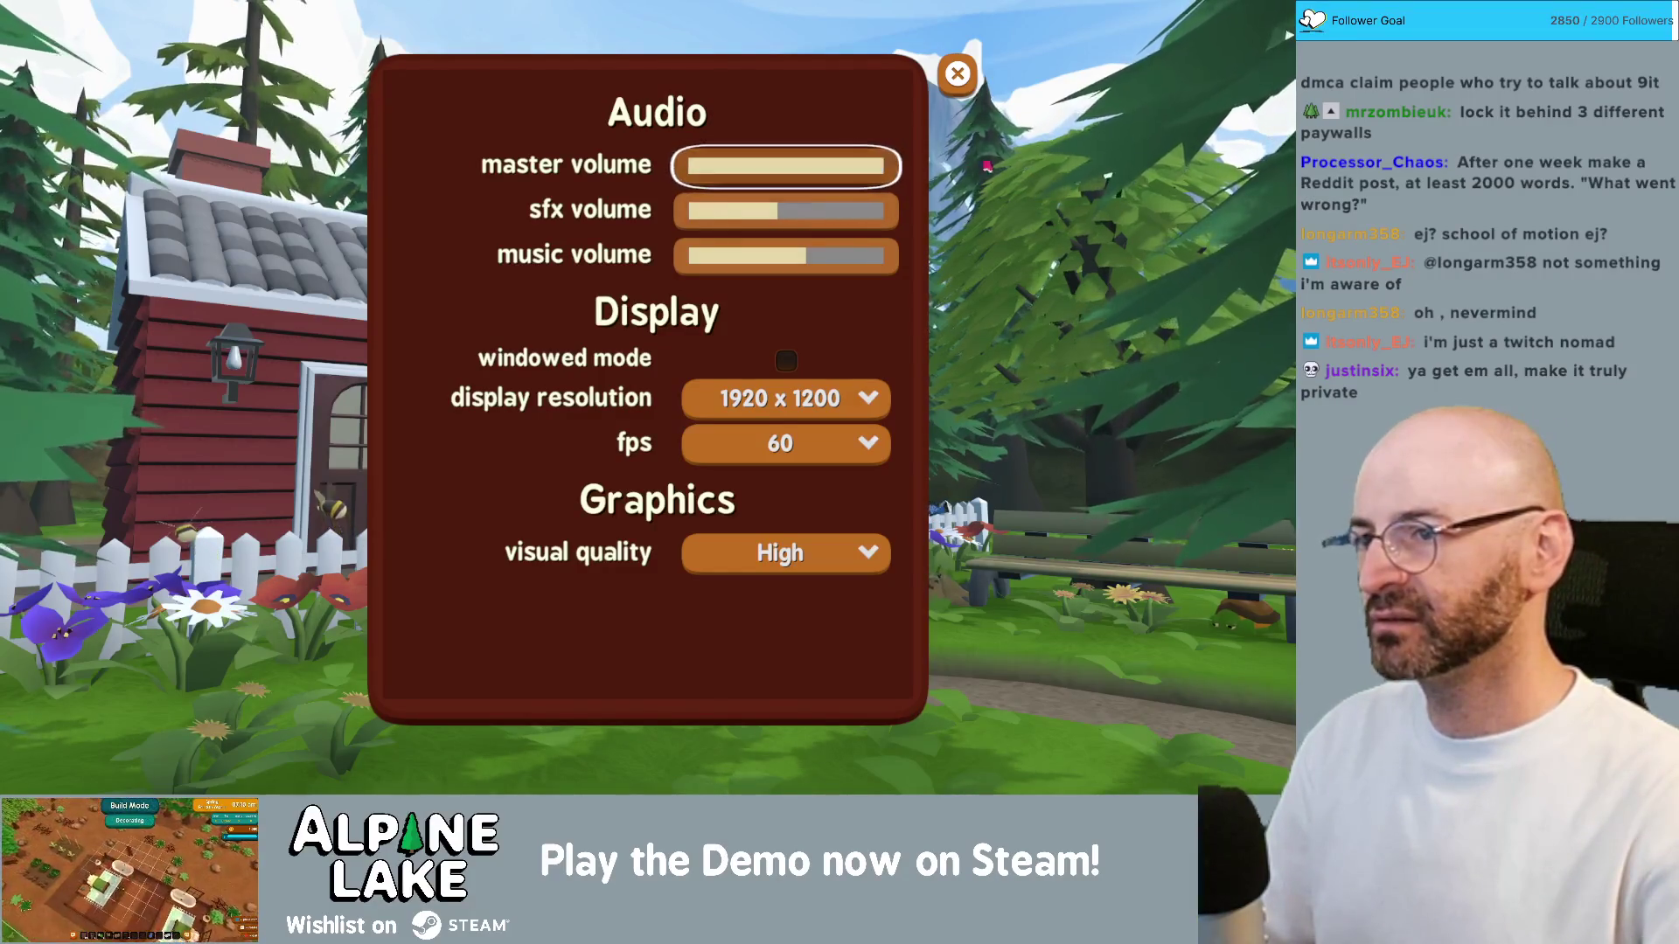
click(798, 218)
drag(811, 270, 909, 264)
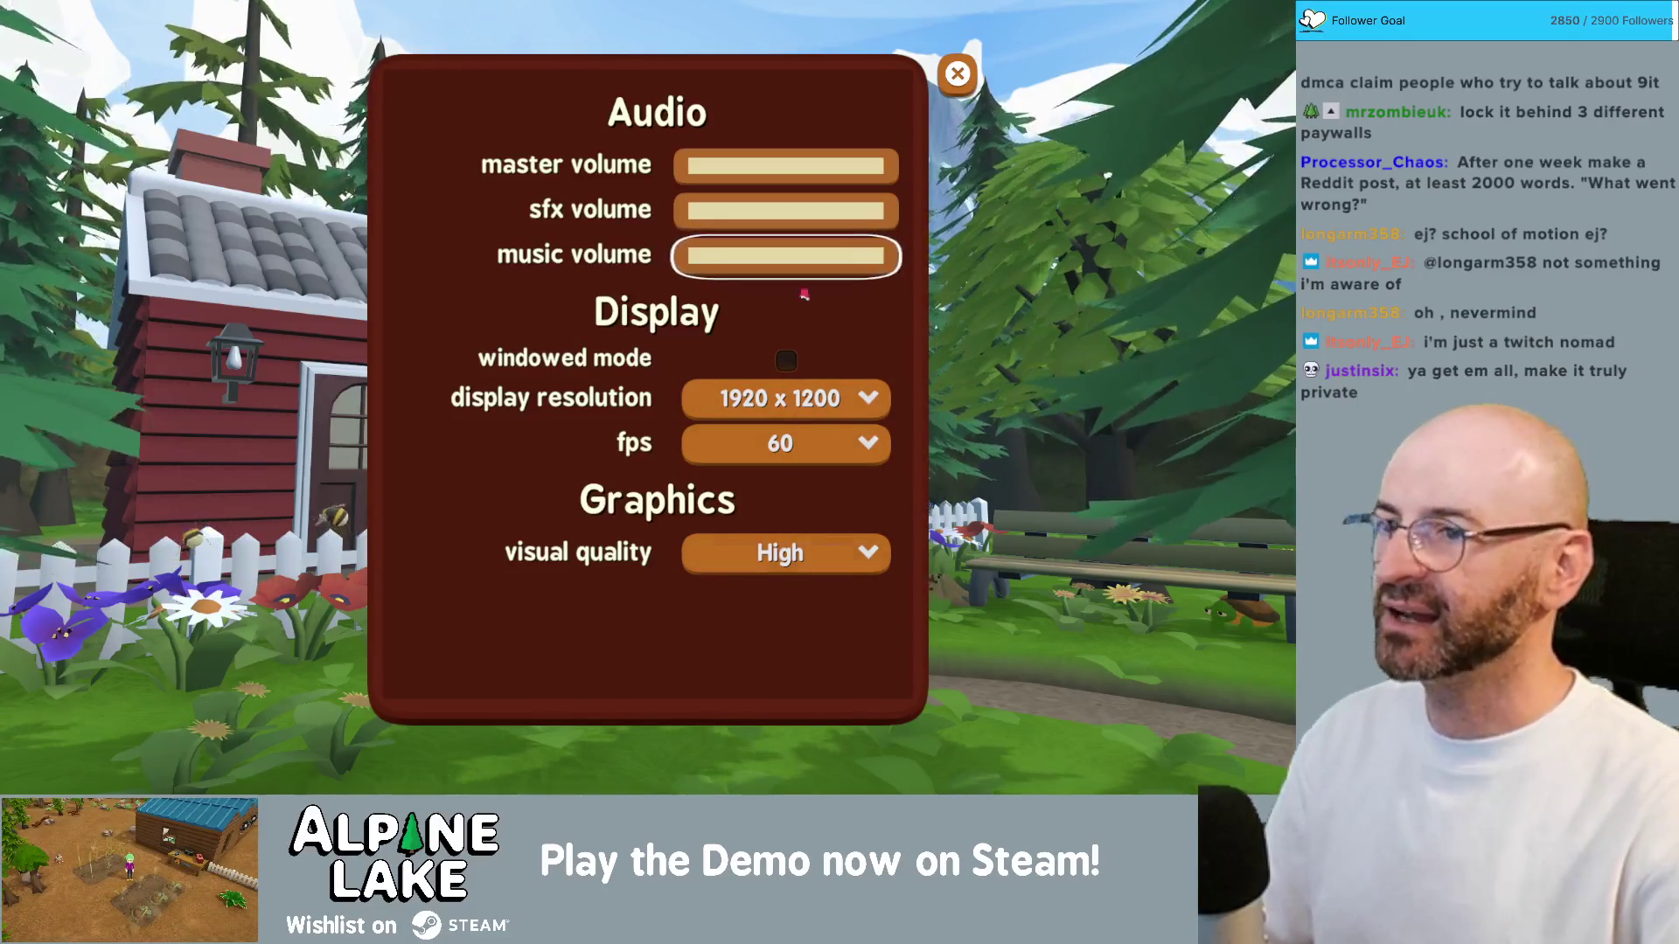
click(953, 72)
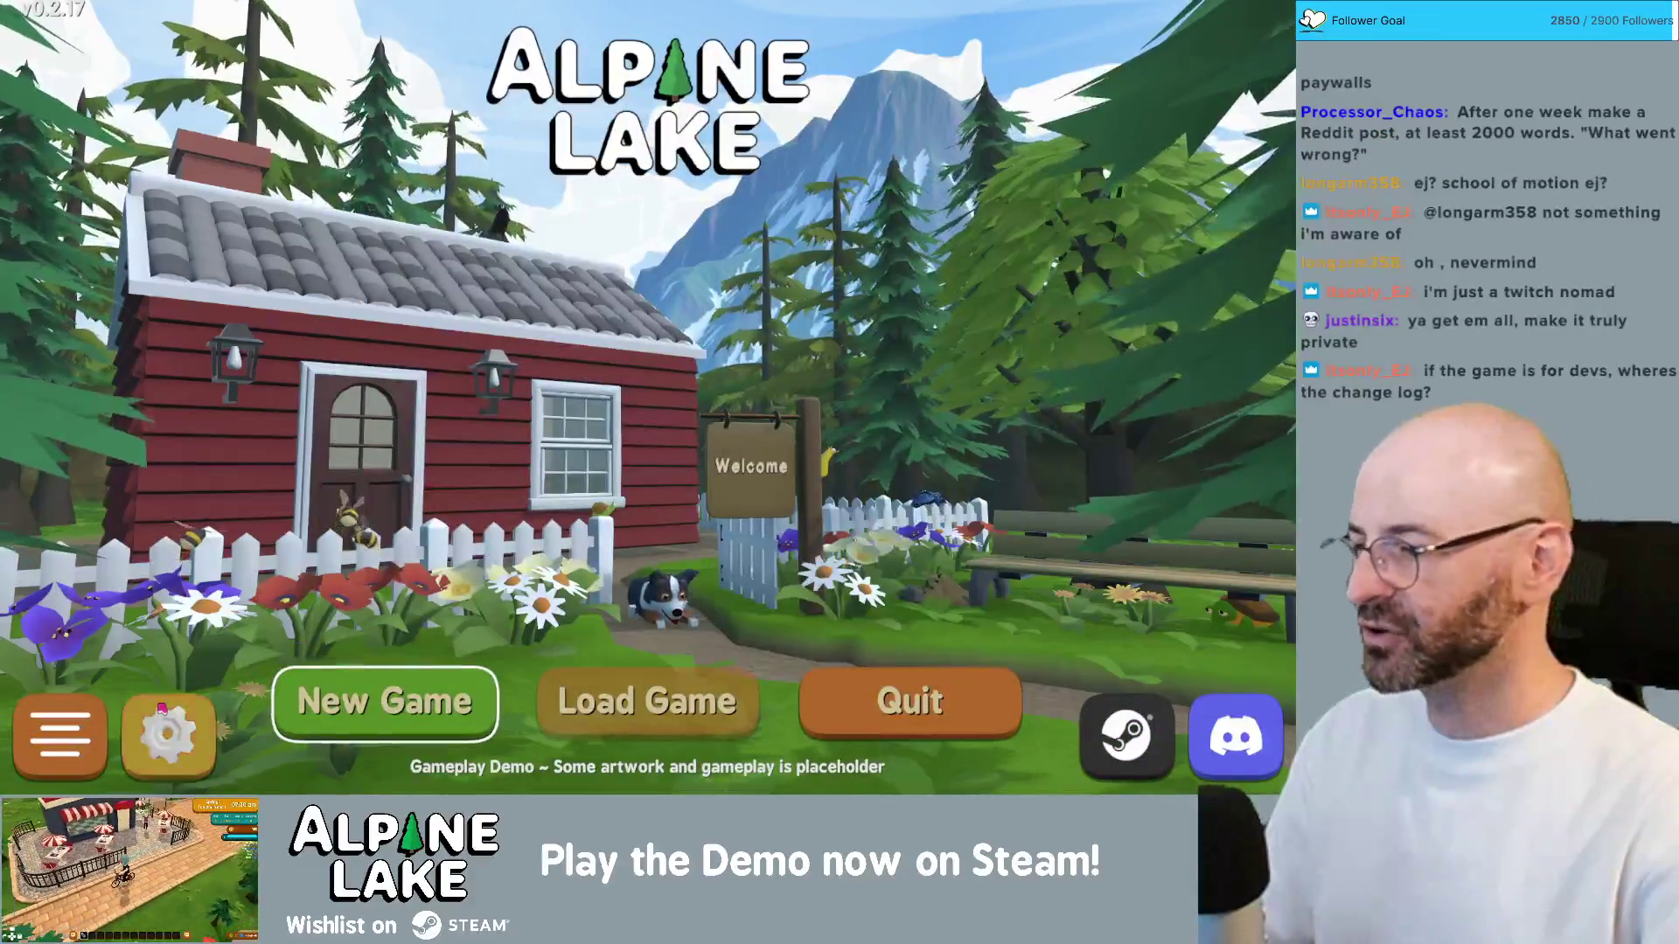
click(60, 733)
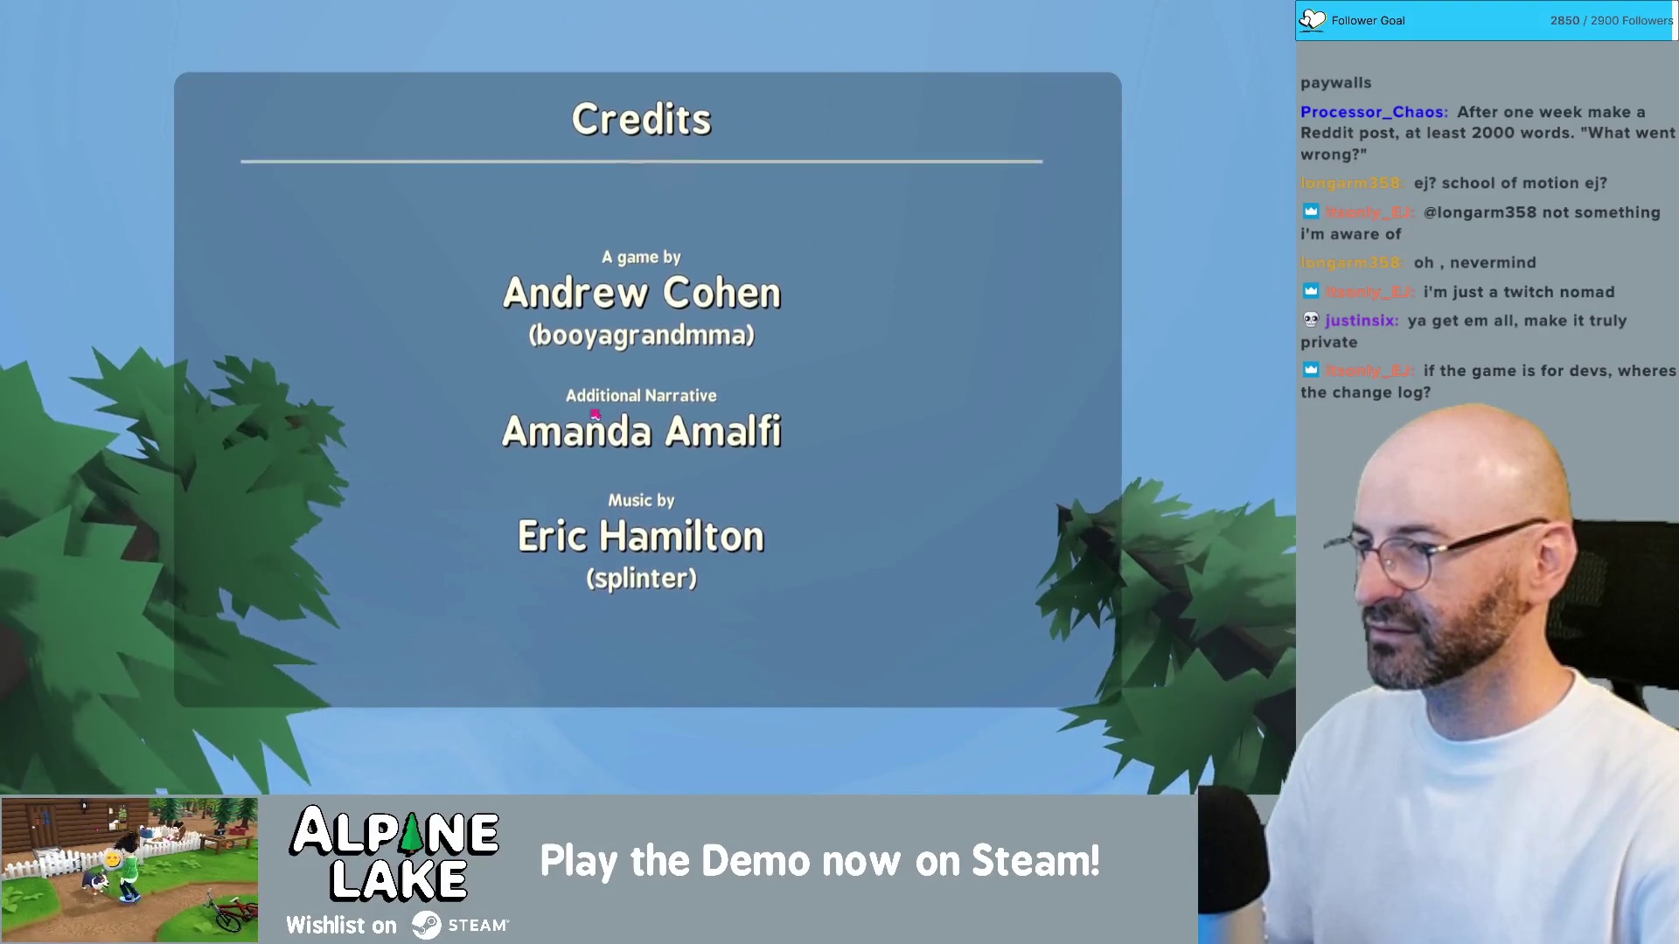
click(654, 409)
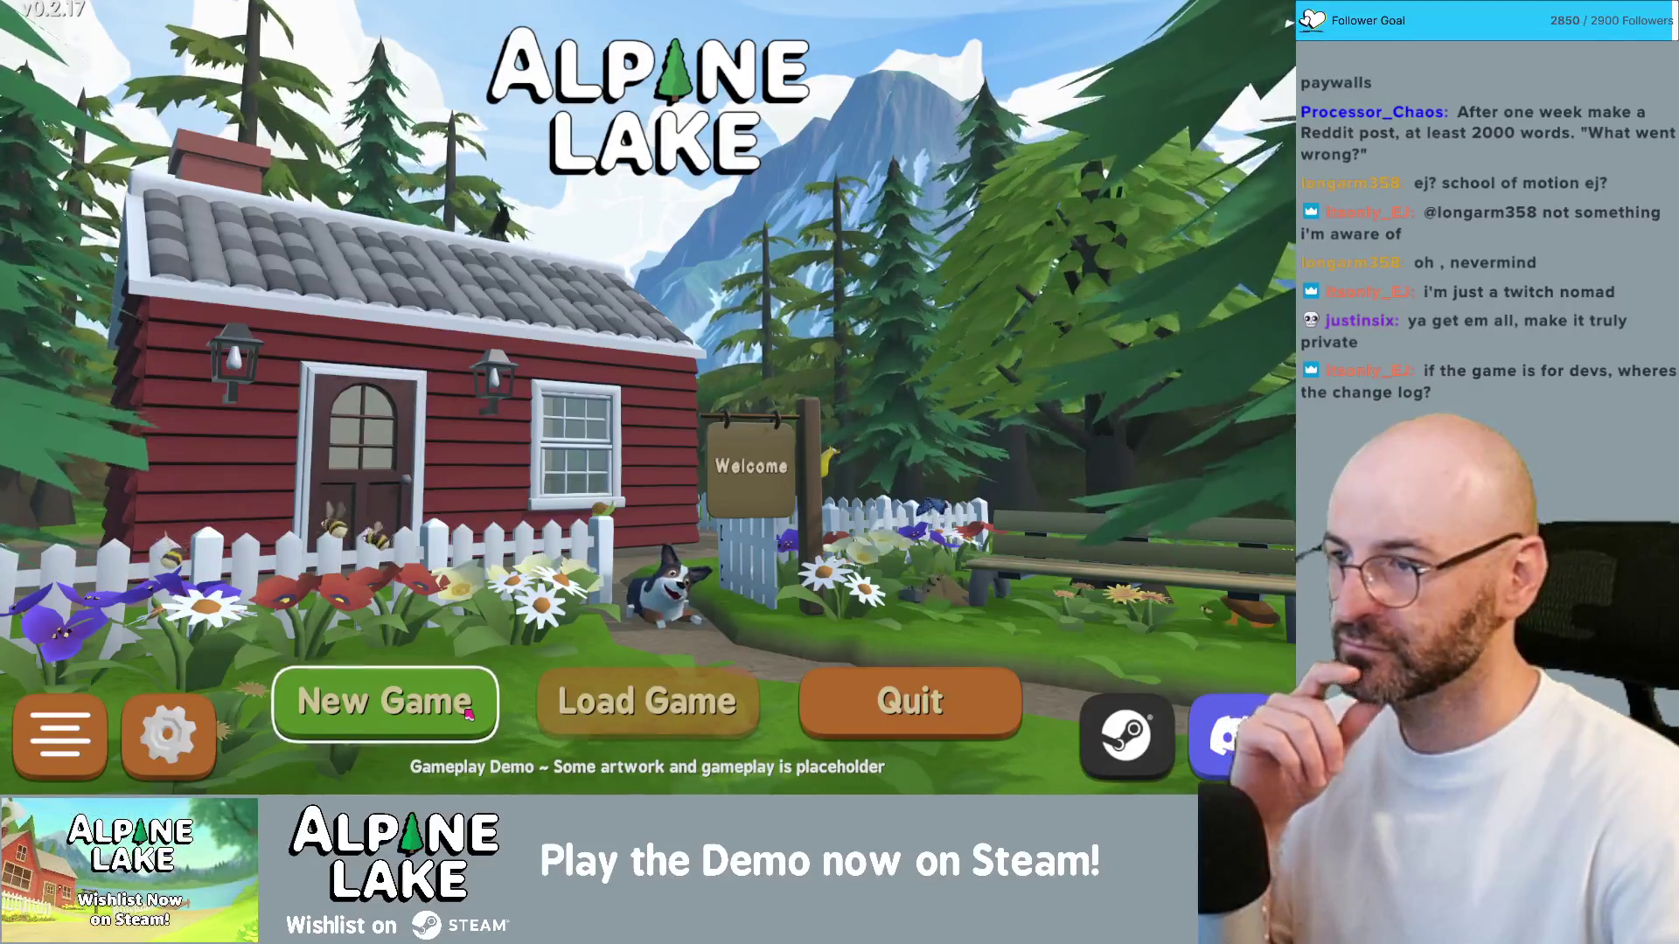
Step: Start a new game, turn the character, and reroll random feminine and masculine looks
click(465, 714)
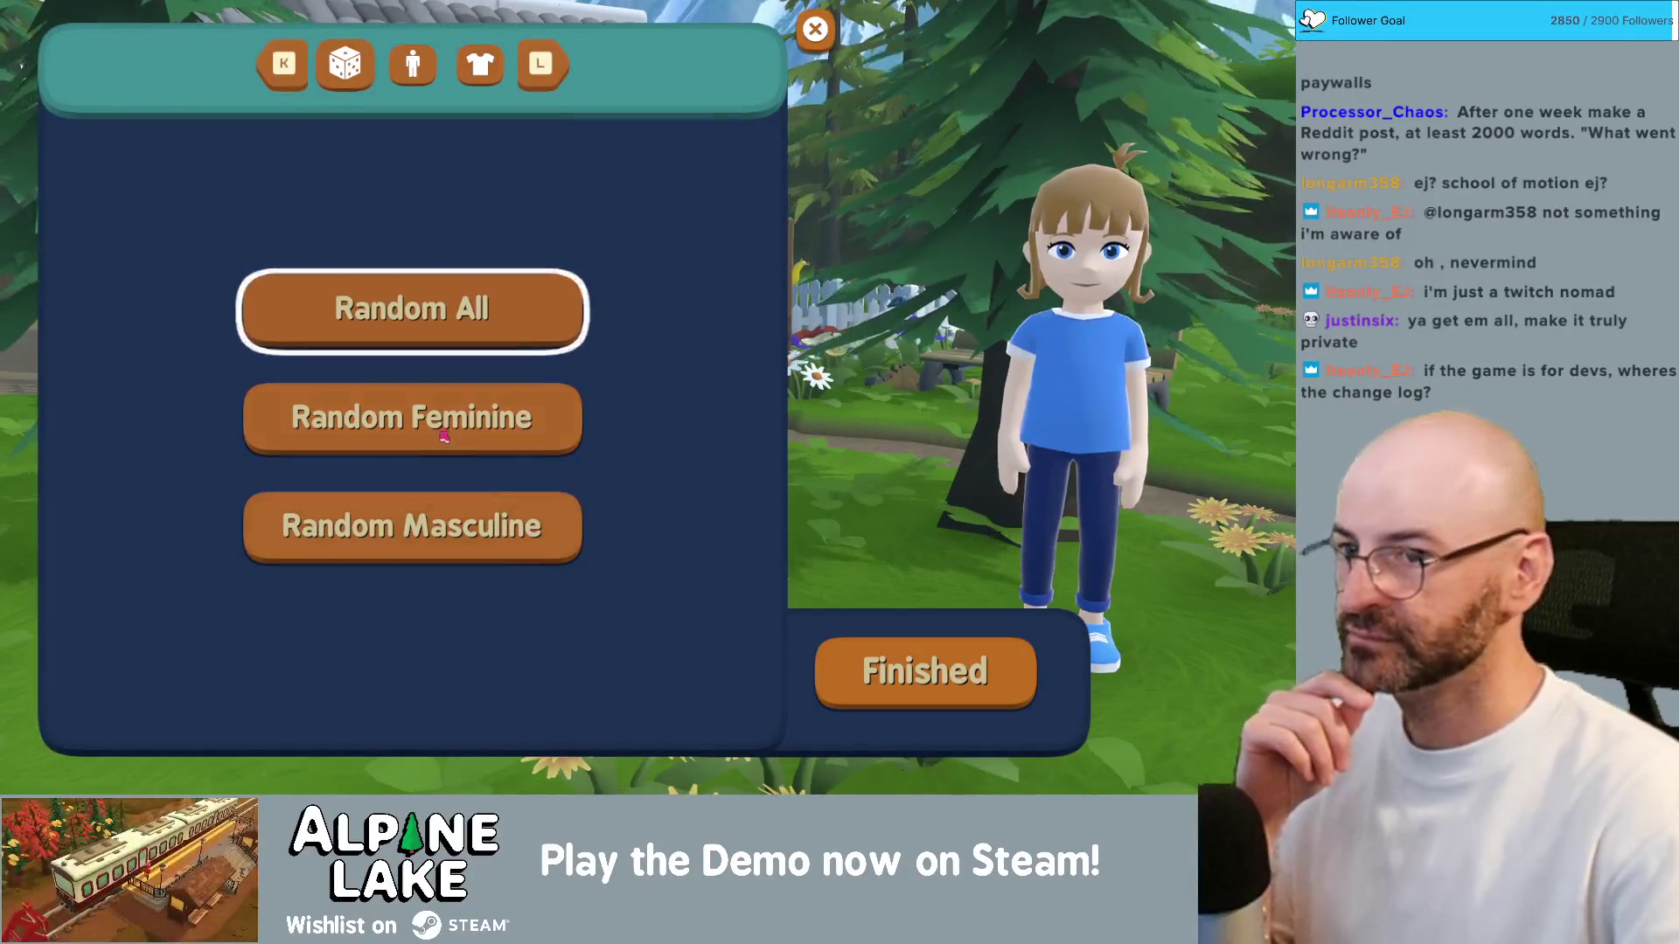
drag(1092, 419, 941, 421)
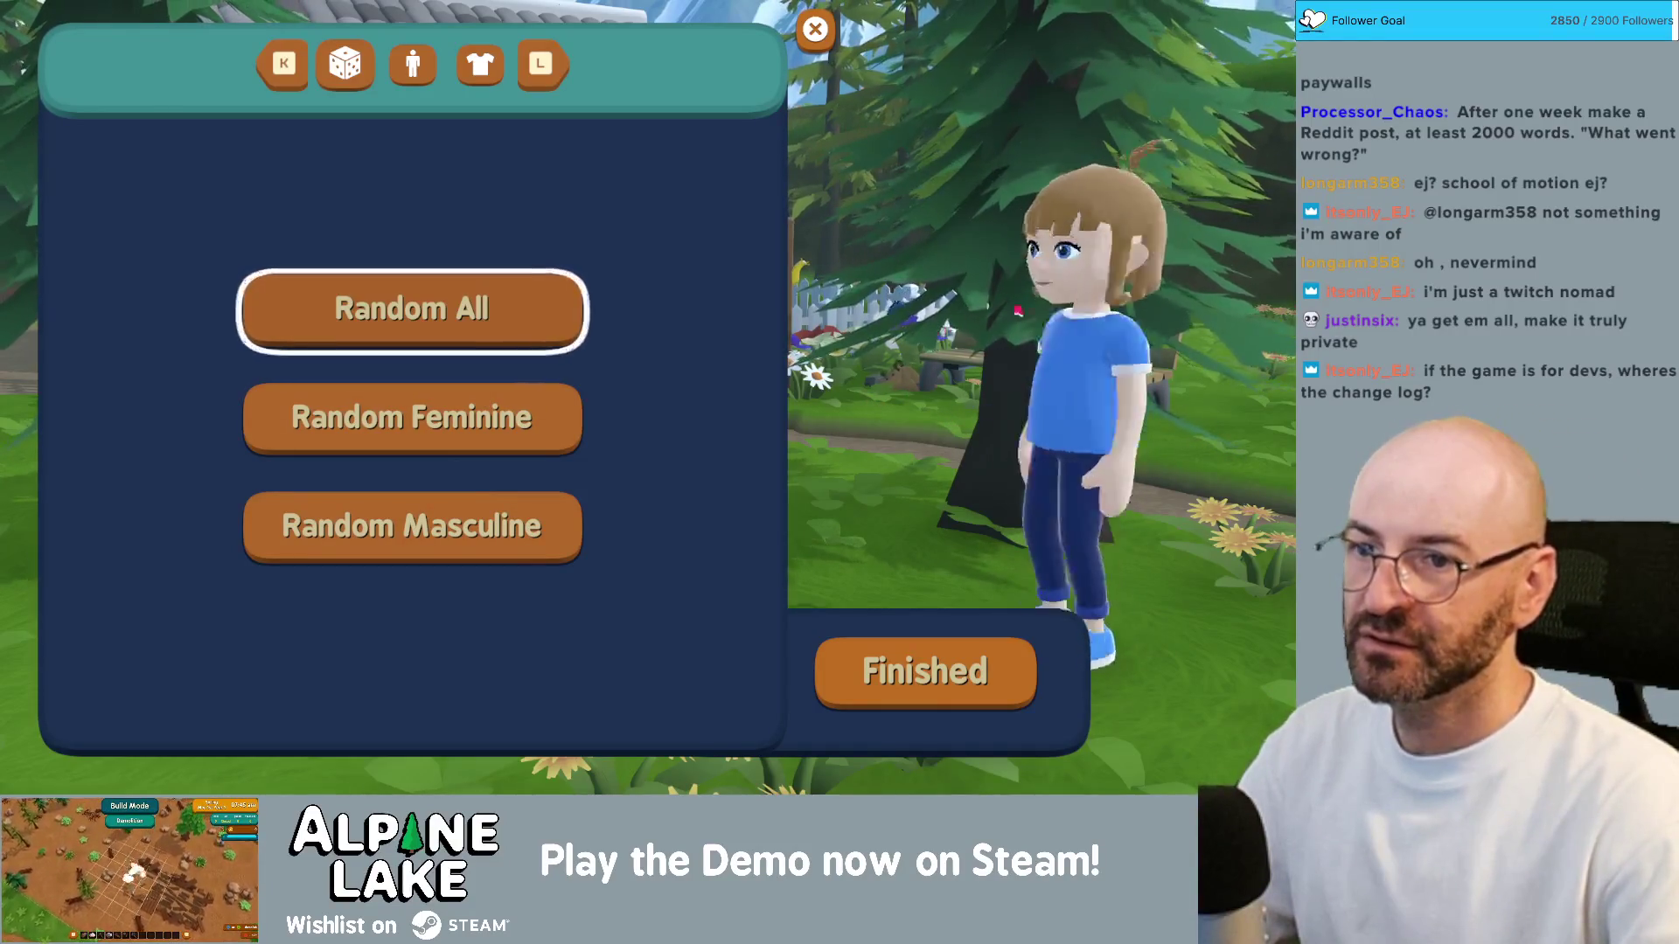
click(489, 455)
click(480, 507)
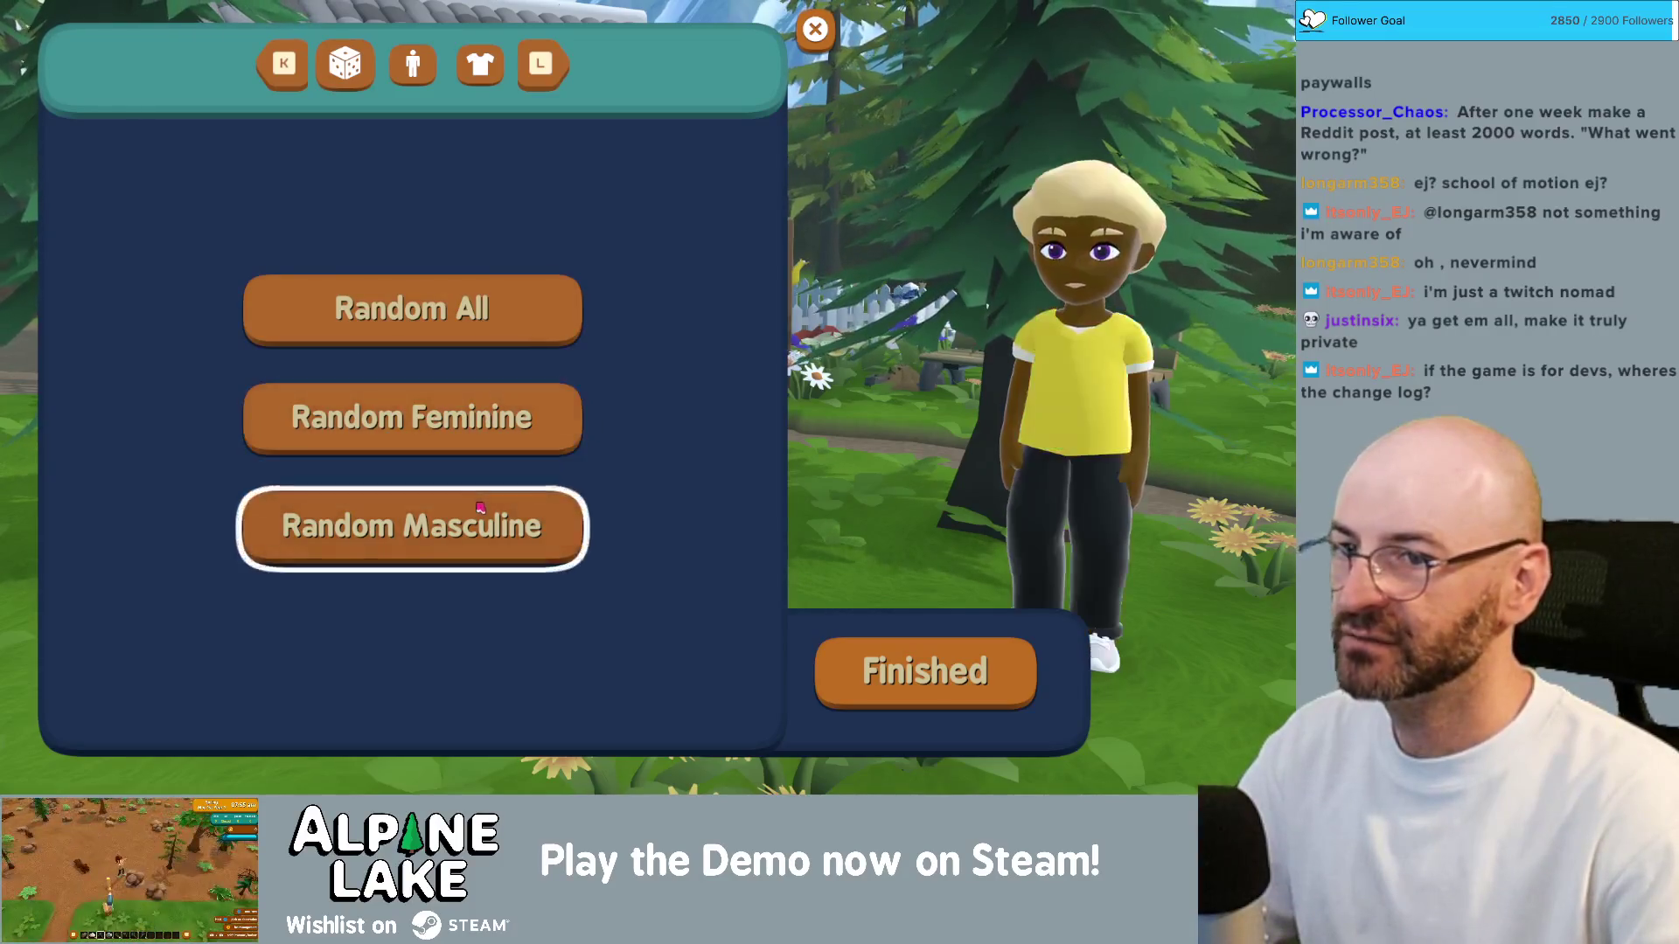
click(482, 502)
click(481, 502)
click(482, 501)
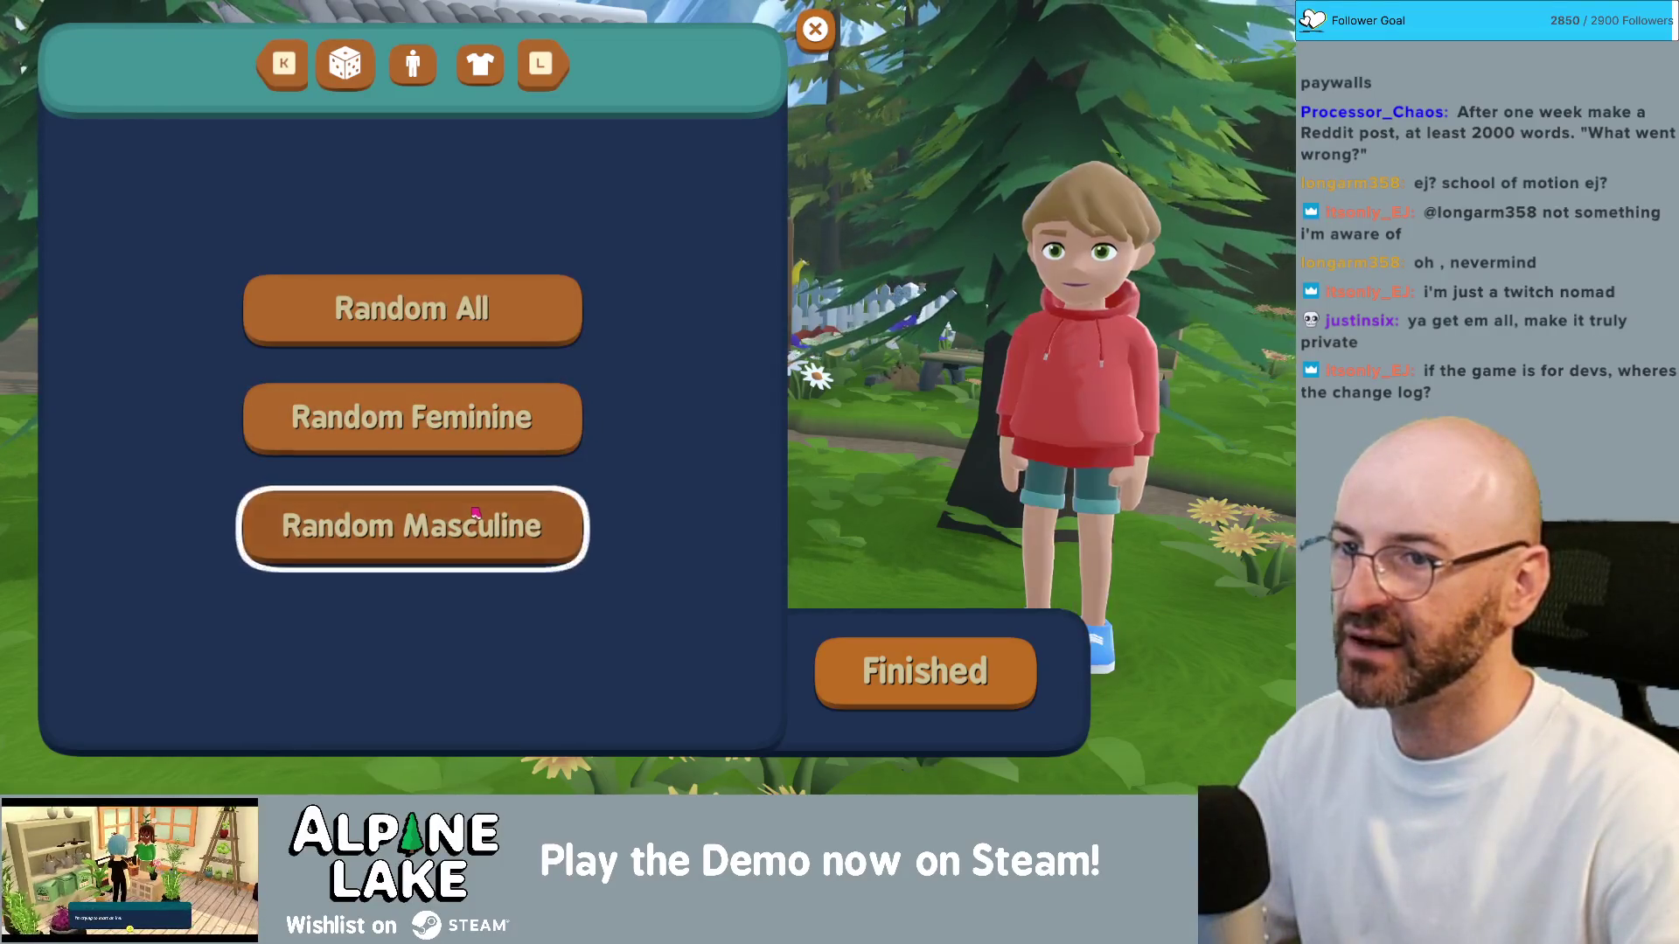
click(482, 502)
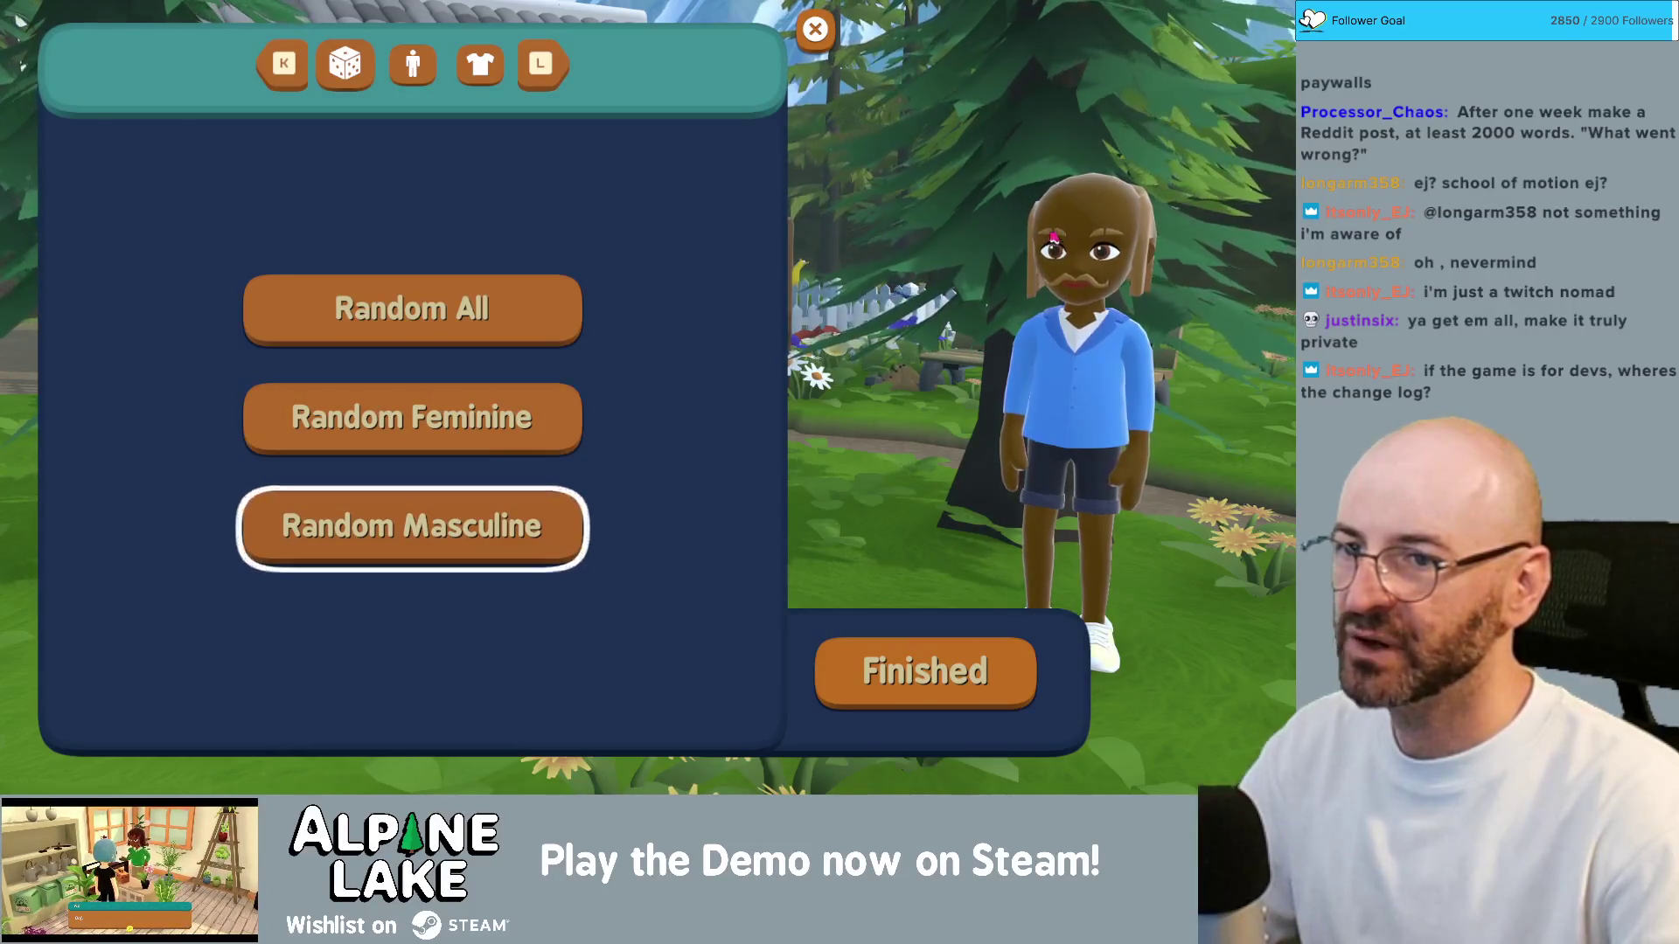
Step: Reroll until an NY cap and orange jacket, then switch to the Obsidian notes
click(542, 418)
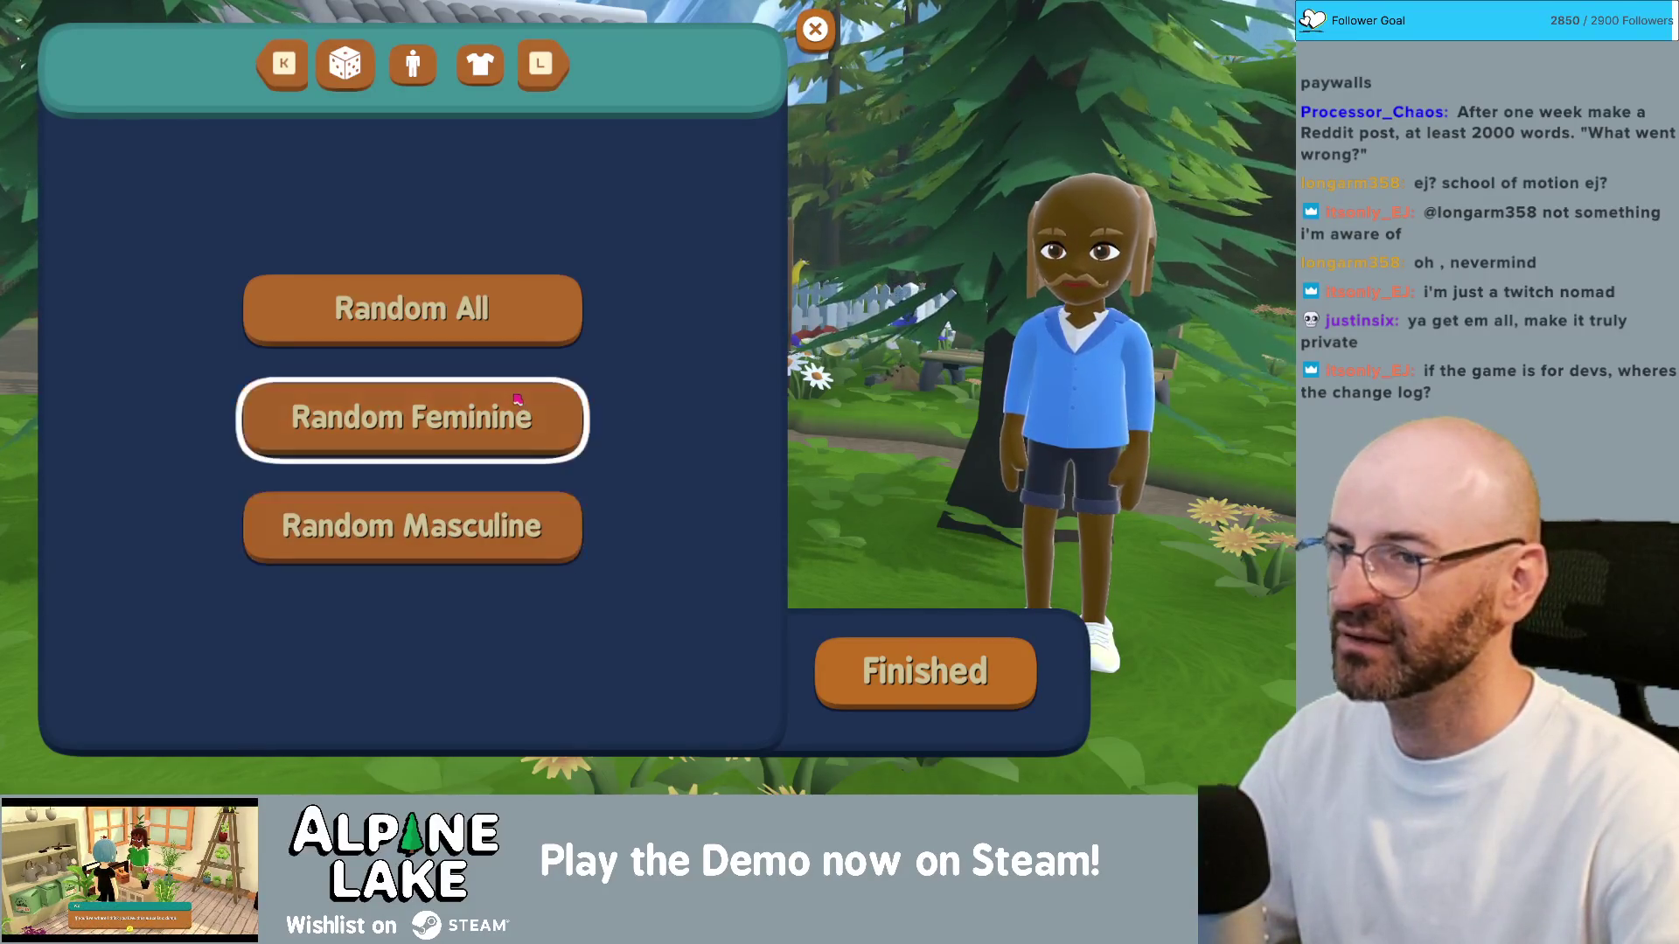
click(488, 300)
click(483, 391)
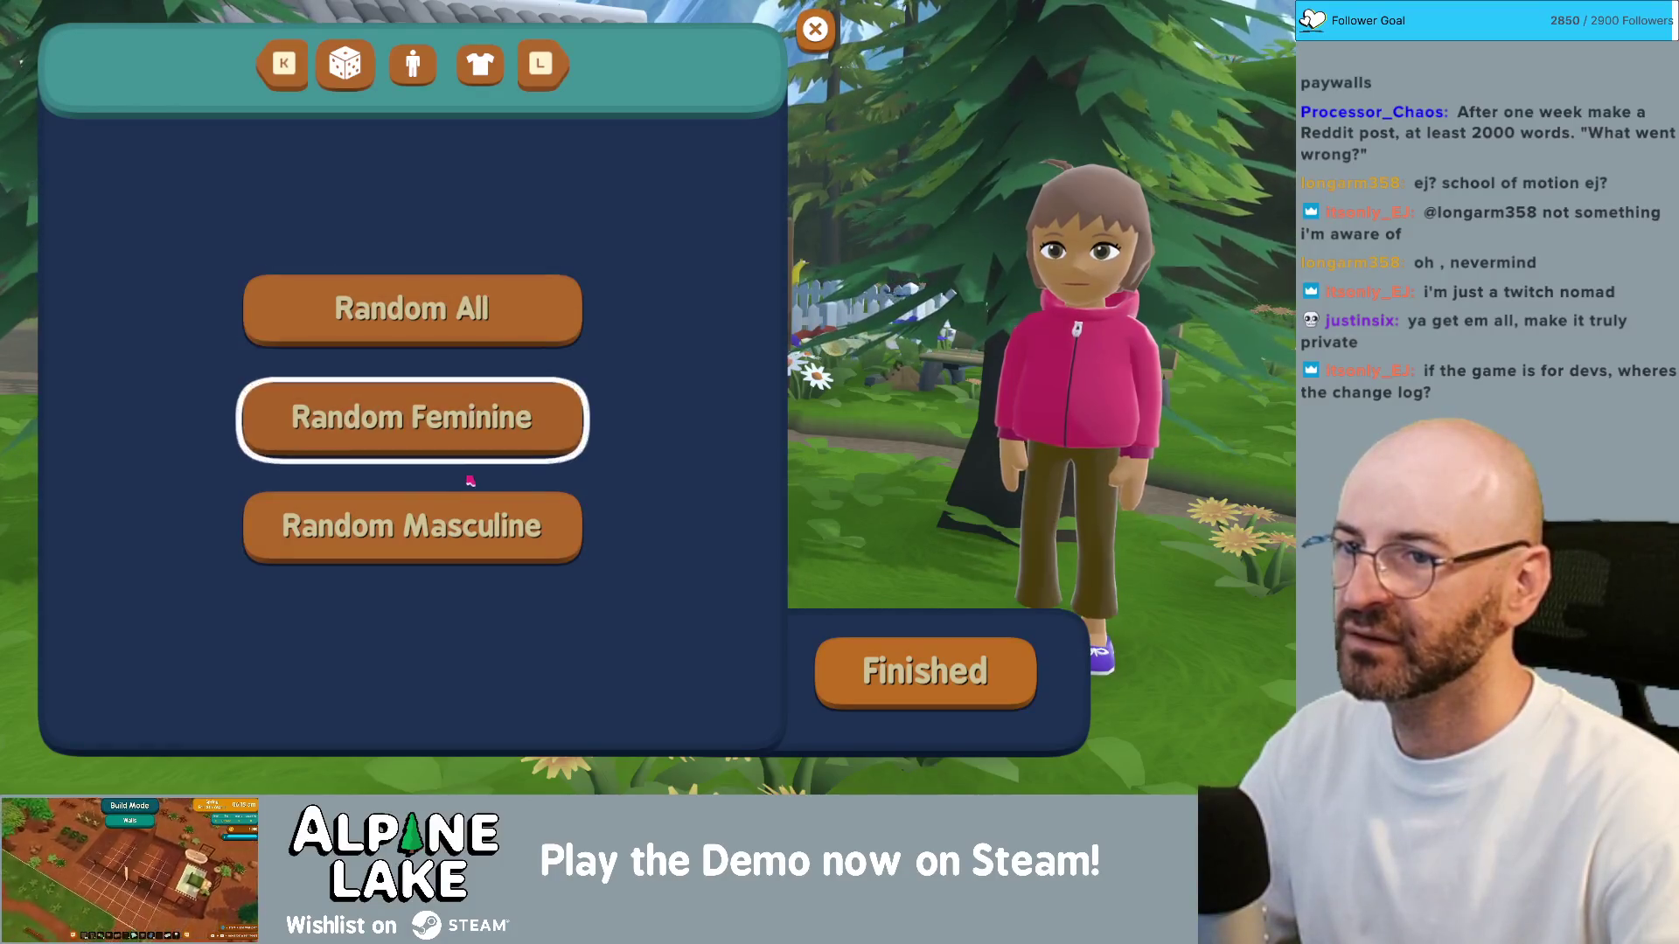
click(461, 501)
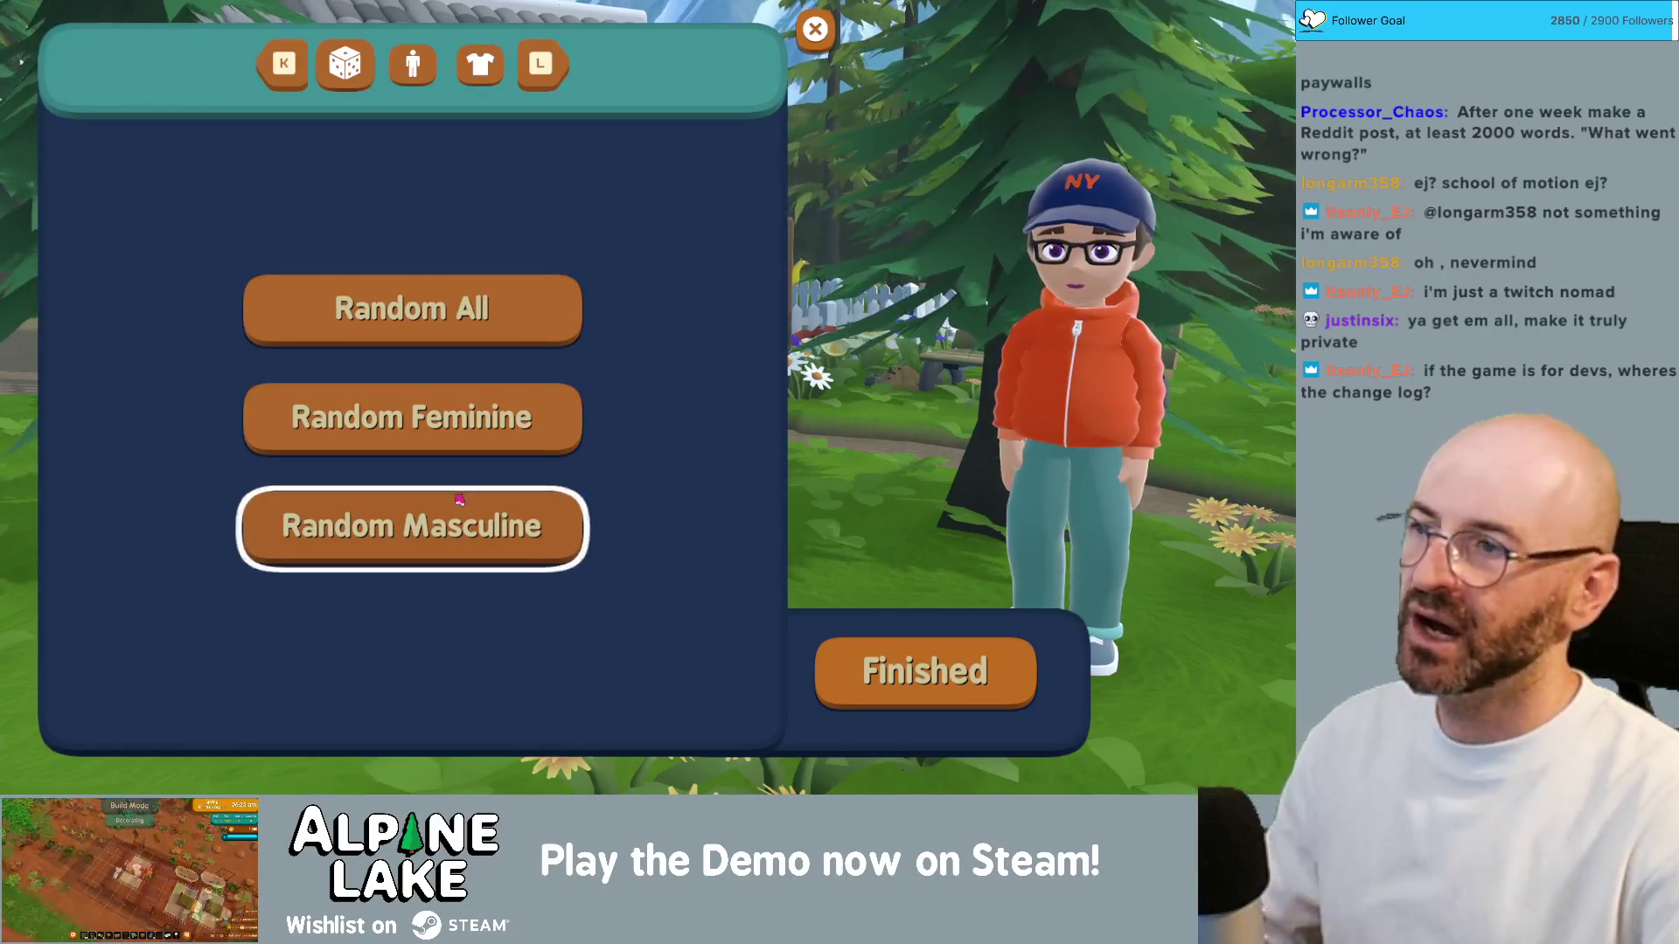
key(super+q)
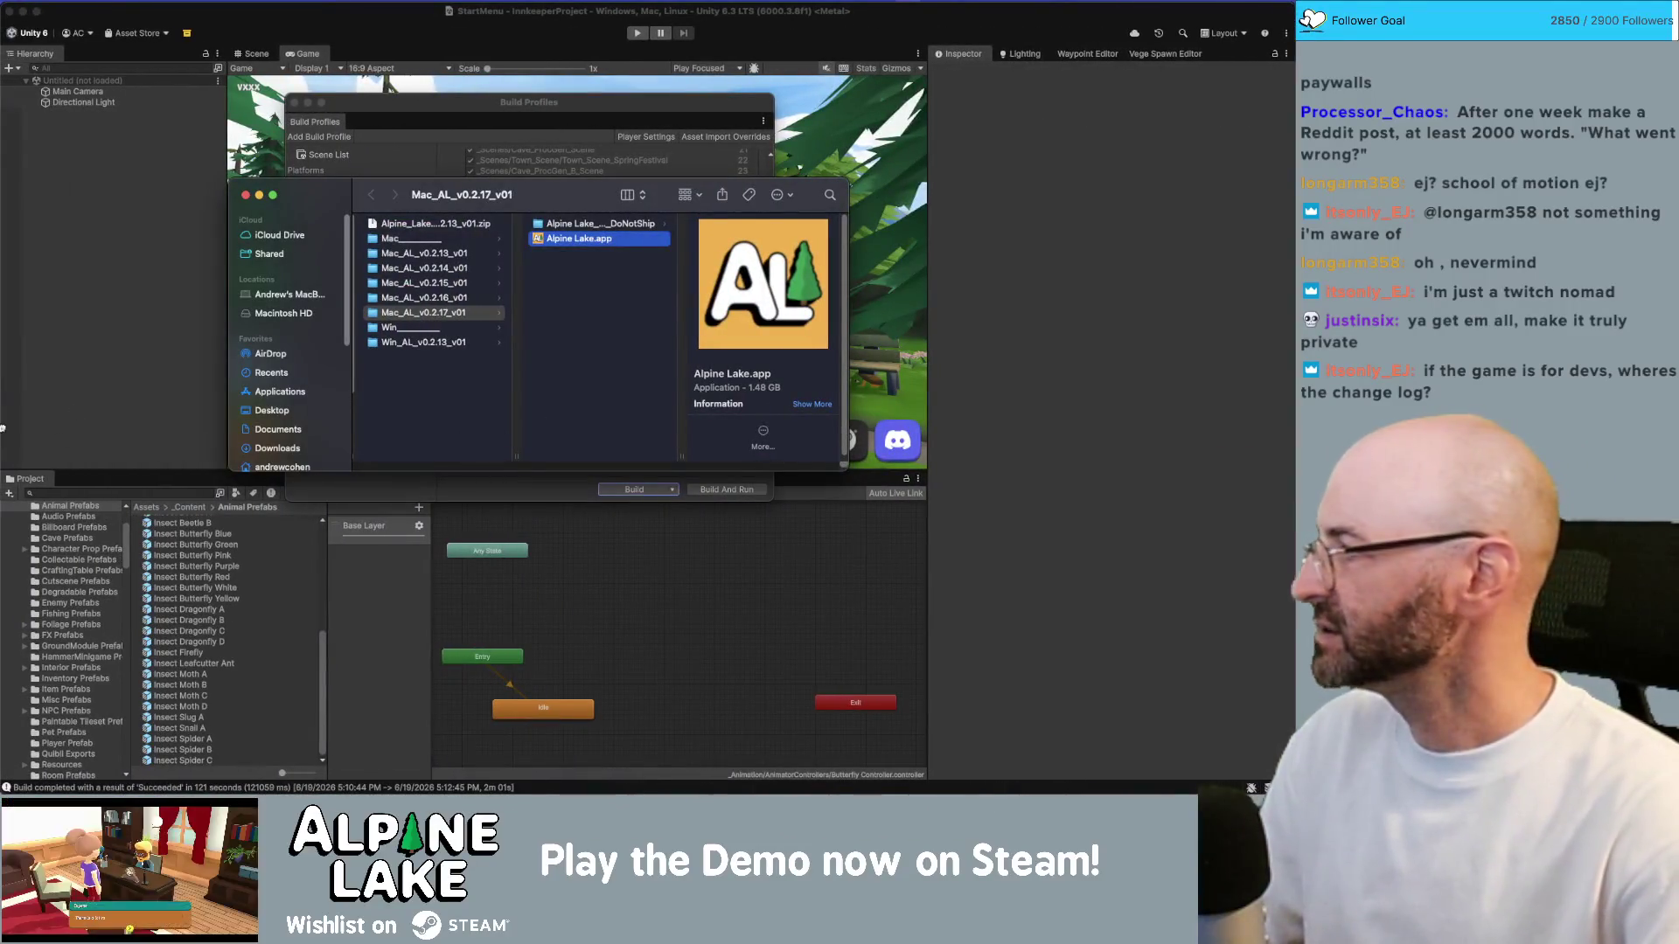
key(super+Tab)
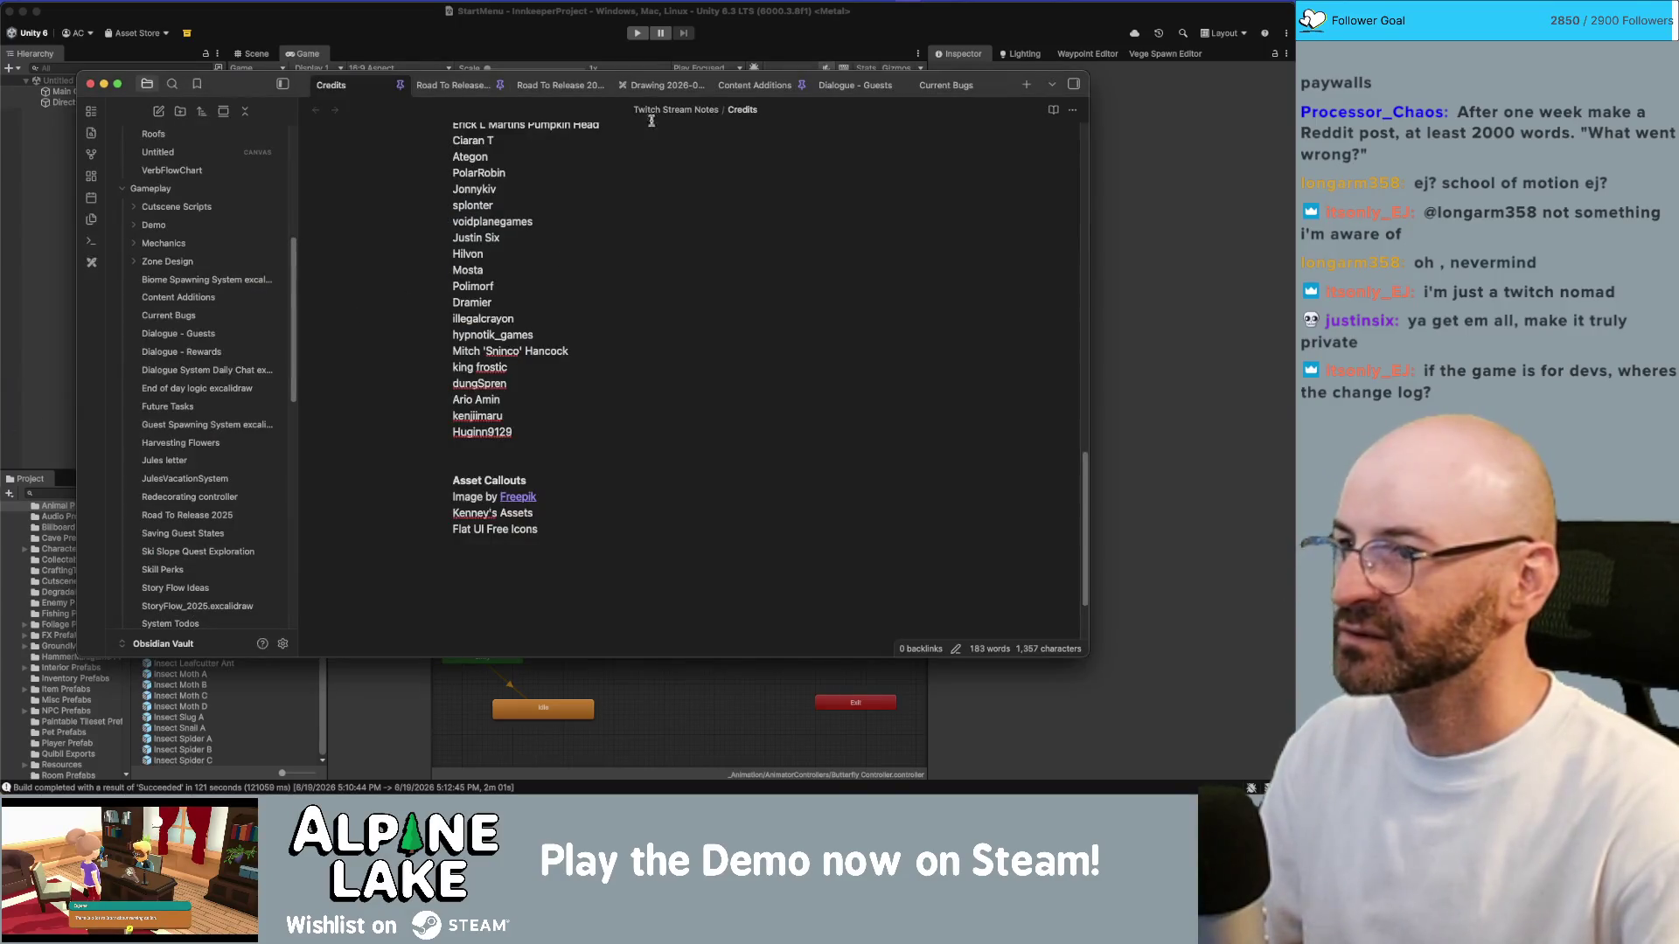
Step: Open the Current Bugs note in Obsidian and scroll to the bottom of the list
click(945, 84)
scroll(742, 364, down, 10)
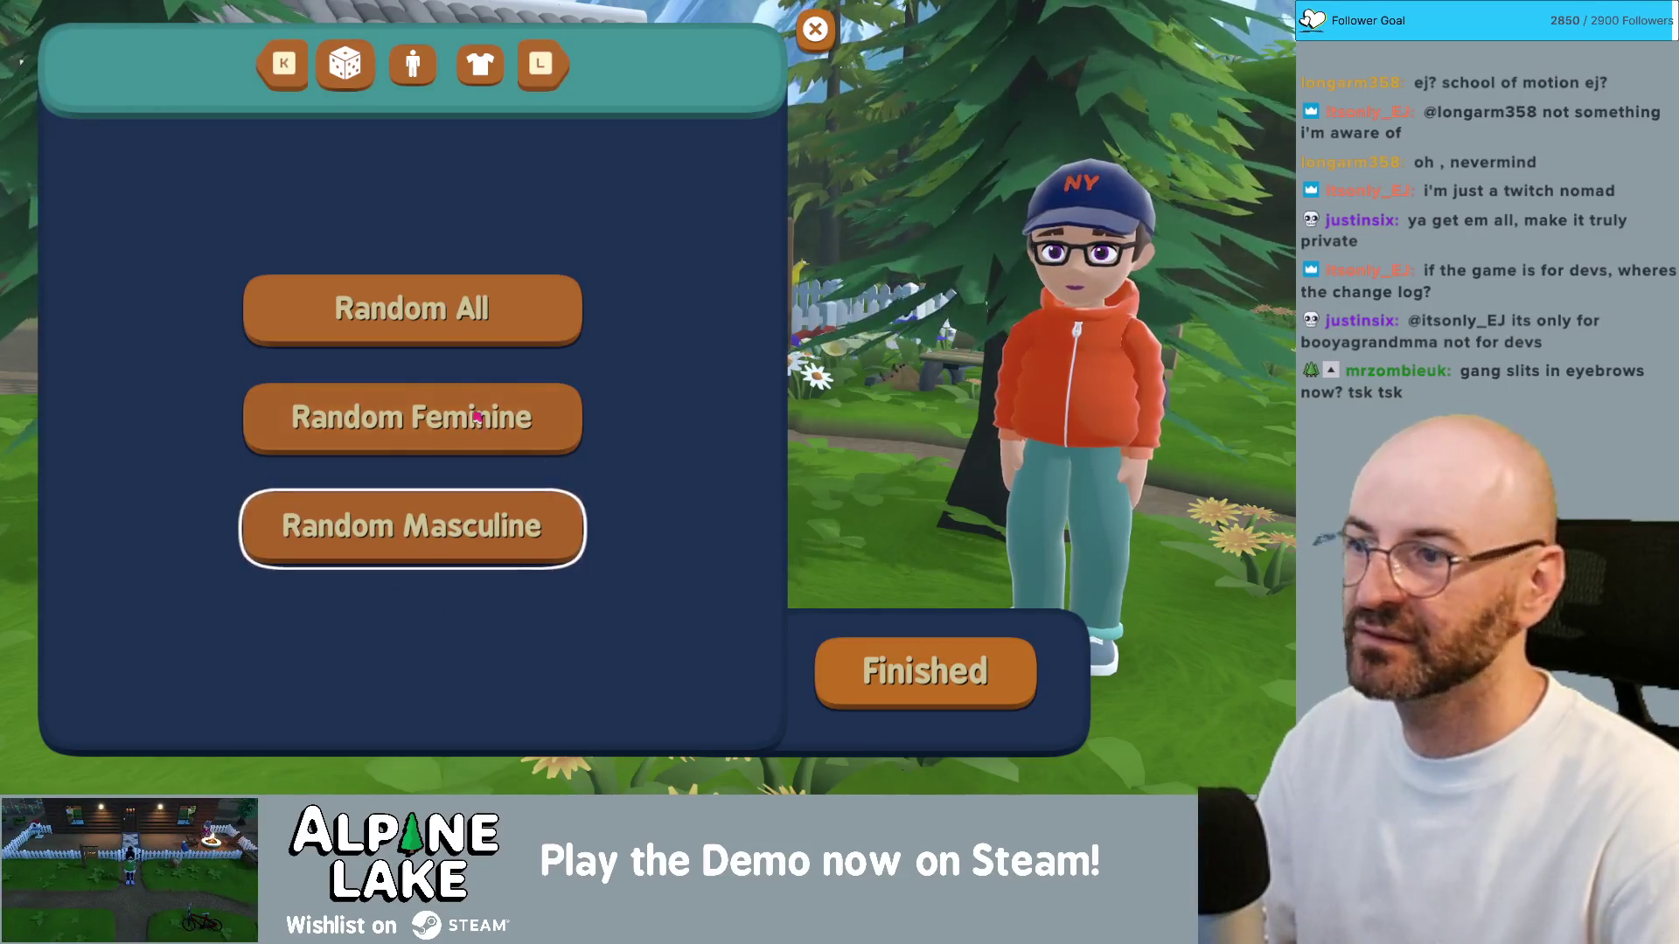
Step: Reroll the character to red hair, sunglasses and a pink hoodie, then confirm with Finished
click(477, 528)
click(473, 528)
click(466, 533)
click(468, 534)
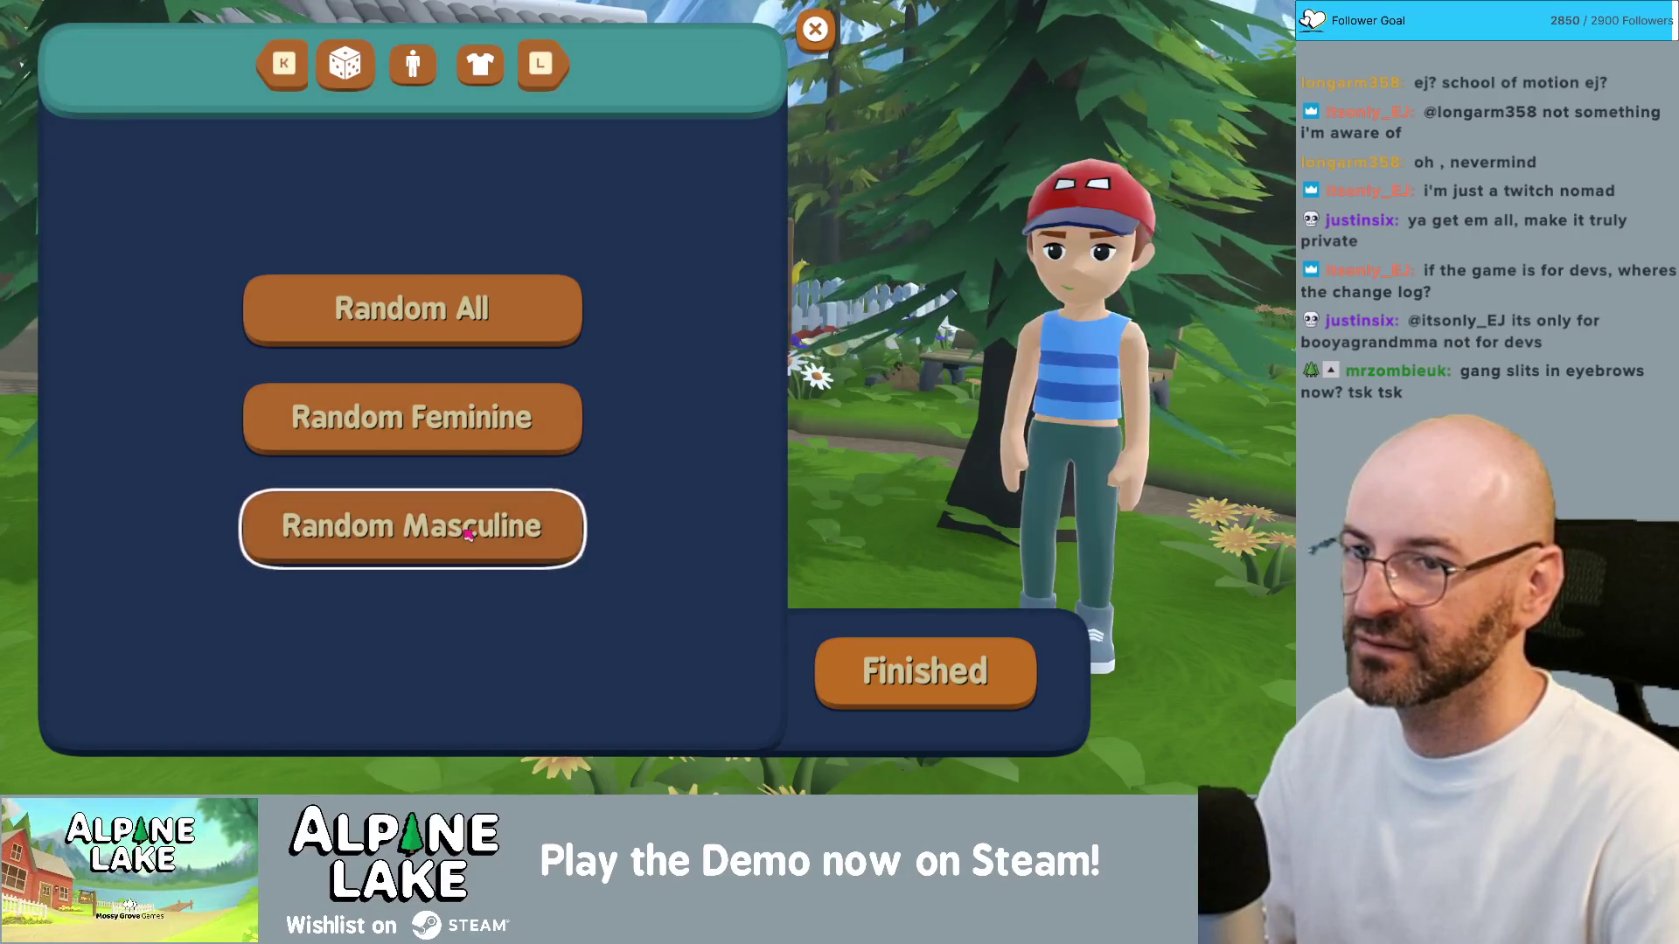
click(469, 535)
click(469, 535)
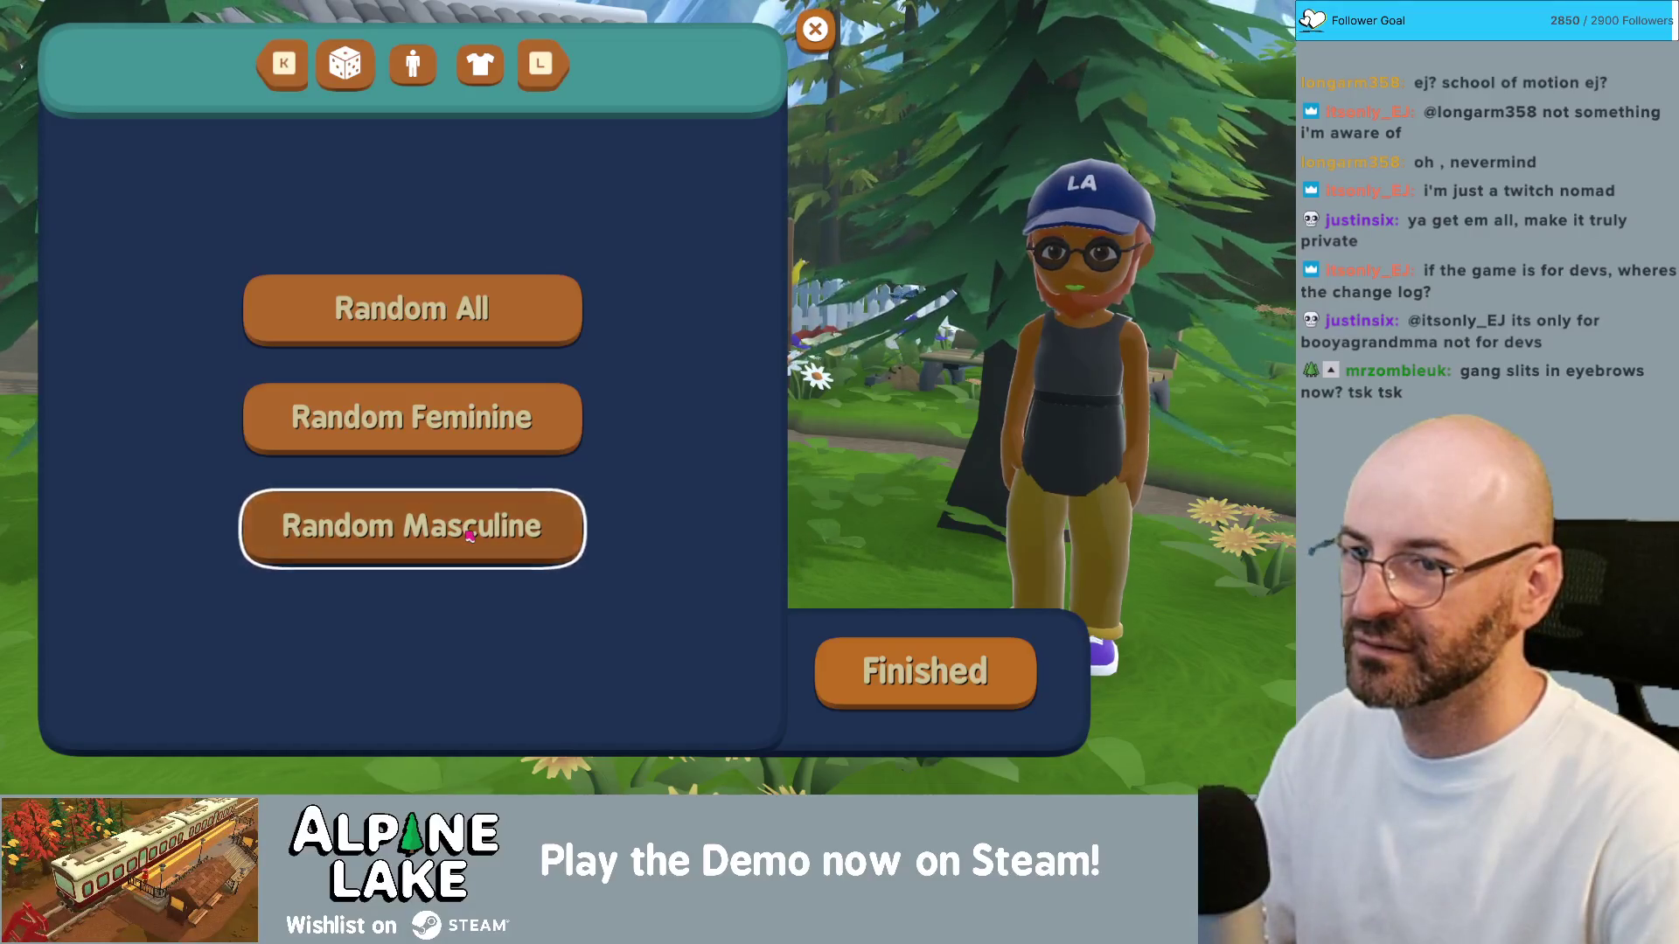
click(469, 535)
click(468, 535)
click(469, 535)
click(469, 536)
click(469, 535)
click(468, 535)
click(468, 535)
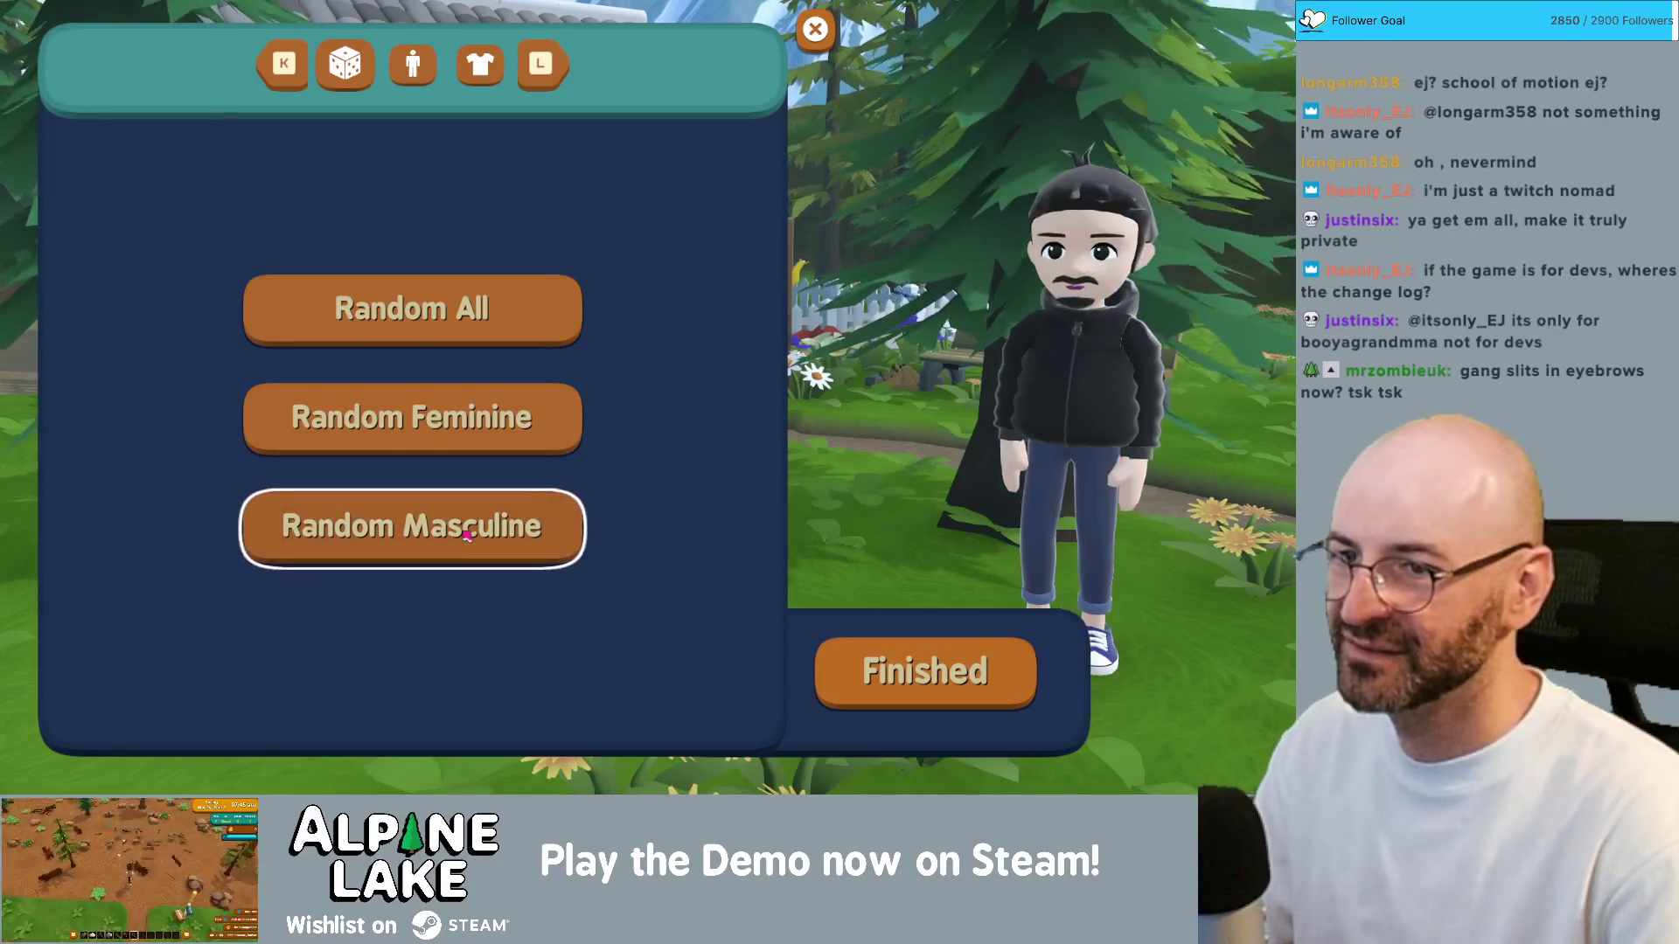
click(468, 535)
click(469, 535)
click(468, 535)
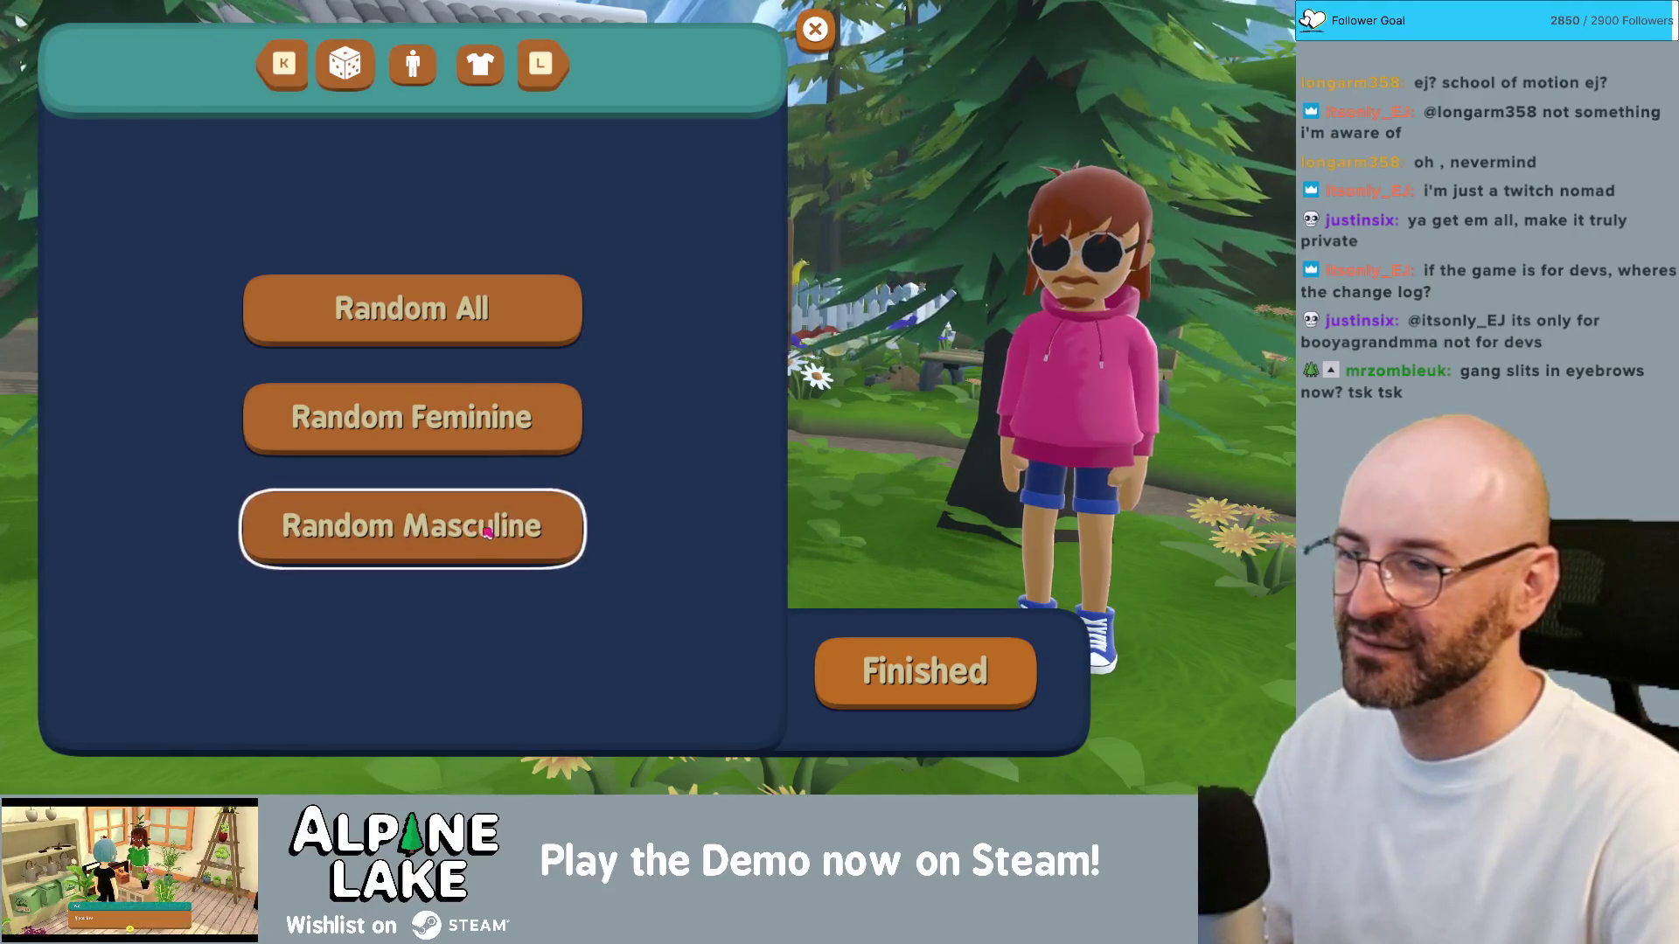
click(918, 666)
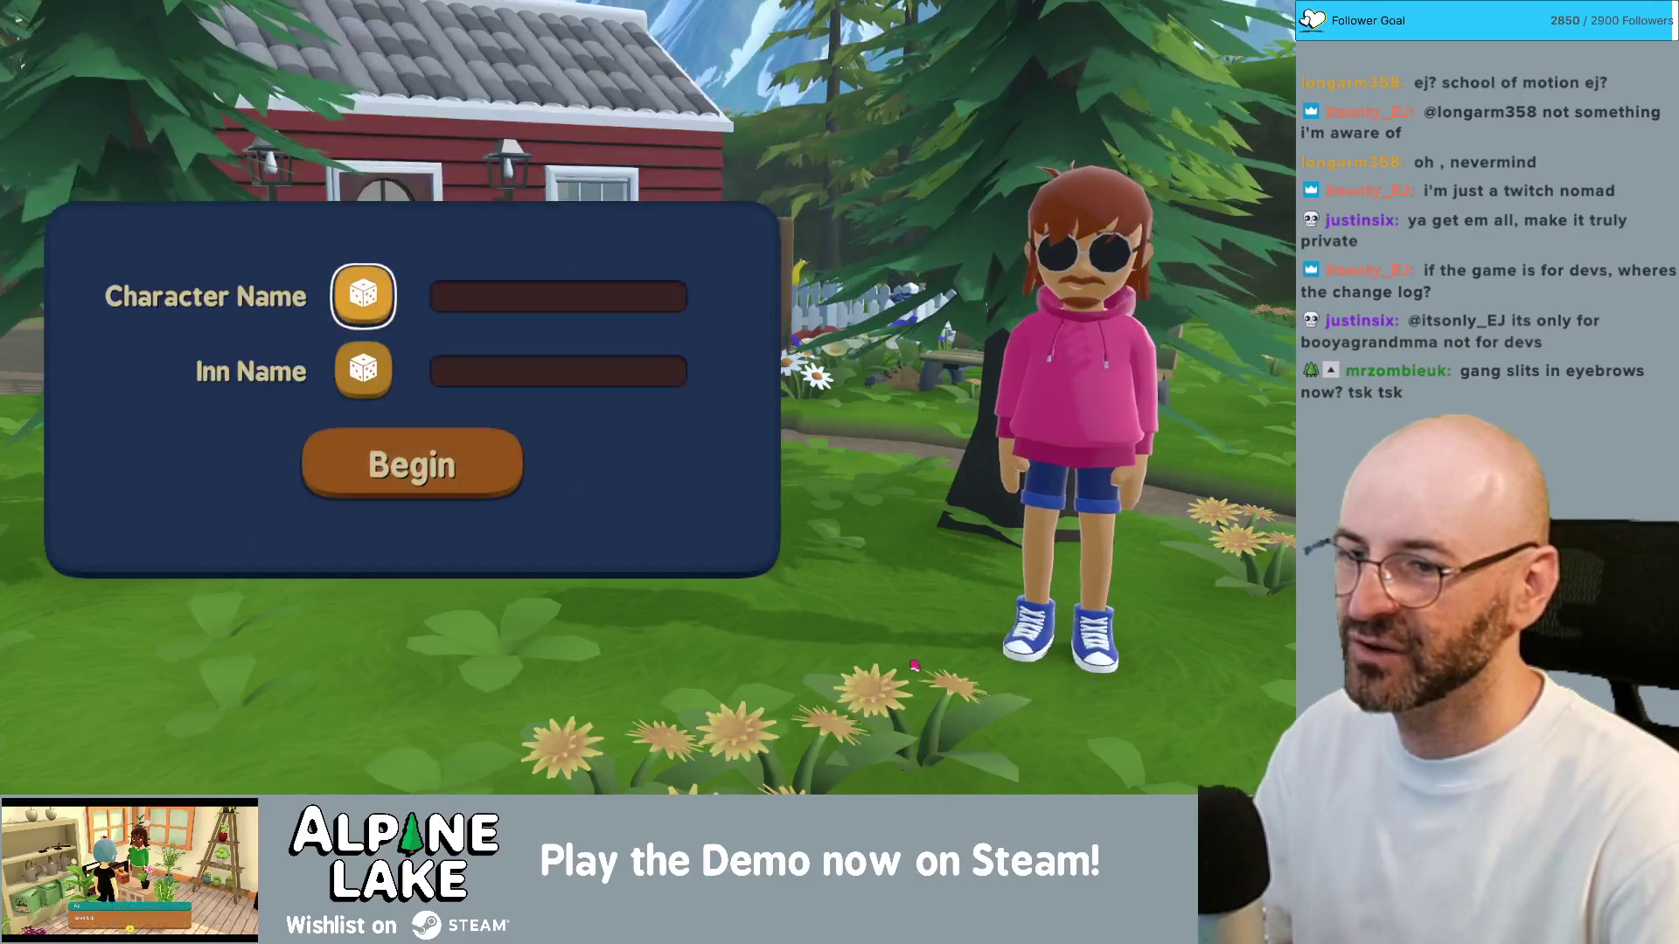
Step: Roll random names until the character is Oliver and the inn is Enchanted Rest
click(370, 301)
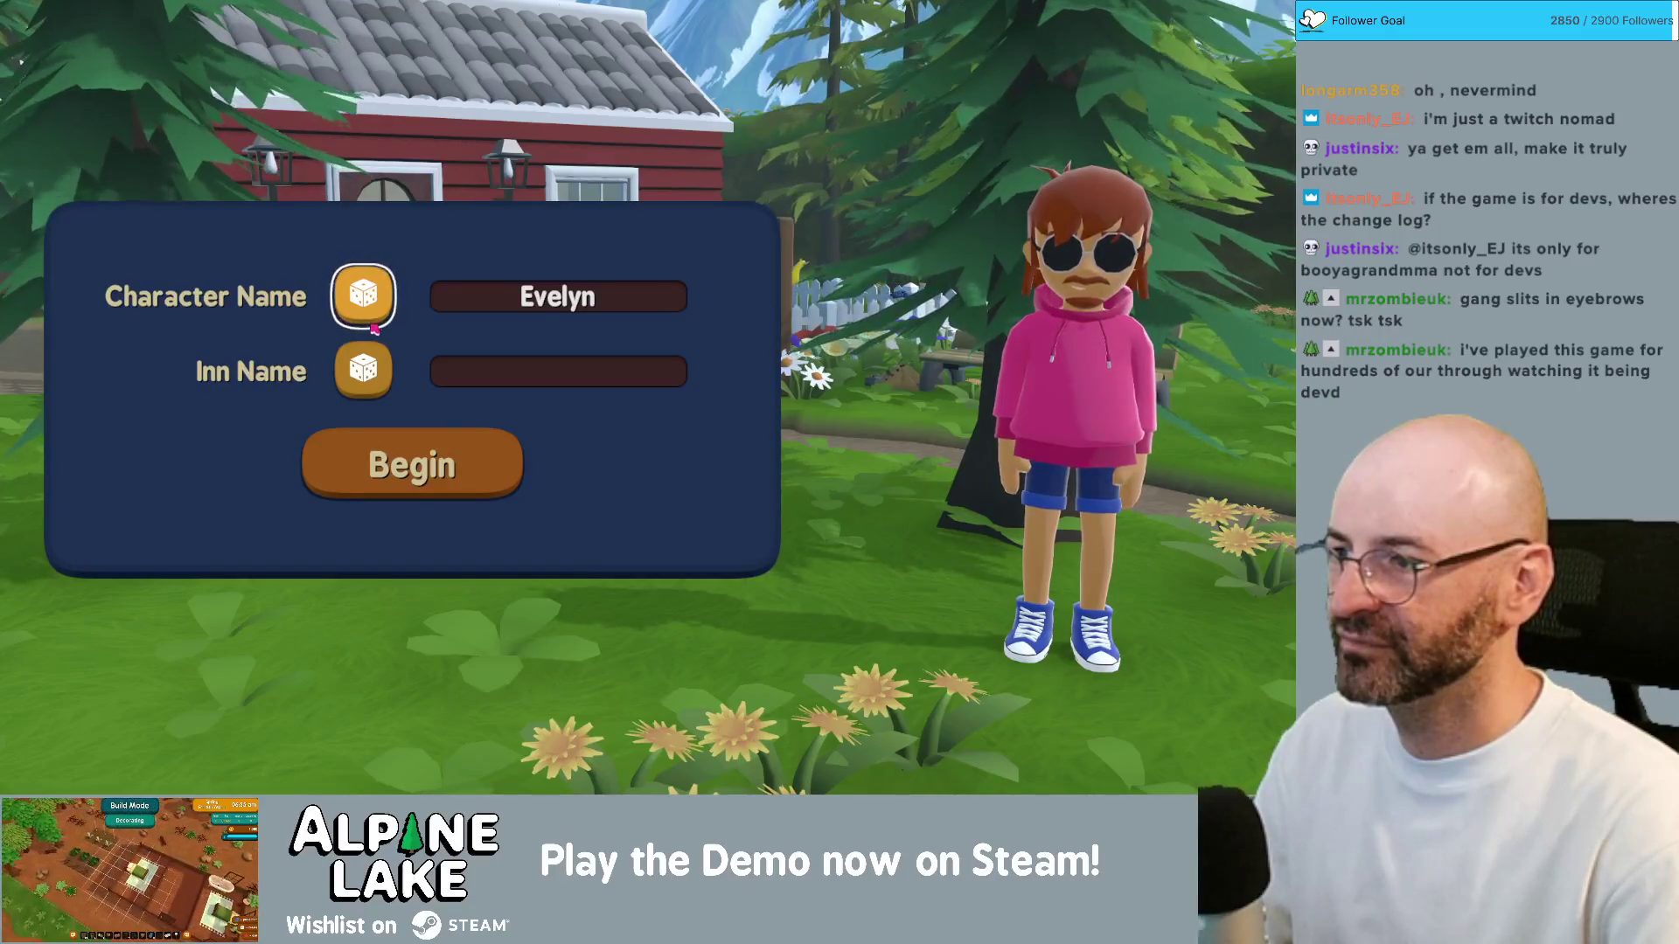
click(374, 376)
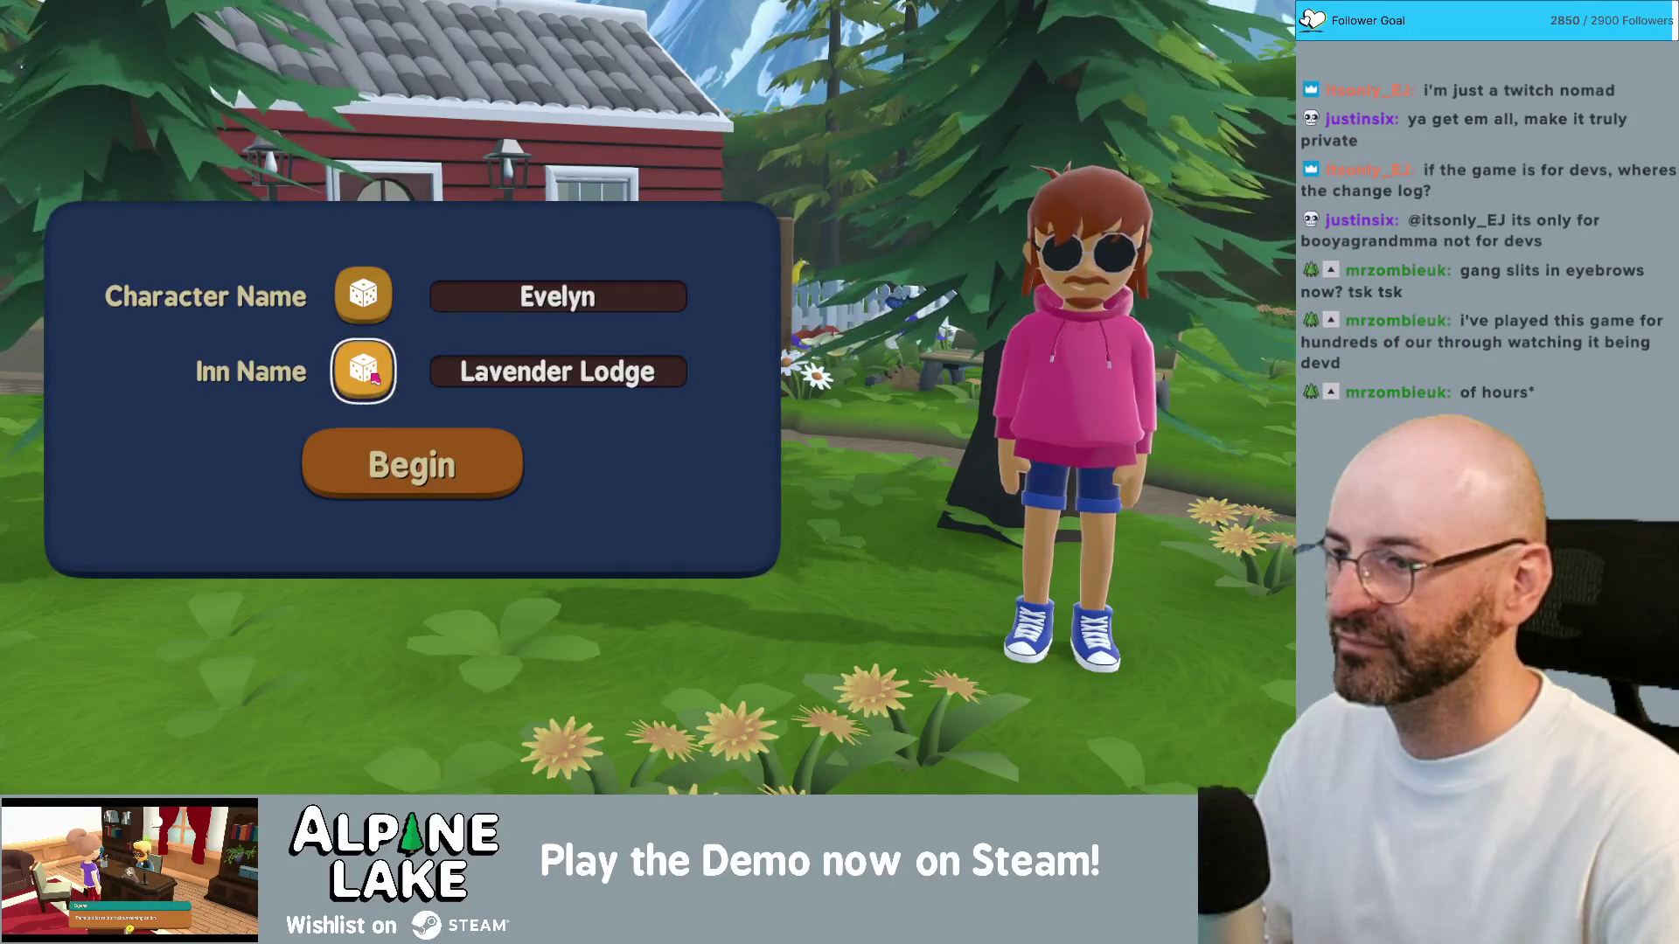
click(382, 298)
click(382, 298)
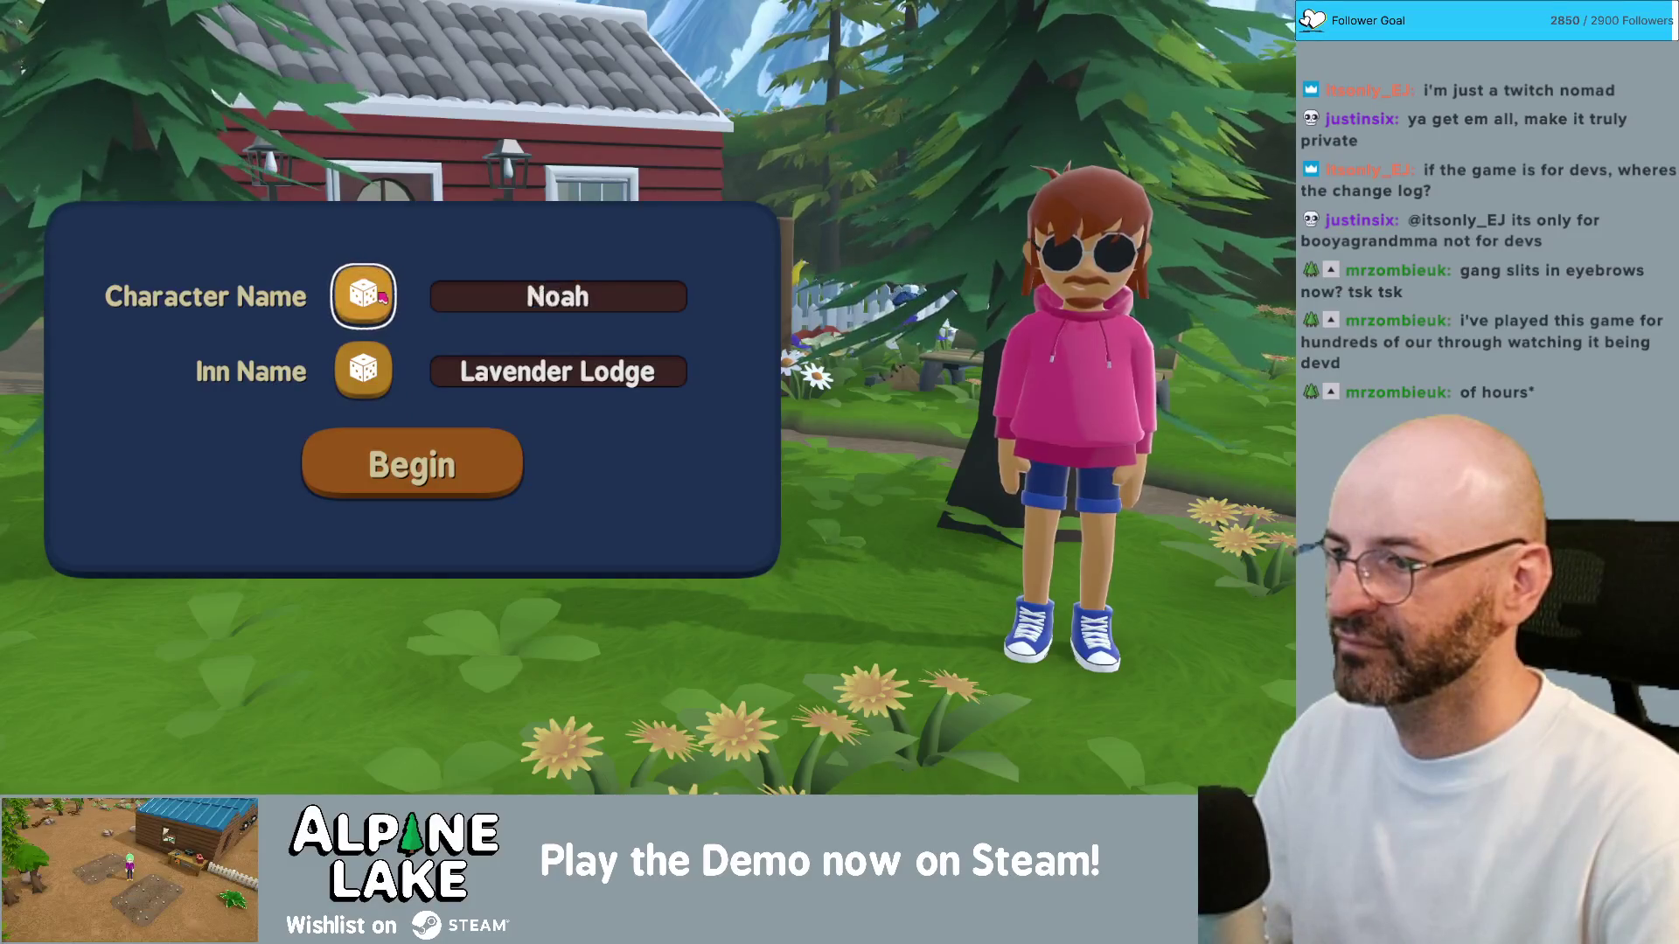
click(383, 298)
click(382, 298)
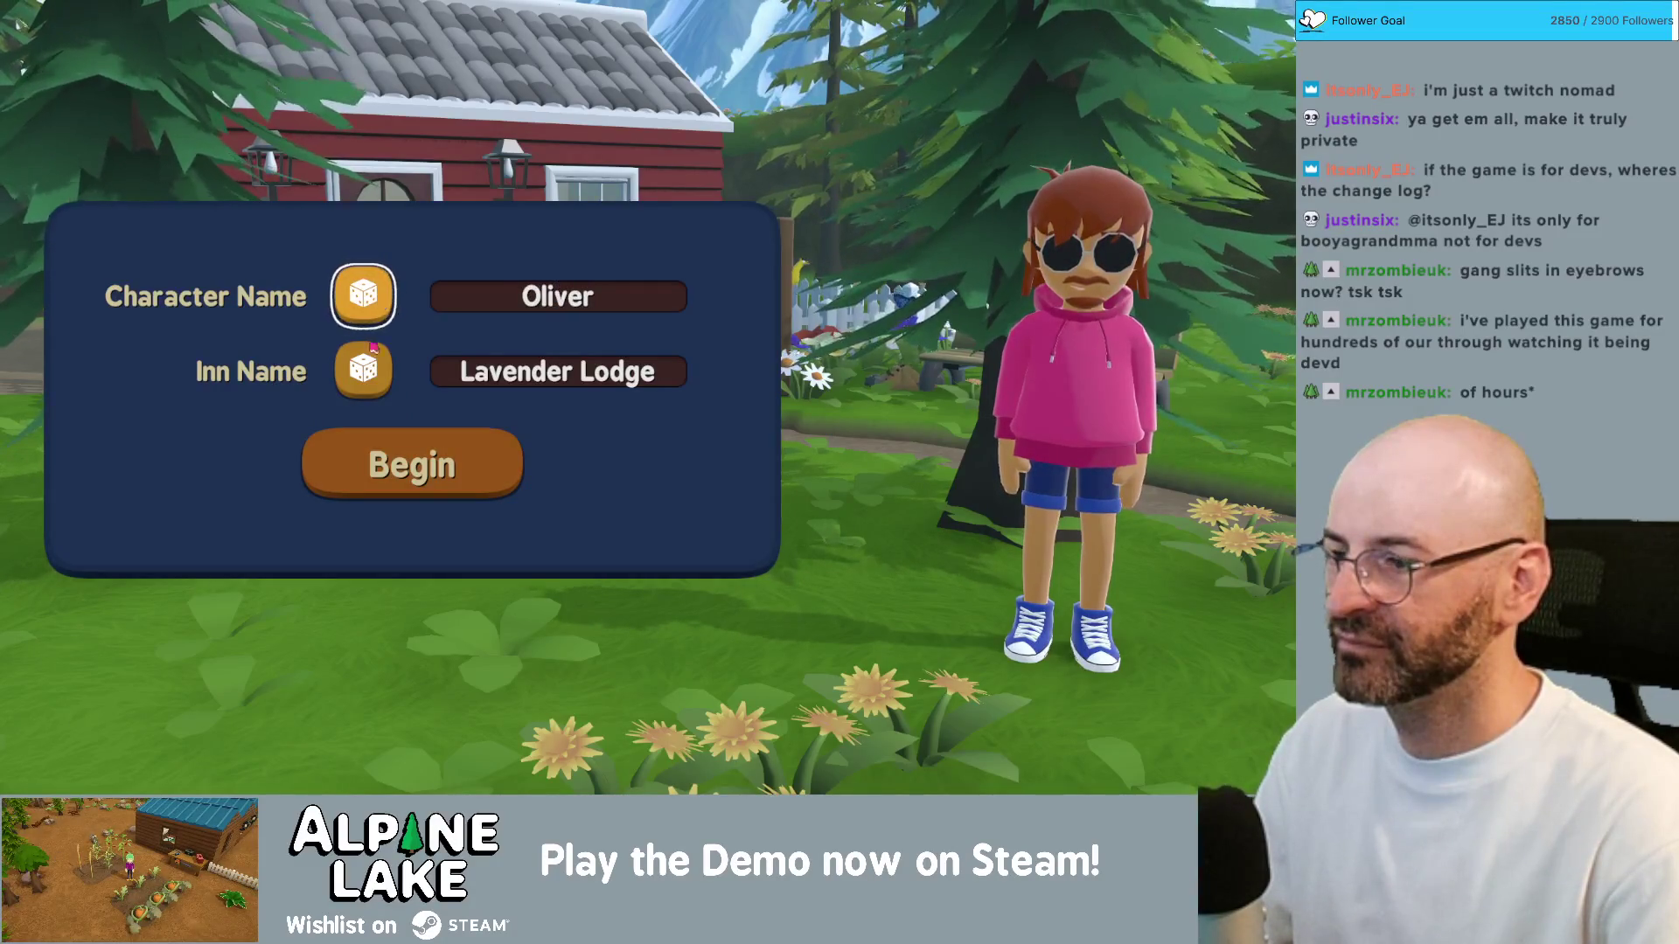
click(373, 385)
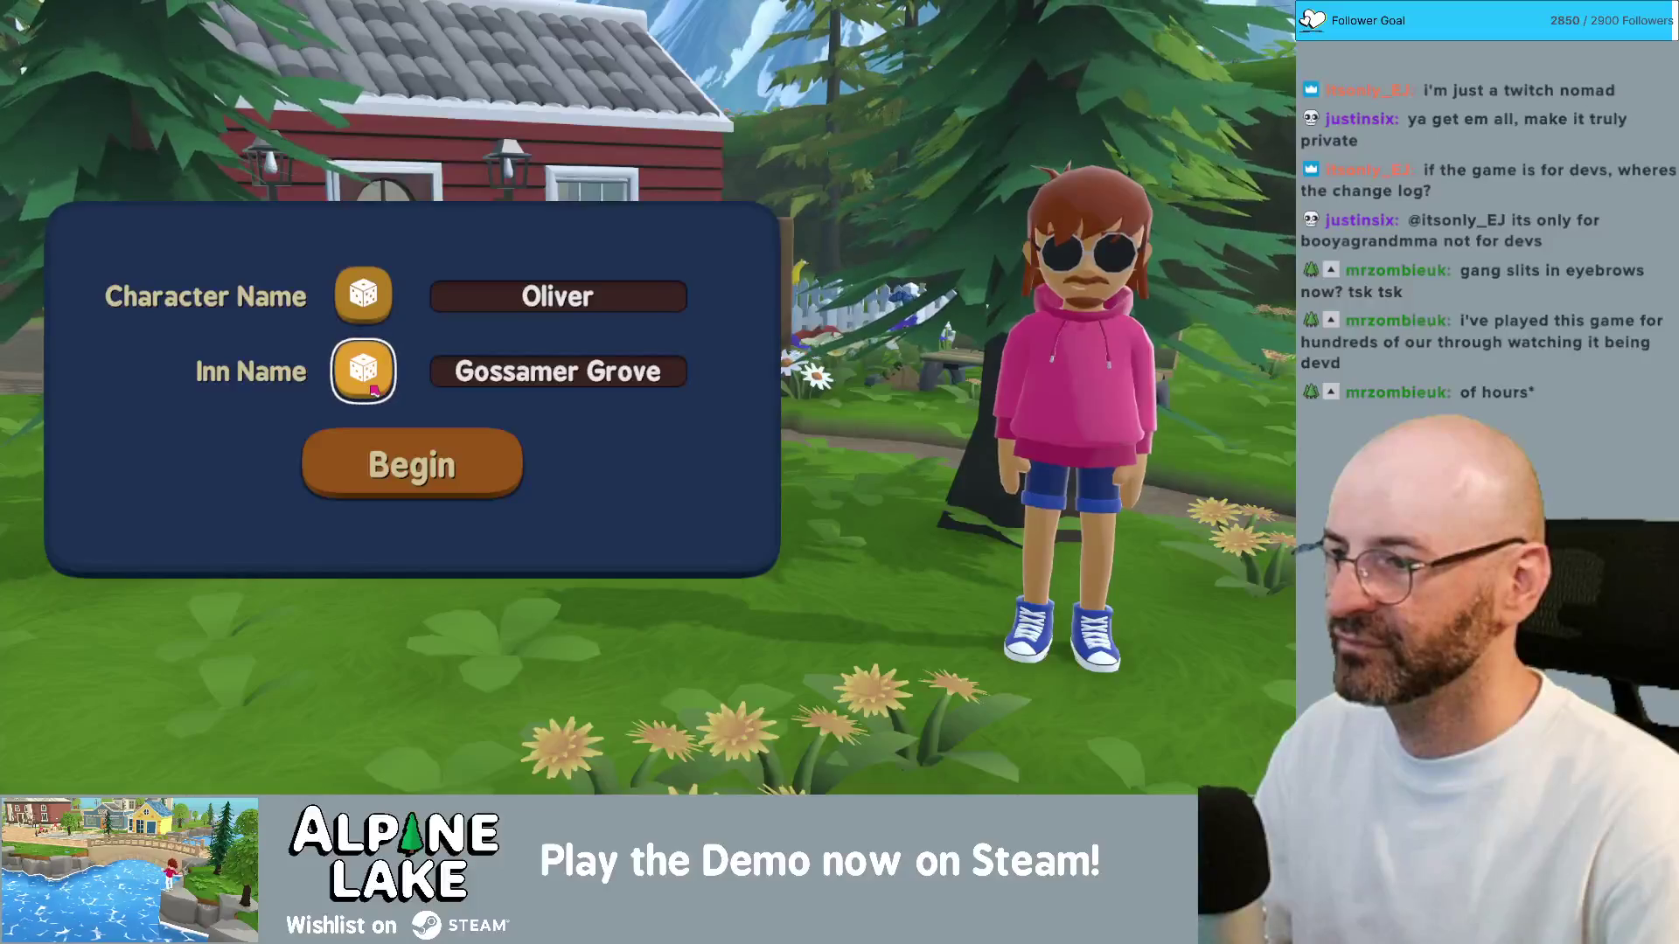
click(373, 390)
Step: Begin the new game and dismiss the demo welcome notices
click(382, 455)
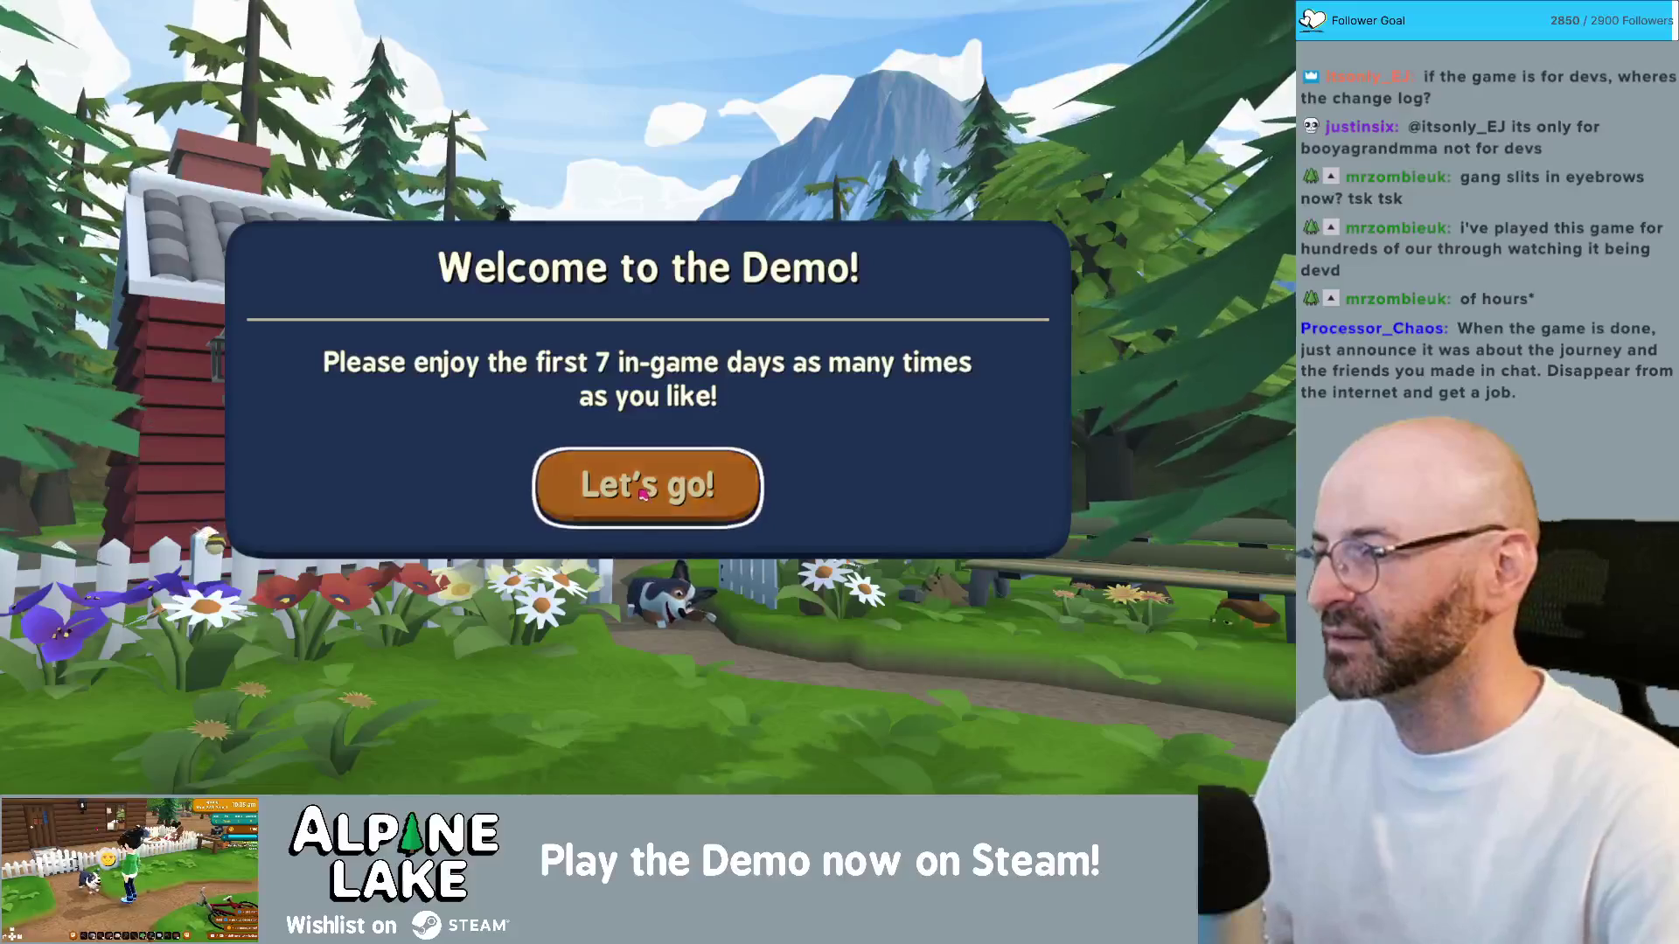
click(642, 494)
click(643, 491)
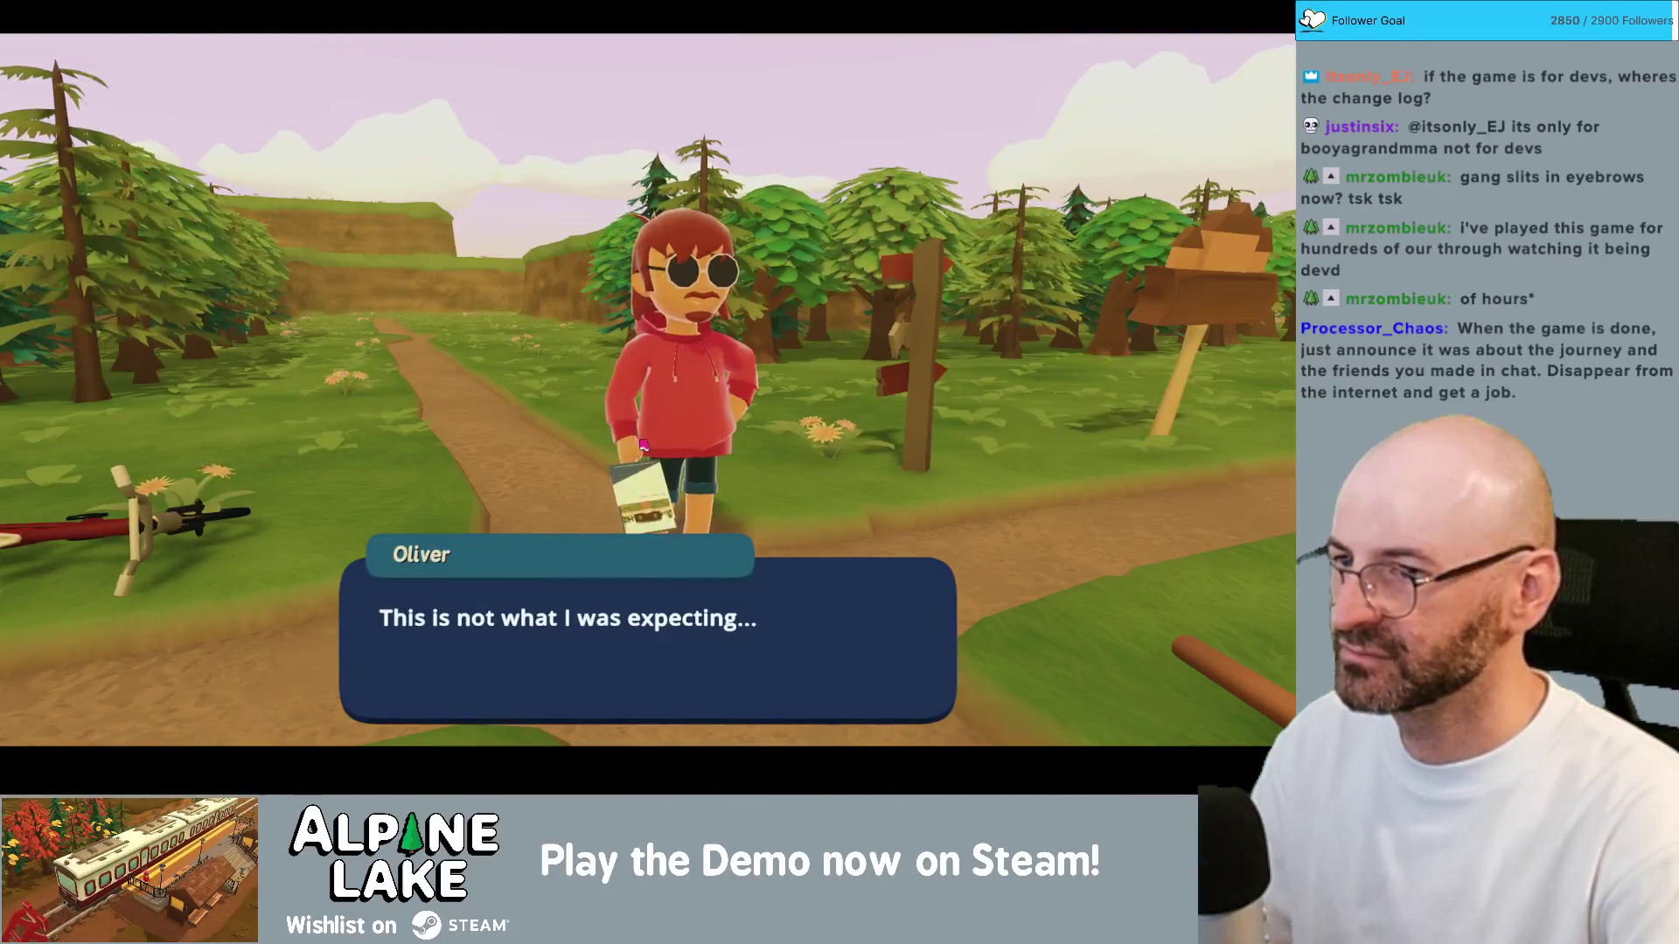
Step: Click through the intro dialogue lines to the end
click(644, 444)
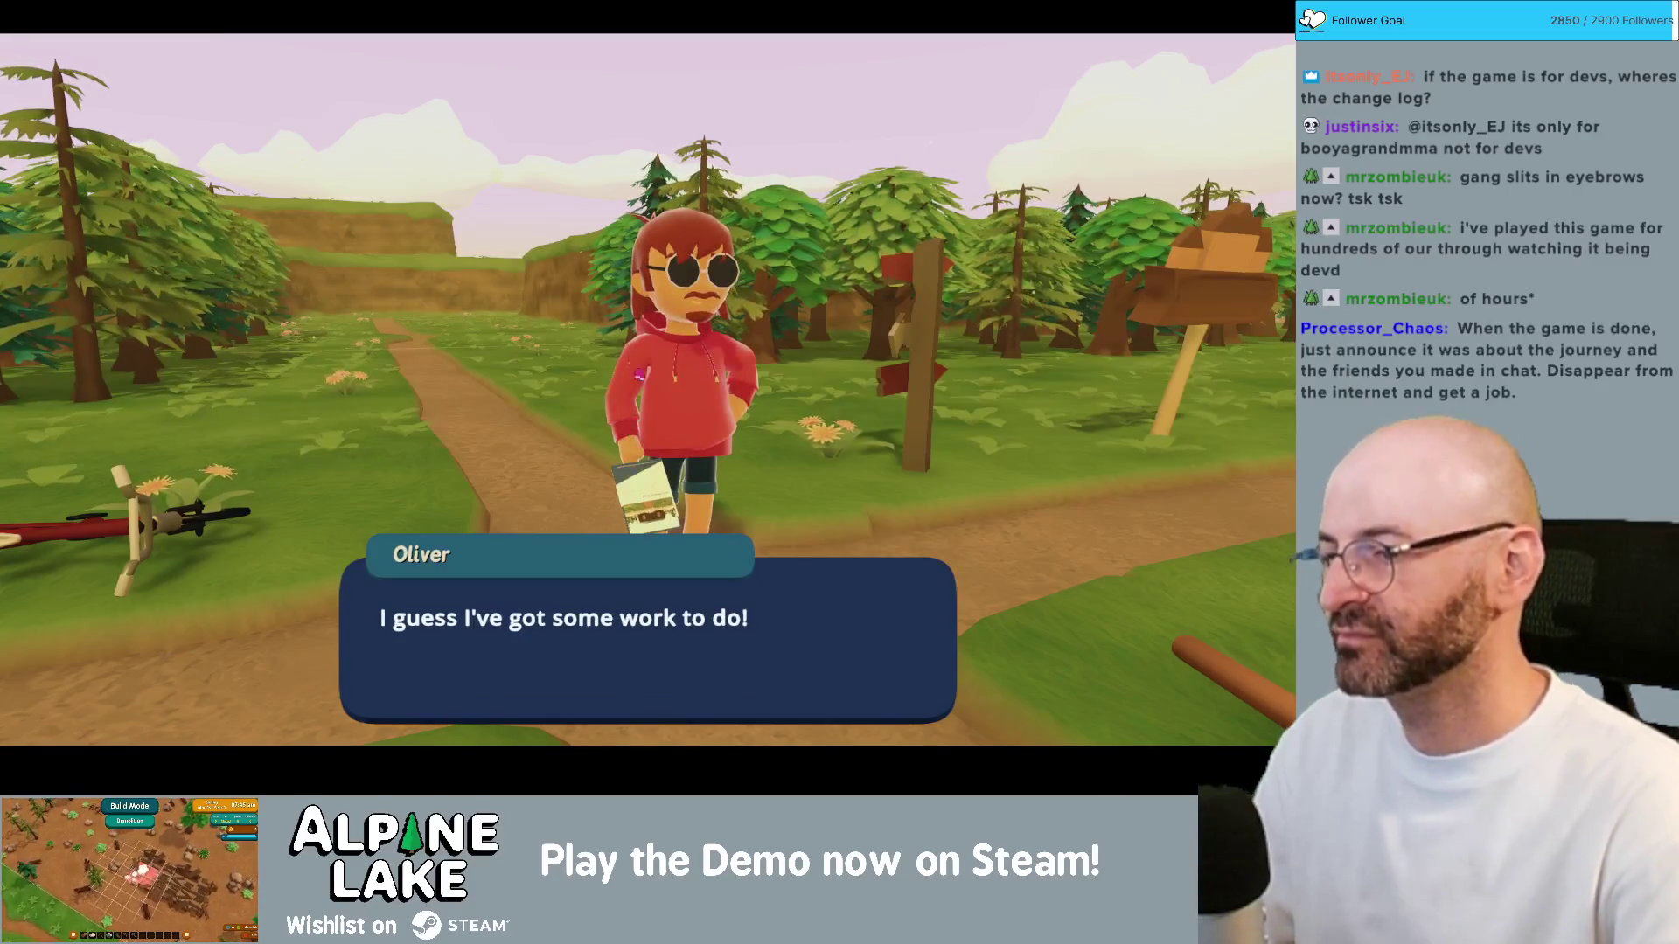
click(365, 393)
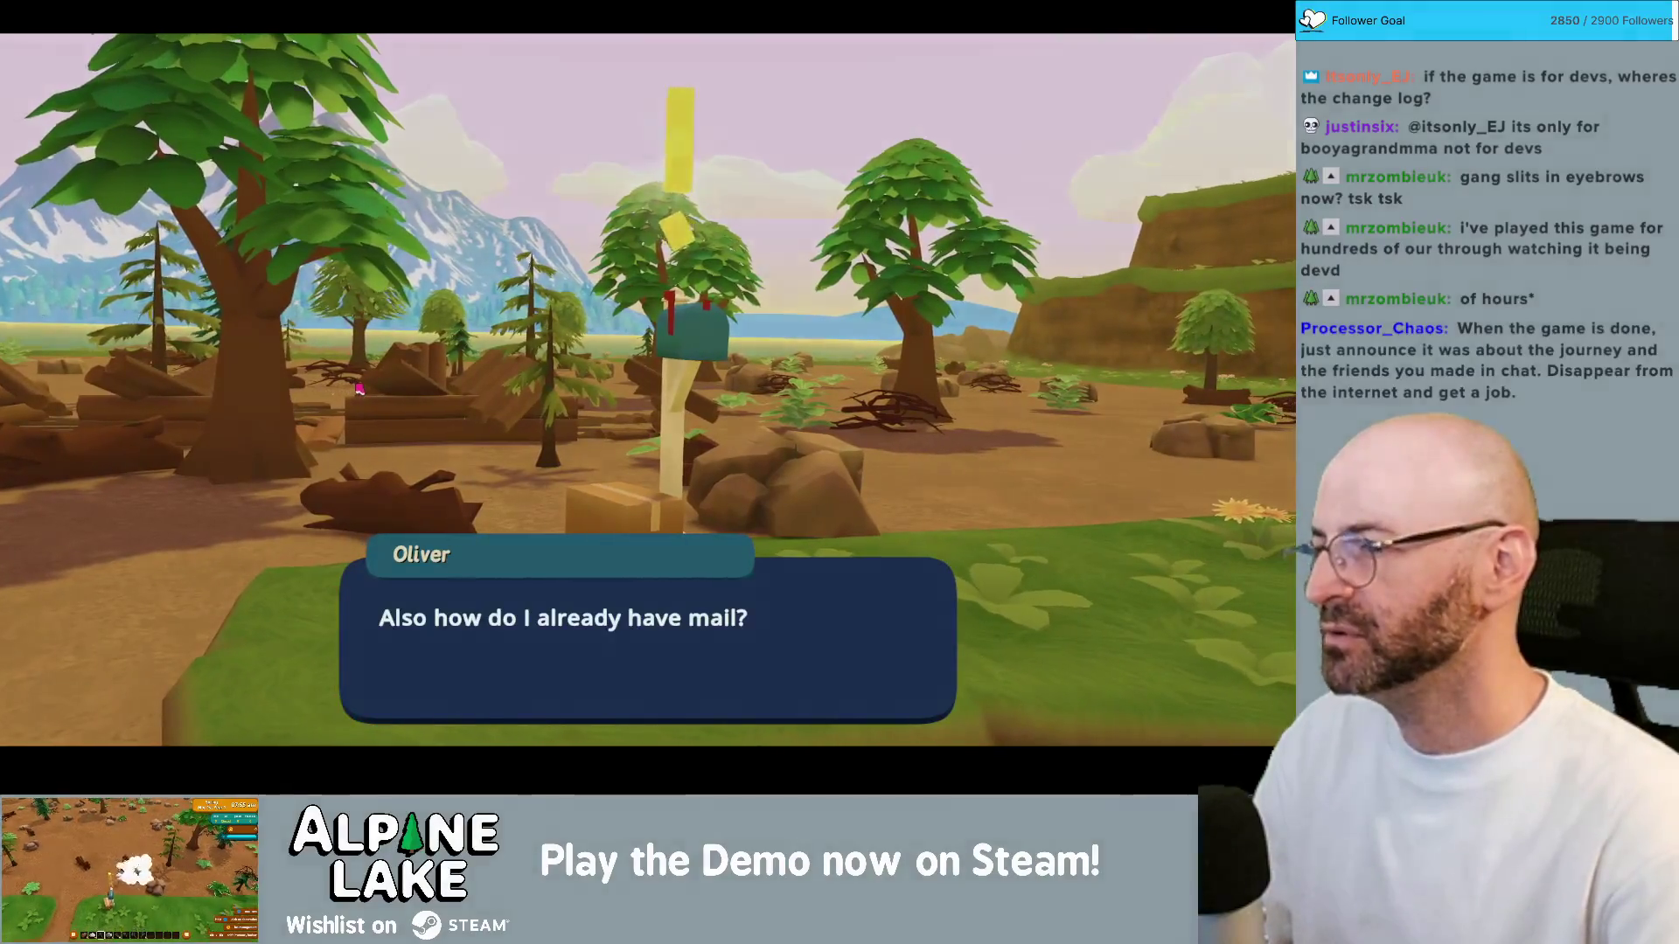
click(359, 389)
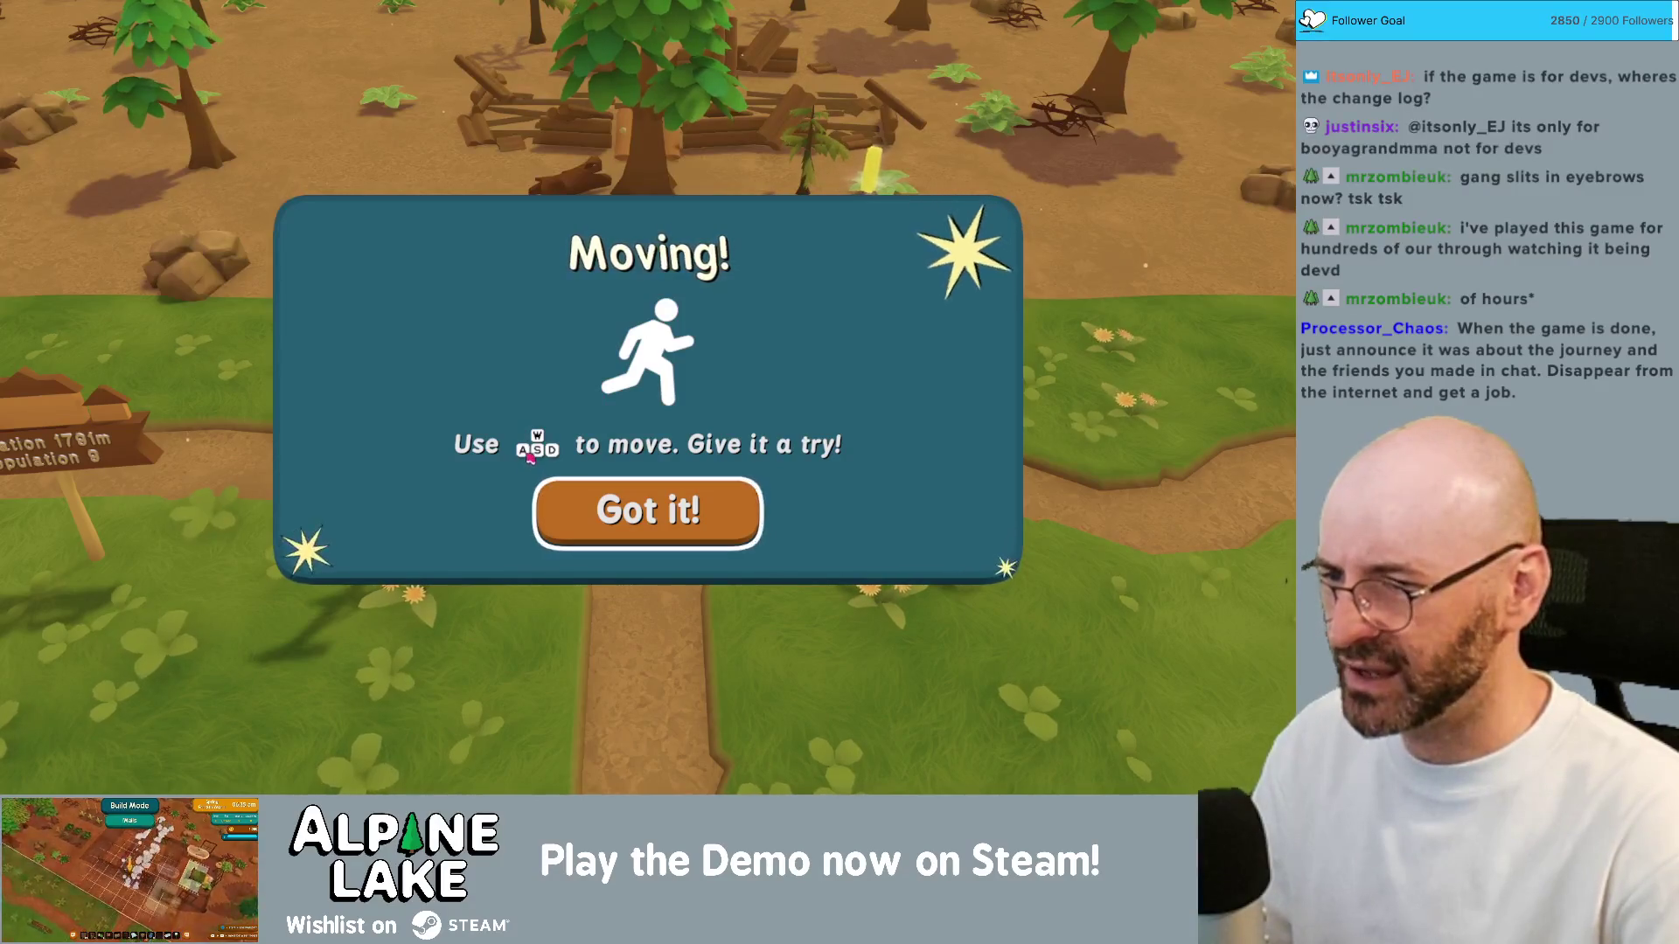
Step: Dismiss the Moving! tutorial, walk forward to grab the hammer, and dismiss Use Items
click(614, 525)
key(w)
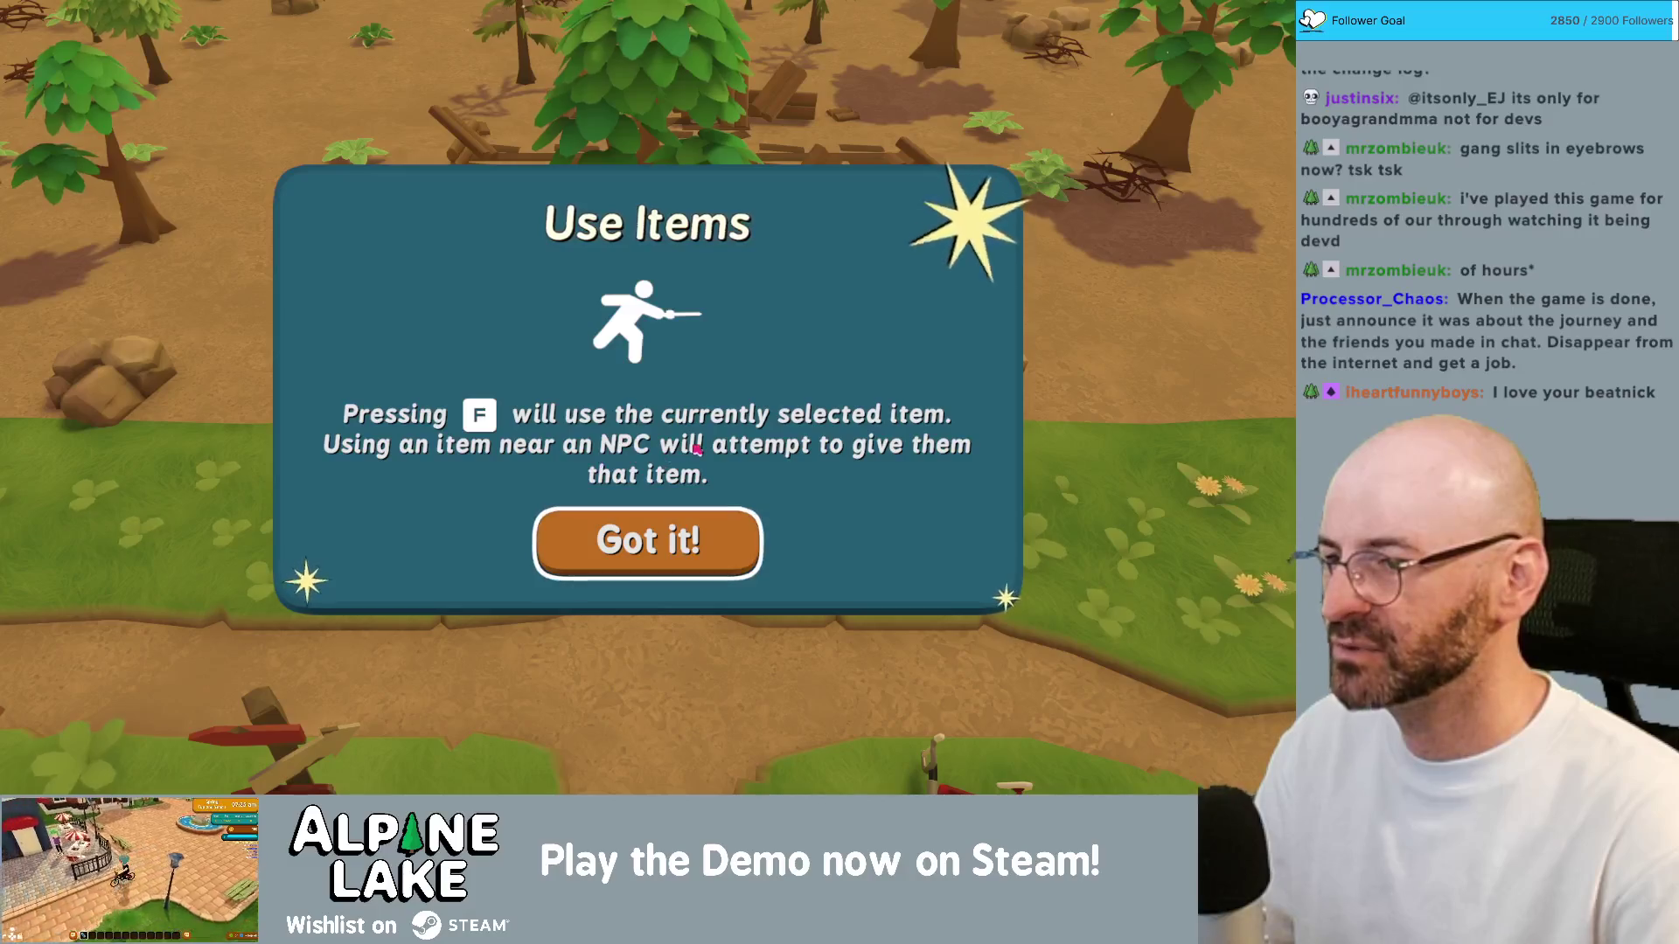
click(647, 549)
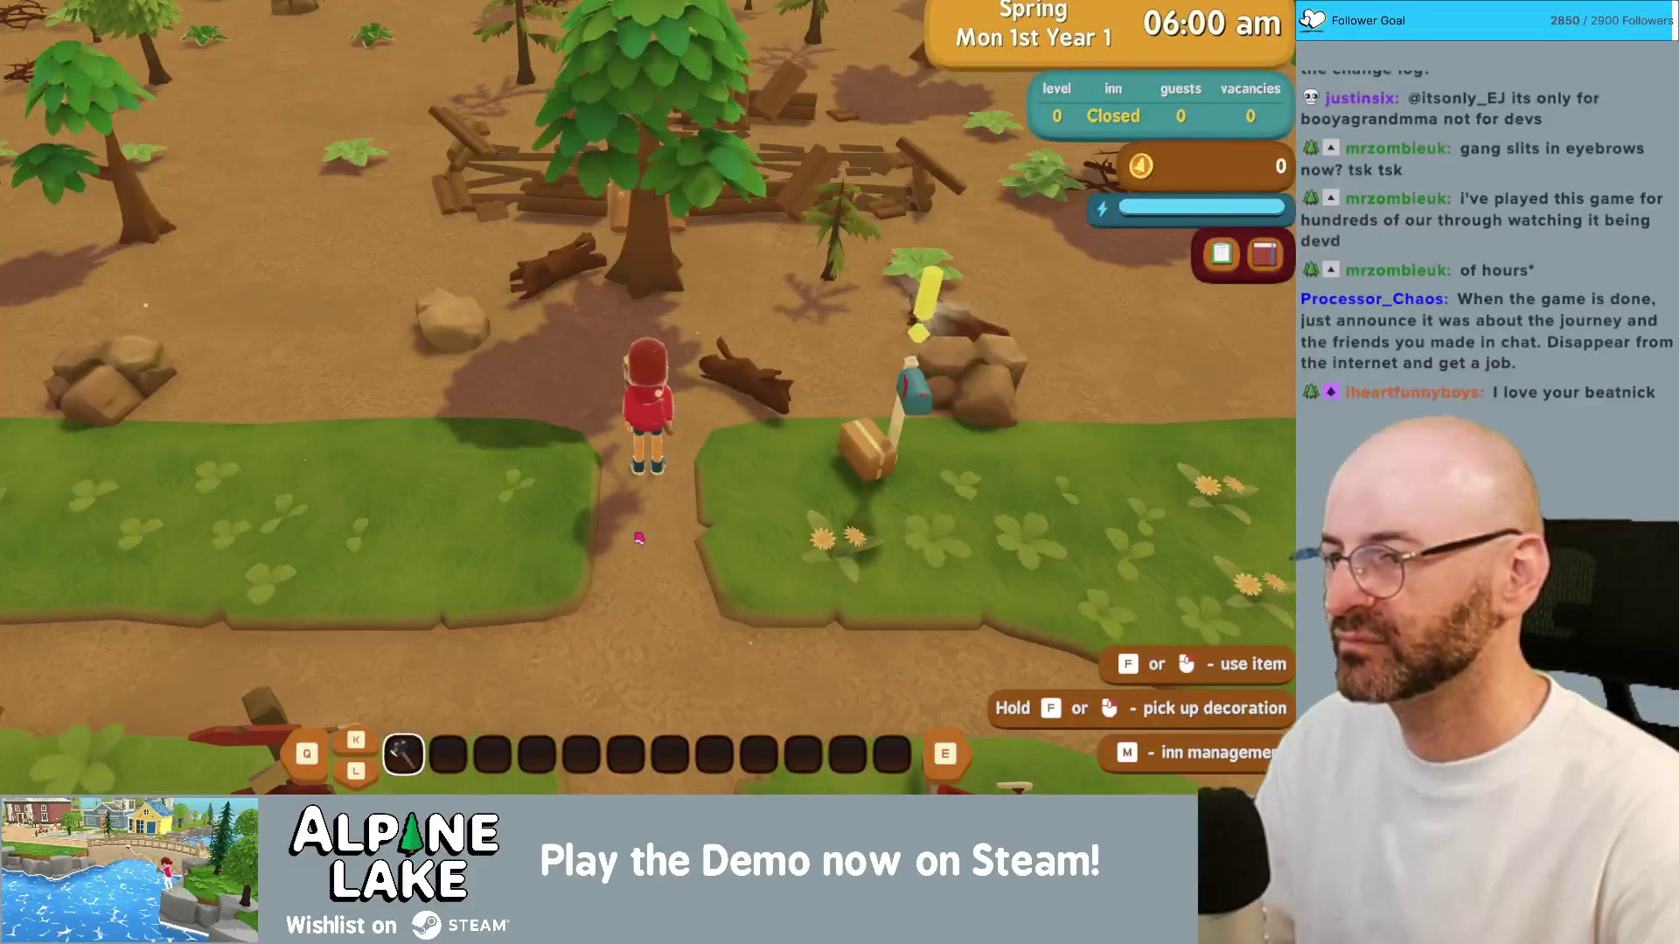
Step: Check the mailbox: read Dad's letter, claim the 100 housewarming gift, and read the Town Council letter
key(w)
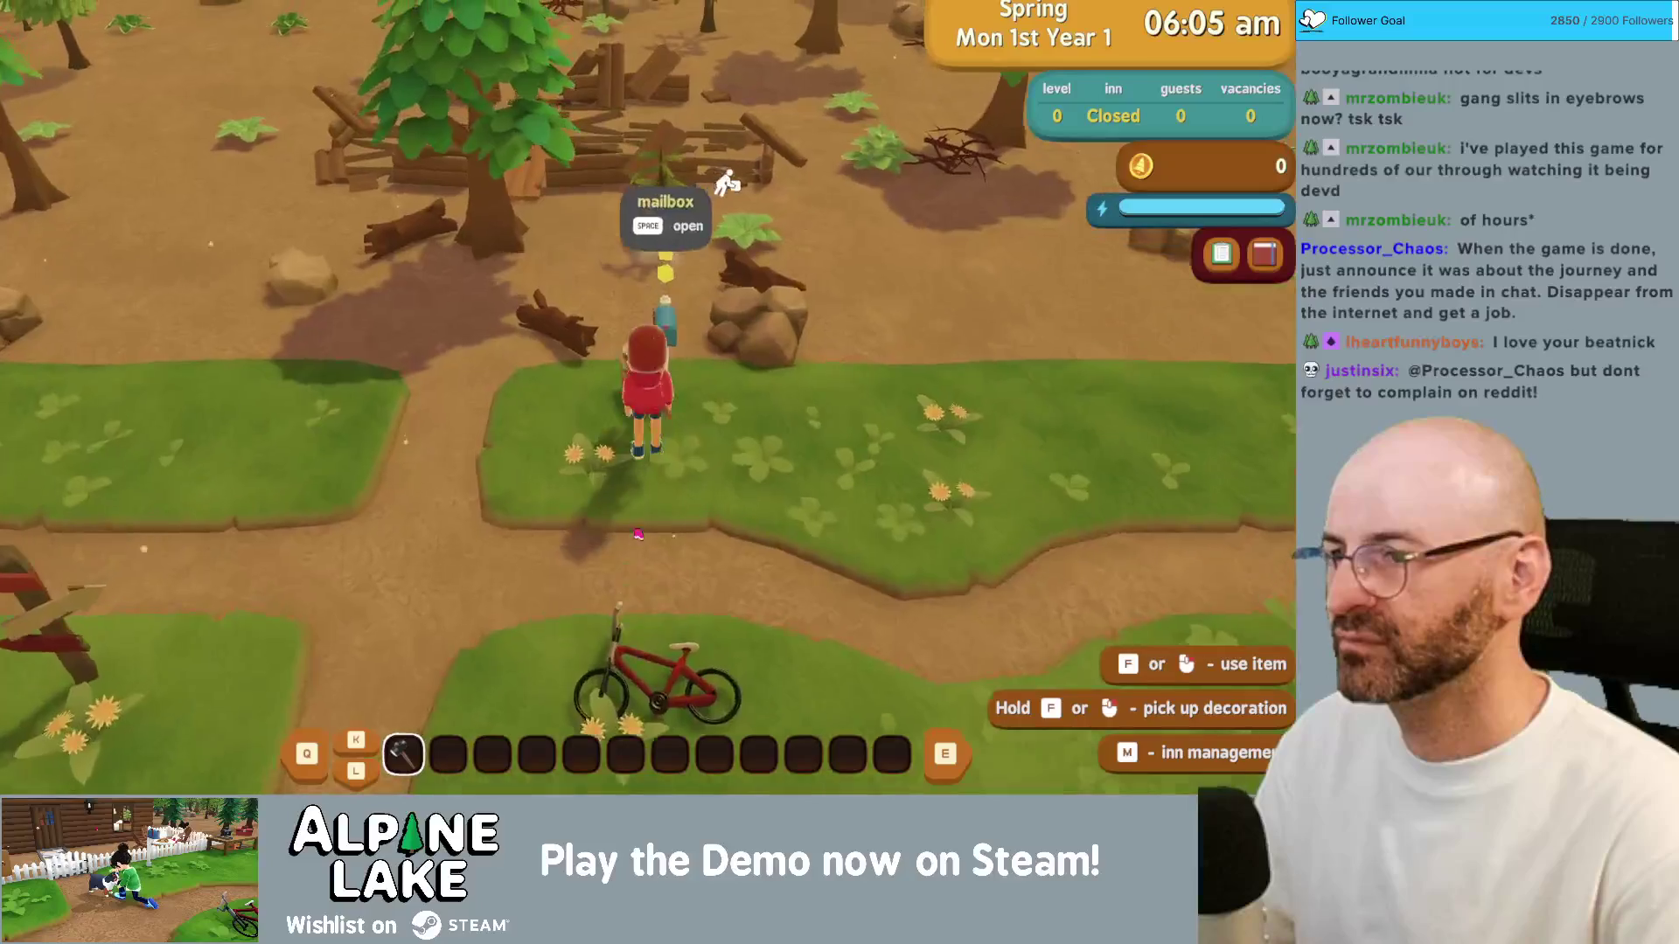
key(space)
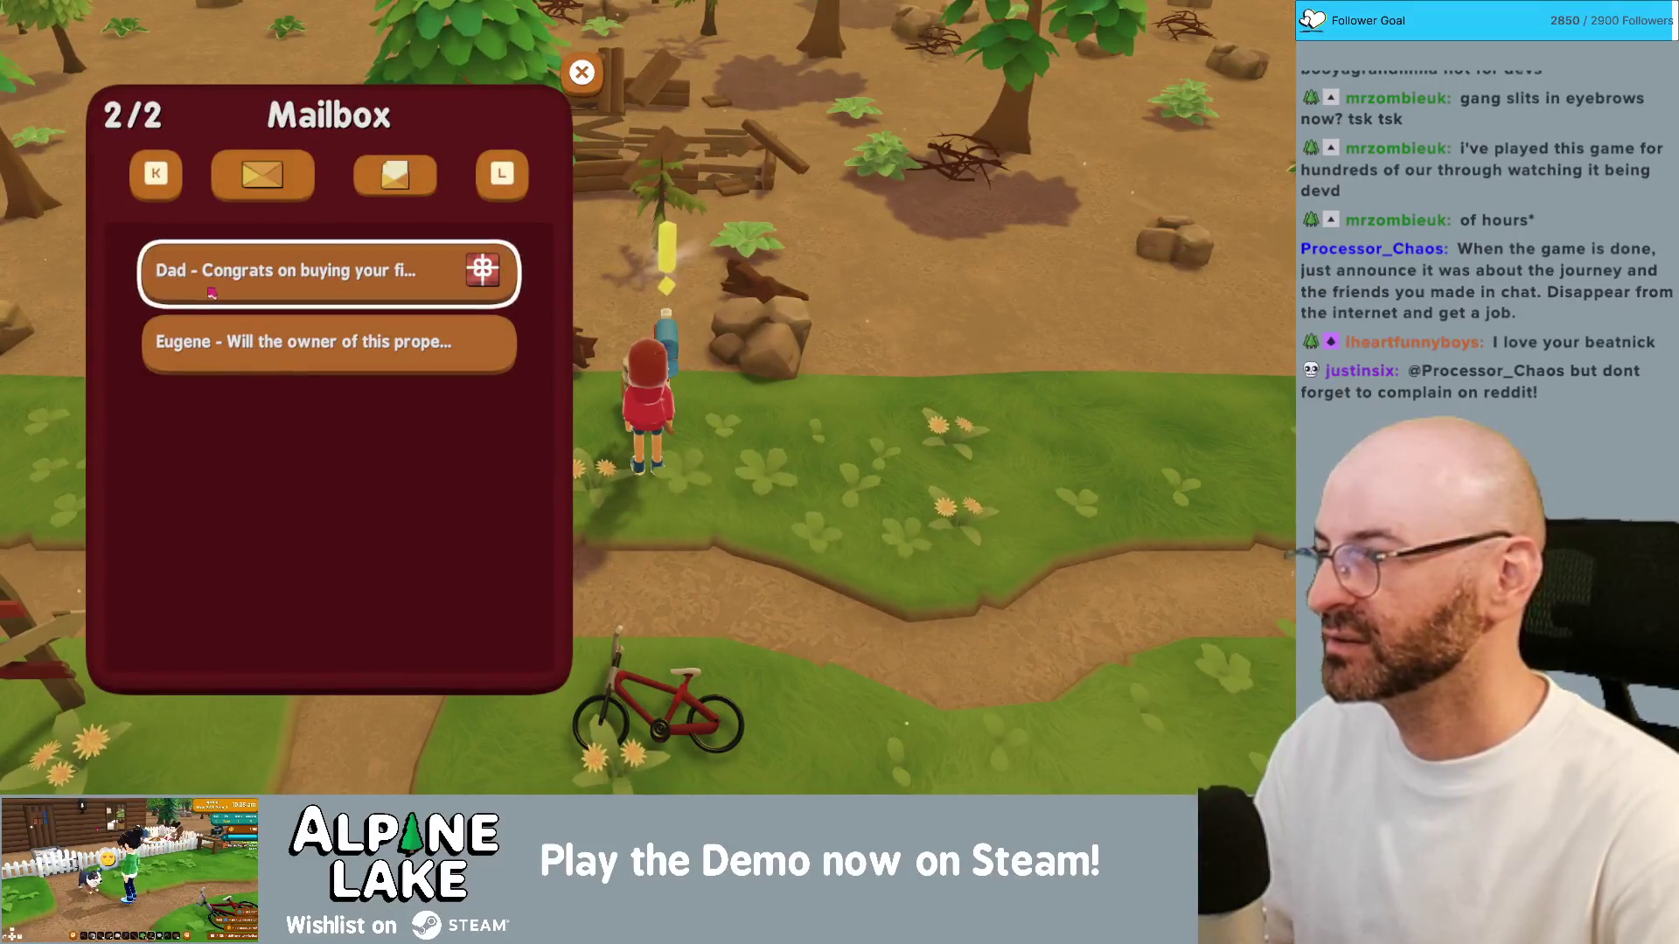
click(212, 293)
click(913, 455)
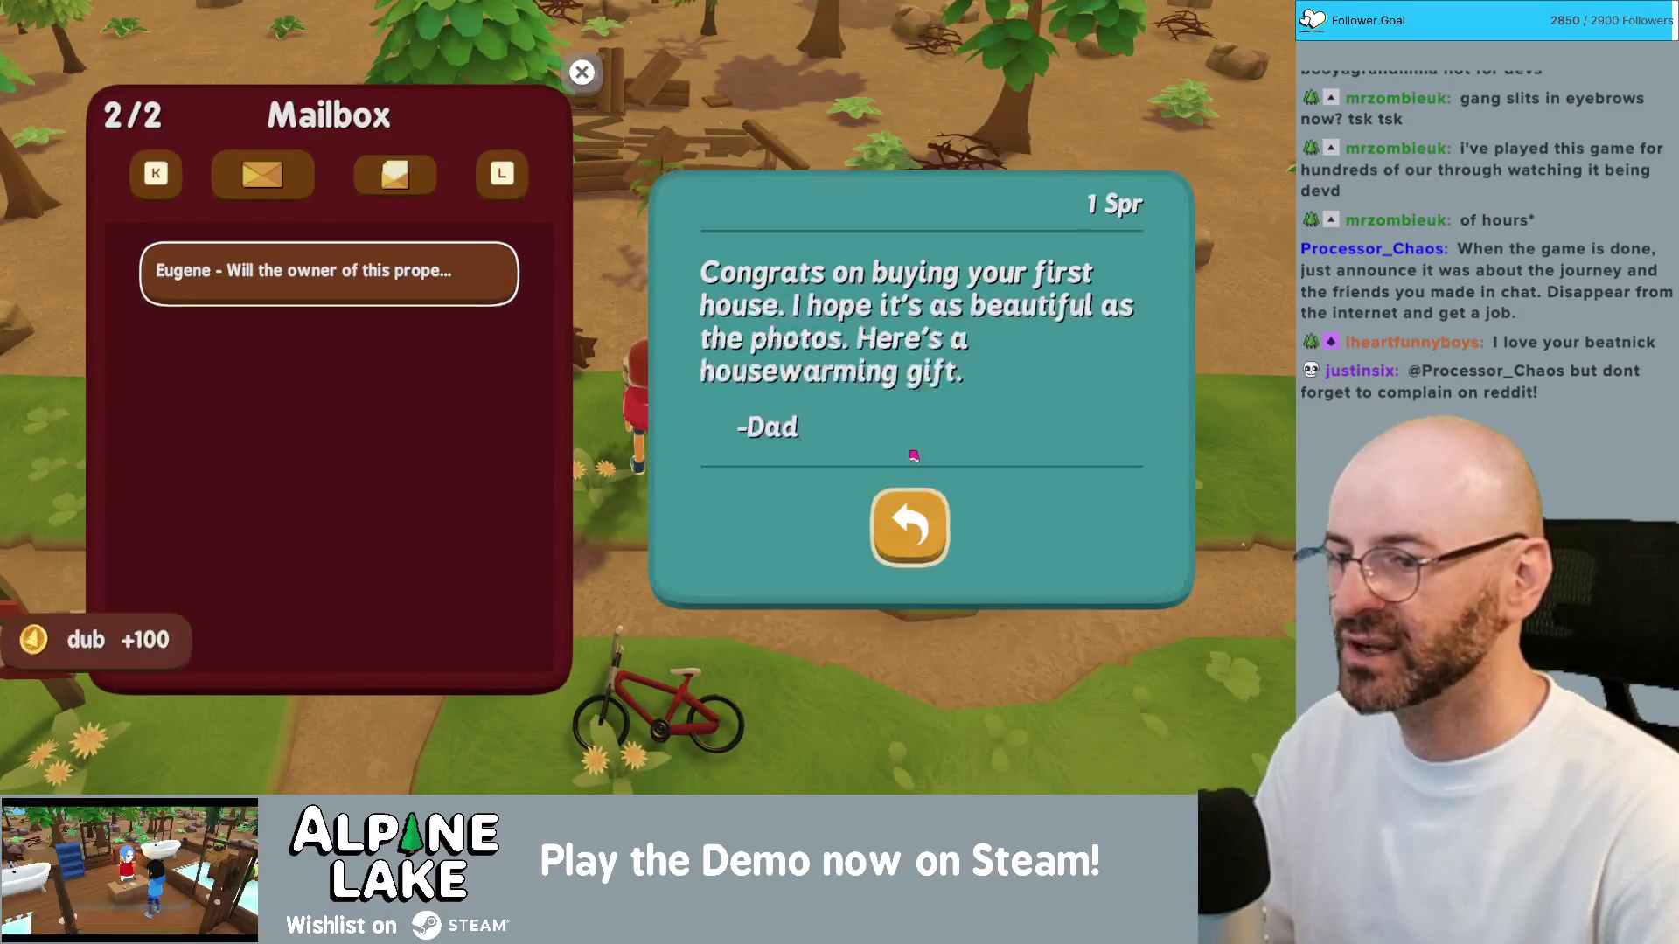
click(909, 524)
key(space)
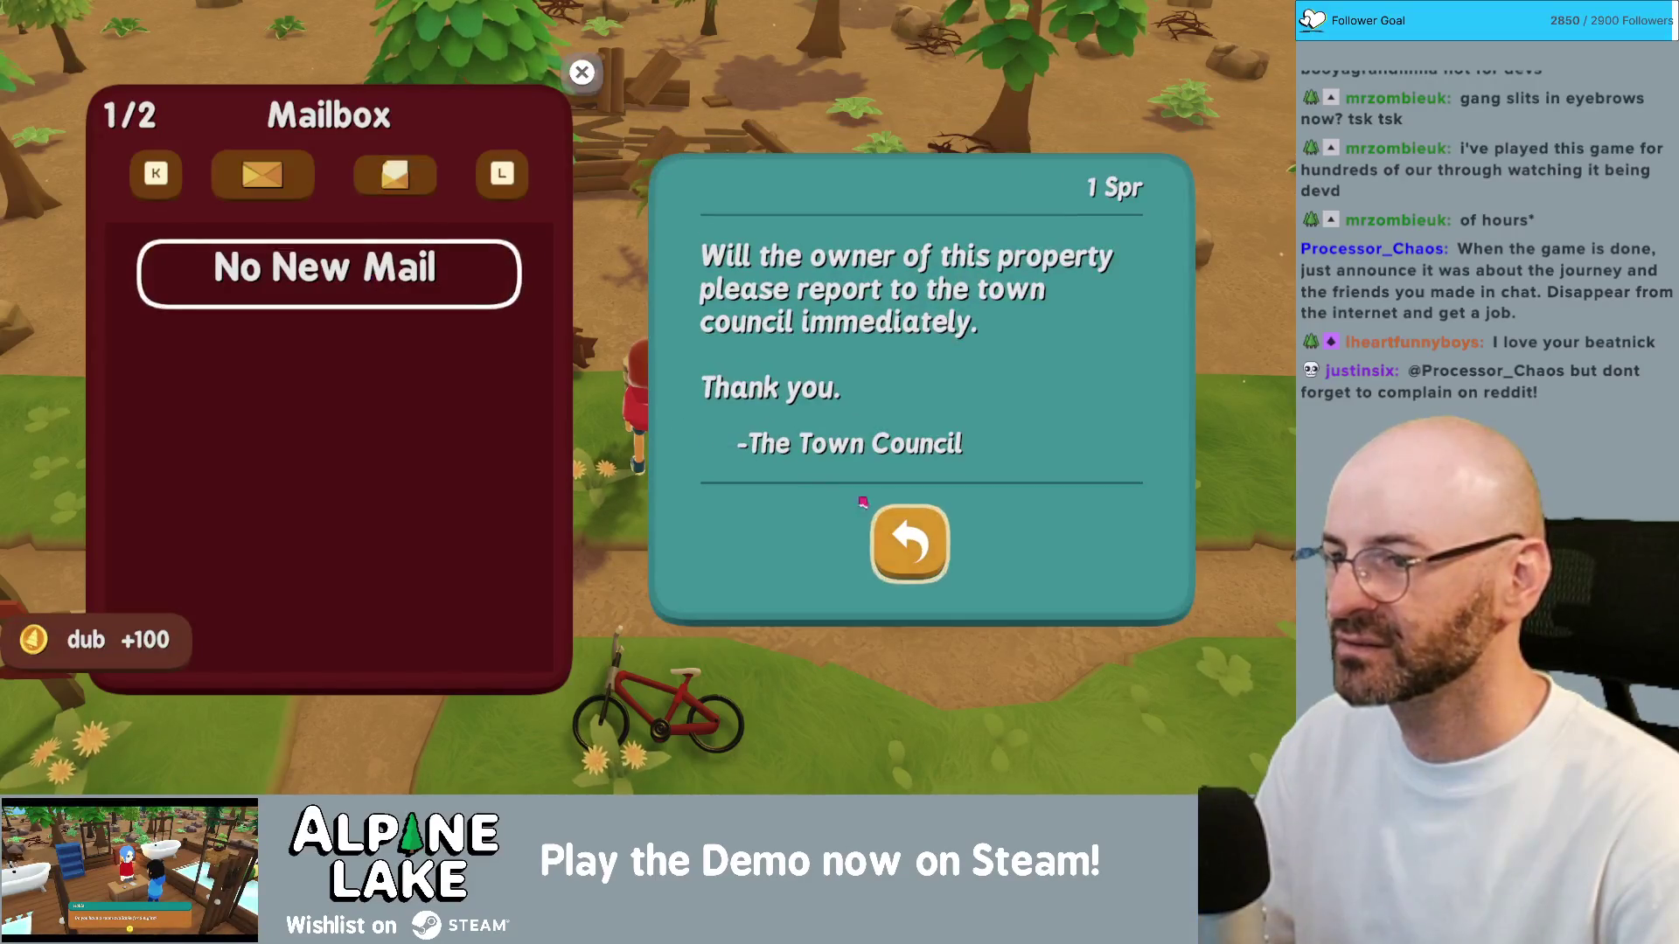
click(905, 520)
click(581, 72)
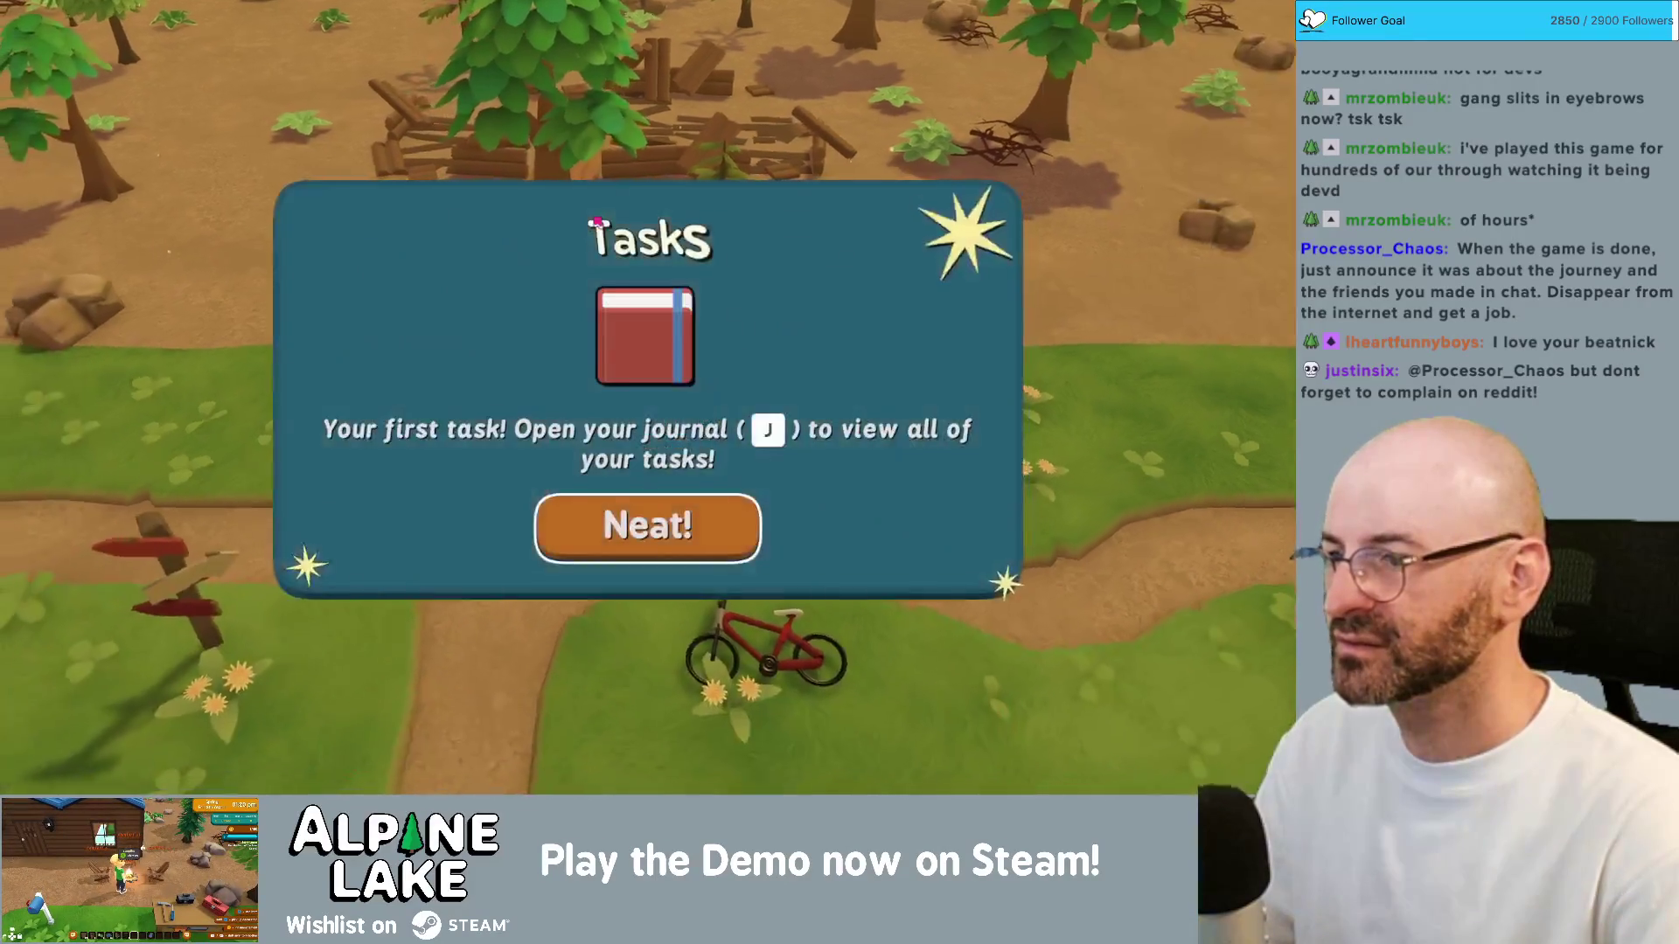
Step: Dismiss the tasks list and walk up and left along the path
click(626, 523)
key(w)
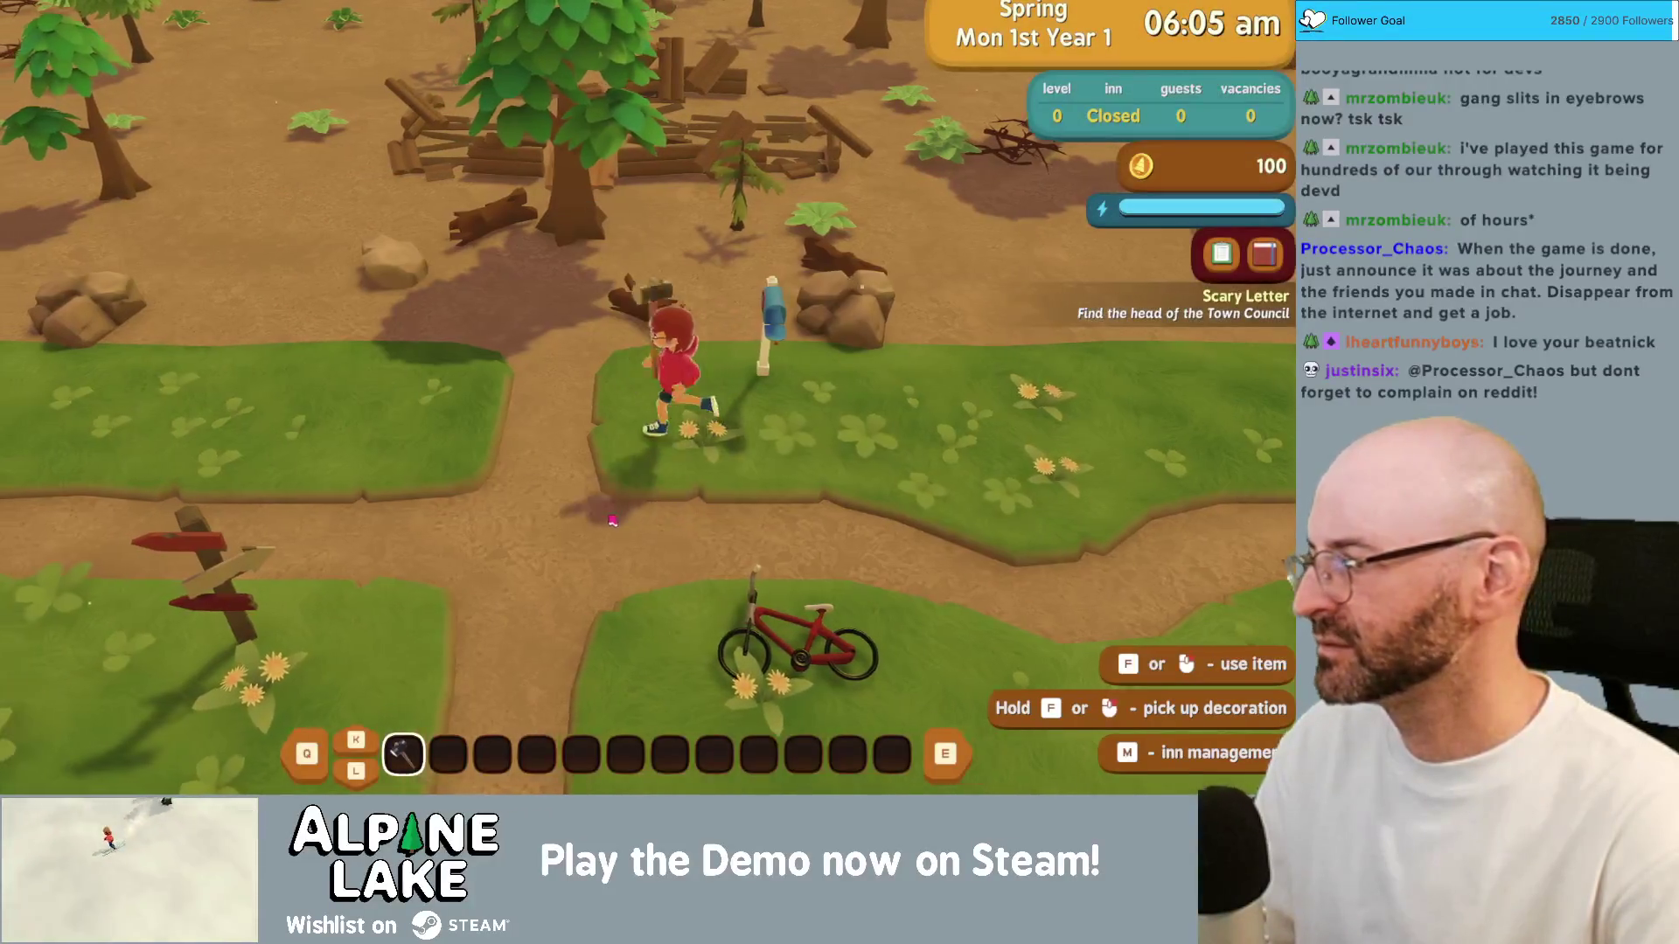
key(a)
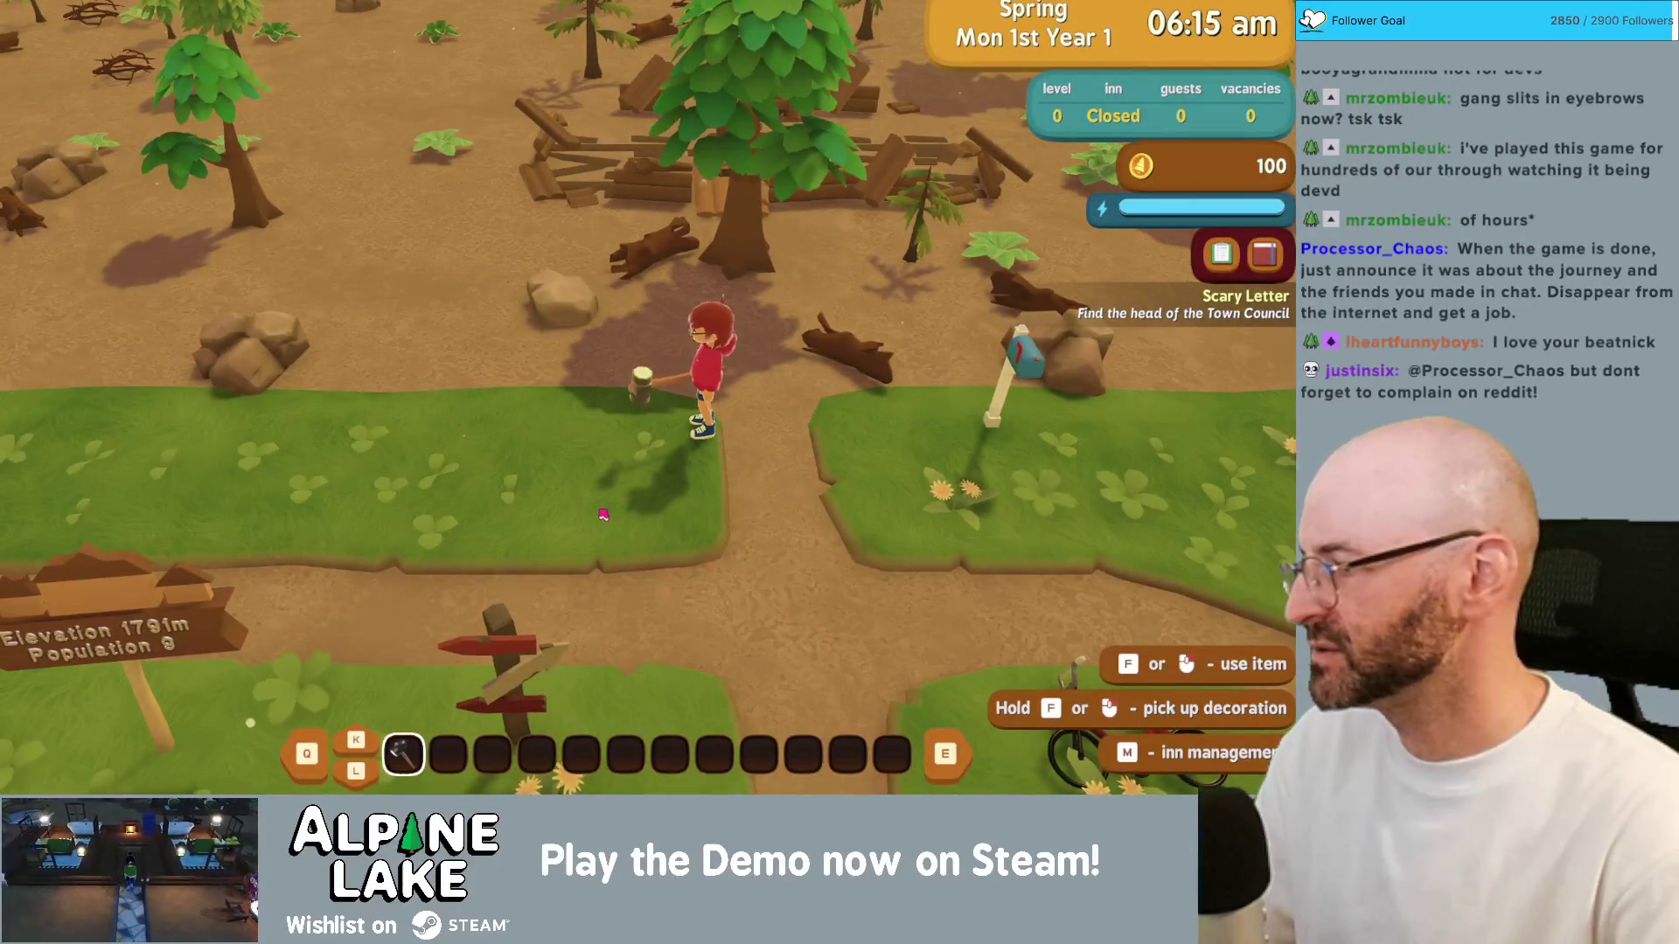
Step: Walk up to the ruined cabin, enter Demolishing mode and dismiss its tutorial
key(a)
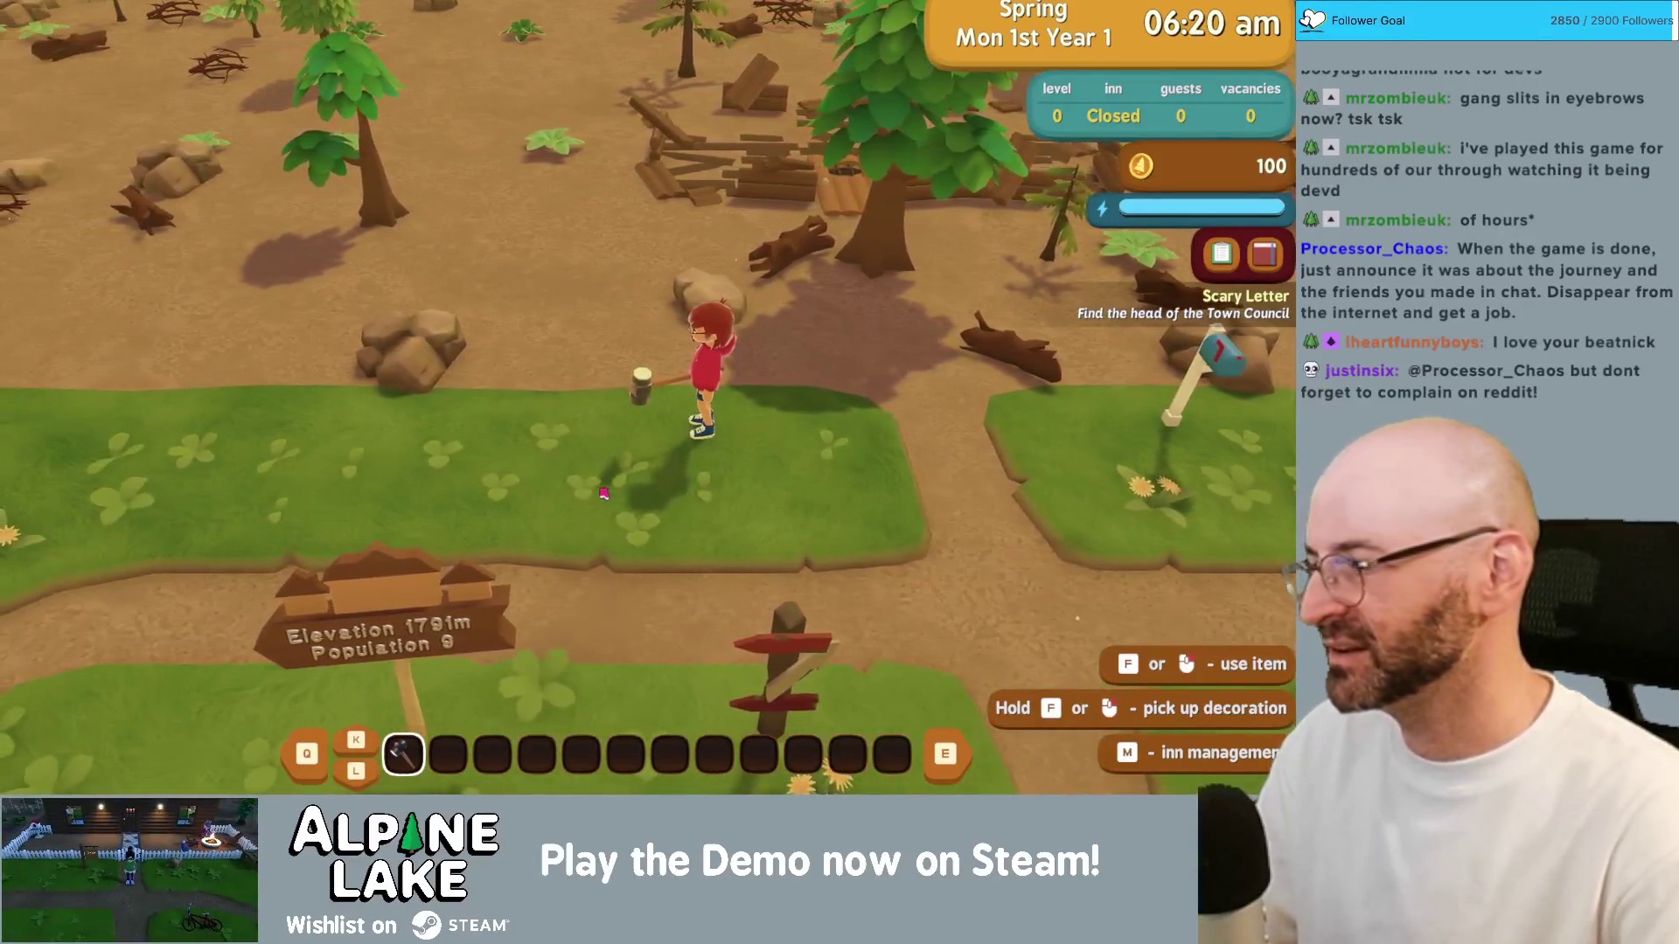
key(w)
key(d)
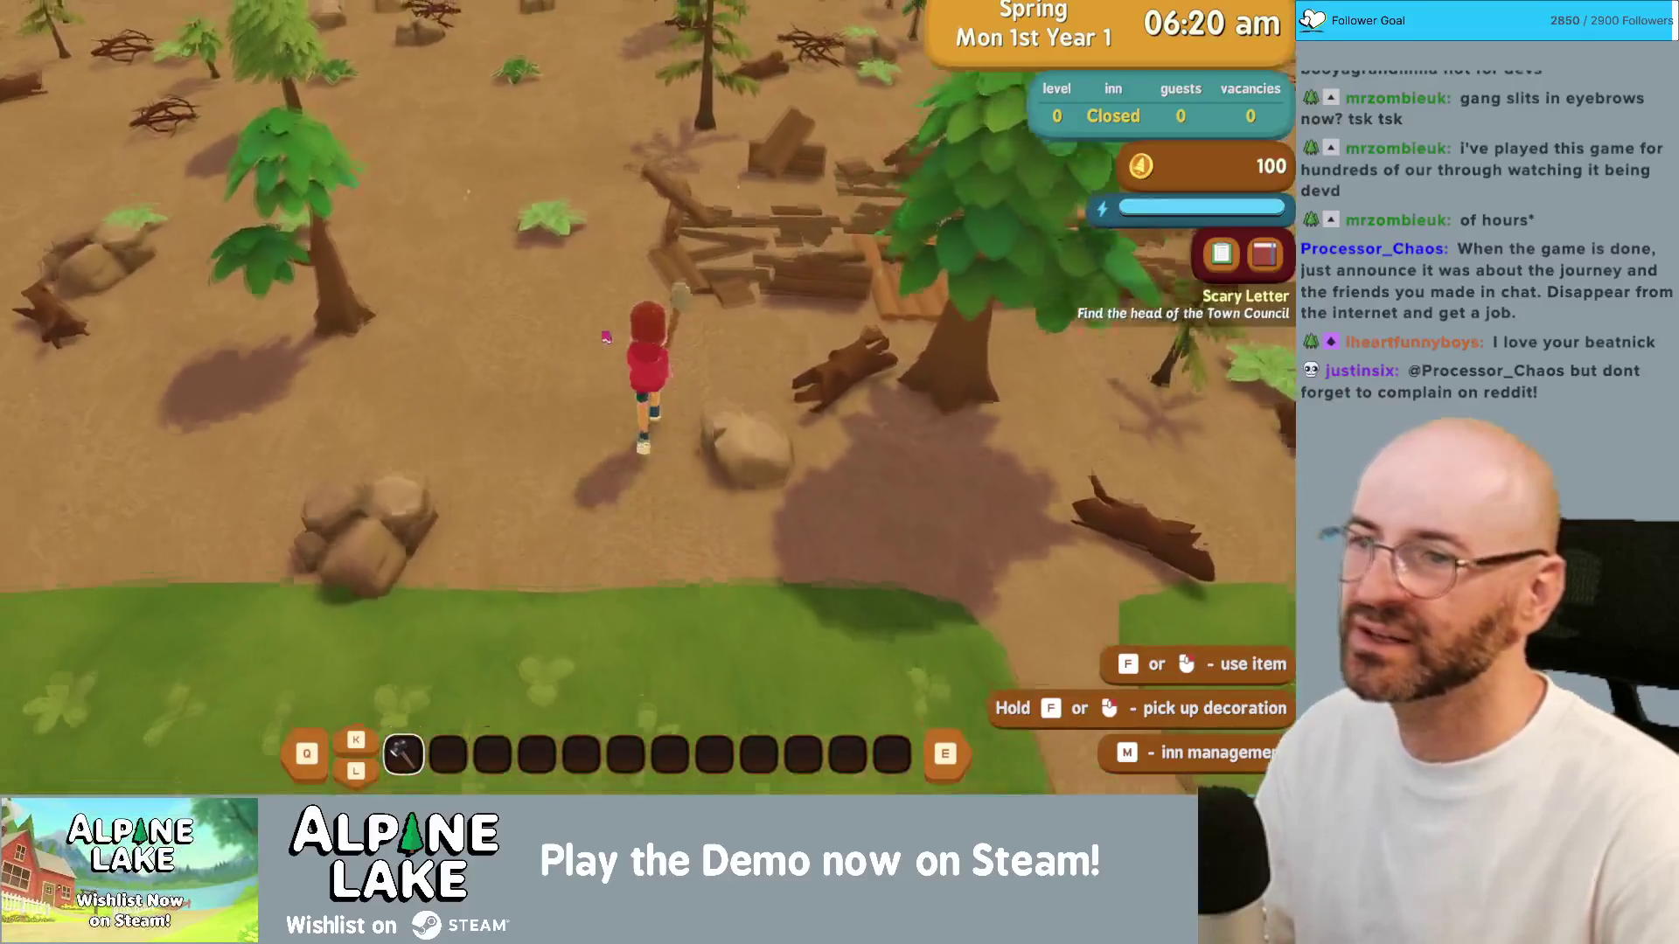
key(f)
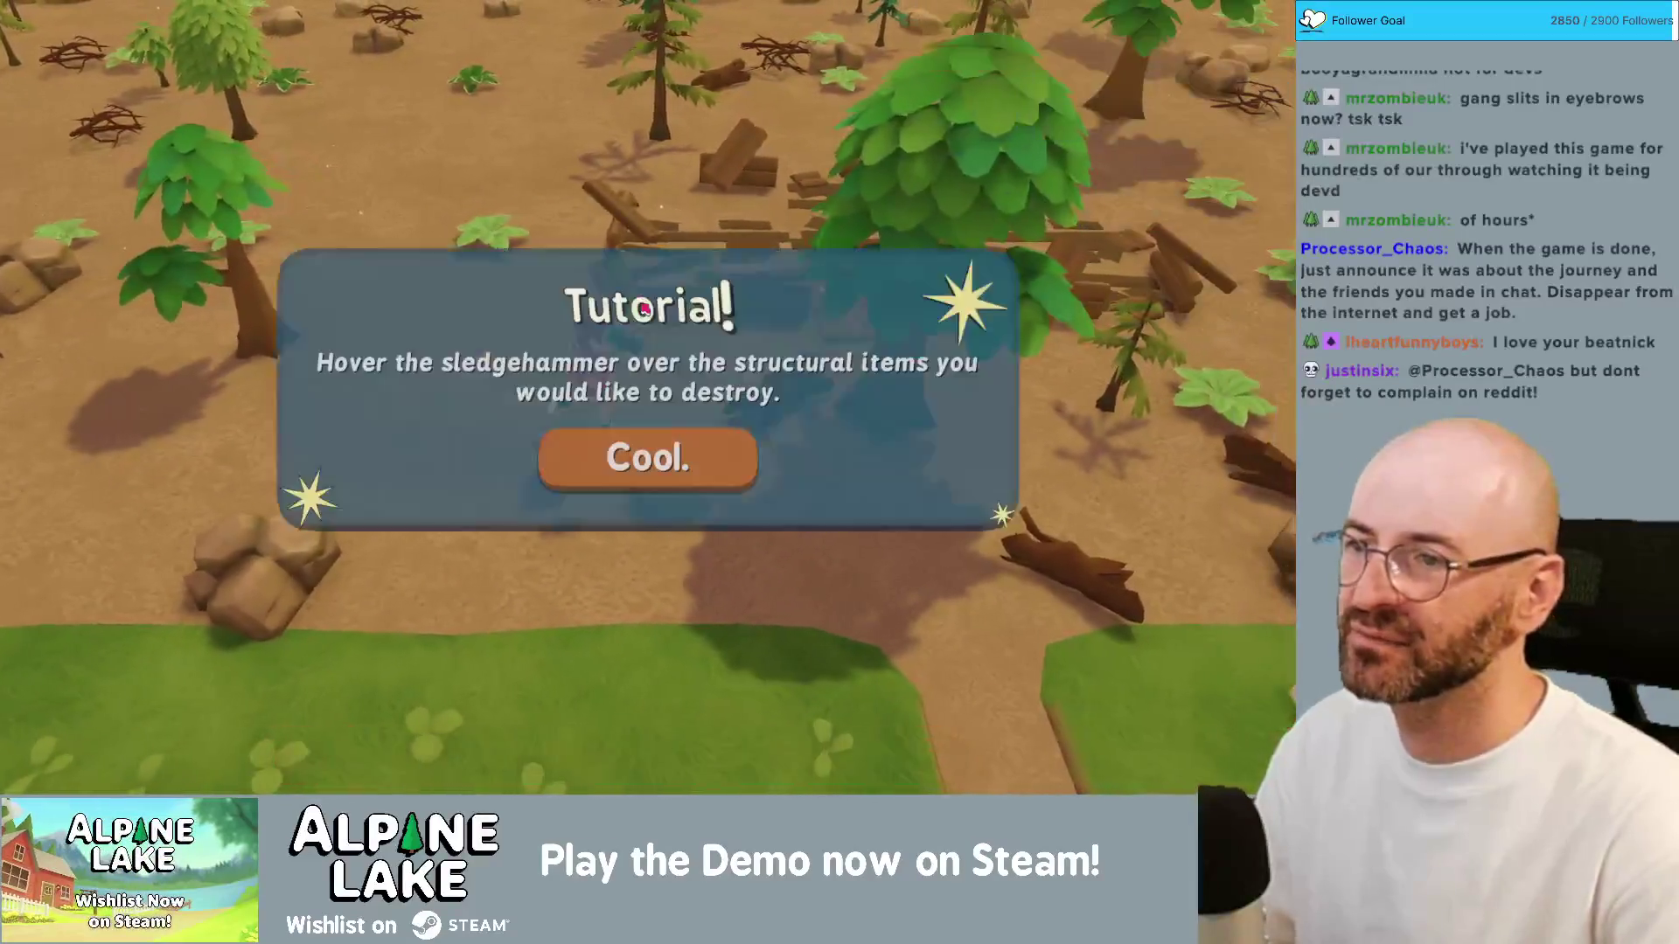
click(655, 444)
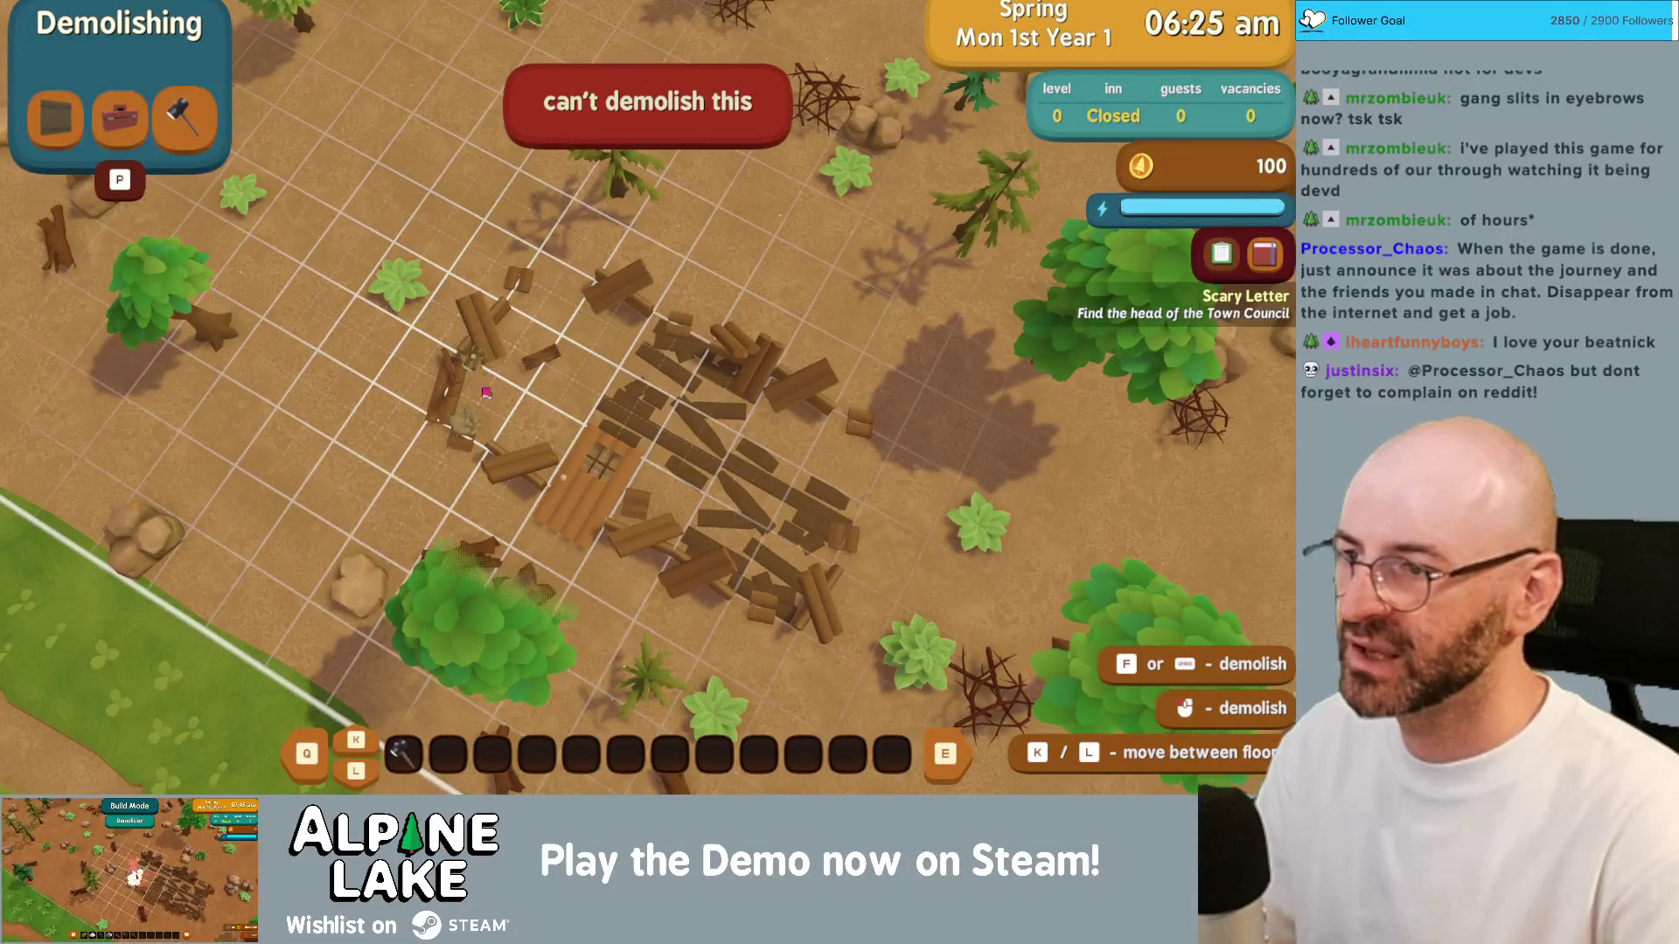
Step: Move the demolish grid across the cabin, break a floor tile, and exit demolishing
key(a)
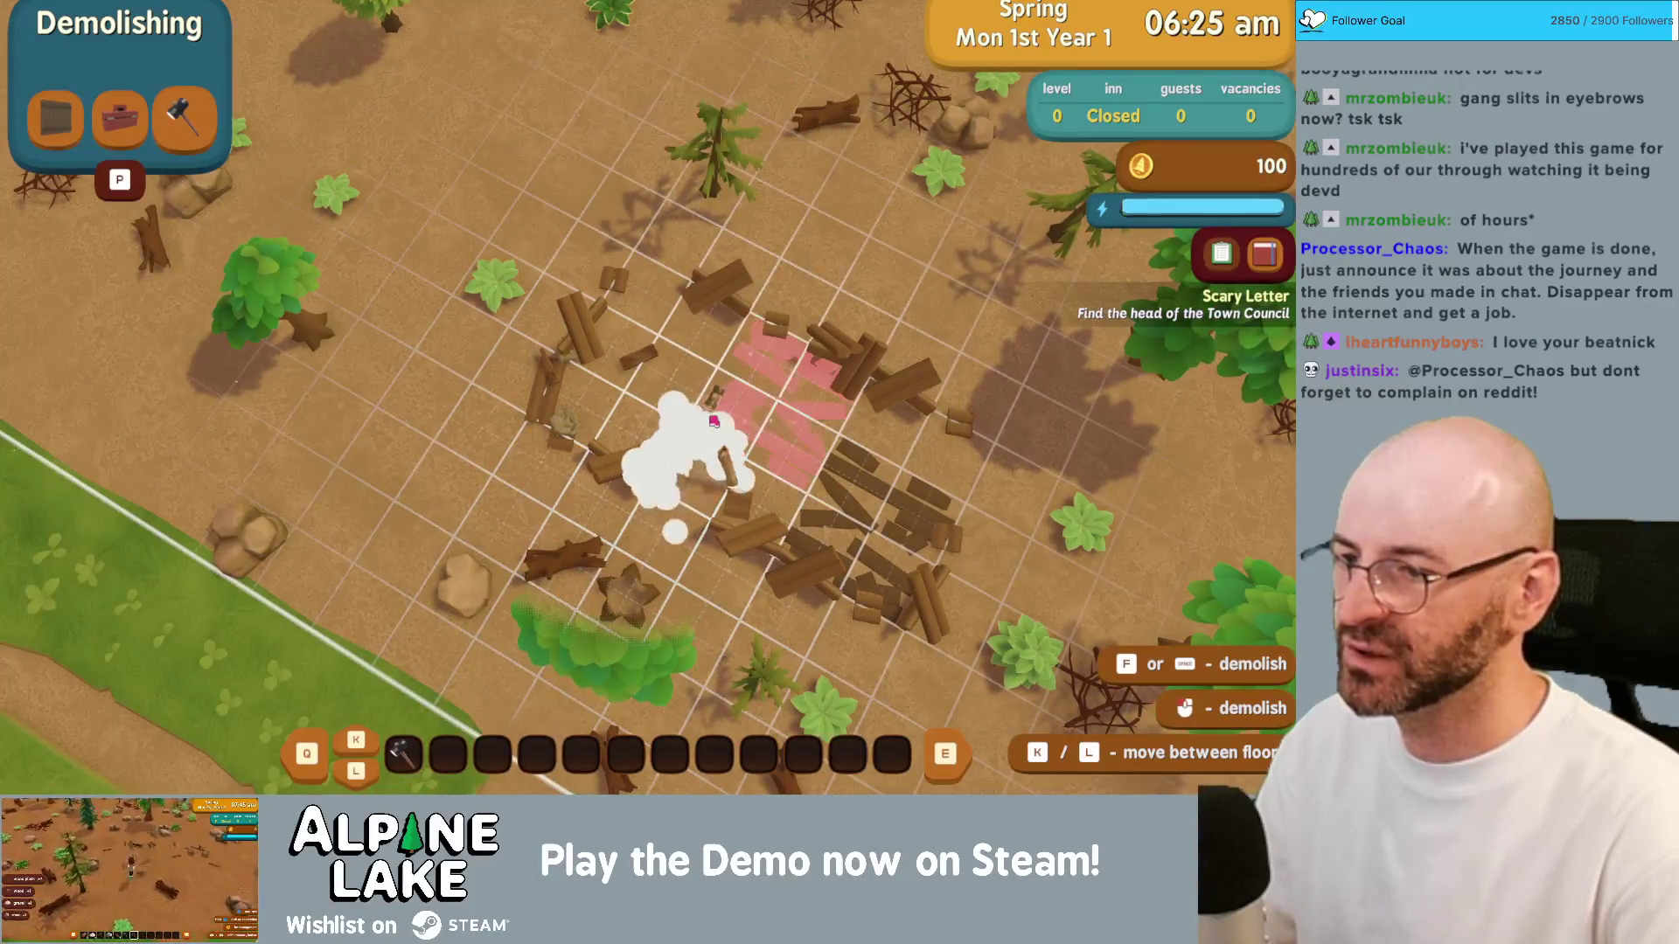
key(d)
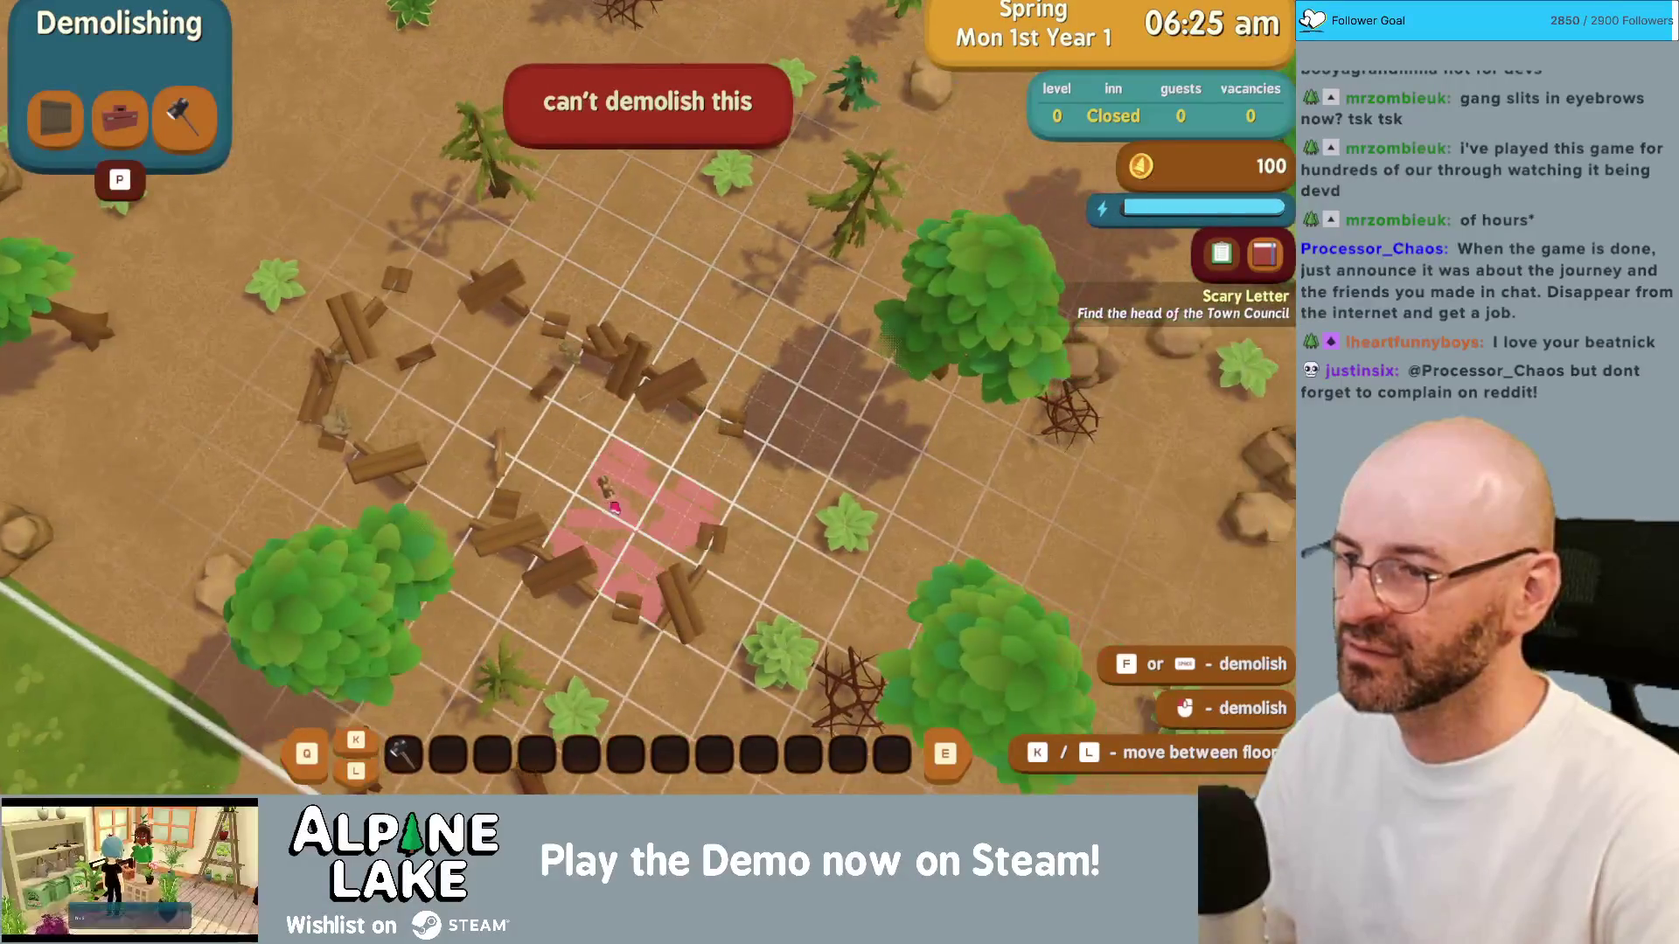
key(d)
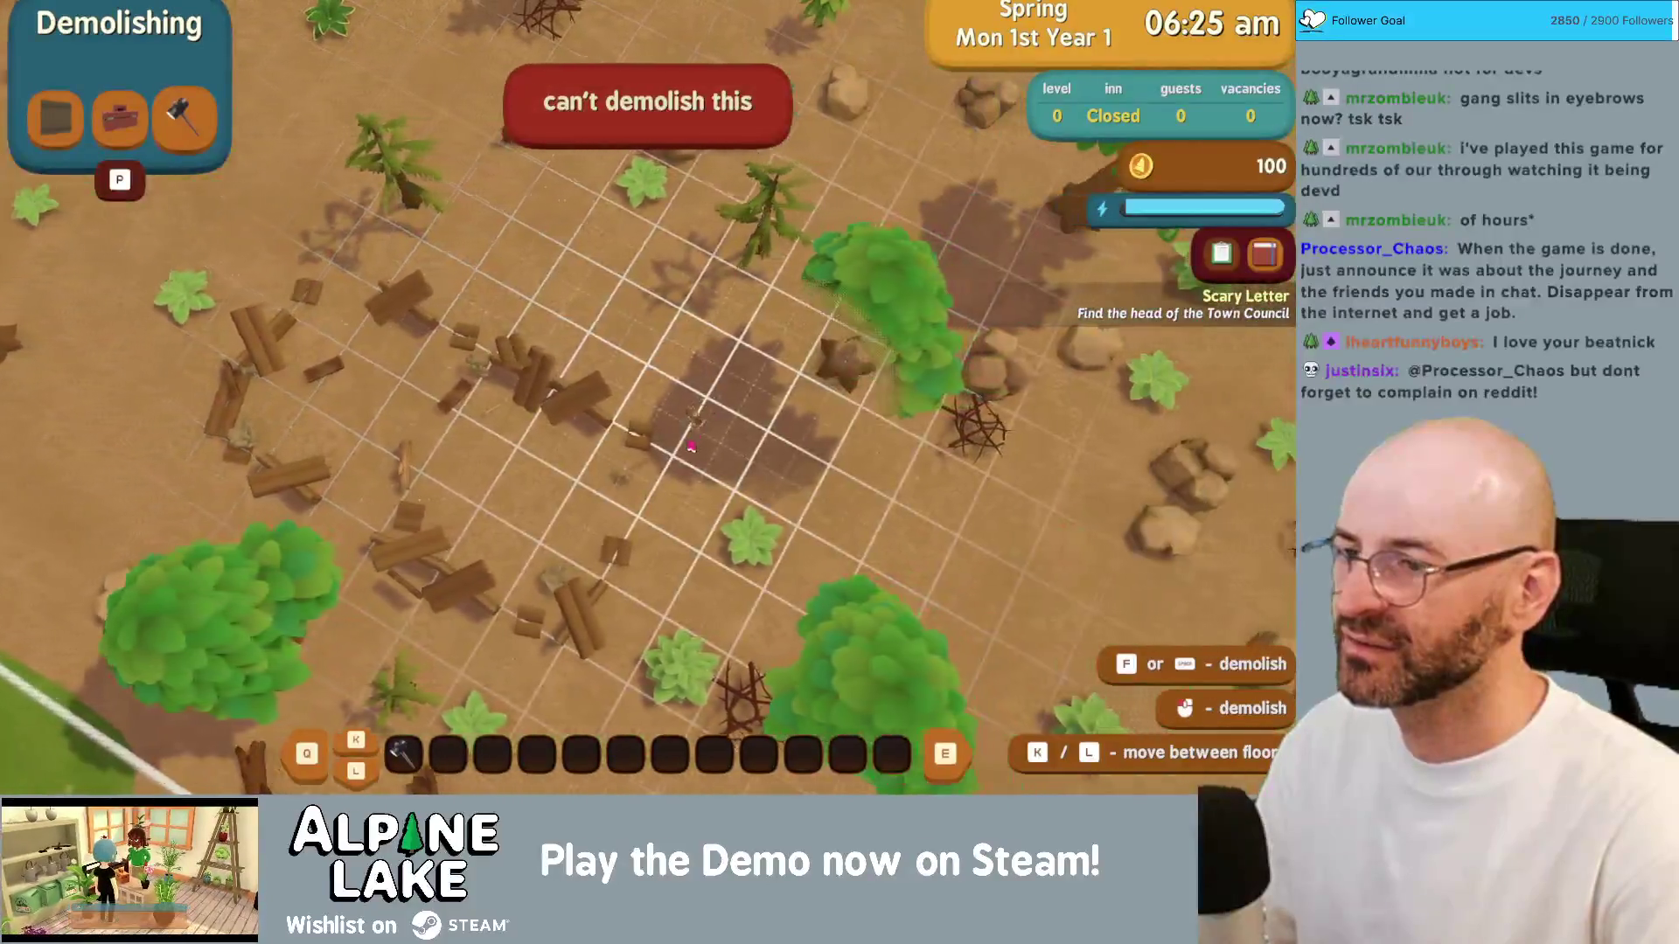
key(s)
key(a)
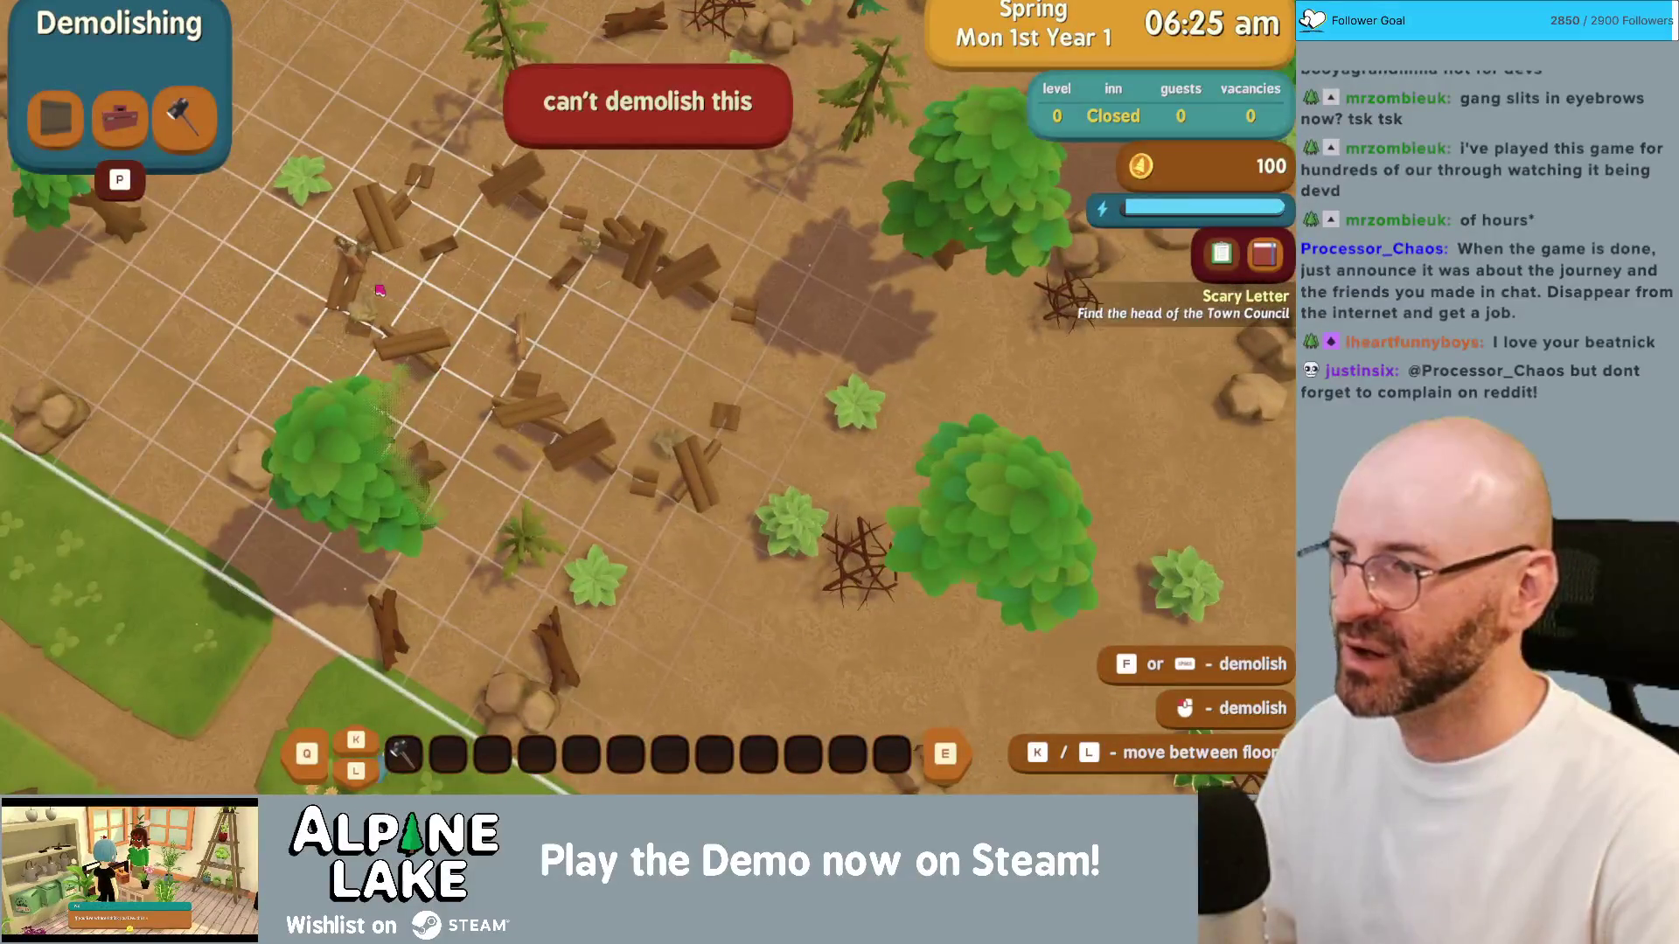
key(Escape)
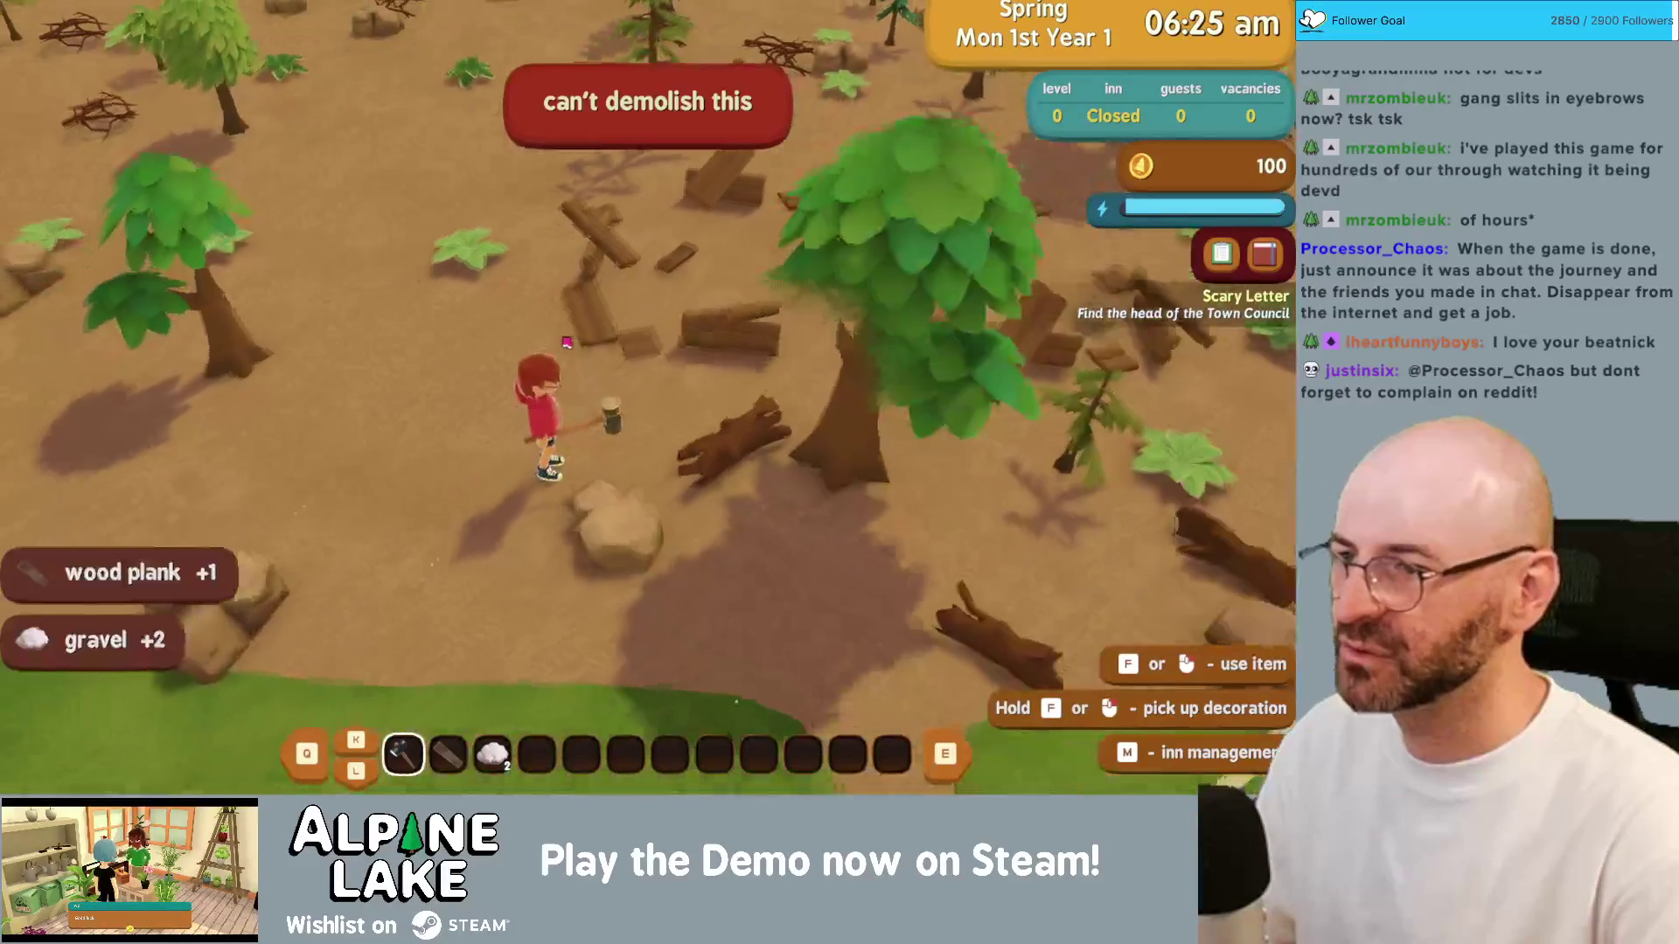
Step: Collect more dropped materials, then start a new Current Bugs item beginning "can't demolish walls, only can demolish floors"
key(w)
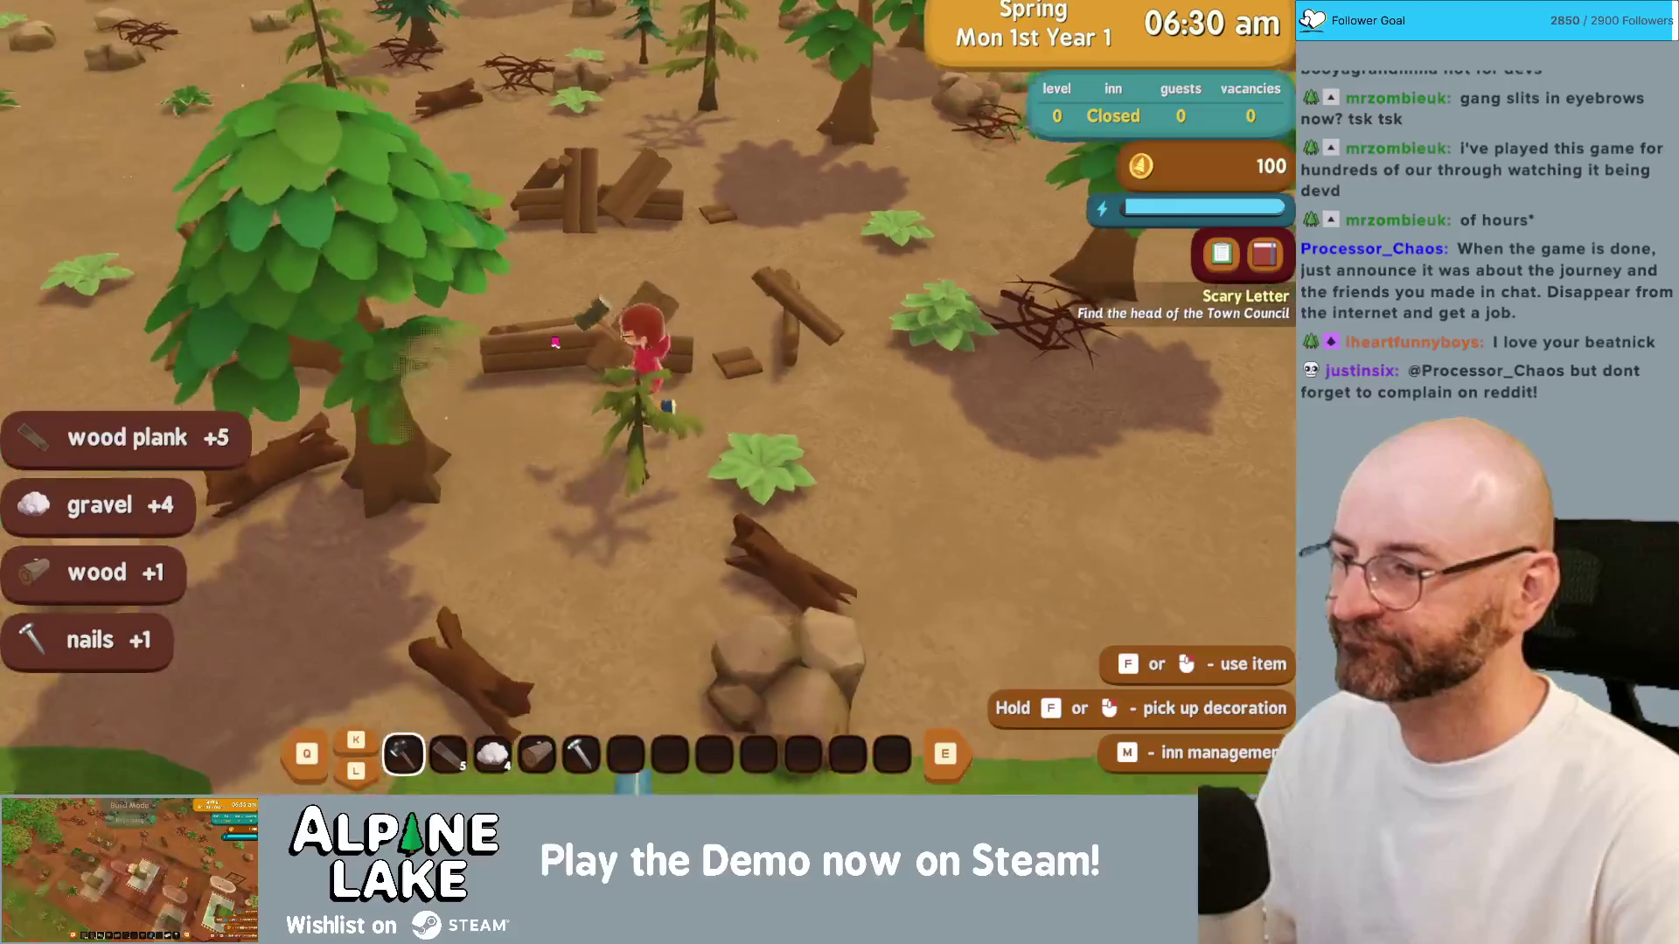
key(super+Tab)
key(Return)
text(can't demolish walls, only can demolish floors)
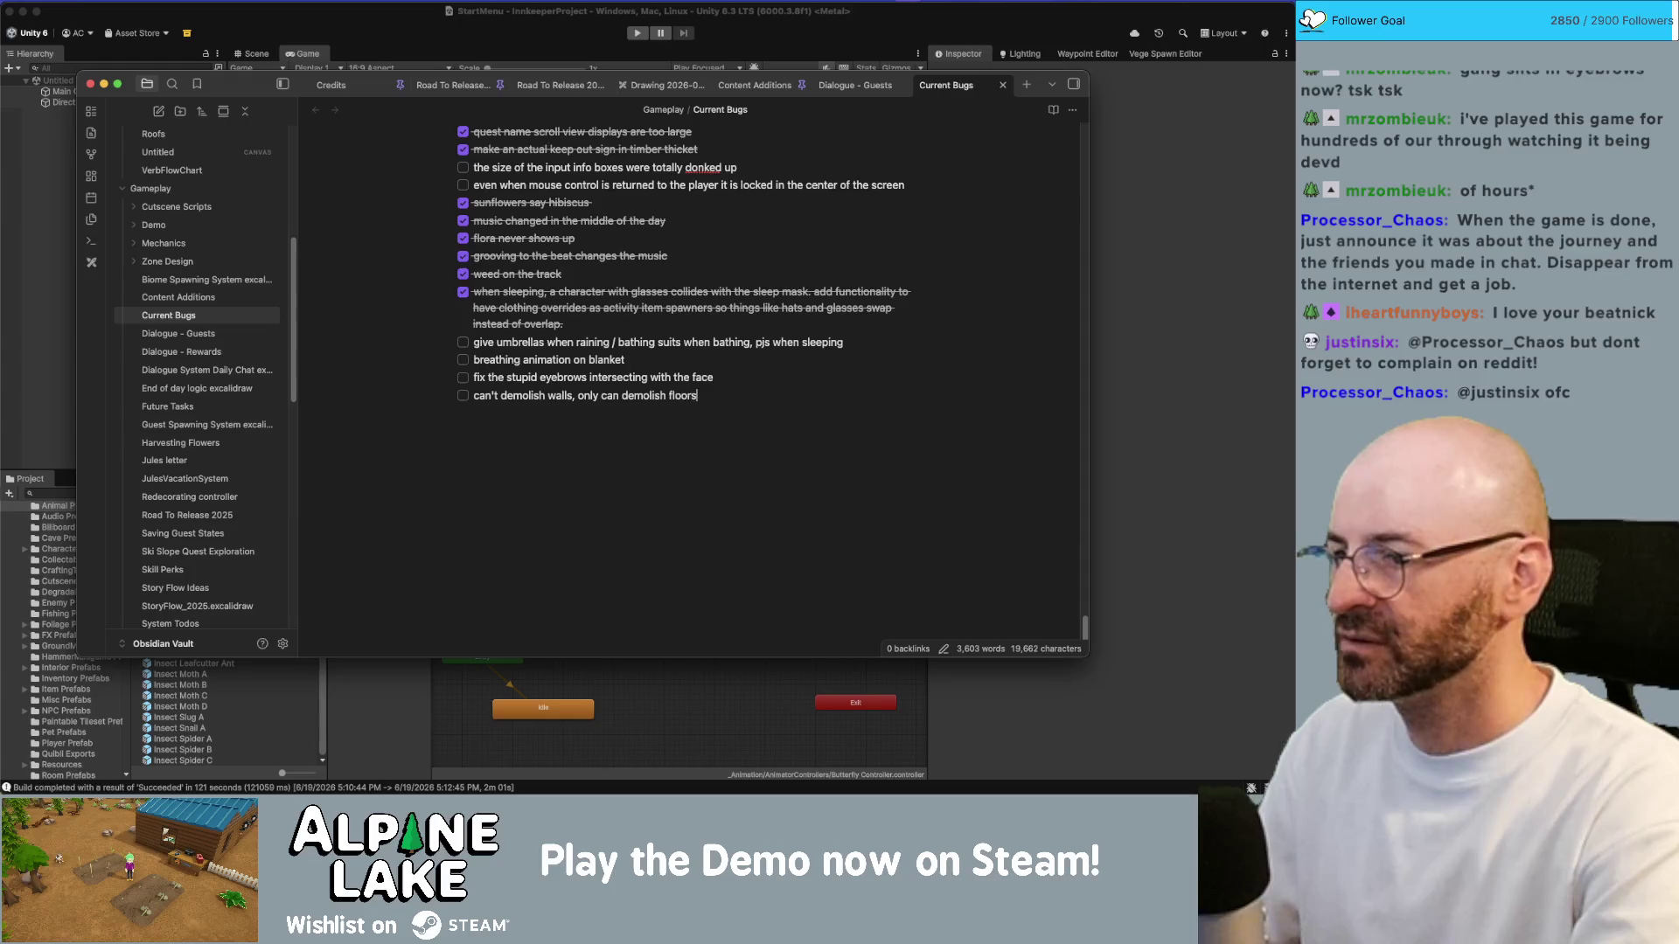
Step: Switch from Obsidian back to the Alpine Lake game
key(super+Tab)
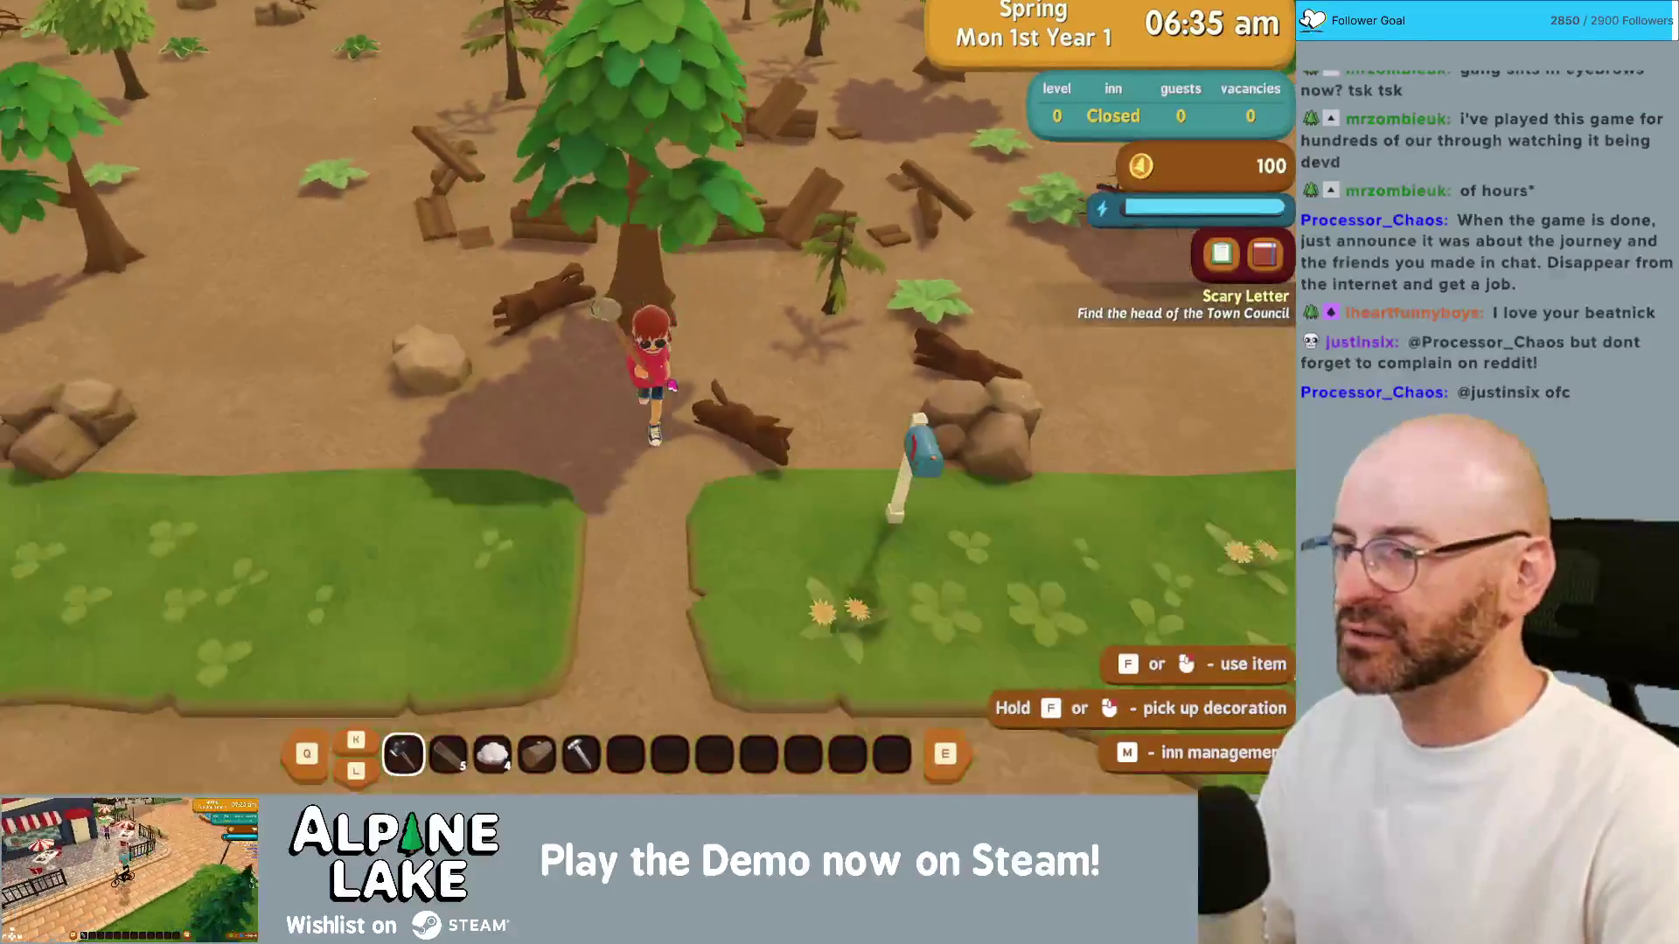
Step: Walk south, ride the bicycle west, then get off it
key(s)
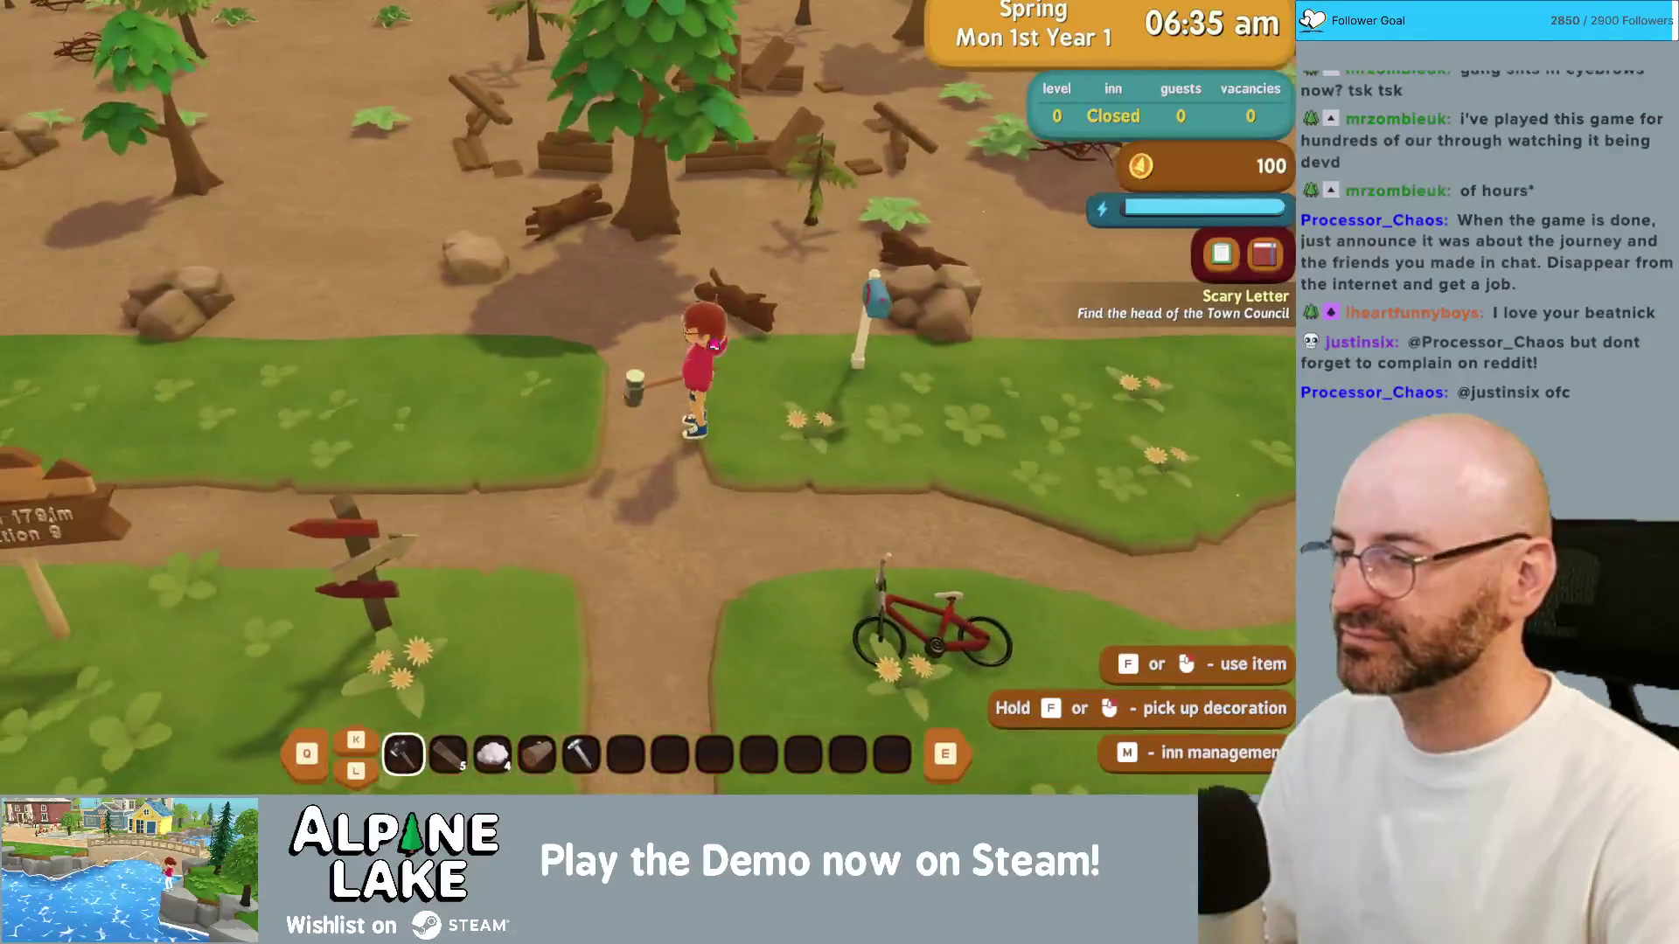
key(space)
key(a)
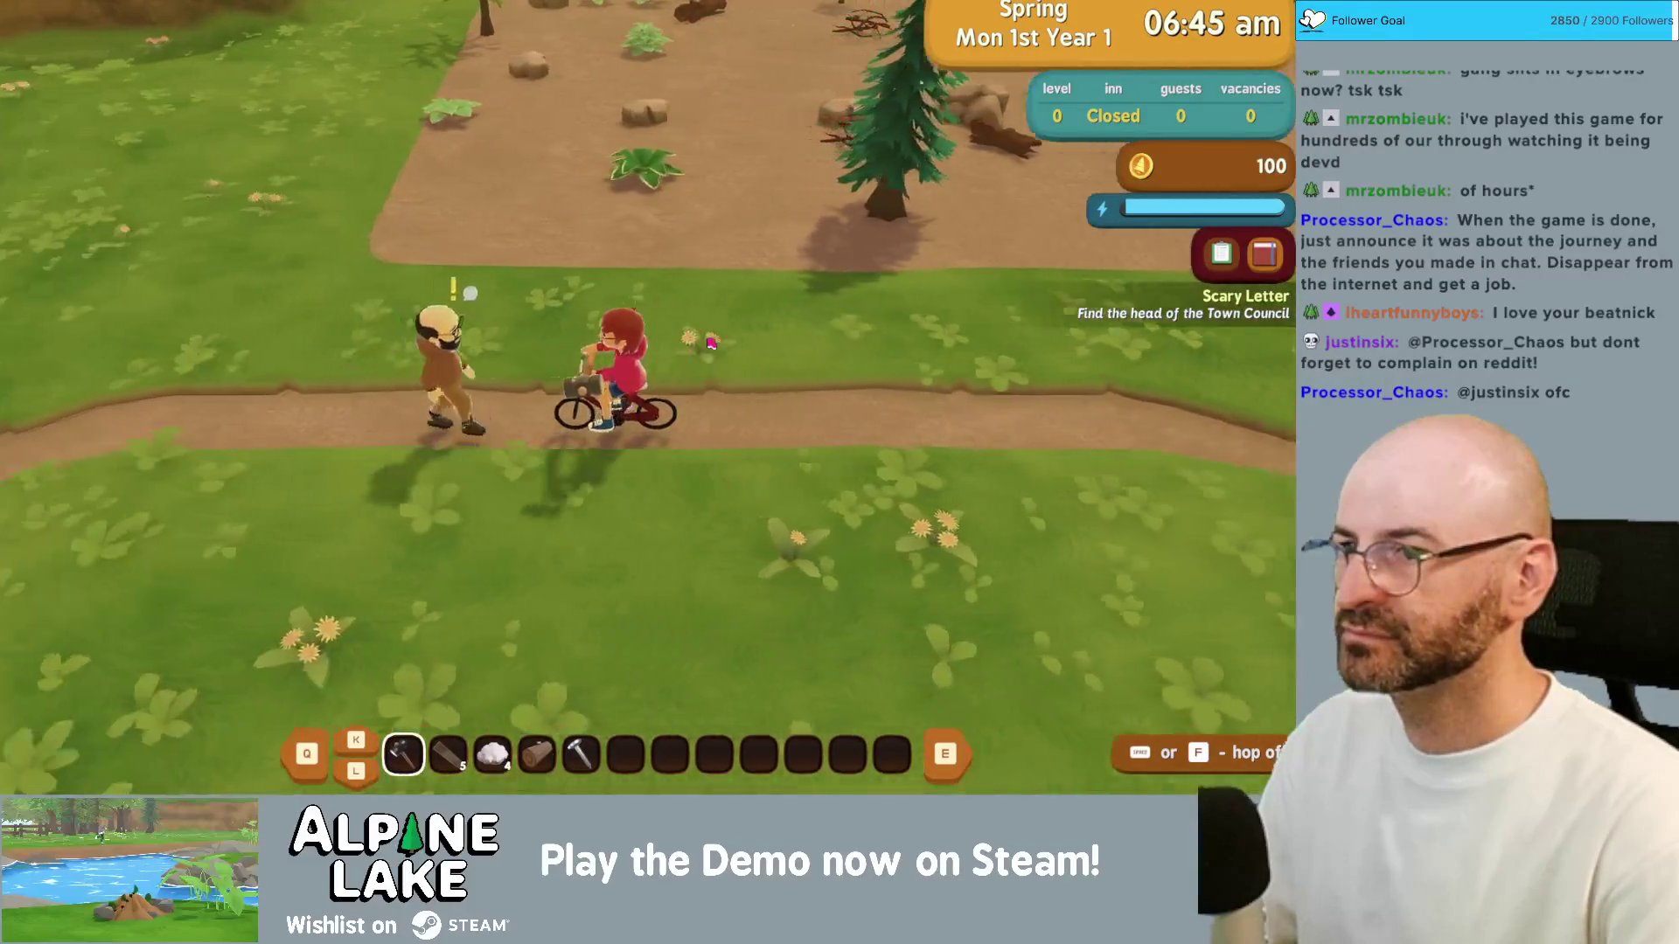
key(space)
key(d)
Step: Run east past the crossroads, then leave the game for the Unity editor
key(a)
key(d)
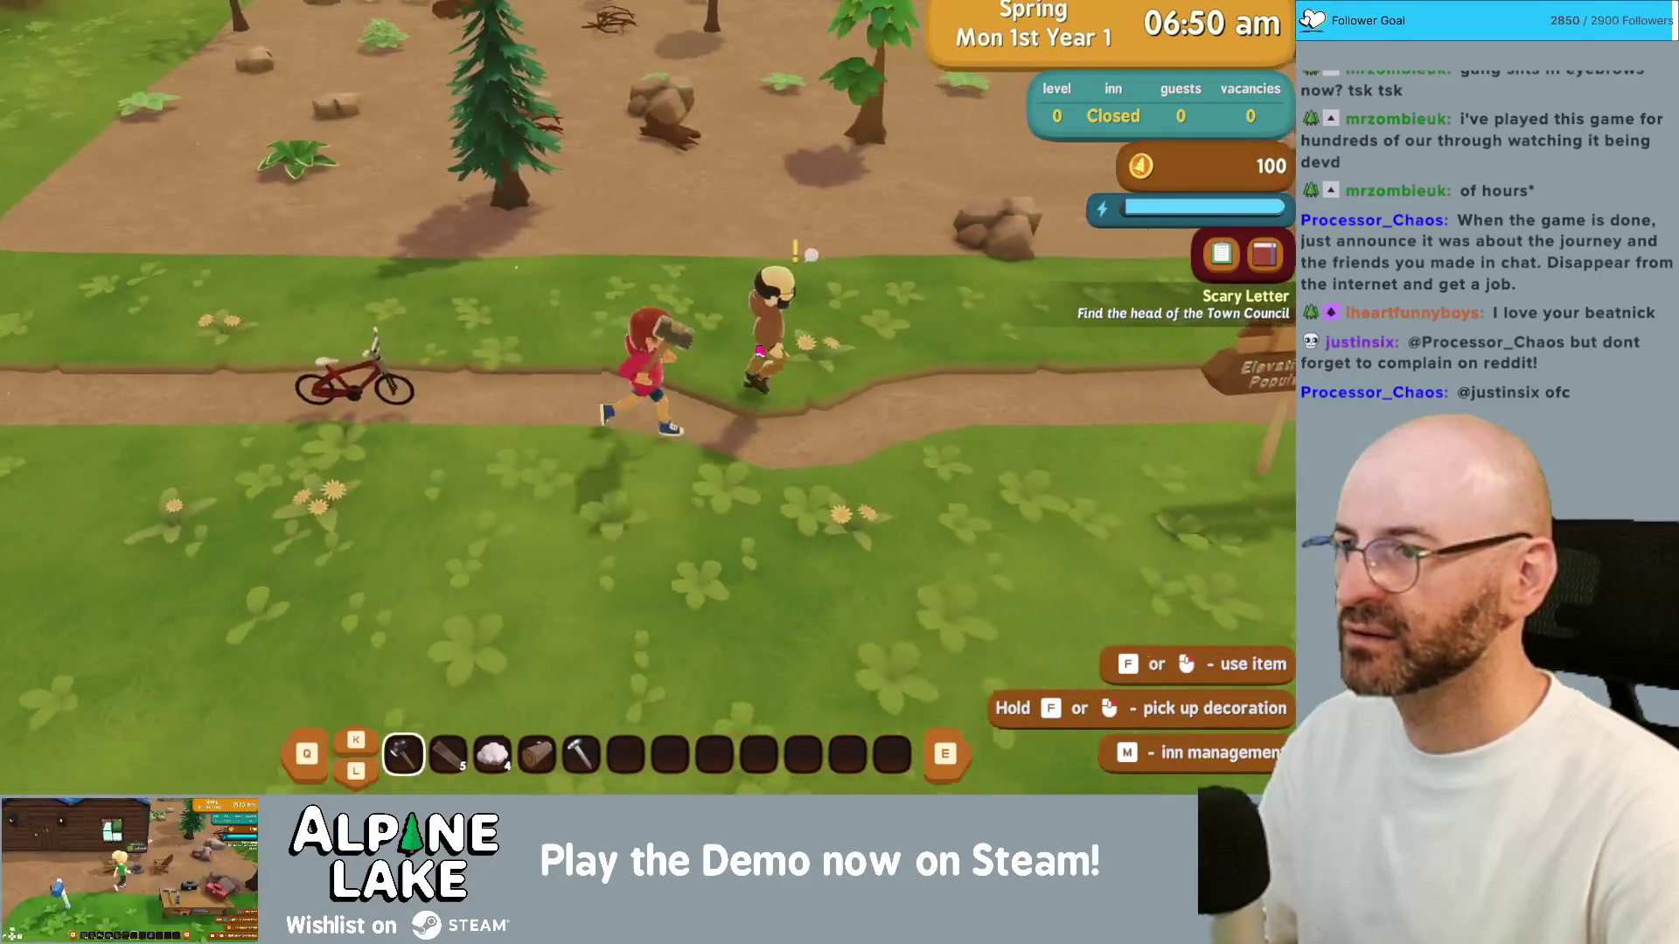
key(d)
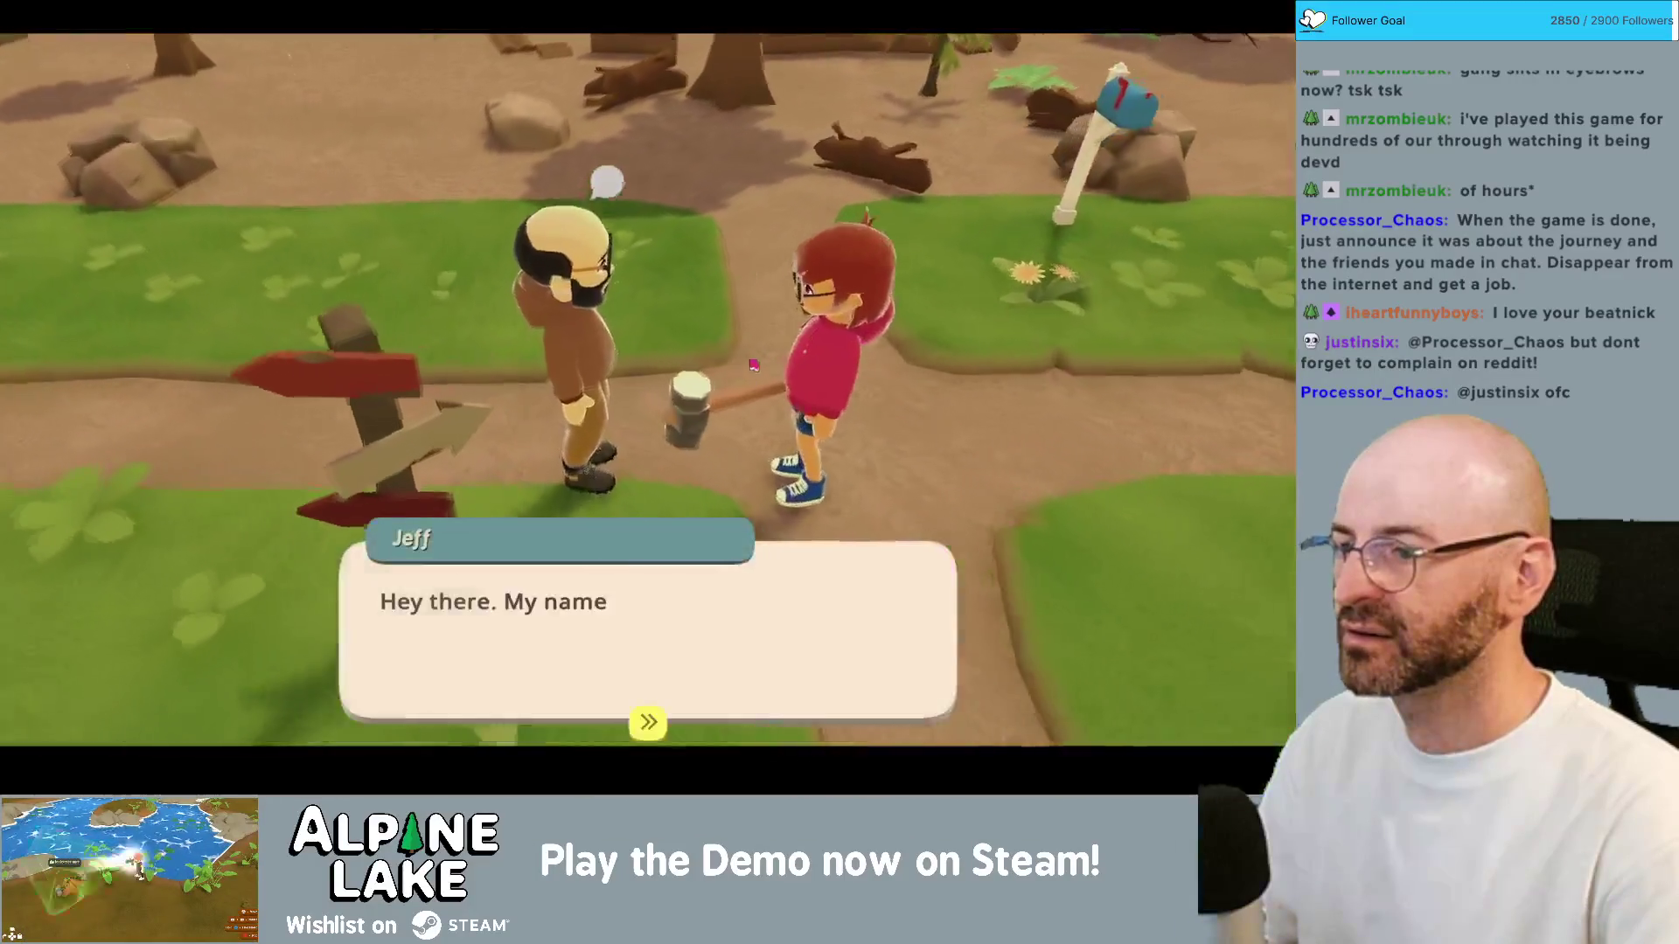
key(super+q)
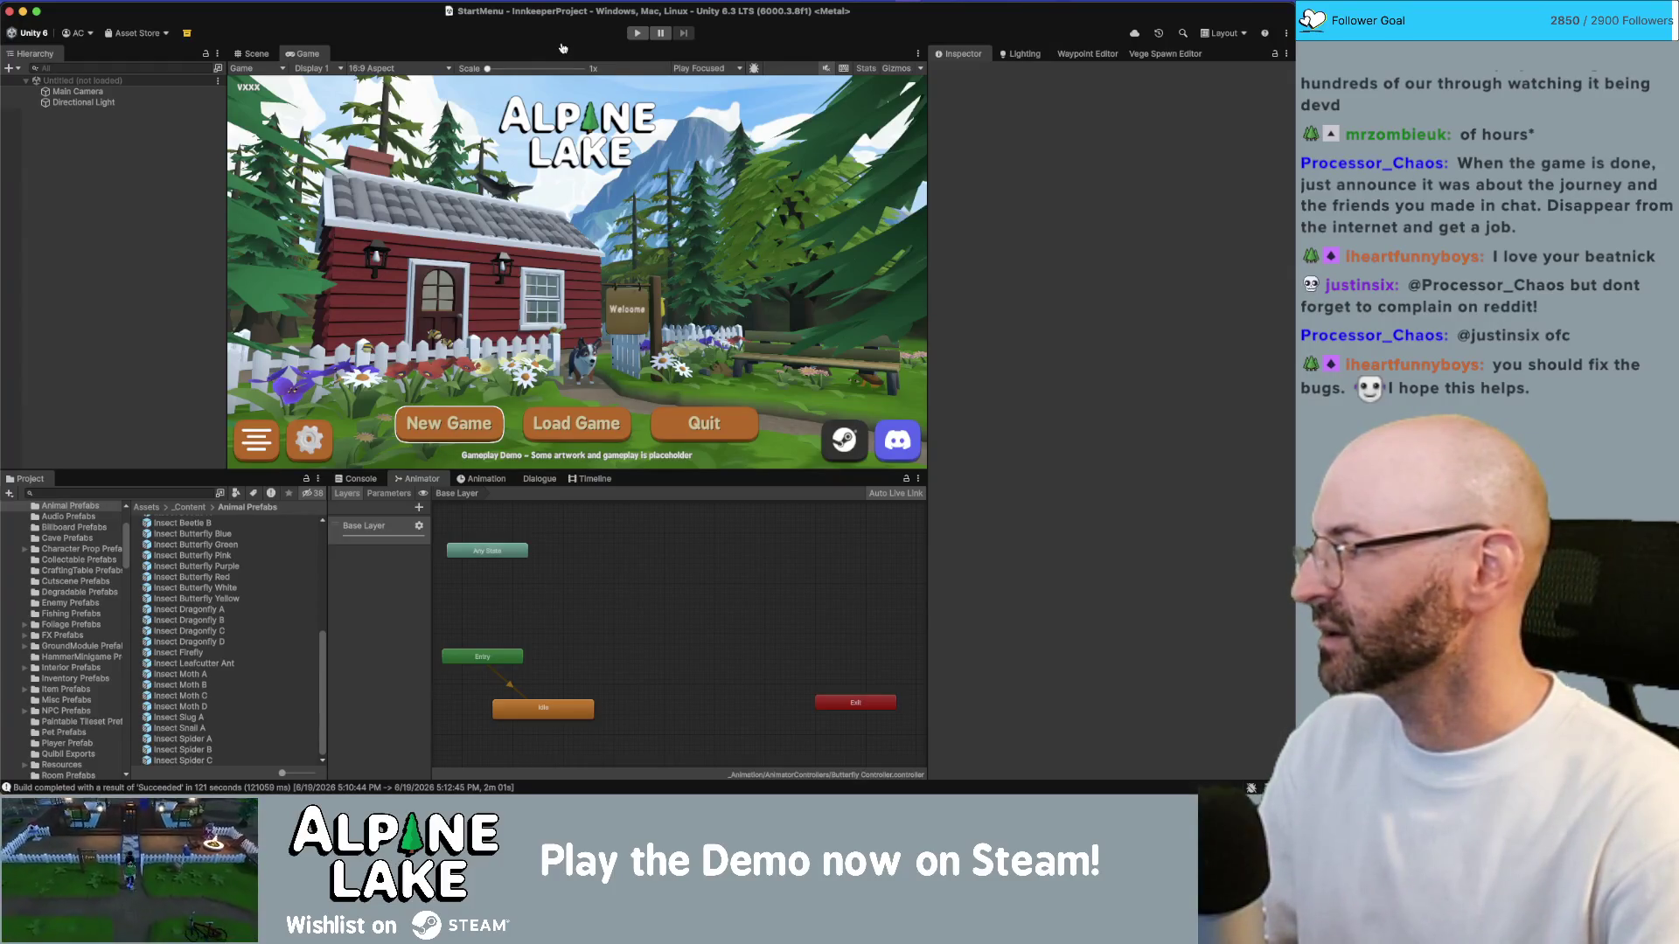
key(super+Tab)
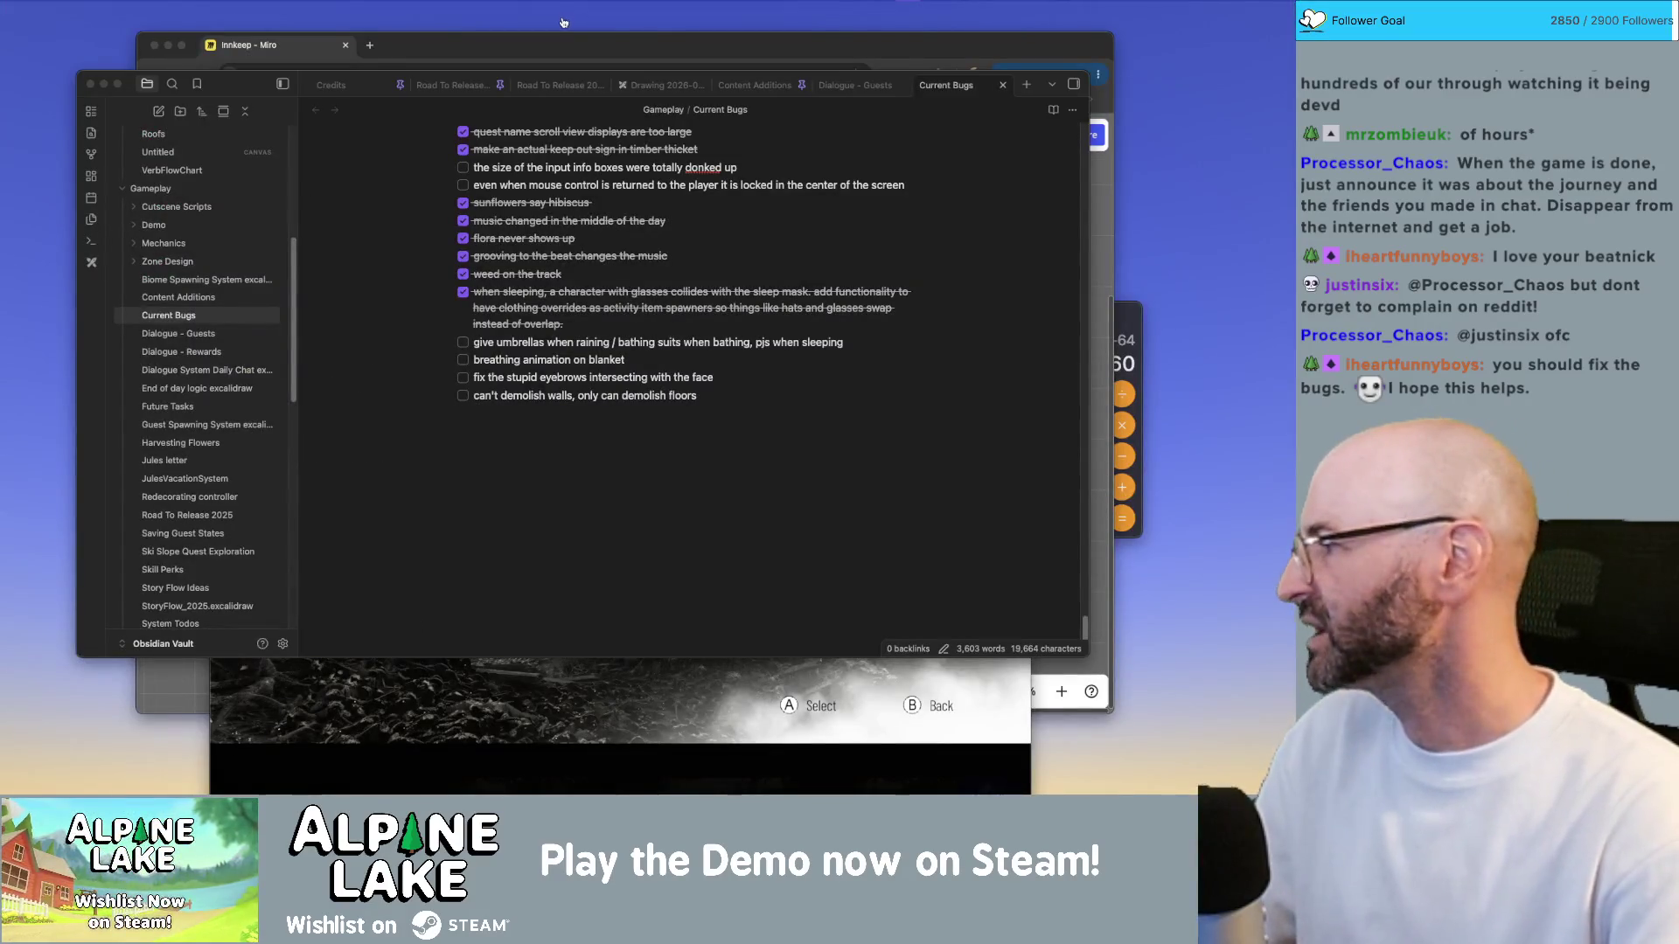
Step: Back in the game, go through the park ranger's introduction and chat with him again
key(super+Tab)
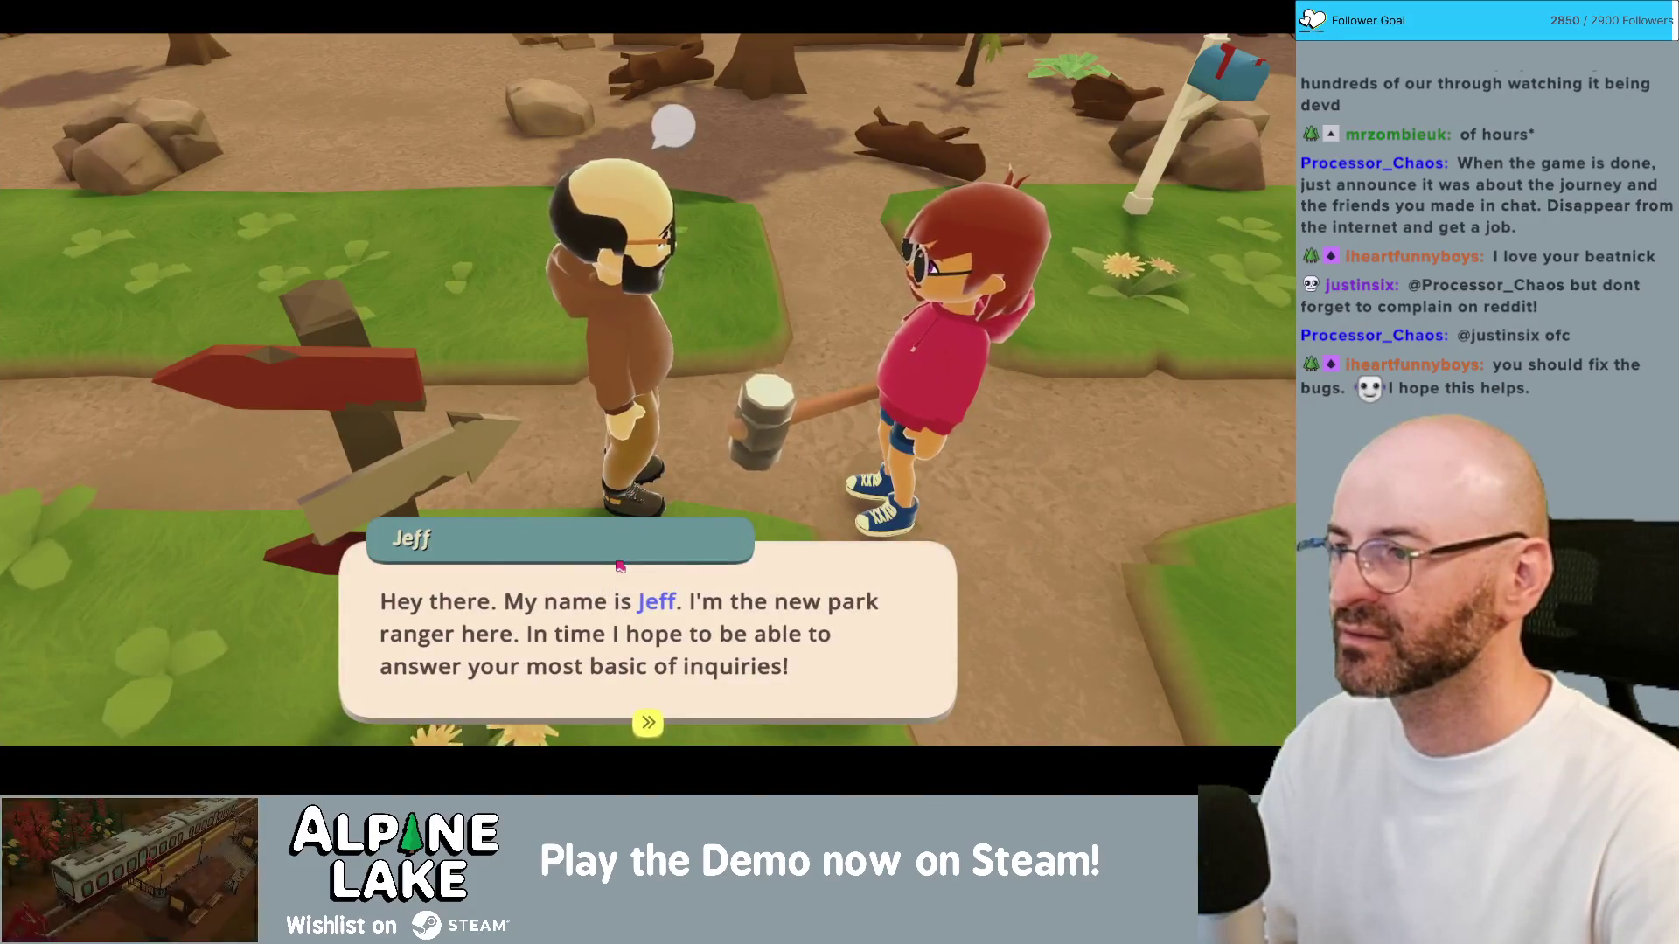
key(space)
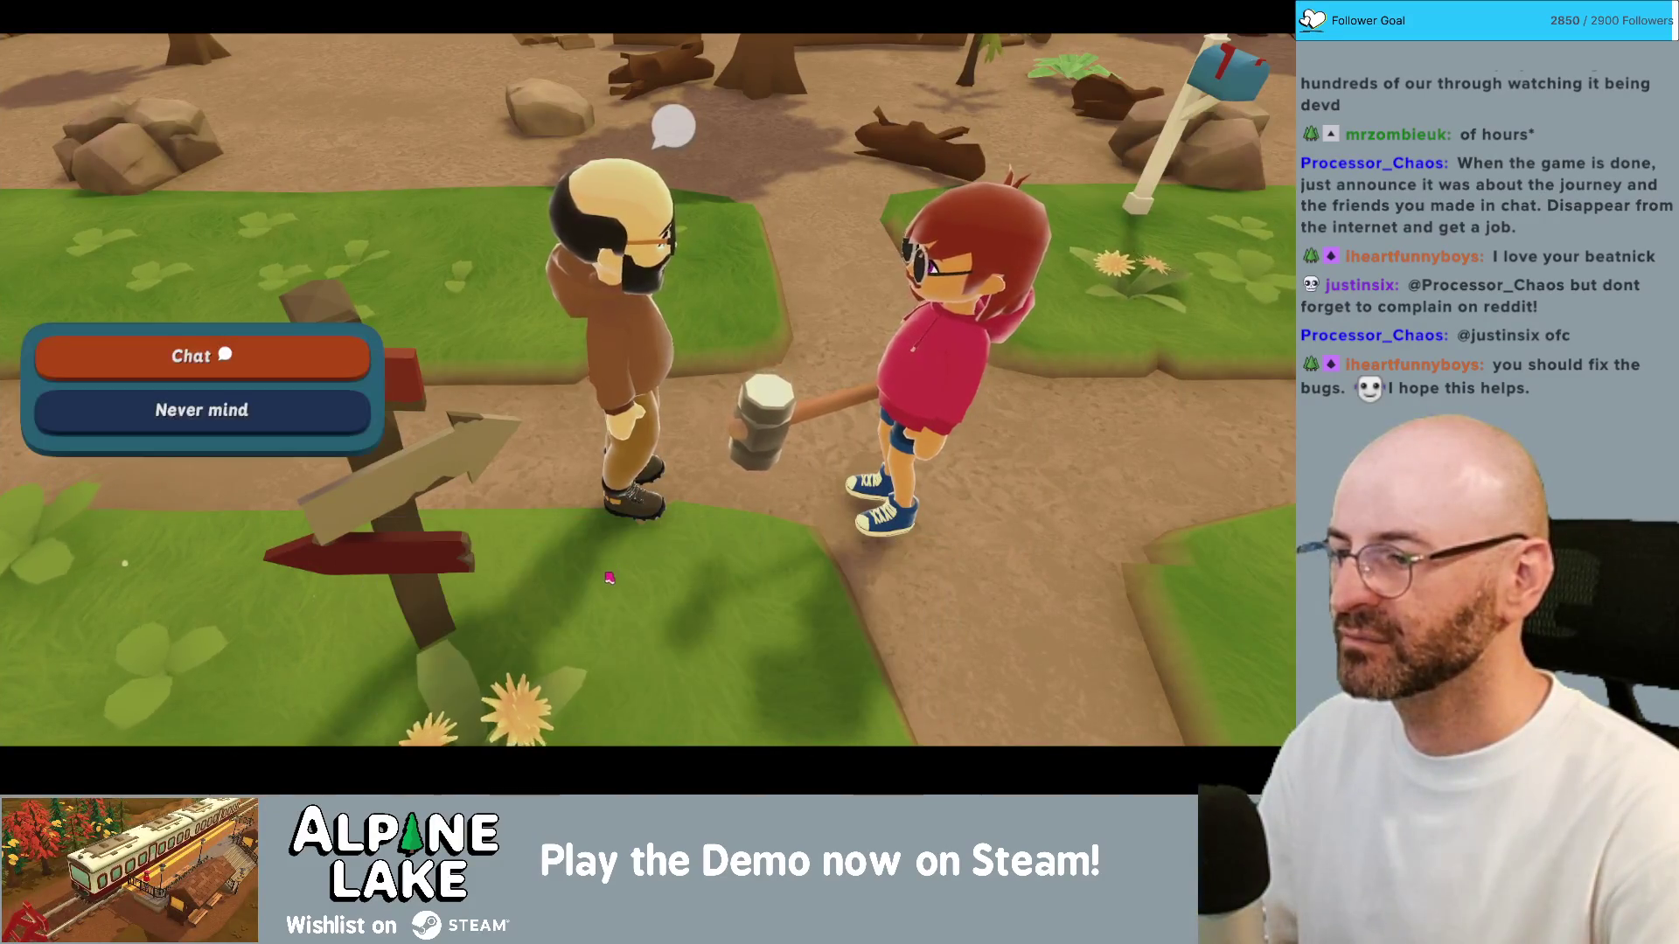
key(space)
key(space)
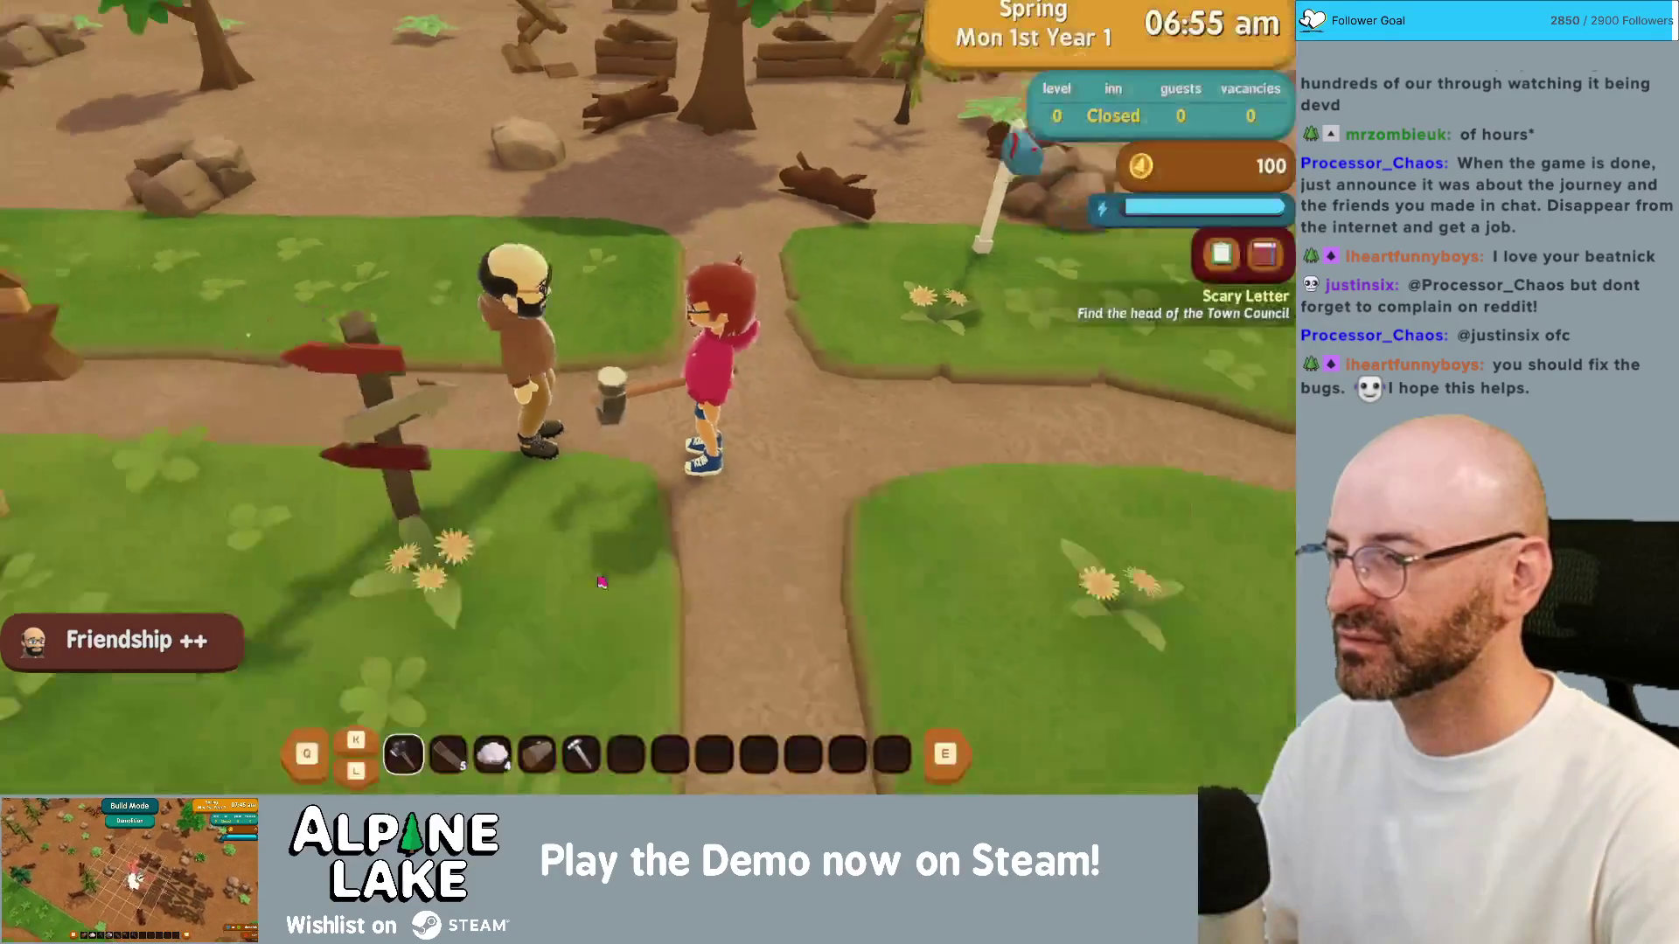
key(d)
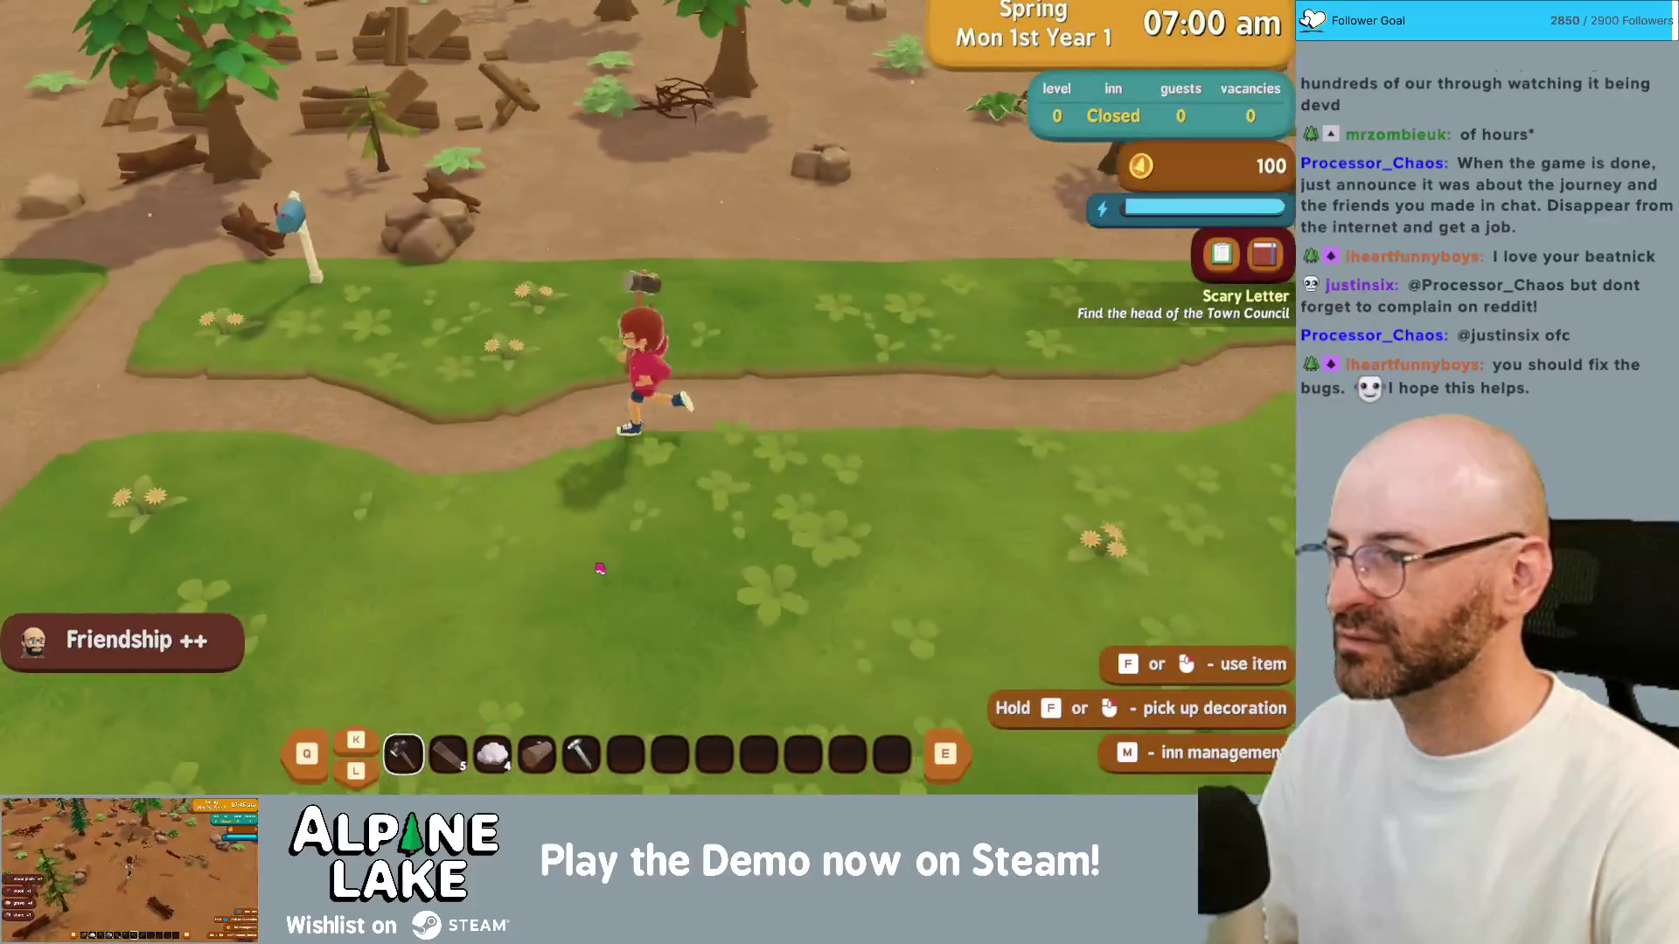
key(w)
key(a)
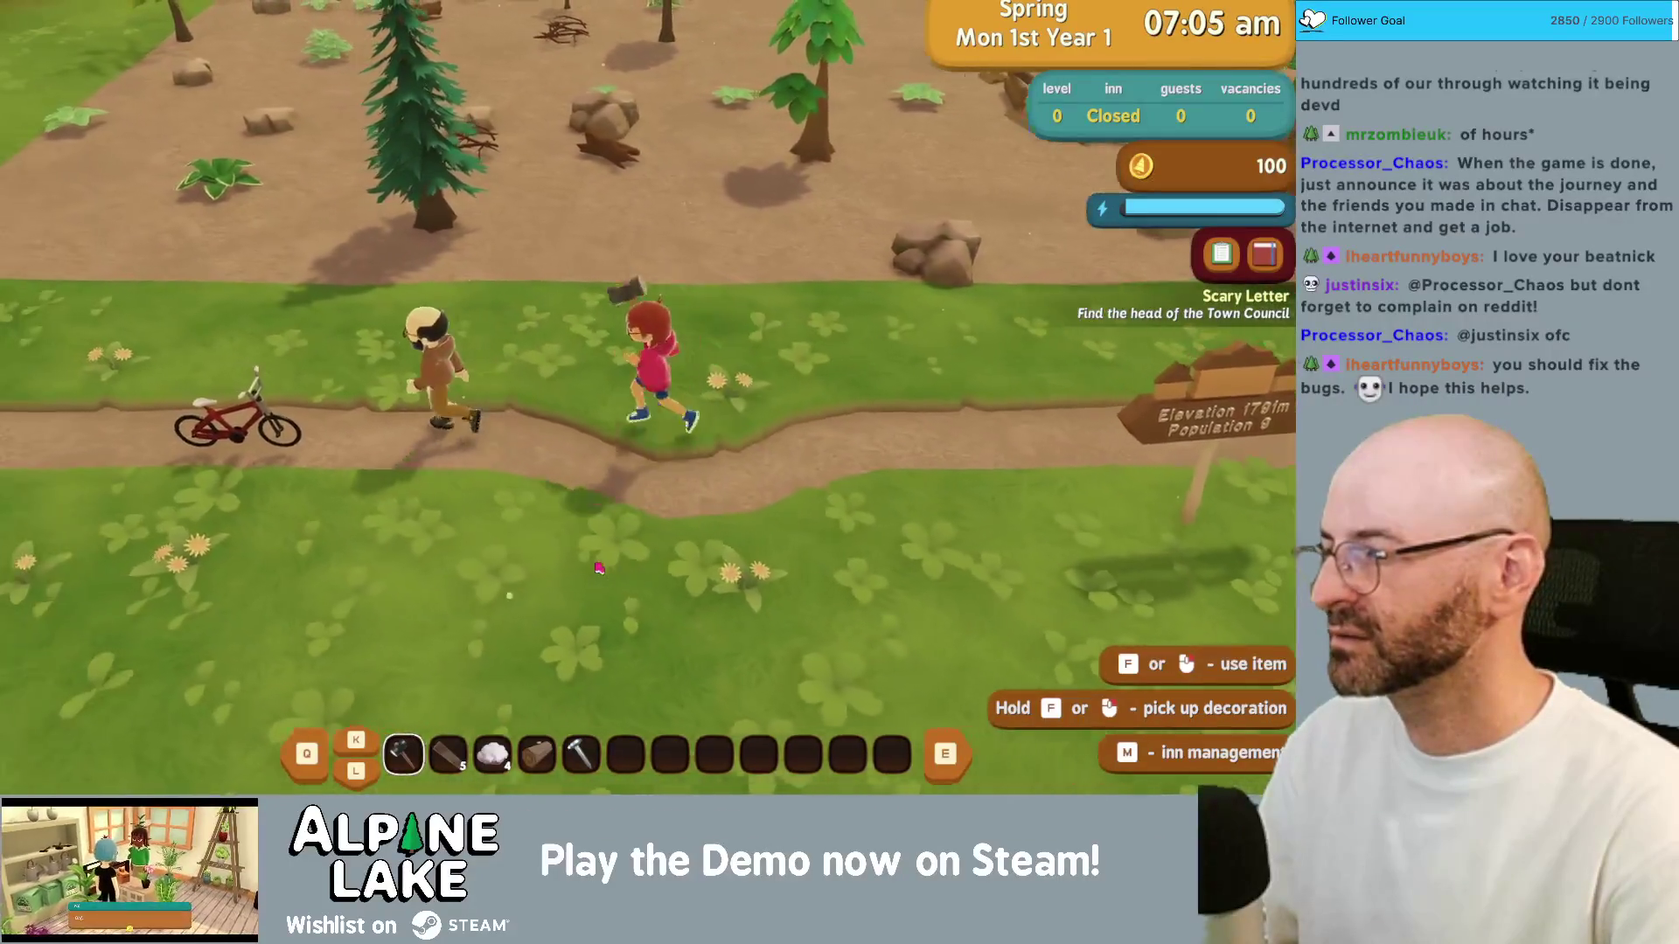
key(e)
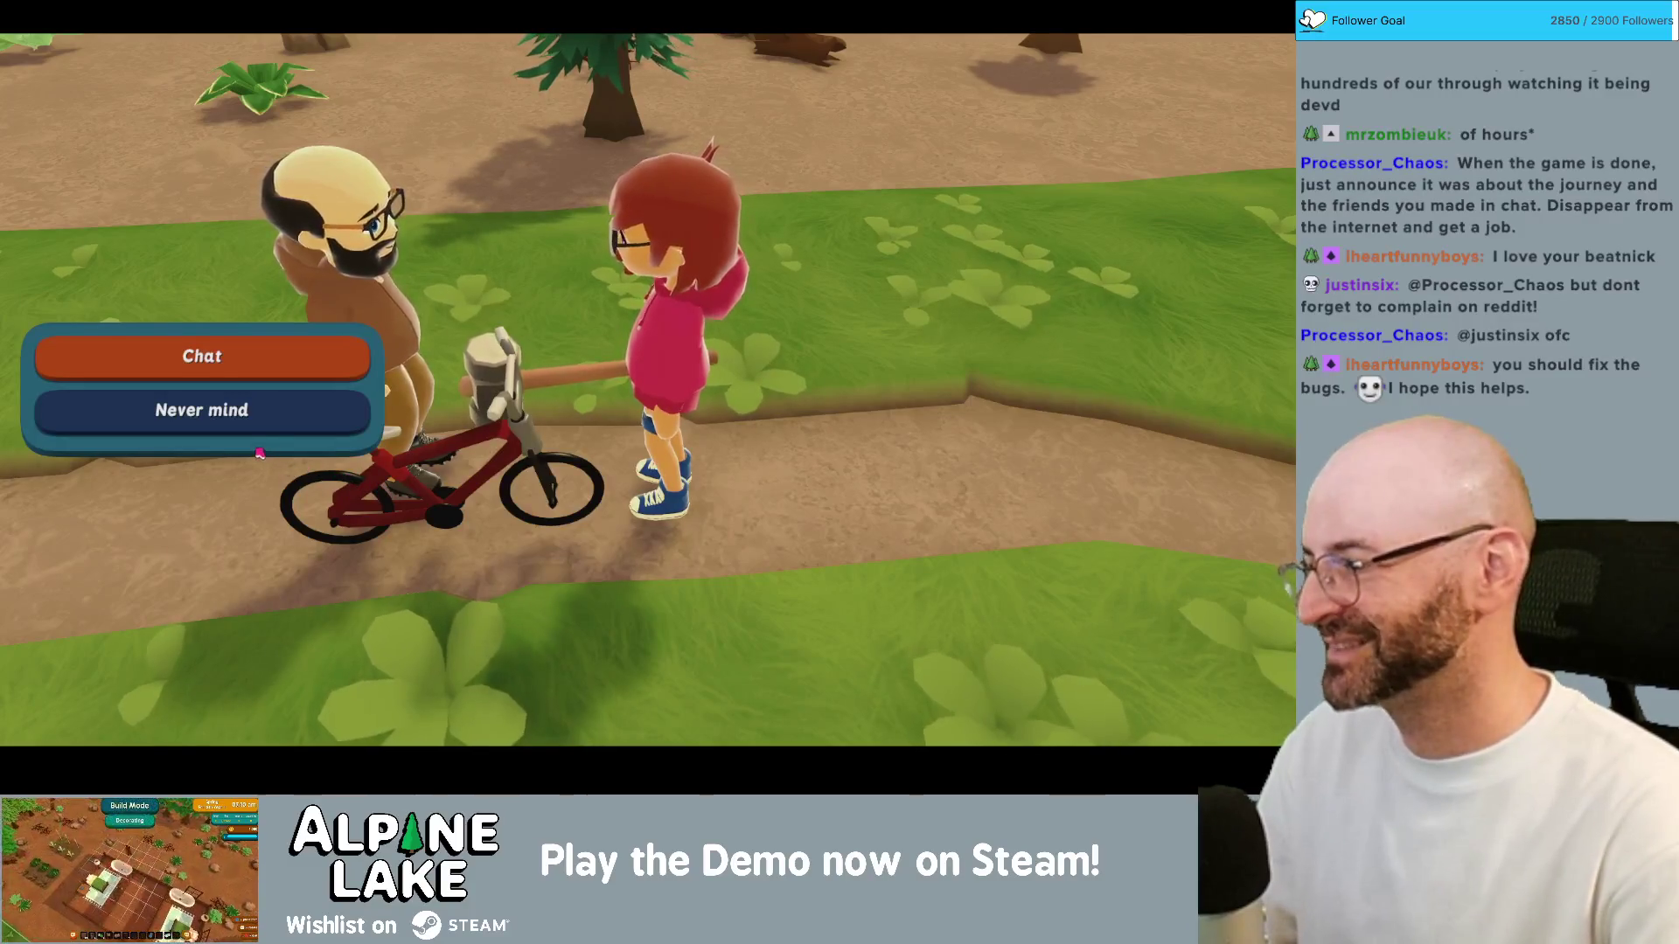
click(217, 420)
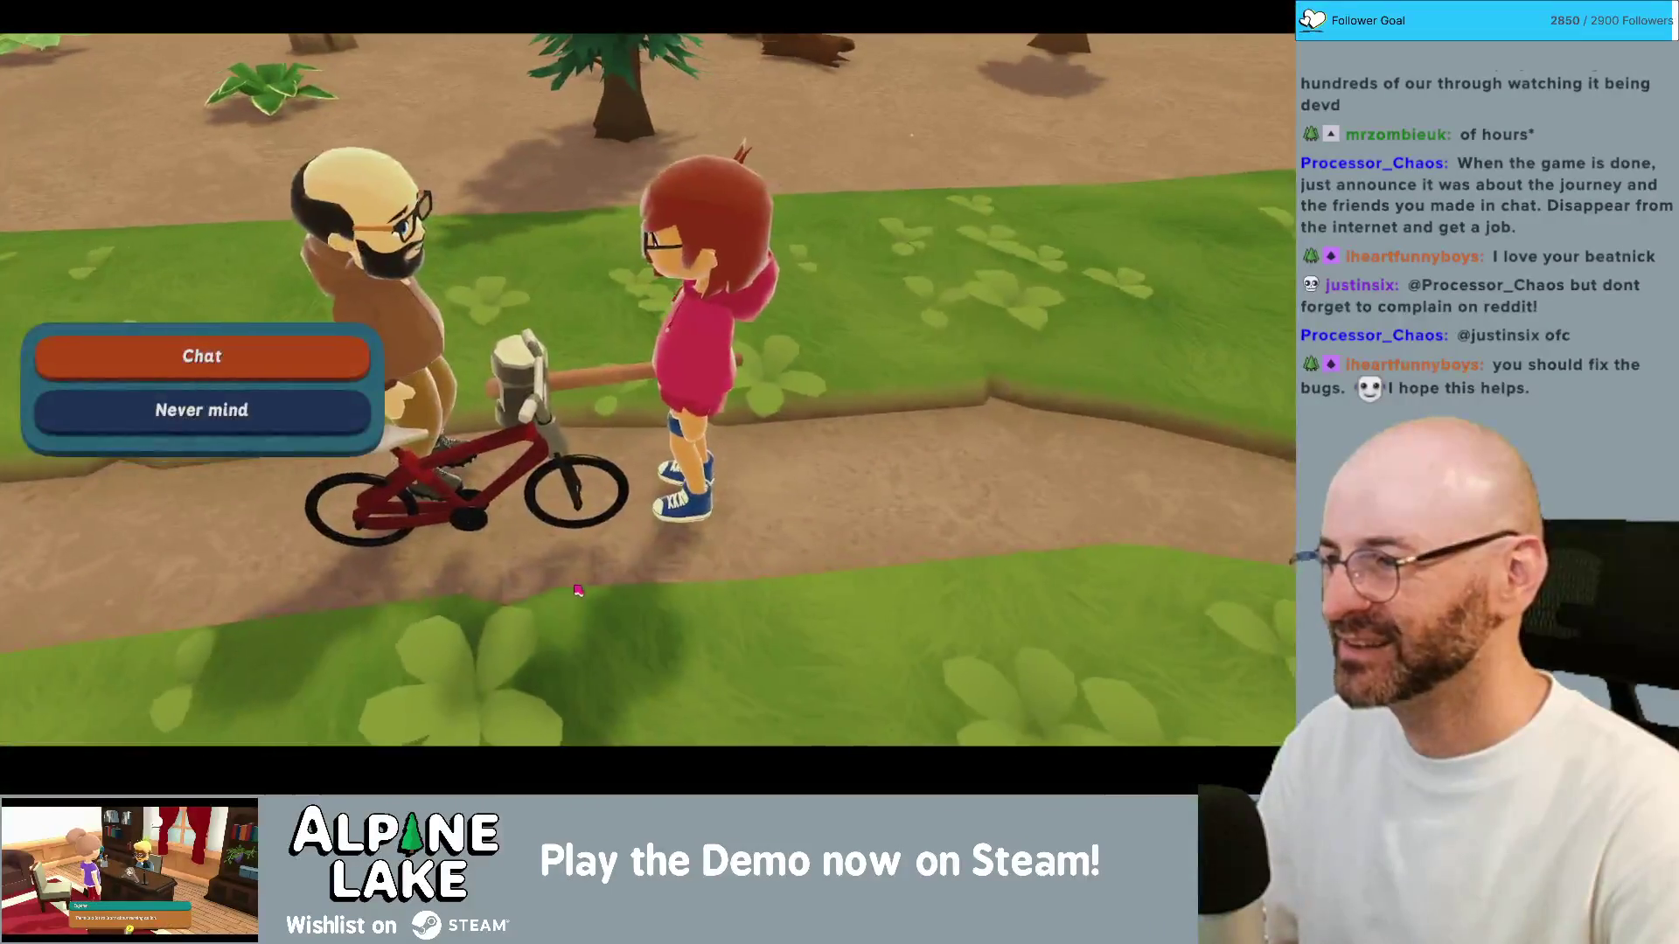
key(Escape)
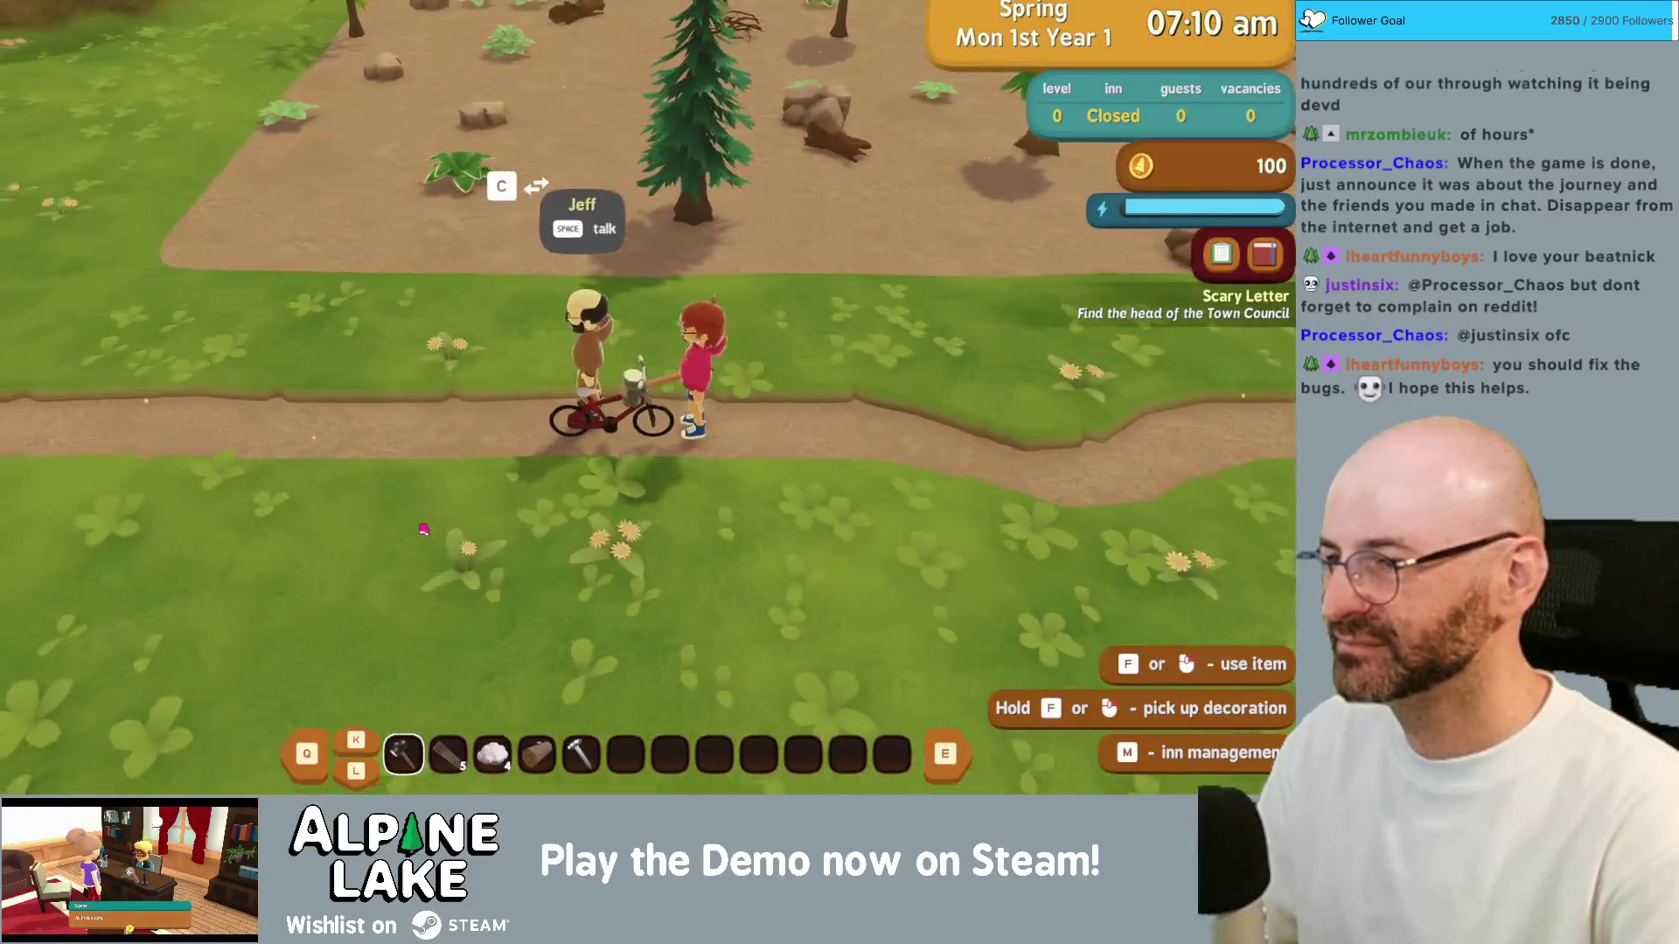
Step: Ride the bicycle west and north past the crossroads, hop off and remount, then switch to Obsidian
key(space)
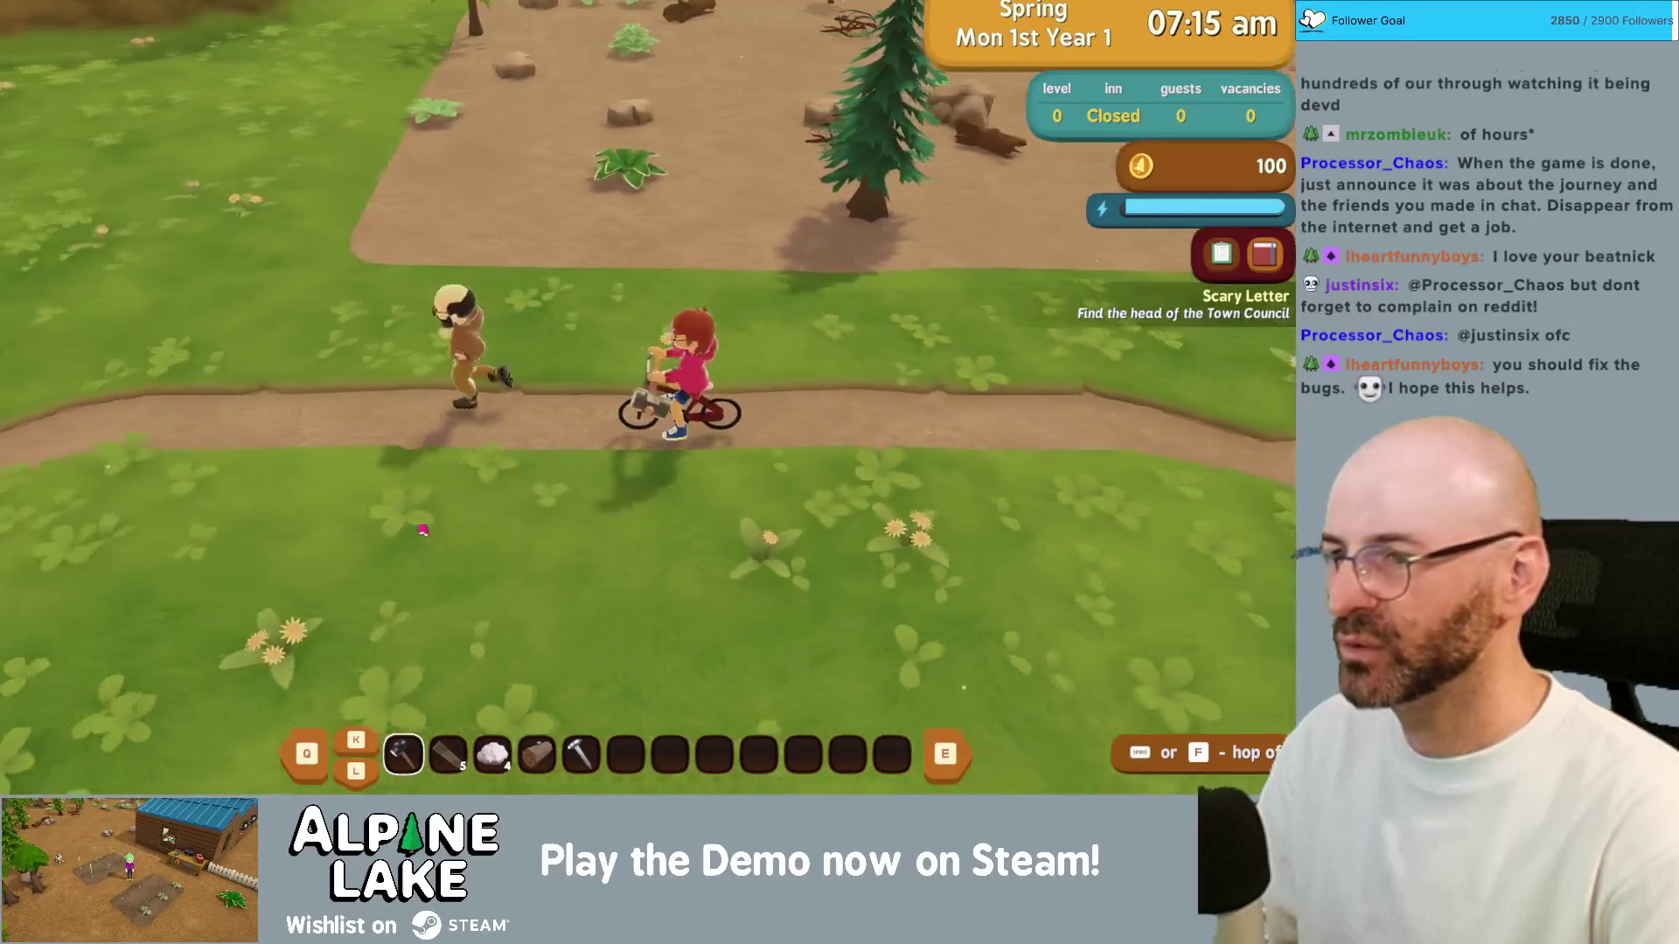
key(a)
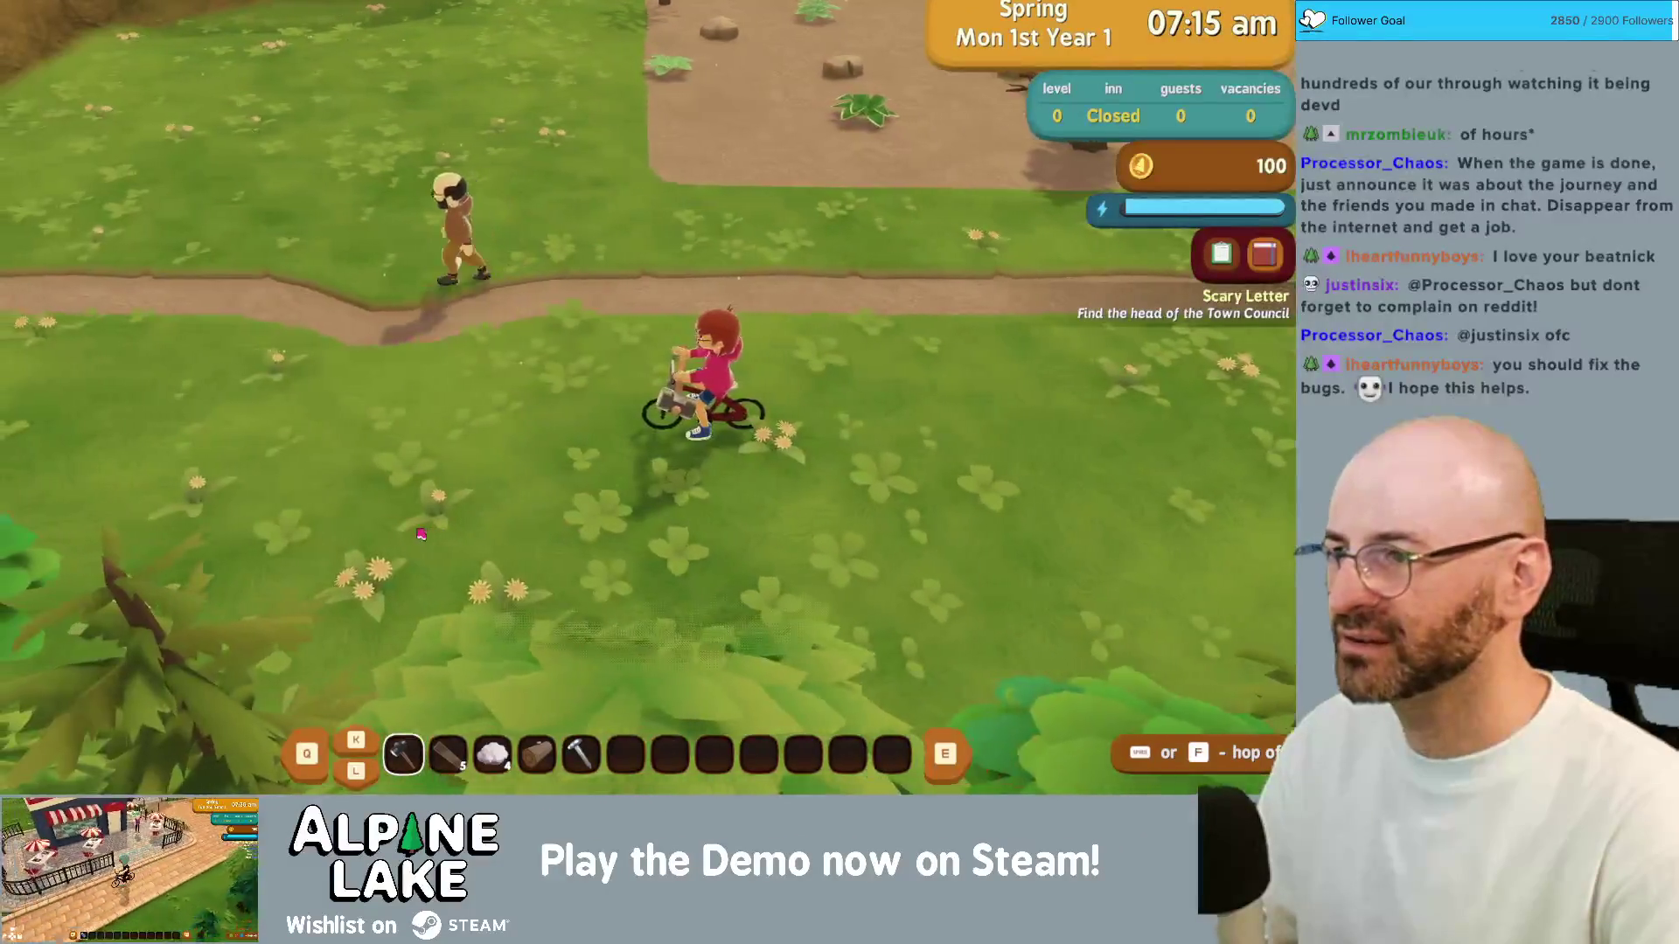
key(a)
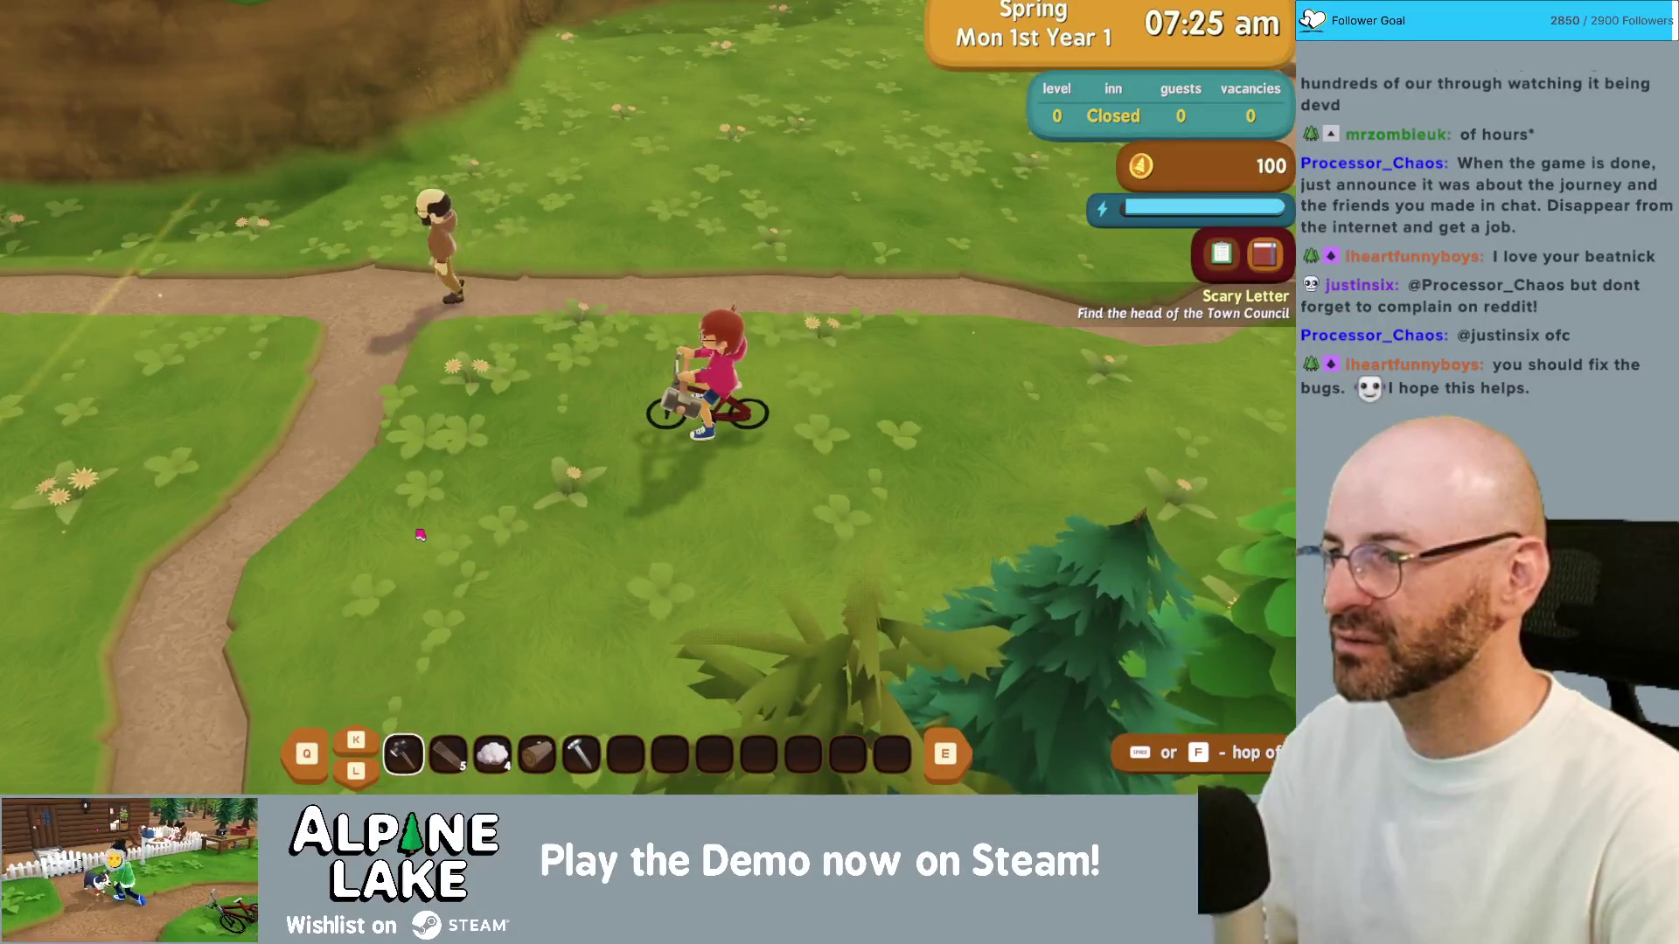
key(a)
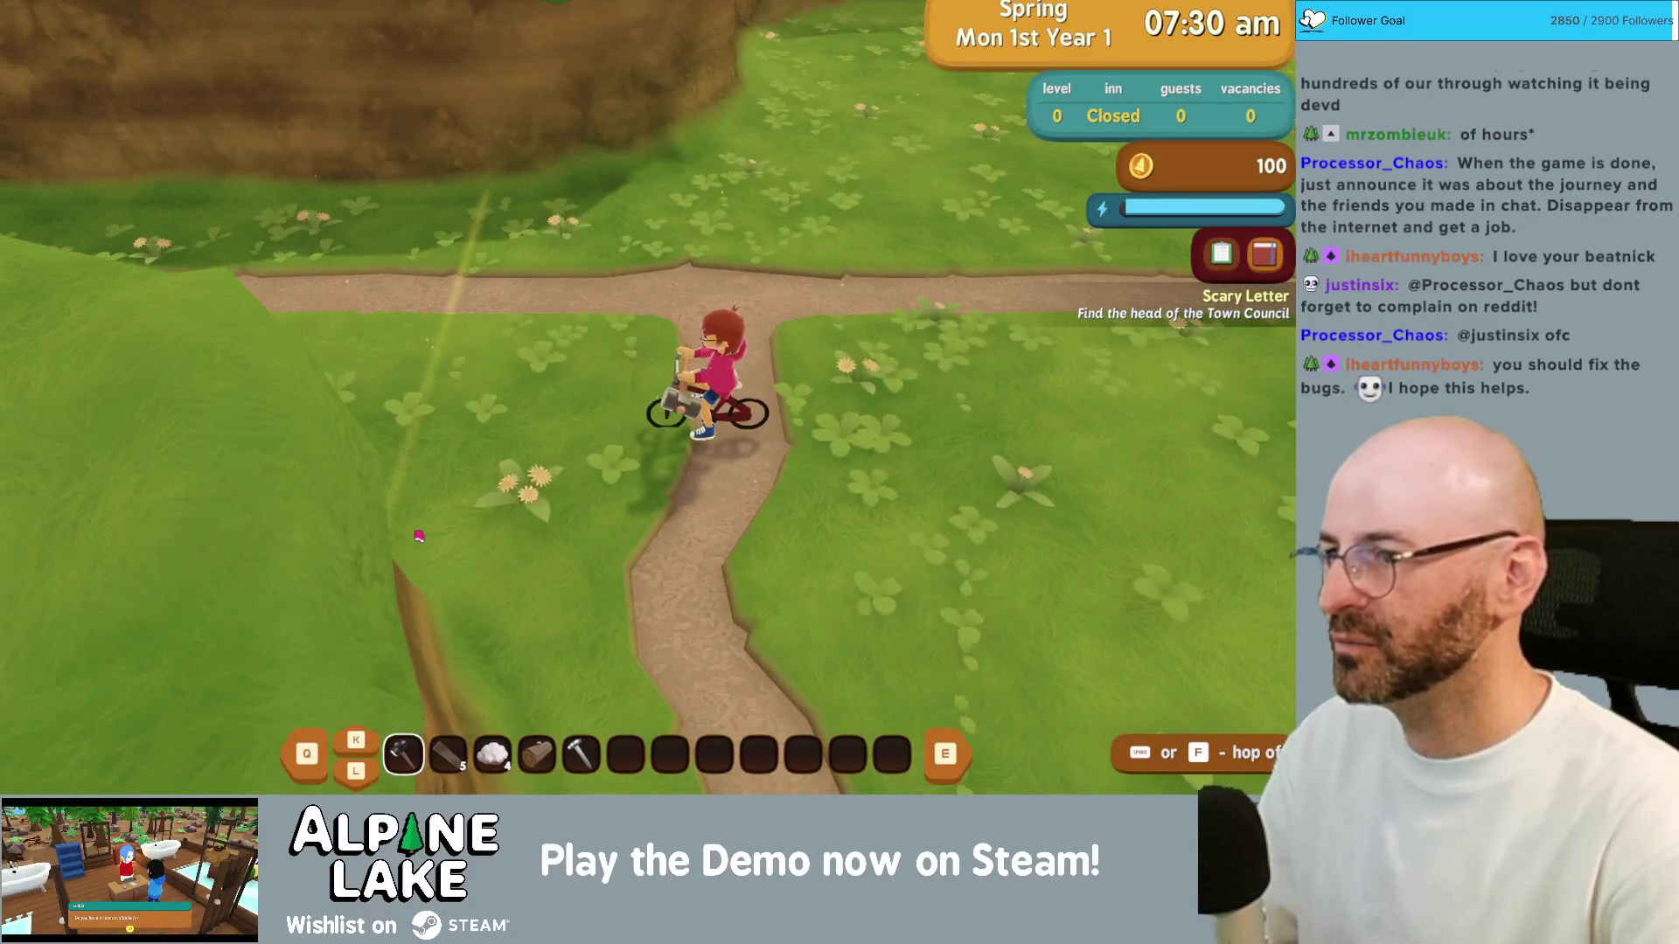
key(w)
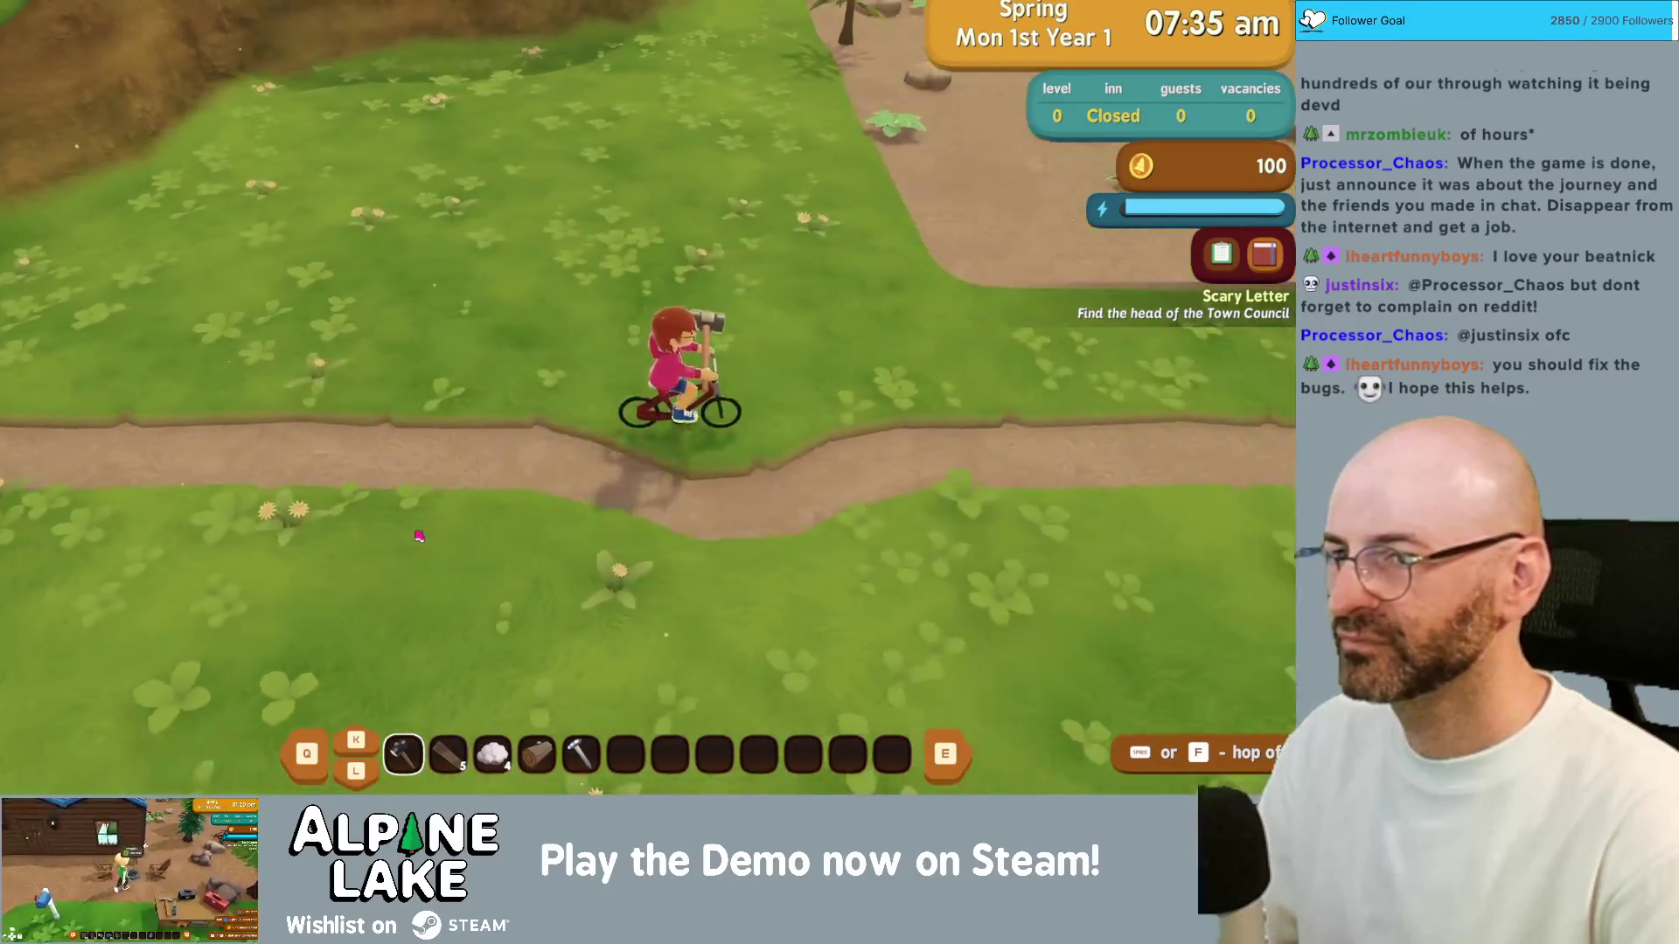
key(f)
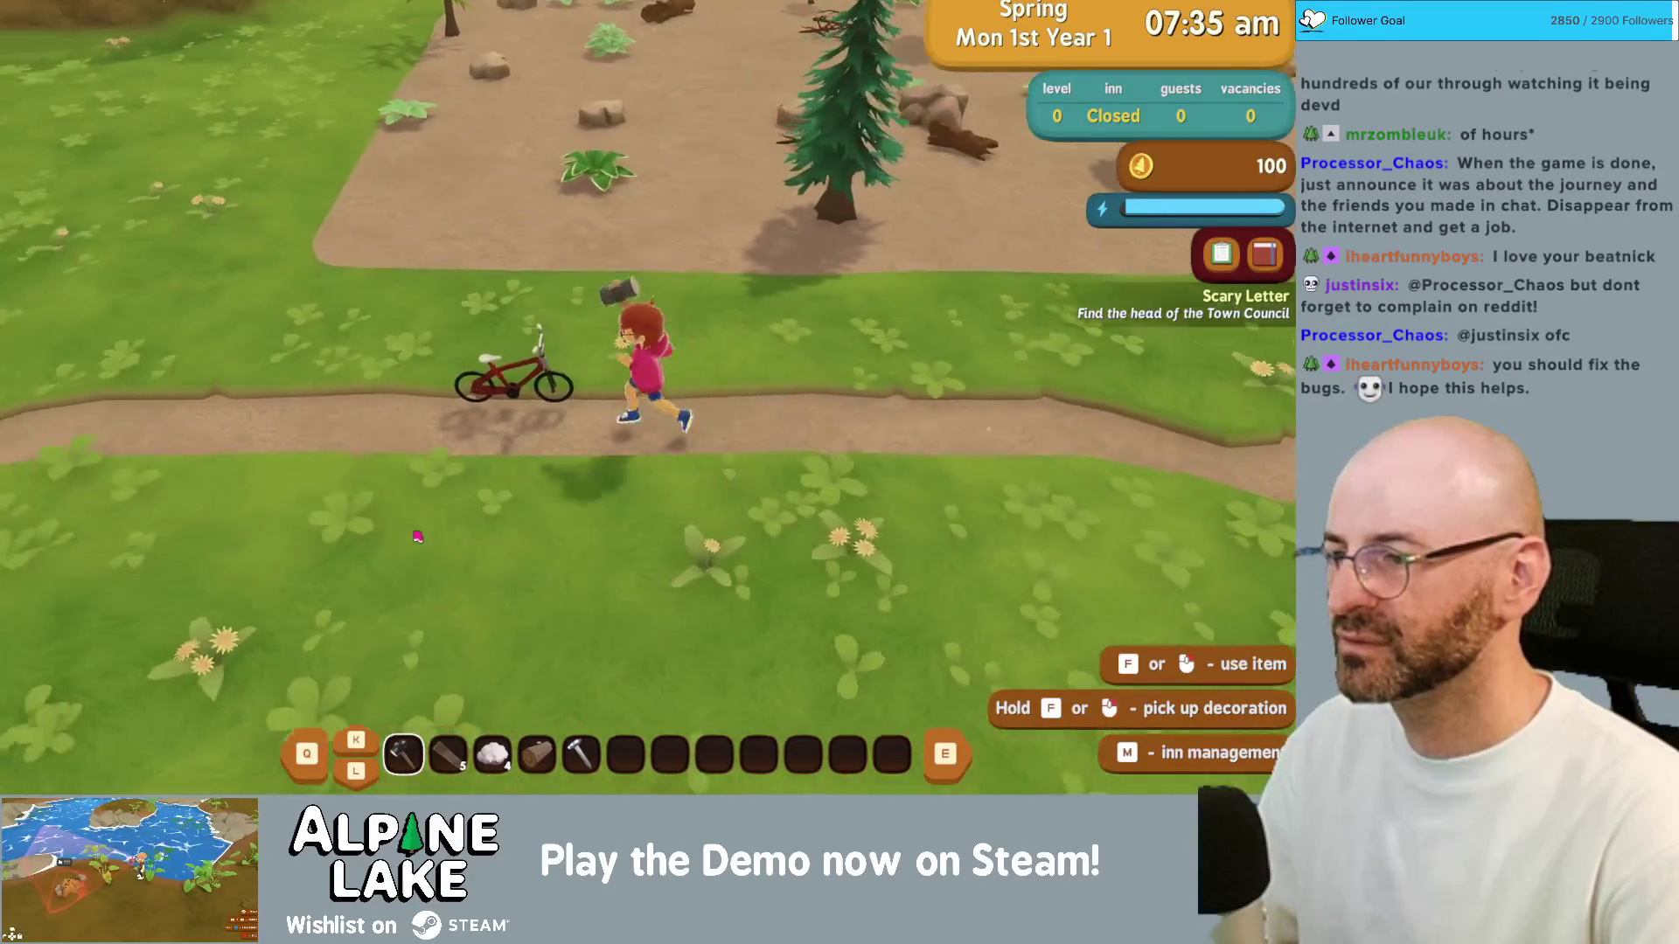
key(f)
key(w)
key(super+Tab)
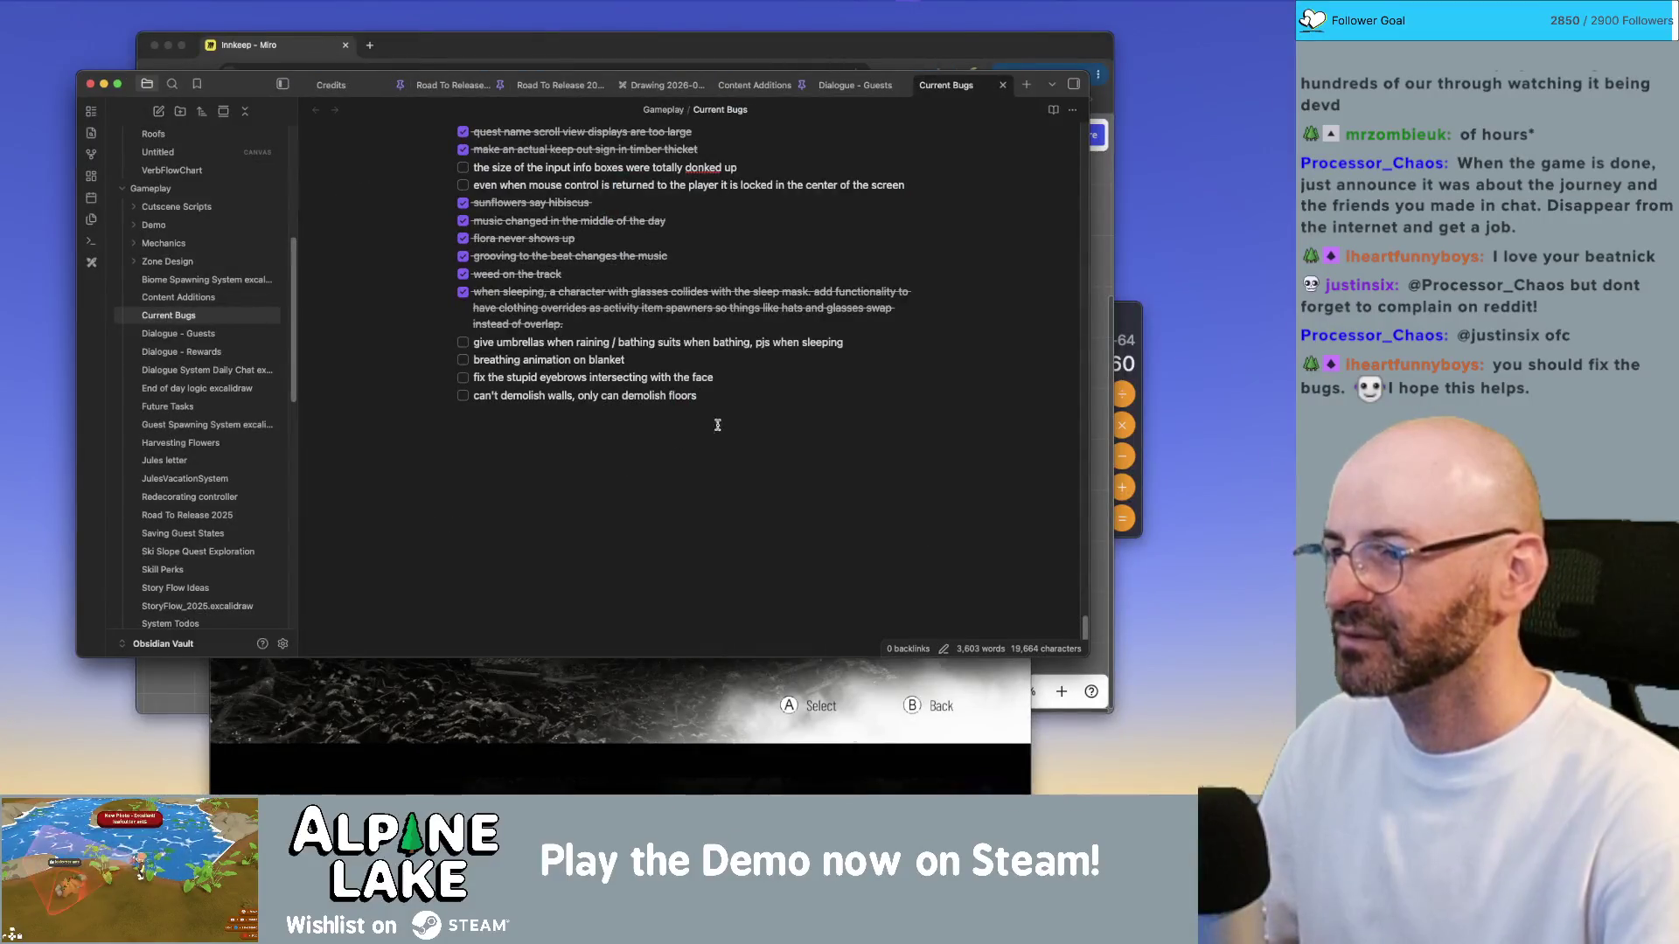
Step: Start a new Current Bugs checkbox and begin typing the bug about jeff playing hookie from work
key(Return)
text(jeffplaye)
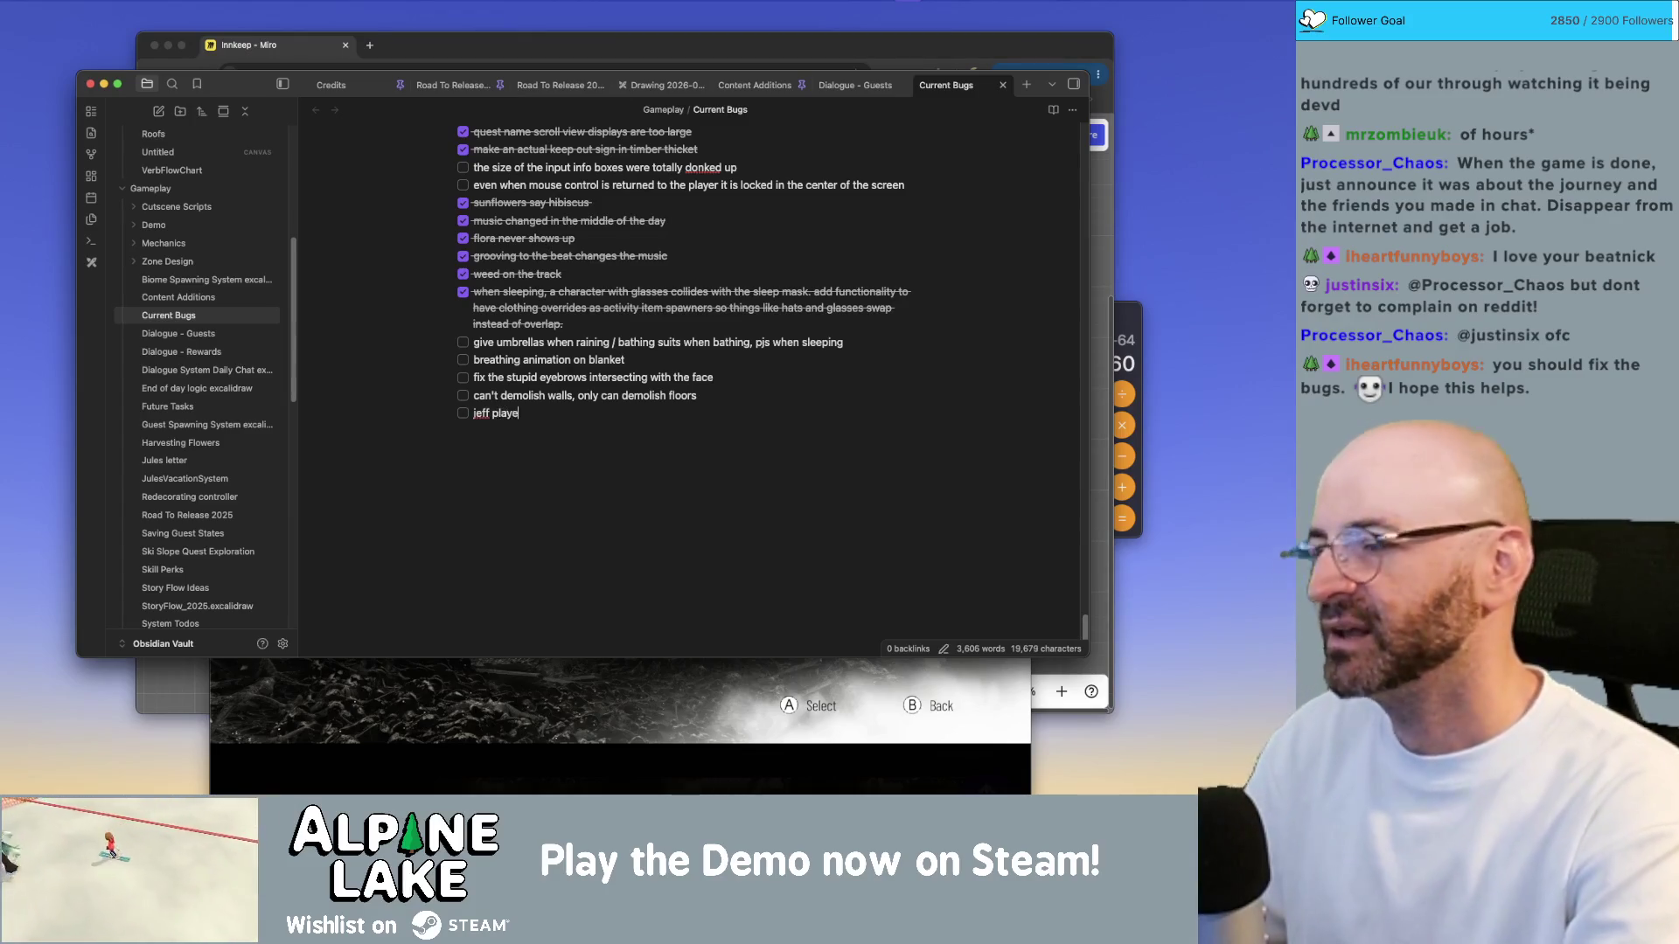
text(d hookie from work)
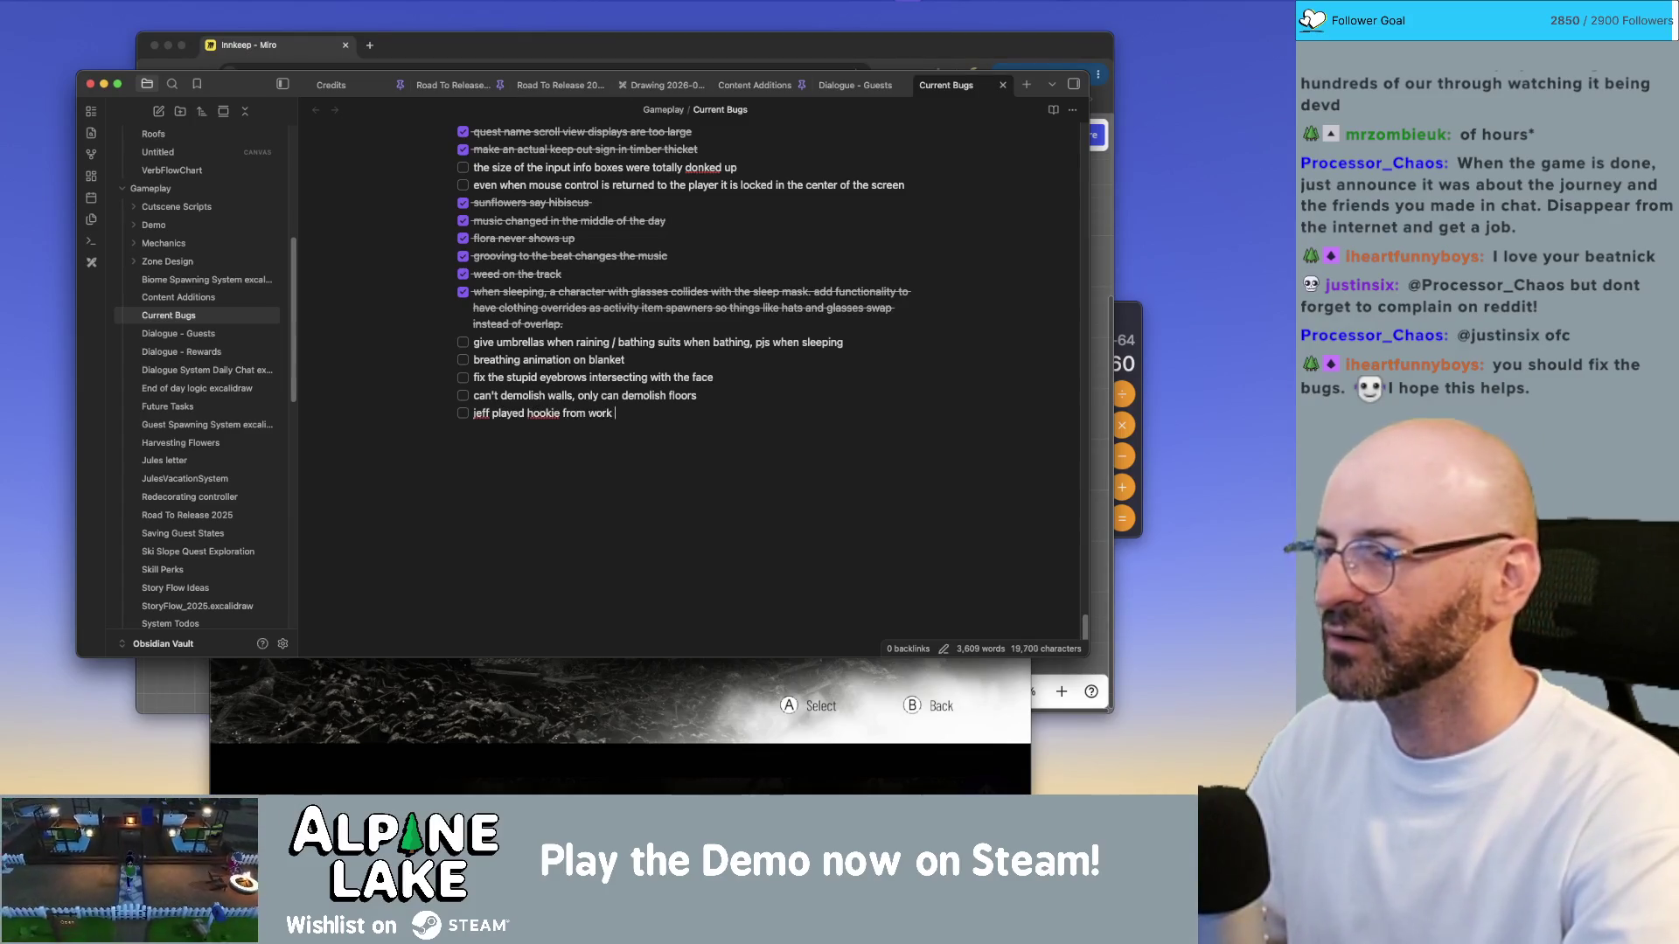
text(ed t)
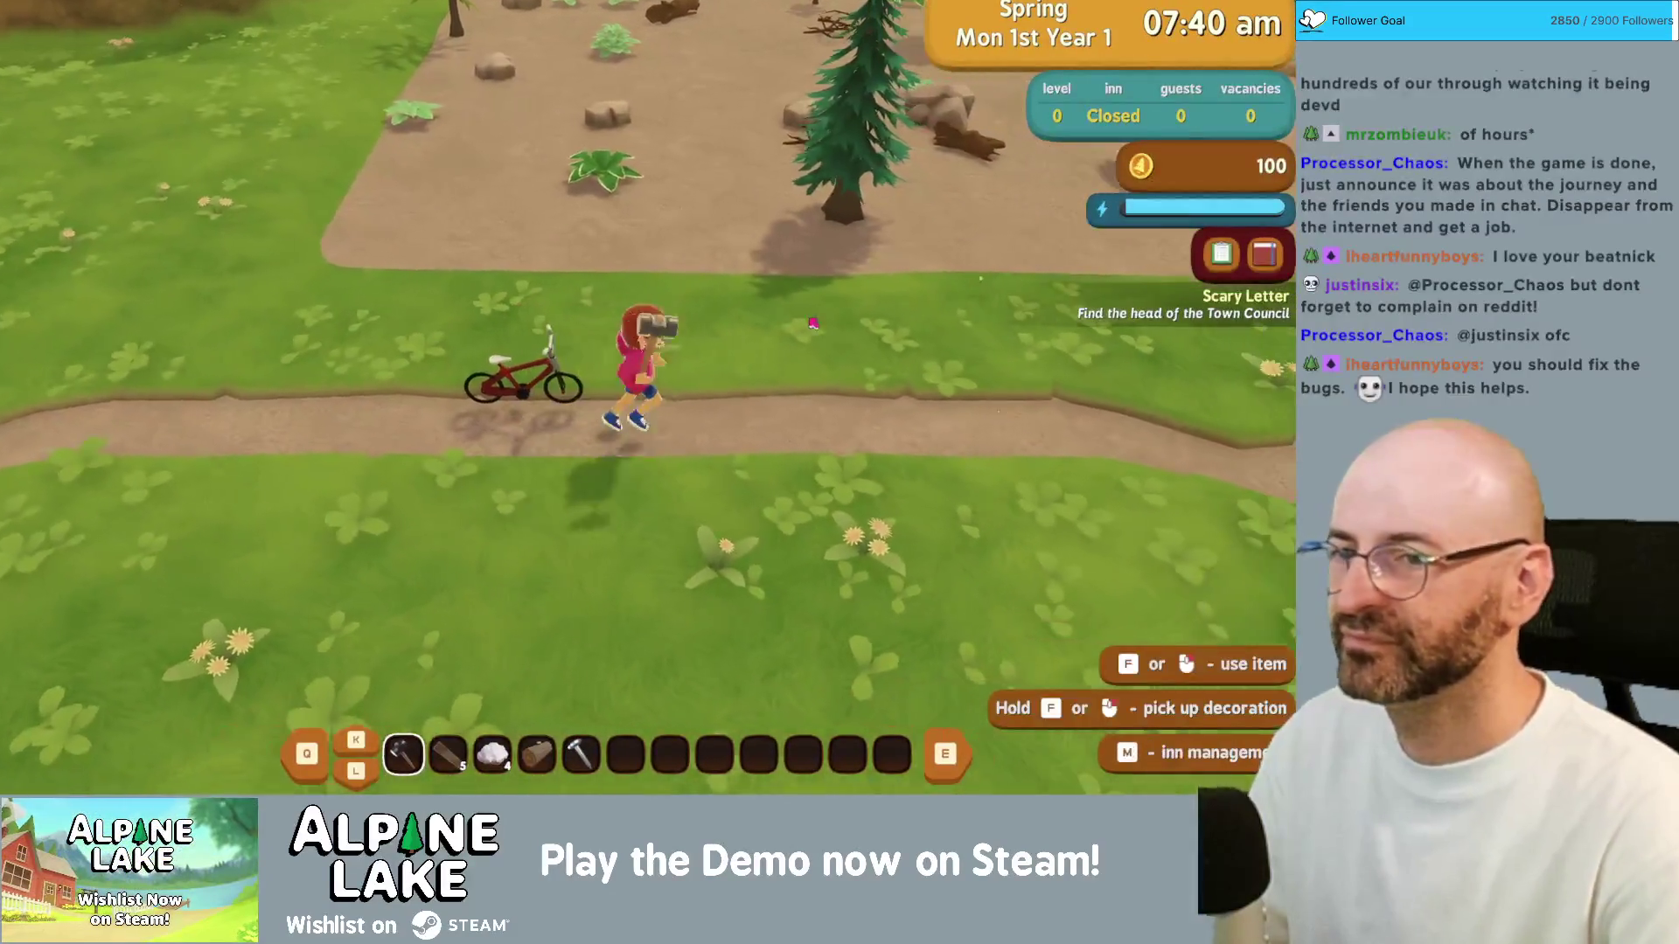
text(d)
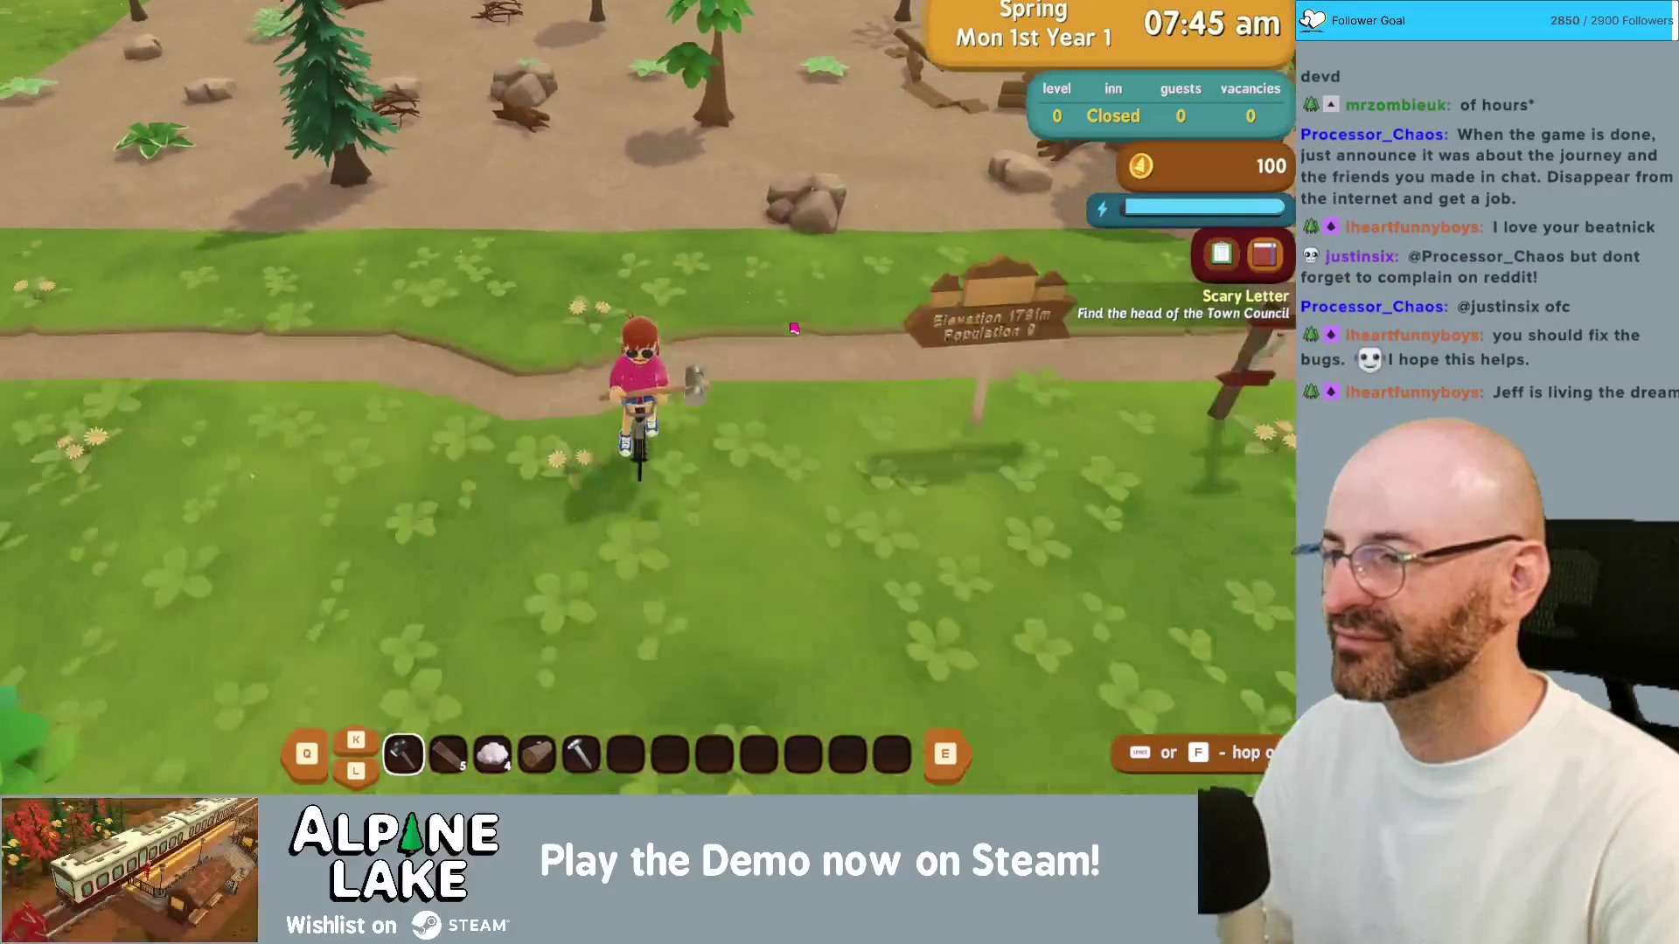
text(s)
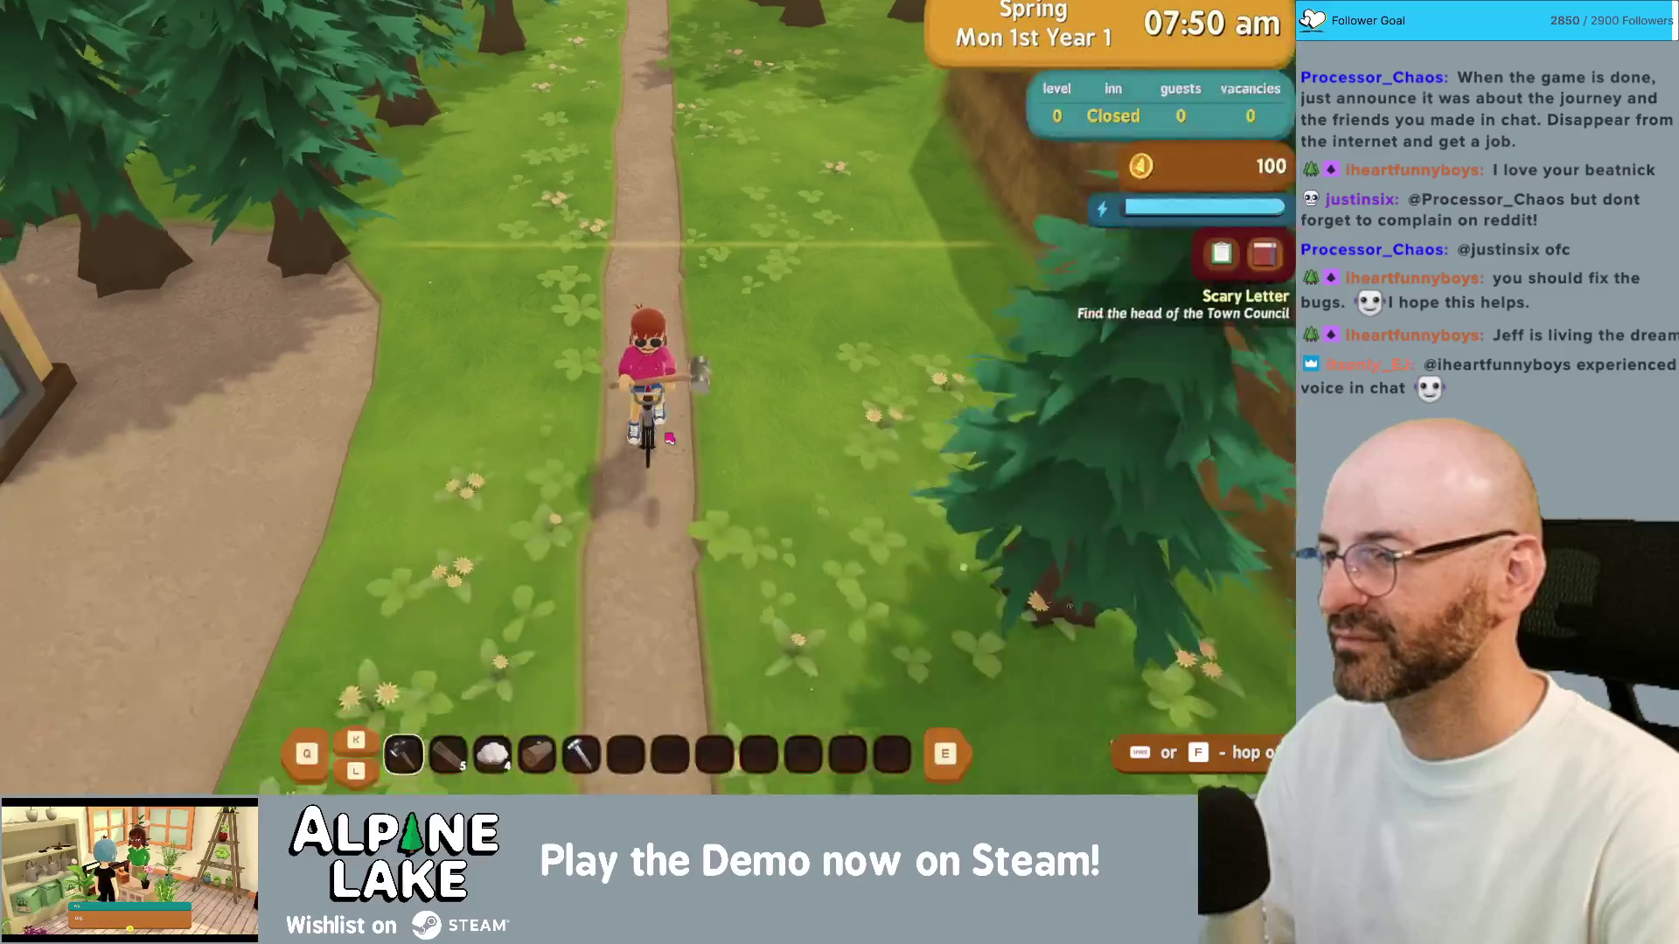
Step: Ride the bicycle through the picnic area and up the lawn into the regional park building
key(d)
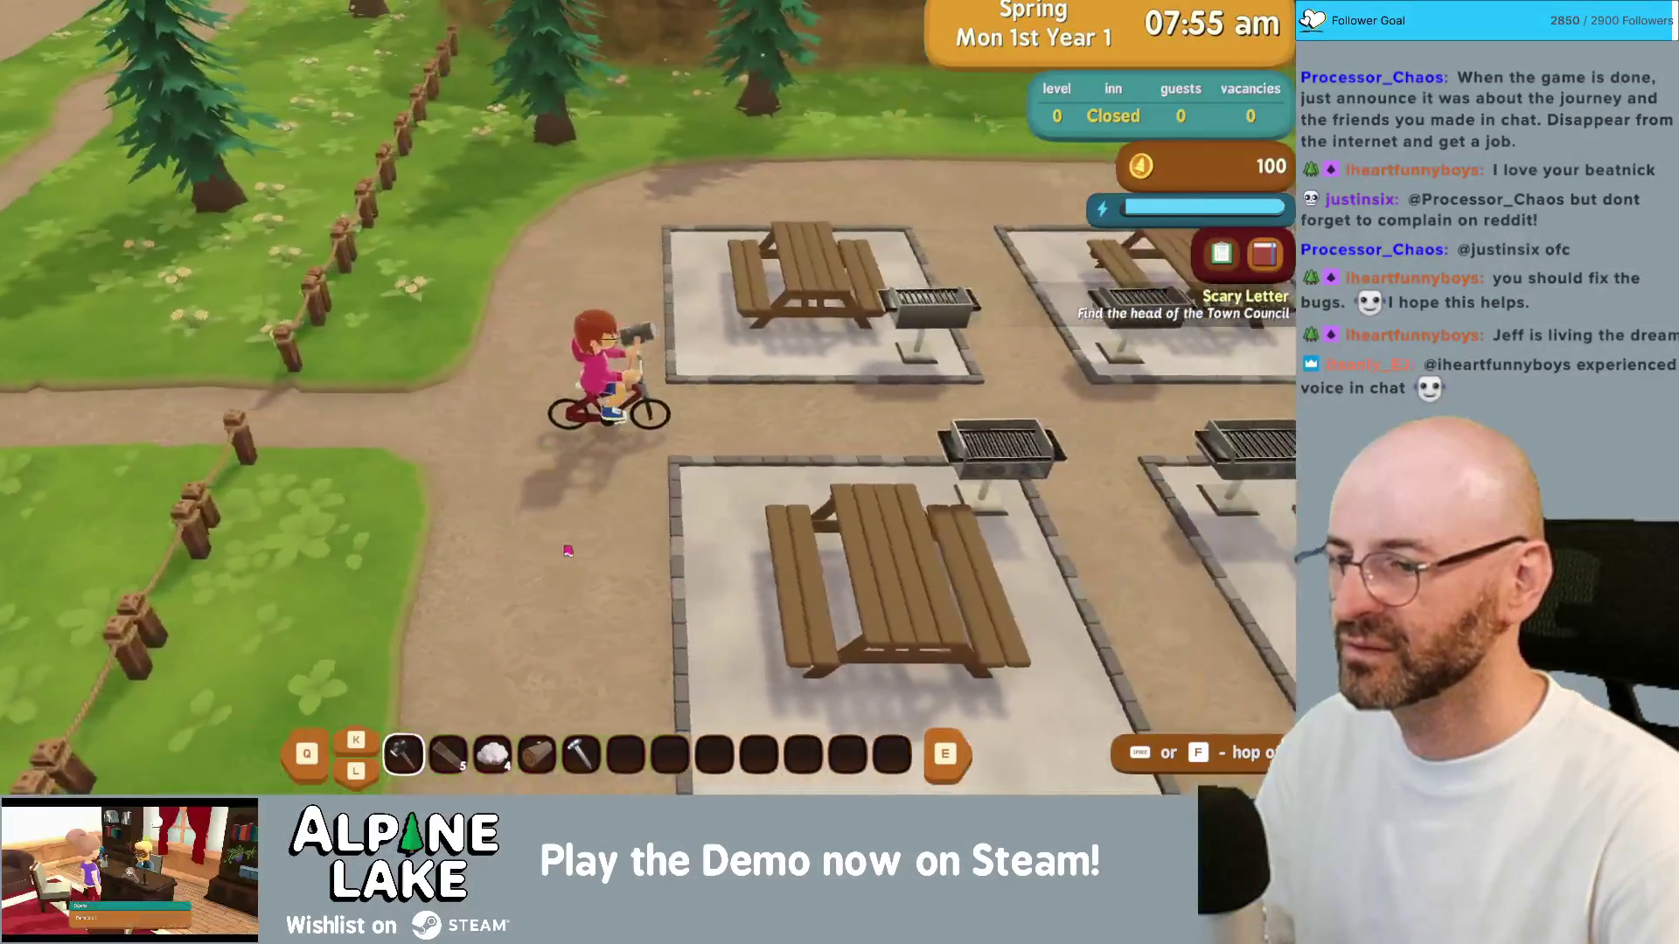
key(w)
key(d)
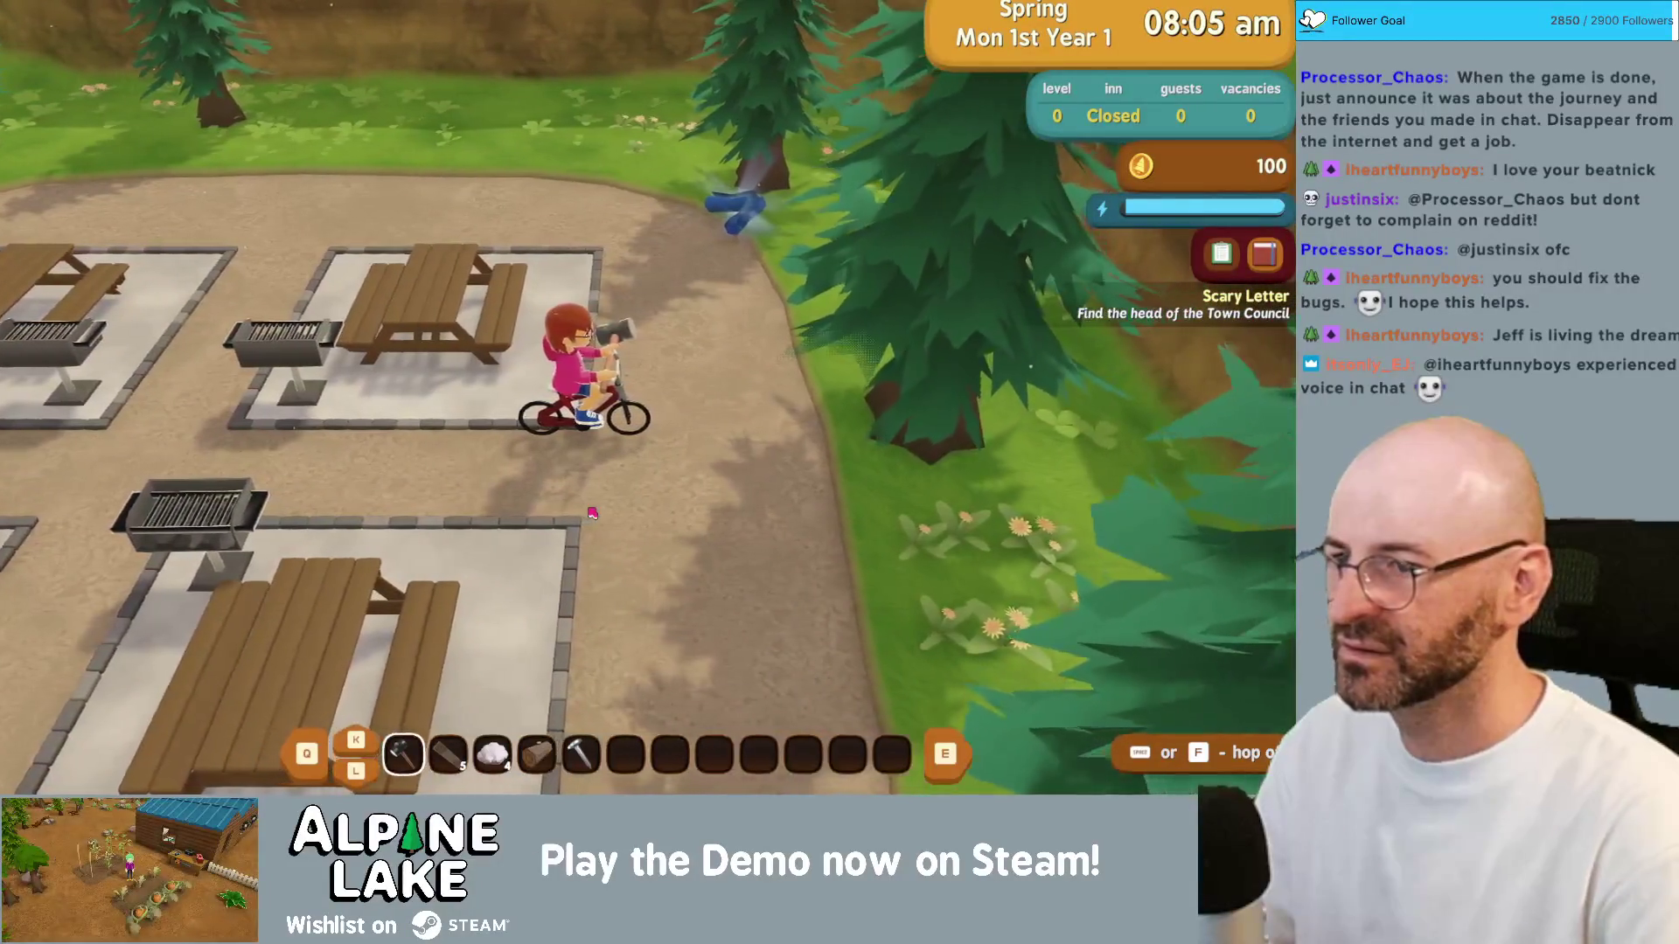
key(w)
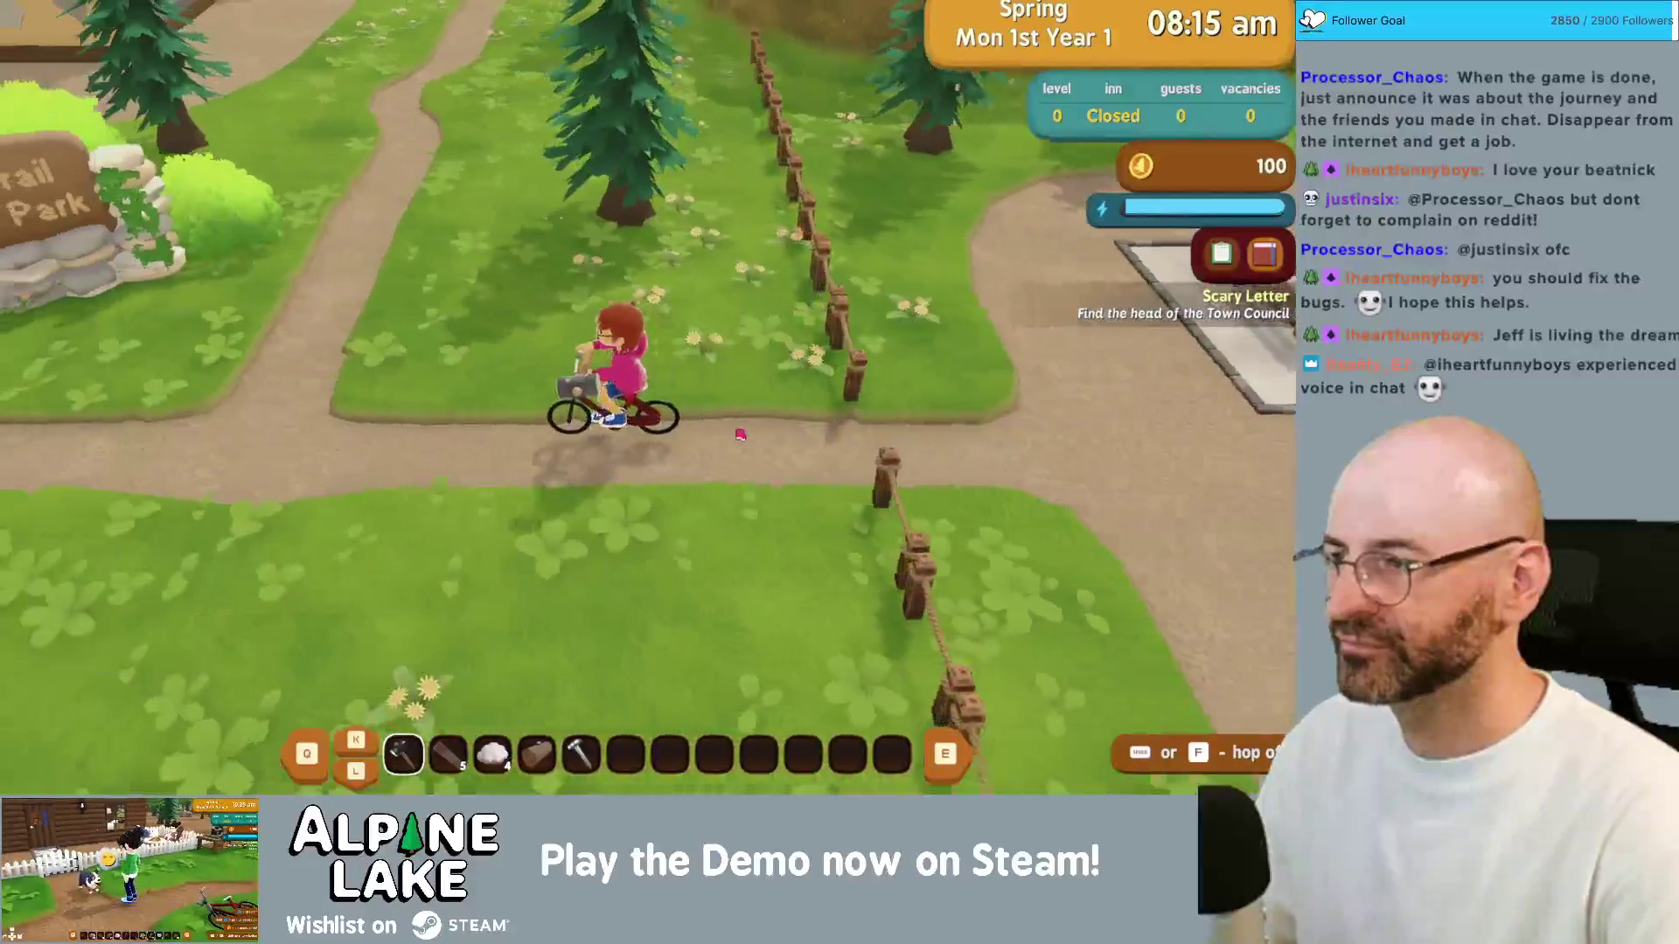
key(w)
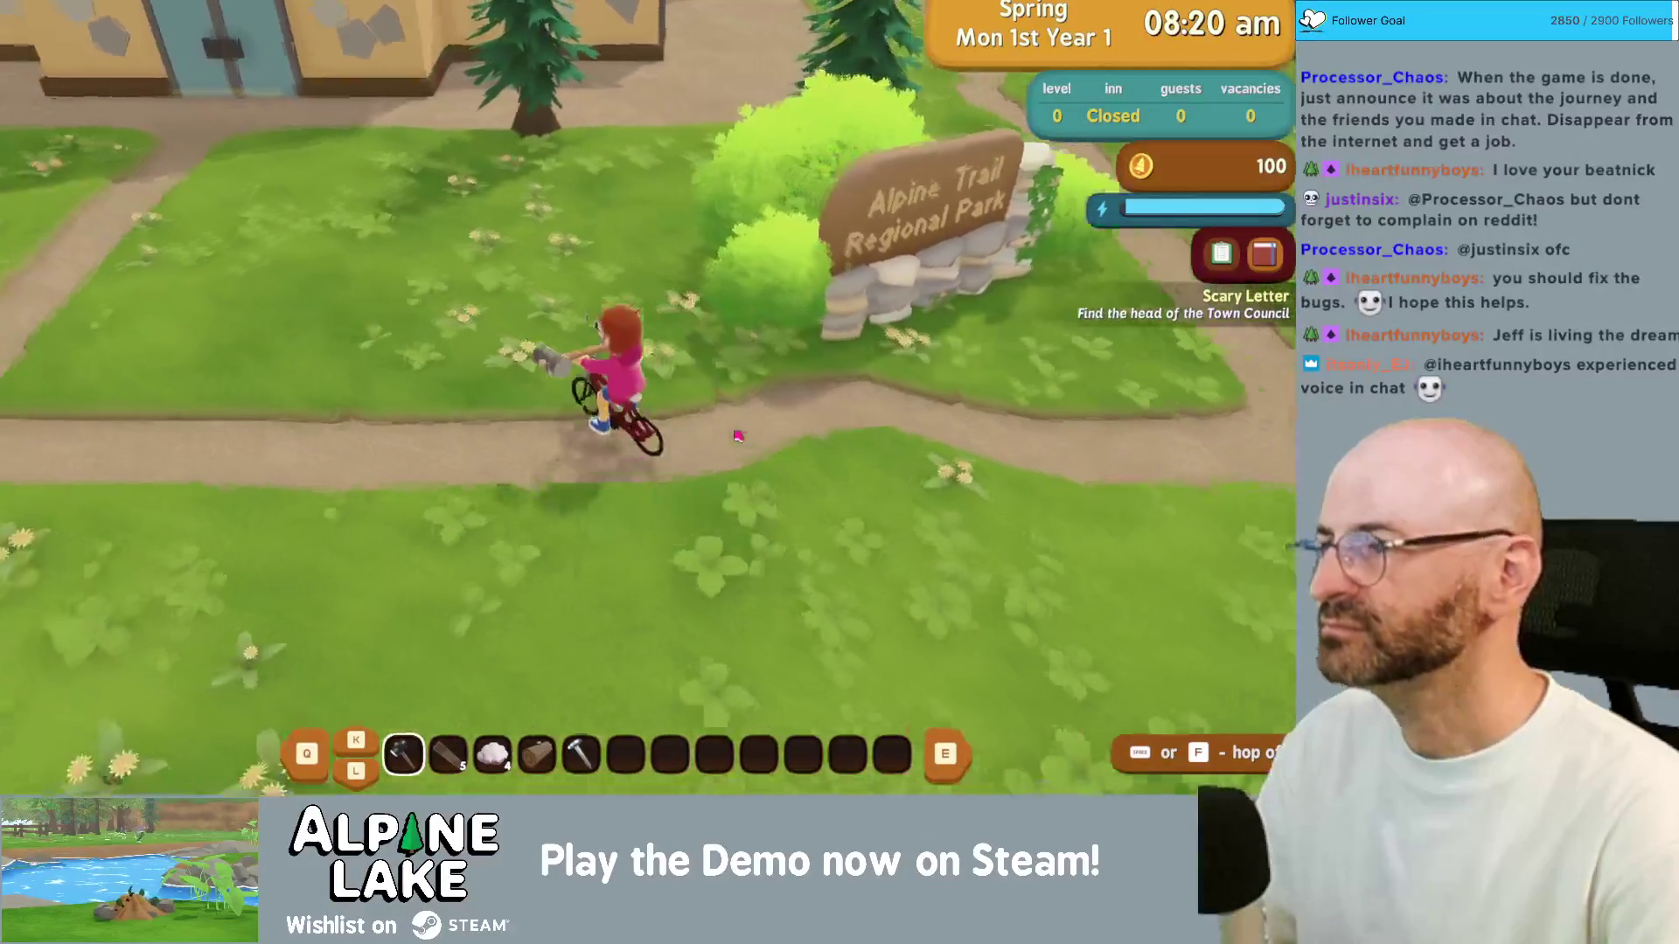
key(w)
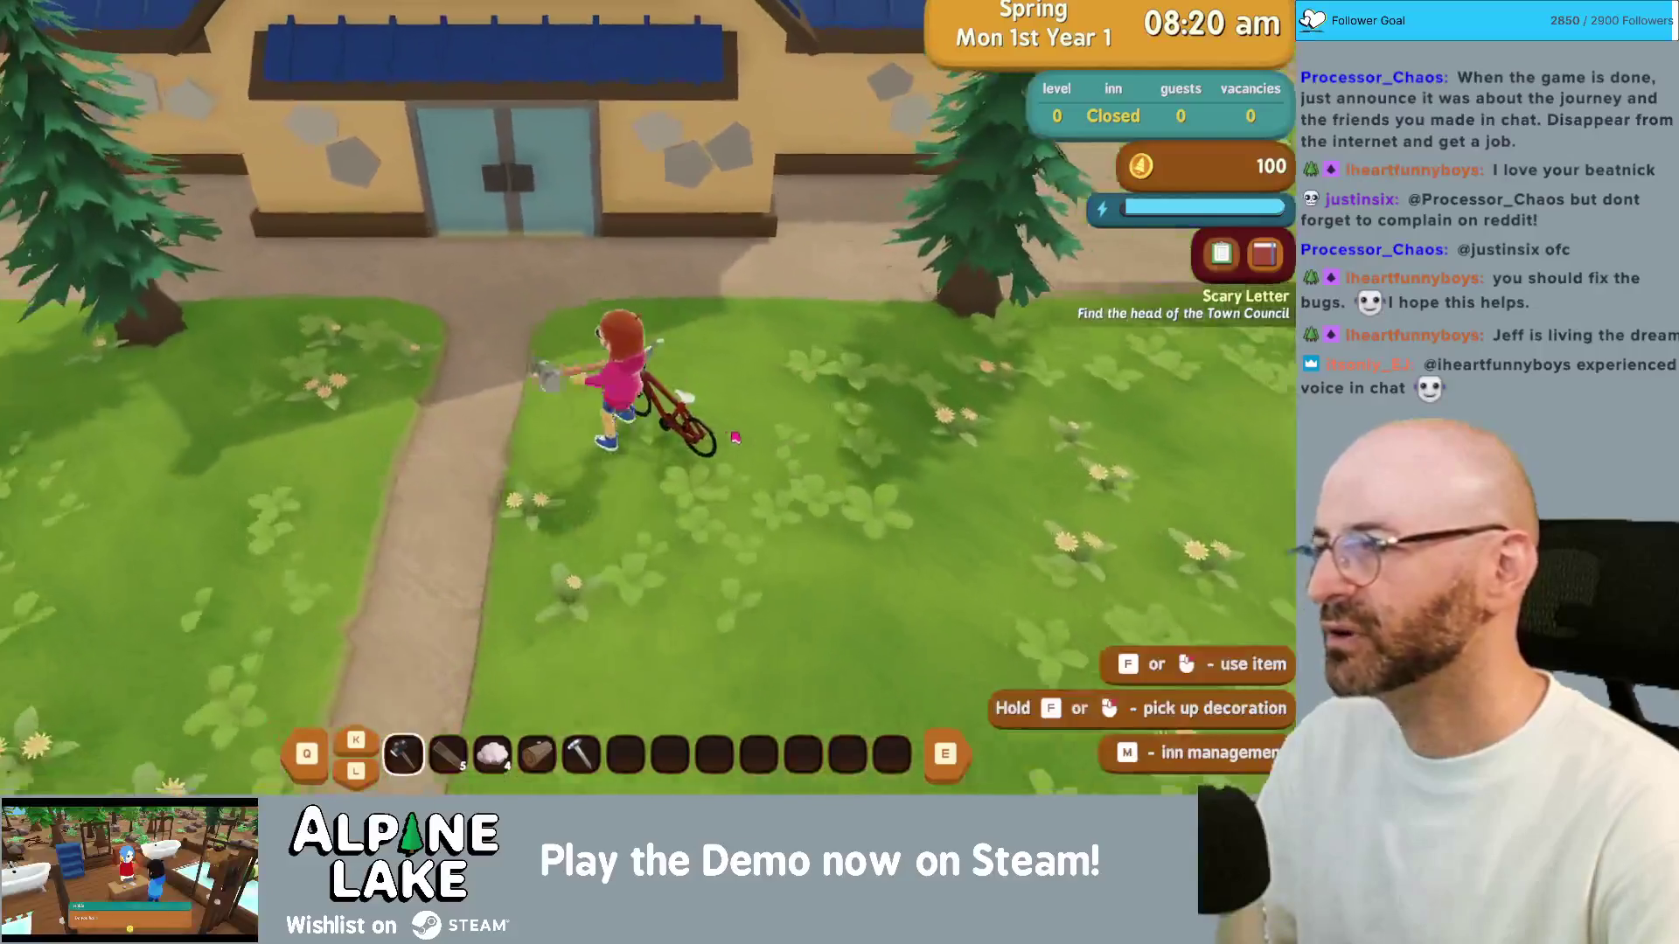
key(w)
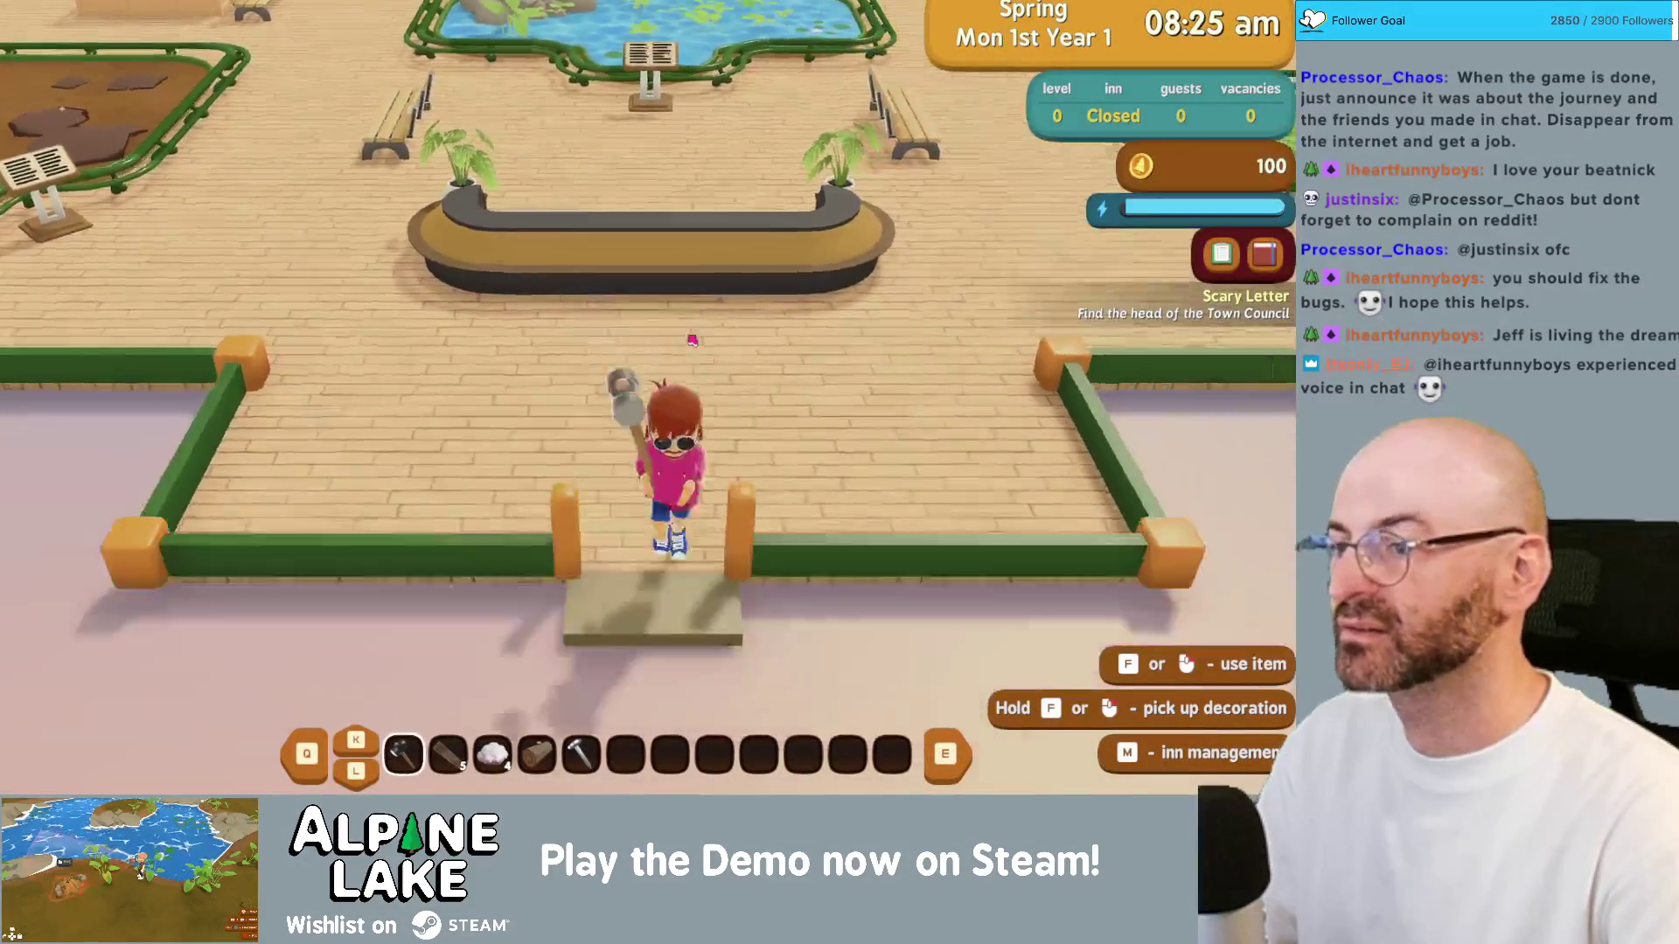
Step: Walk out of the building, remount the bicycle, ride left across the grass, then switch to Obsidian
key(s)
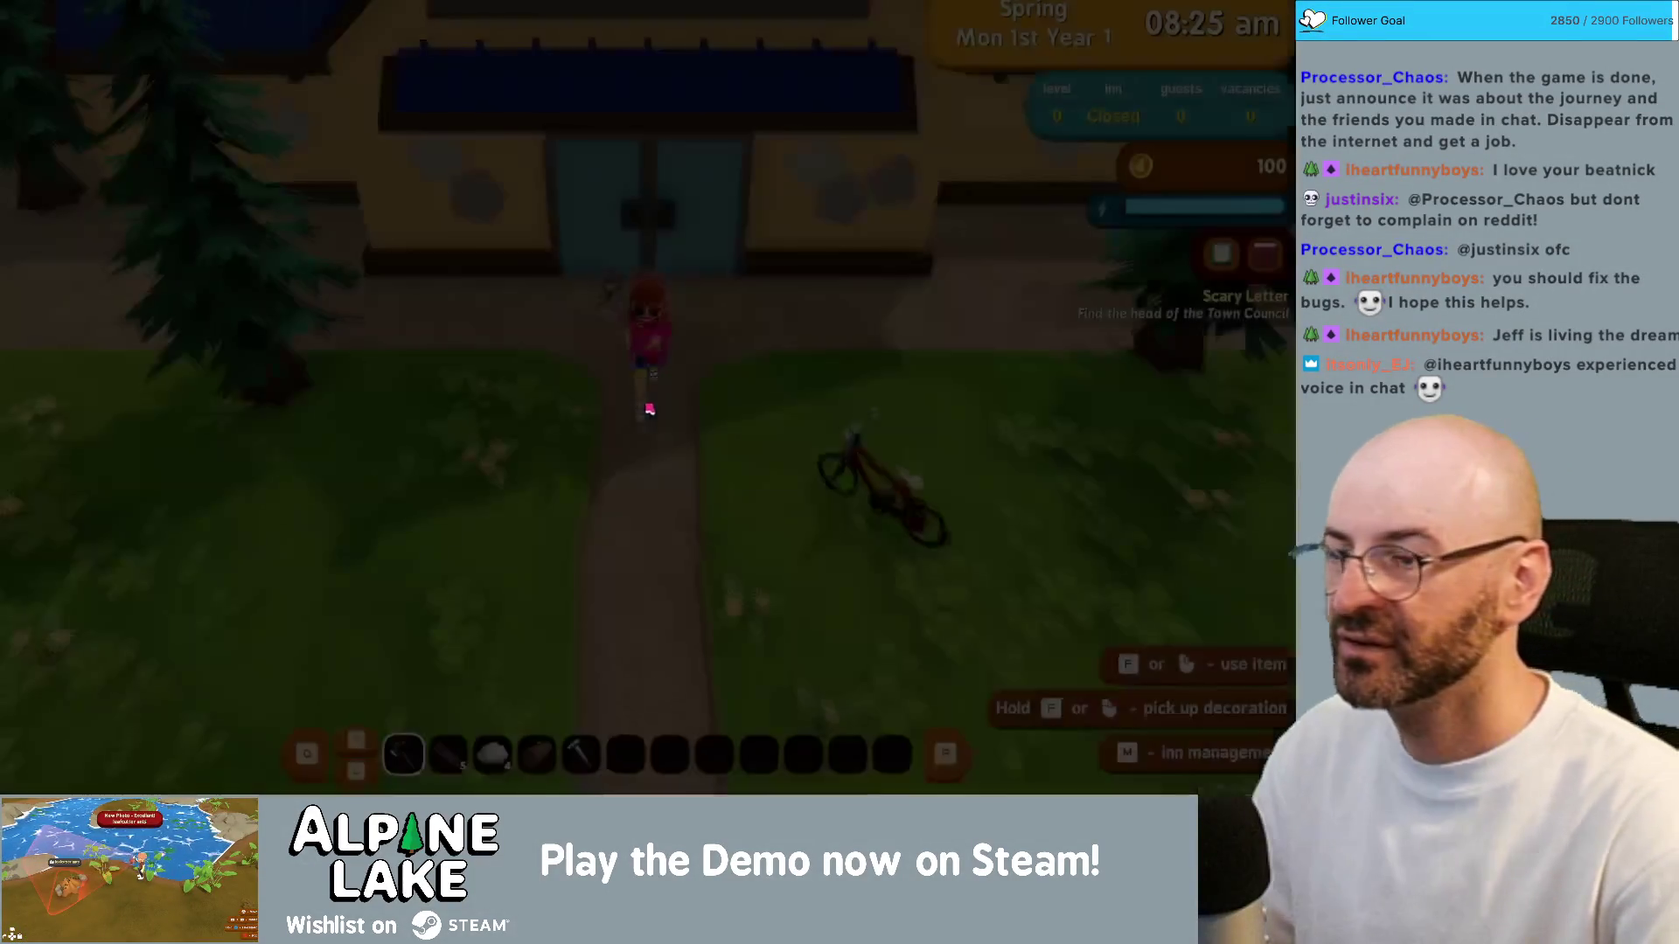
key(d)
key(f)
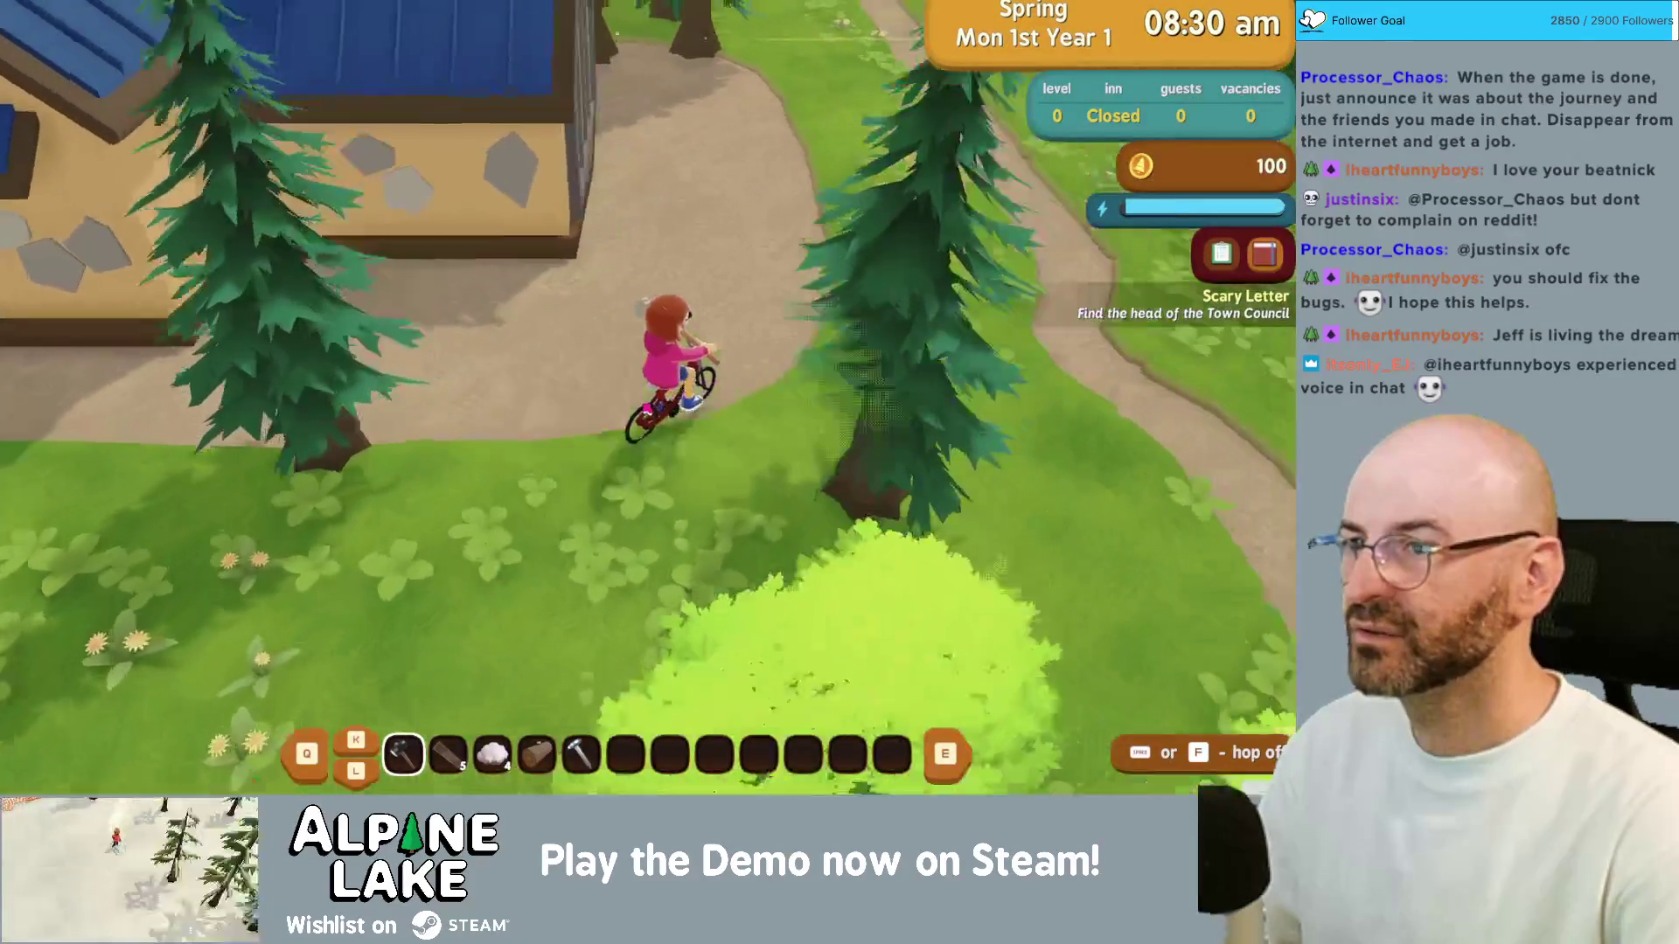
key(w)
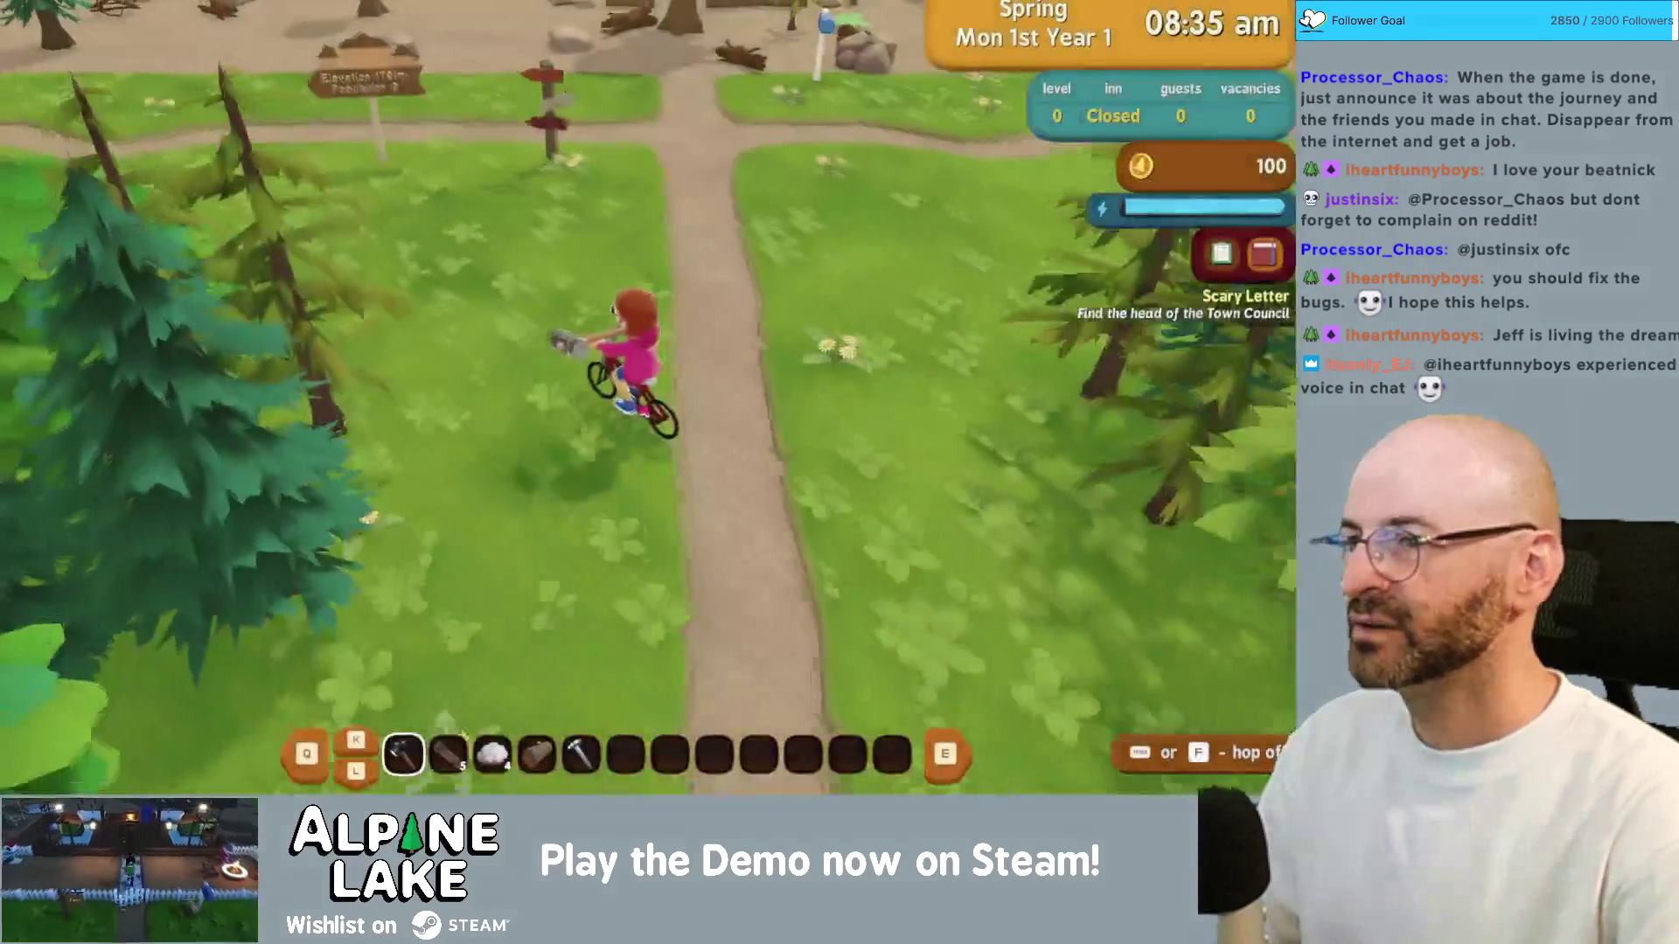
key(a)
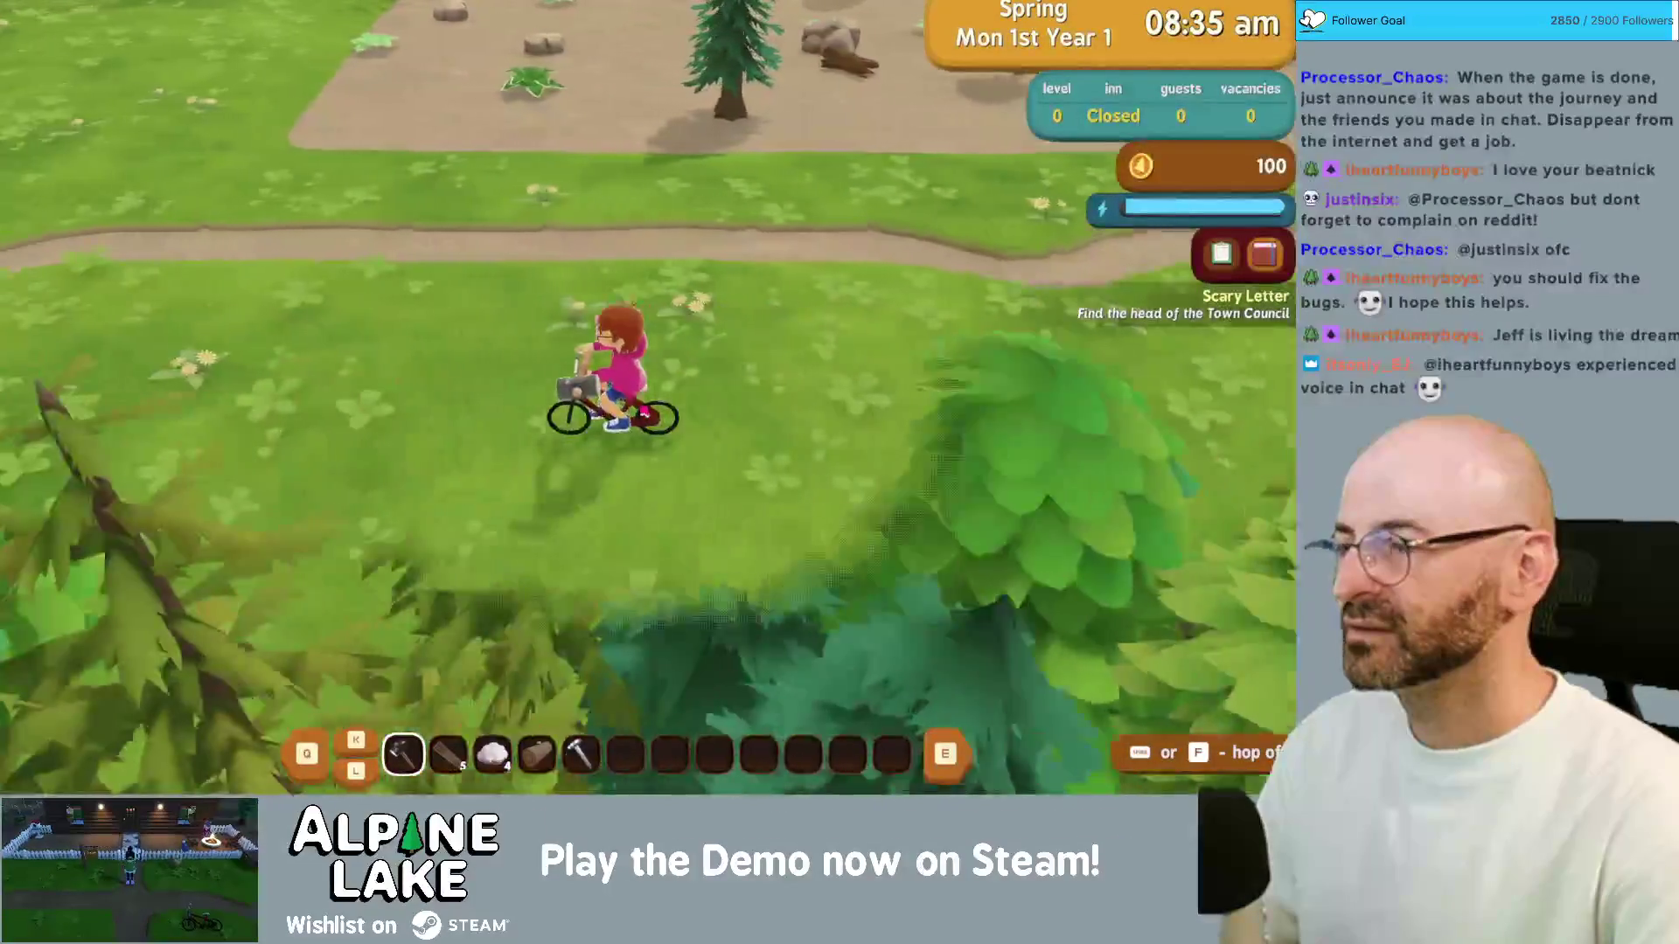
key(a)
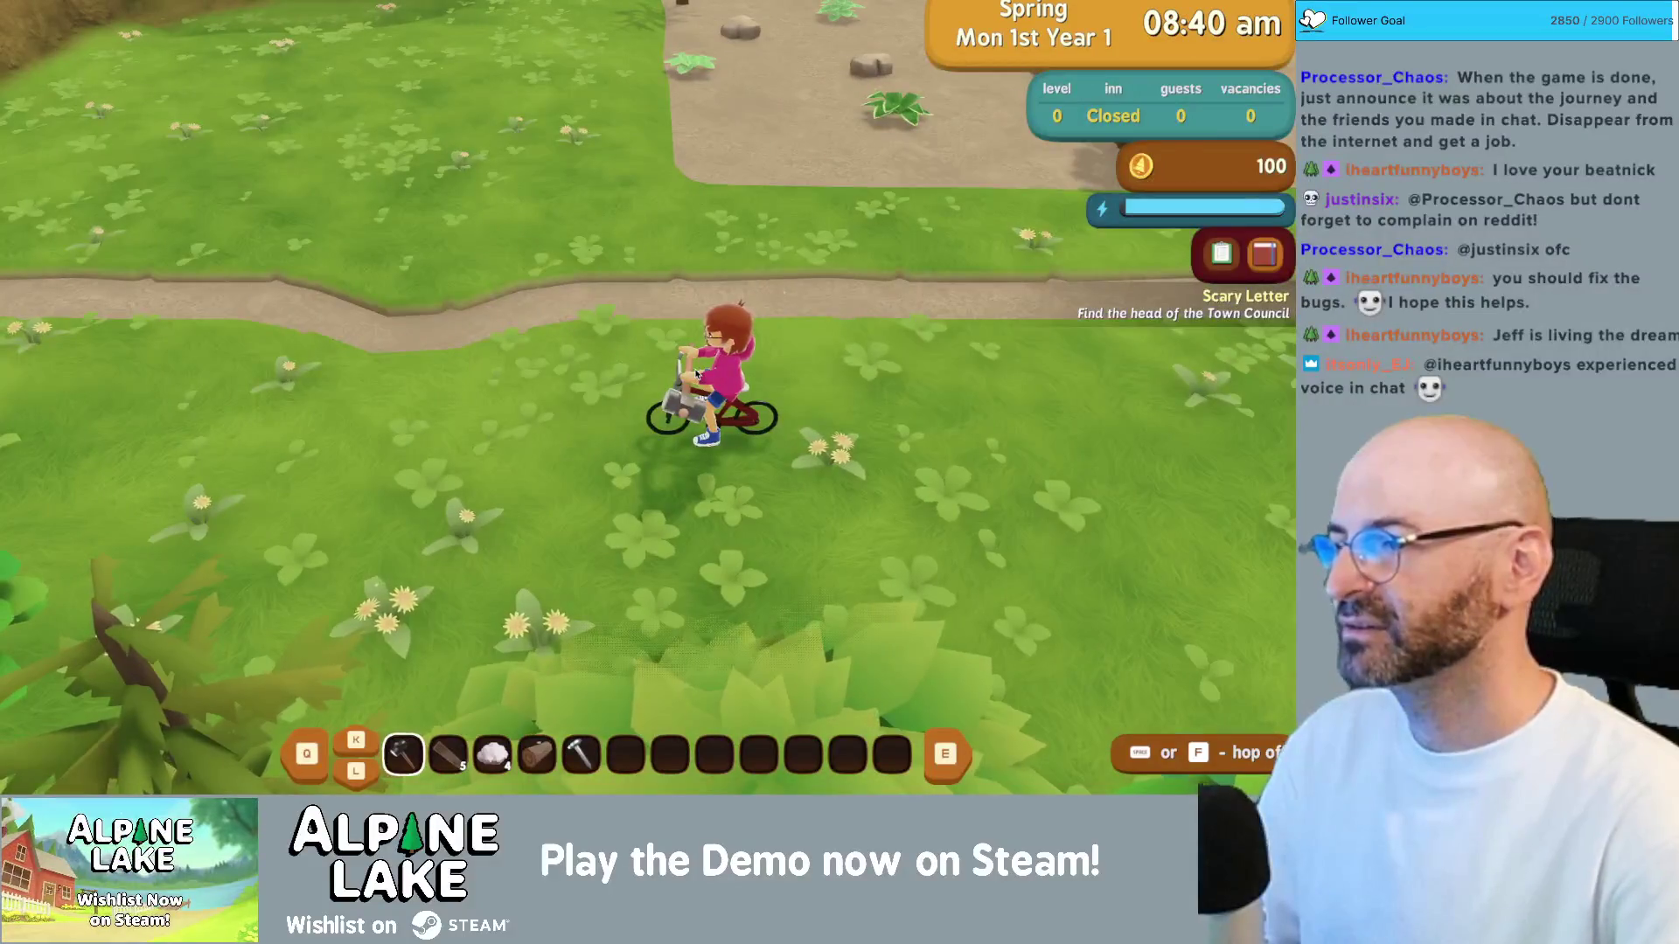
key(super+Tab)
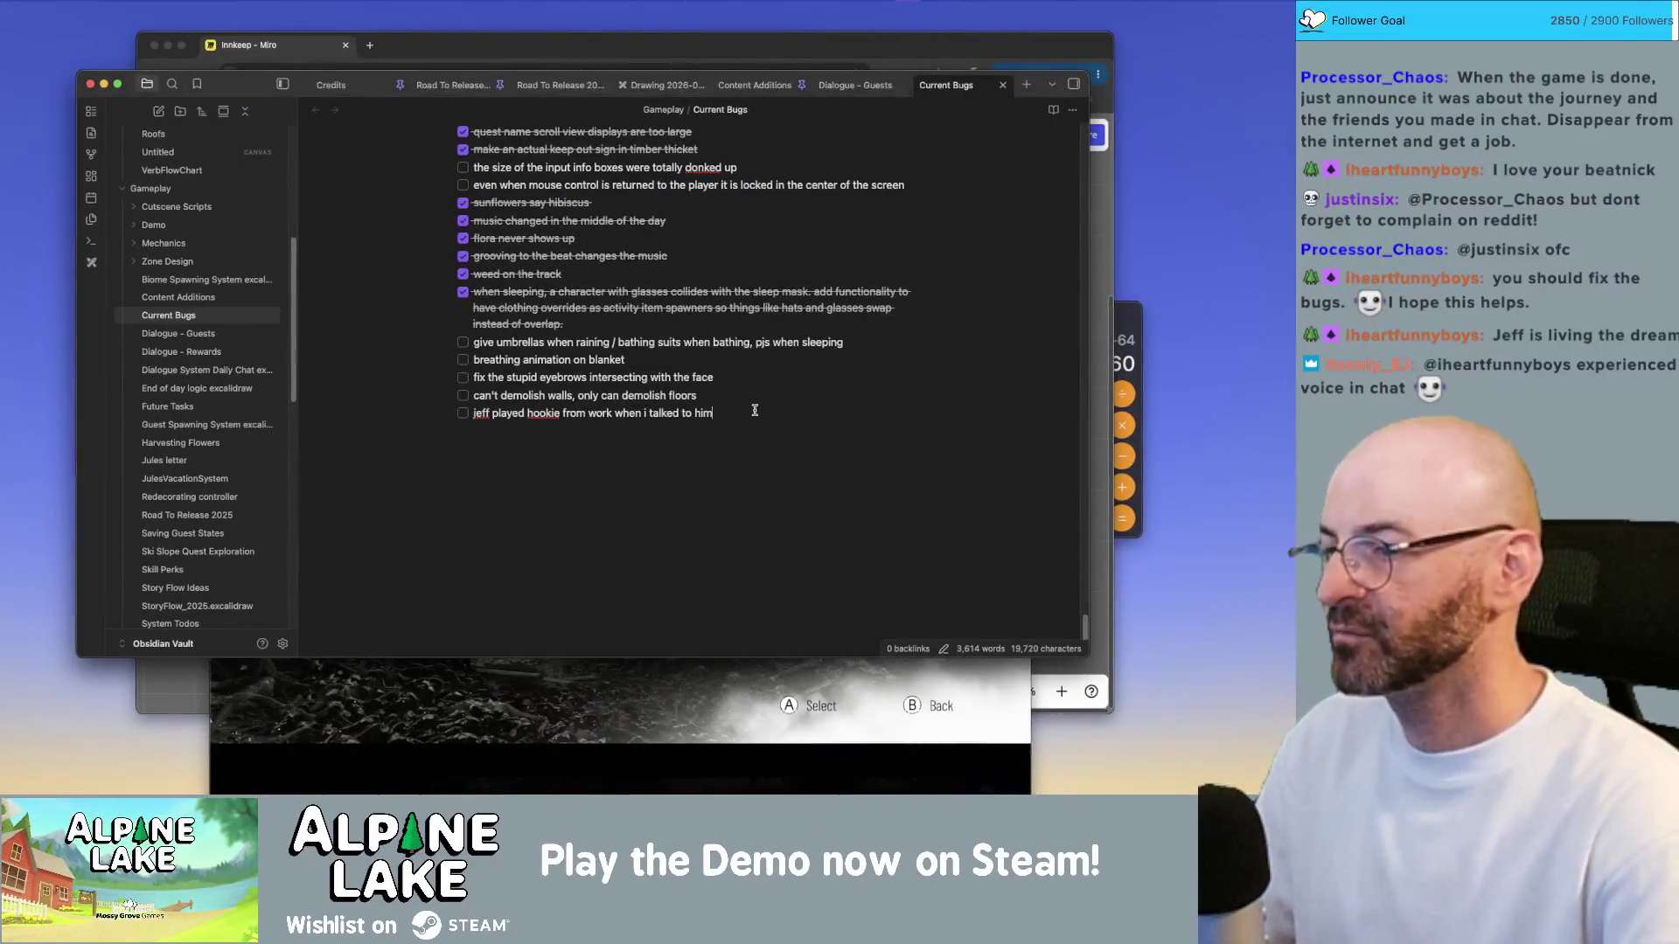
Step: Add an unchecked Current Bugs item about turning off the warp to the ski area, then return to the game
text(warp to skii area and warp to tunnels)
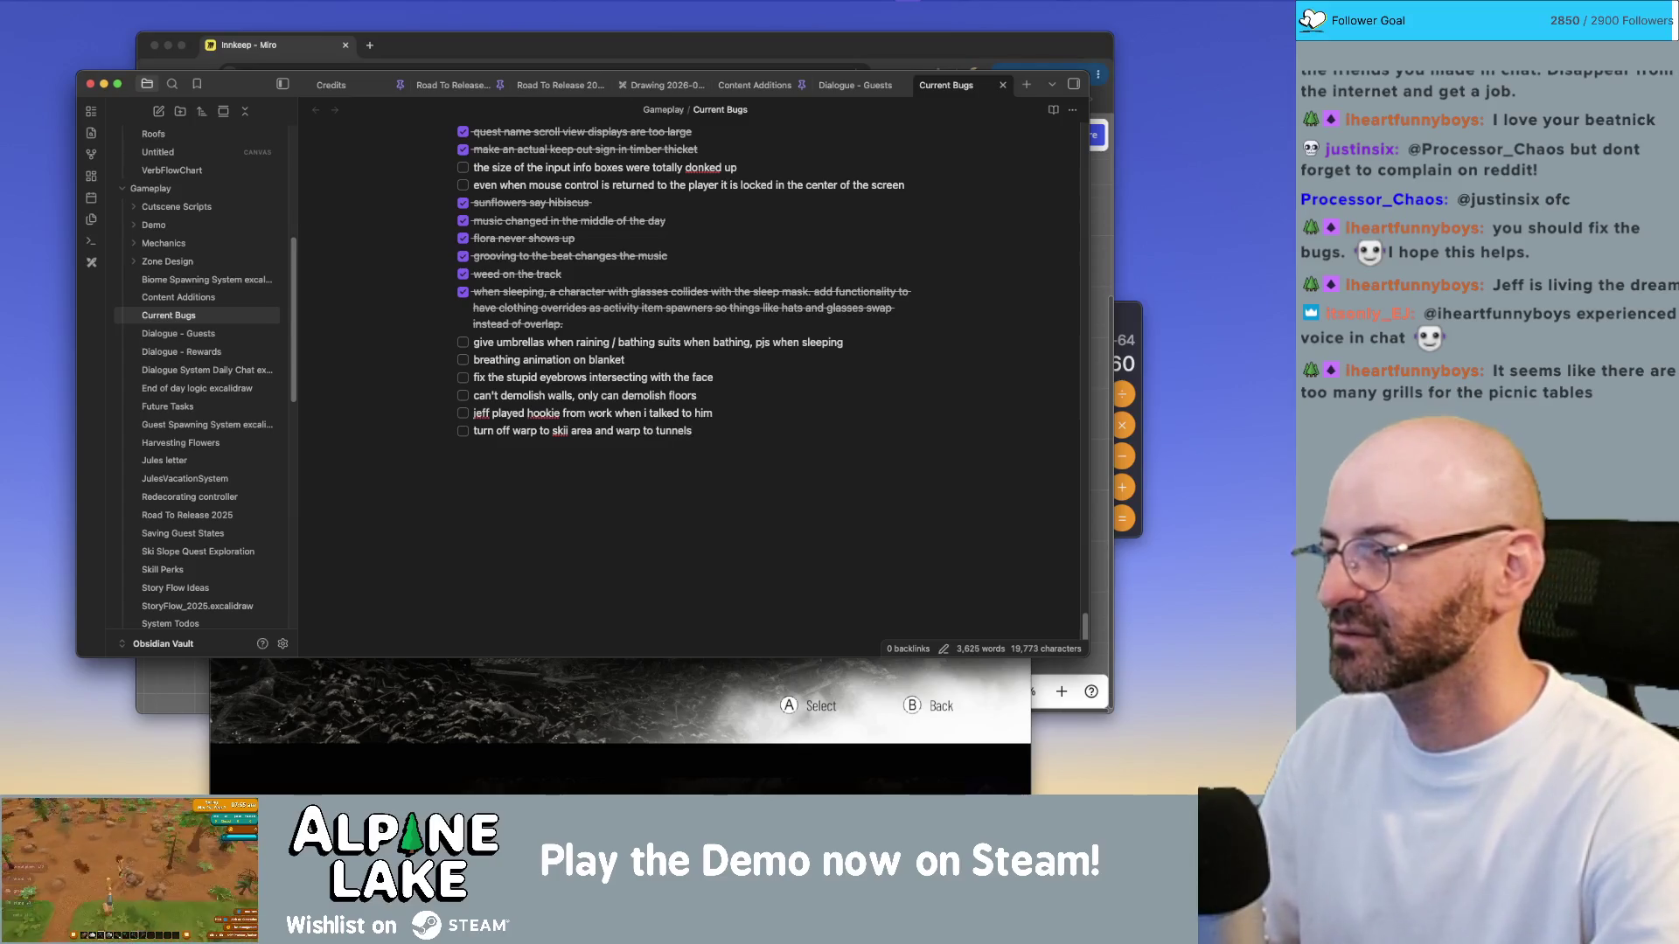
key(super+Tab)
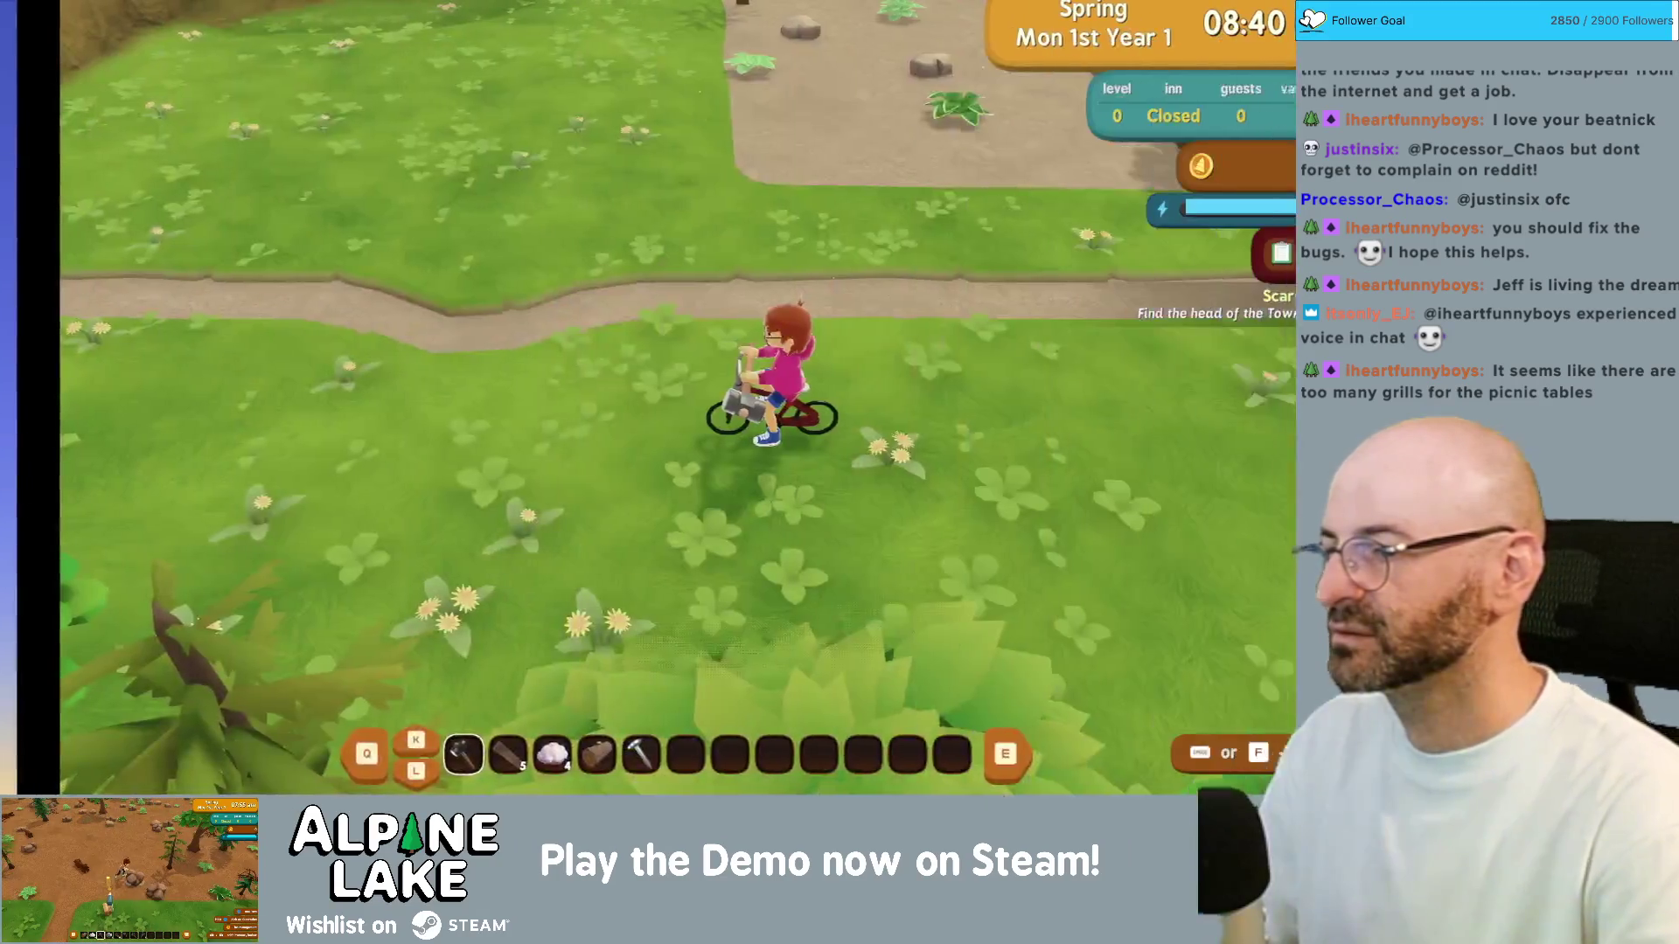
Step: Ride the bicycle up the rocky path, pick up the birdhouse blueprint, and head to the junction into town
key(w)
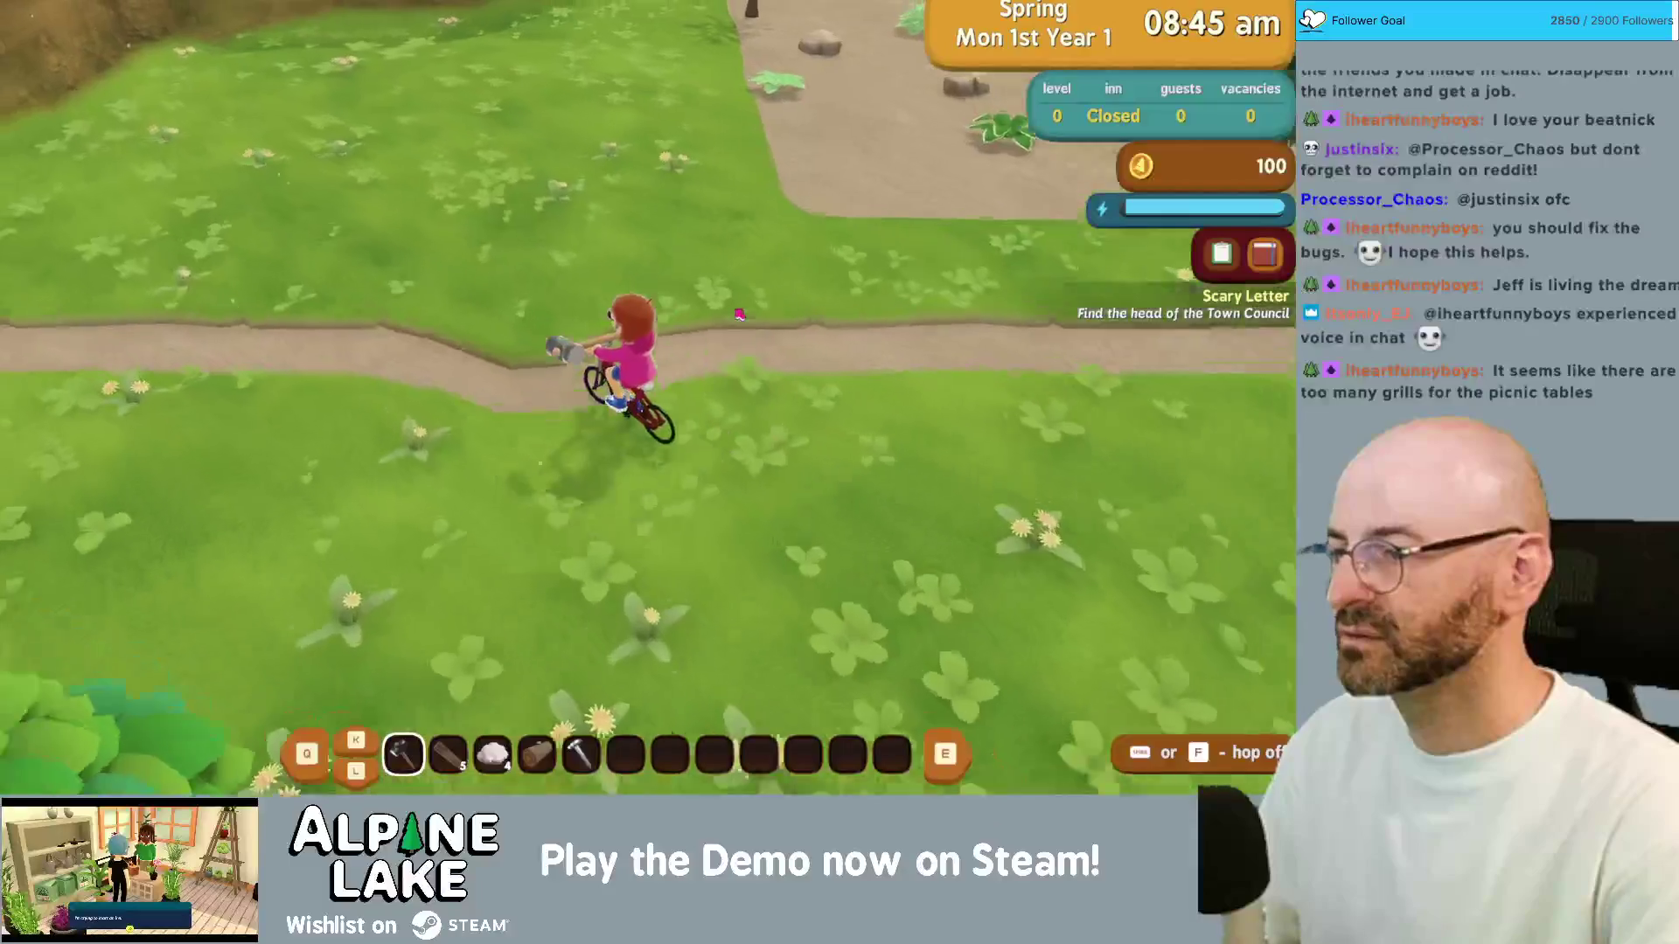
key(space)
key(w)
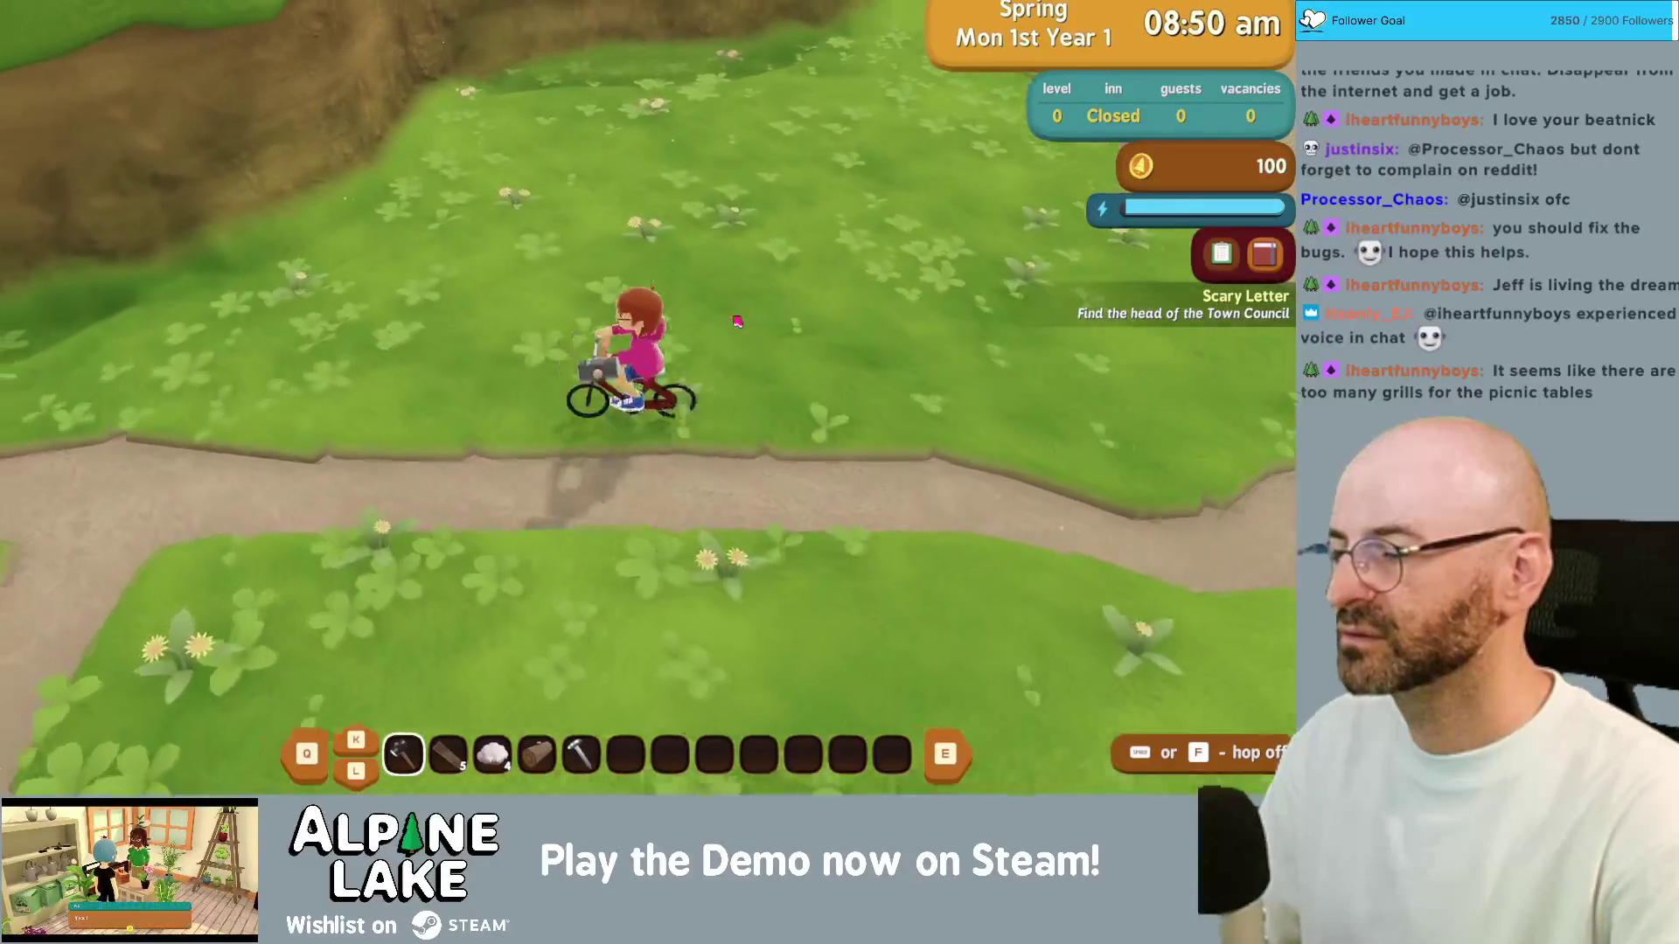
key(s)
key(s)
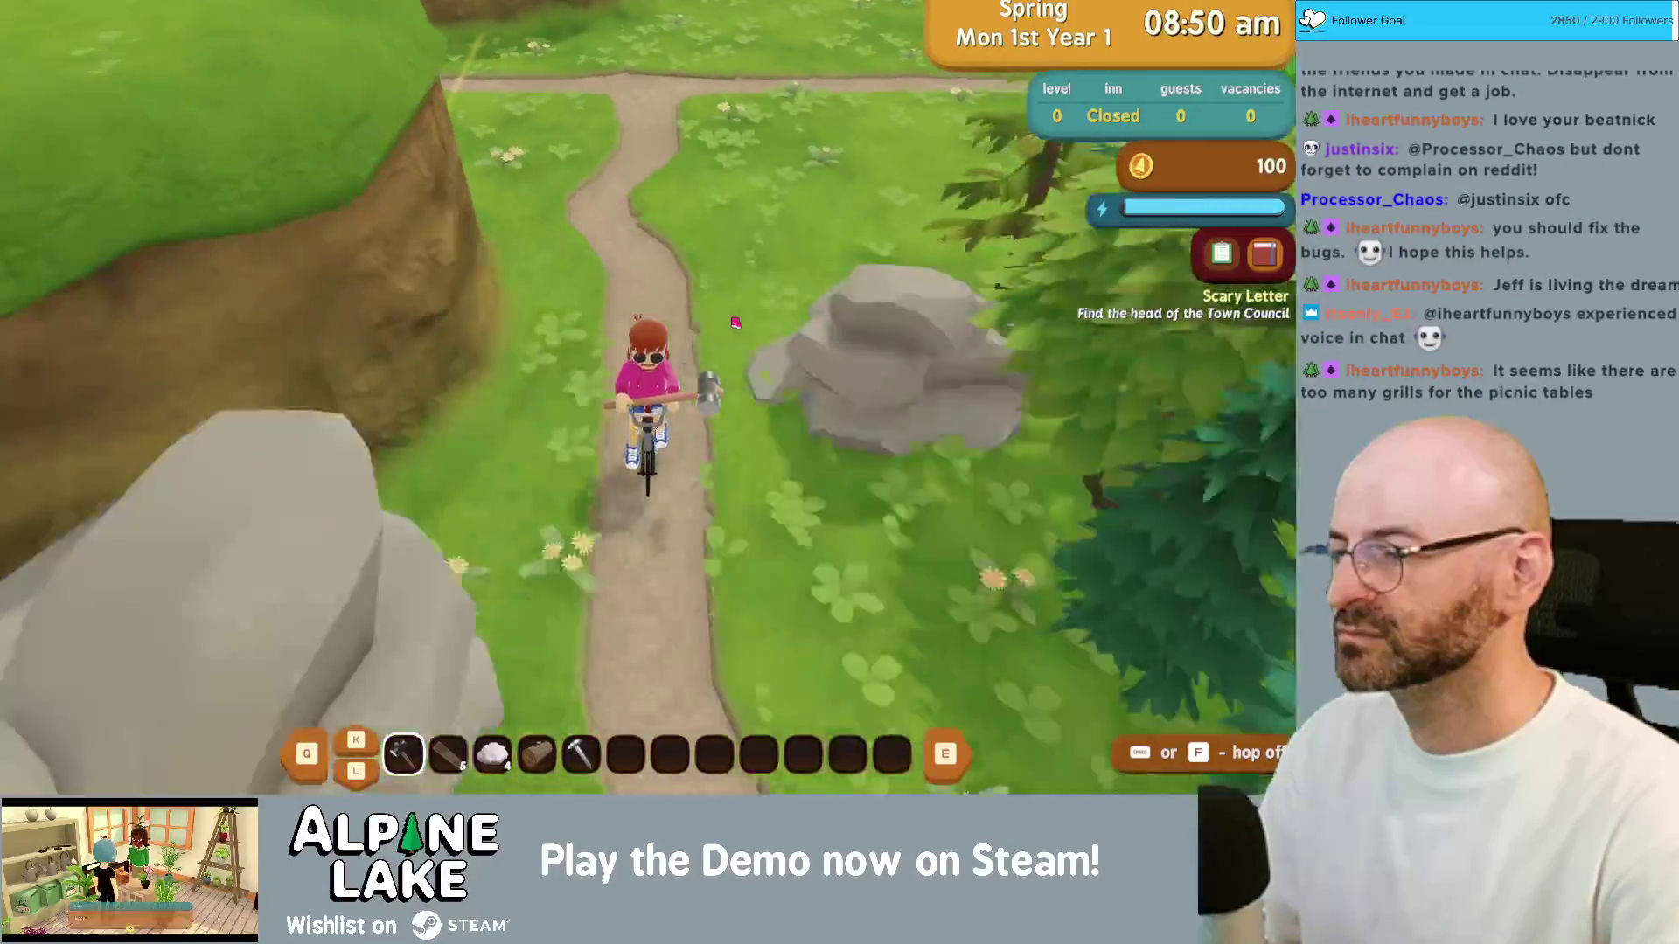
key(space)
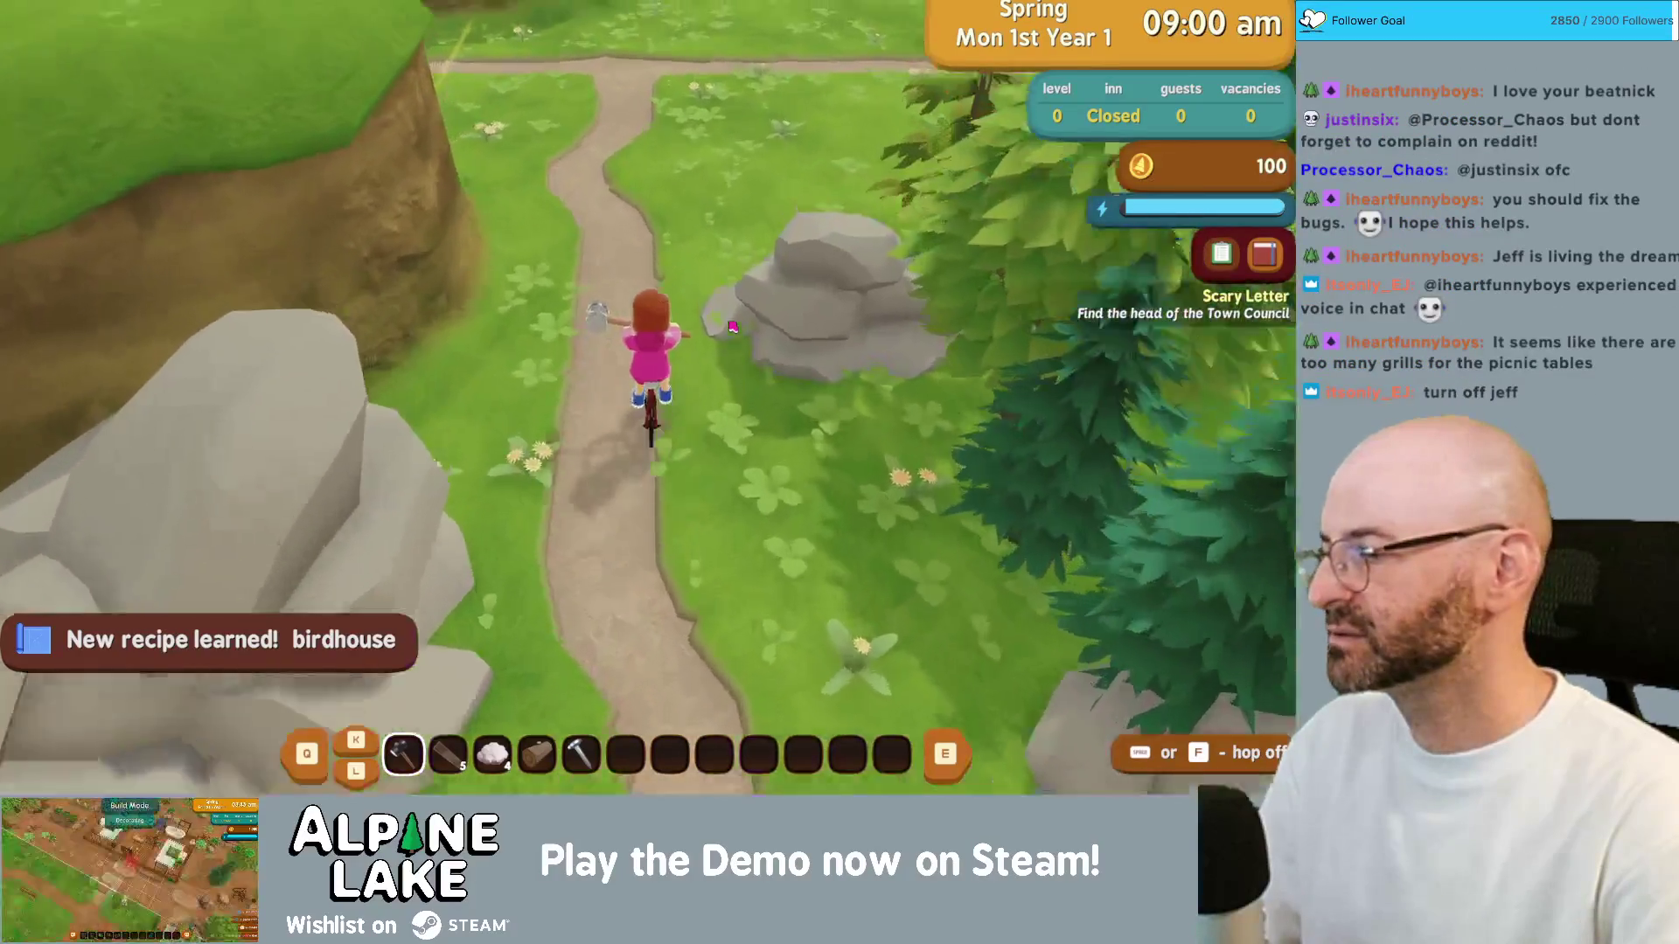
key(w)
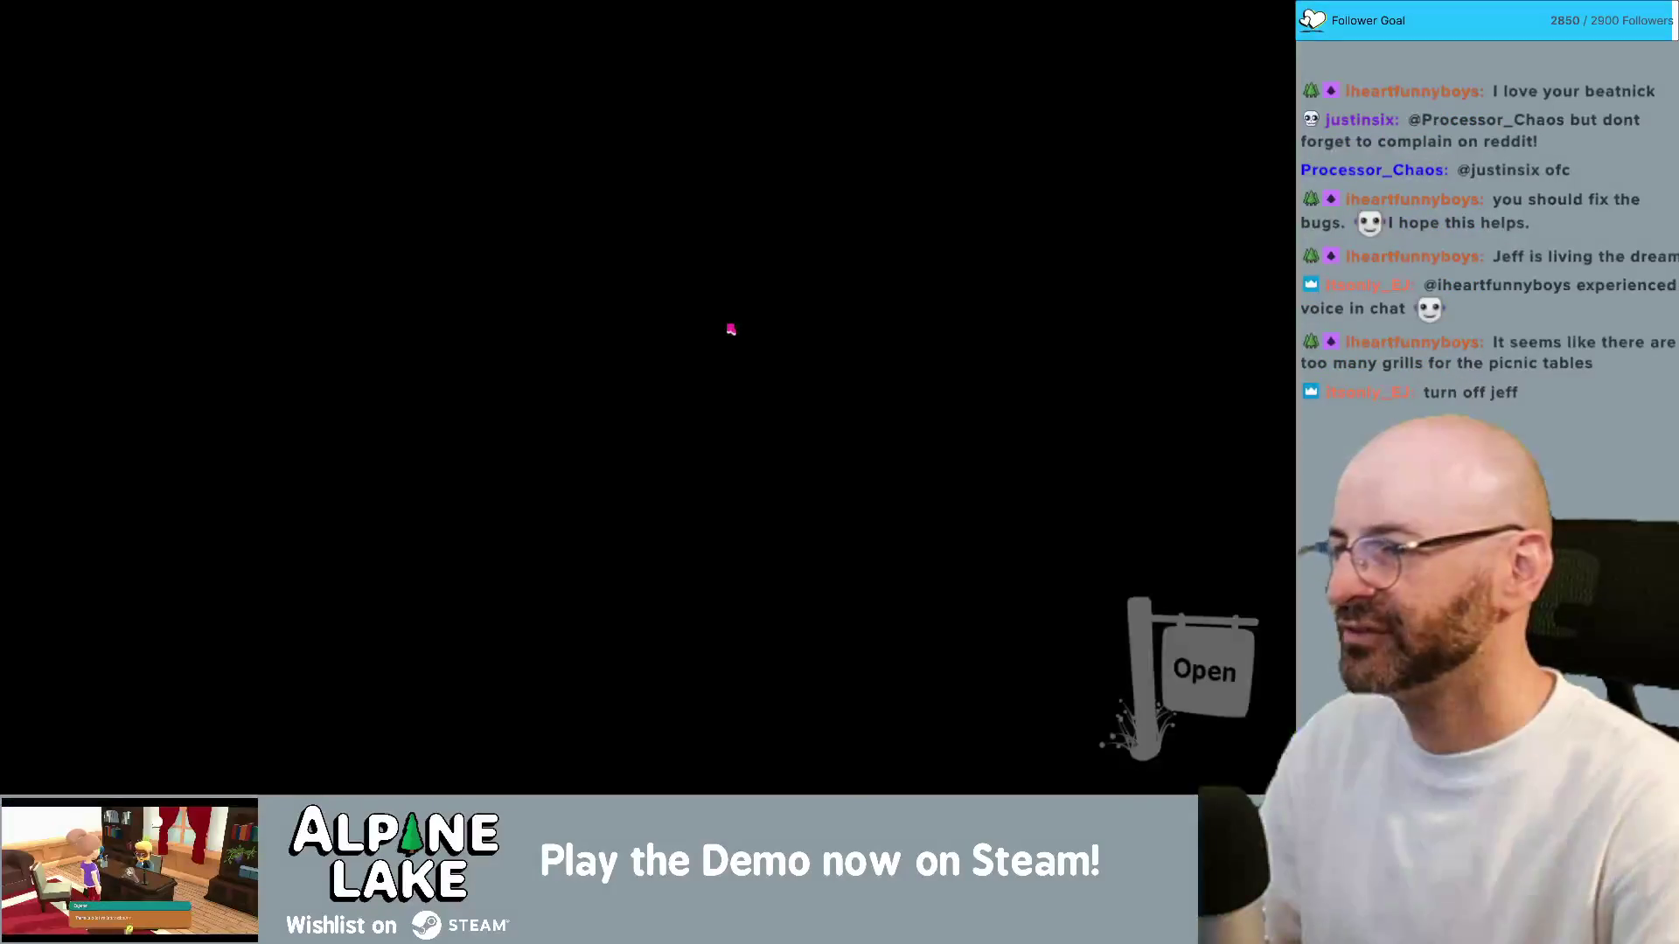
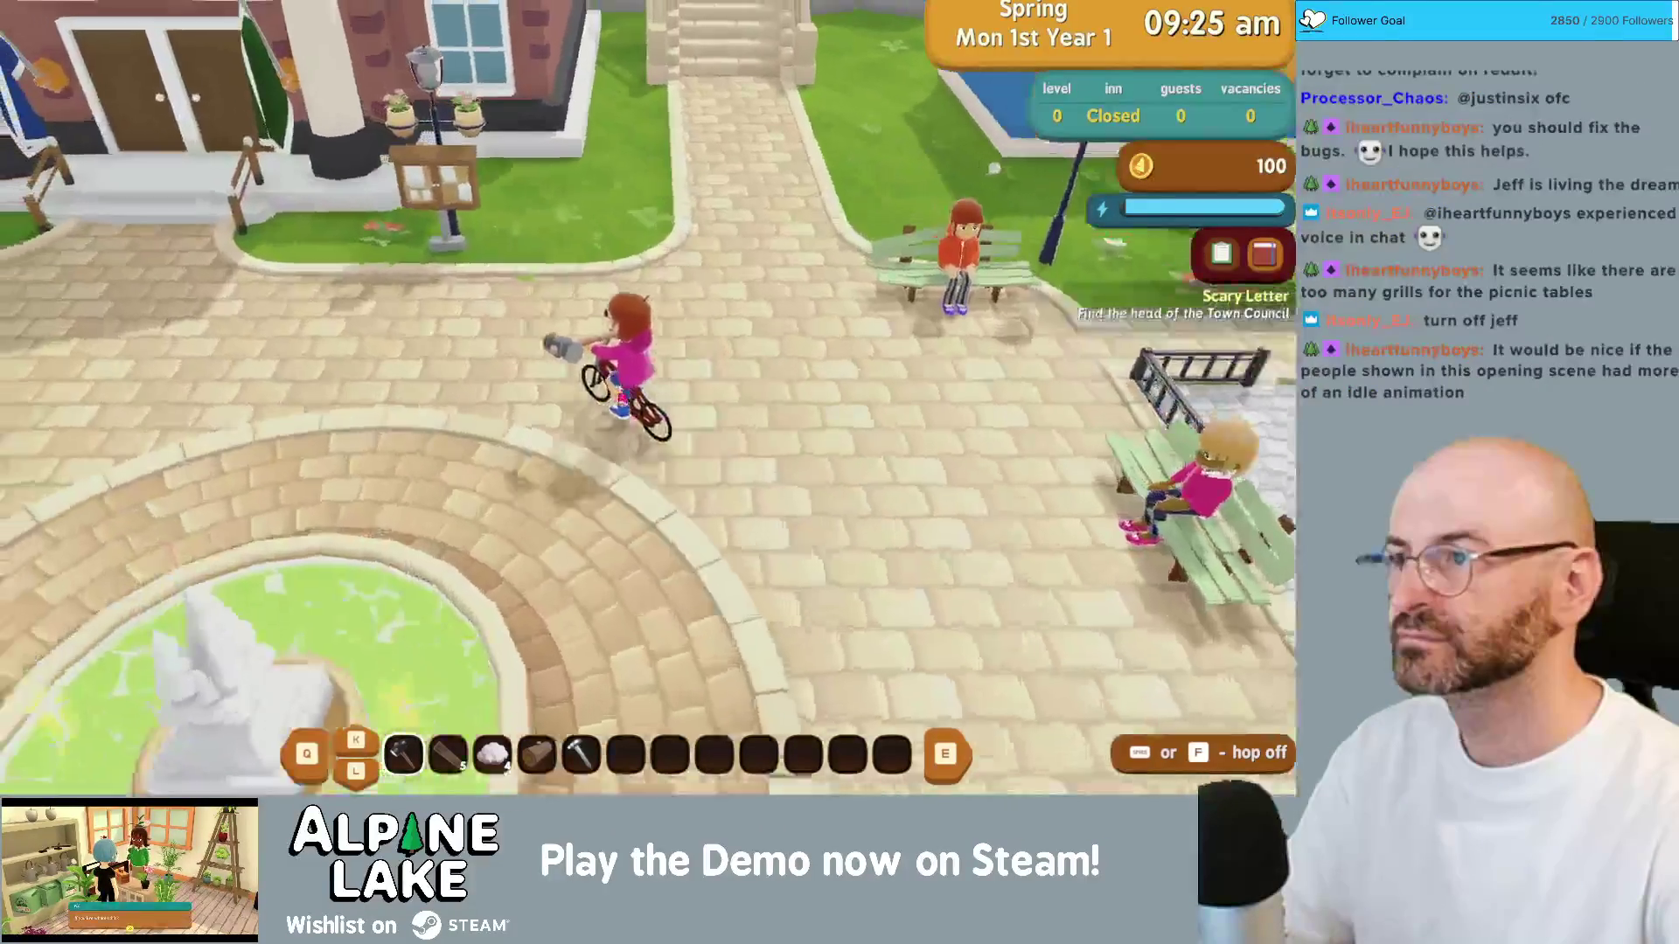
Step: Ride across the river bridge to Jeff, dismount, and chat with him
key(a)
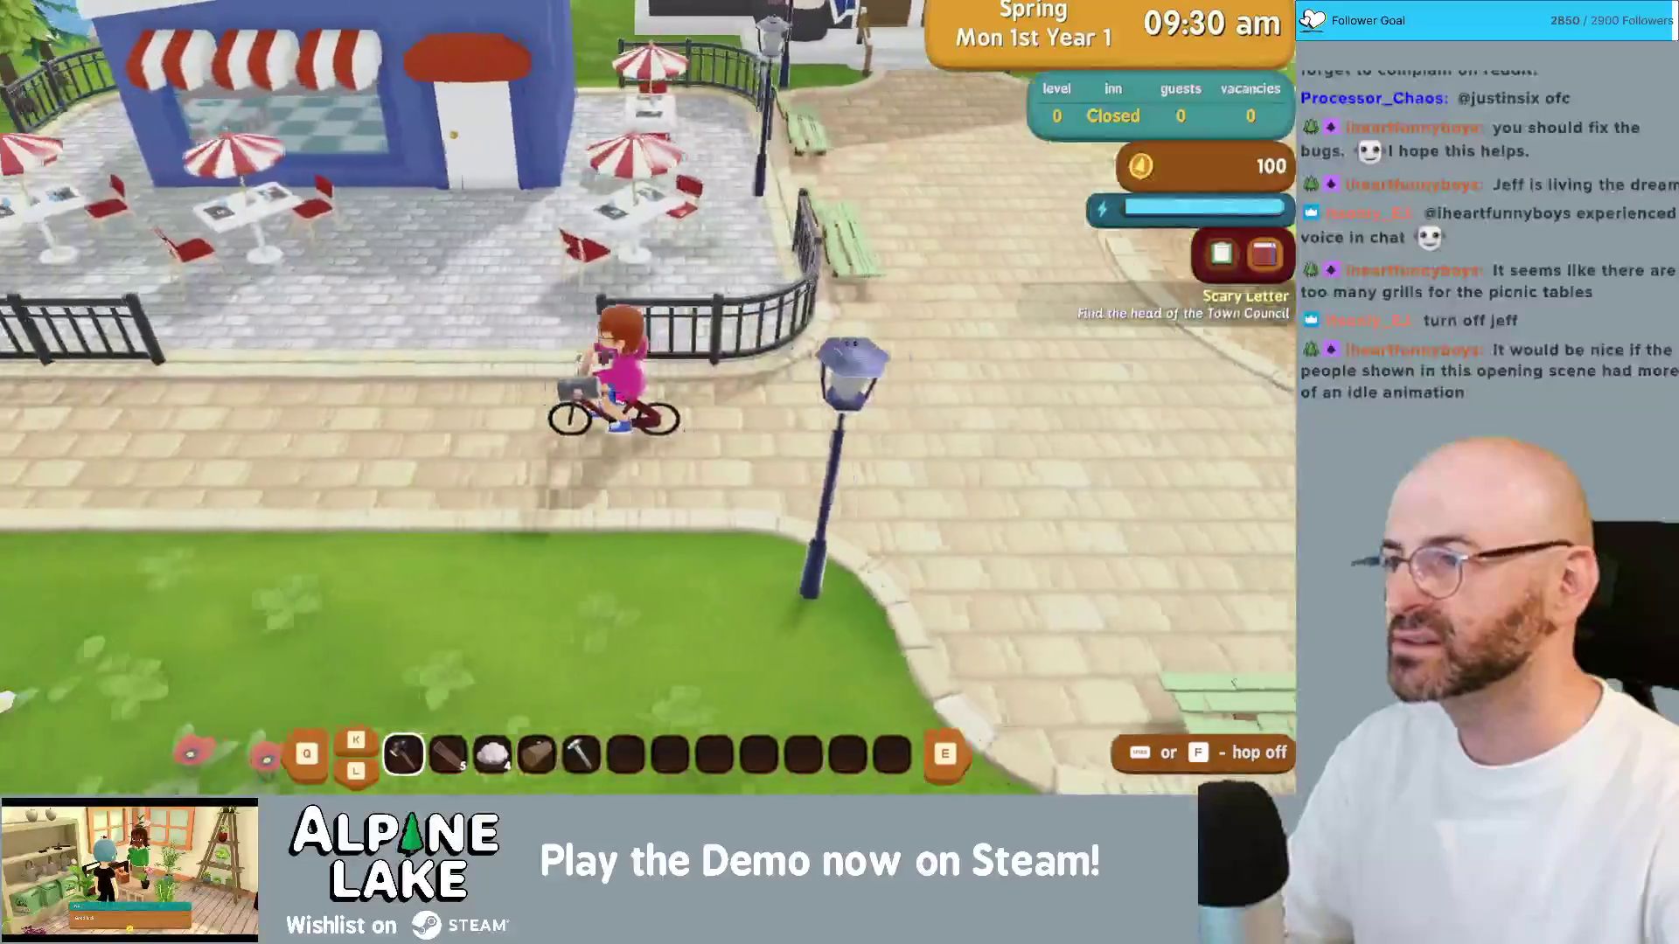
key(a)
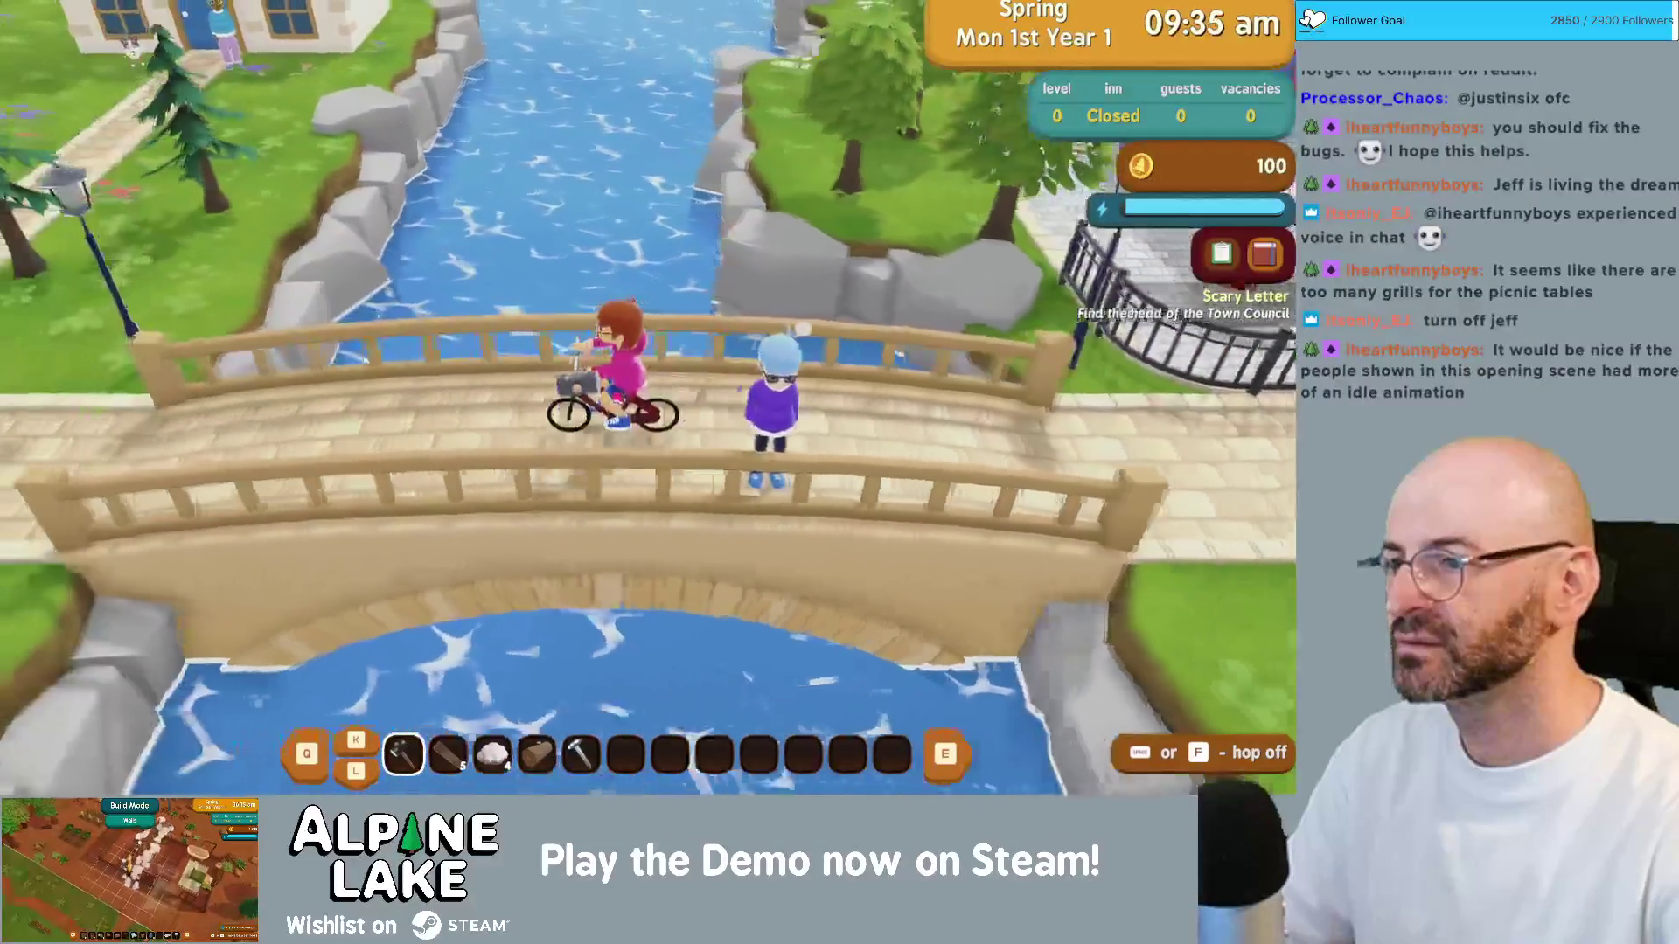
key(f)
key(w)
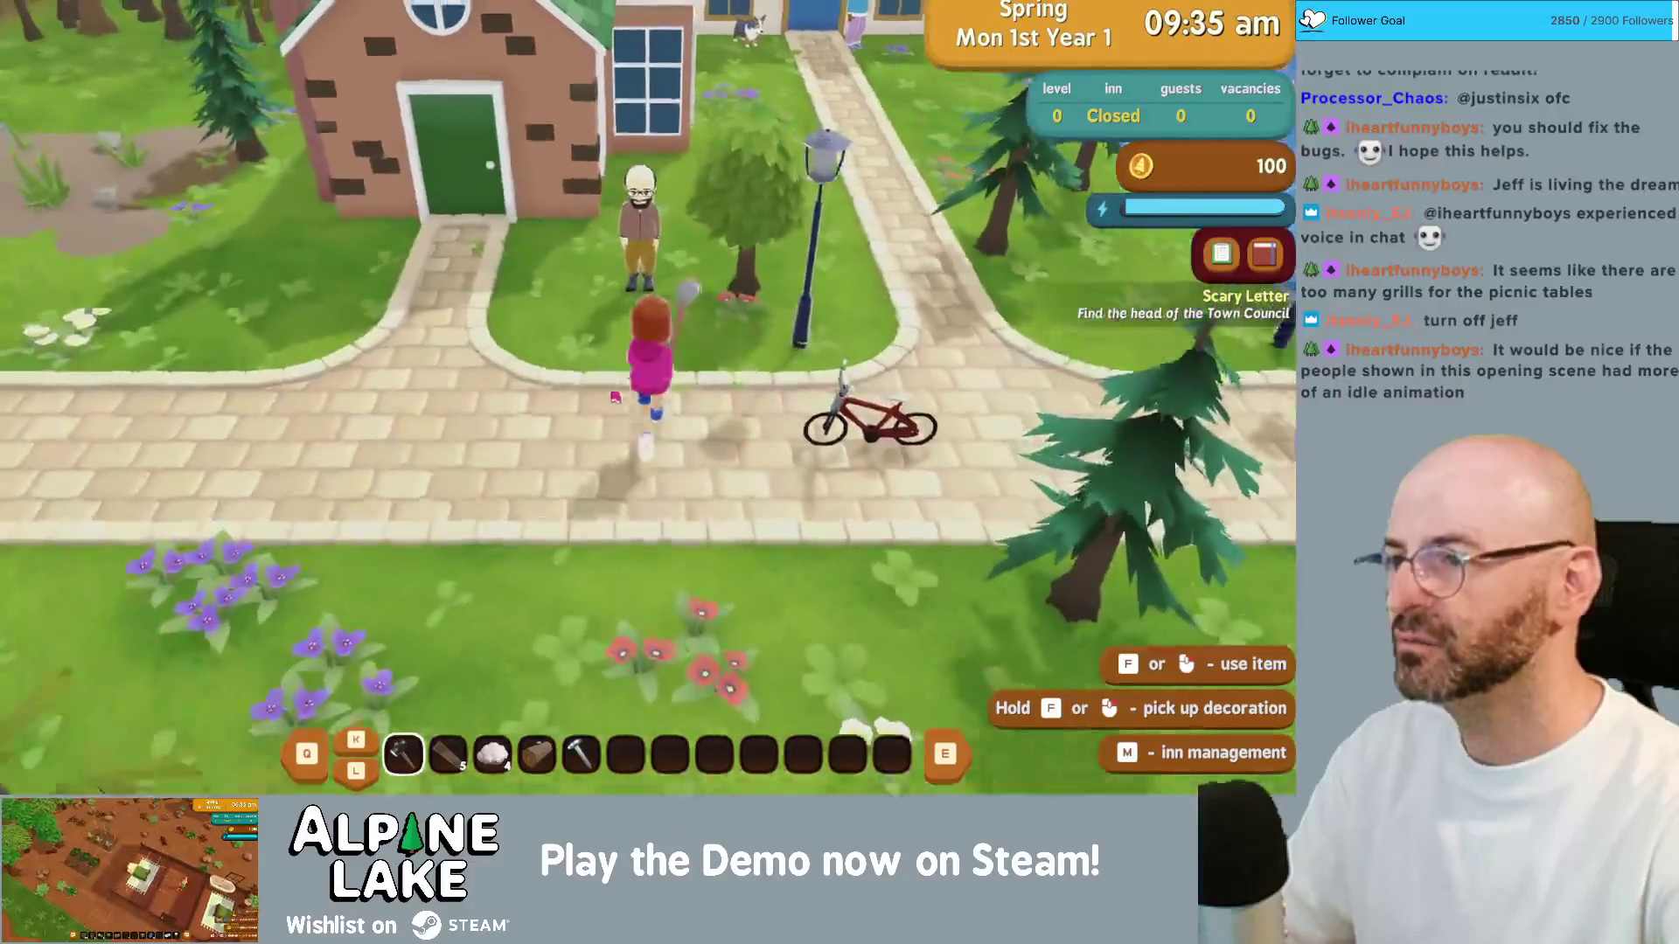
key(e)
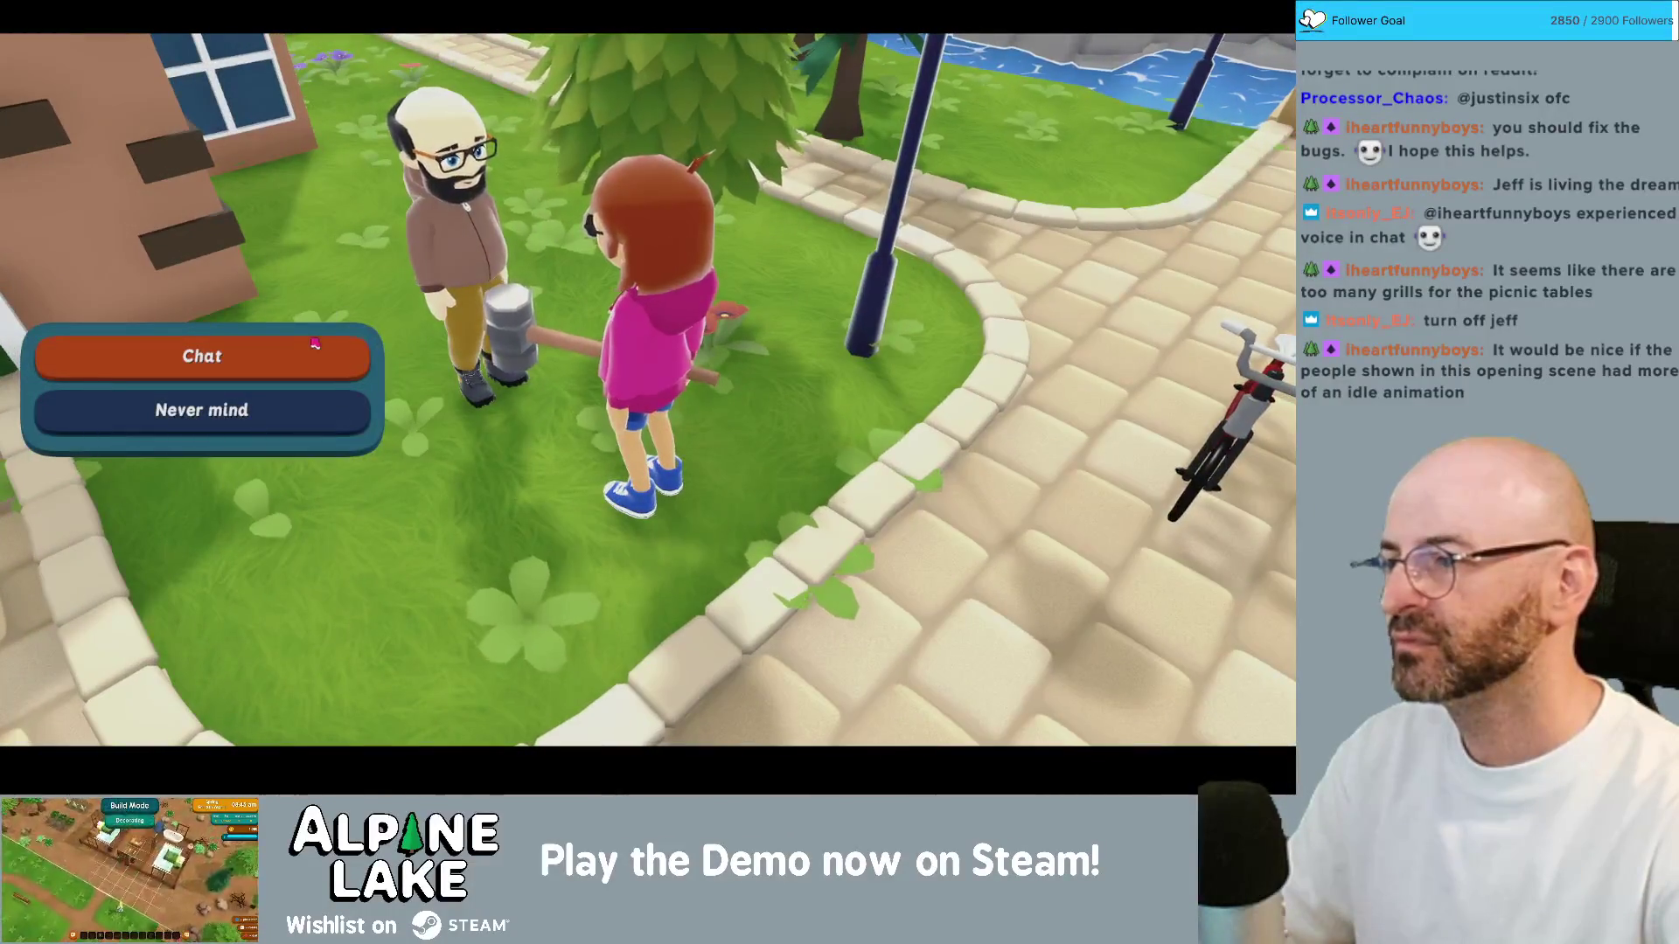
click(324, 334)
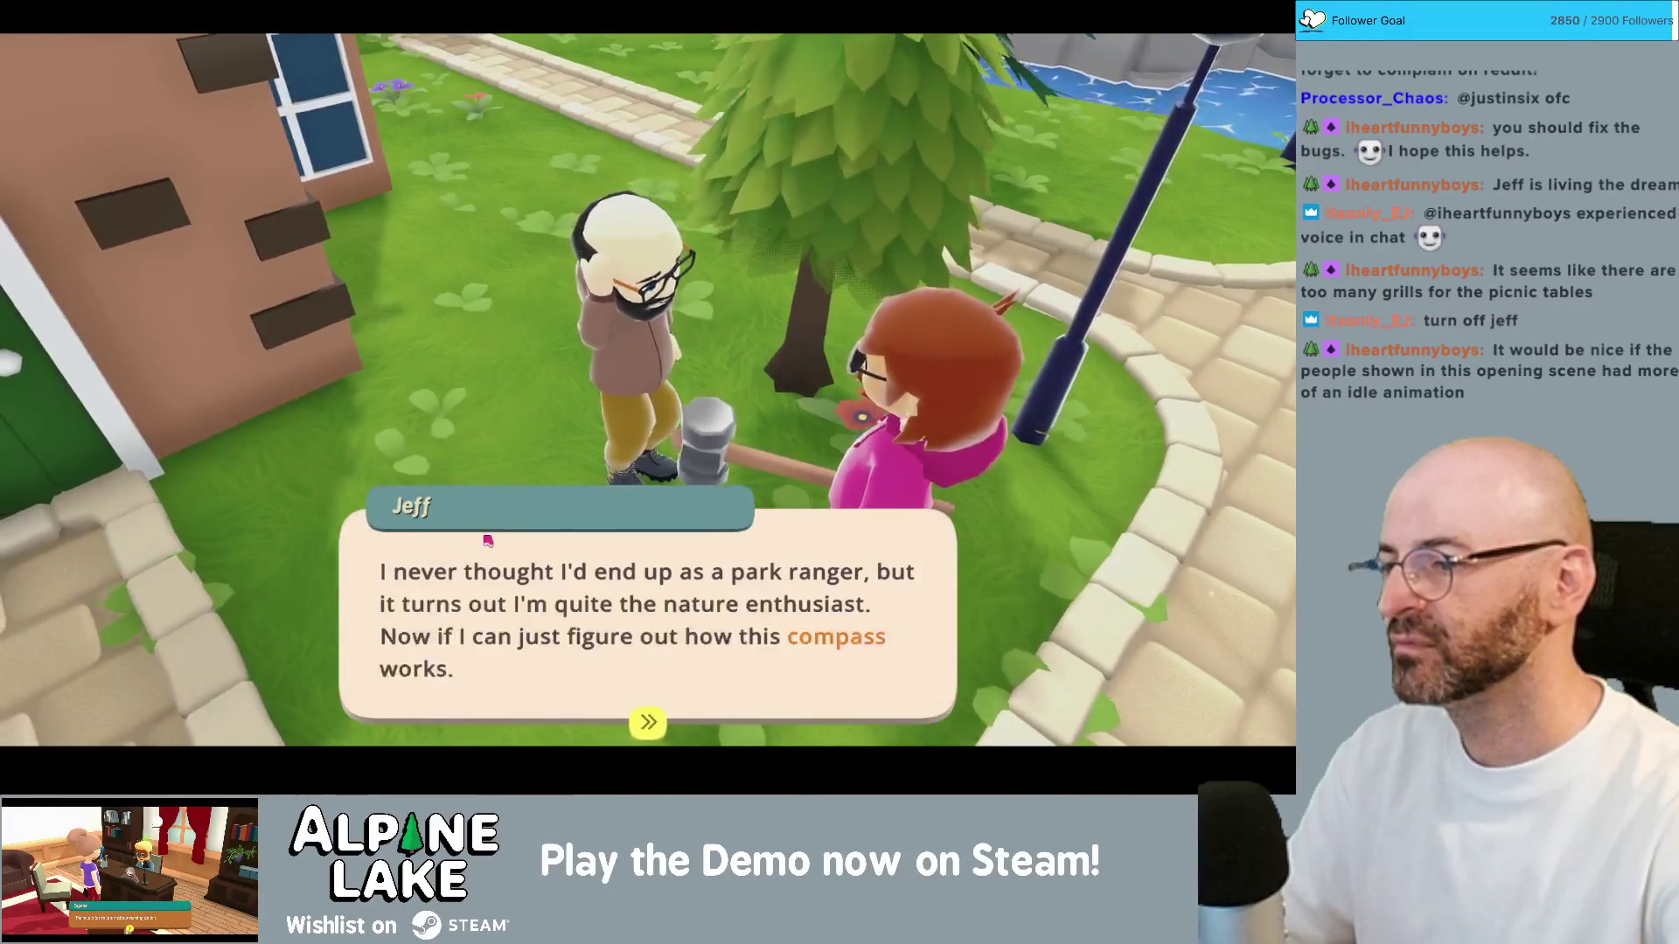
click(507, 502)
Step: Glance at the Current Bugs notes, then start and cancel another conversation with Jeff
key(super+Tab)
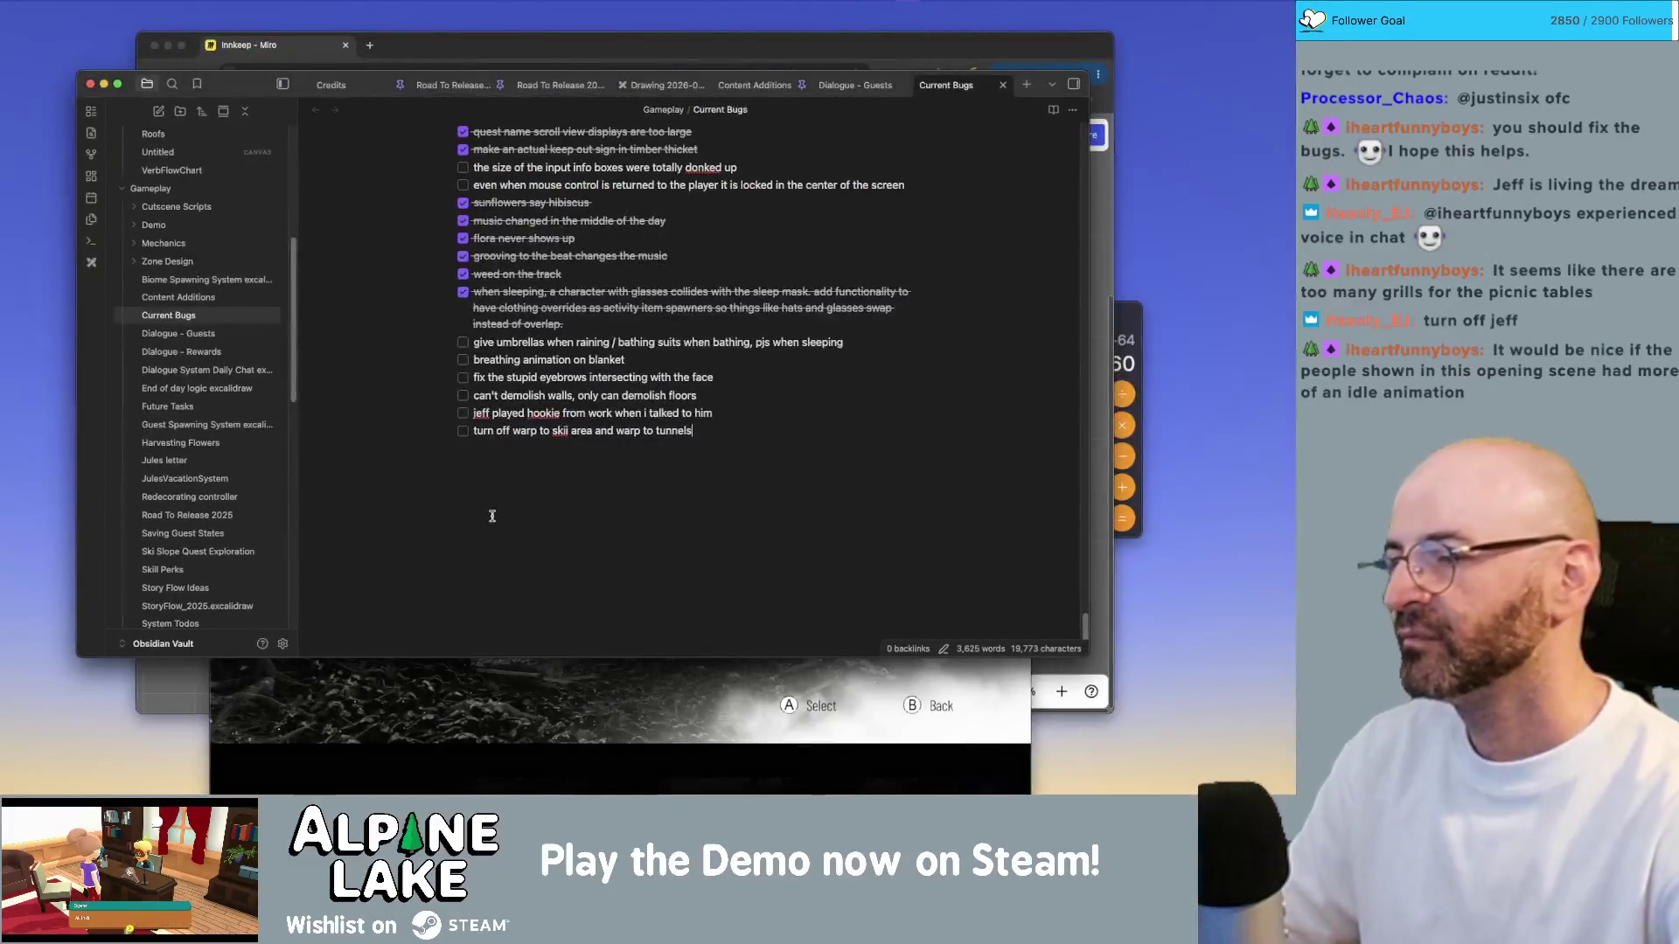
key(super+Tab)
key(e)
key(Escape)
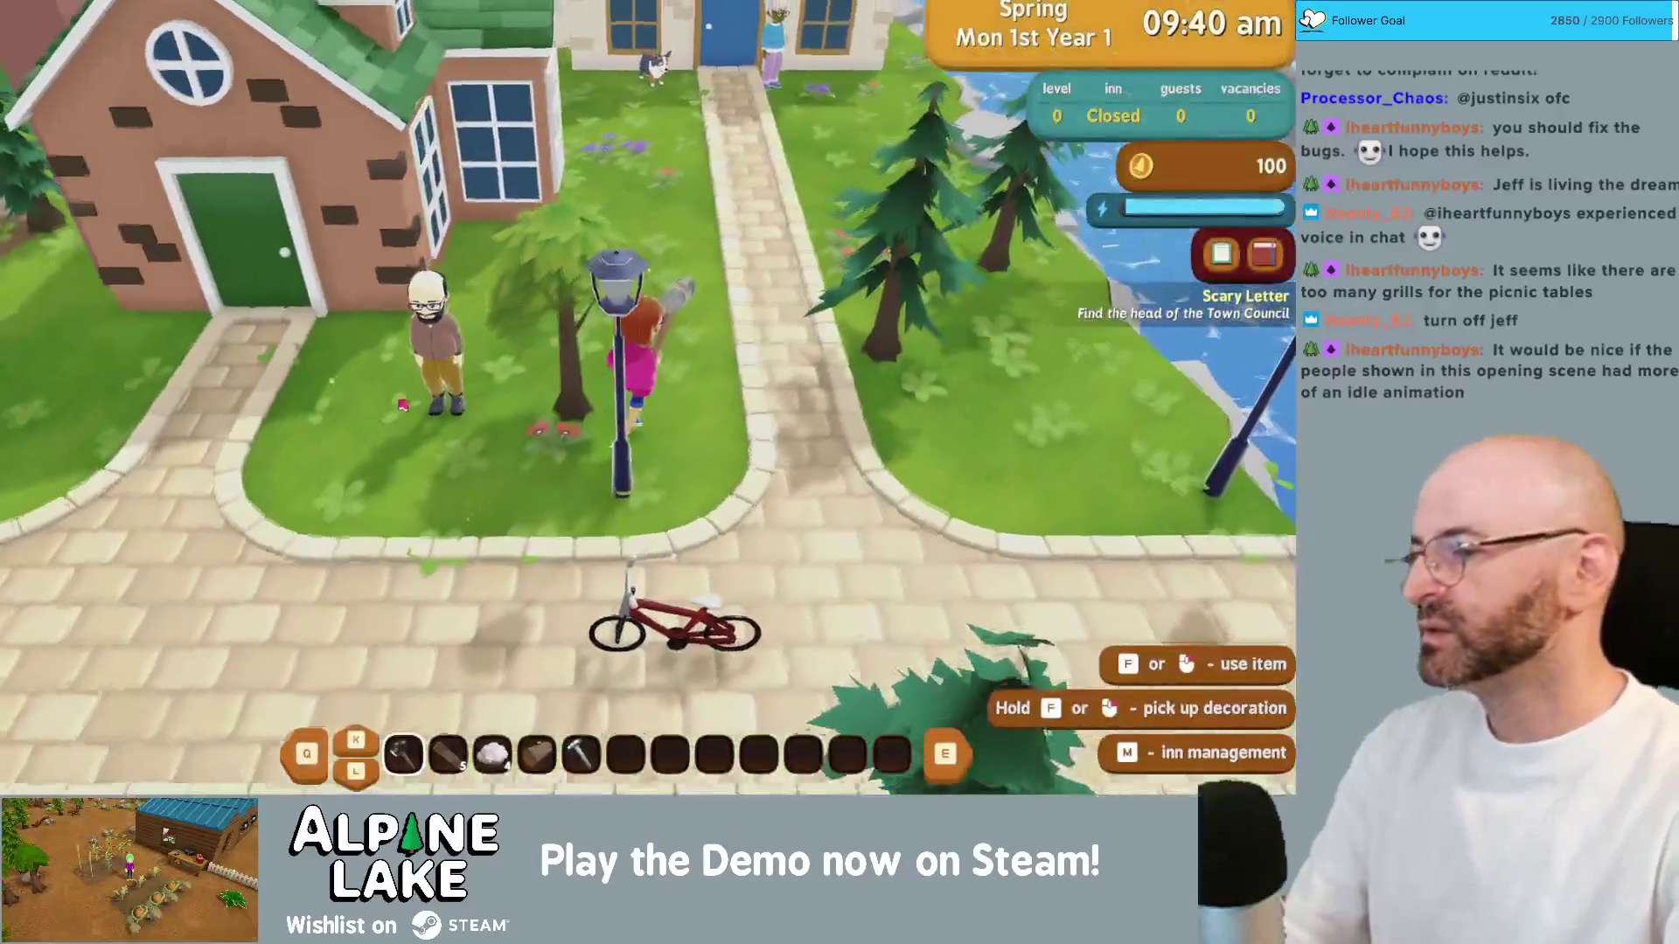
Step: Walk up the stone path to Jules's blue-doored house and talk to her
key(w)
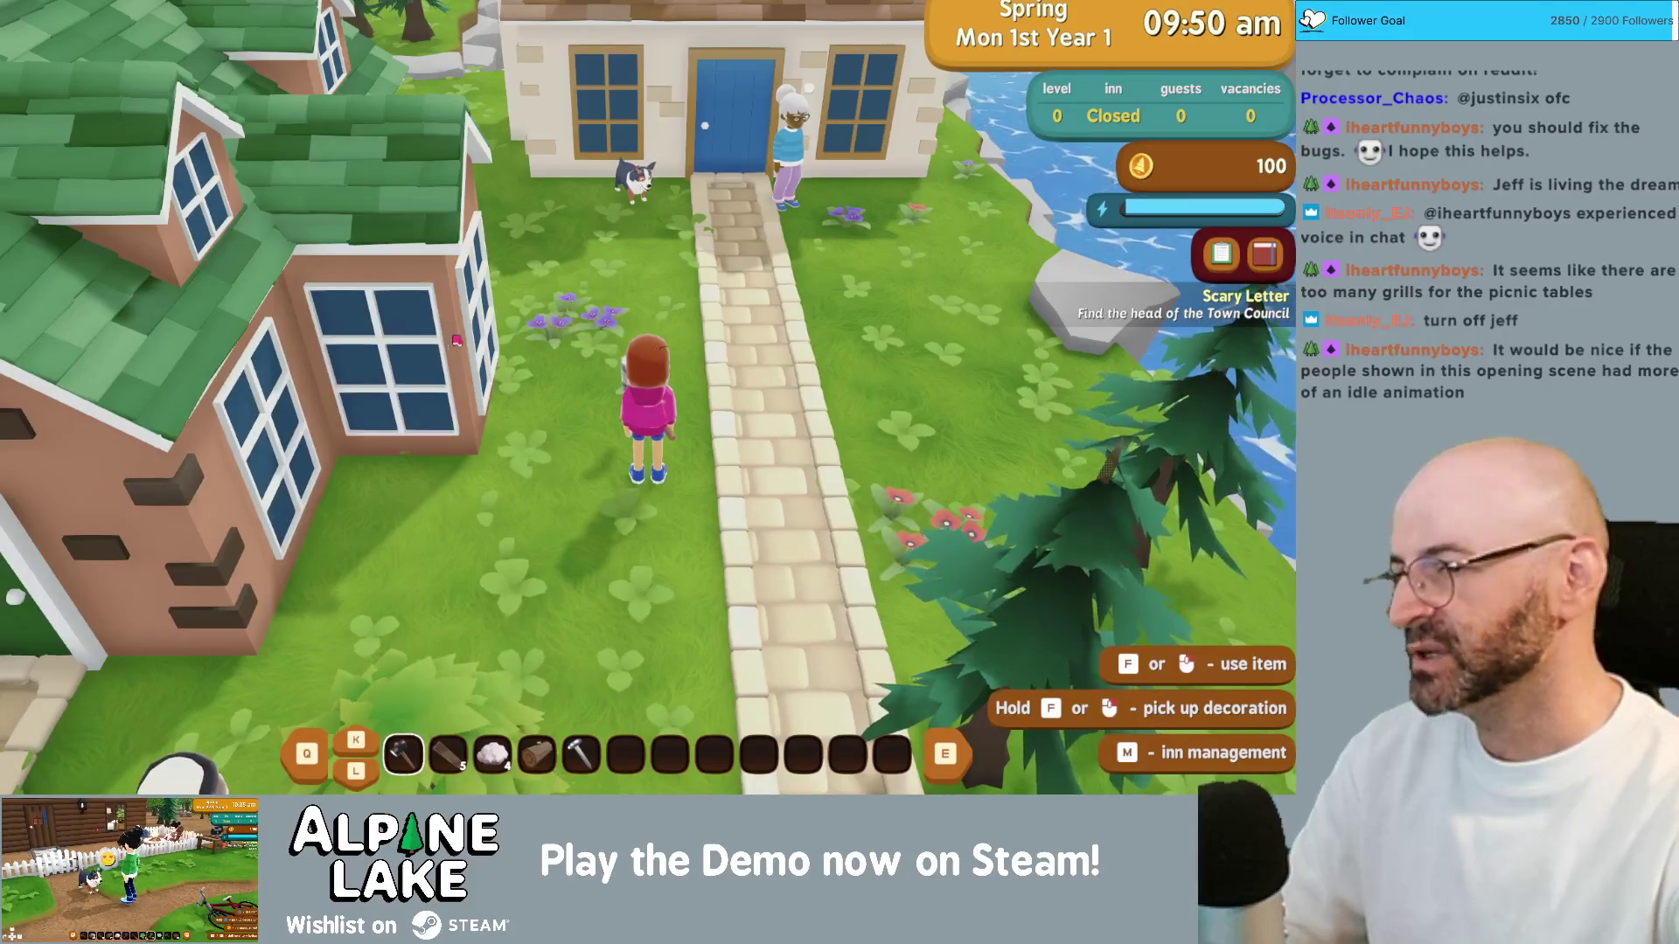
key(d)
key(f)
key(w)
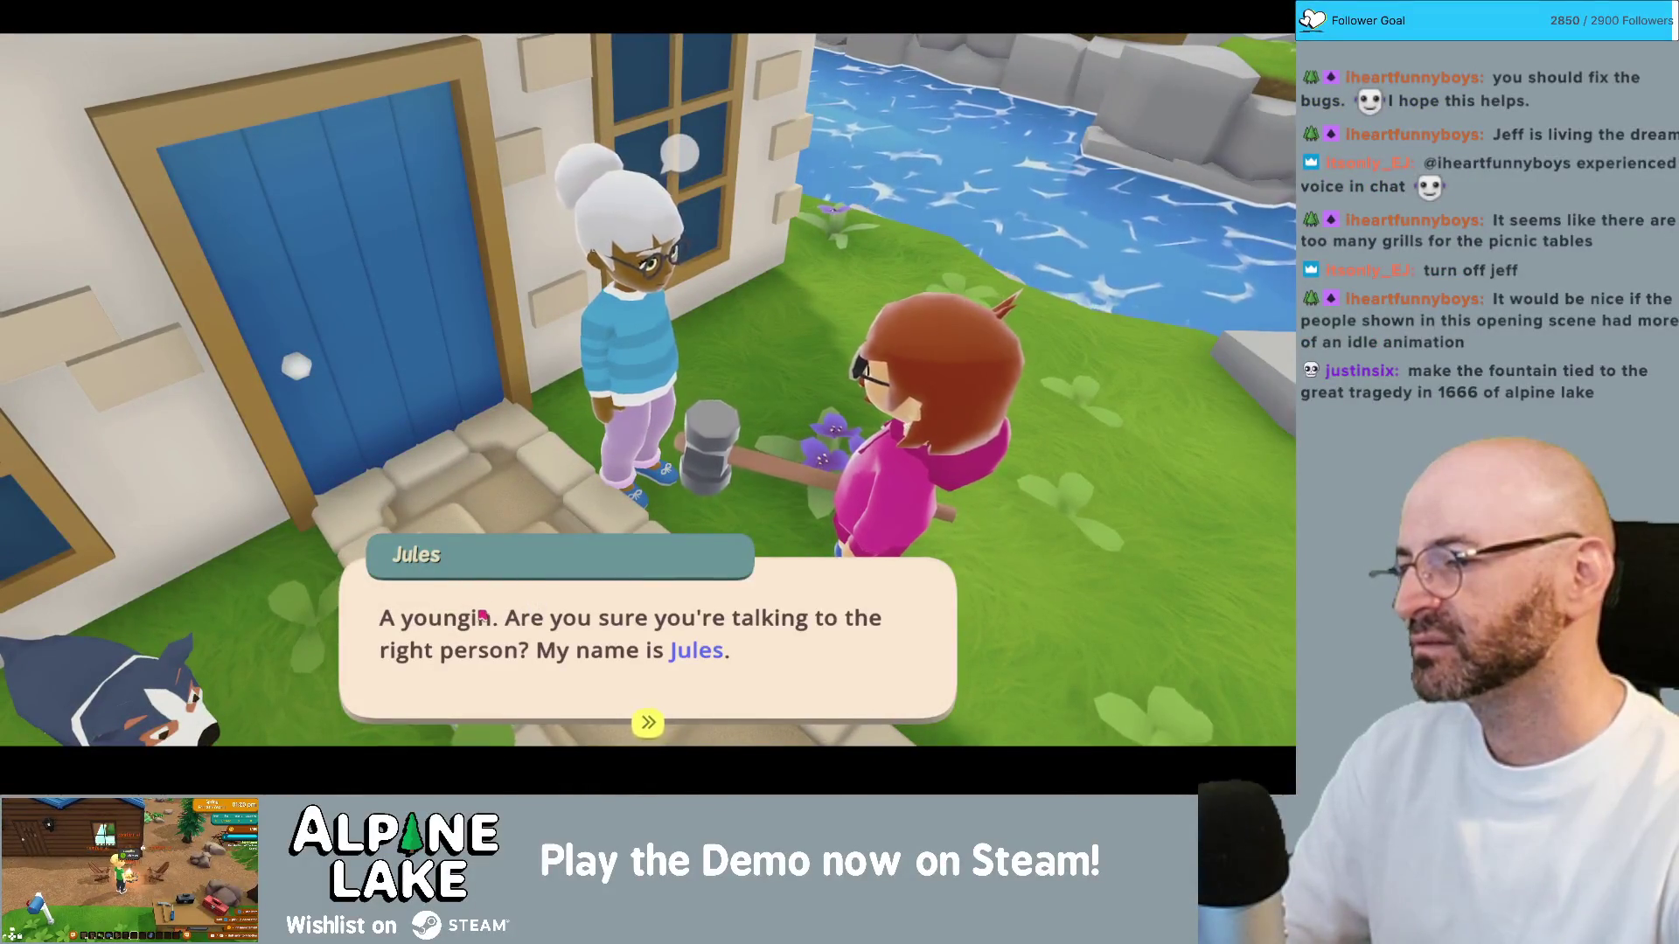
Step: Pass Jules's greeting, chat again to hear 'I don't get many visitors…', then close the dialogue
click(621, 616)
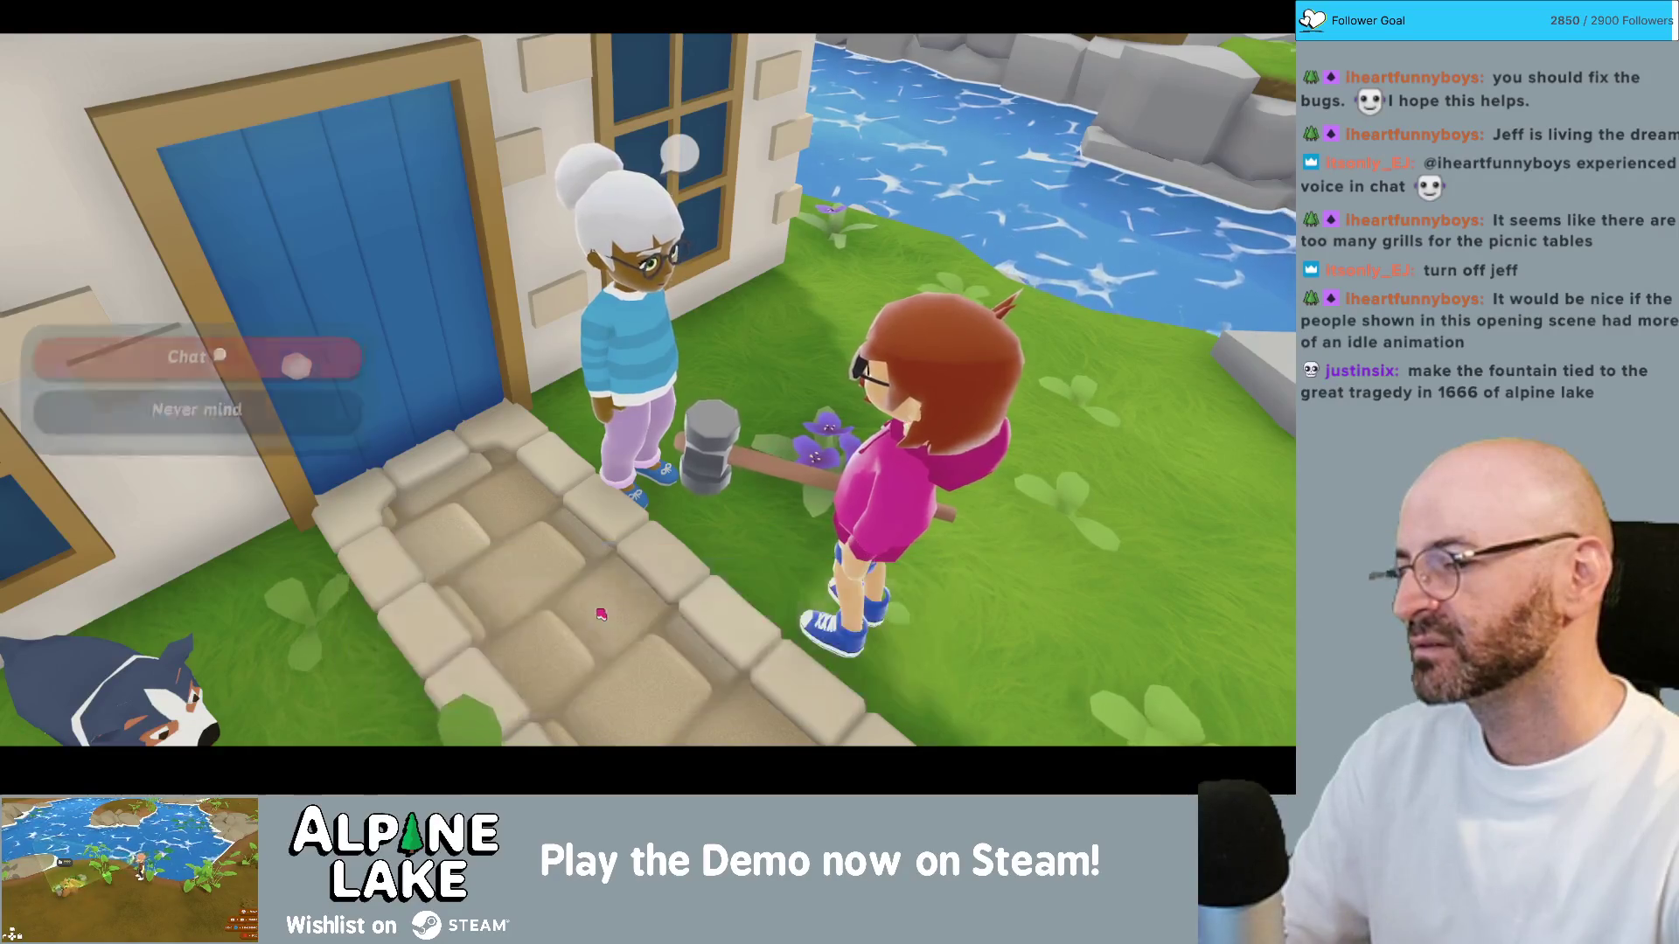
click(360, 369)
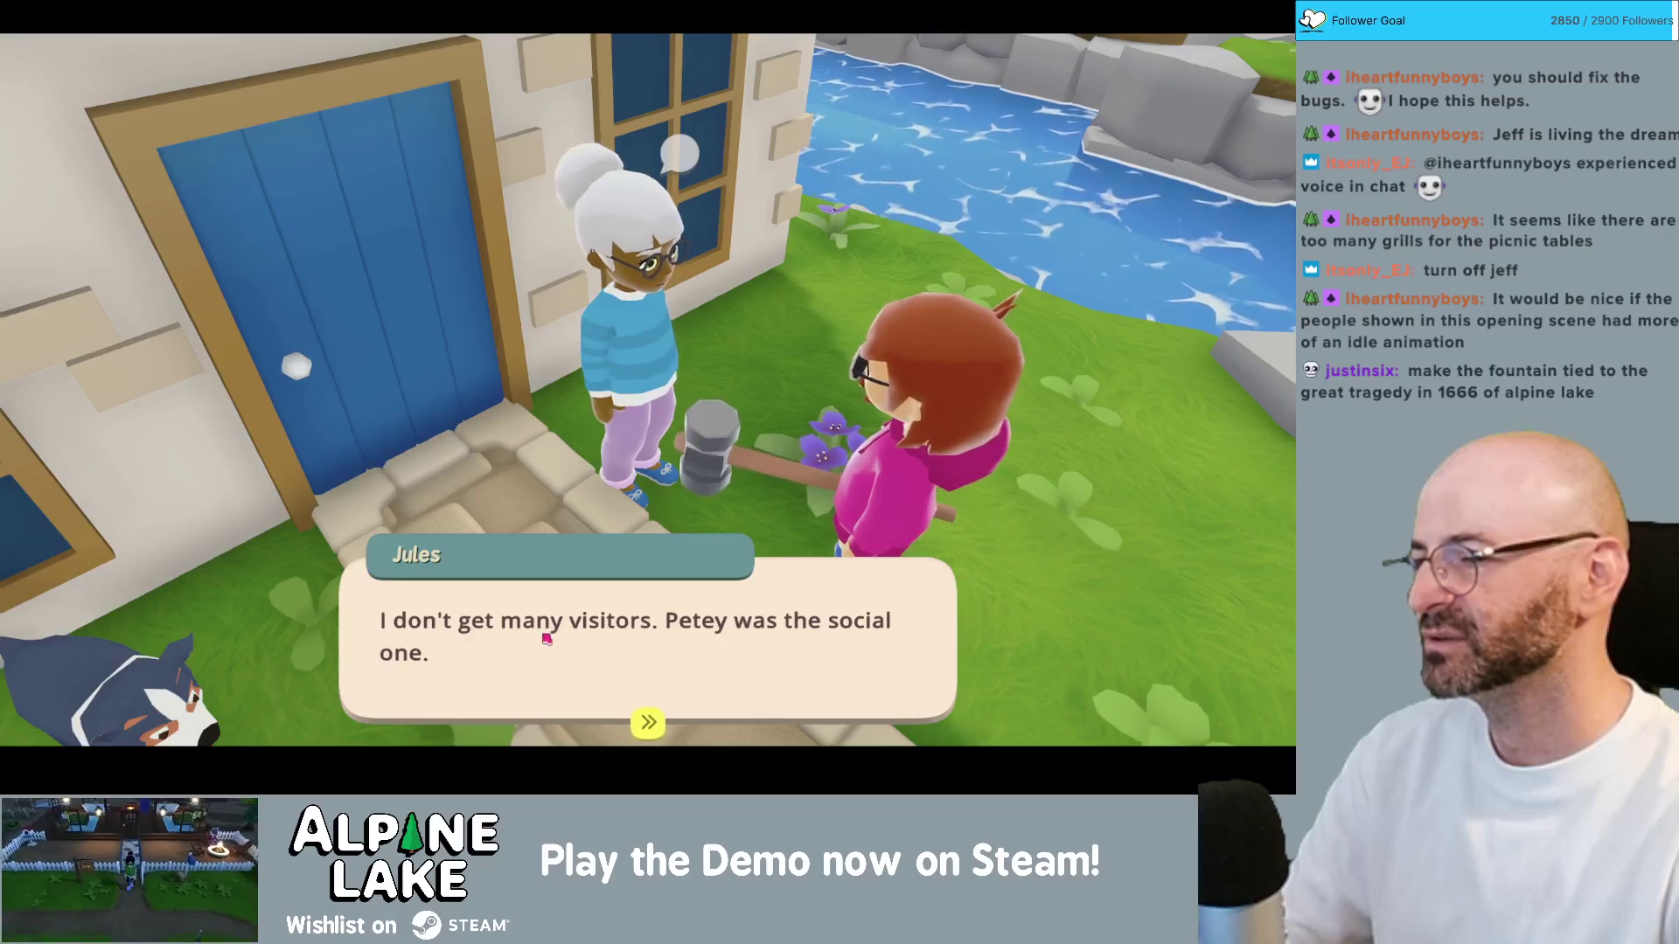
click(569, 638)
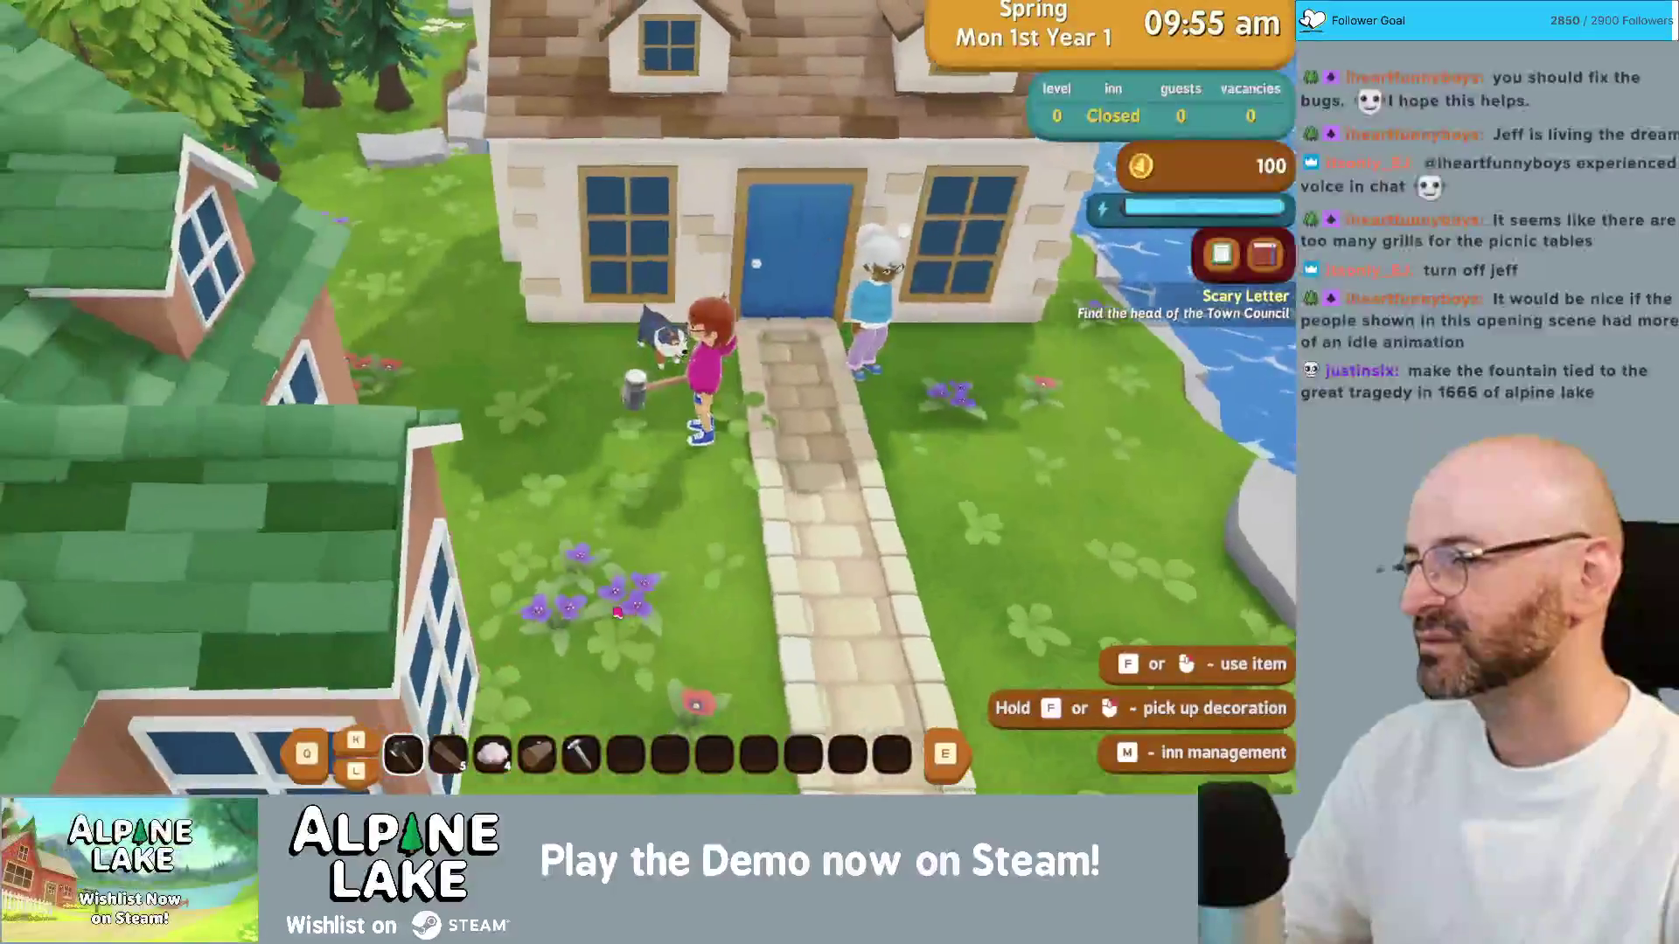
Step: Add the unchecked item 'unpause animations in cutscene' to Current Bugs, then return to the game
key(Return)
text(unpause animations in cutscene)
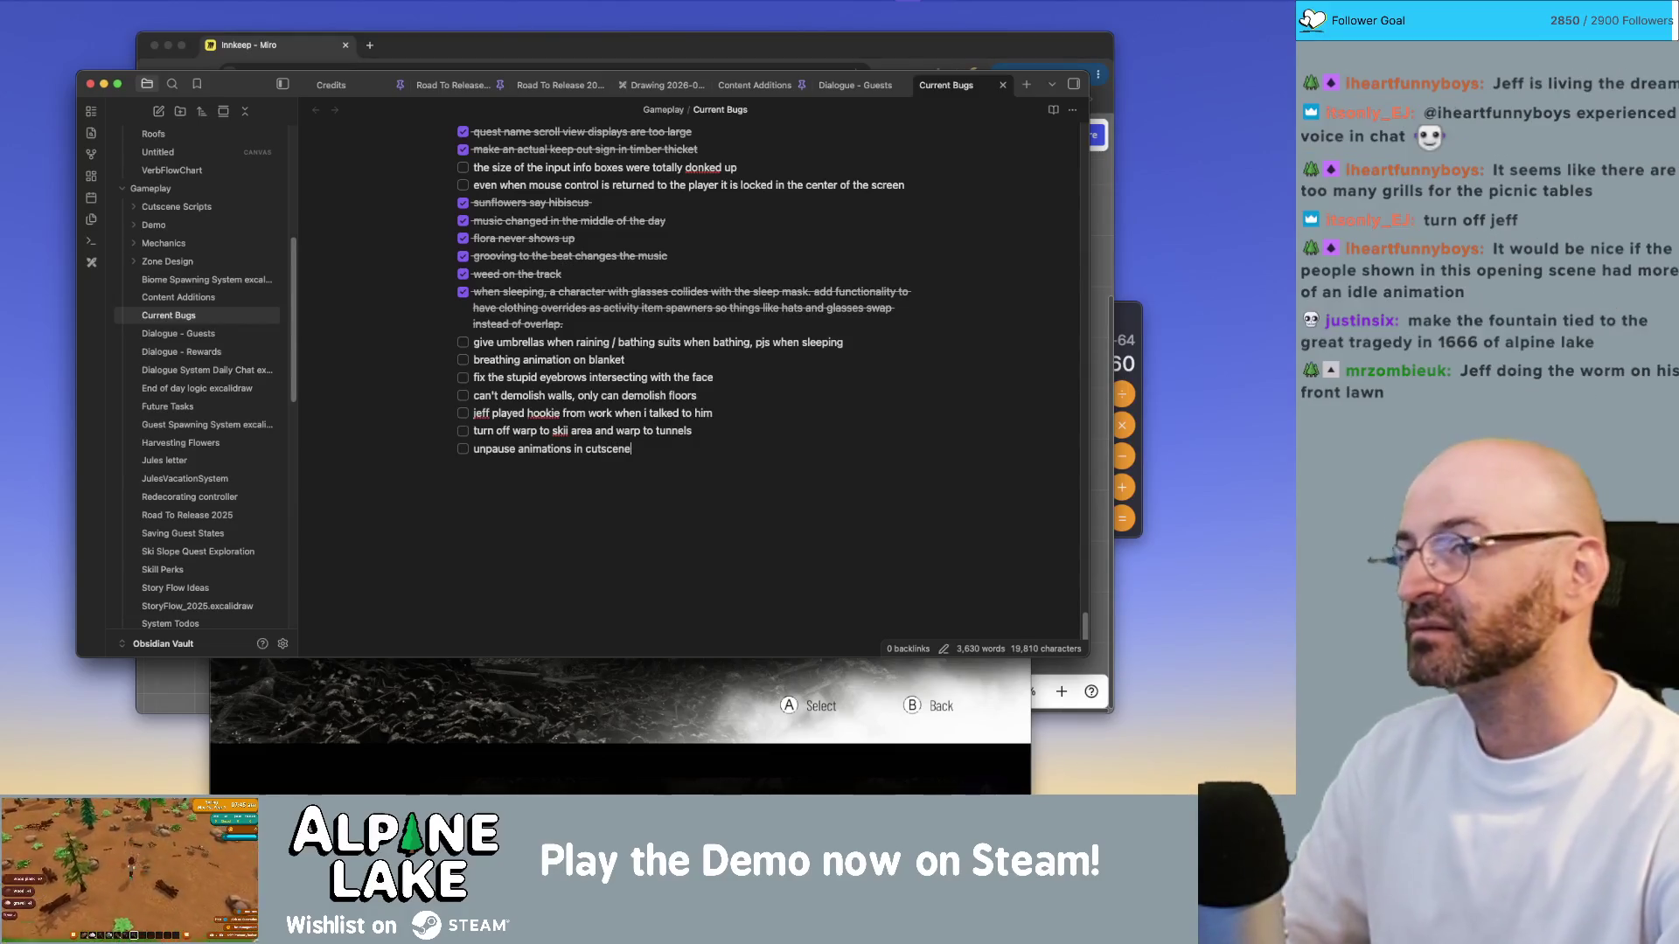
key(ctrl+Right)
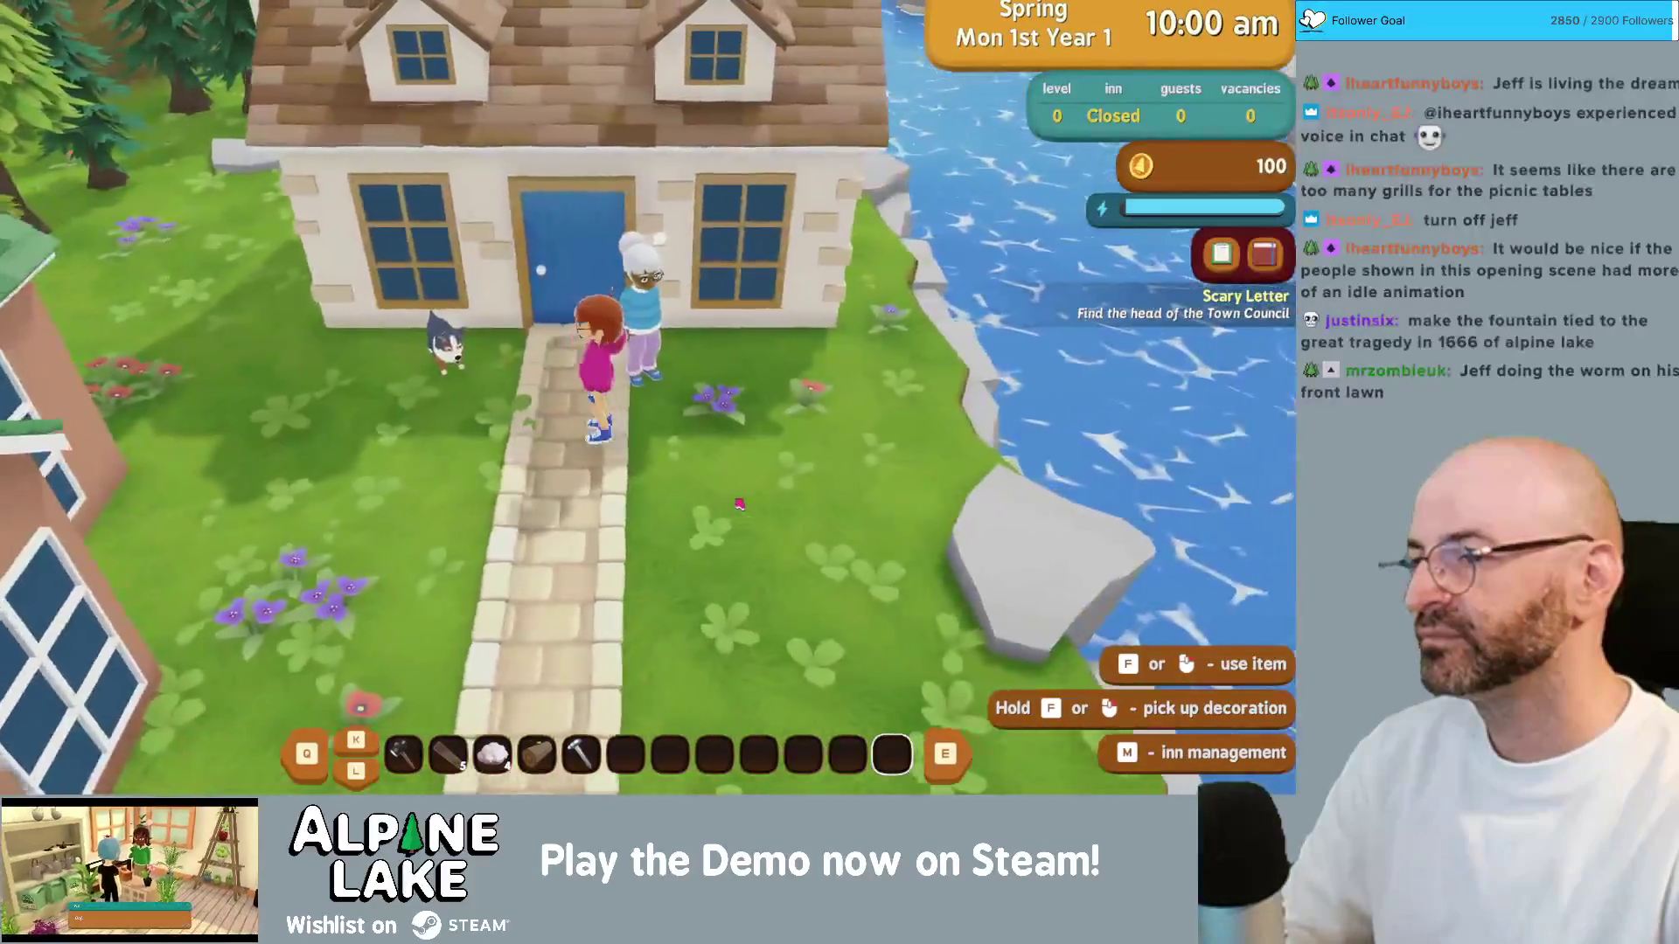
Step: Pet the dog outside Jules's house
key(s)
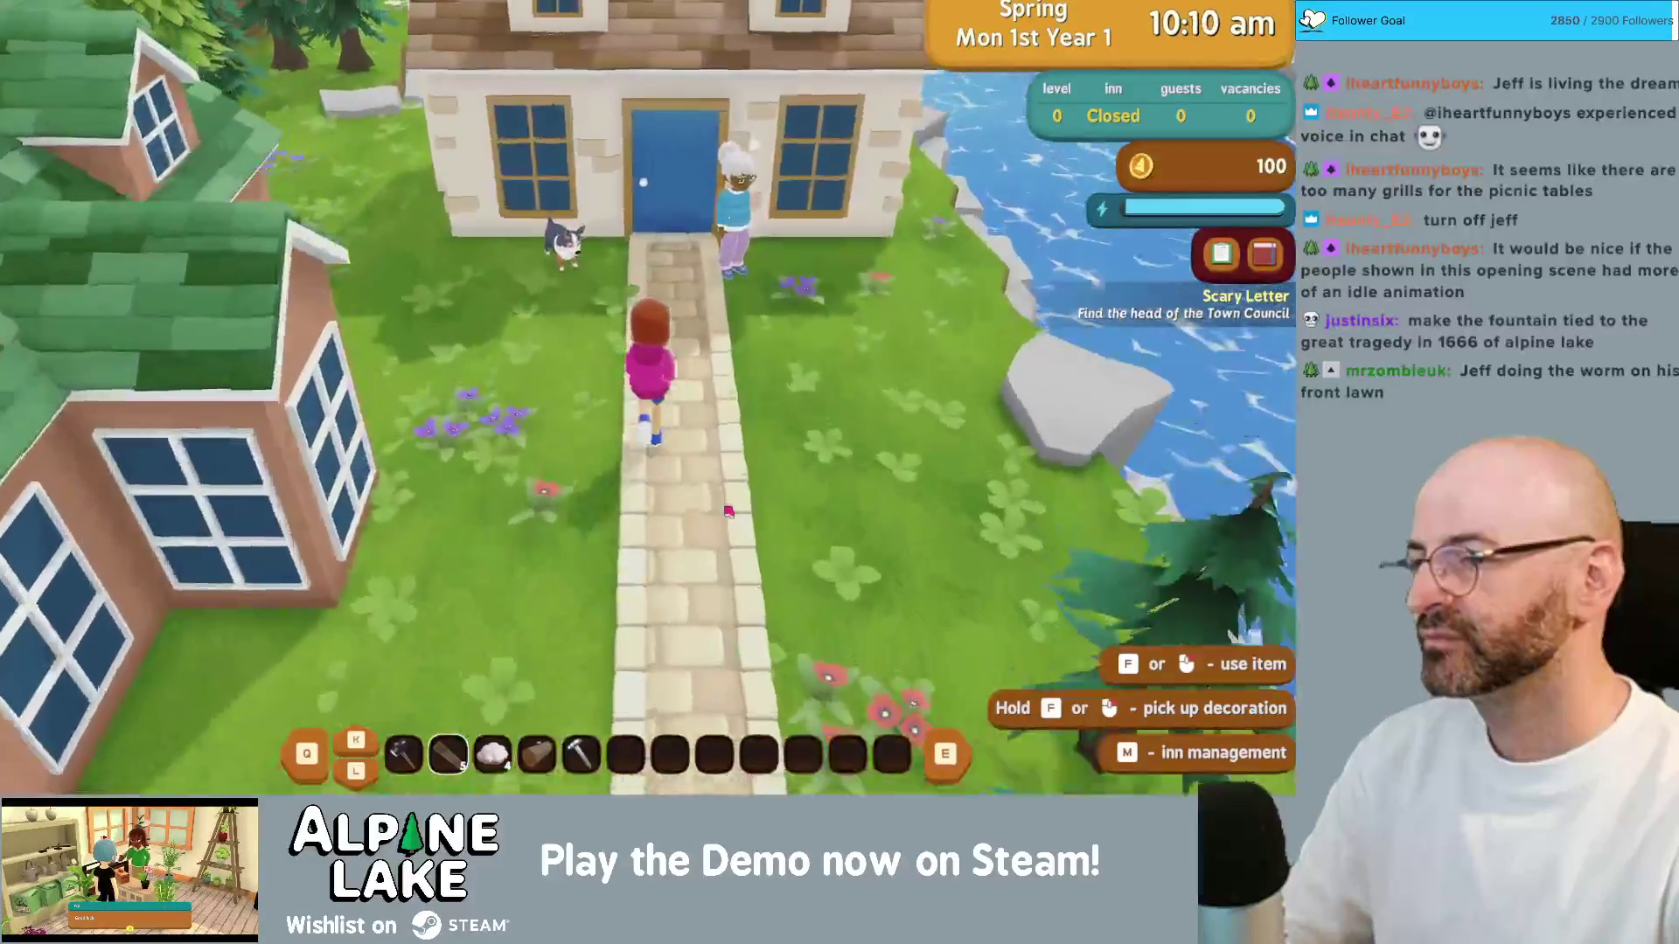
key(w)
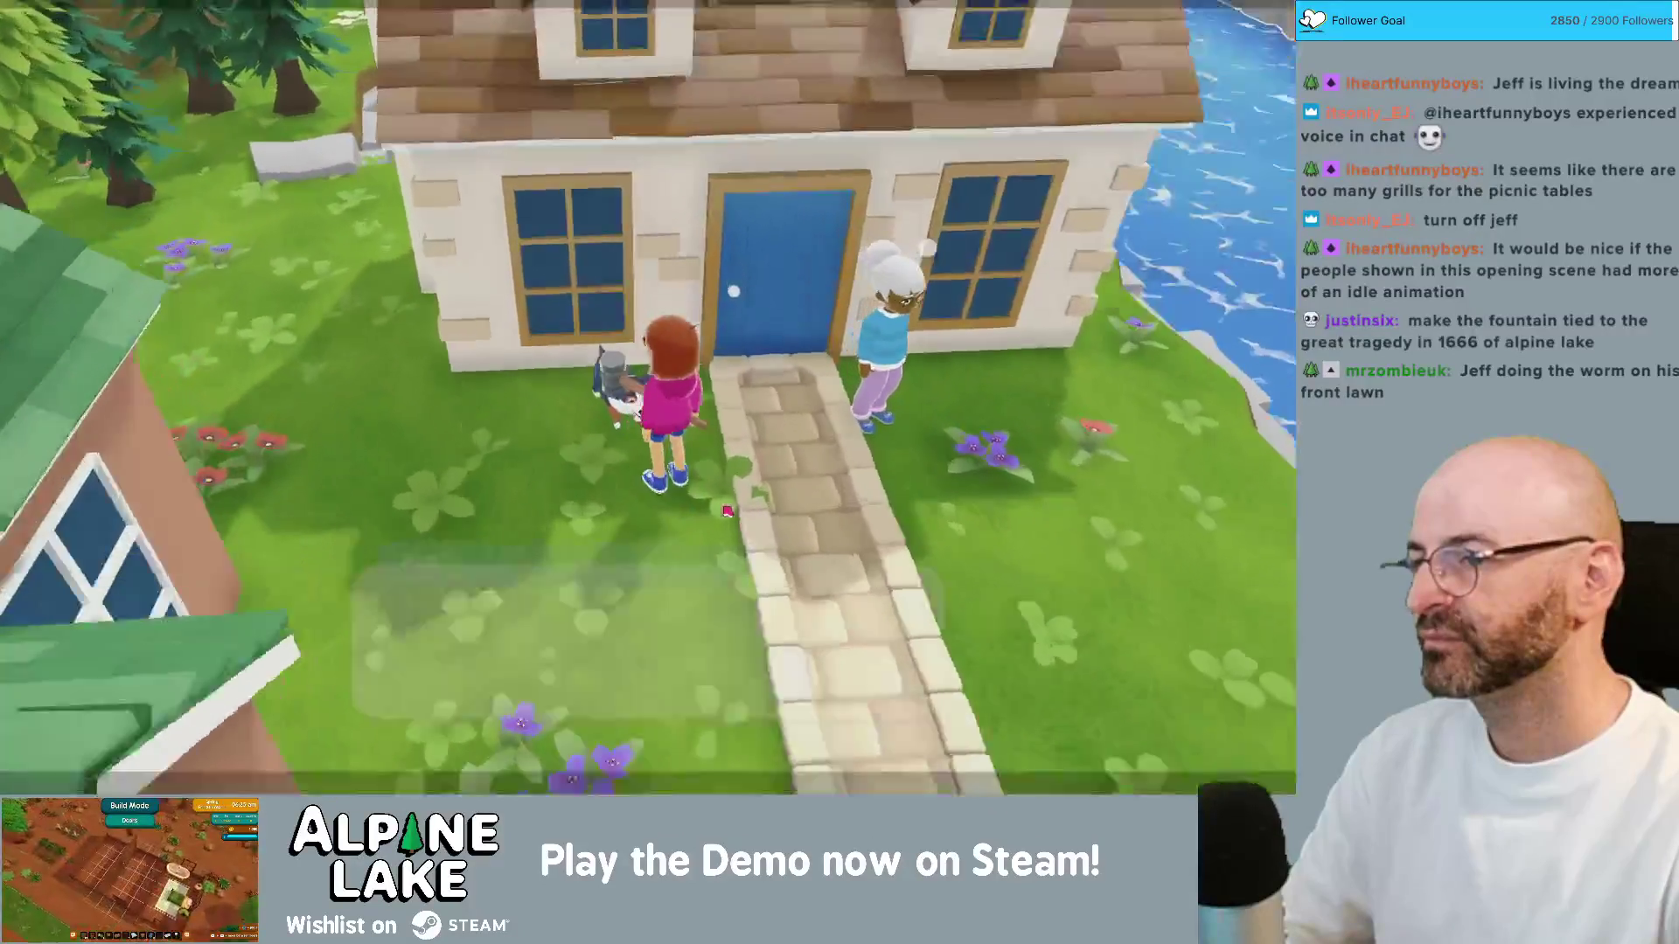
key(e)
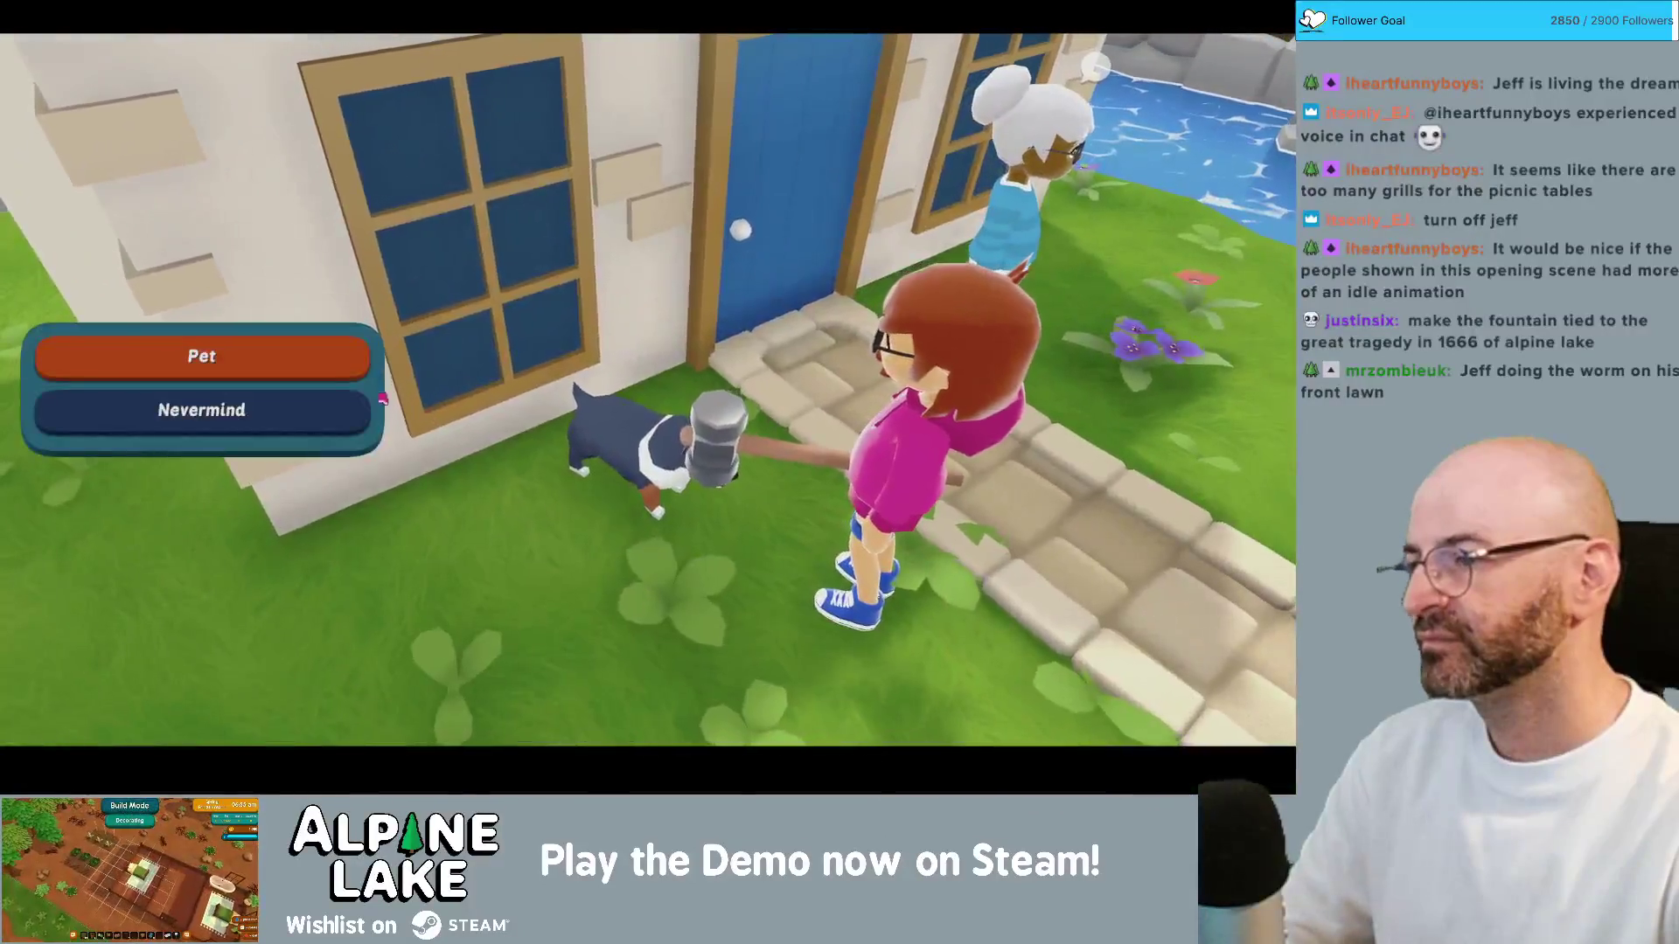
click(351, 368)
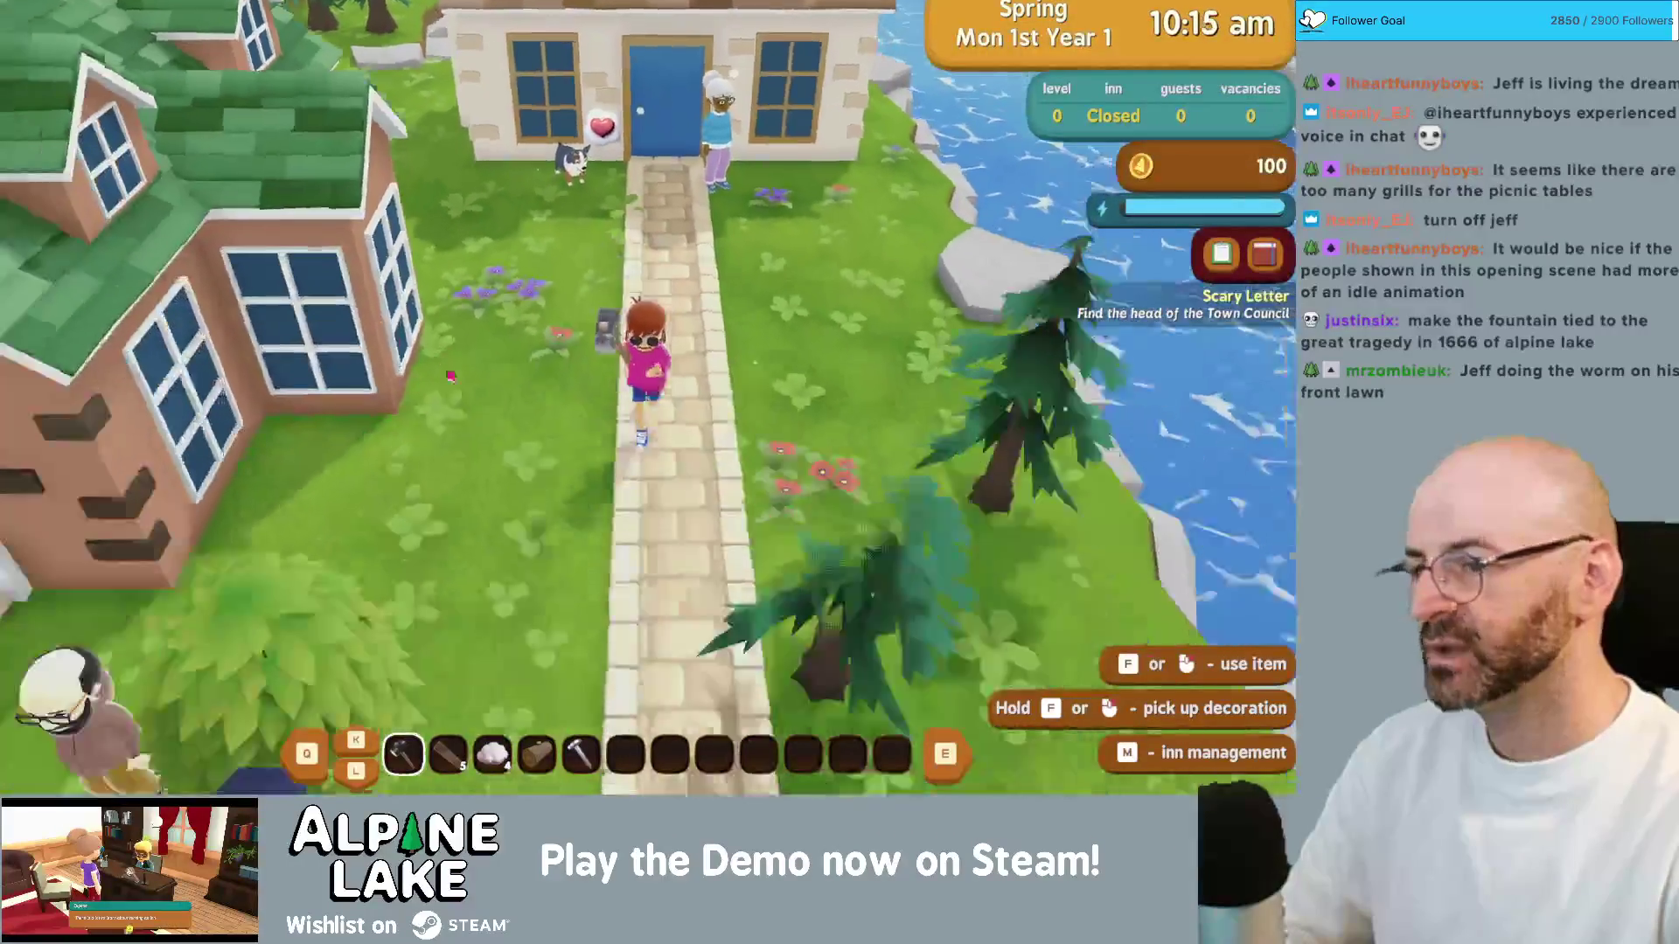
Step: Get back on the bike and ride west along the path
key(s)
key(f)
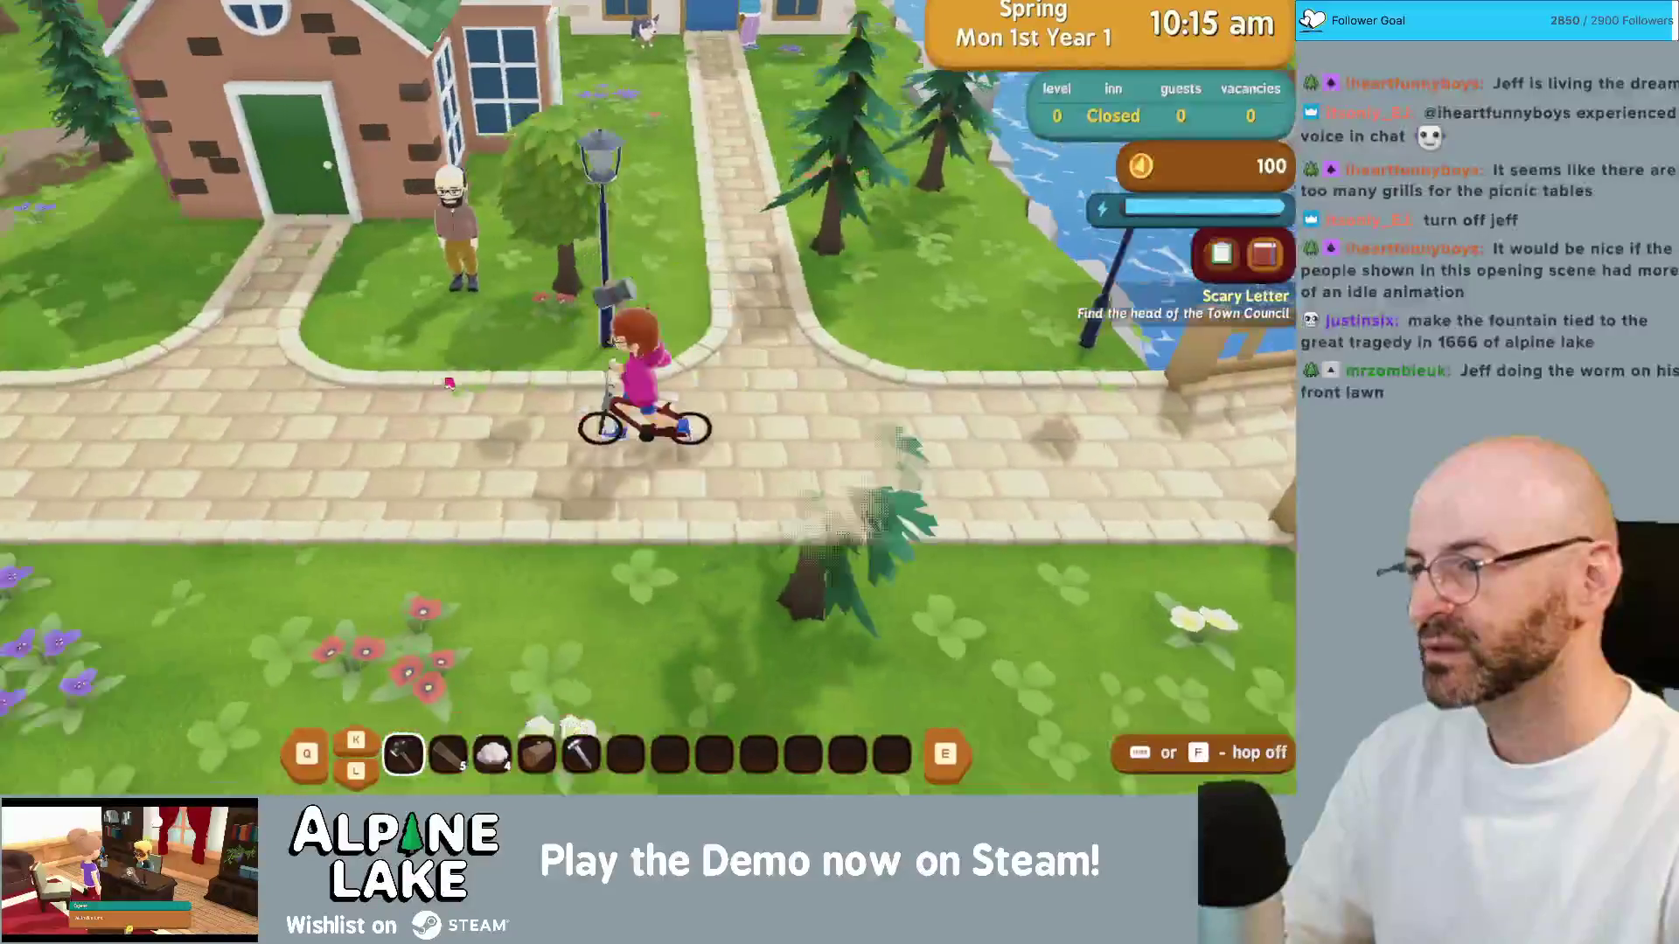
key(a)
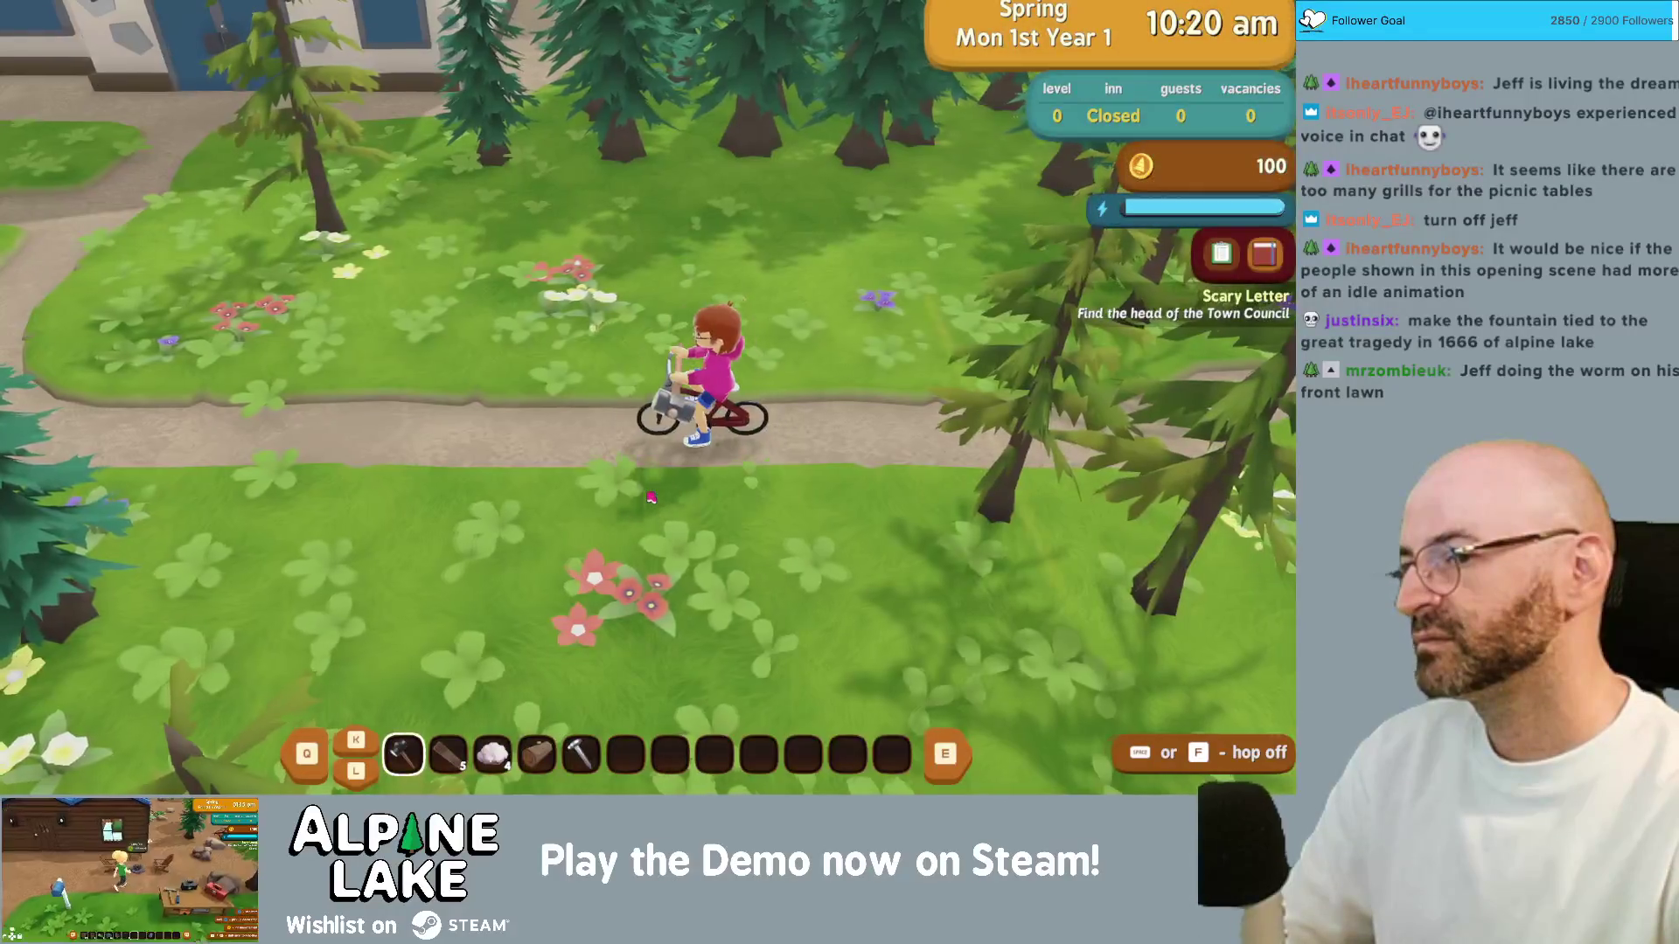
key(a)
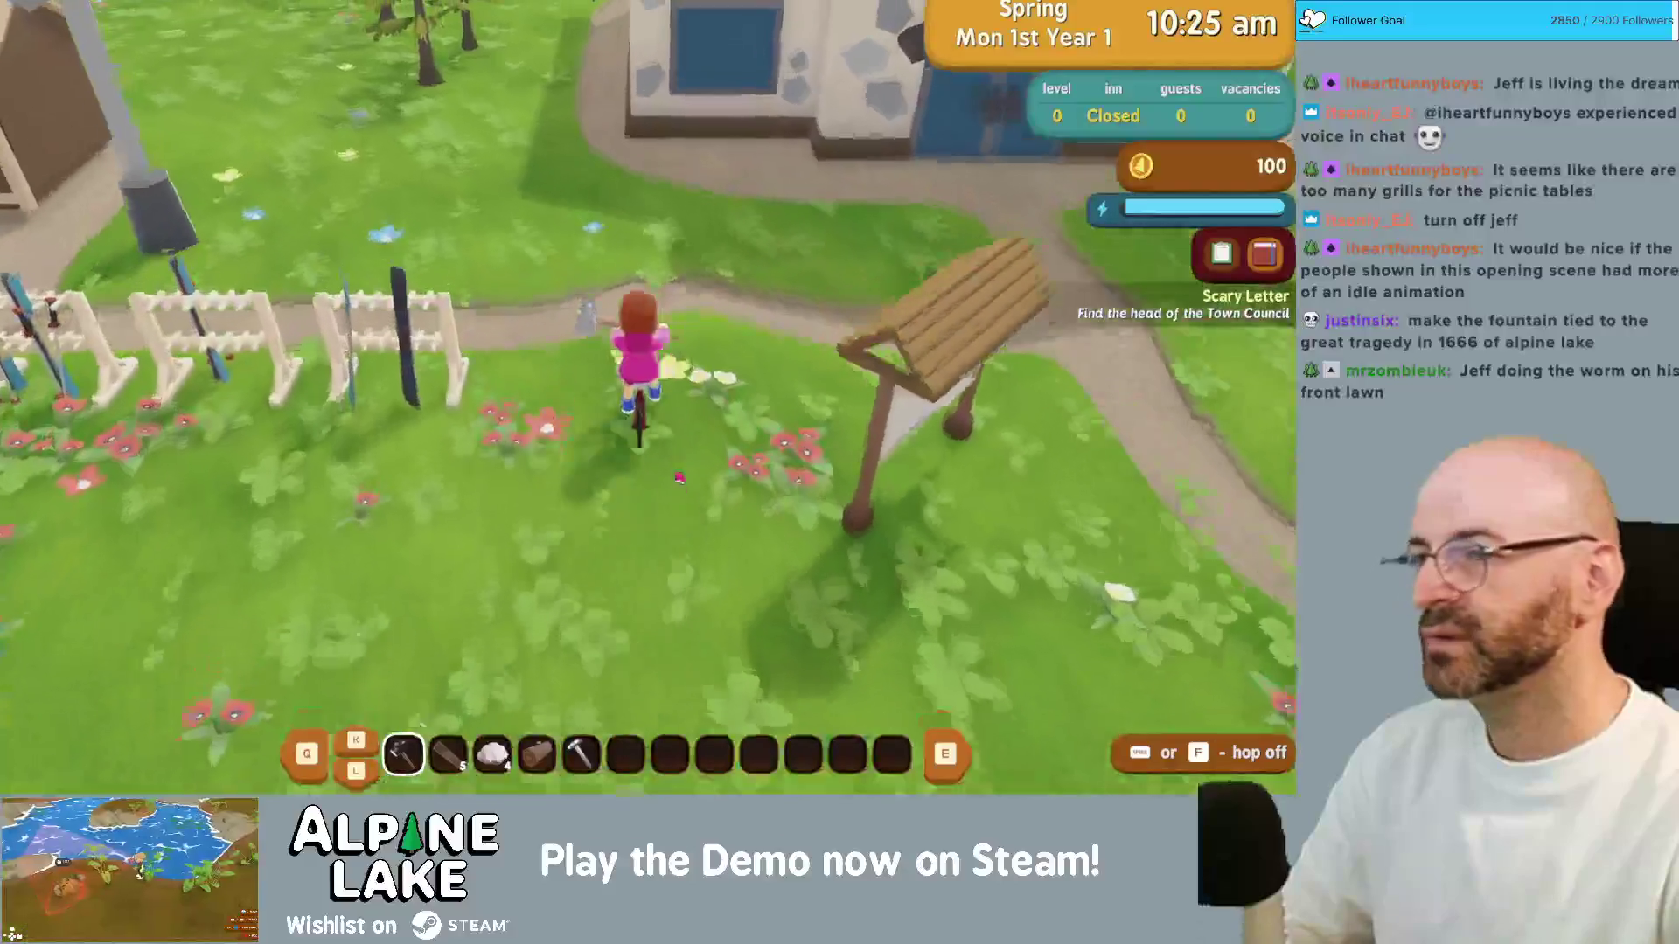
Step: Log 'discovery UI is turned off' as a new Current Bugs item and return to the game
key(super+Tab)
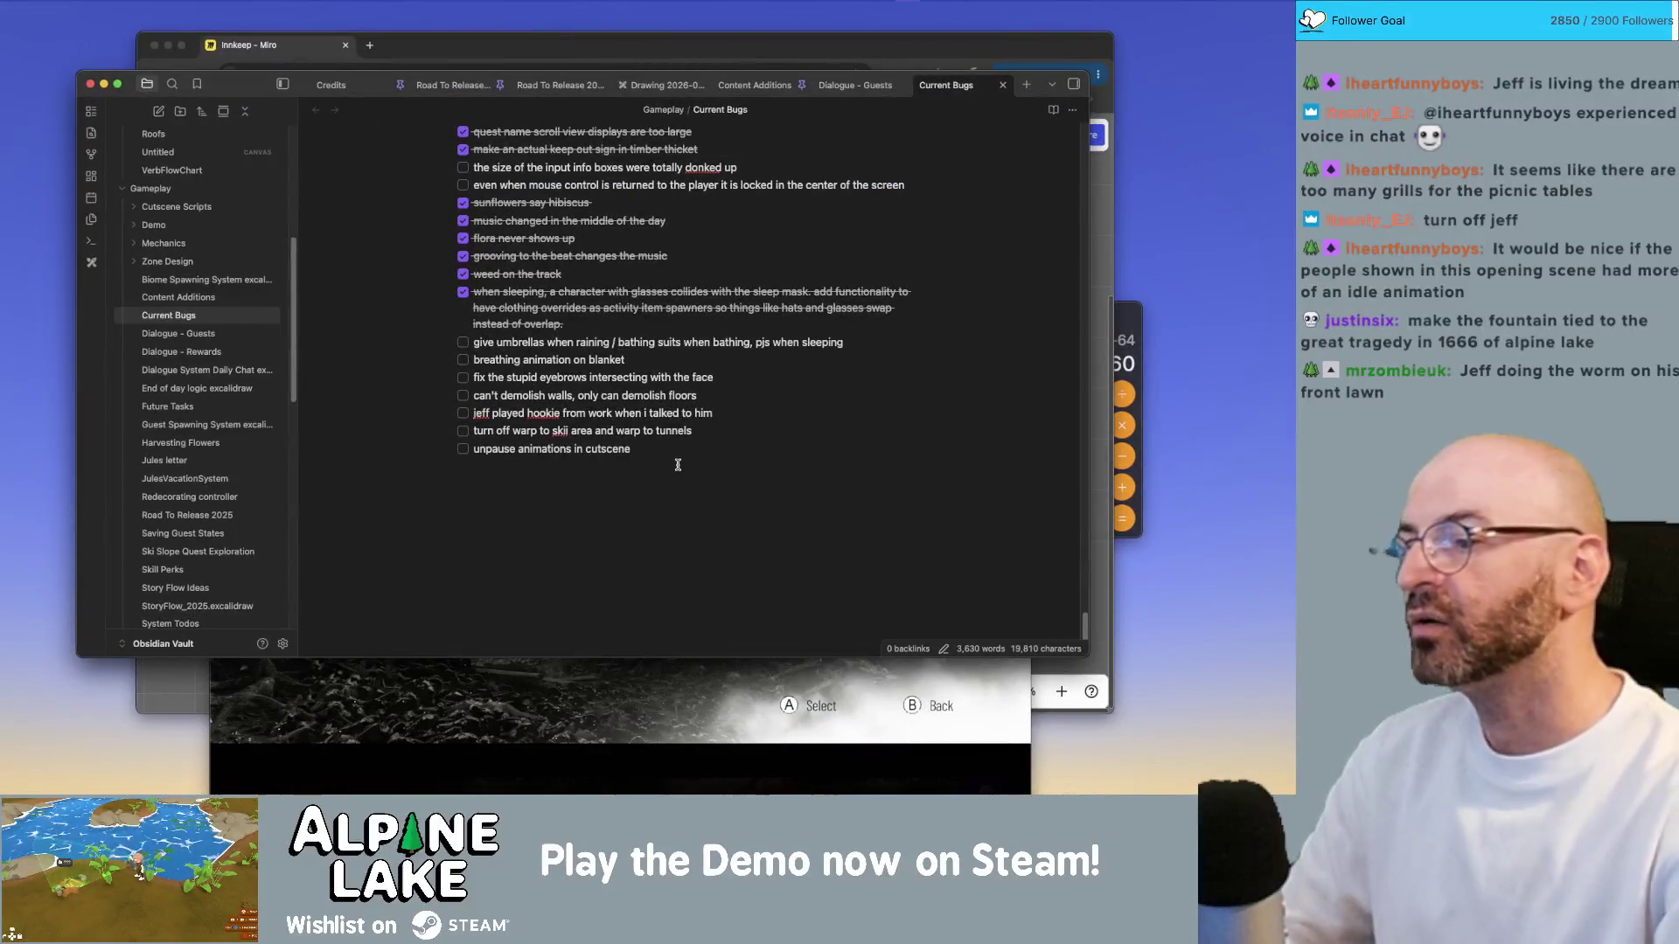
key(Return)
text(discovery )
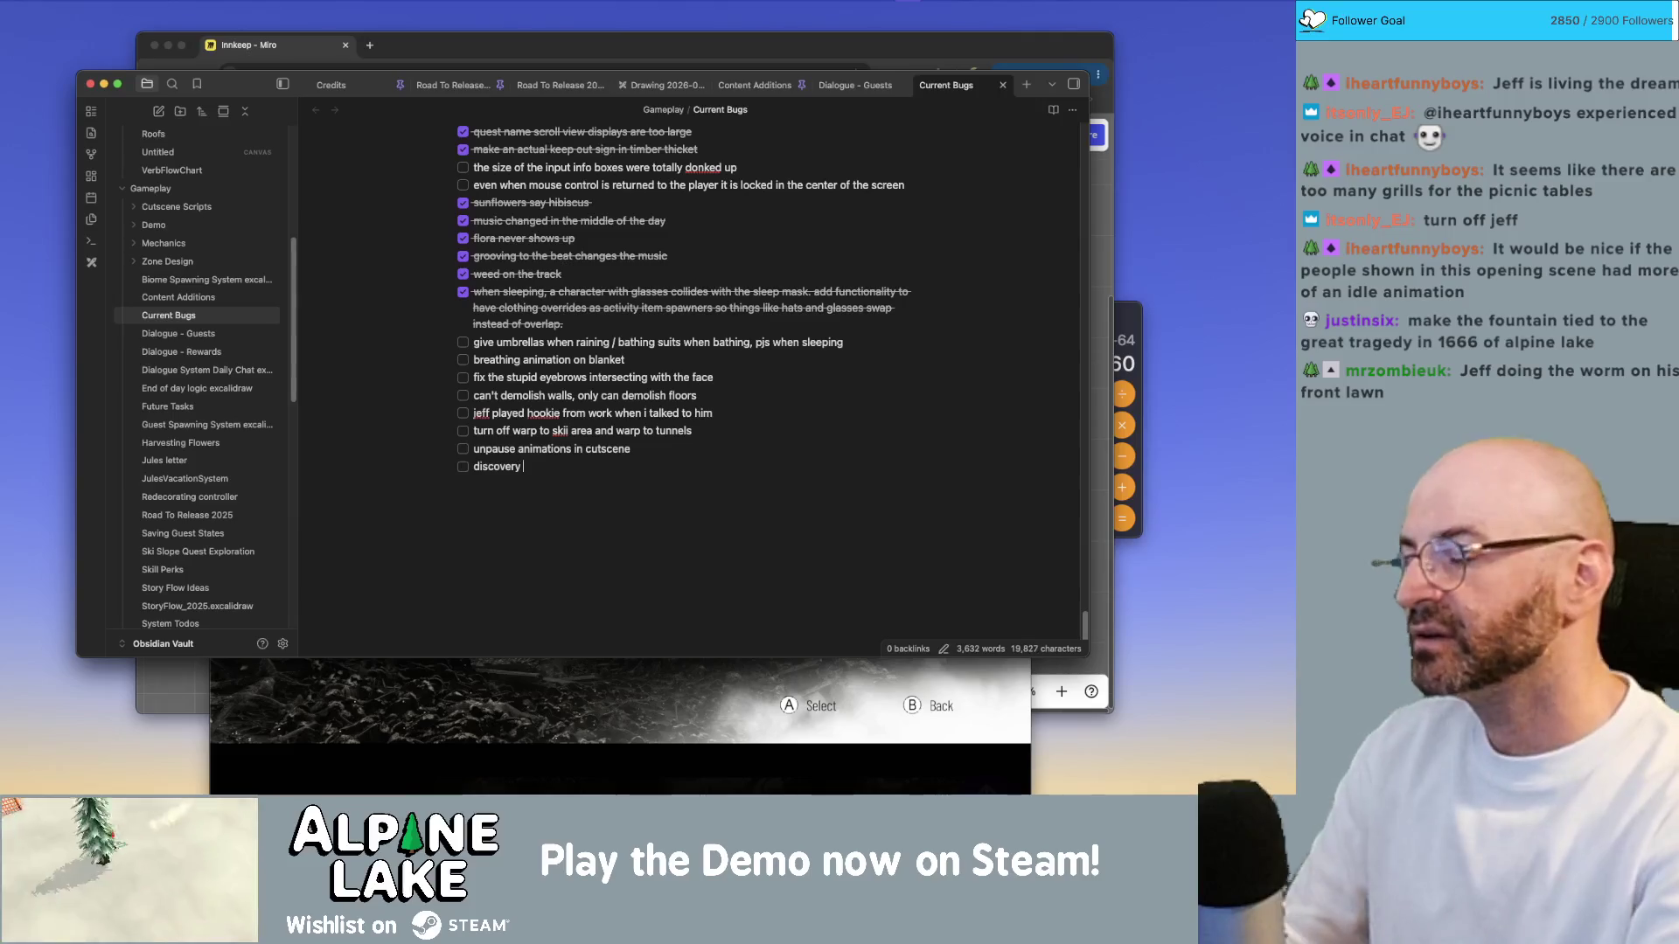
text(UI is turned o)
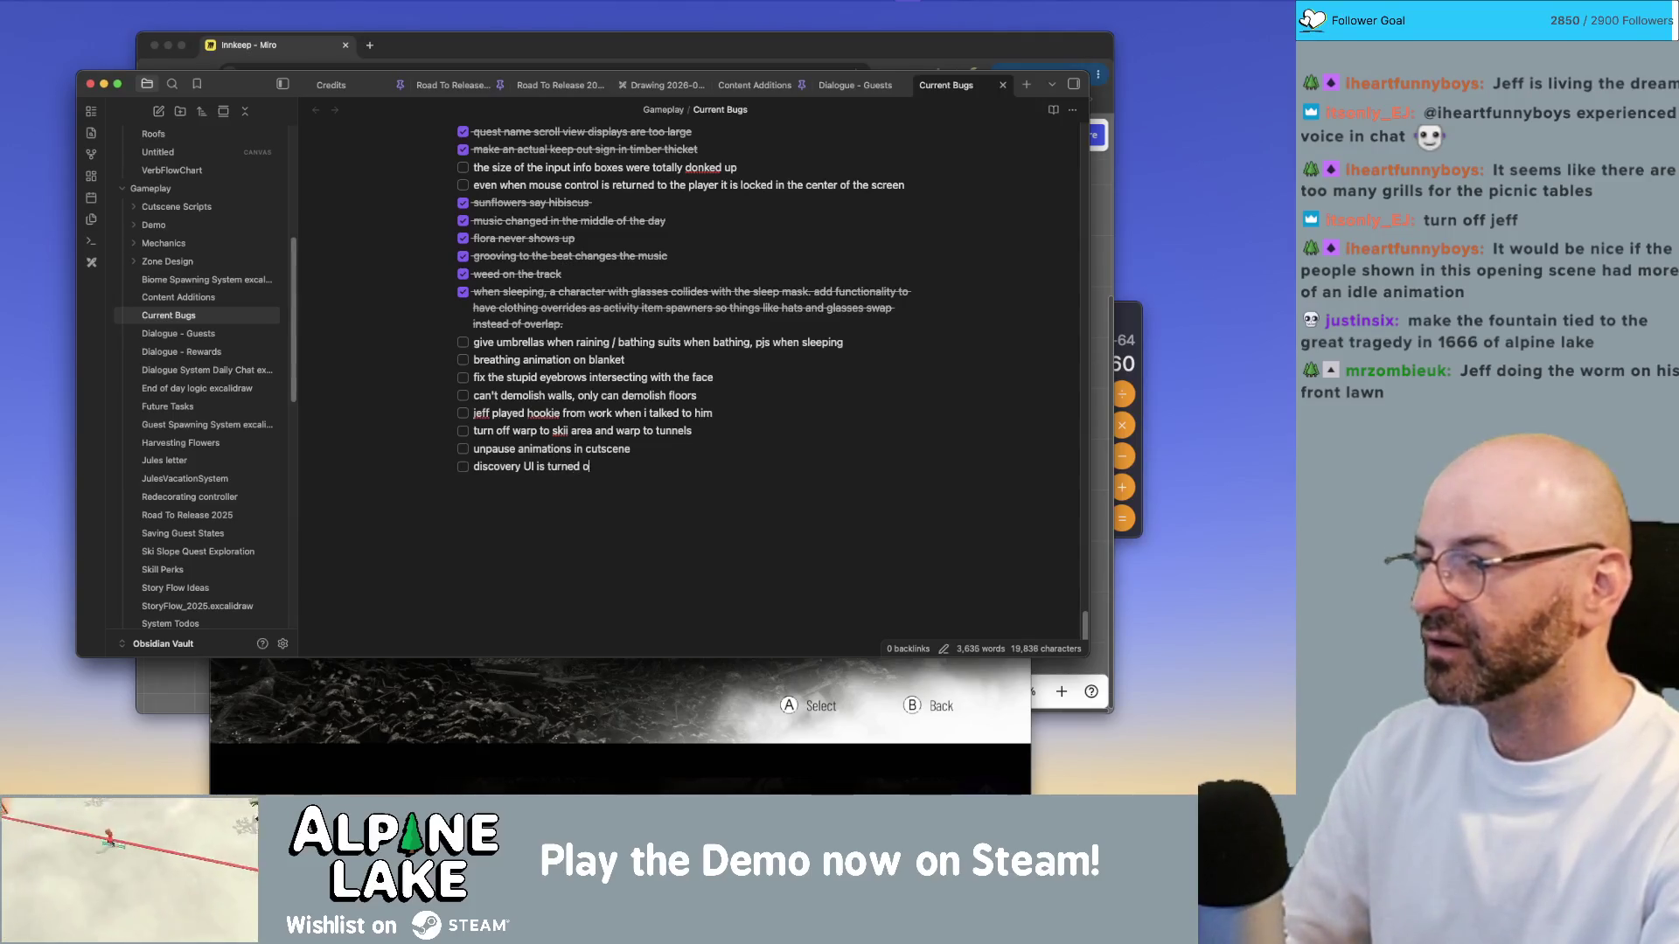
text(ff)
key(super+Tab)
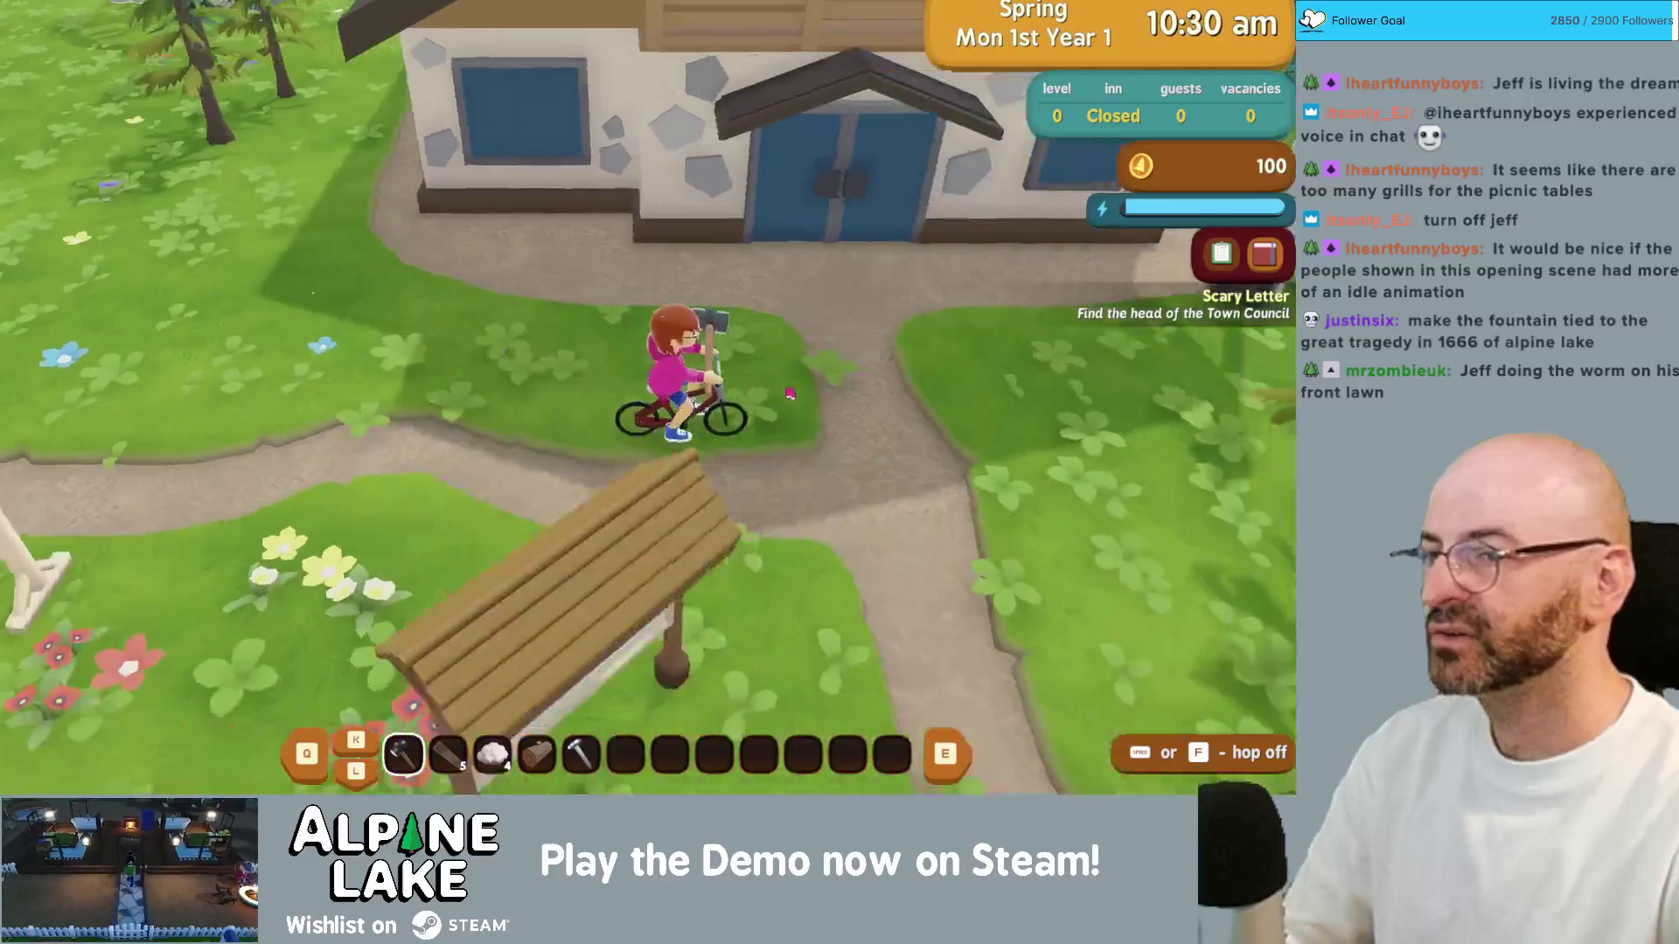
Step: Ride past the house and purple arch, zoom out, and cycle through the fern cave onto the meadow
key(w)
key(a)
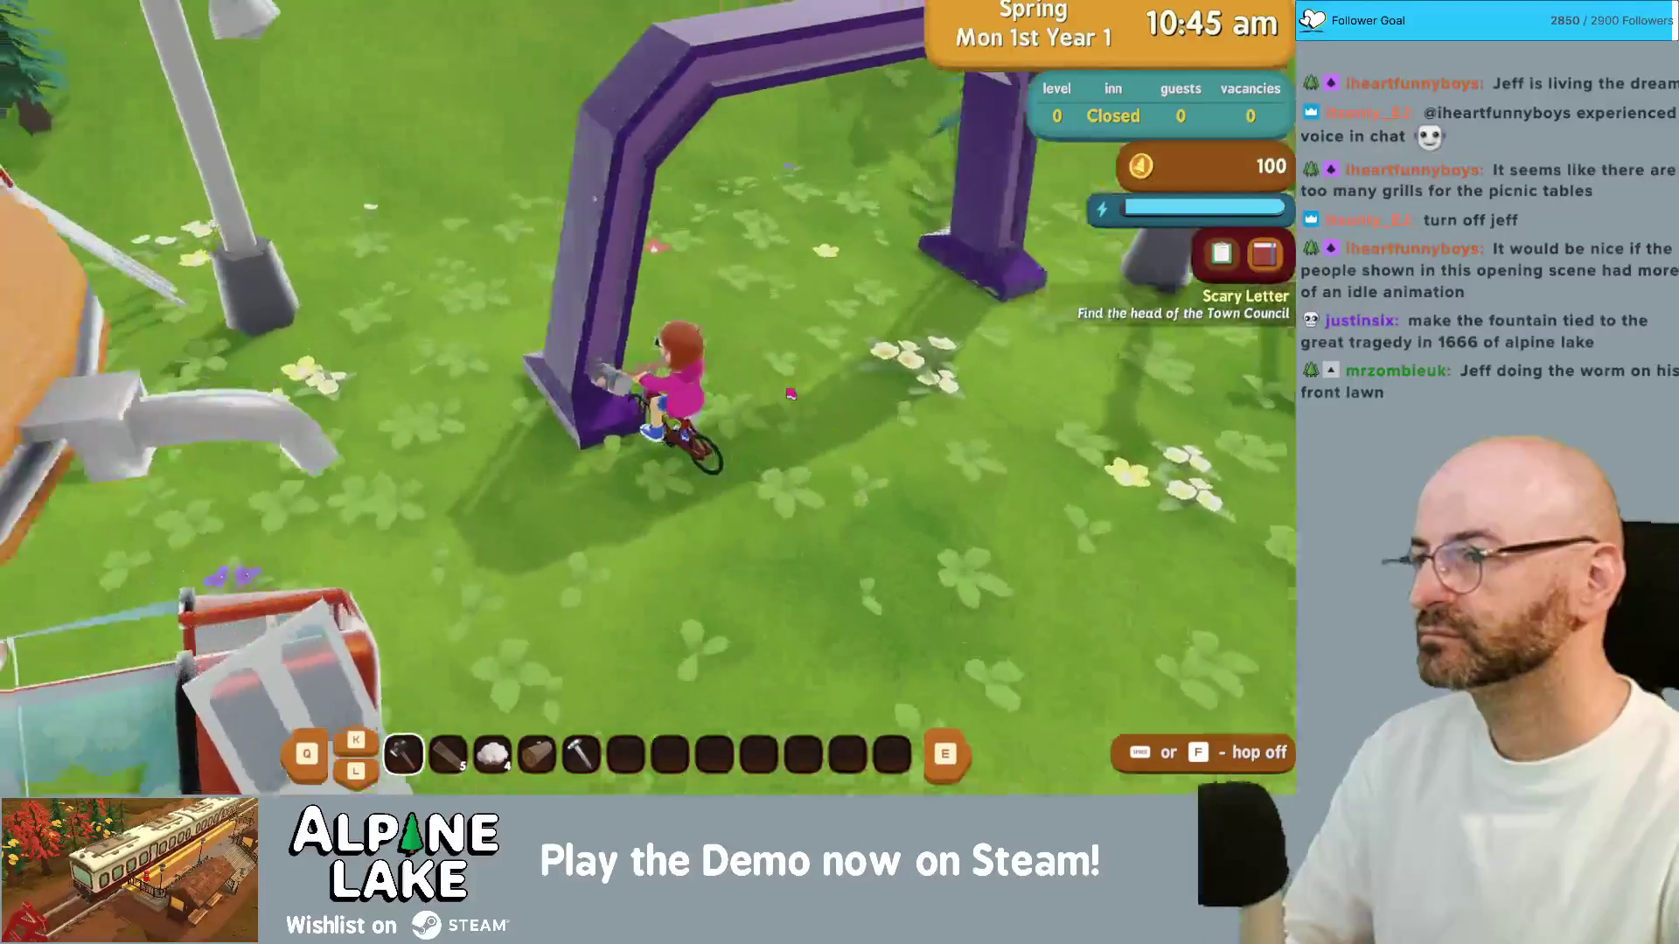
key(s)
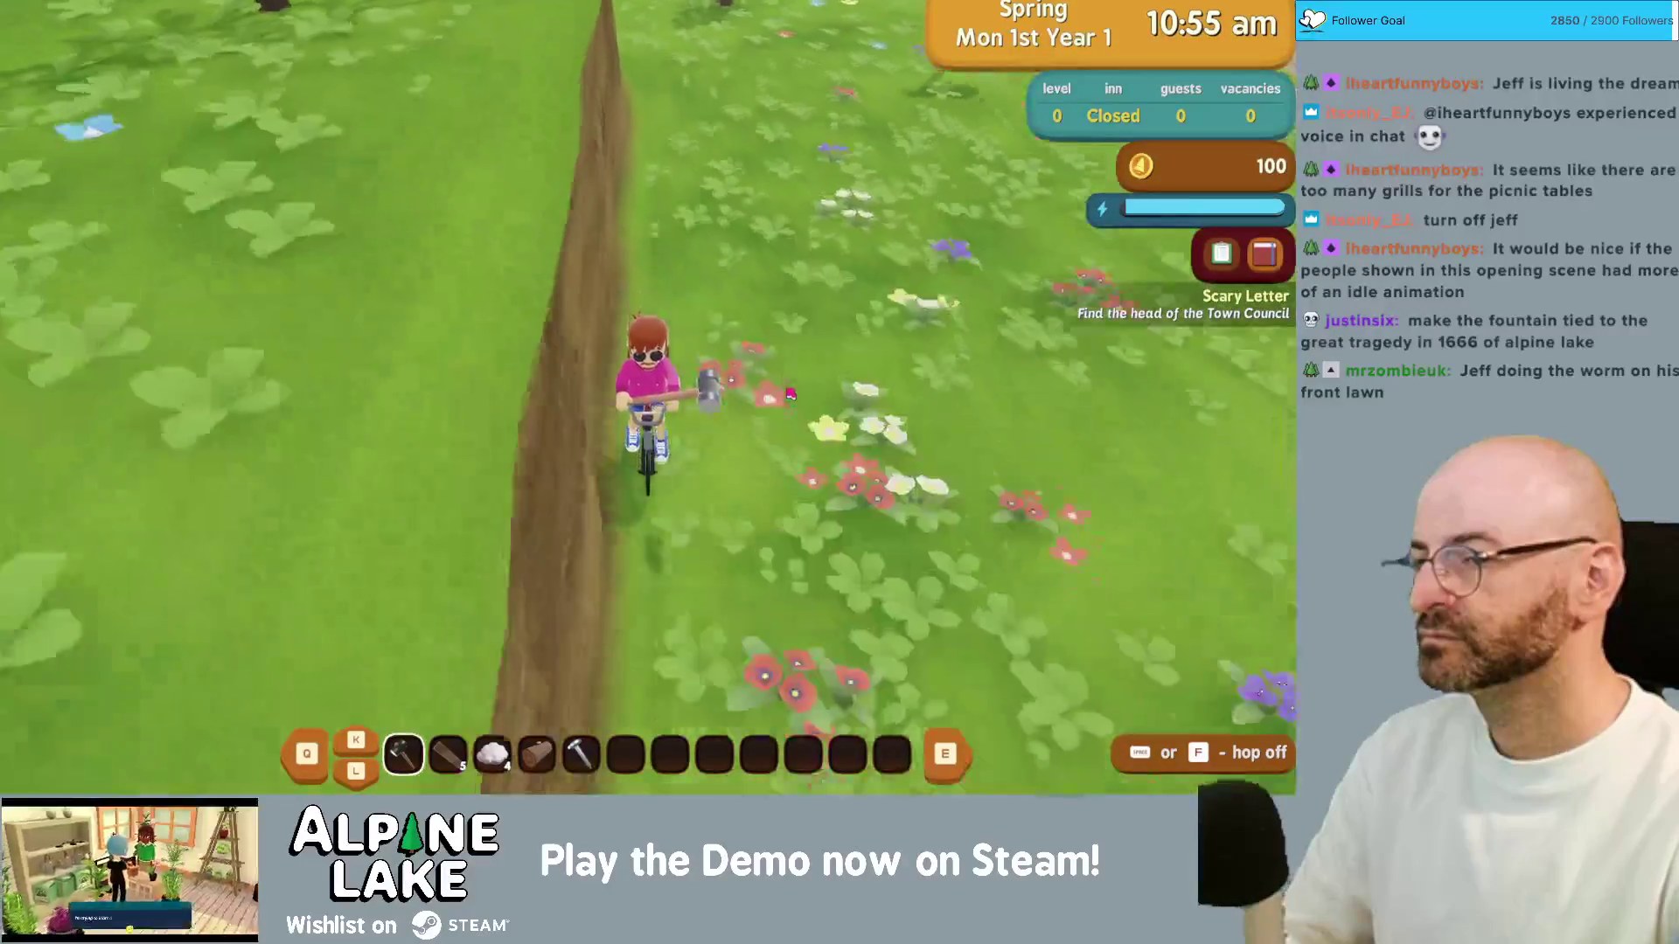
key(d)
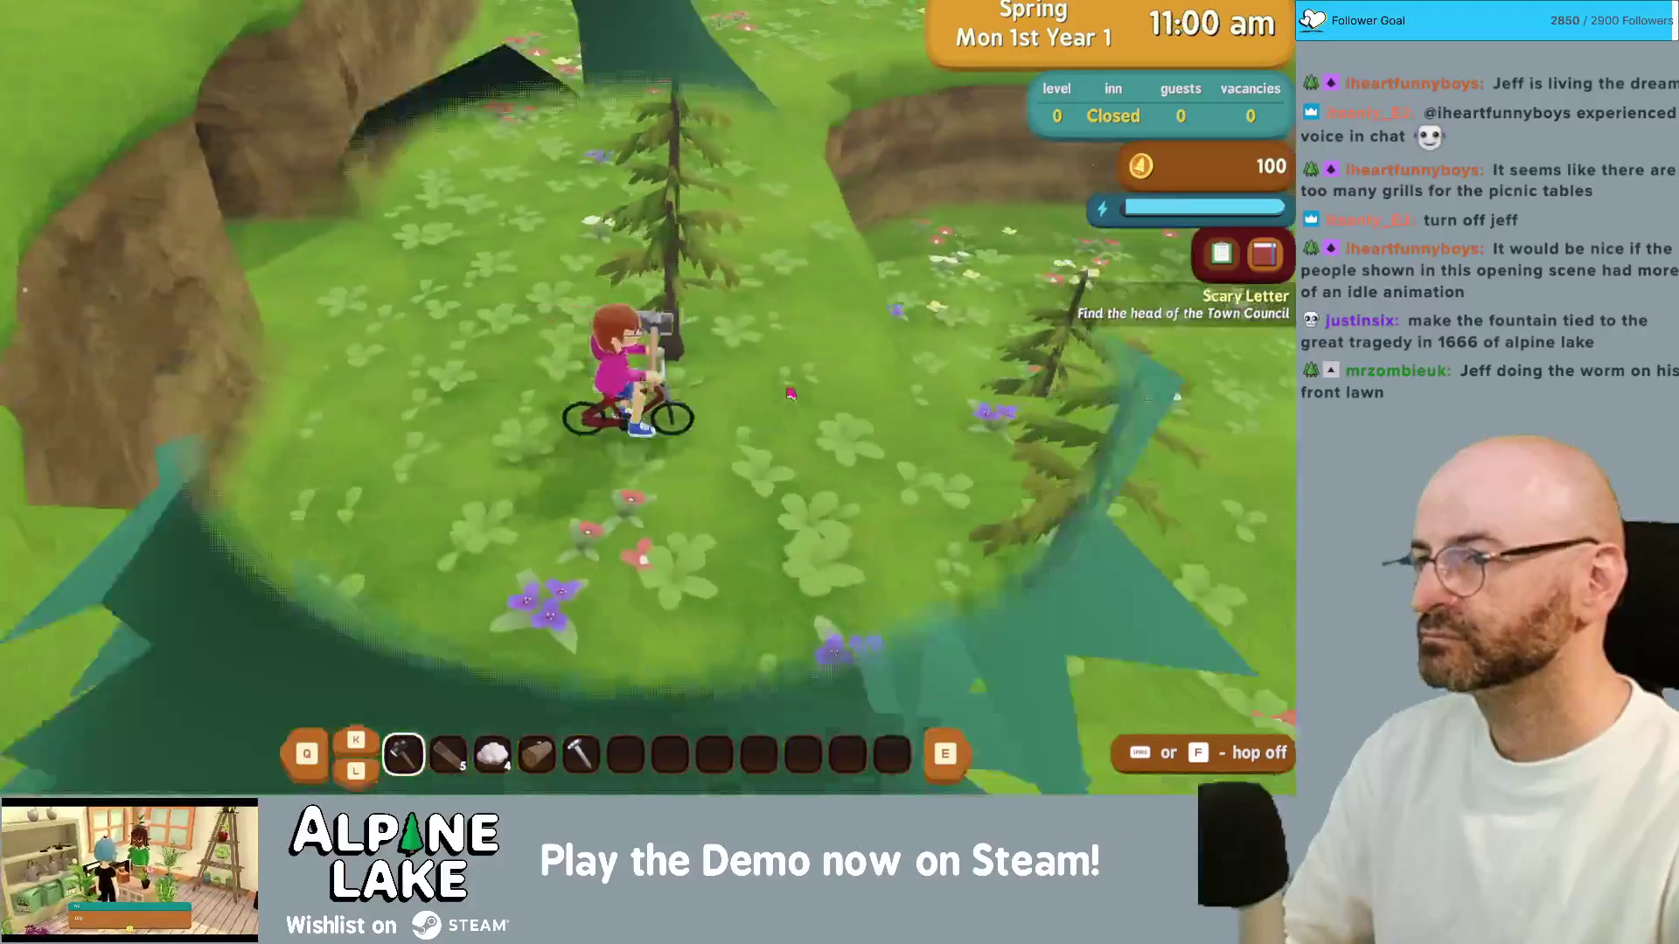
scroll(790, 394, down, 5)
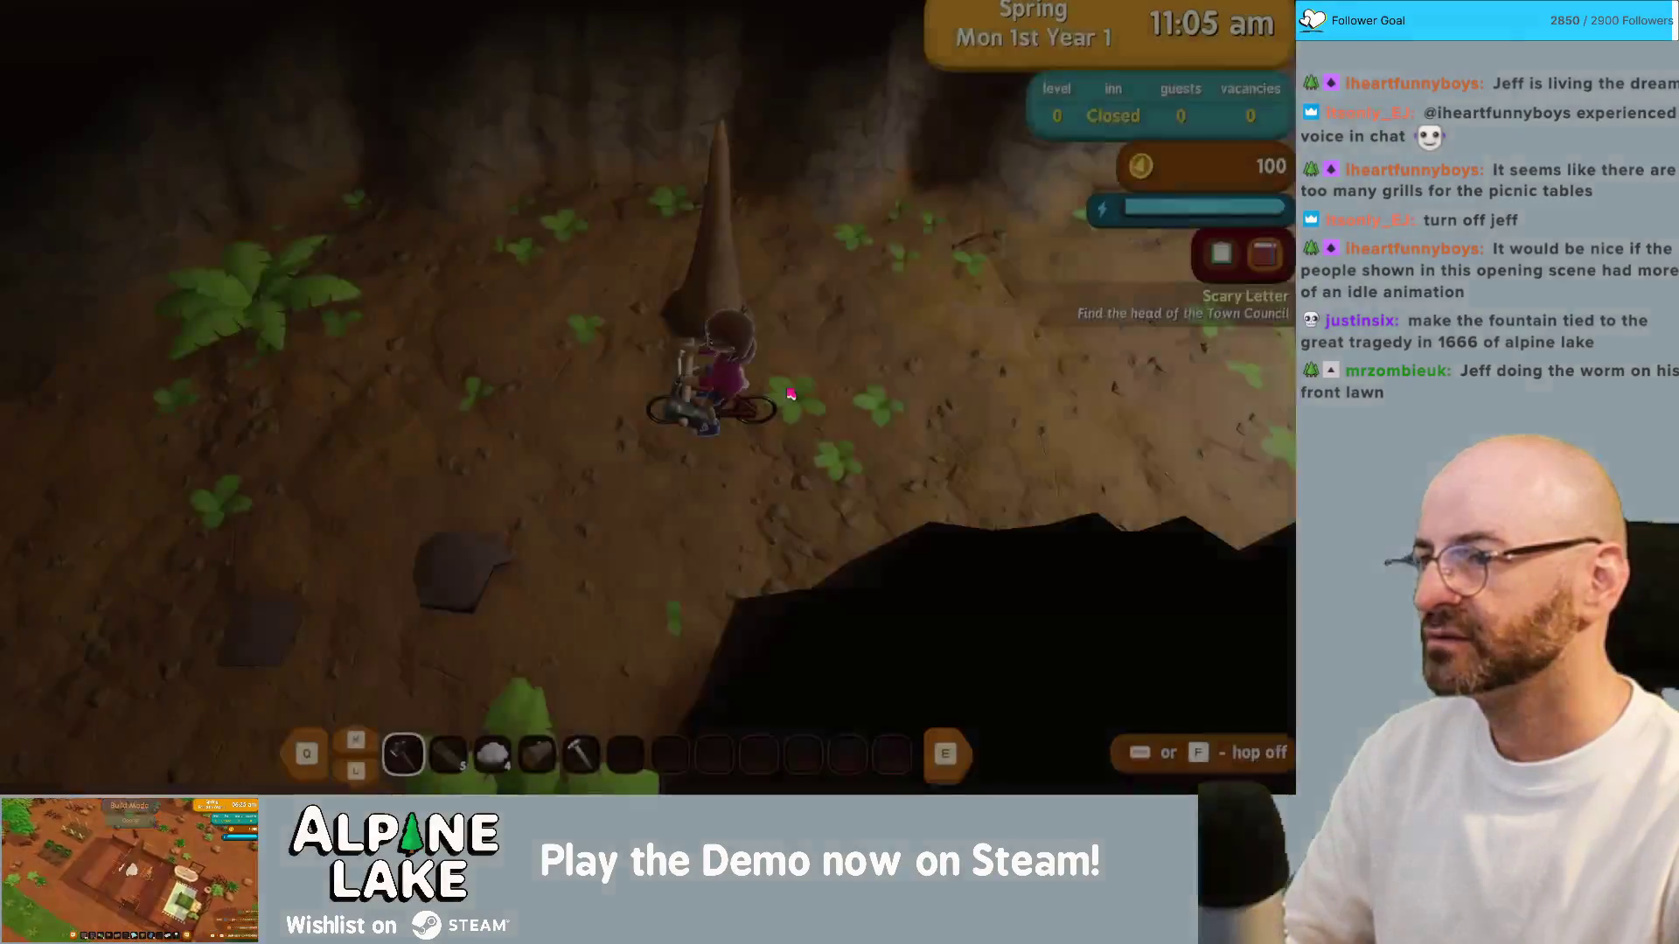
key(a)
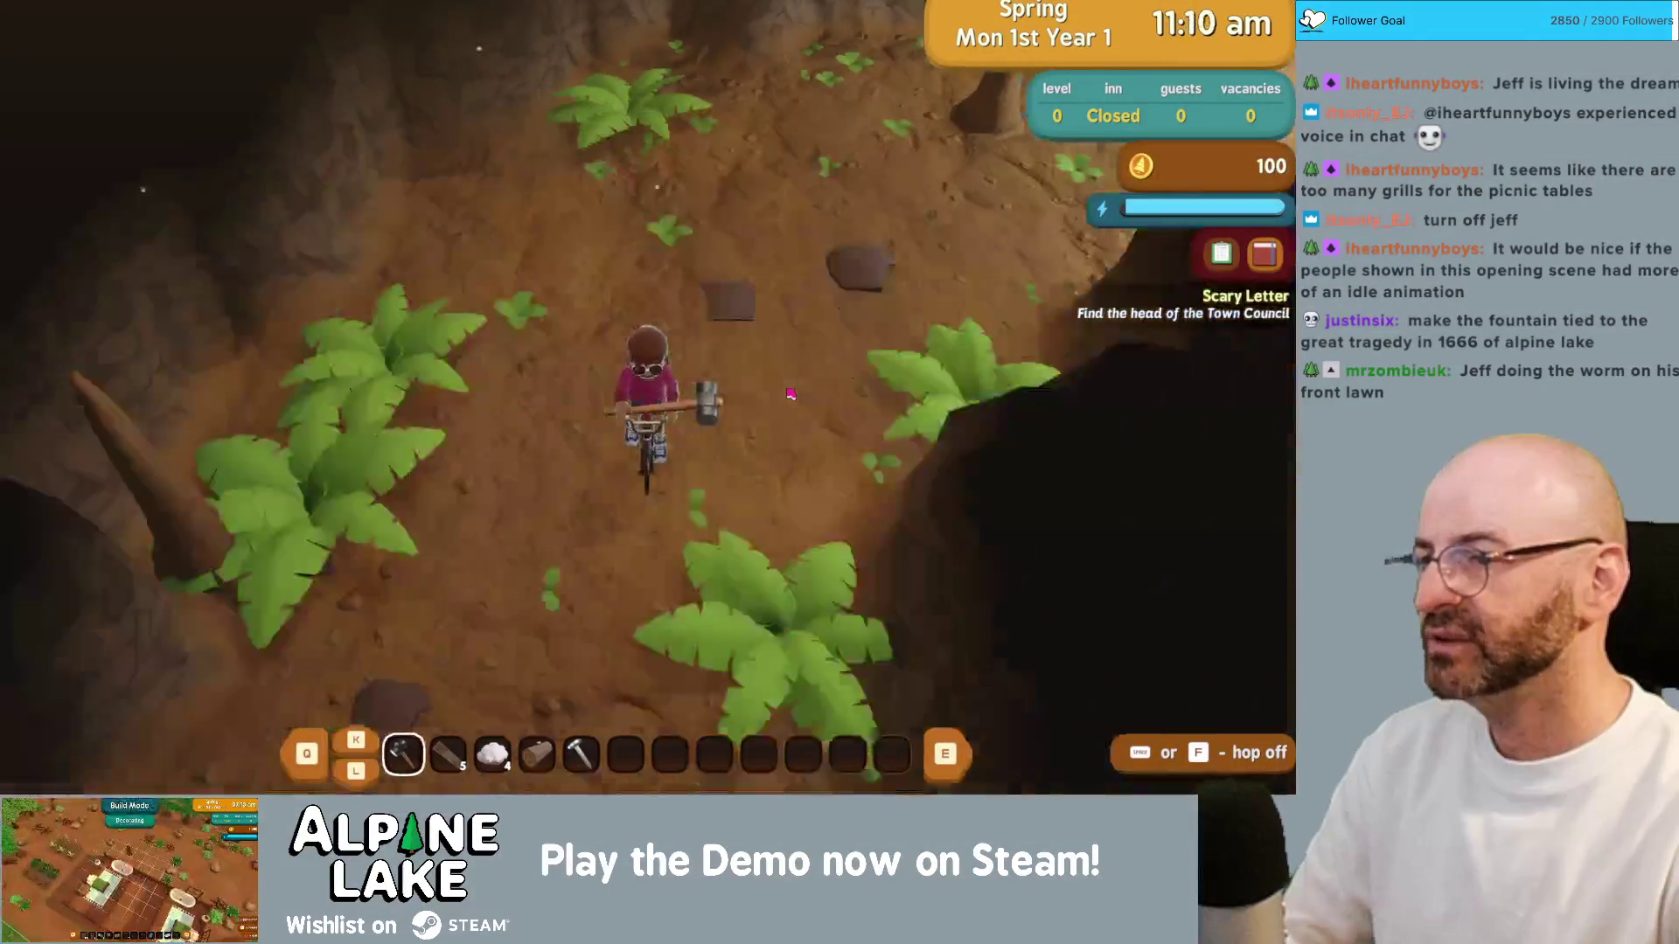
key(w)
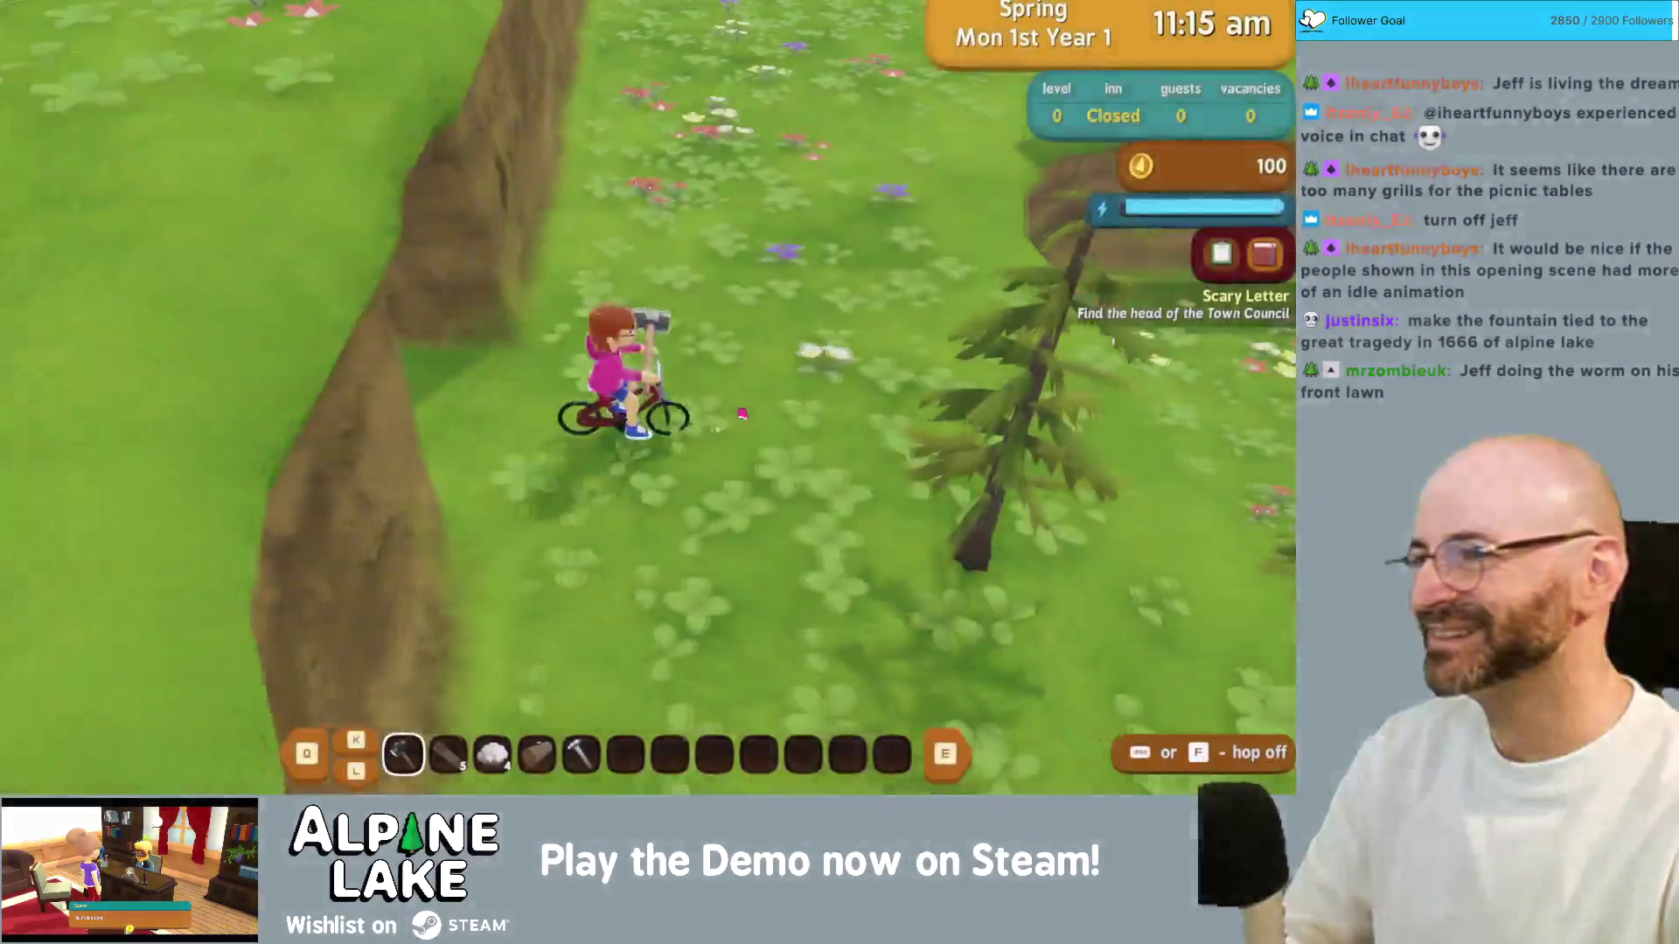
Step: Cycle along the stone path, over the river bridge and past the fountain, then walk into Town Hall
key(w)
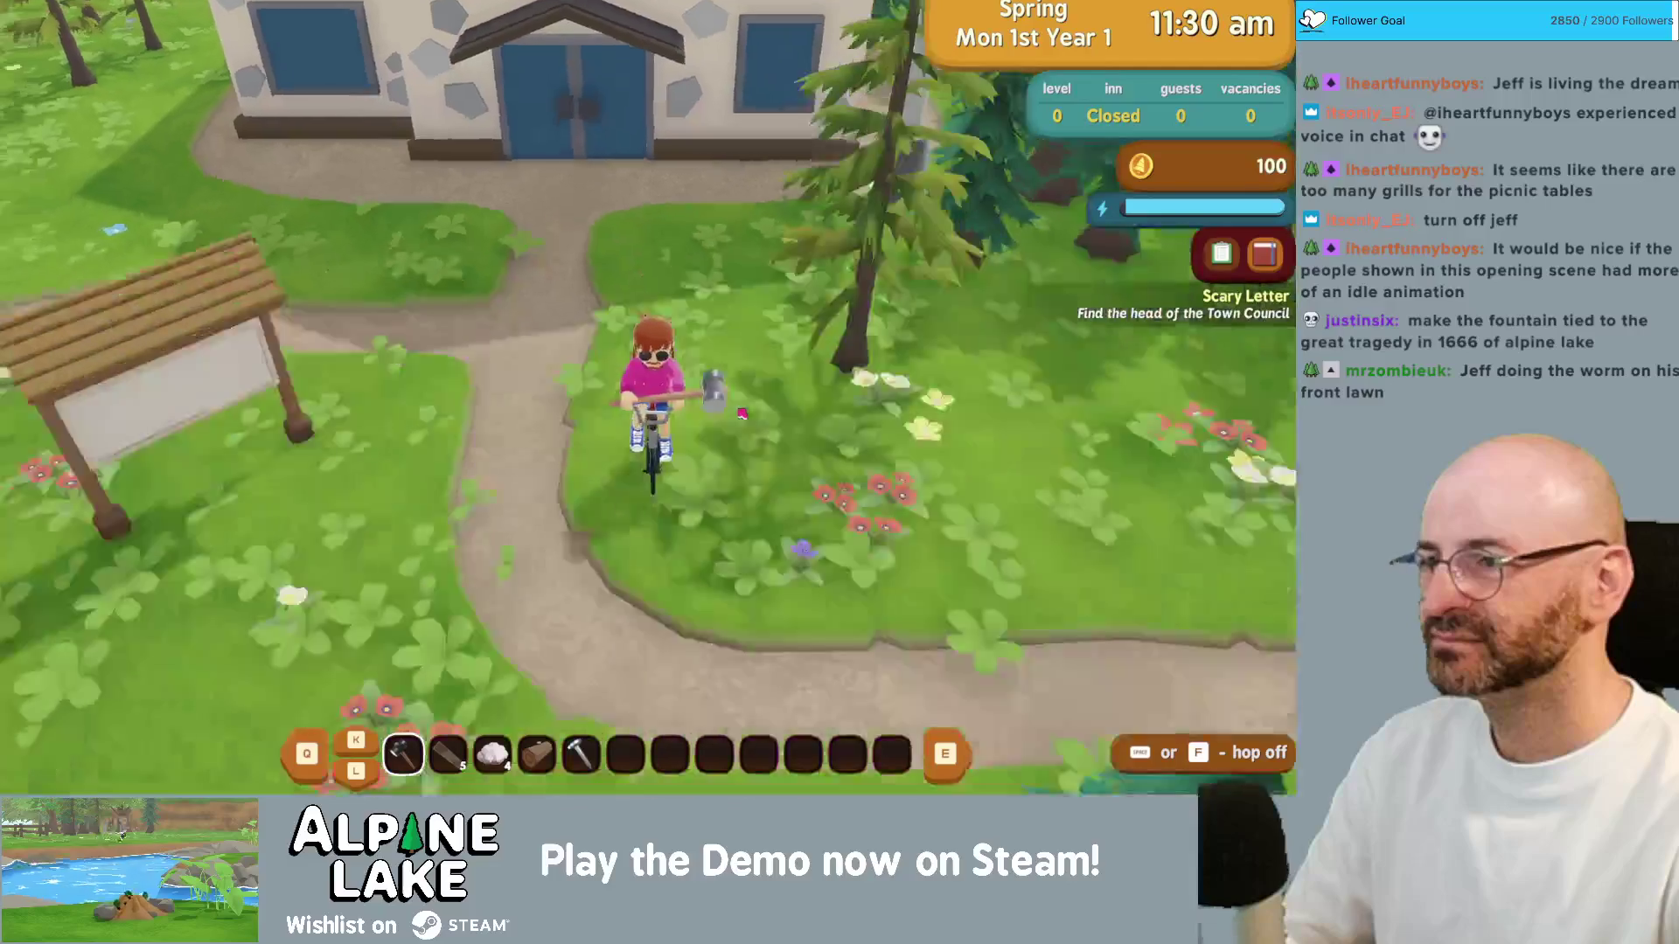
key(a)
key(d)
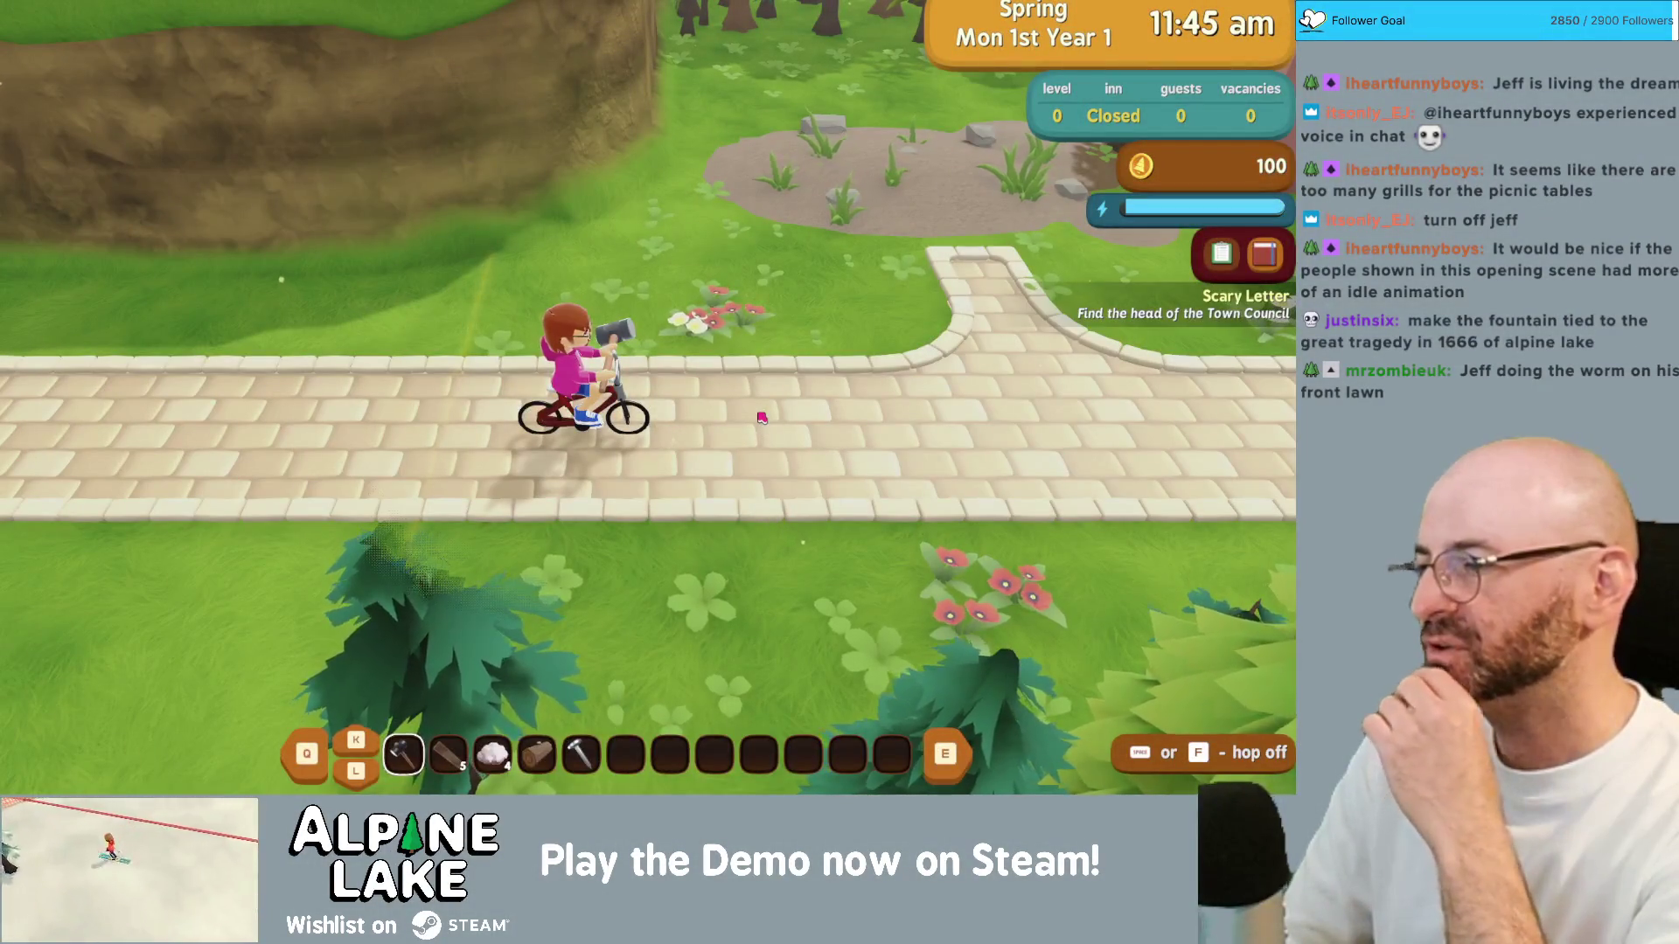
key(d)
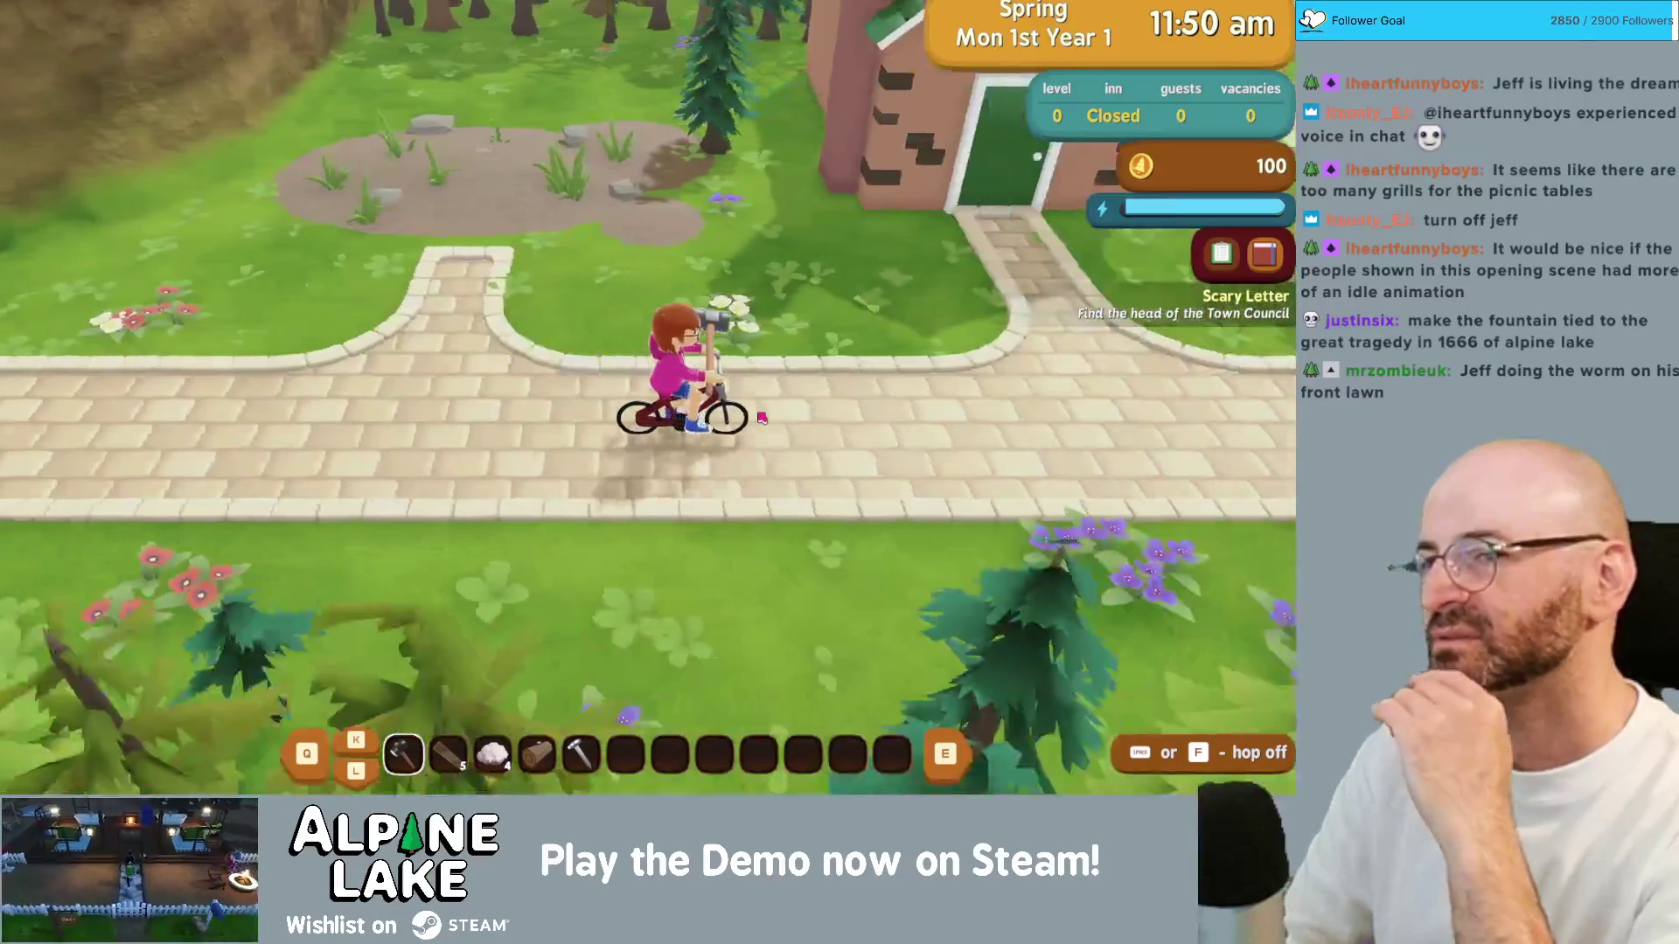
key(d)
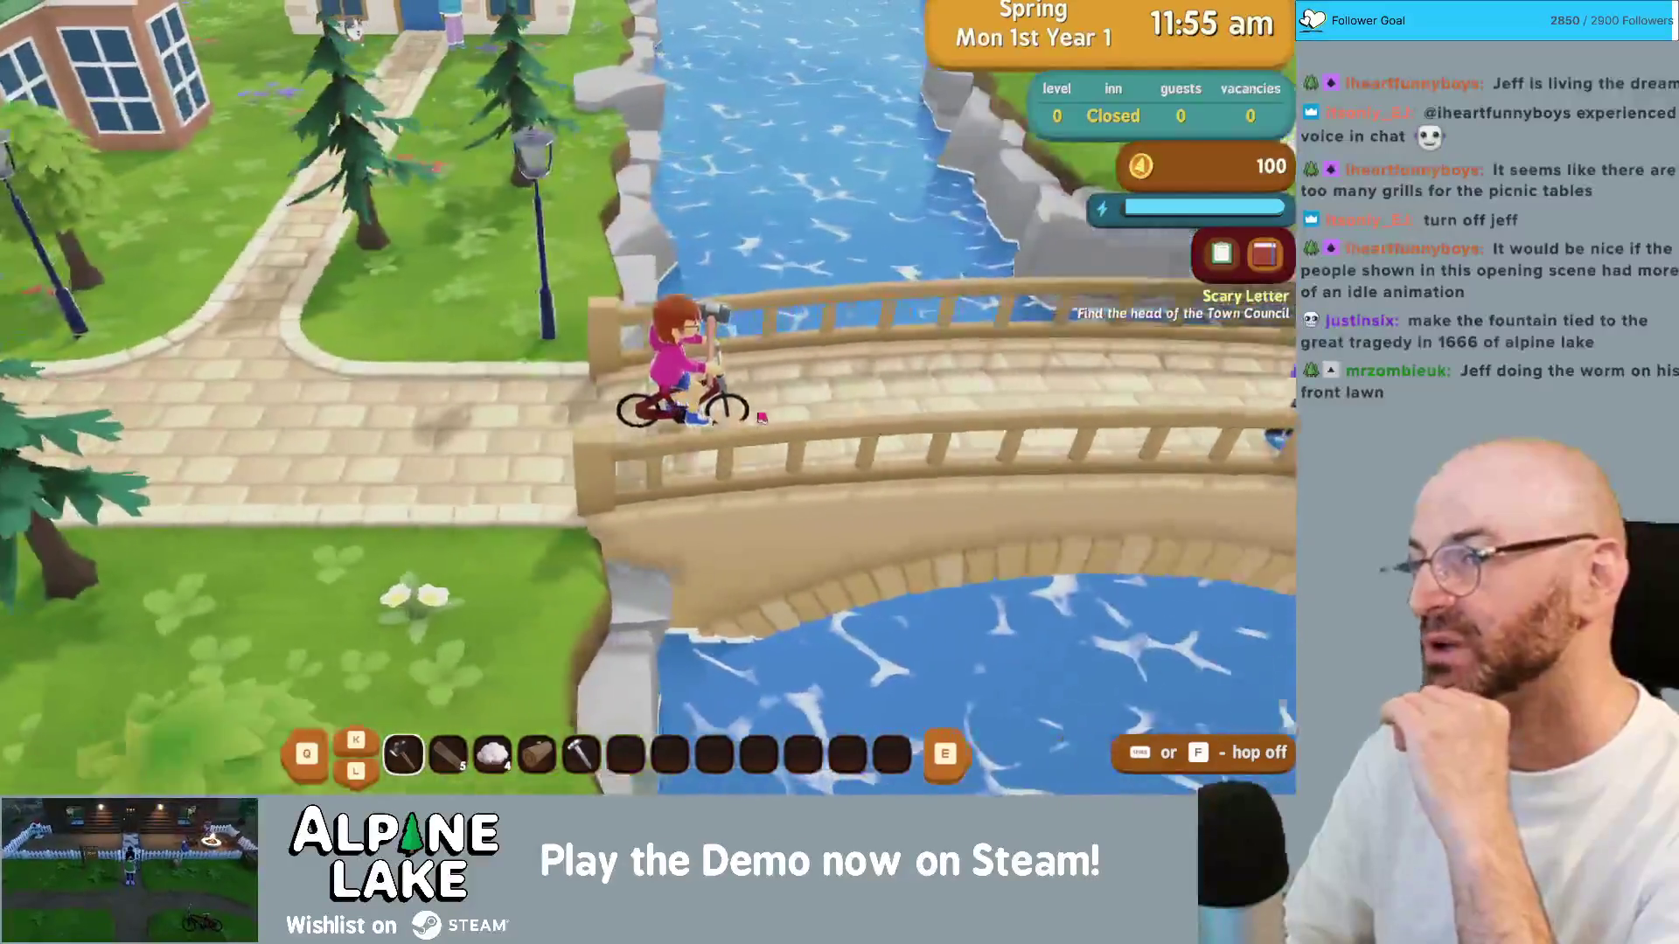
key(d)
key(d)
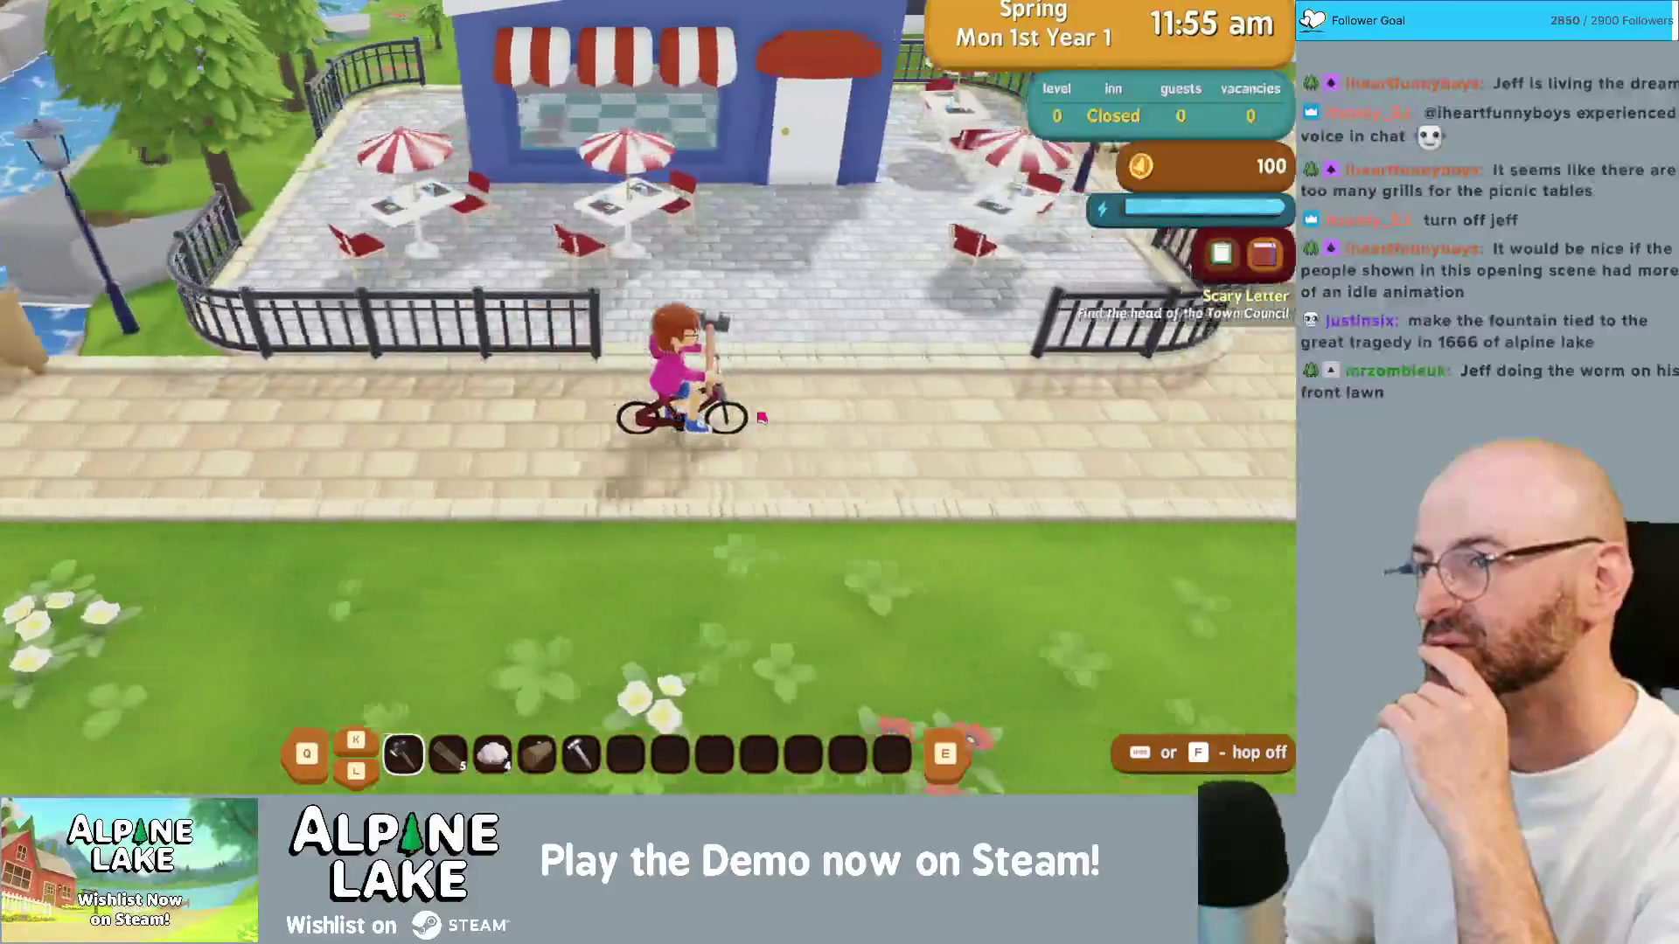
key(w)
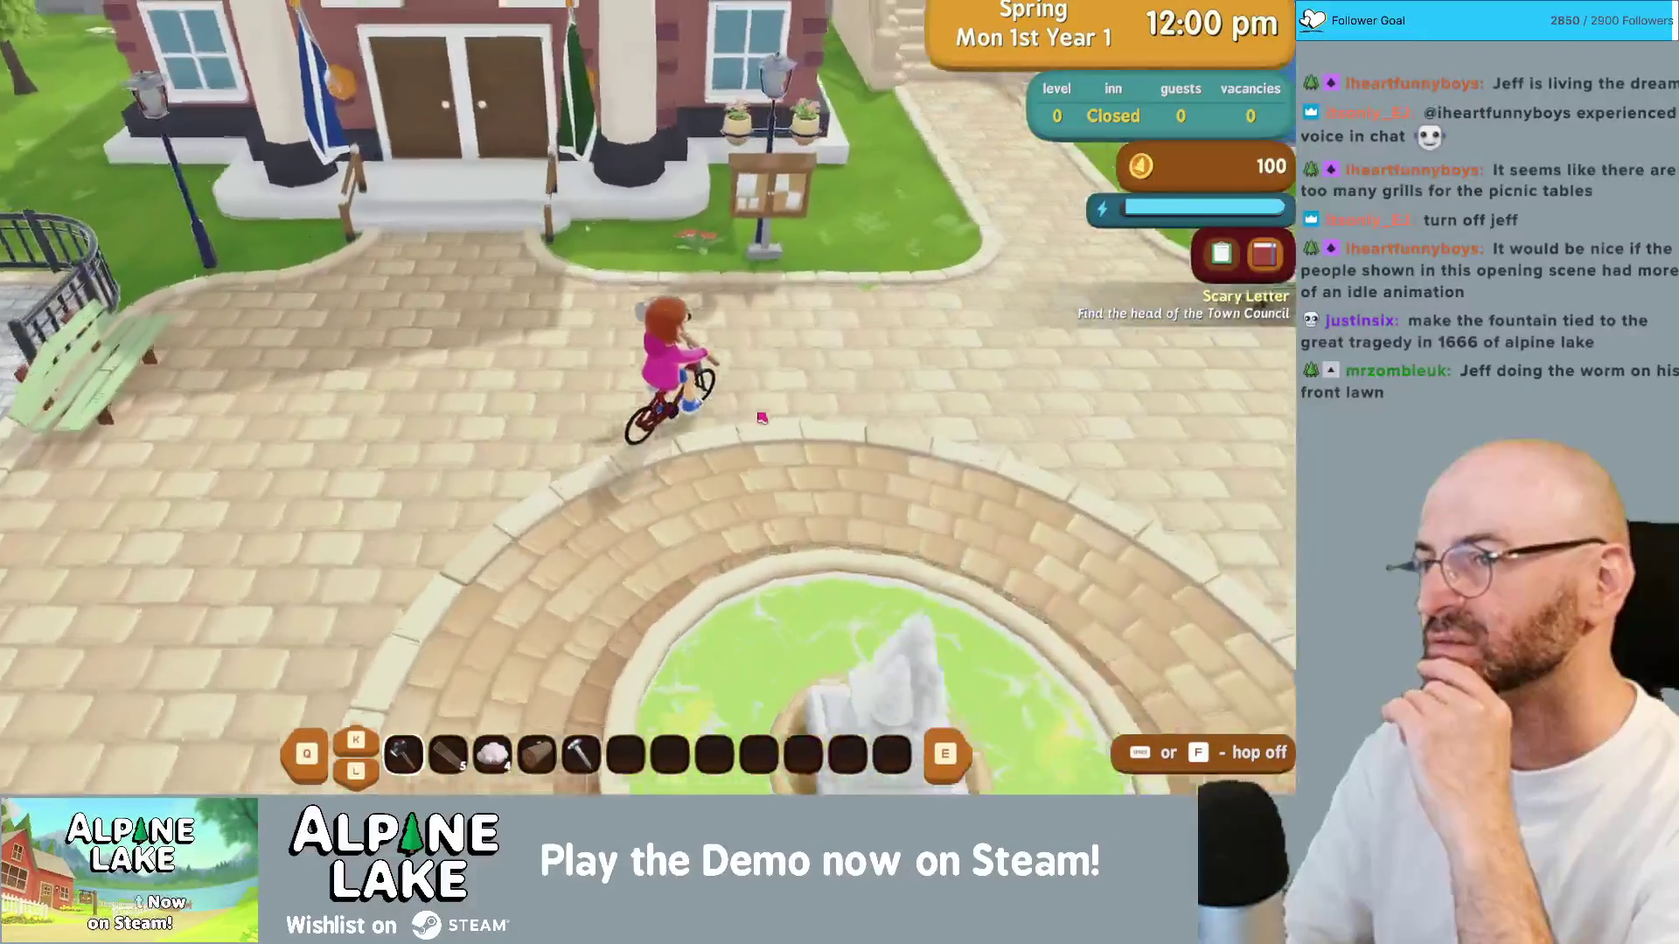
key(w)
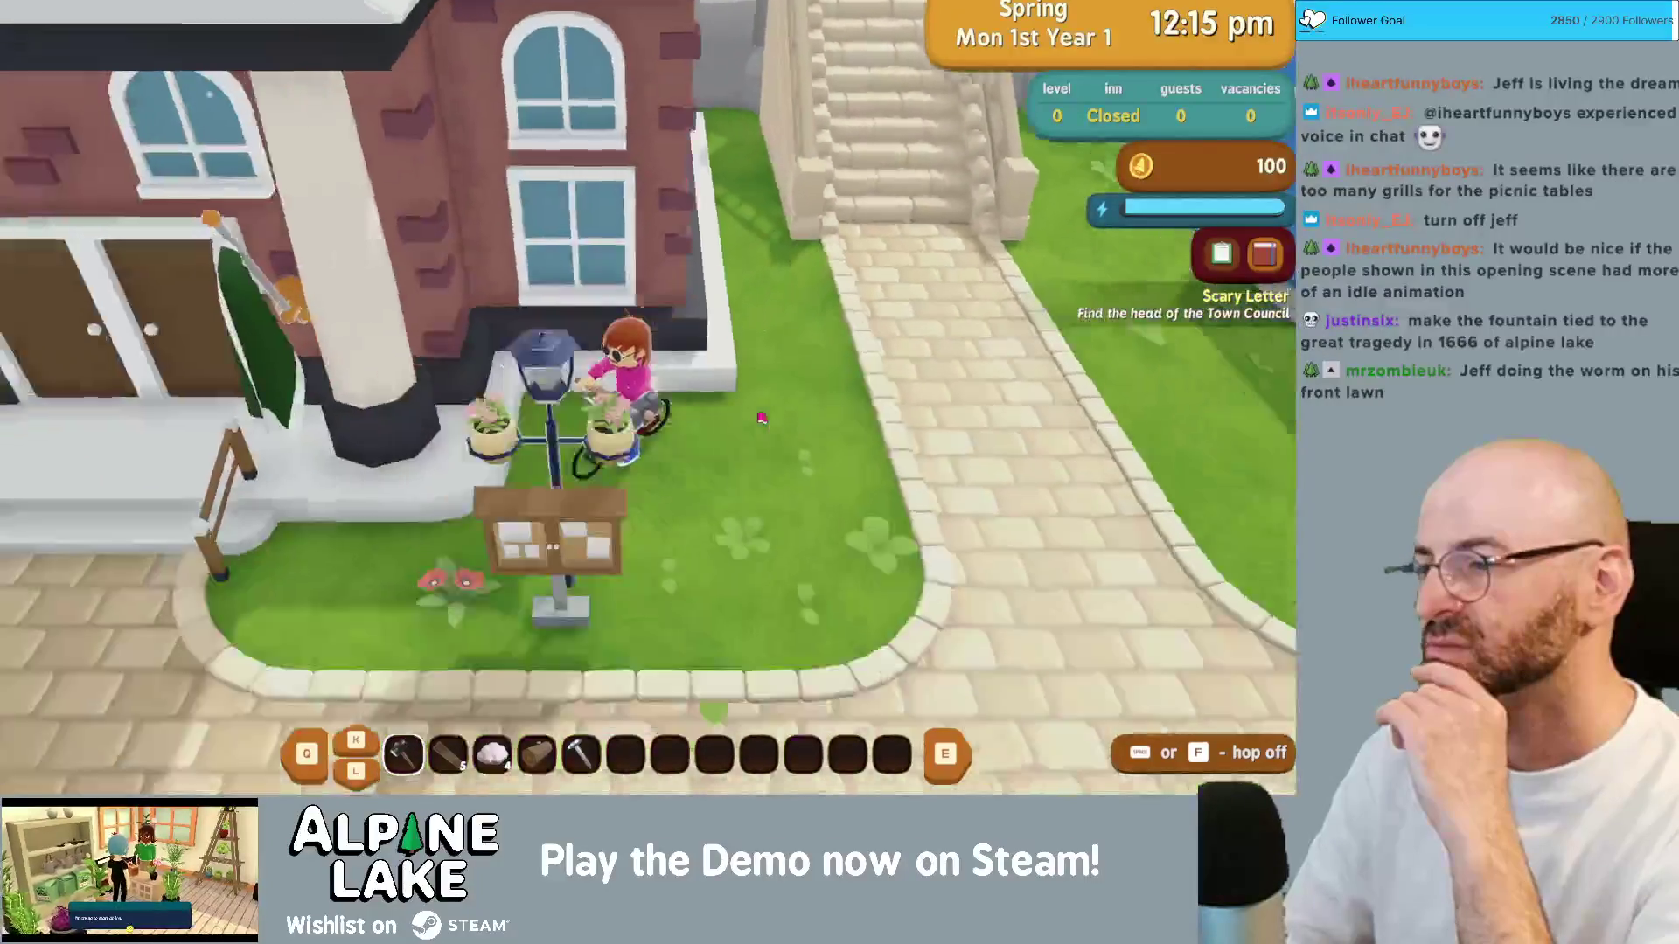
key(a)
key(w)
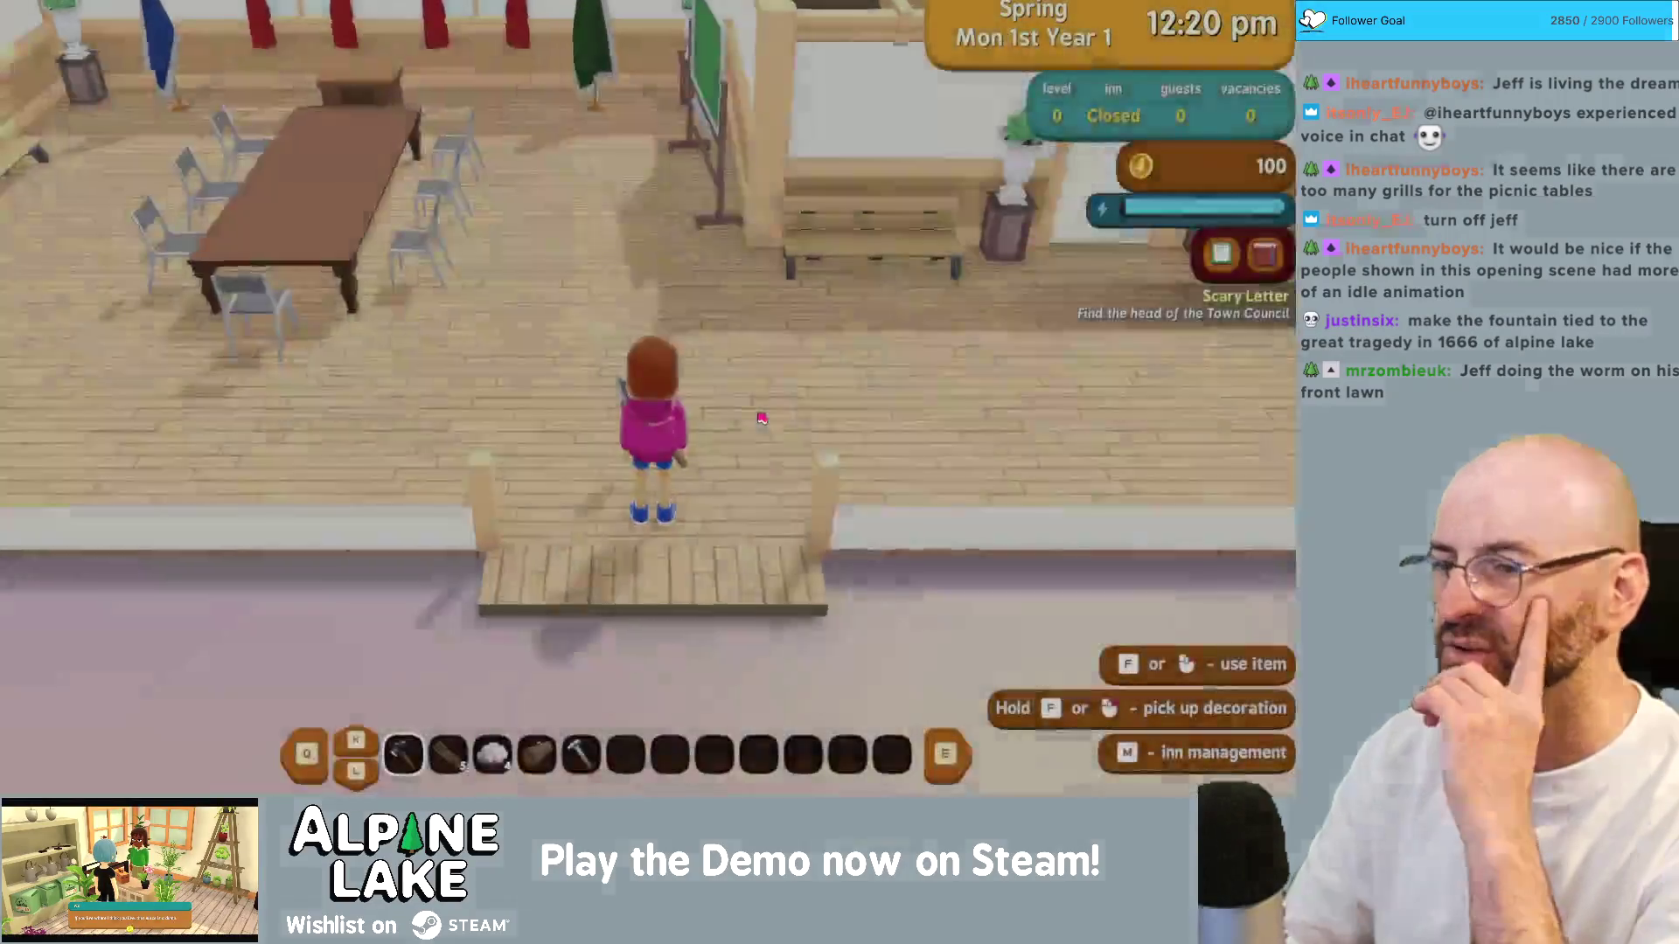
Step: Ask Eugene about the Scary Letter and hear the property is the only one zoned as an inn
key(w)
key(w)
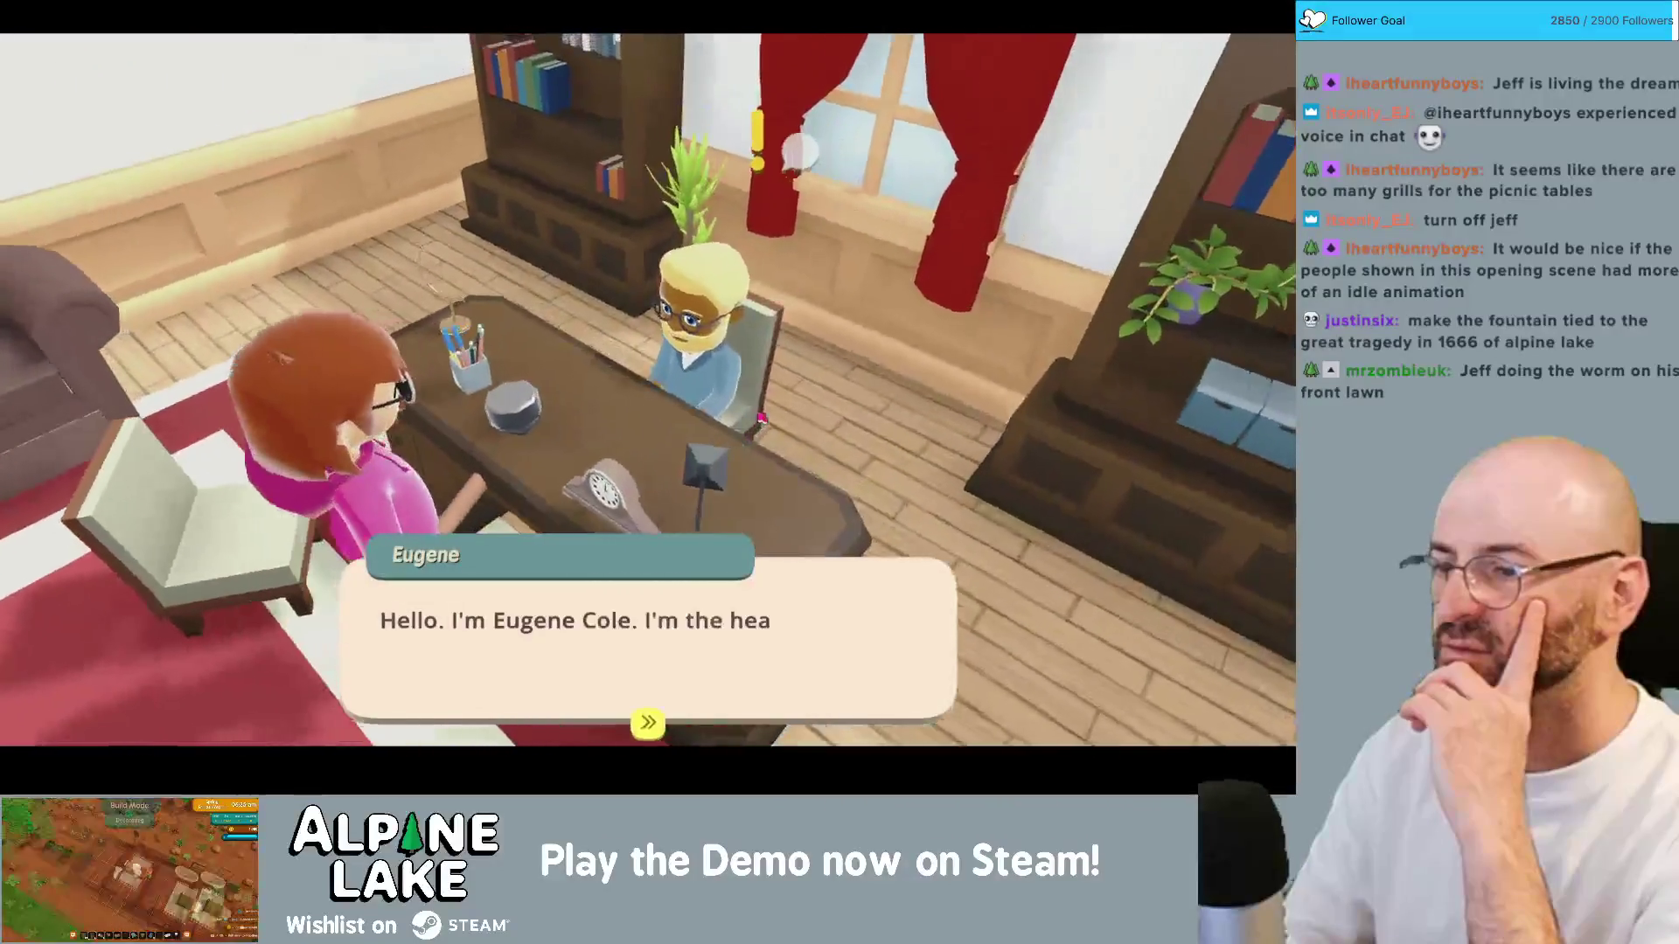
key(space)
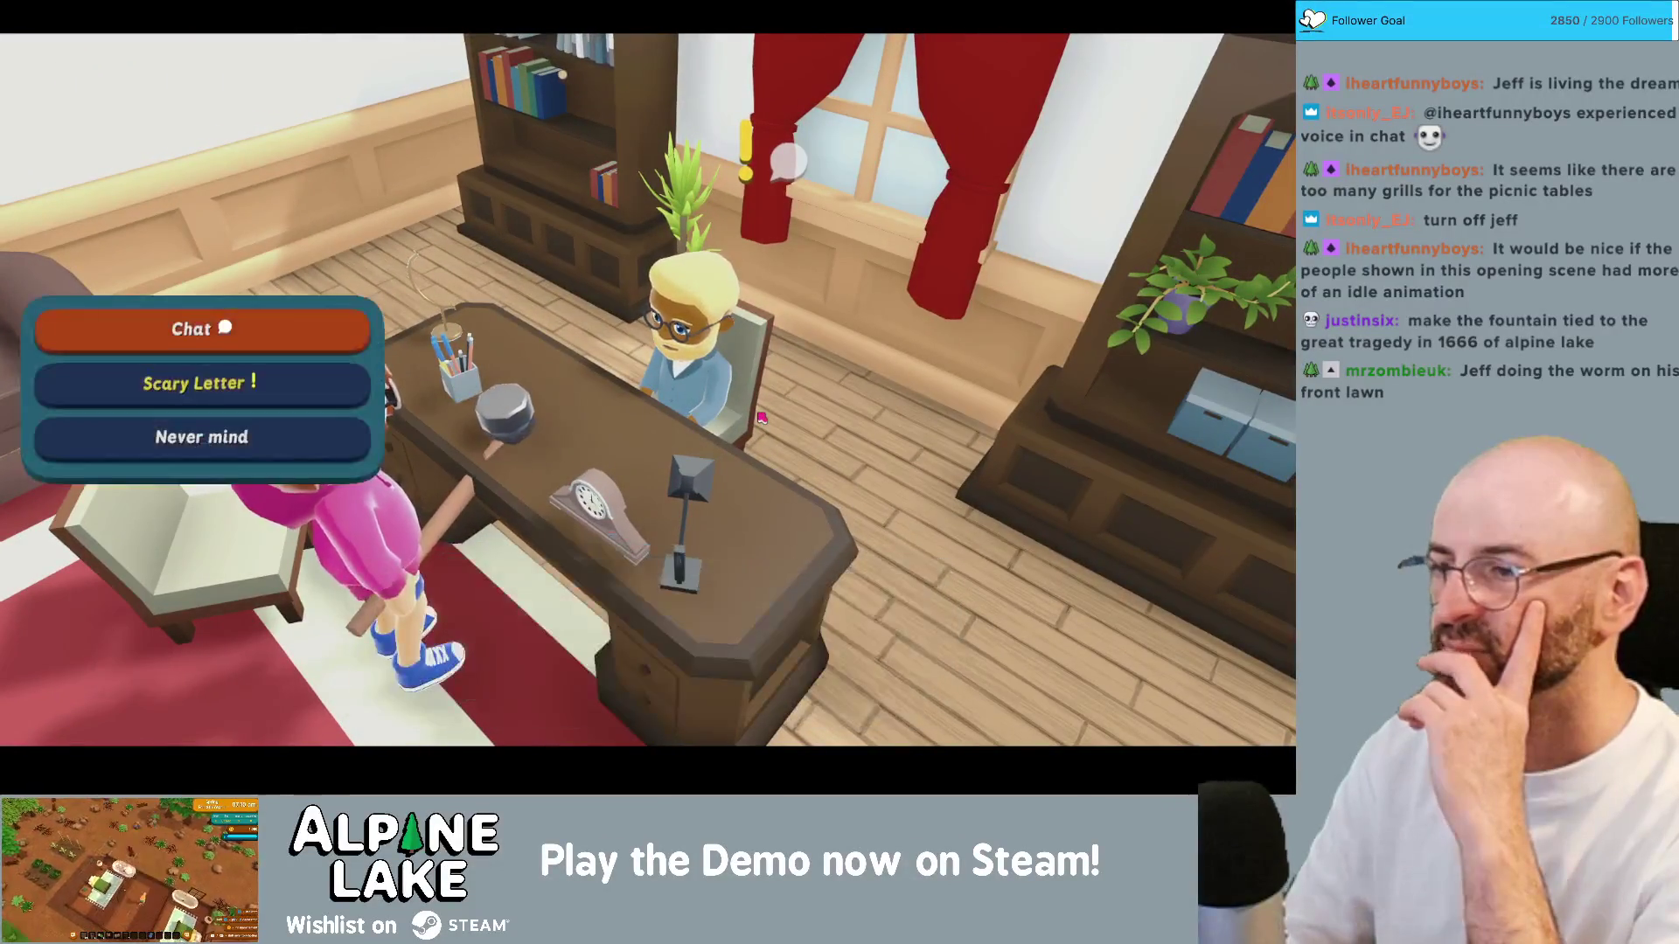
key(Down)
key(space)
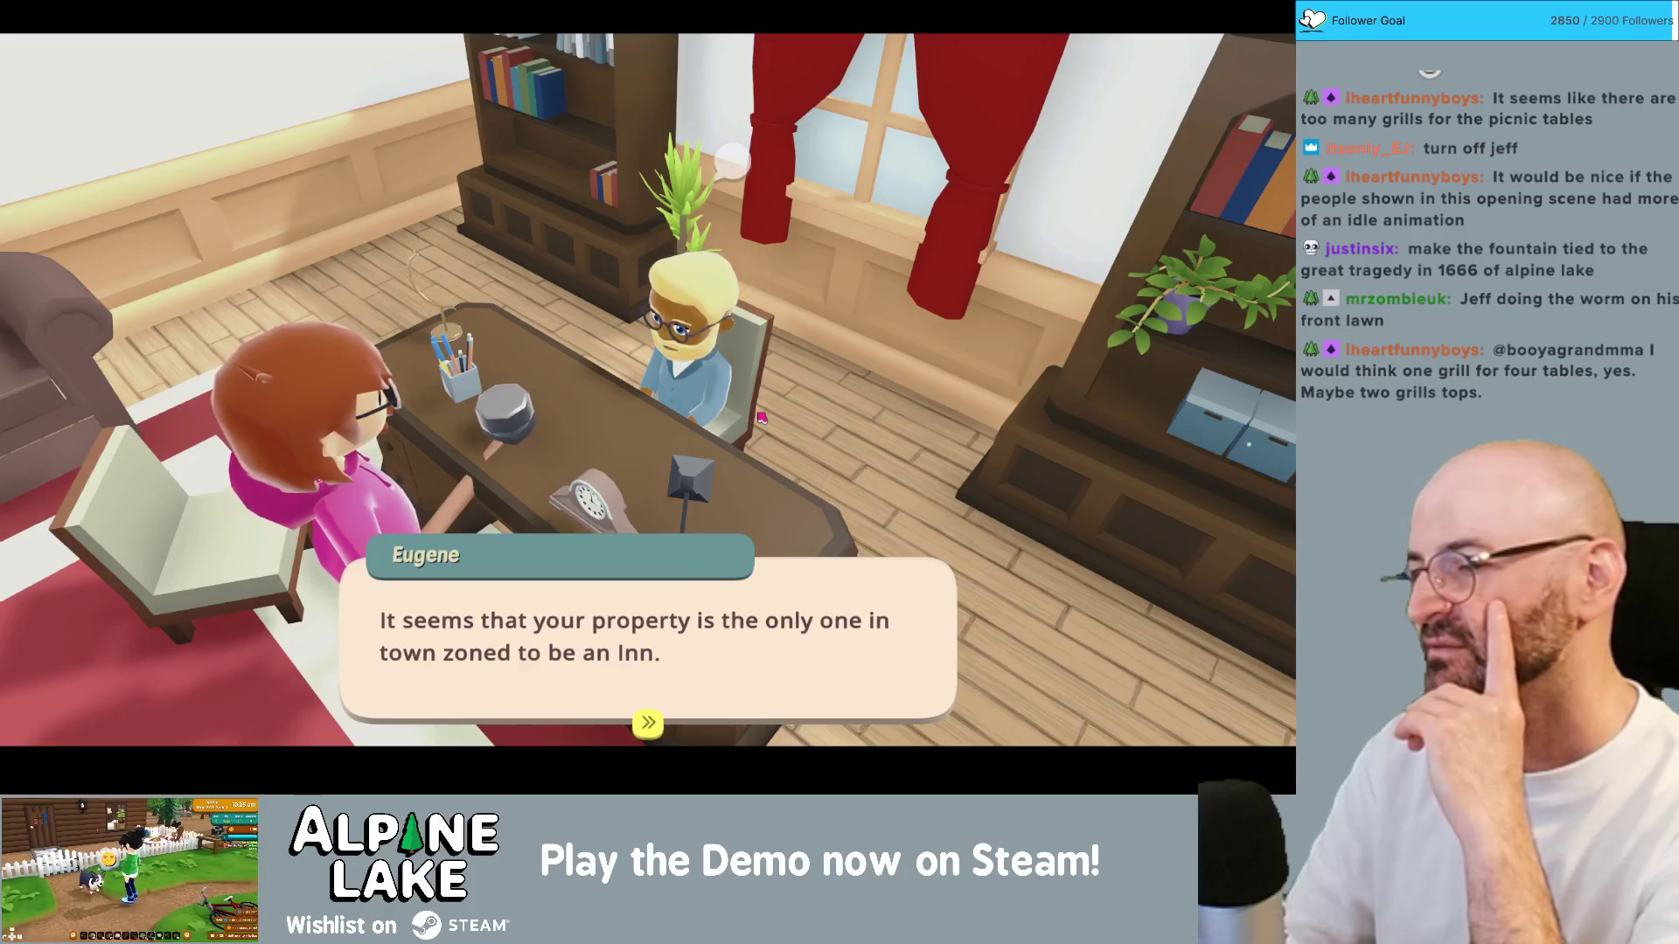
click(761, 419)
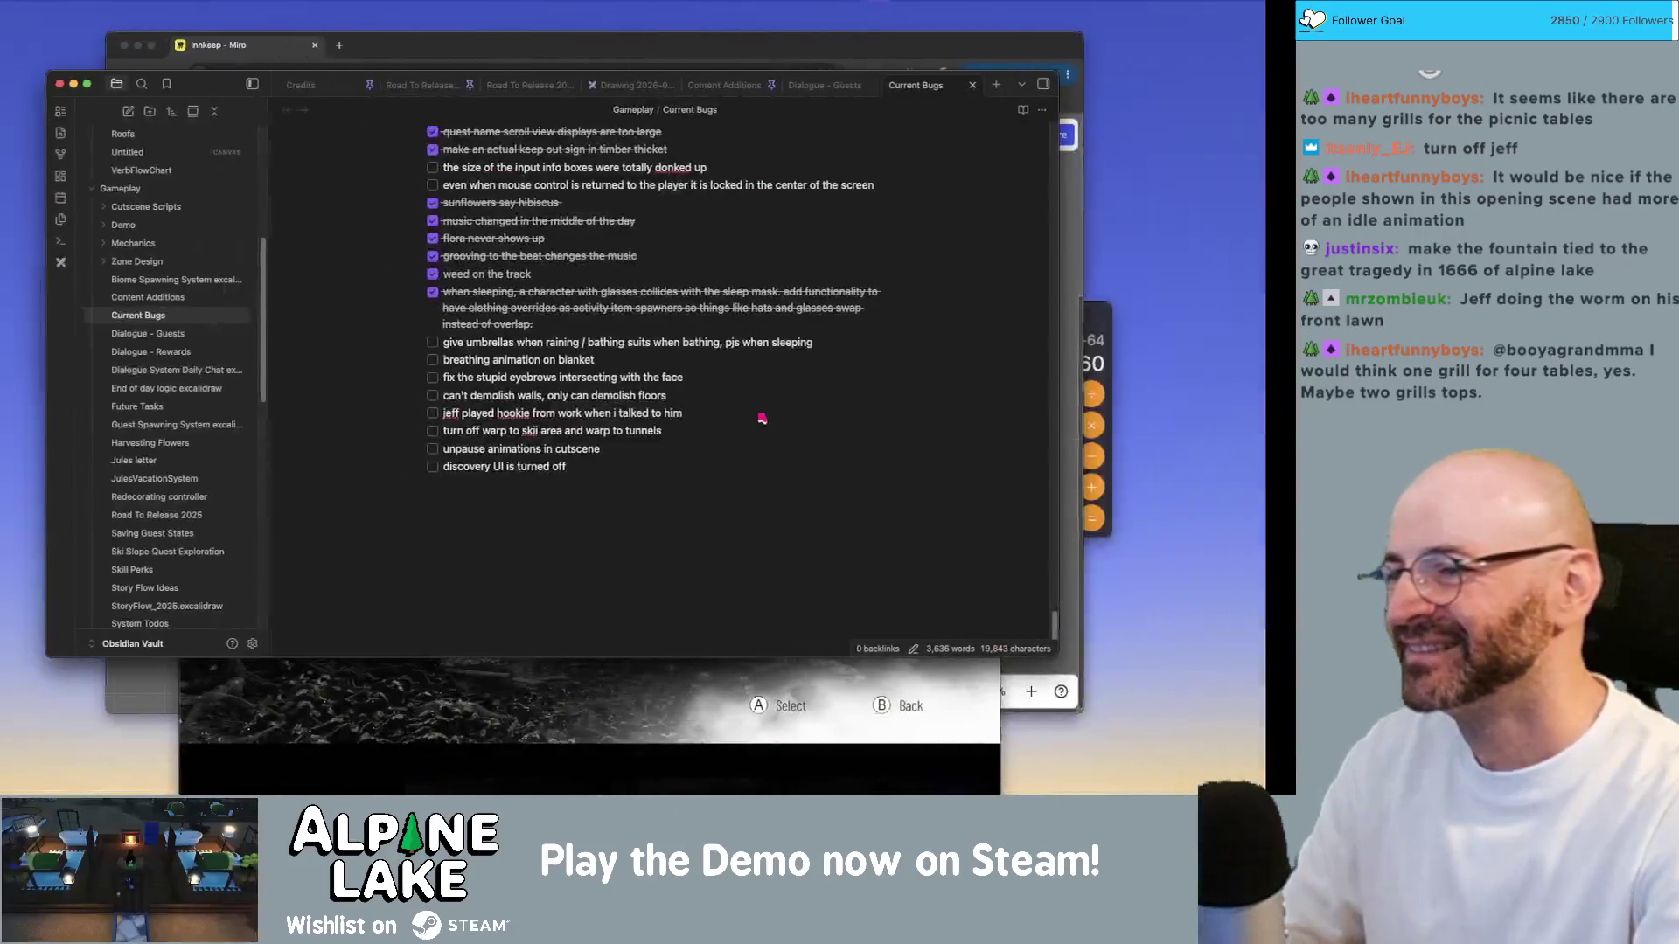
Step: Type the bug 'globe is missing from eugene' as a new Current Bugs item
text(globe is)
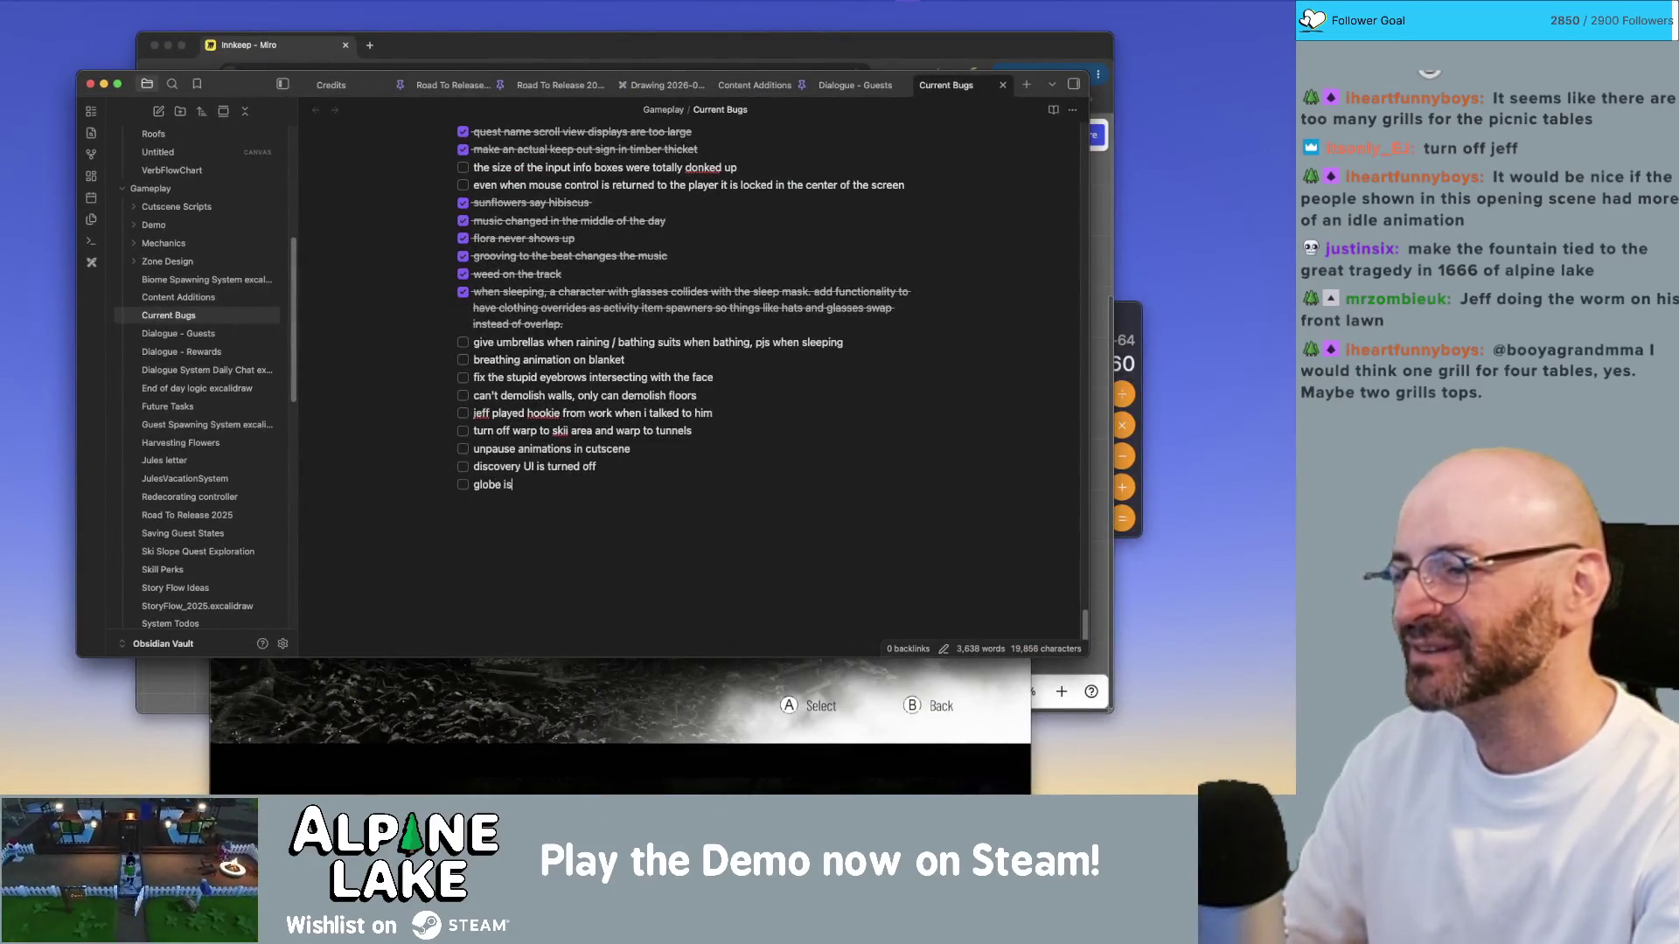
text( missing from eugene)
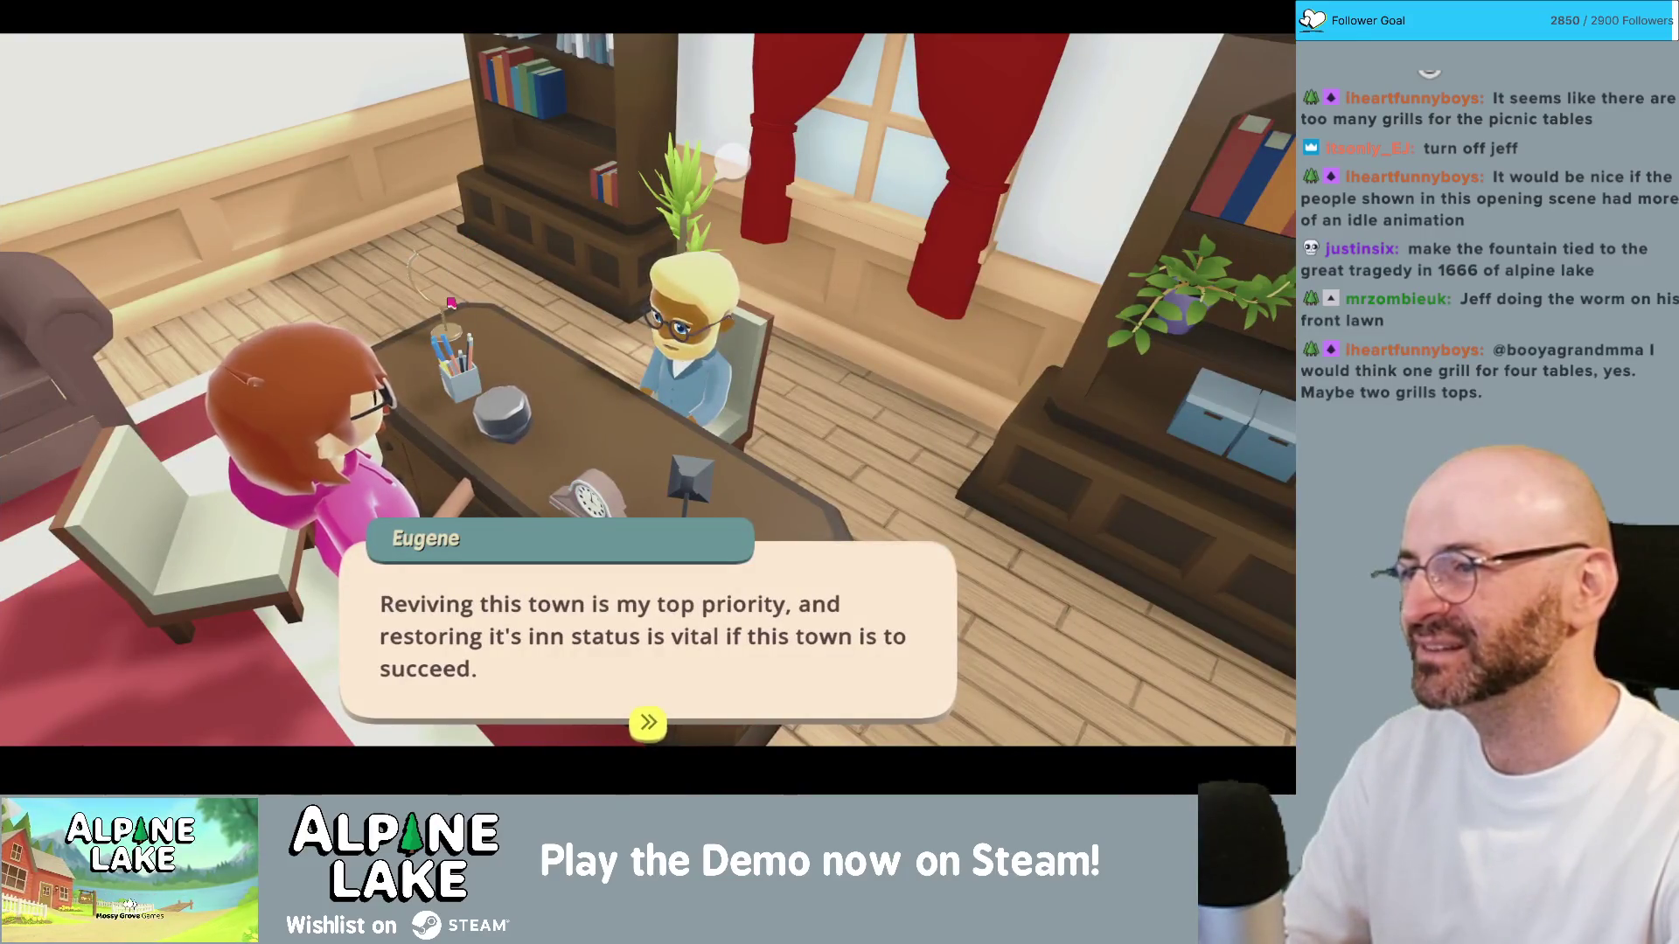
Step: Answer 'Yes!' to reviving the inn and go through Eugene's explanation
click(1008, 257)
click(847, 271)
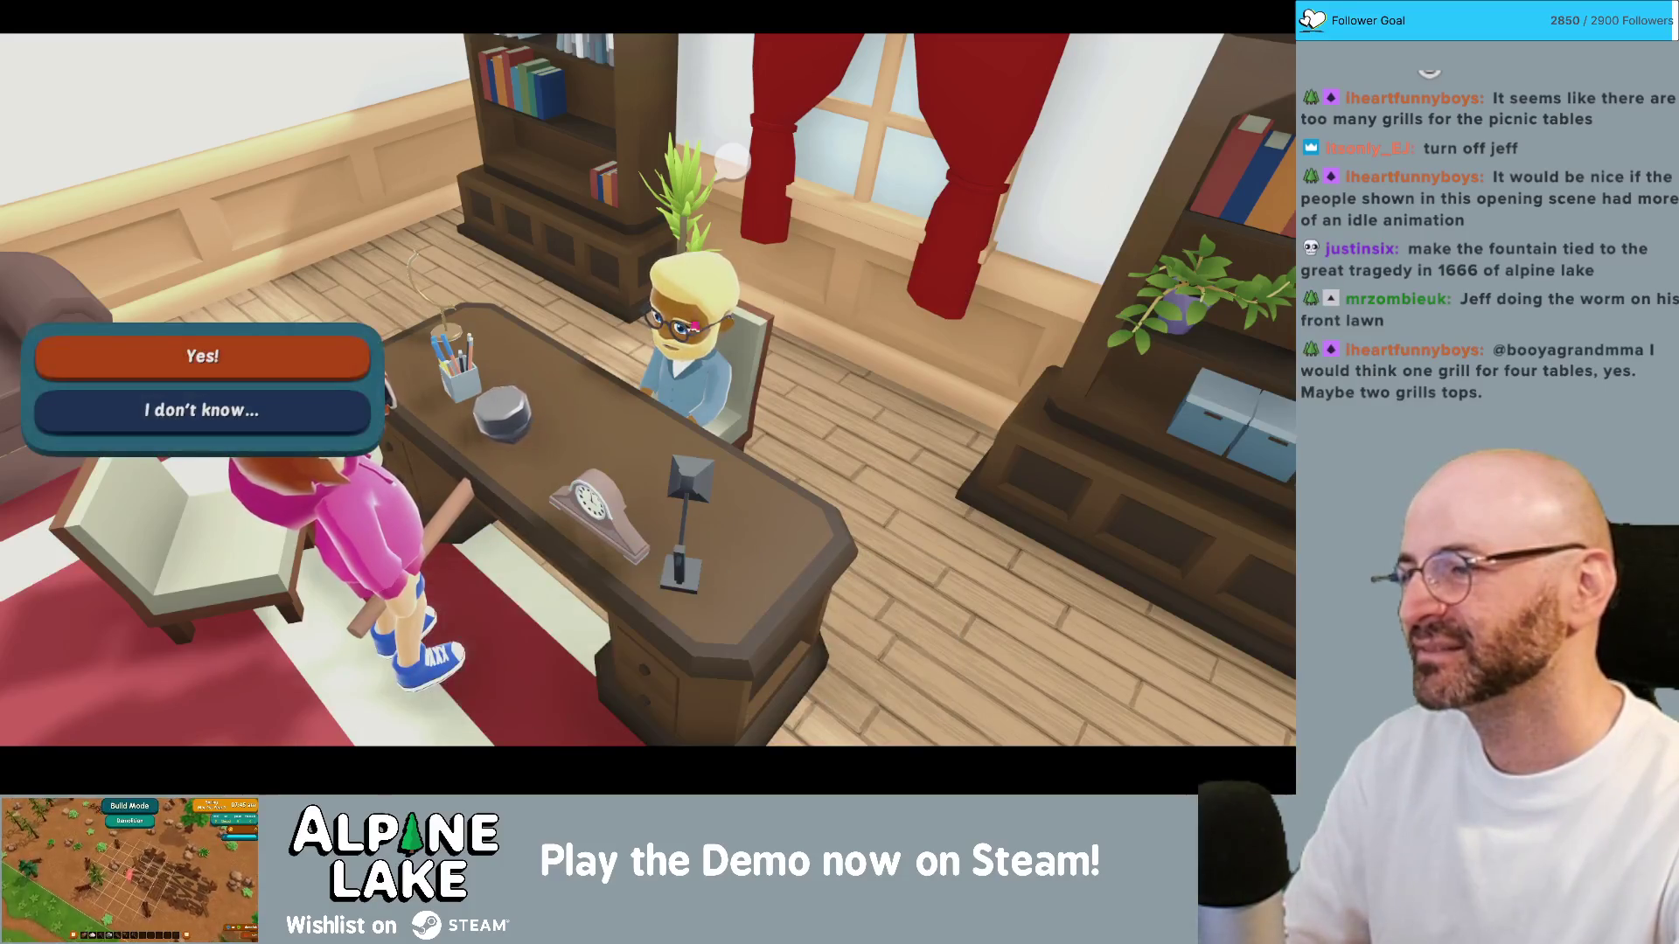
click(325, 364)
click(905, 481)
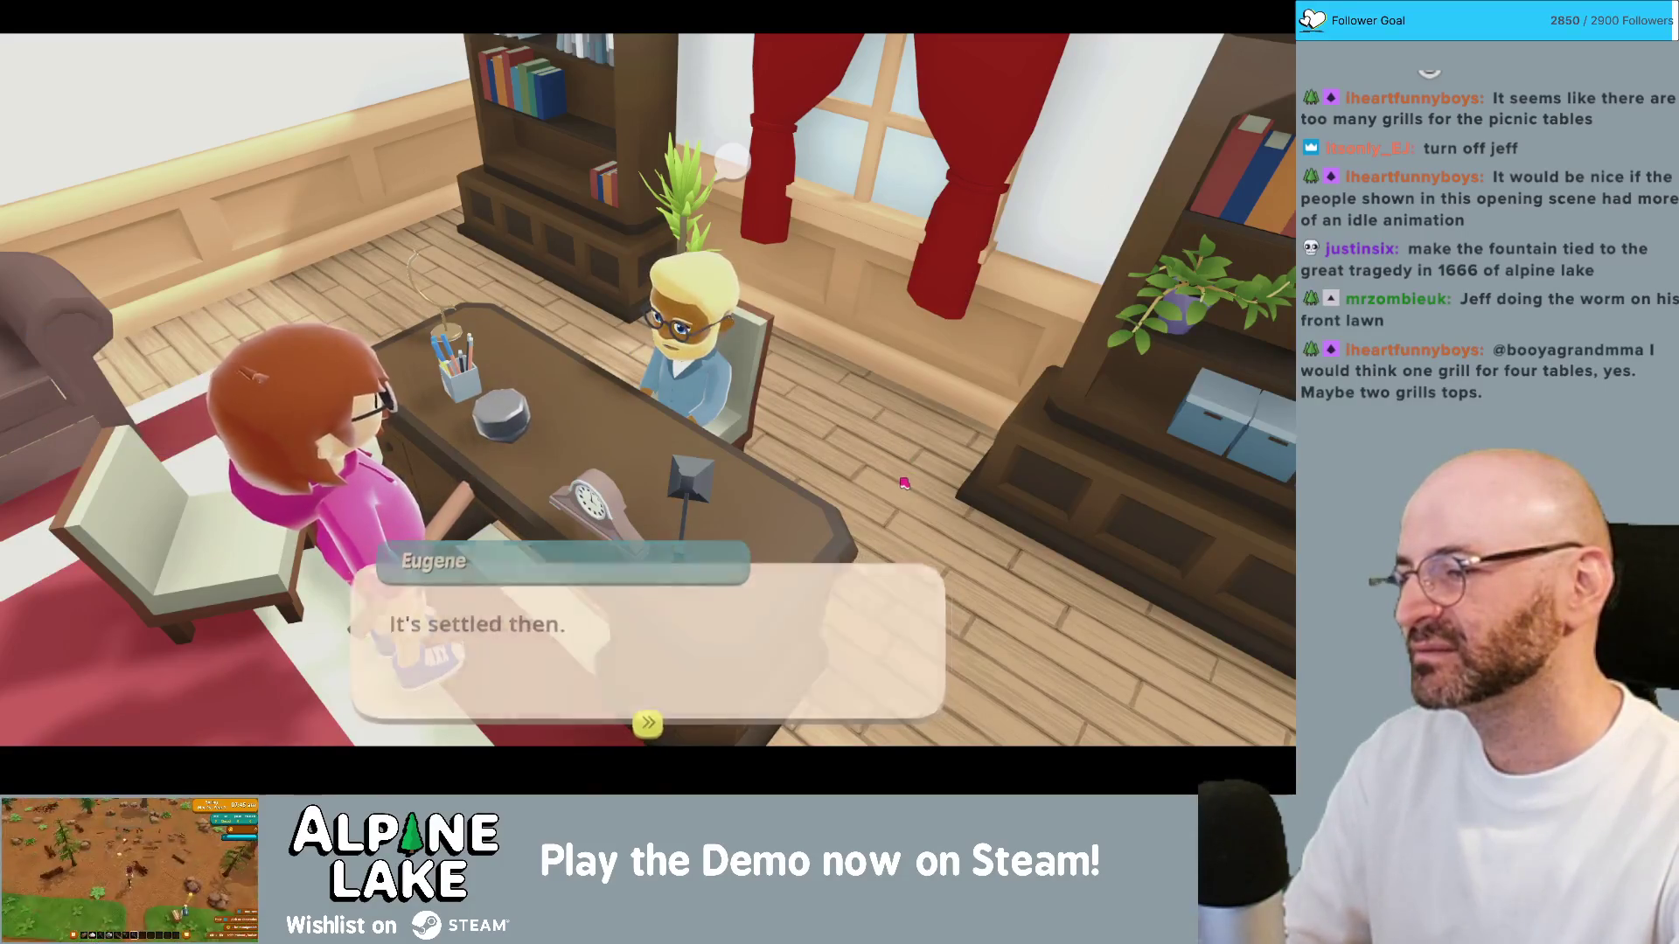
click(901, 481)
click(900, 480)
click(898, 479)
Step: Ask Eugene where to sleep and accept the sleeping bag
click(896, 478)
click(893, 478)
click(893, 477)
click(892, 477)
click(889, 477)
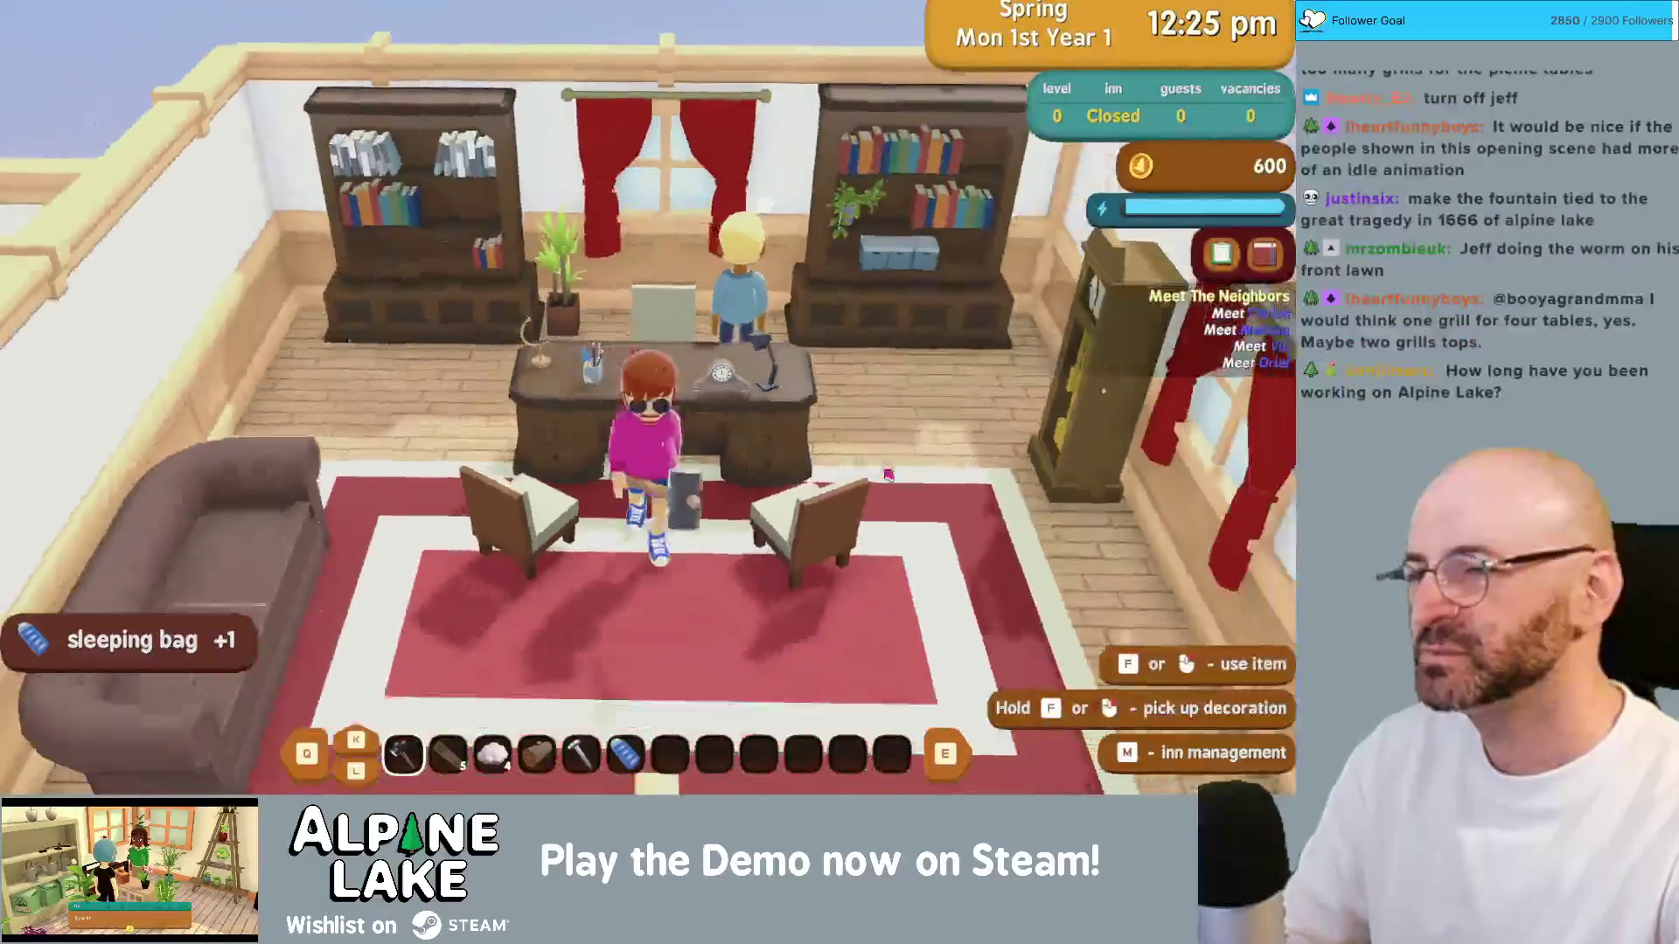
Step: Walk back across the office to Eugene and start a new conversation with him
key(d)
key(w)
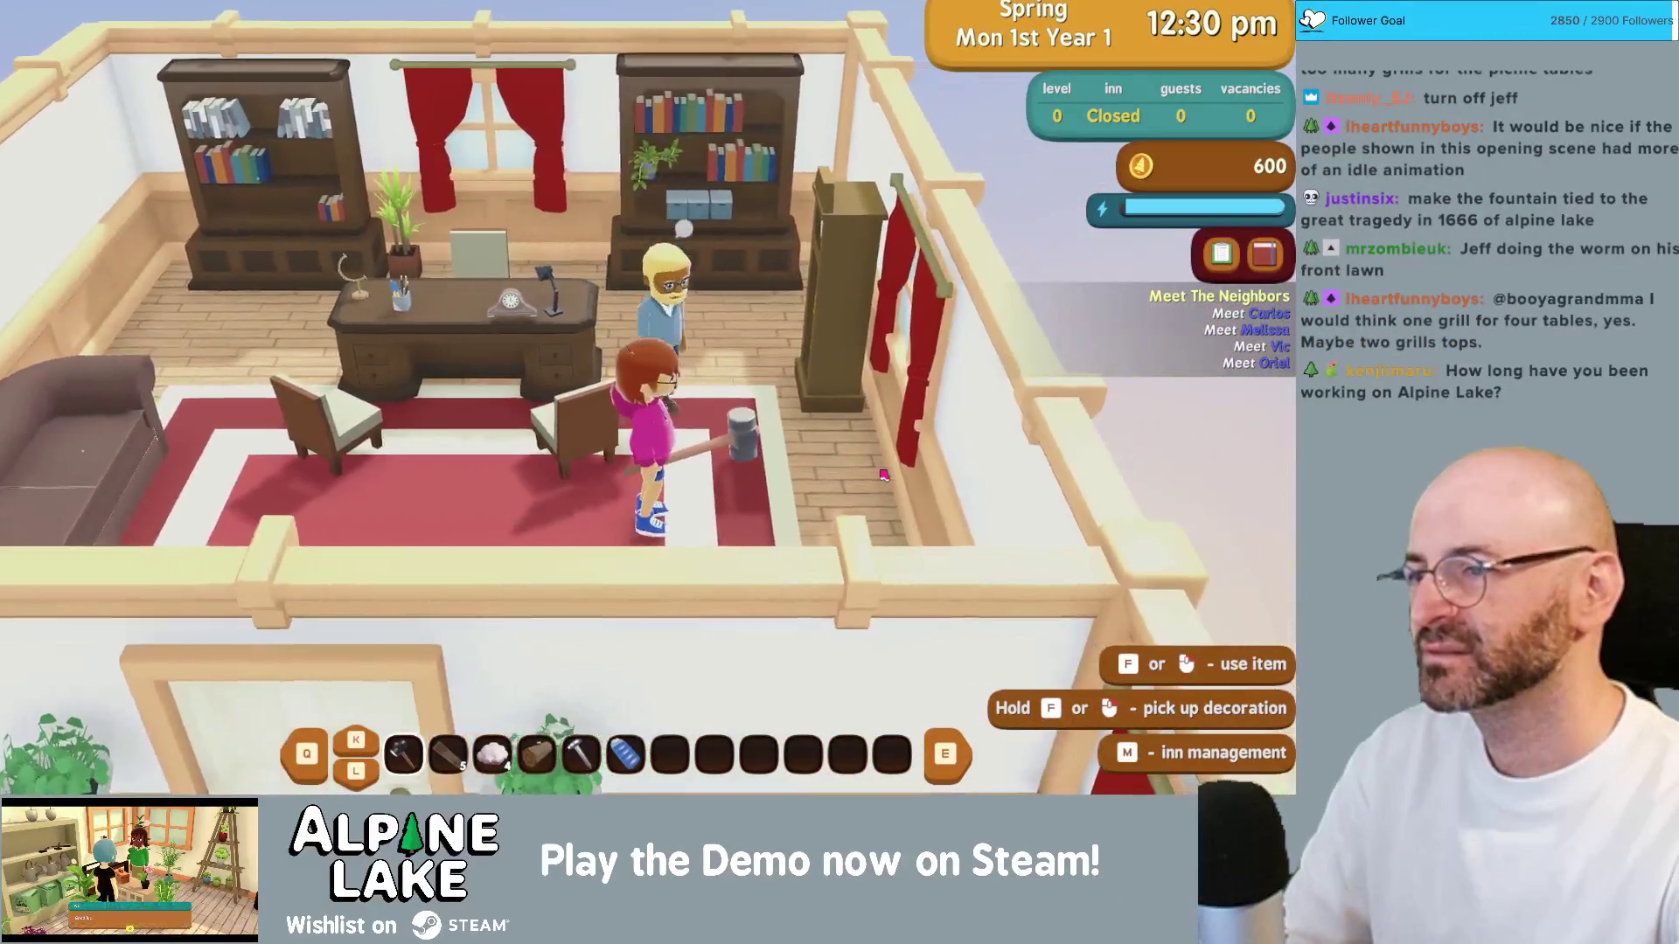
key(a)
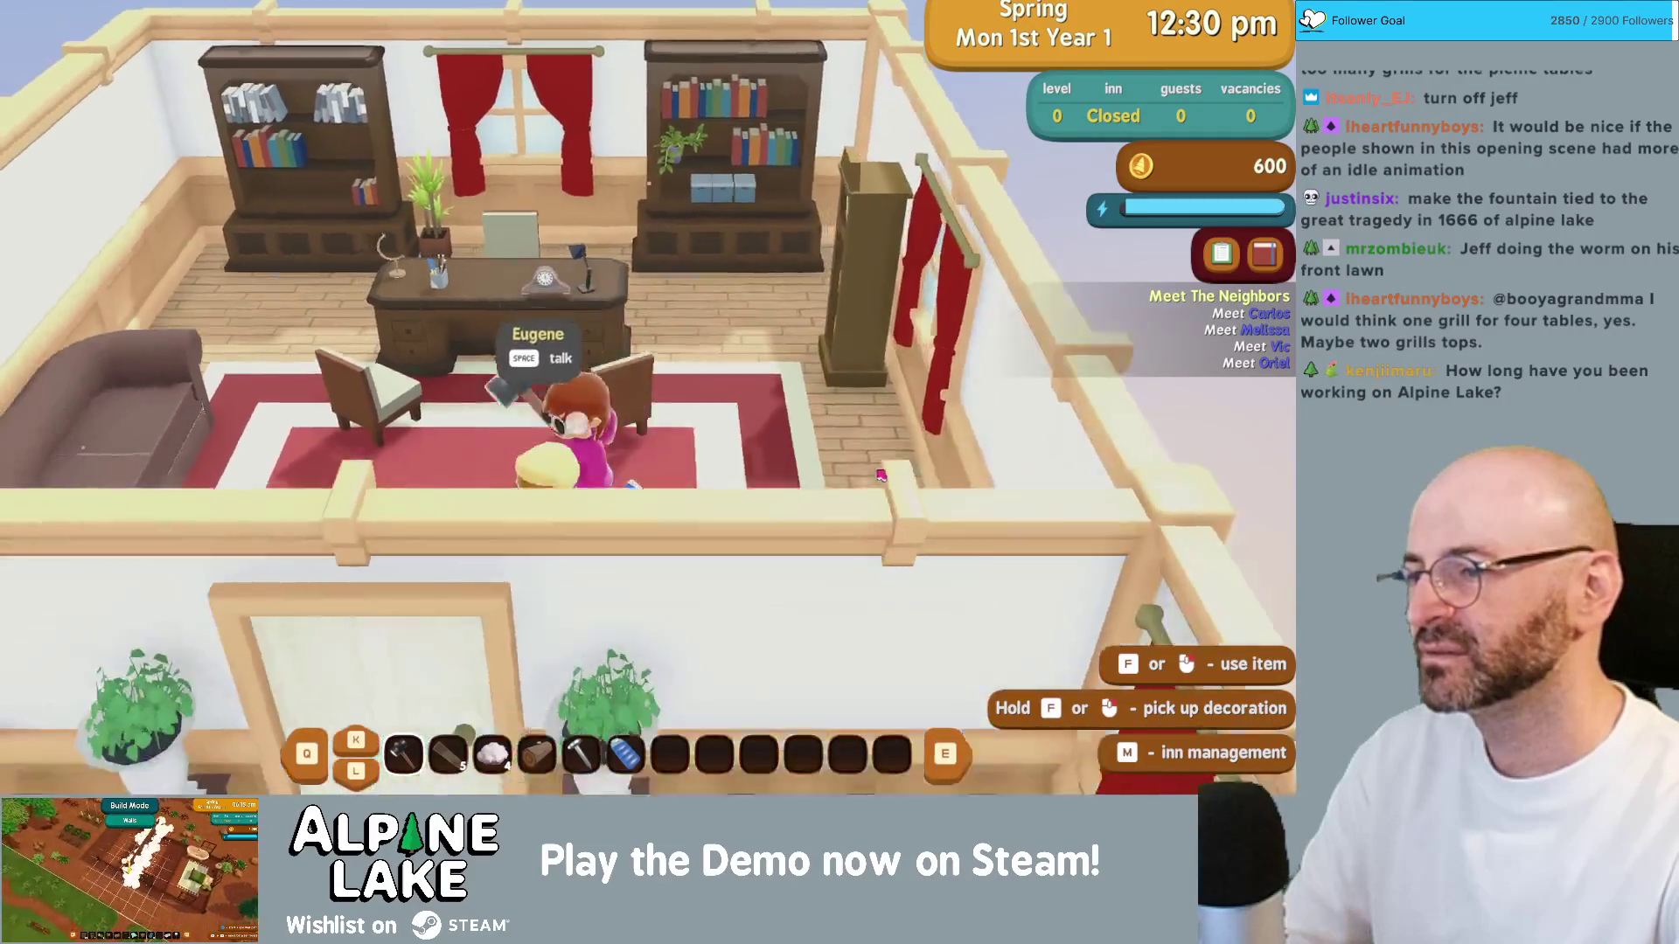
click(881, 475)
click(721, 590)
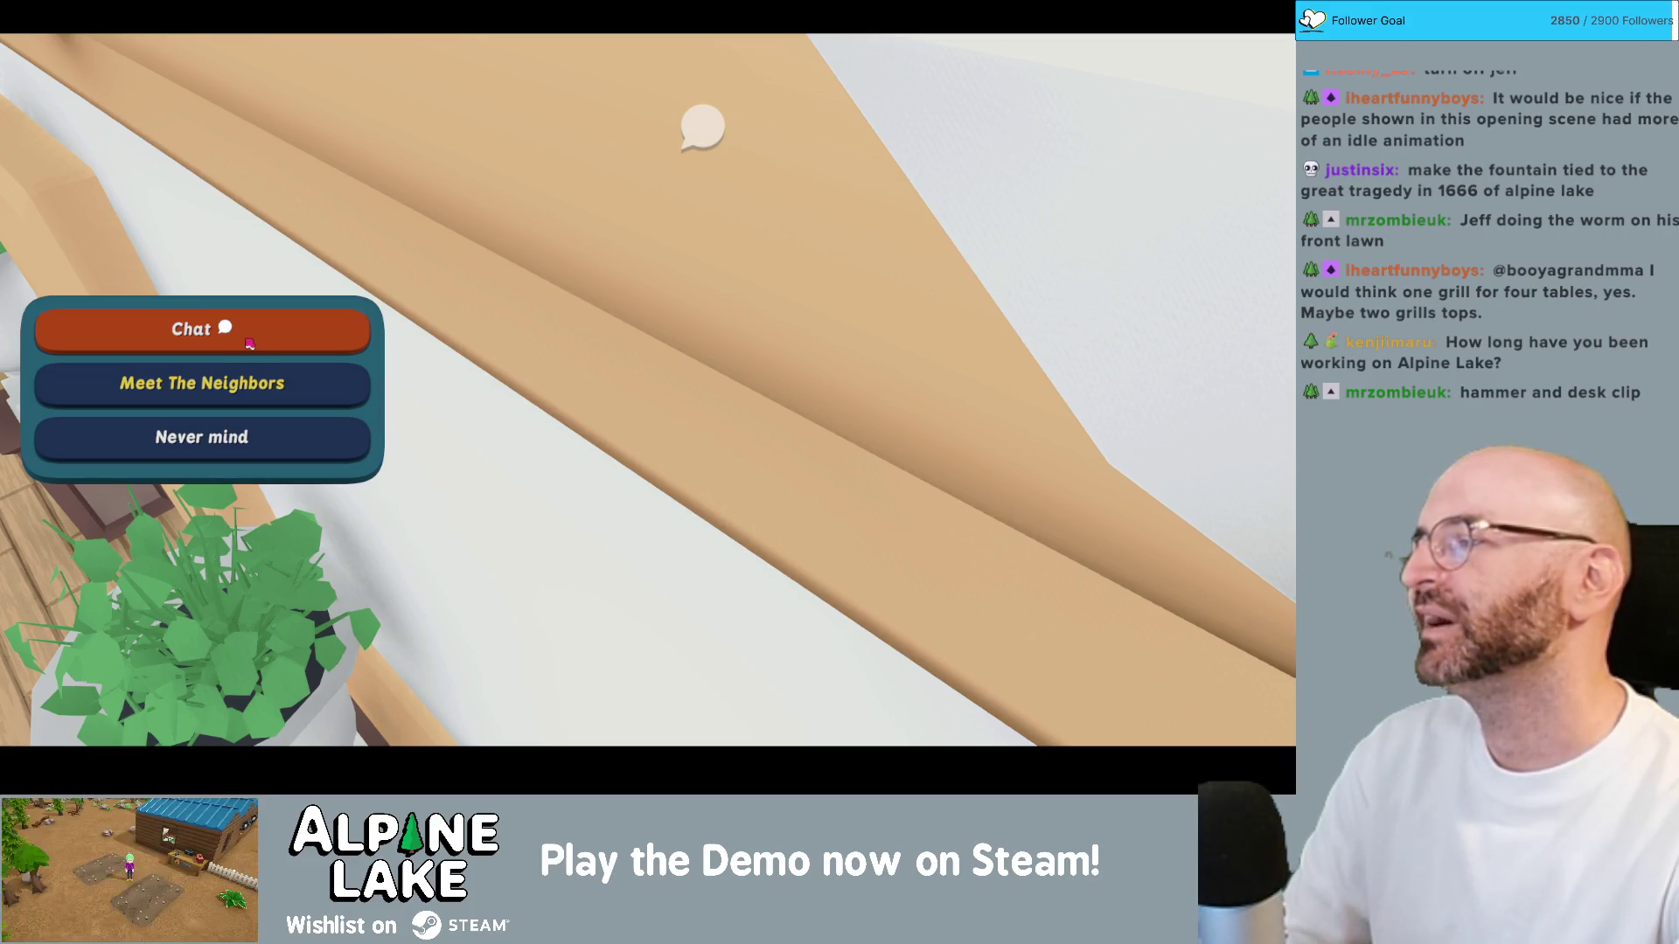
key(super+Tab)
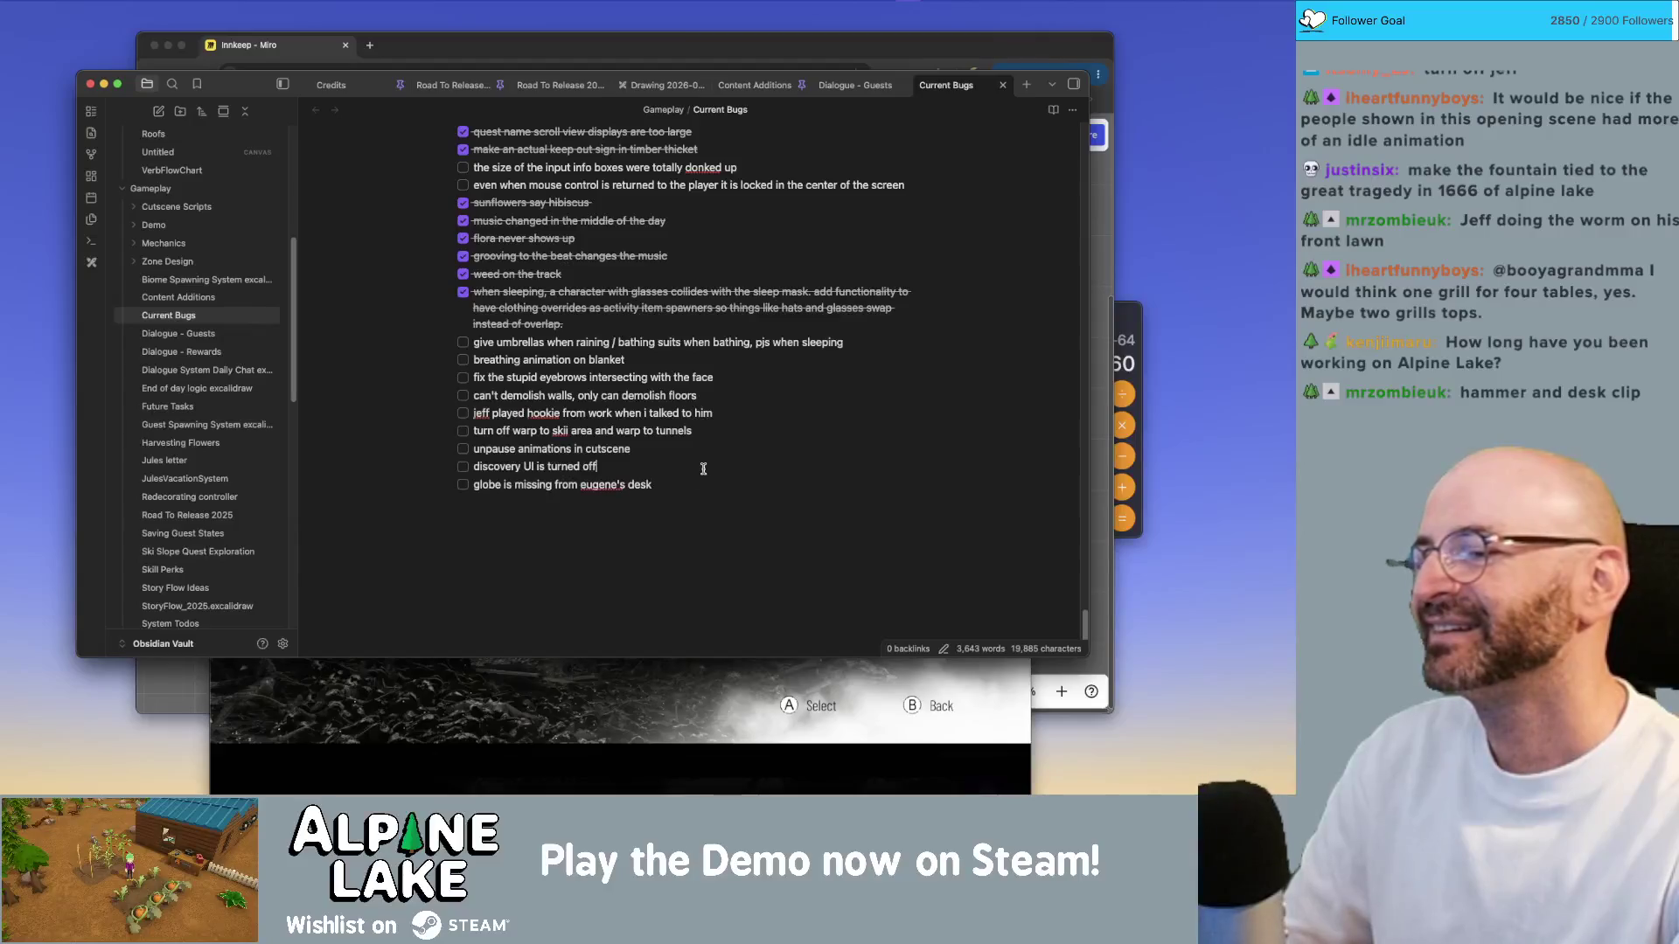
Step: Extend the 'jeff played hookie' bug in caps: everyone talked to returns to their starting location
key(Return)
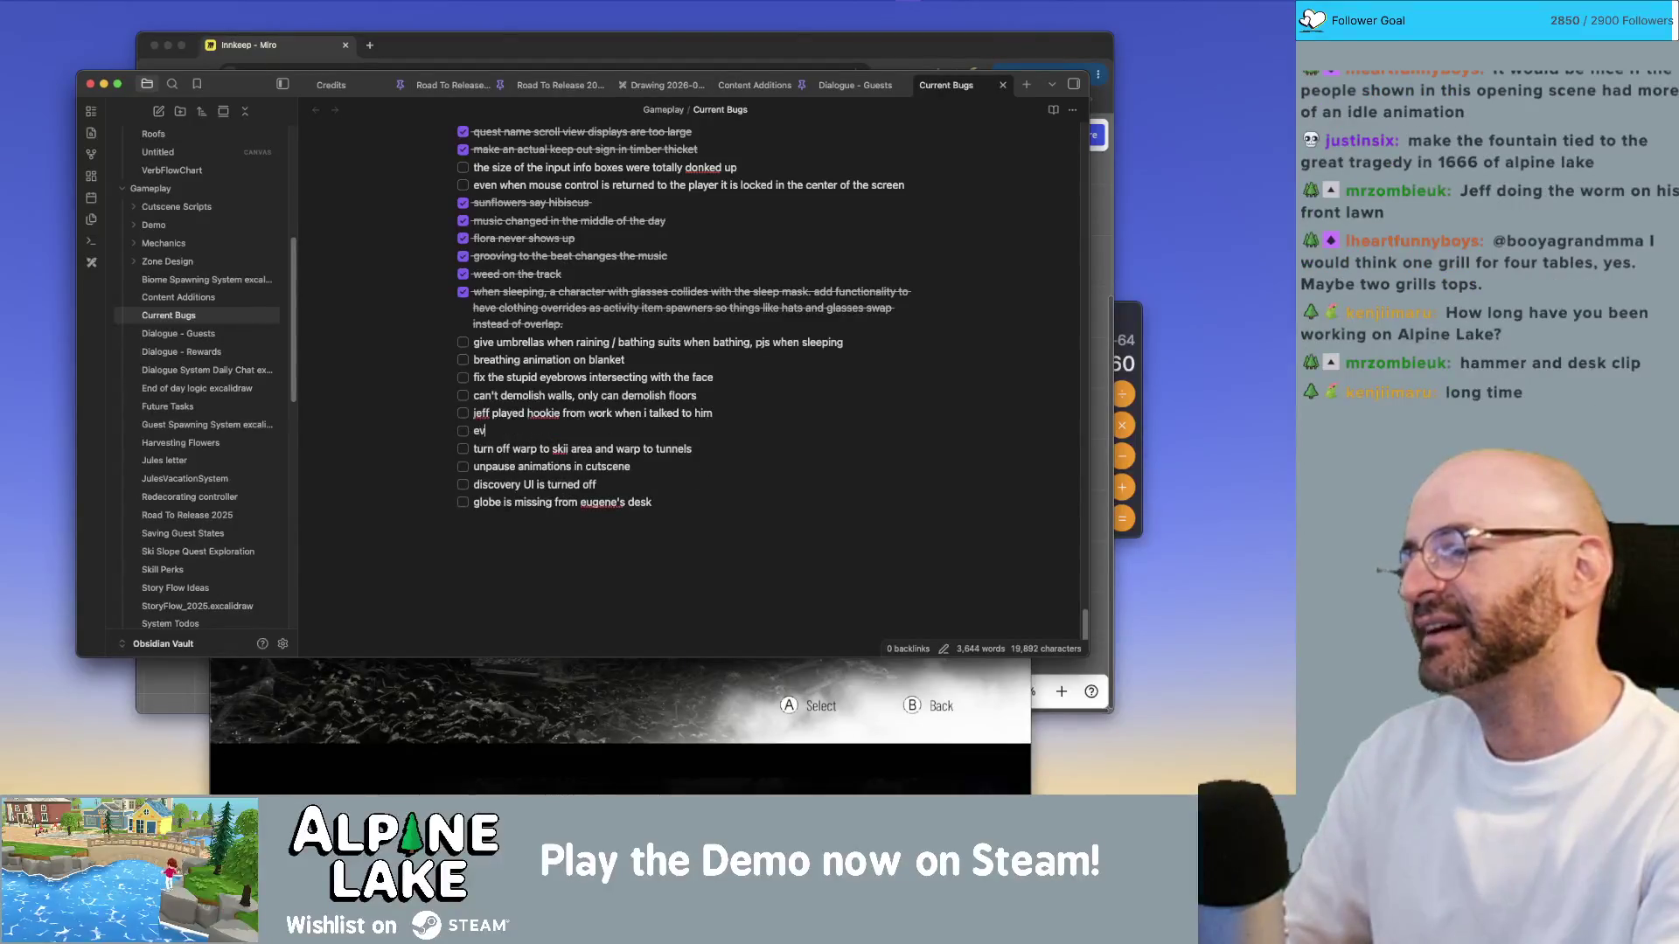
key(BackSpace)
key(BackSpace)
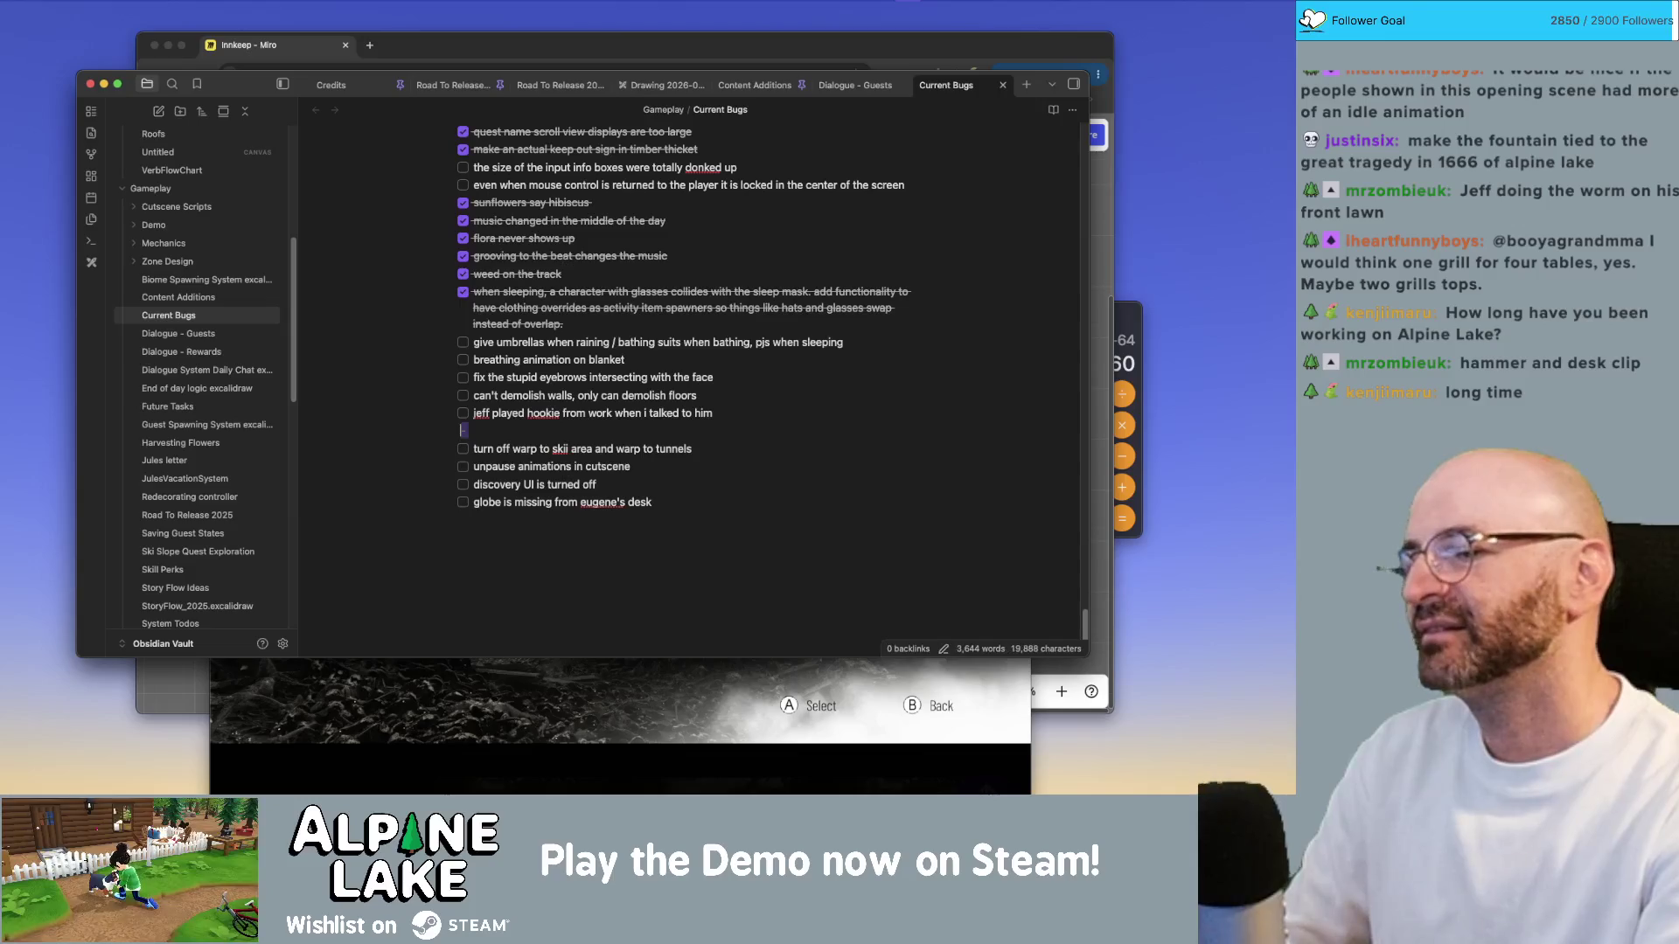
text( EVERYONE)
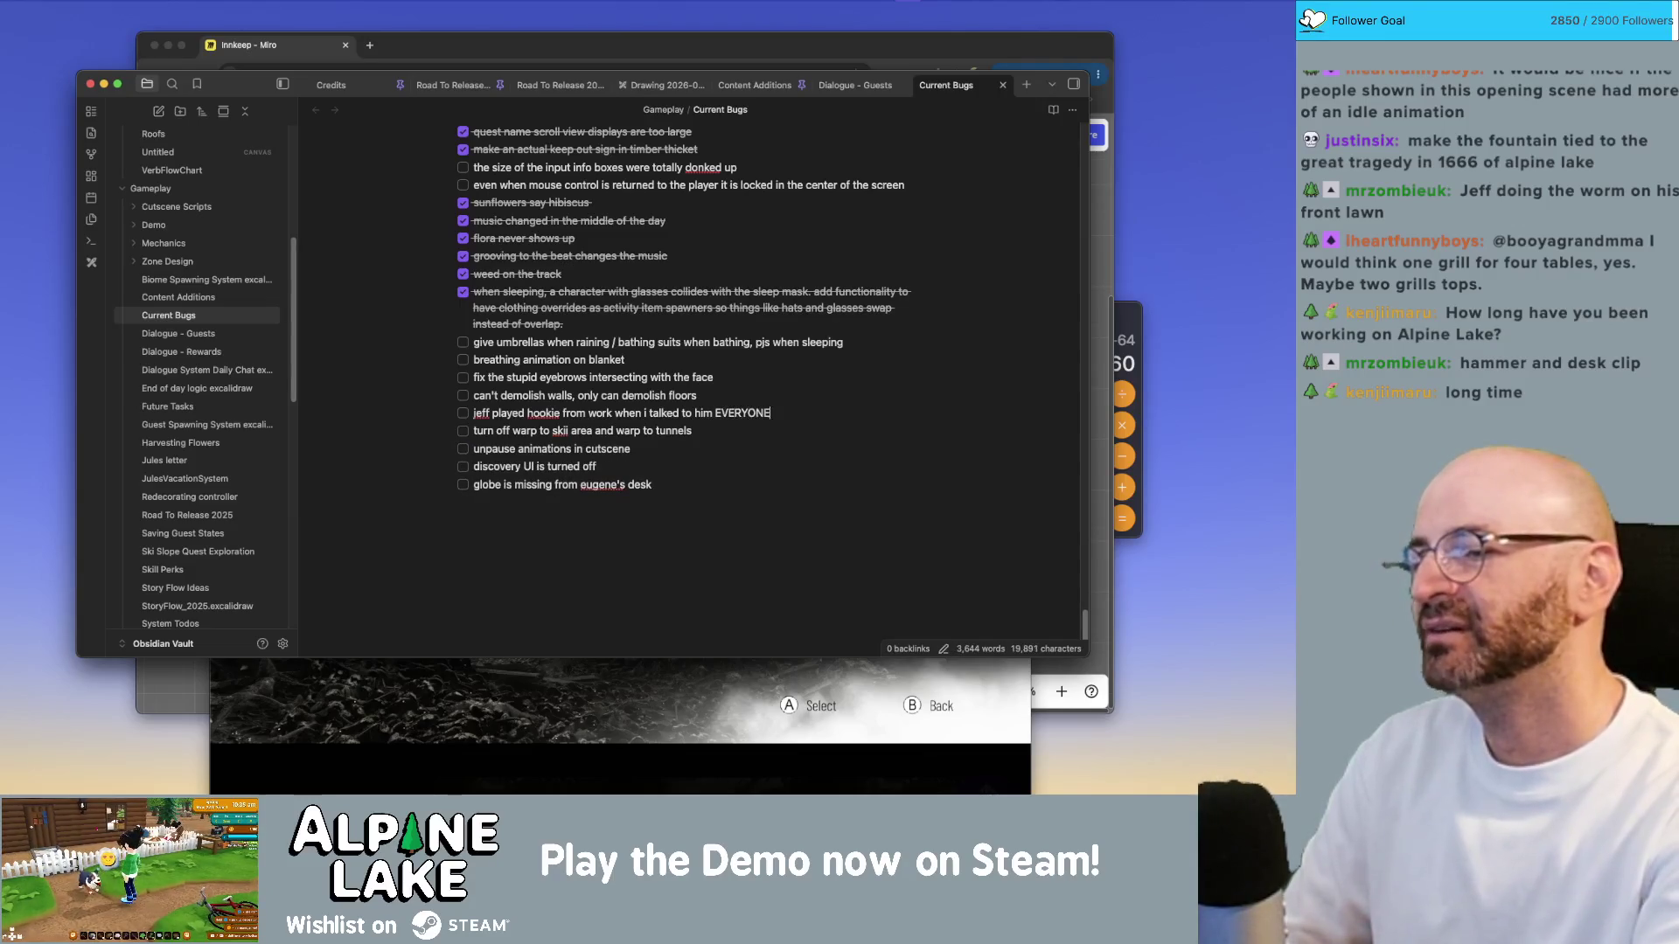
text( I TAL GOES BACK)
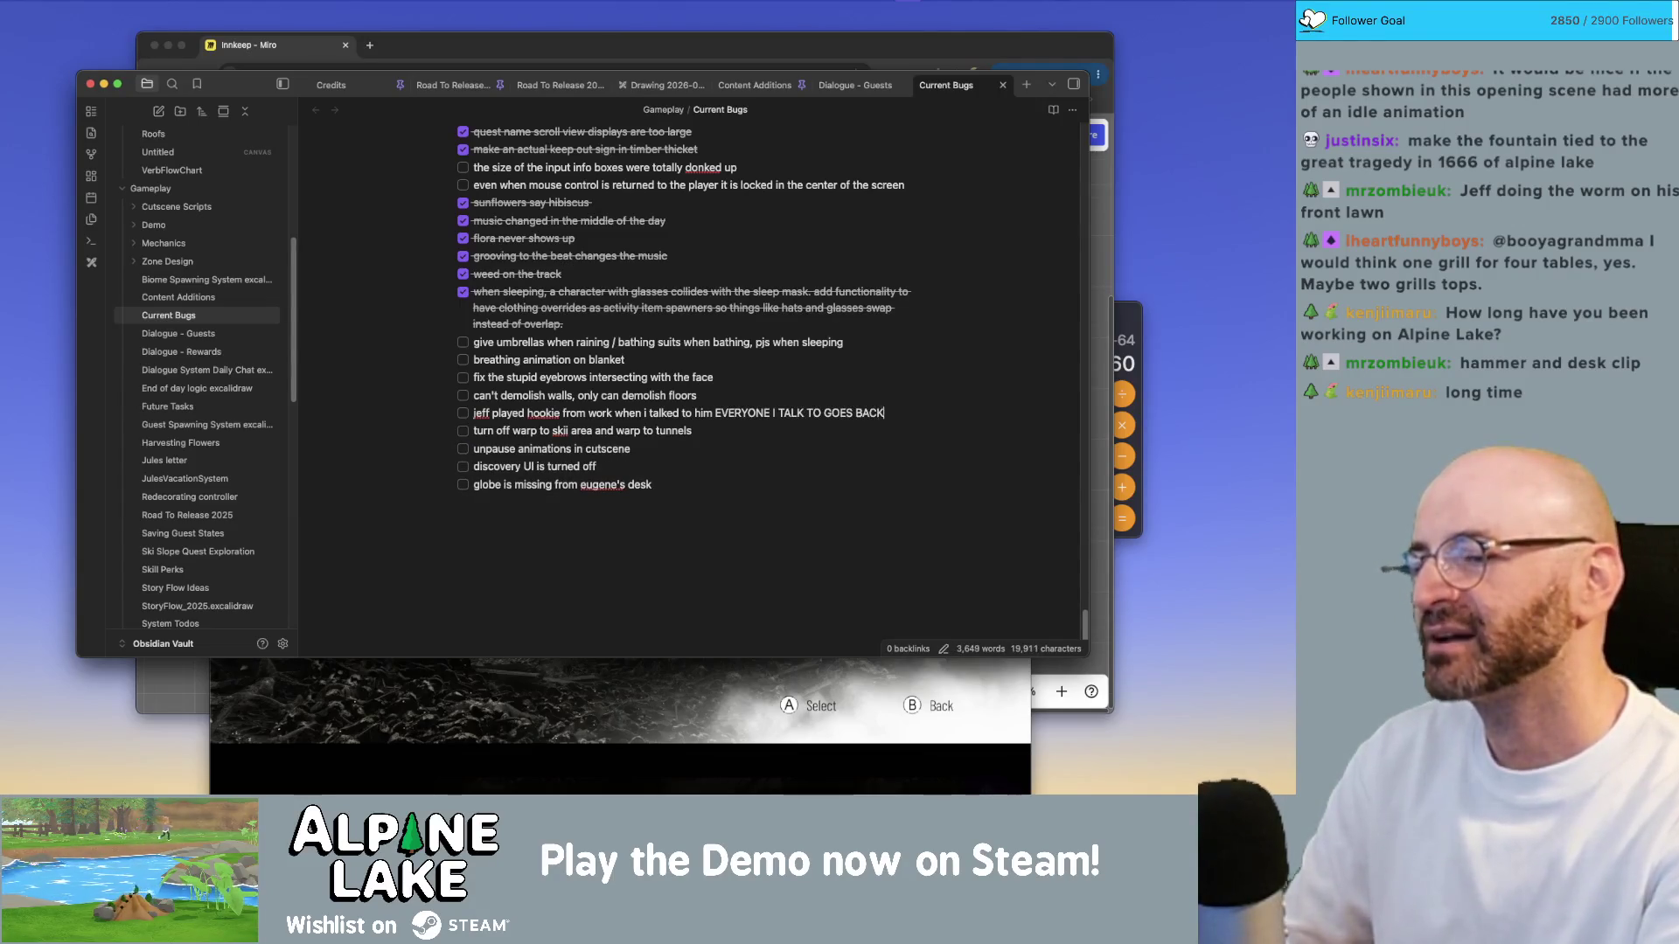
text( TO THEIR STING LOC)
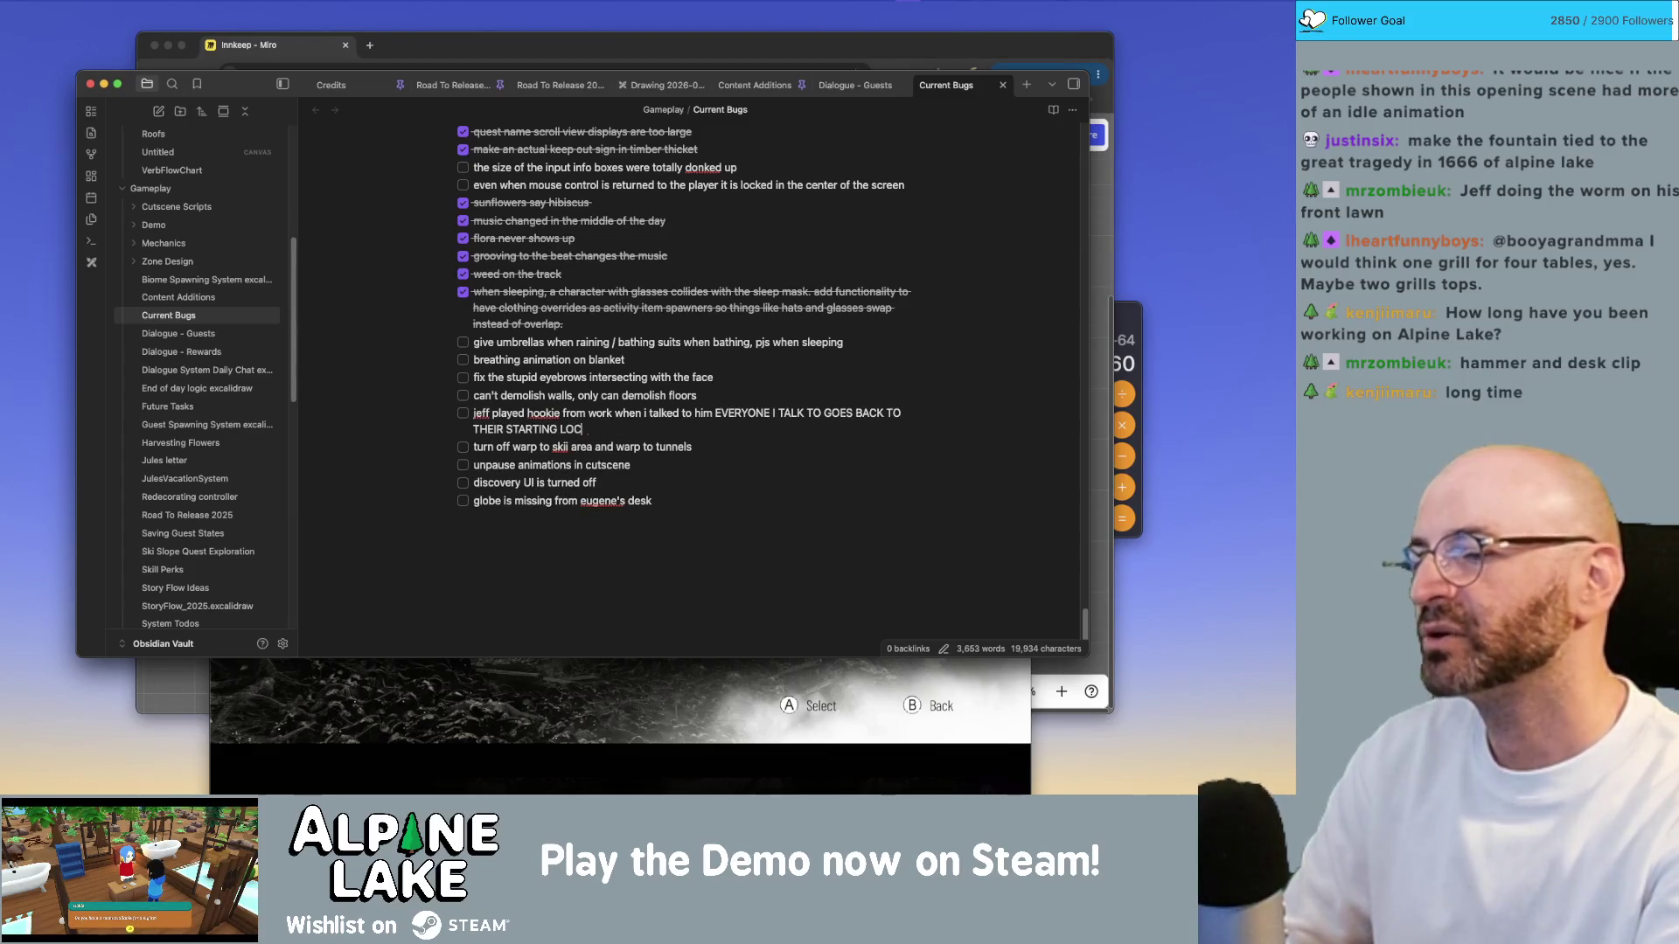
text(ATION REGESS OF)
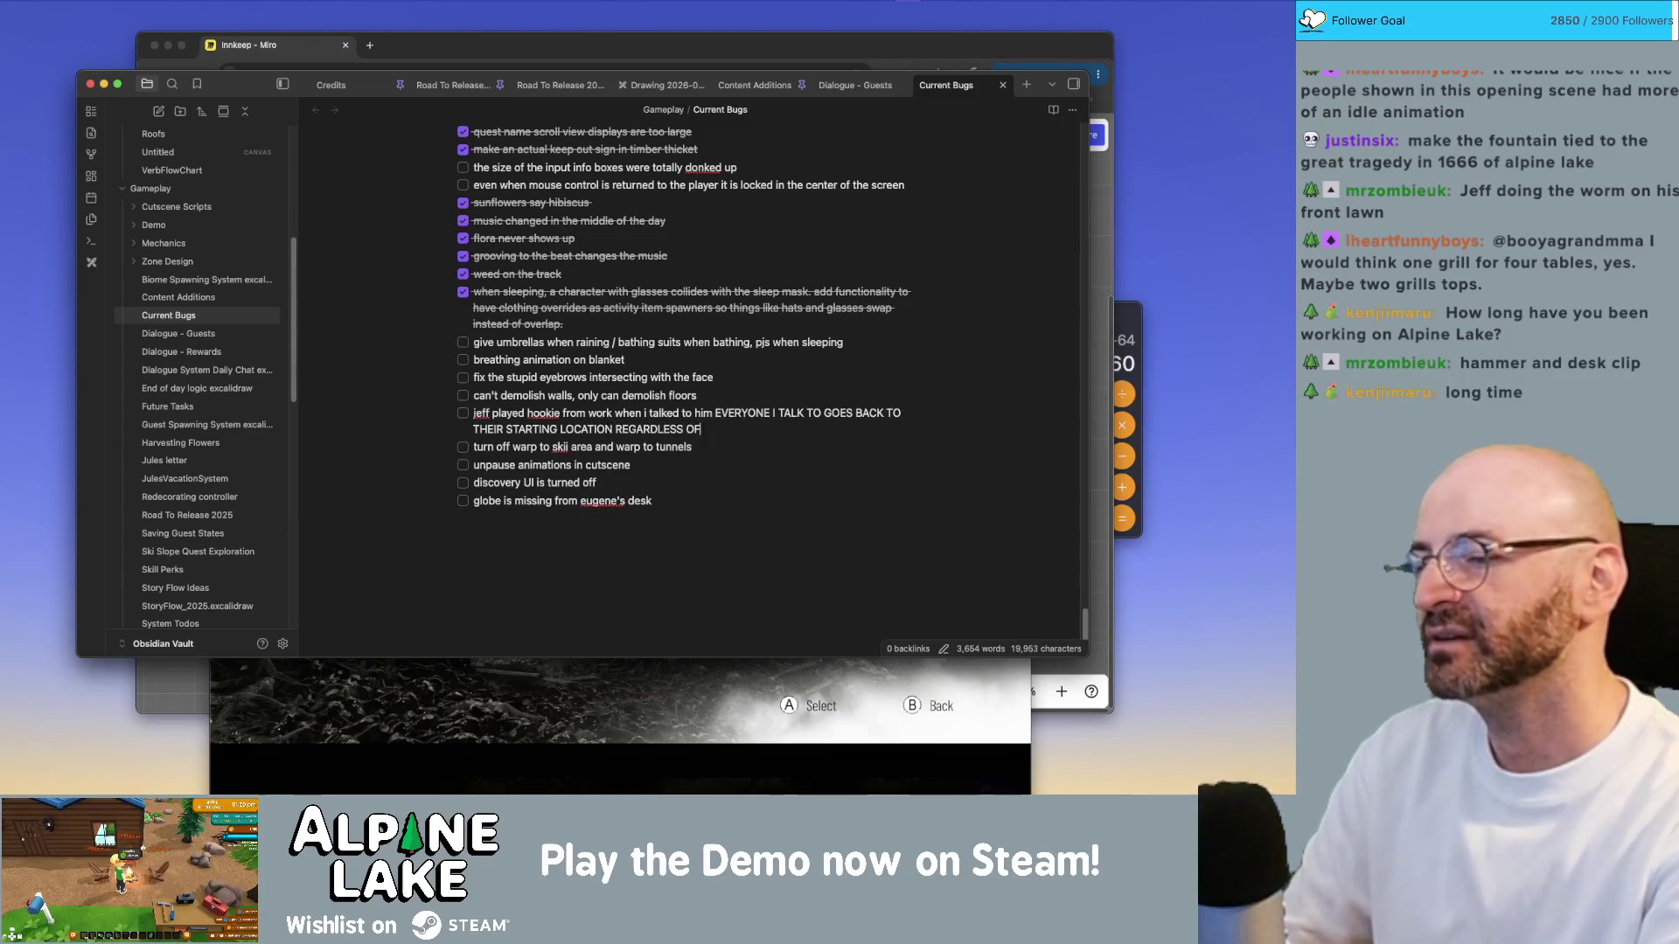
text(HETH)
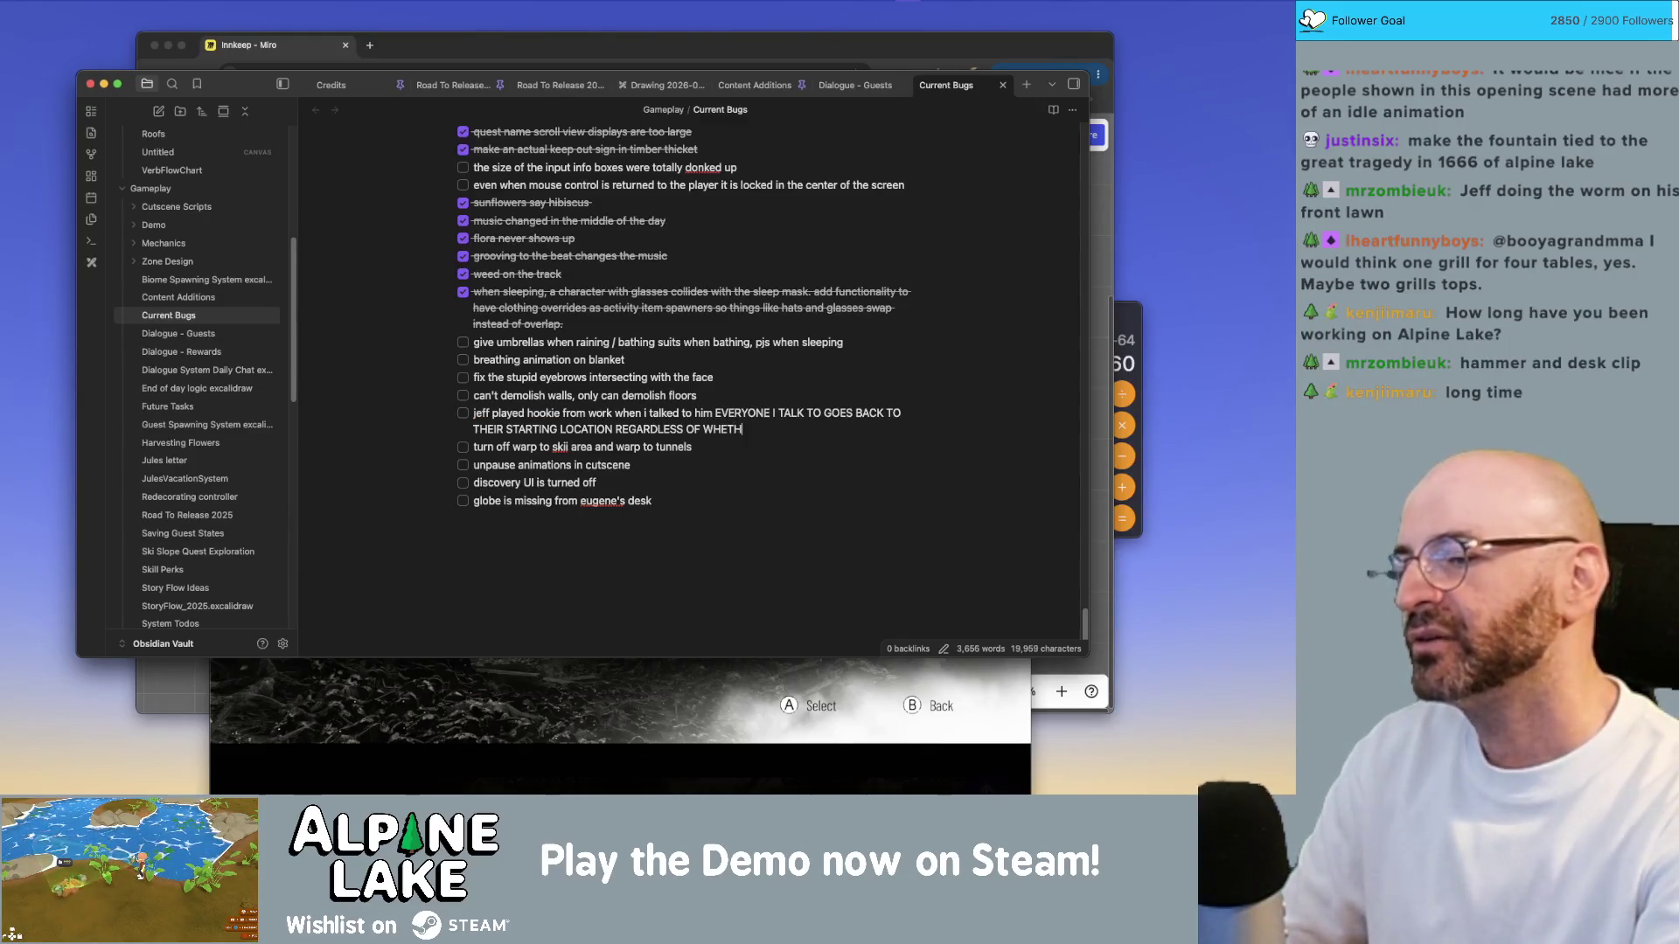
text(ER OR NOT ITSTINNVERSON)
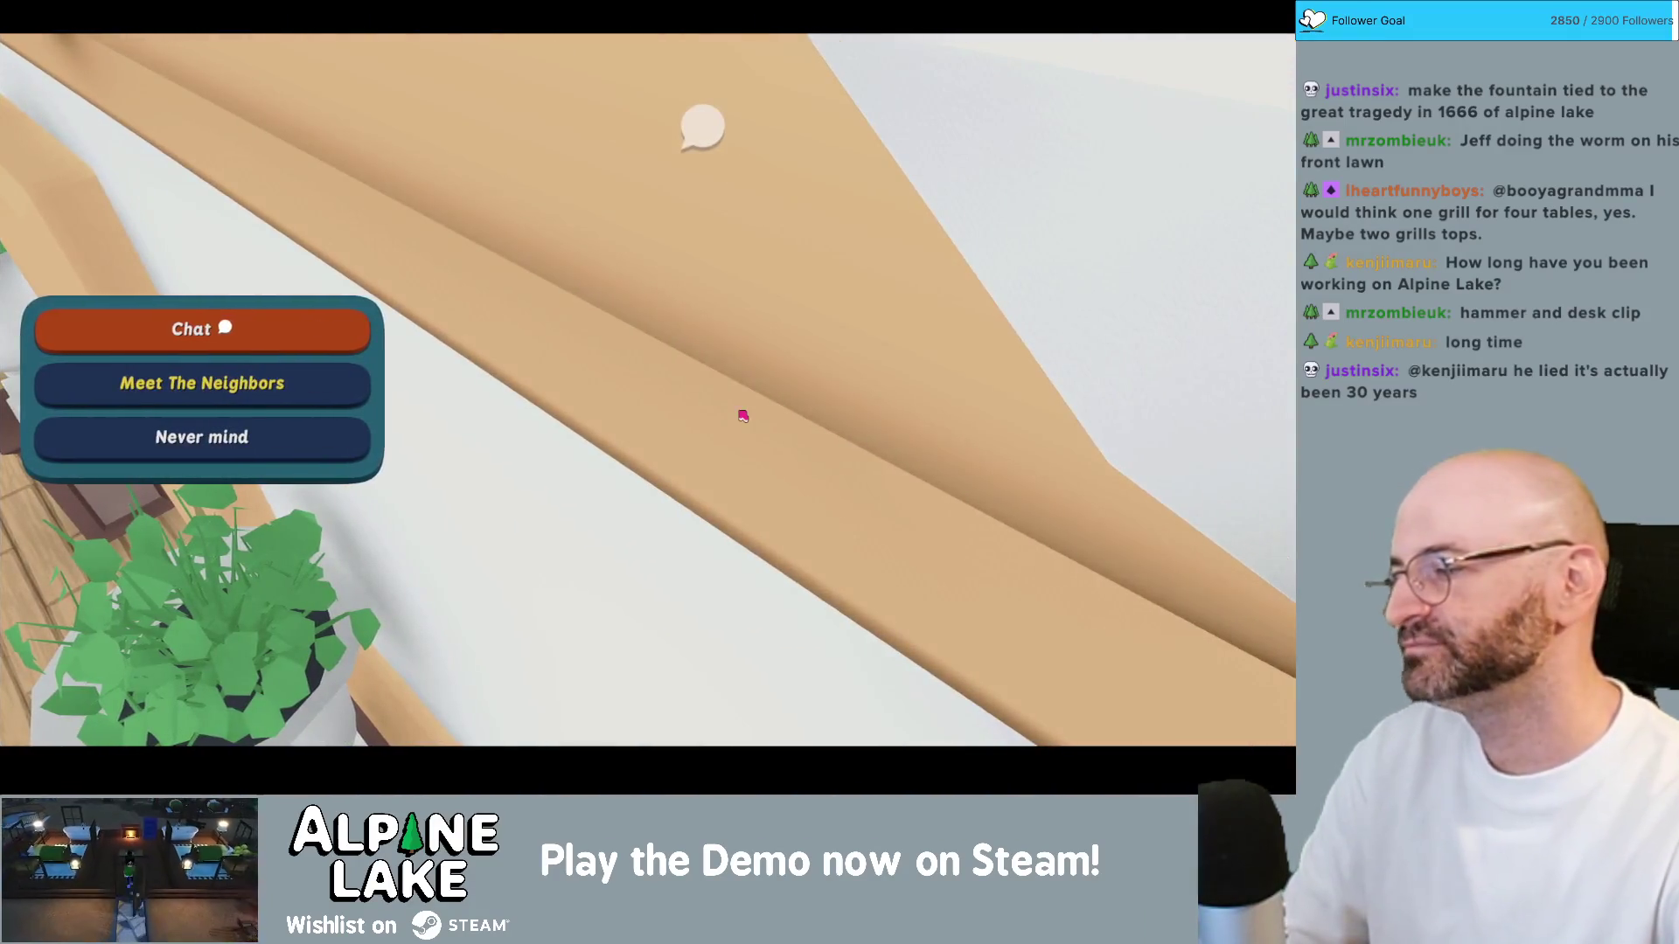
Step: Finish chatting with Eugene, then walk to the bridge and chat with Benji about mushrooms
click(355, 331)
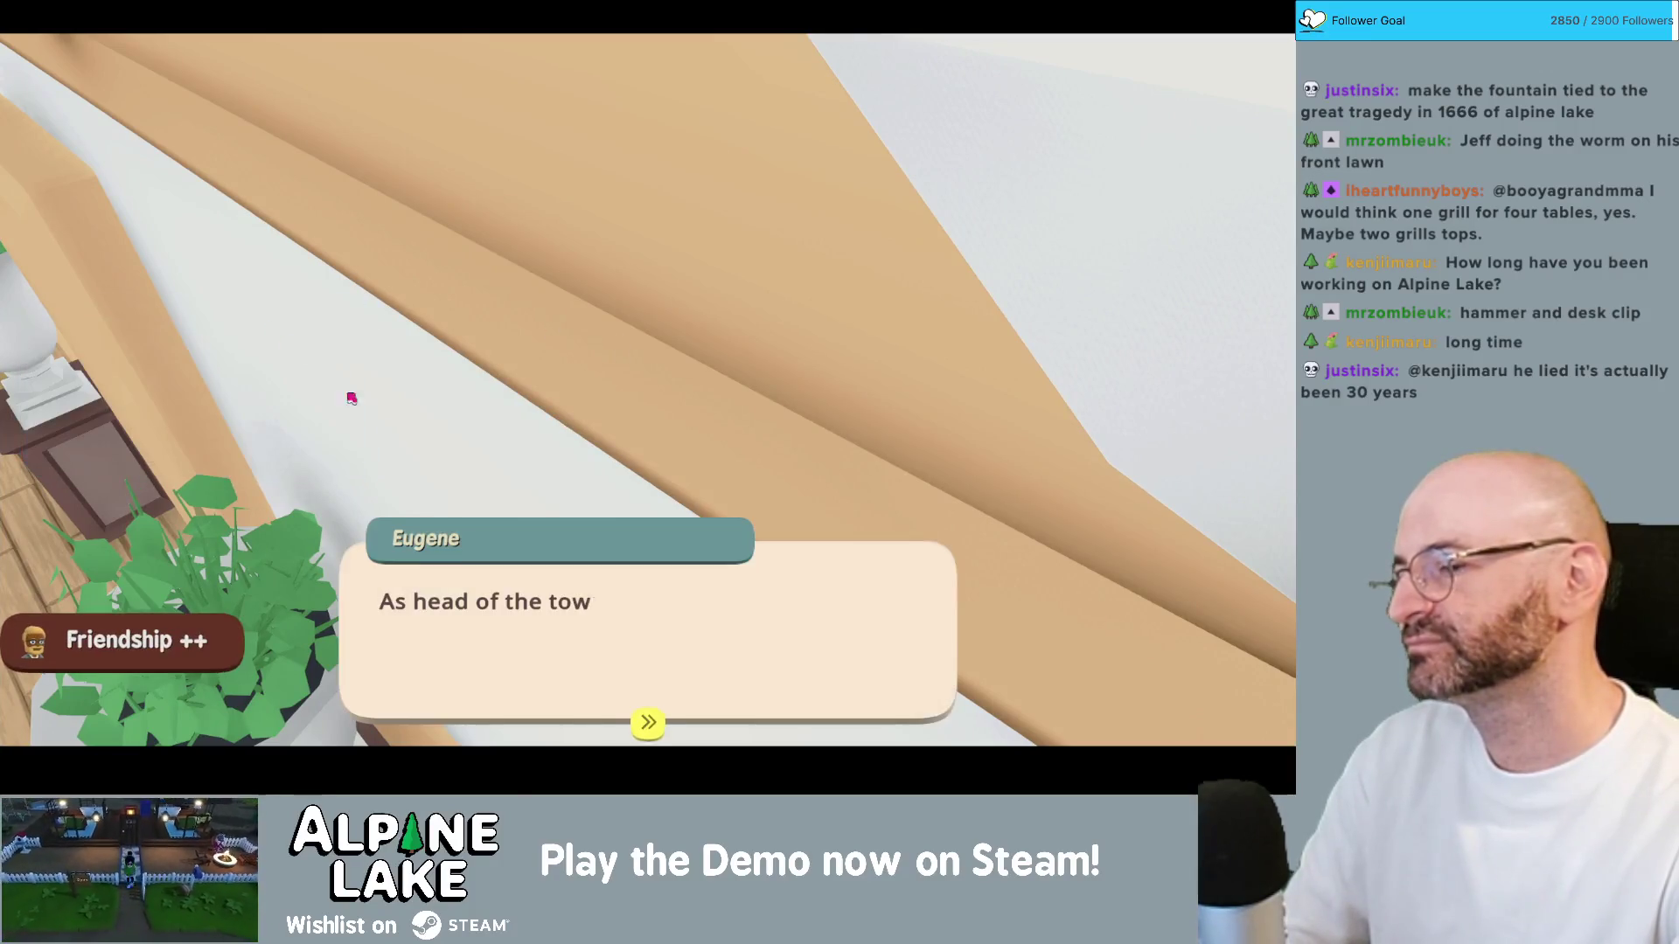
click(446, 592)
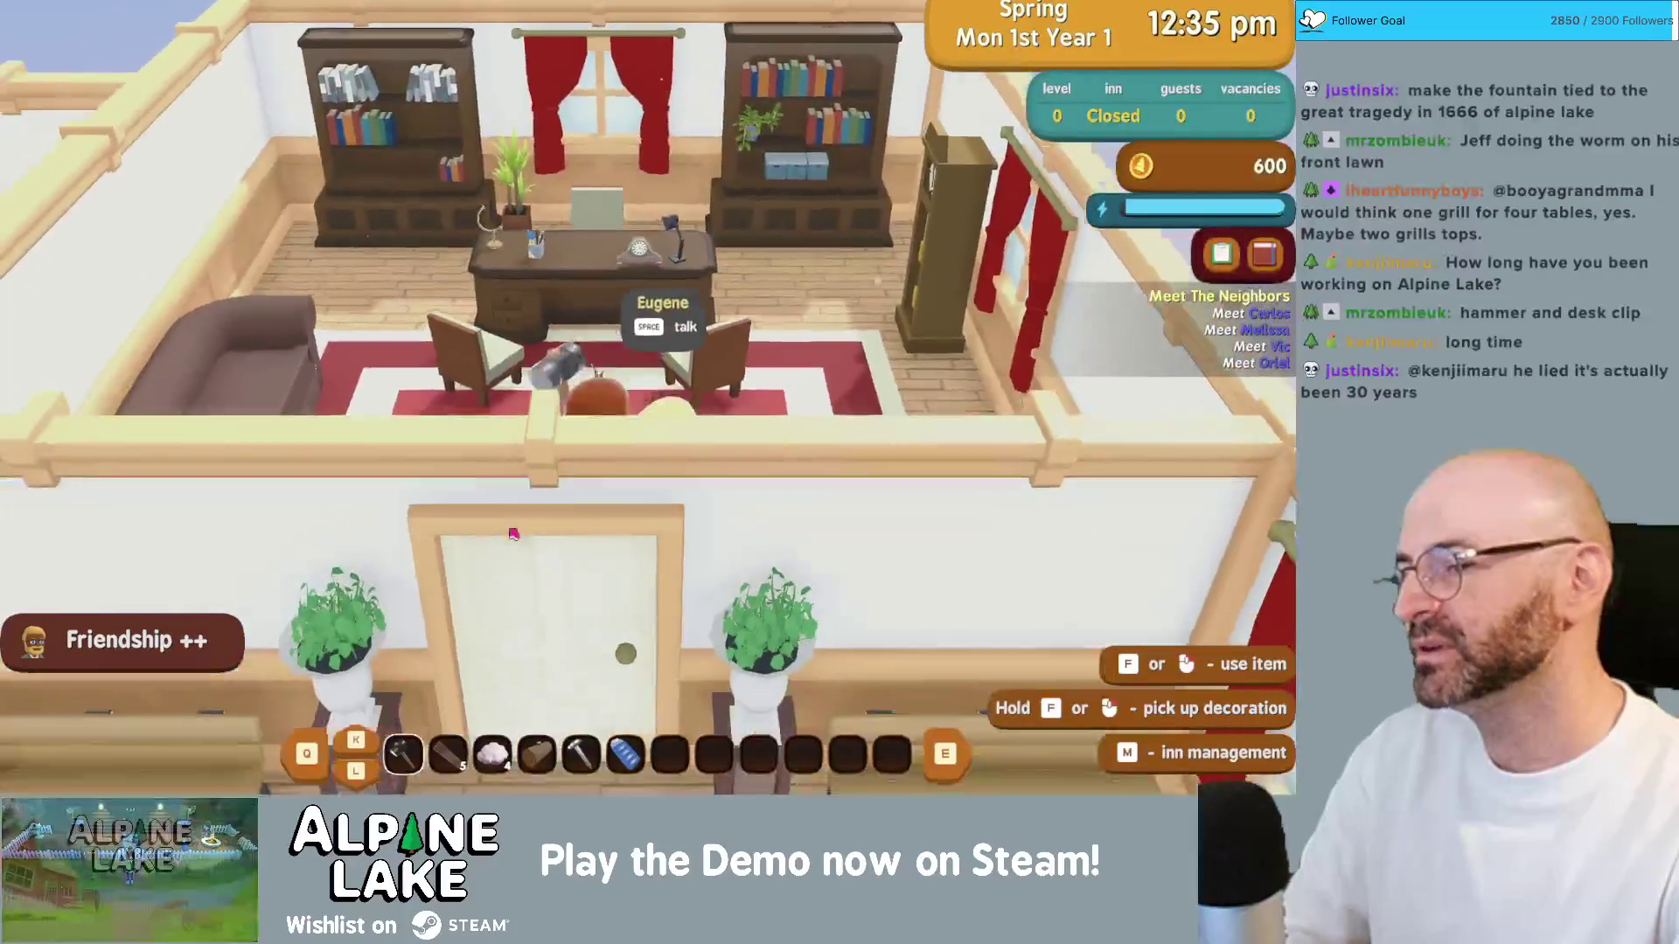
key(s)
key(s)
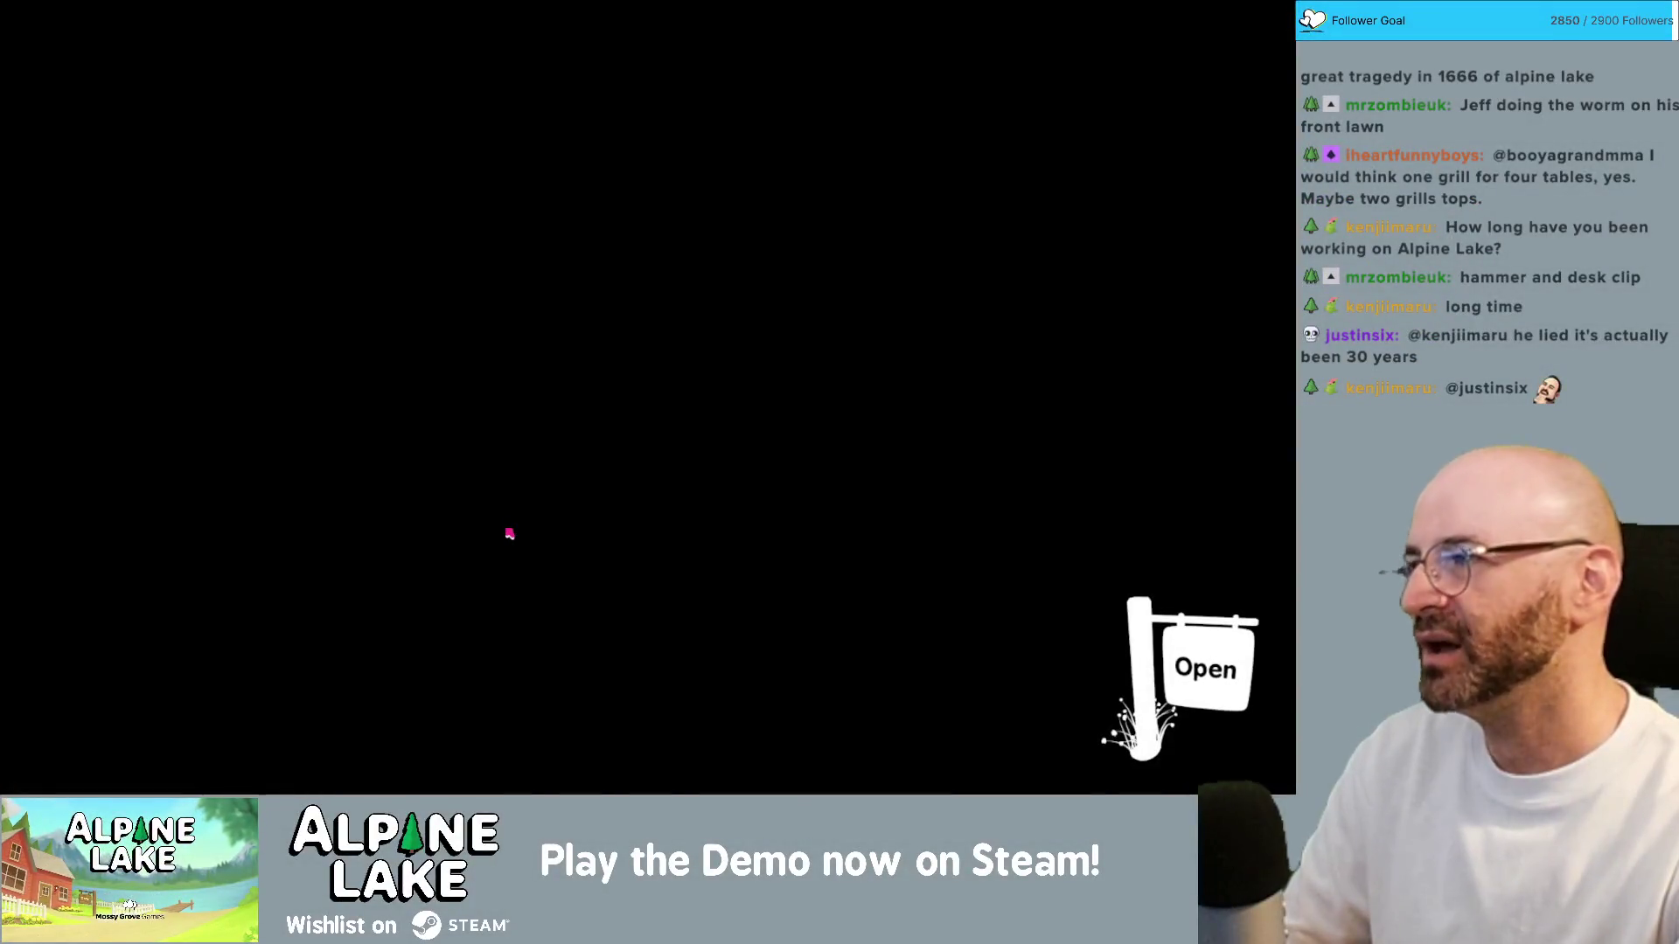
key(s)
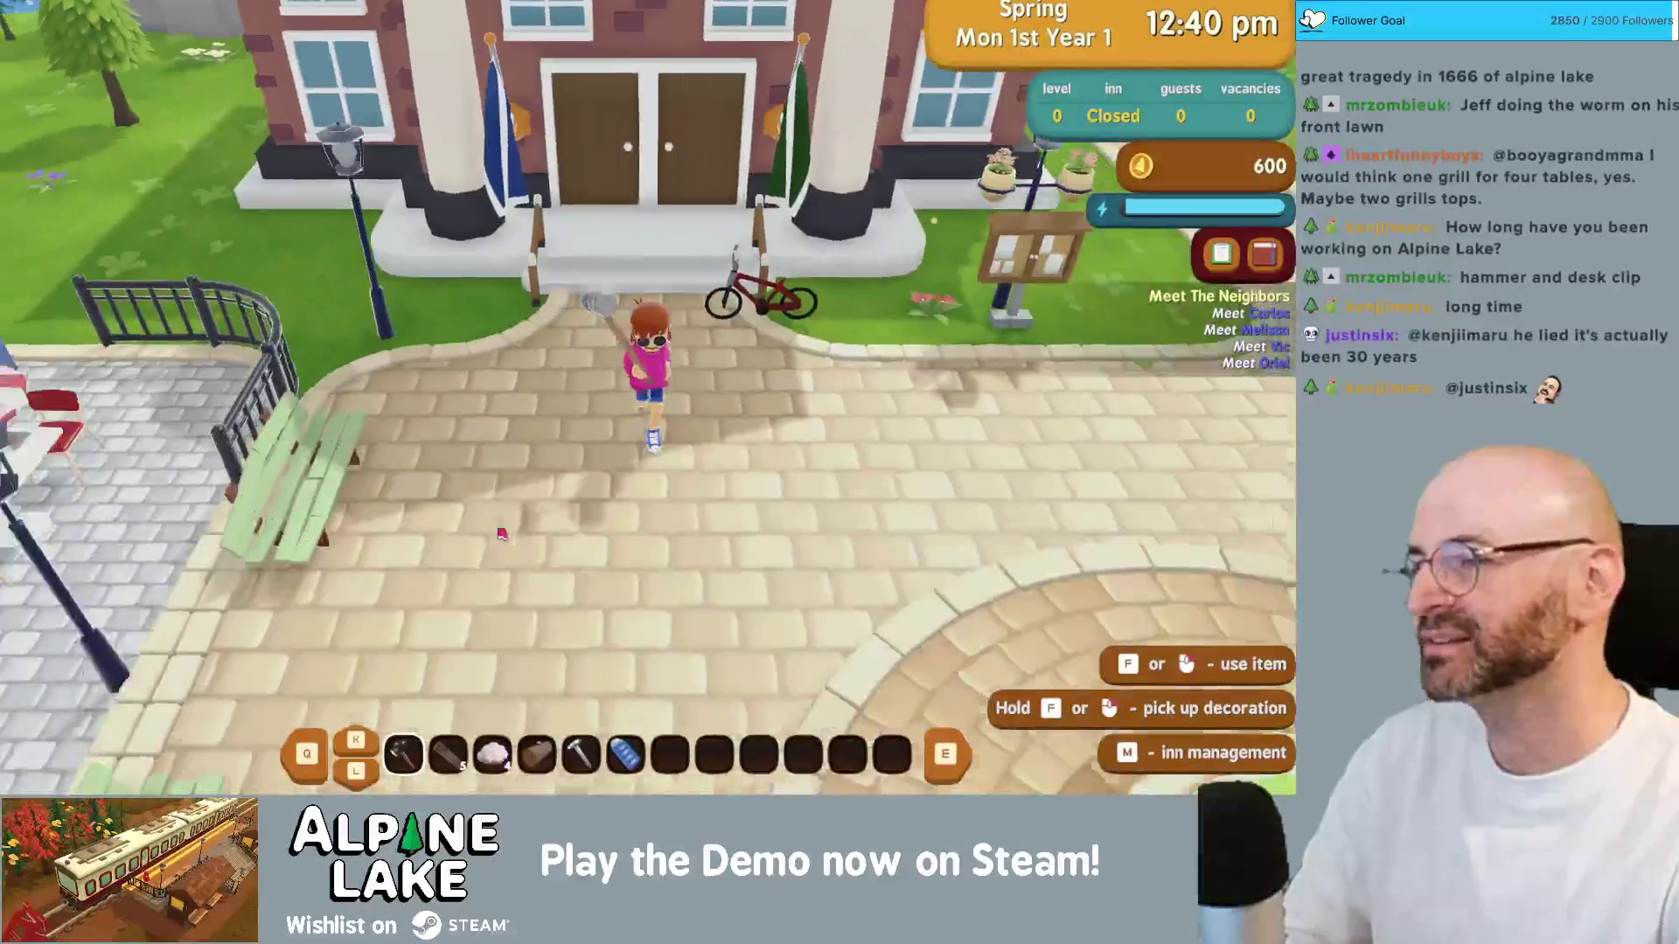
key(a)
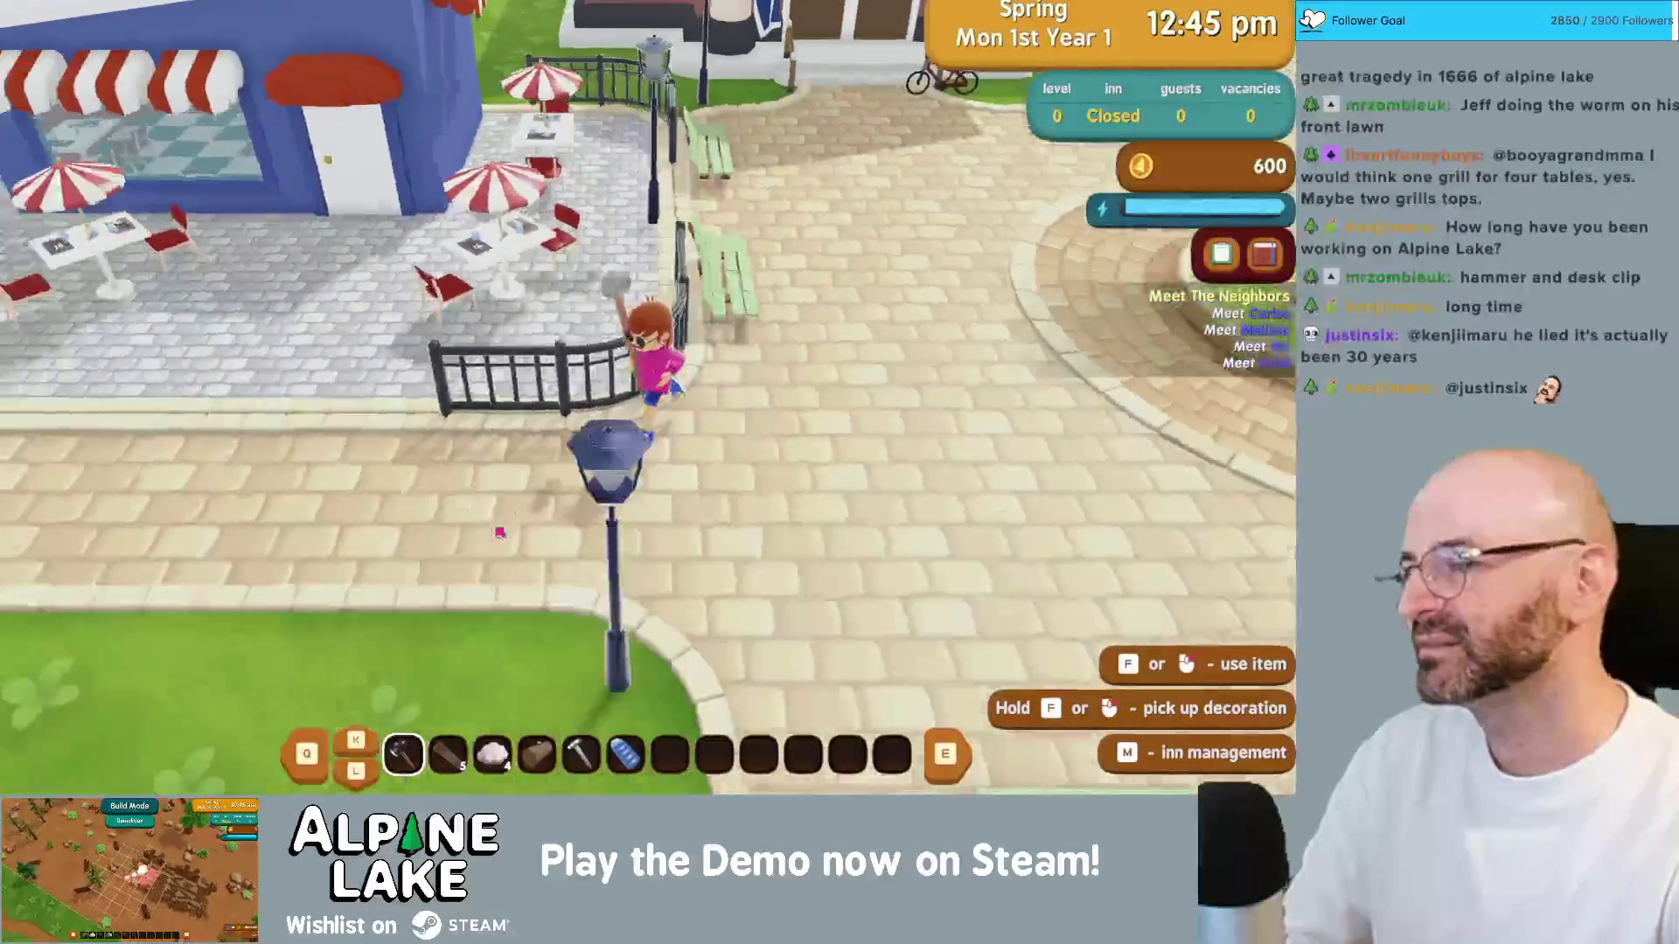
key(a)
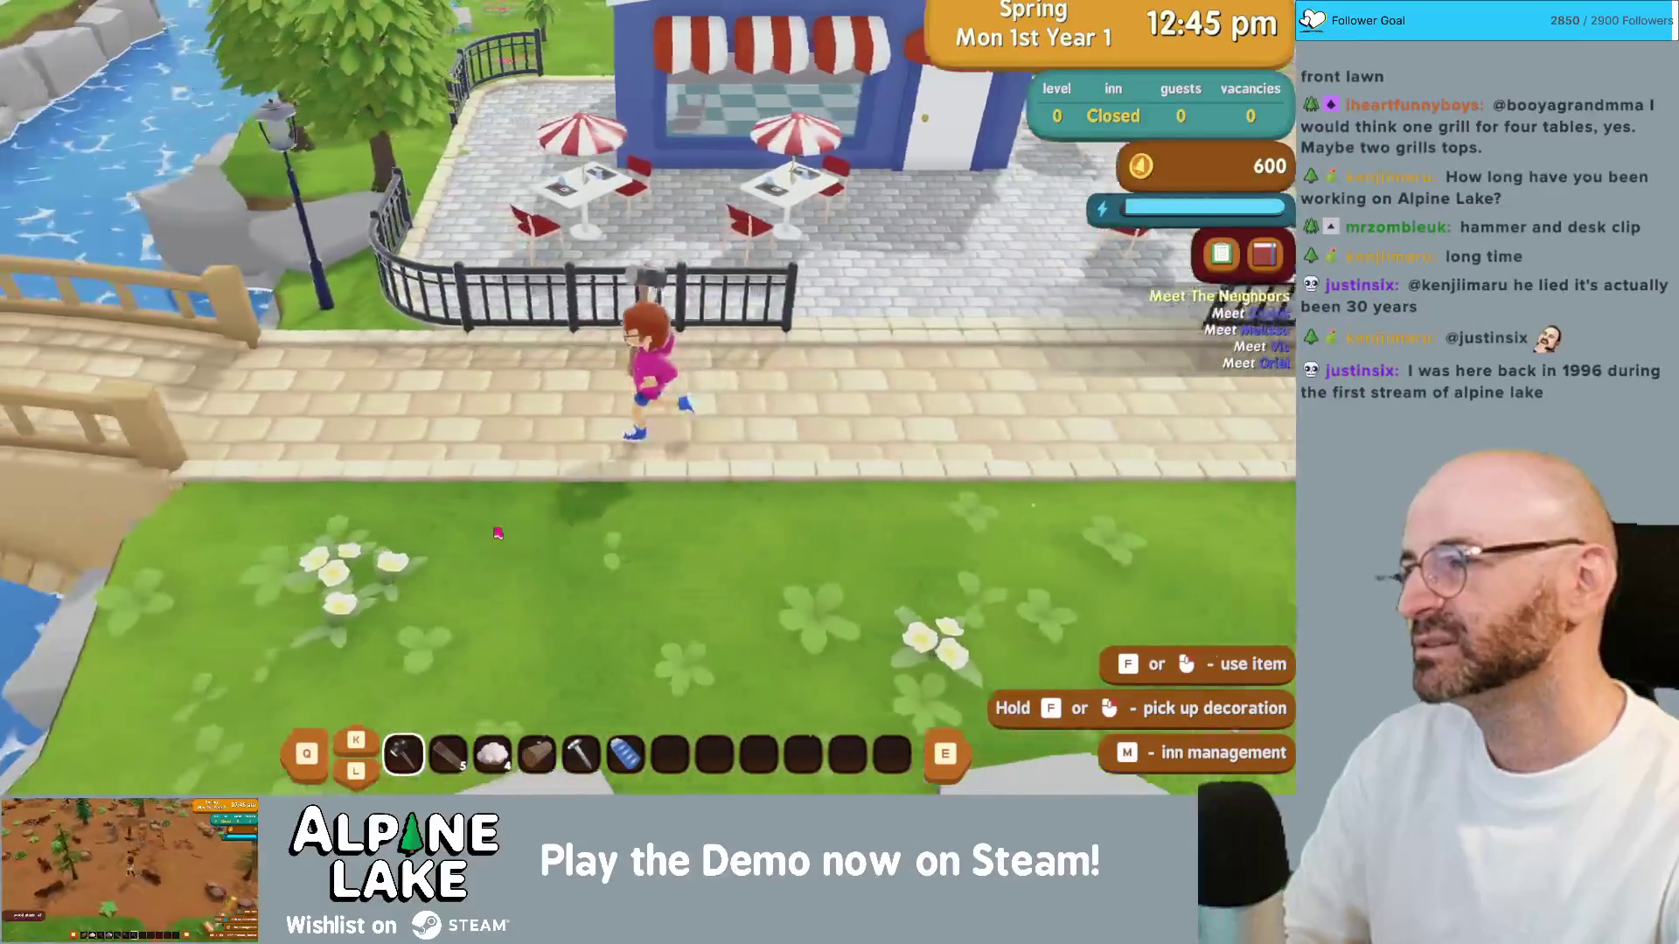
key(a)
key(f)
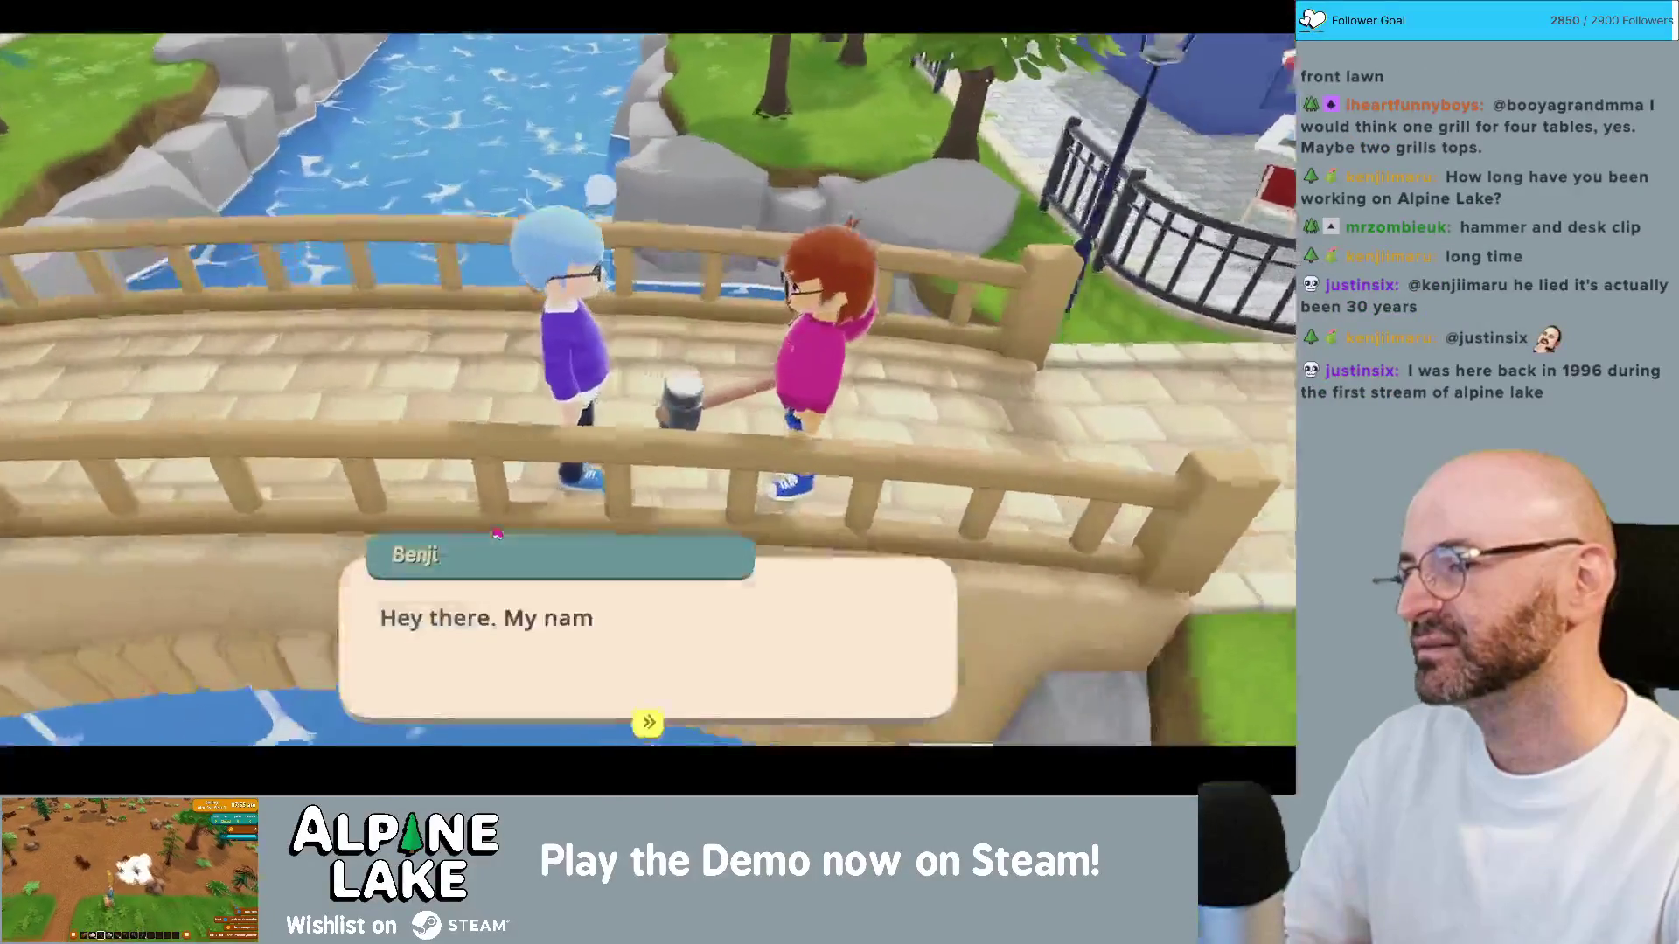
key(f)
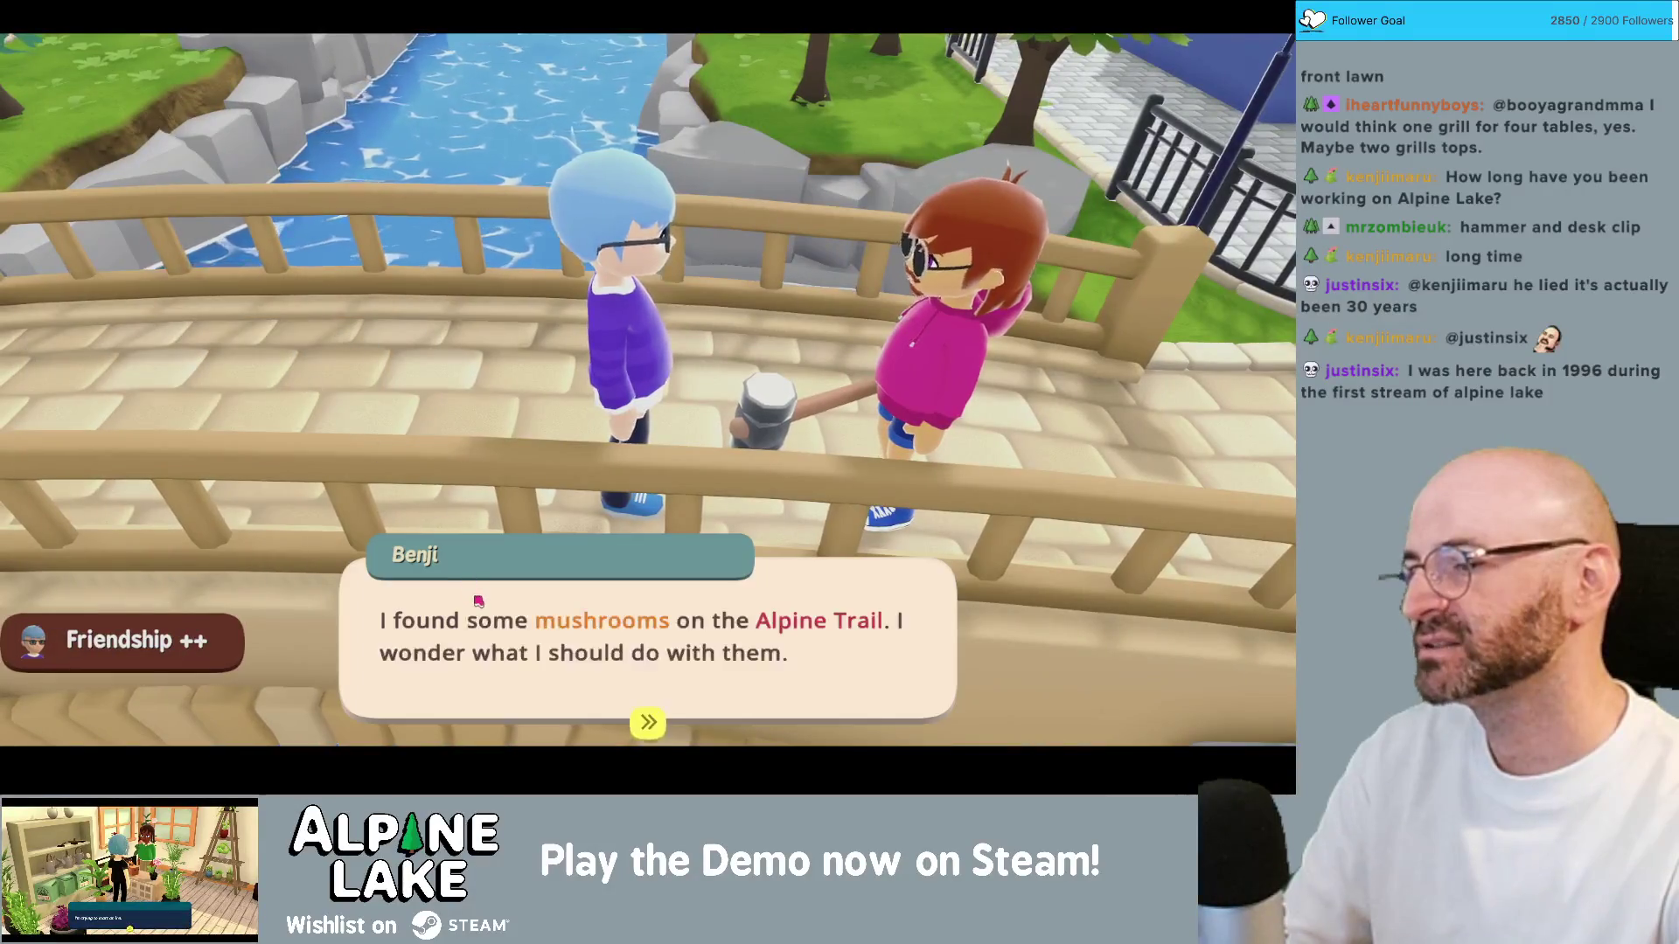
key(f)
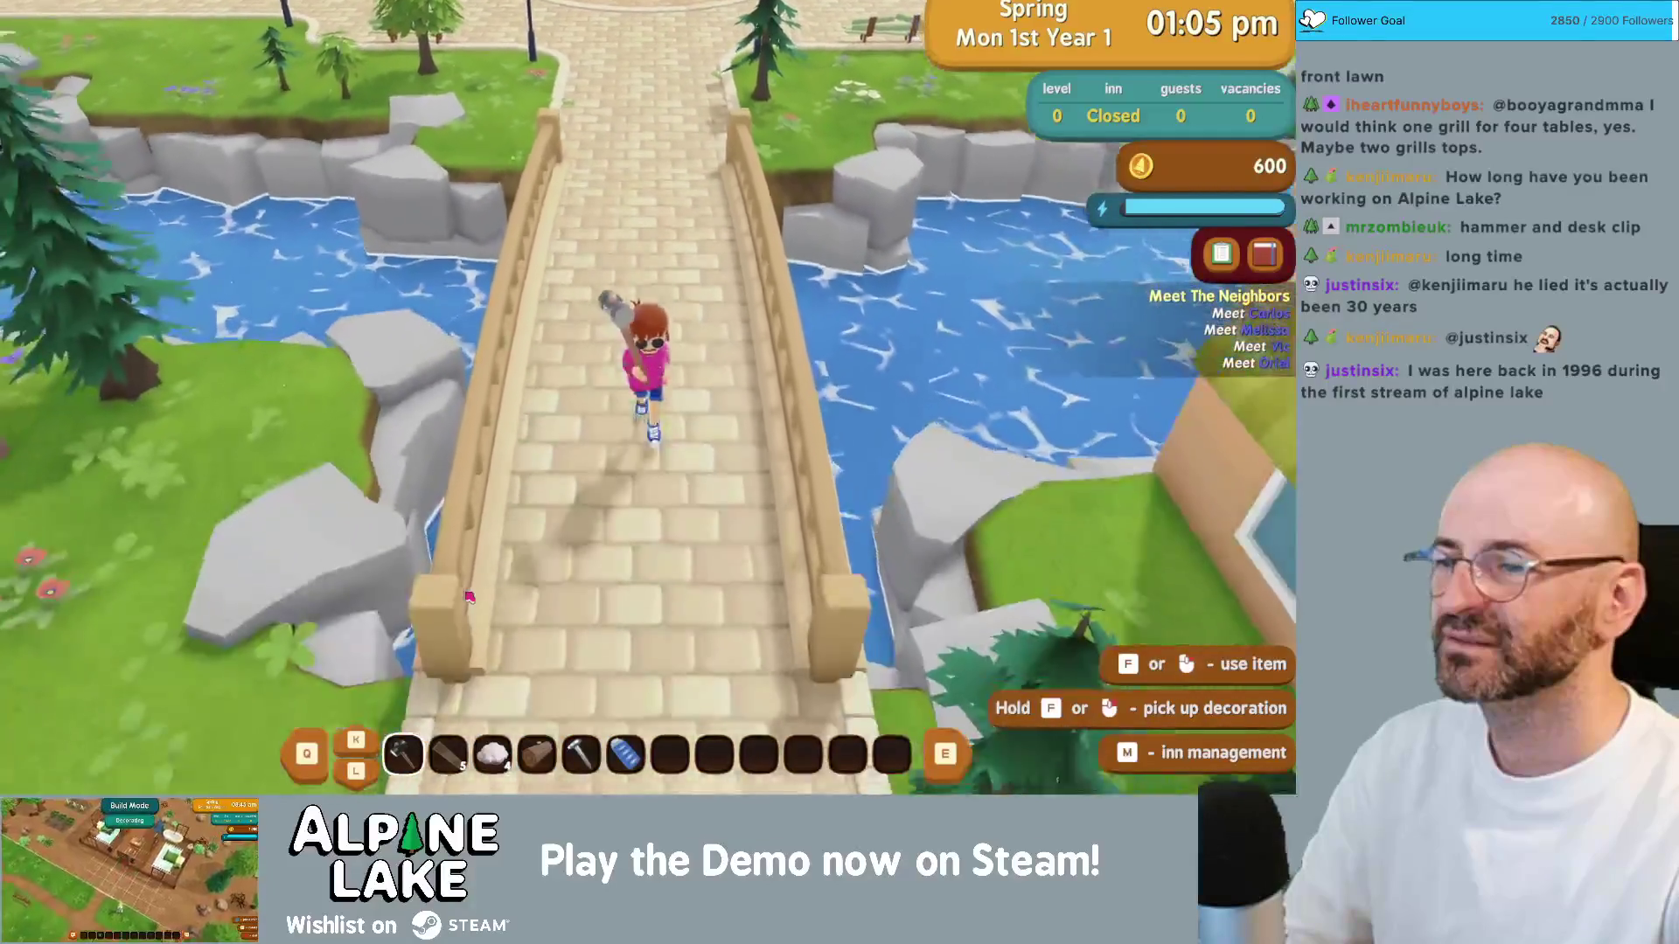
Step: Walk into the building and go through Vic's conversation to collect the rewards
key(w)
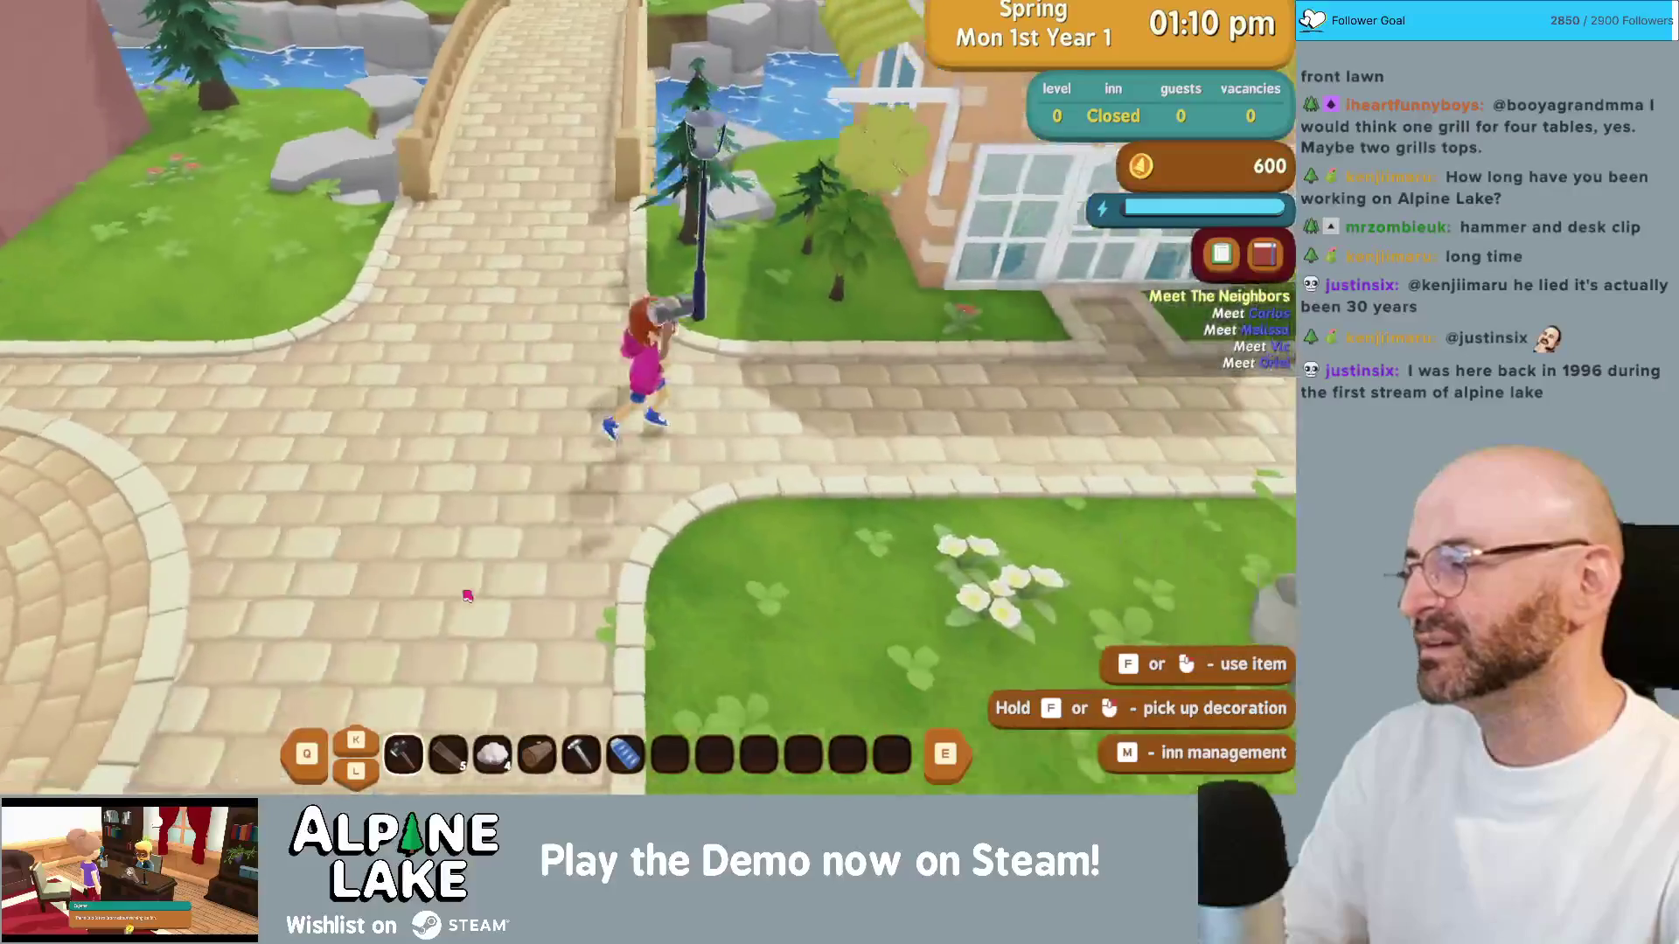
key(w)
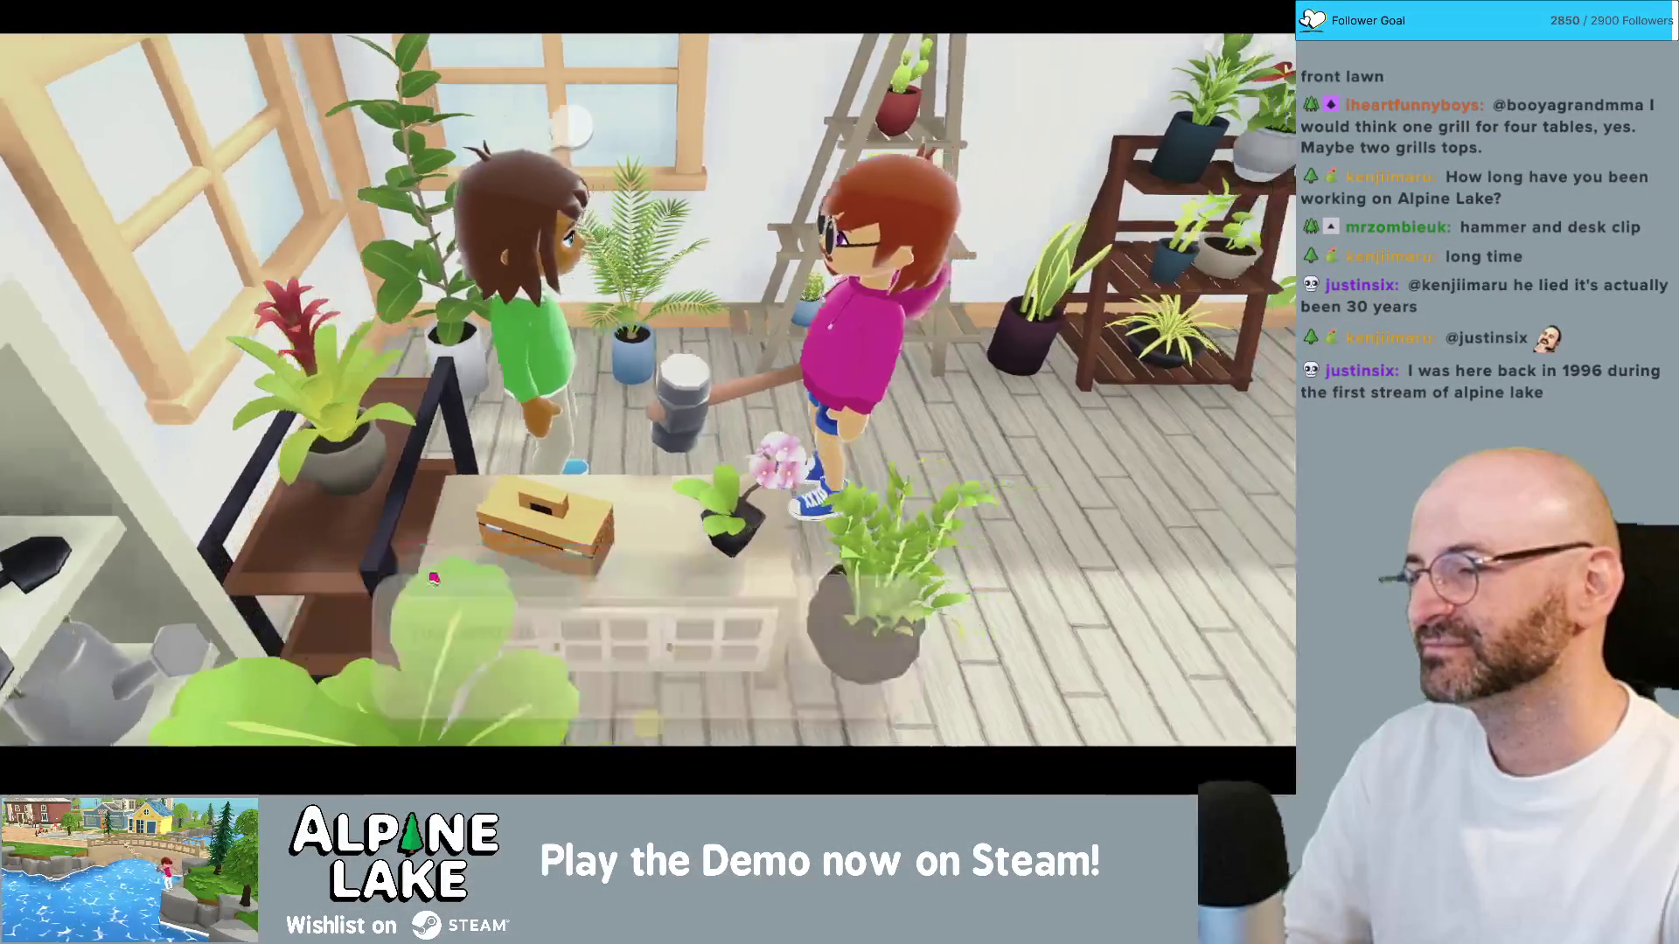
click(505, 618)
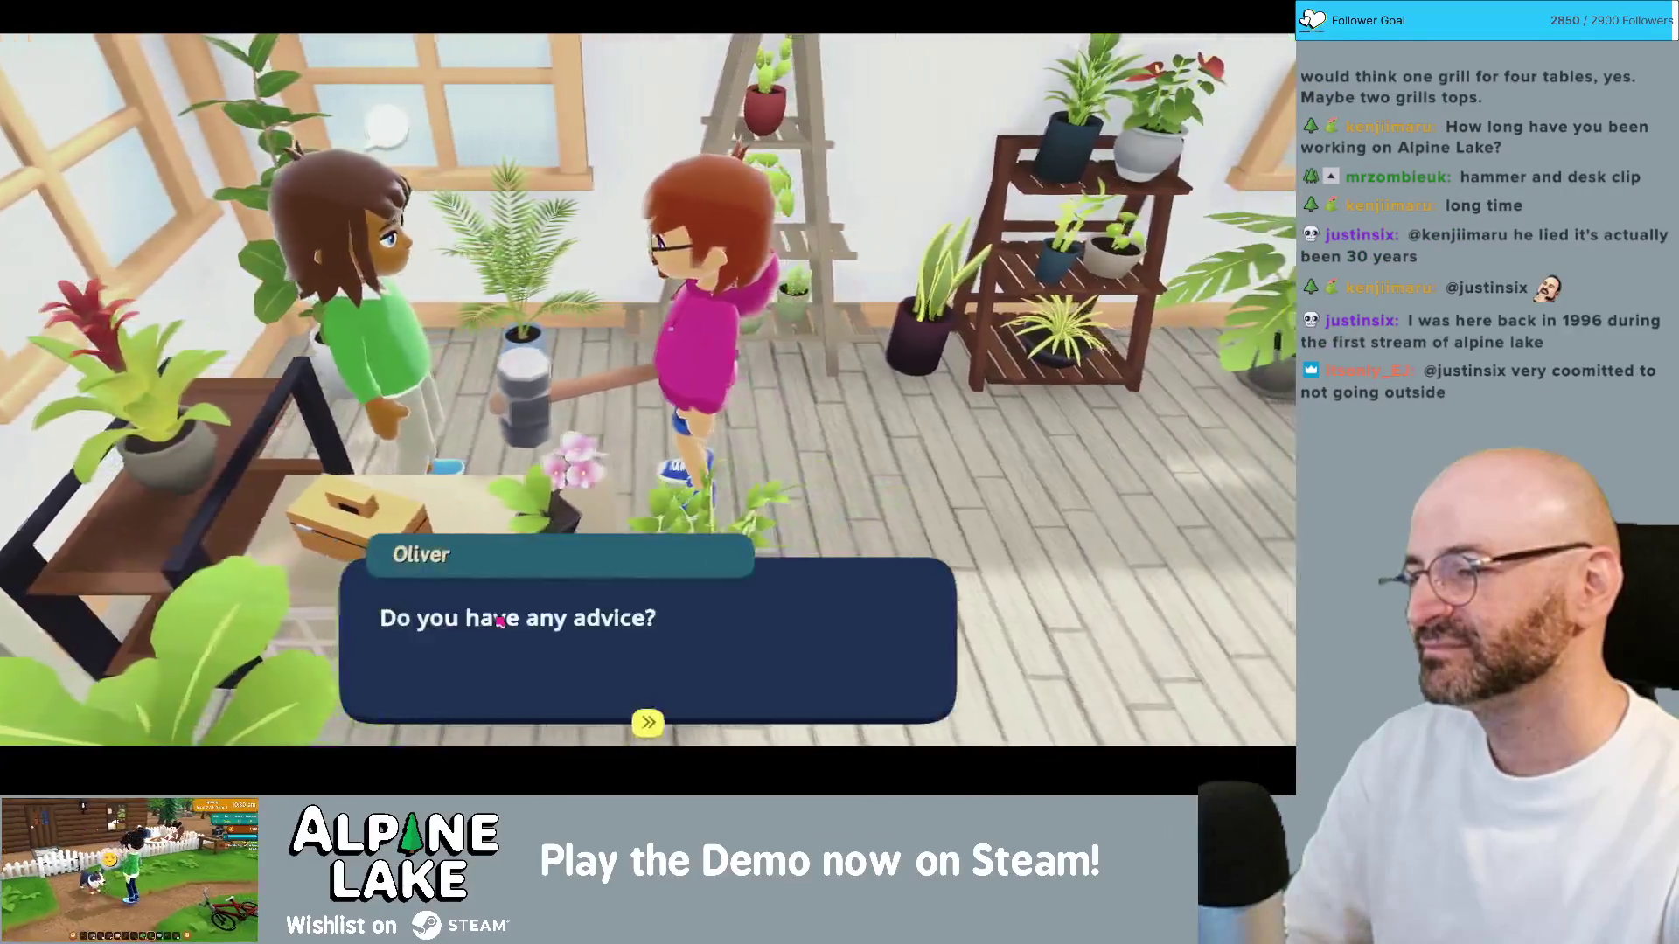
click(500, 620)
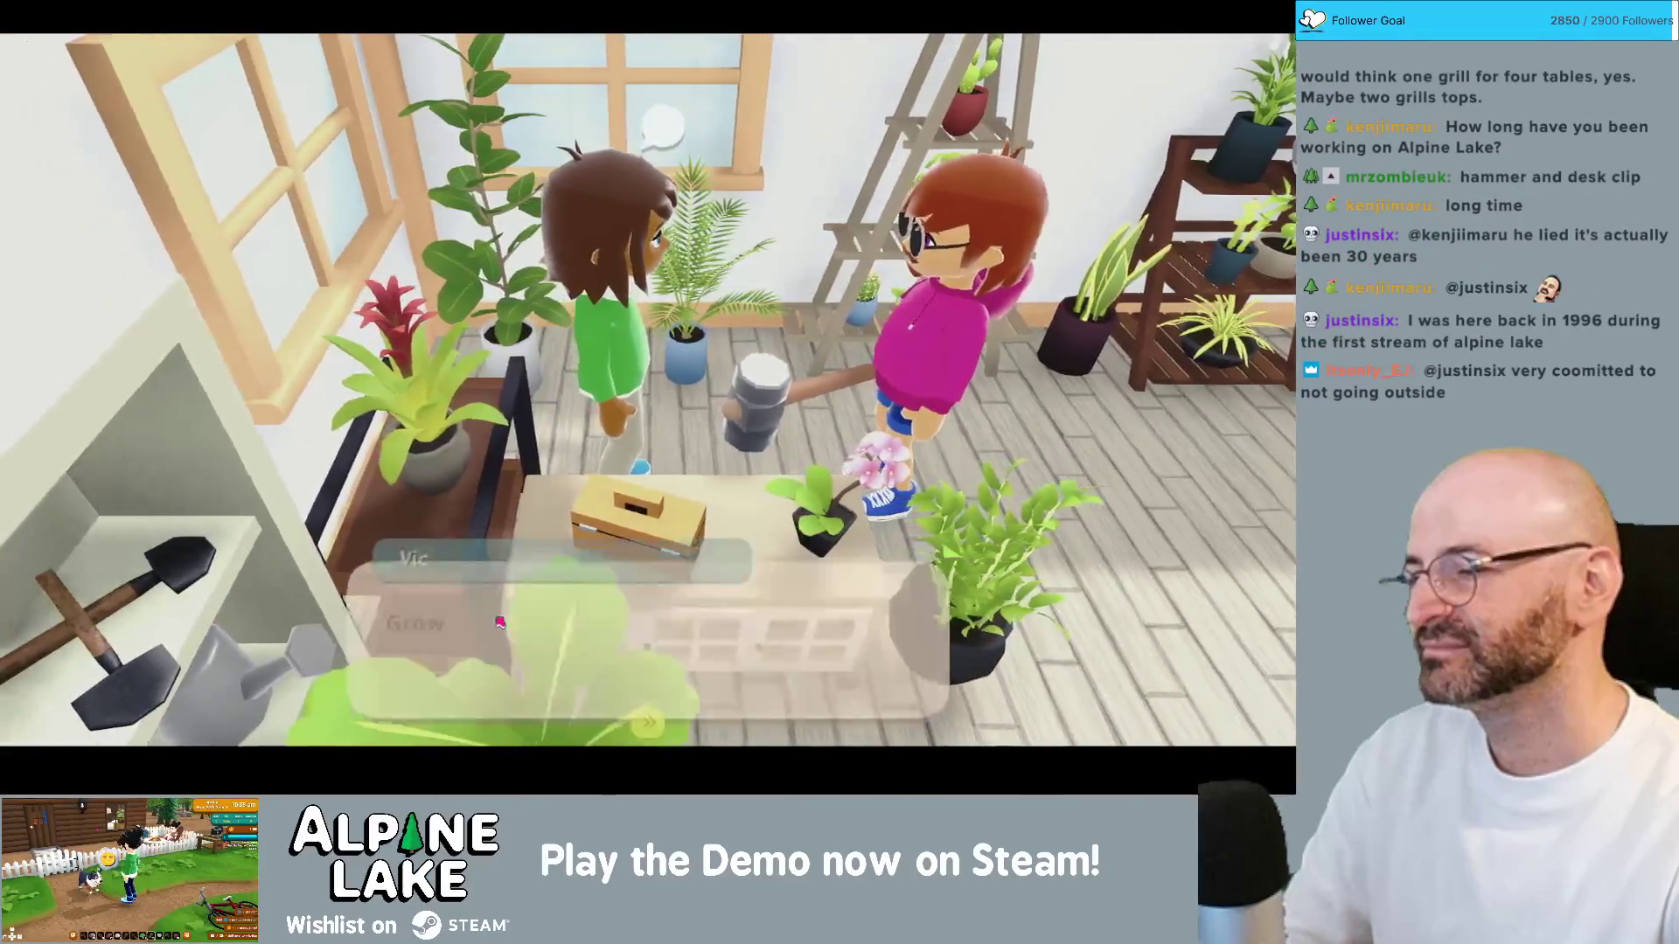
click(495, 622)
click(496, 621)
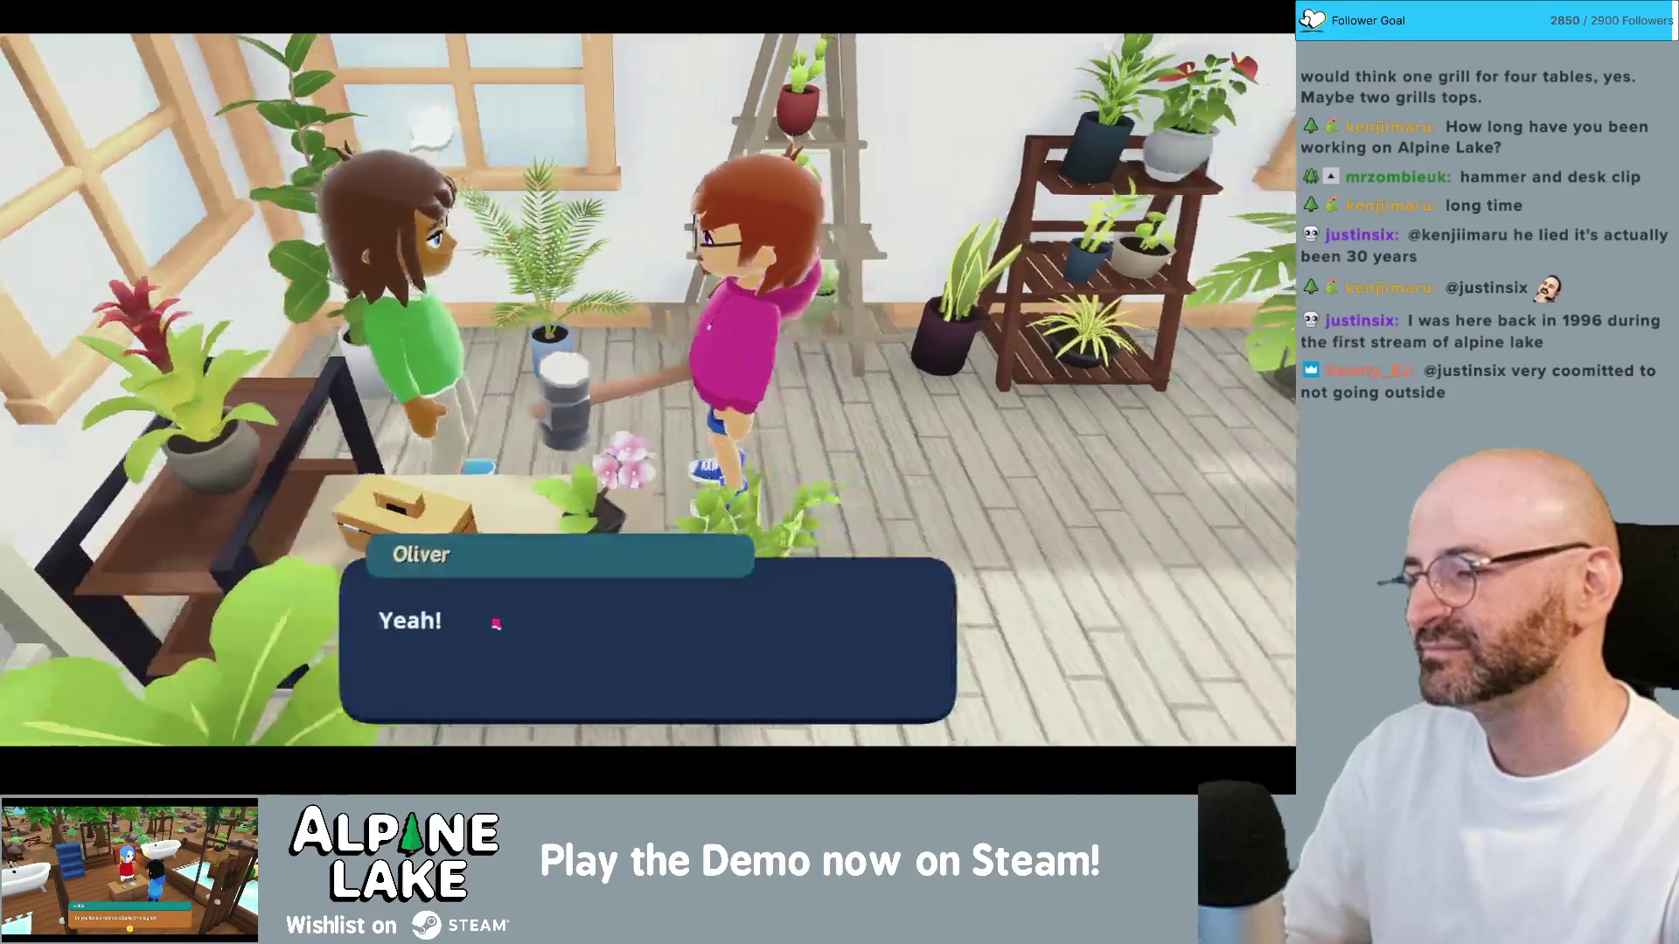
click(495, 621)
click(494, 622)
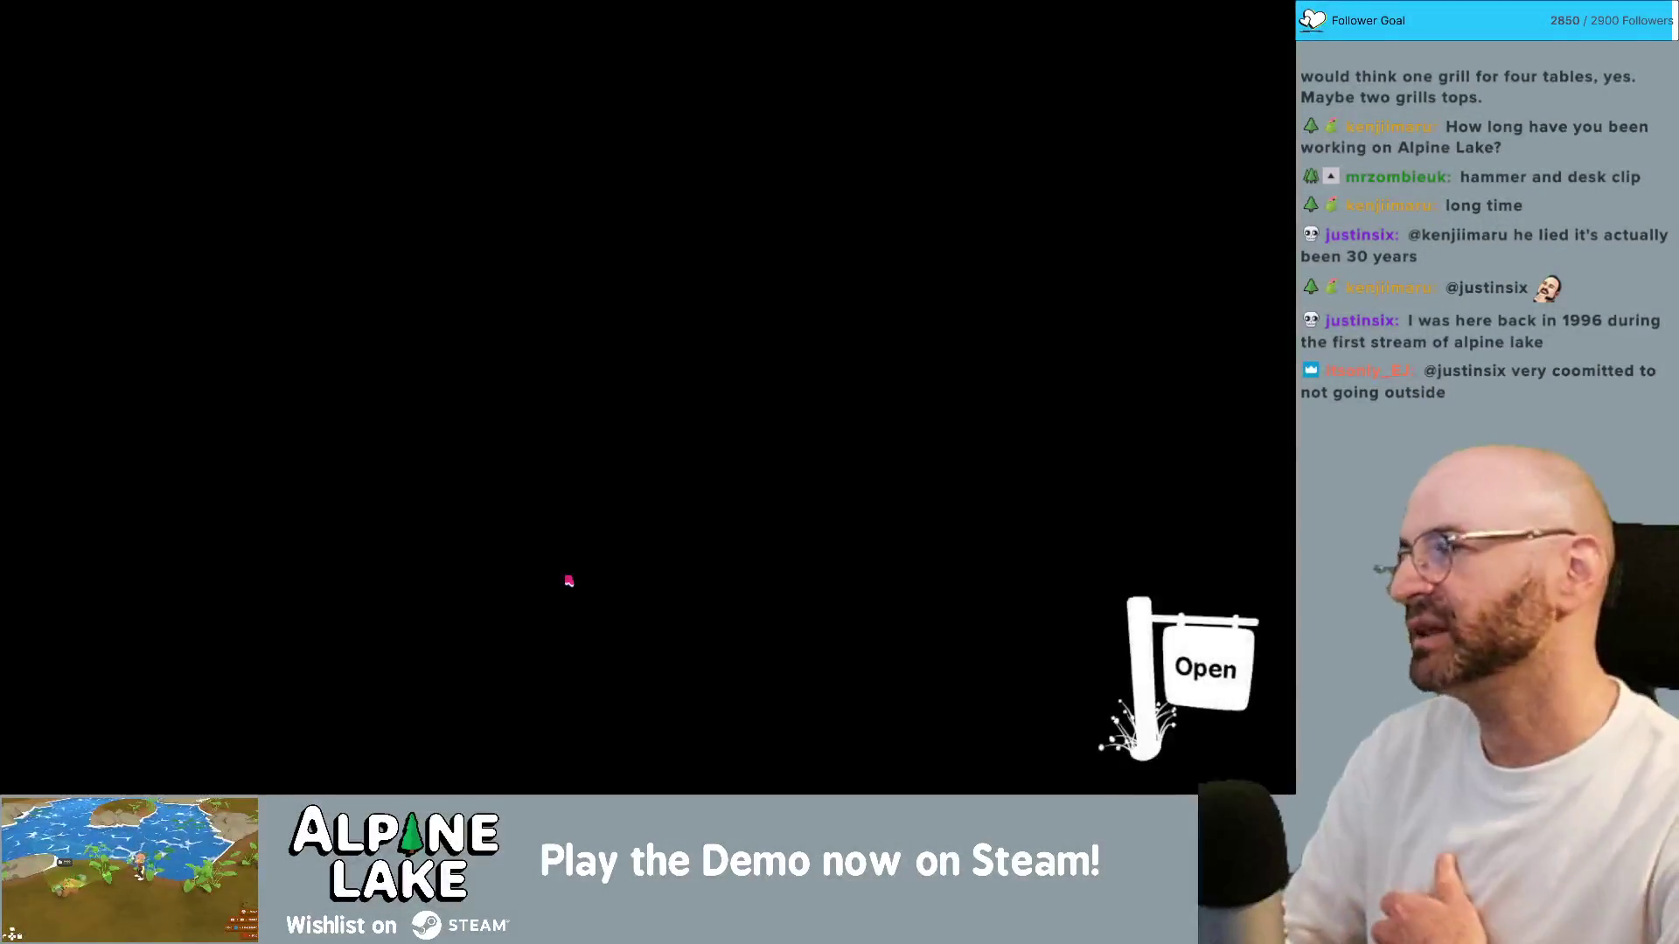
key(a)
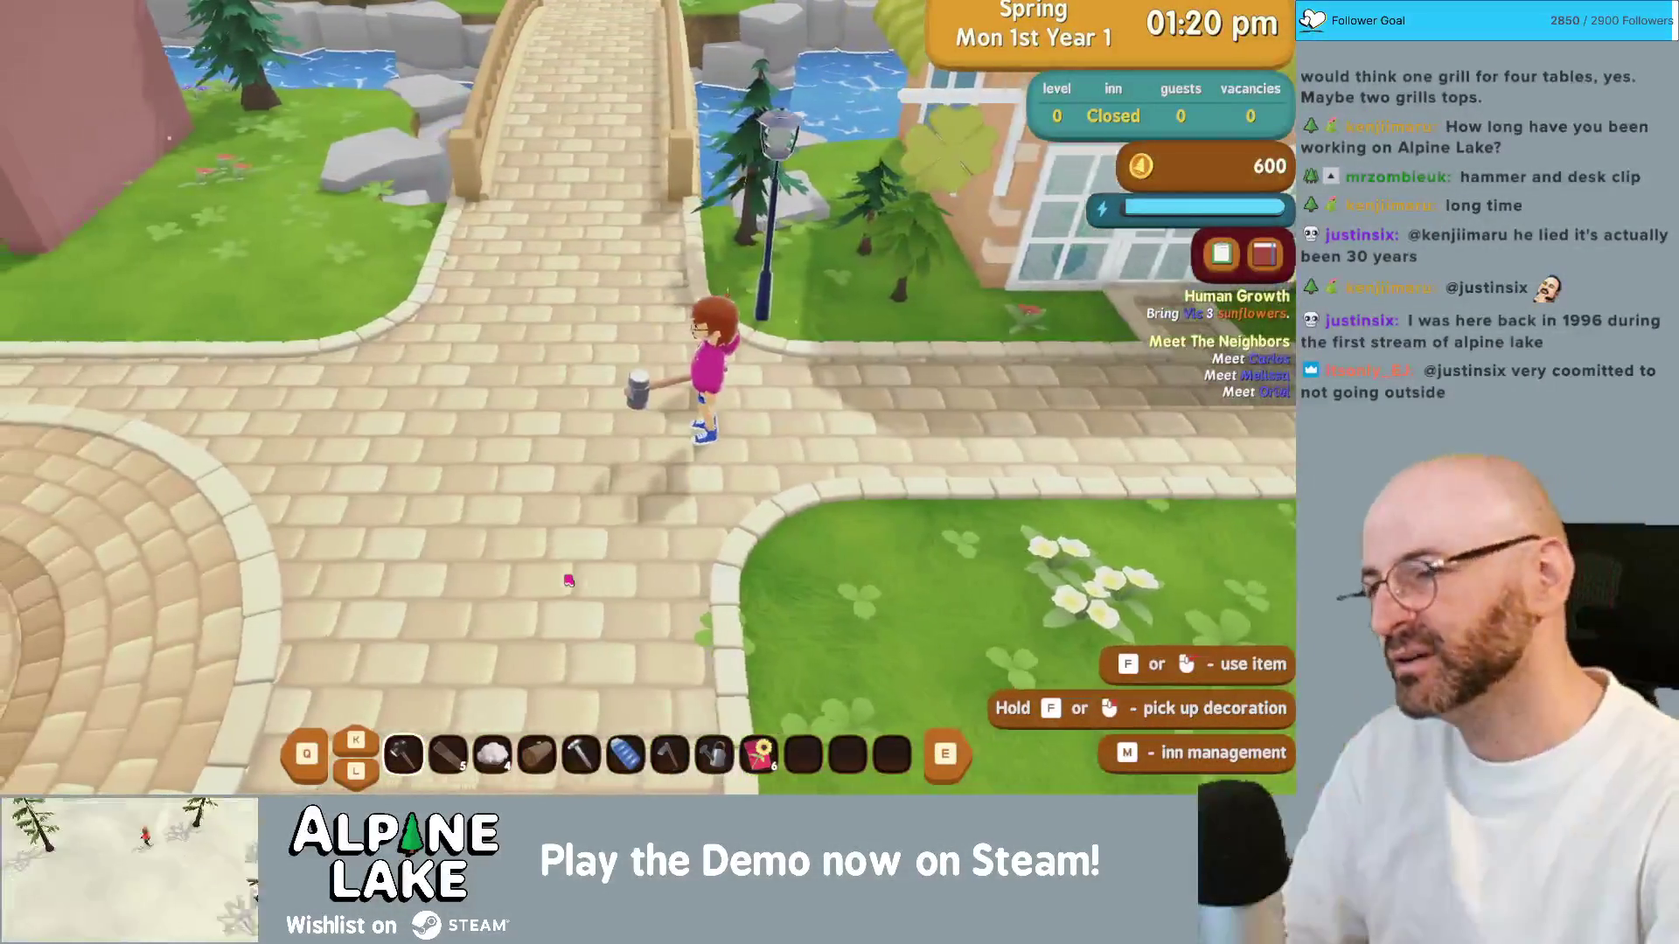
Step: Add the bug item 'transition from chat to walking is' to the Current Bugs checklist
key(super+Tab)
key(Return)
text(transition fro)
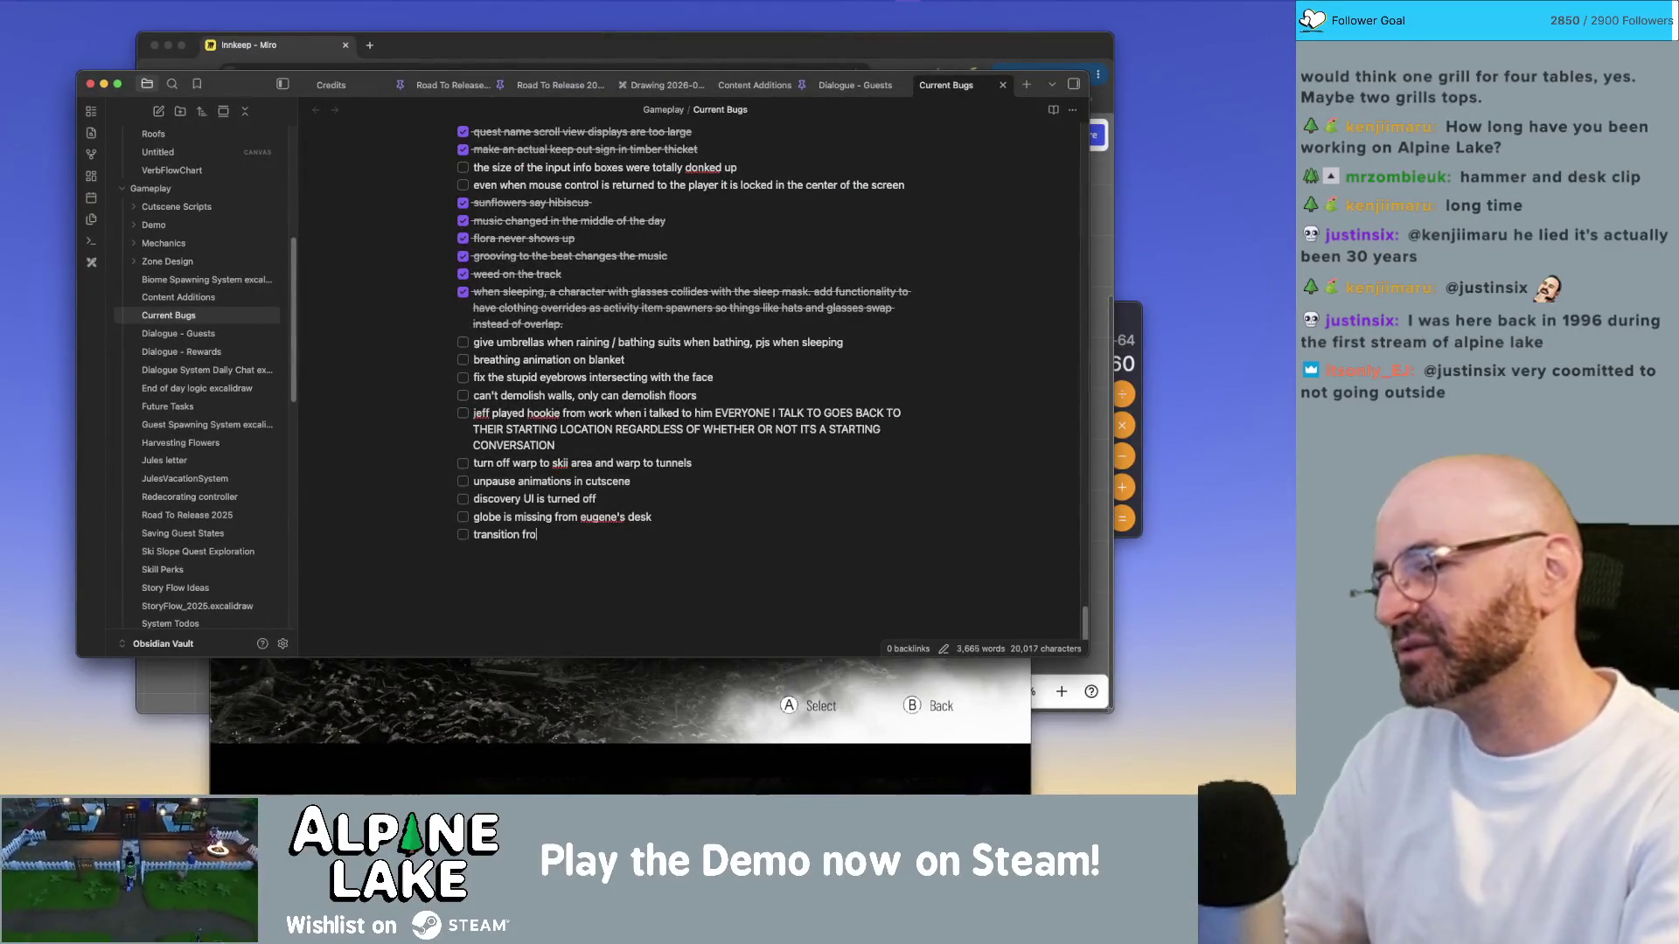
text(m chat to walking is)
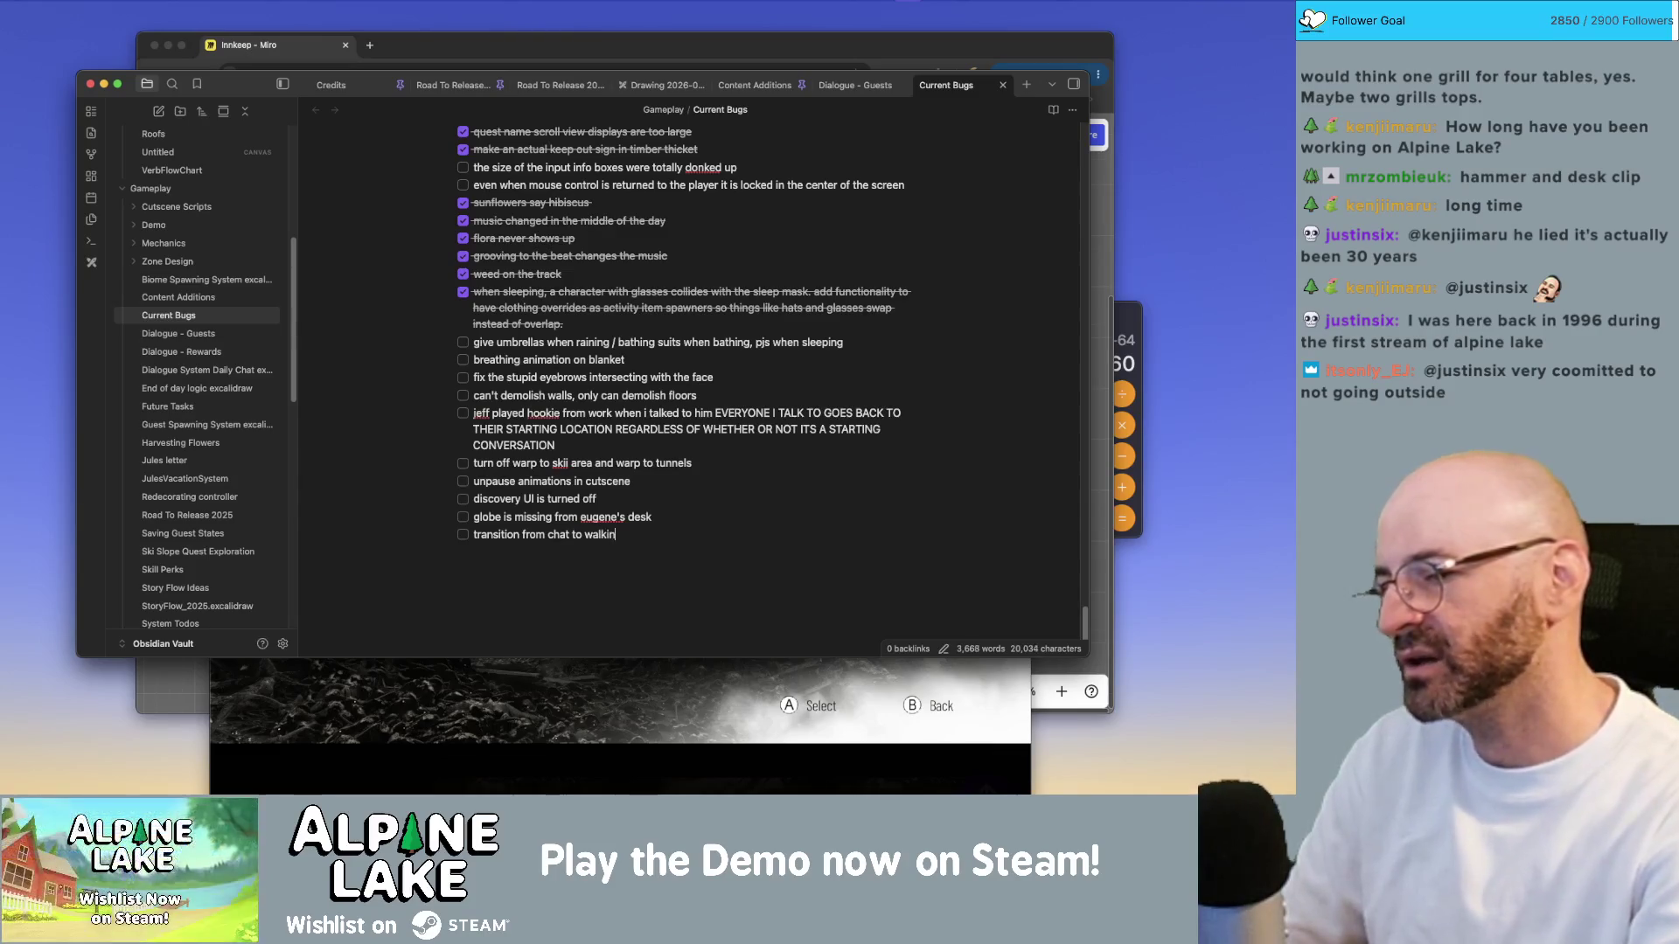
key(super+Tab)
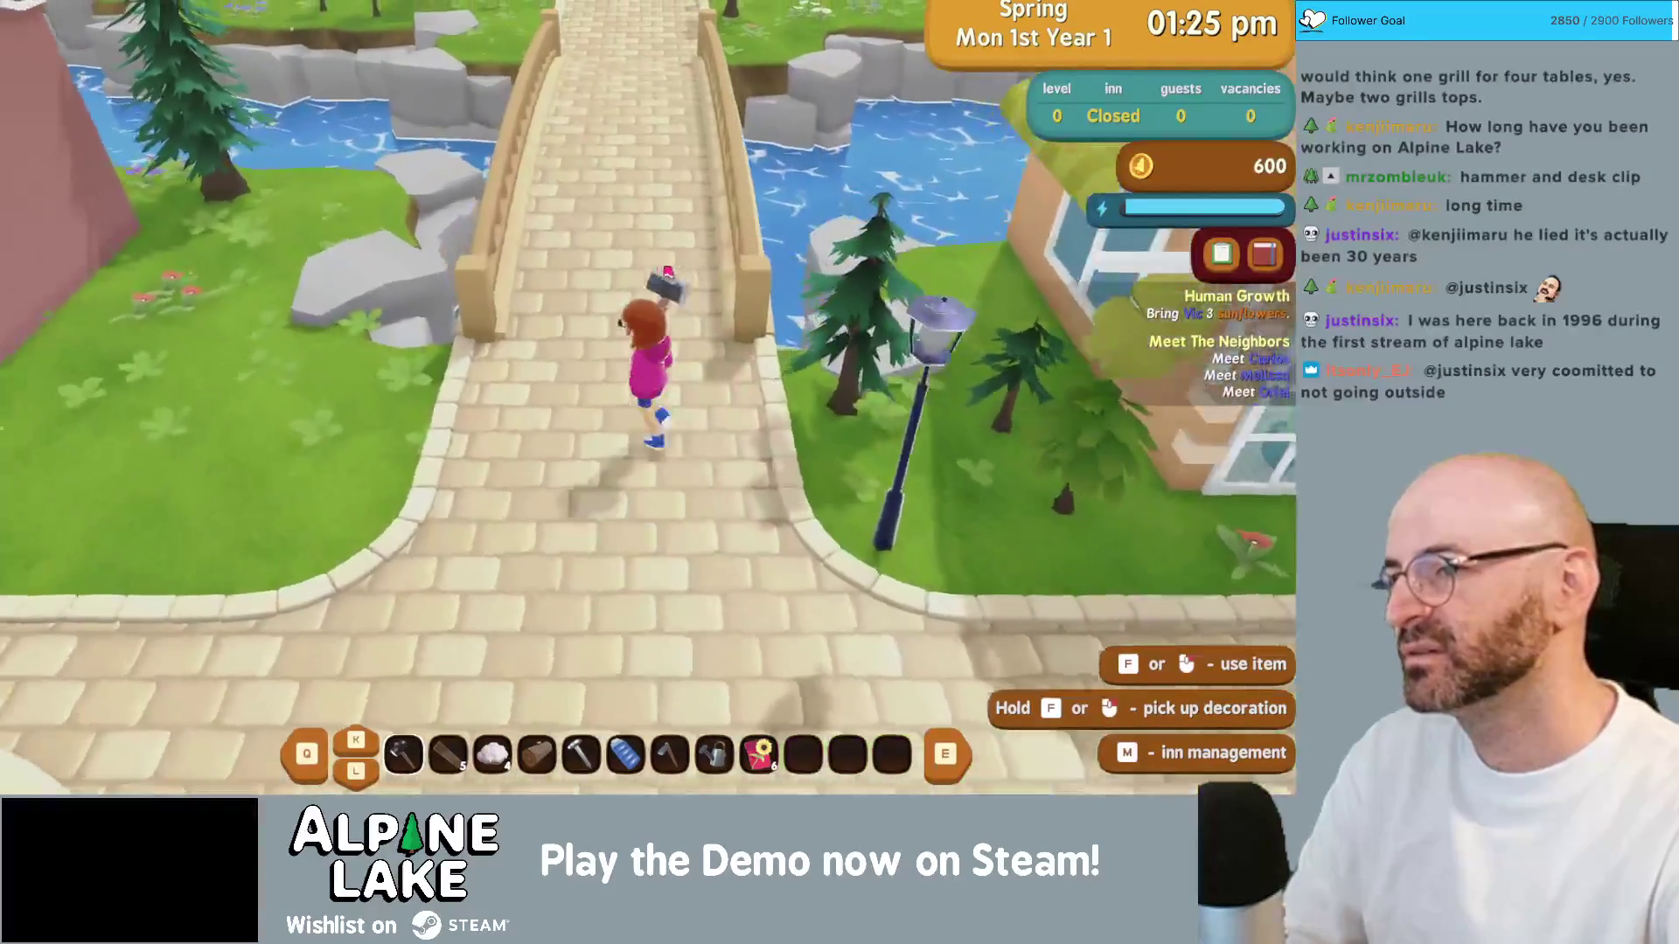
Step: Run across the bridge, chat with Ruby on the plaza bench, and enter Carlos' Hardware Store
key(f)
key(w)
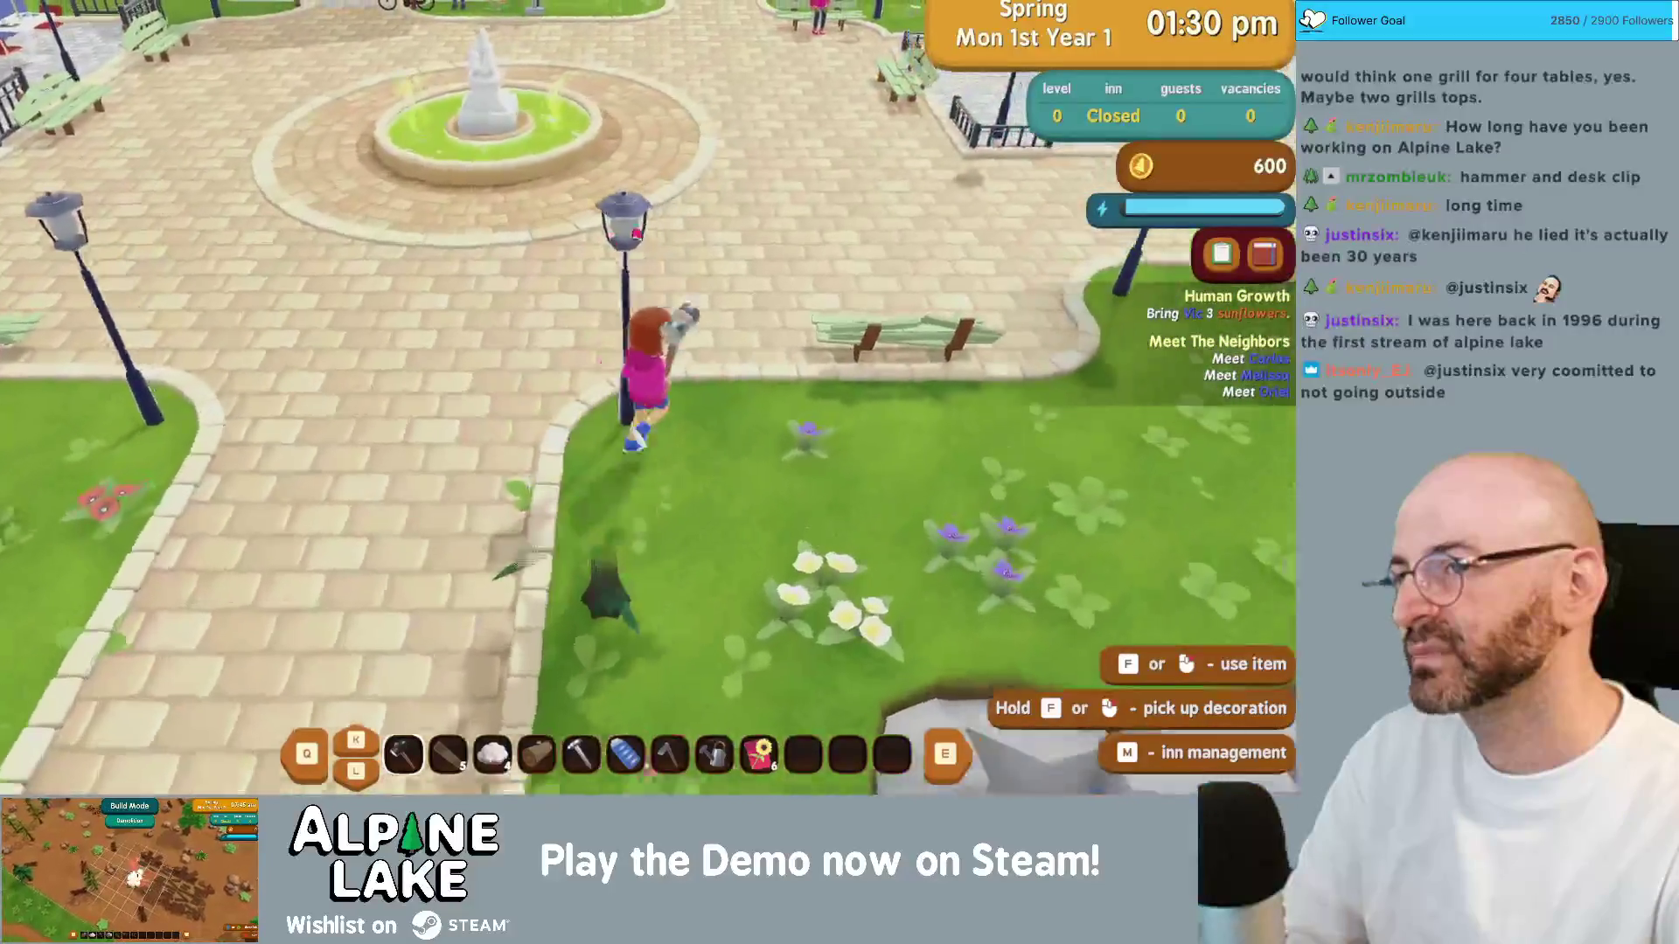
key(w)
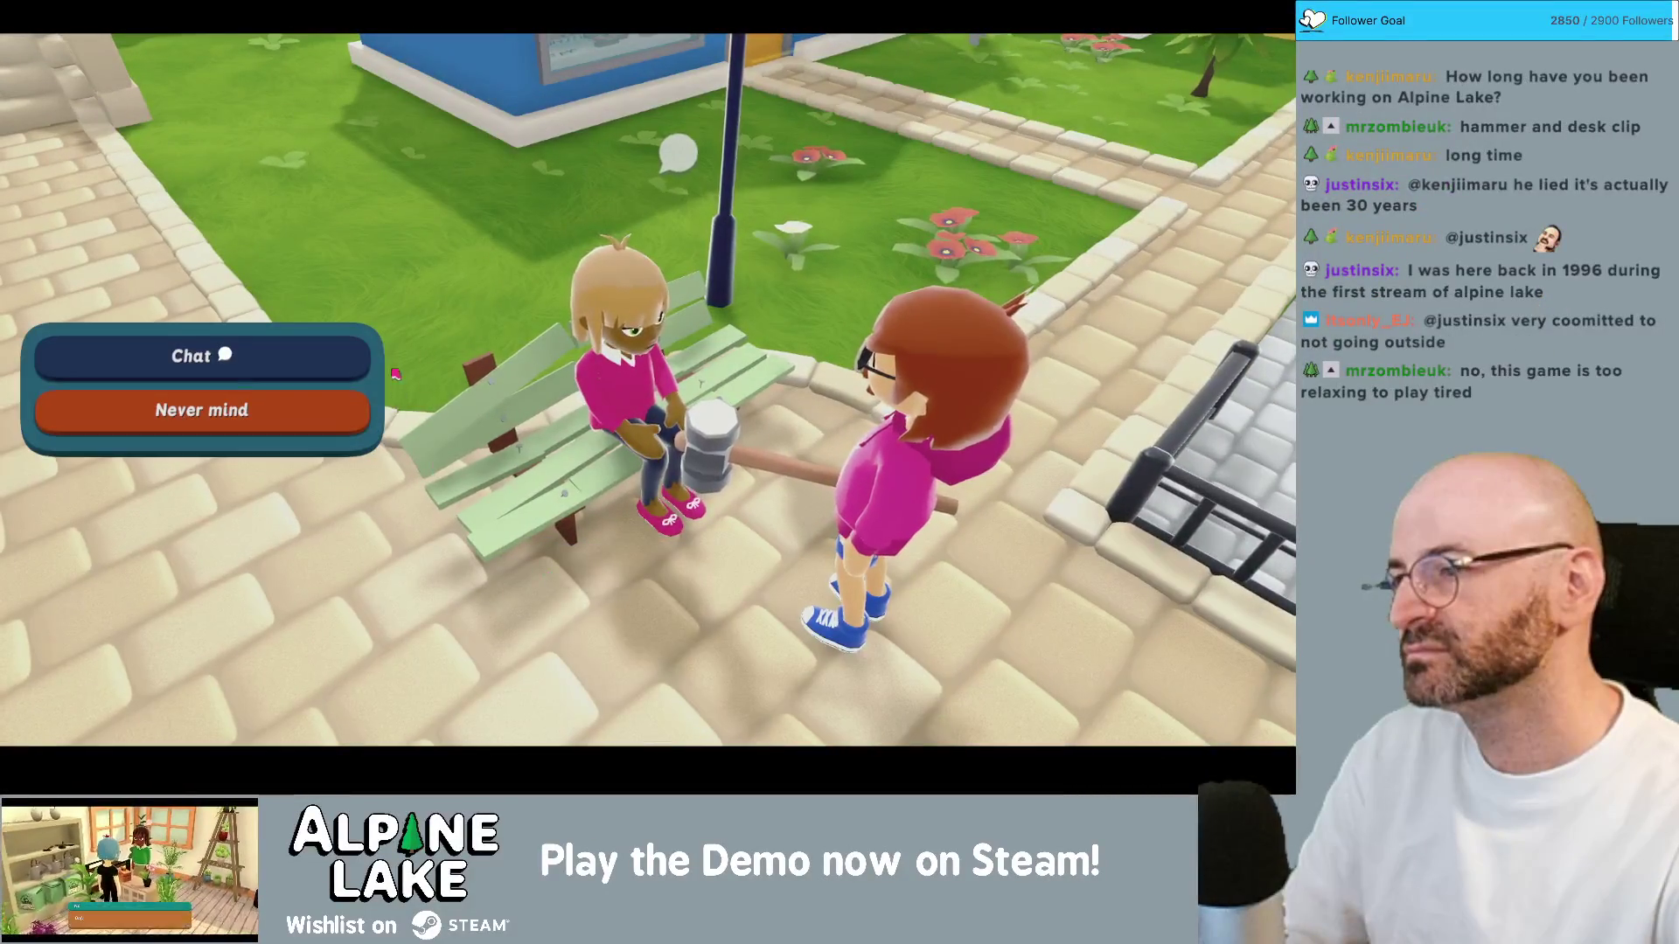
click(367, 356)
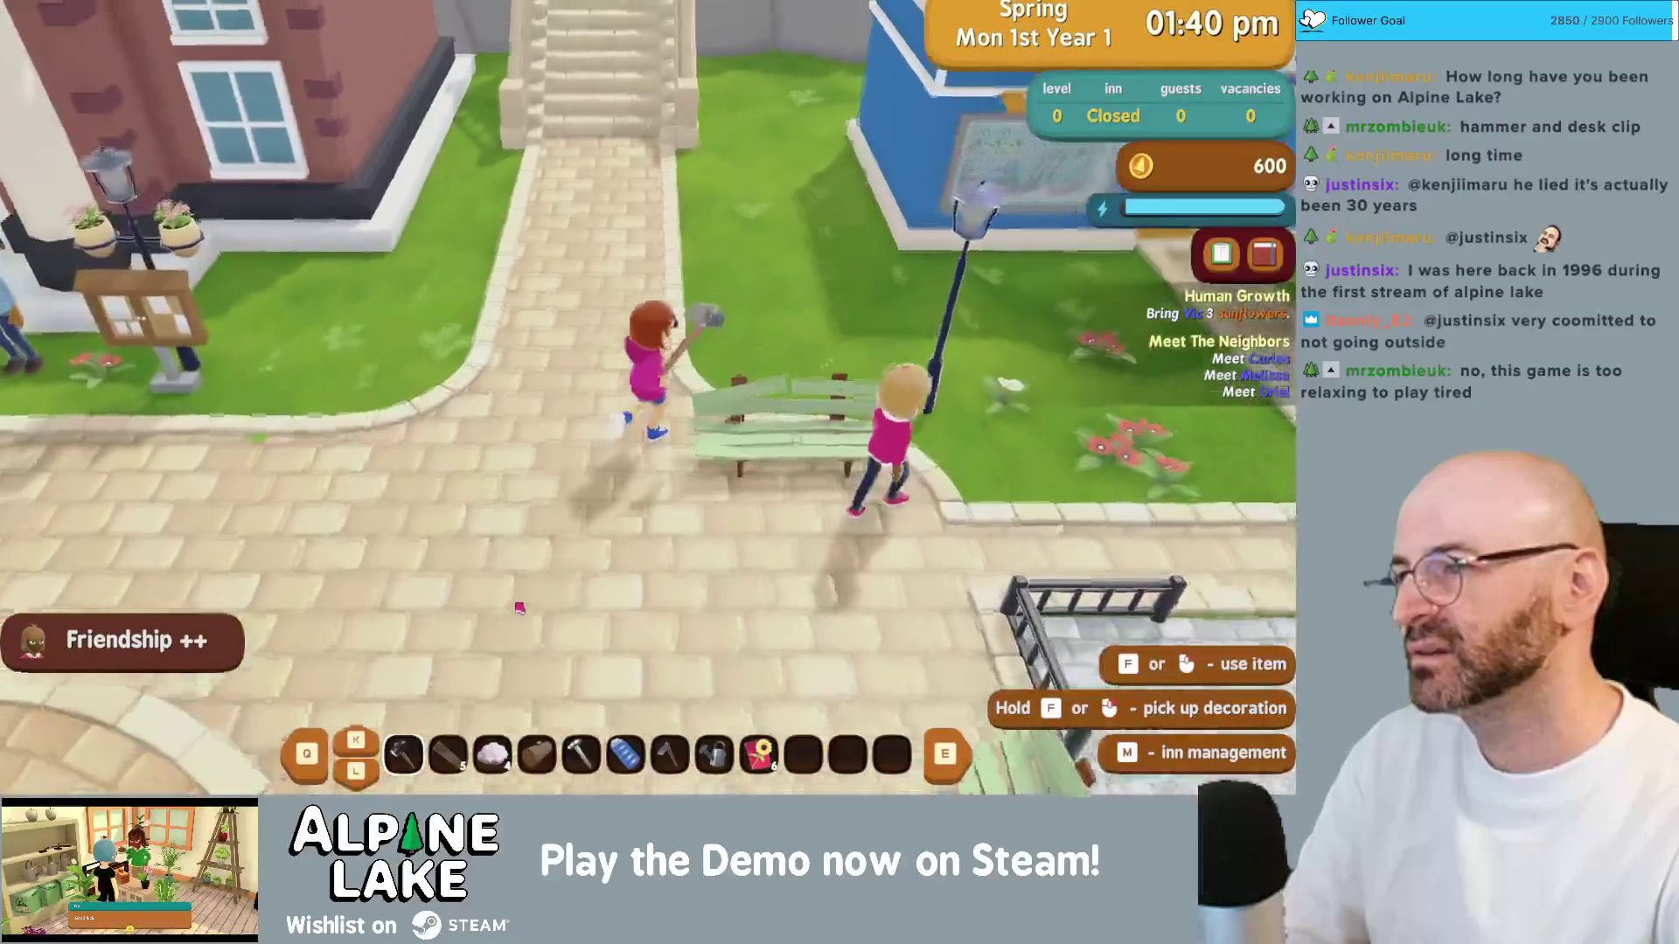
key(d)
key(w)
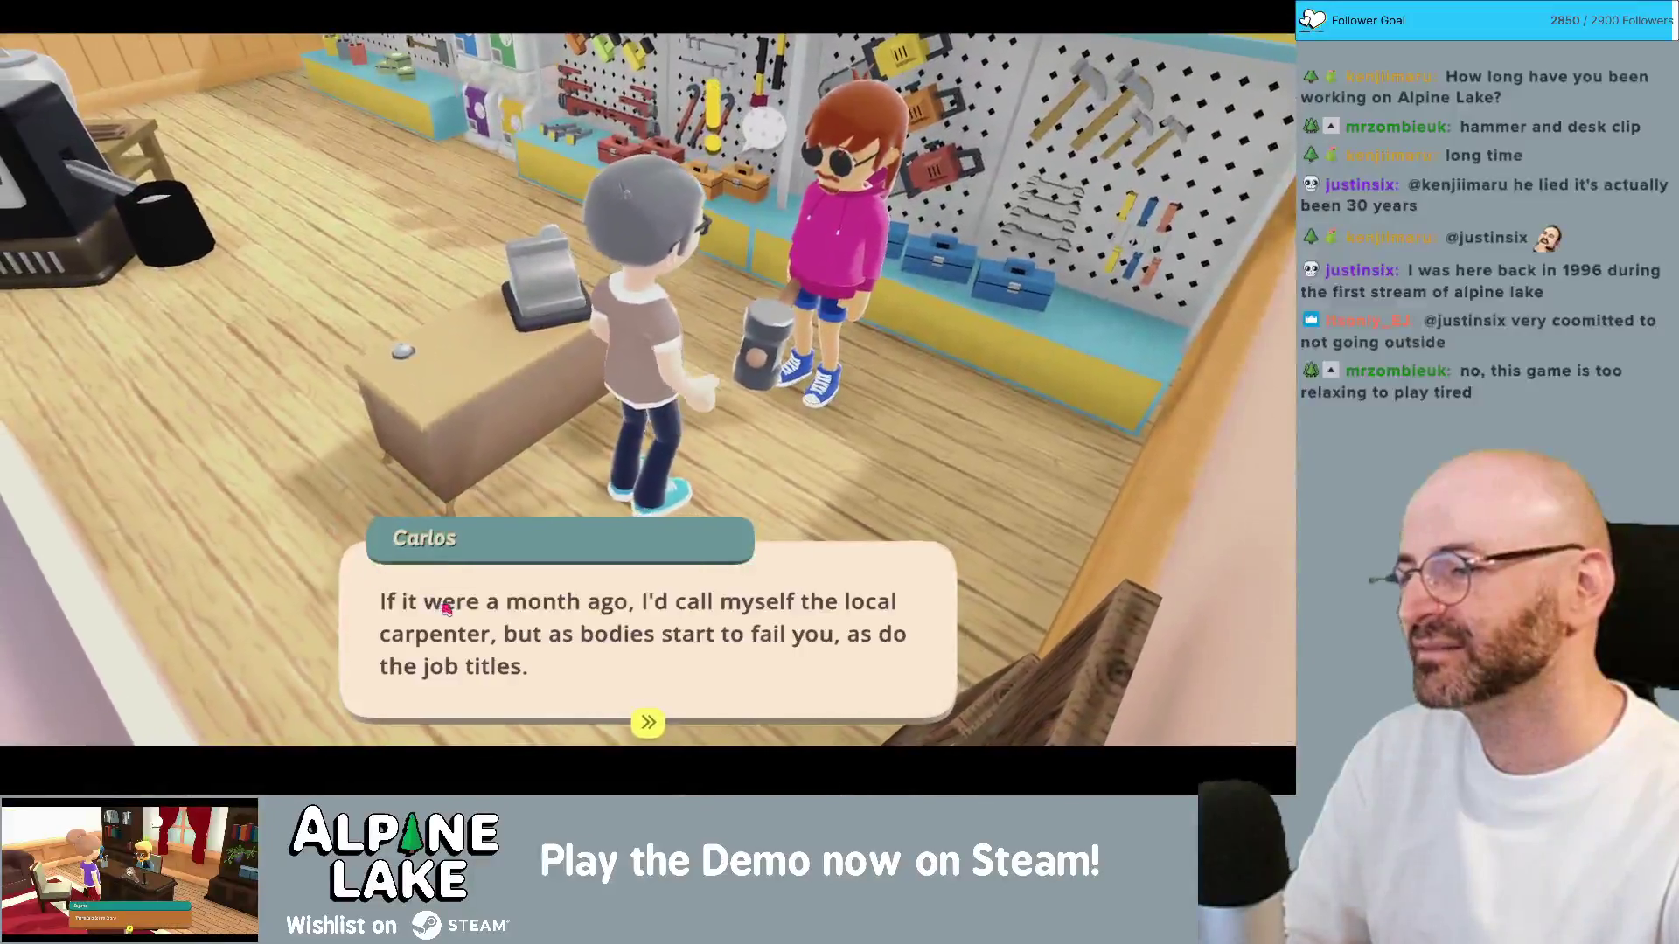
Step: Talk with Carlos through his introduction to receive the axe and pick axe
click(443, 608)
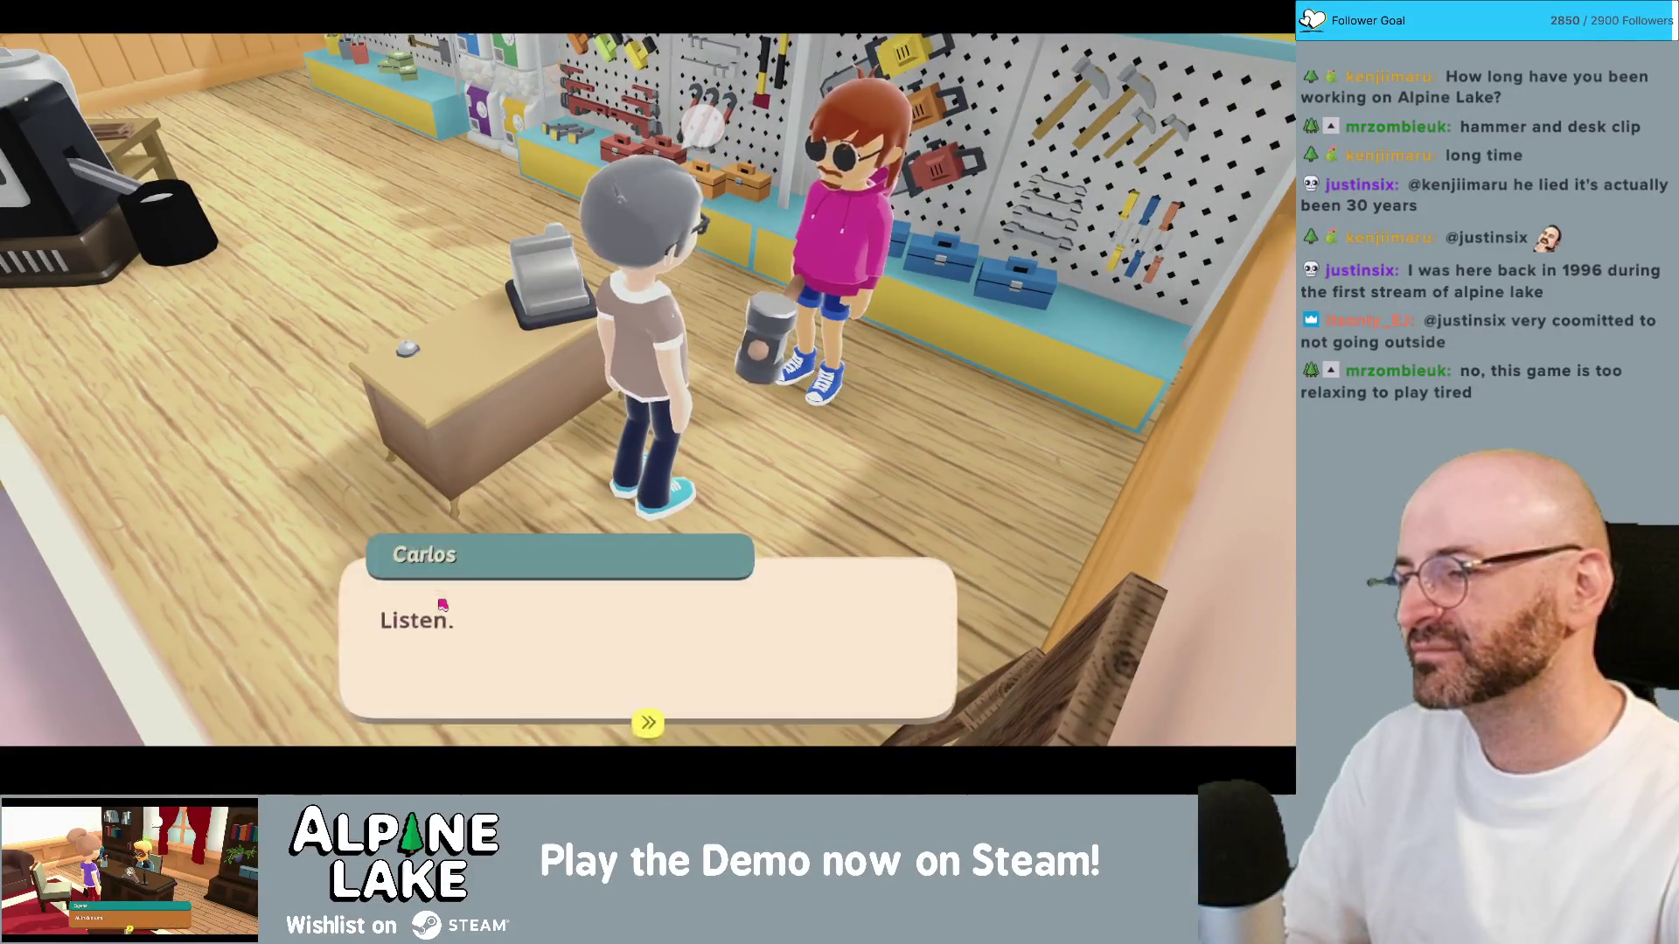
click(443, 606)
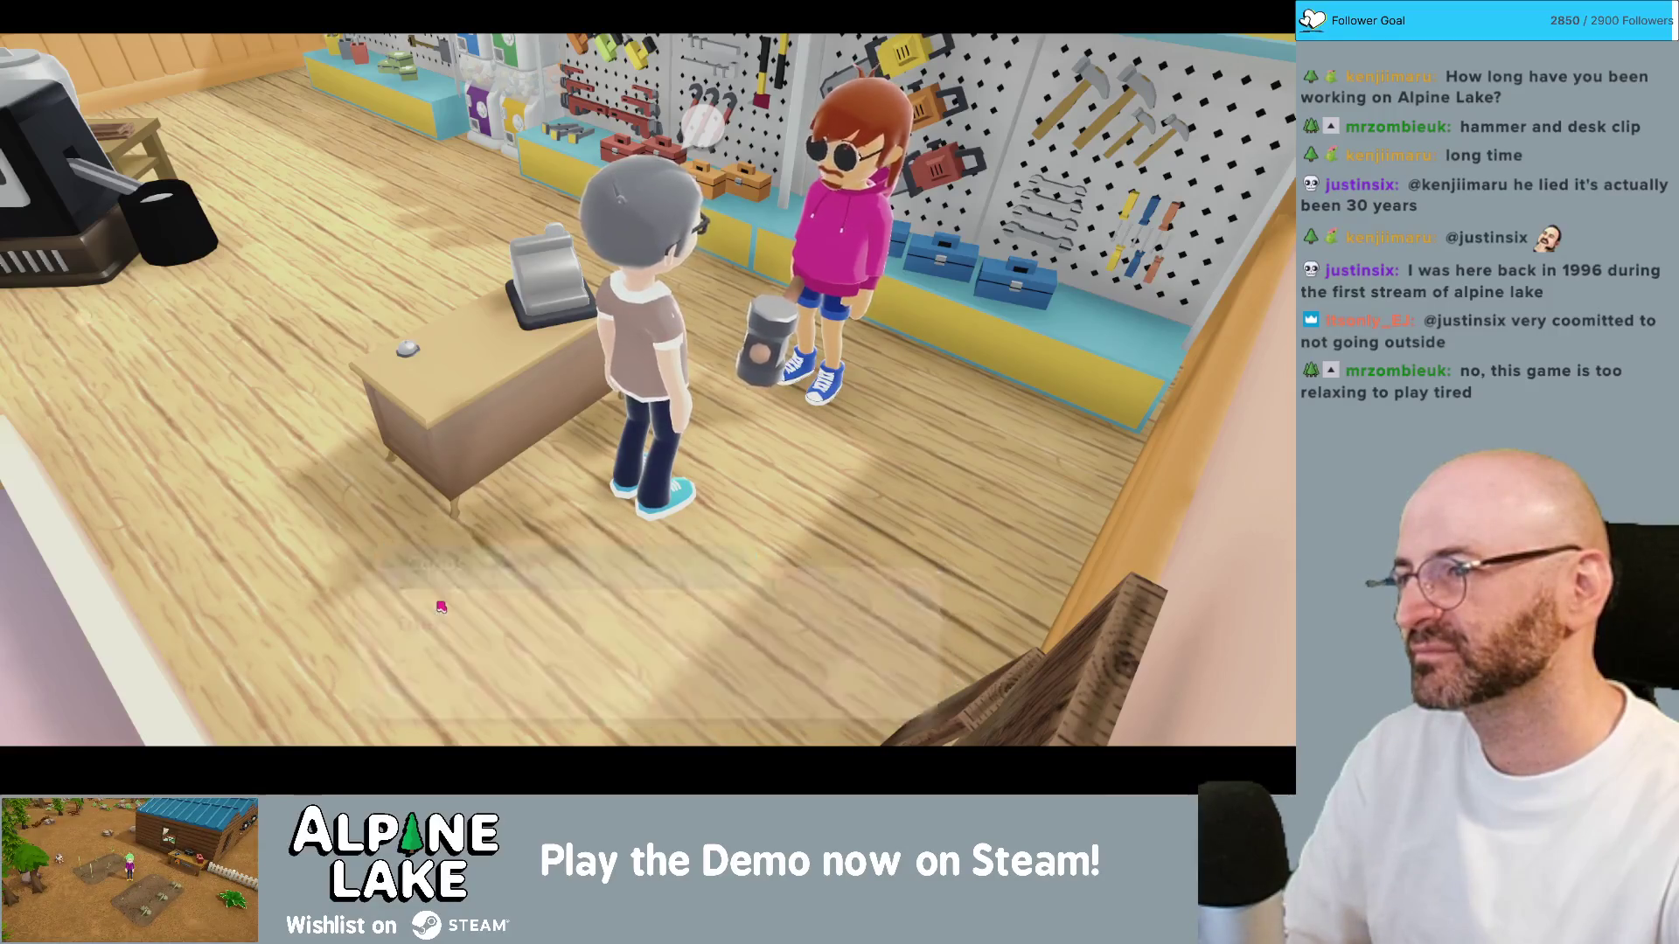
click(441, 607)
click(441, 606)
click(440, 606)
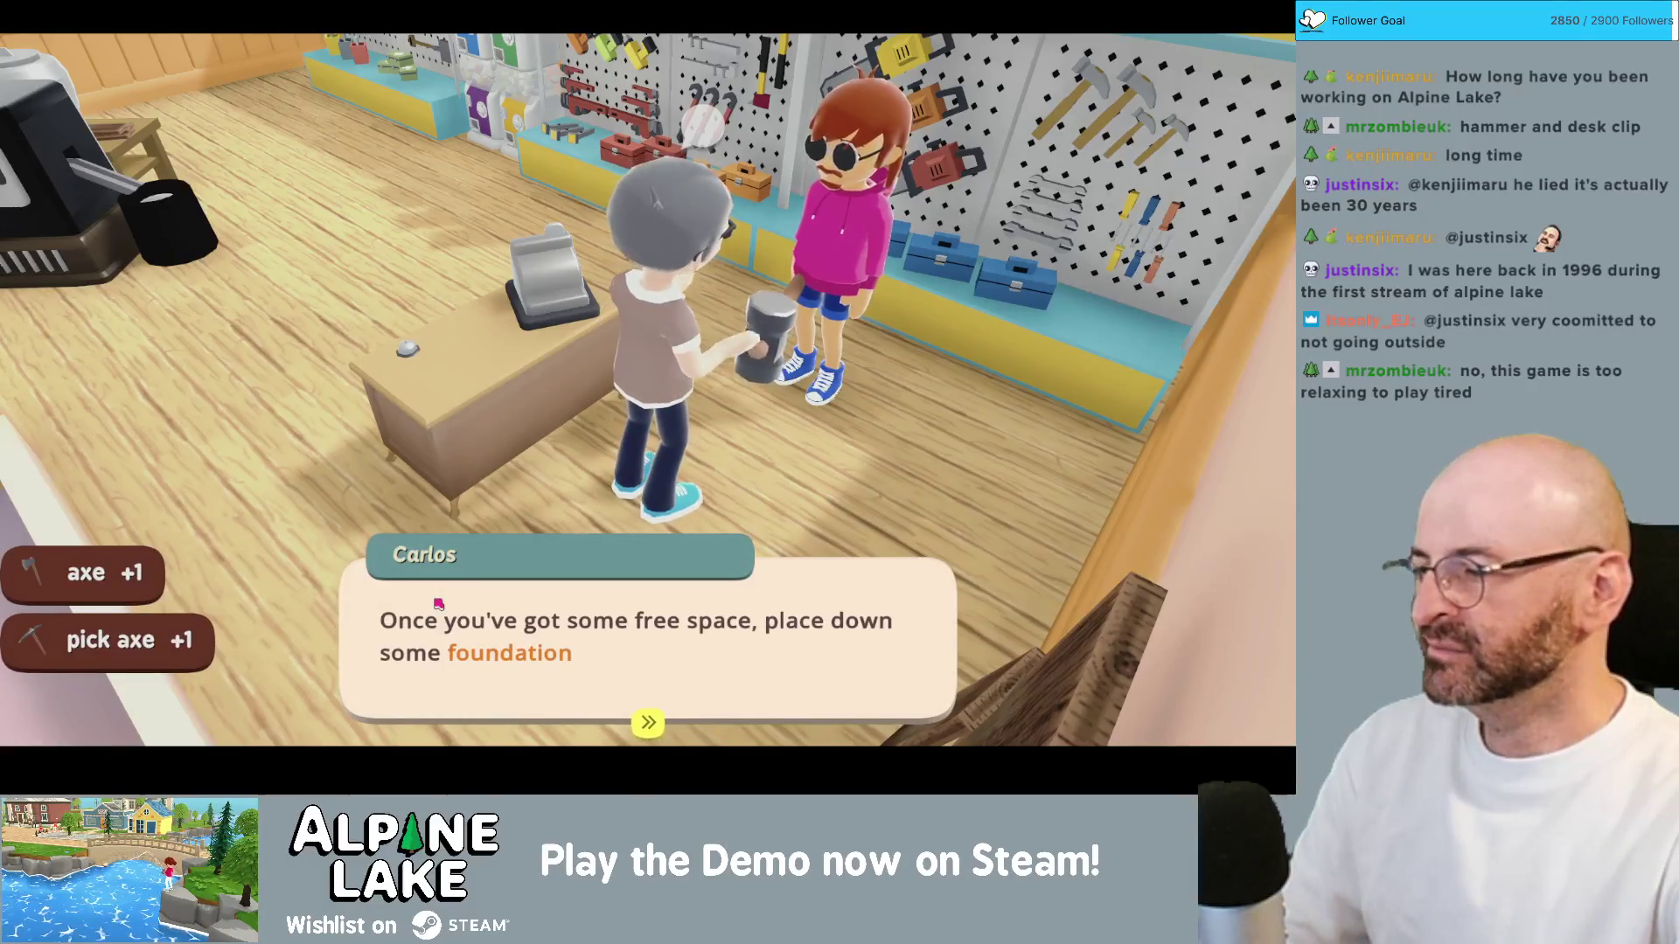
Step: Go through Carlos's building tips and answer 'I can handle this!'
click(429, 605)
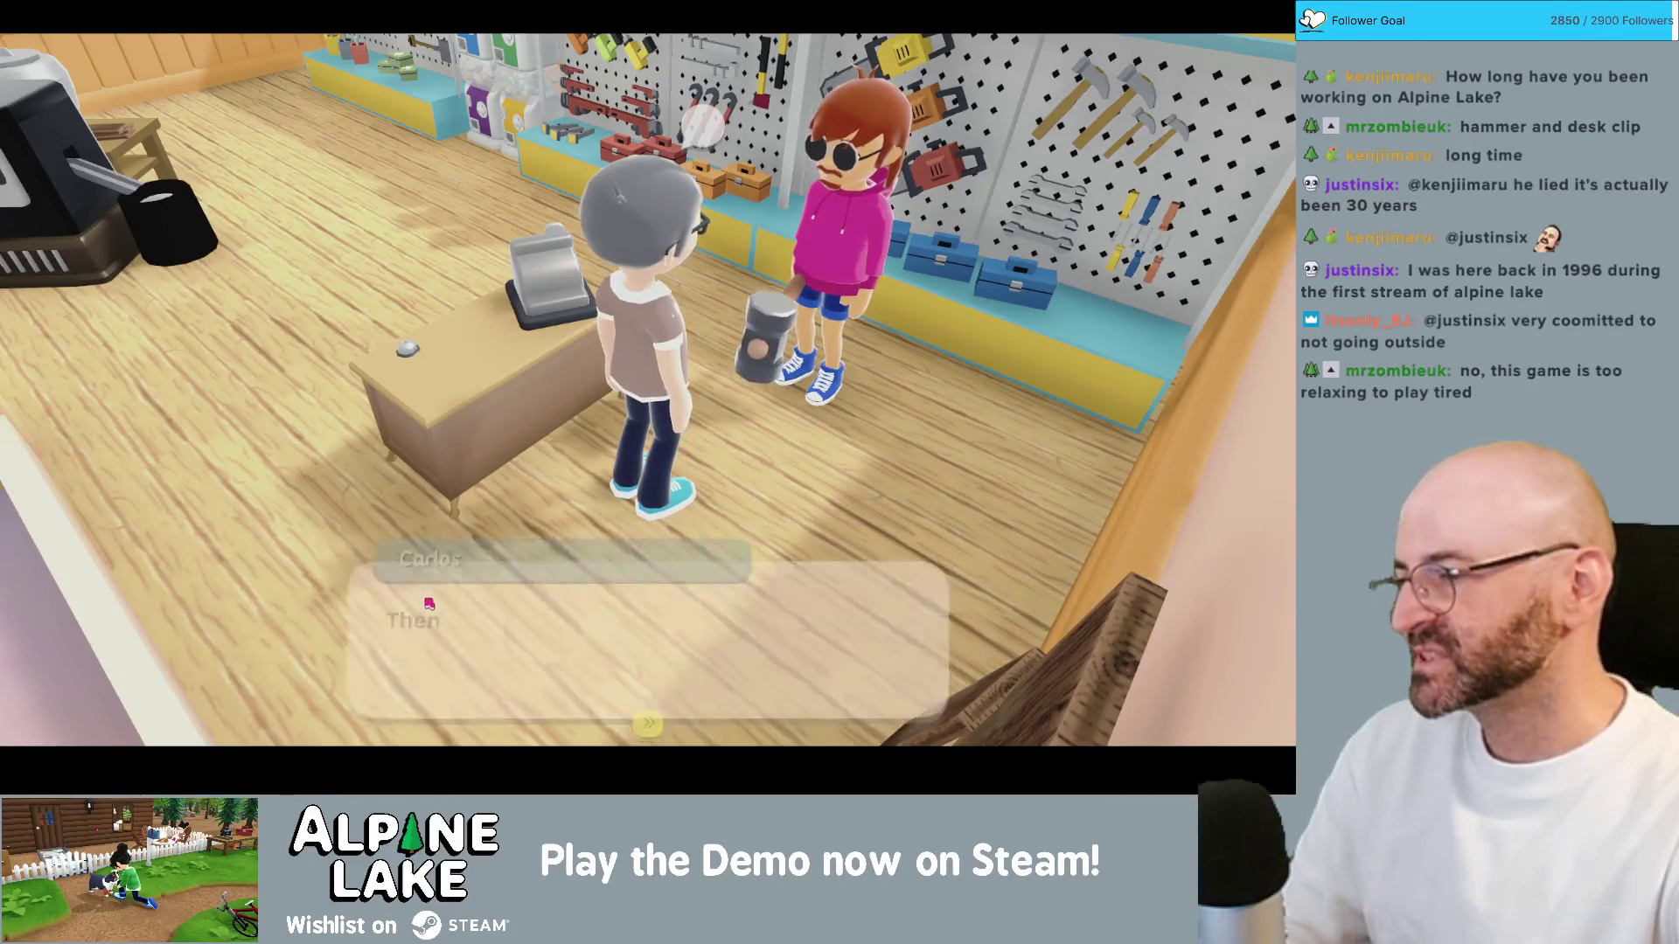
click(440, 609)
click(440, 609)
click(432, 612)
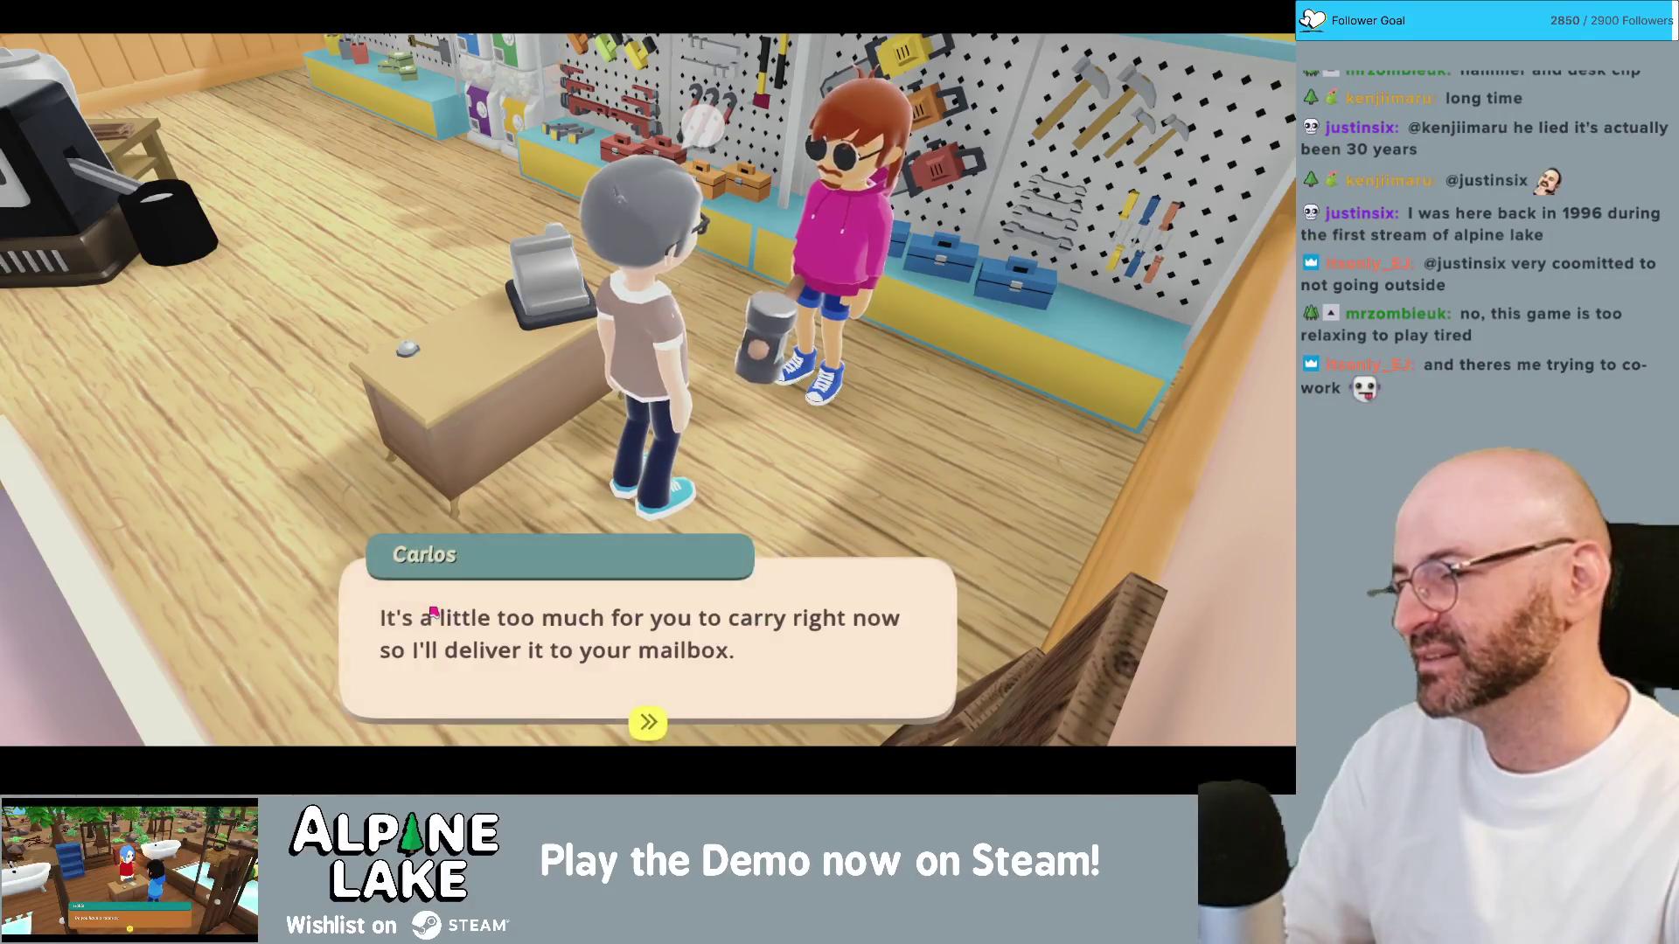
click(431, 612)
click(432, 612)
click(432, 656)
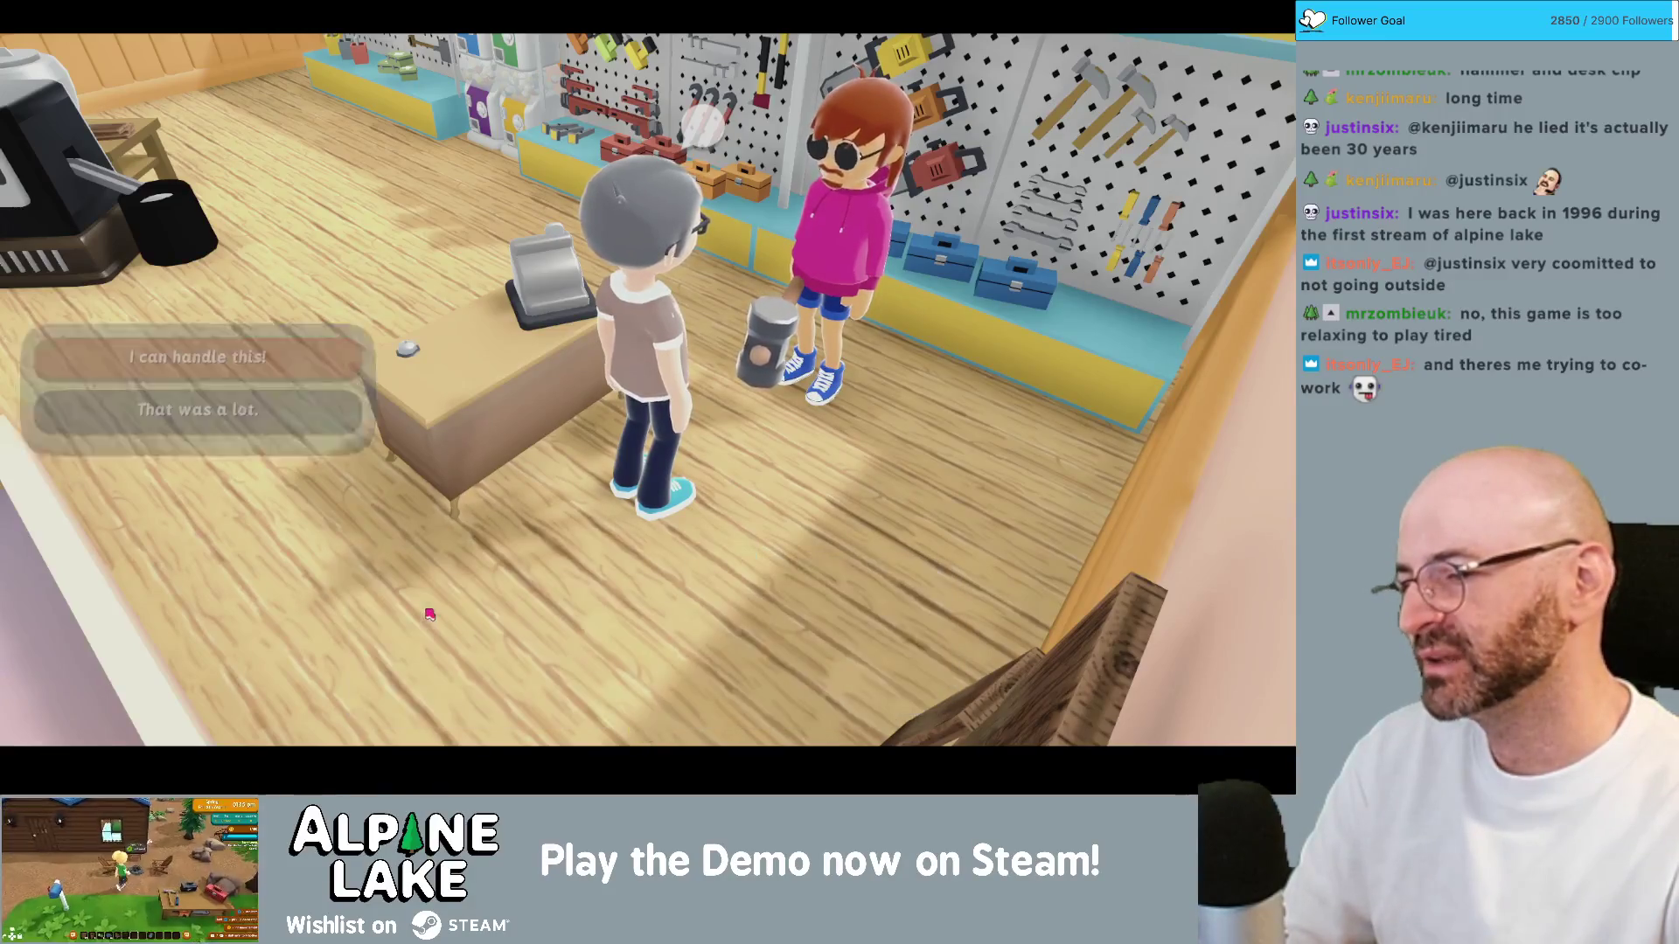
key(space)
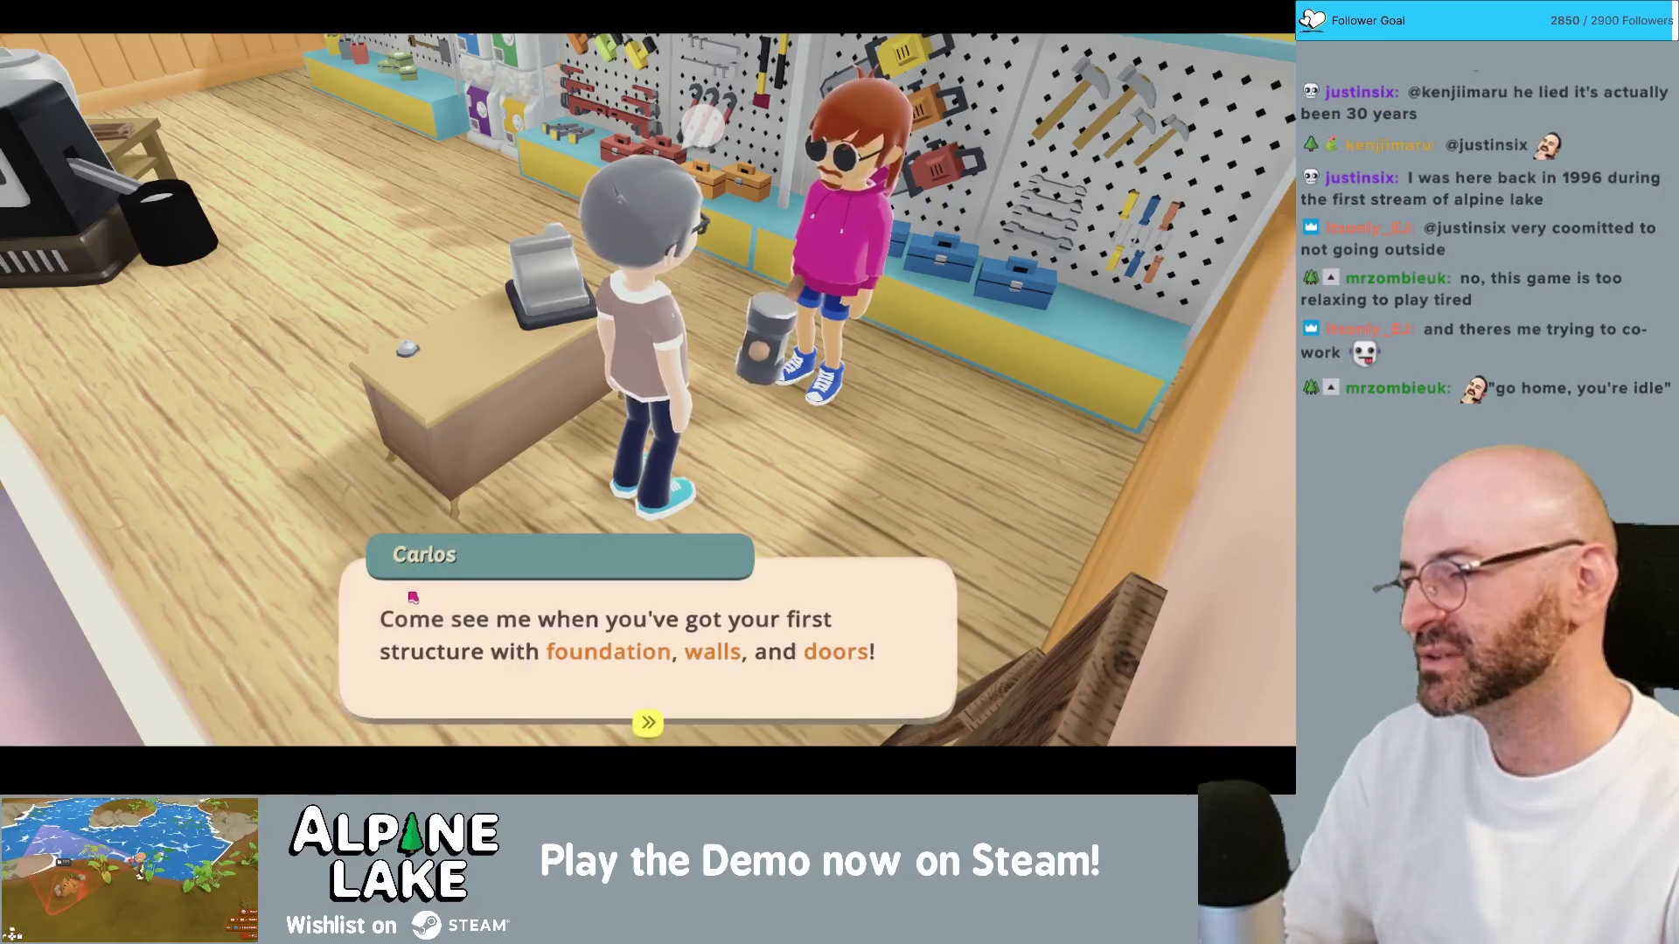
click(412, 597)
Step: Try the gachapon machine and dismiss its no-tokens message
key(w)
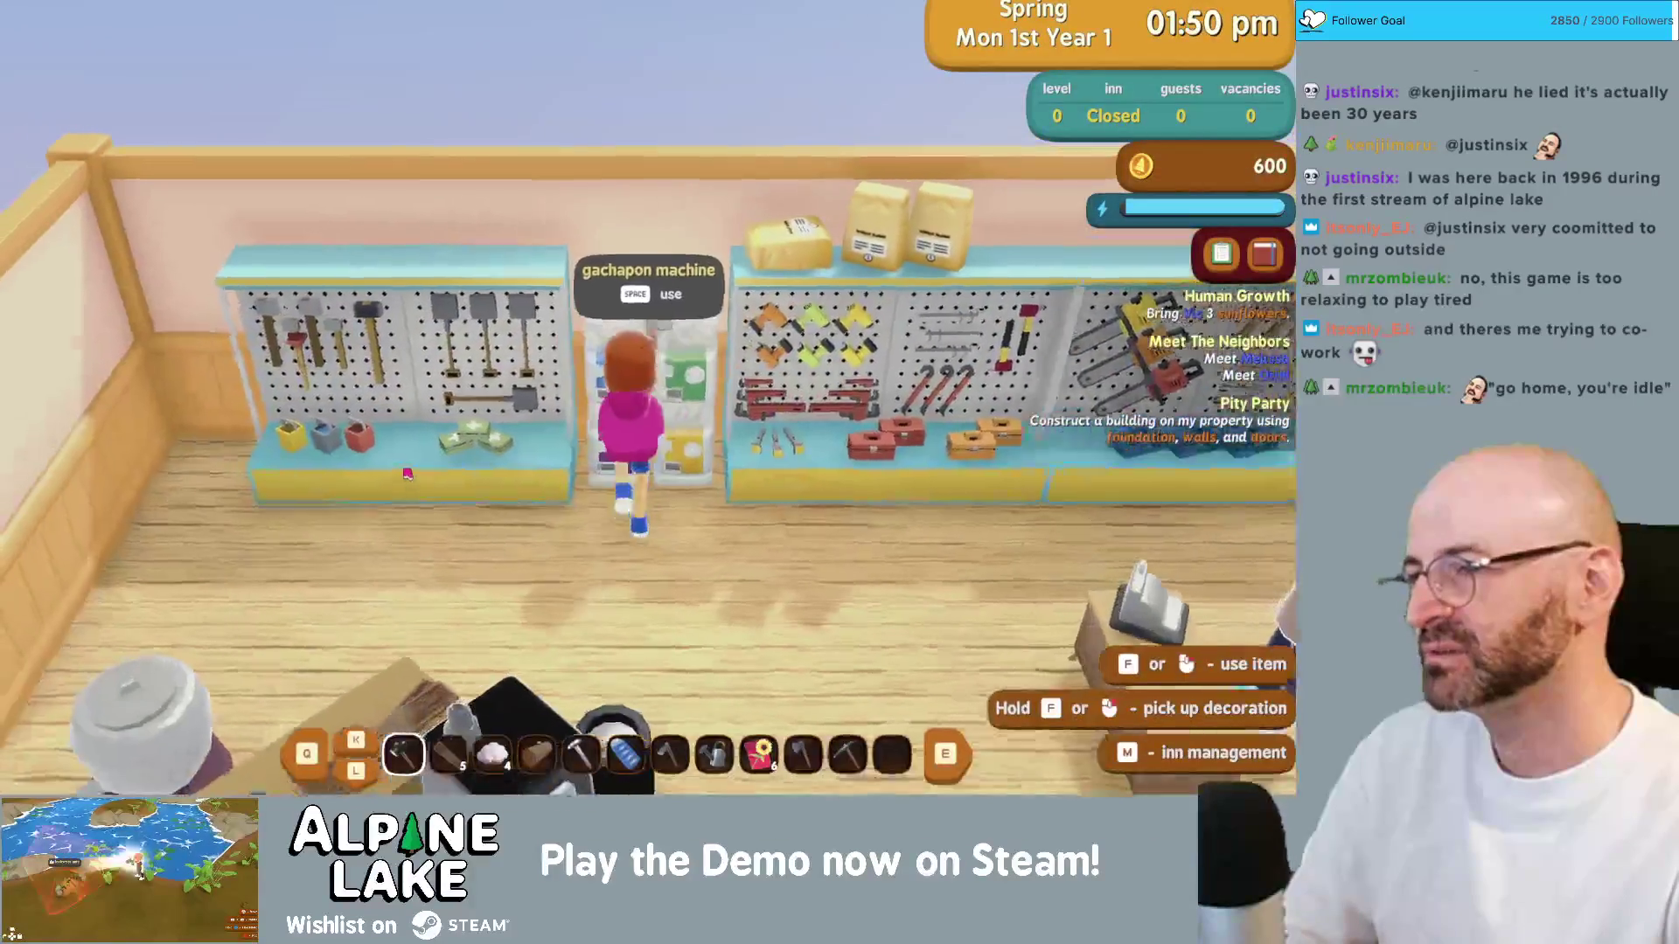
key(space)
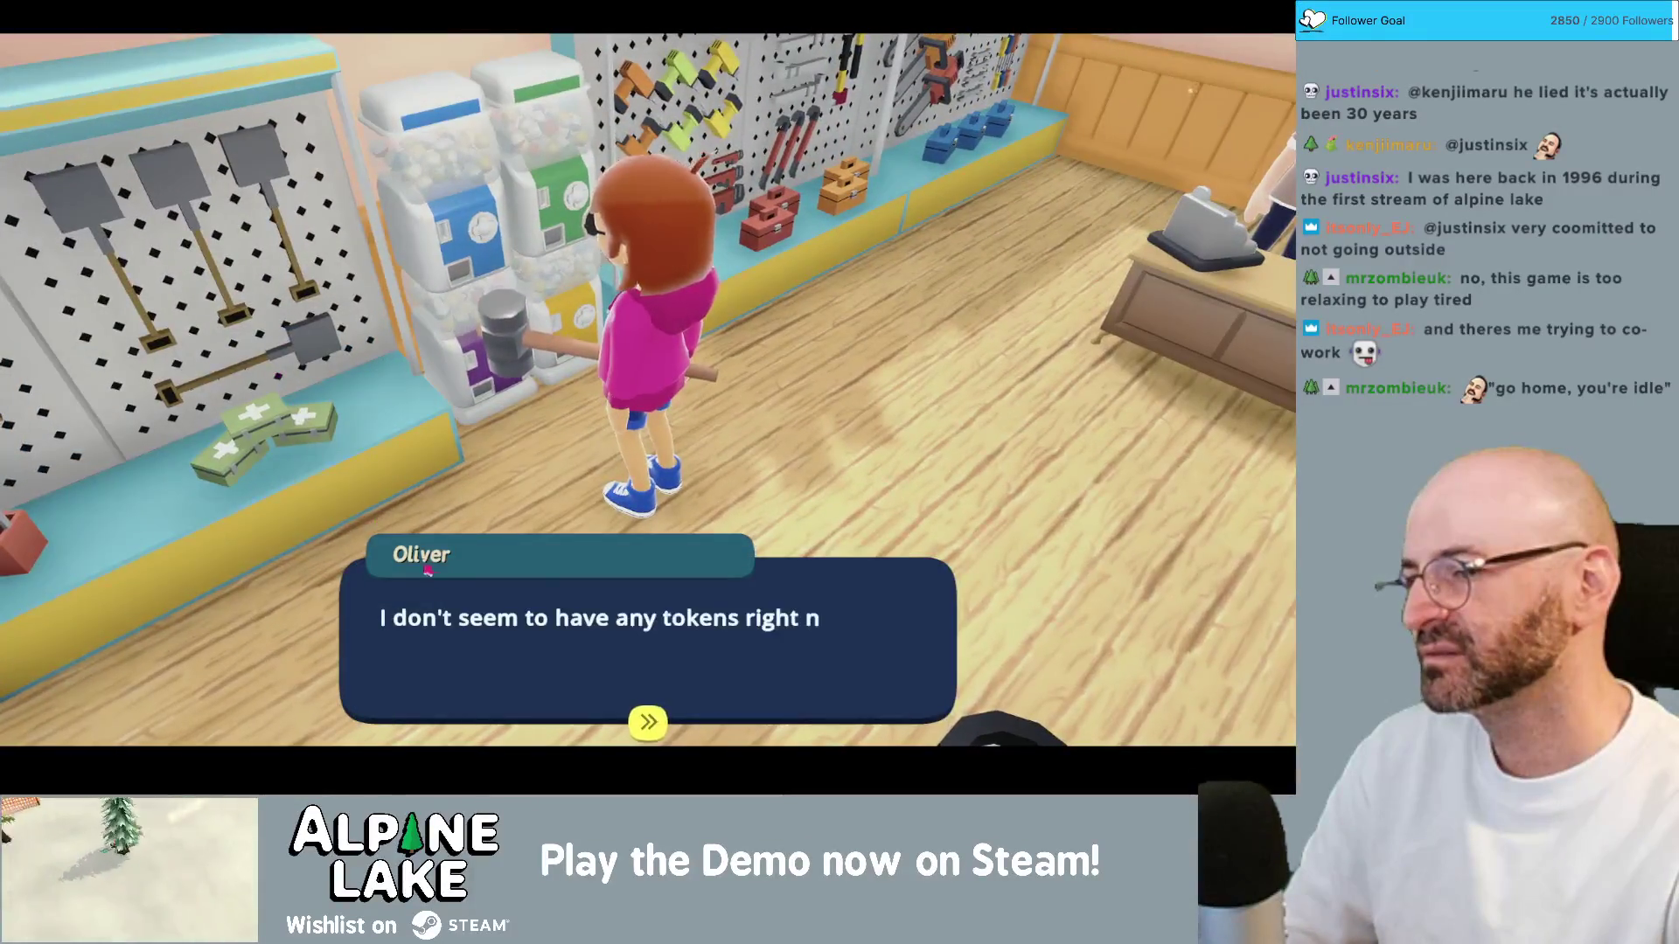
click(457, 591)
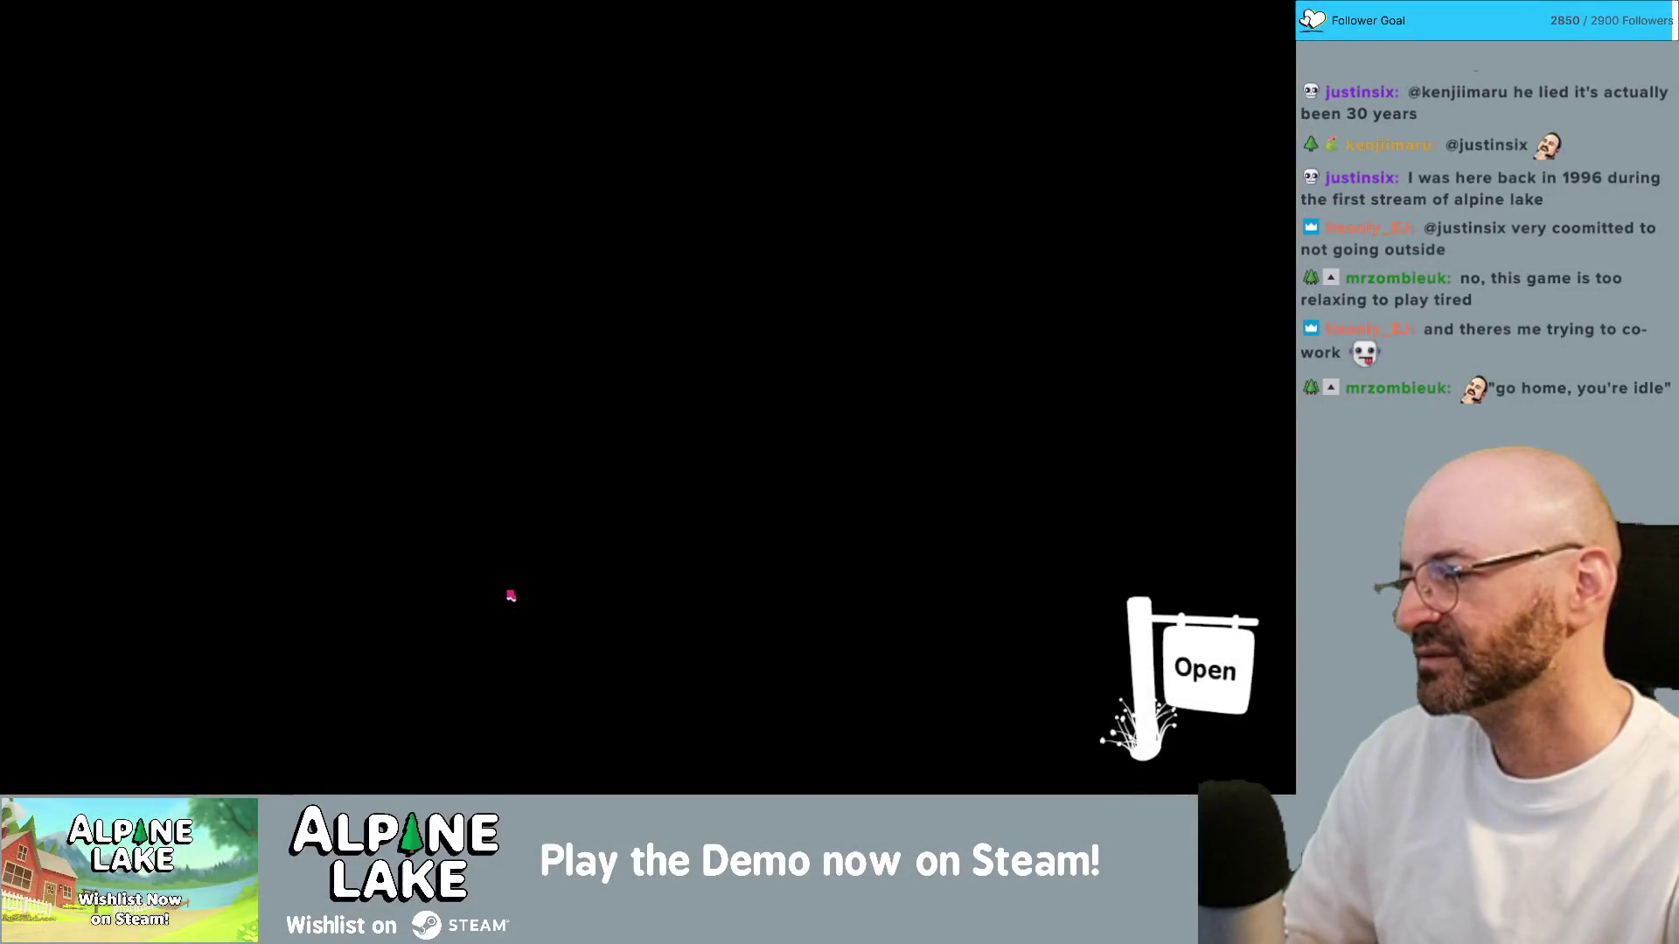
Step: Walk up the path into Oriel's shop to the counter, then bring up the Current Bugs note
key(w)
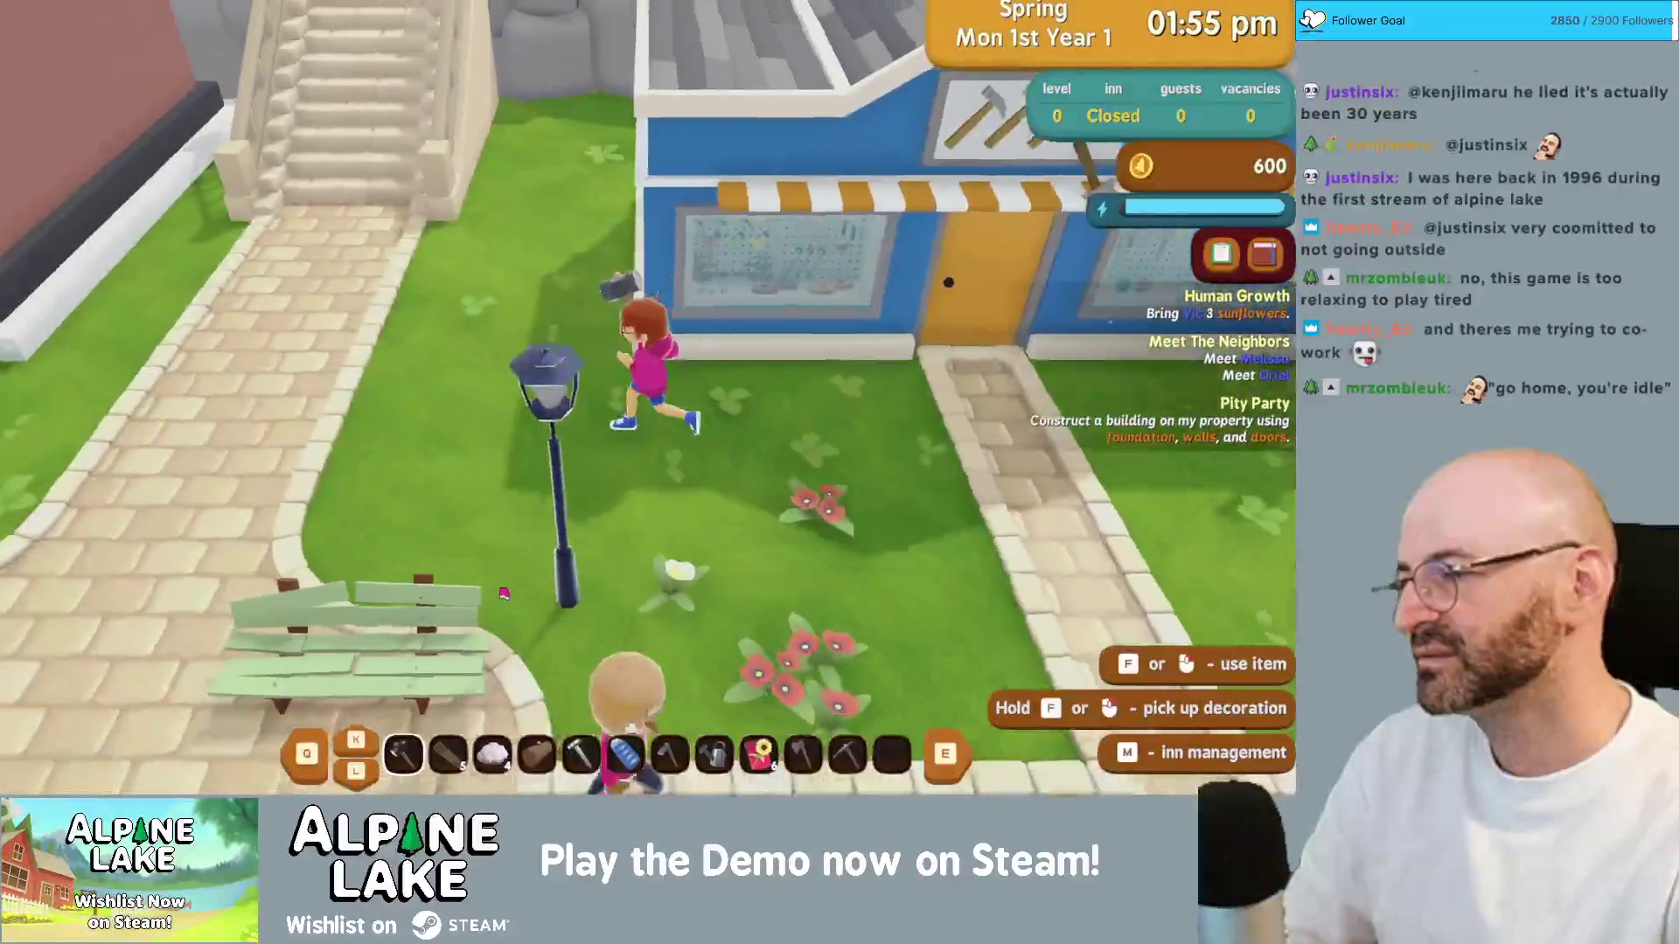
key(w)
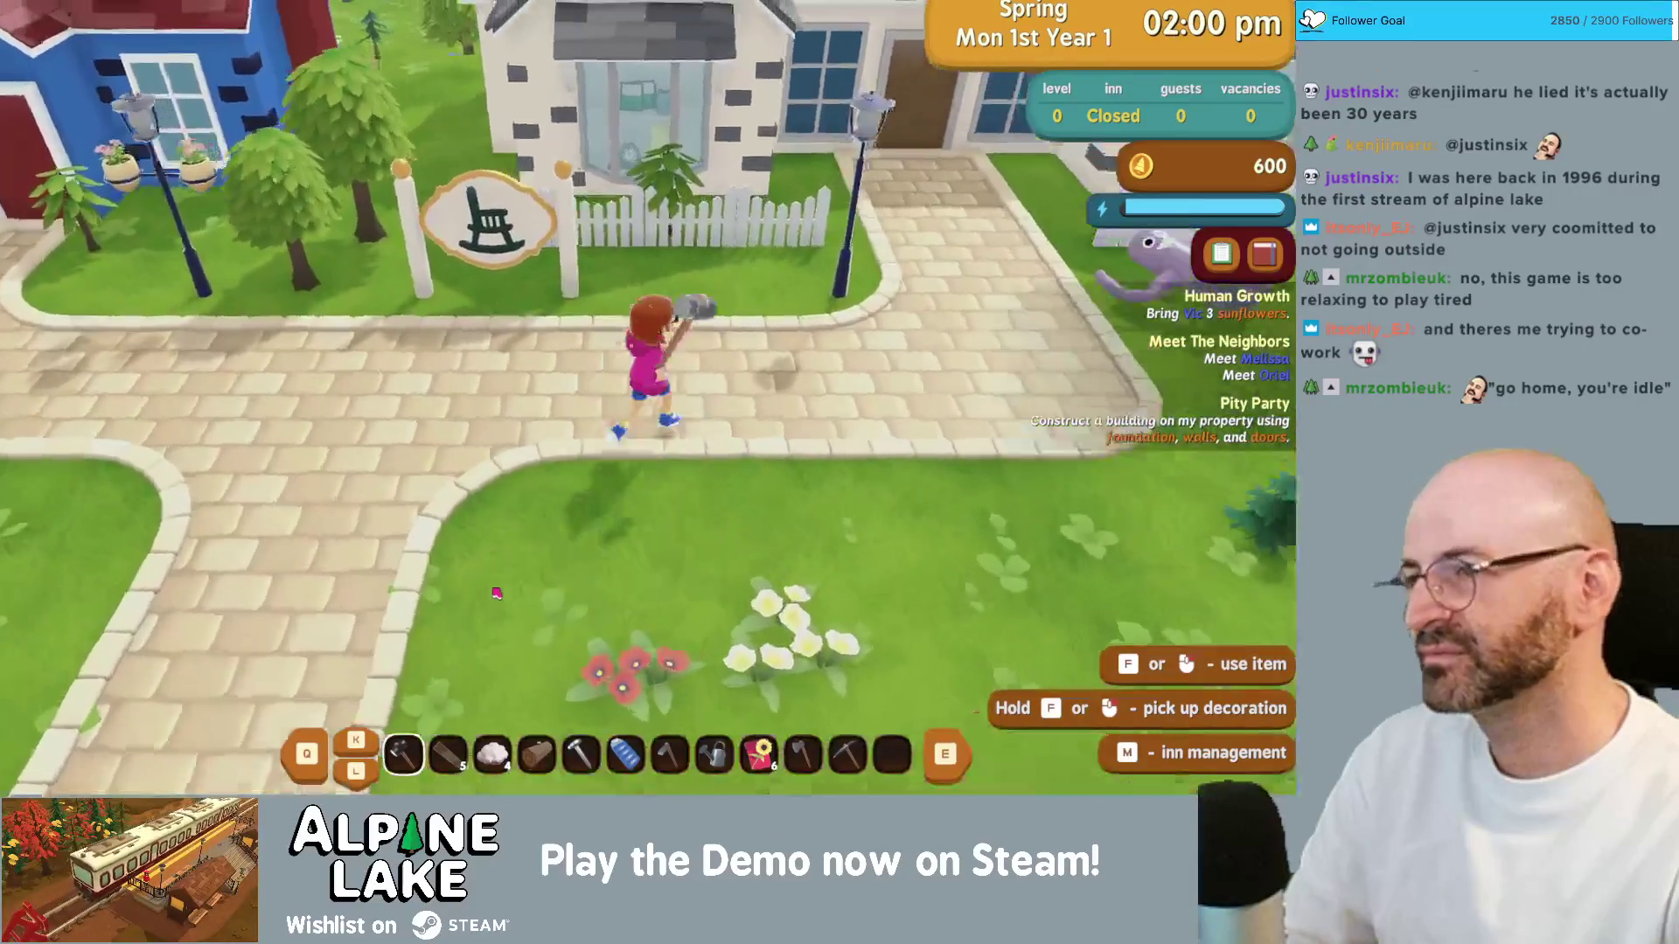
key(w)
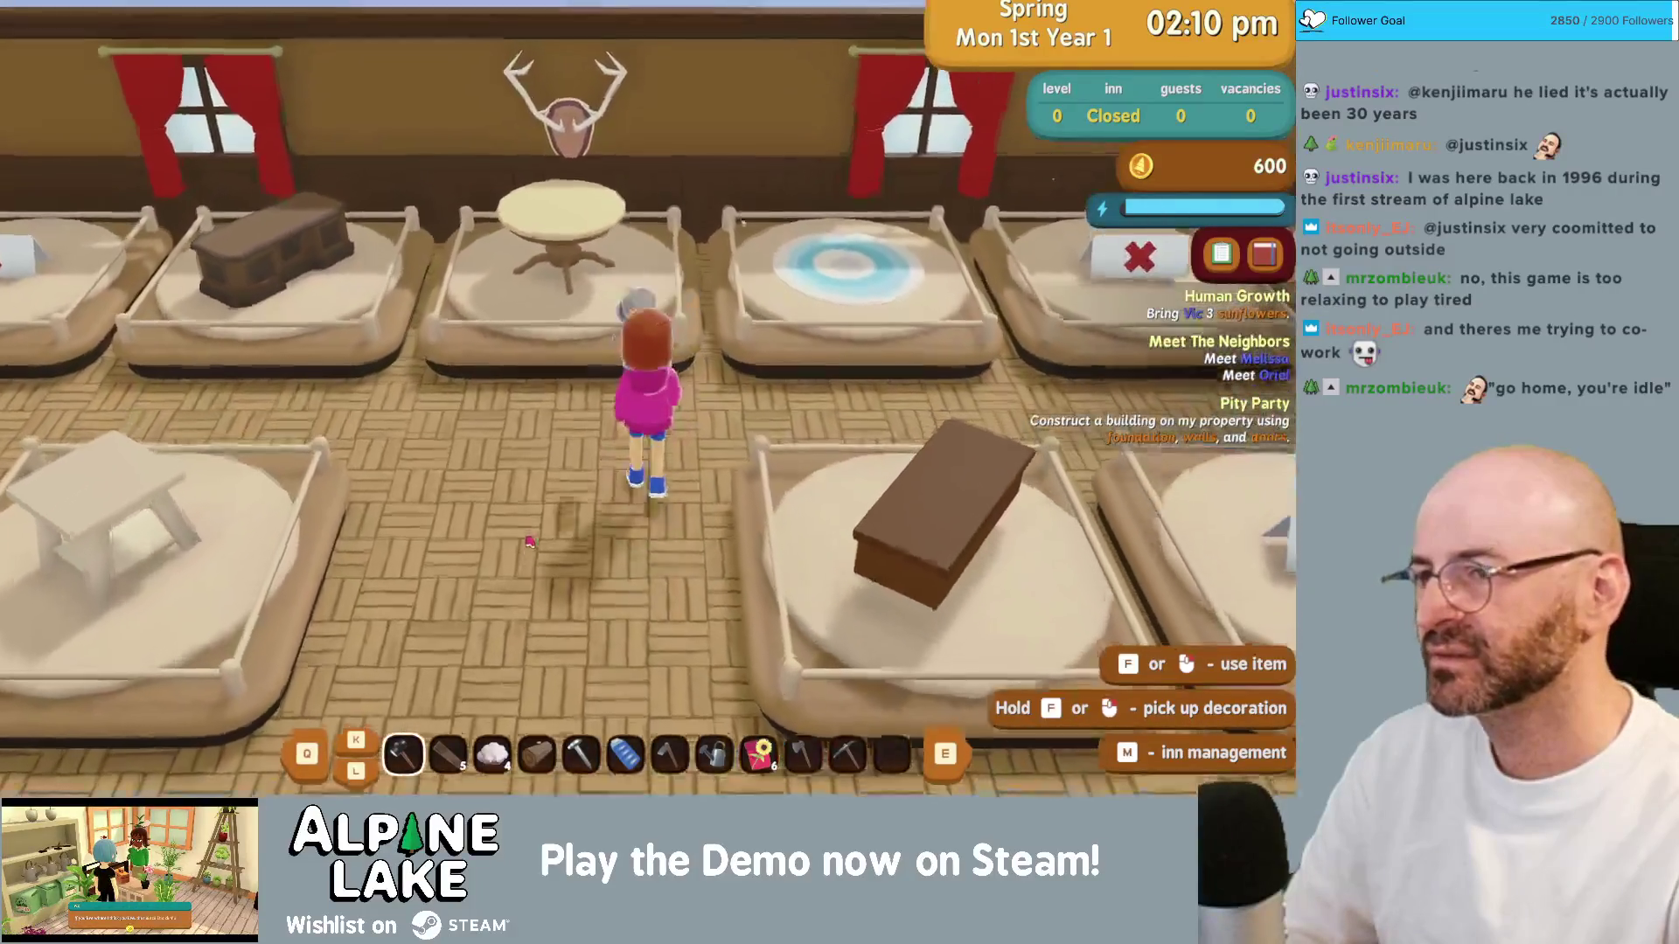
key(w)
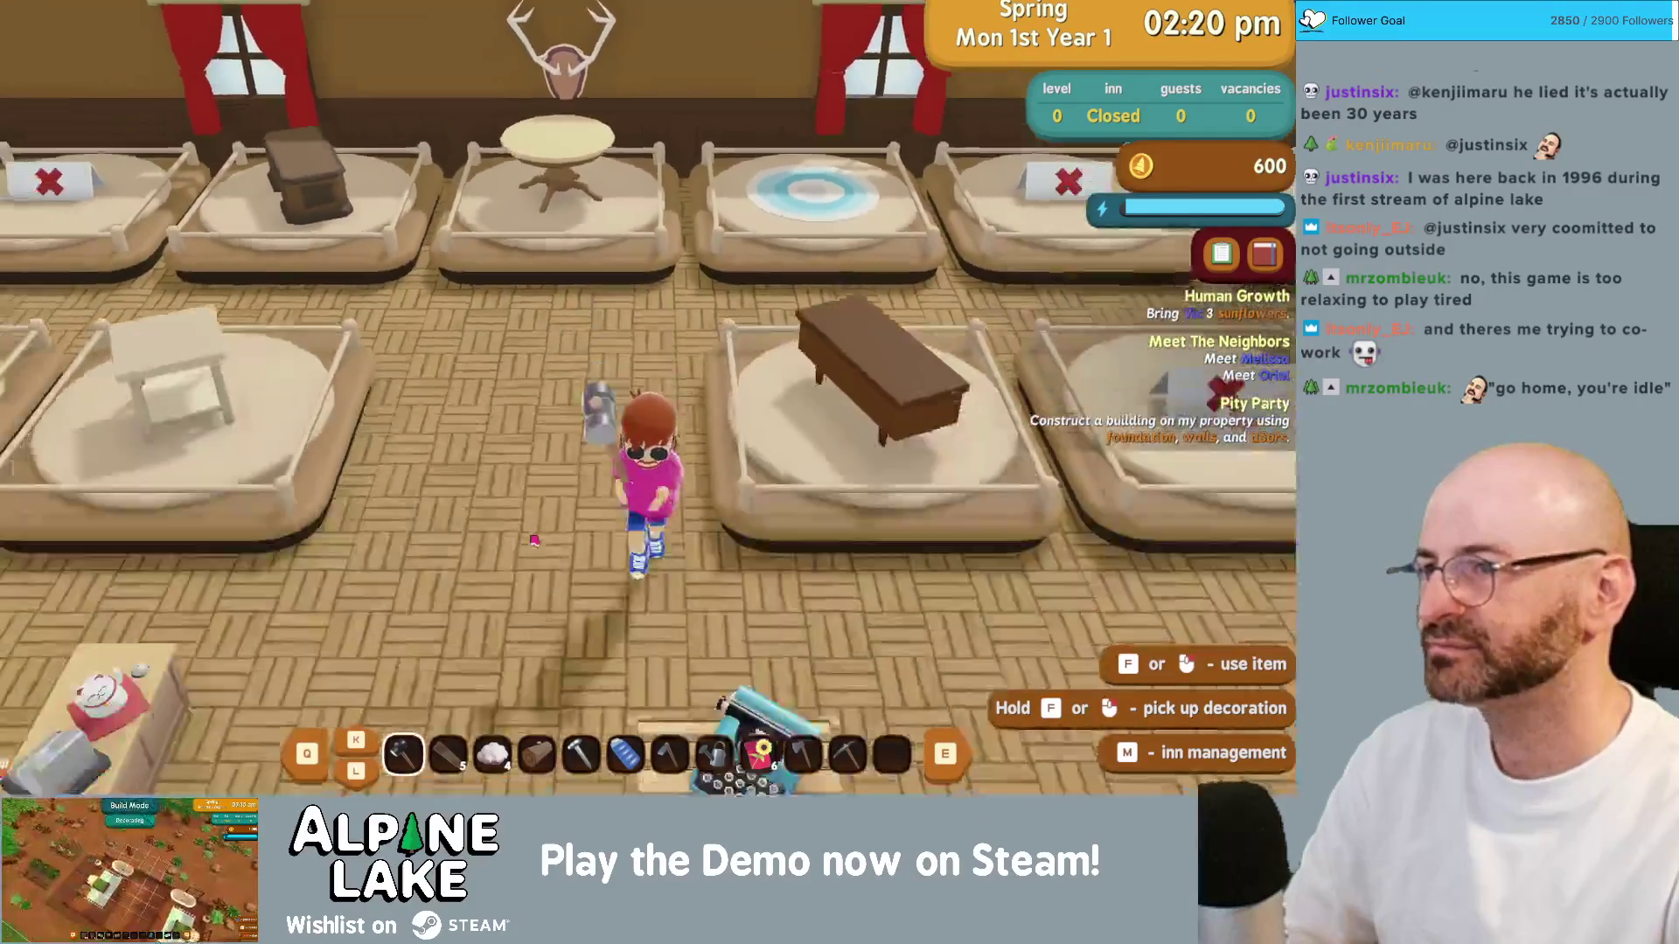
click(535, 541)
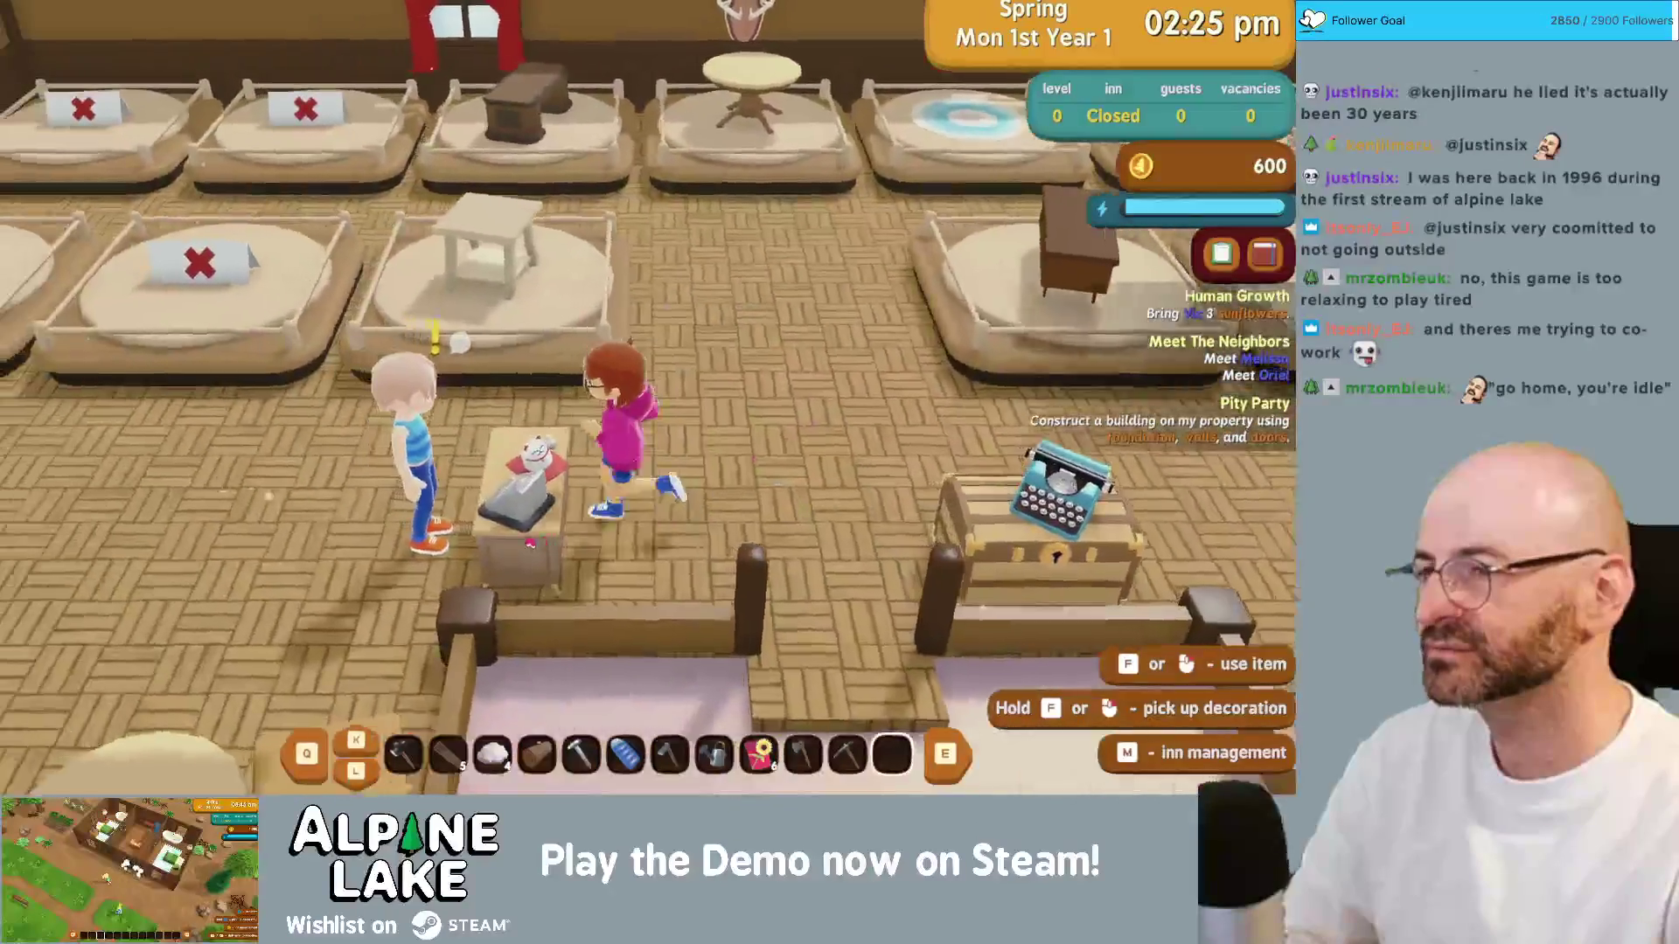
key(super+Tab)
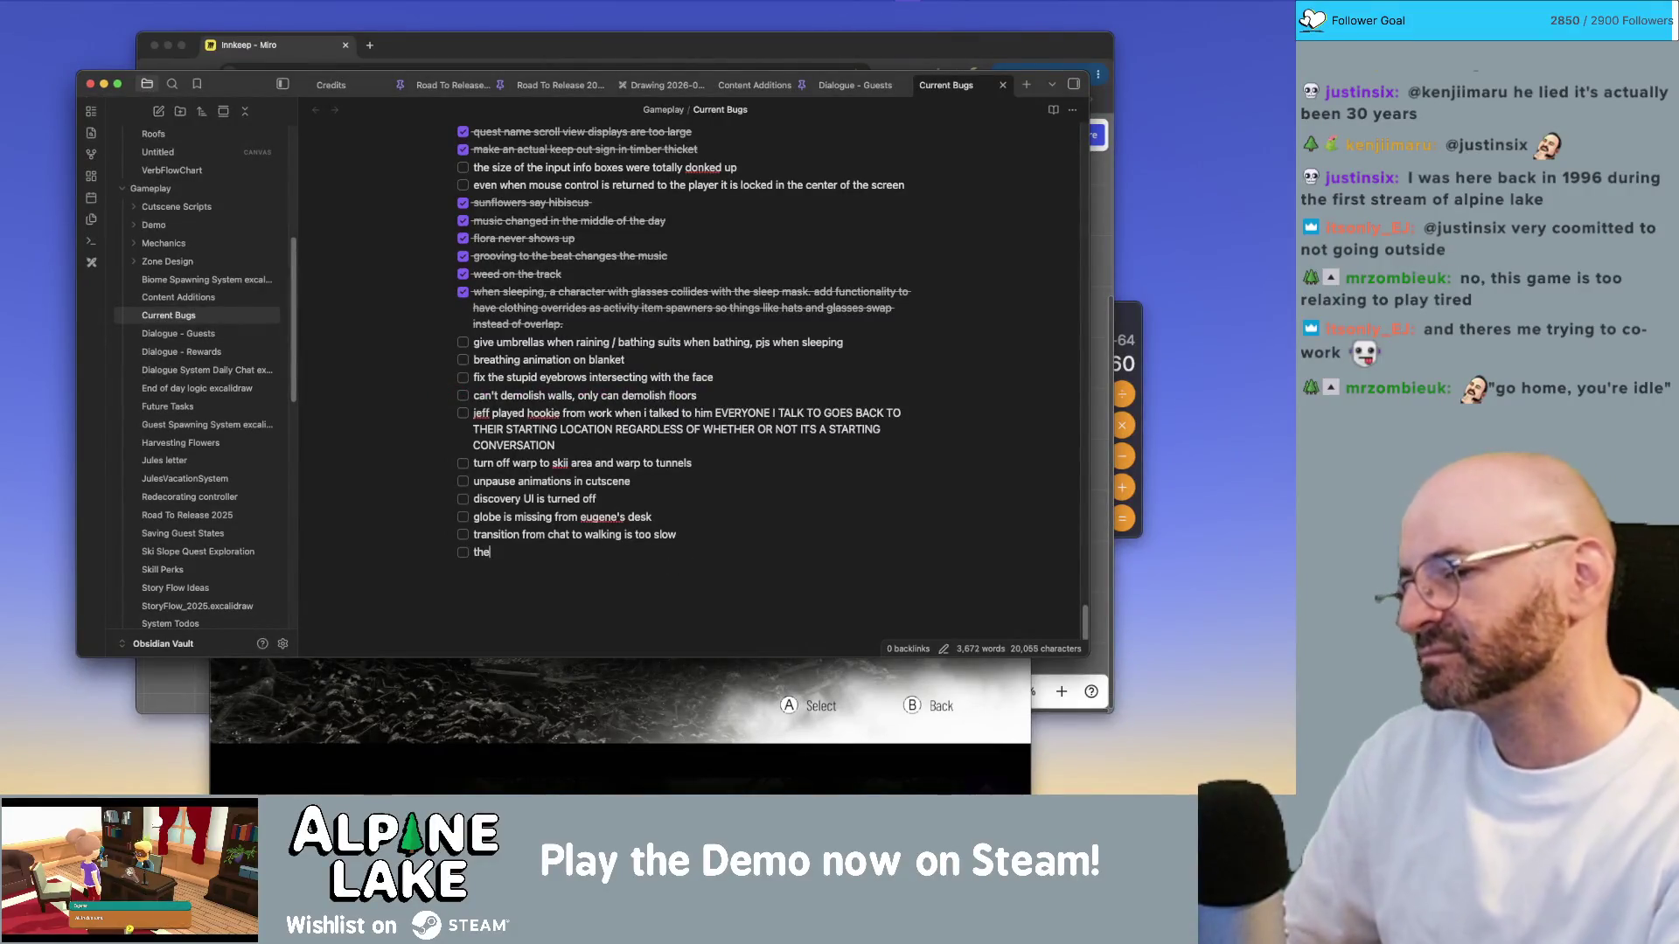
Step: Type the bug 'the antlers in oriels shop are intersecting with the wall'
text(the antlers in oriels)
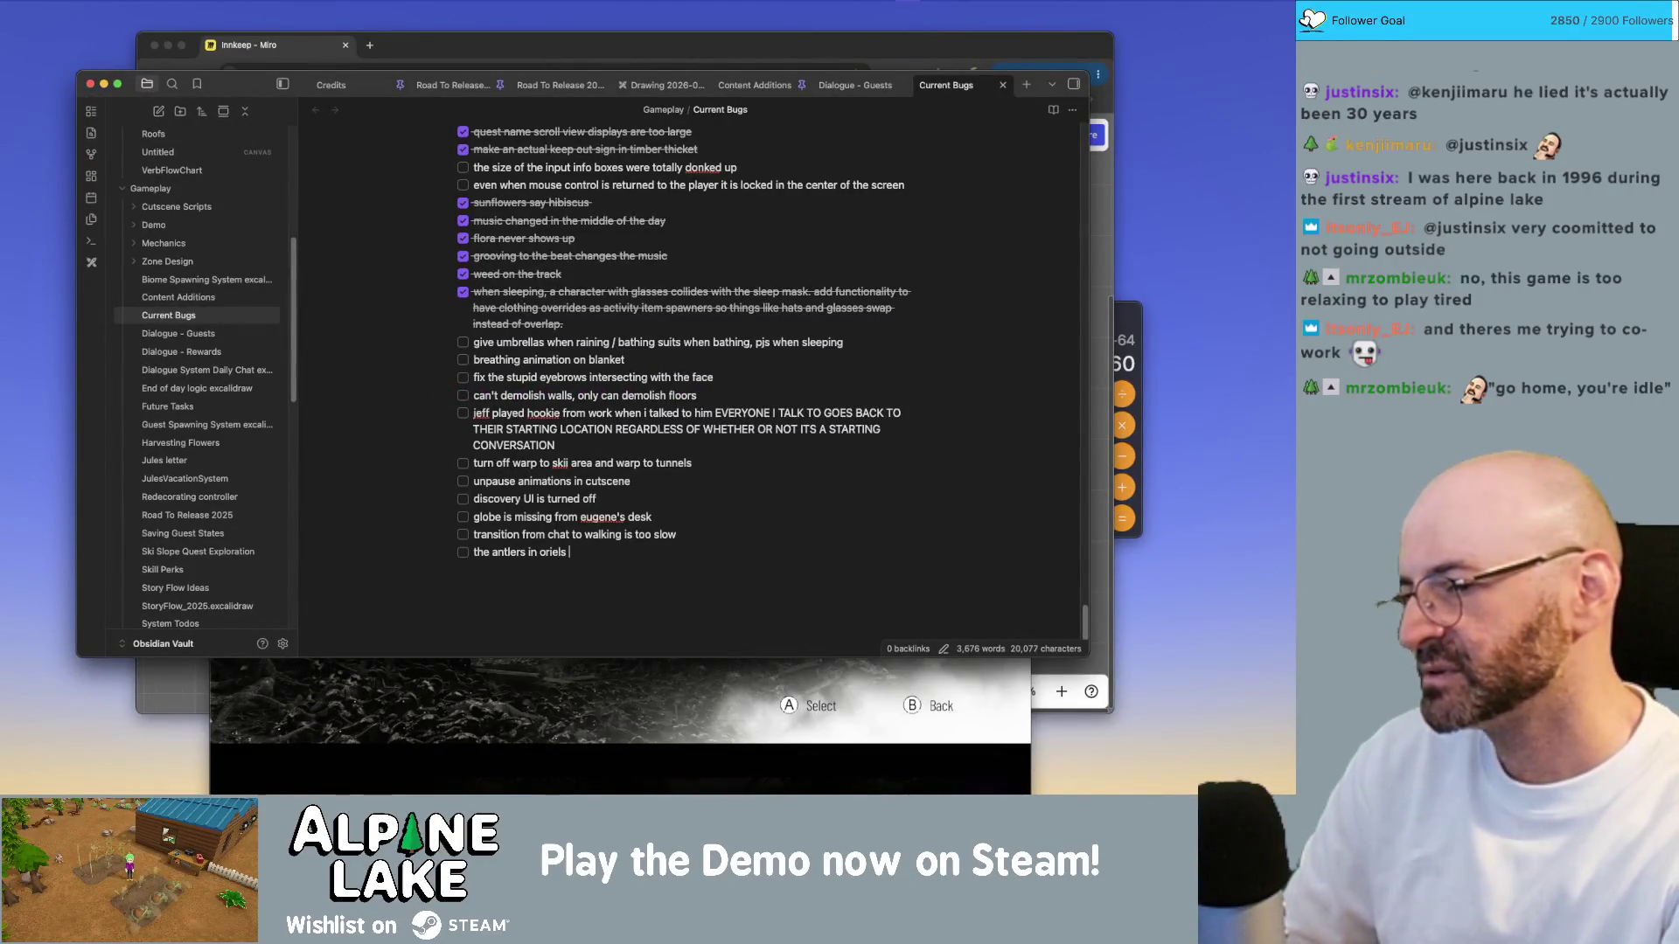
text( shop are intersec)
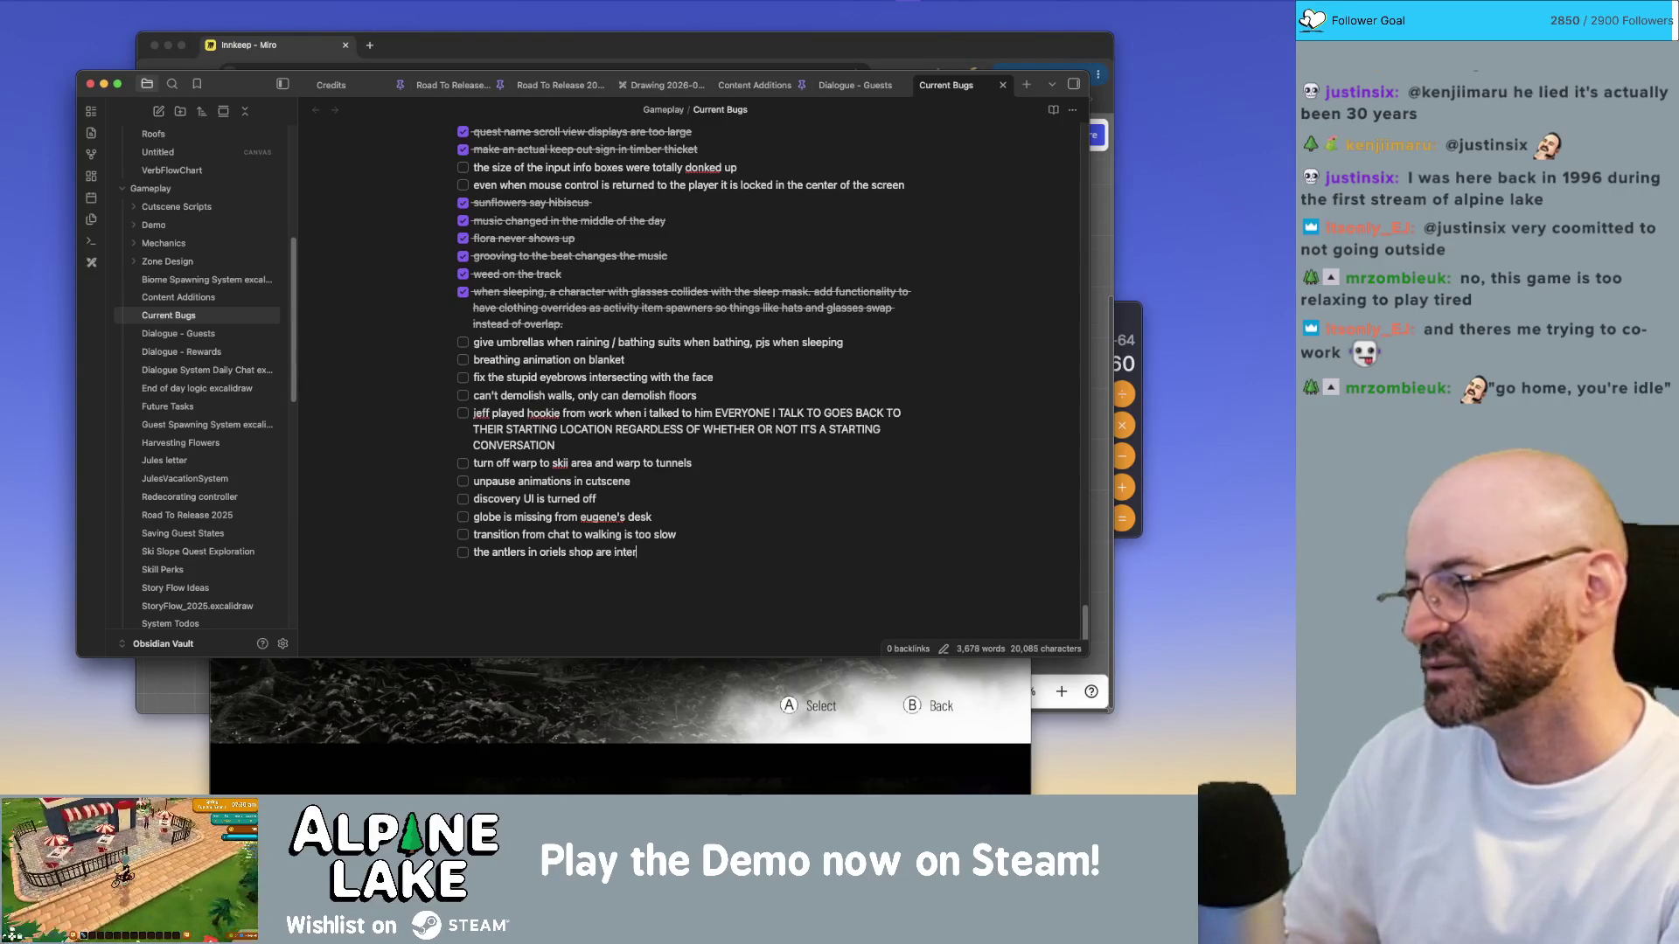
text(ting with the wall)
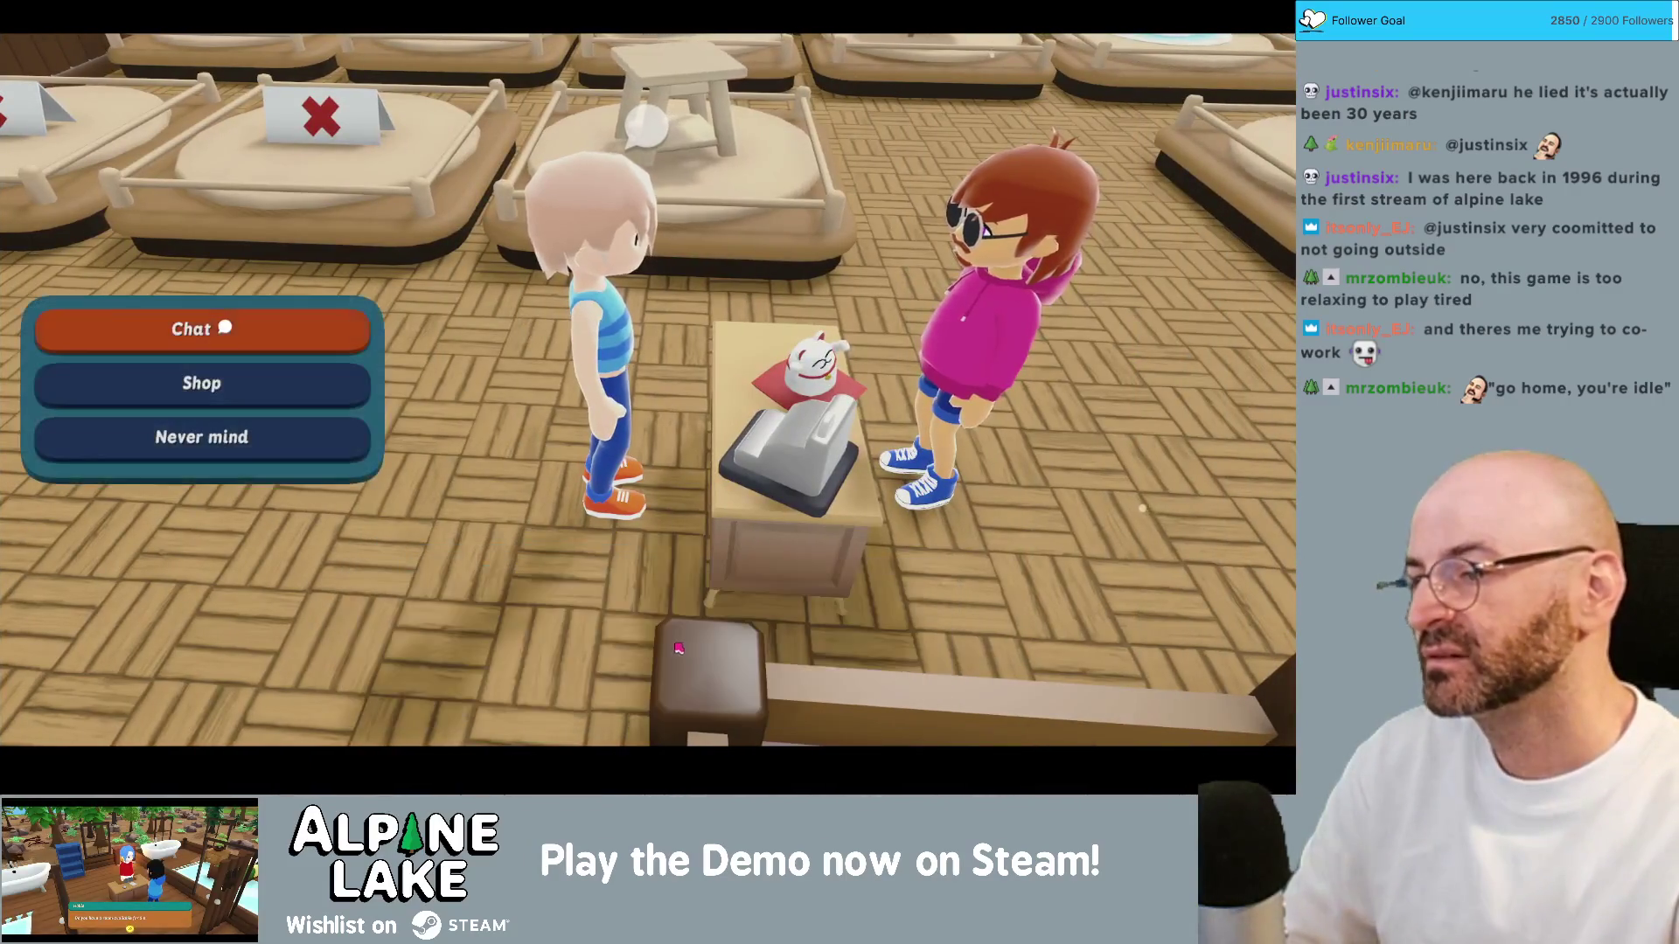
Step: Chat with Oriel and skip through her lines back to her options
click(332, 328)
click(517, 636)
click(521, 635)
click(522, 635)
click(524, 633)
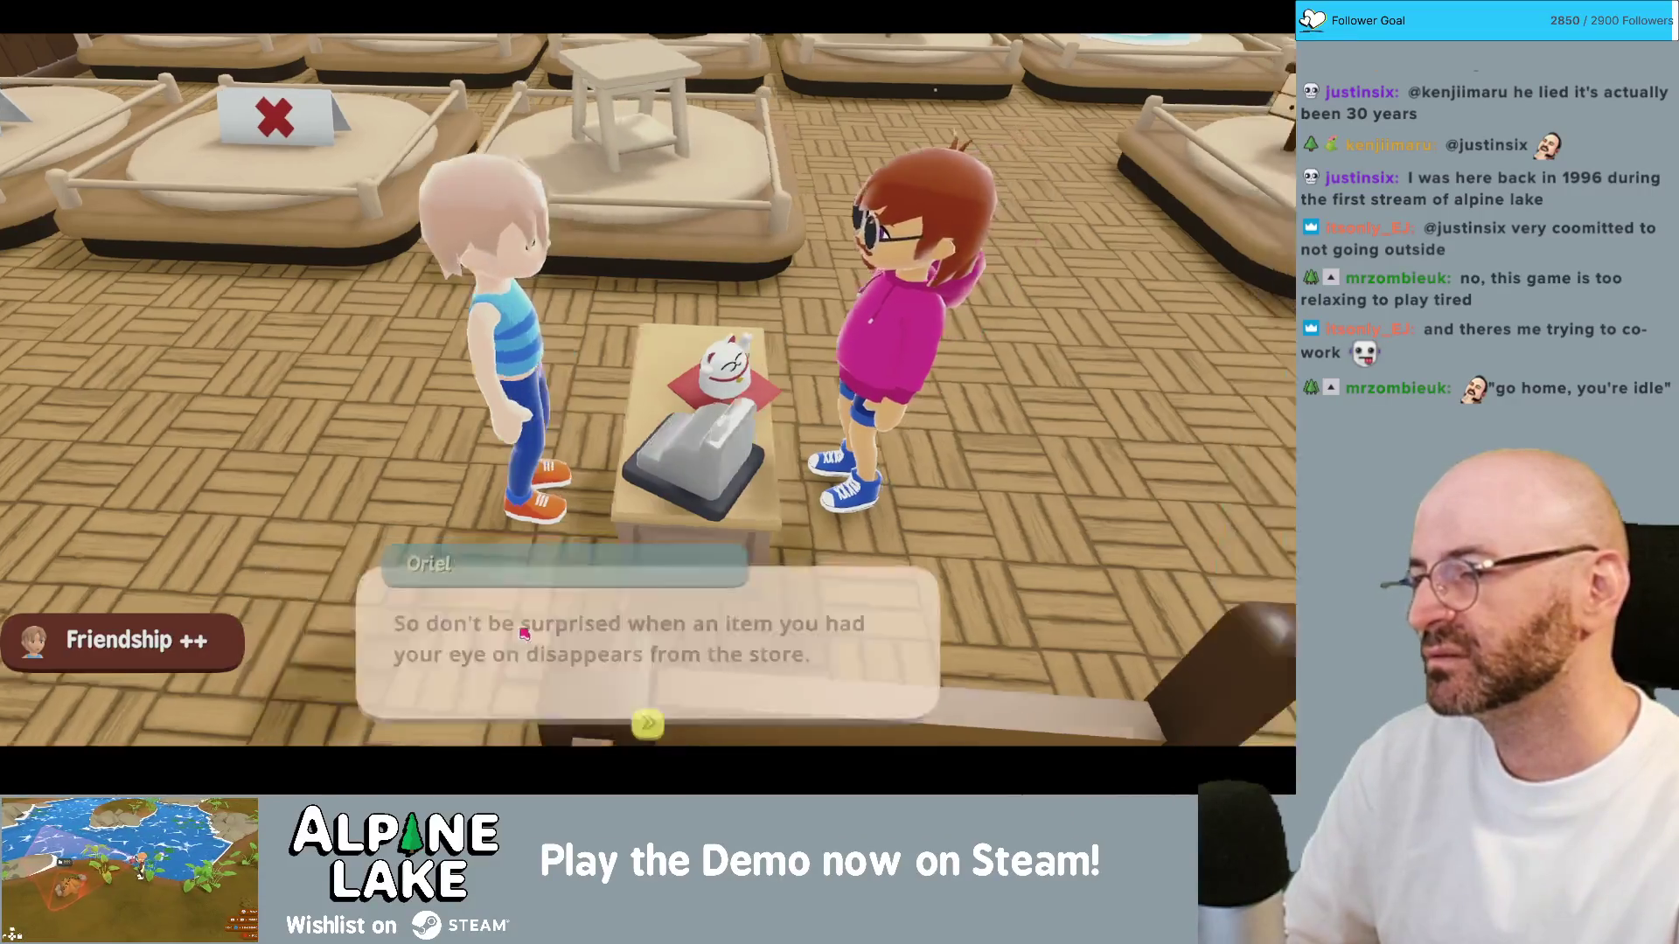
click(524, 634)
Step: Browse Oriel's shop items, note that desks are only 1 sided, and start a new bug line
click(256, 382)
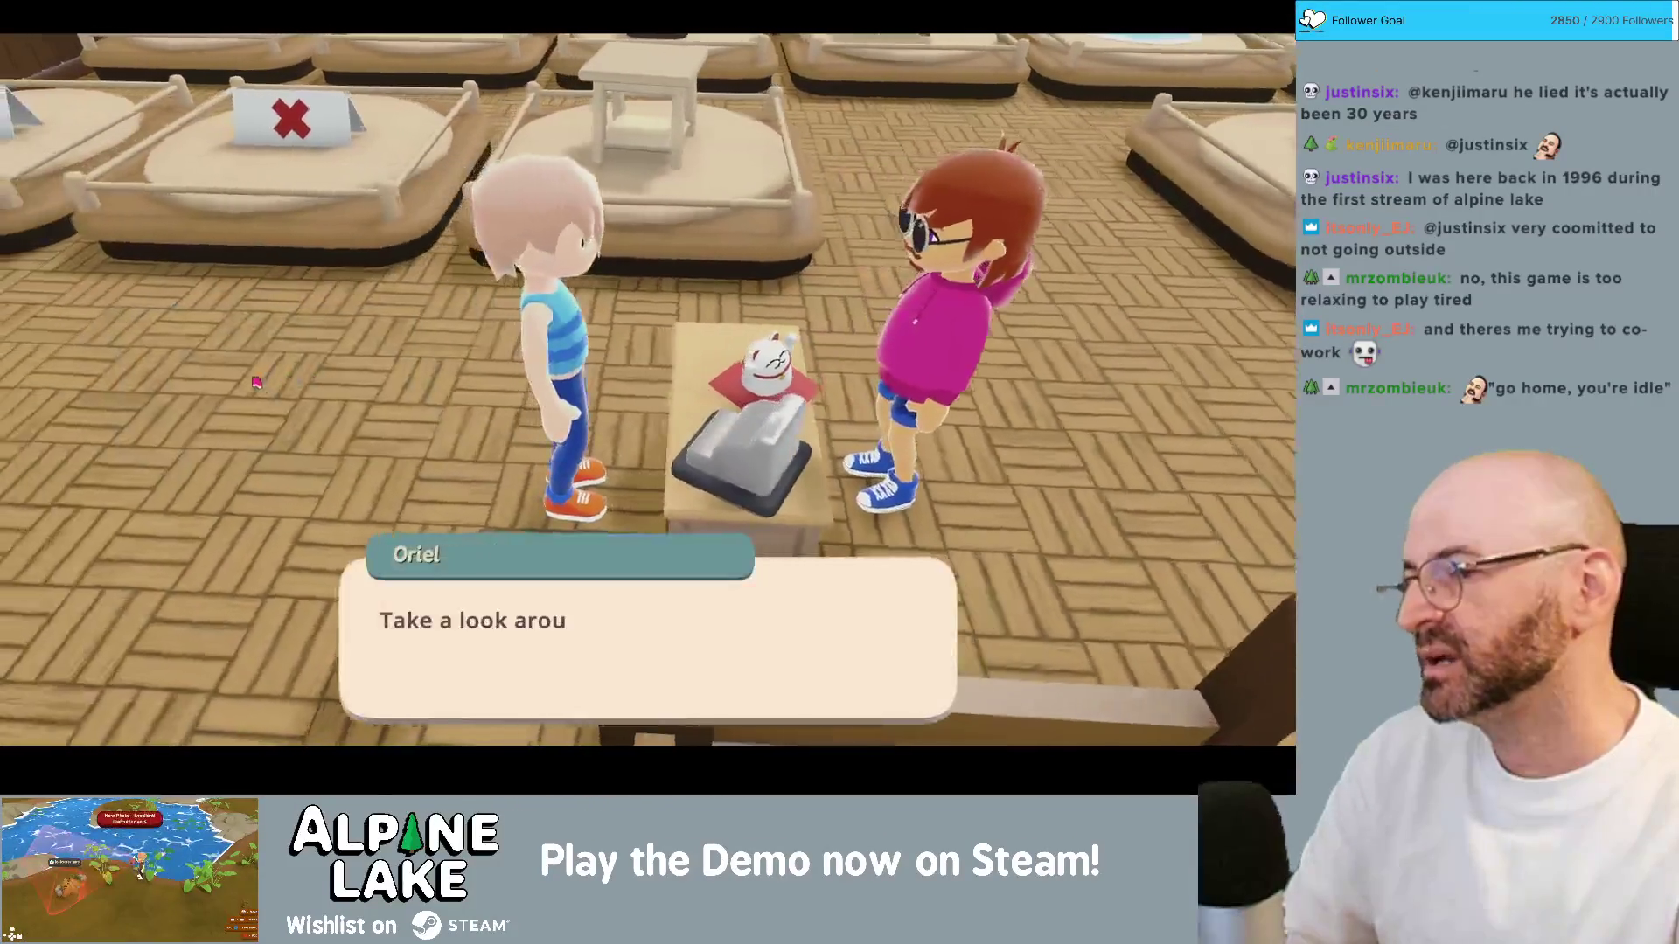
click(483, 601)
scroll(473, 356, down, 1)
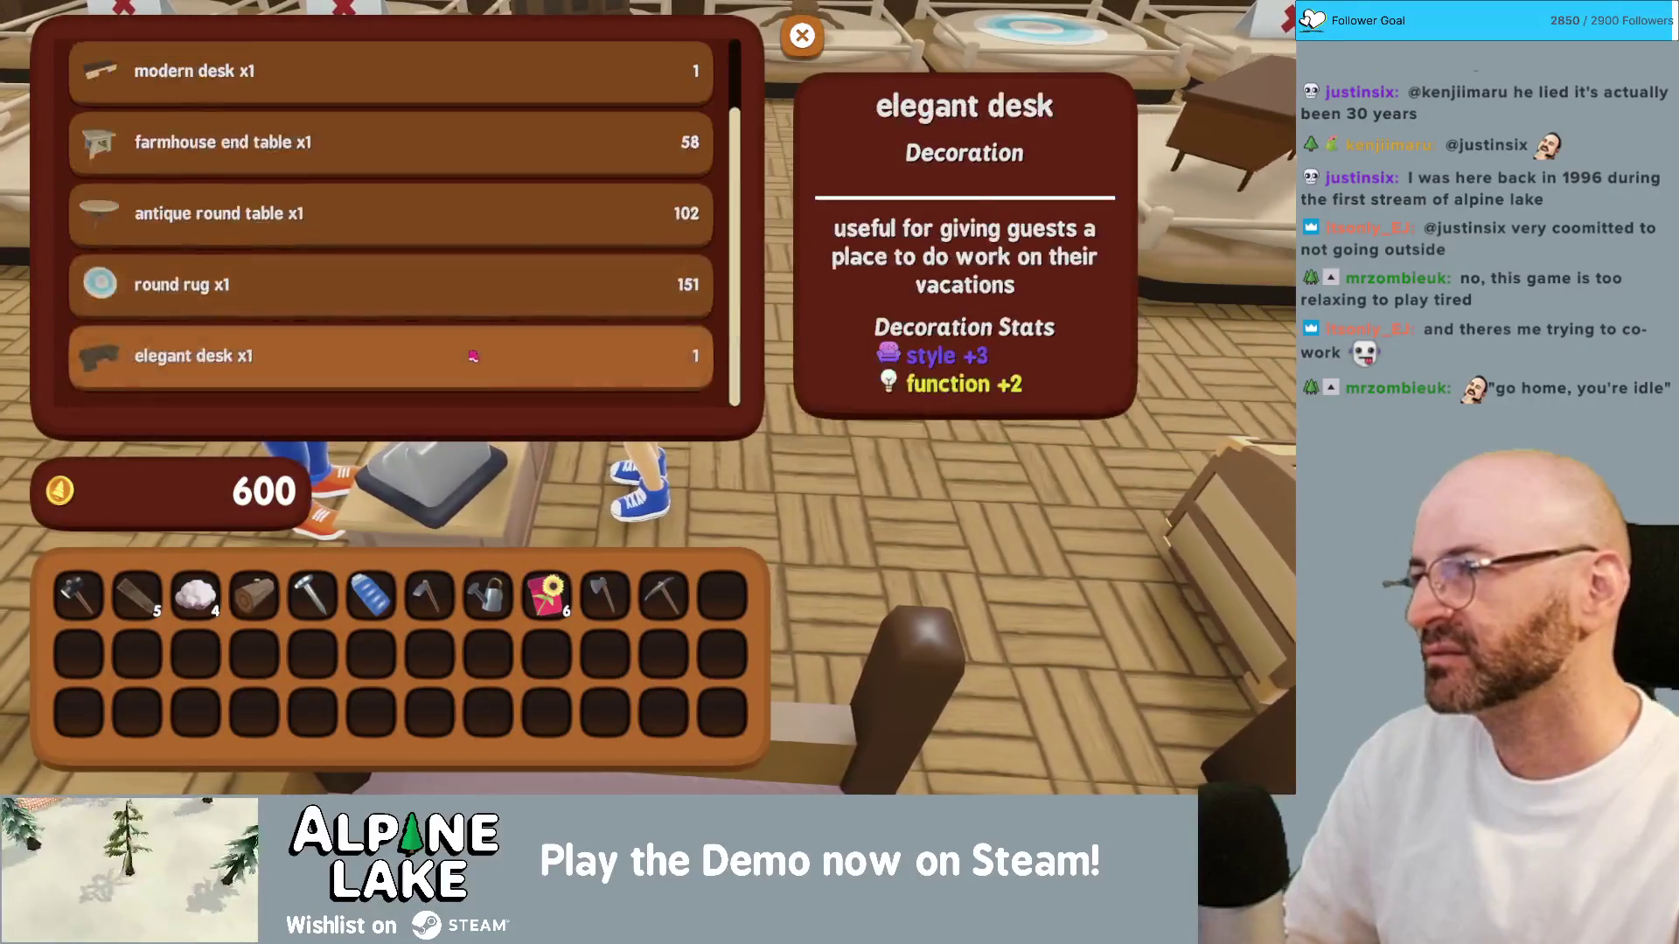
scroll(472, 360, up, 1)
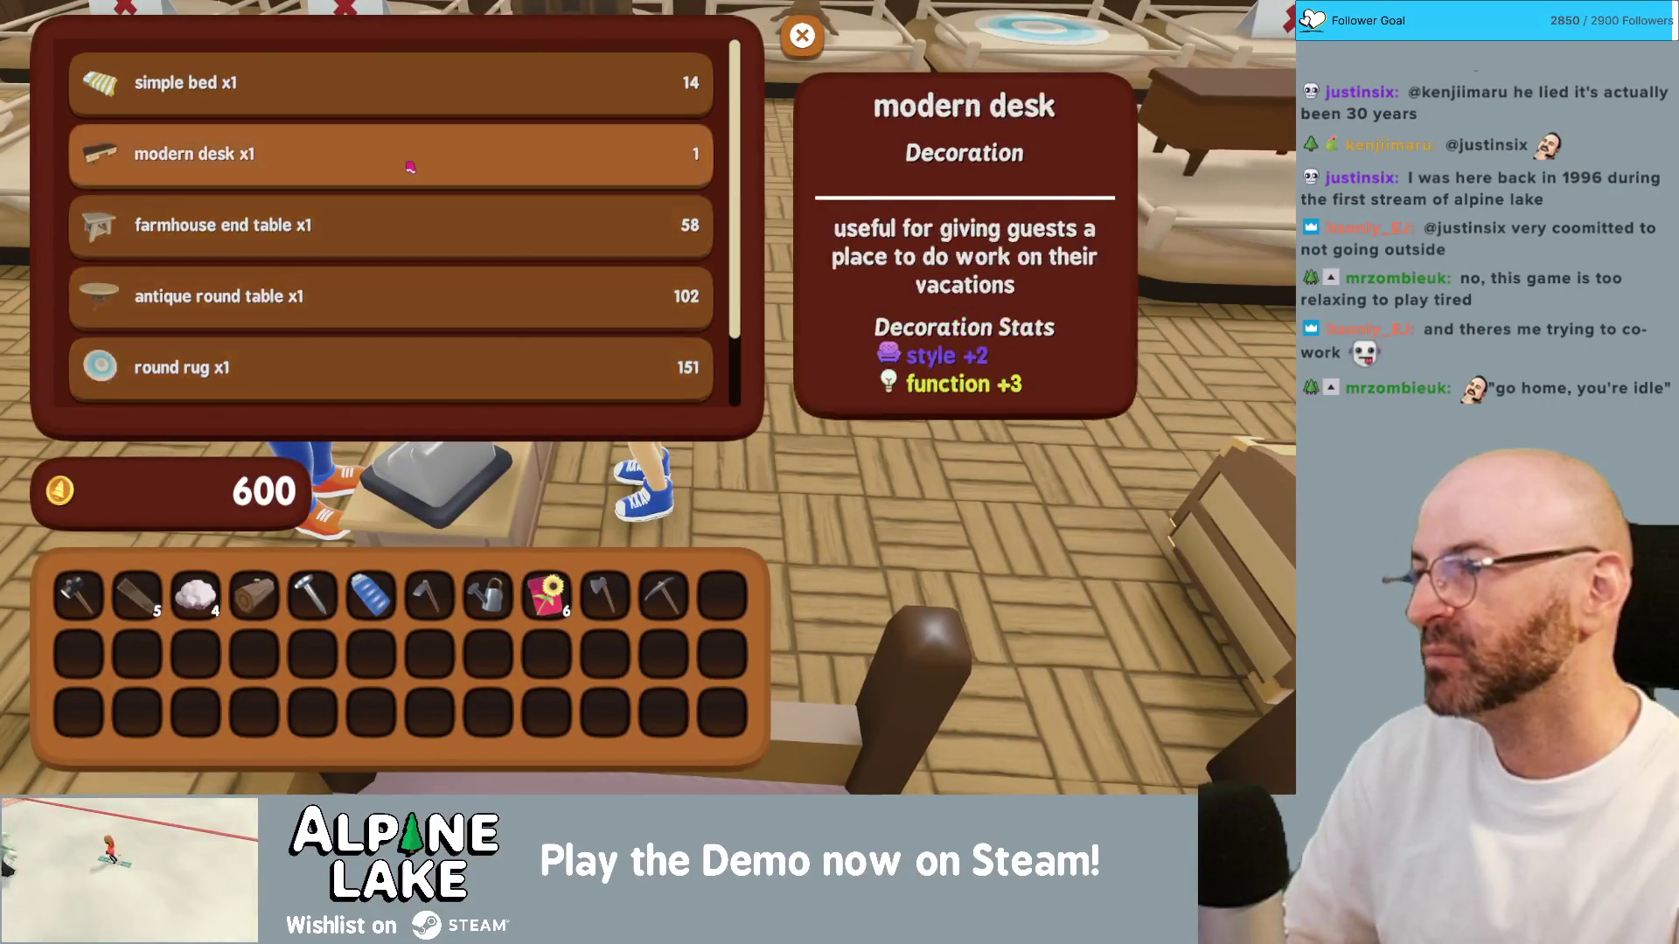
scroll(453, 127, down, 1)
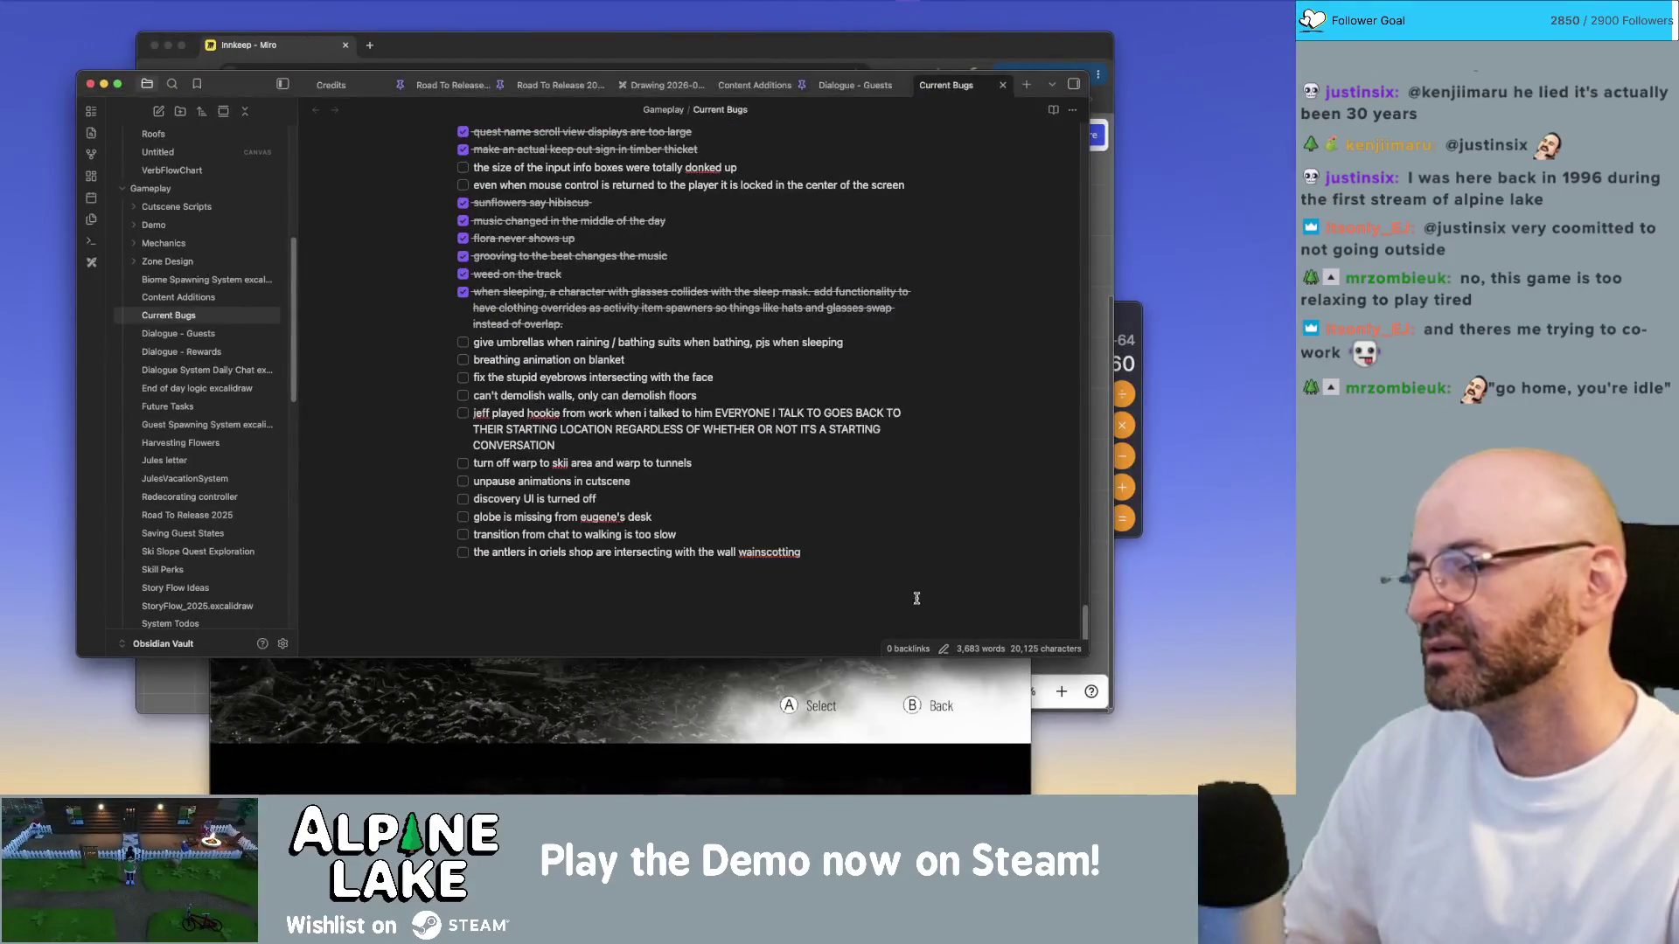
text(esks ly 1 sided)
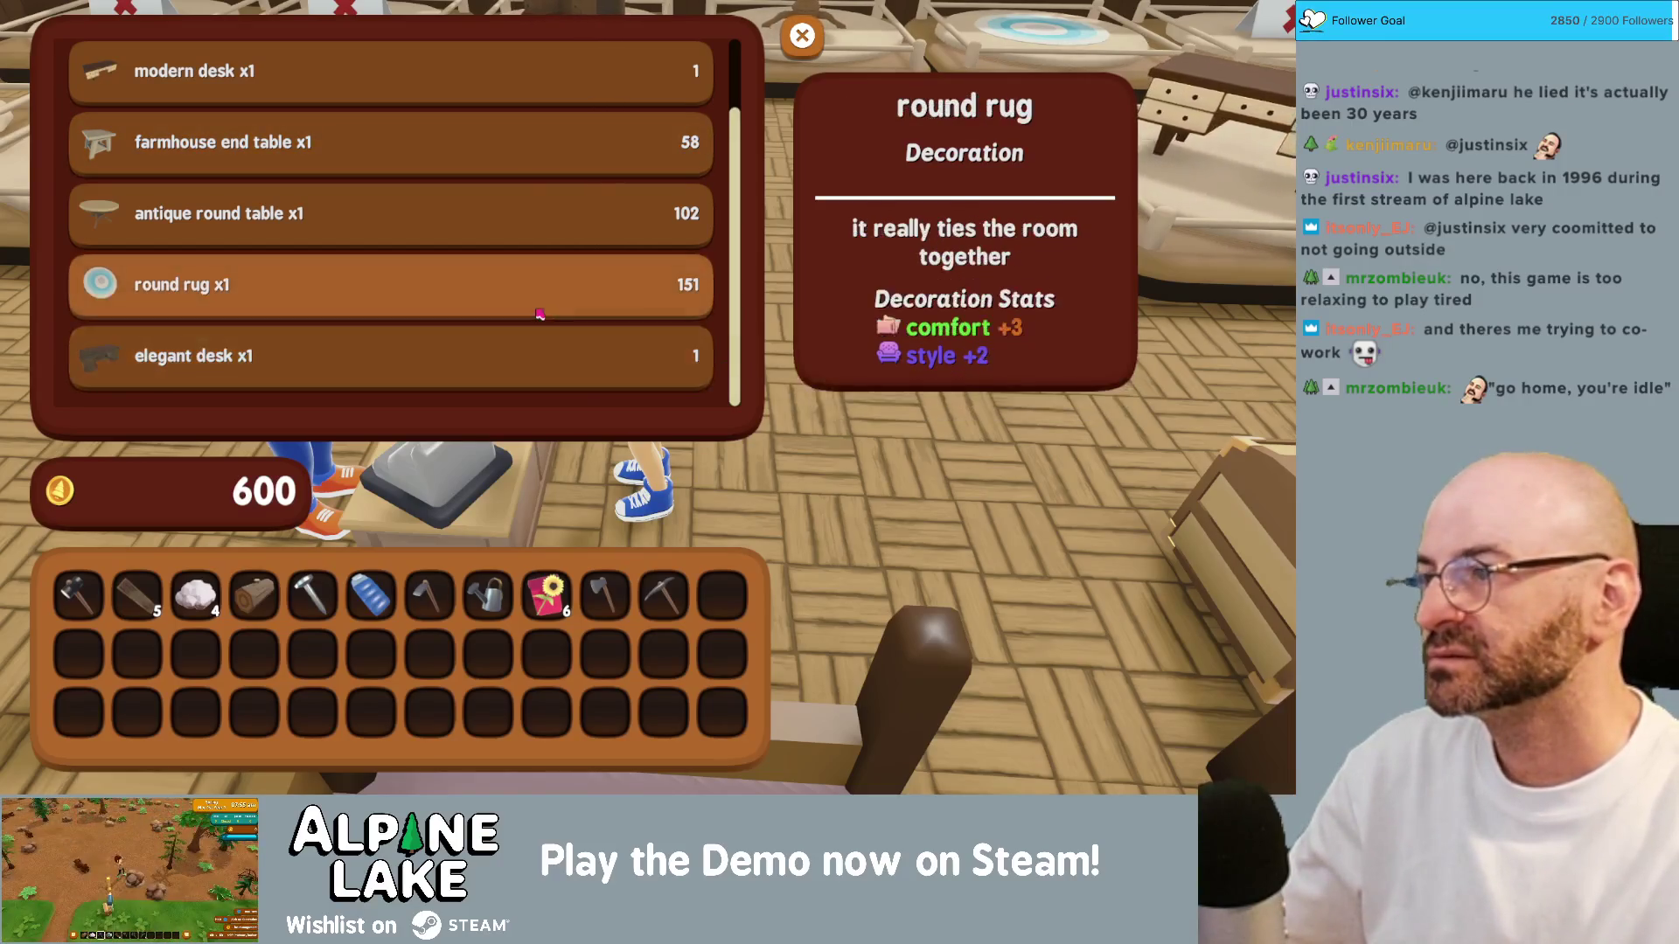
scroll(518, 226, up, 1)
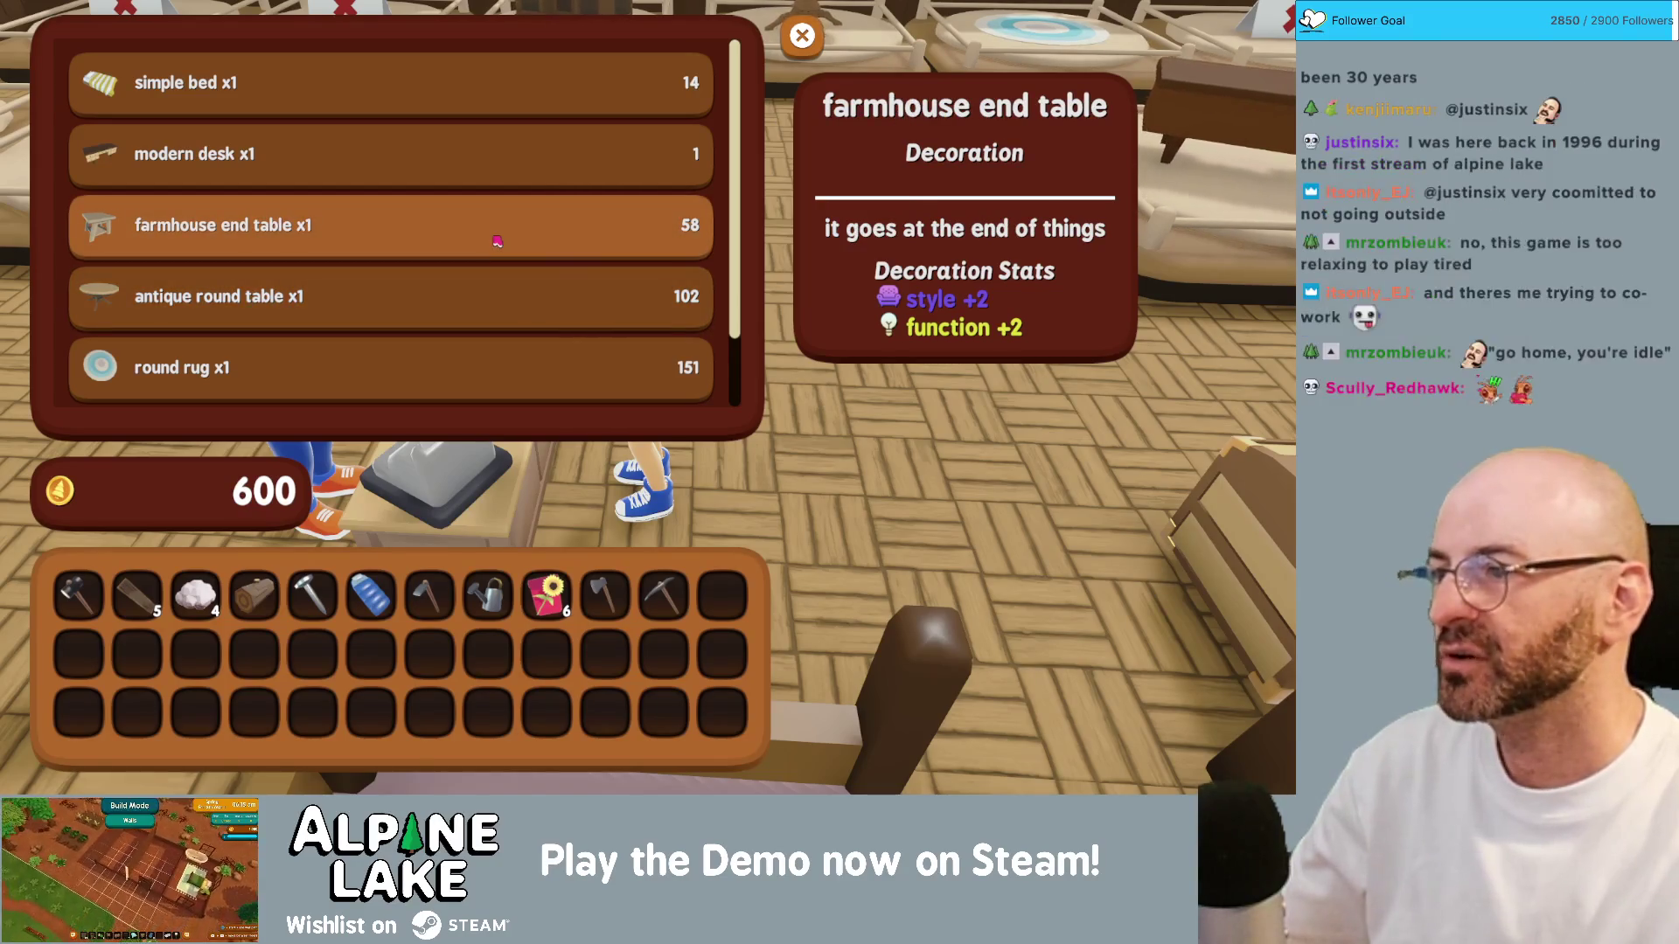
scroll(495, 242, down, 1)
scroll(492, 242, up, 1)
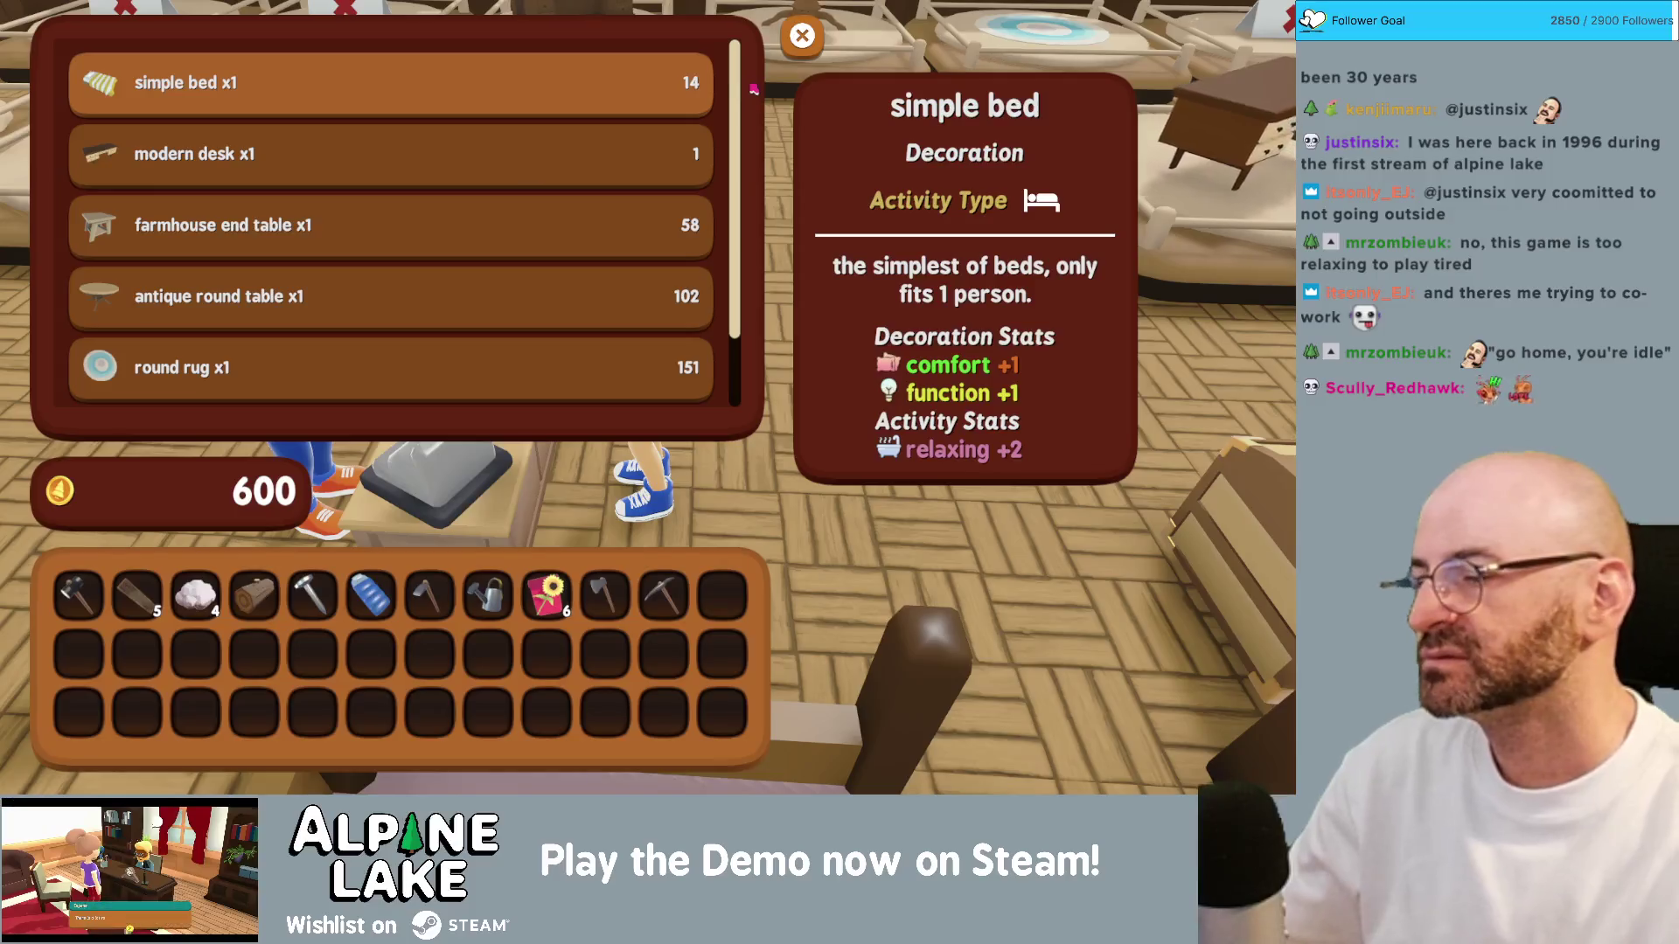
key(super+Tab)
key(Return)
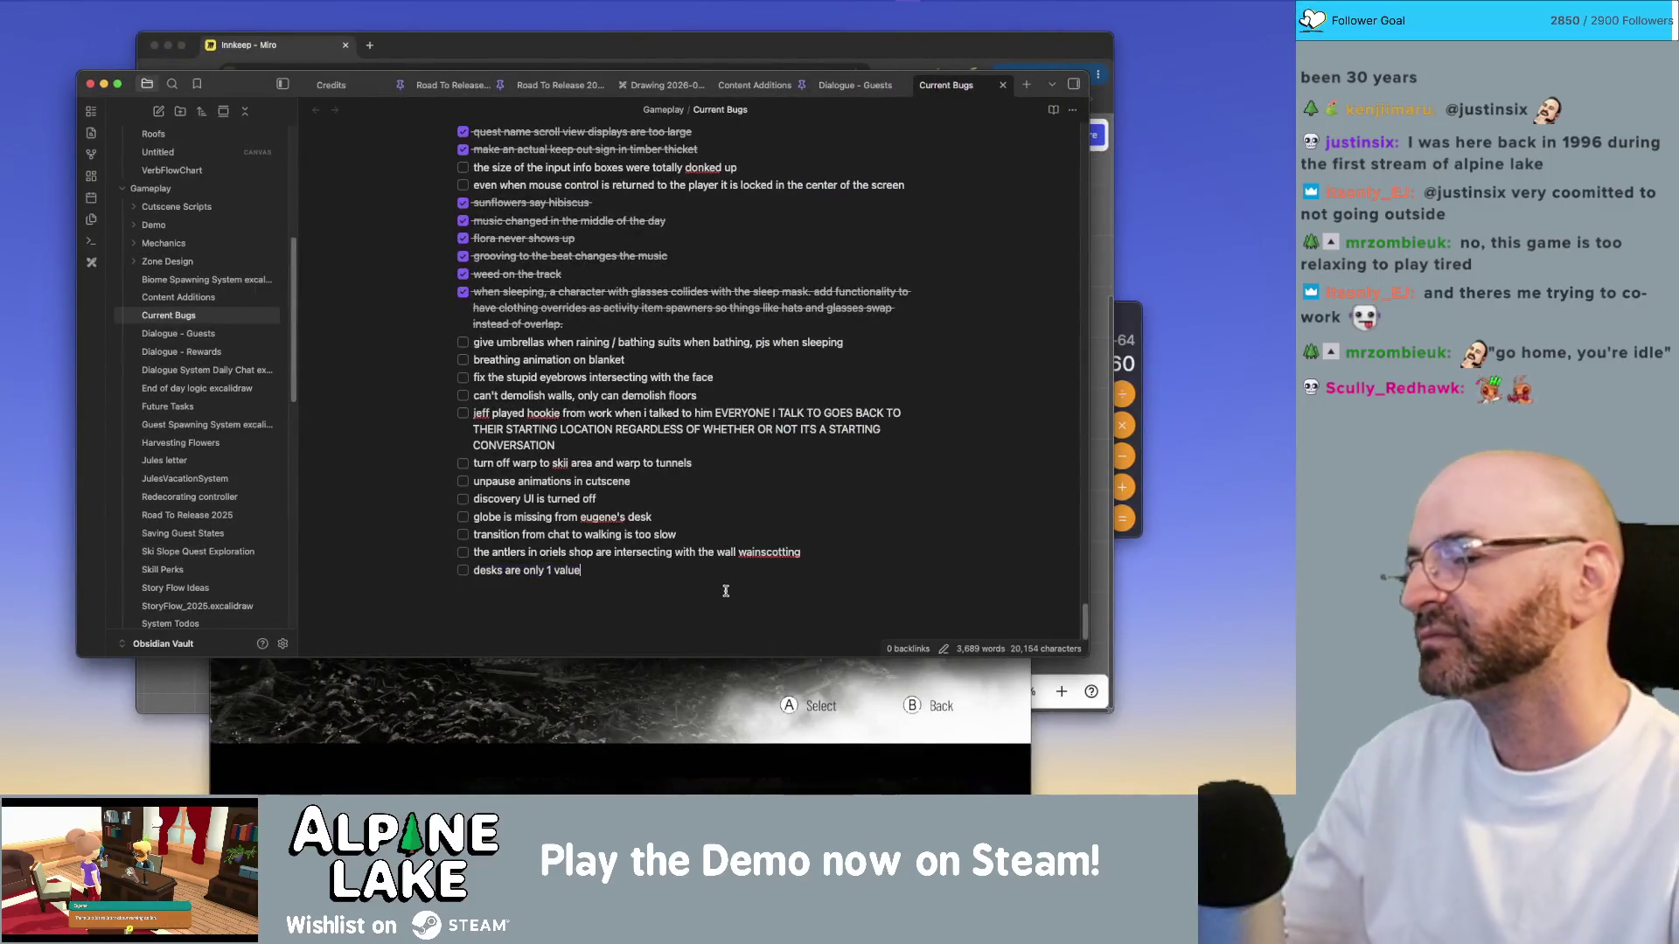
Step: Add the bug 'remove simple bed from rotating inventory', inserting 'daily' before 'rotating'
text(remove simple bed from rotating i)
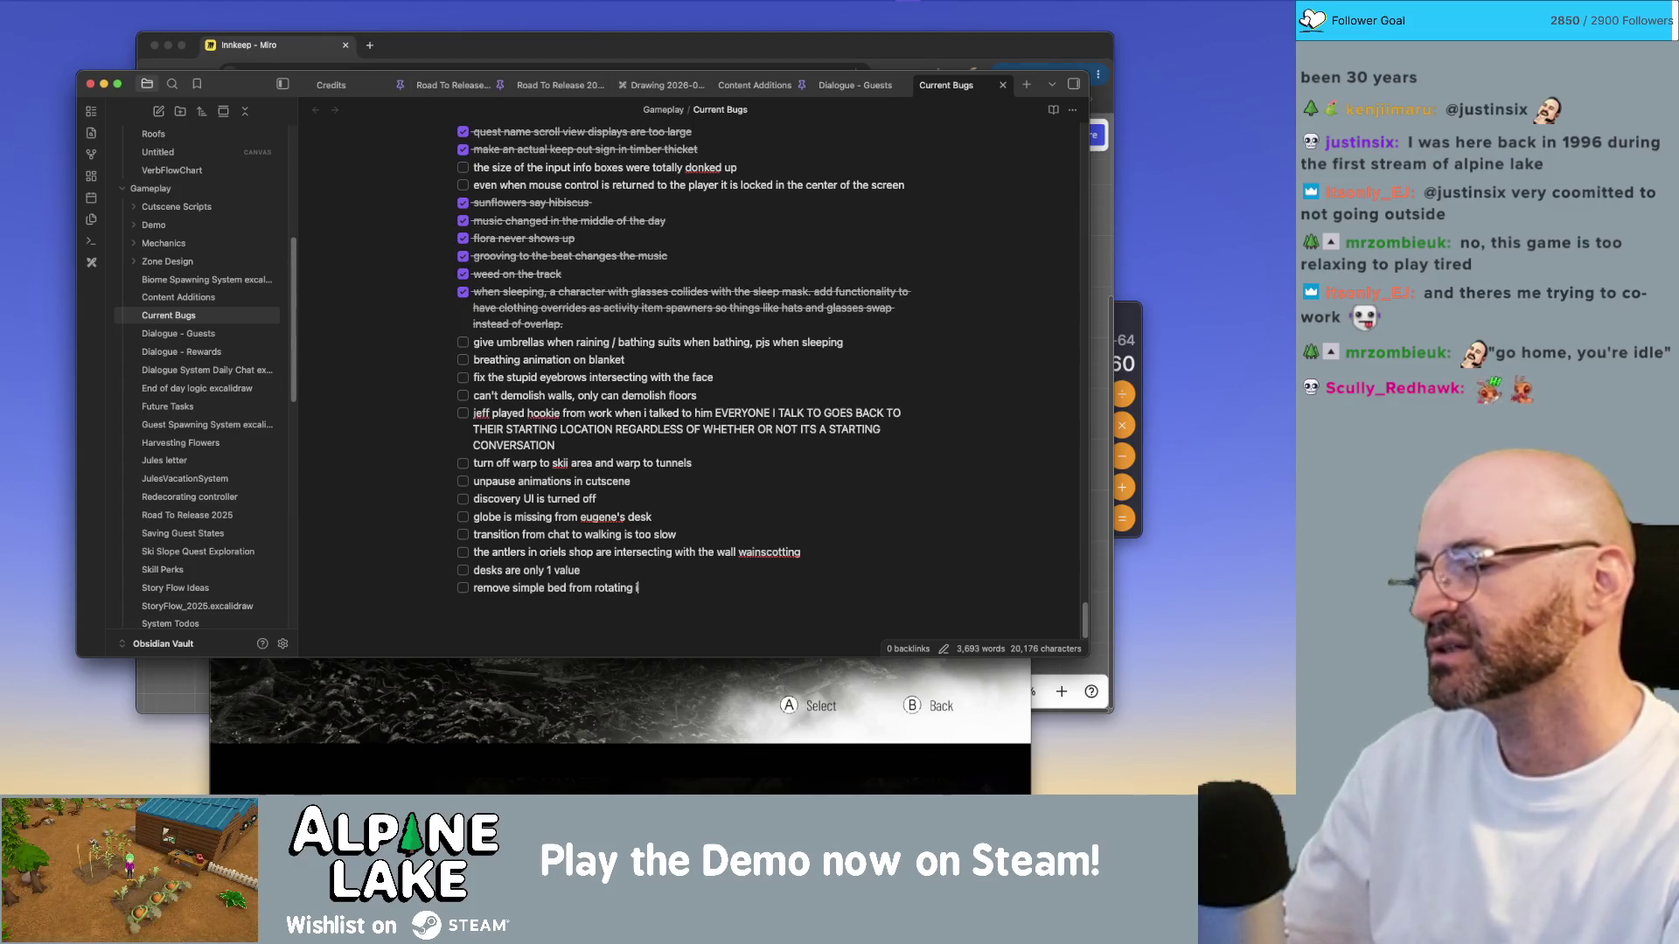
text(nvent)
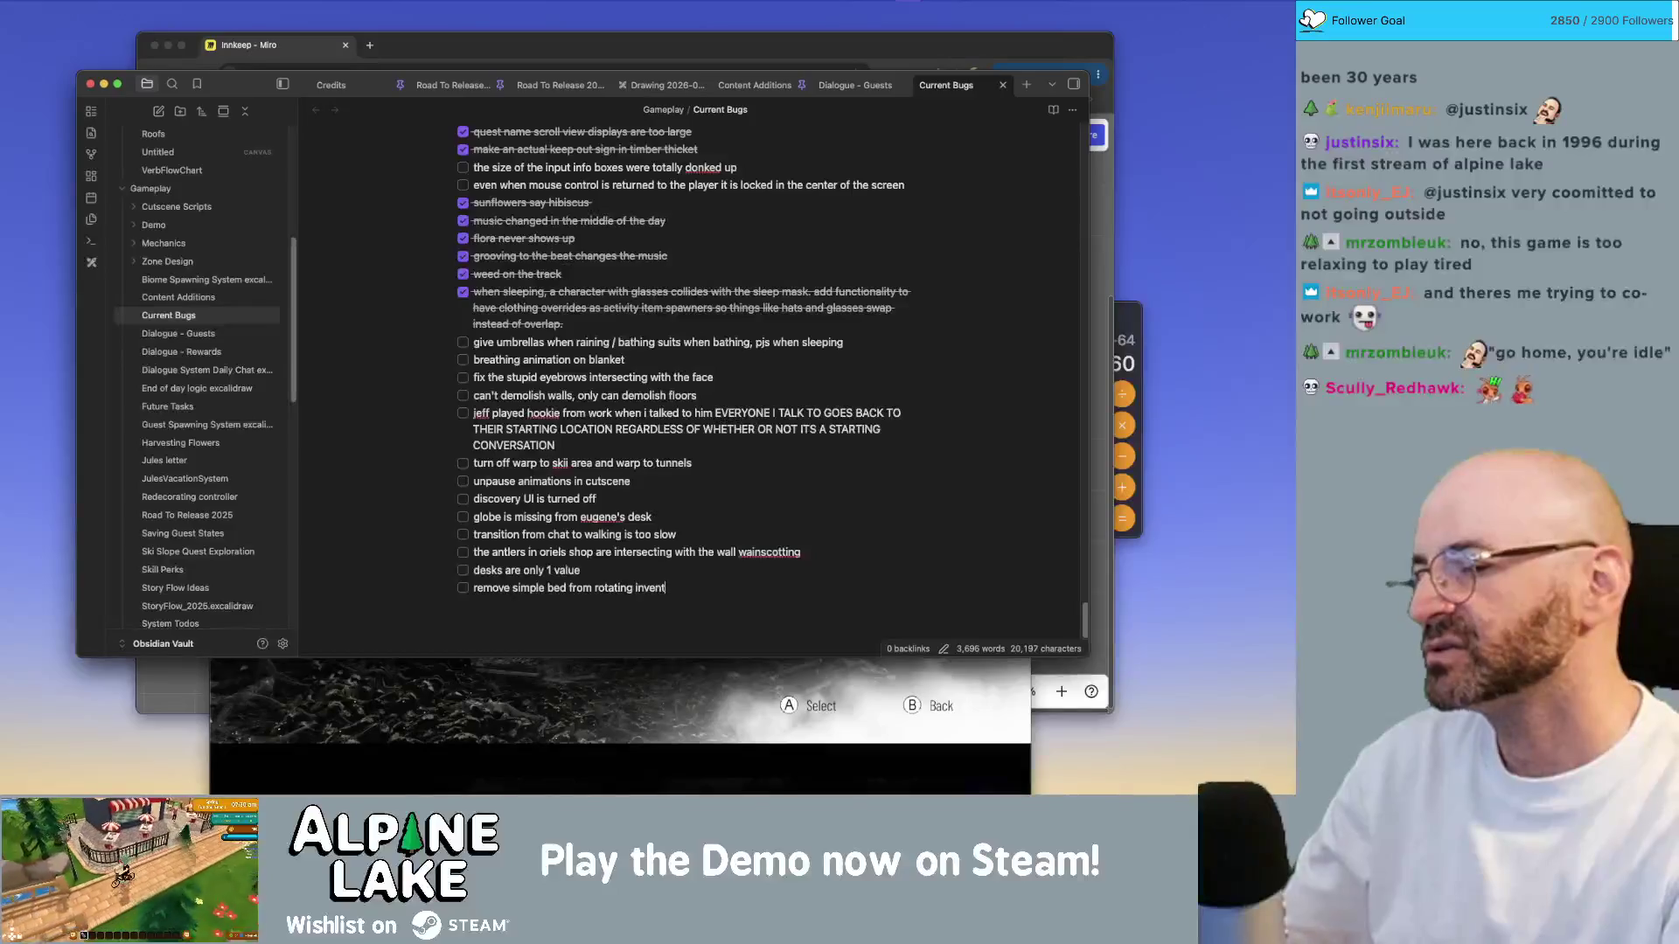
text(ory)
click(665, 588)
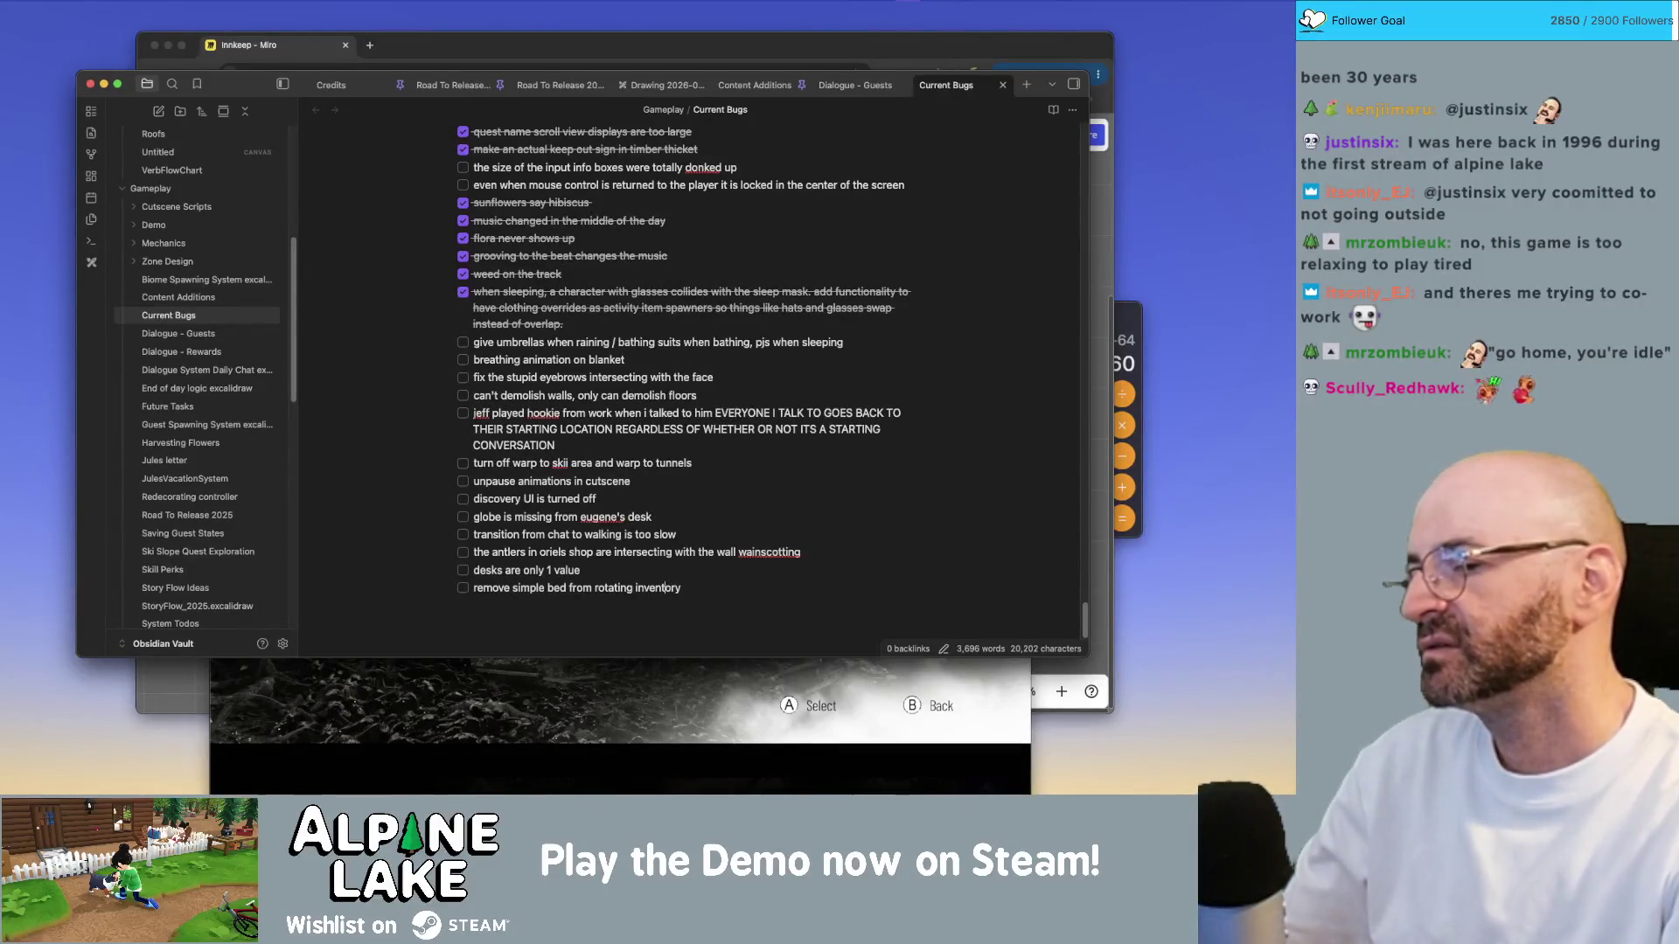
text(daily)
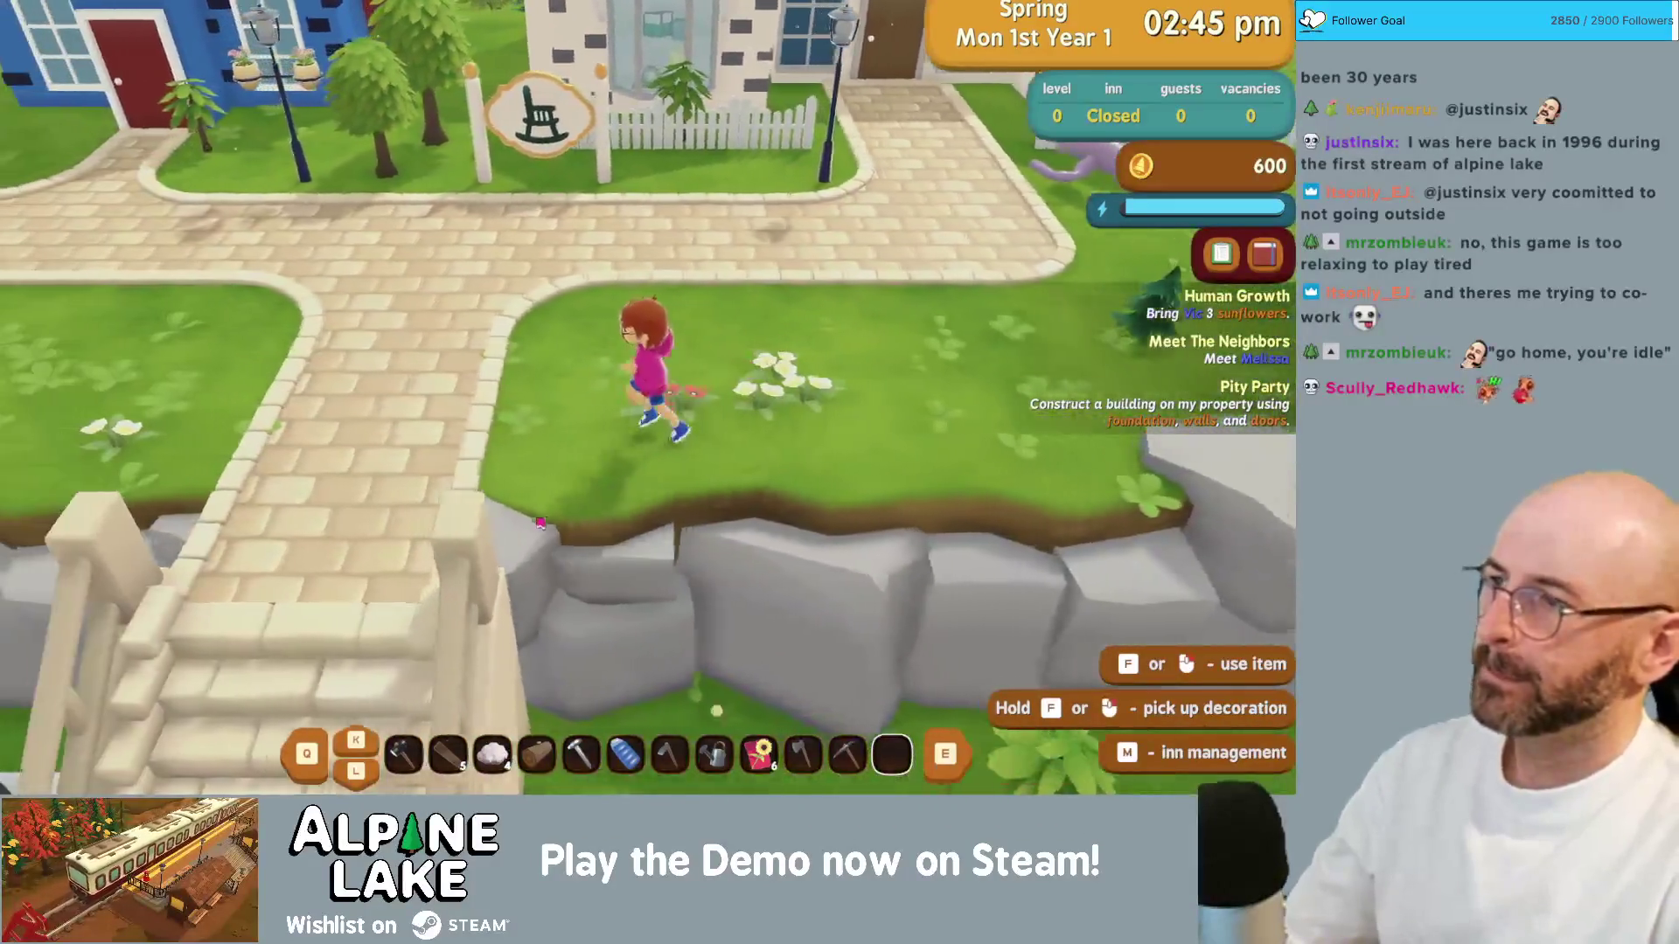
Step: Run down the stone path and inspect the broken bench, dismissing Oliver's remark
key(a)
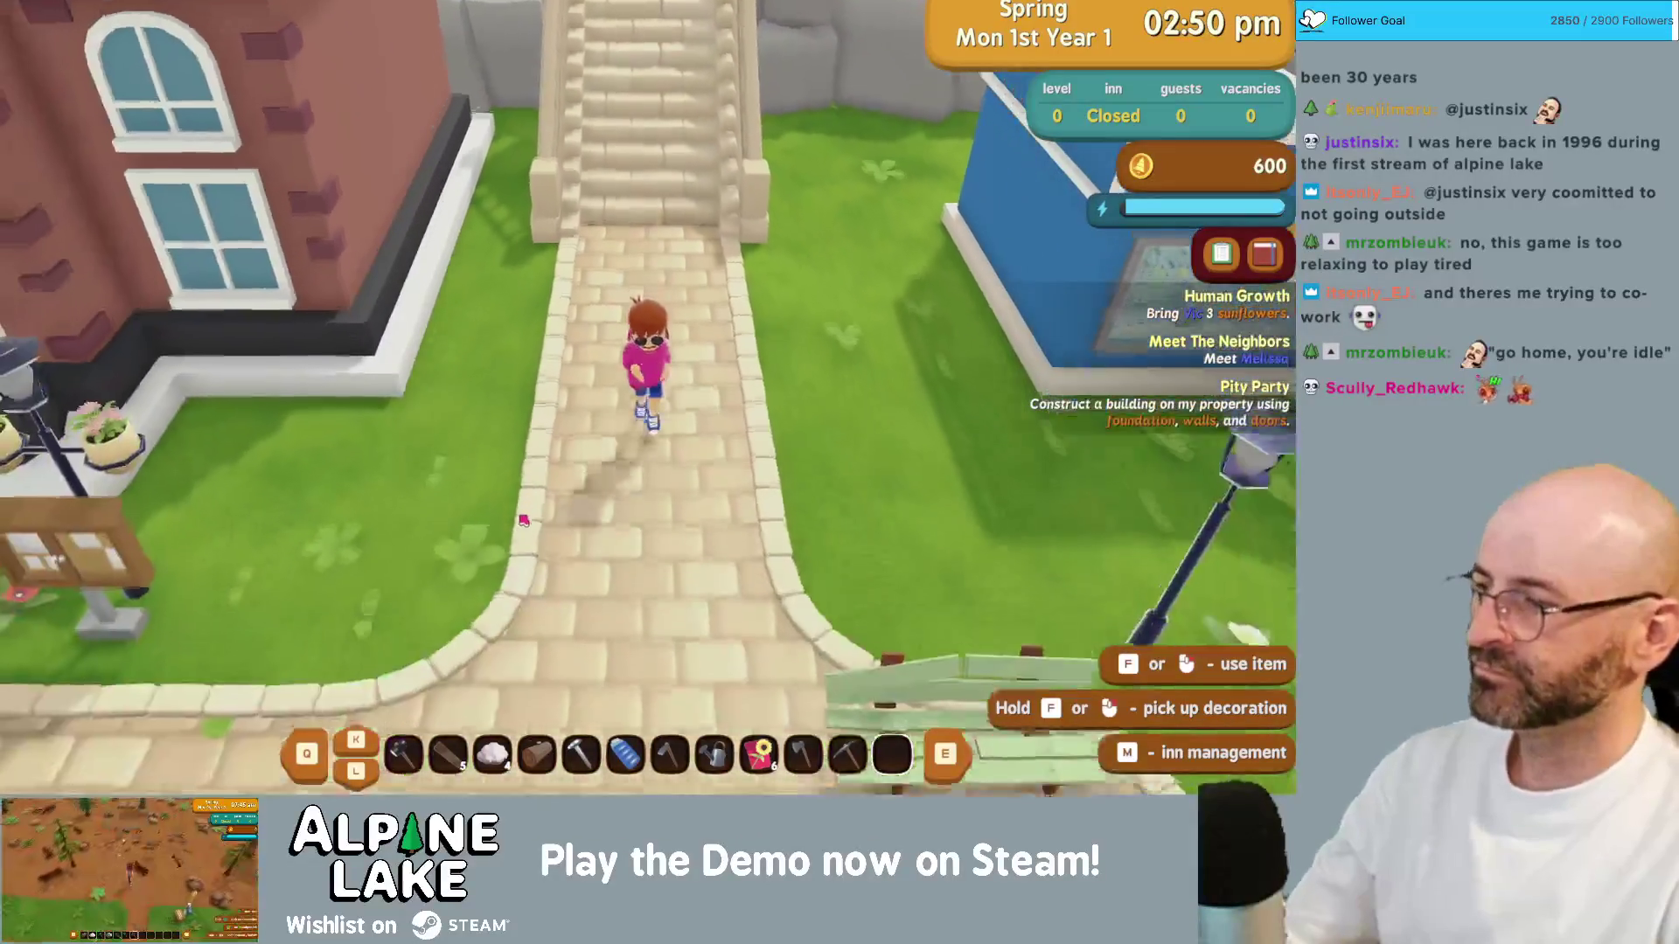
key(s)
key(space)
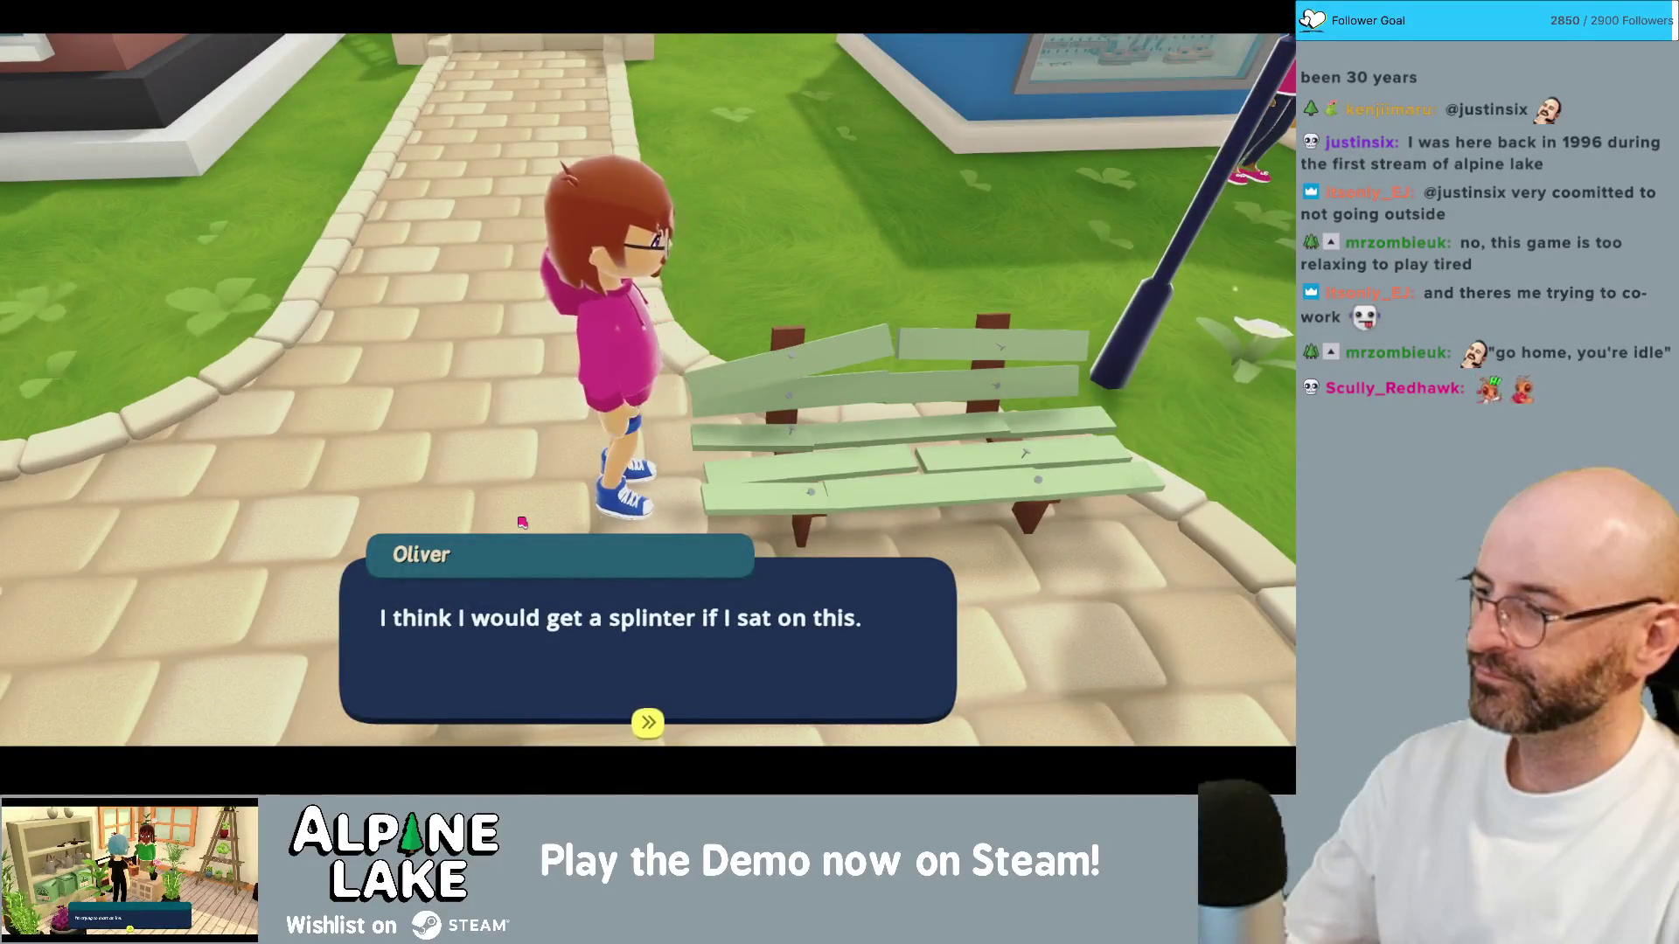
key(space)
key(d)
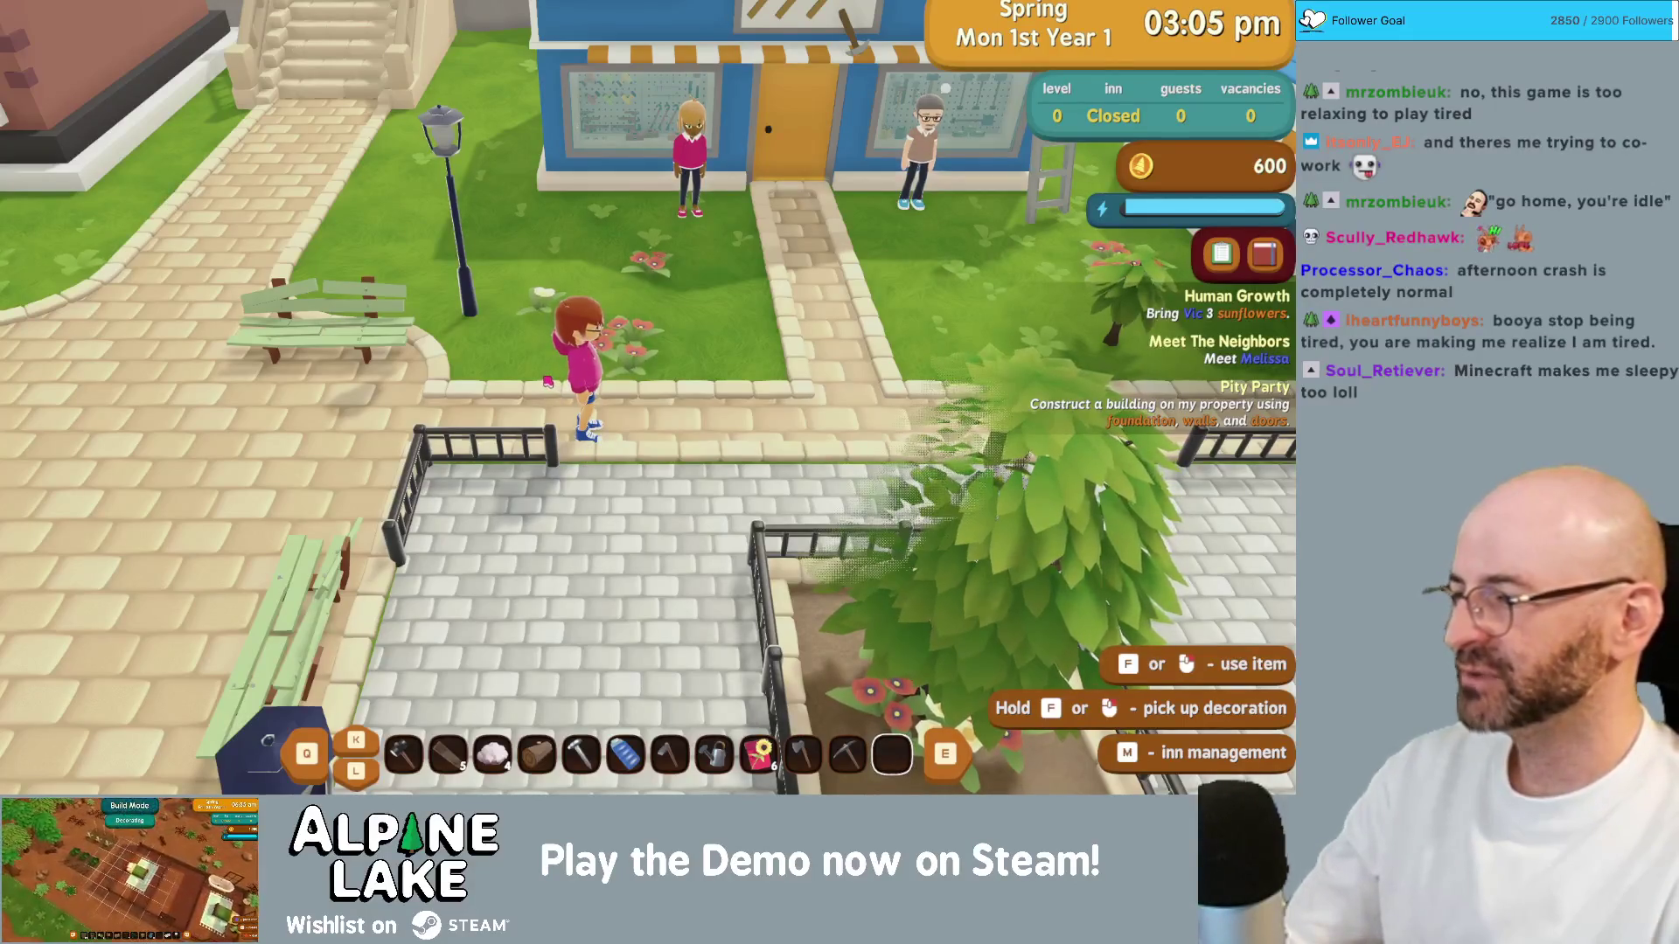
key(d)
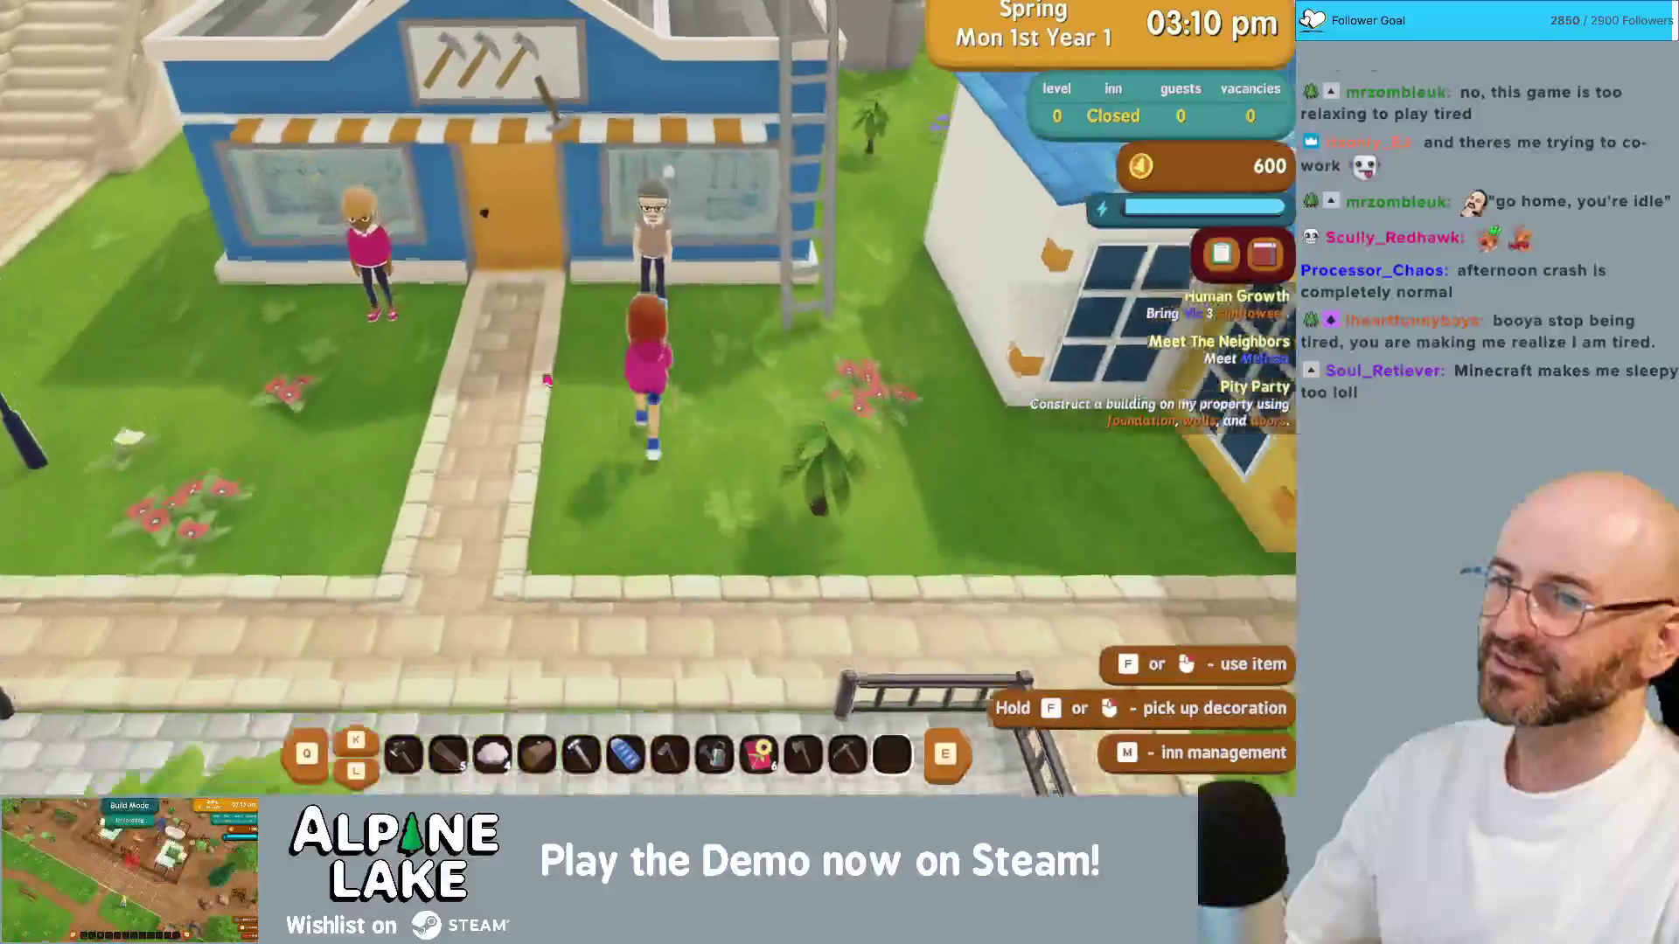
Step: Walk along the water, cross the bridge, and run back to the inn's doors
key(s)
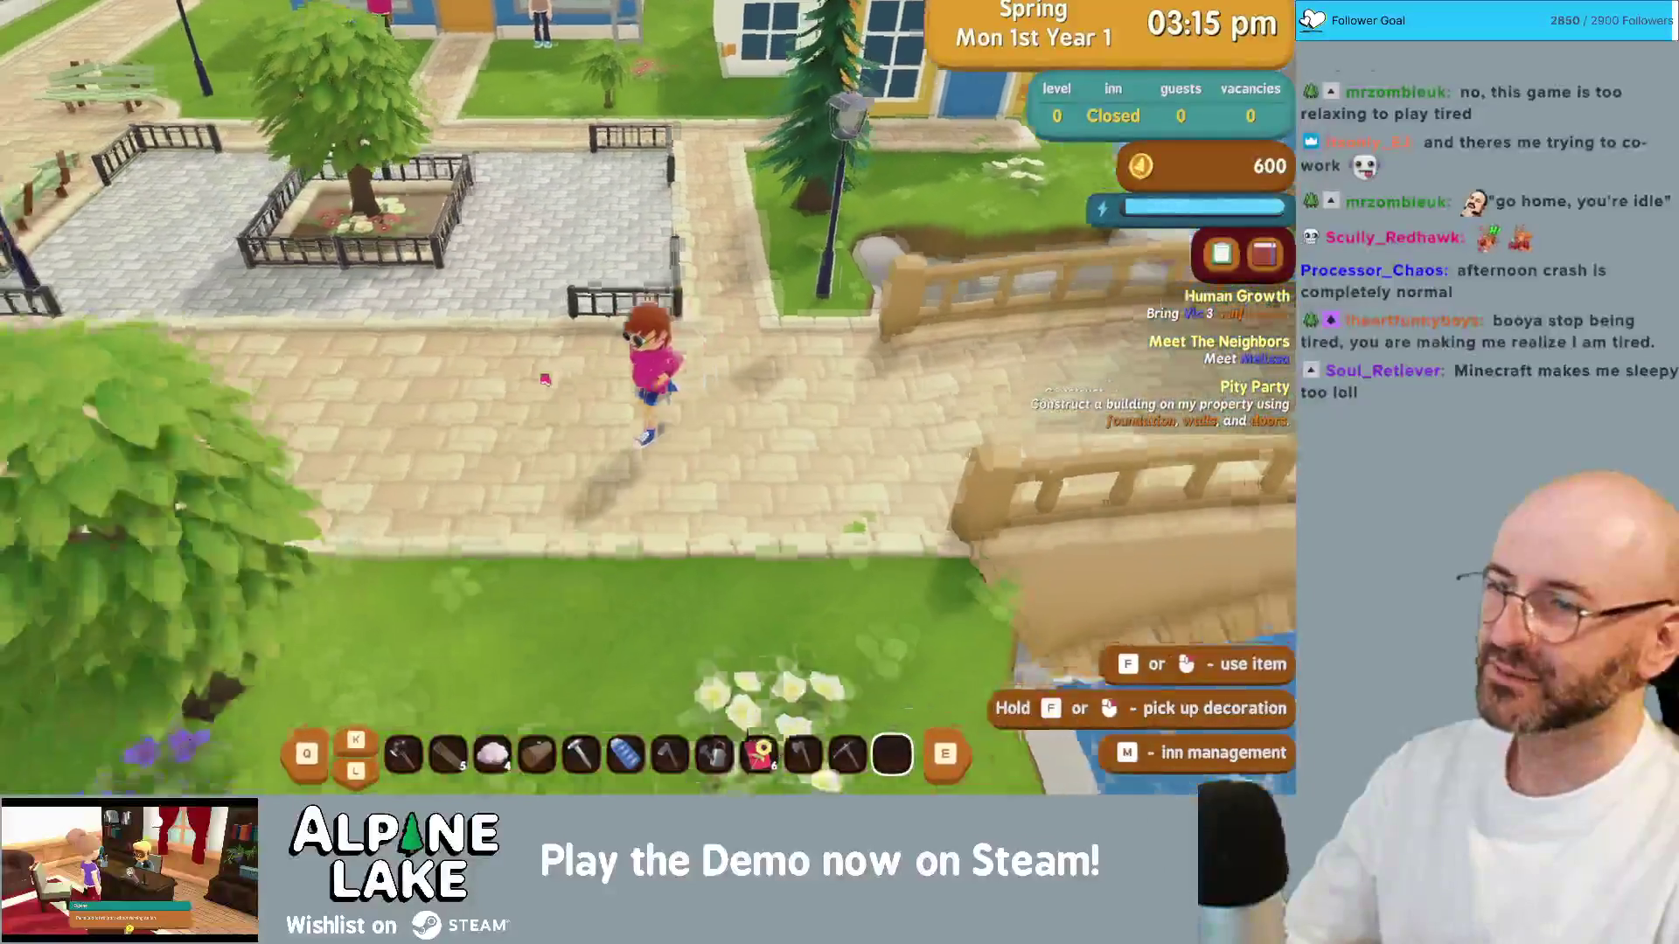
key(a)
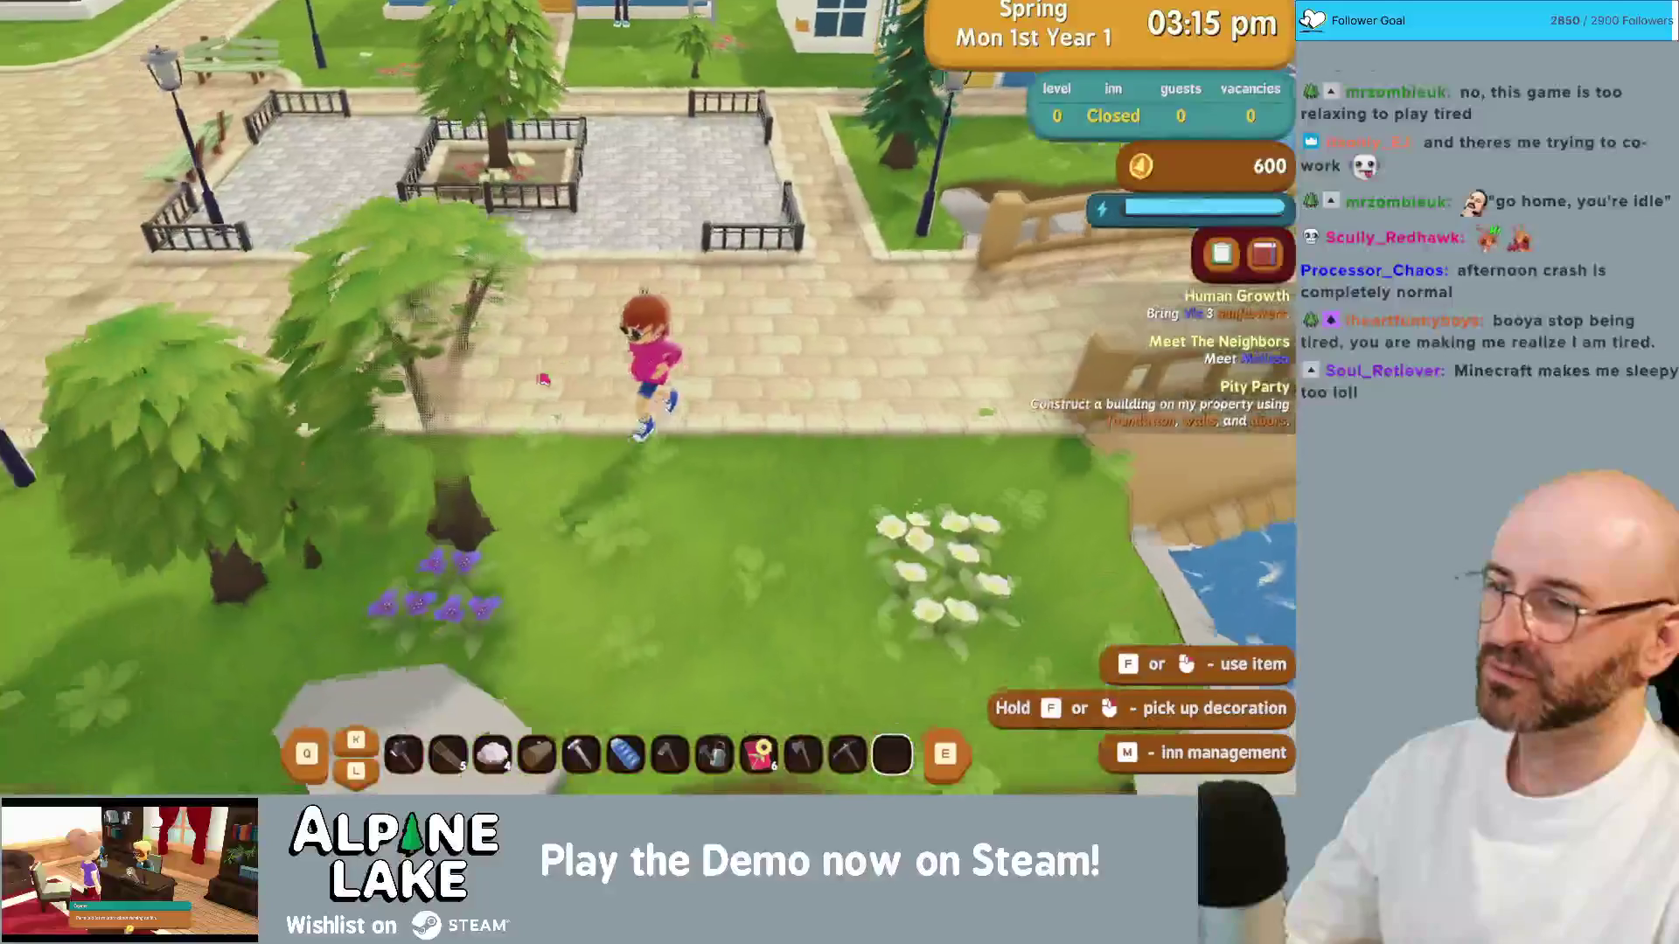
key(a)
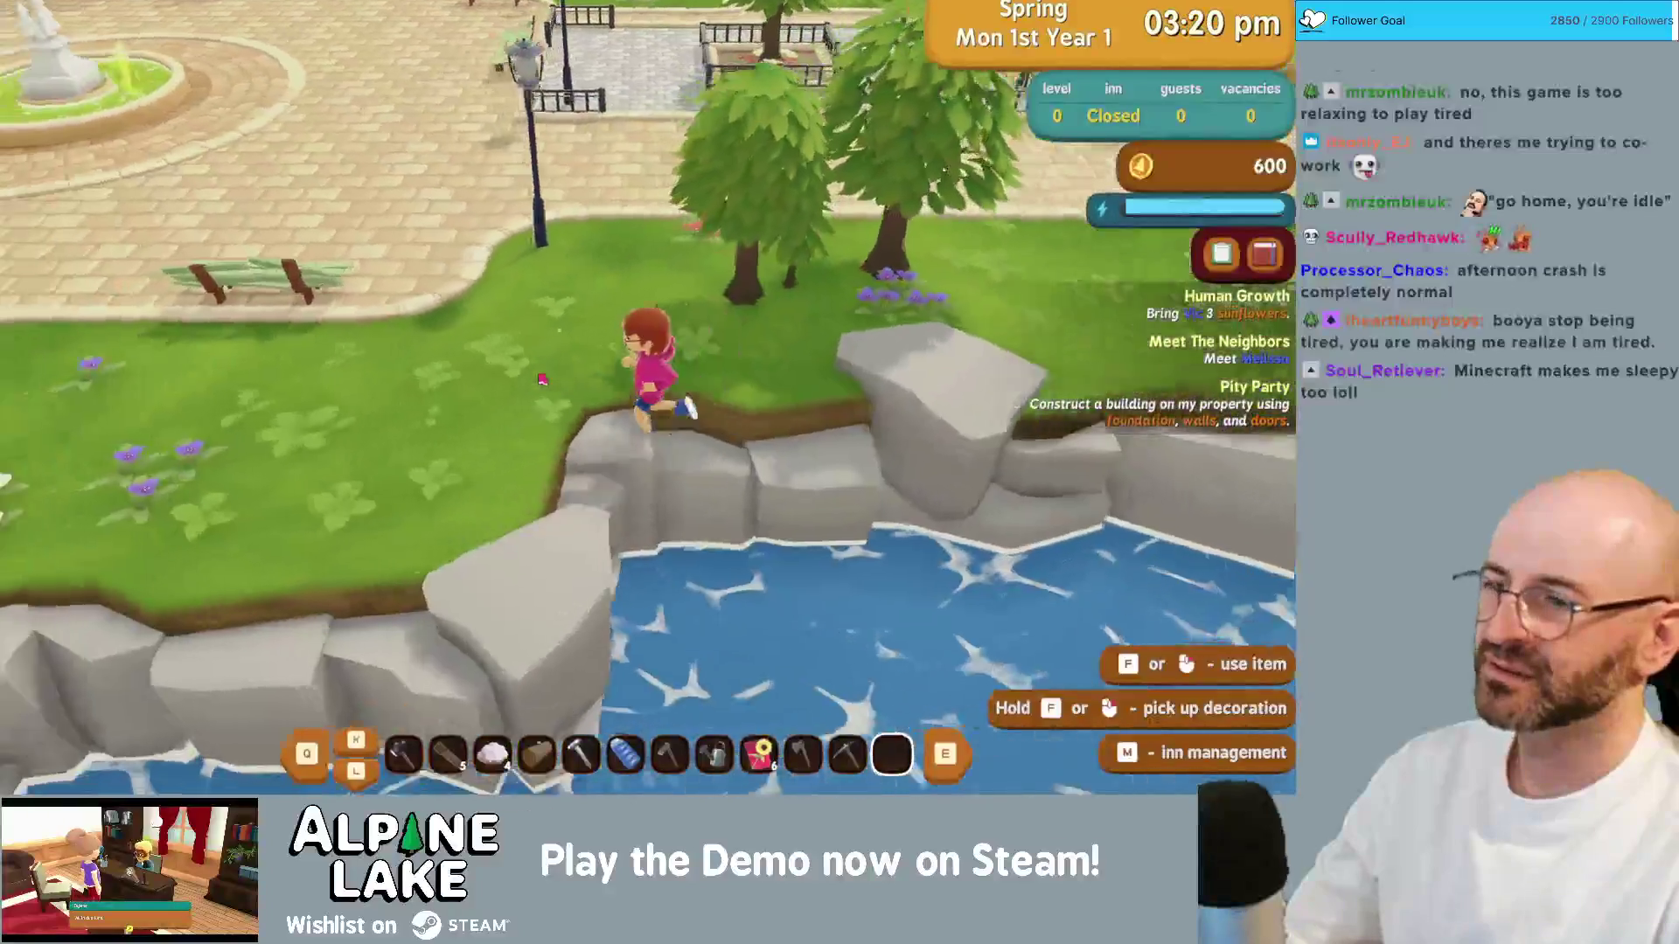
key(a)
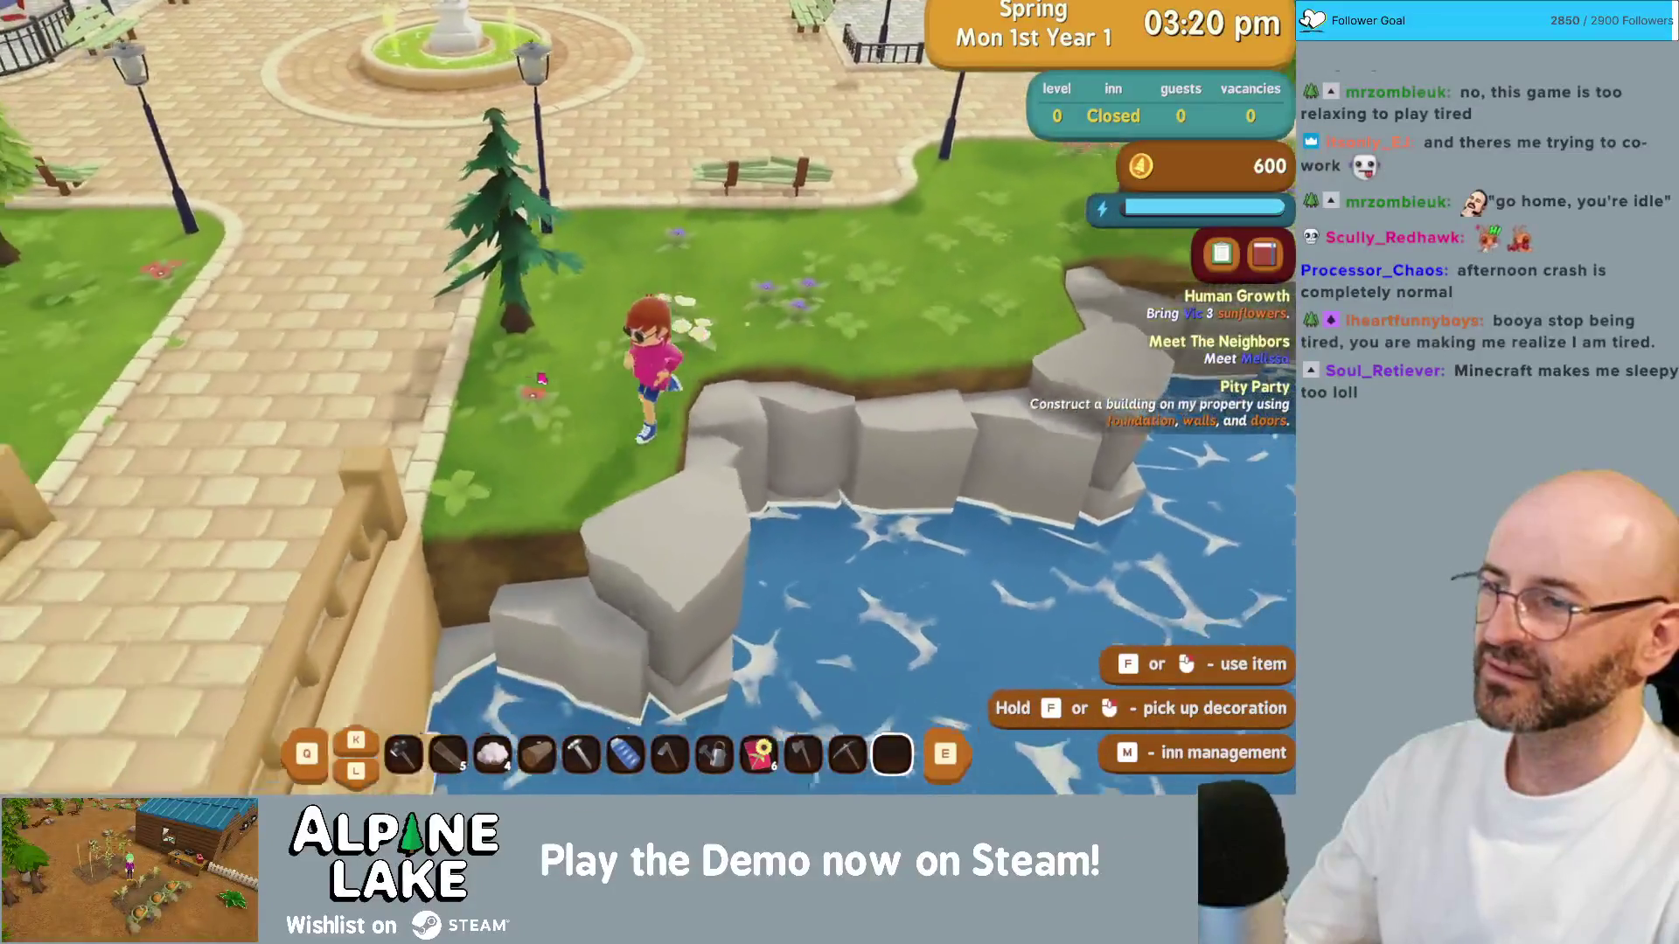
key(a)
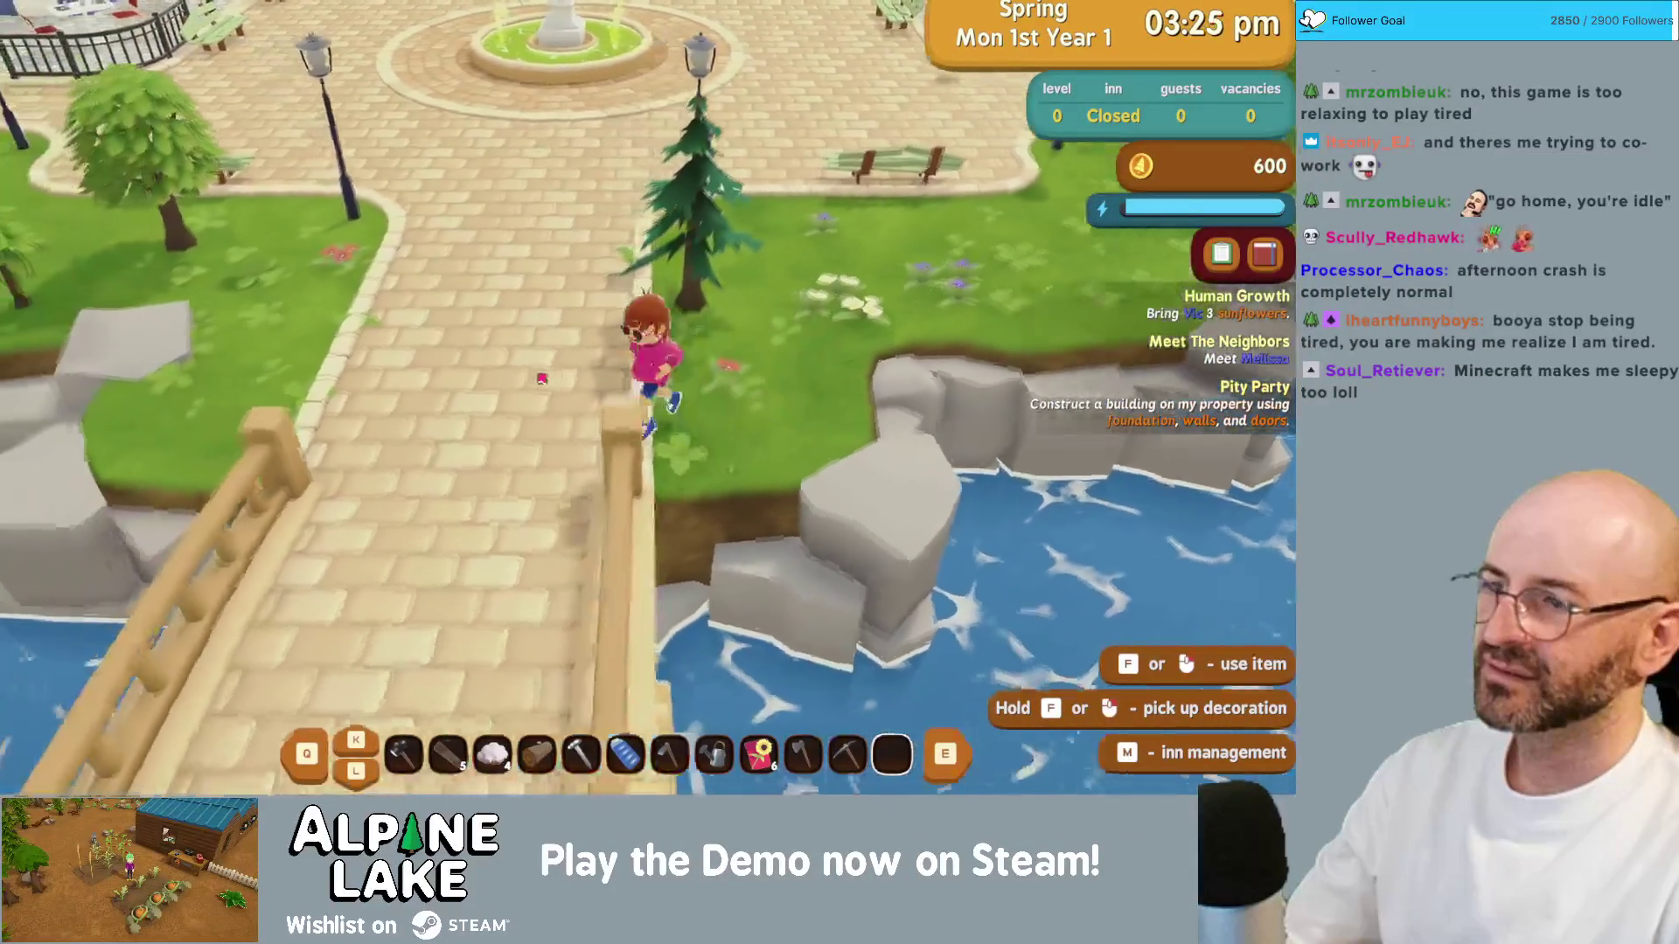
key(w)
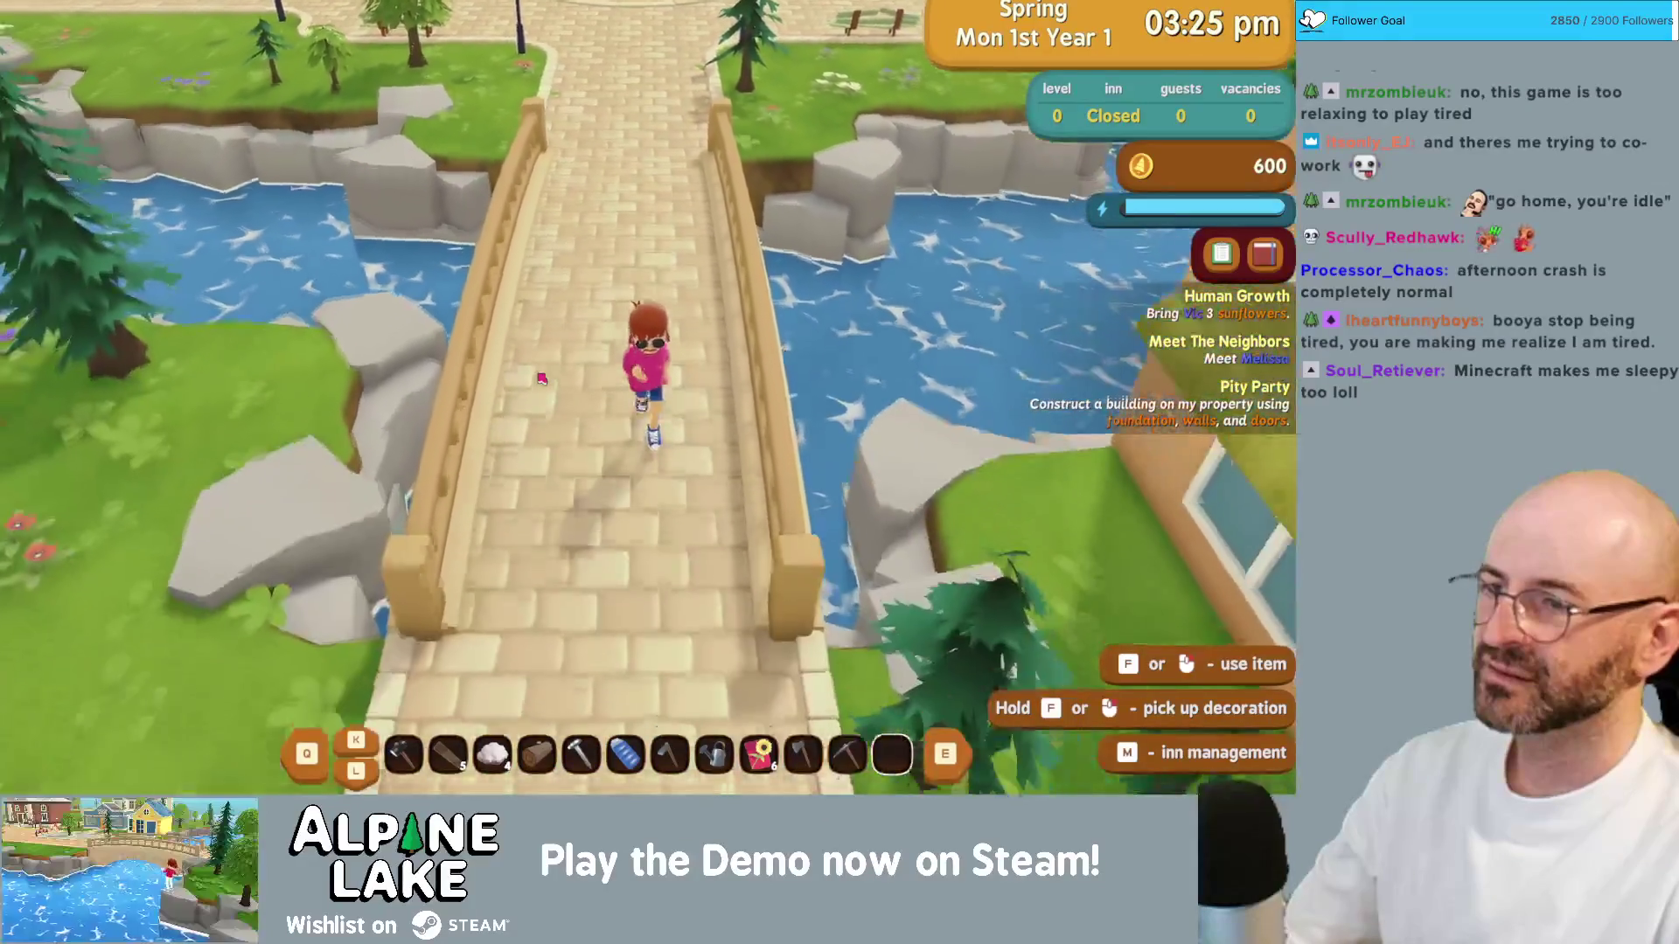
key(s)
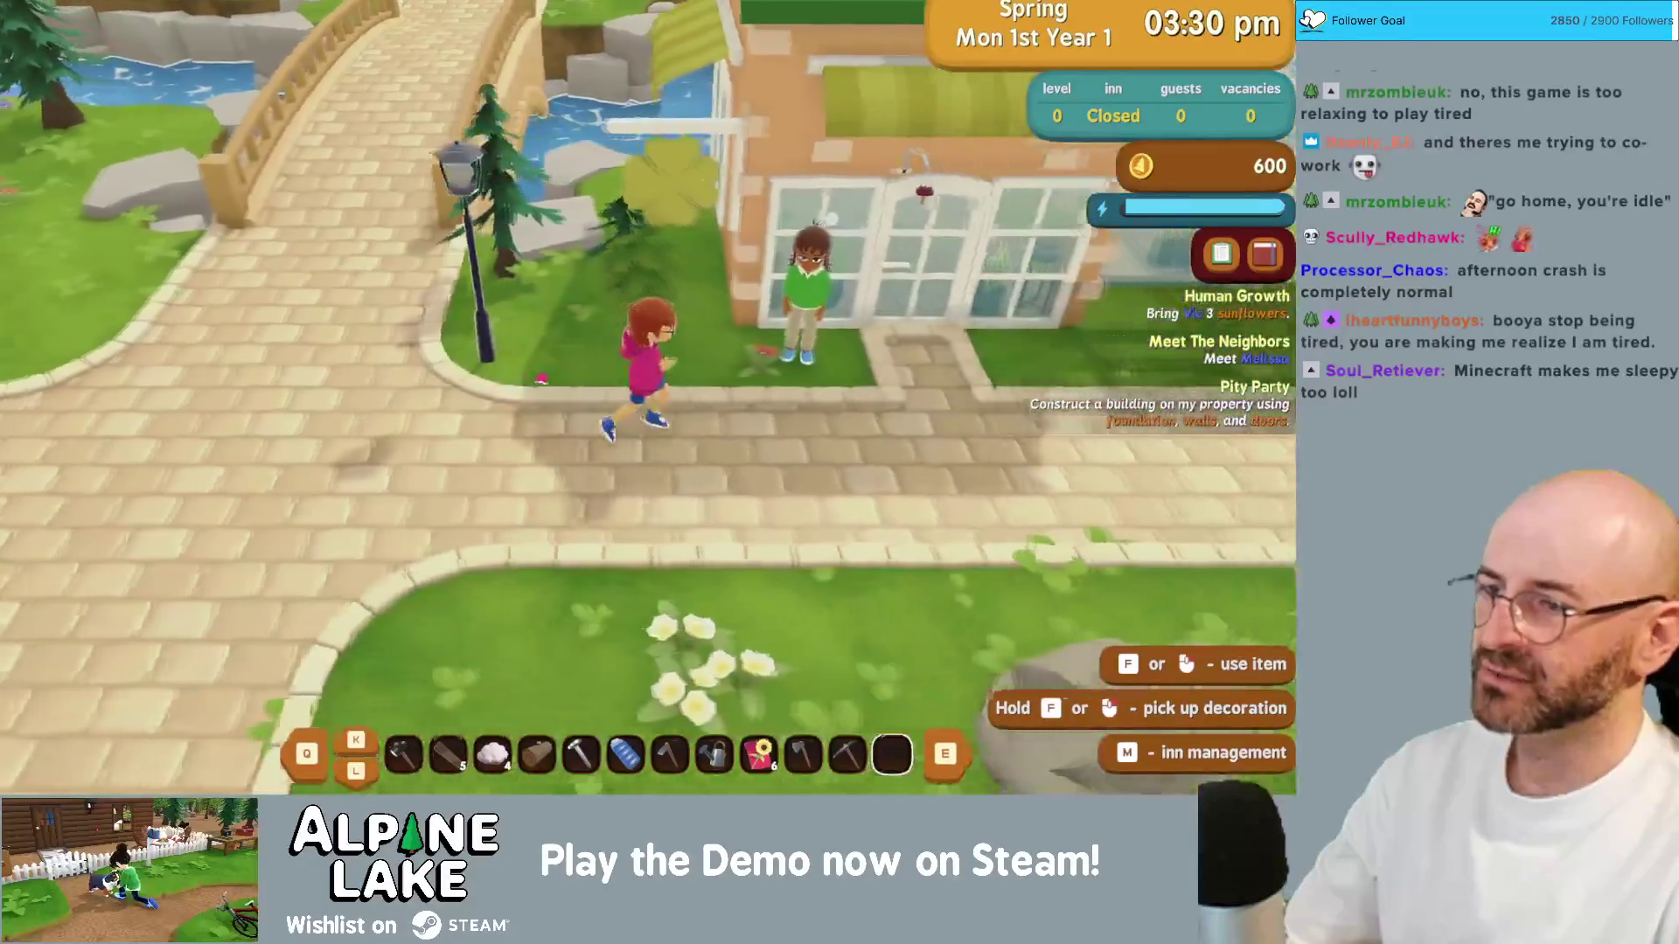
key(a)
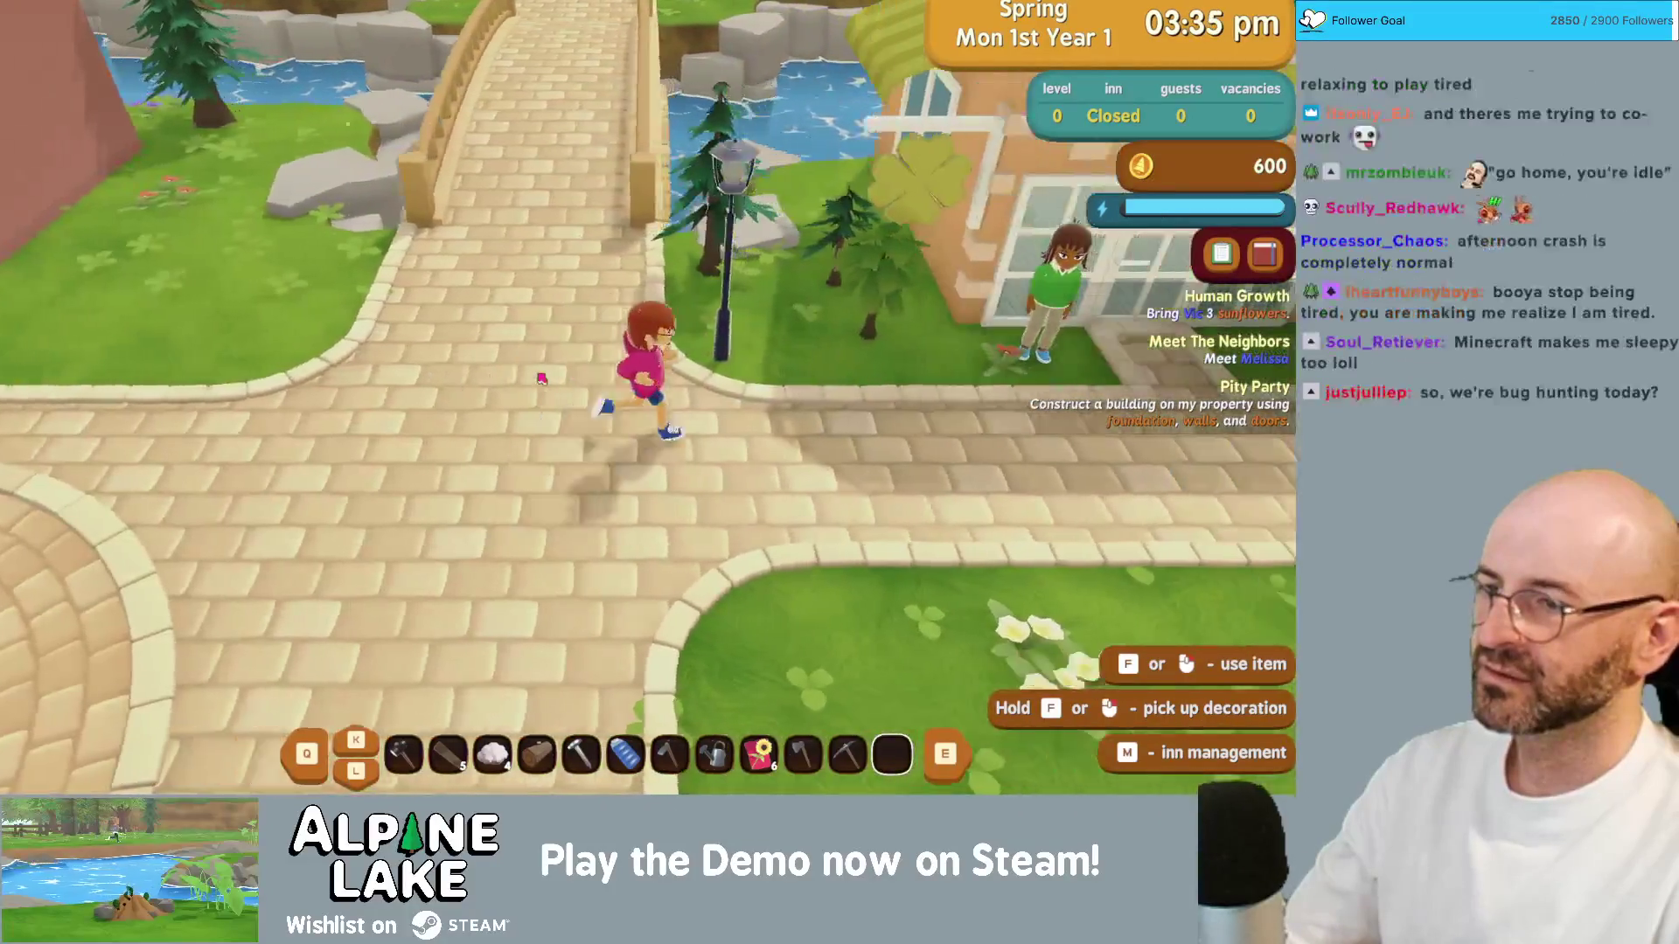
key(d)
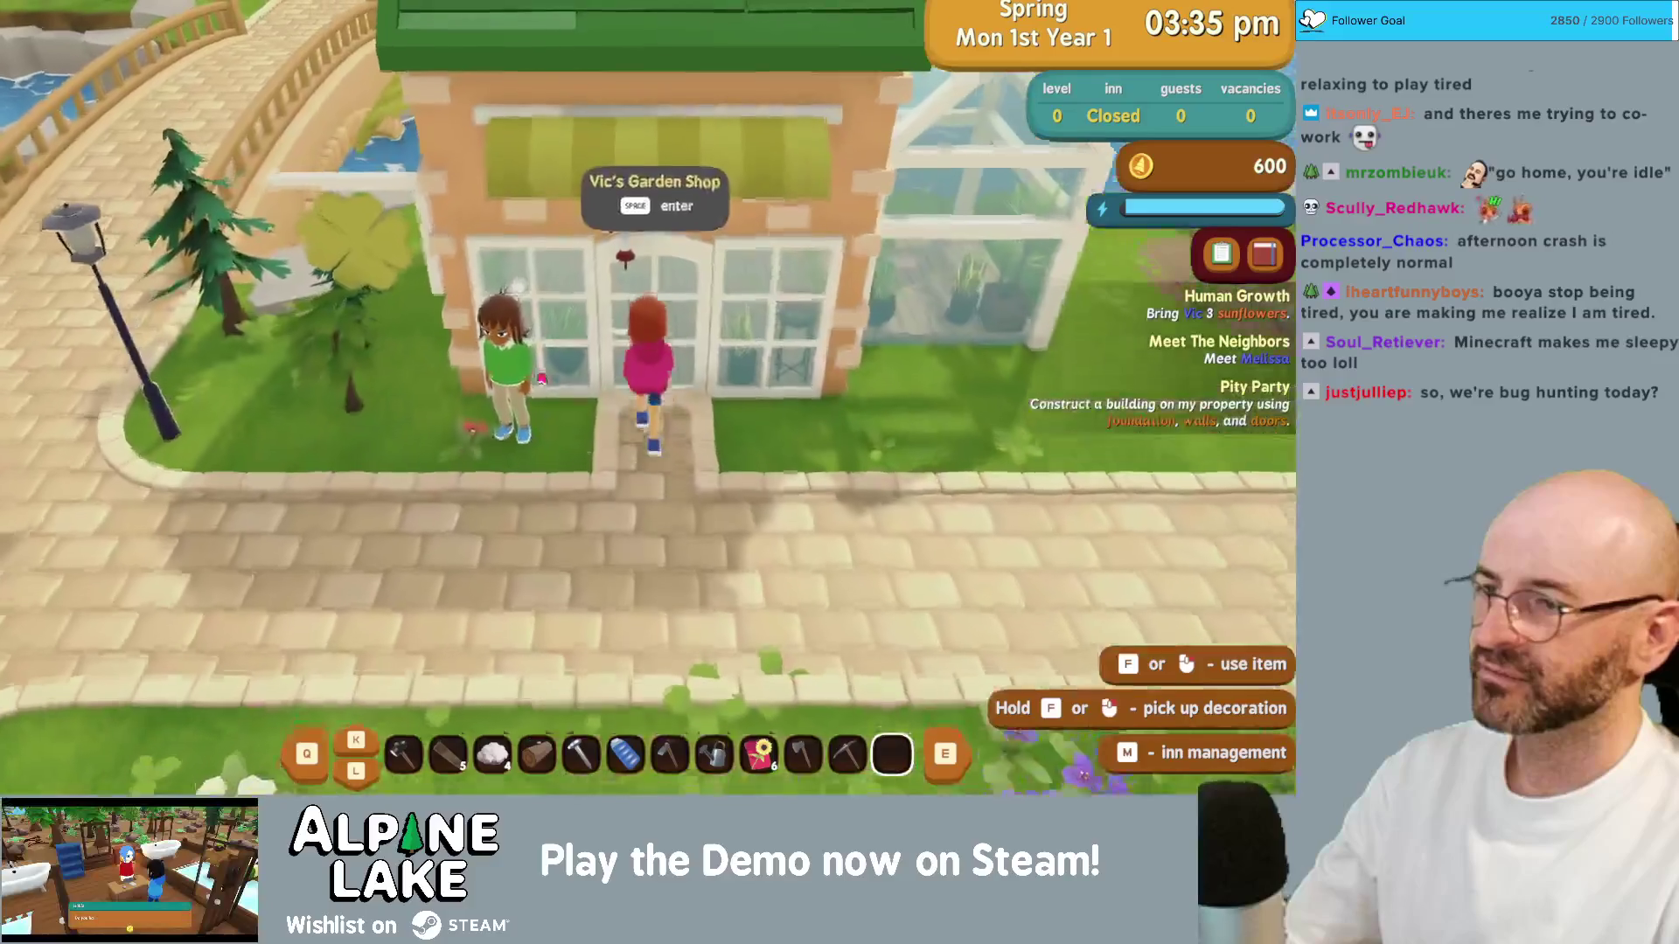
Step: Back out of the inn villager's conversation, run across the bridge, and open the backpack
click(541, 379)
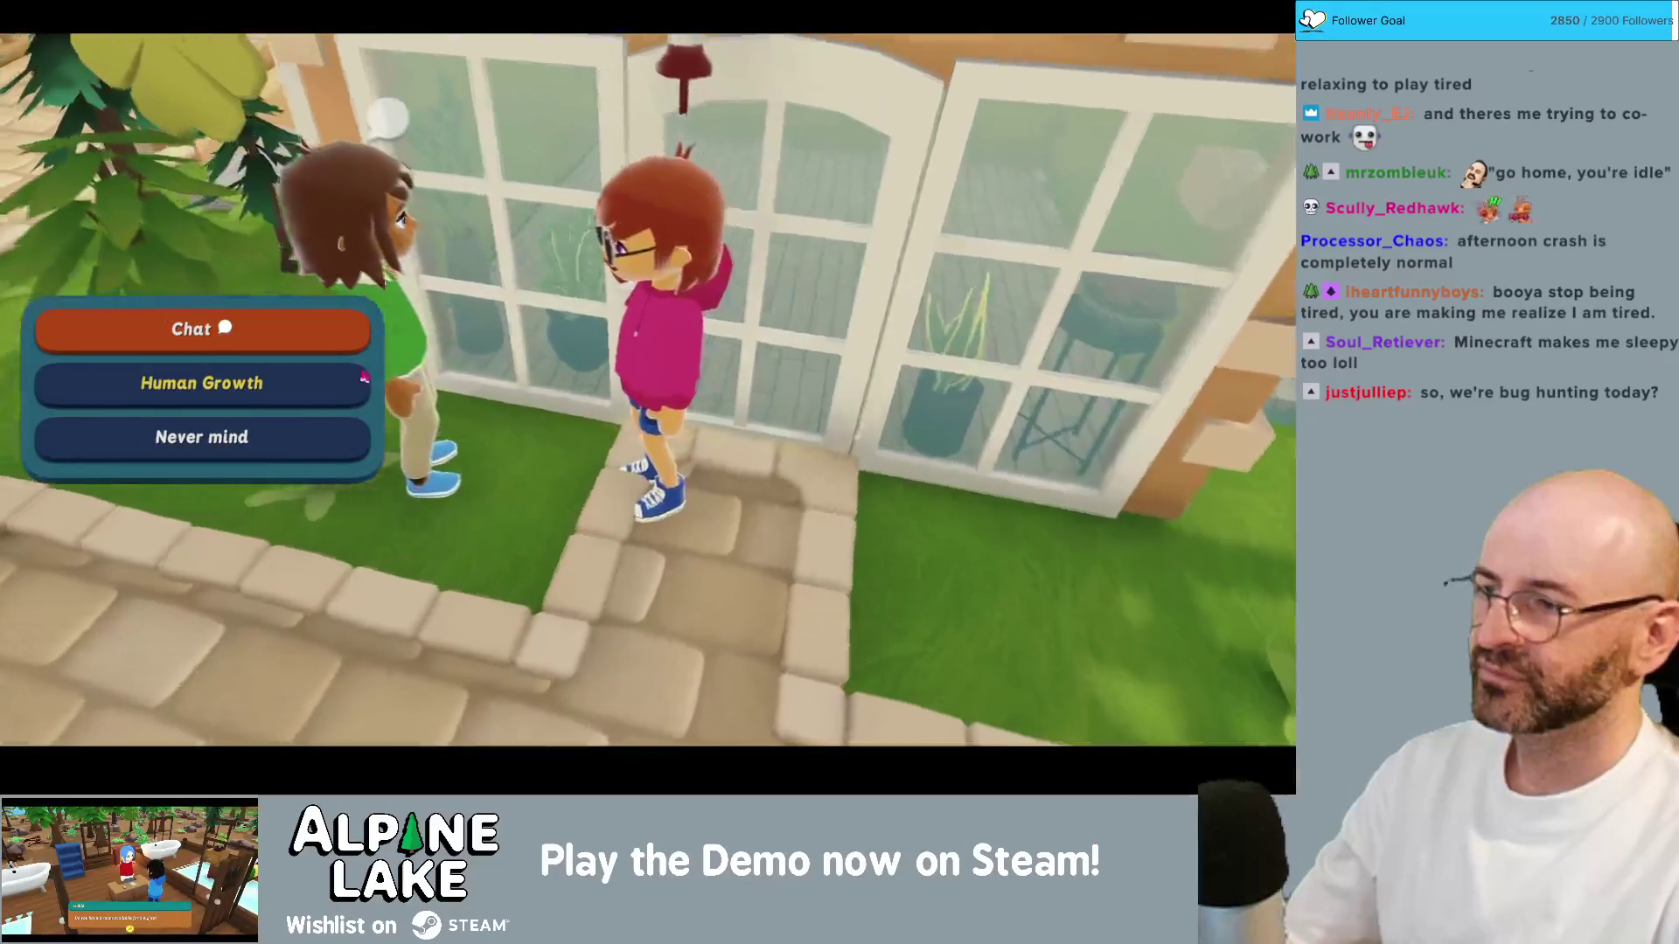
click(320, 455)
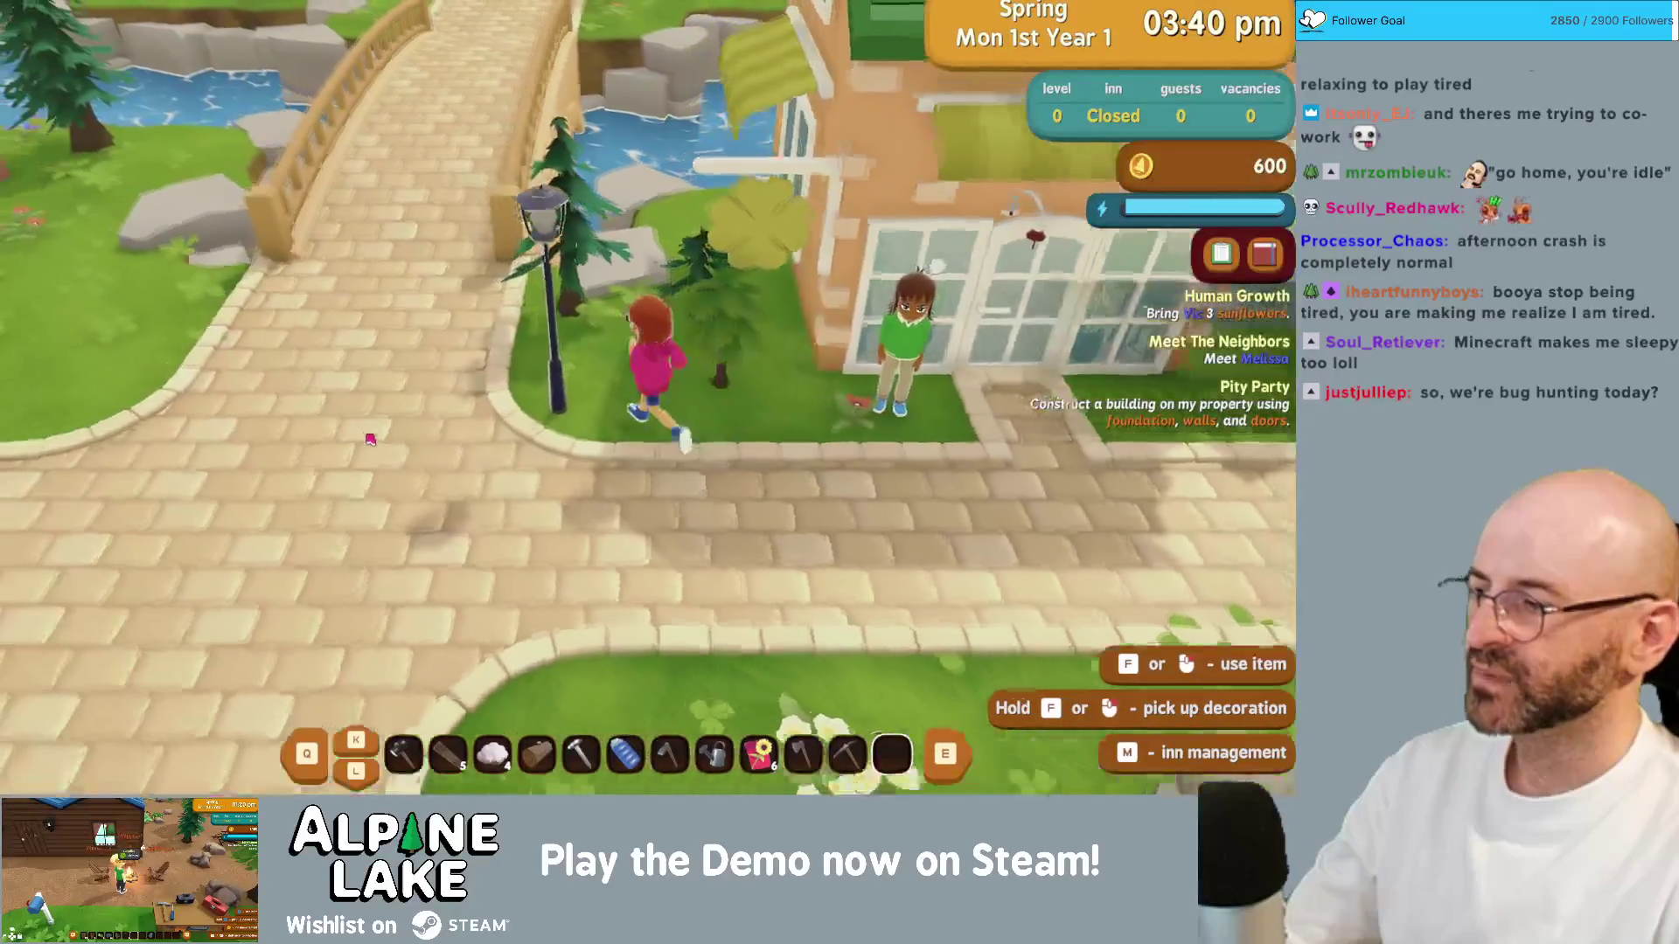
key(w)
key(w)
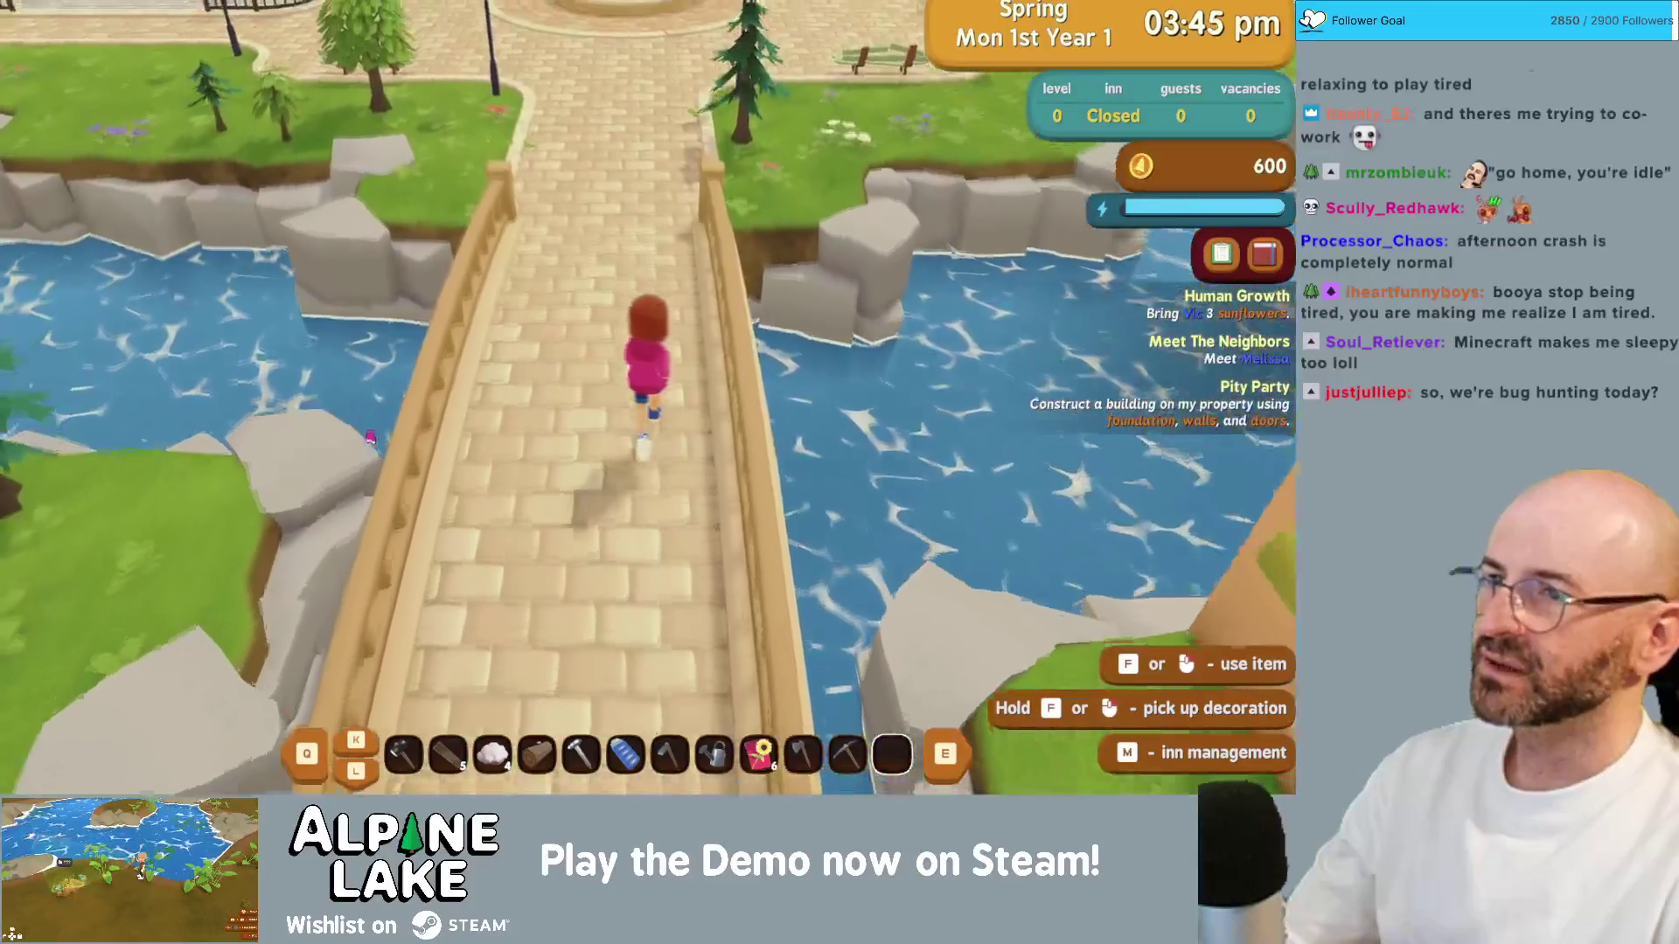
key(w)
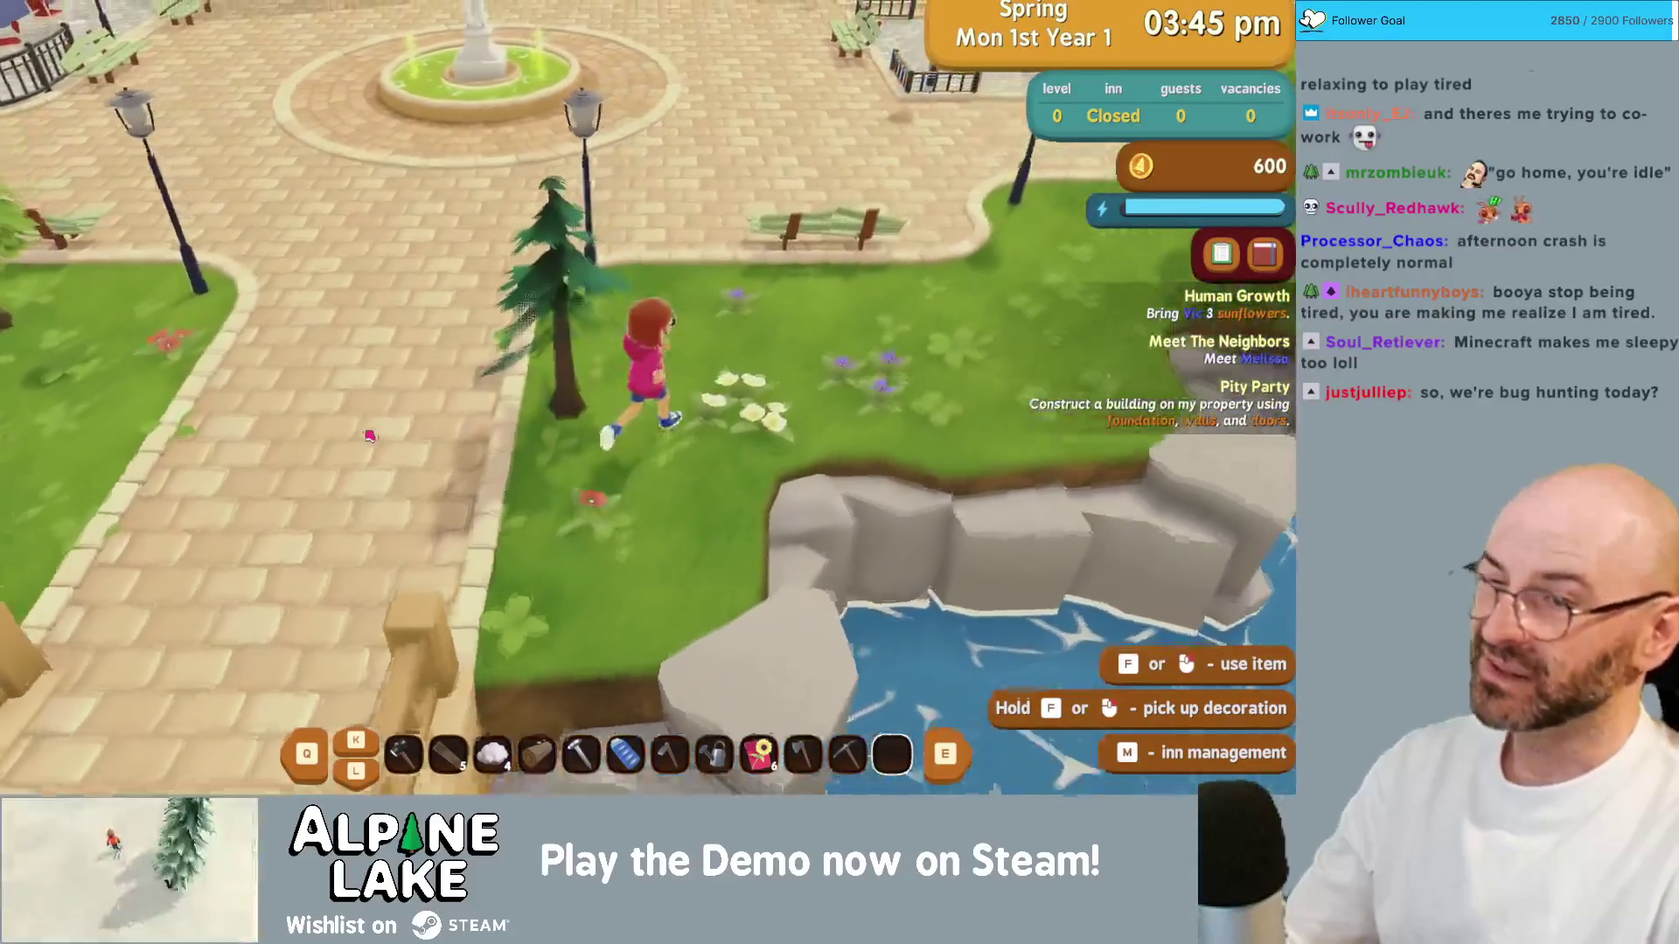
key(w)
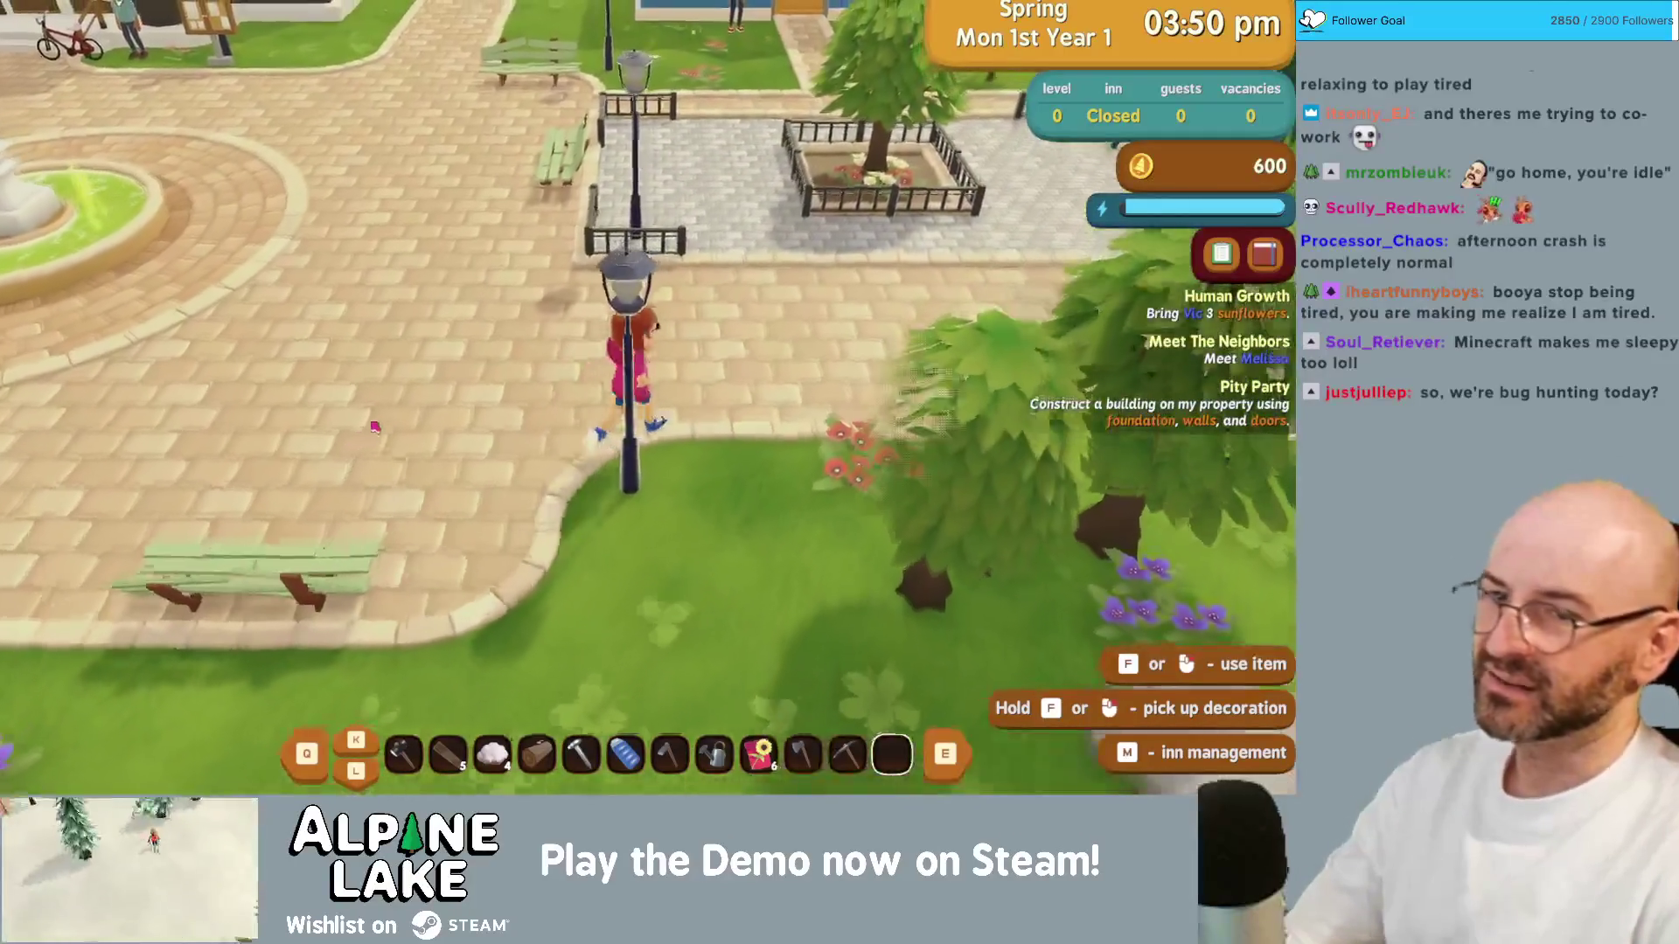
key(i)
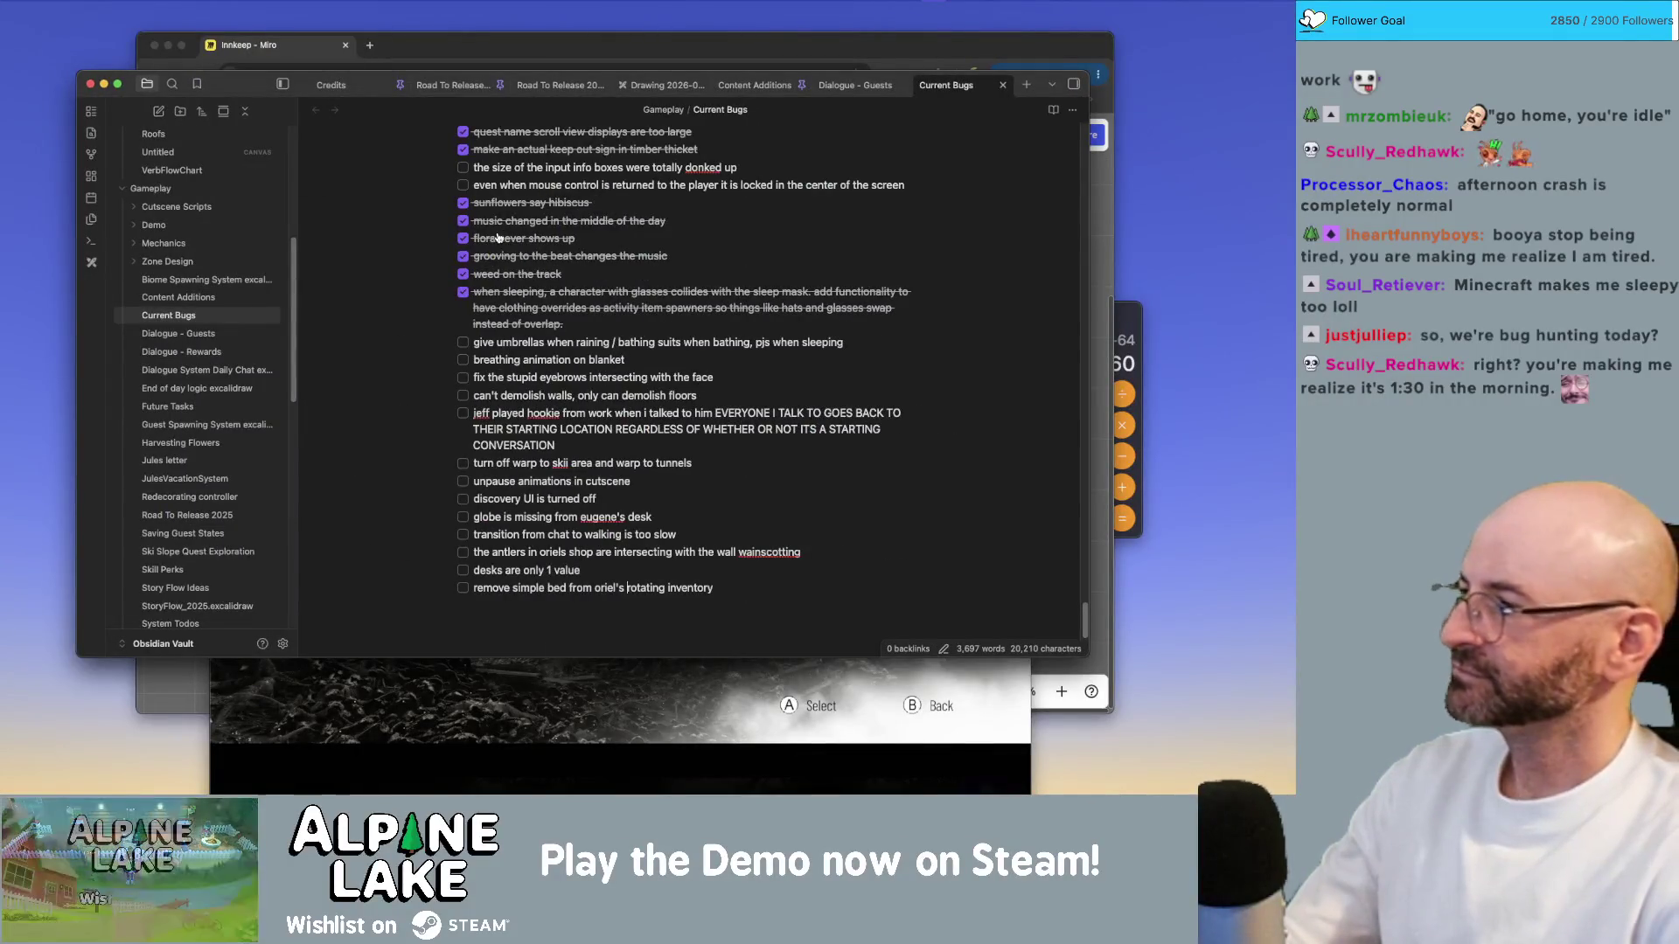
Step: Review the Current Bugs list, then switch to Unity's Build Profiles window
click(1227, 266)
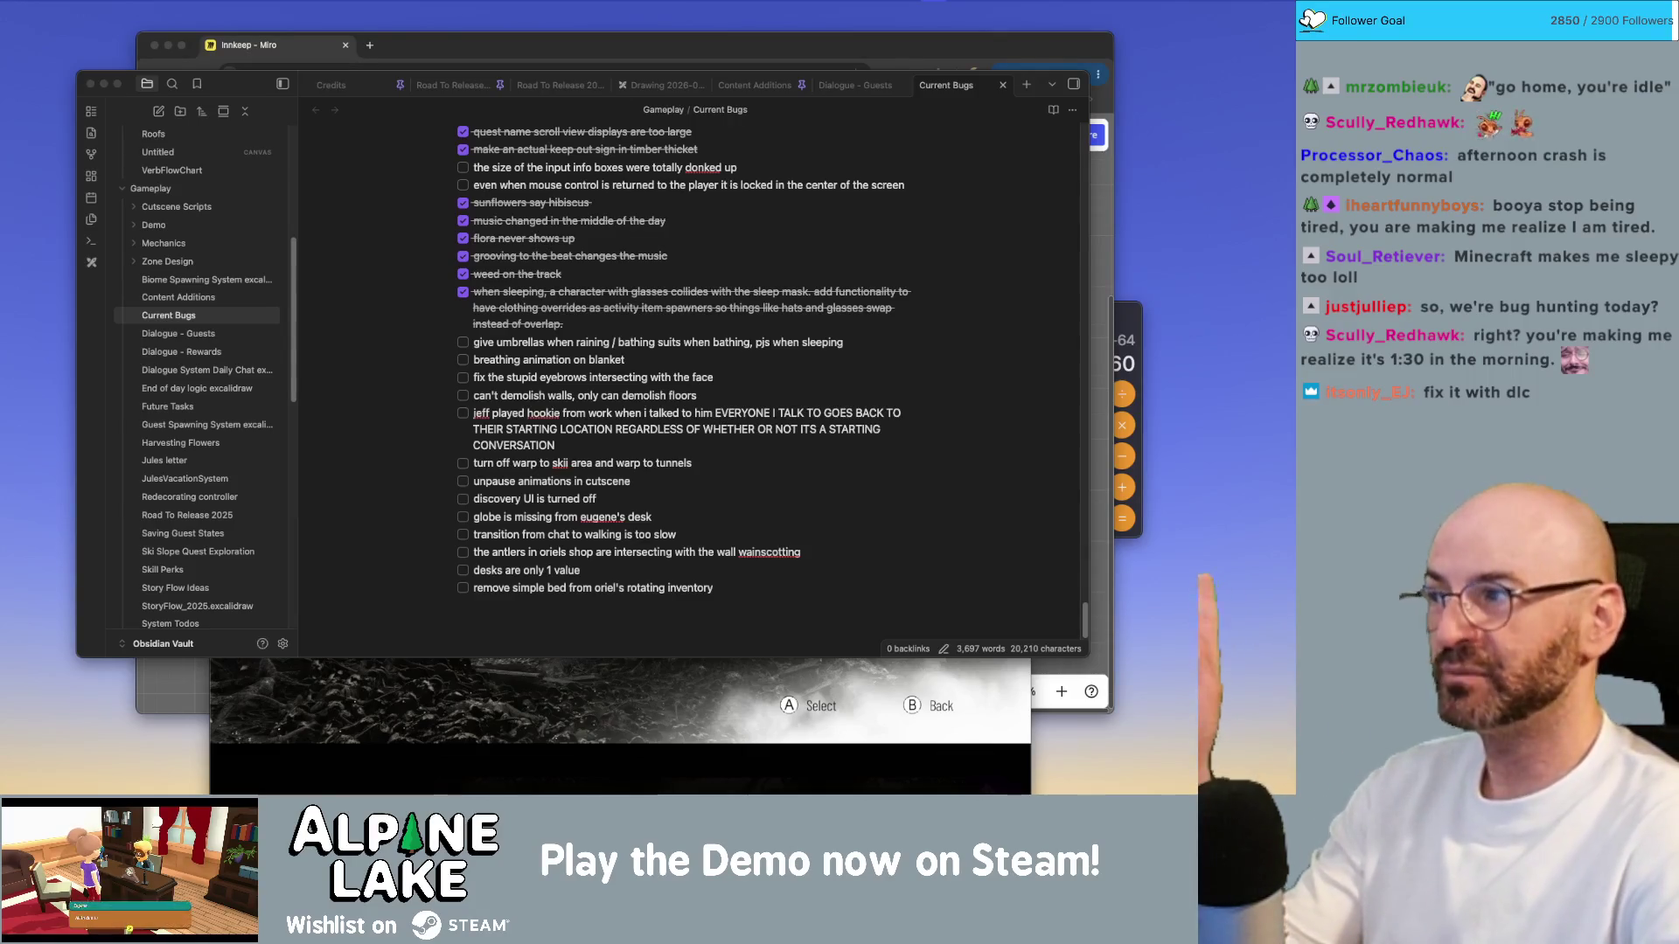
key(super+Tab)
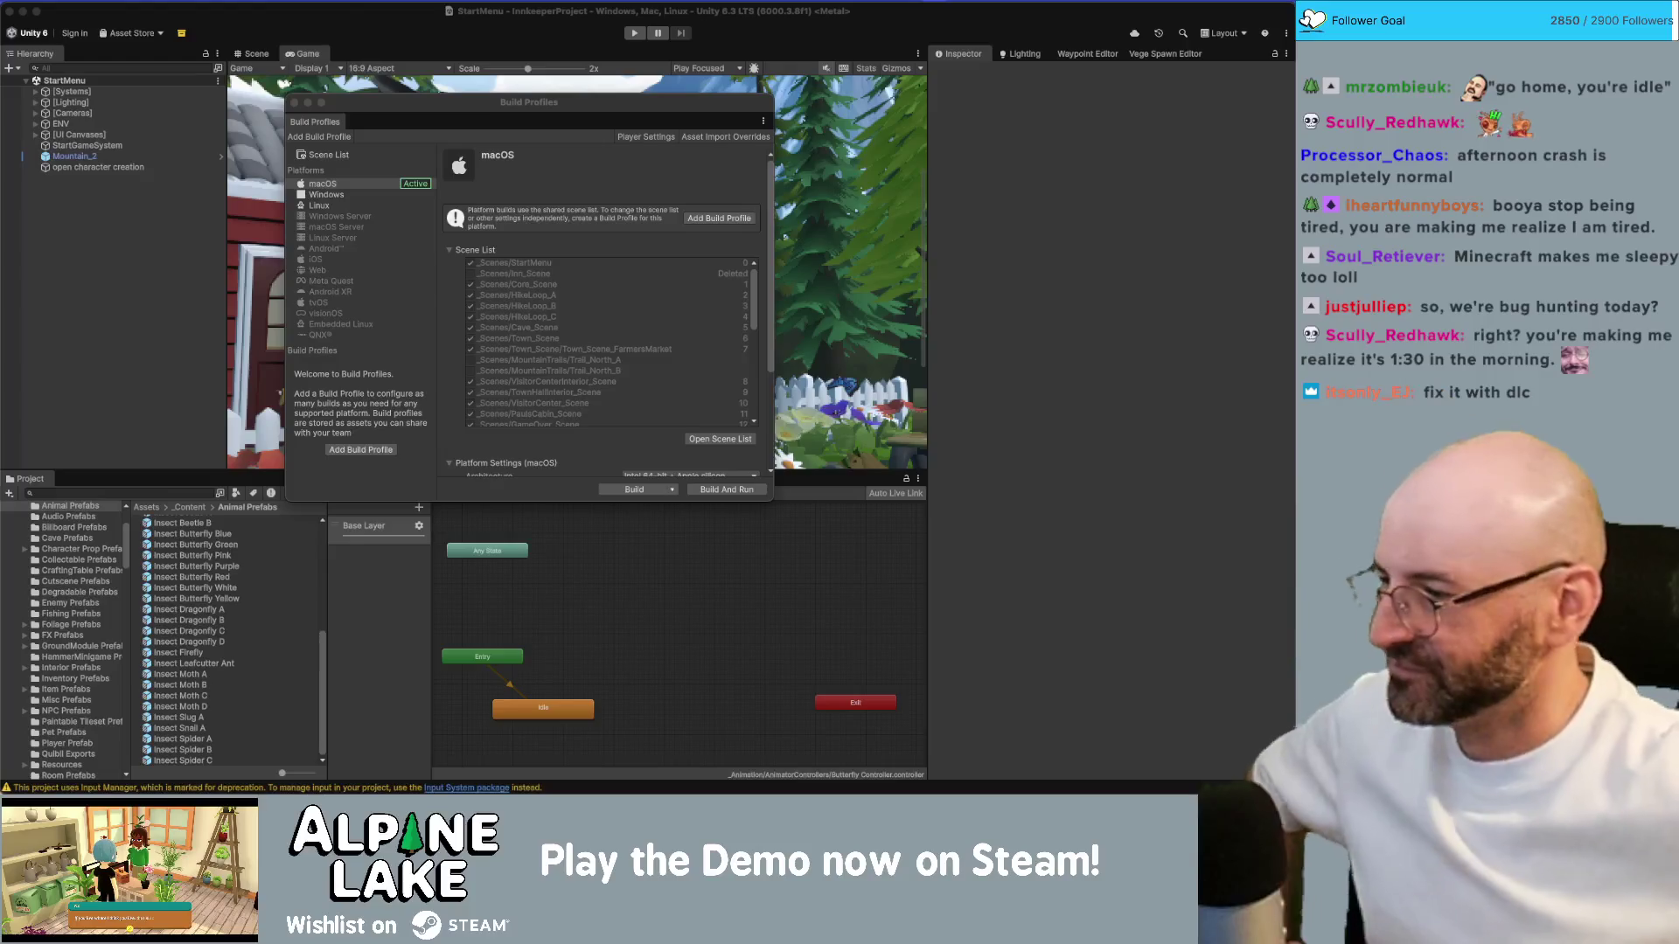
Step: Close Build Profiles, rescale the Game view to the full title menu, and focus Project search
click(295, 102)
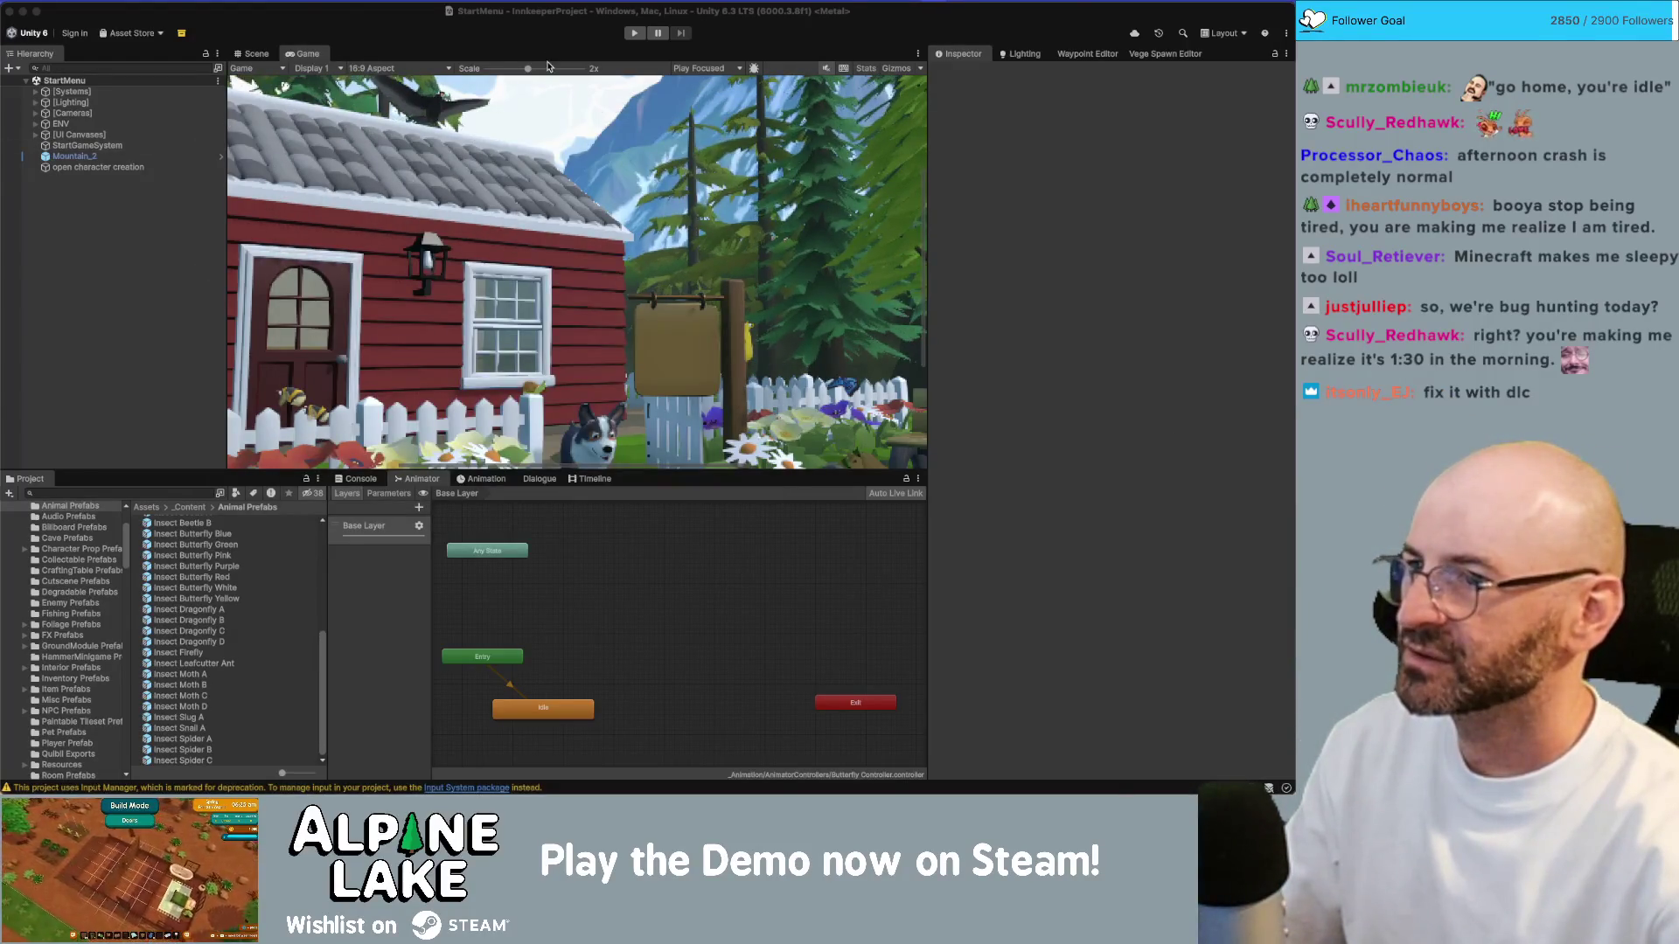
scroll(433, 81, down, 3)
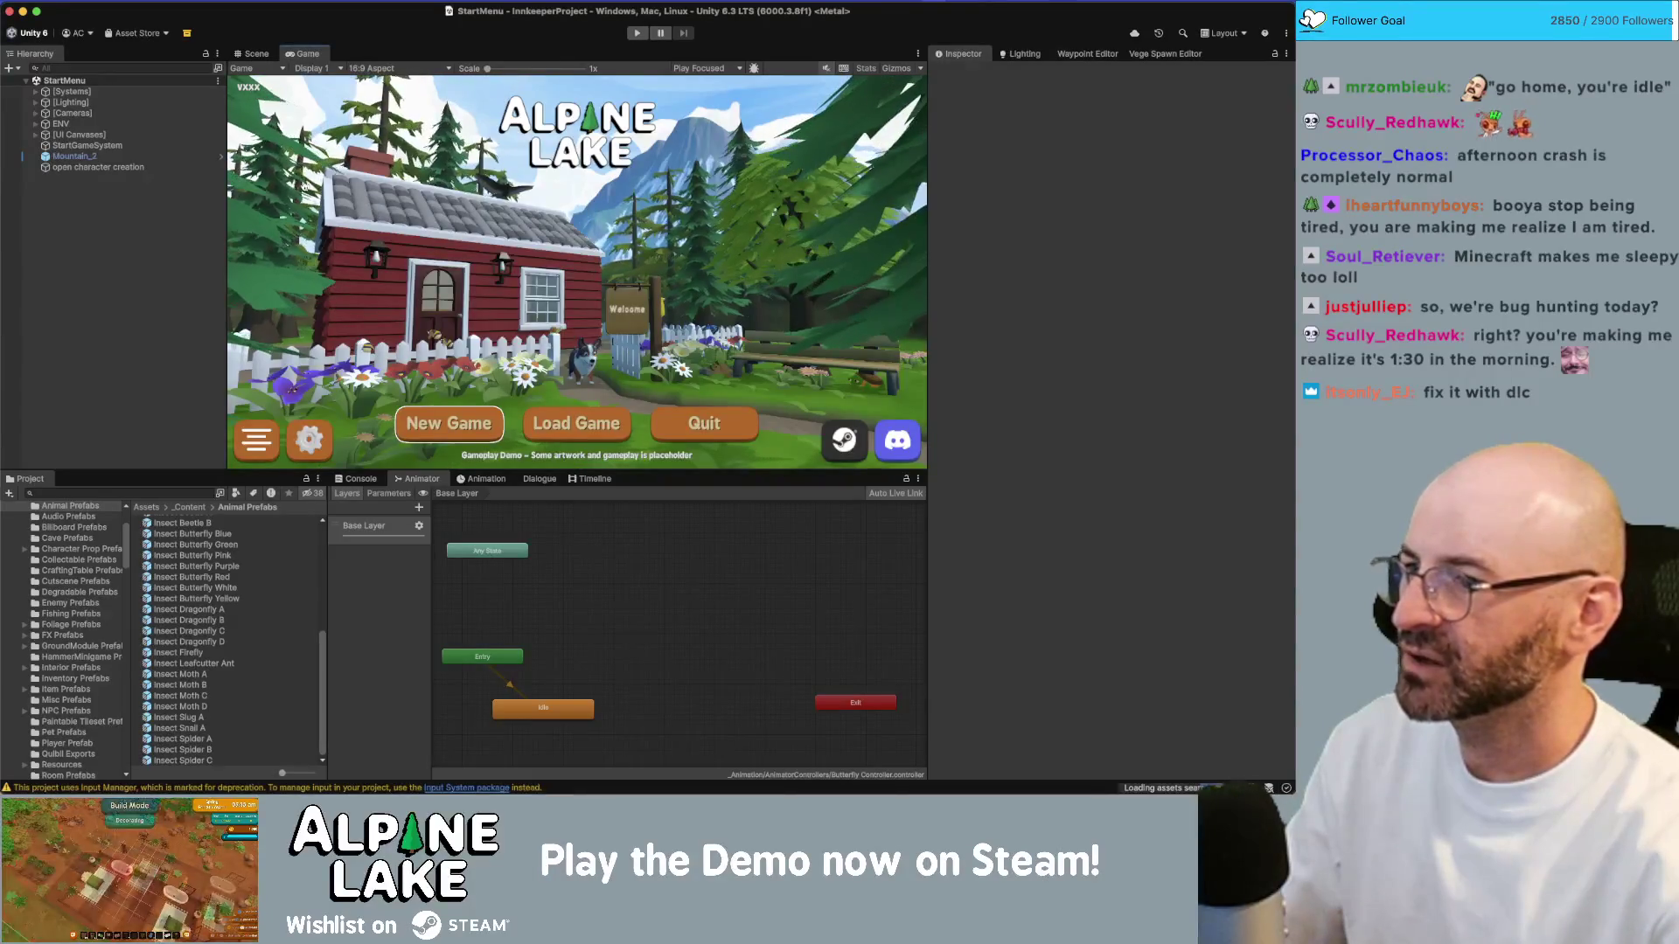
key(super+Tab)
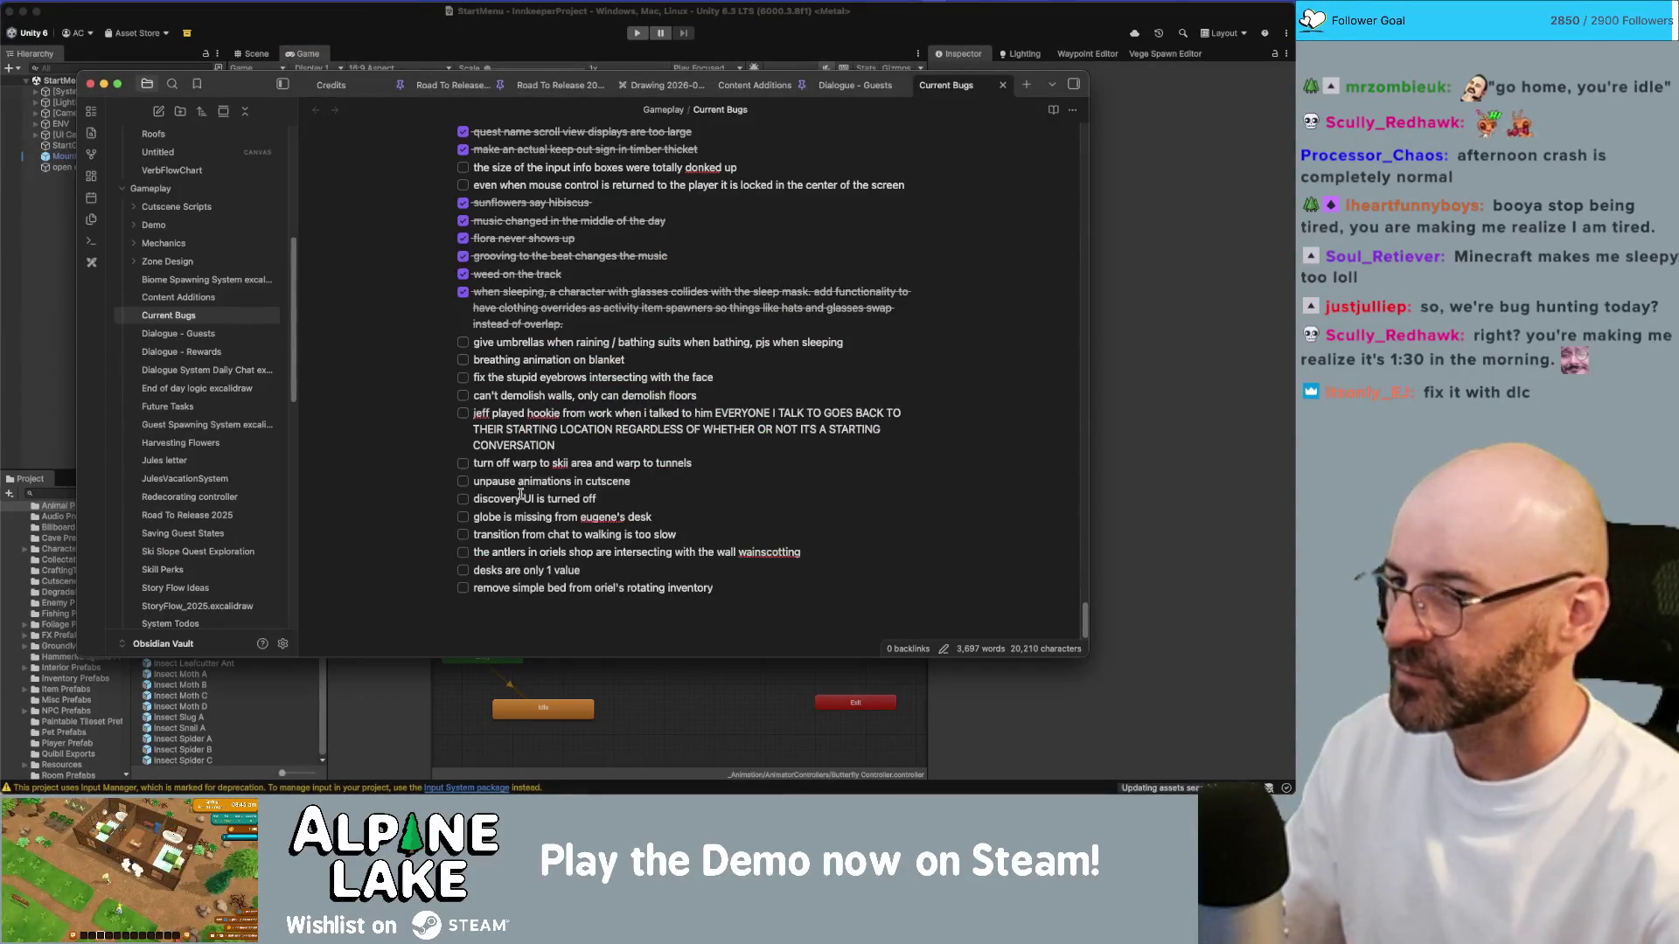
click(62, 318)
click(123, 493)
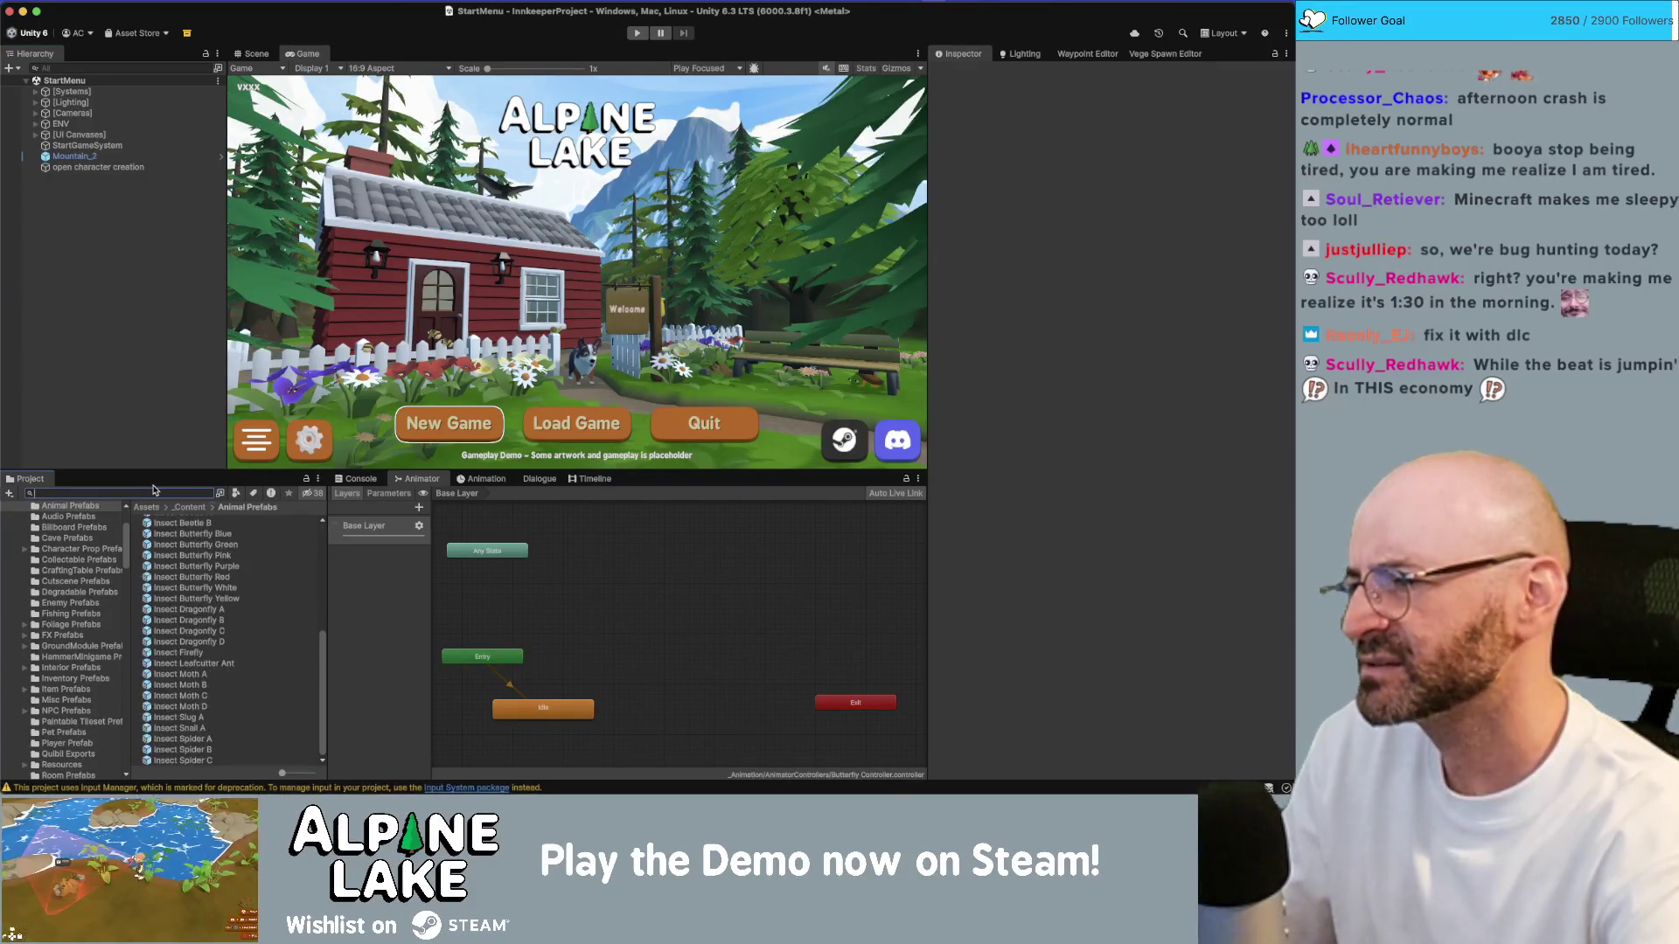
Step: Search the Project assets for 'schedule' and select the NPCSchedule script in the results
text(schedule)
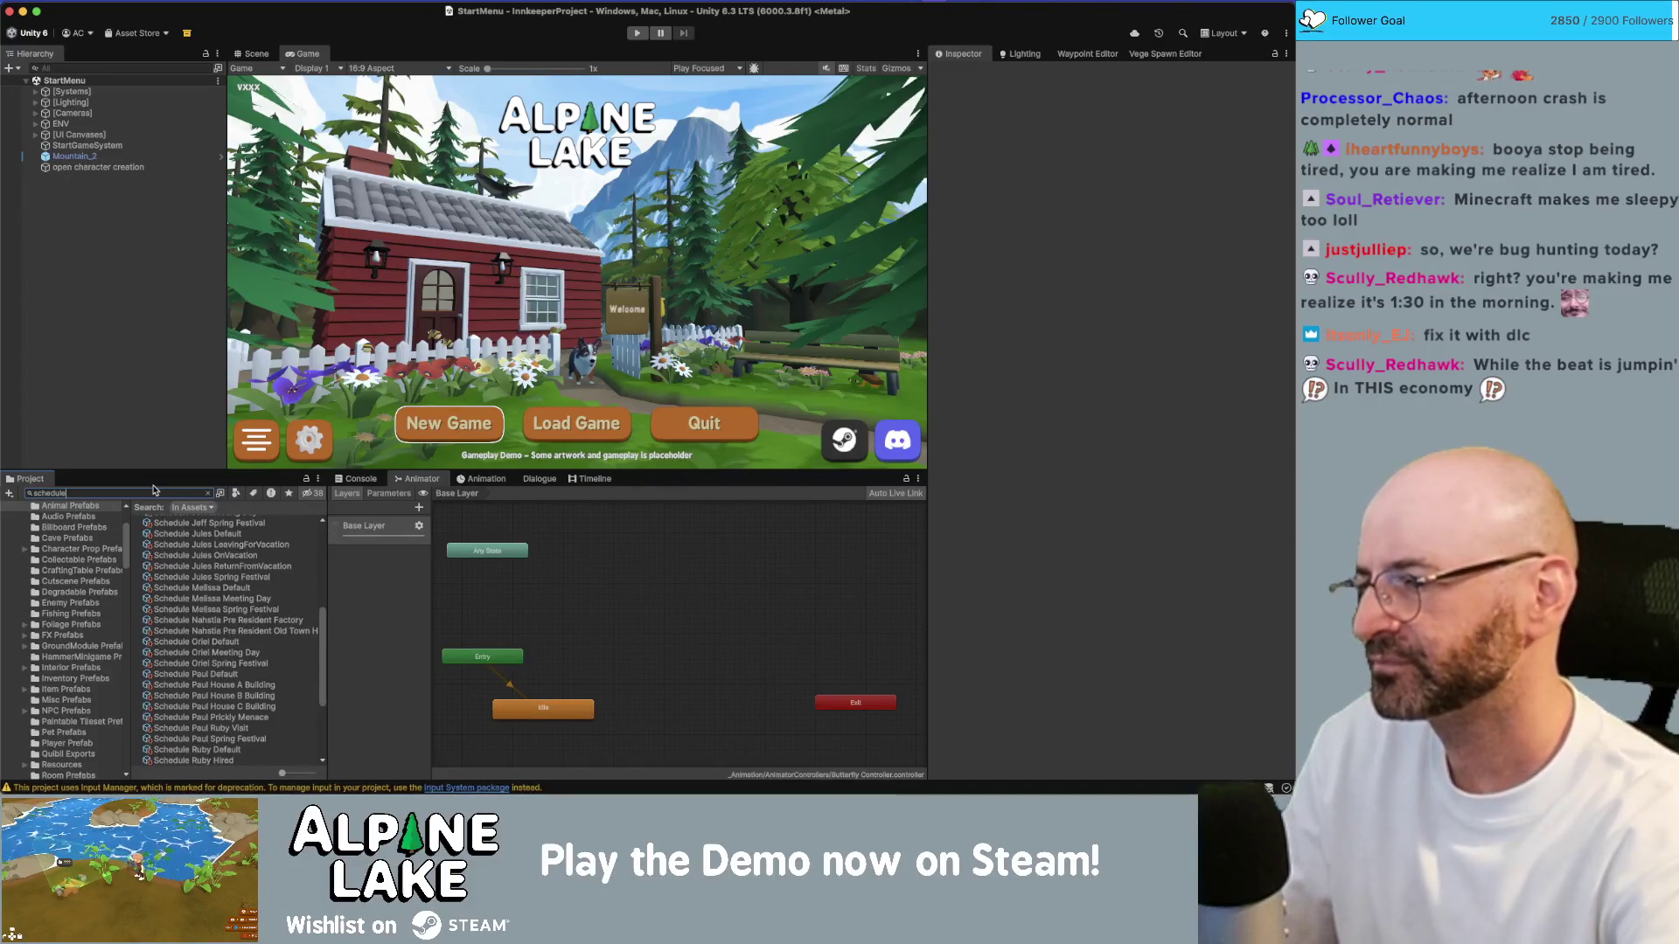
key(Escape)
text(s)
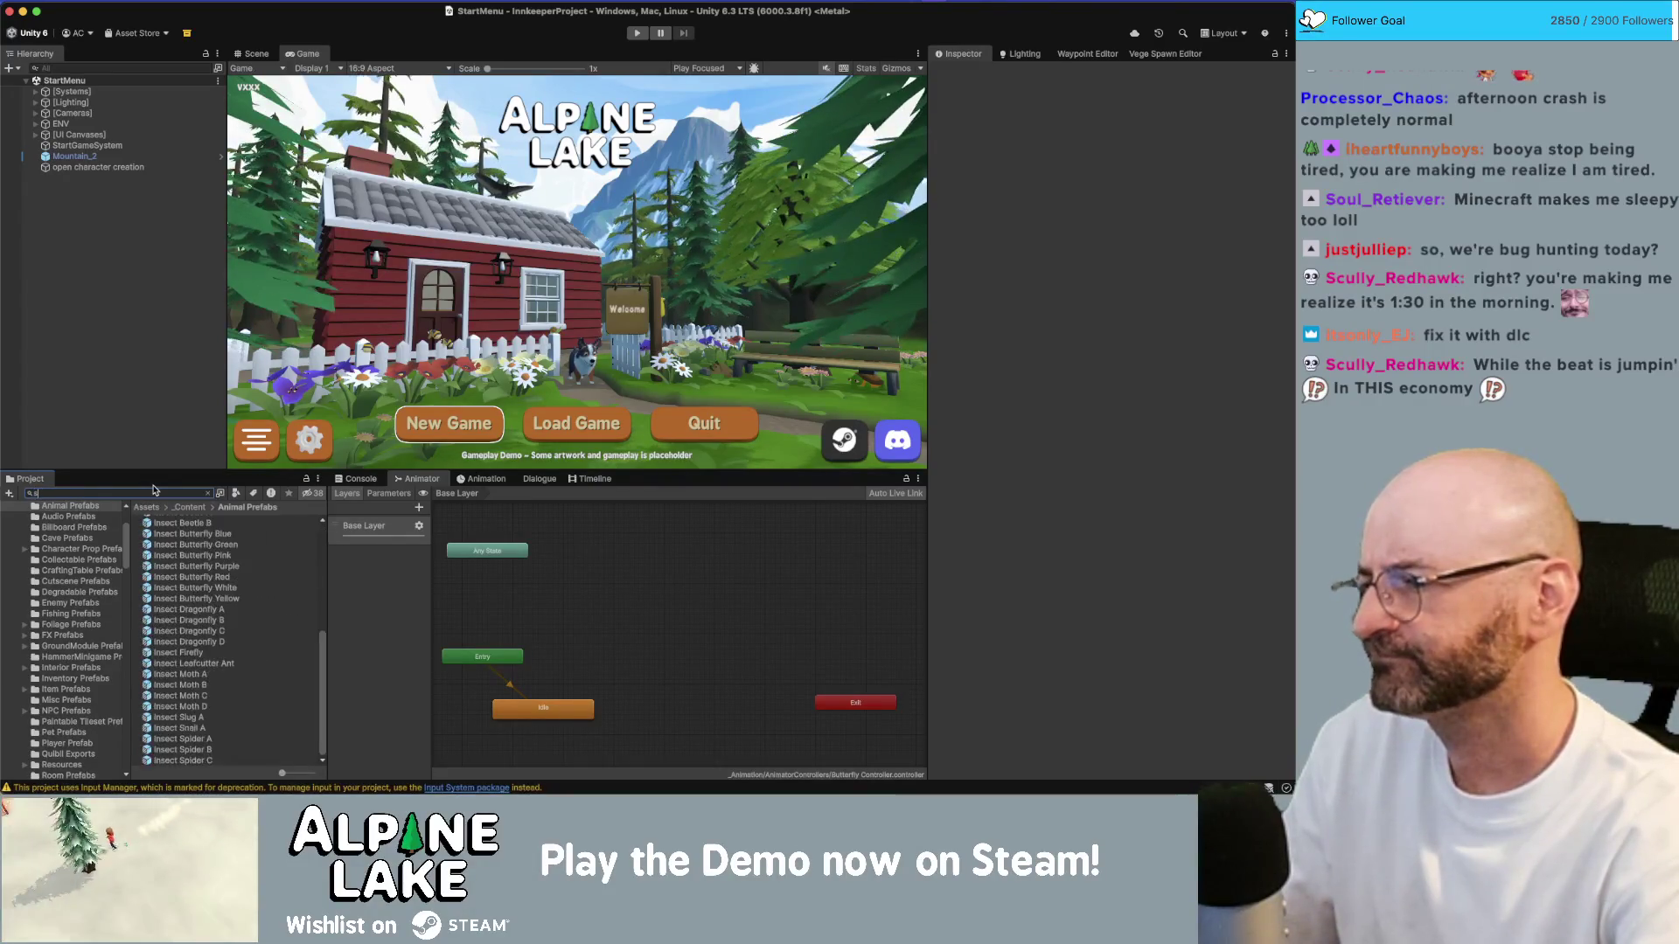
text(chedule)
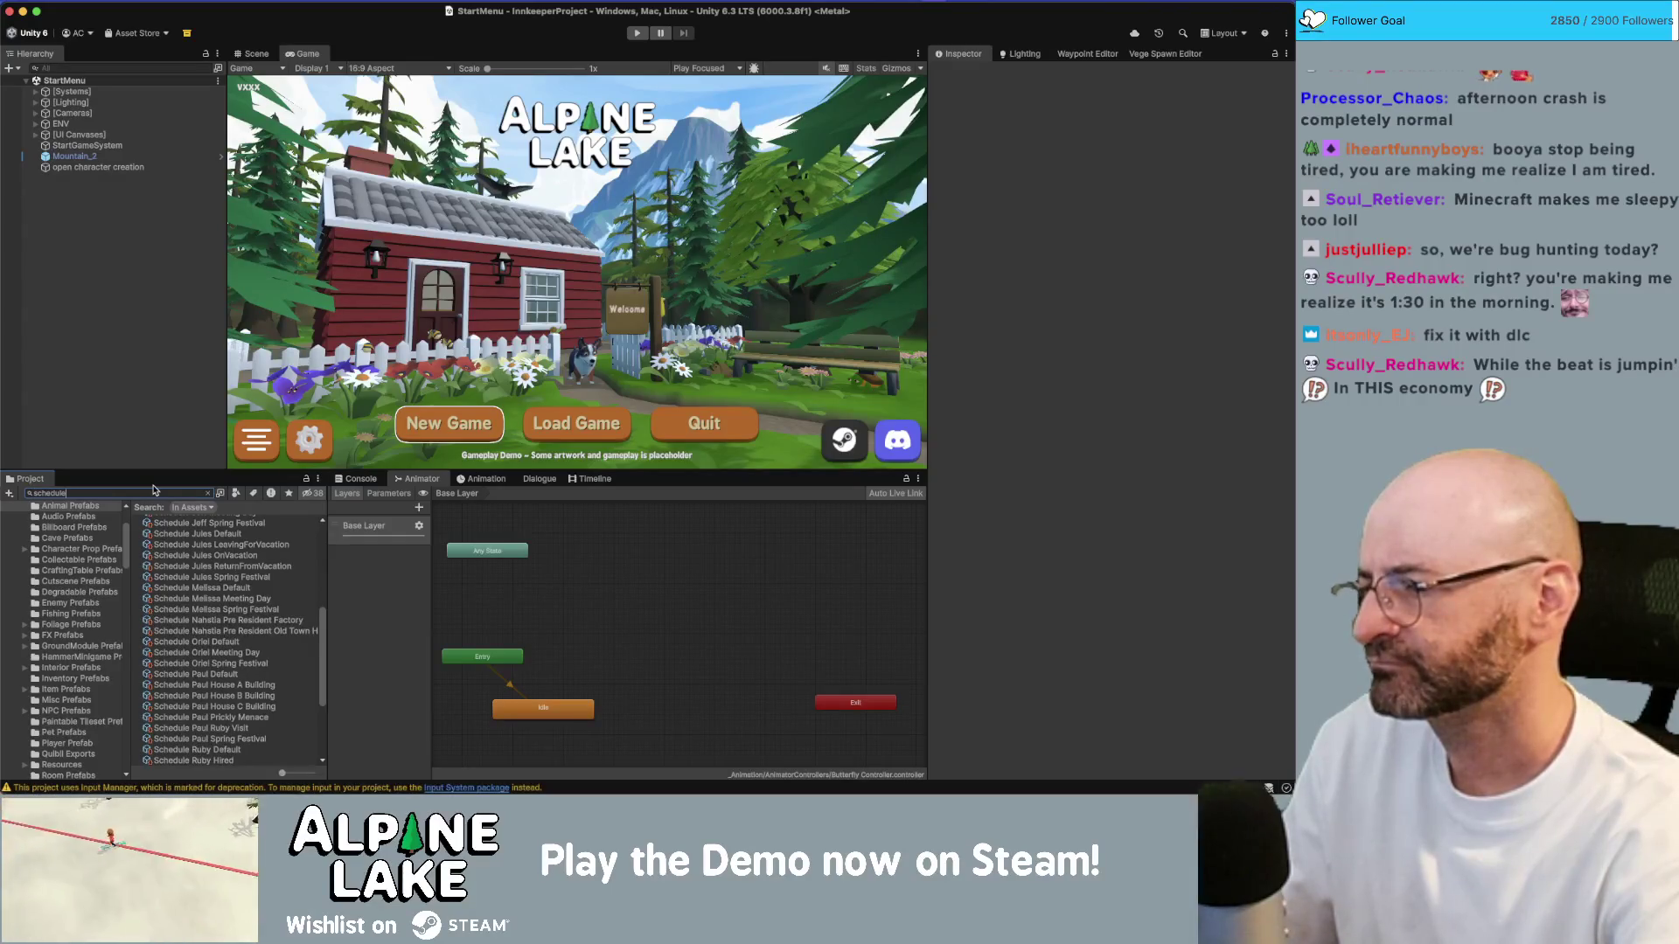
scroll(194, 559, down, 5)
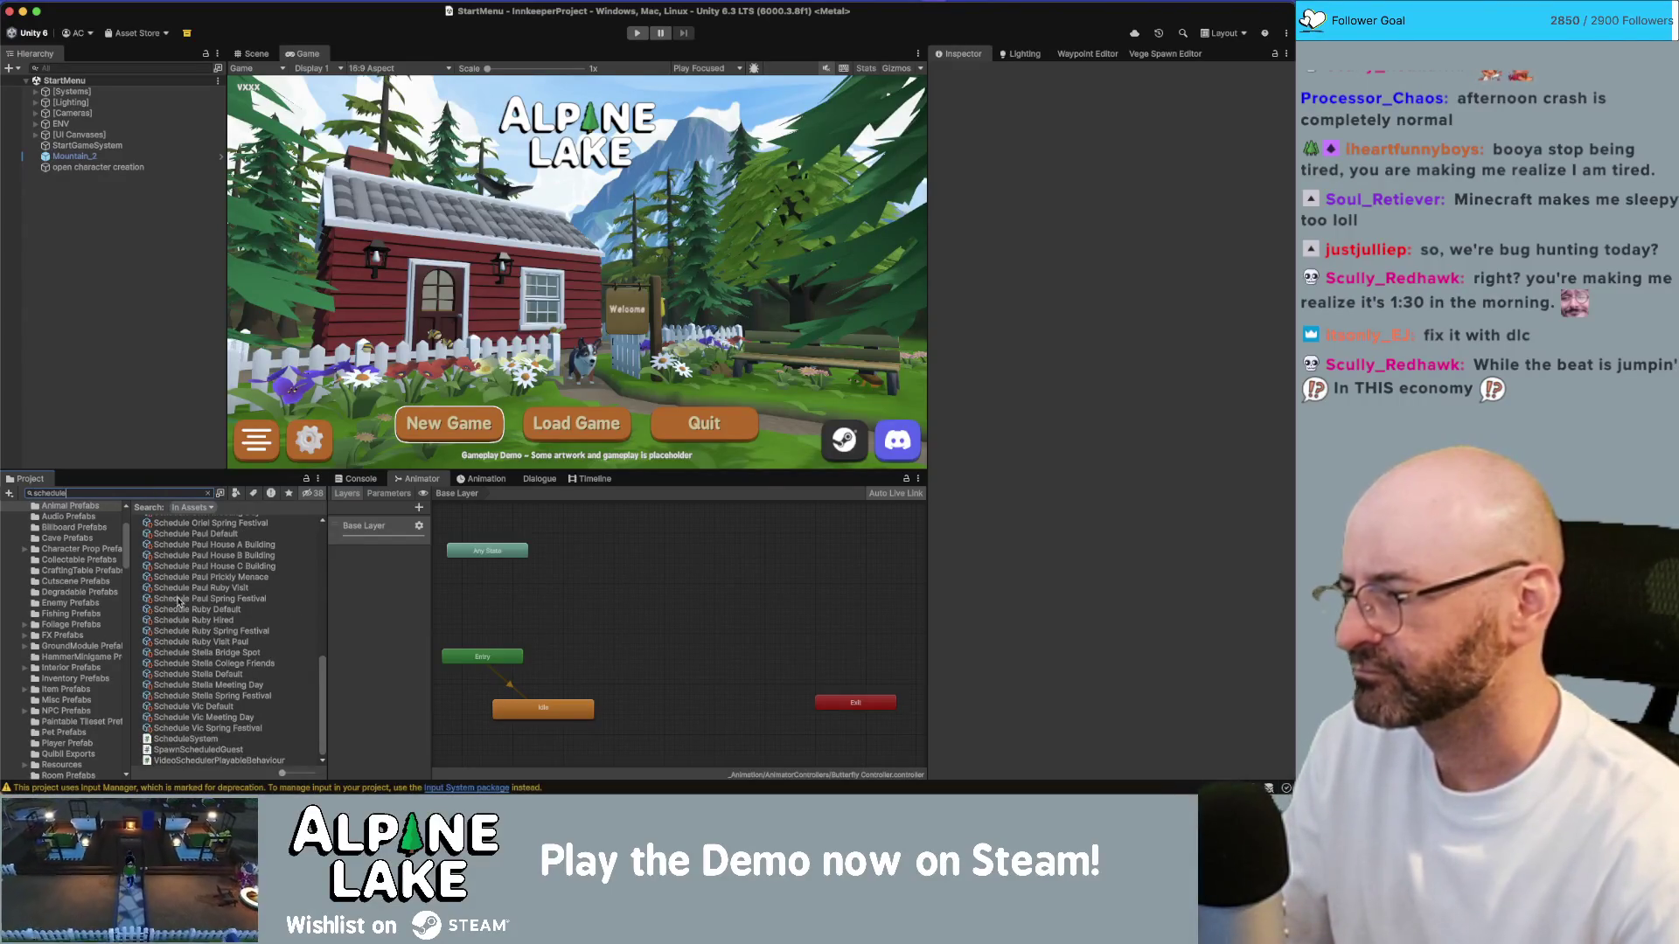
scroll(186, 750, up, 10)
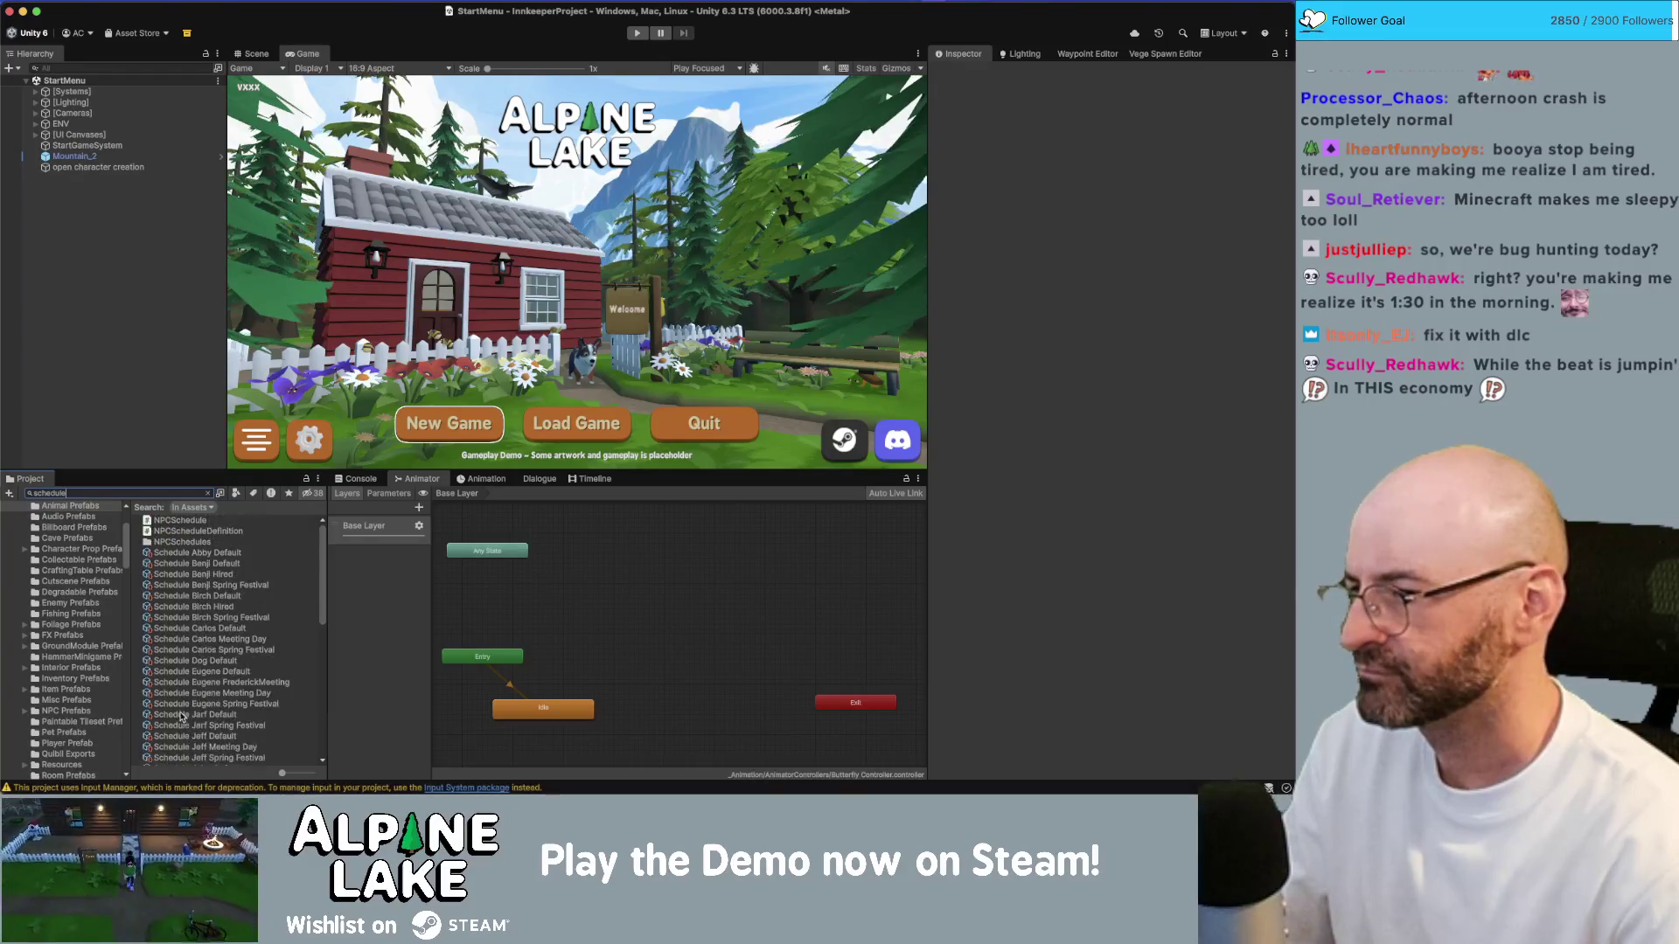
click(186, 521)
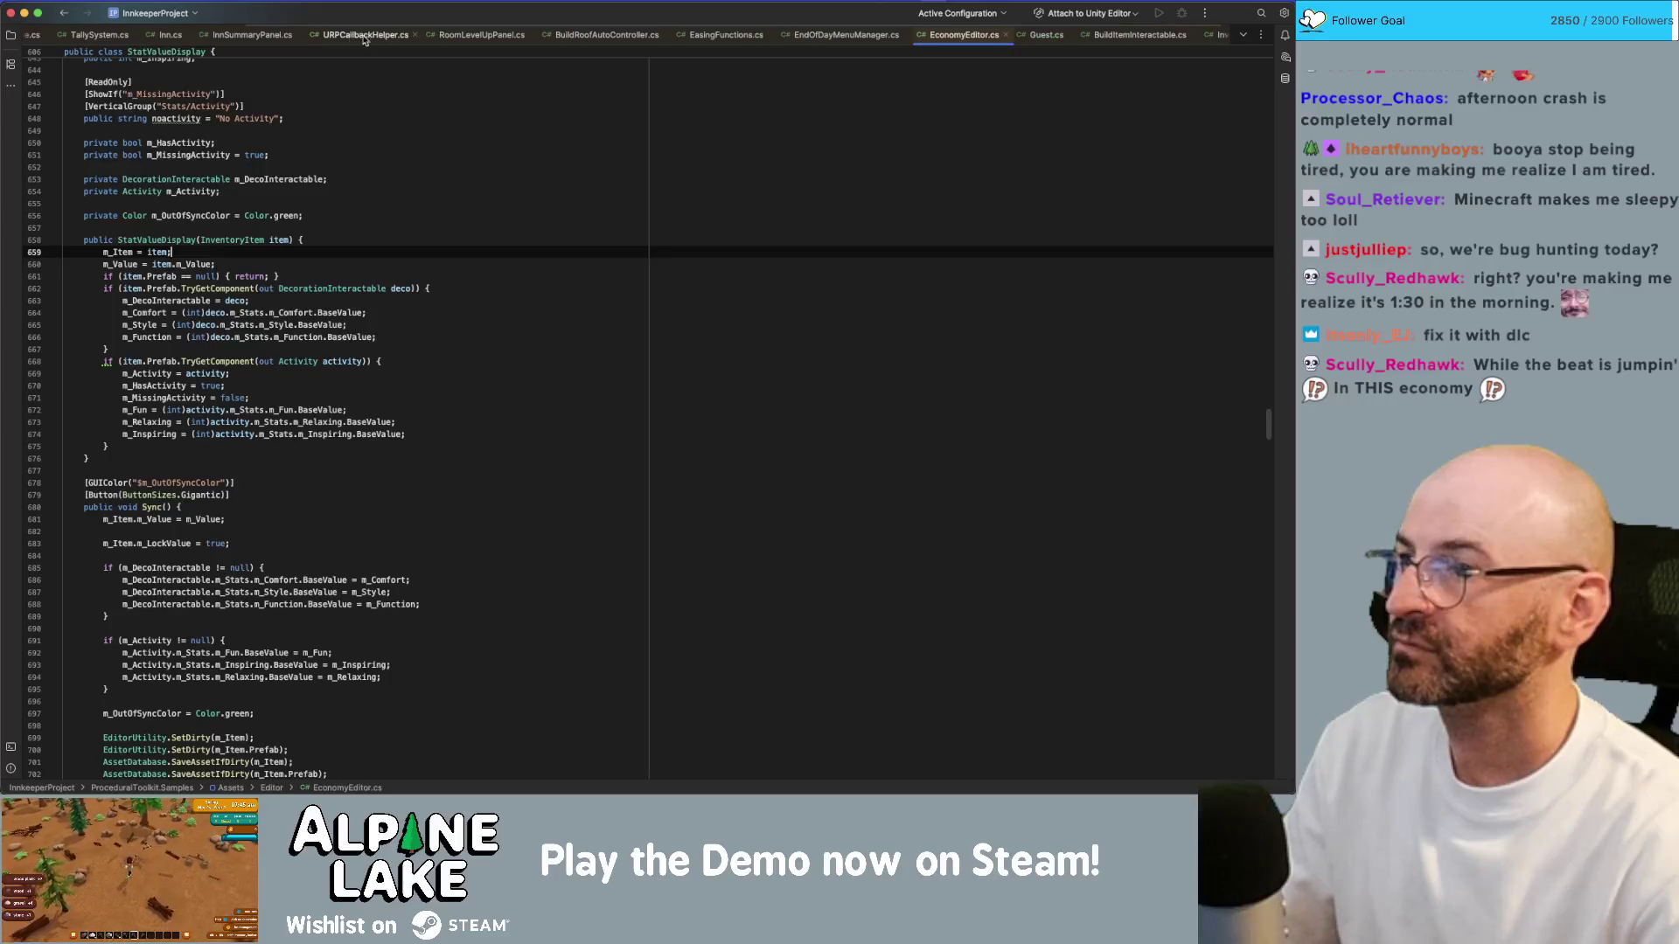
Step: Close the extra code tabs, including EndOfDayMenuManager.cs, Room.cs and SaveSystem.cs, leaving NPCSchedule.cs
middle_click(378, 39)
middle_click(378, 39)
middle_click(376, 37)
middle_click(371, 37)
middle_click(371, 37)
middle_click(306, 34)
middle_click(233, 35)
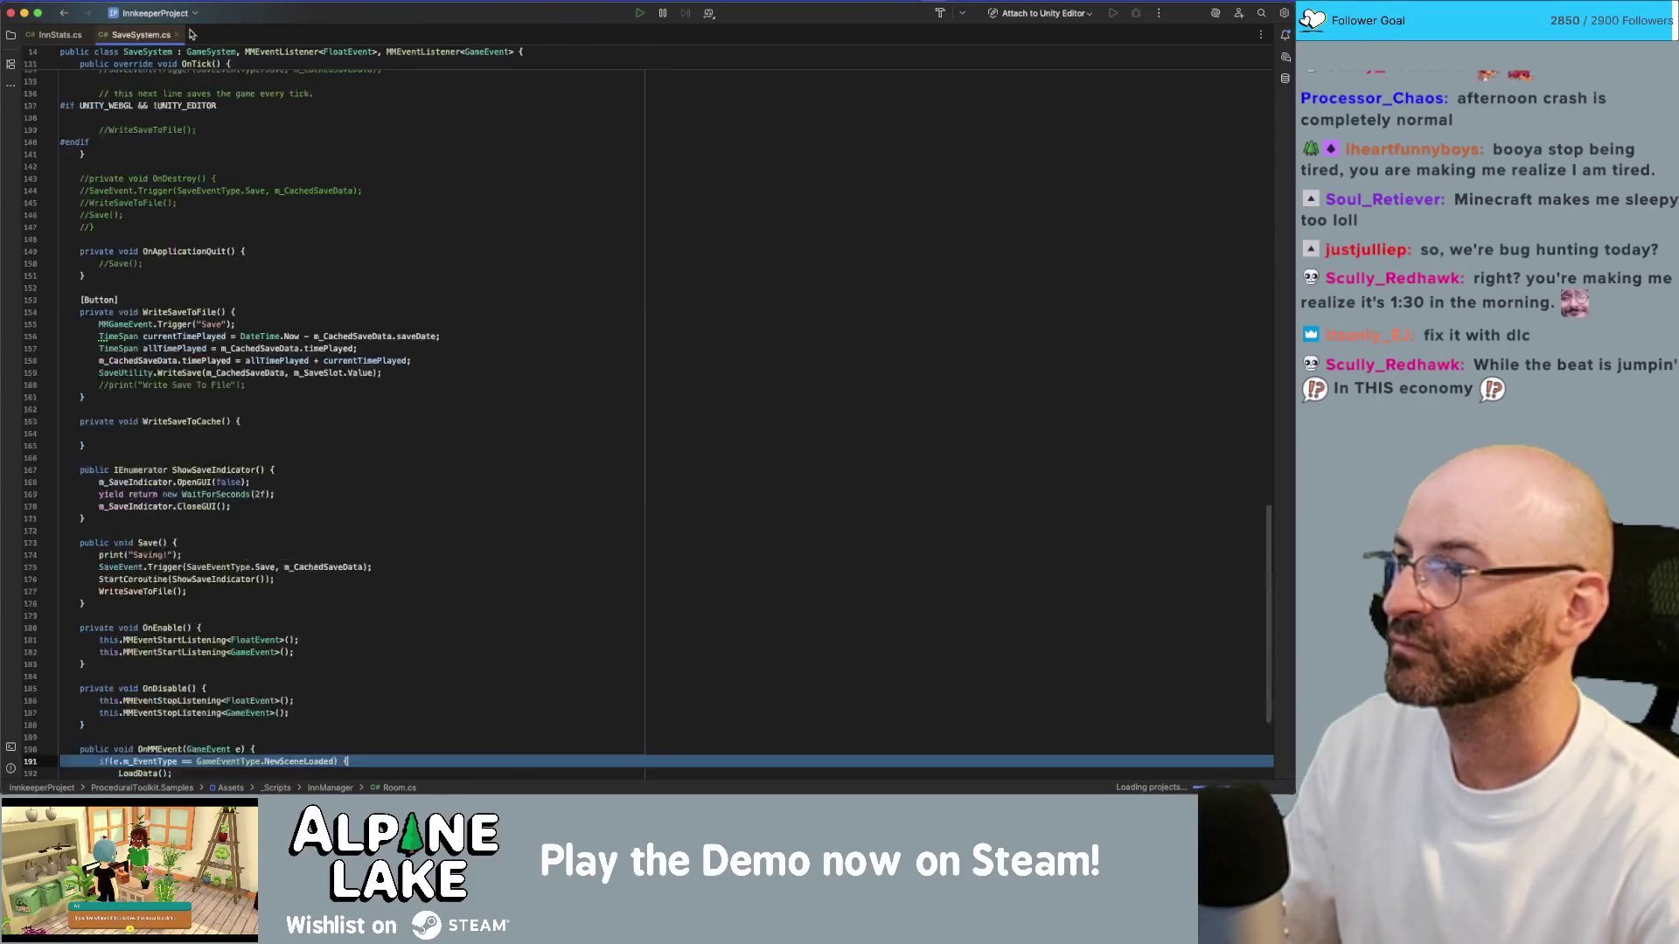
middle_click(151, 34)
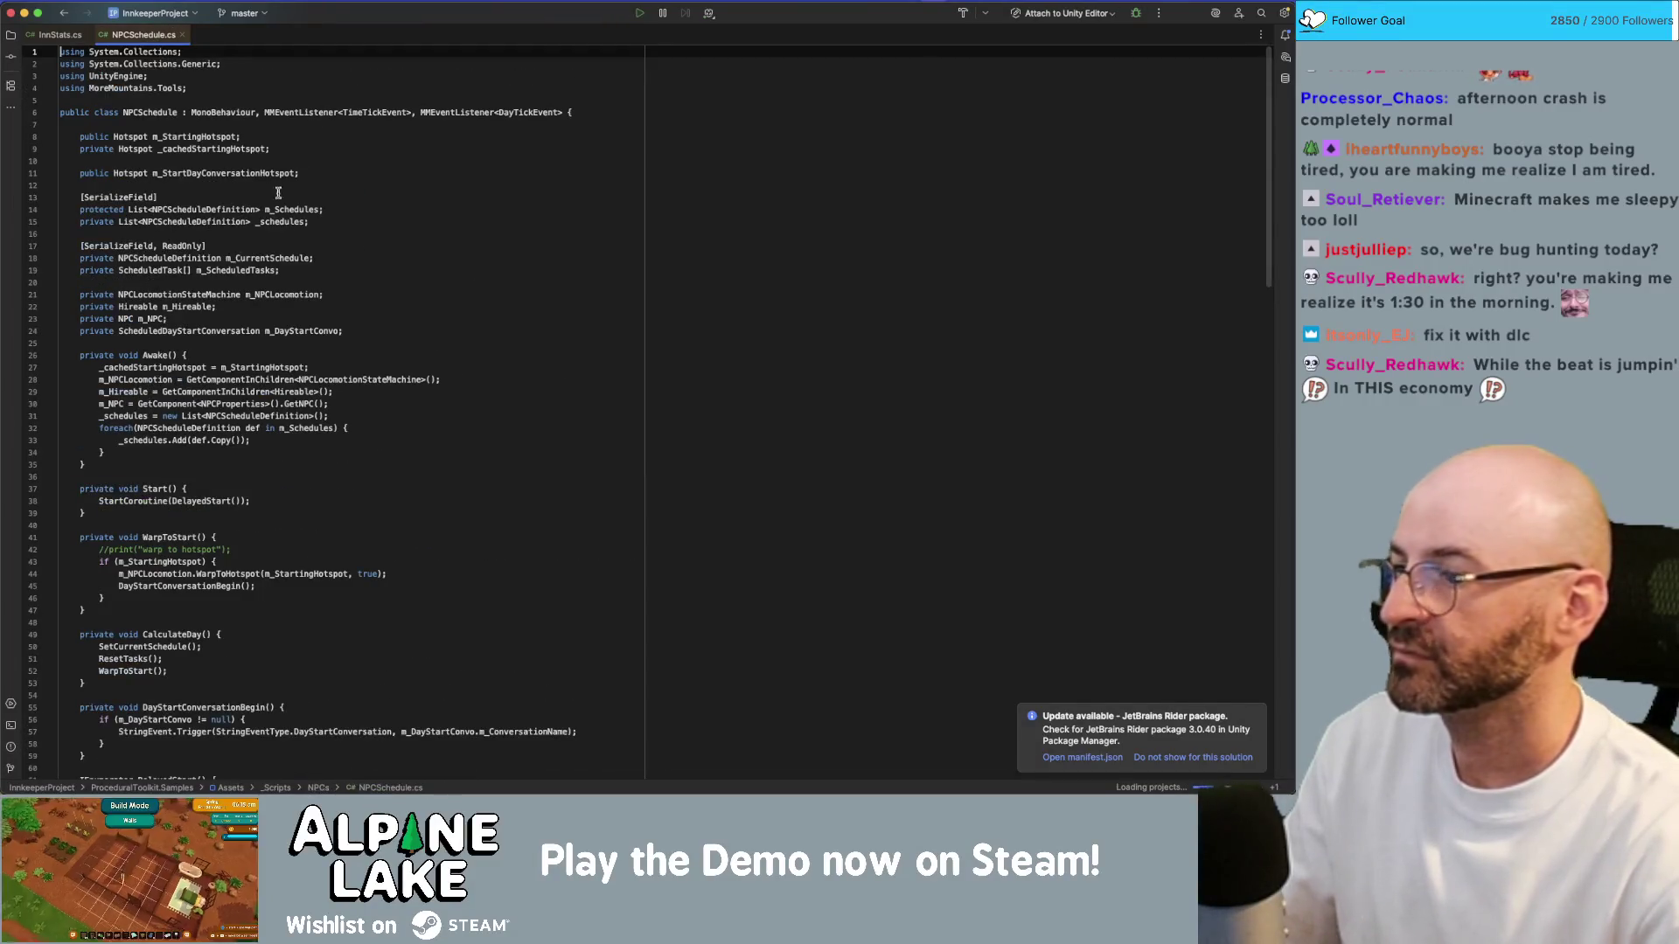
Step: Search NPCSchedule.cs for OnConversationEnd
scroll(465, 229, down, 20)
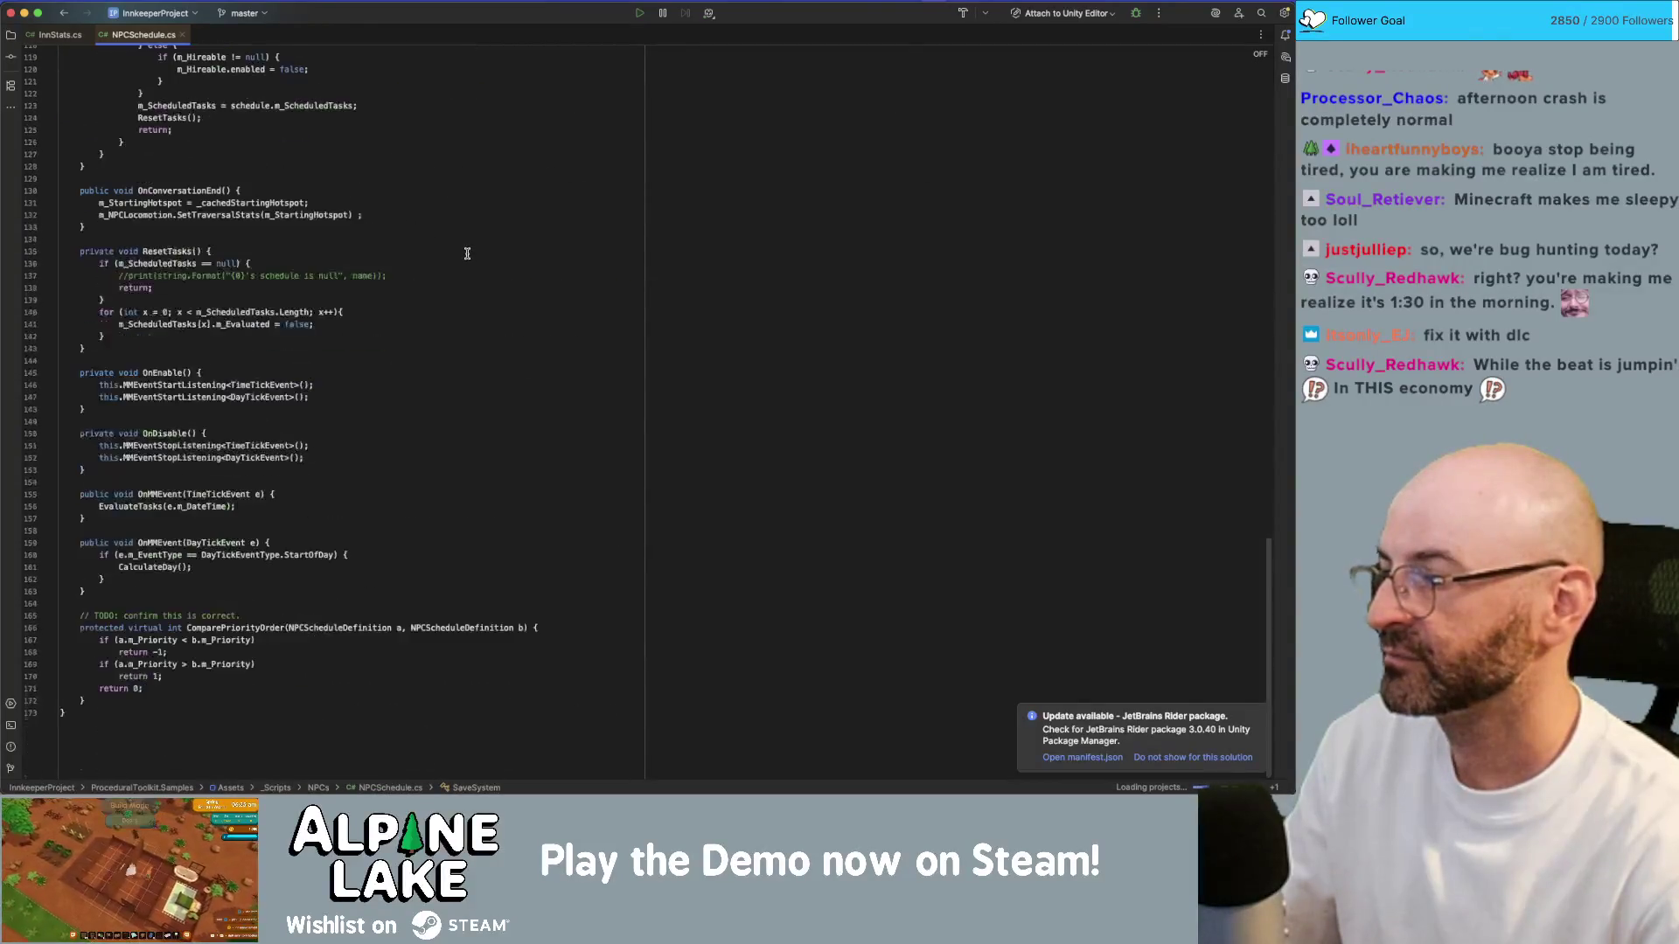
scroll(466, 253, up, 15)
click(476, 222)
scroll(477, 231, up, 8)
click(559, 172)
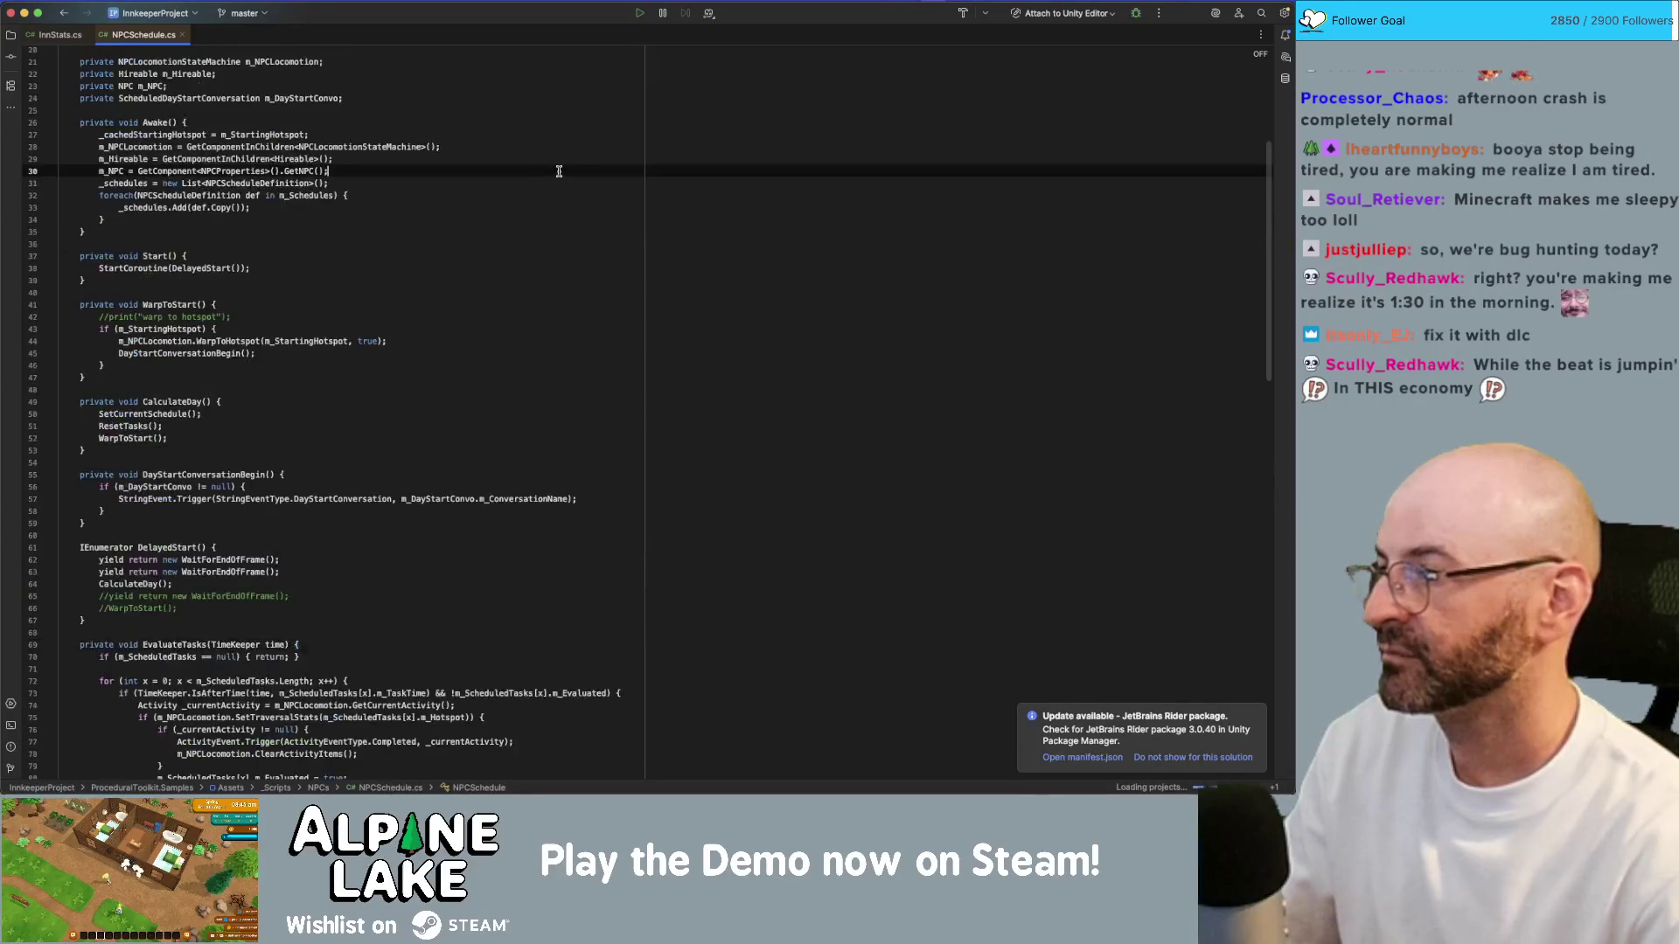
key(super+f)
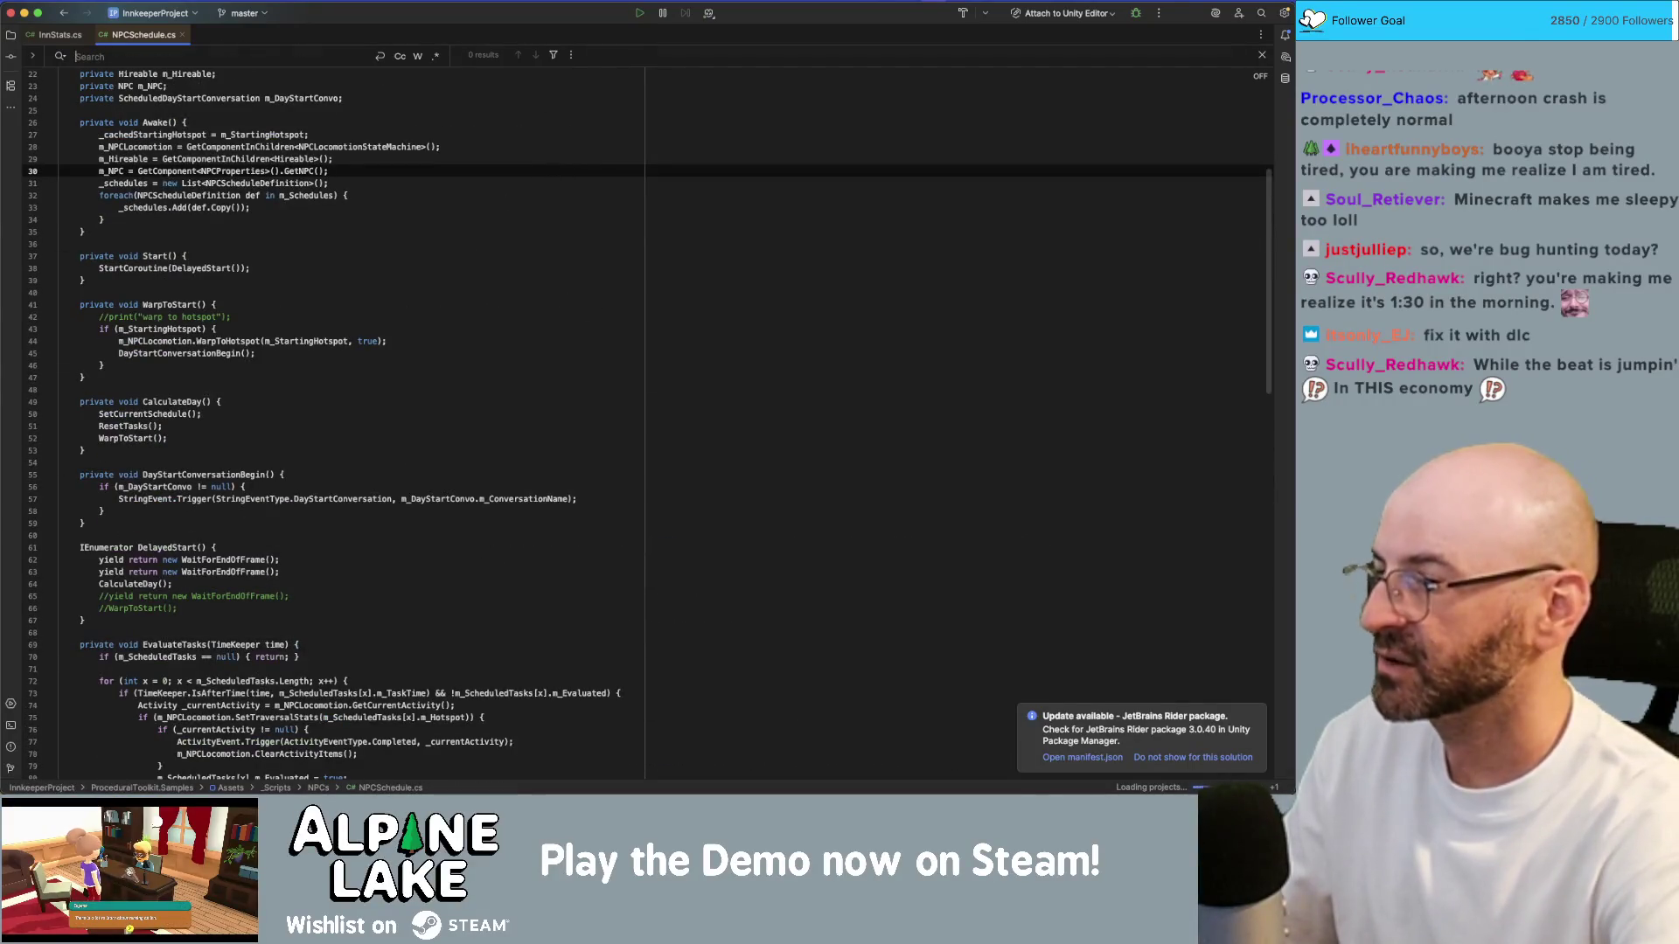
text(on)
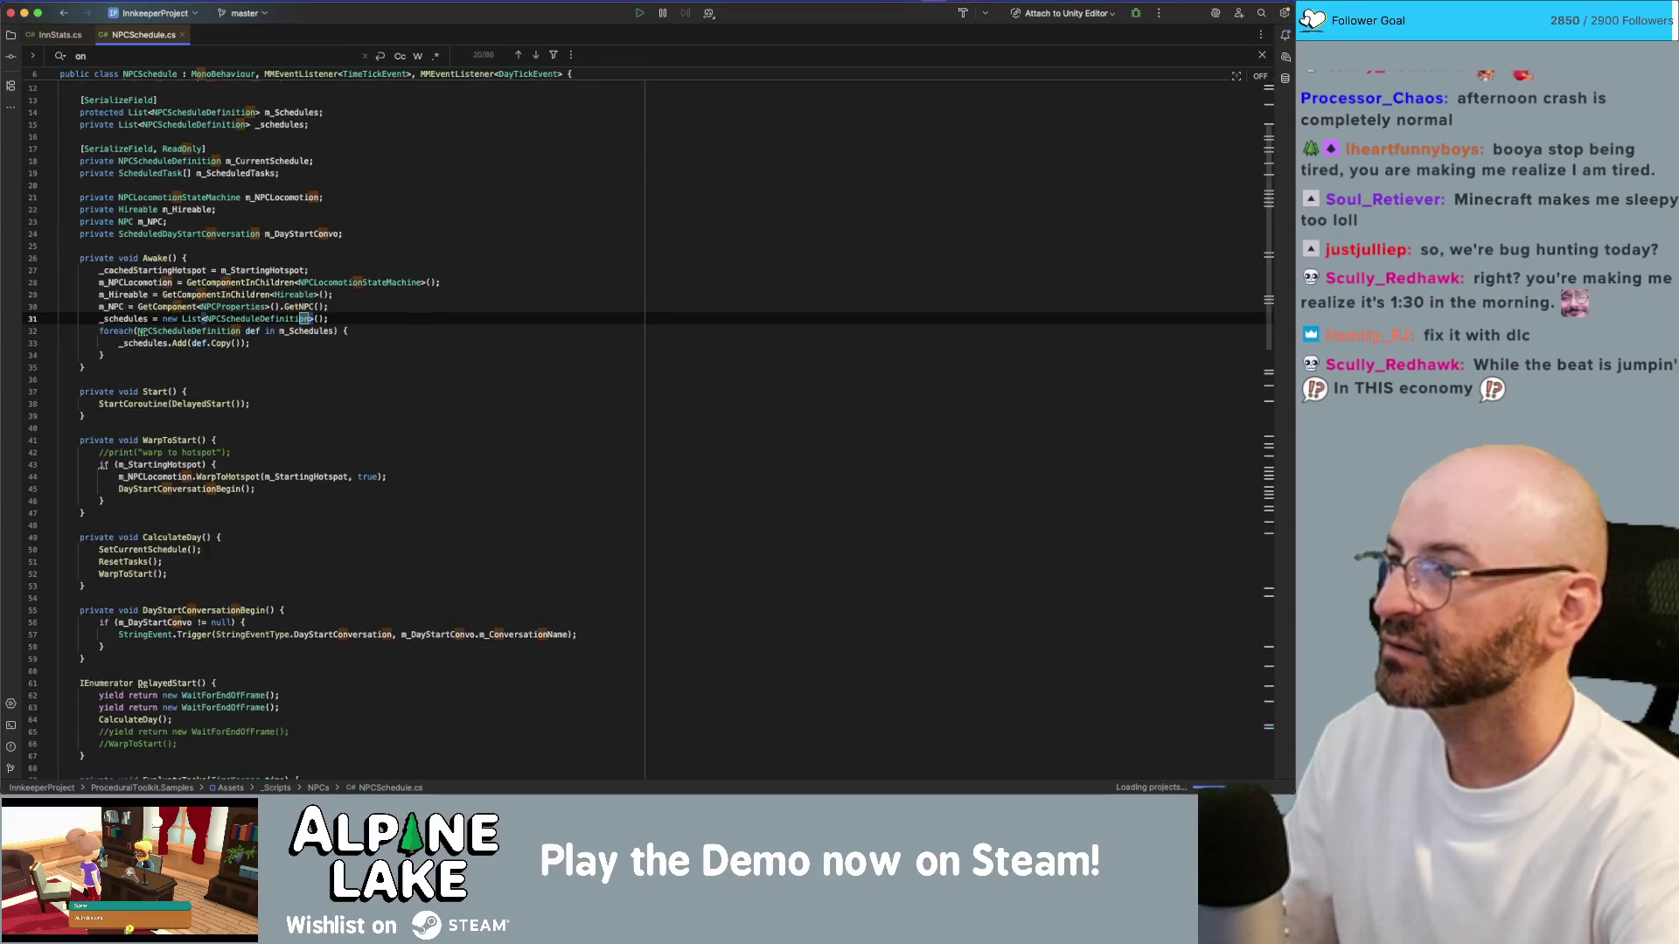
text(conversationend)
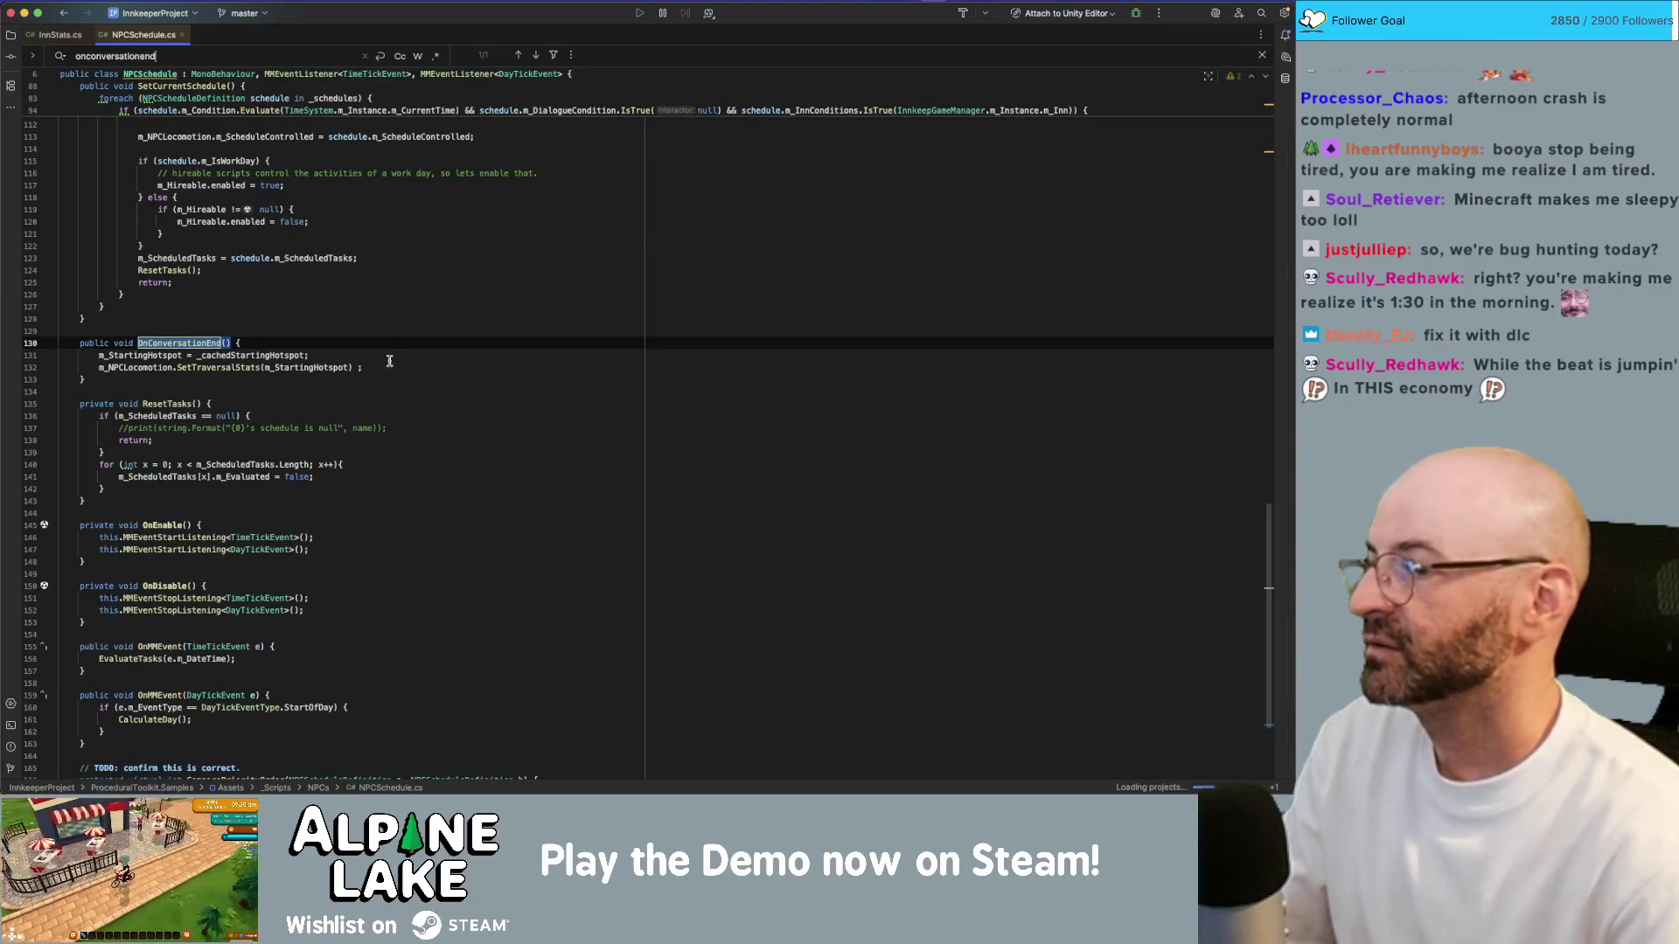
double_click(179, 343)
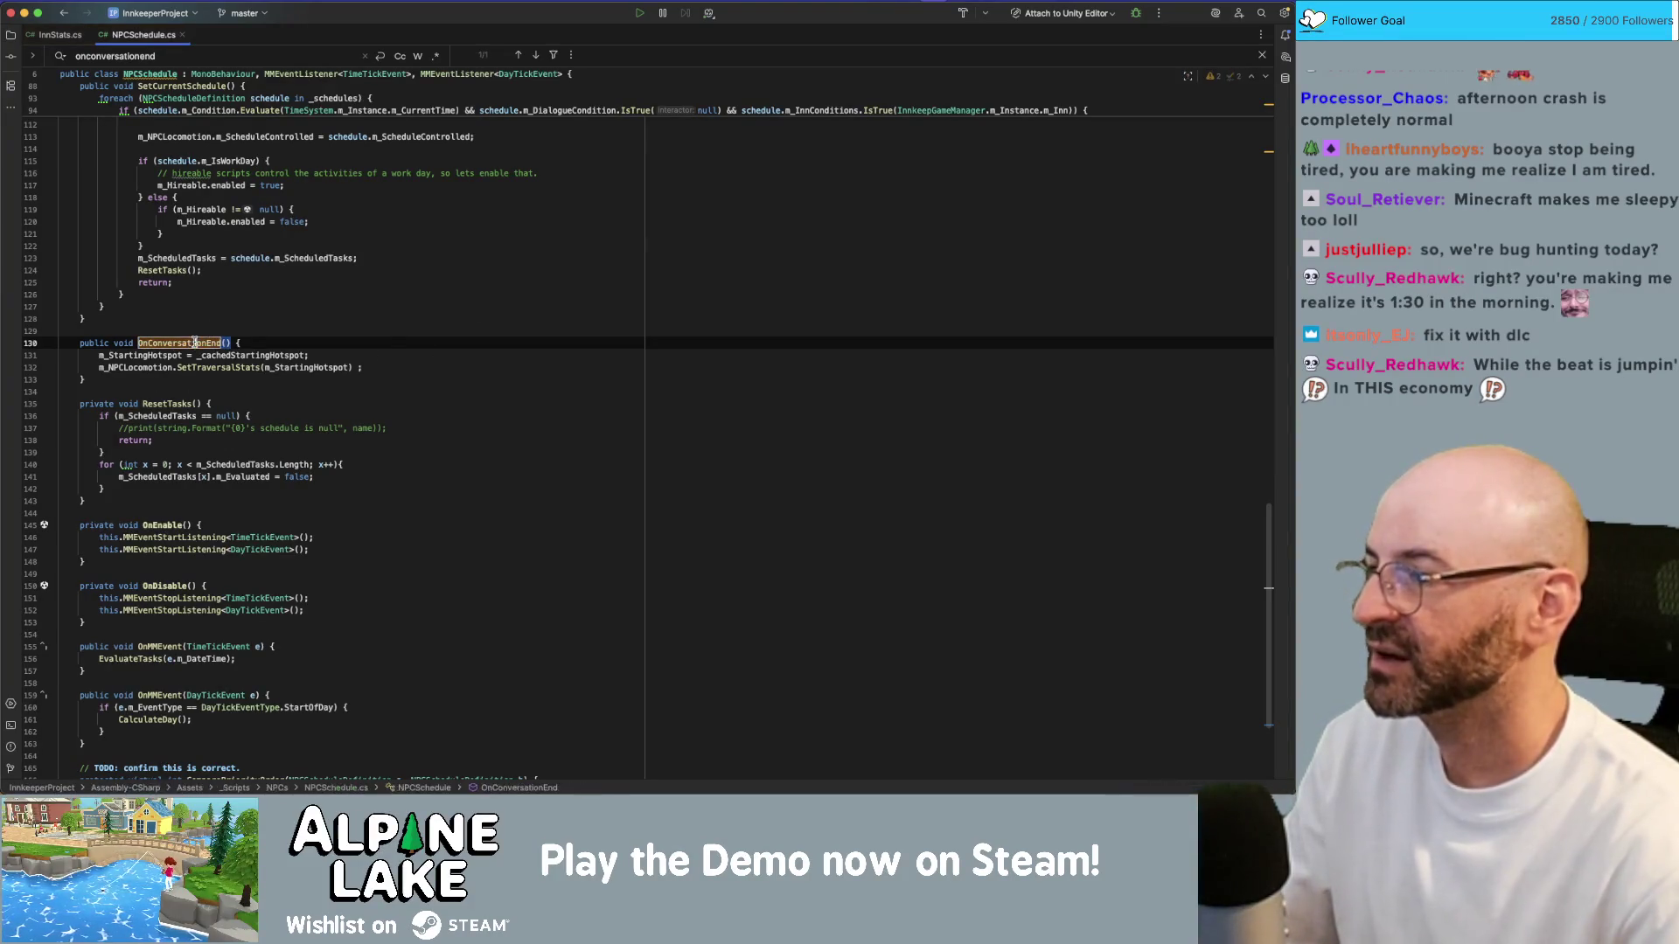
key(super+f)
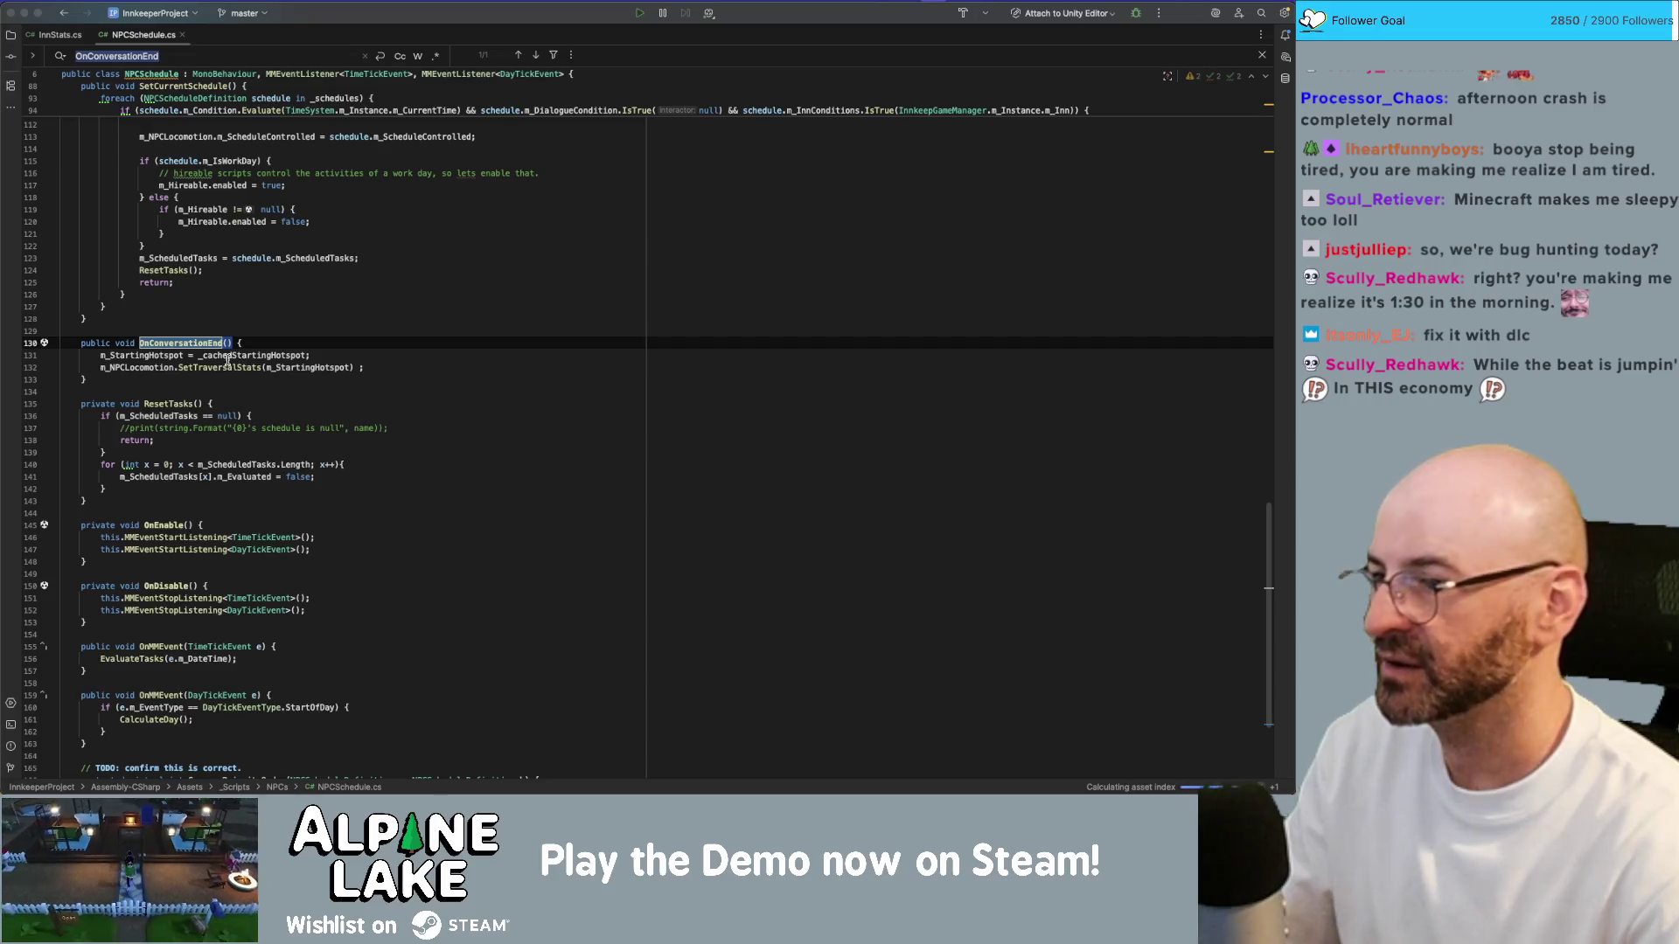
scroll(227, 359, up, 3)
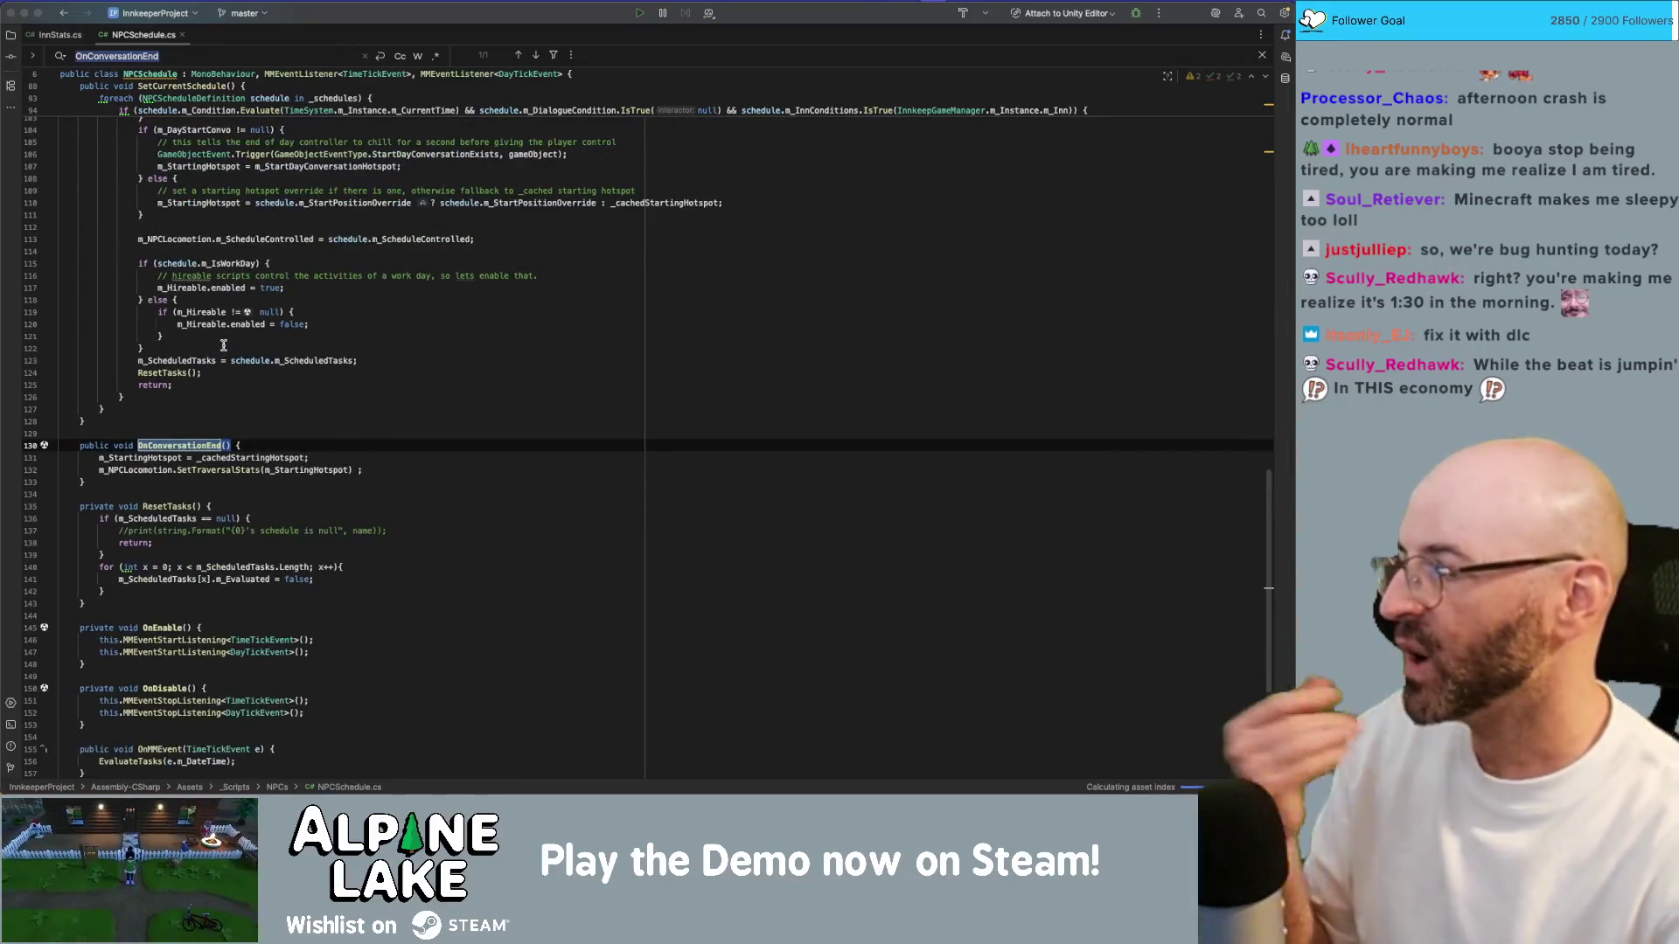
scroll(224, 345, up, 7)
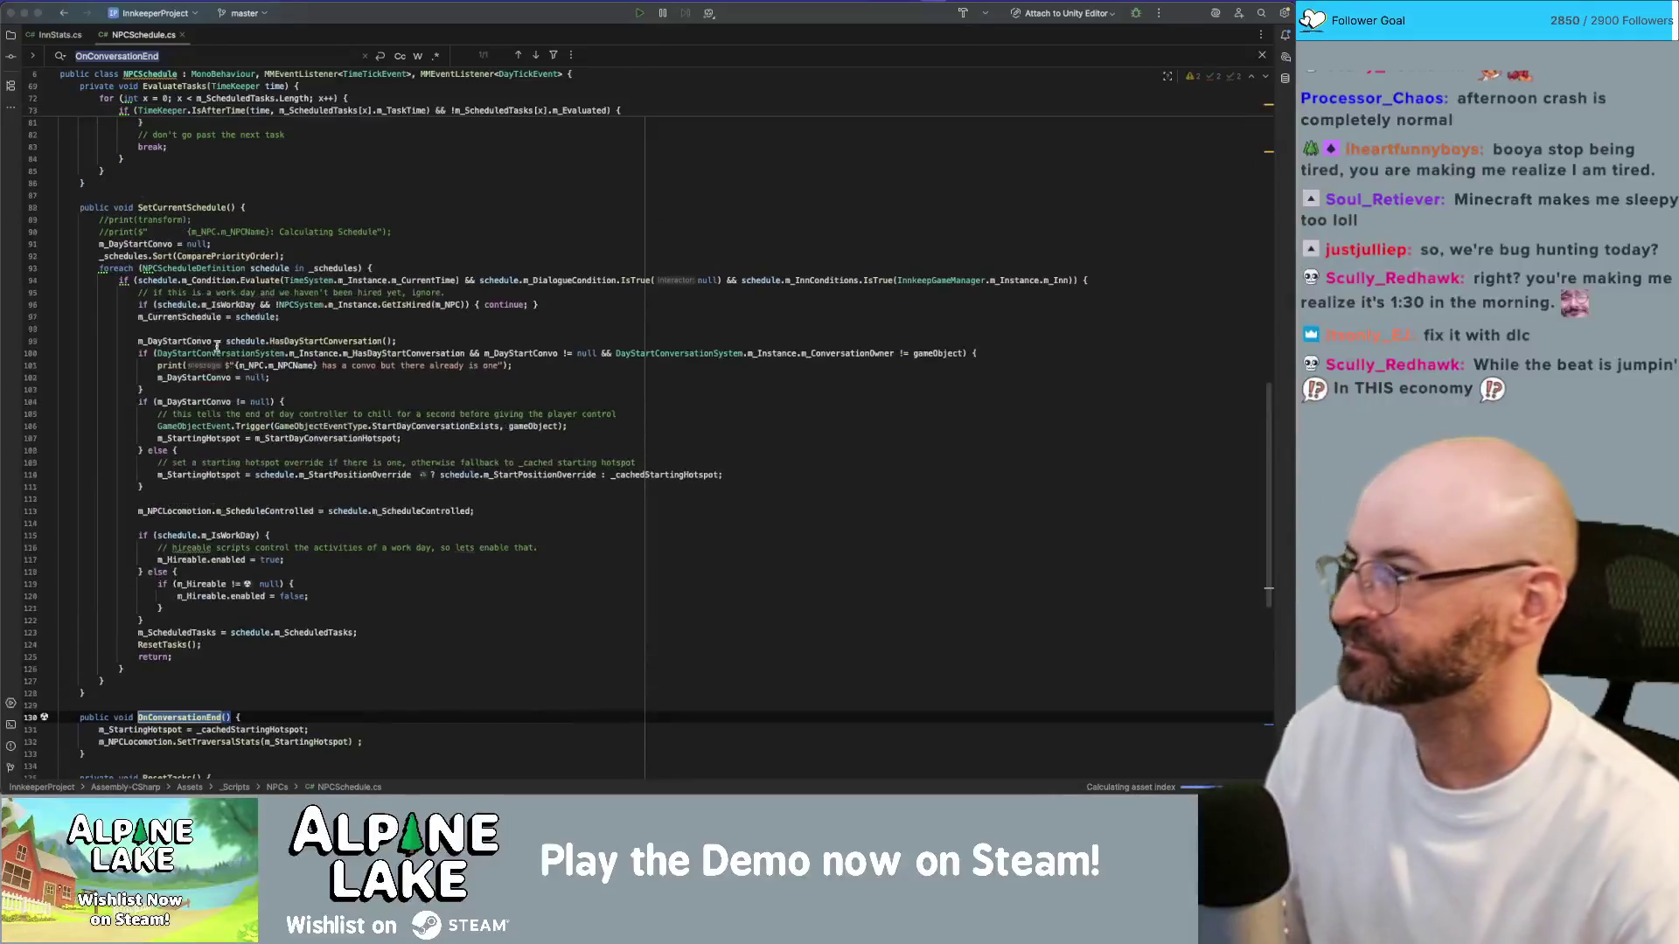
Step: Search NPCSchedule.cs for 'daystartconversation' and step through the matches
click(217, 346)
key(super+f)
text(daystartconvo)
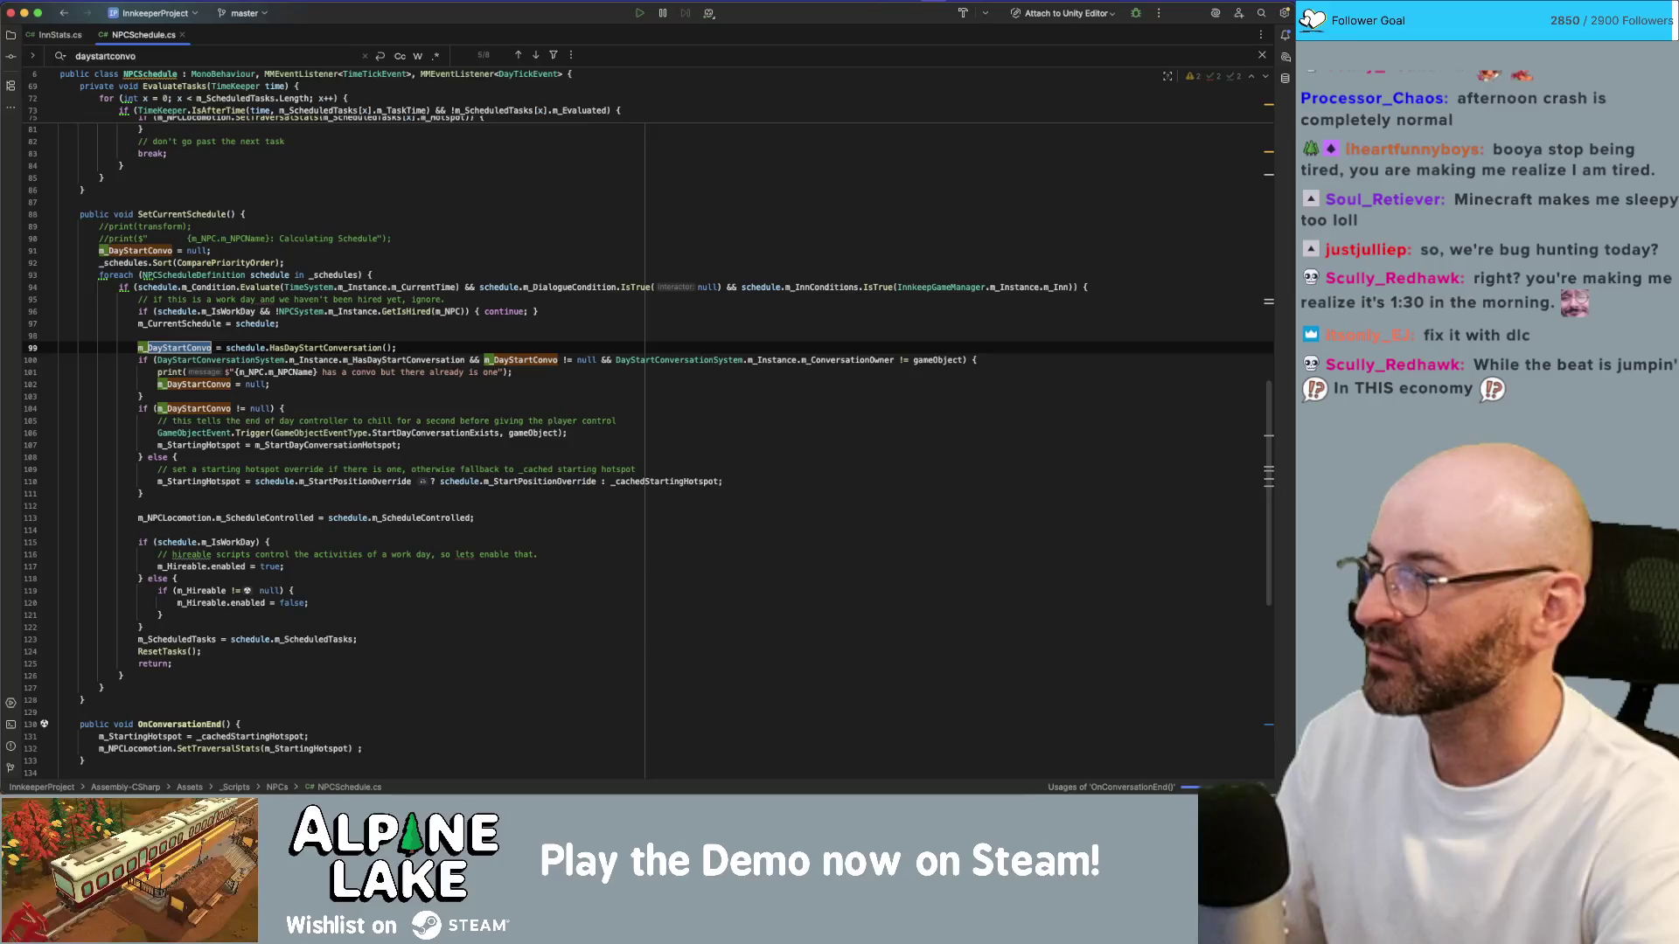
key(BackSpace)
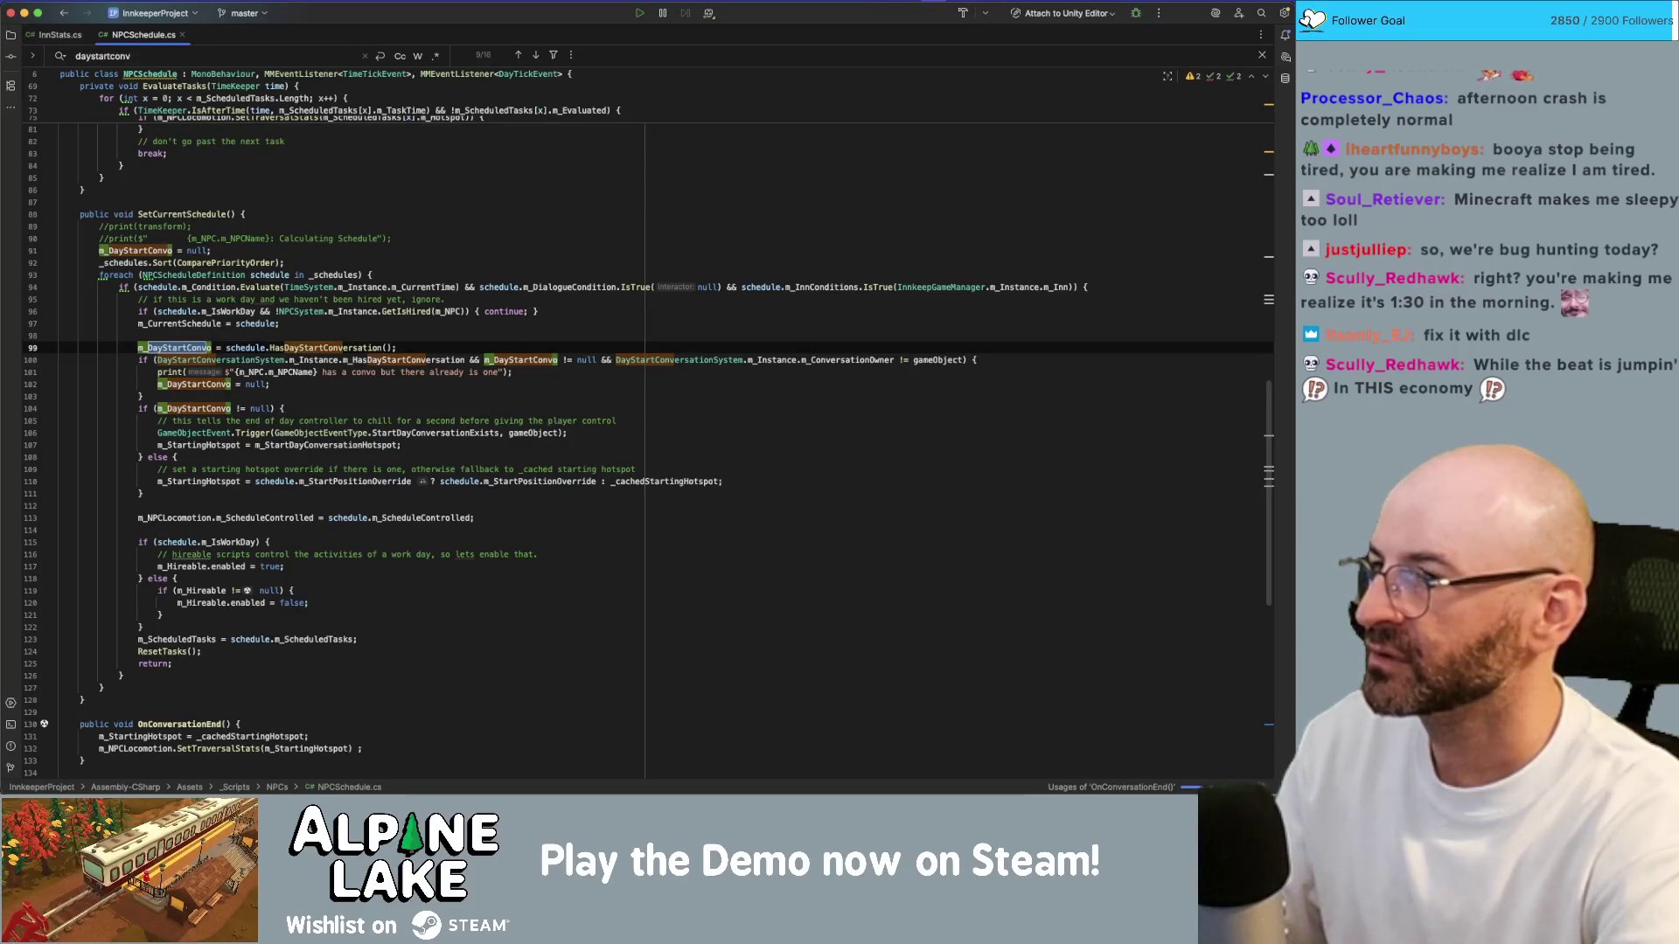
text(onversation)
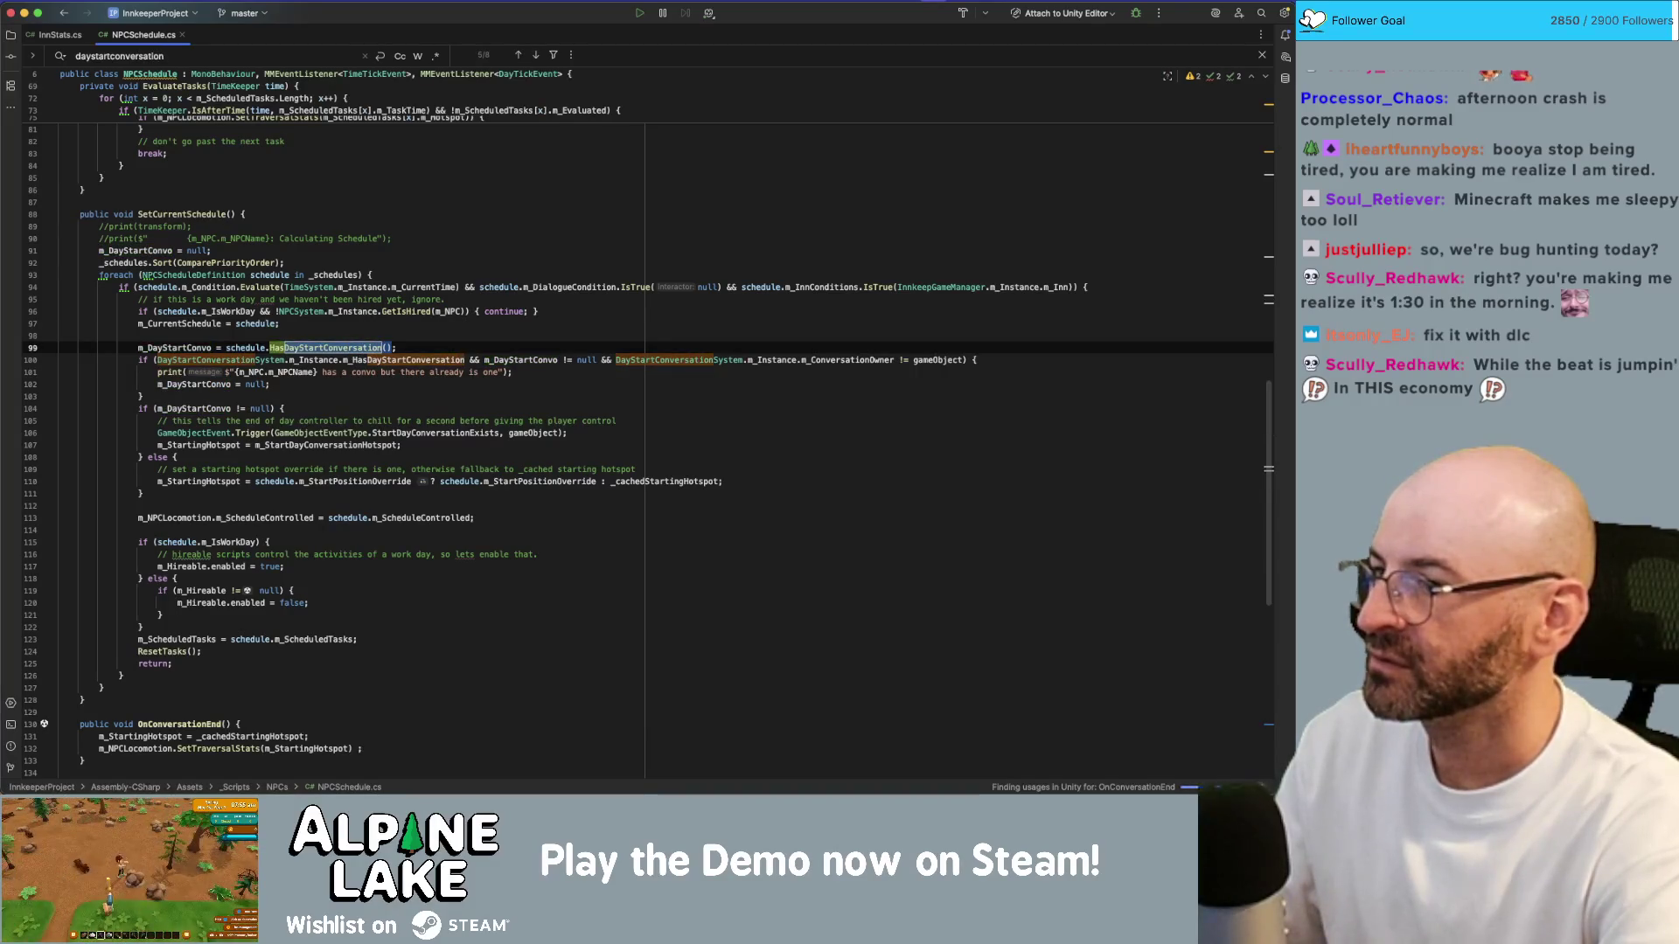
key(Return)
key(Return)
key(Return)
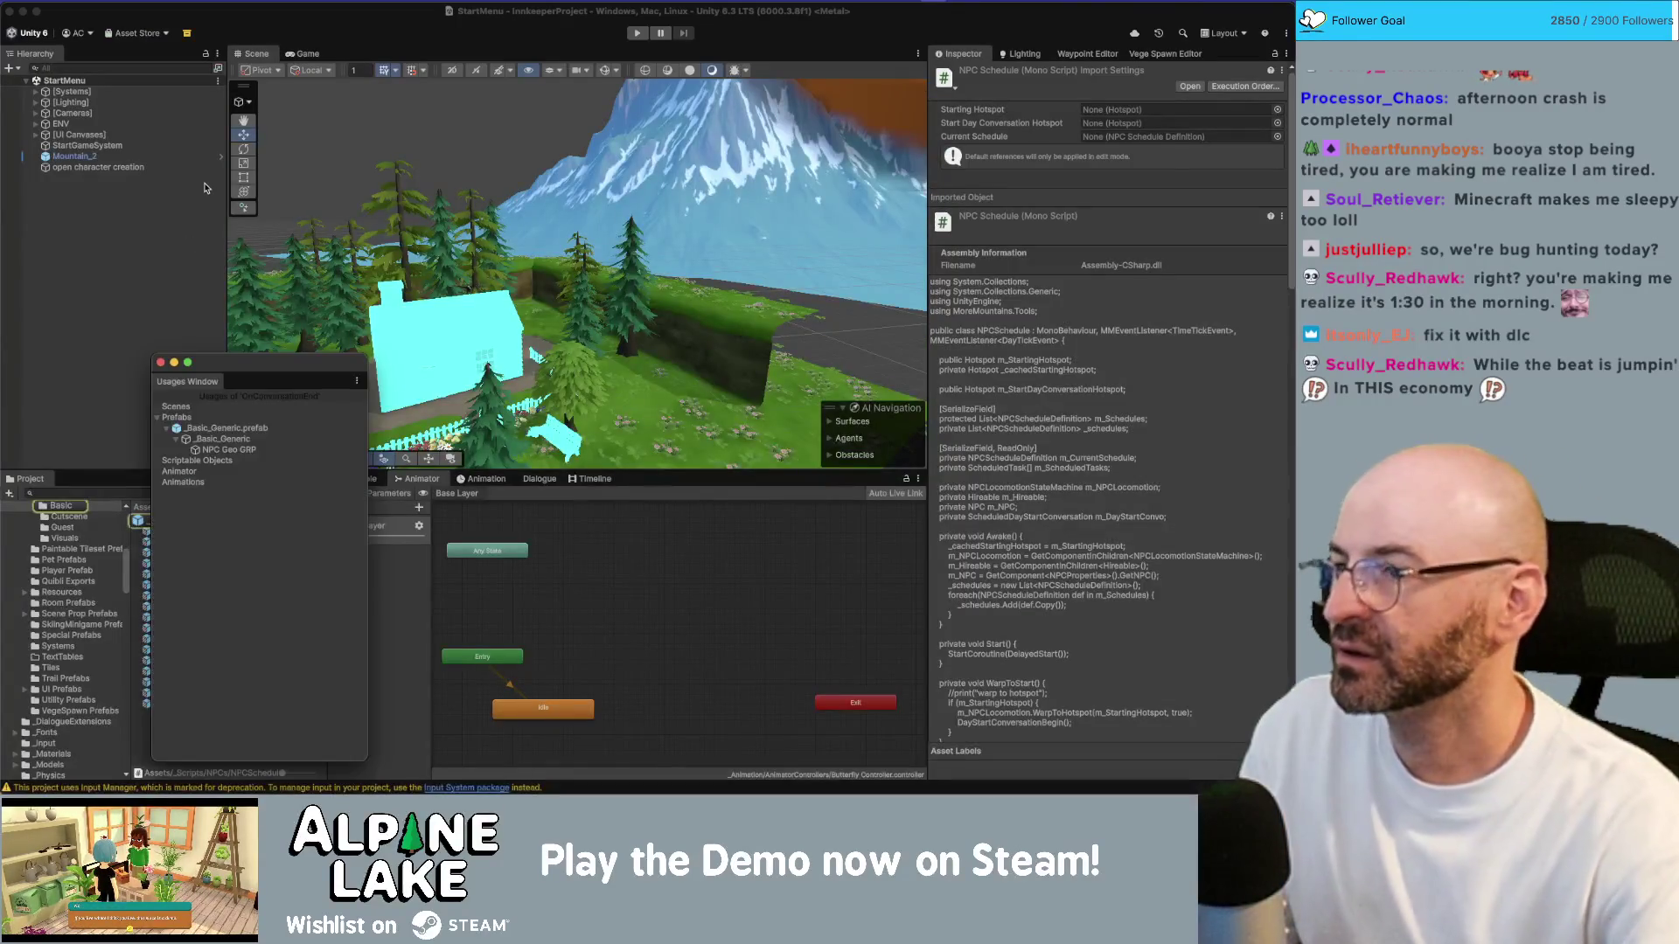
Step: Close Unity's Usages window and return to the NPCSchedule code
drag(202, 374, 200, 318)
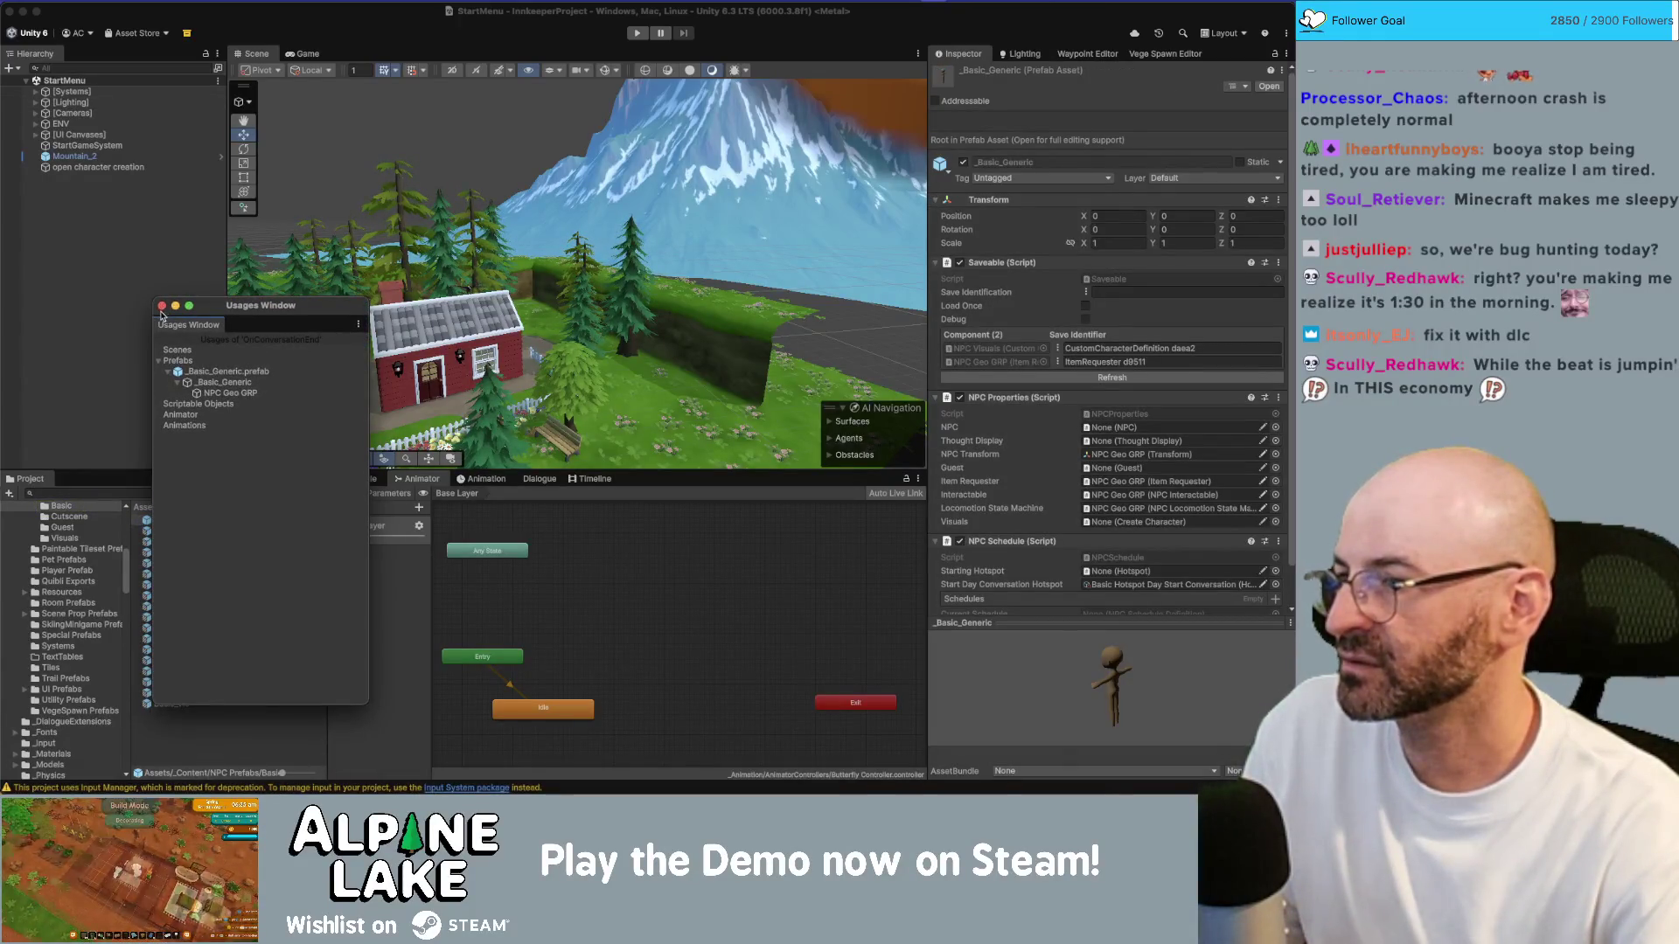
click(161, 307)
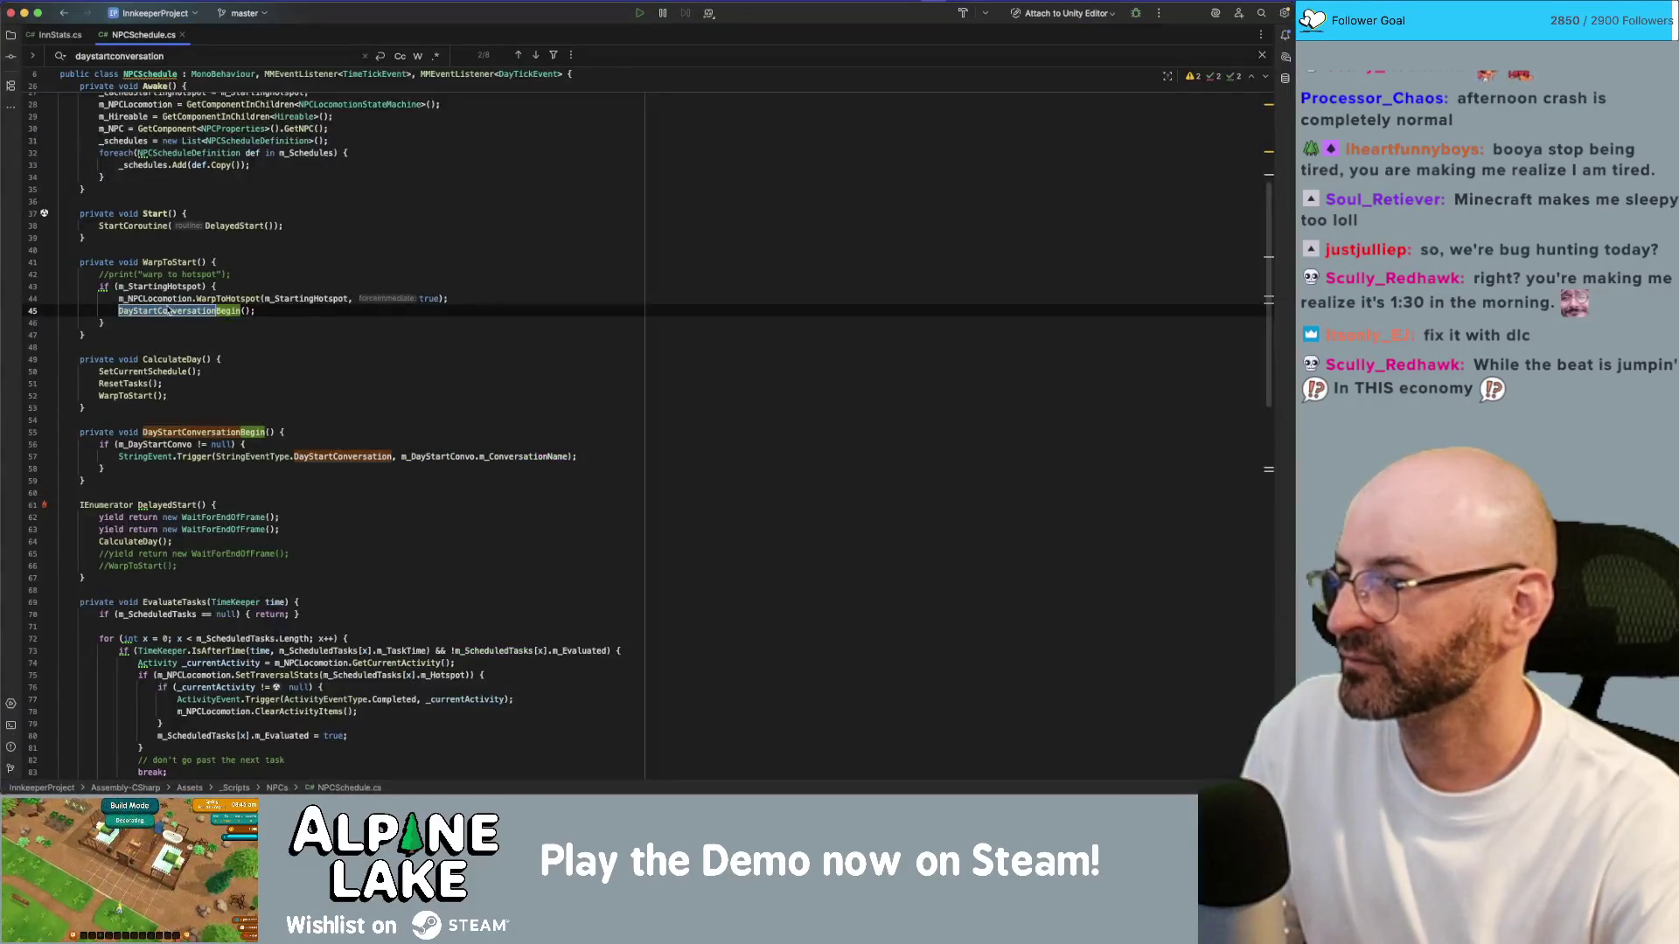
click(209, 331)
Step: Review DayStartConversationBegin's StringEvent Trigger call, then open a new line below the m_DayStartConvo field
super+click(201, 312)
click(190, 457)
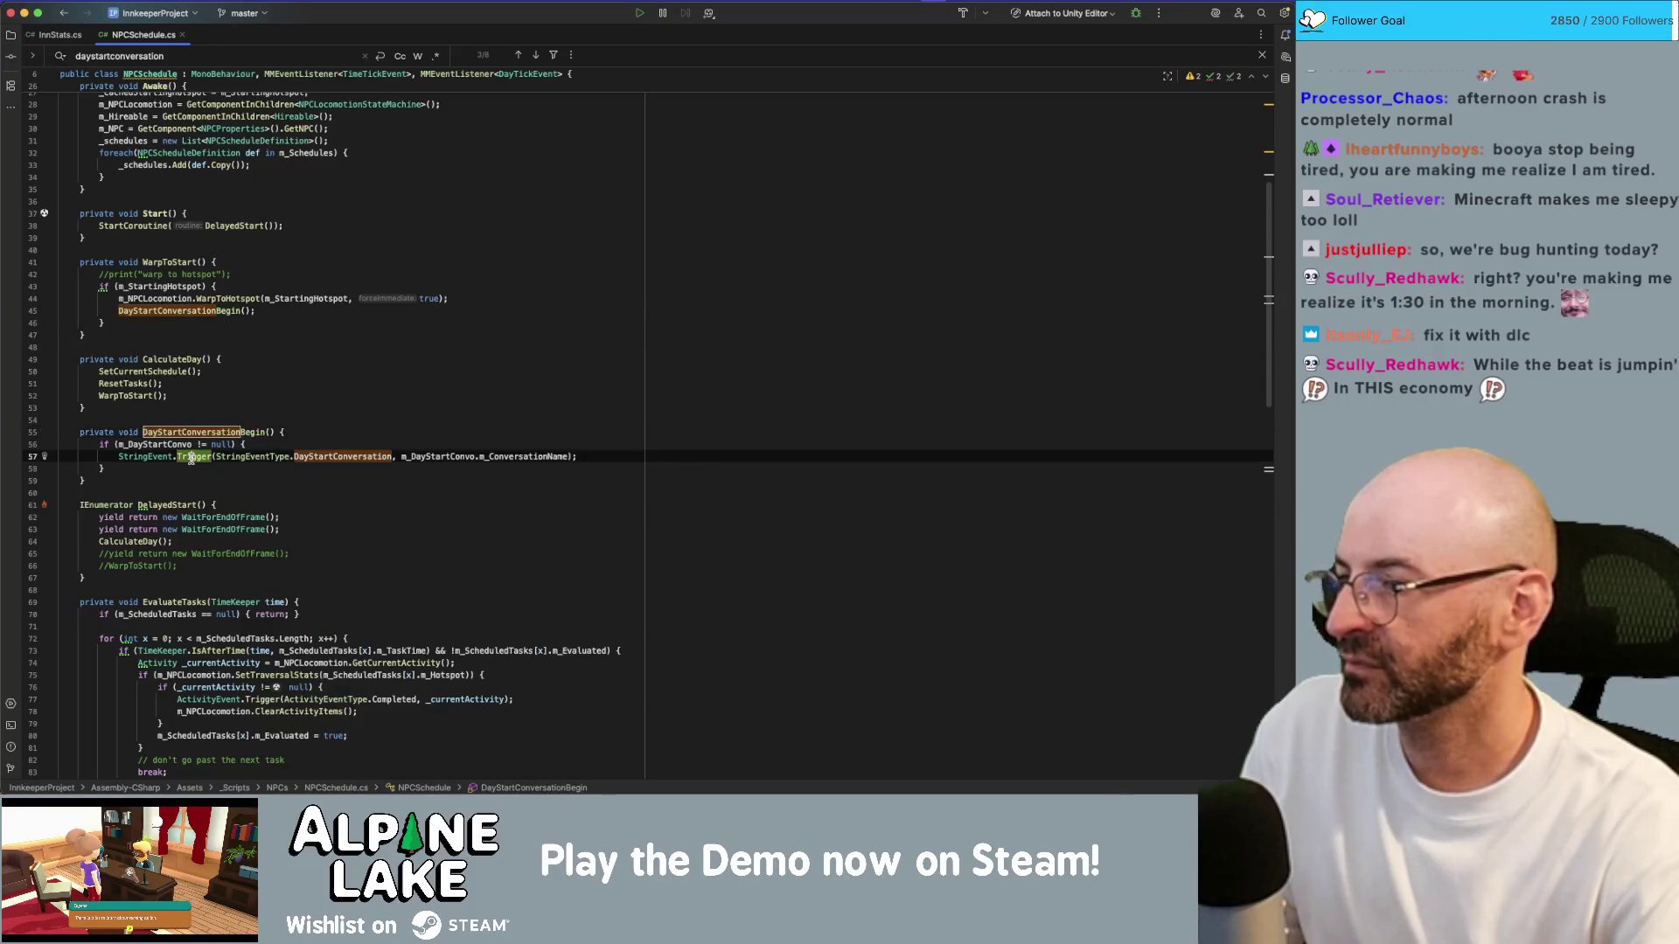
click(253, 458)
scroll(495, 372, up, 5)
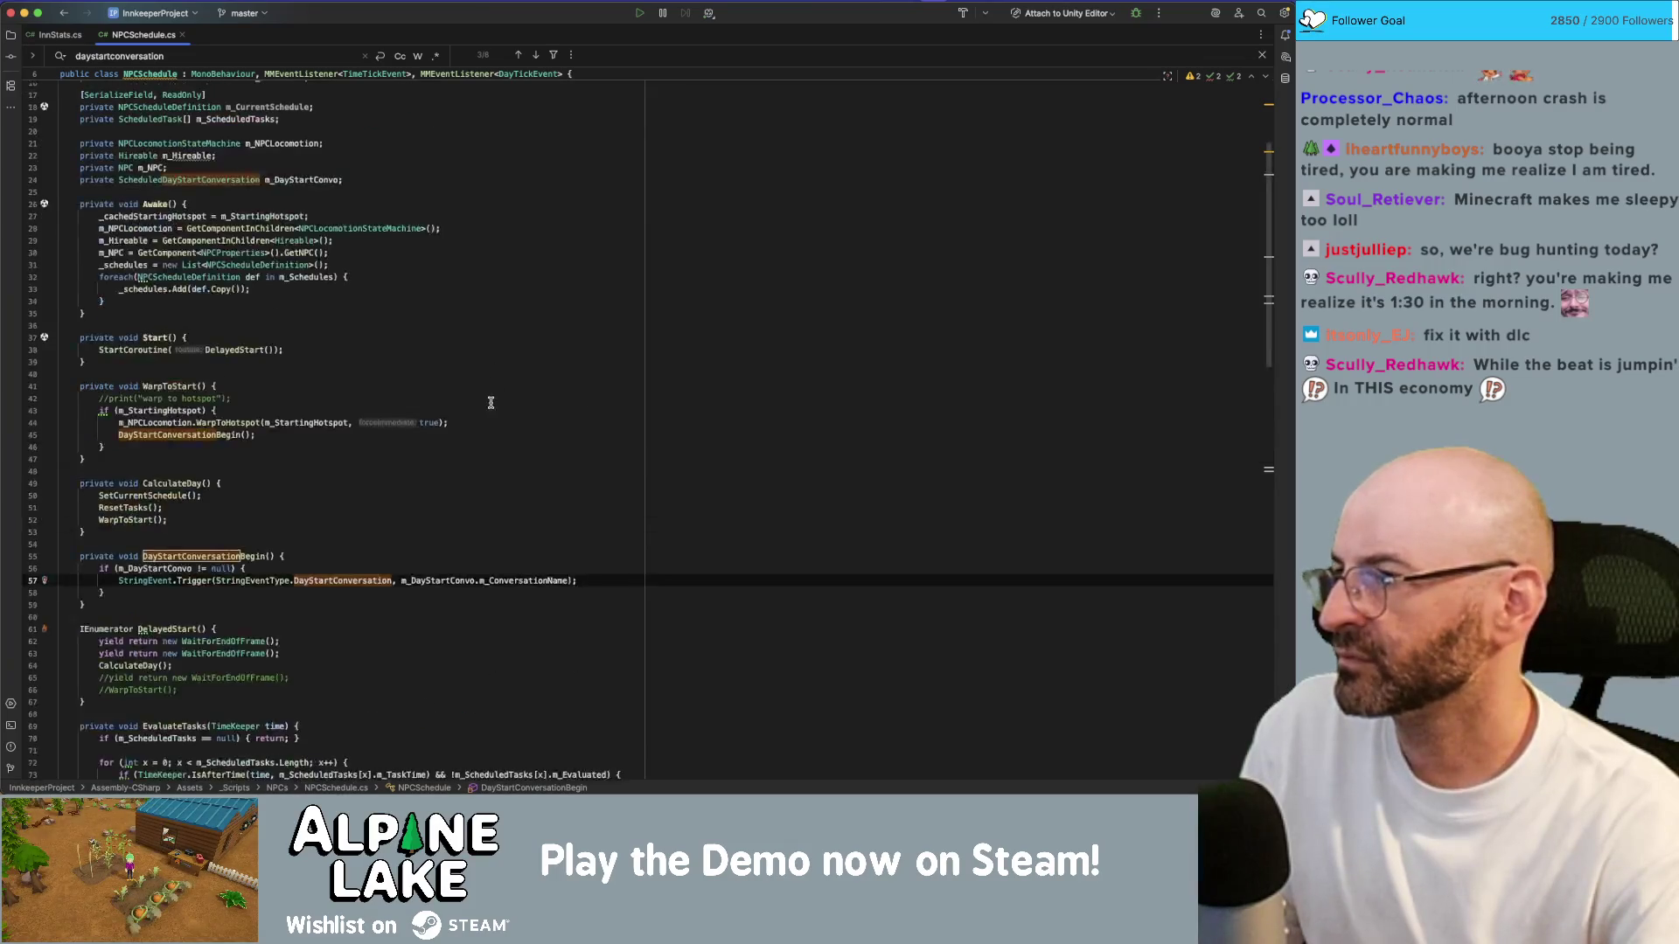
click(487, 251)
key(Return)
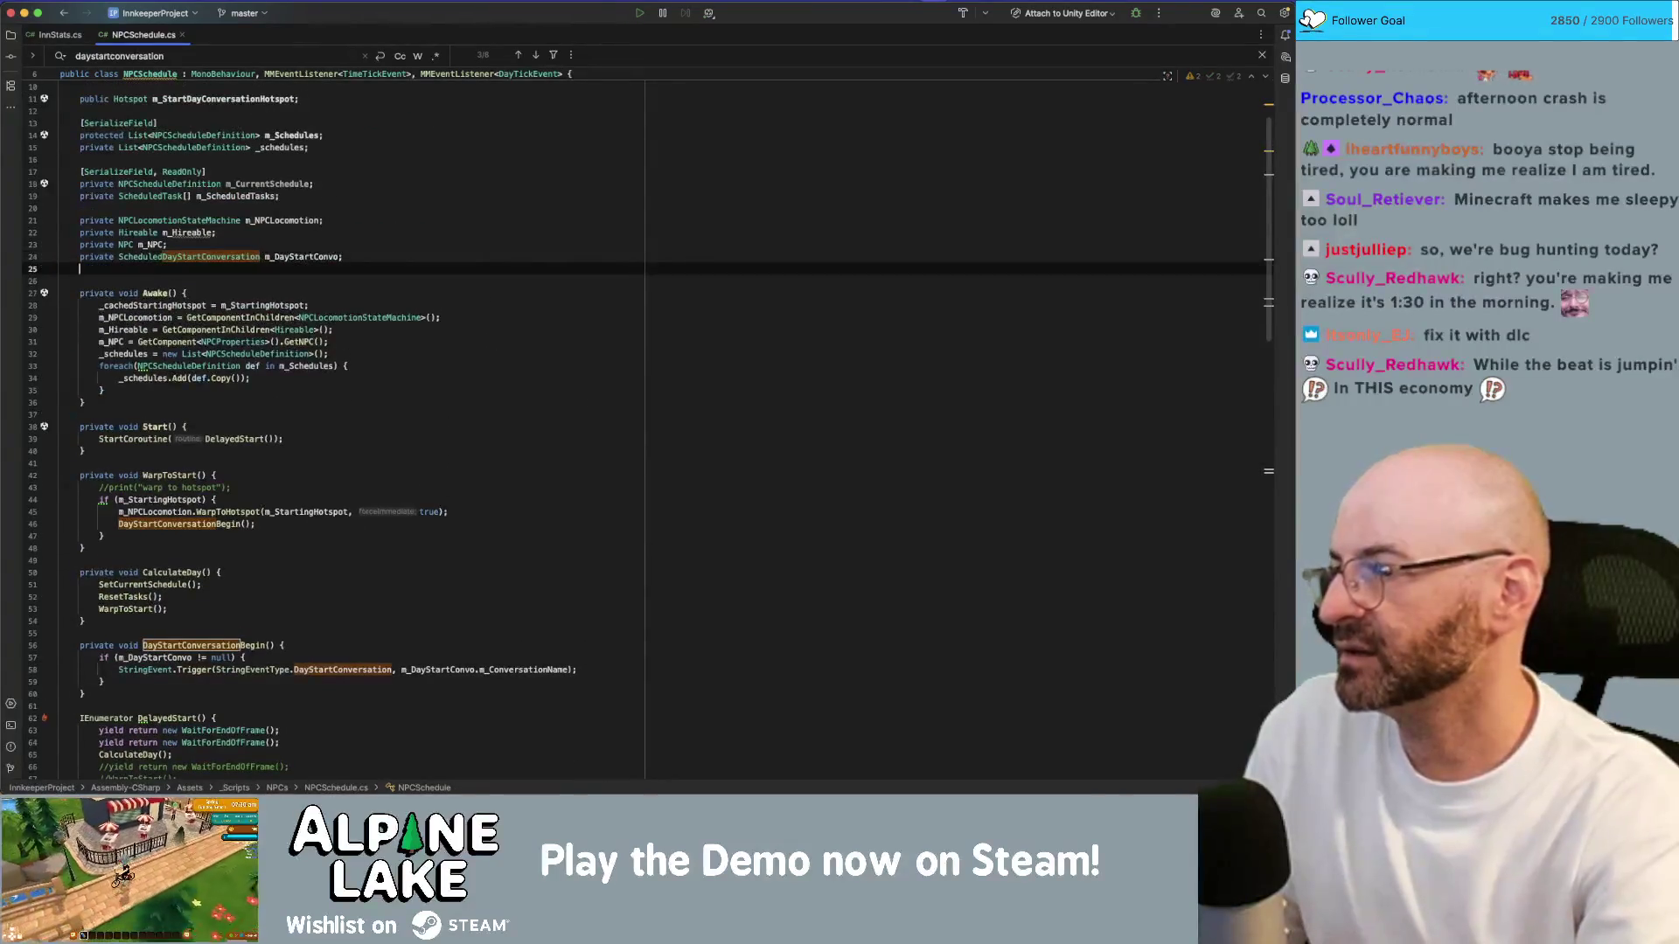
text(pribv)
Step: Declare private bool m_DayStartConvoBegan and set it to false after the Trigger call
key(BackSpace)
key(BackSpace)
text(vate bo)
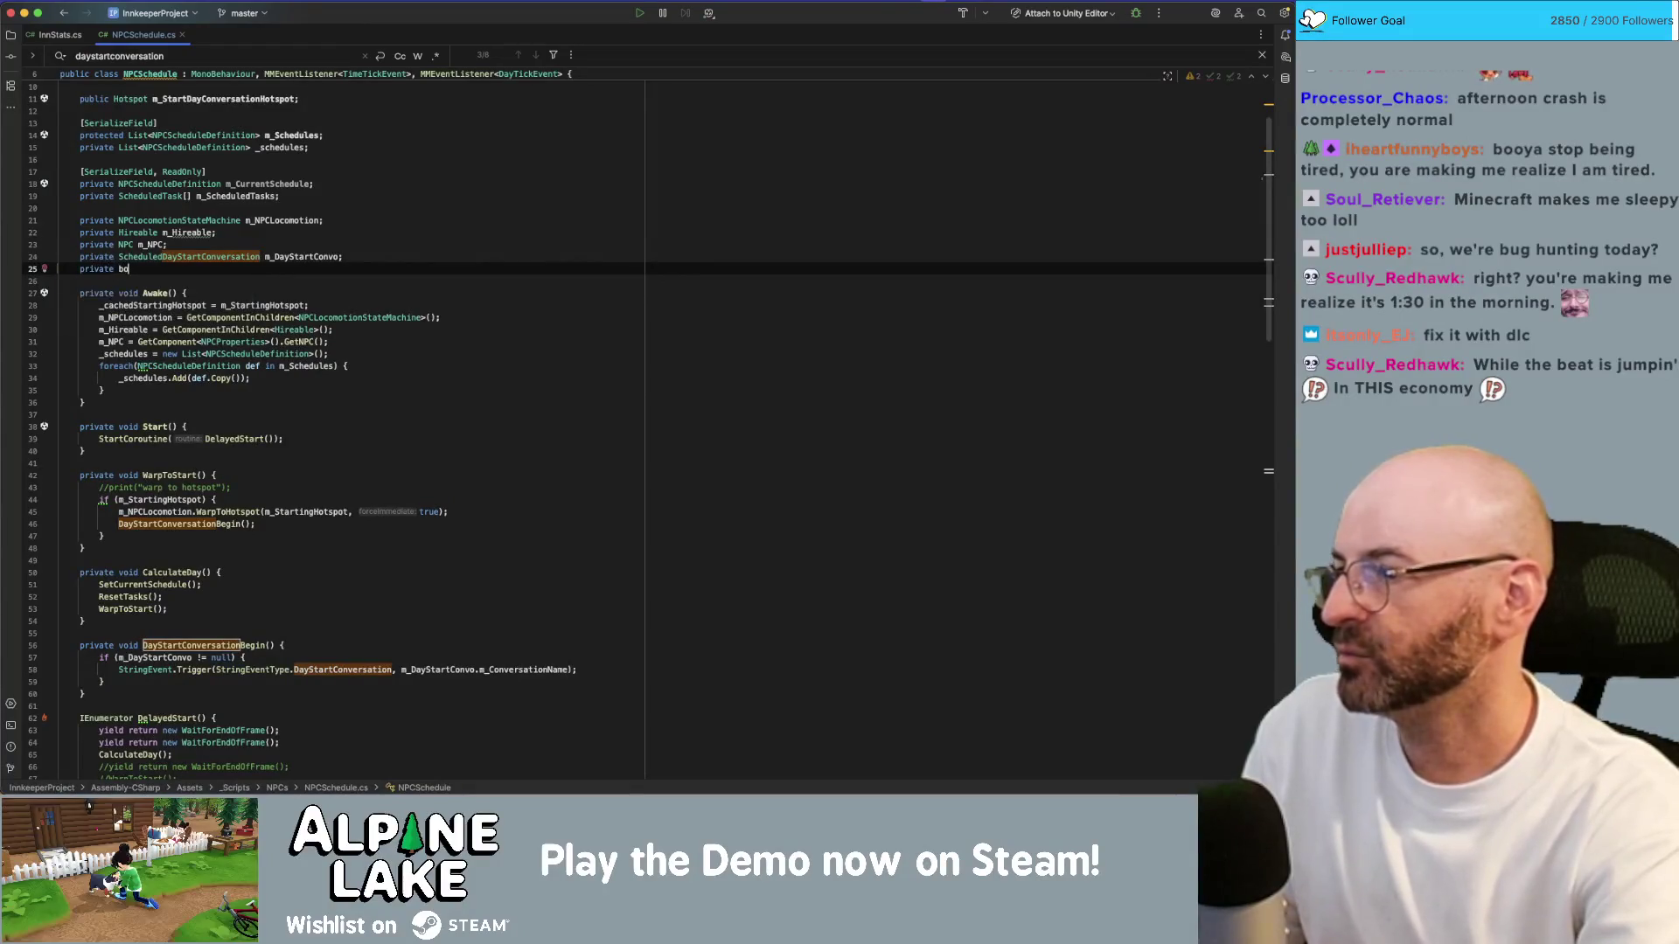
text(ol m_DaySta)
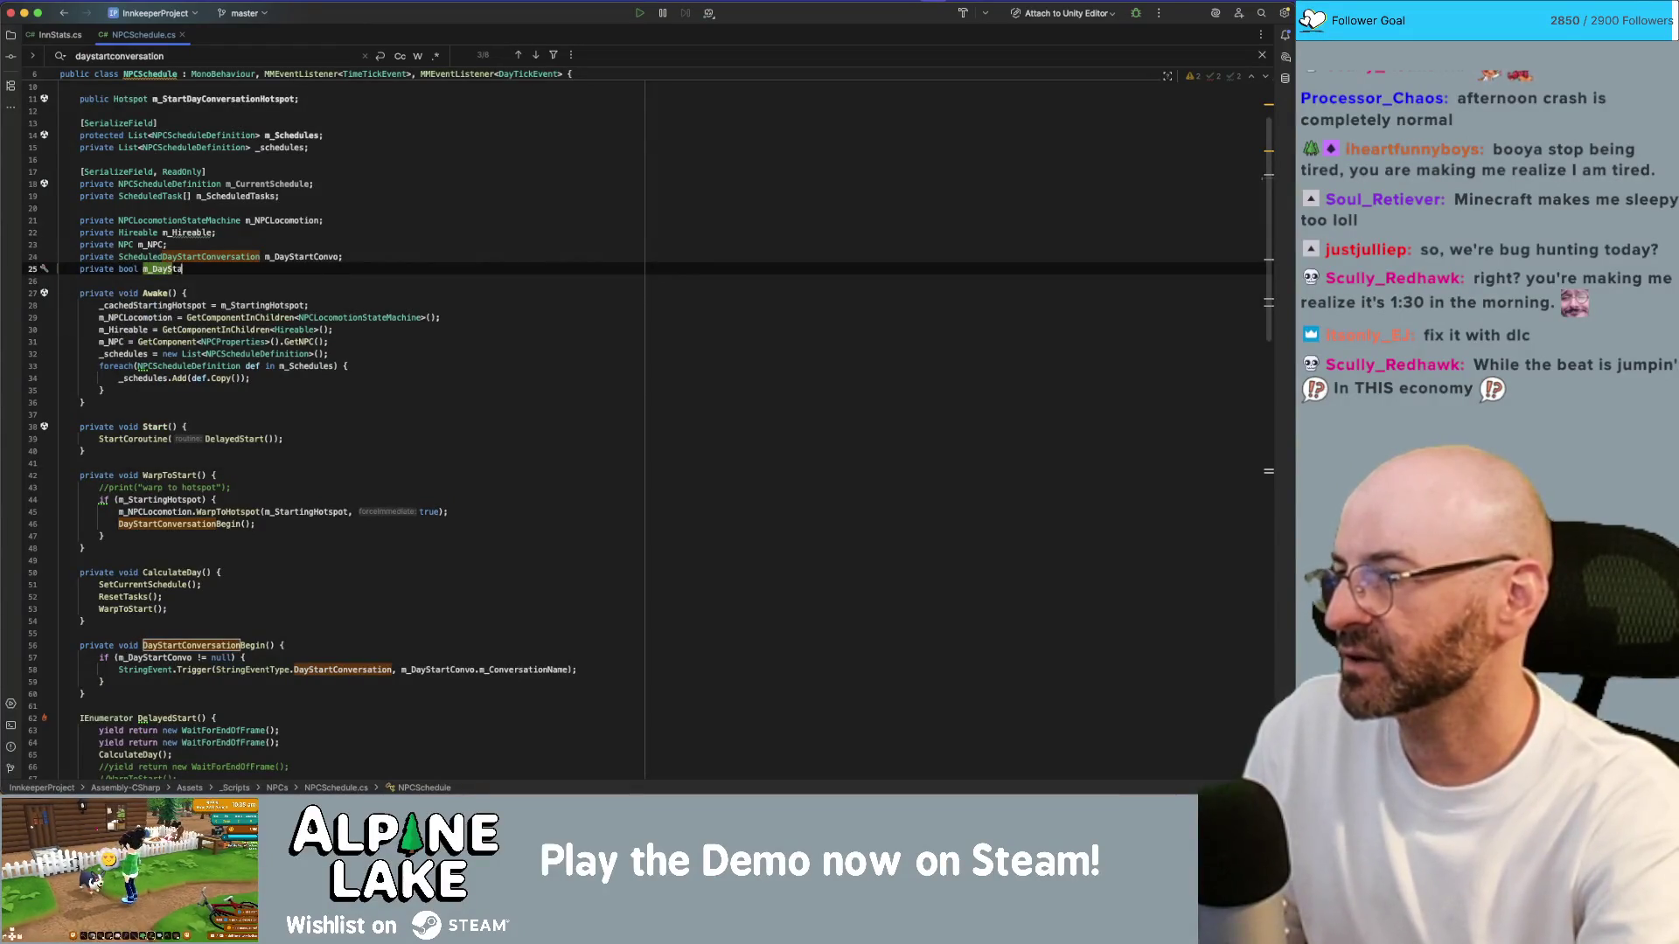
text(rtConvoBegan;)
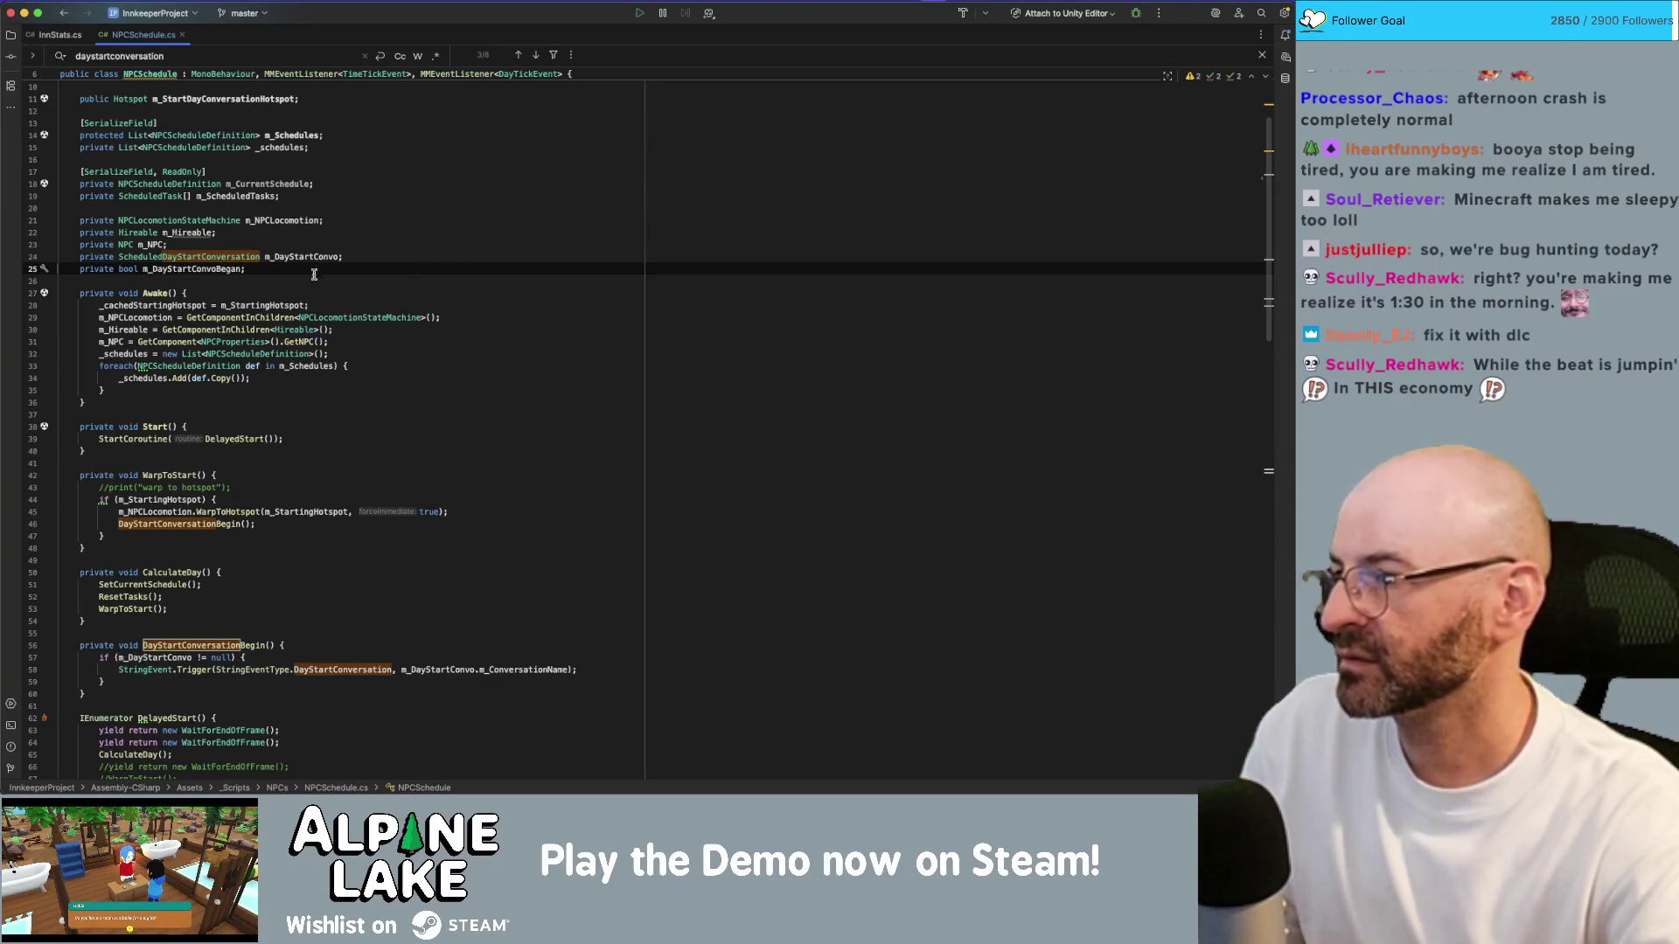
click(604, 670)
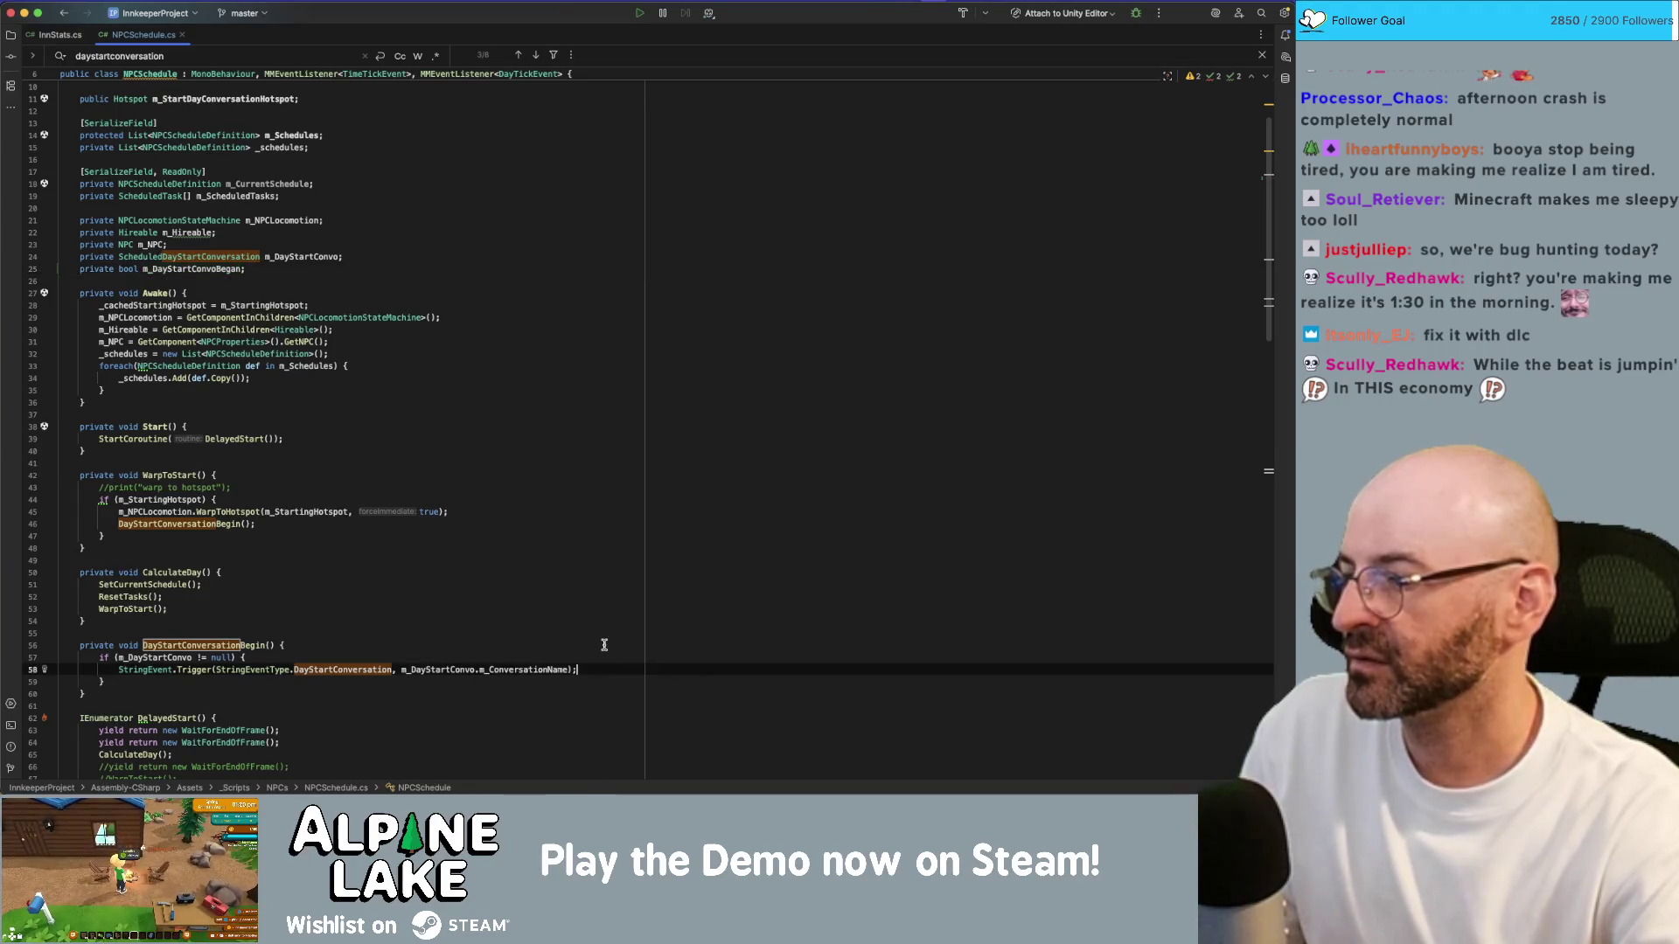
key(Return)
text(m_DayStartConvoBegan = false;)
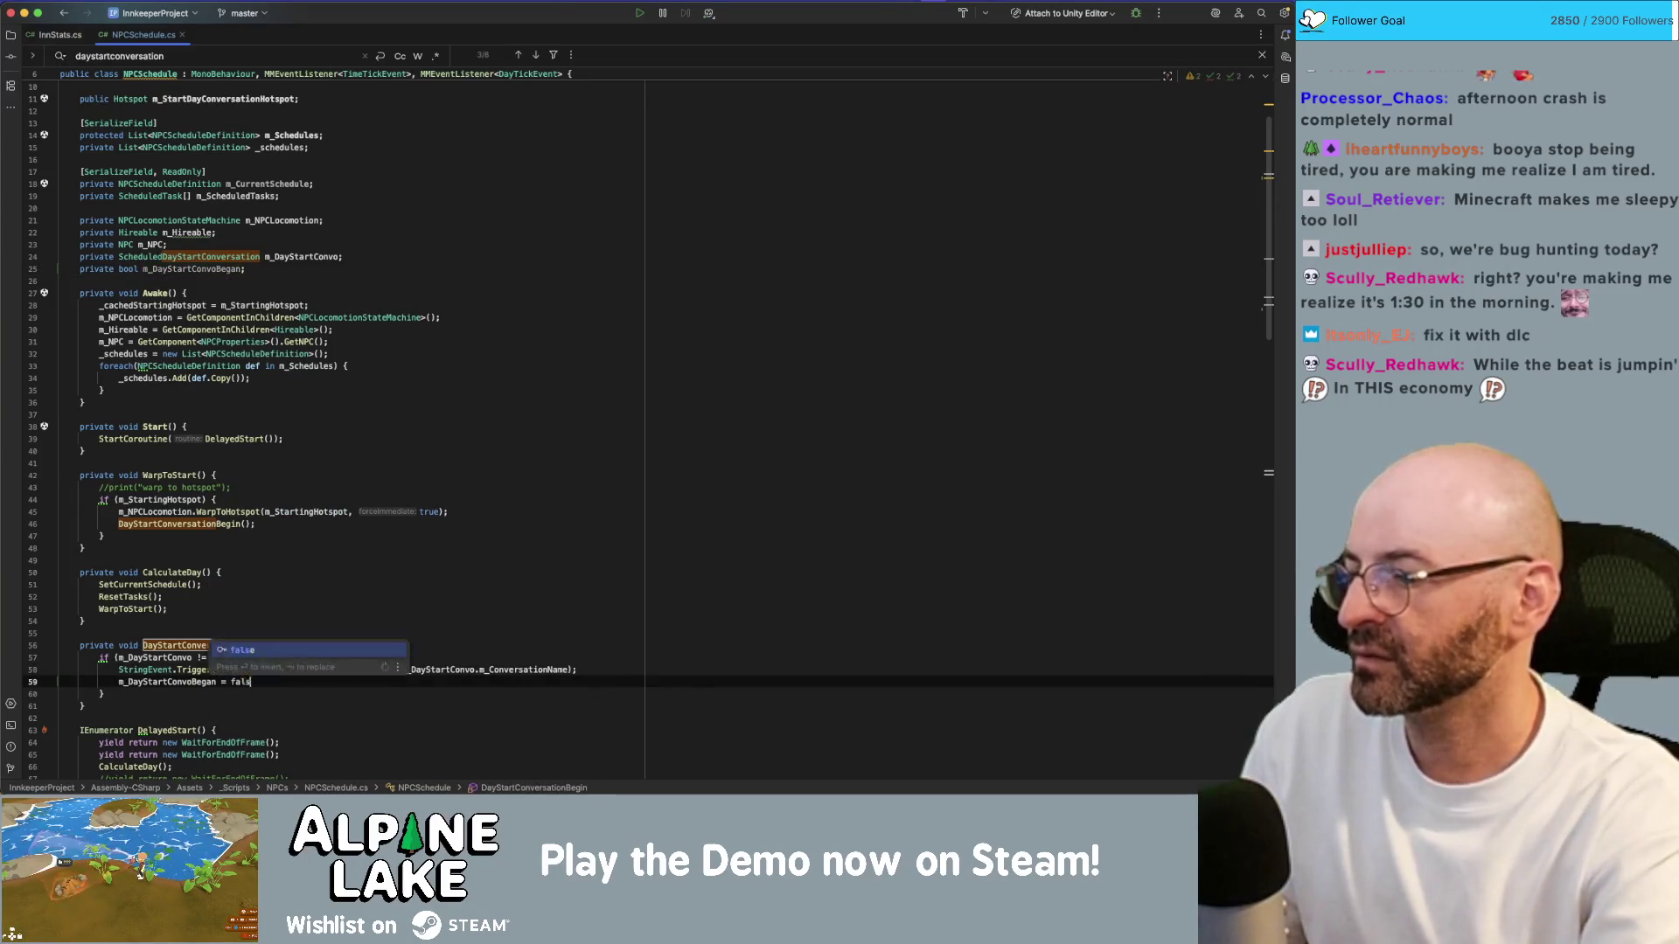
click(514, 624)
click(124, 681)
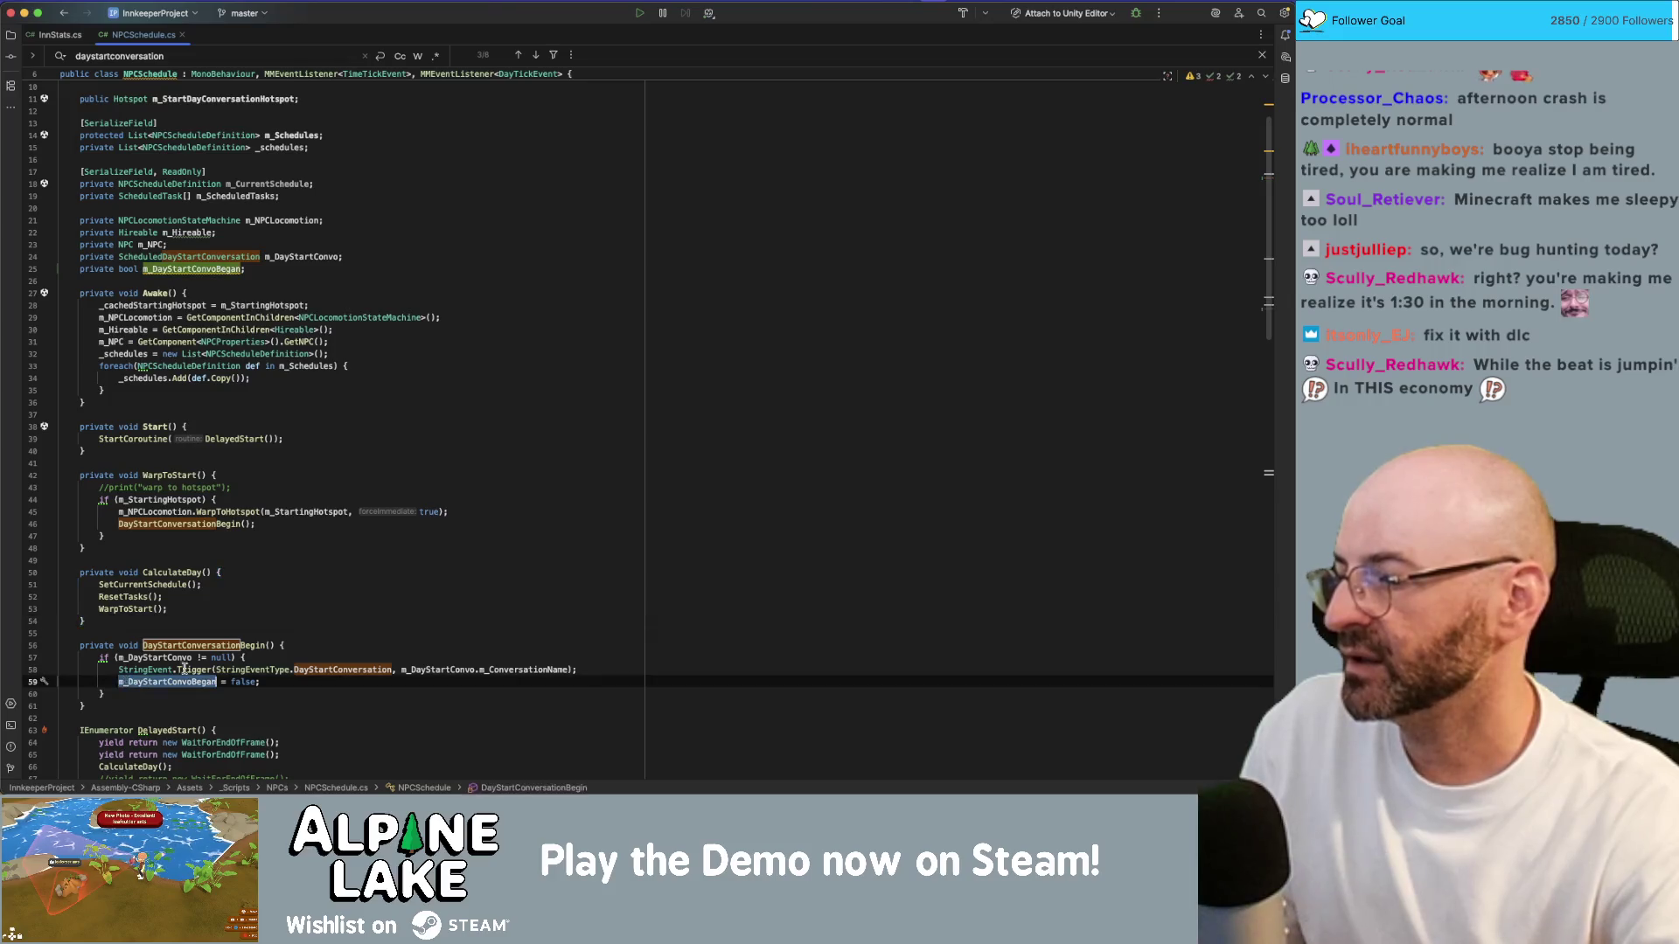
scroll(201, 664, down, 20)
scroll(221, 658, up, 4)
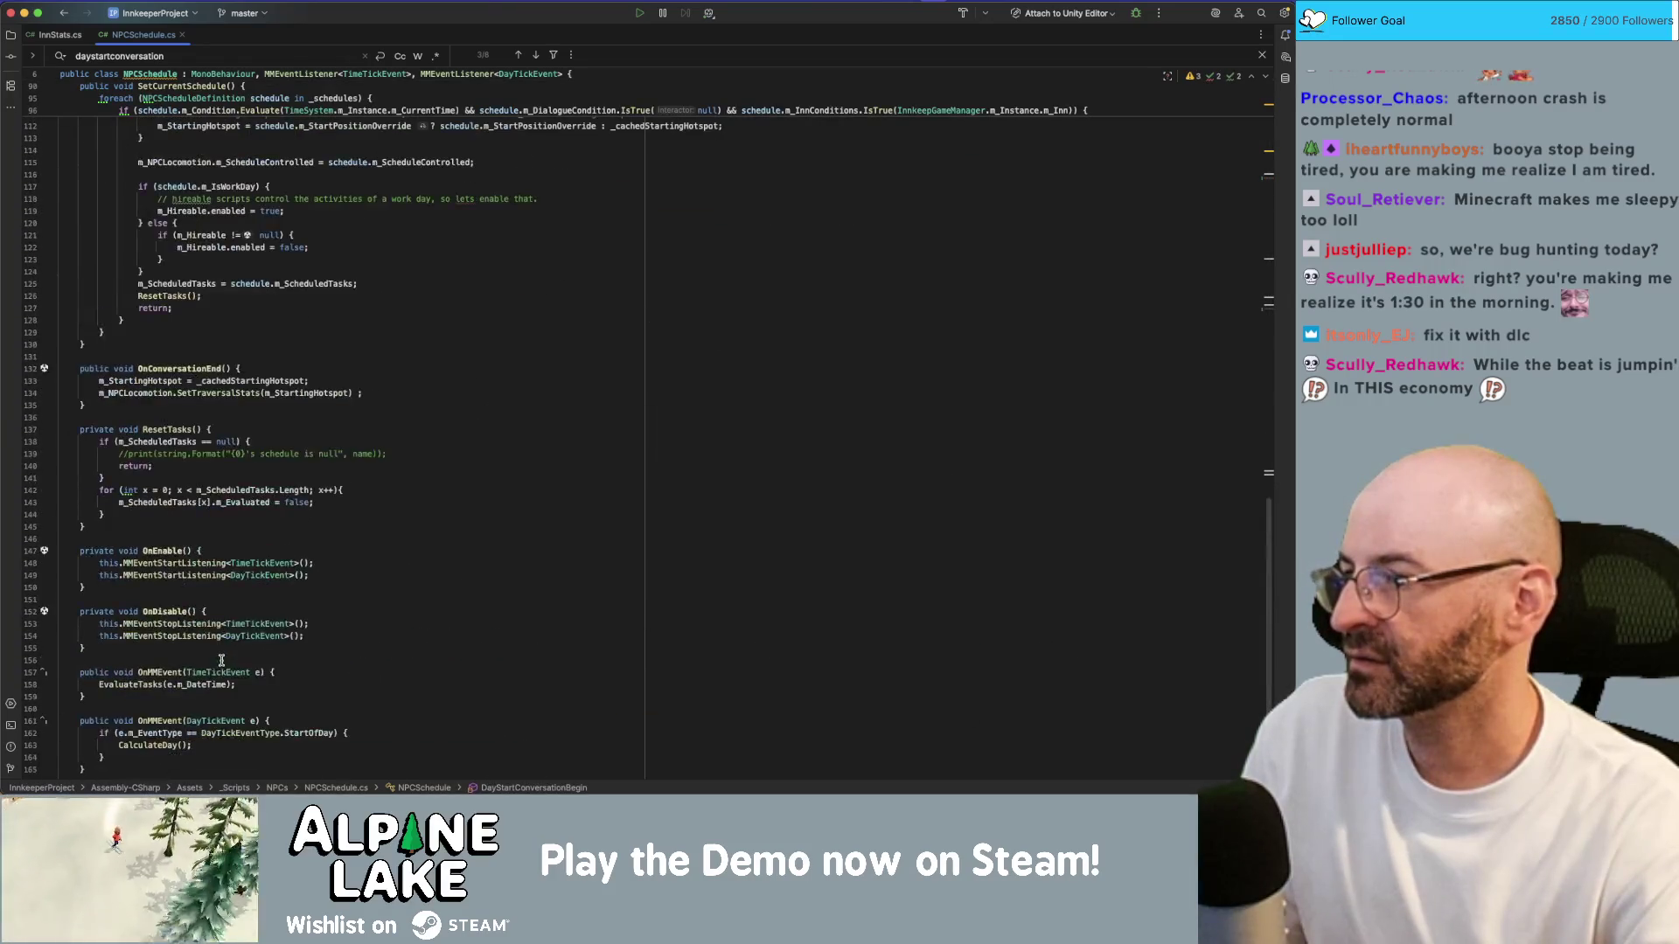
Step: Wrap OnConversationEnd's hotspot reset statements in if (m_DayStartConvoBegan) { } and reformat the code
click(401, 377)
key(Down)
key(Return)
key(Up)
key(Up)
key(Up)
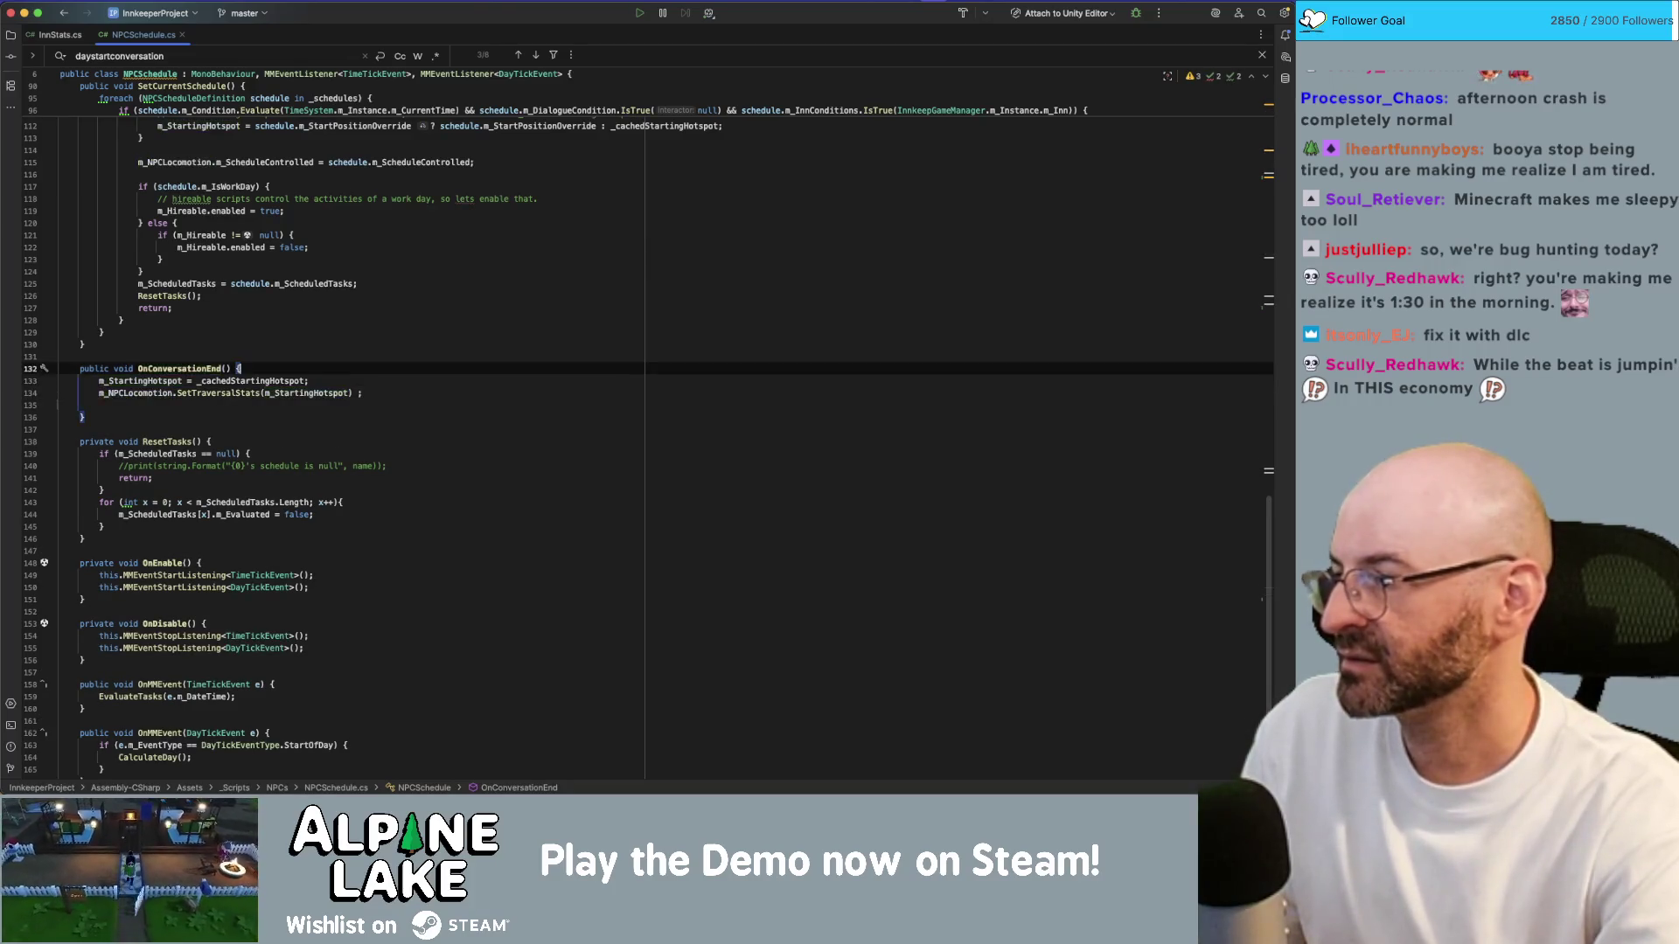
key(Return)
text(if (m_DayStartConvoBegan) {)
key(Return)
key(Return)
text(})
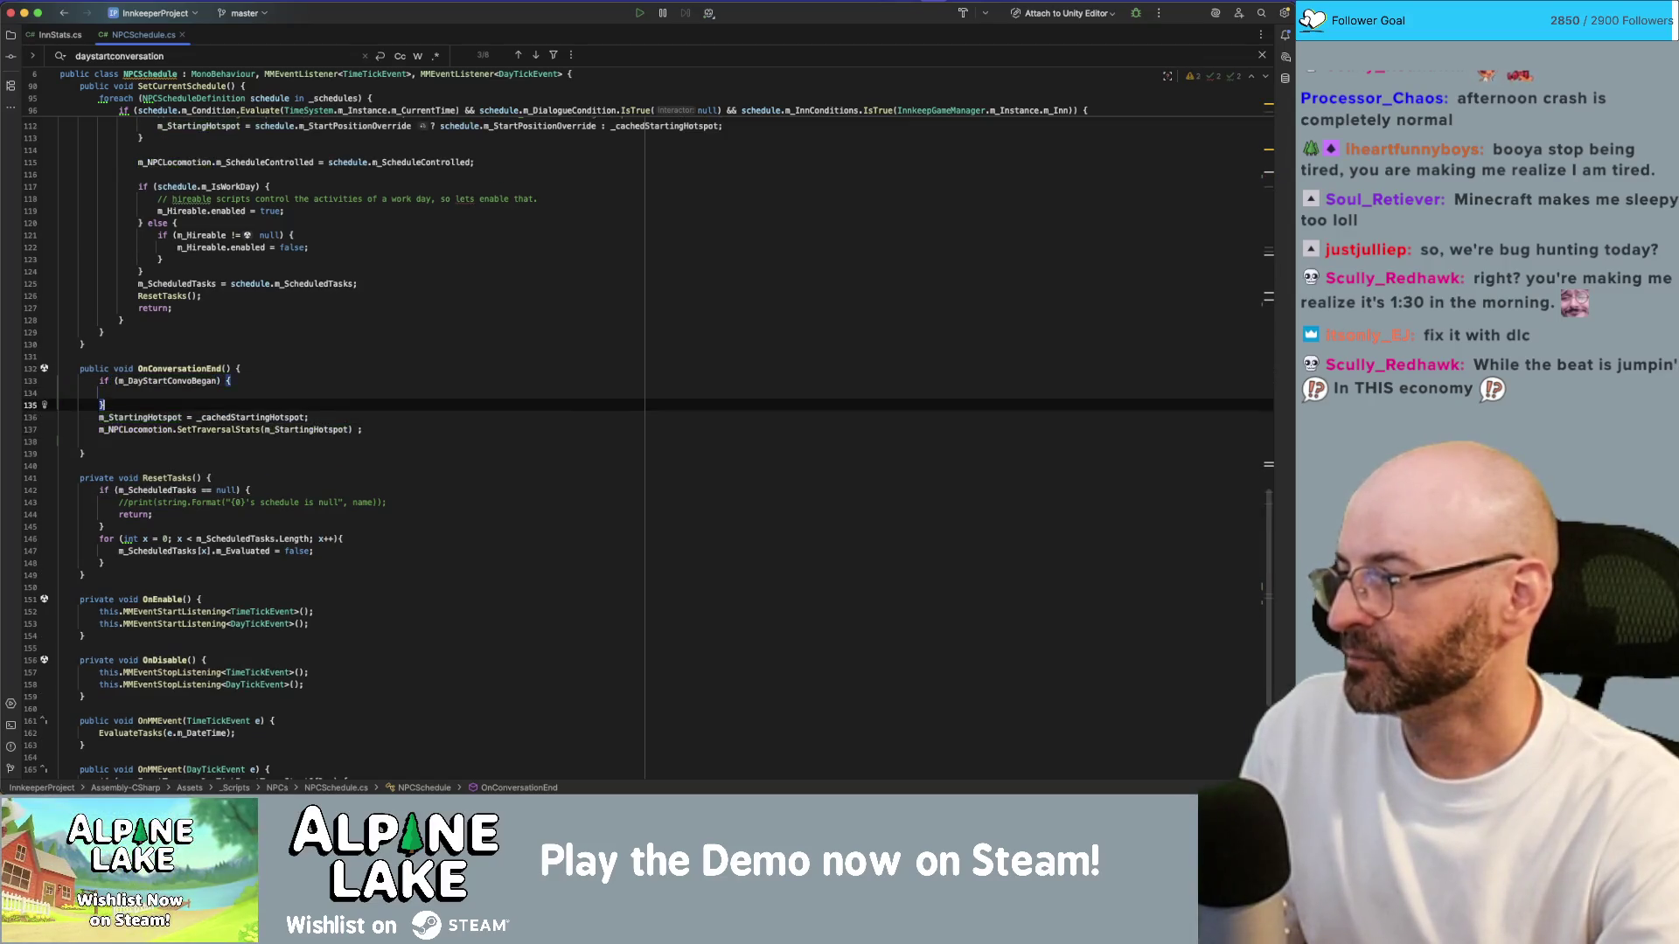
key(super+x)
key(Down)
key(End)
key(Return)
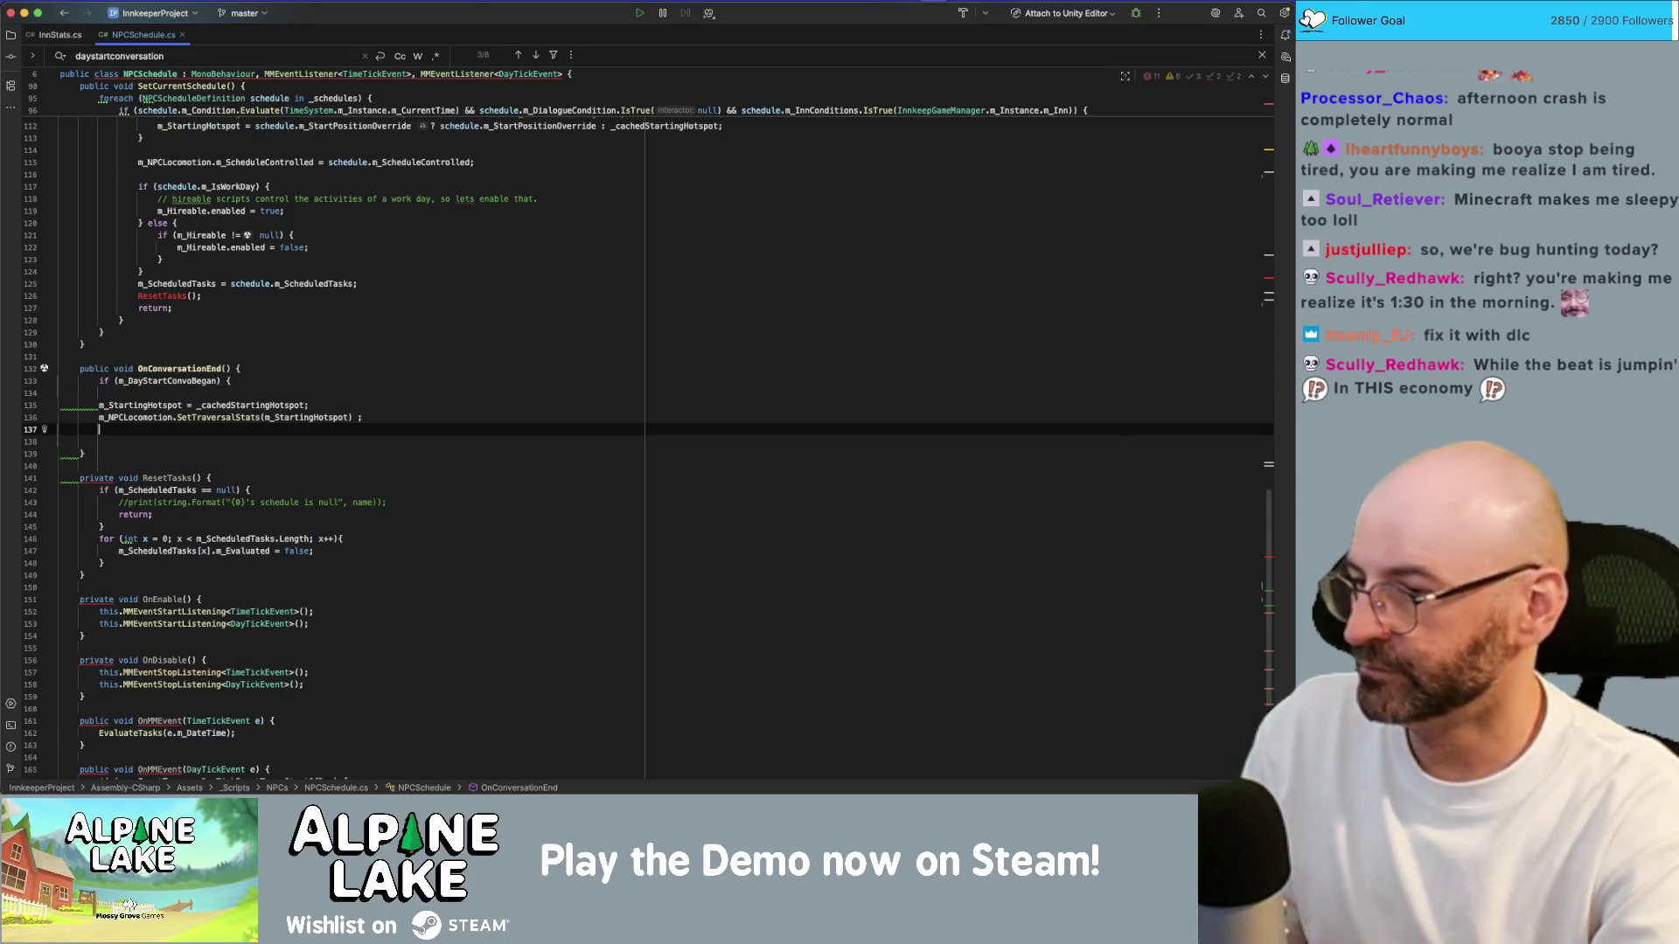
key(super+v)
key(alt+super+l)
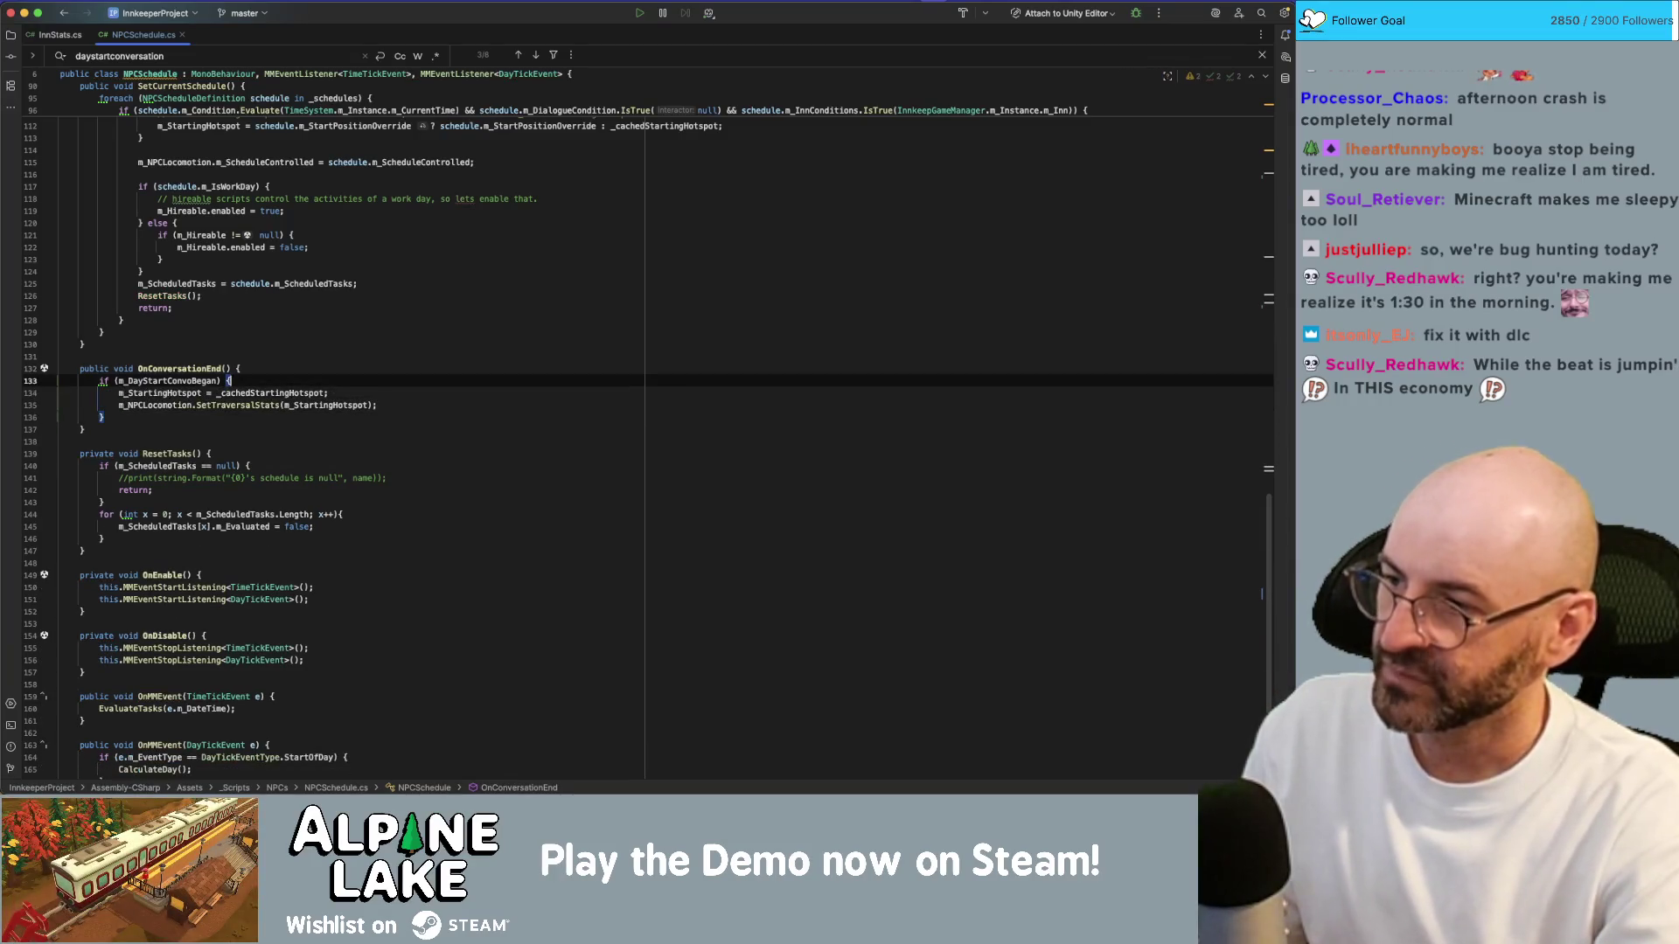
Step: Place the caret after ResetTasks in SetCurrentSchedule, then bring up the Current Bugs note
click(372, 296)
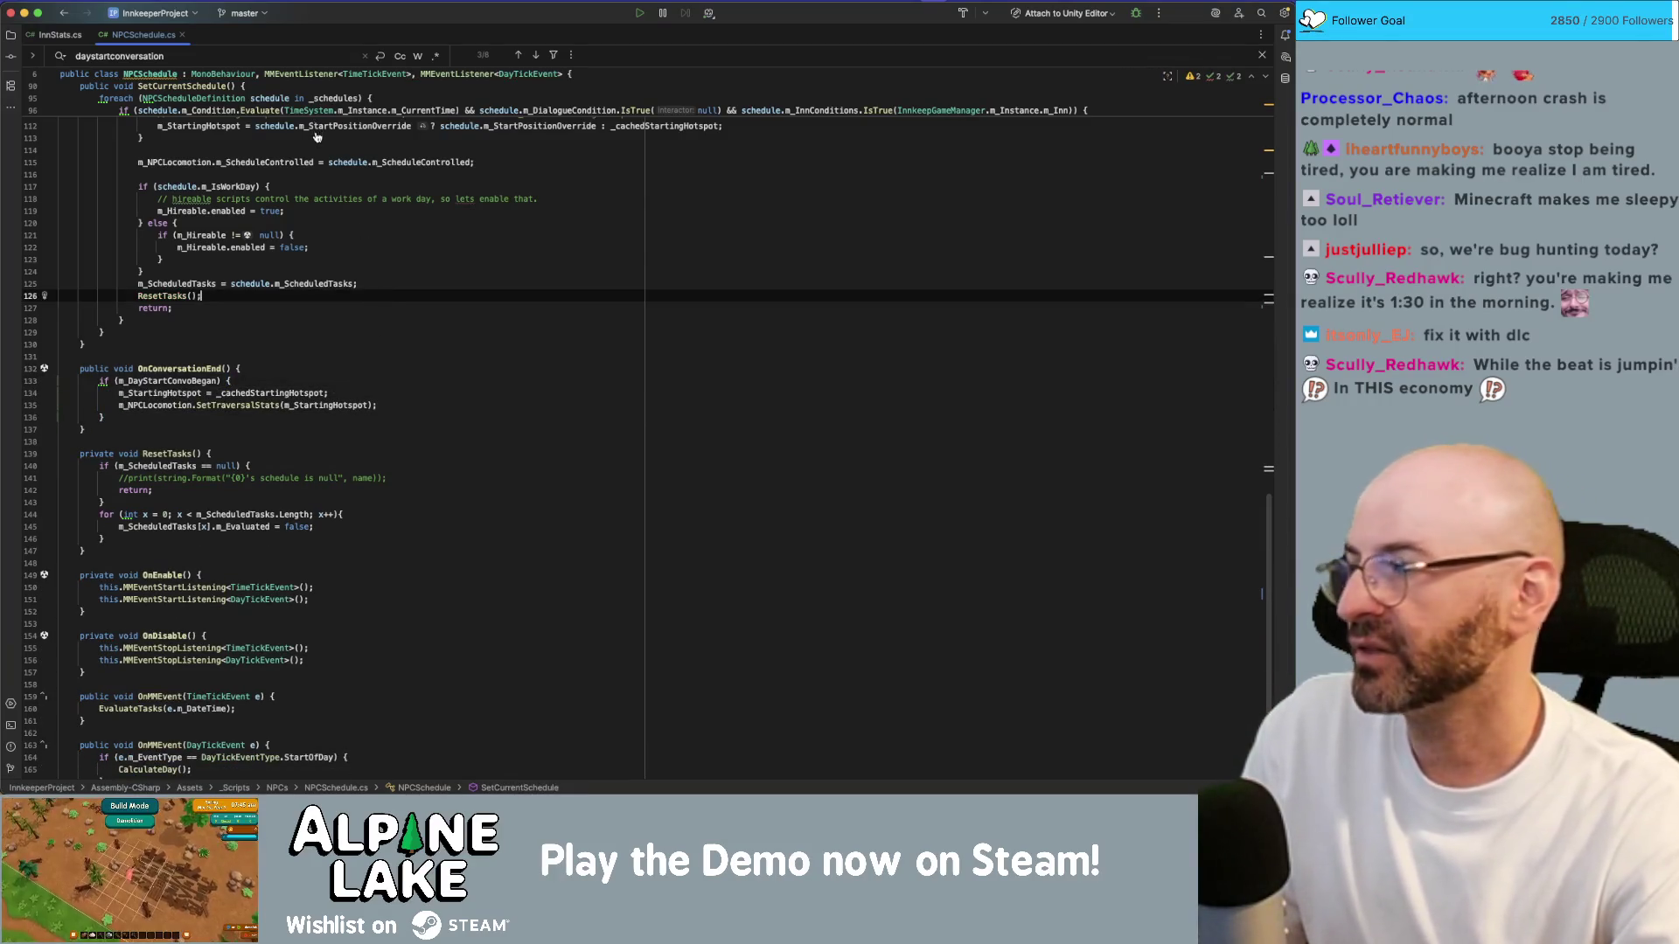
key(super+Tab)
key(super+Tab)
key(Tab)
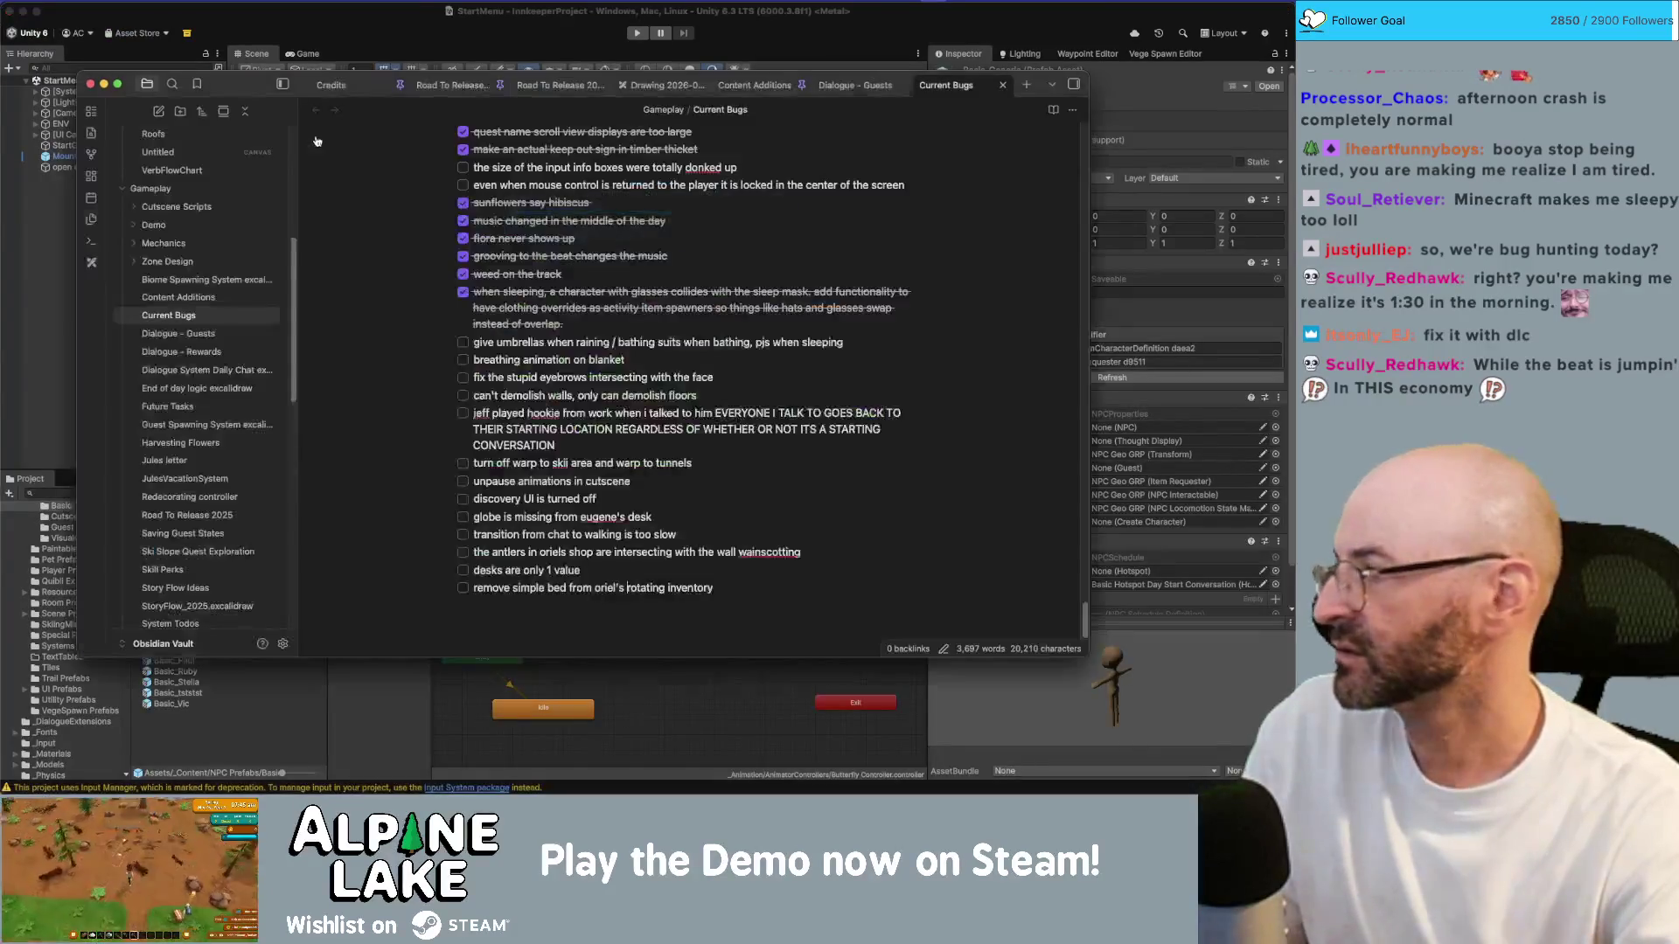
Step: Log the unchecked bug '7 day demo panel is still on for full build' in Current Bugs
click(487, 619)
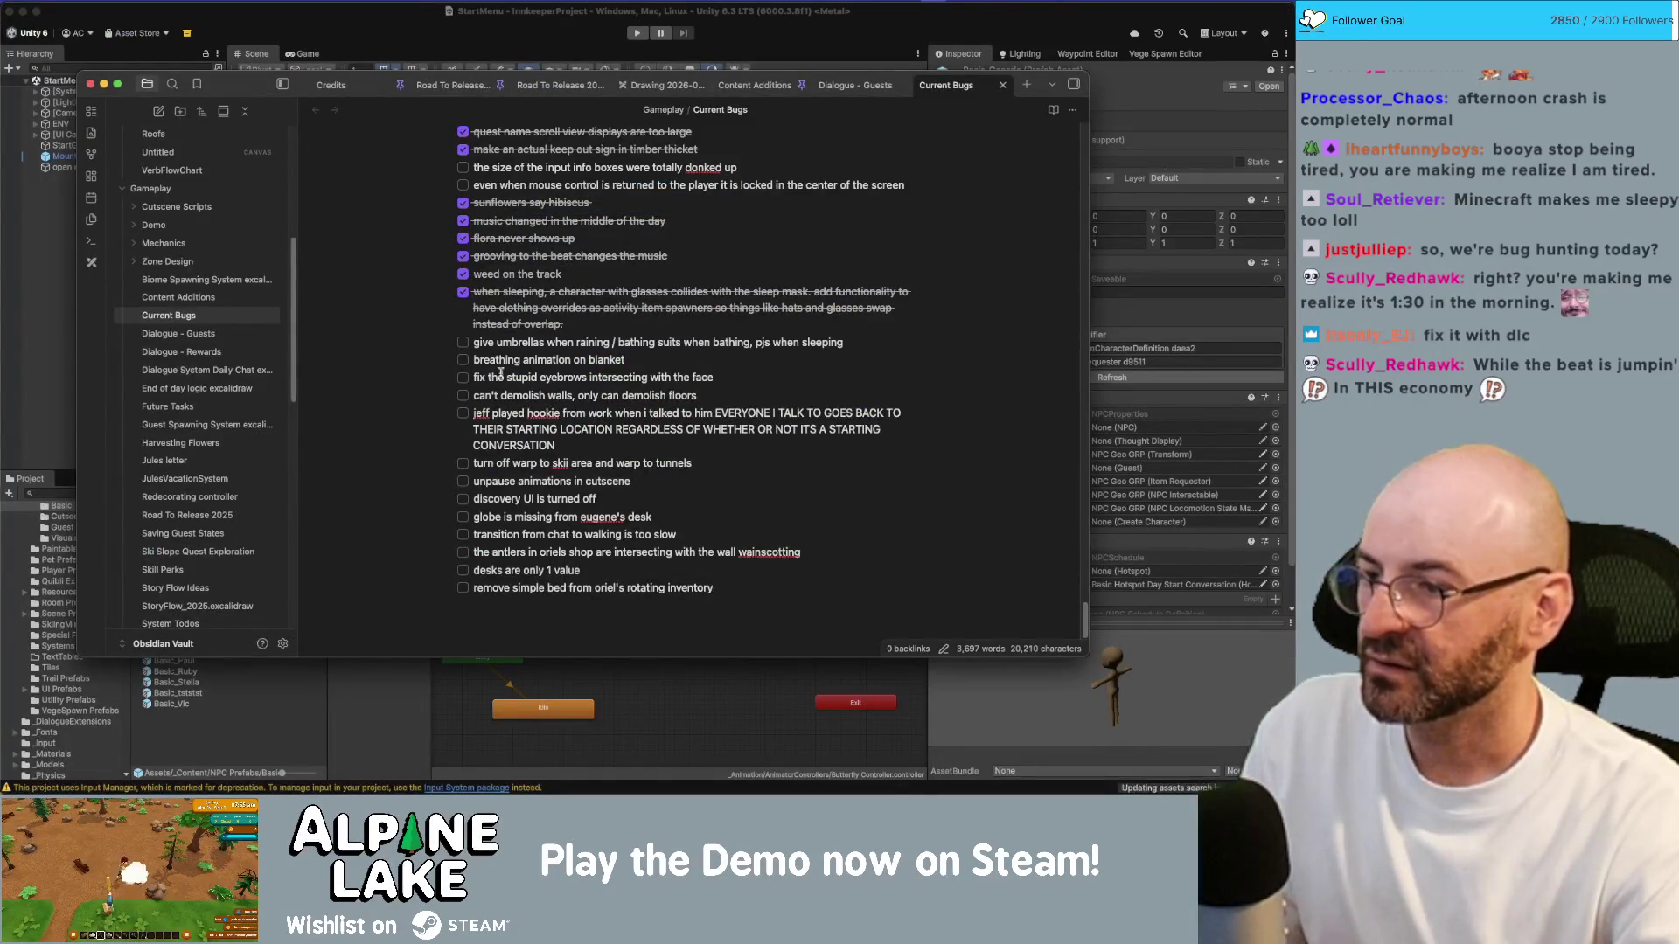
key(super+Tab)
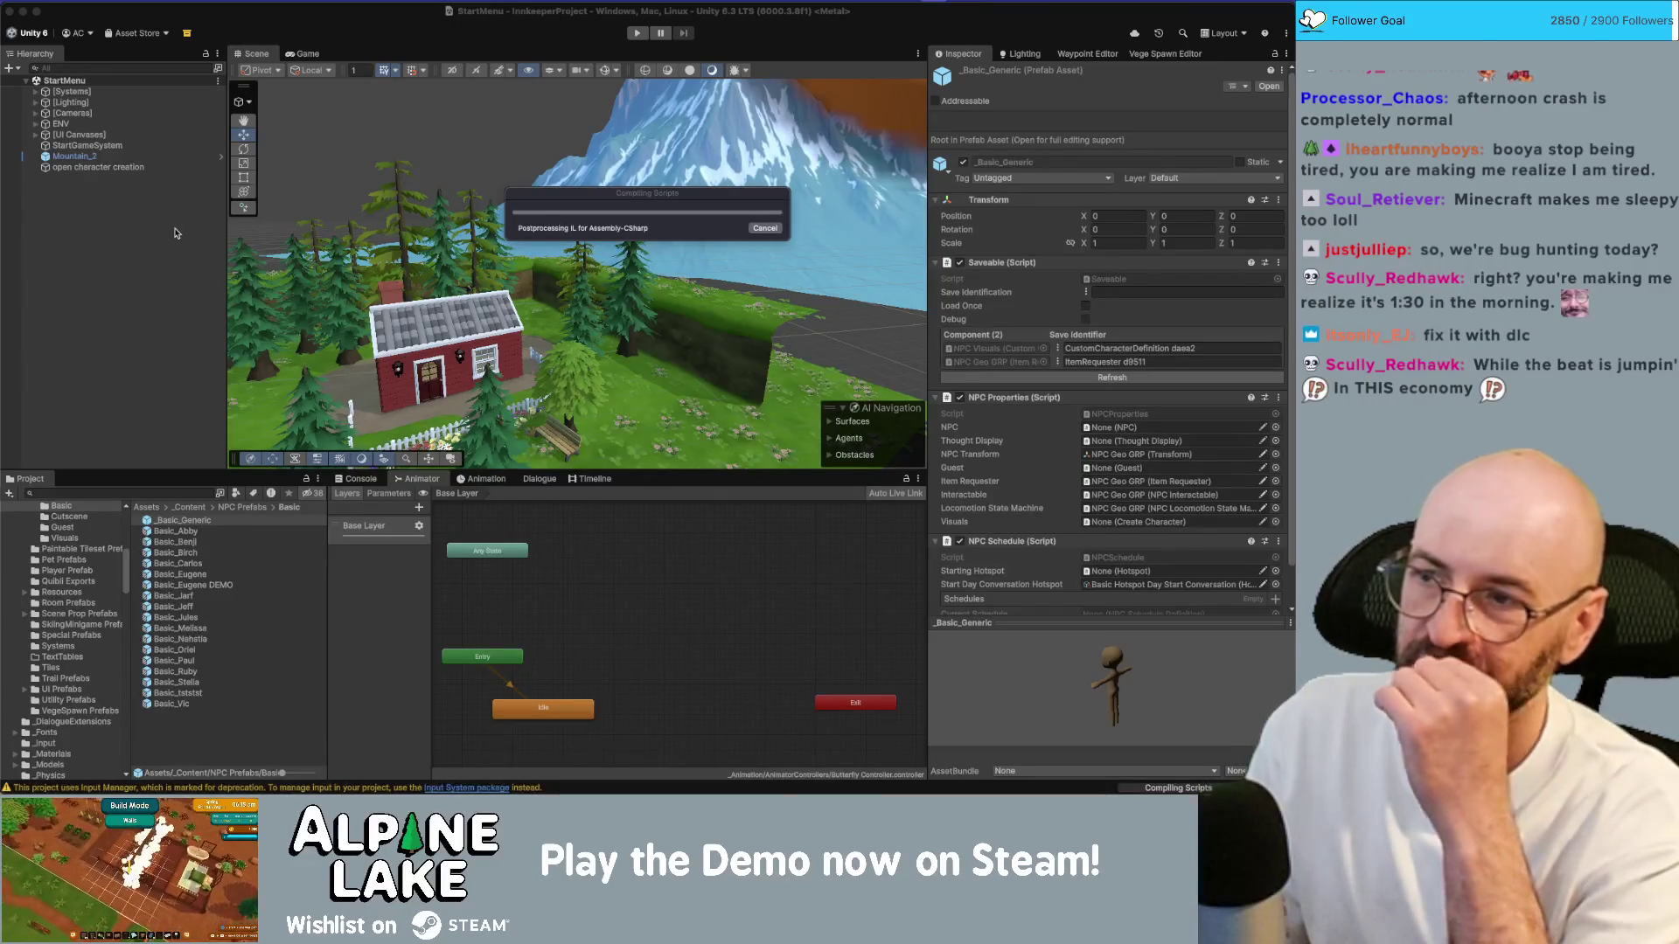
key(super+Tab)
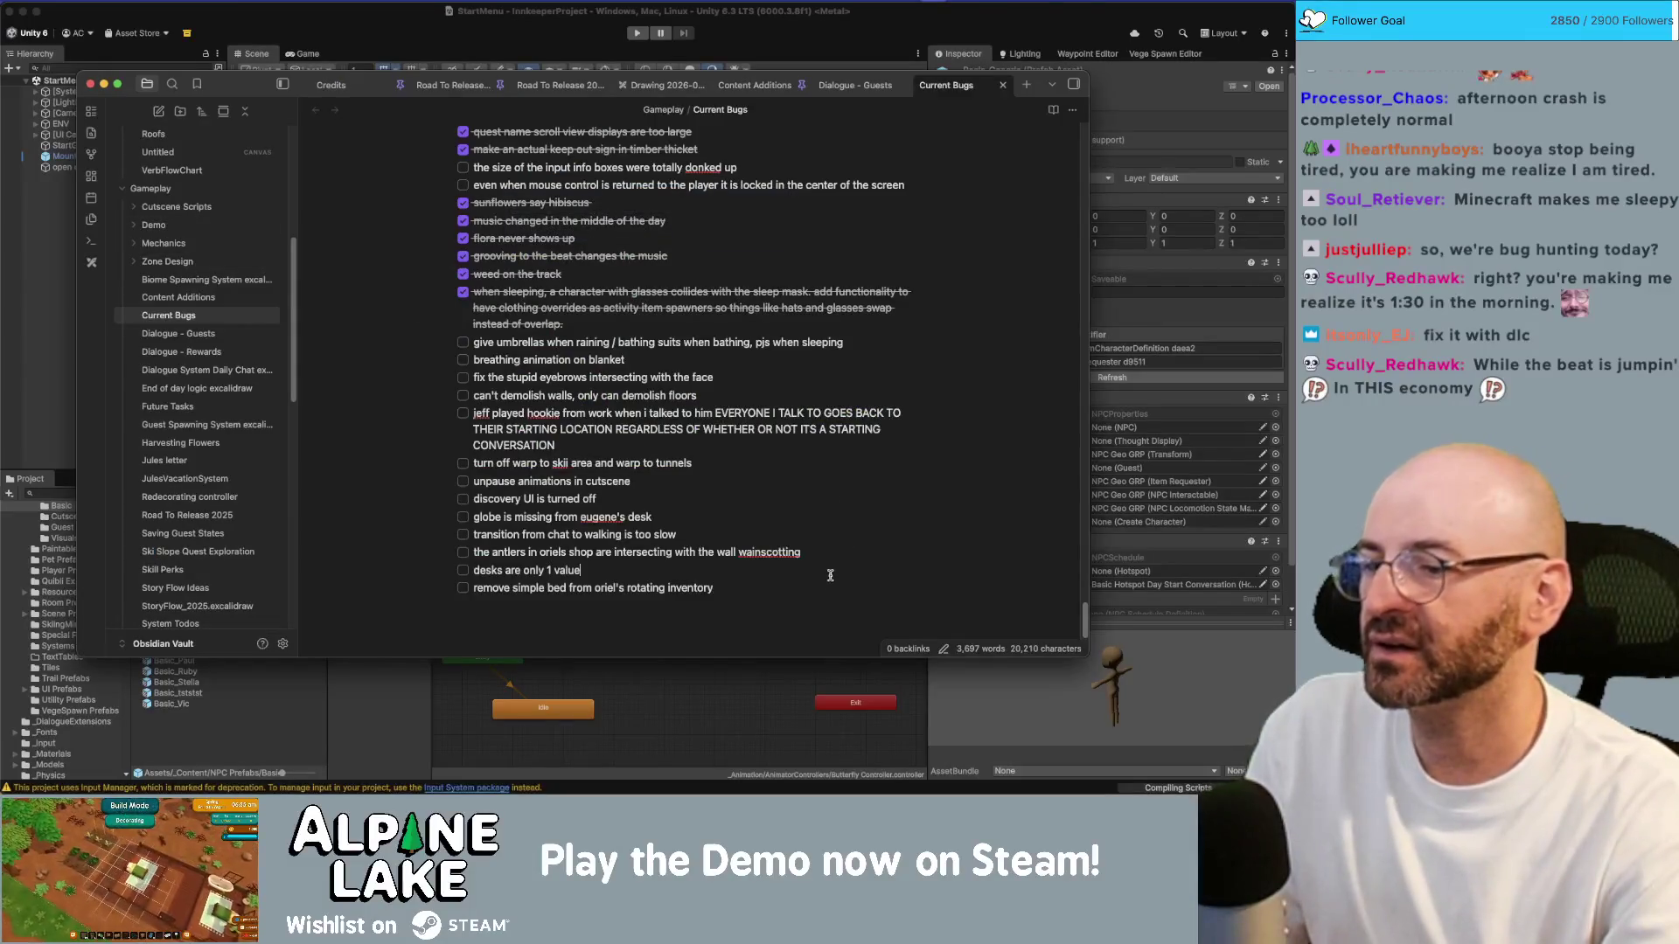
key(Return)
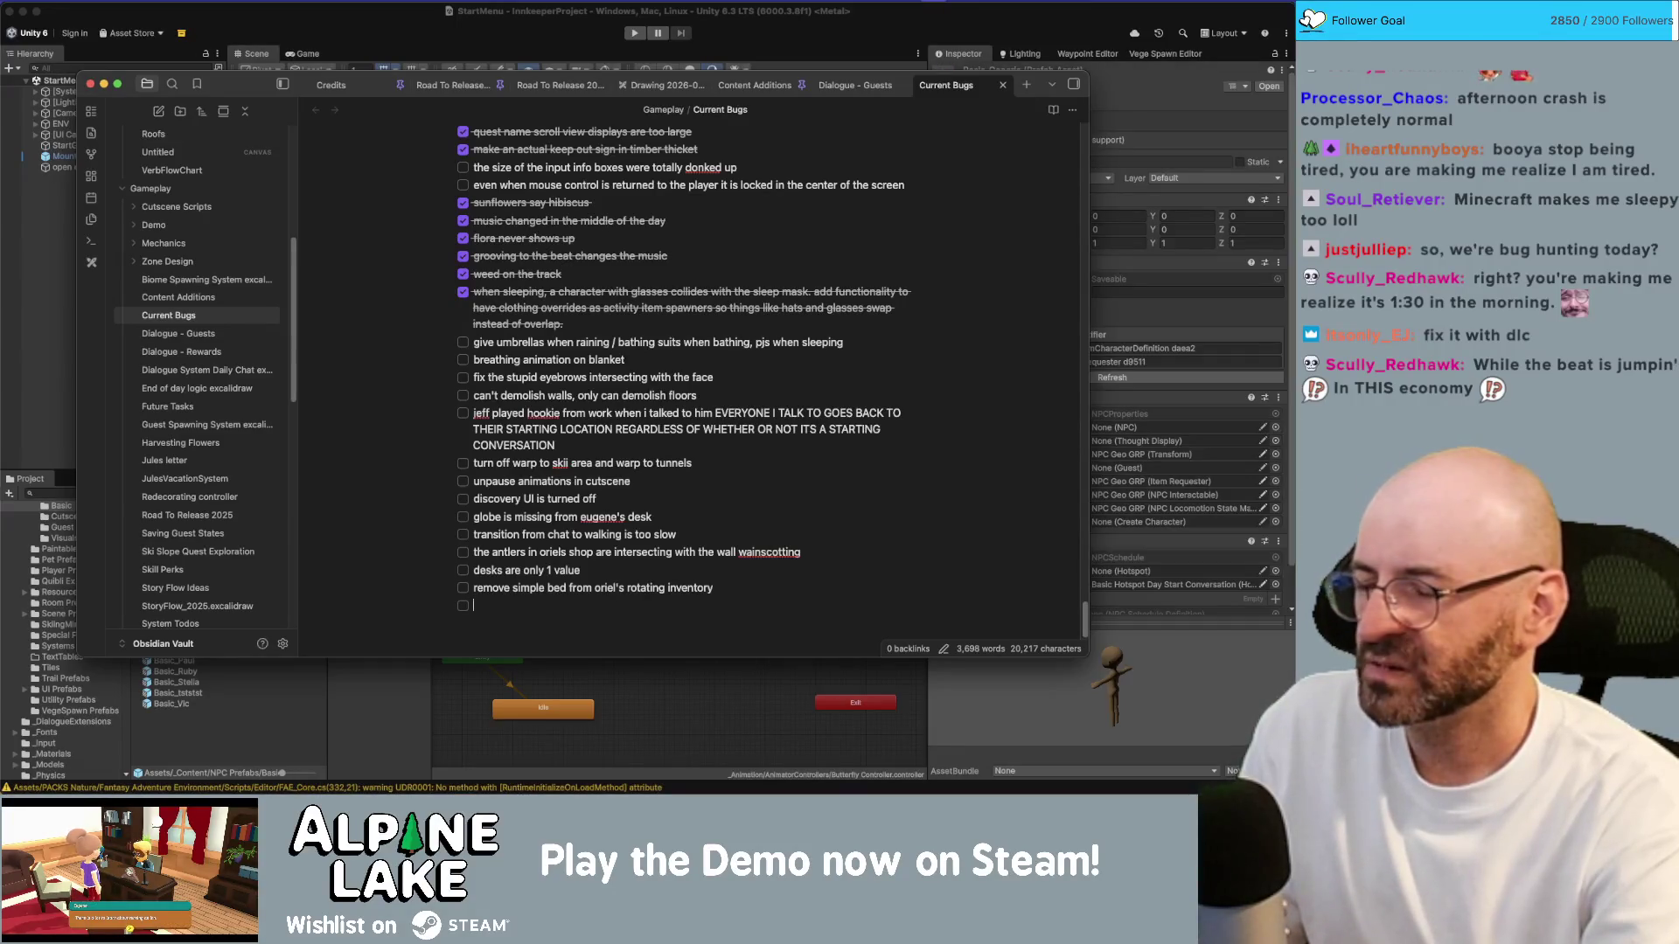
text(7 days)
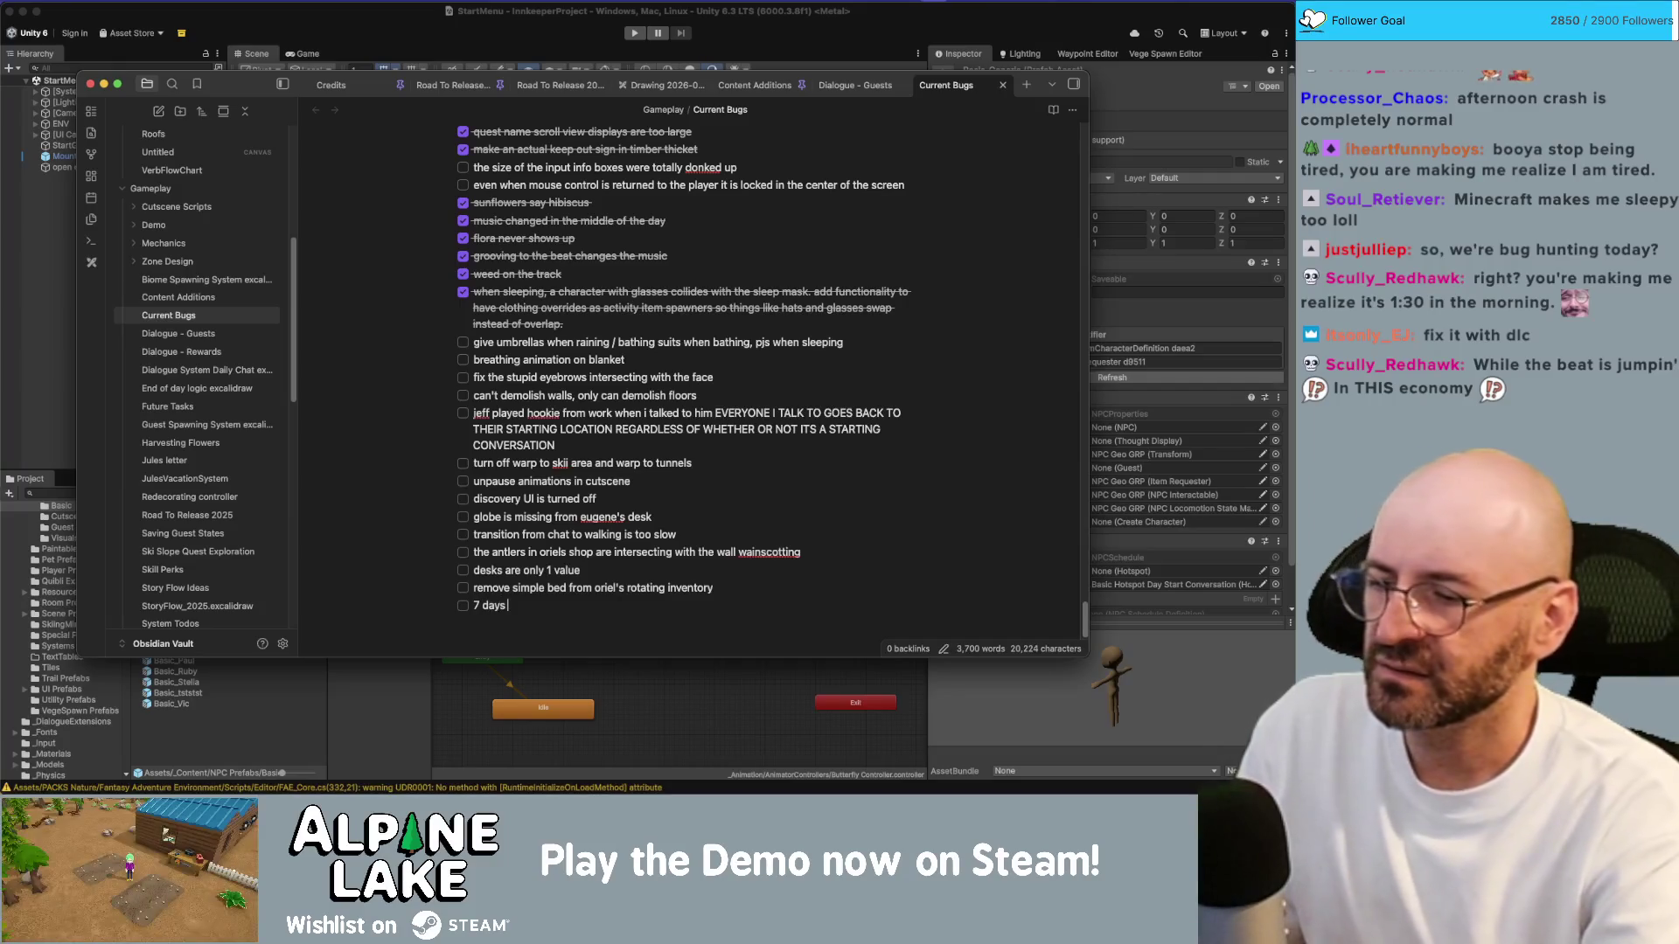
key(BackSpace)
key(BackSpace)
text(de)
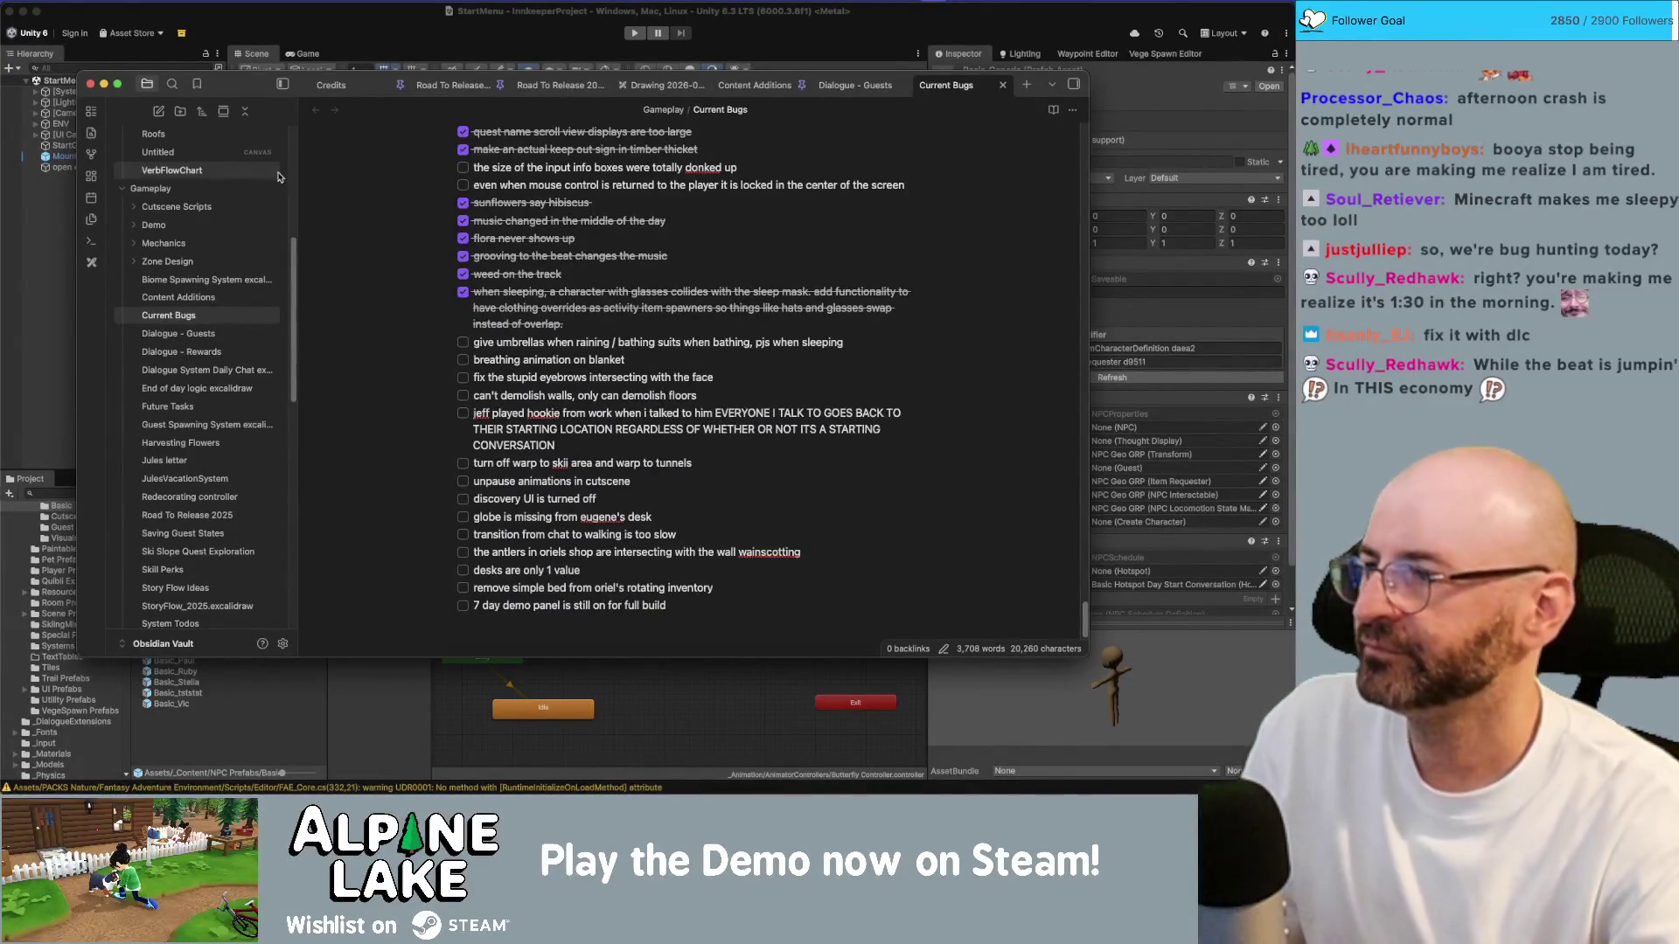
click(84, 155)
click(78, 135)
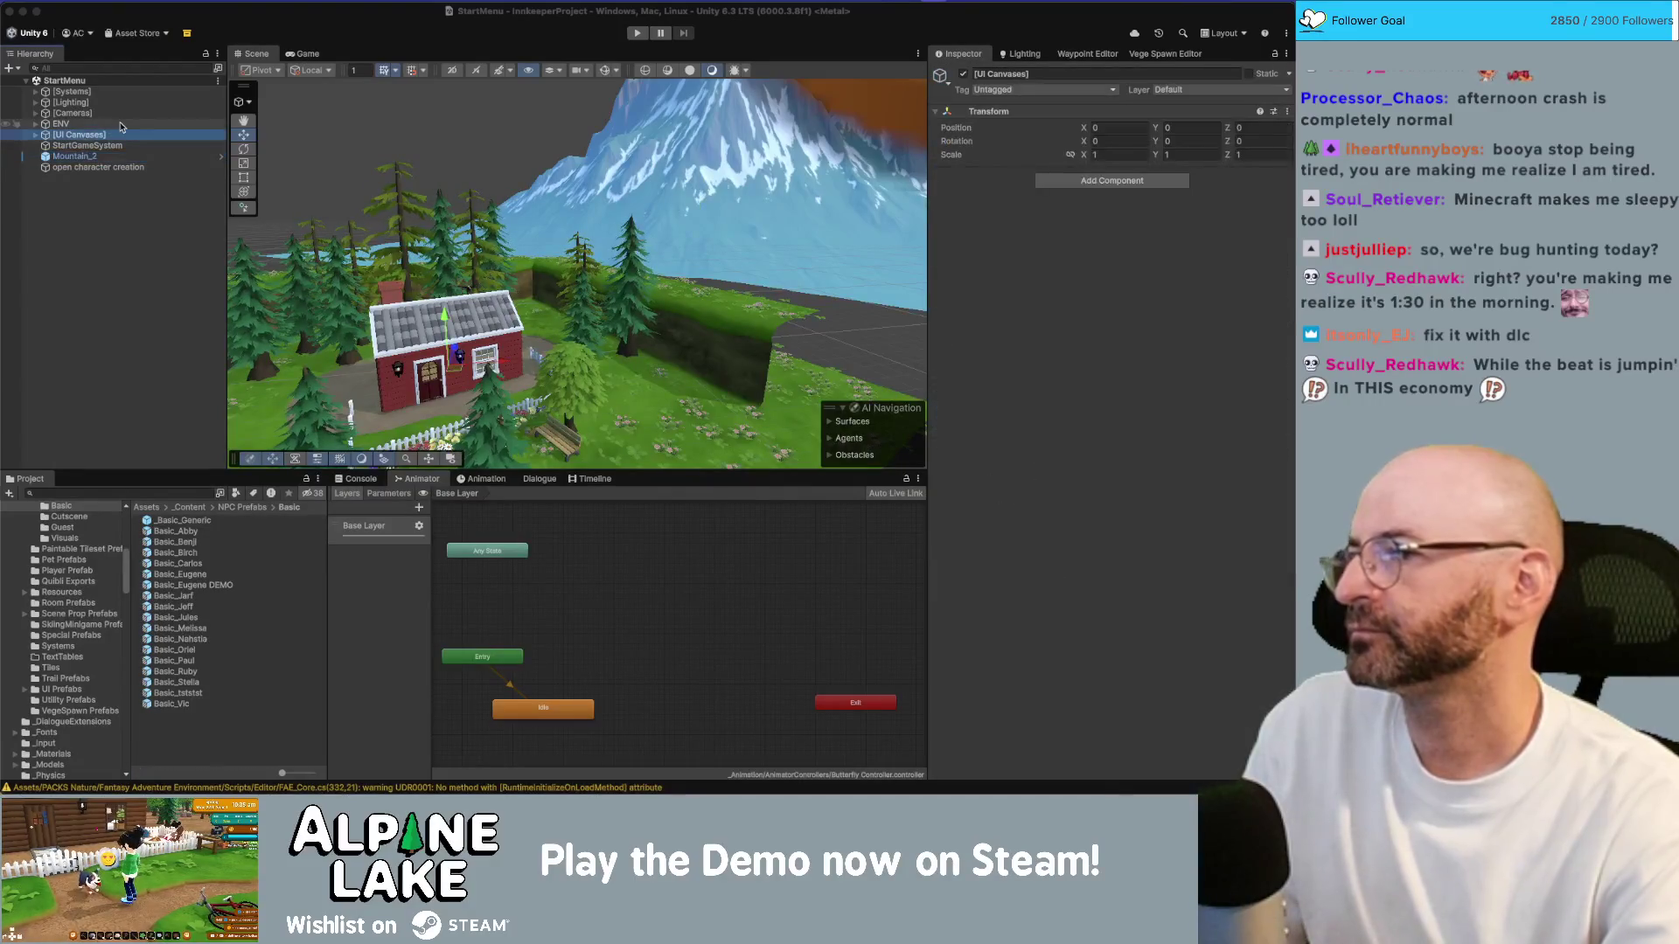
Step: Browse [UI Canvases] past Panel Demo Welcome and Screen Settings to the Finish Menu Button's On Click events
key(Right)
key(Down)
key(Down)
key(Down)
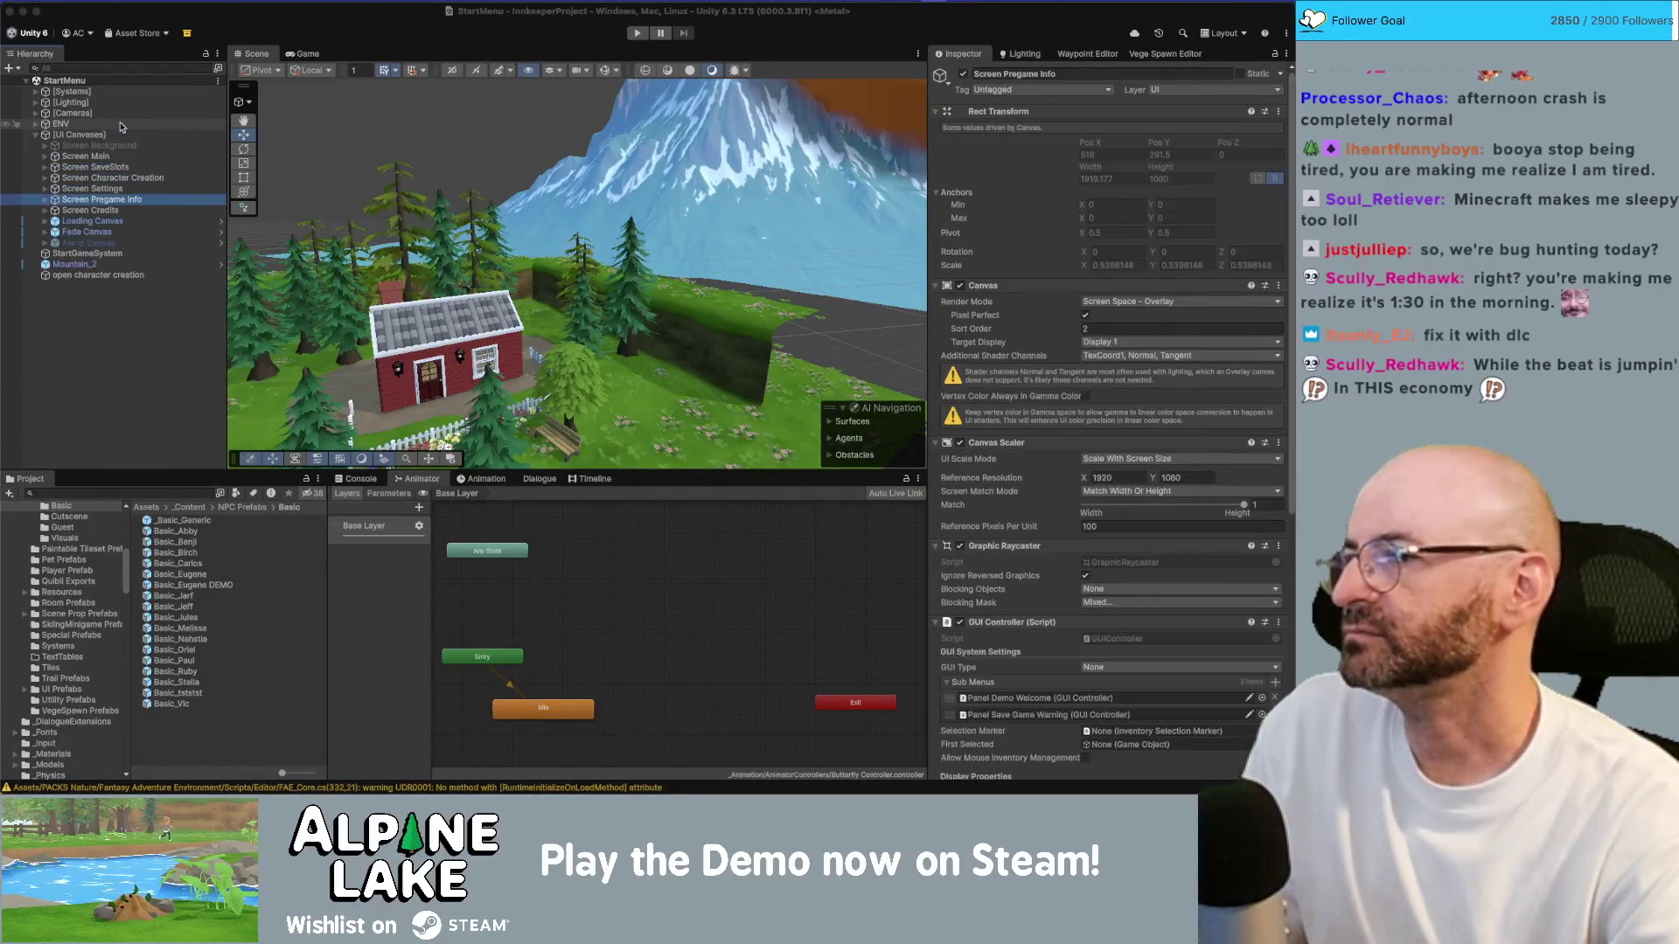
key(Right)
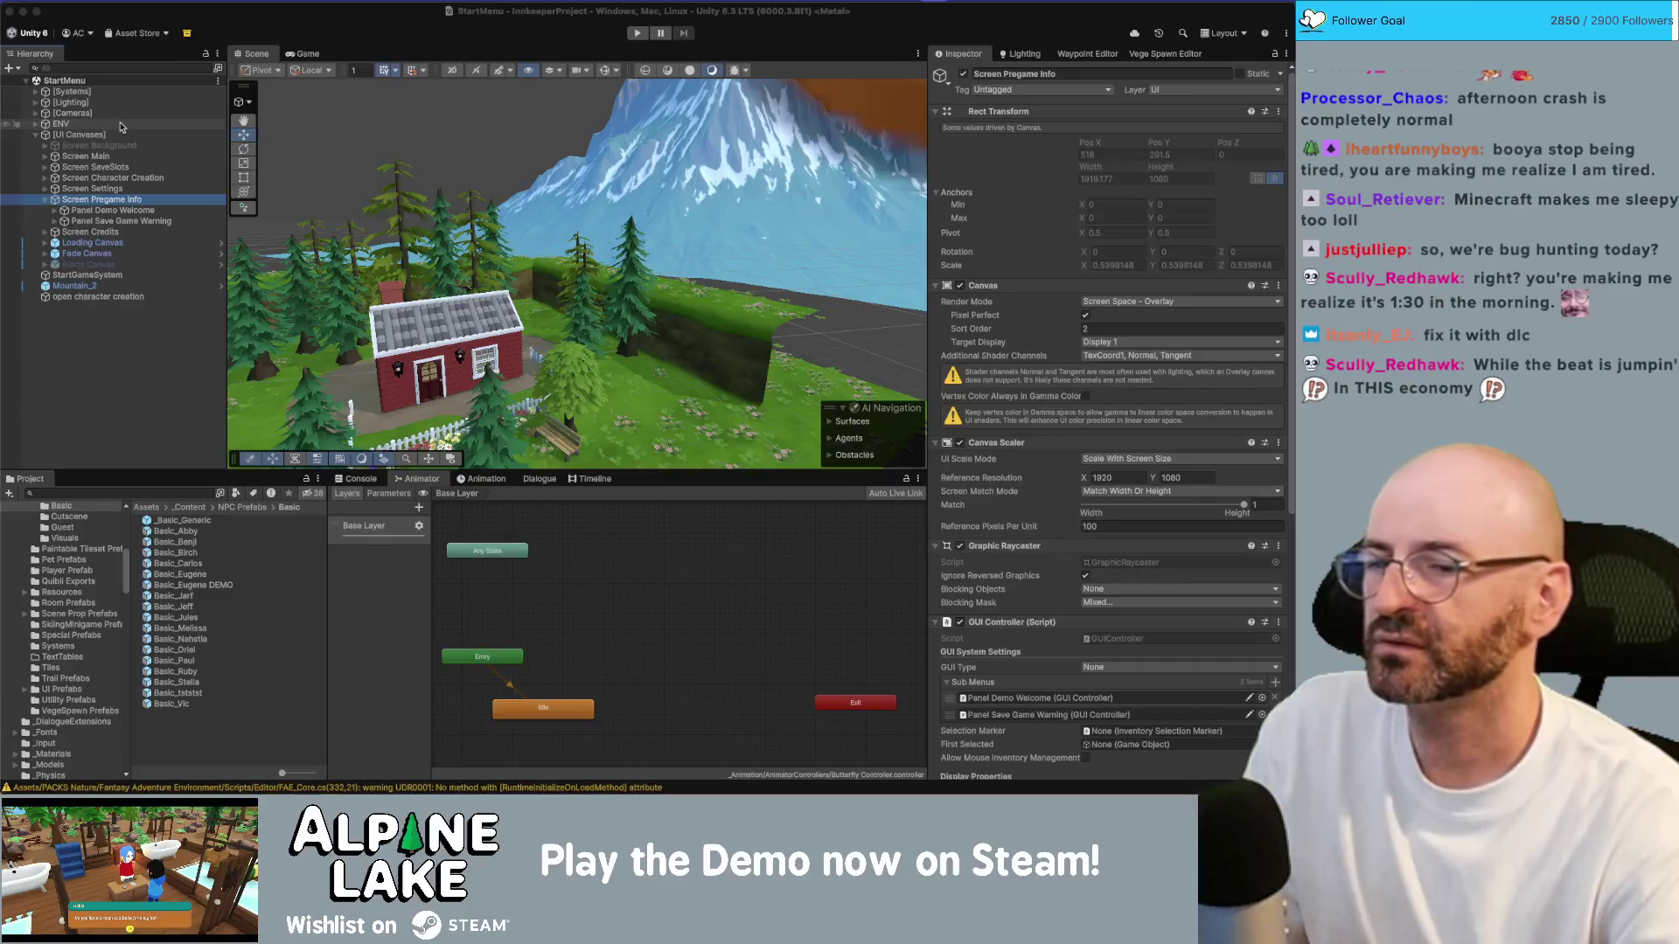
key(Down)
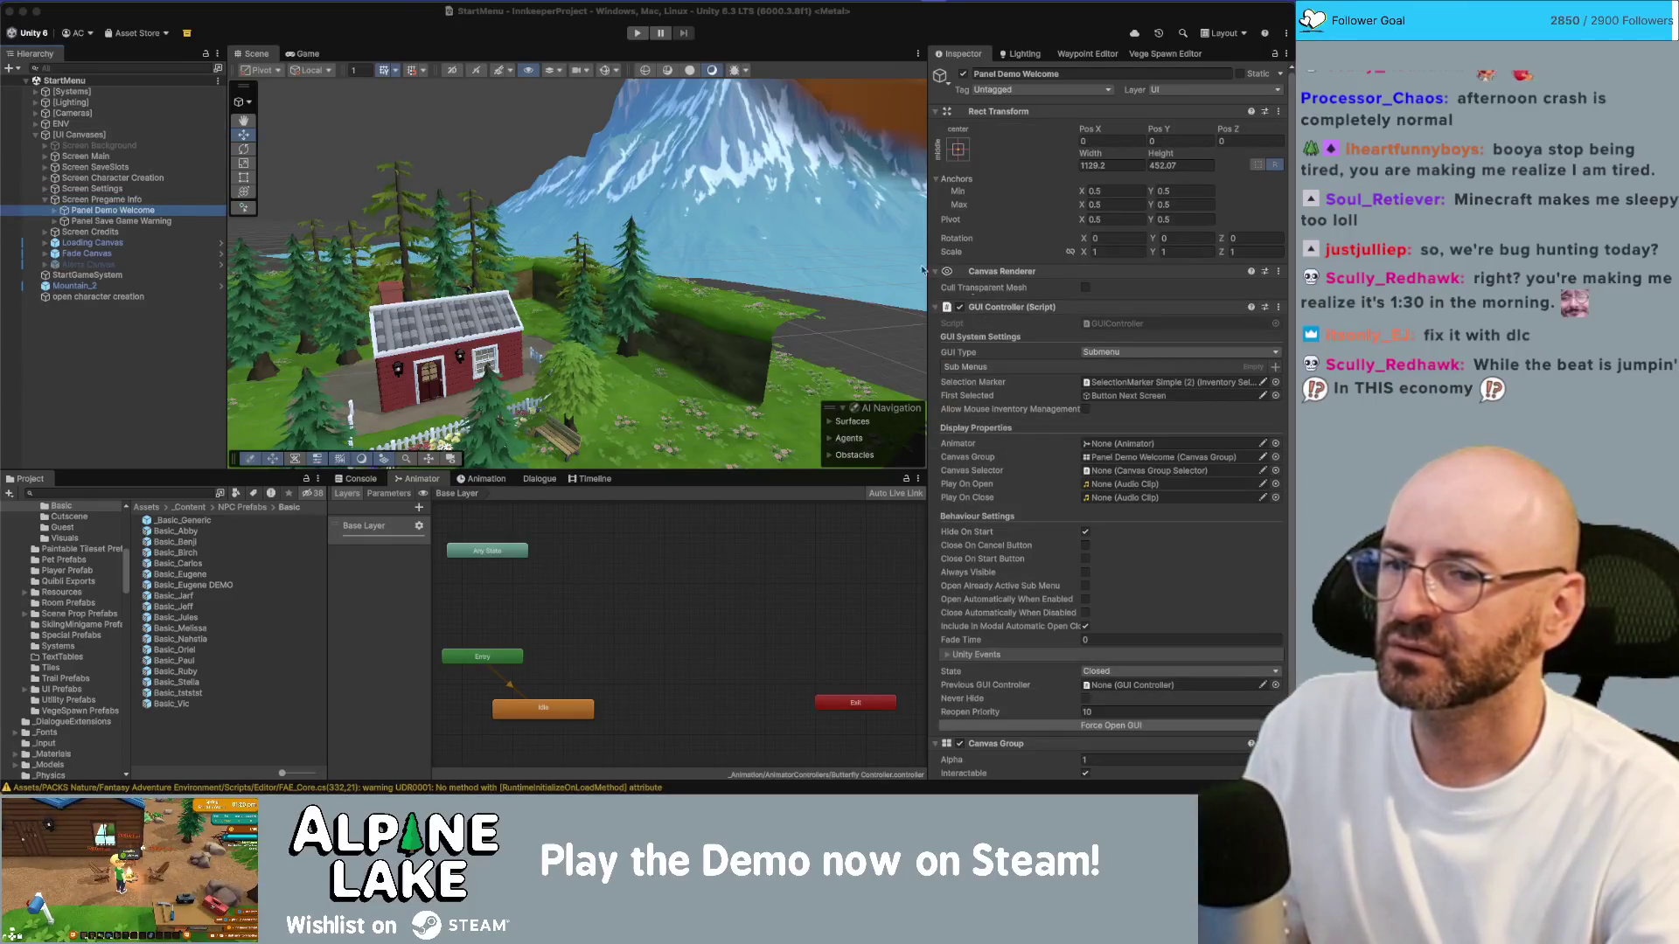
click(166, 188)
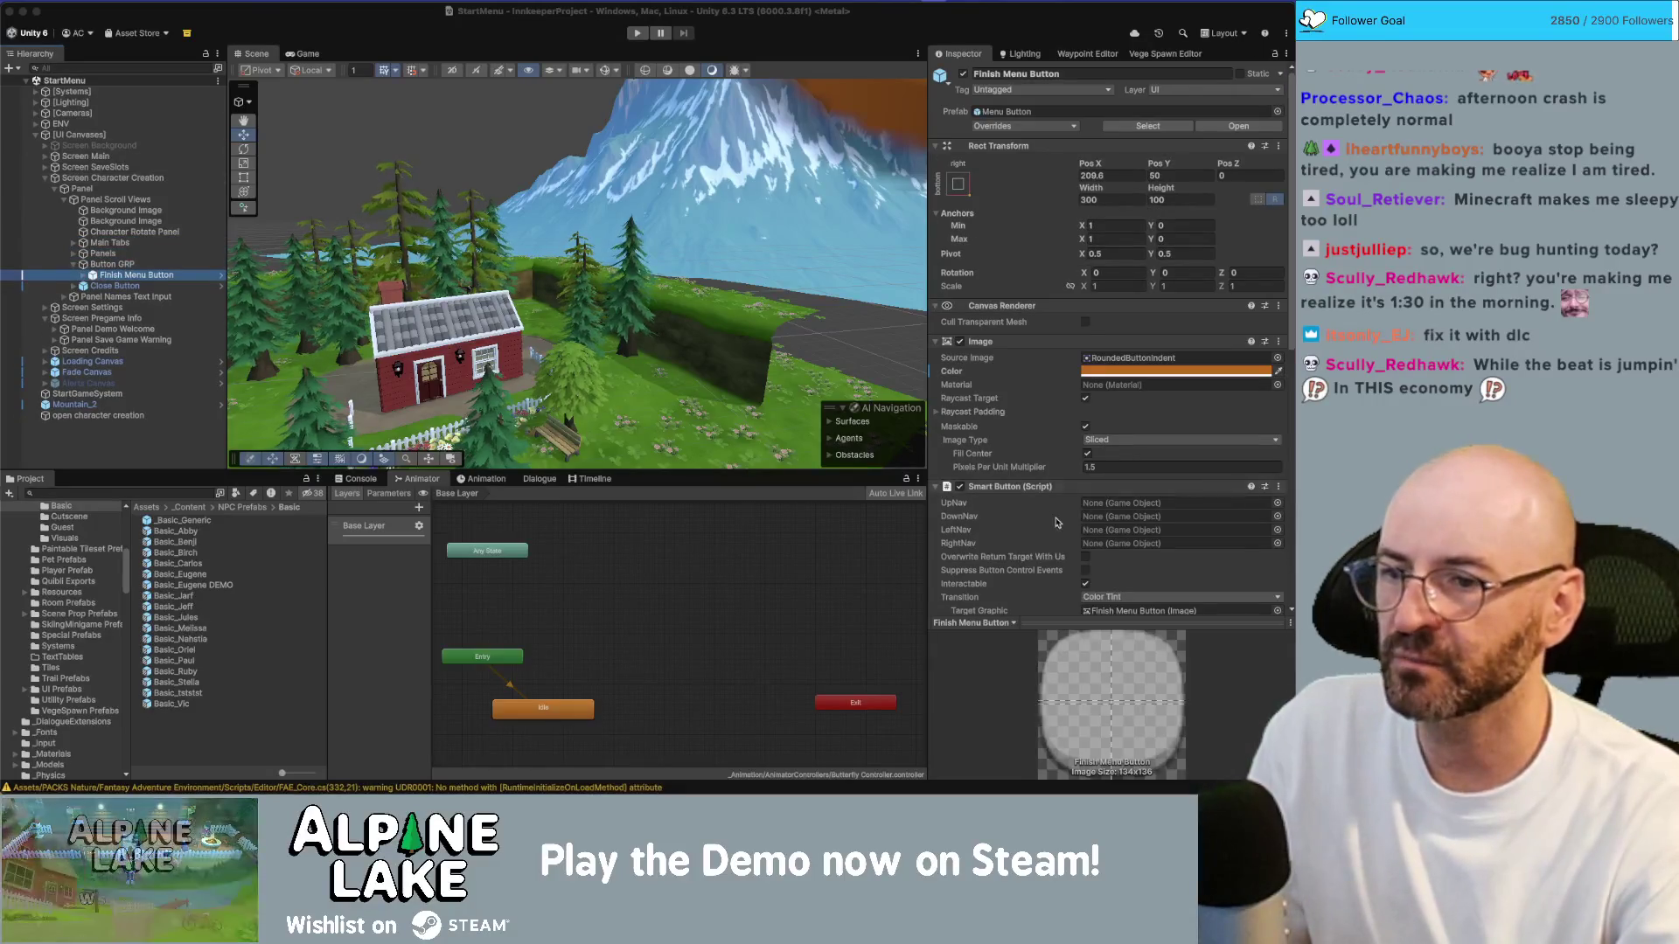
scroll(1064, 524, down, 5)
scroll(1064, 524, down, 3)
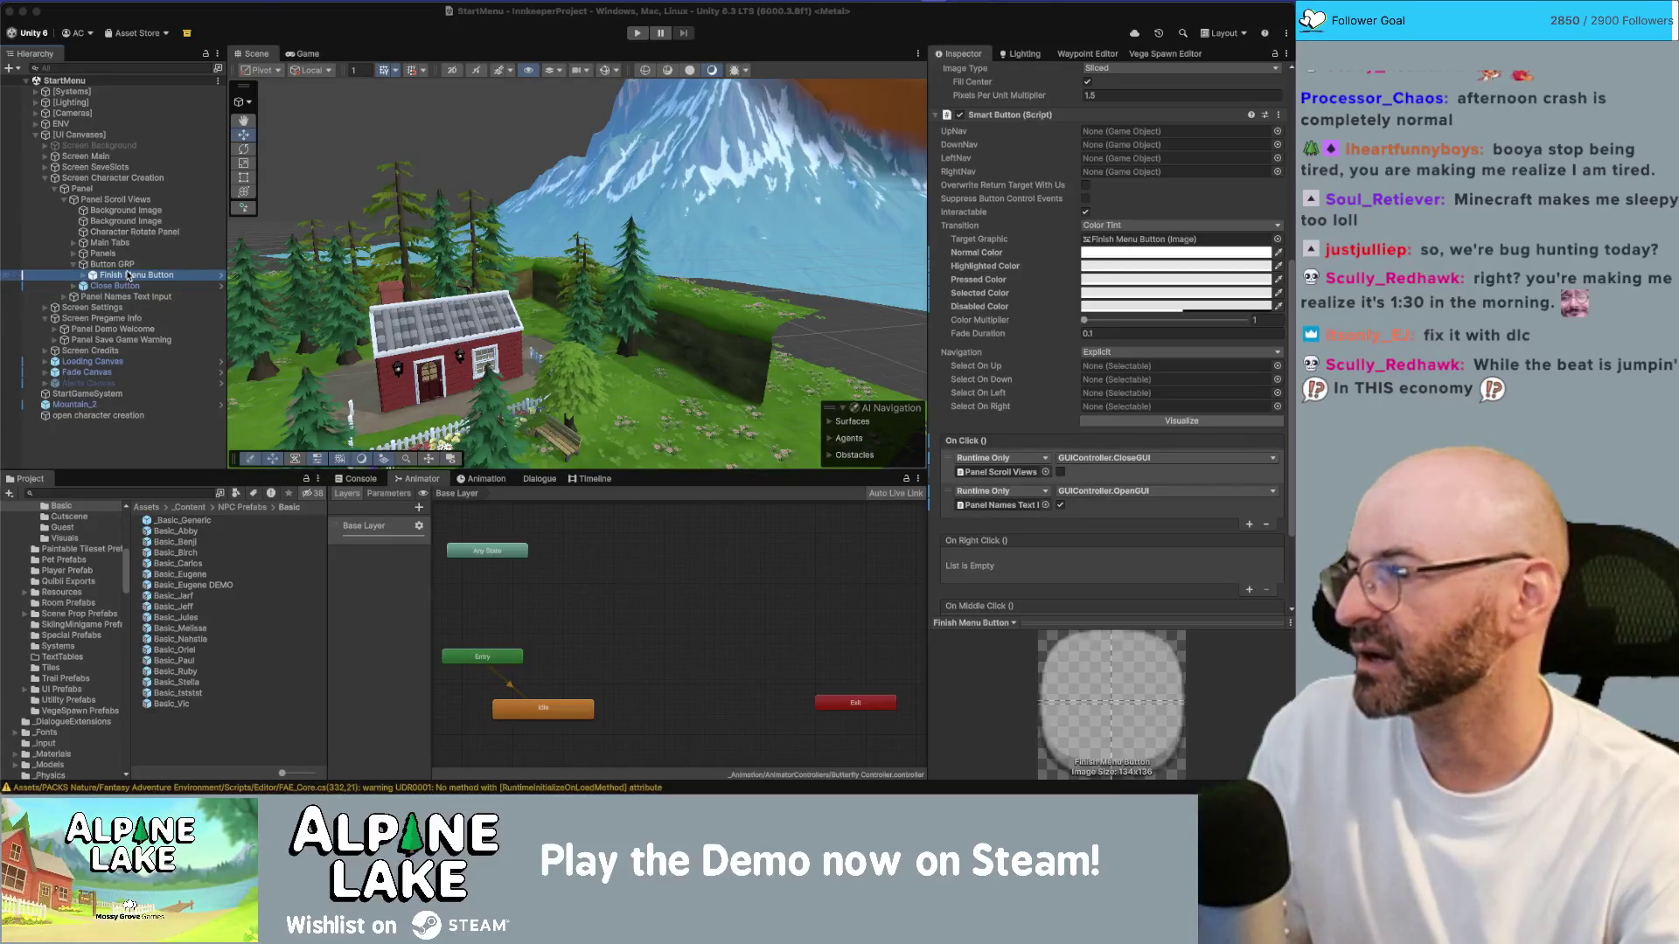
key(Left)
key(Left)
key(Left)
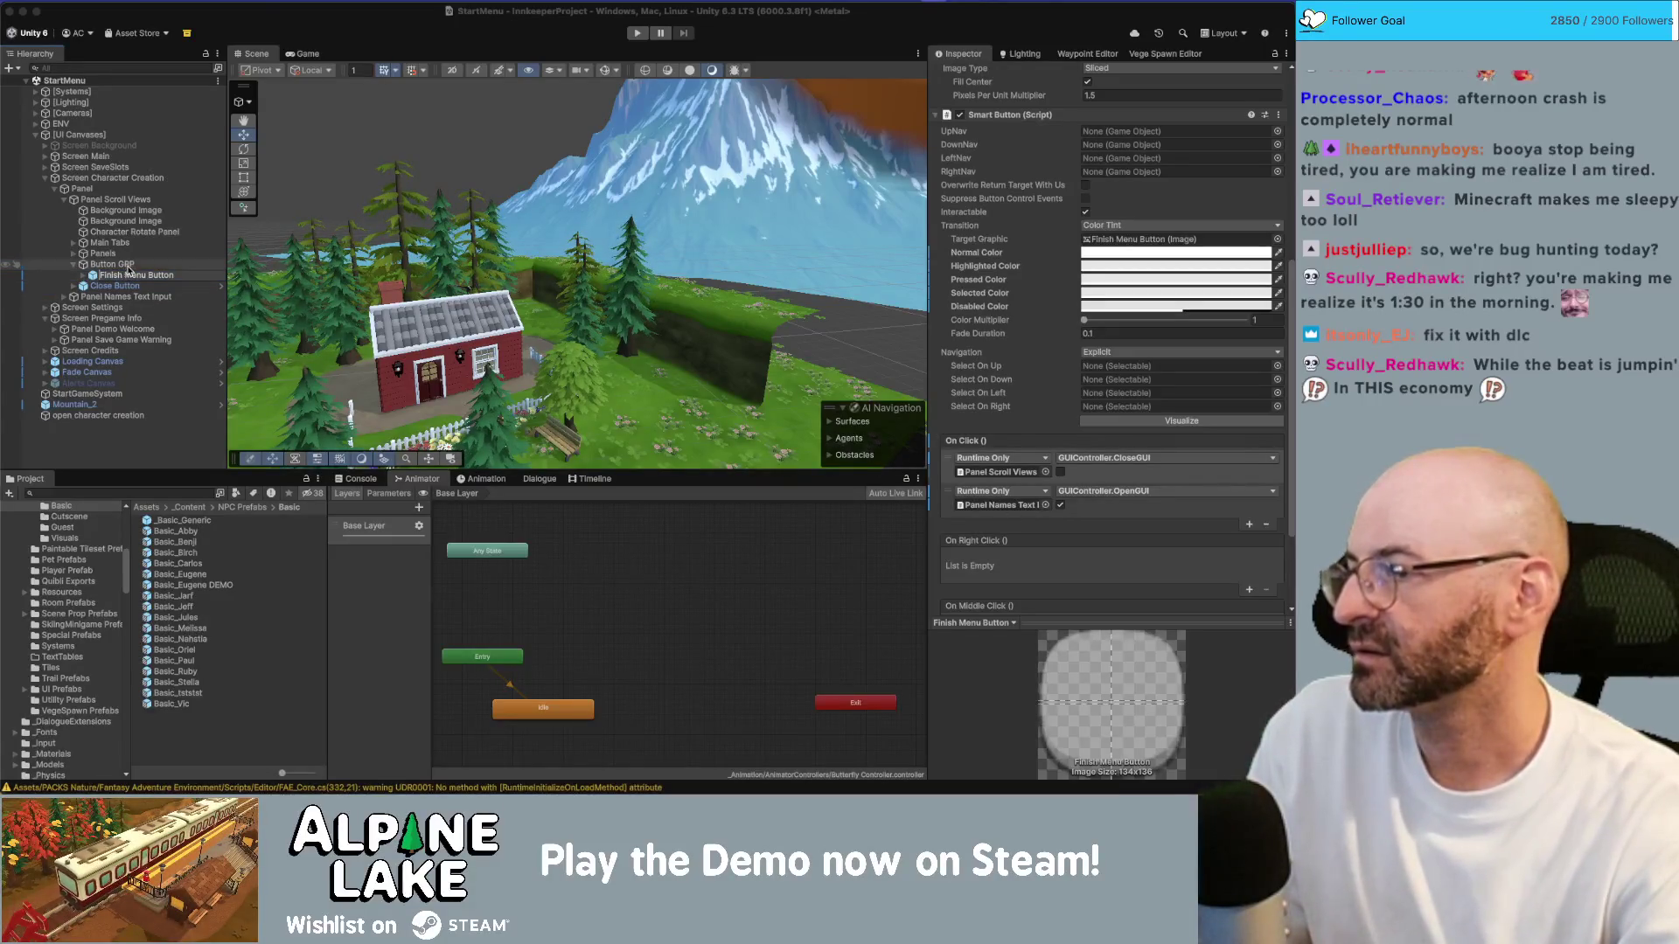
Step: Follow Button New Game's On Click event to its Screen Pregame Info target
key(Down)
key(Right)
key(Down)
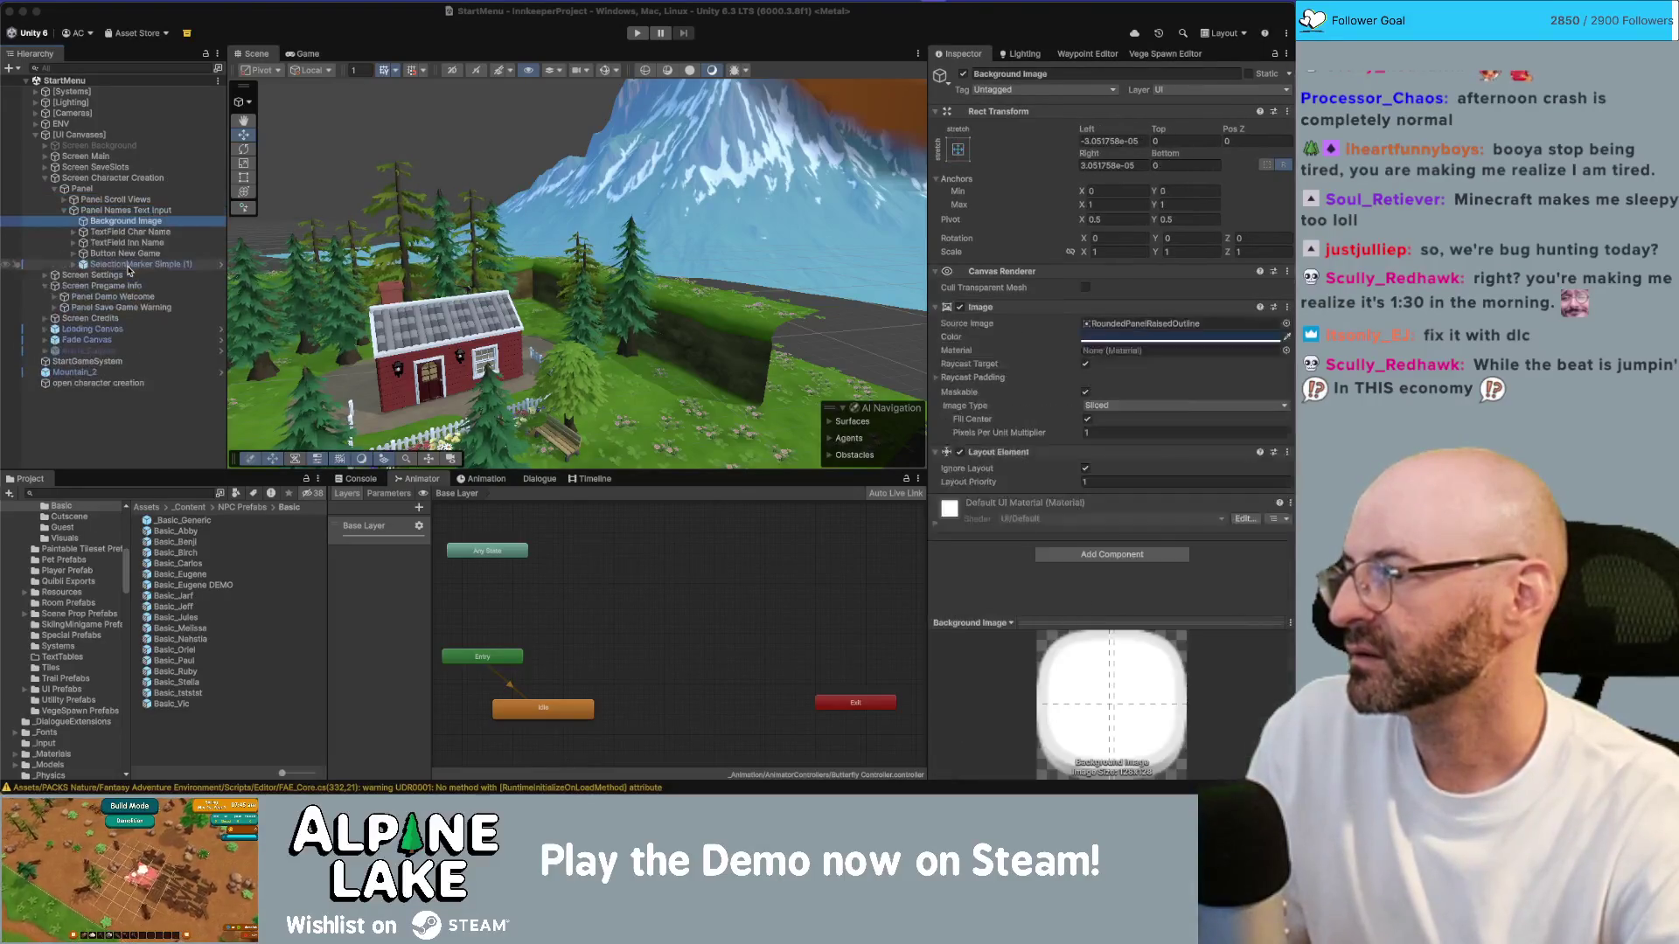
key(Down)
key(Down)
key(Down)
key(Right)
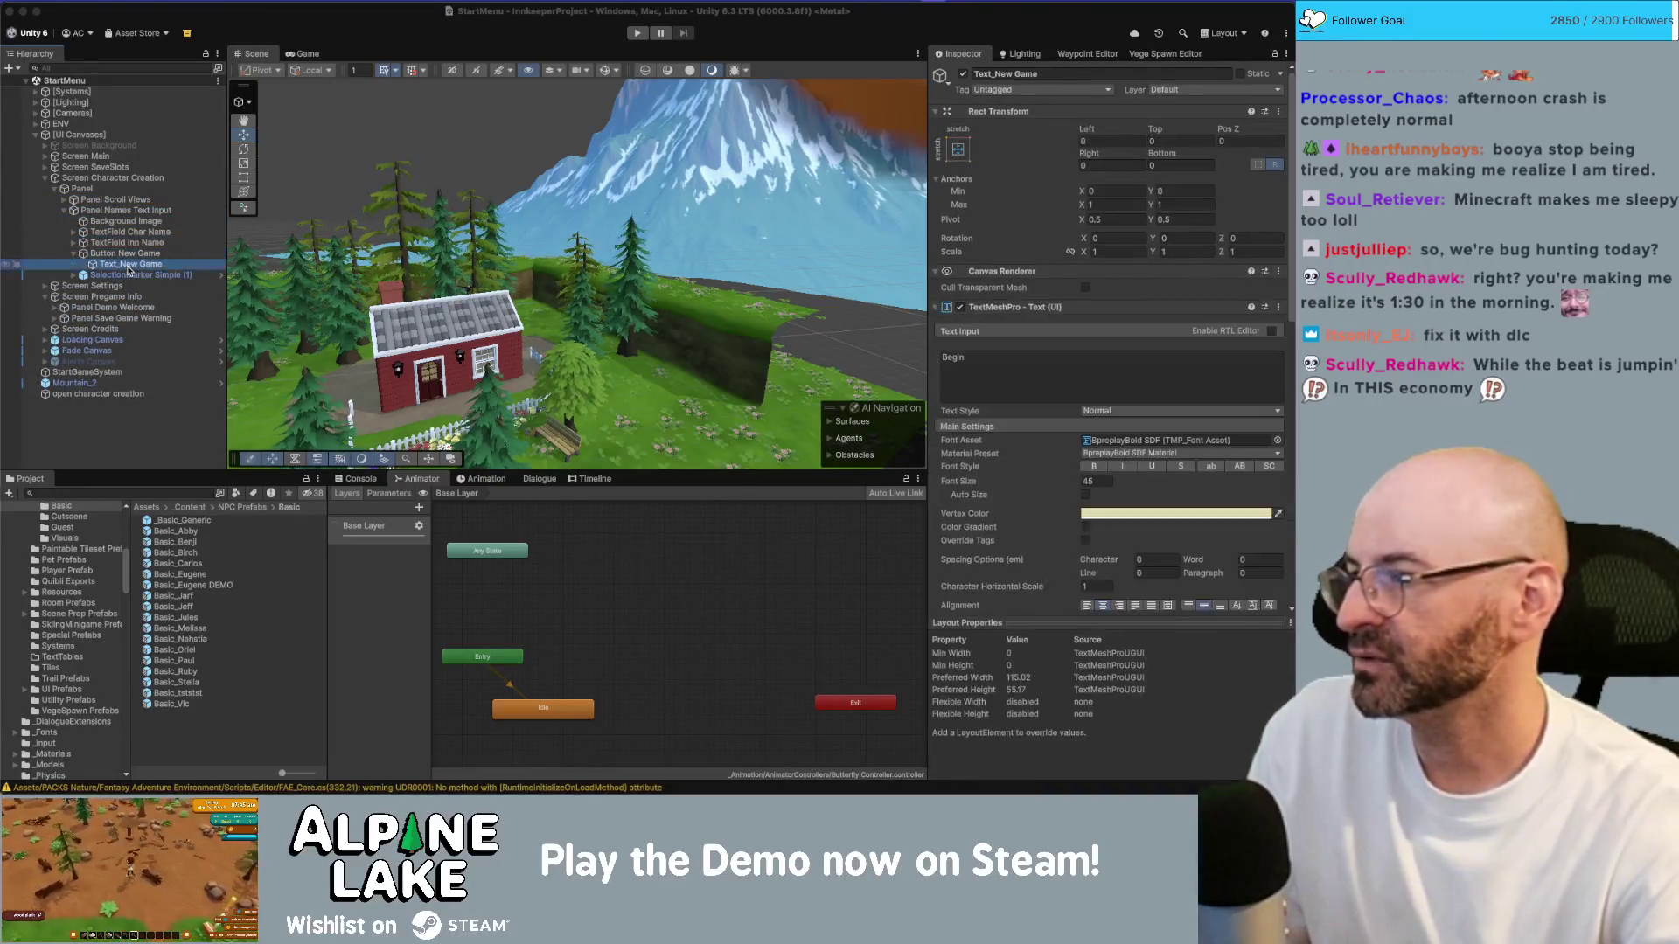
key(Left)
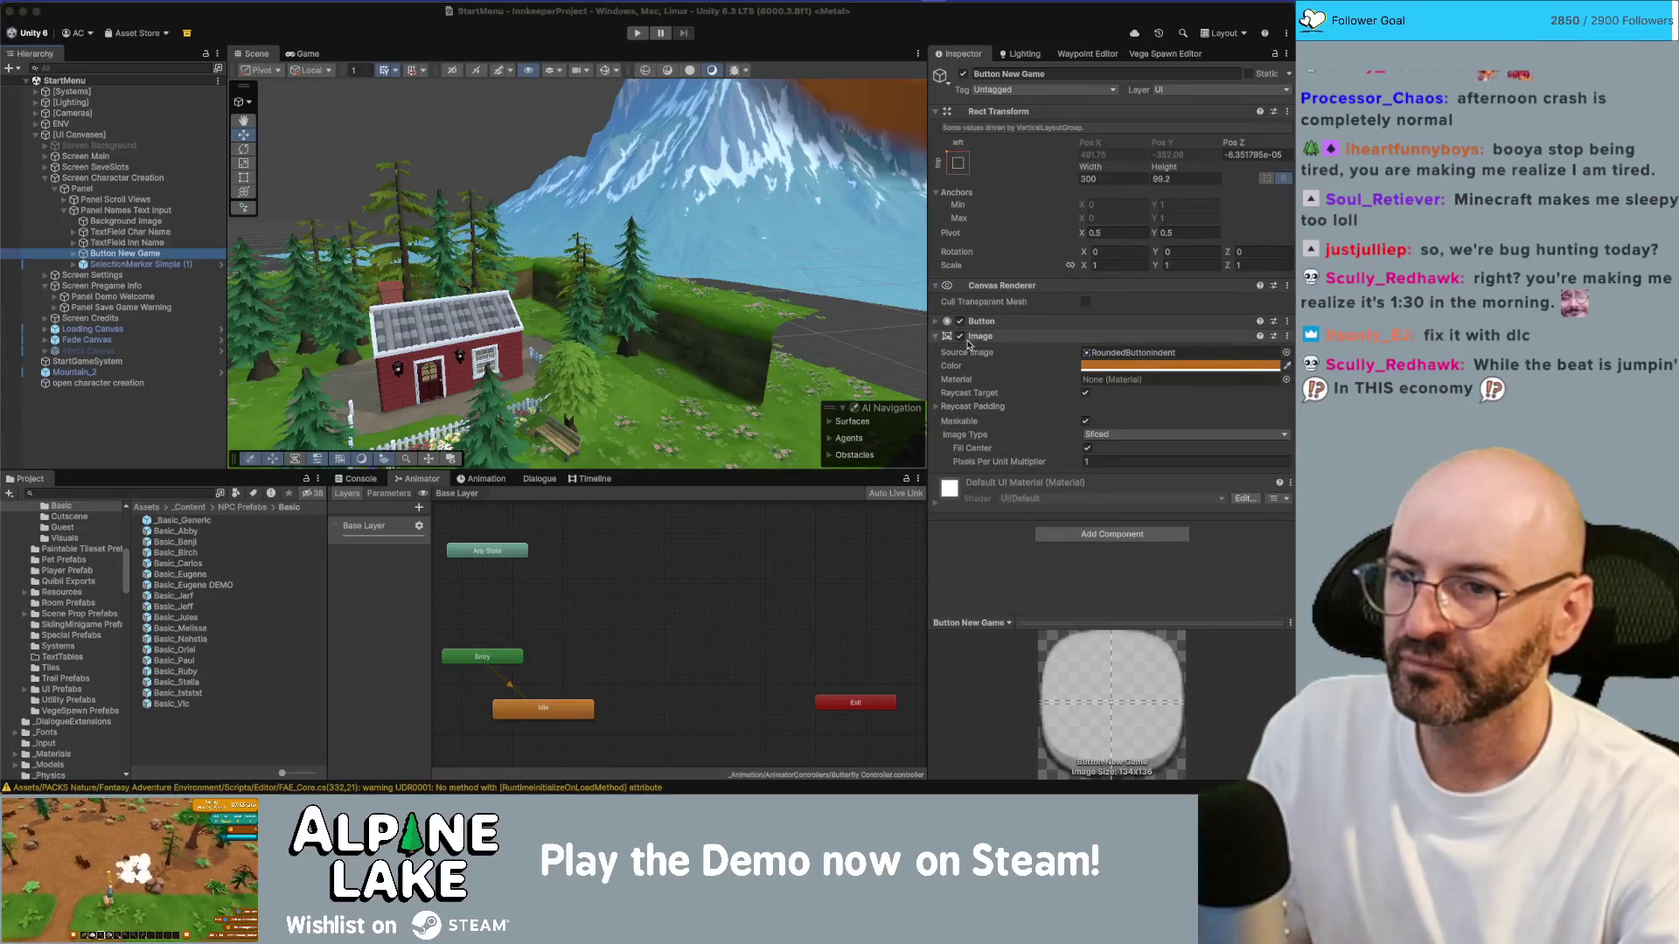
click(939, 323)
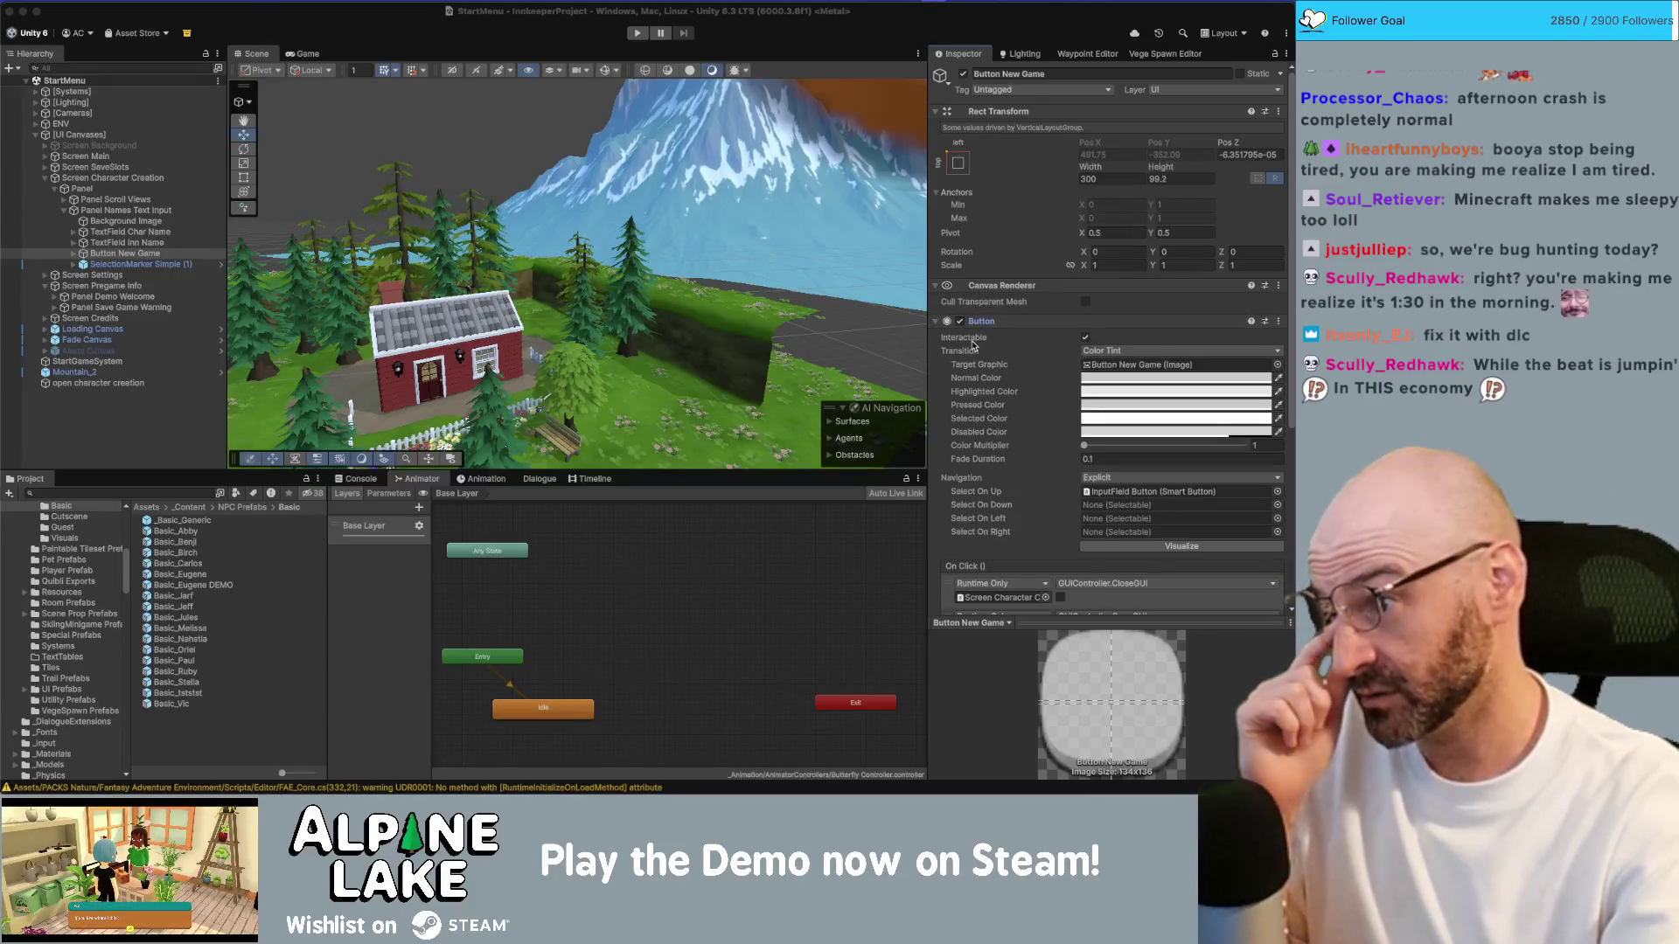
scroll(1045, 496, down, 2)
scroll(1046, 497, down, 8)
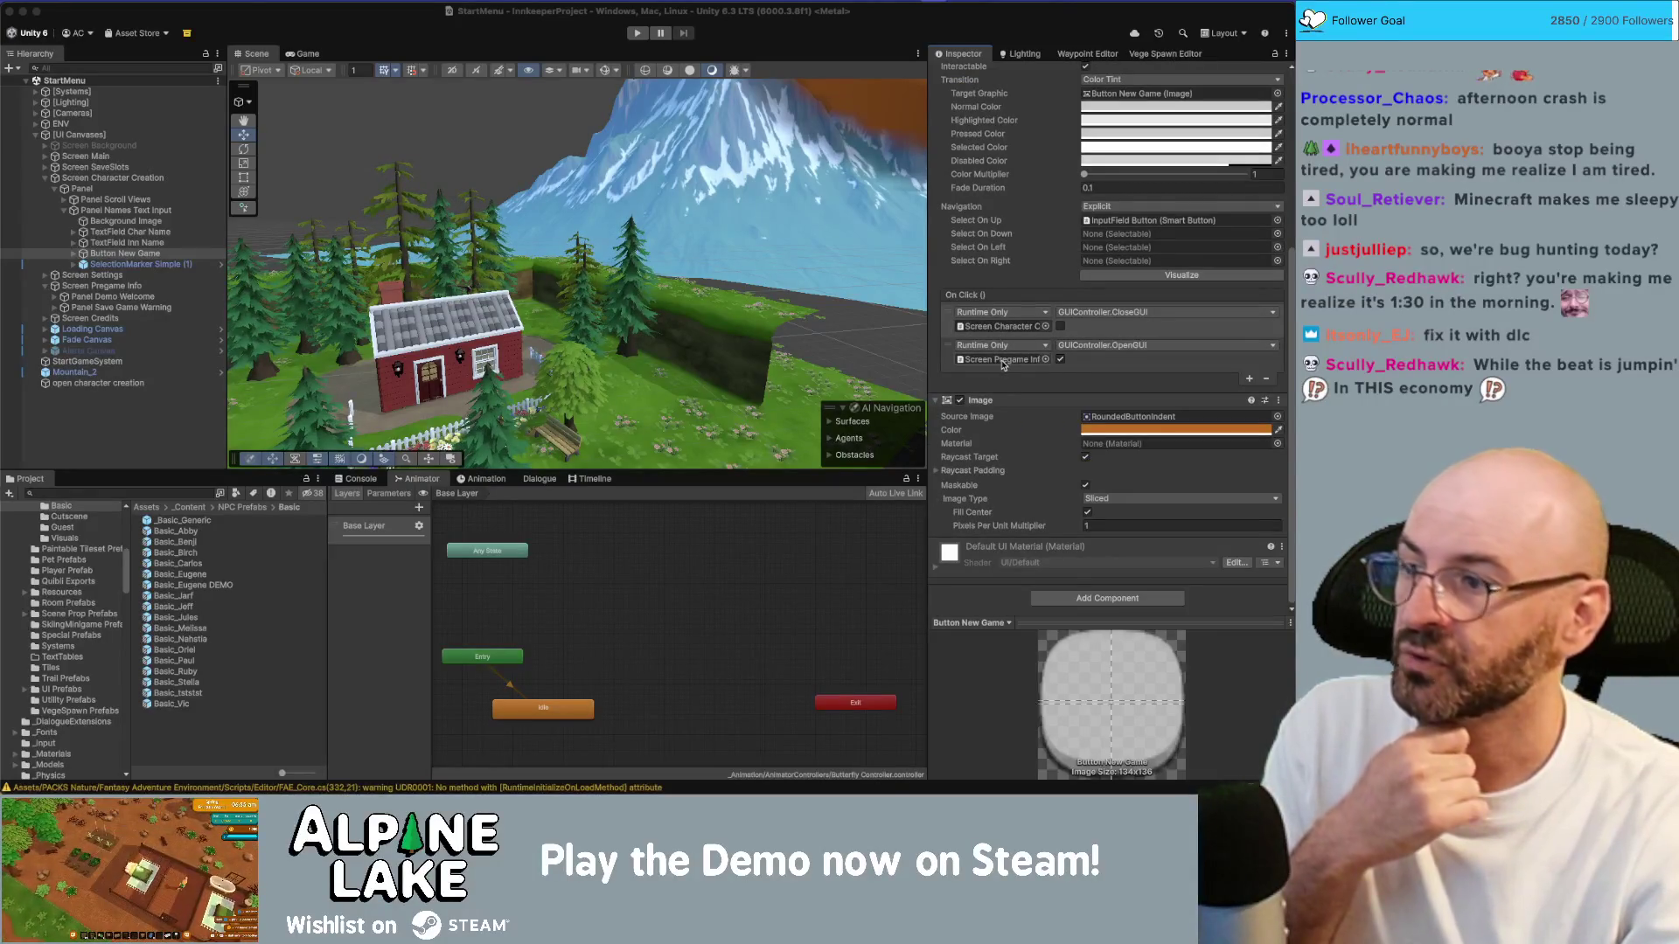
click(1003, 361)
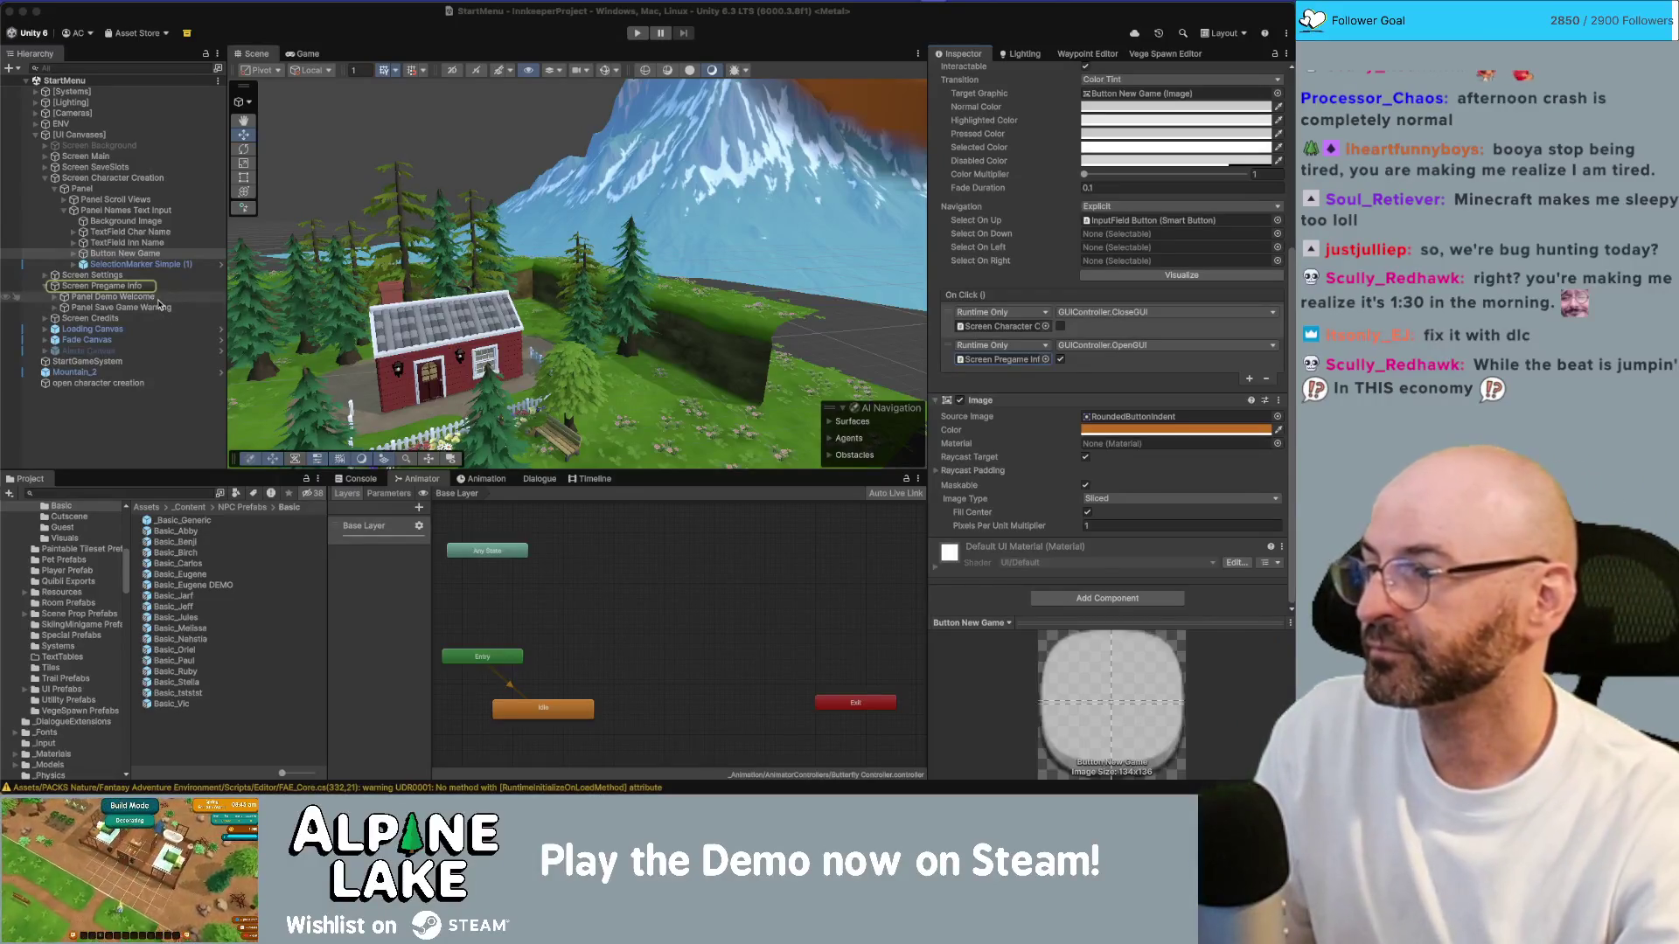
Step: Show Screen Pregame Info's GUI Controller with Panel Demo Welcome and Panel Save Game Warning submenus
click(158, 299)
click(158, 286)
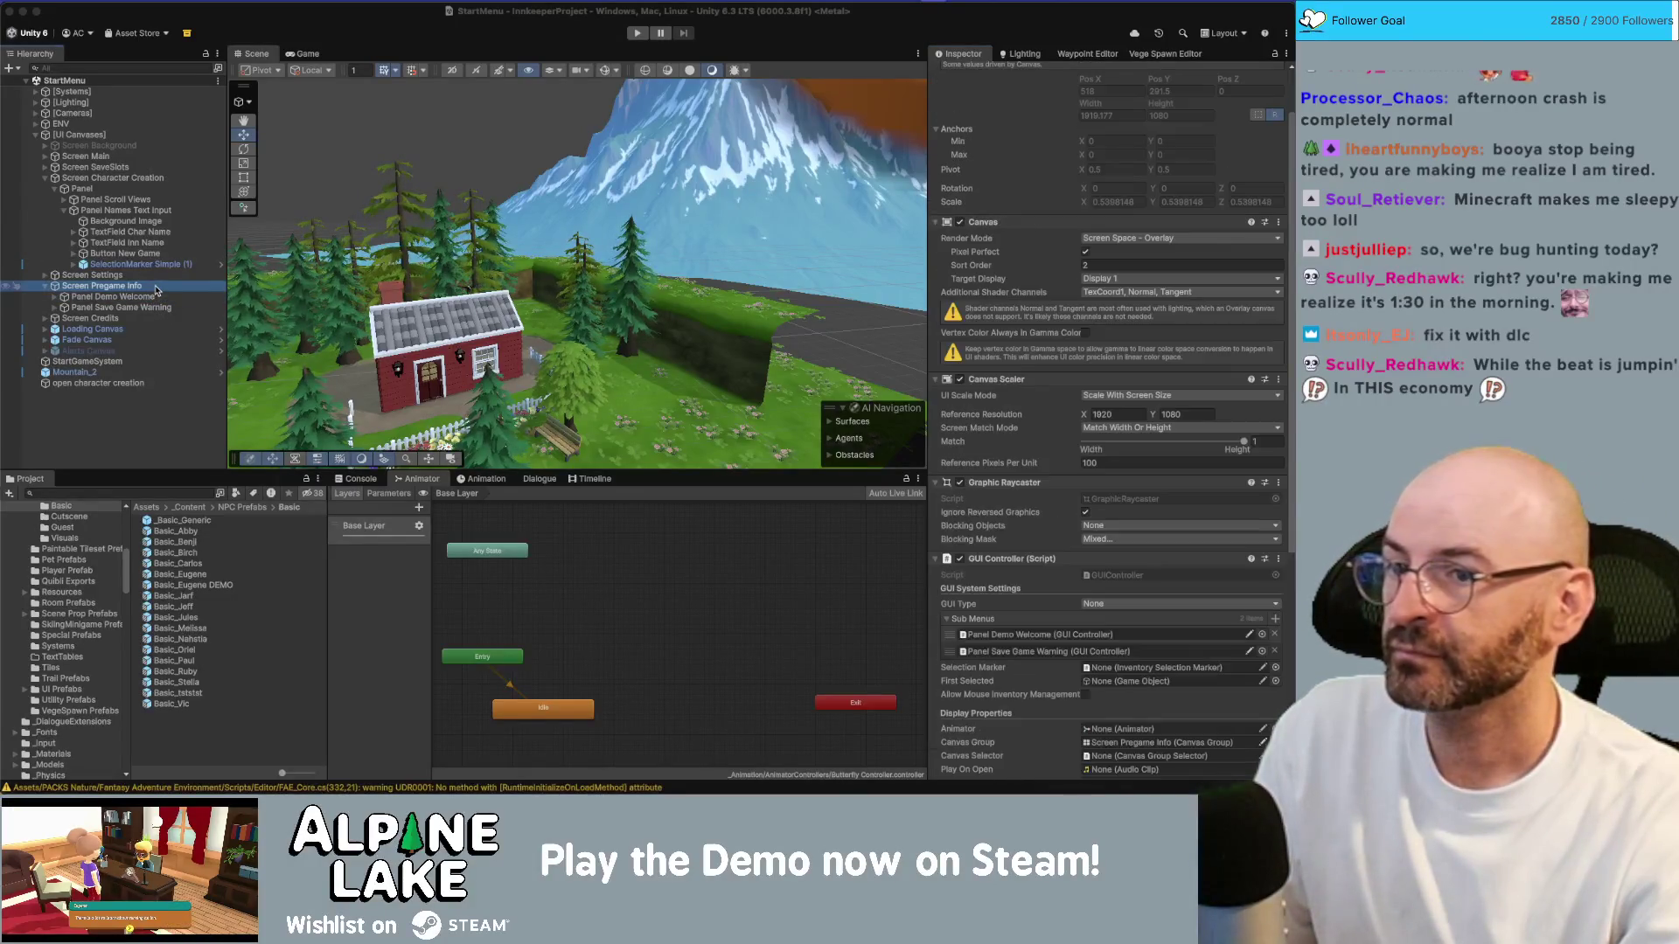
scroll(1215, 467, down, 5)
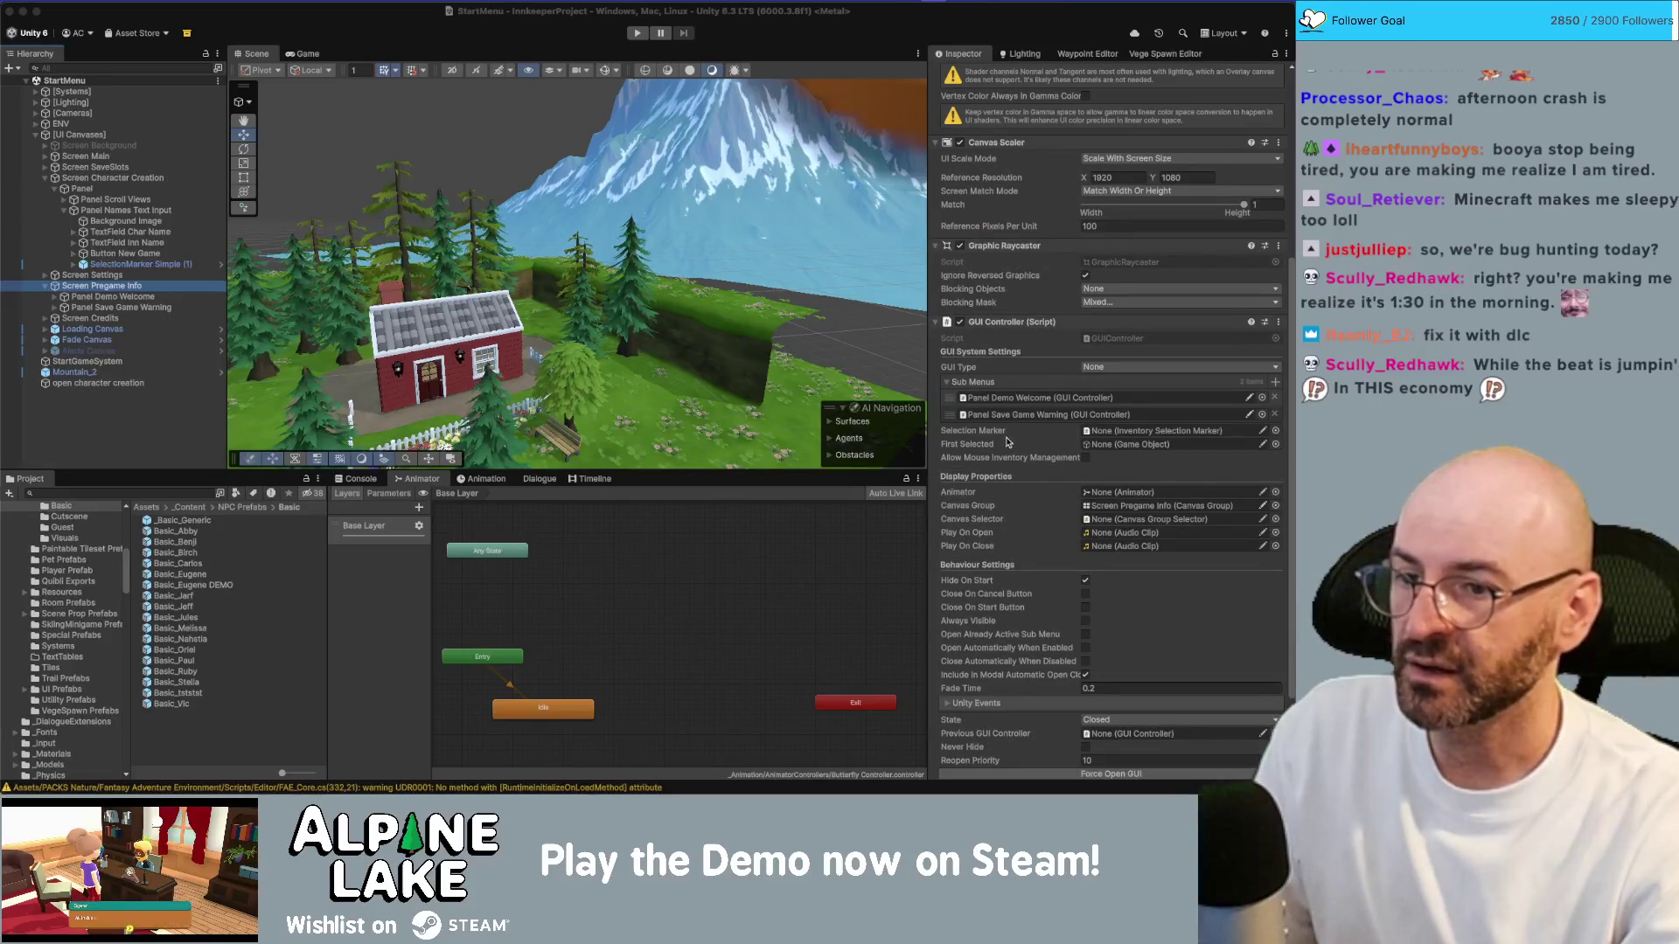
Step: Move Panel Save Game Warning above Panel Demo Welcome in Screen Pregame Info's Sub Menus
drag(950, 418, 950, 402)
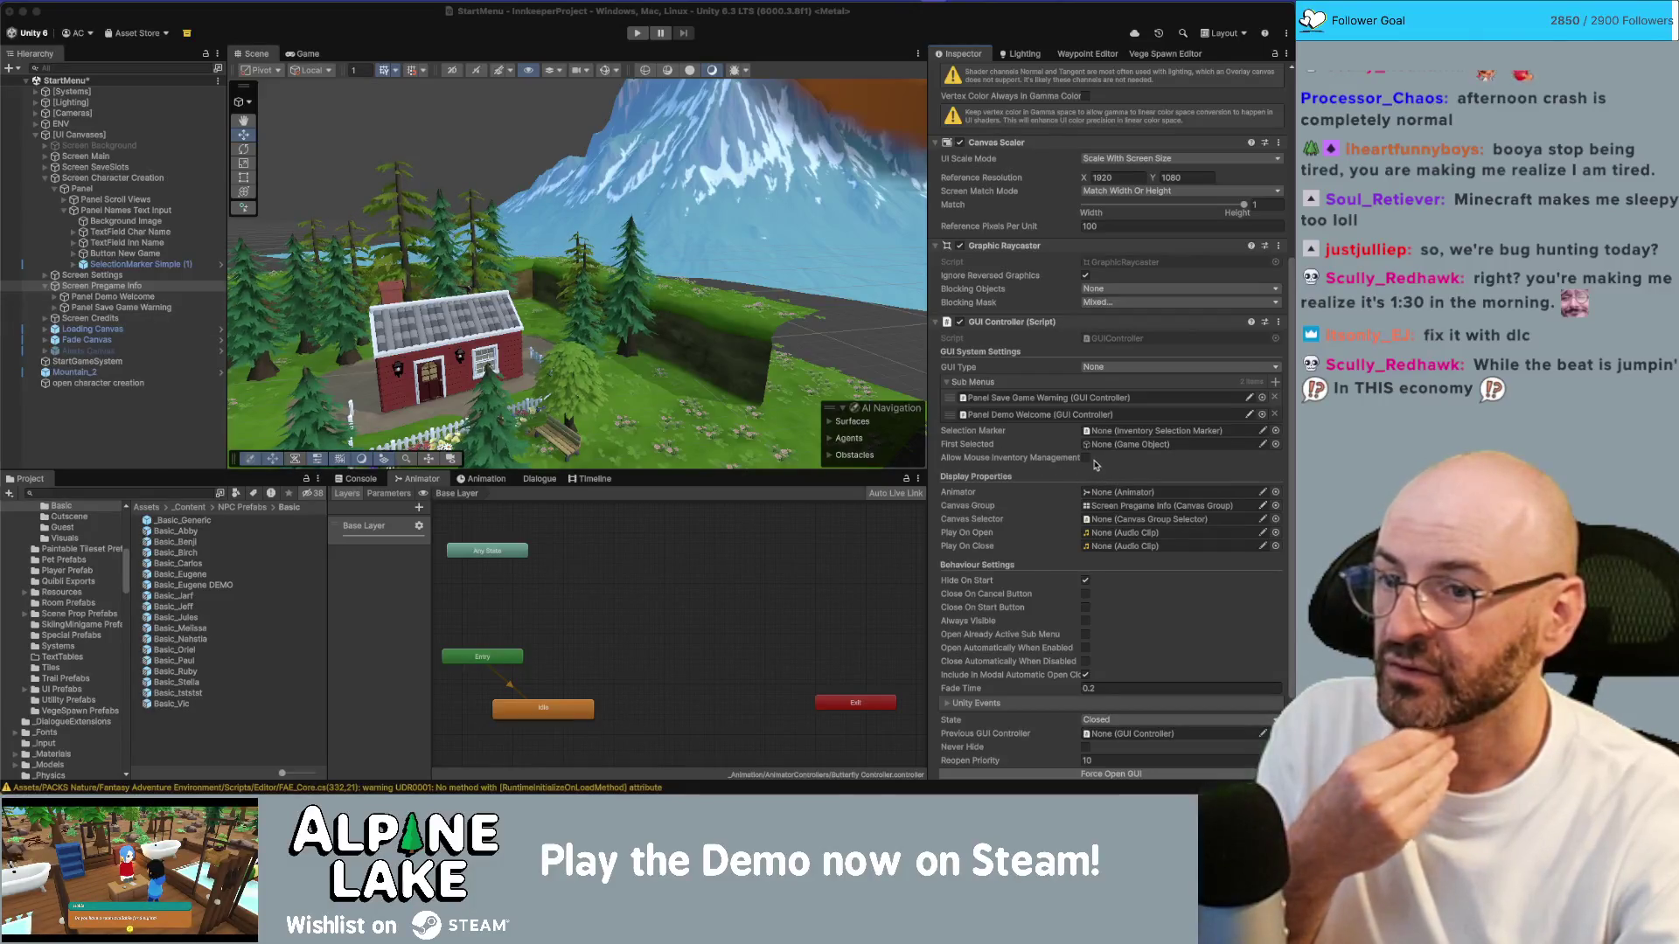
click(133, 305)
key(Right)
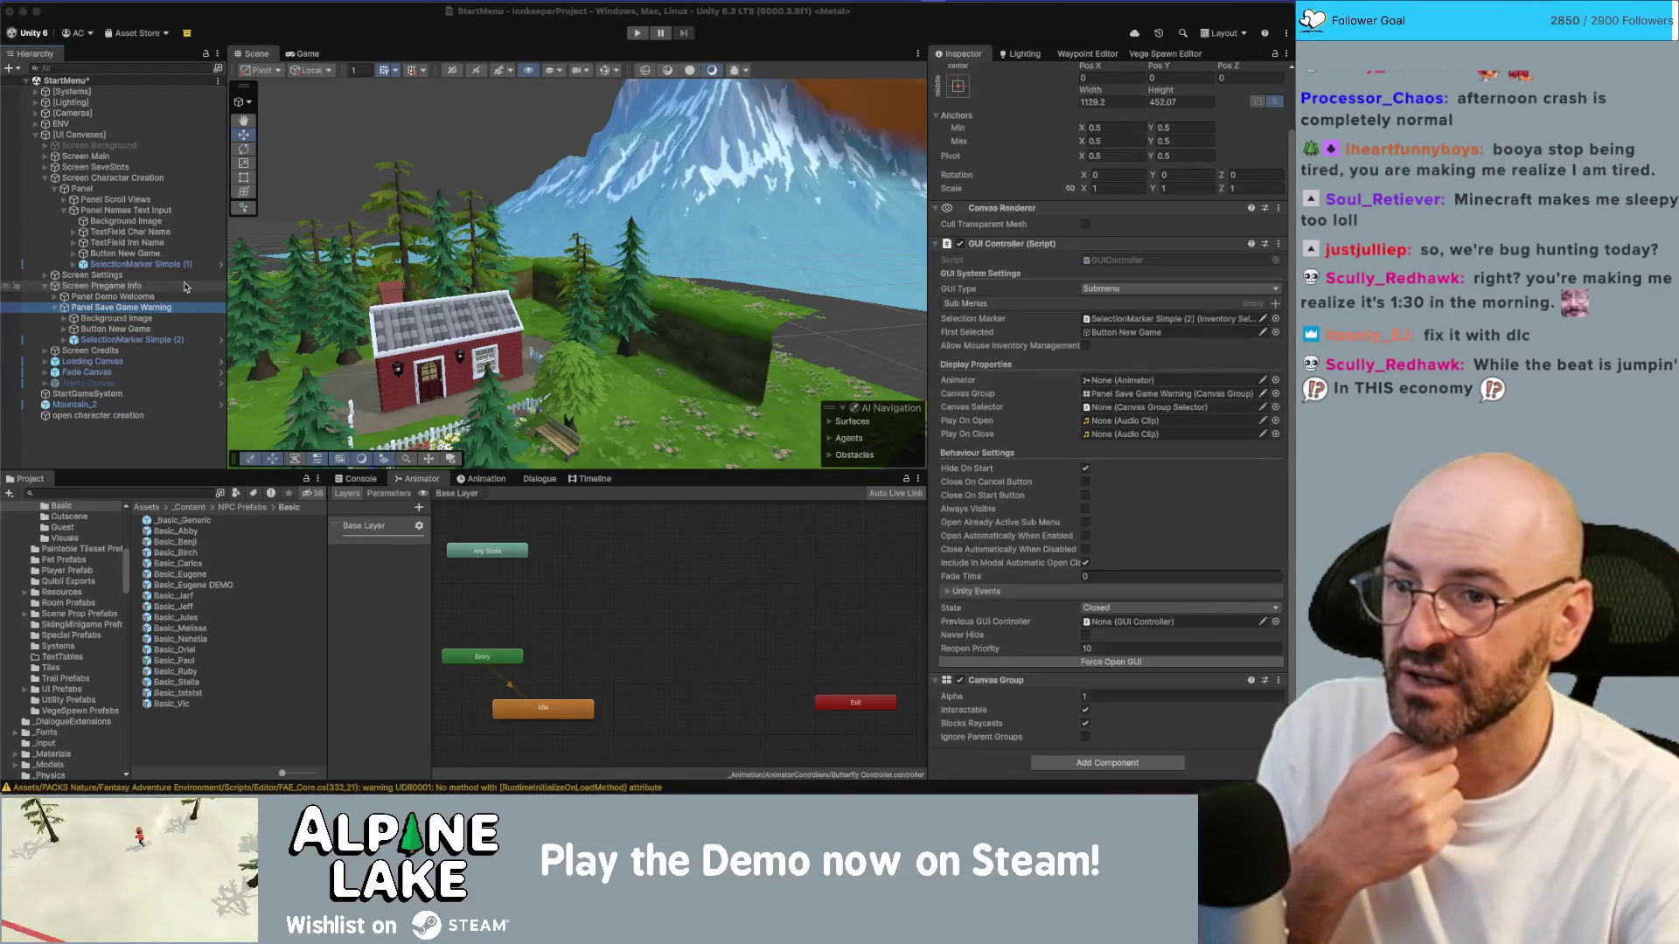
key(Up)
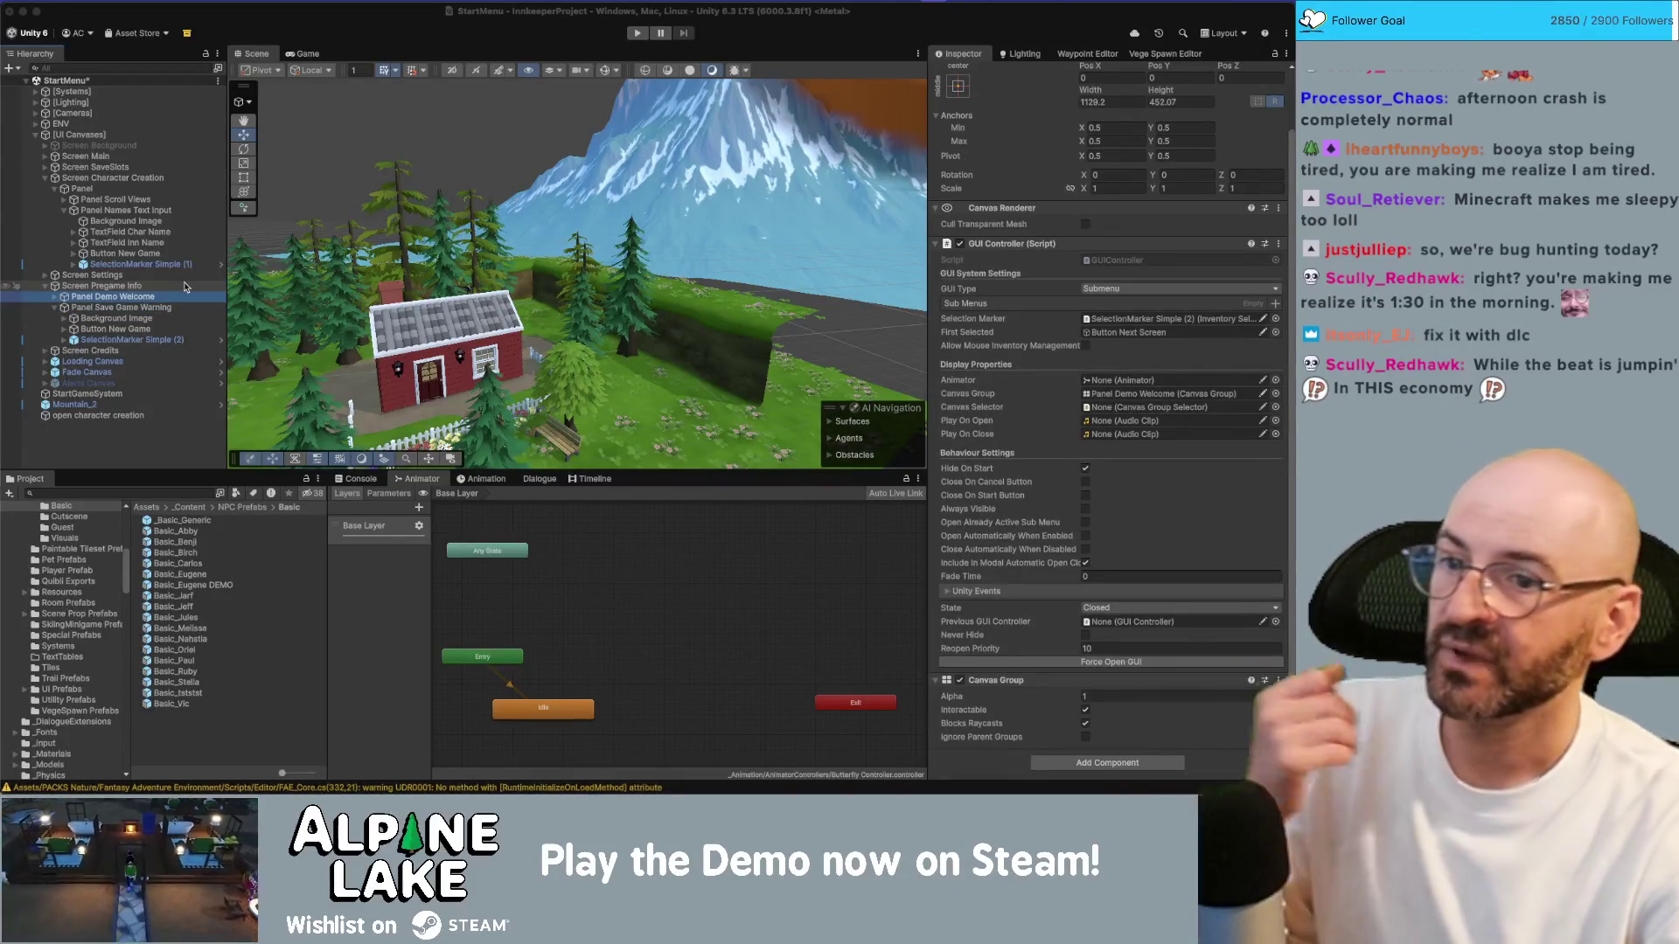
key(Left)
key(Left)
key(Left)
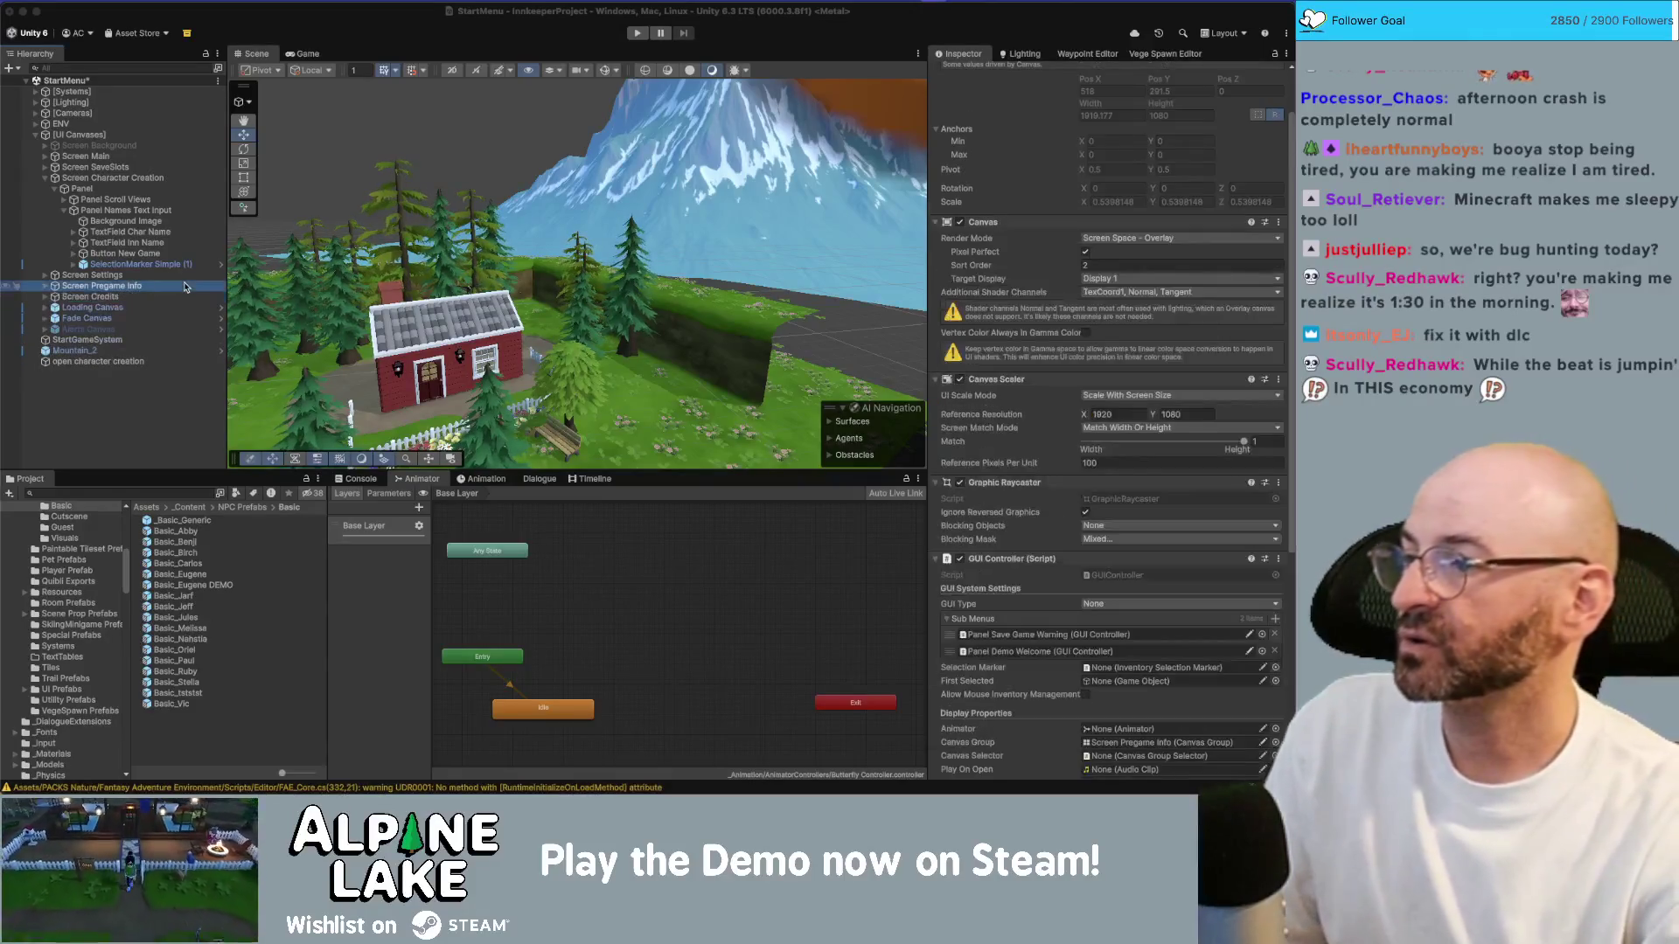
key(Down)
key(Down)
key(Down)
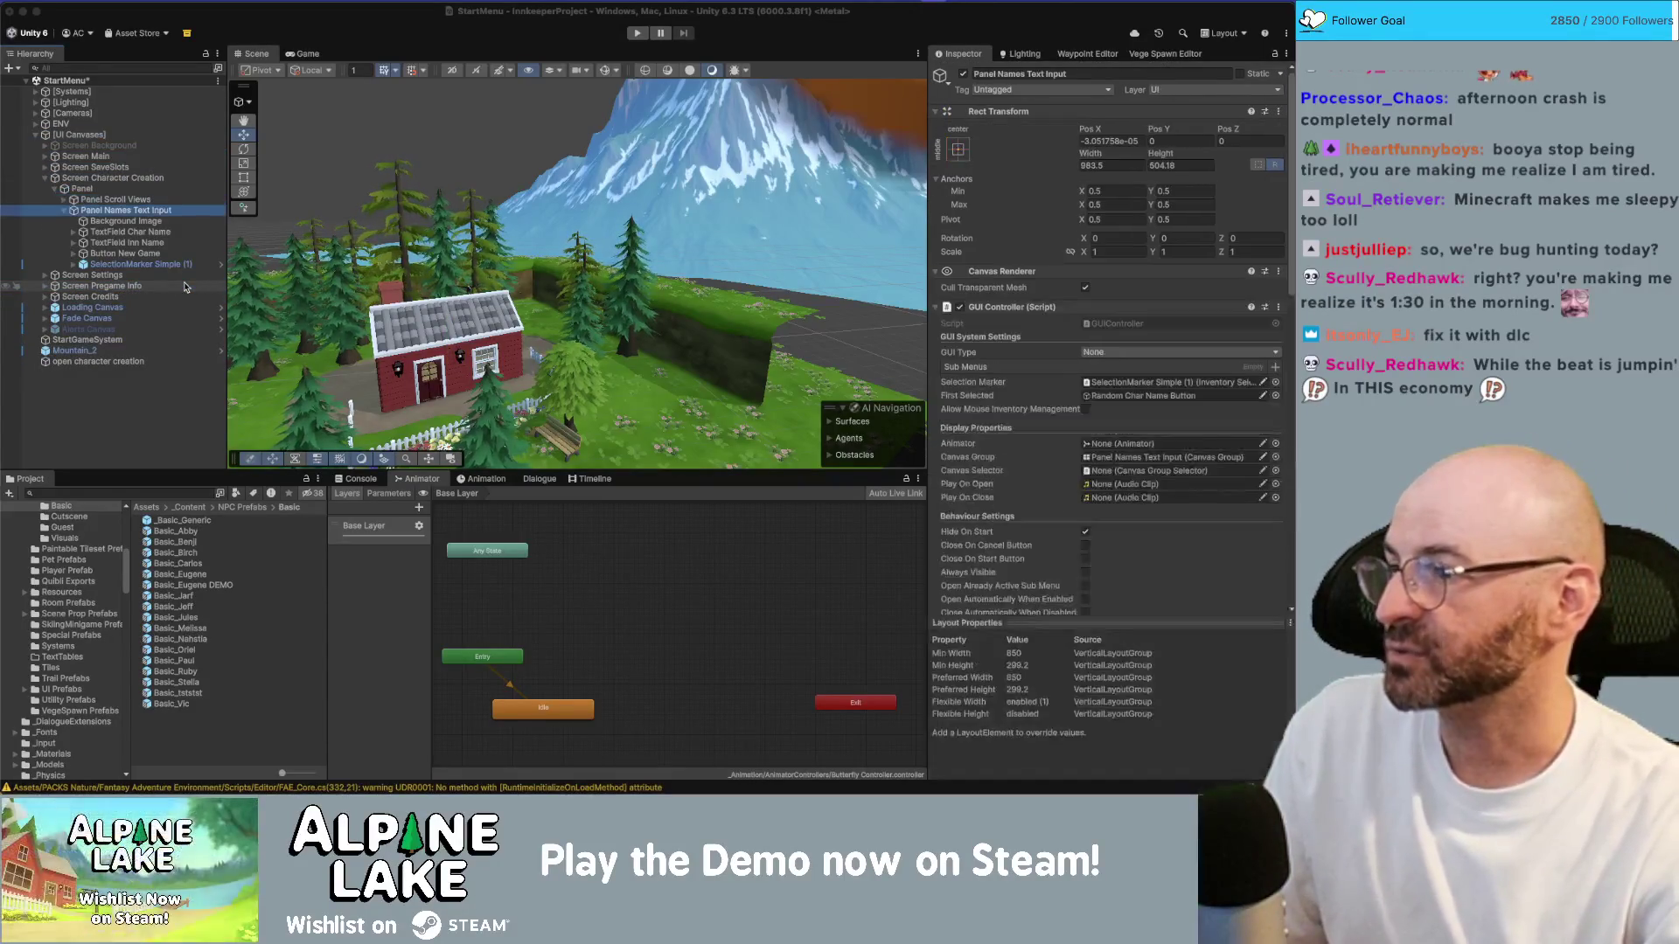
key(Left)
key(Left)
key(Left)
click(173, 315)
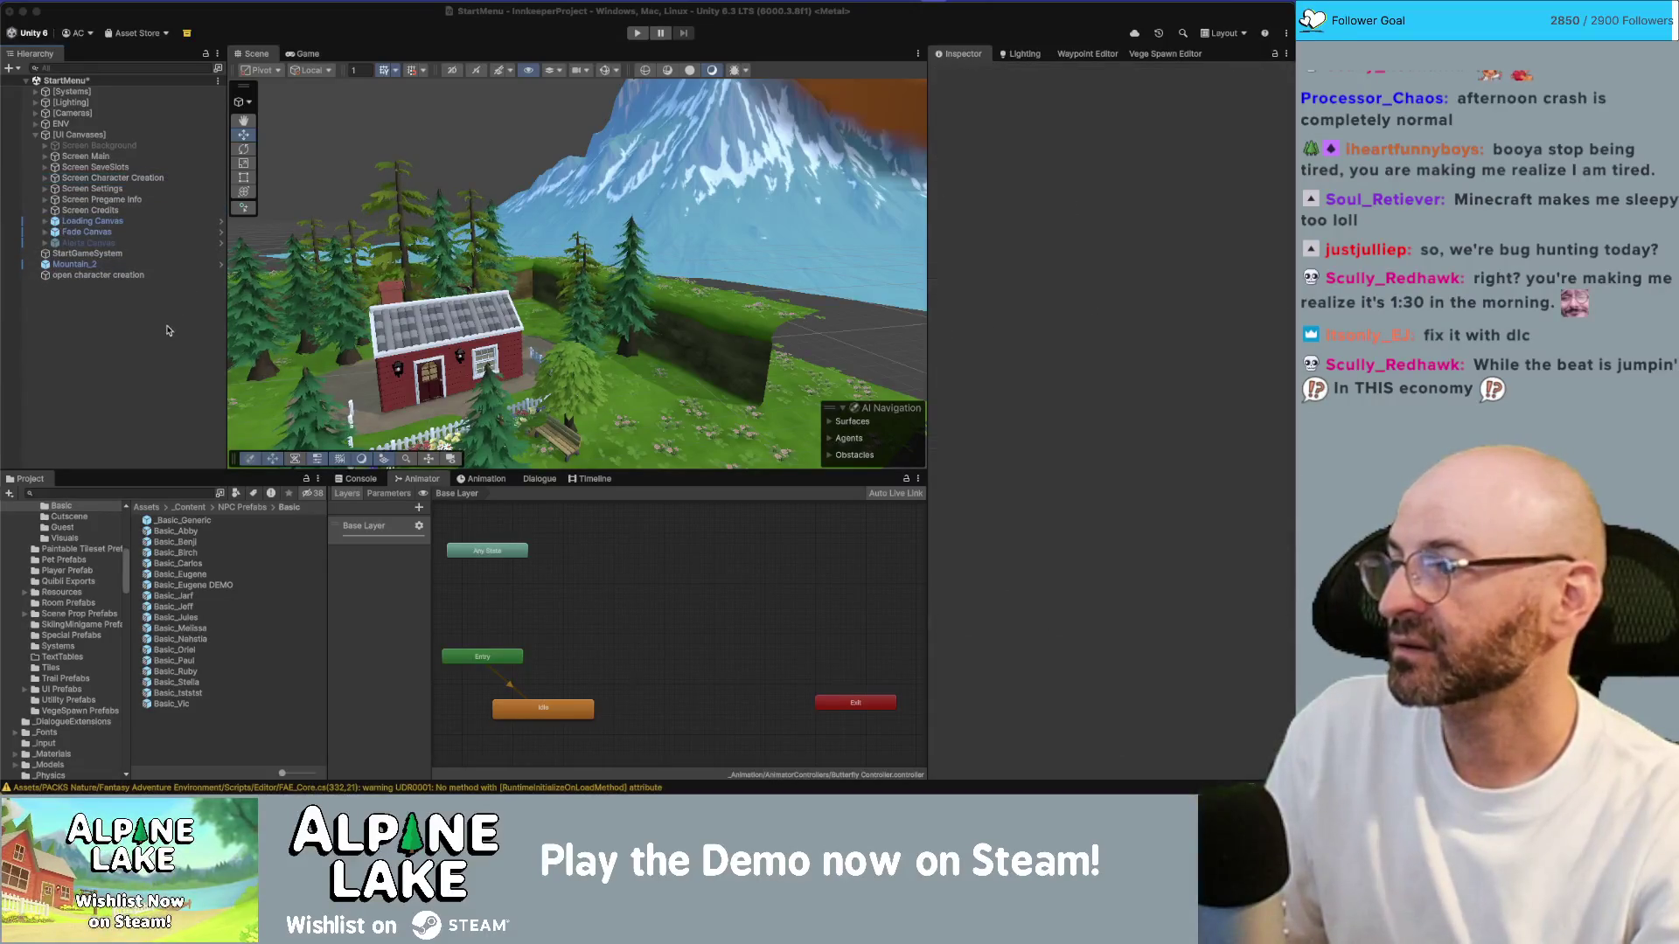
Step: Play through New Game, Finished, Begin and the save notice into Main_Game_Scene, skipping the cutscene
click(634, 33)
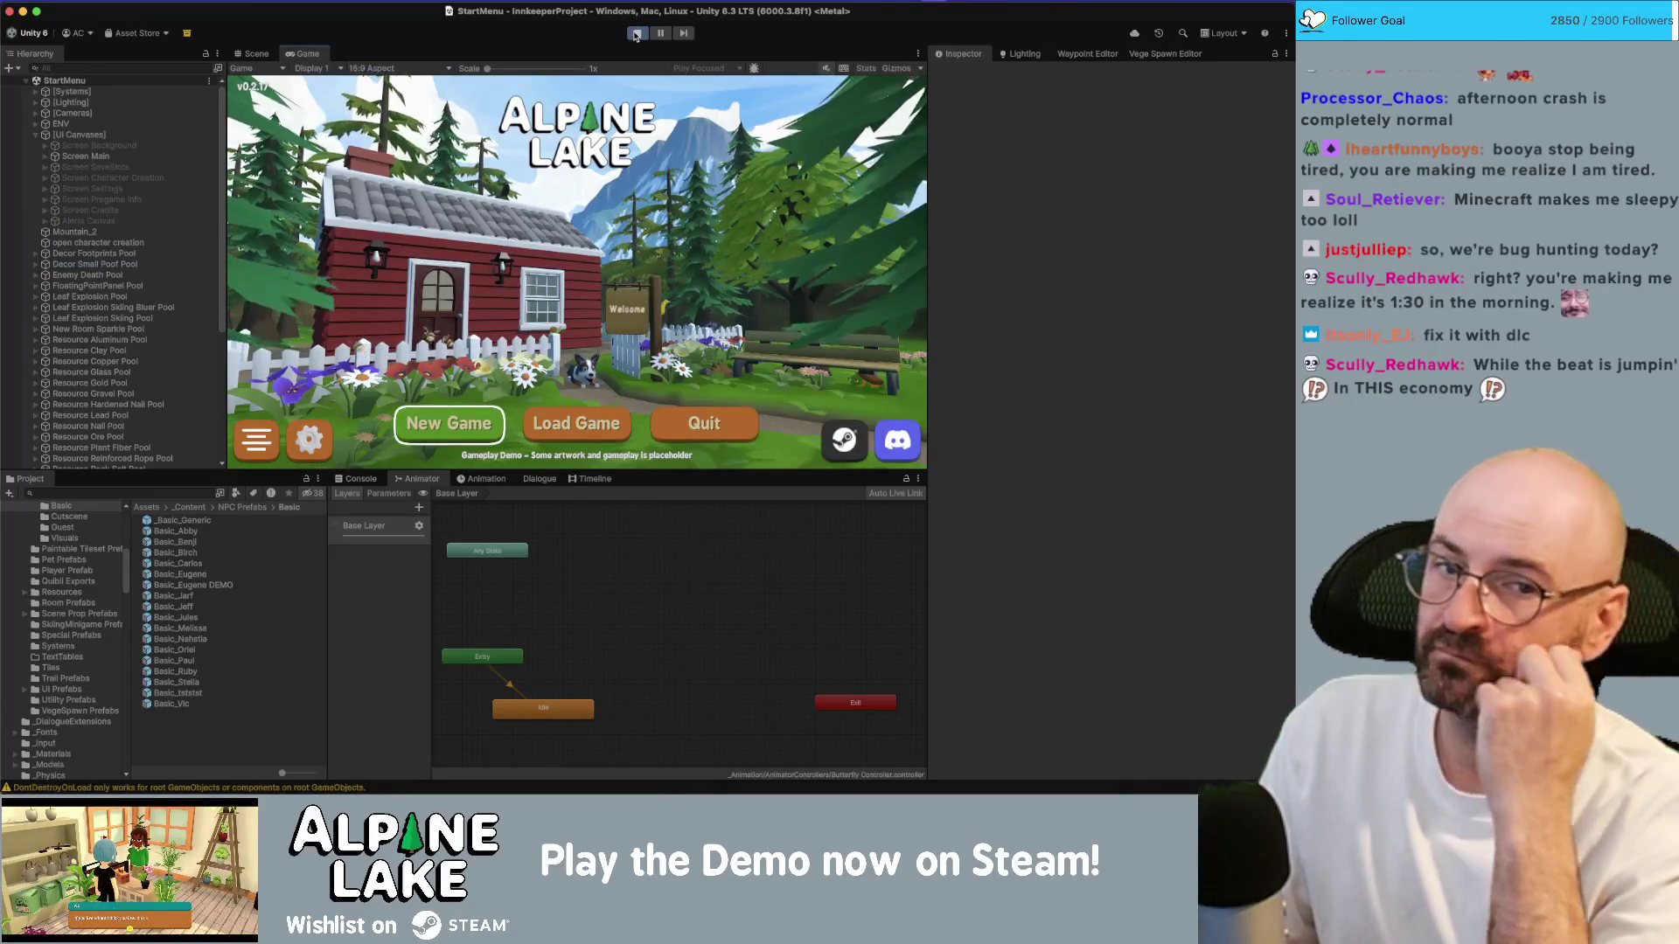
click(494, 417)
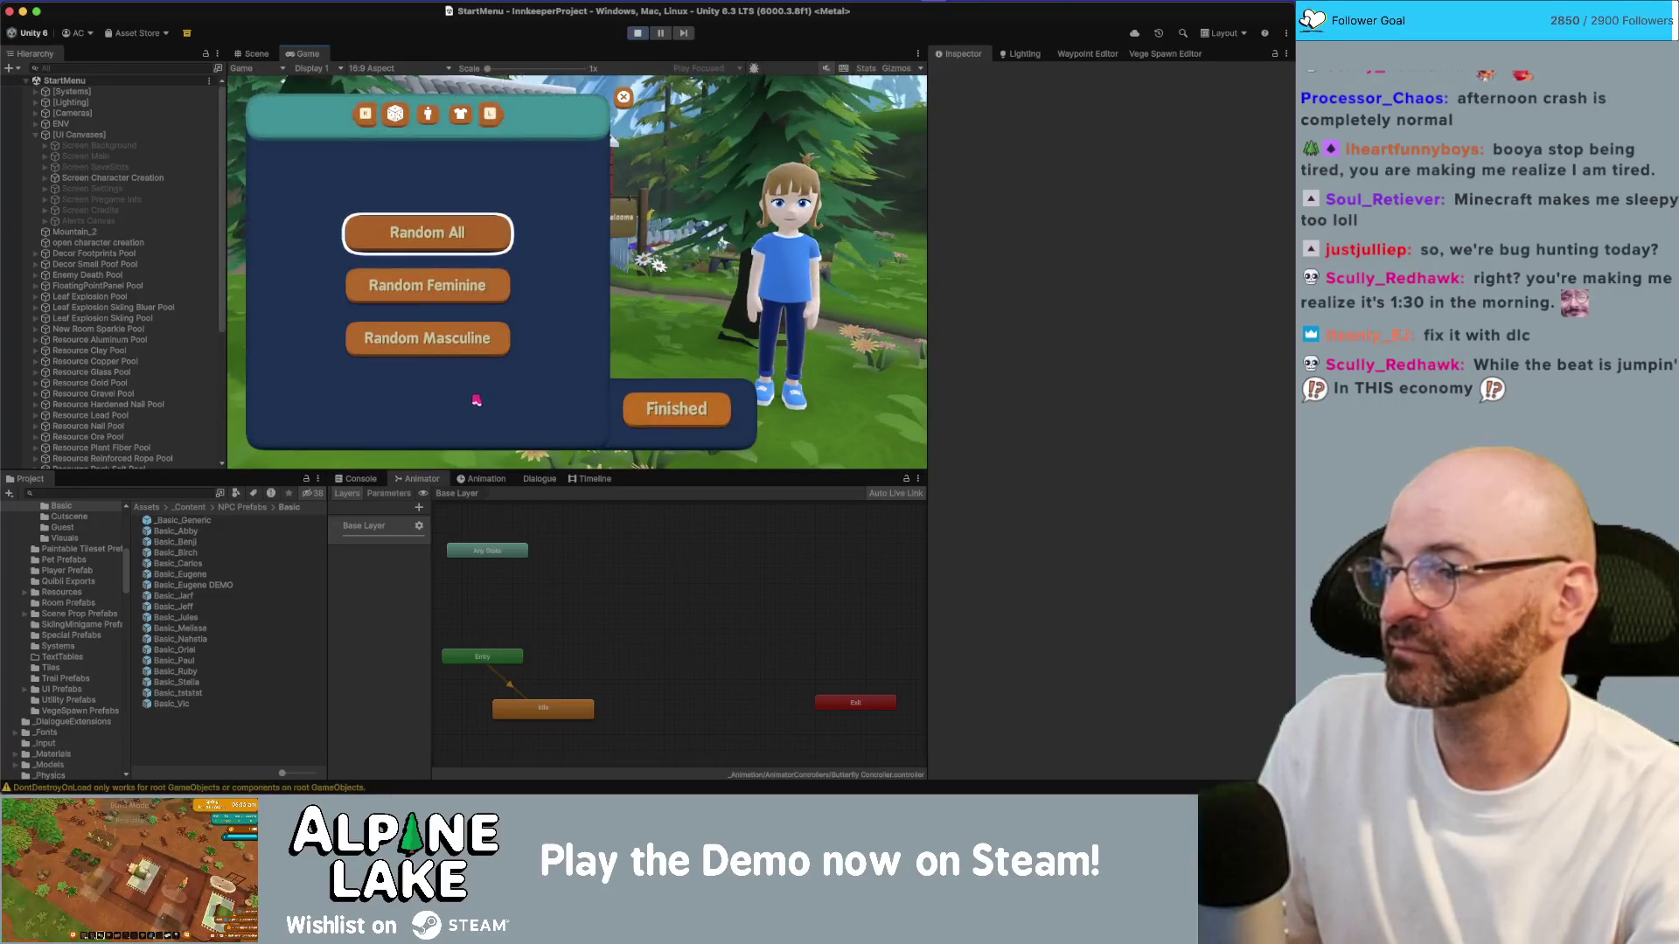
click(685, 410)
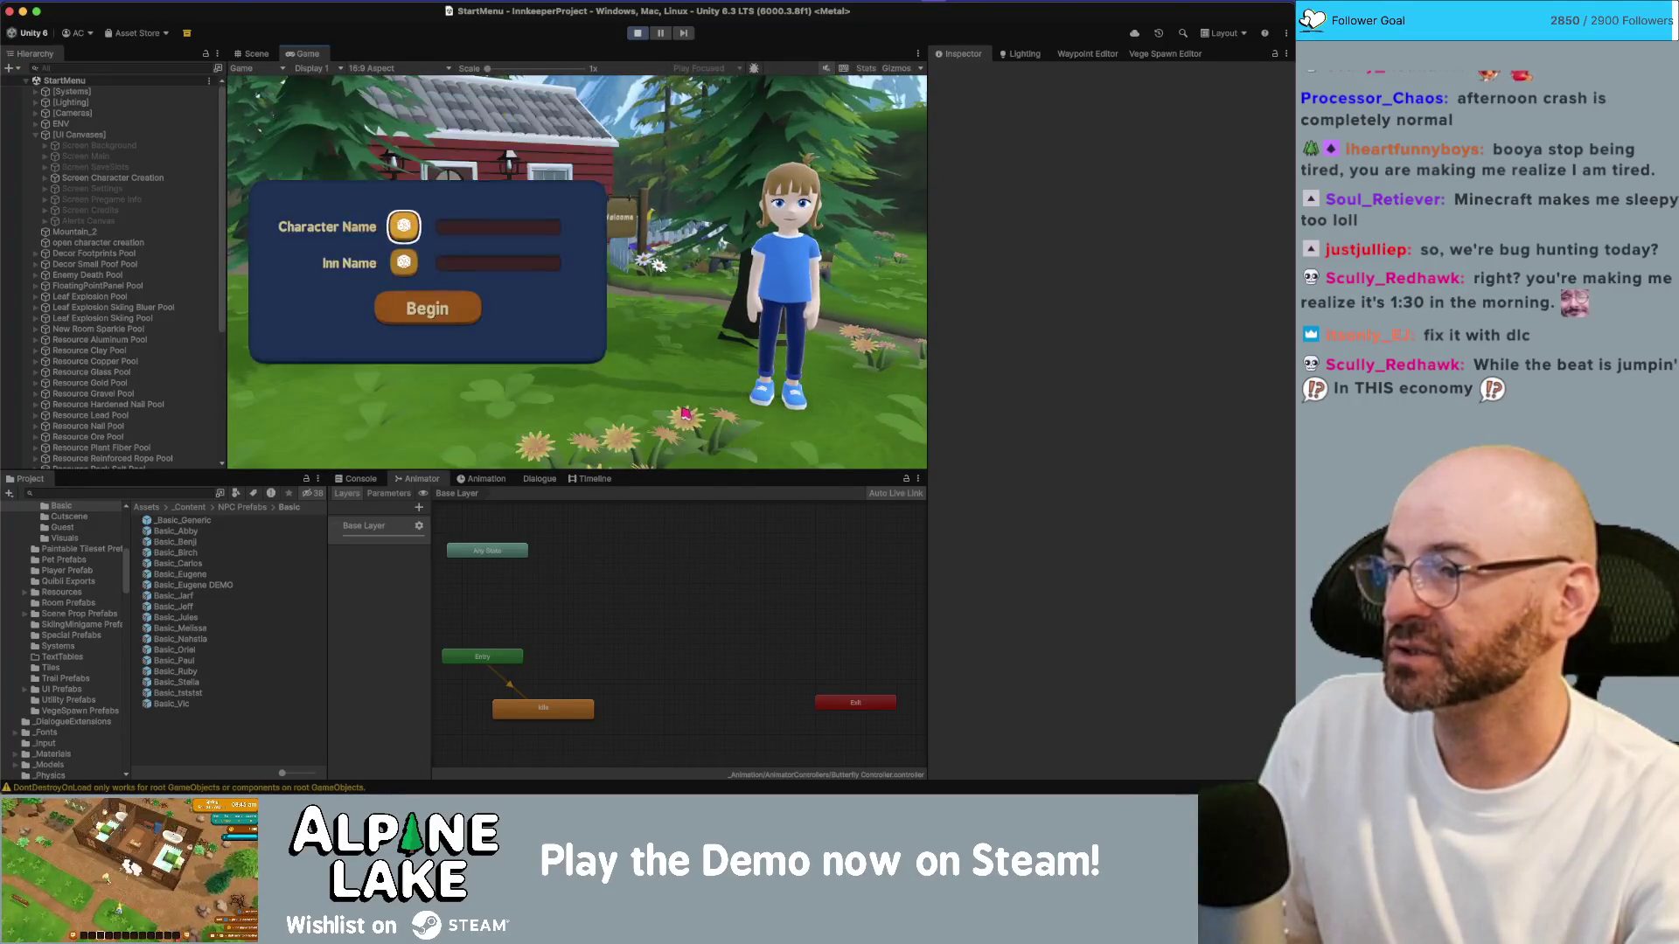
click(477, 310)
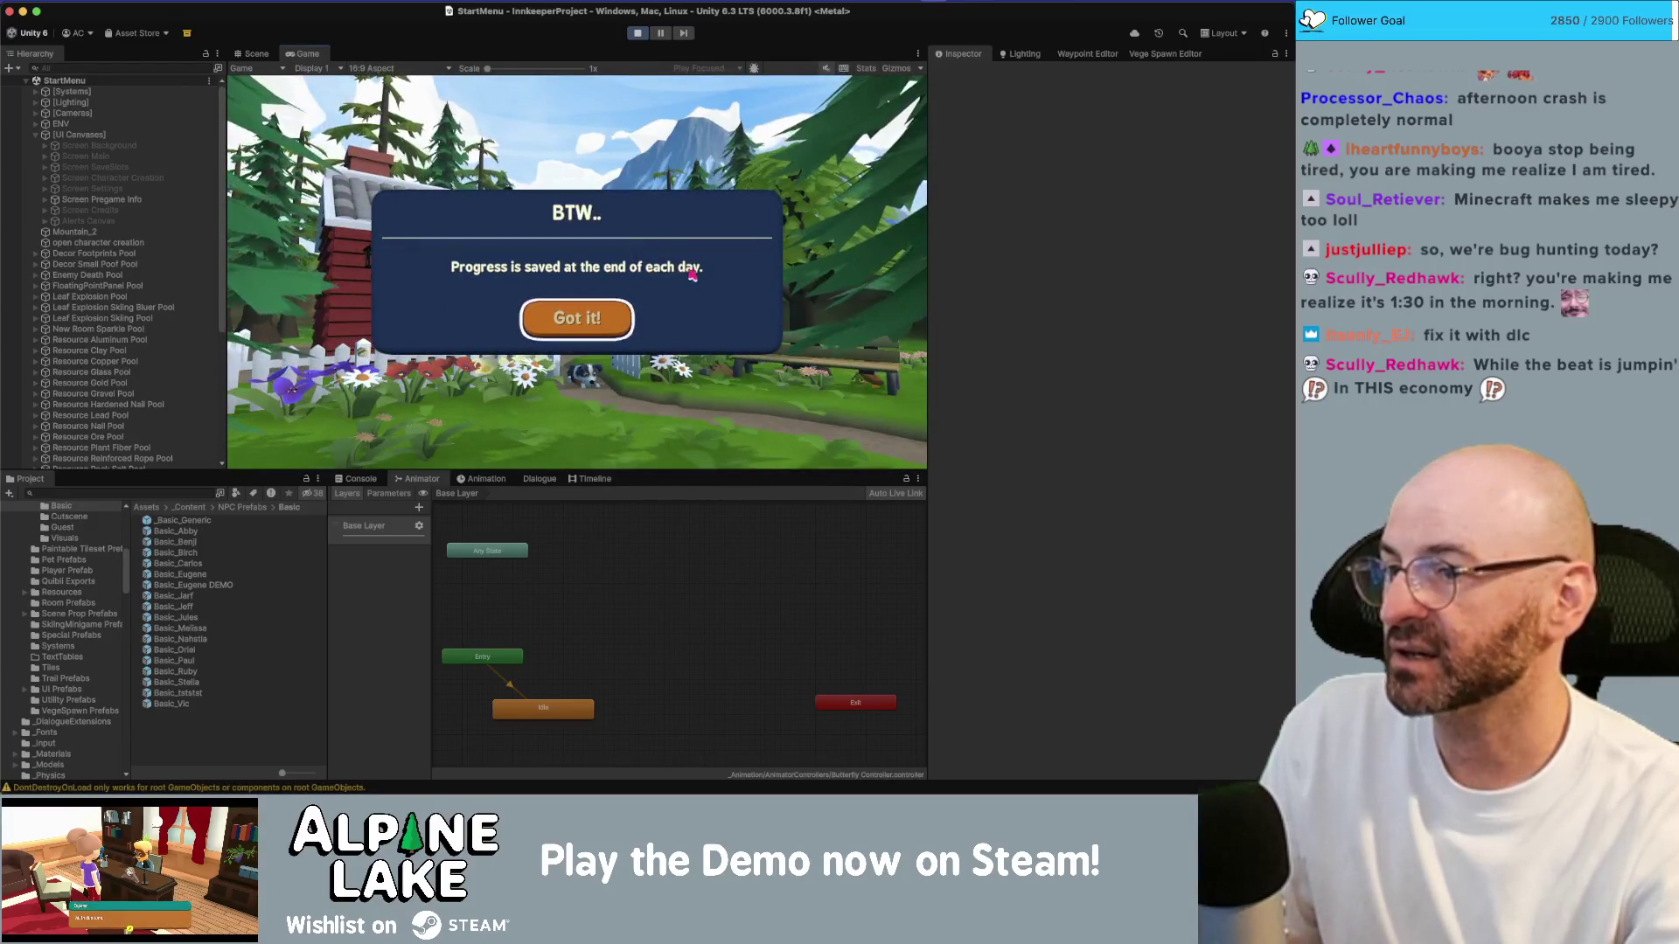
click(598, 330)
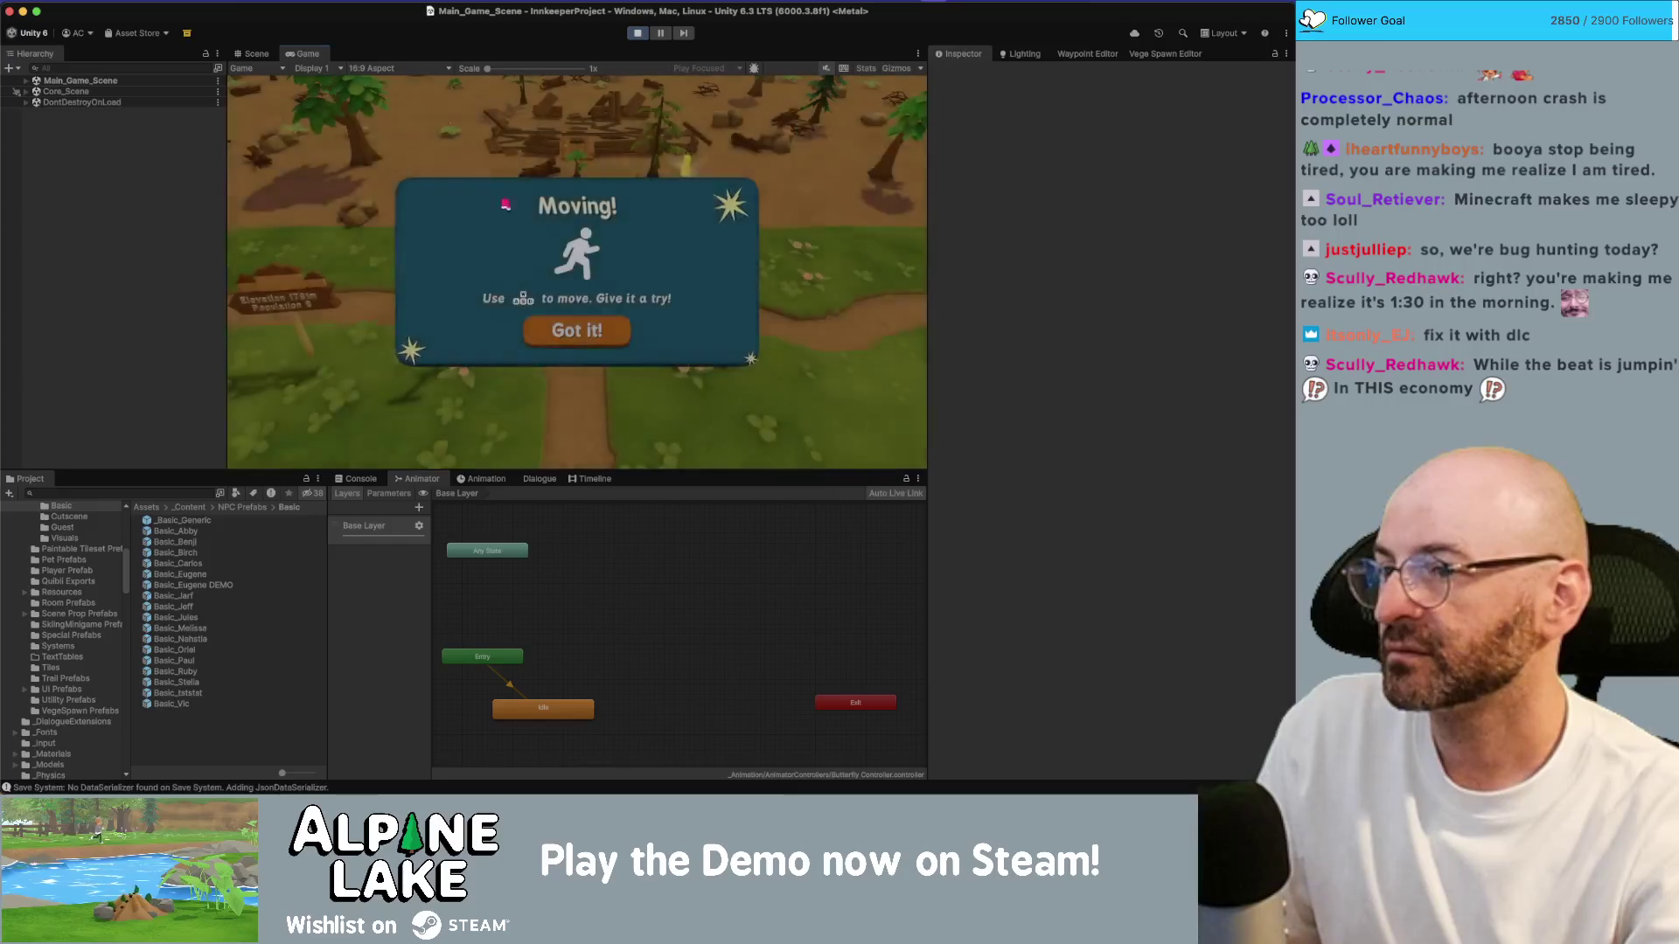
click(602, 329)
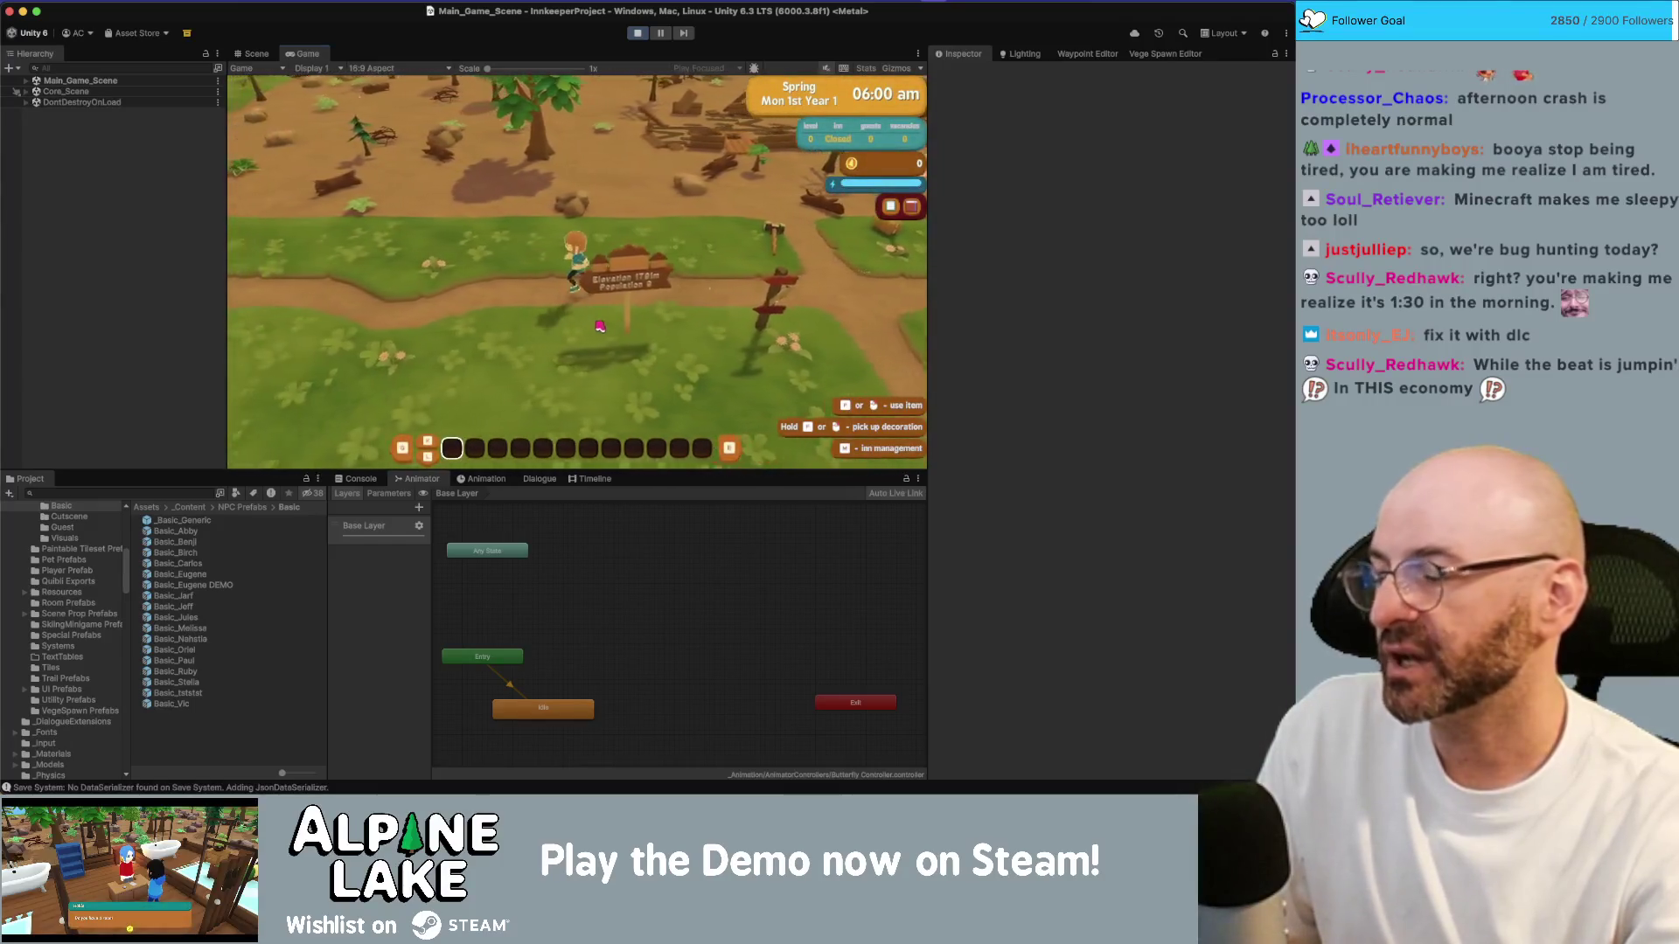
Step: Walk to Jeff, choose Chat to reproduce the conversation bug, then stop Play mode
key(w)
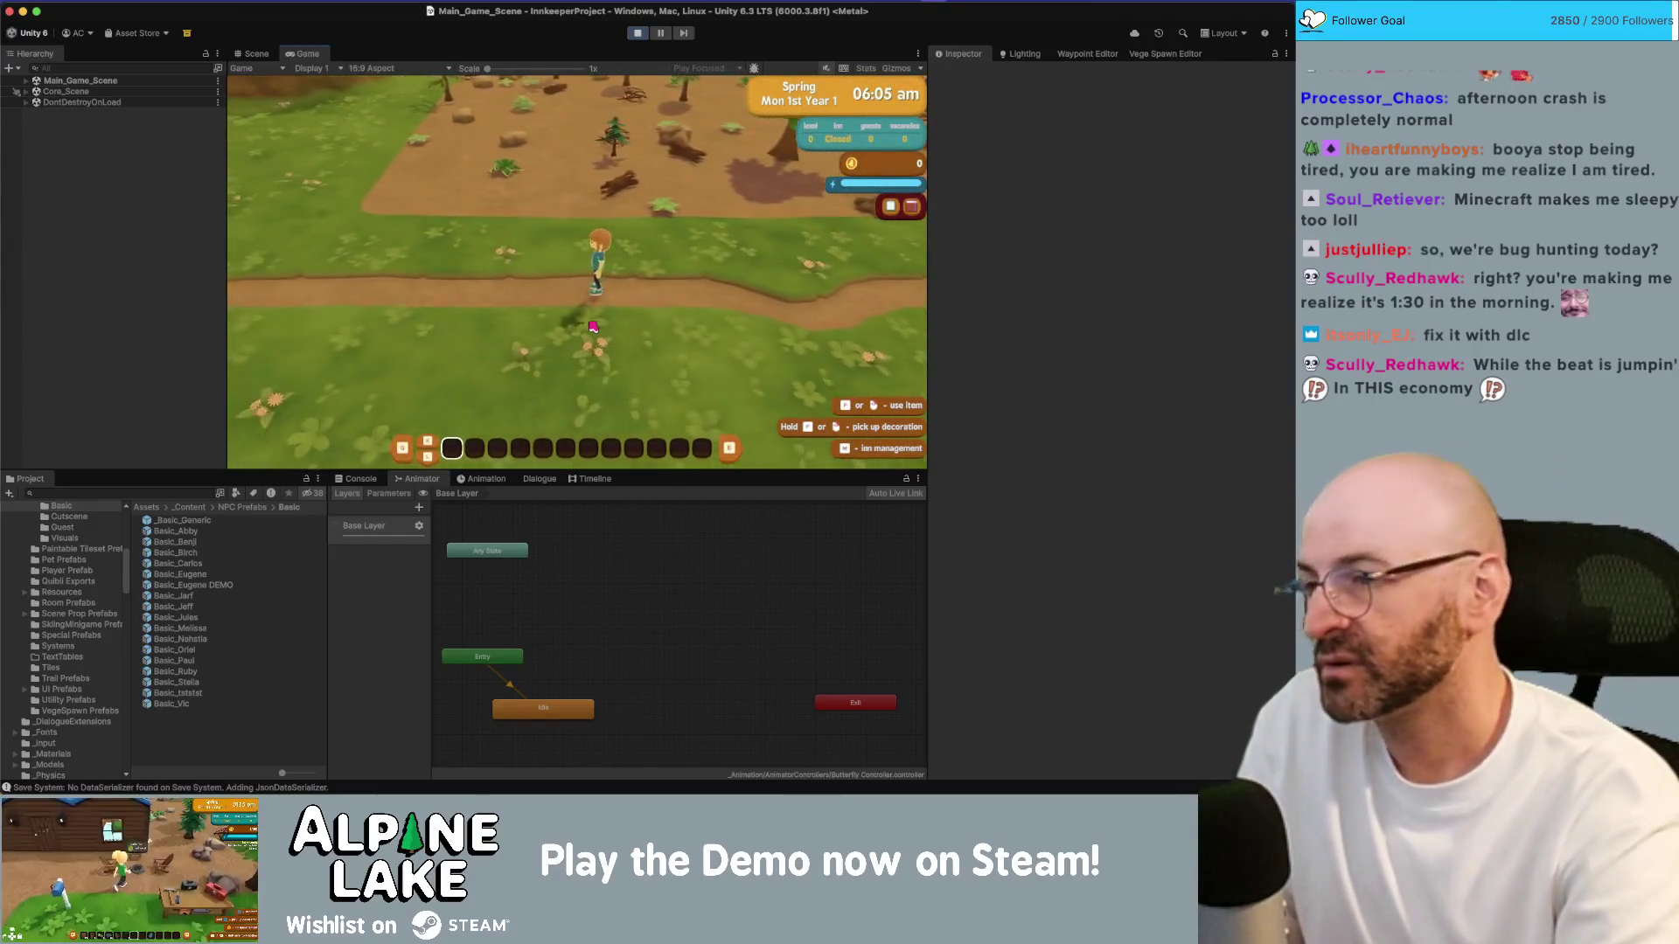
key(a)
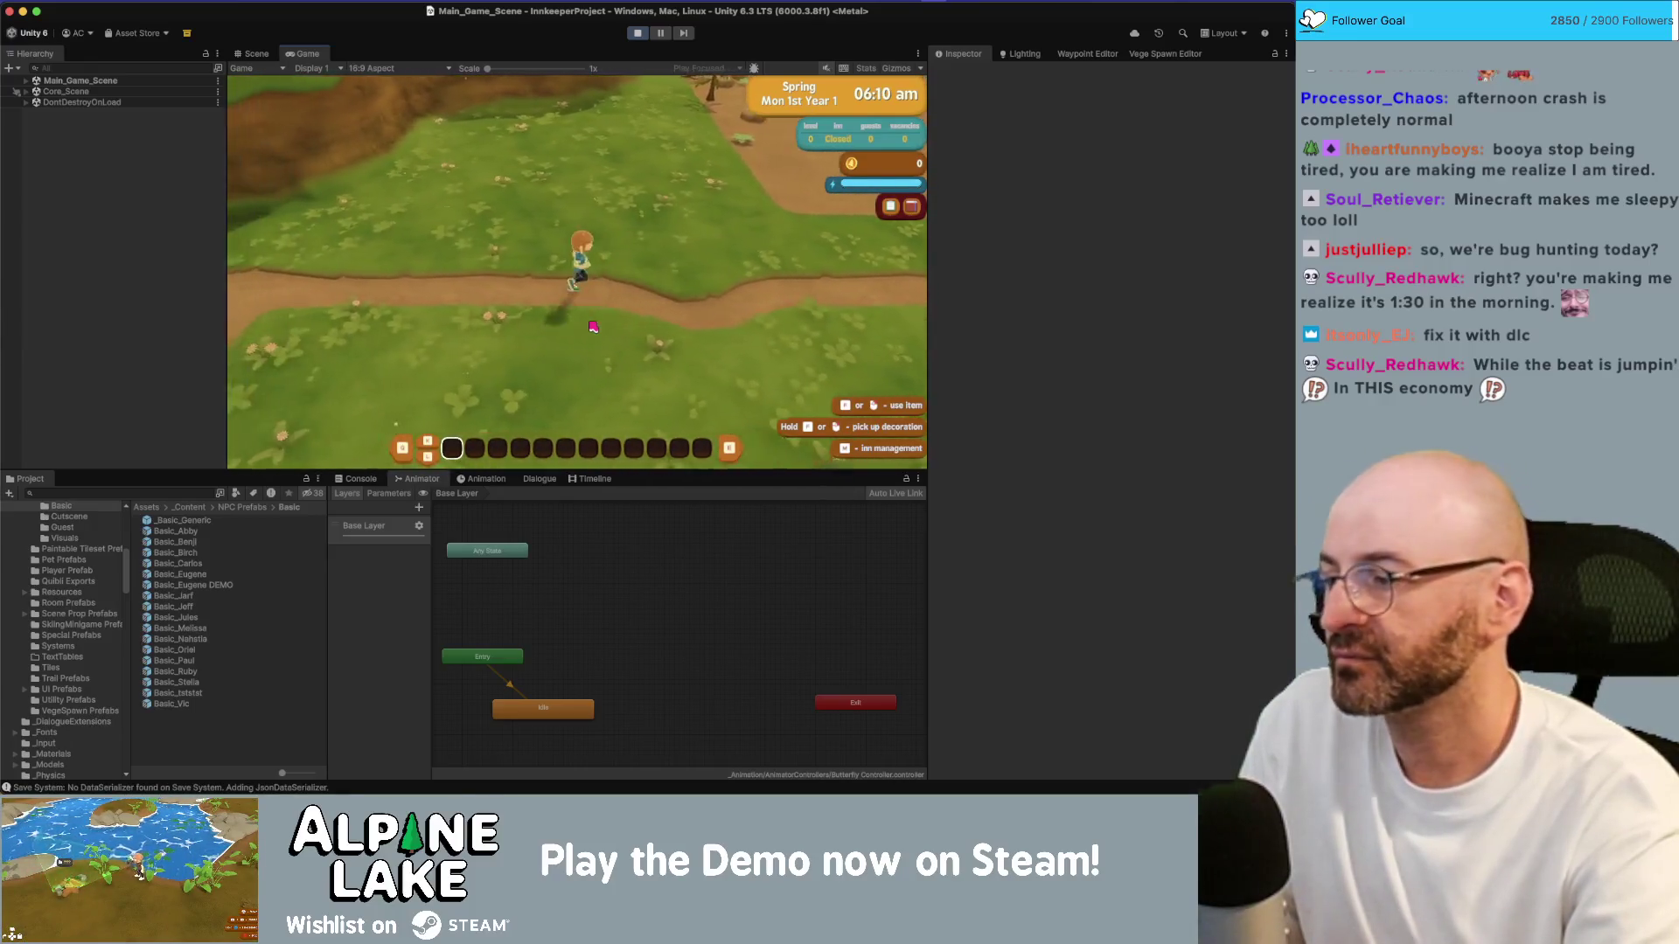
key(w)
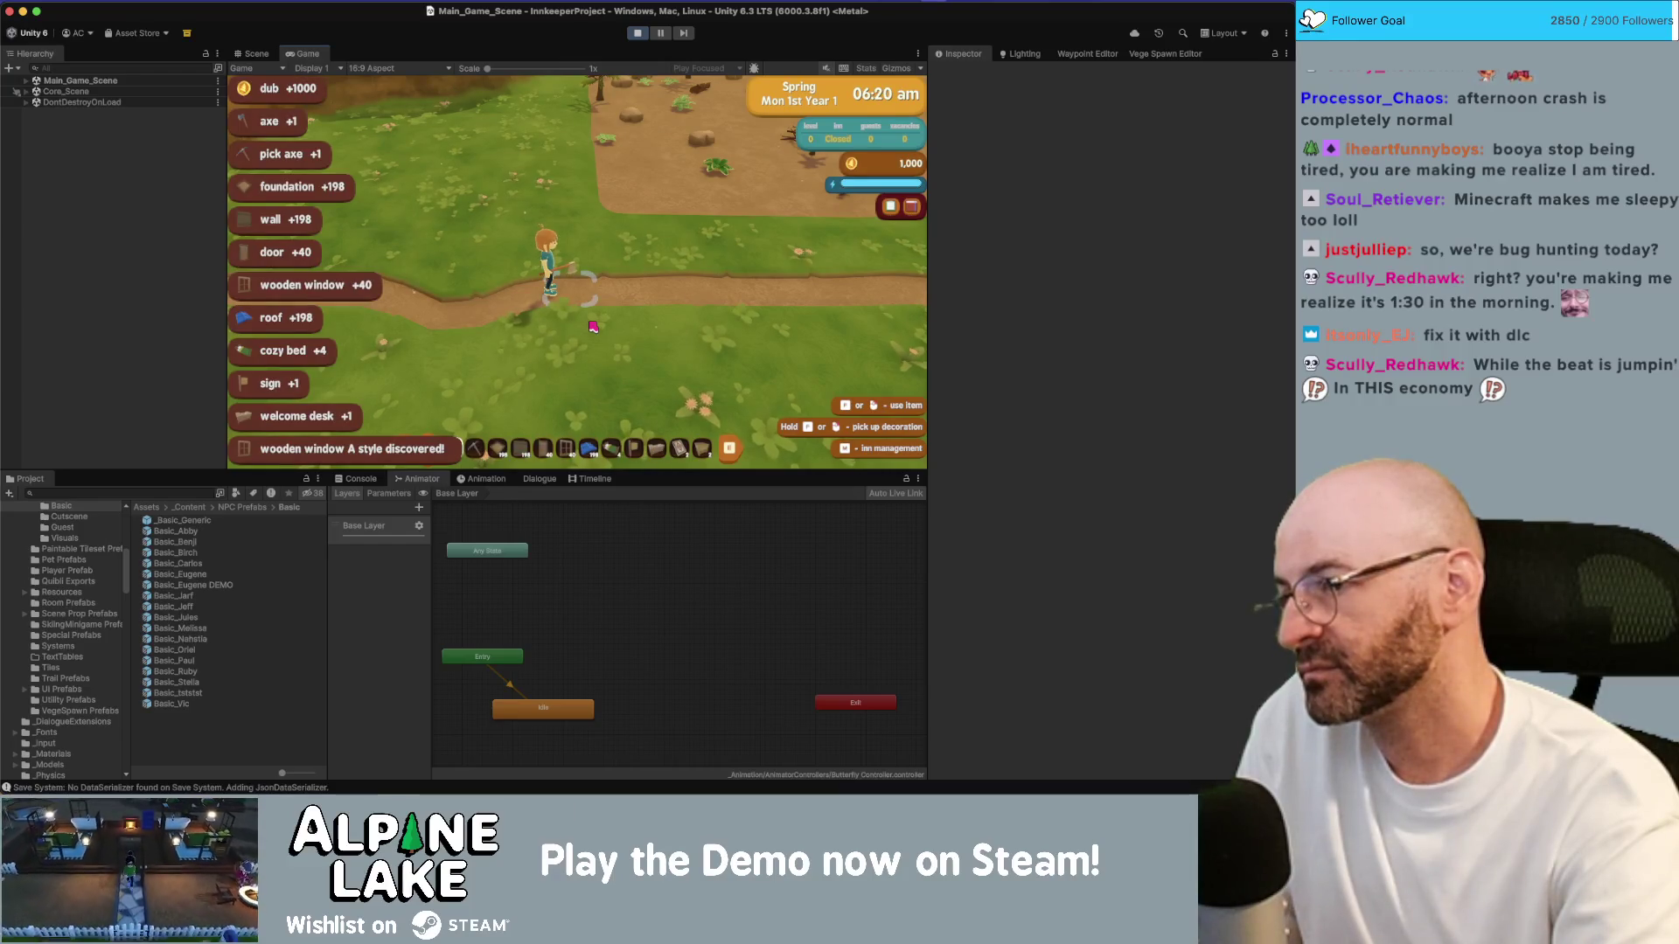
key(w)
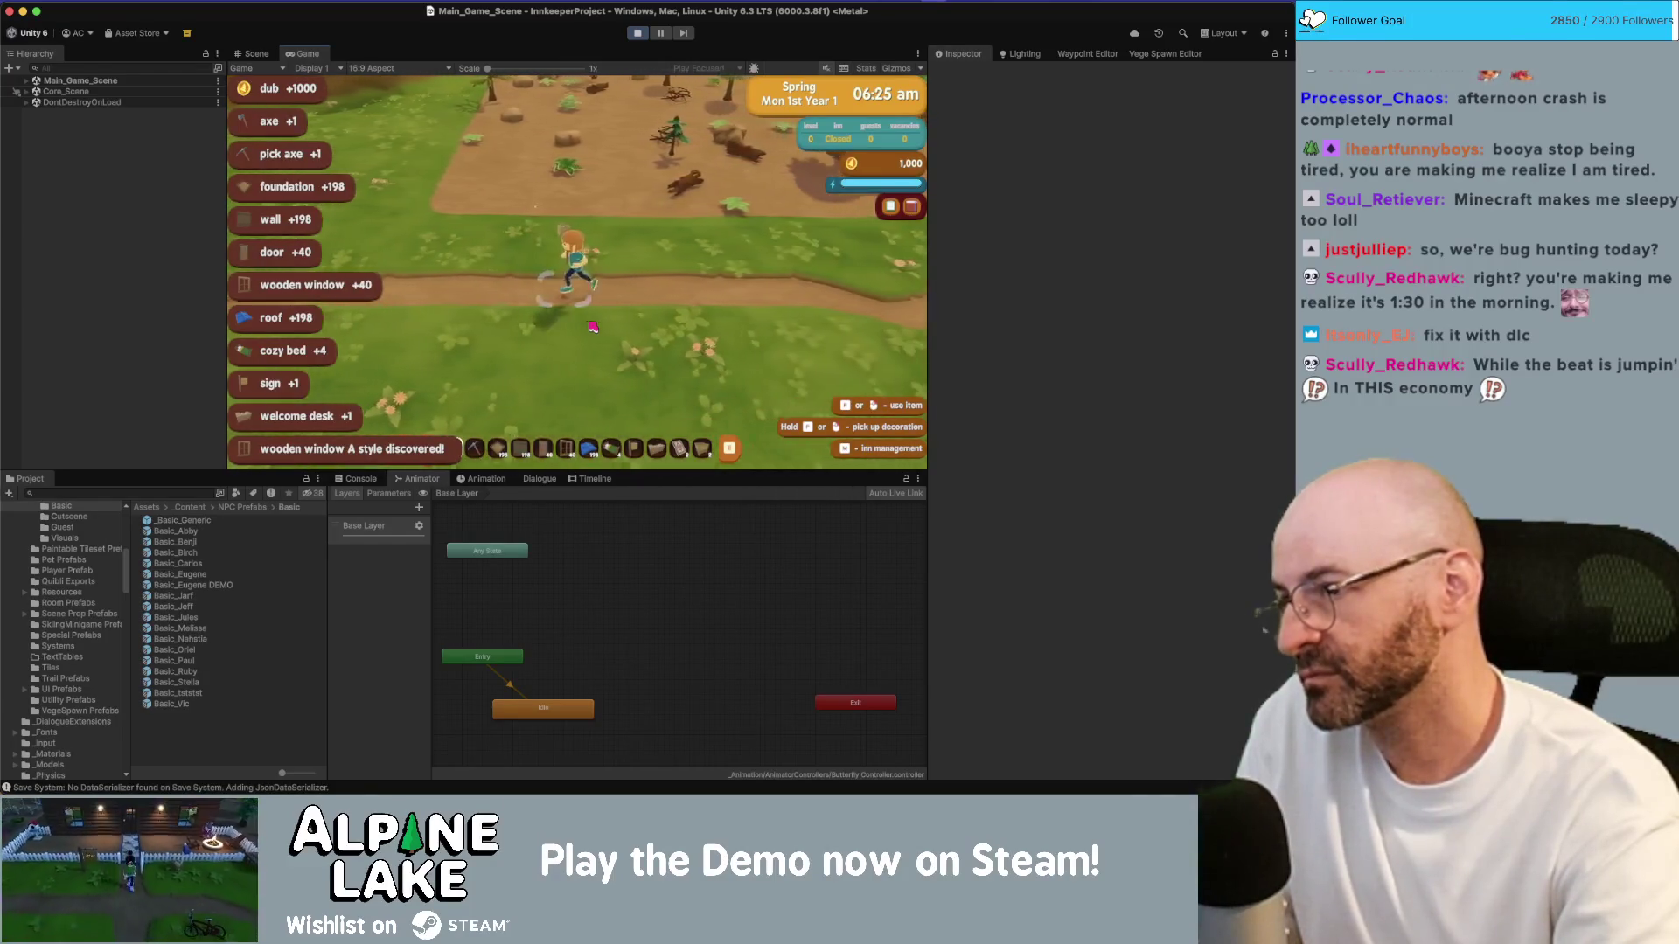
key(a)
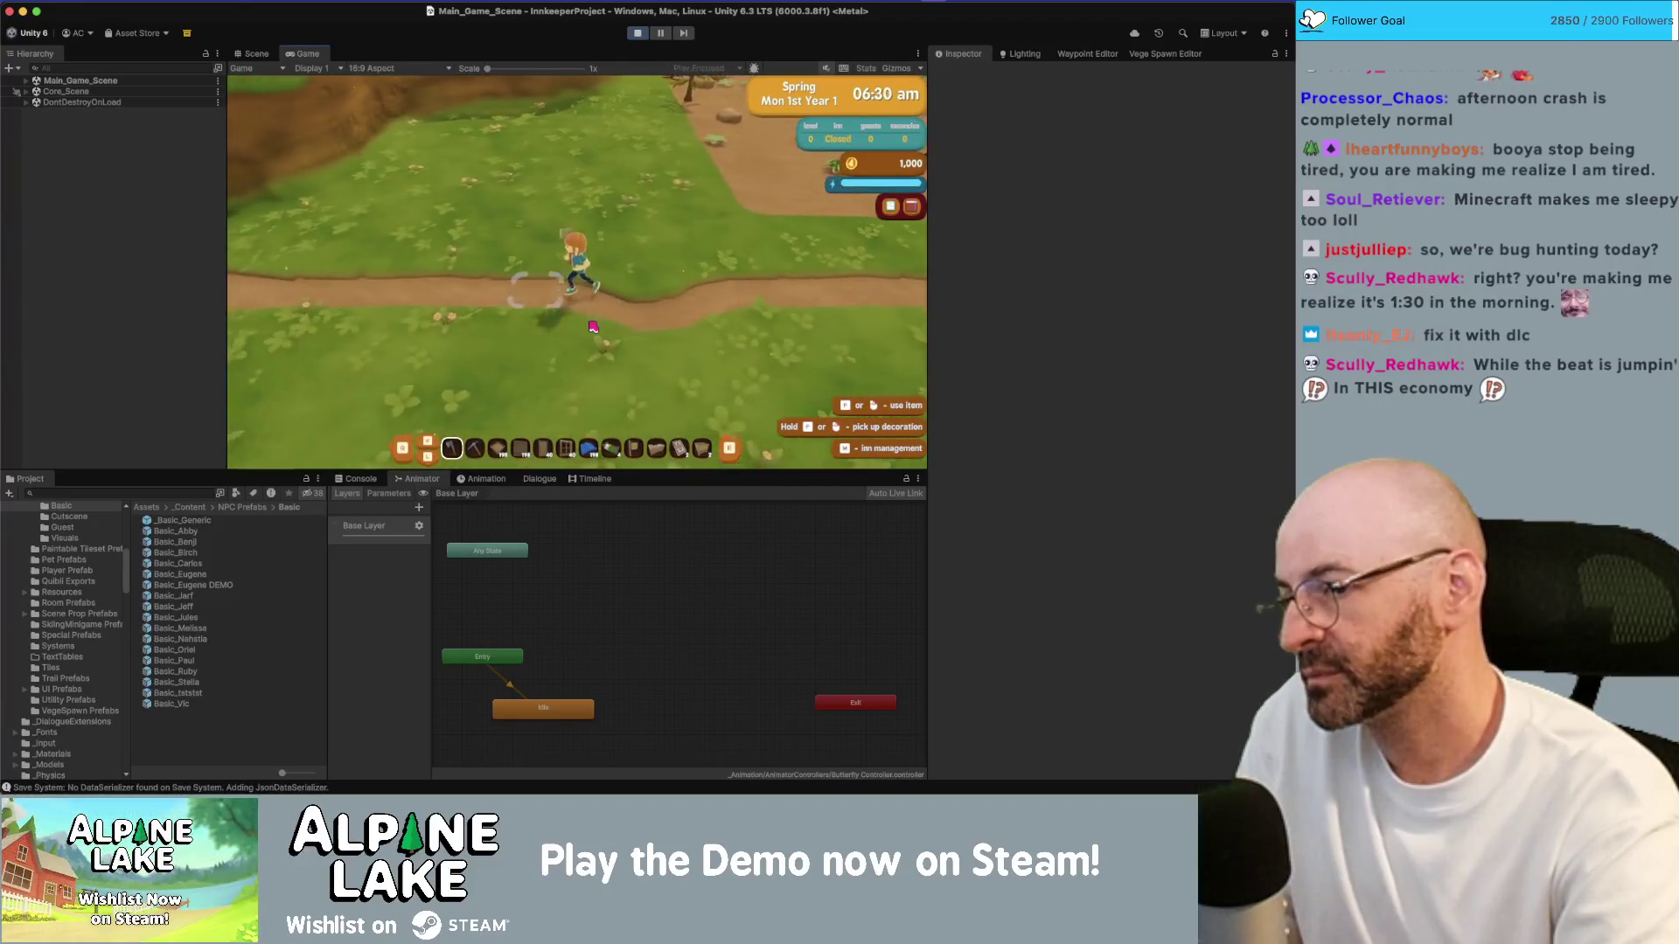
key(e)
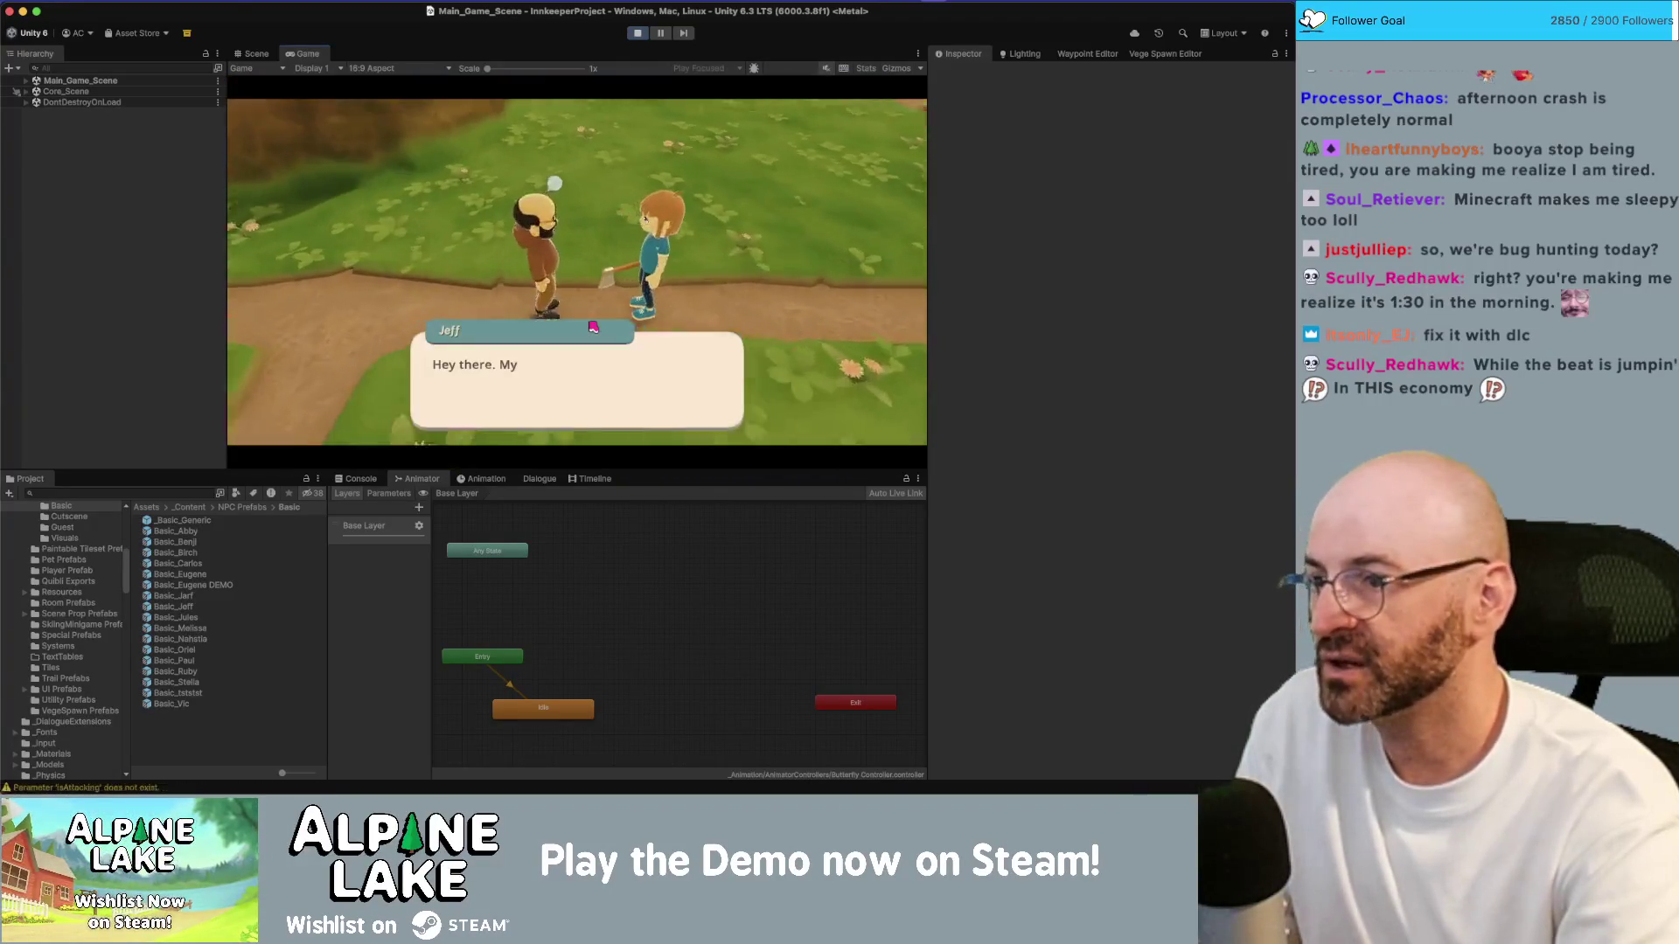
key(e)
key(e)
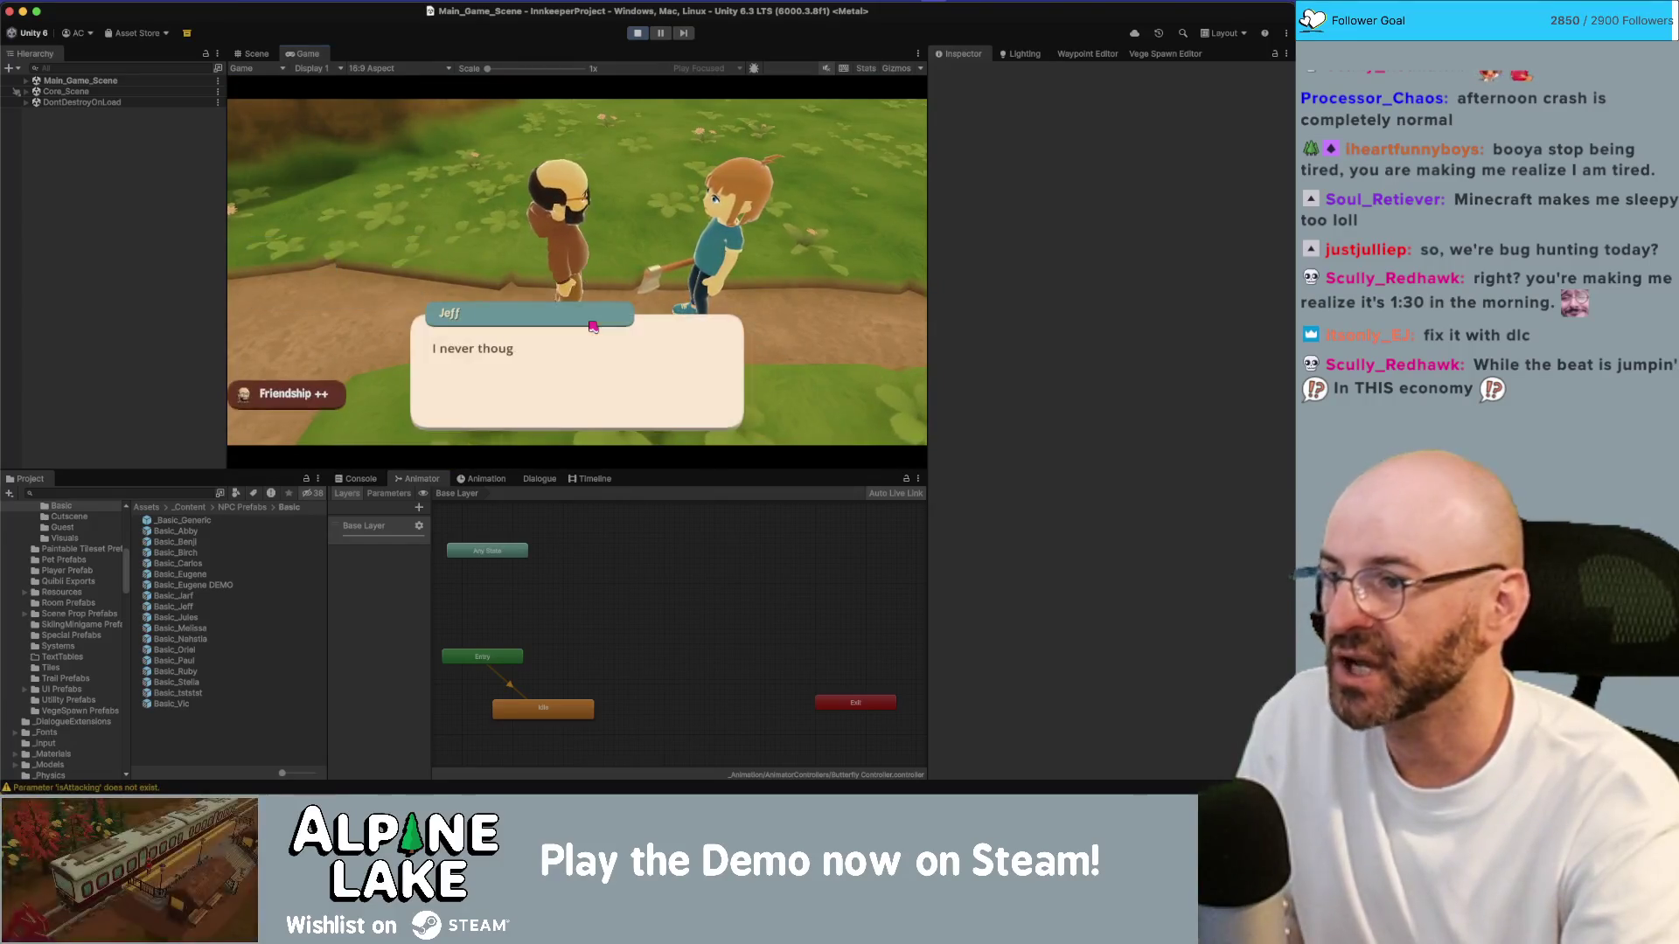
key(e)
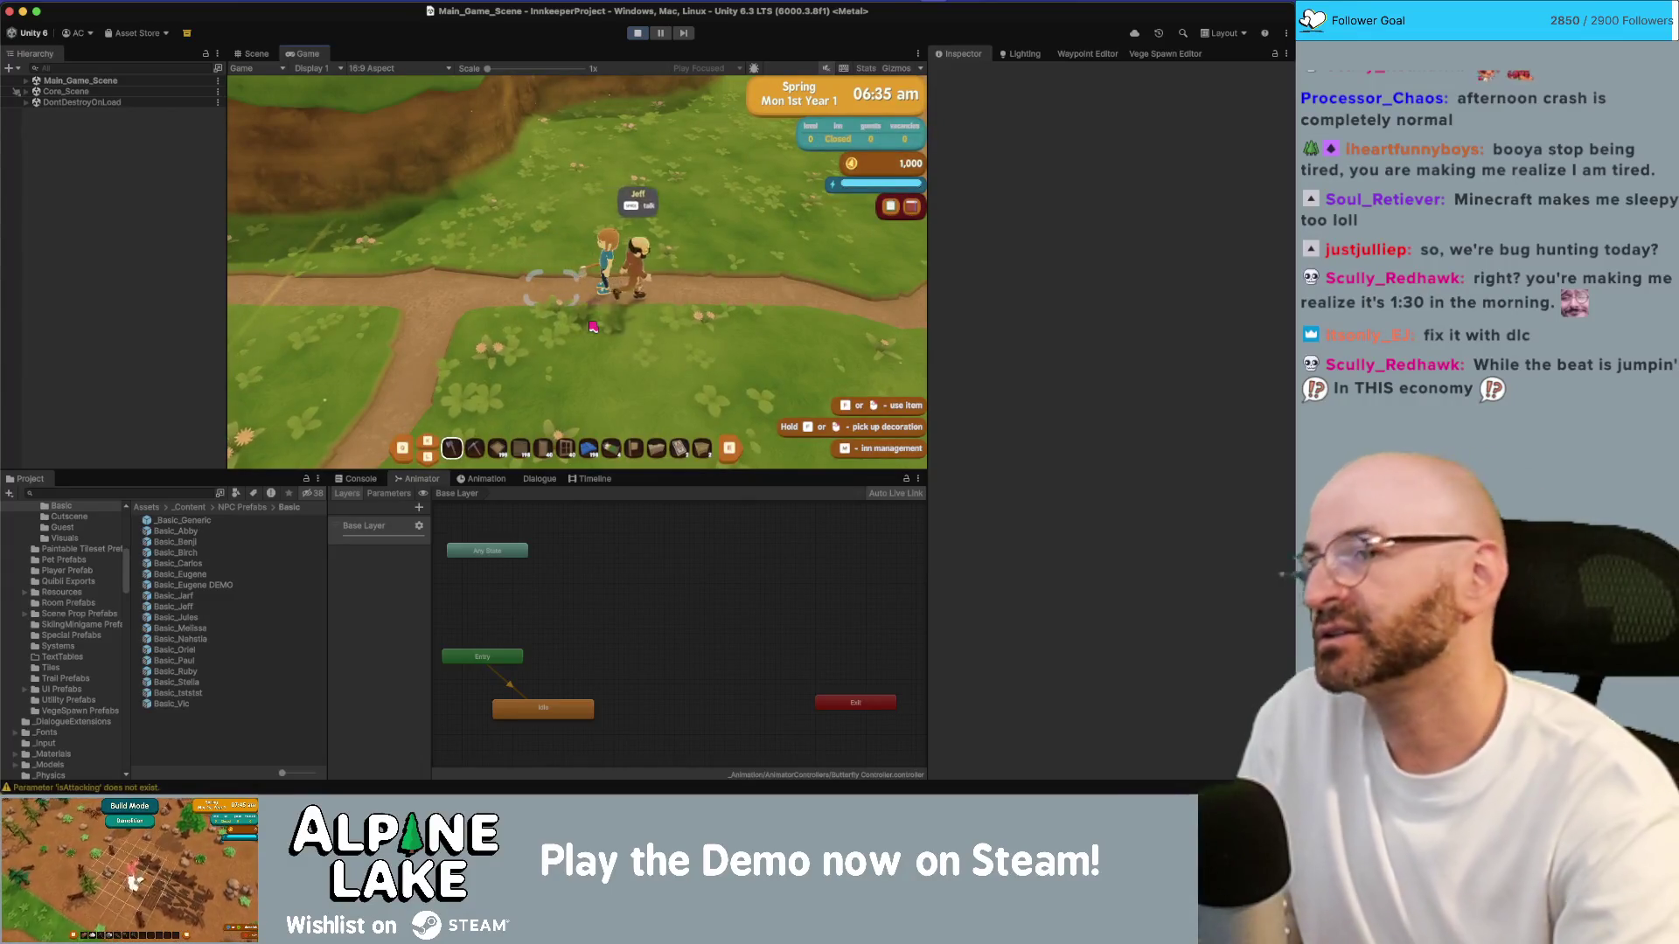
click(640, 34)
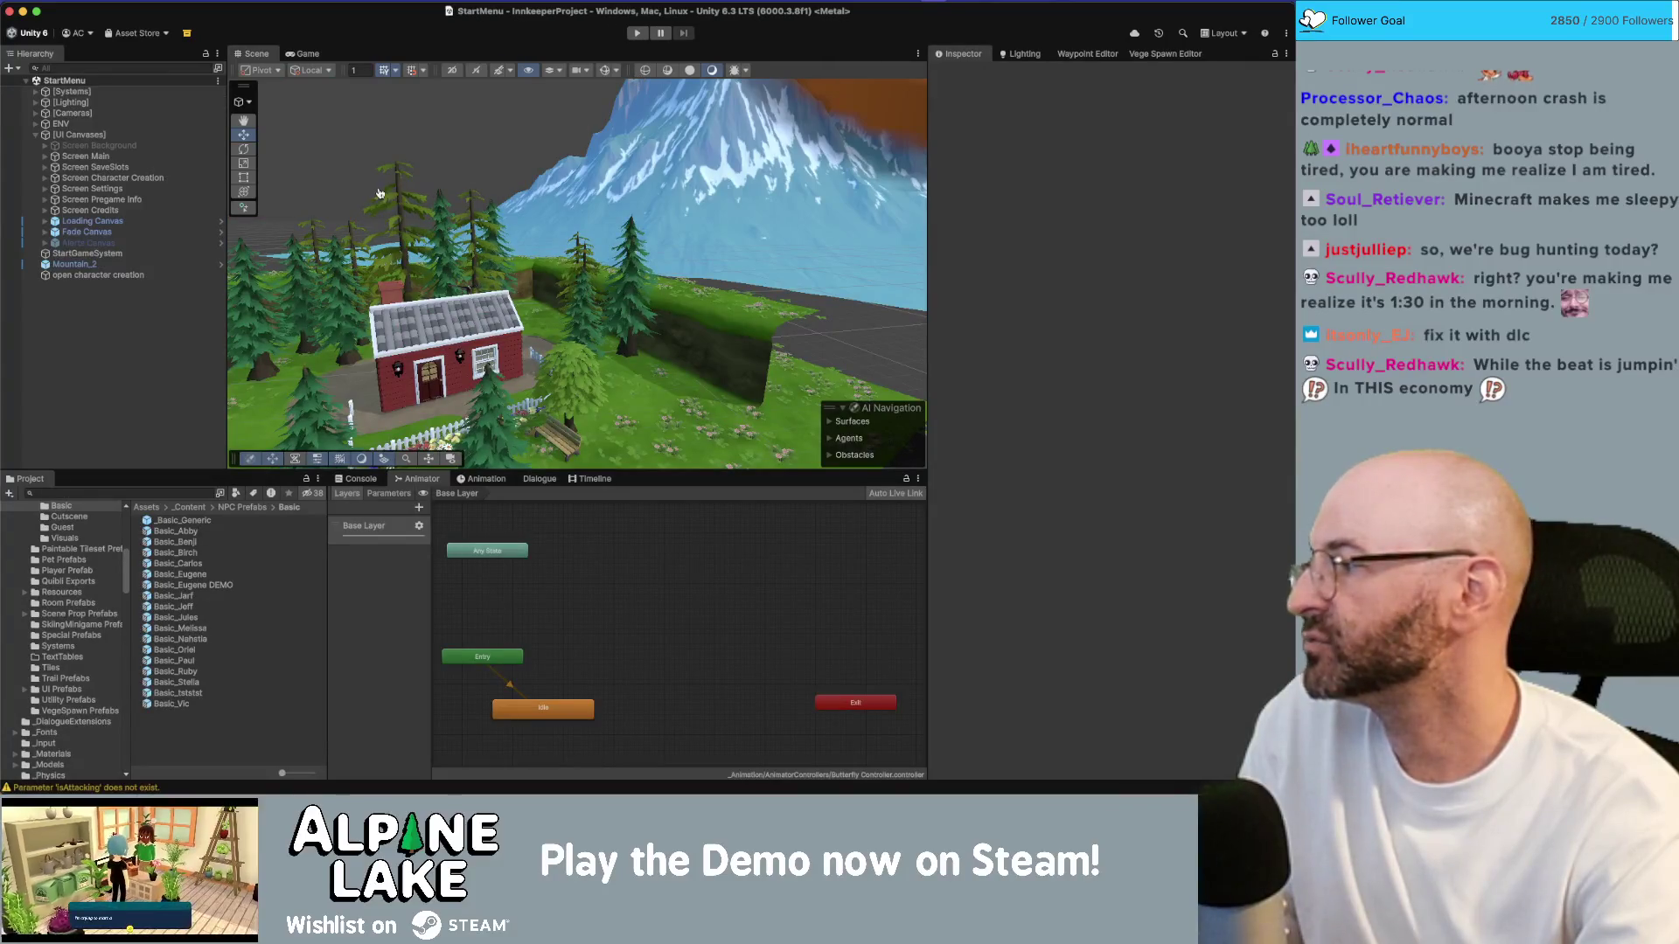
Step: Add m_DayStartConvoBegan = false; inside OnConversationEnd's if block after the hotspot reset
key(super+Tab)
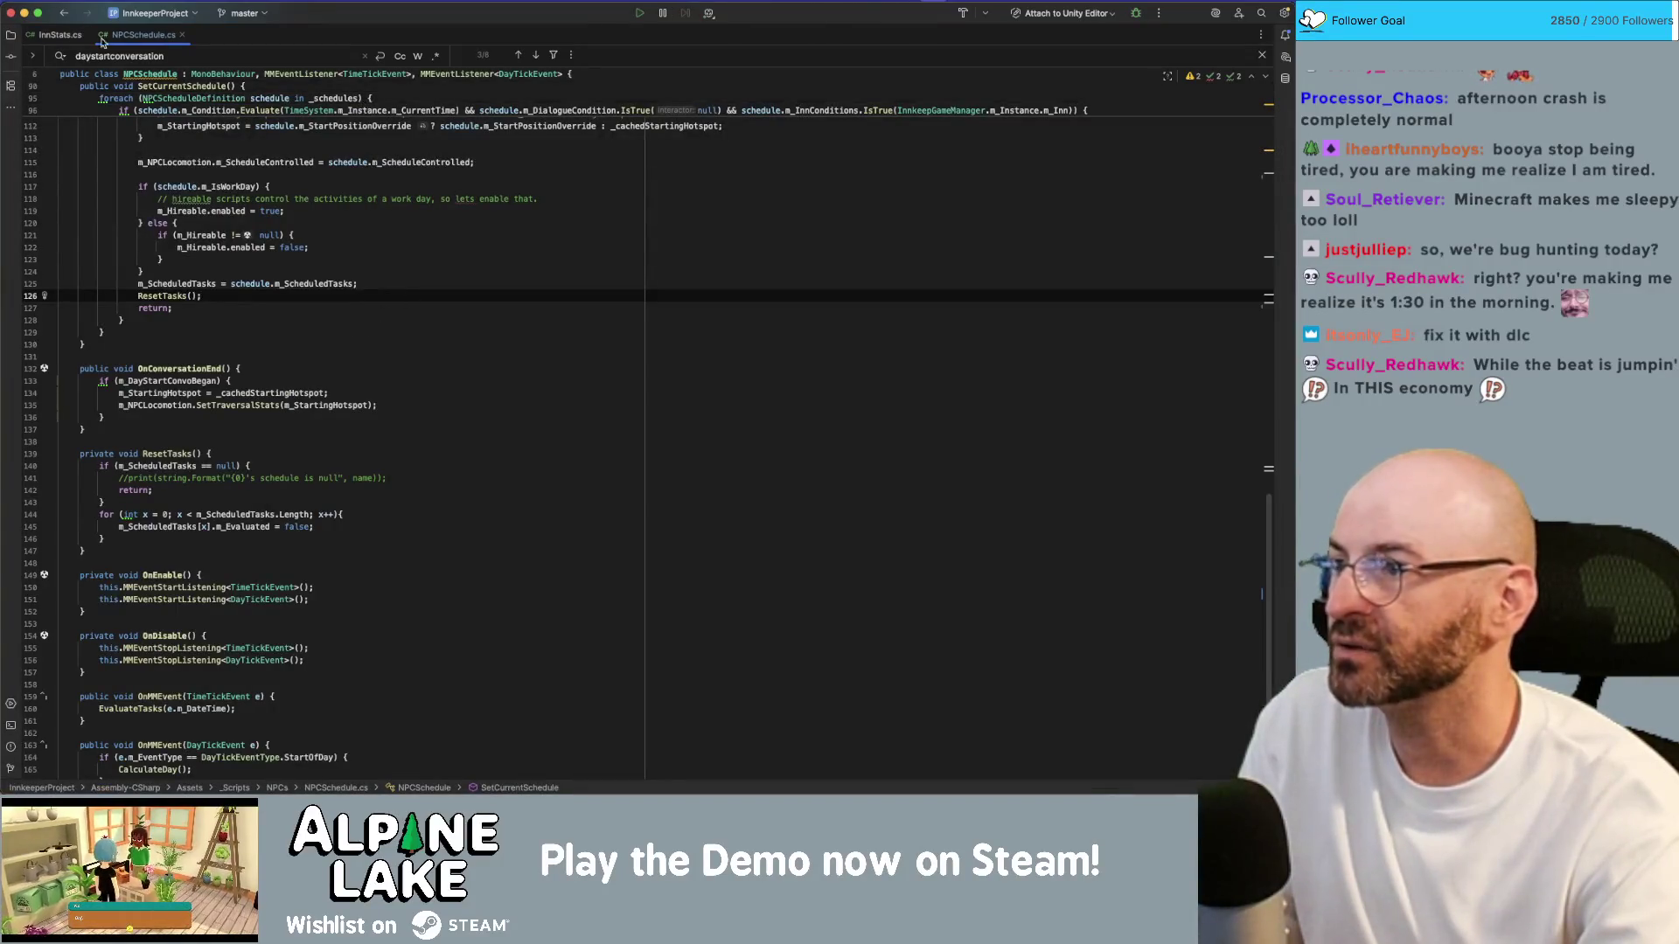
click(183, 366)
click(181, 381)
click(372, 389)
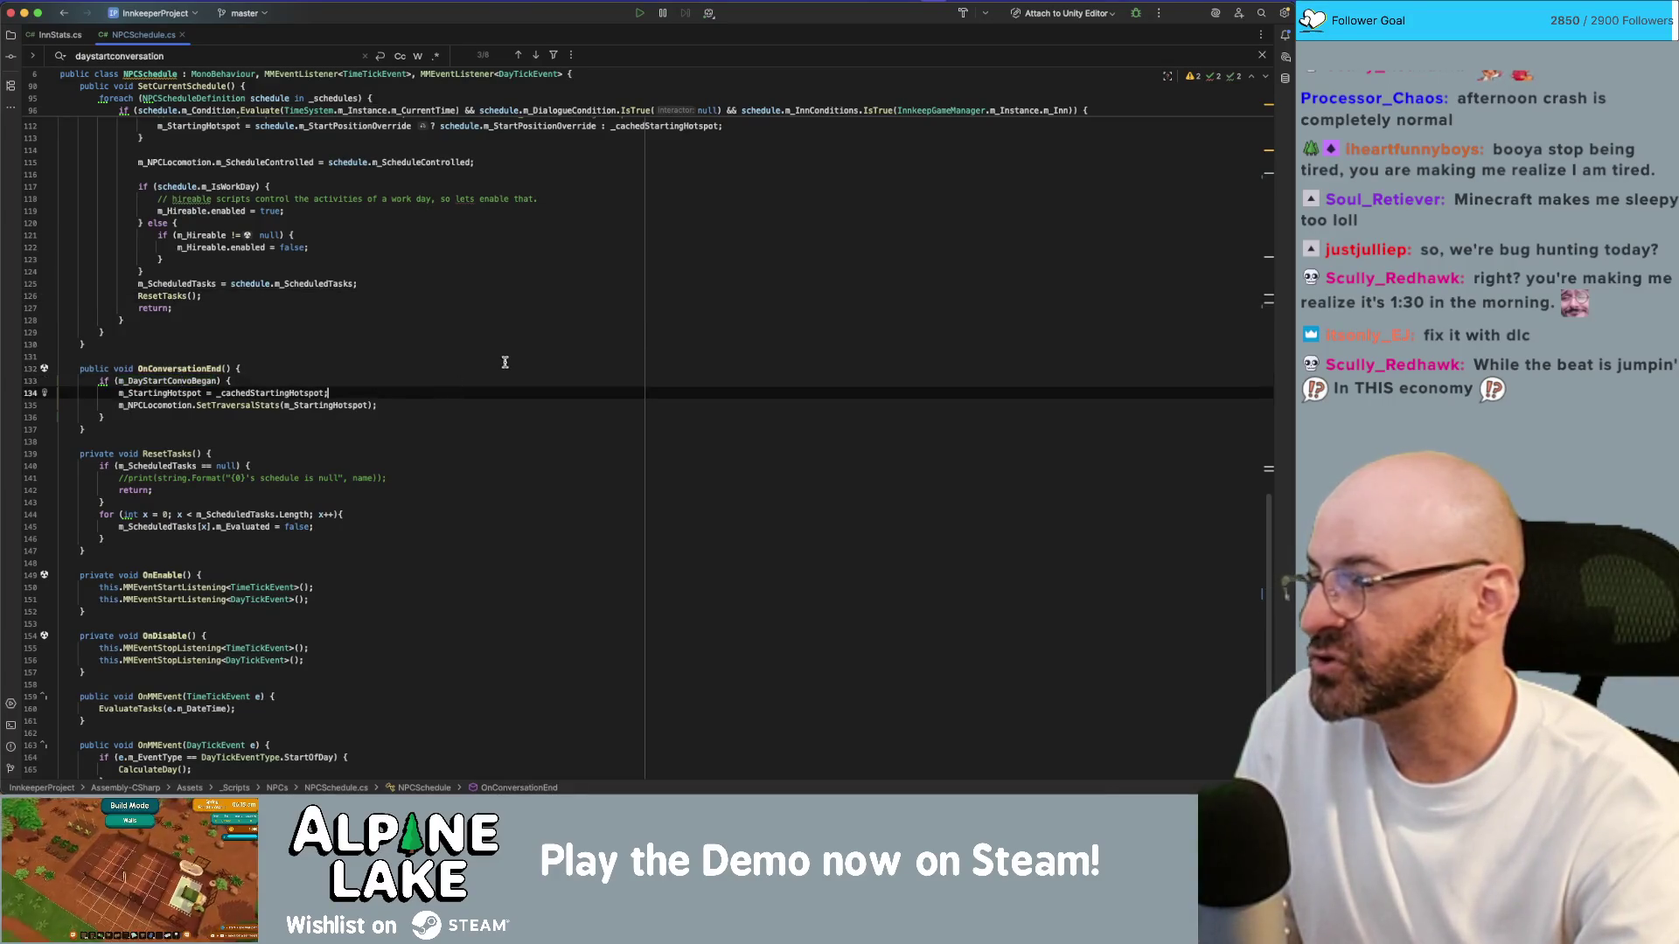
key(Down)
key(End)
key(Return)
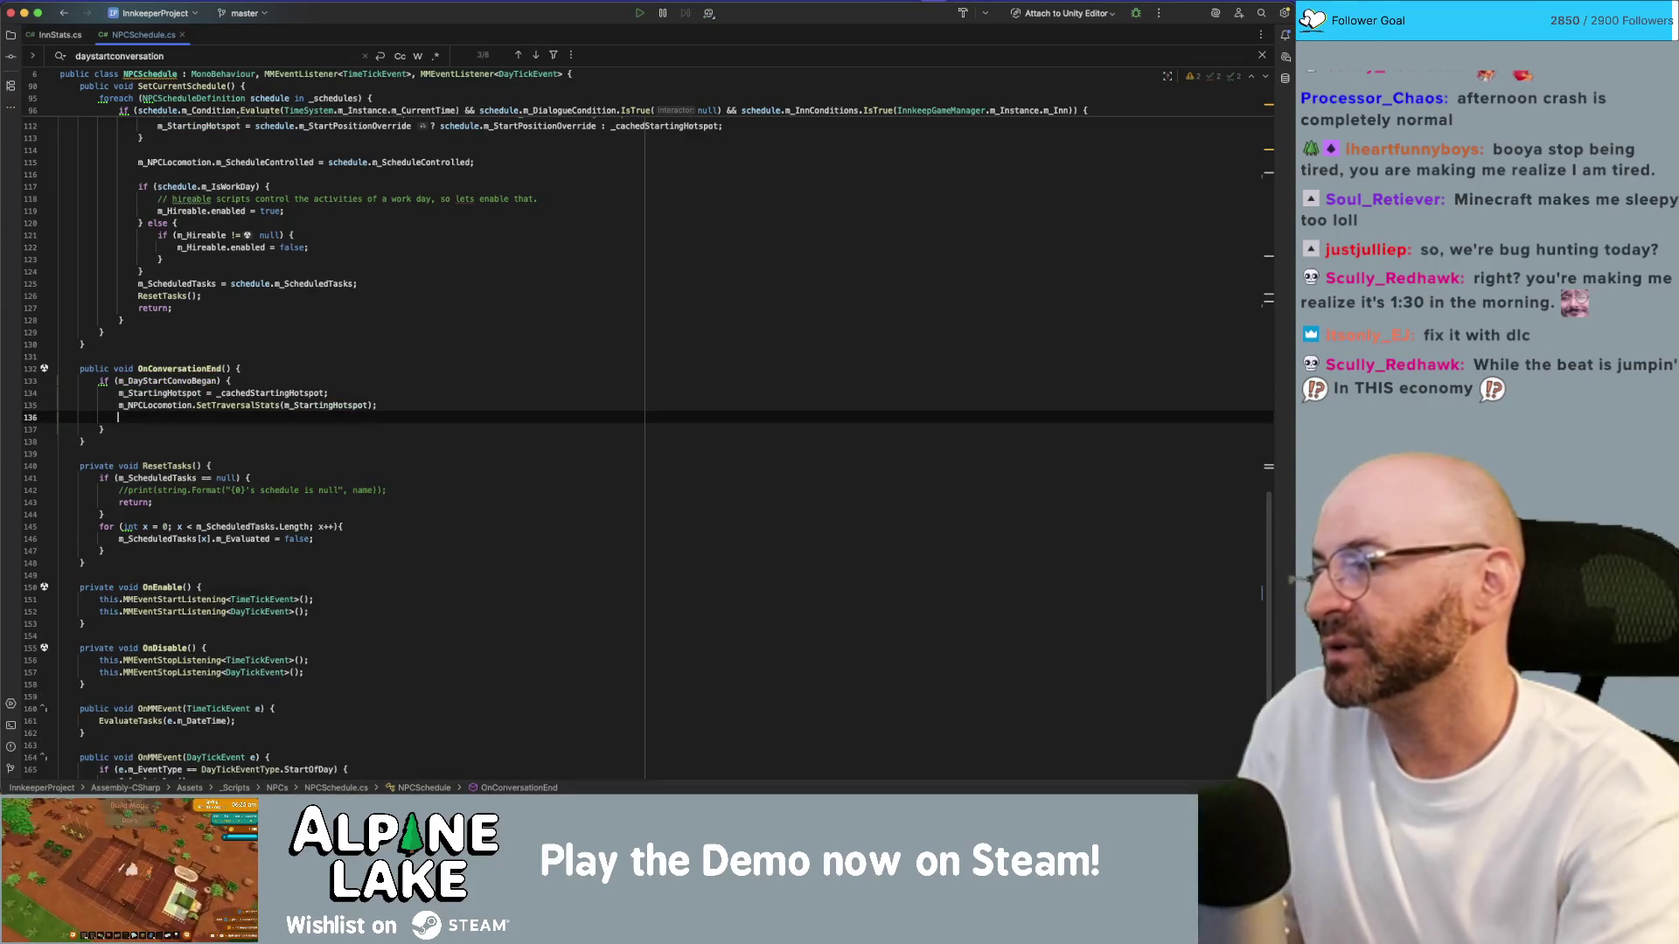
text(m_Dayst)
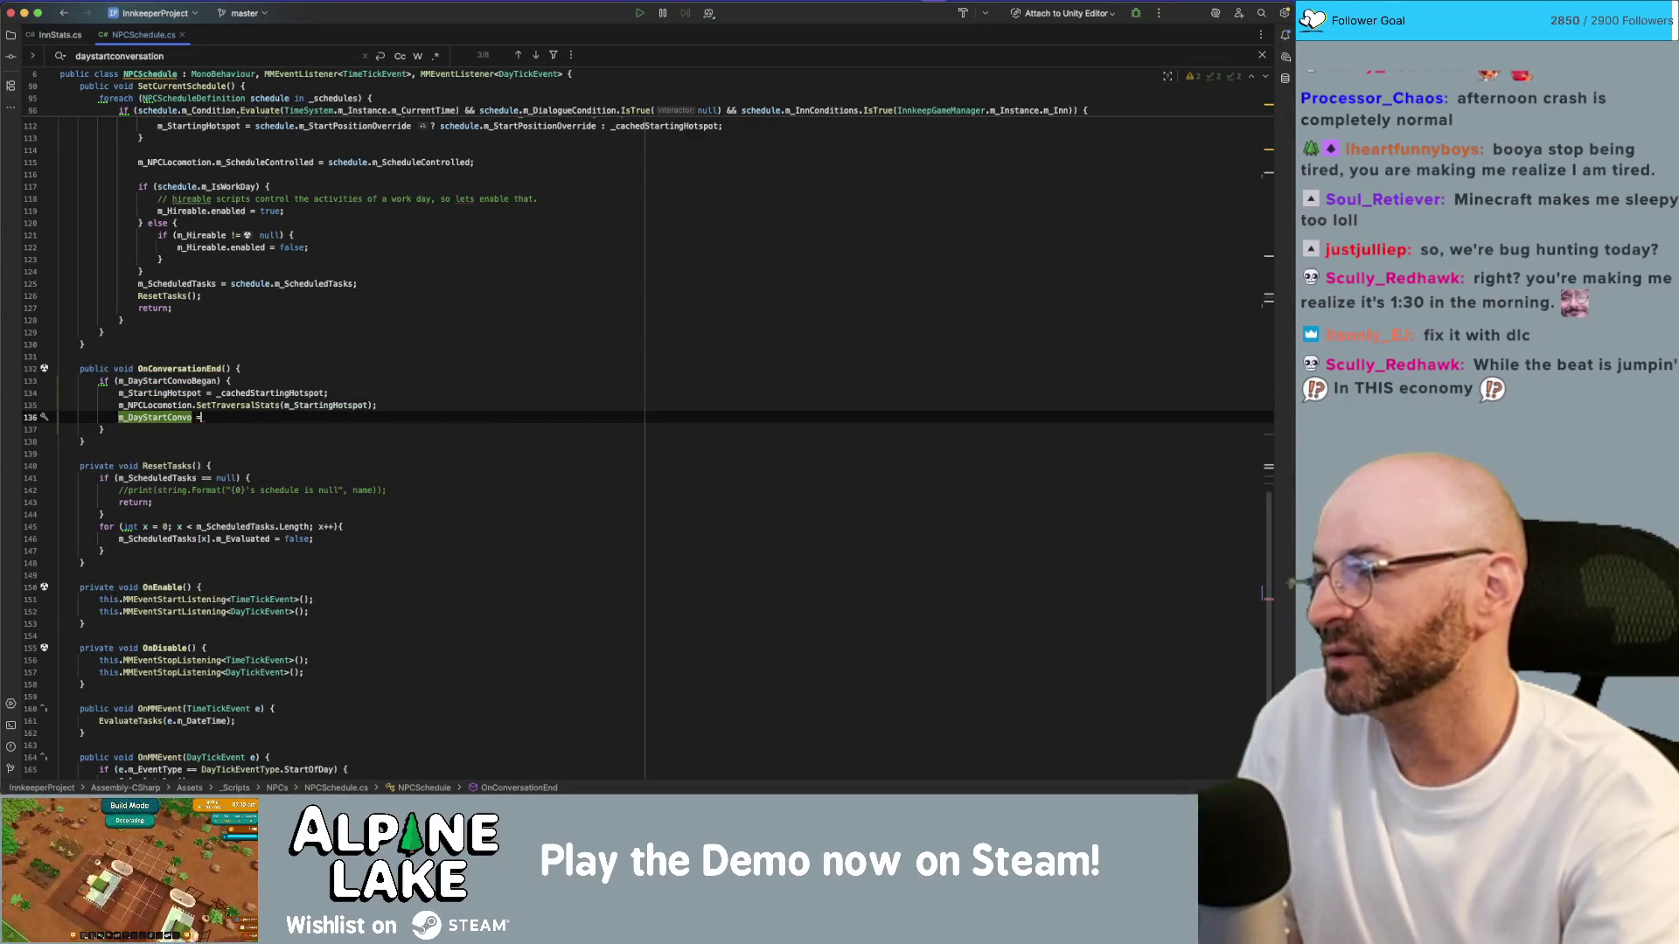
text( false)
key(BackSpace)
key(BackSpace)
key(BackSpace)
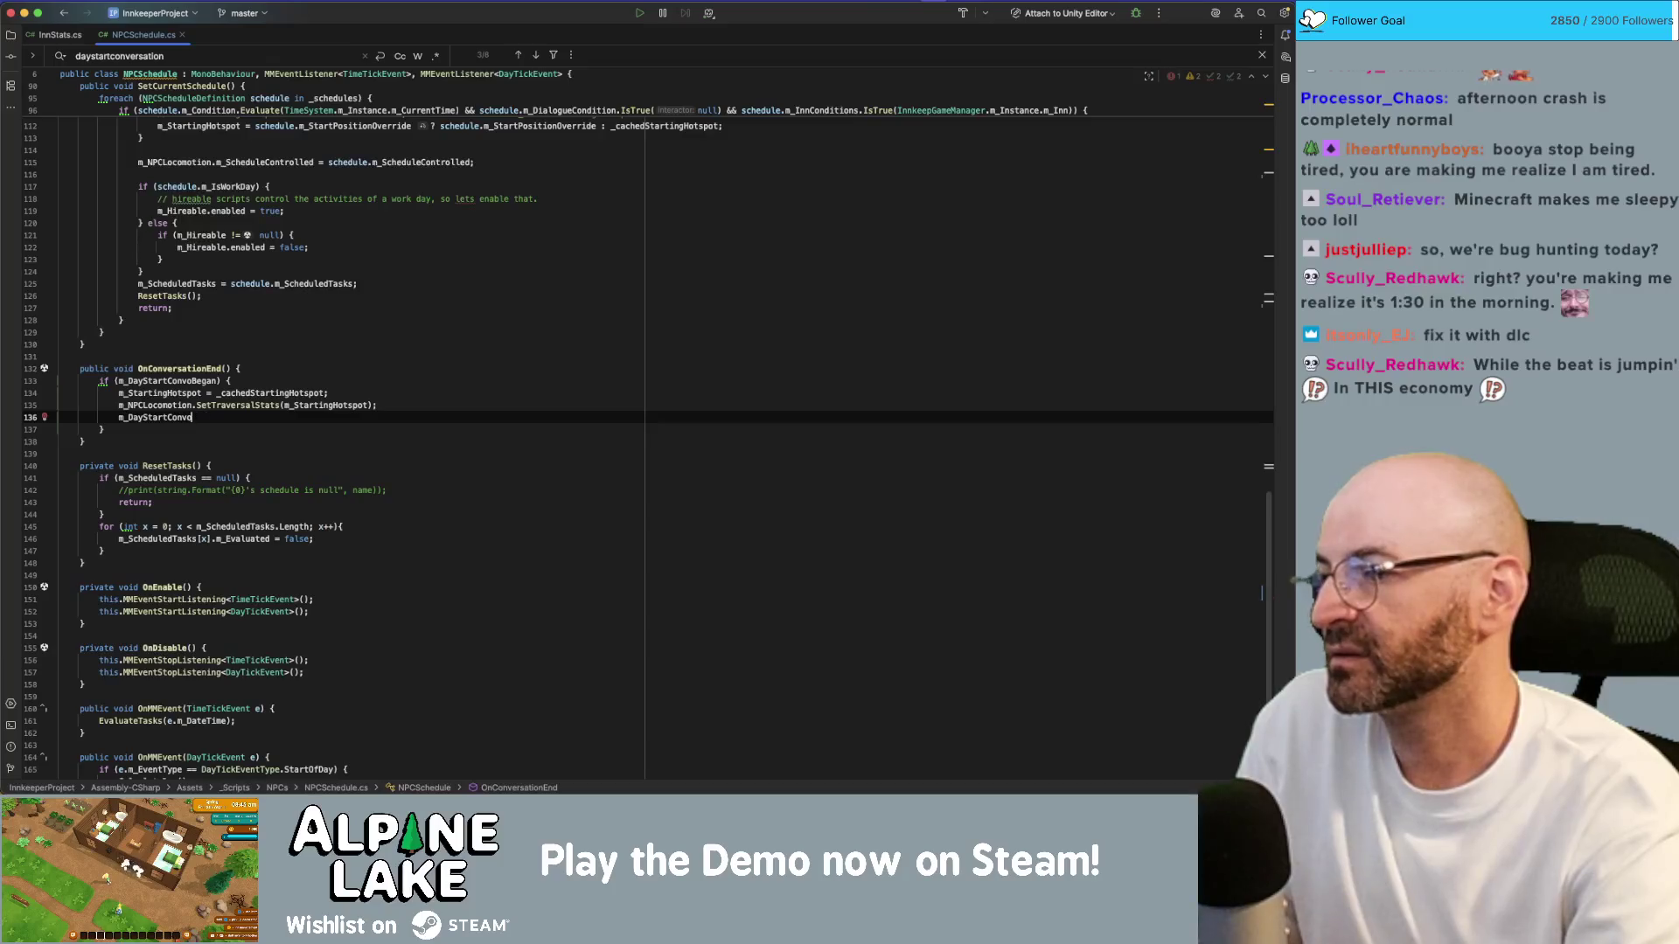
text(gan = false;)
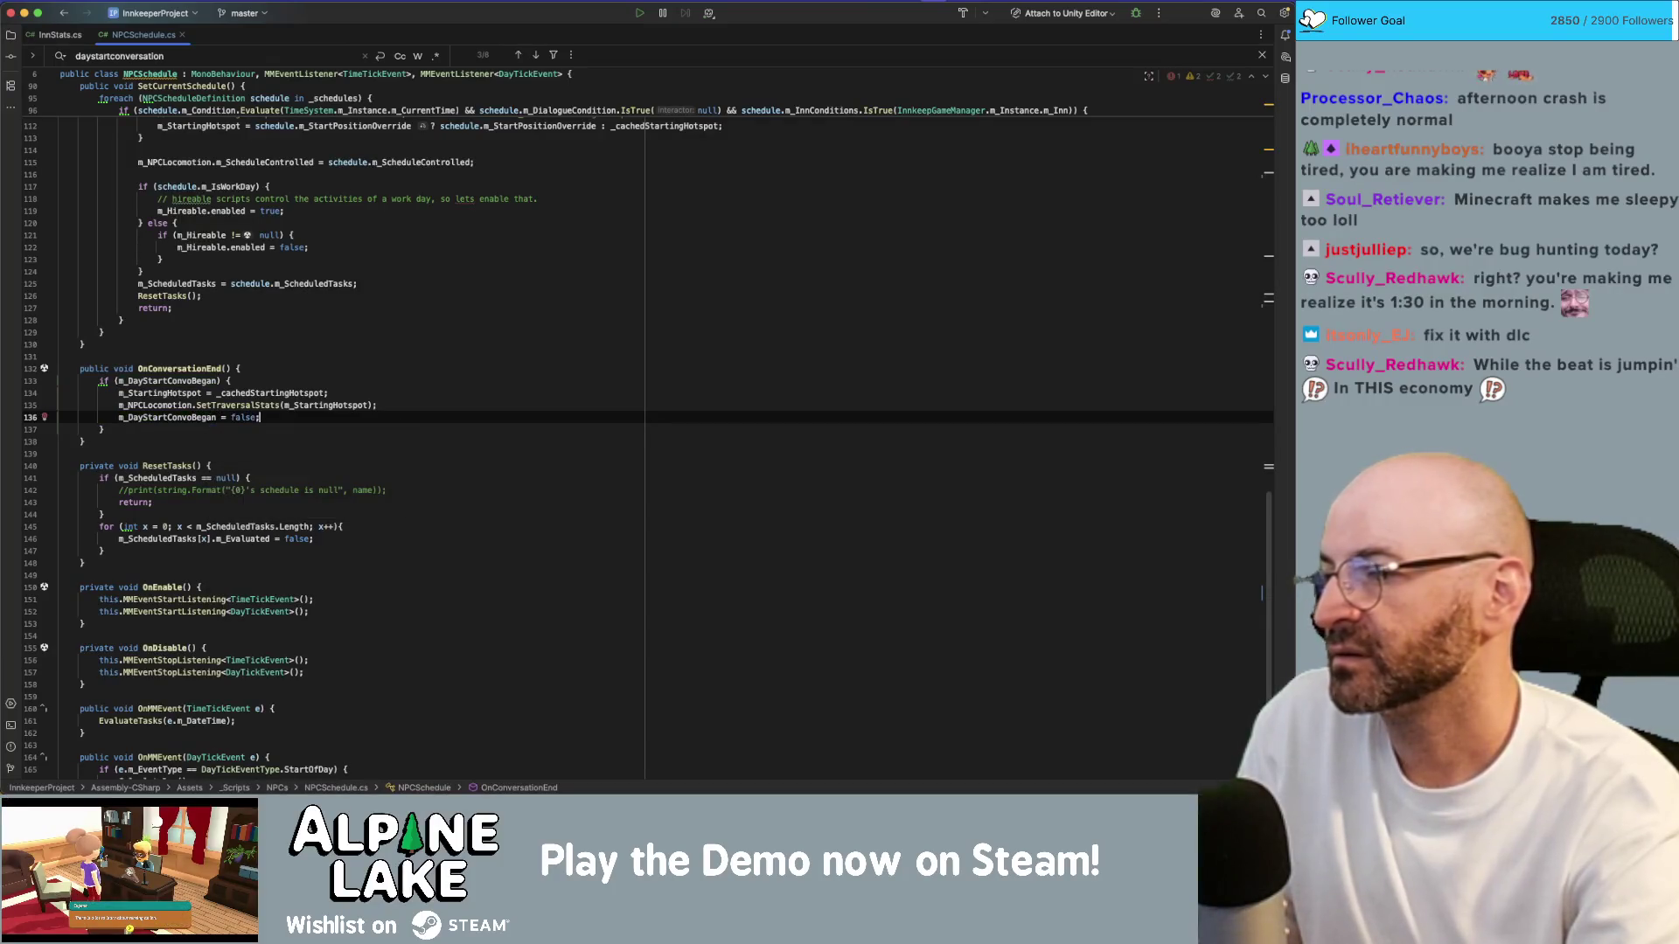
key(super+Tab)
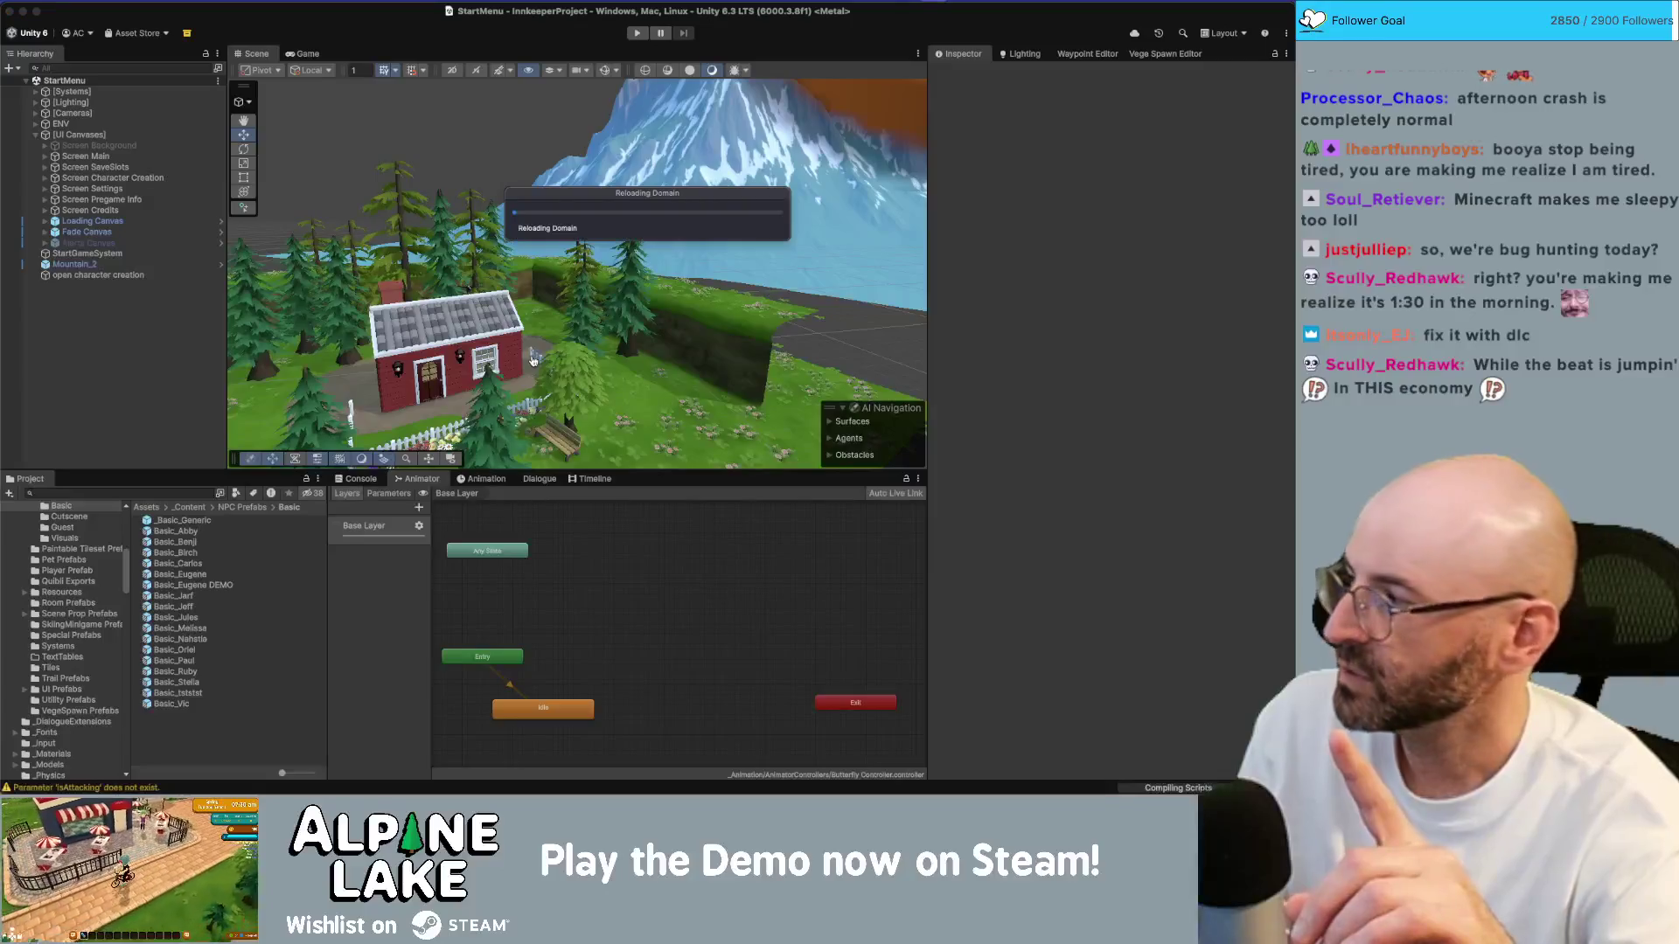
key(super+Tab)
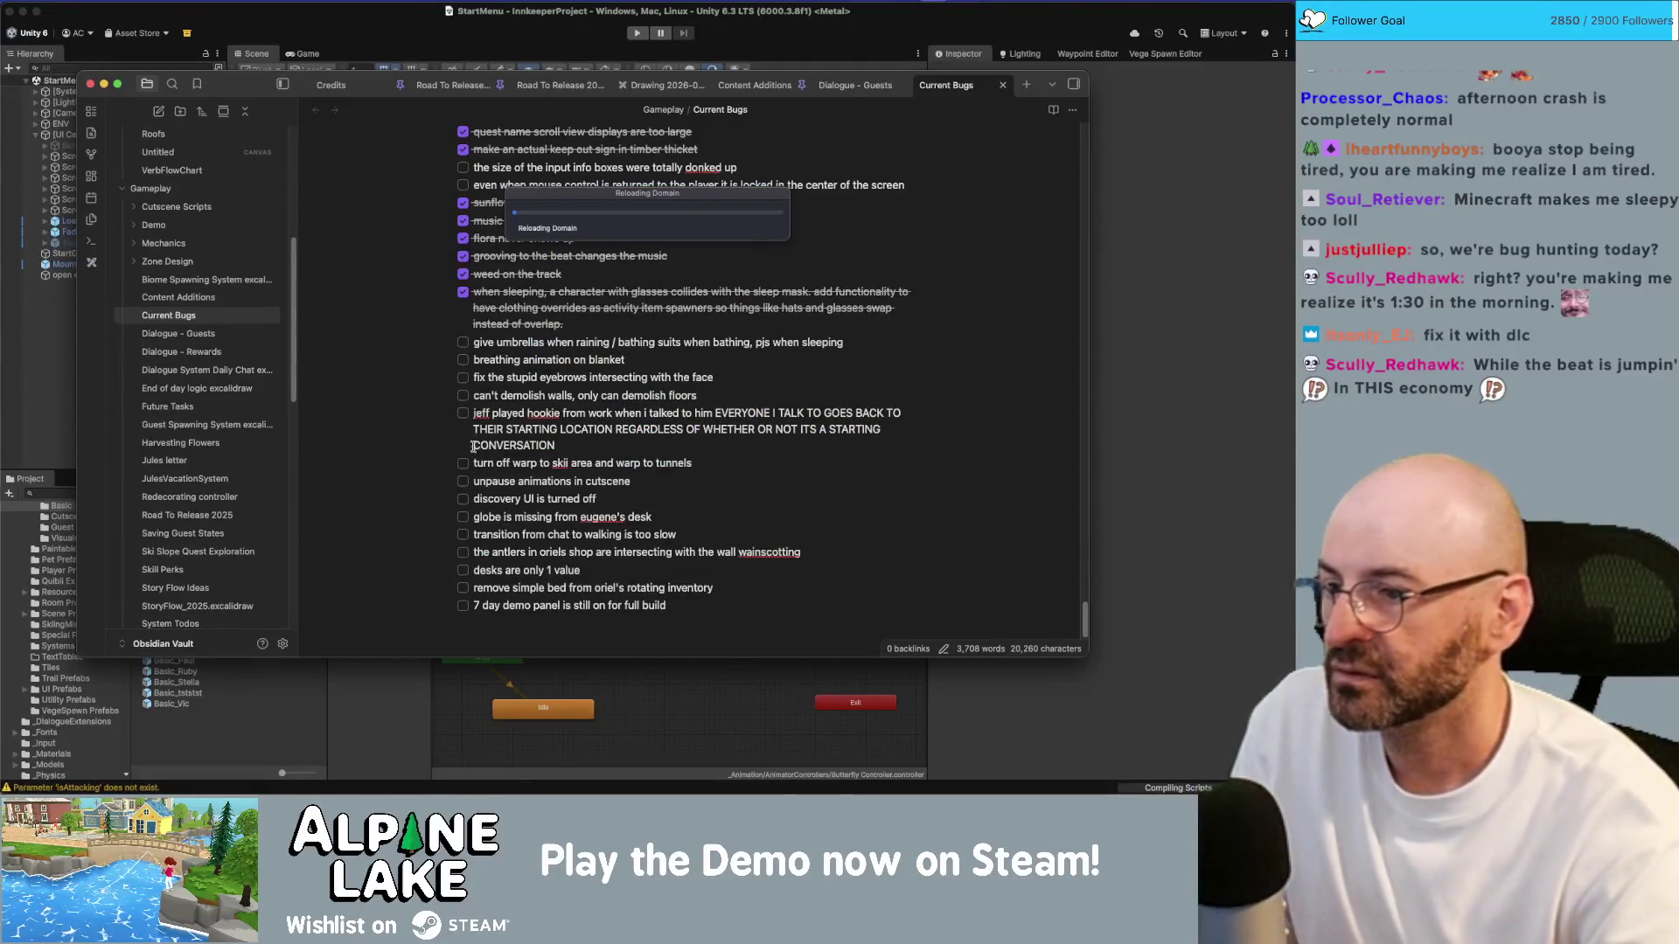
Step: Tick the conversation-reset bug as done in Current Bugs, then switch back to Unity
click(462, 414)
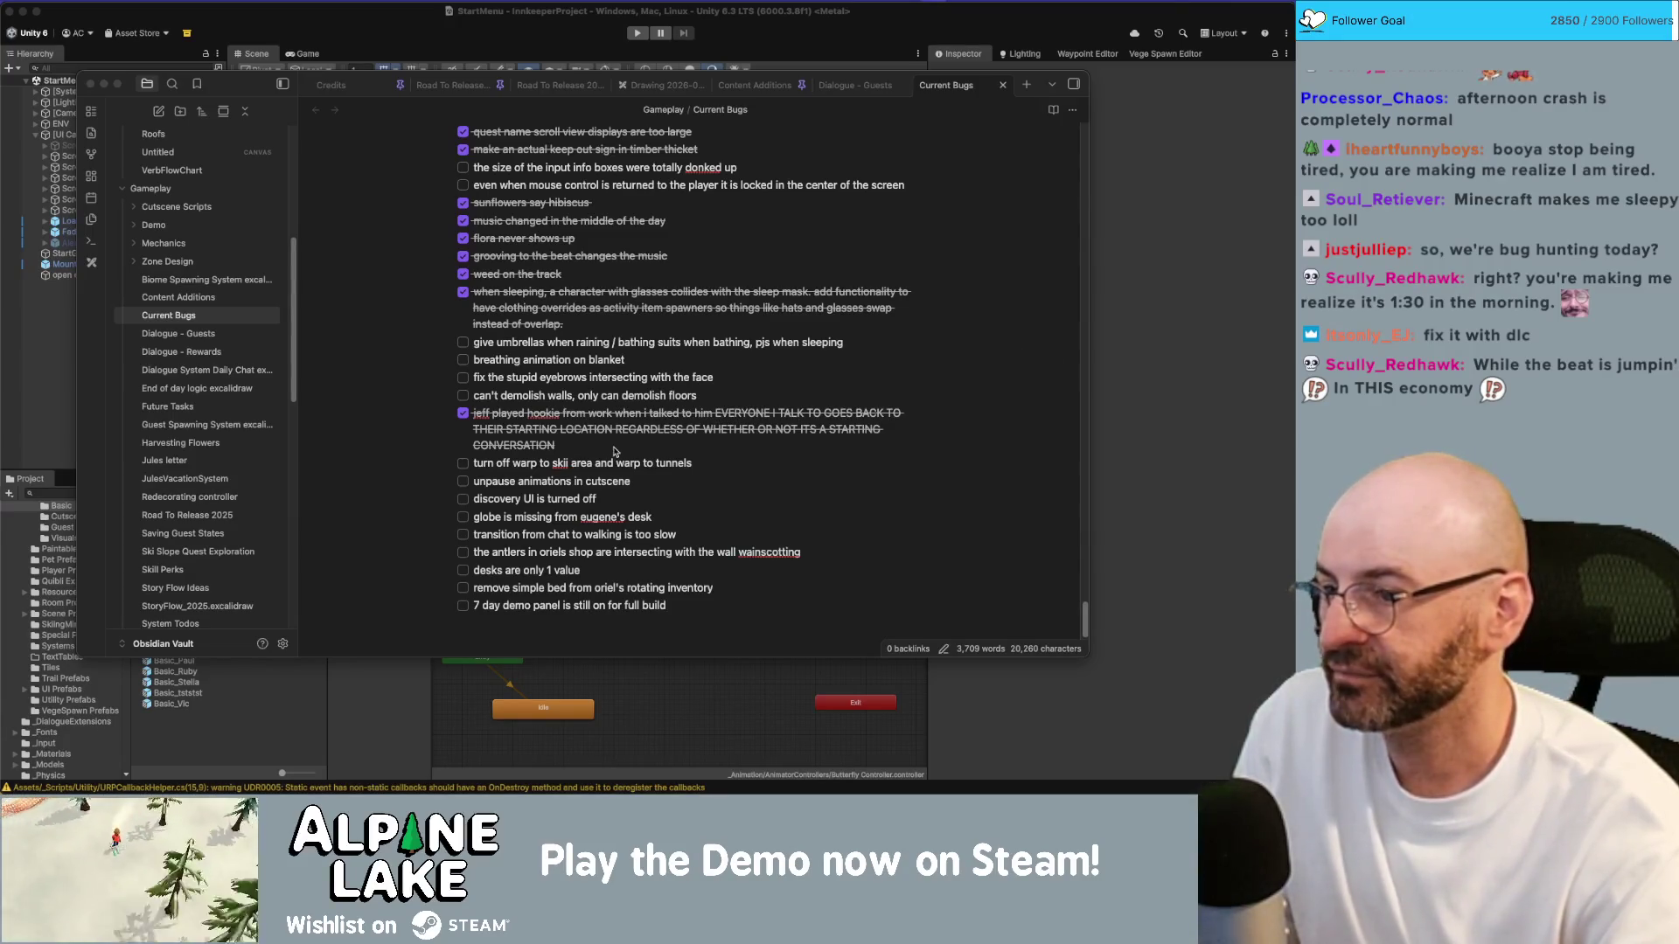
click(321, 66)
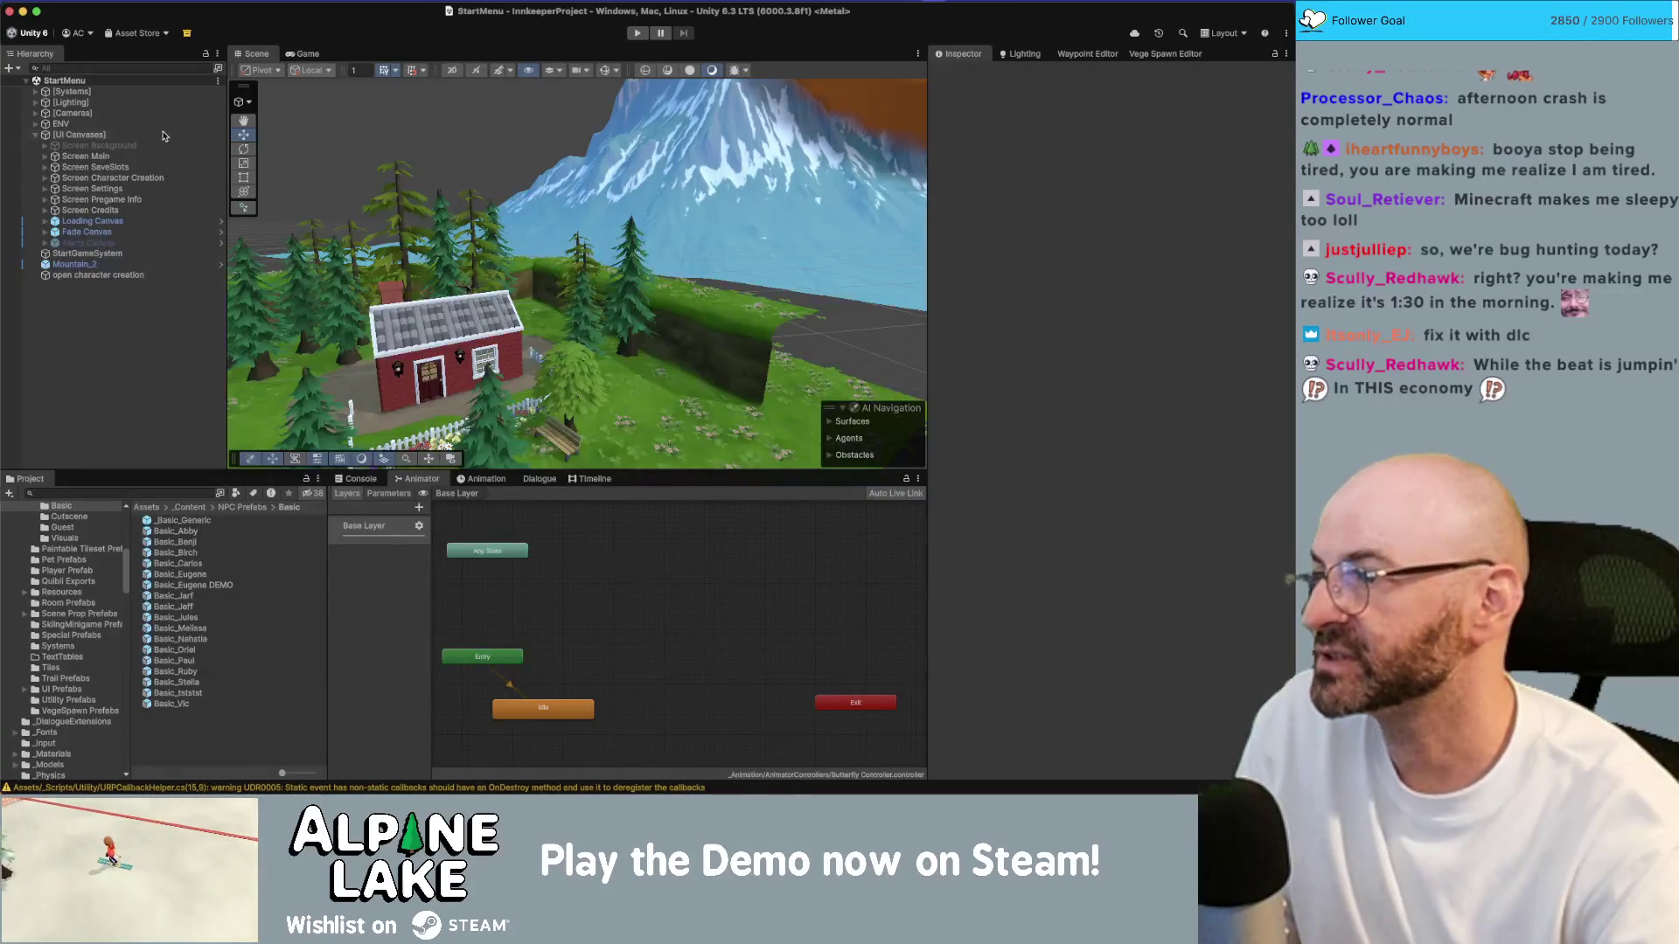
Step: Find 'main game scene' in the Project panel and open Main_Game_Scene
click(125, 492)
text(main game sce)
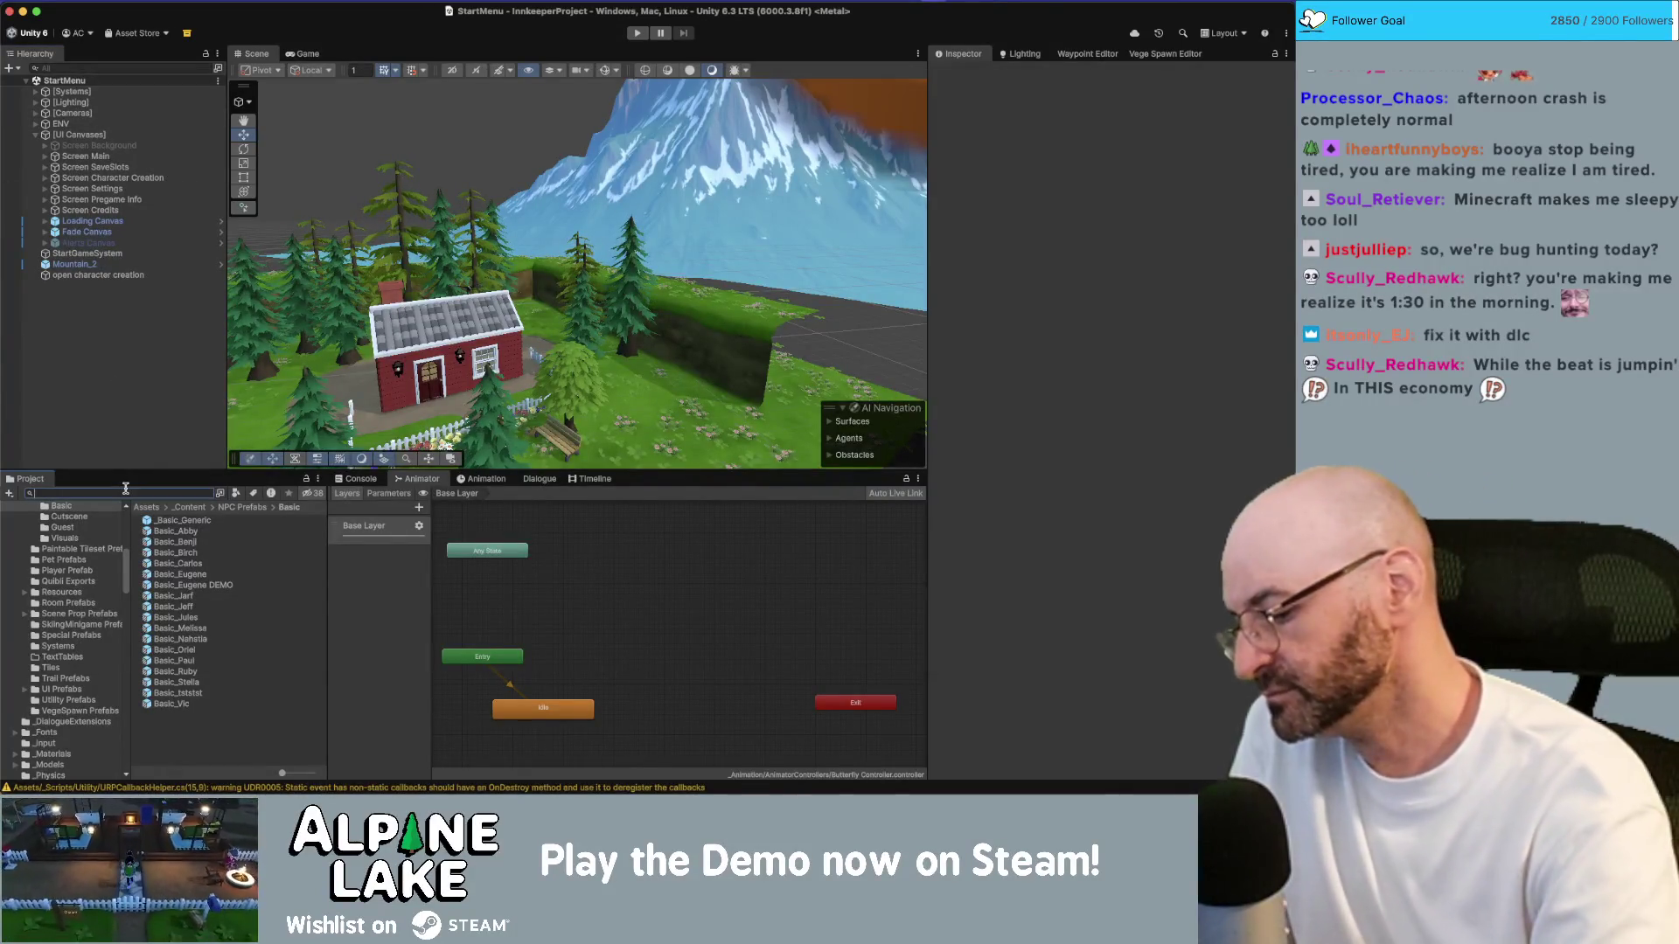
text(ne)
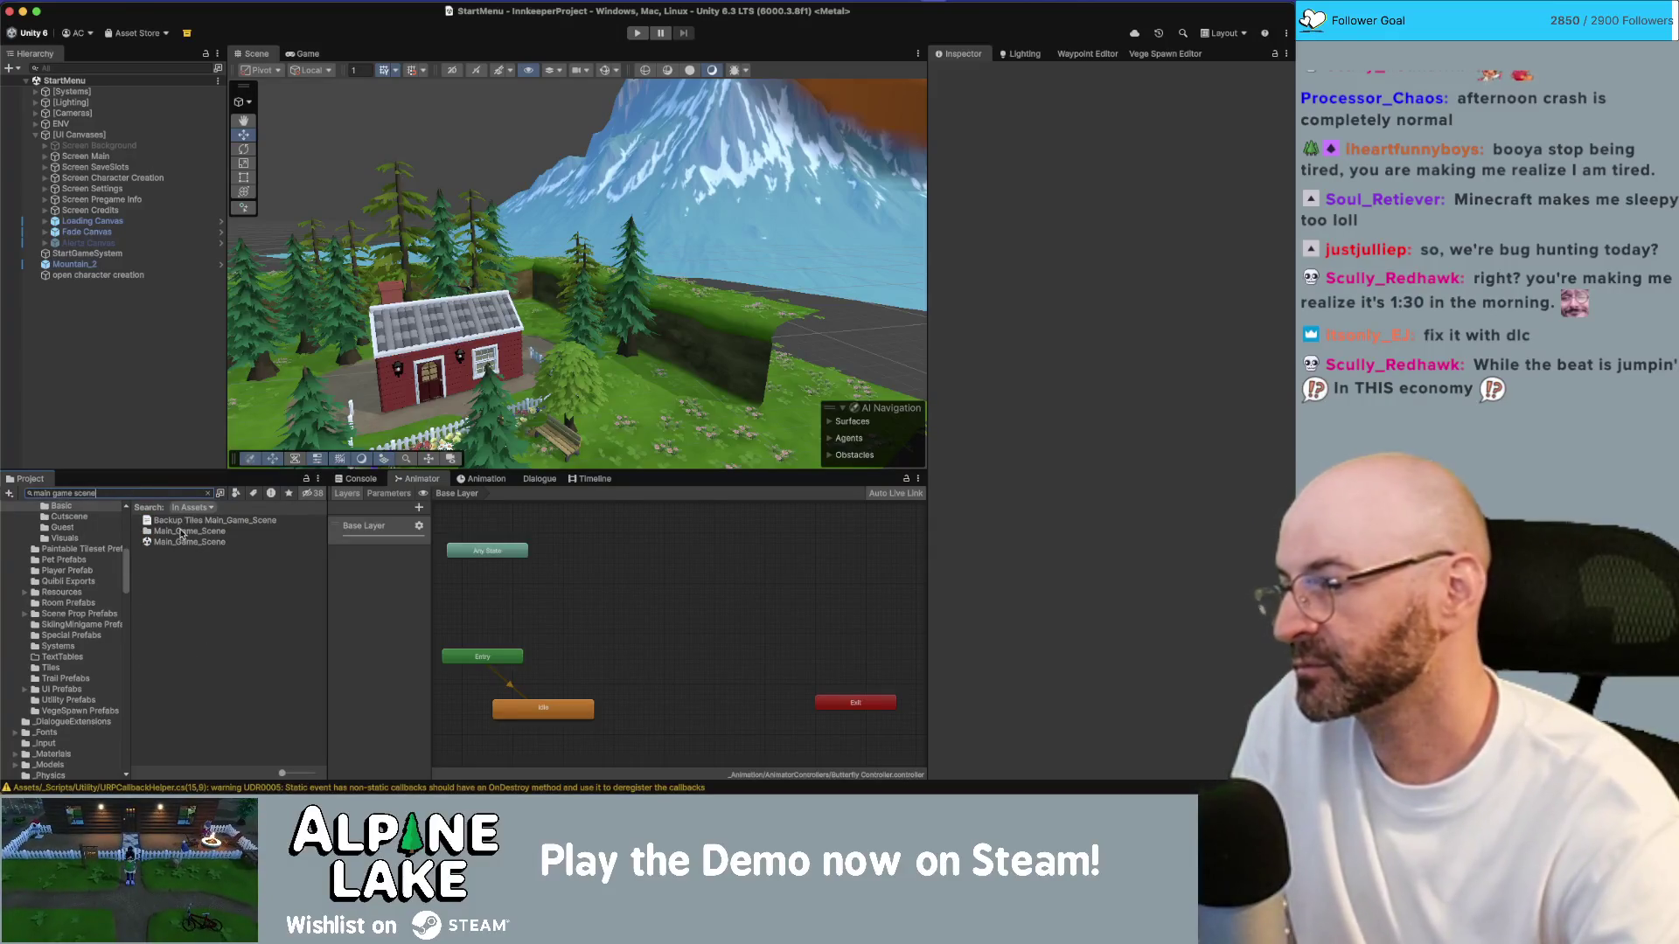
click(184, 543)
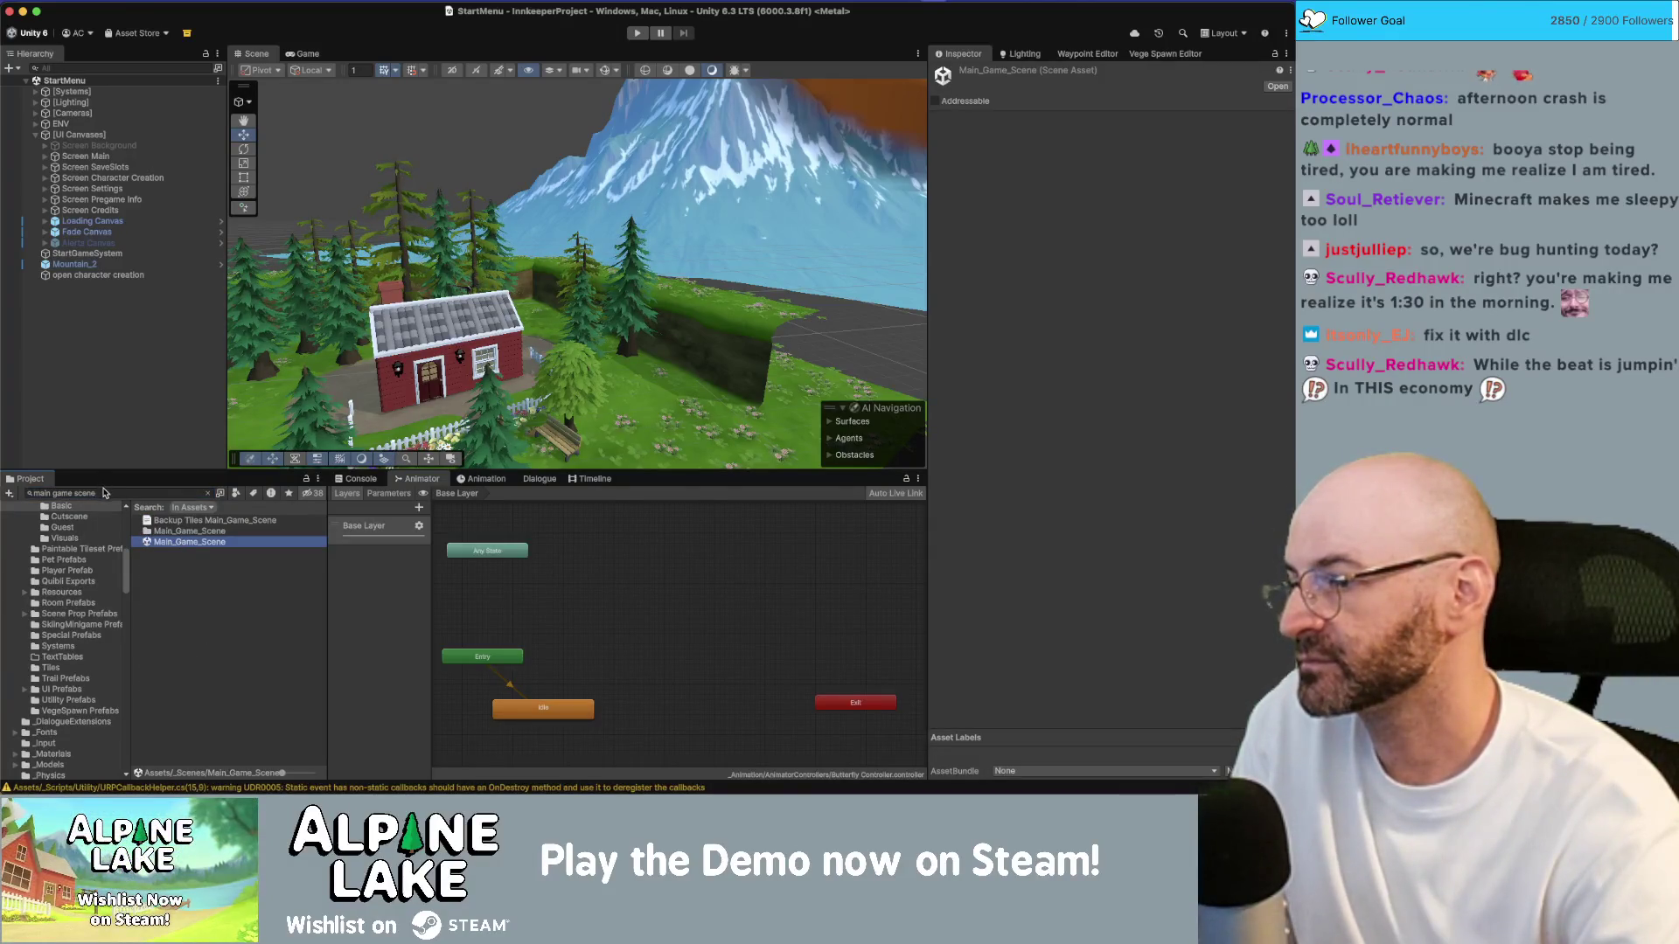
Step: Search for 'core scene' and load Core_Scene into the Hierarchy alongside it
click(103, 492)
text(core scne)
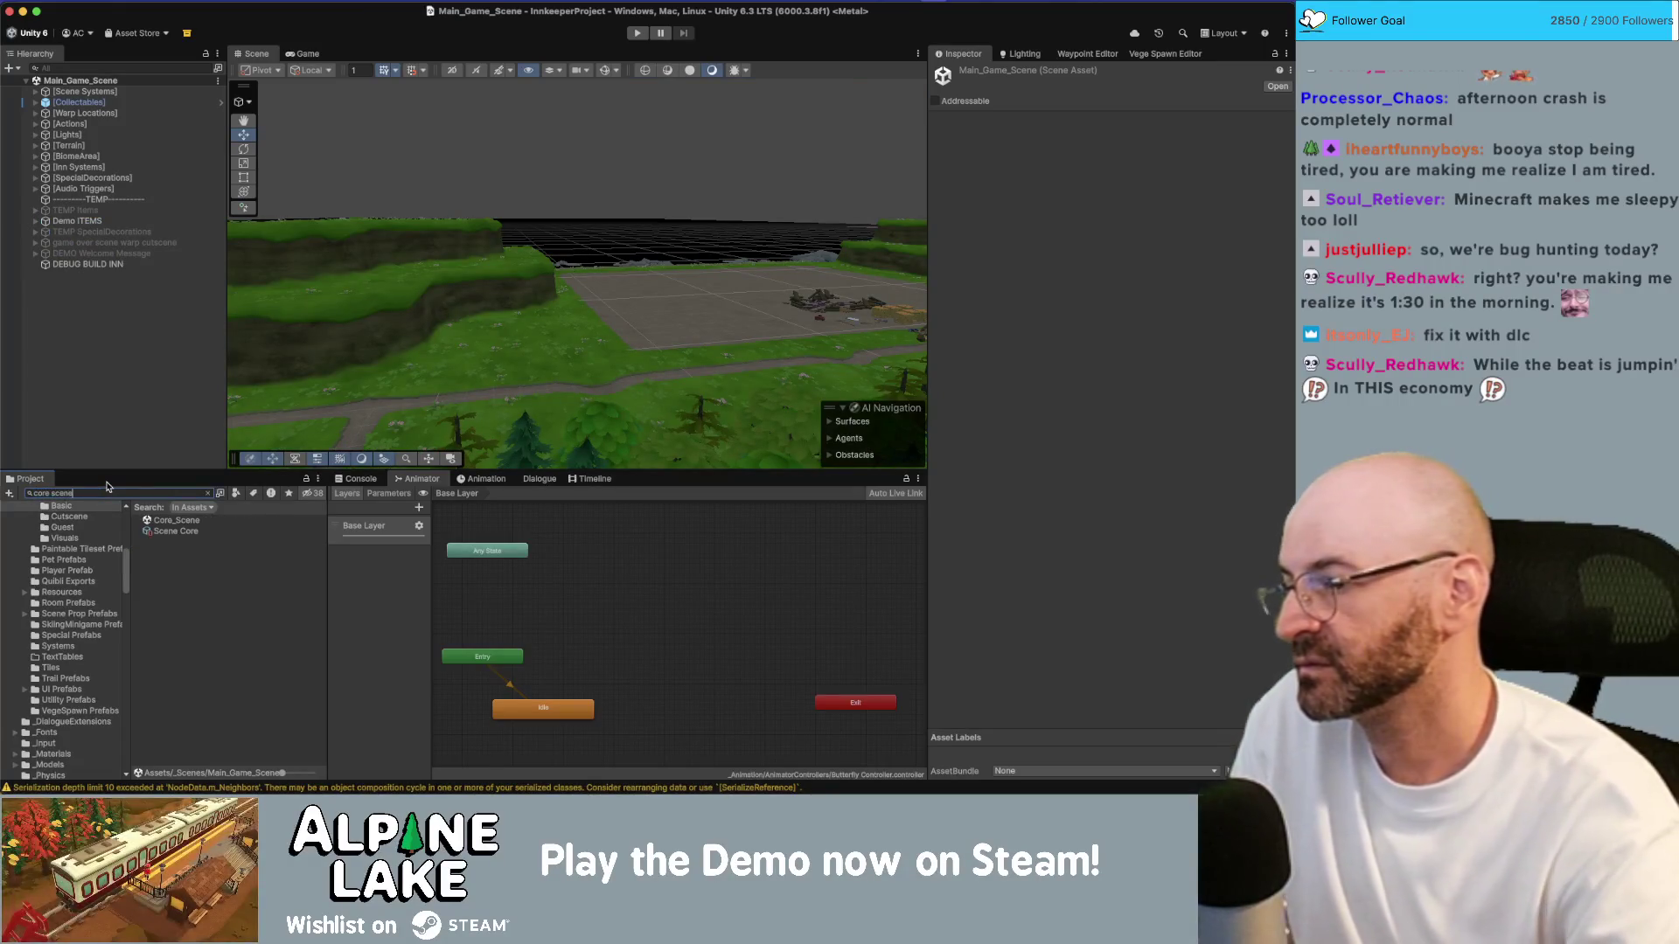
key(BackSpace)
key(BackSpace)
text(ene)
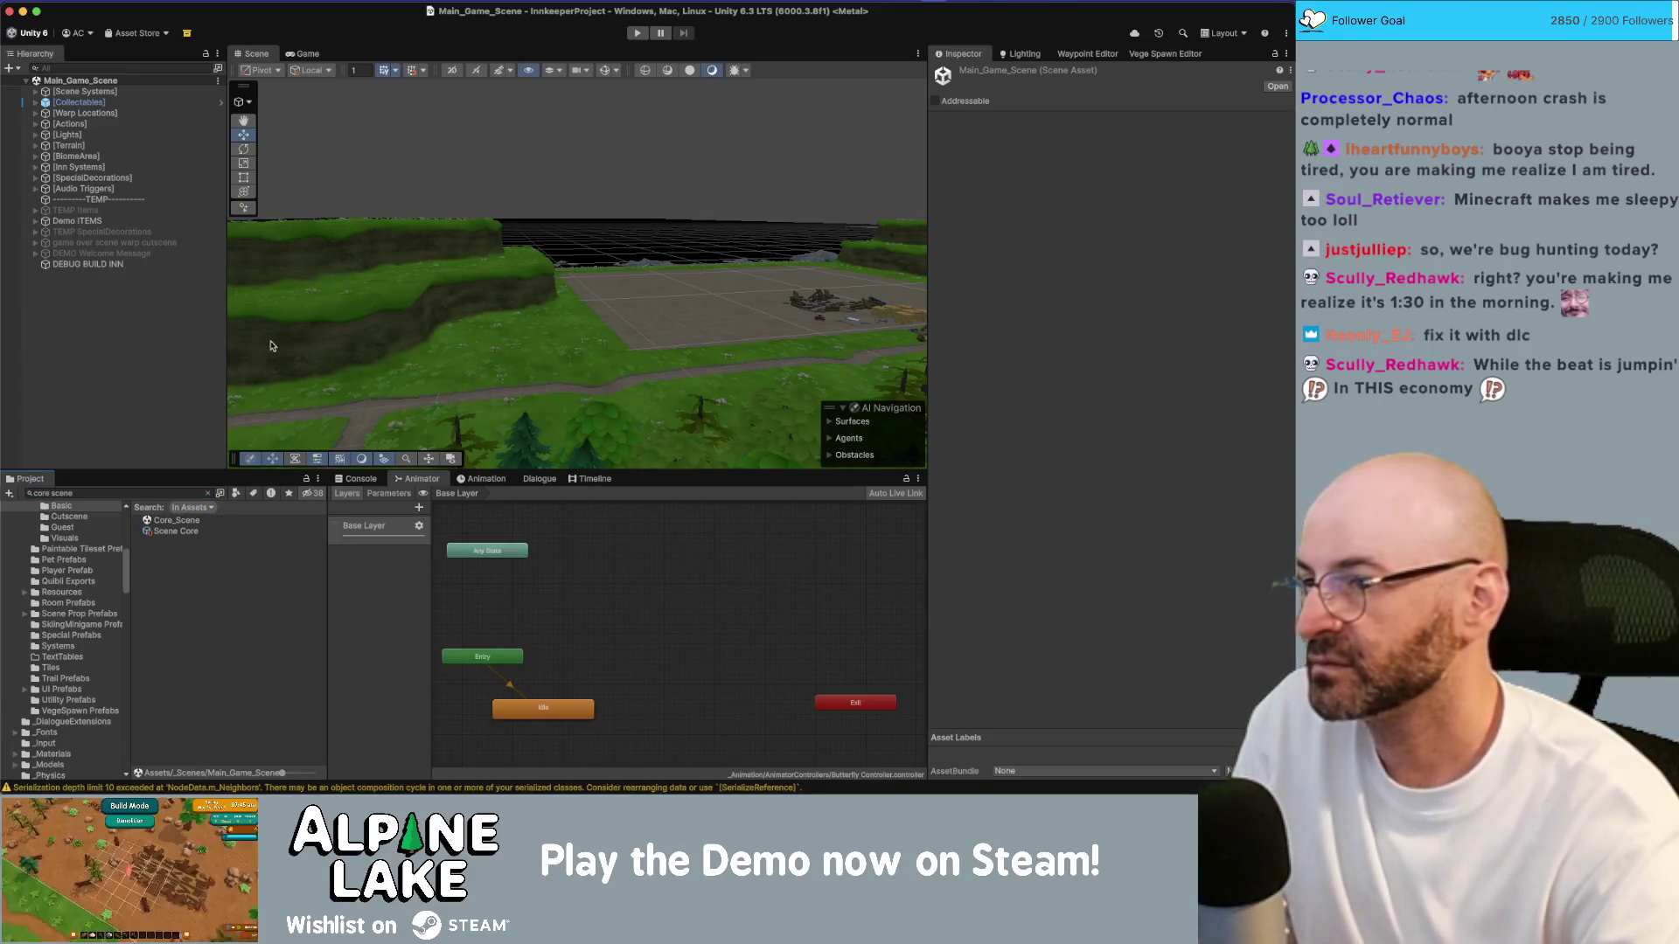
mouse_move(479, 257)
mouse_down()
mouse_move(755, 241)
mouse_move(442, 373)
mouse_up()
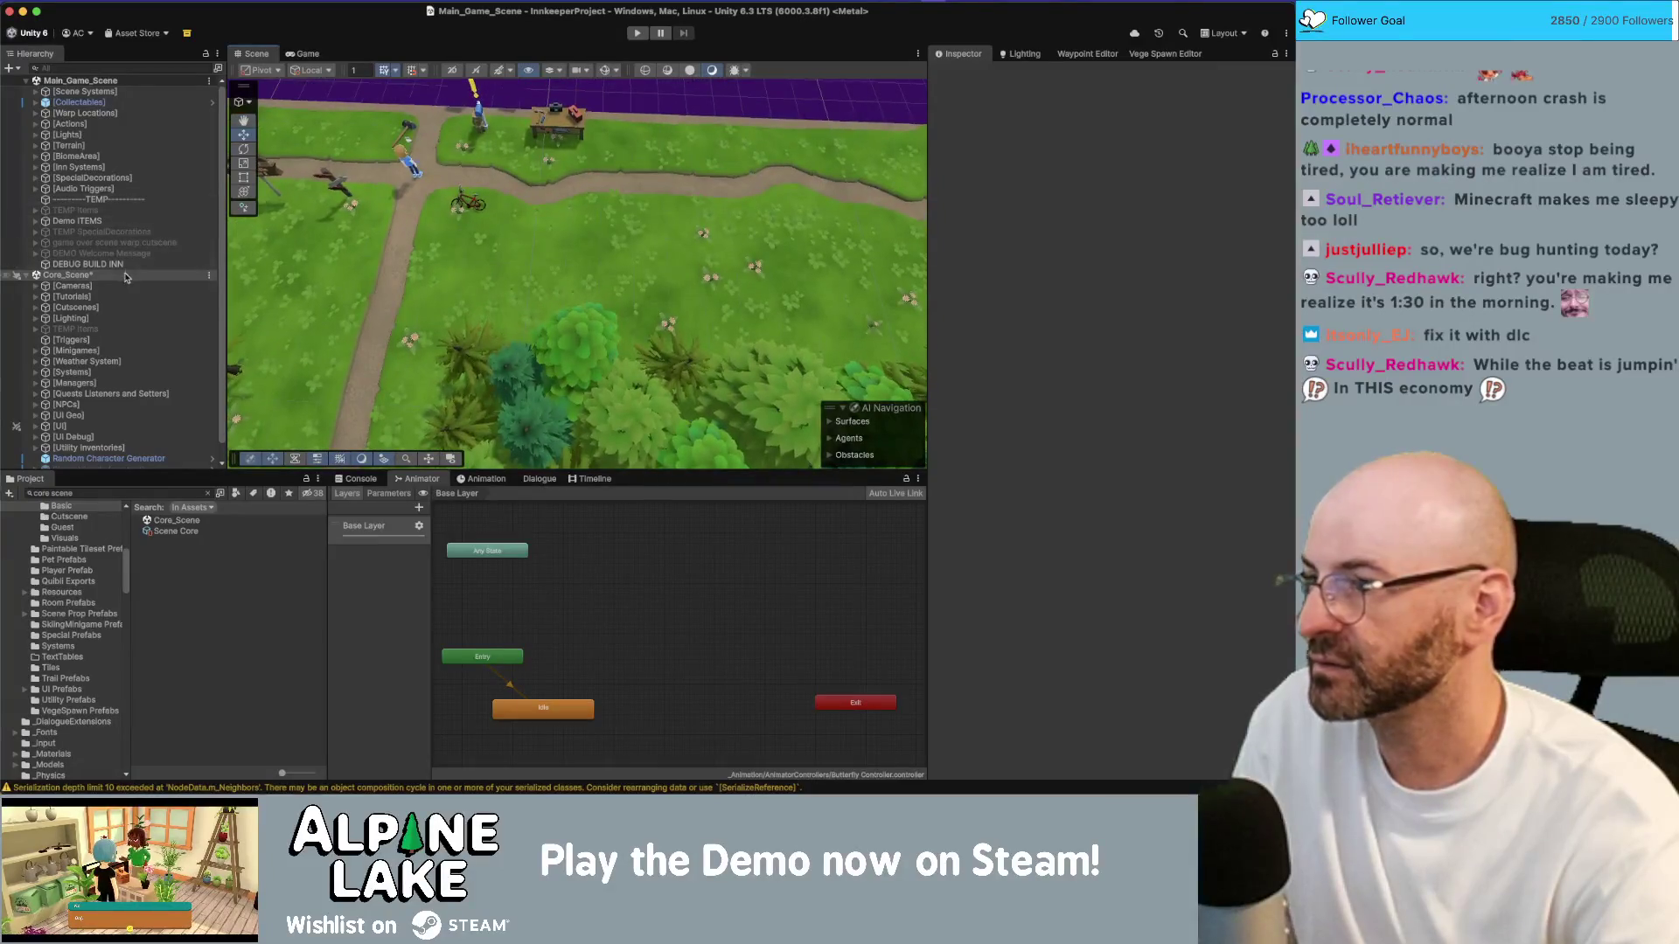
Step: Expand the Warp Locations group and step through its first WarpLocation entries
click(72, 297)
click(105, 123)
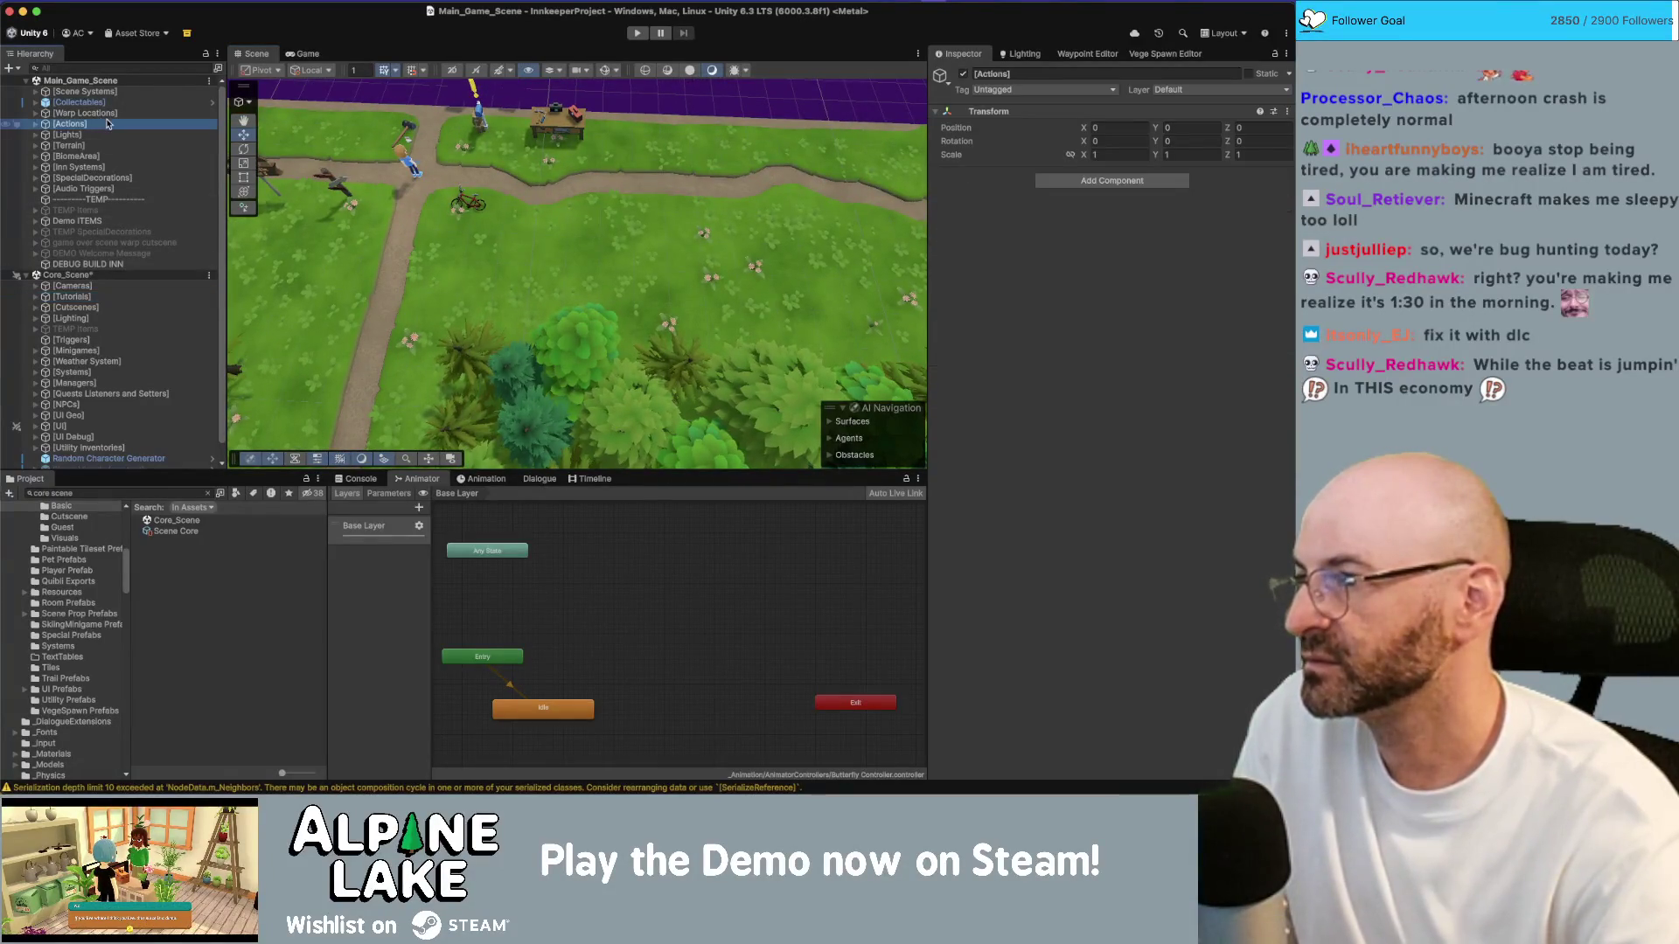
key(Up)
key(Right)
key(Down)
key(Down)
key(Down)
key(Down)
key(Down)
key(Down)
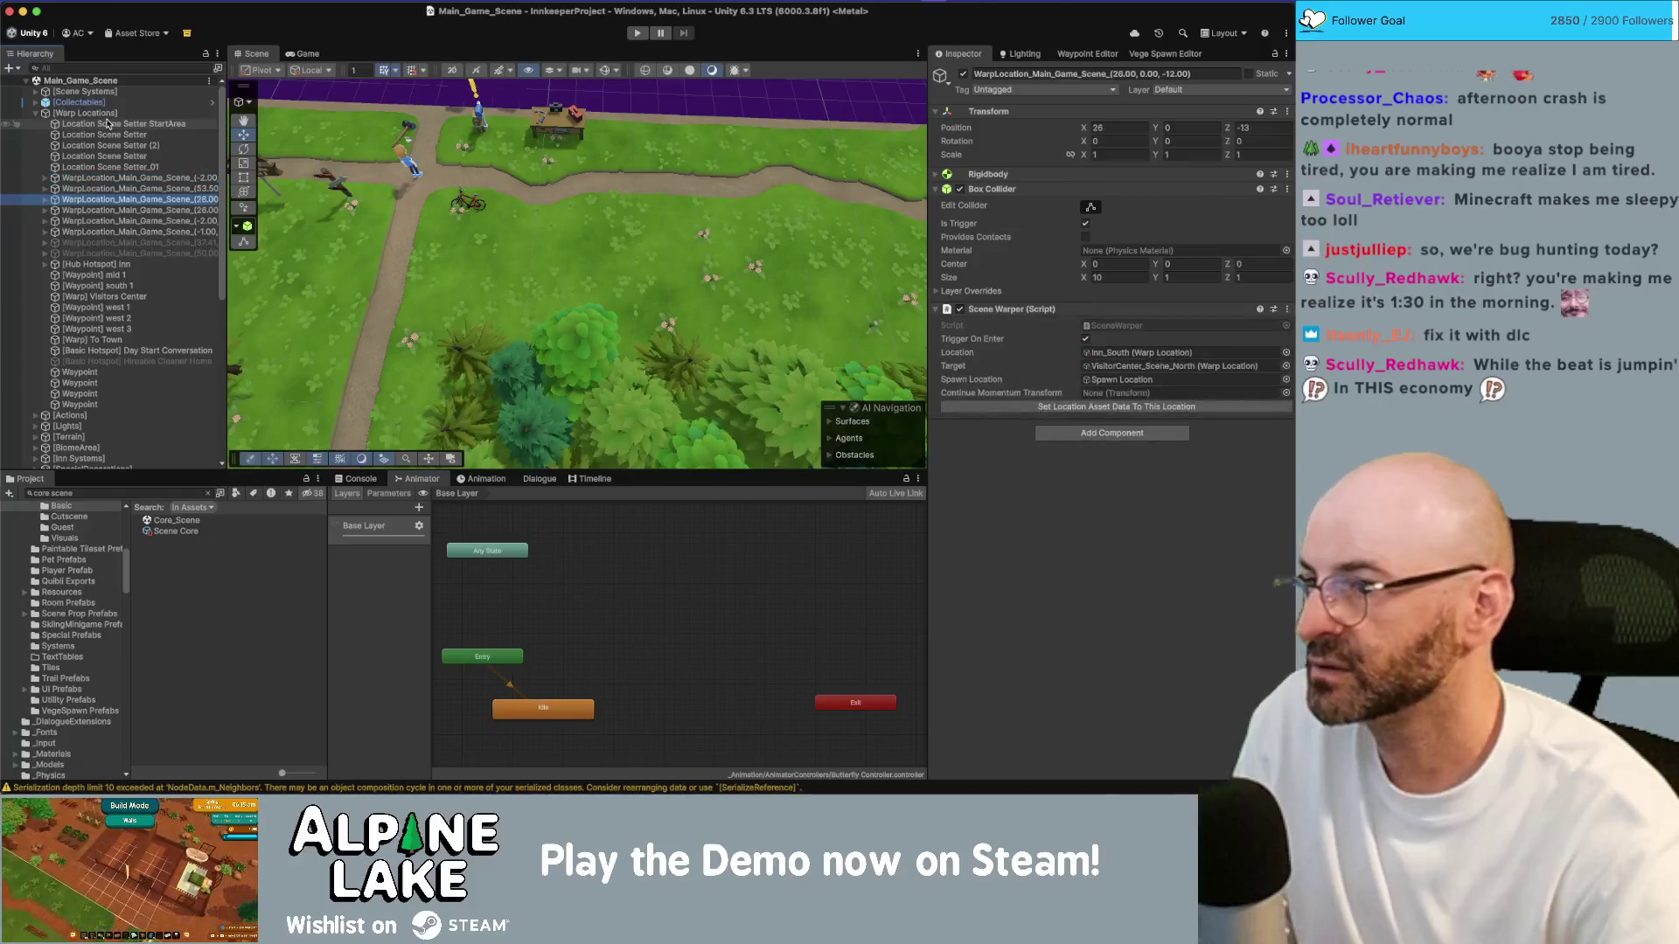
key(Up)
key(Up)
key(Up)
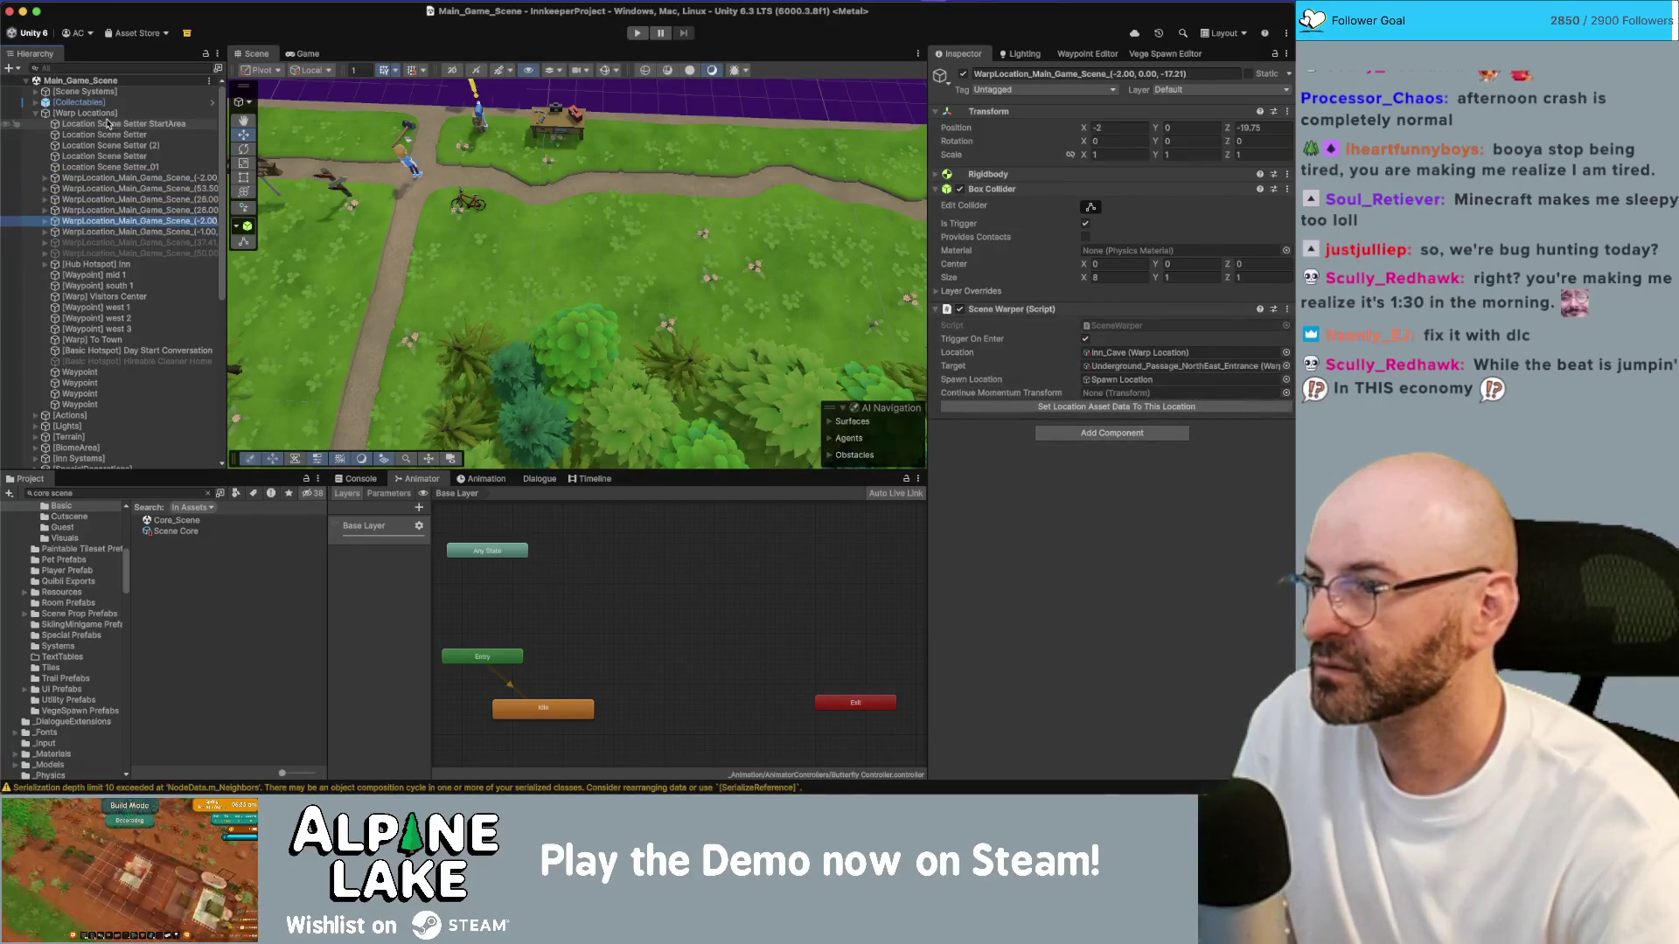
key(Down)
key(Down)
key(Down)
key(Down)
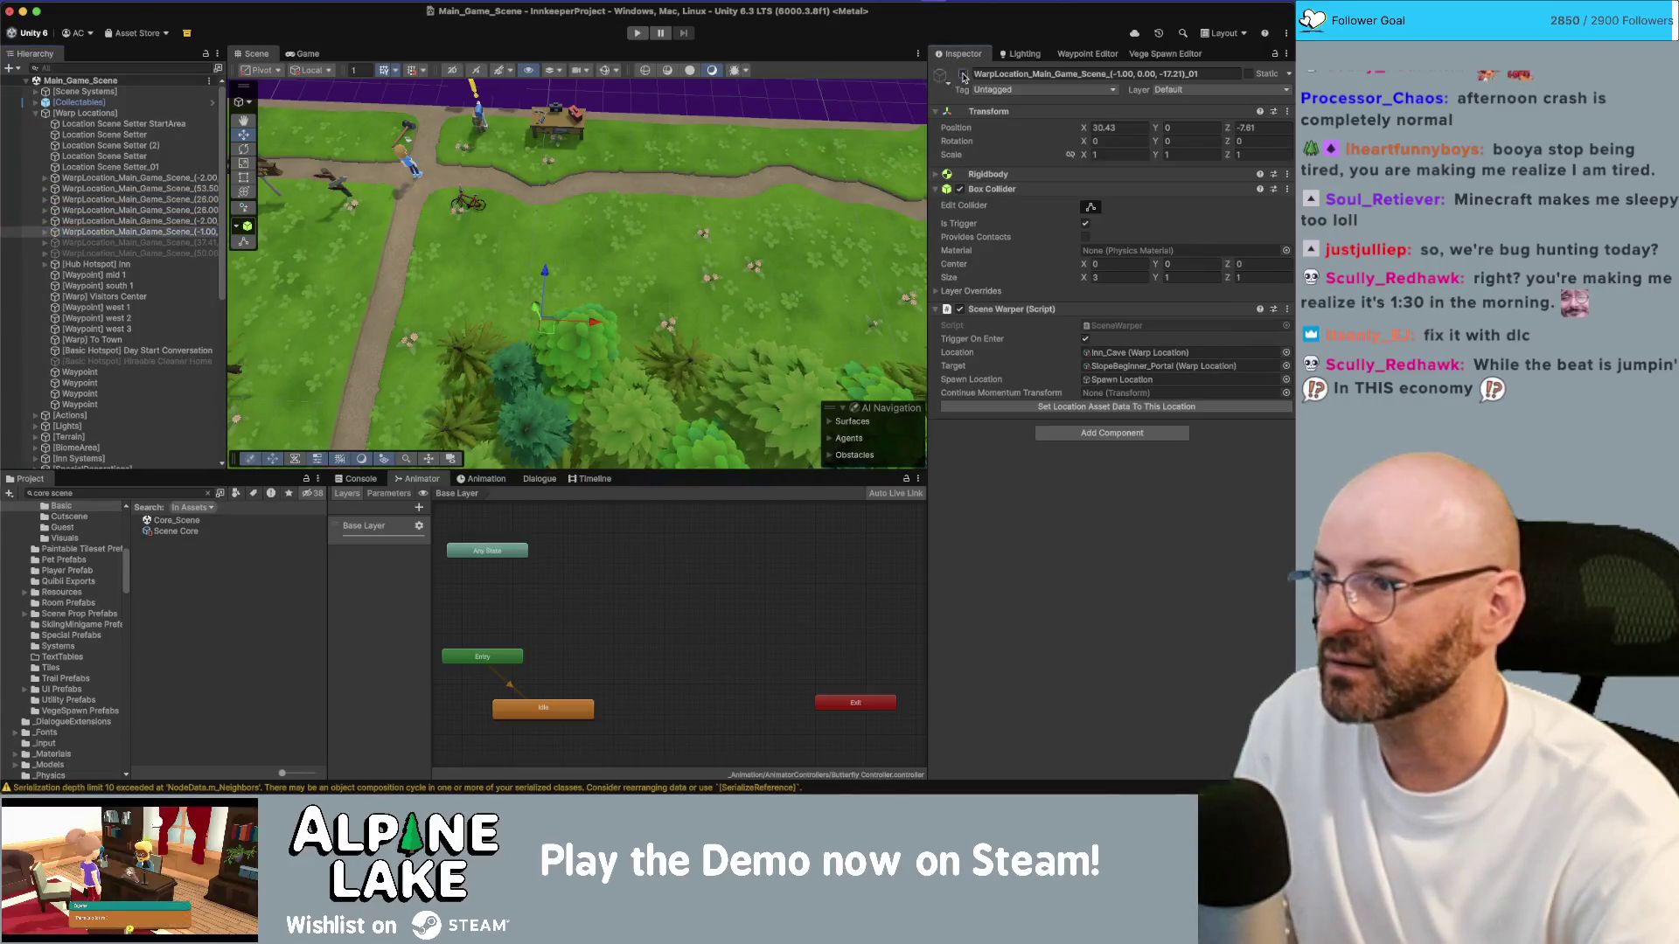
Step: Check the (-2.00) warp's Scene Warper destination and the entries above it, then return to Obsidian
click(169, 223)
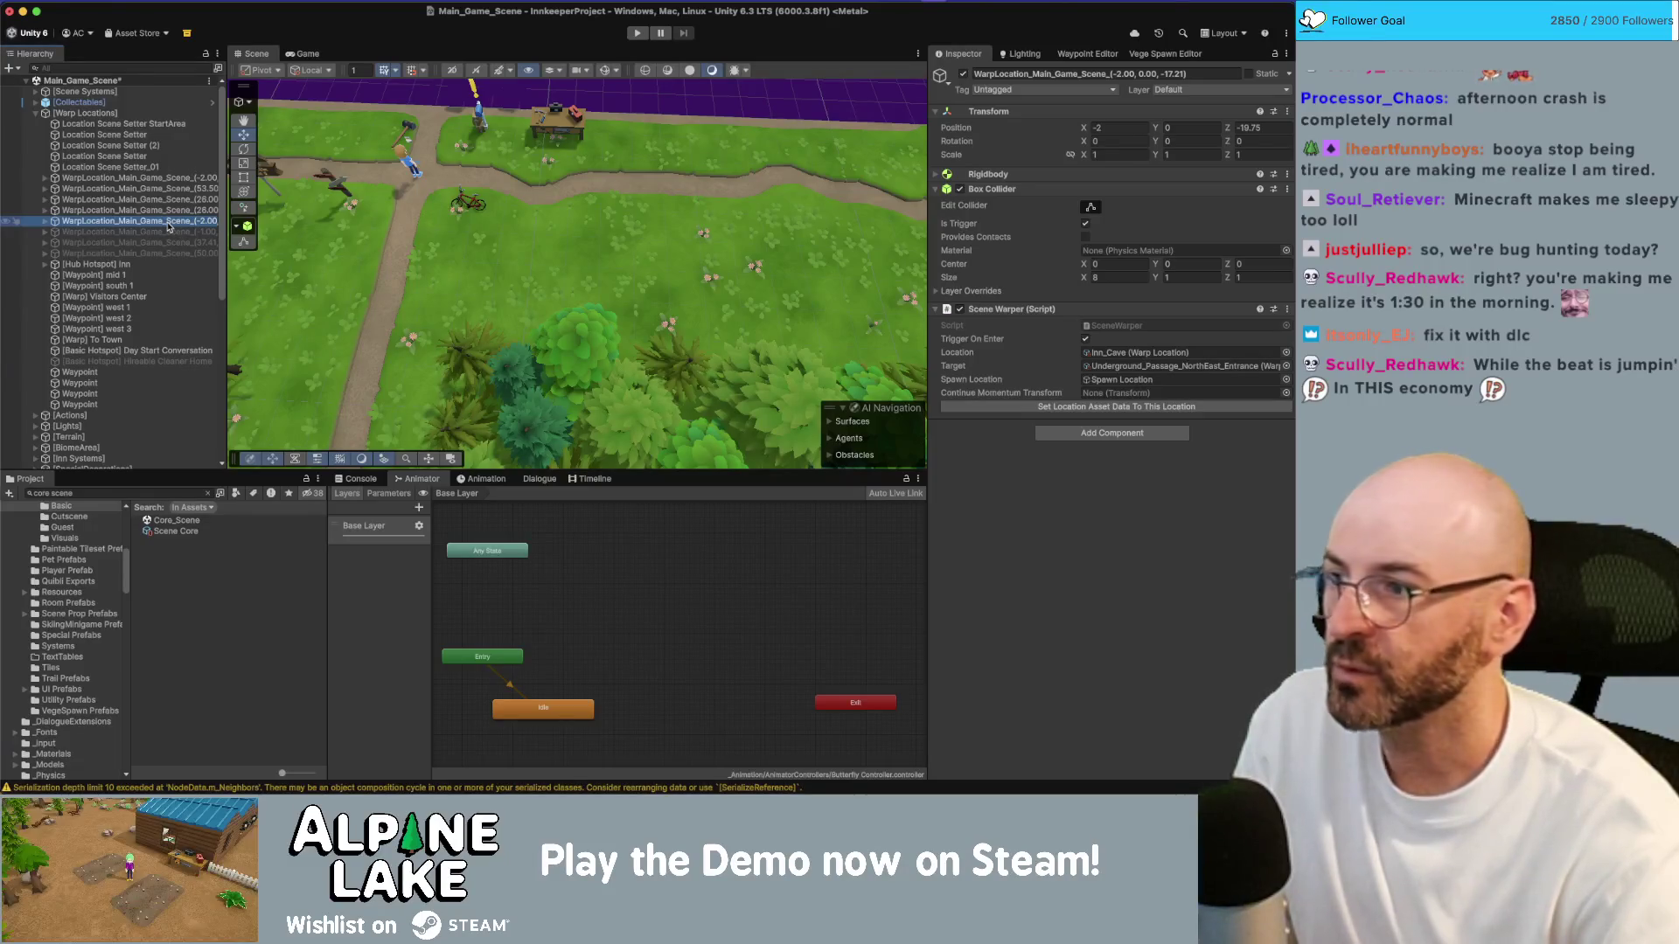
key(Up)
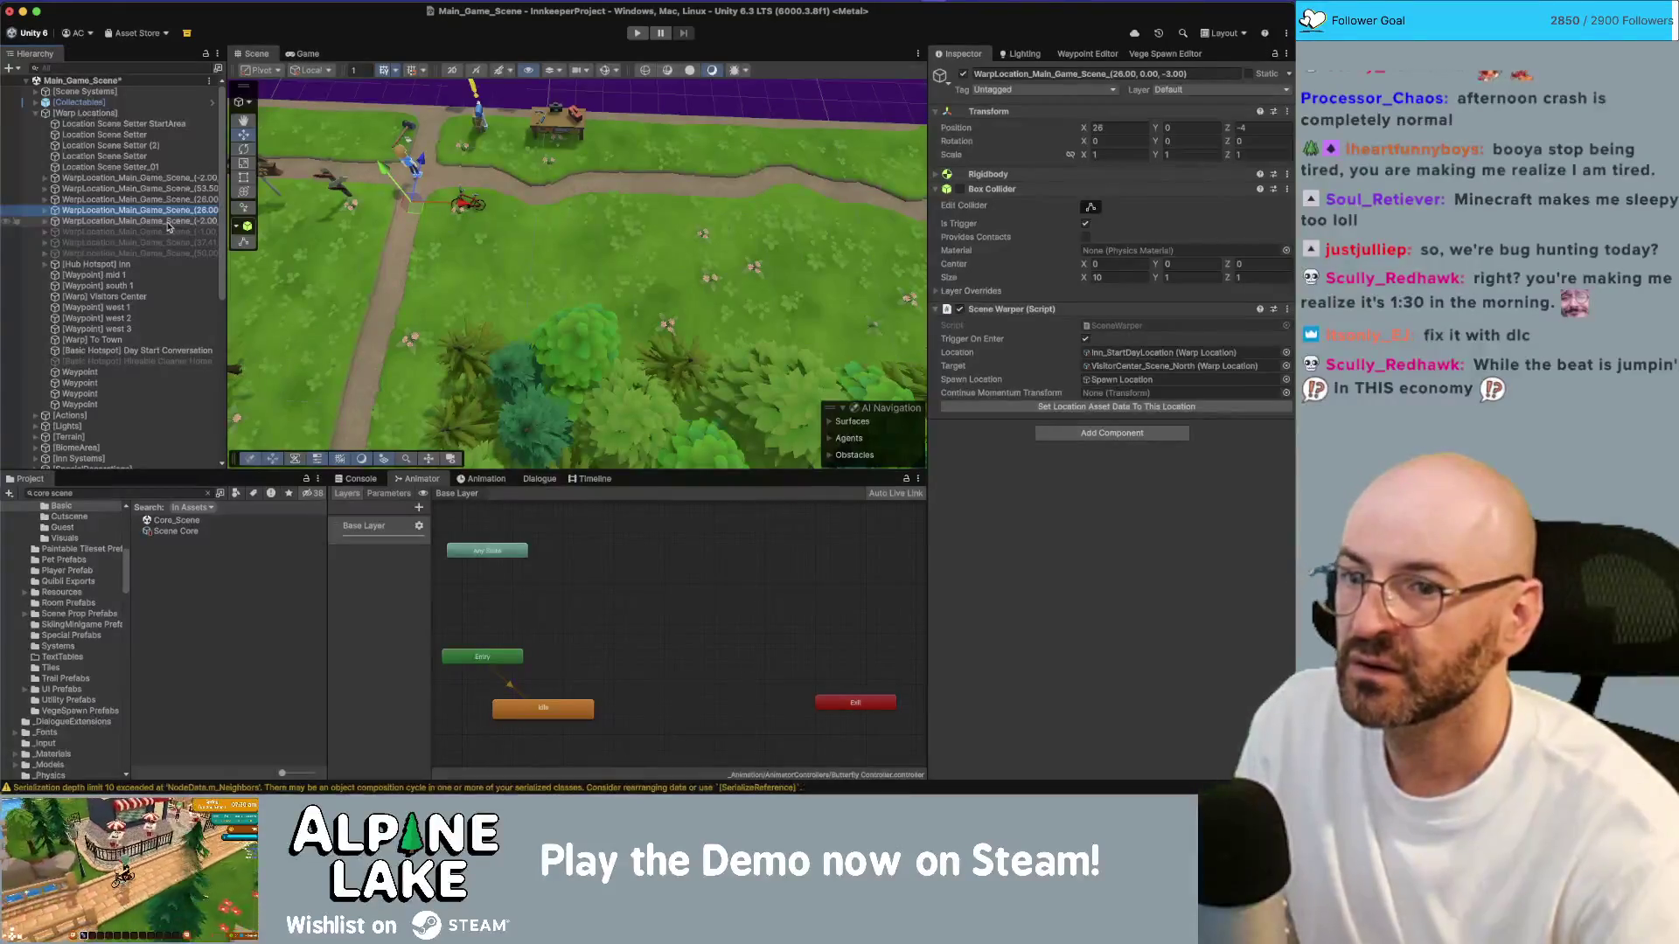
key(Up)
key(Up)
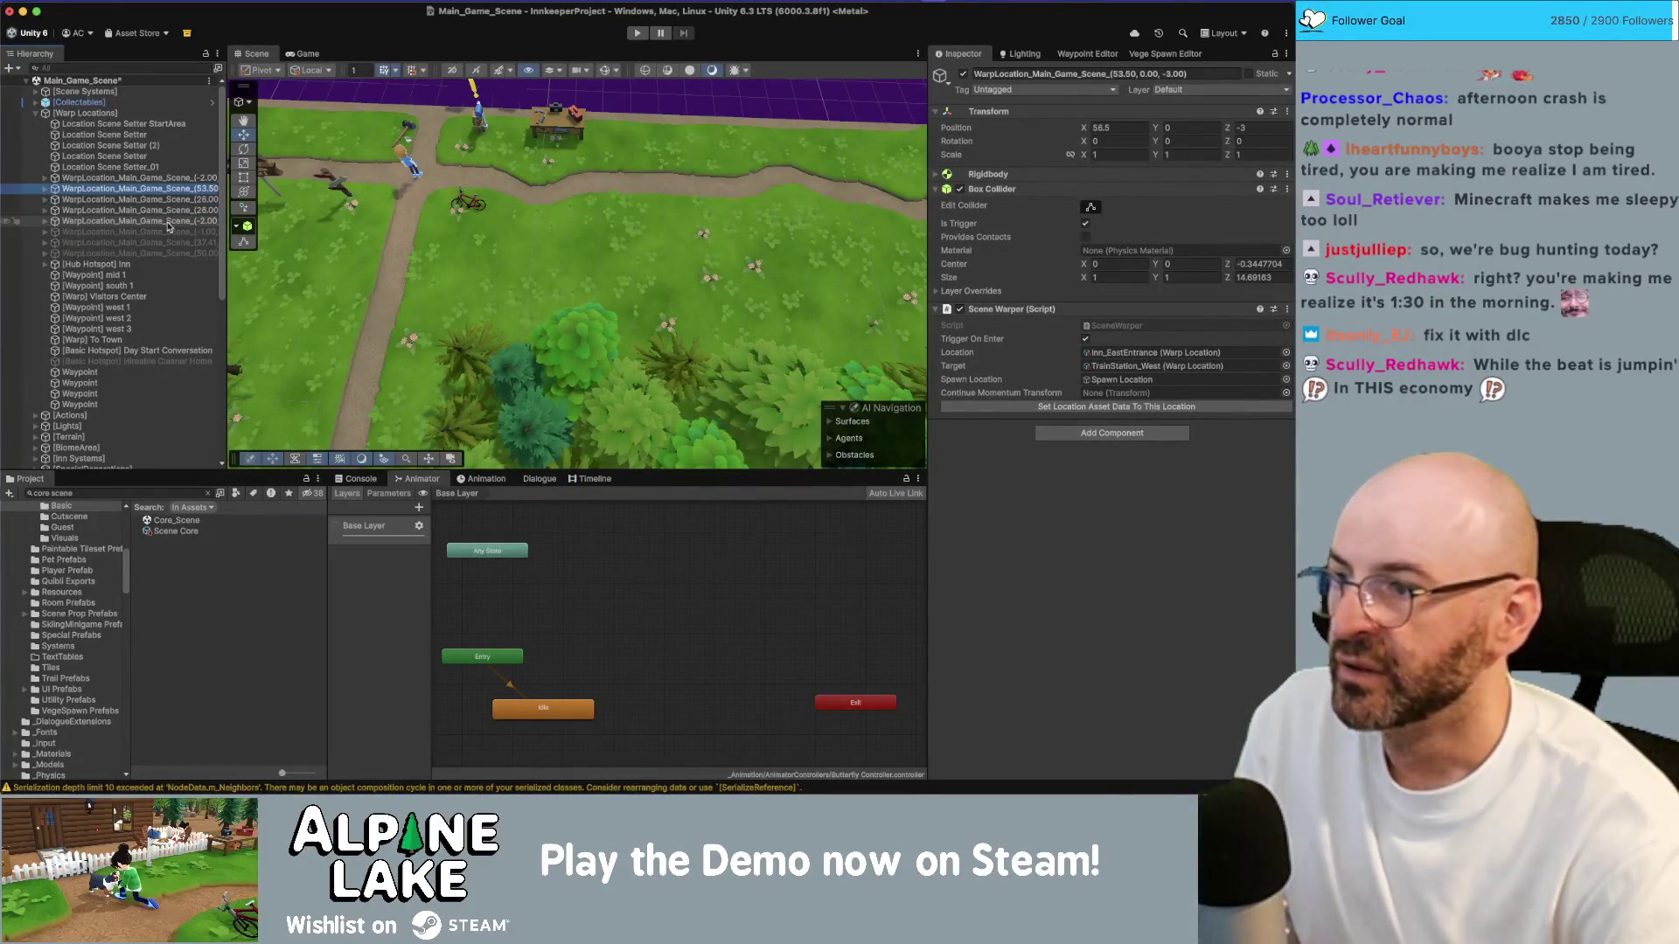
key(Up)
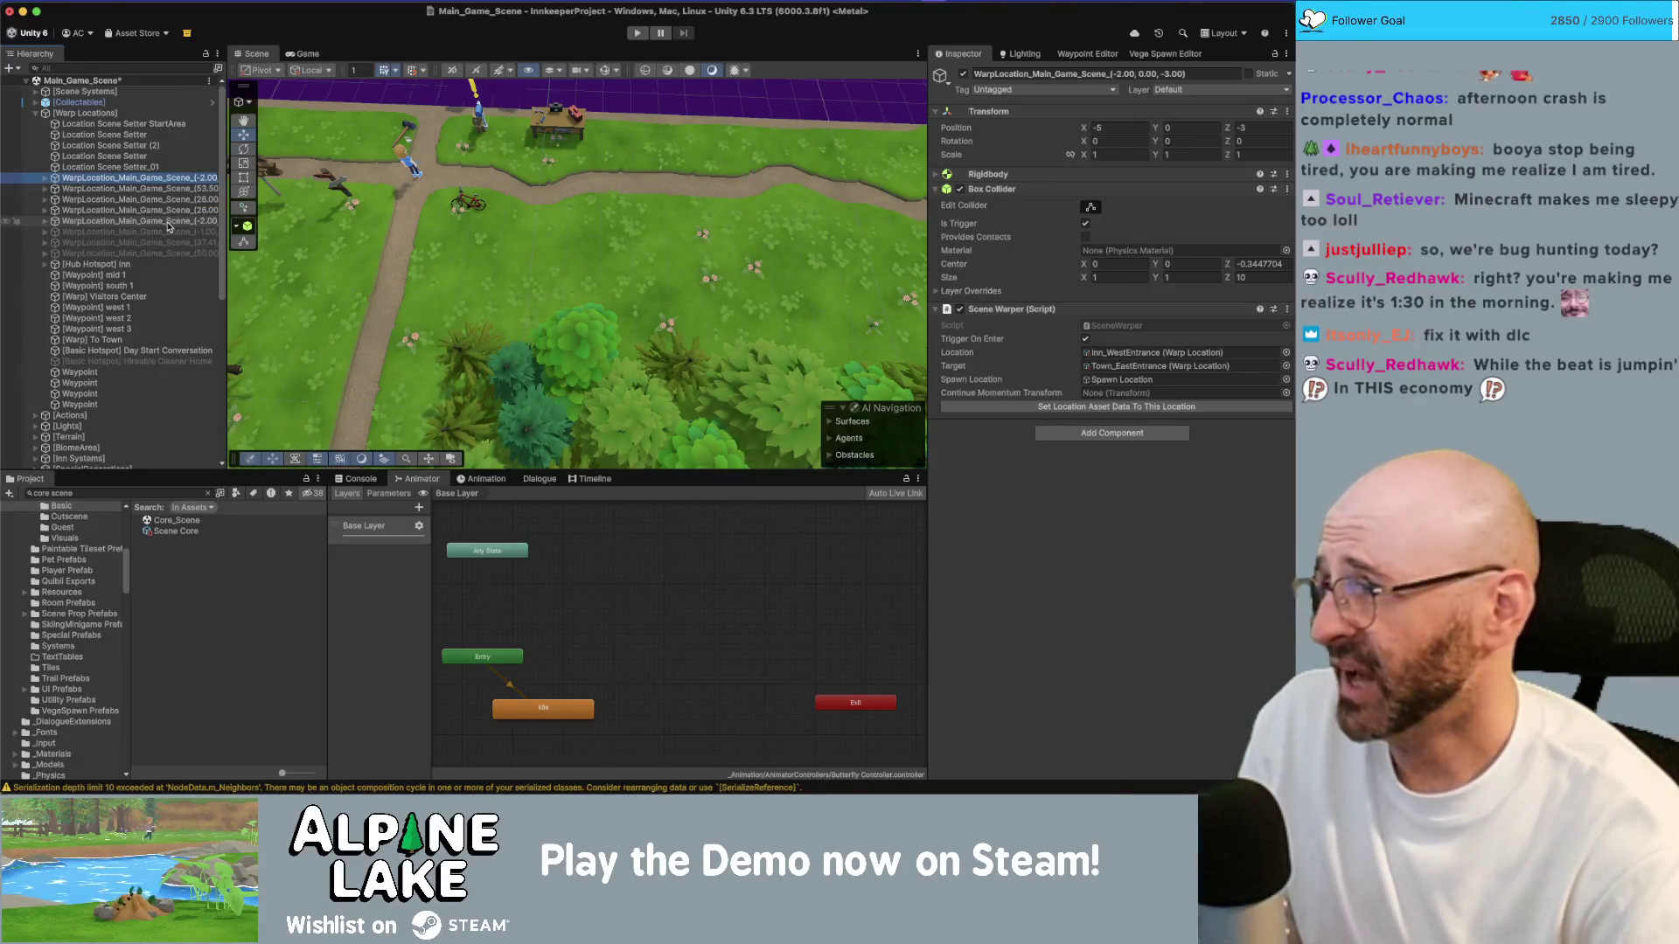
key(Up)
key(Up)
key(Up)
key(Down)
key(Down)
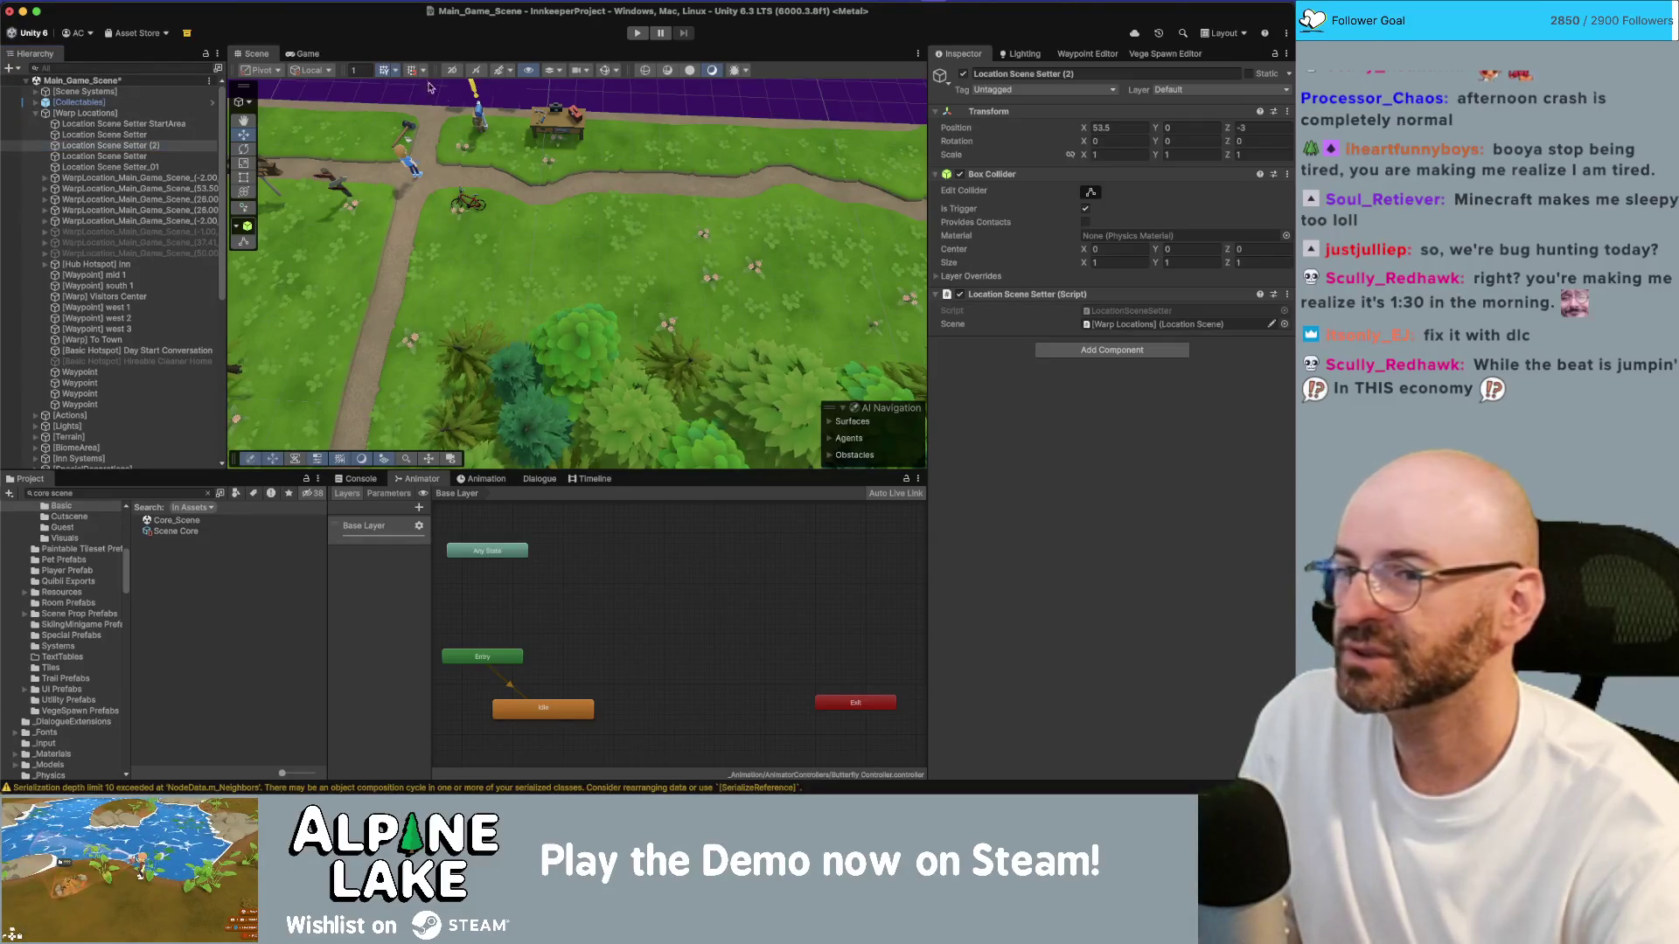
scroll(504, 196, down, 3)
key(super+Tab)
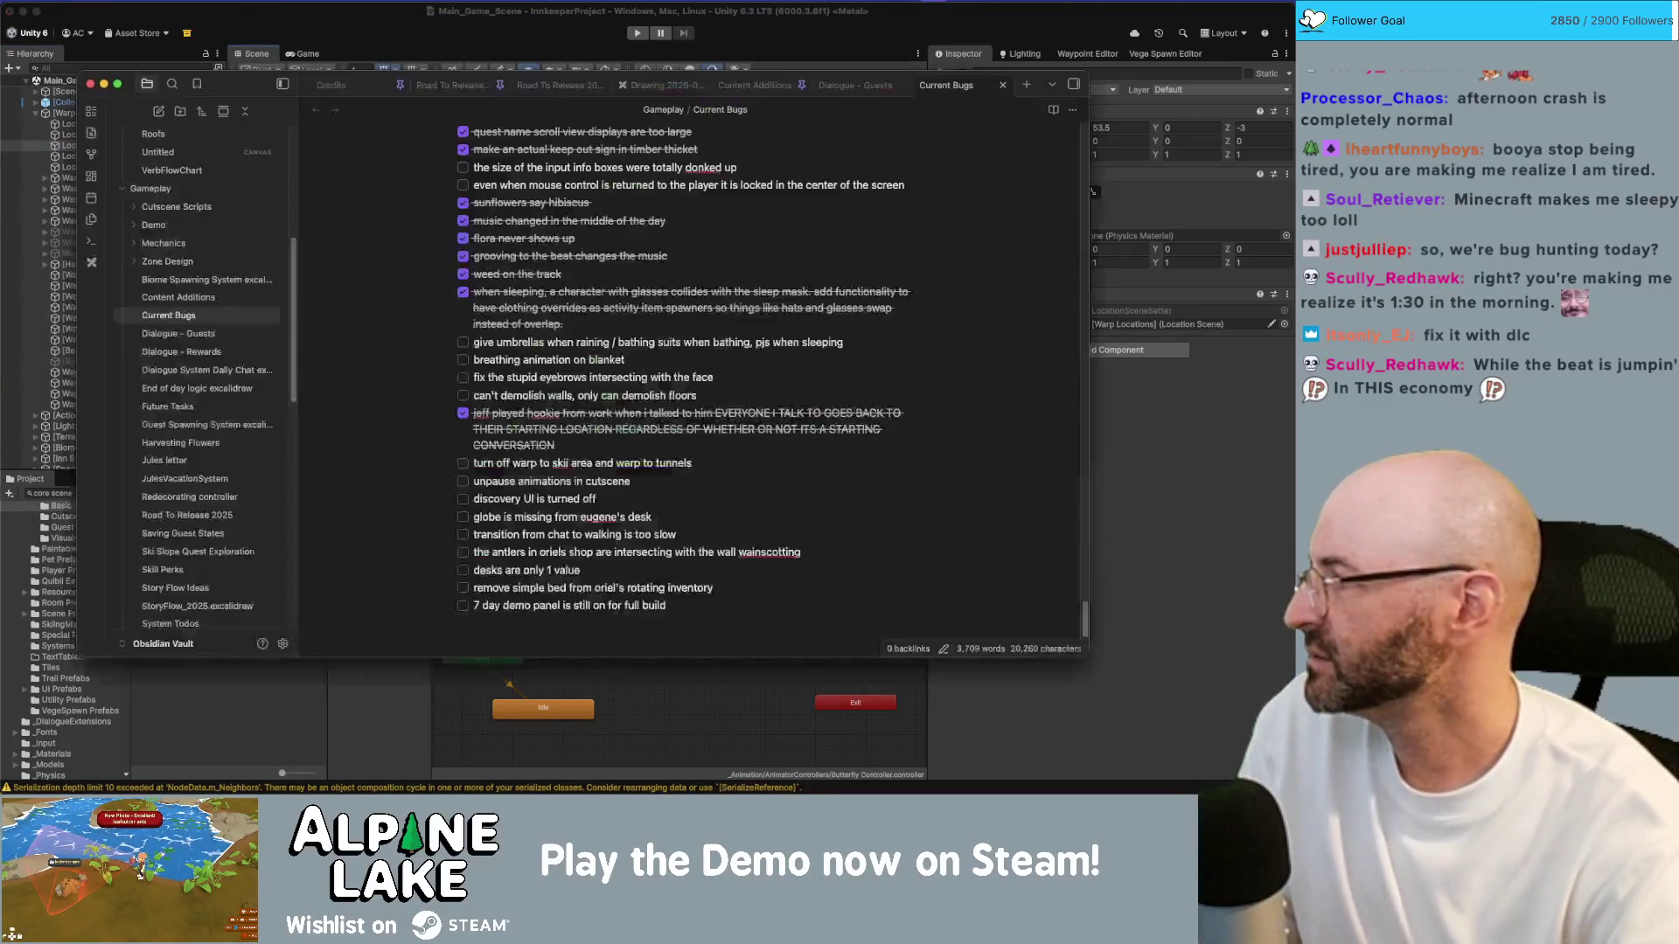
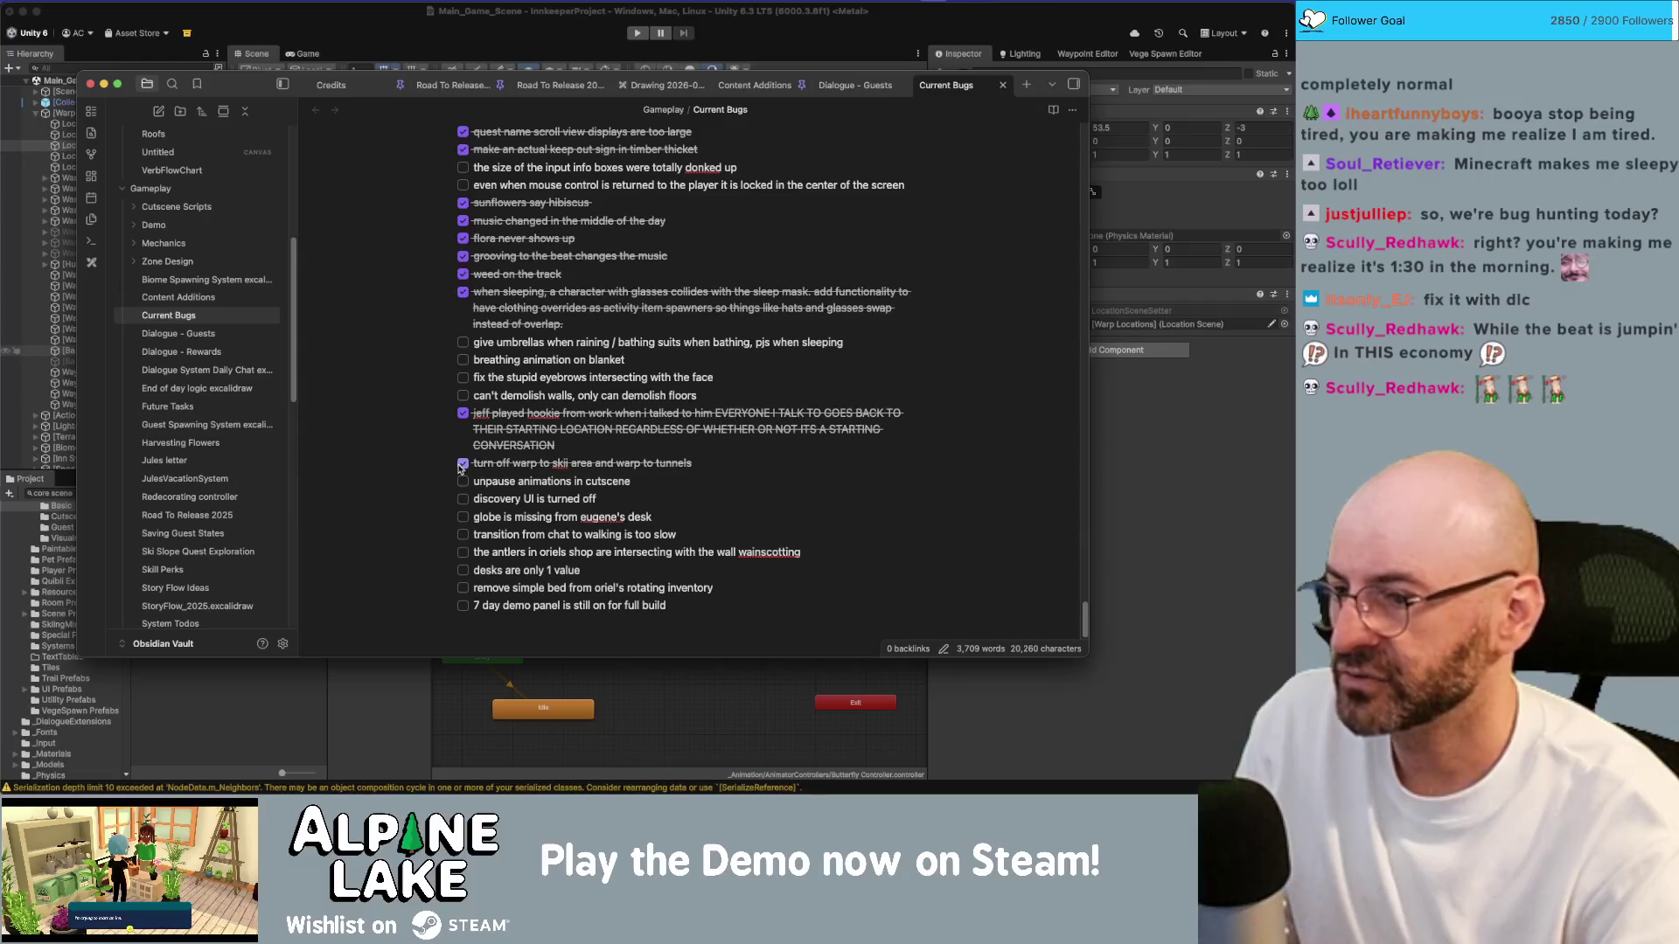
Step: In Unity, expand the UI object and enable the Overlay Alert Canvas
click(39, 352)
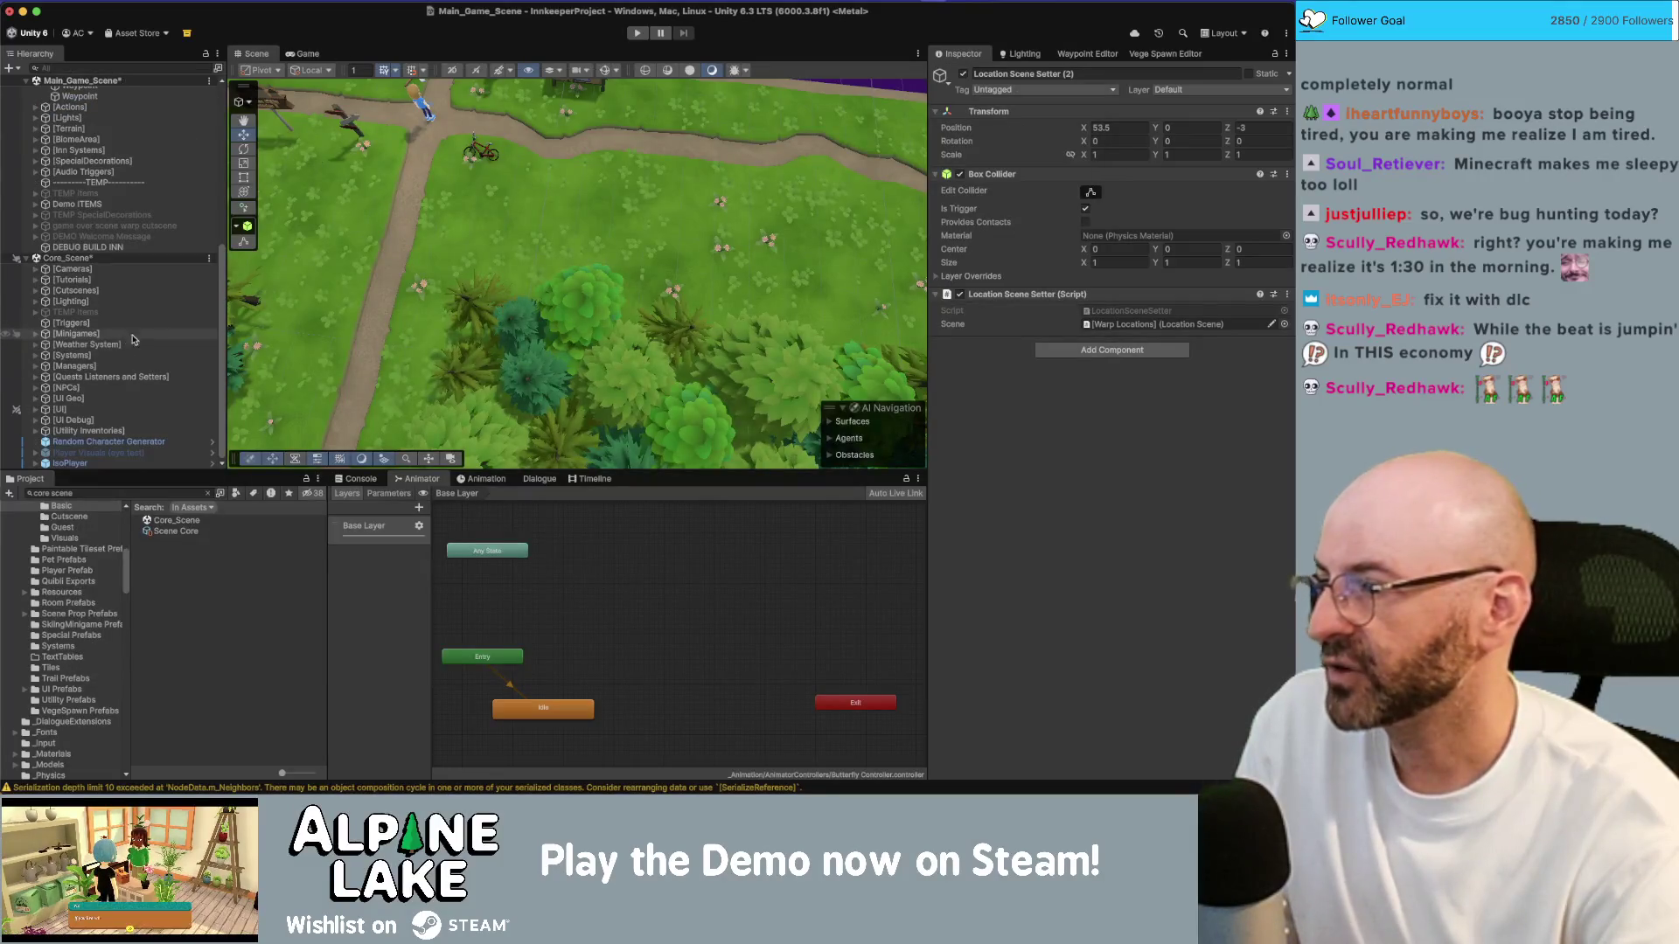
click(59, 409)
click(36, 410)
click(96, 420)
scroll(101, 385, down, 5)
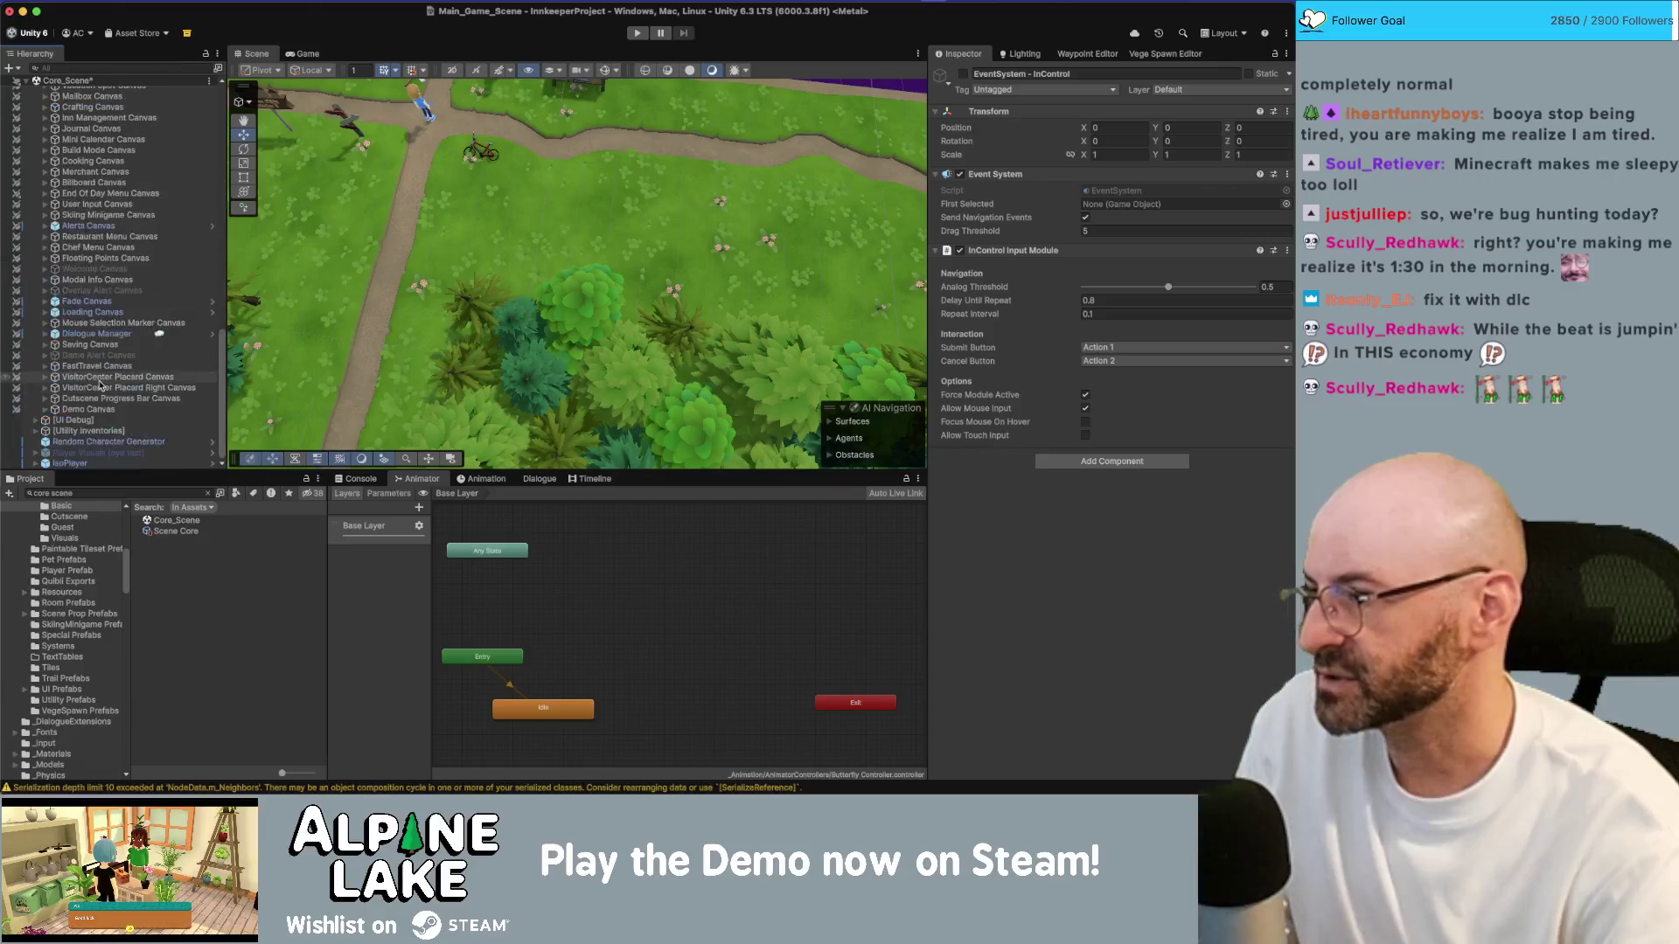
click(101, 291)
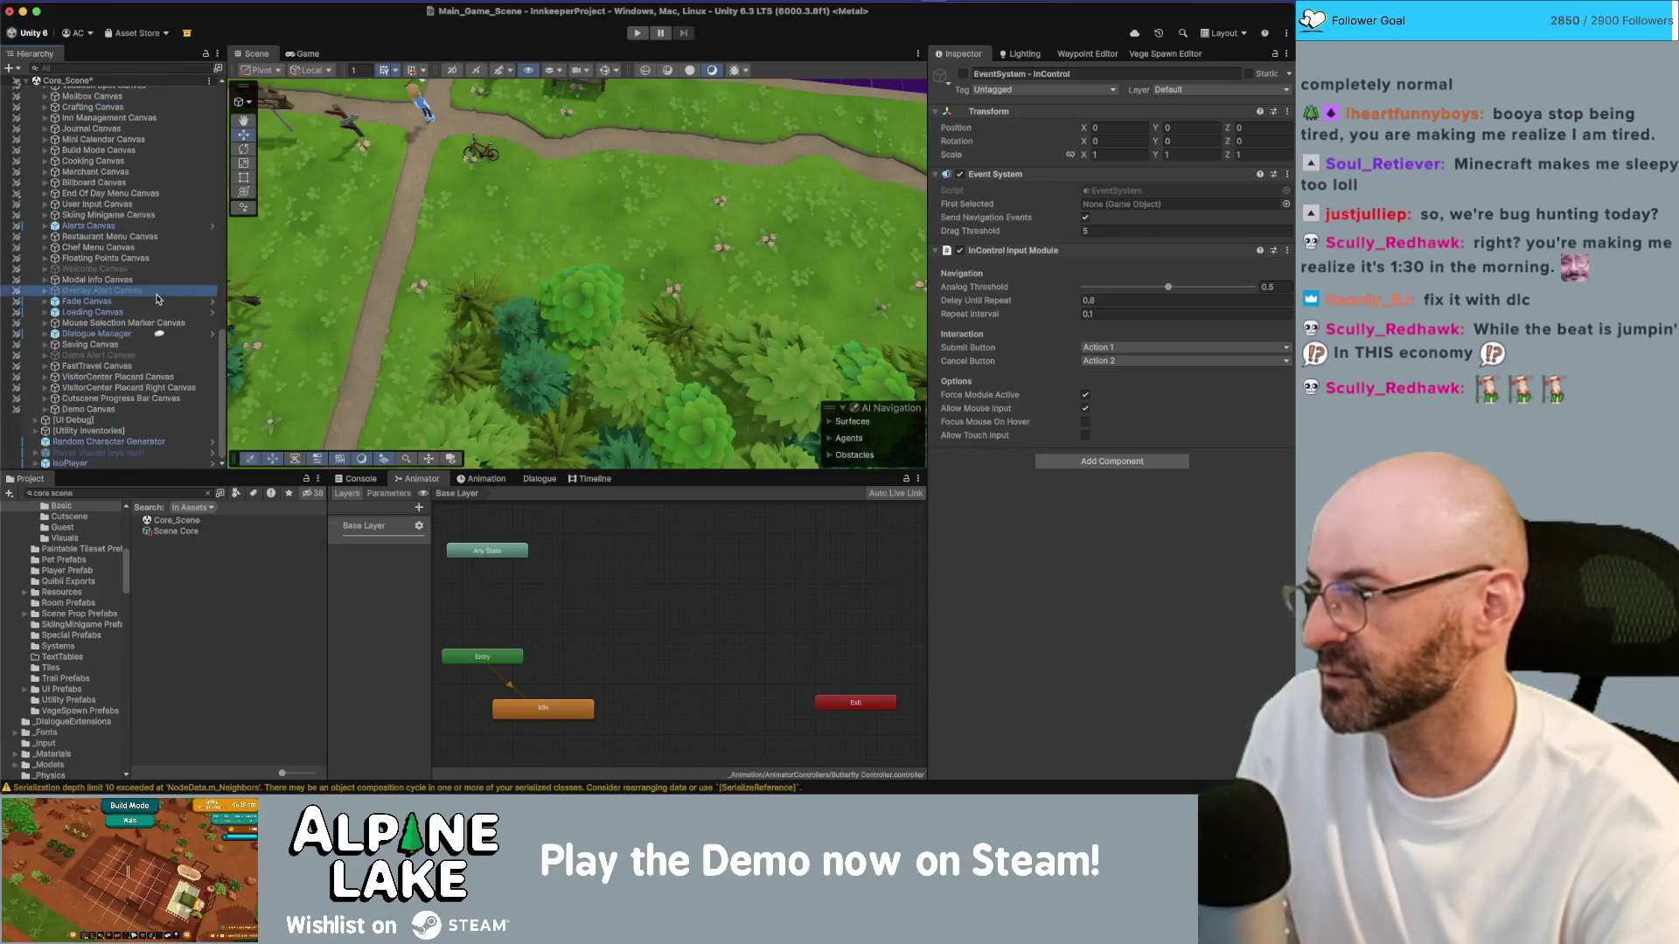
click(963, 75)
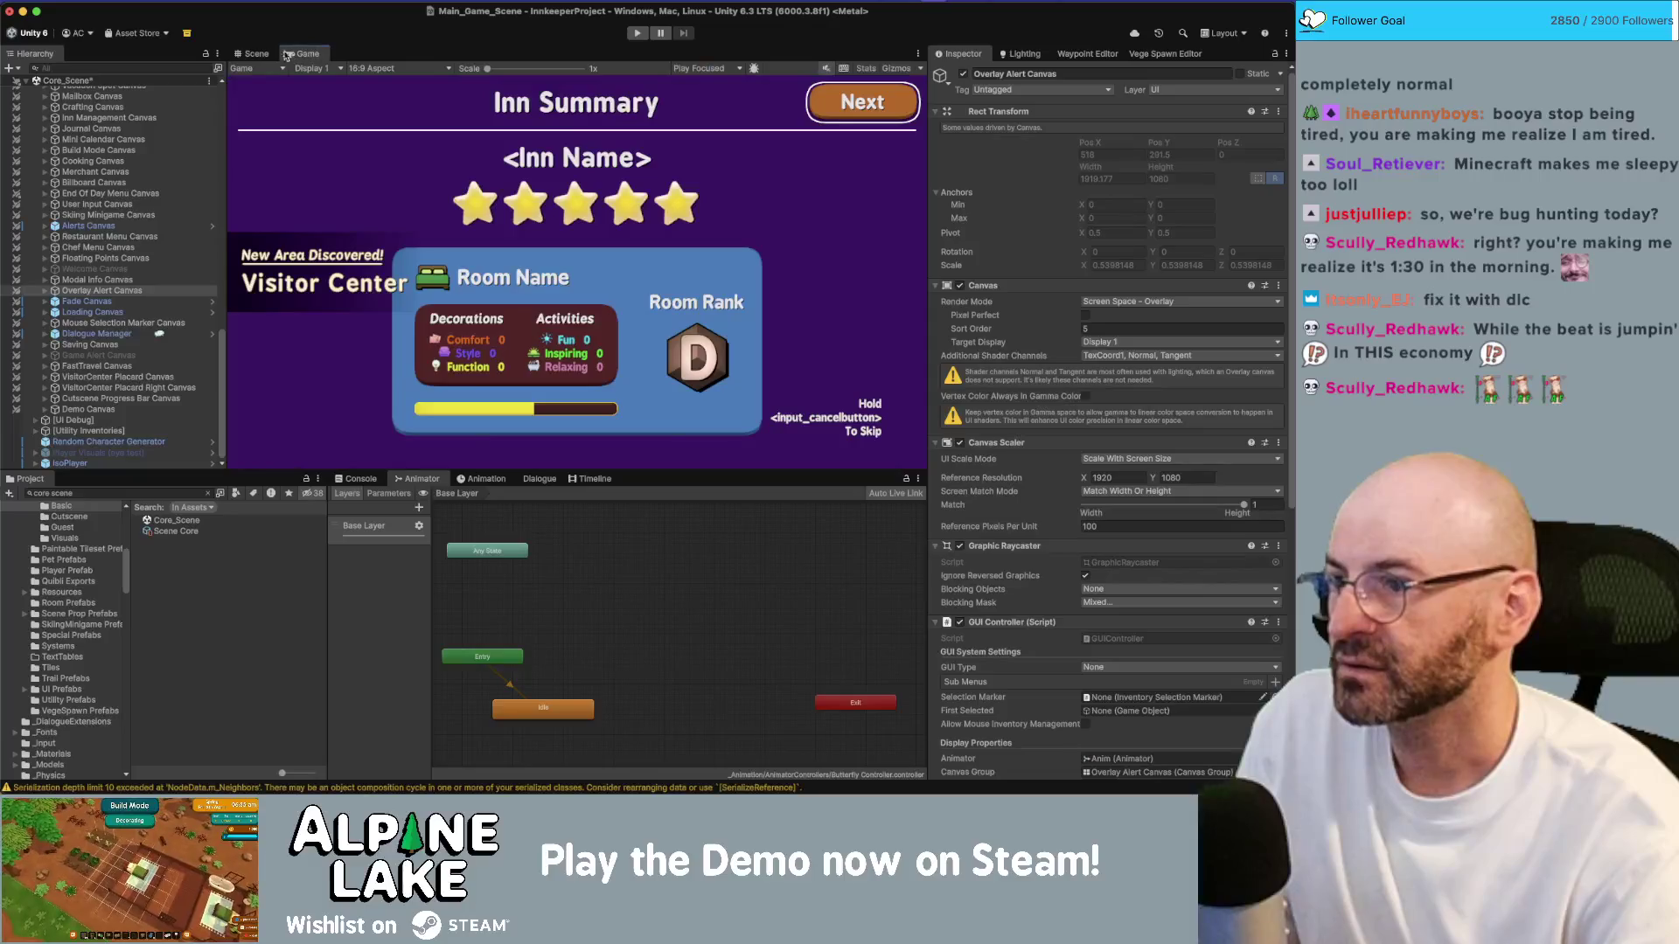
Step: In Obsidian, tick 'discovery UI is turned off' and leave the antlers in oriels shop task unchecked
key(super+Tab)
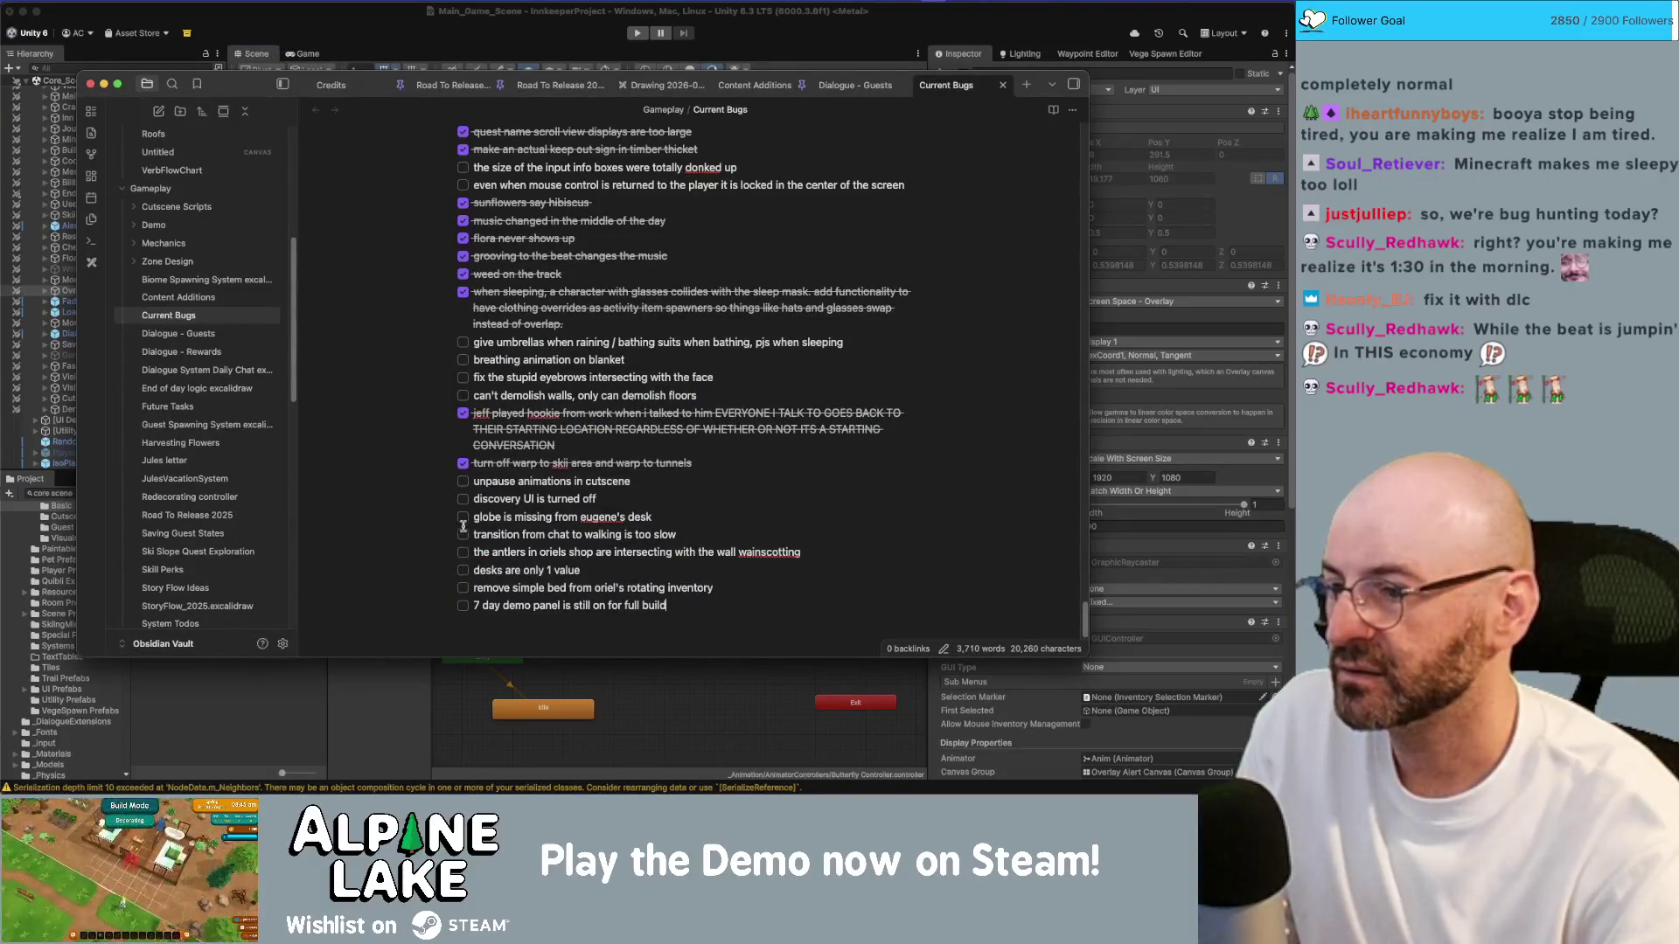
click(465, 505)
click(463, 552)
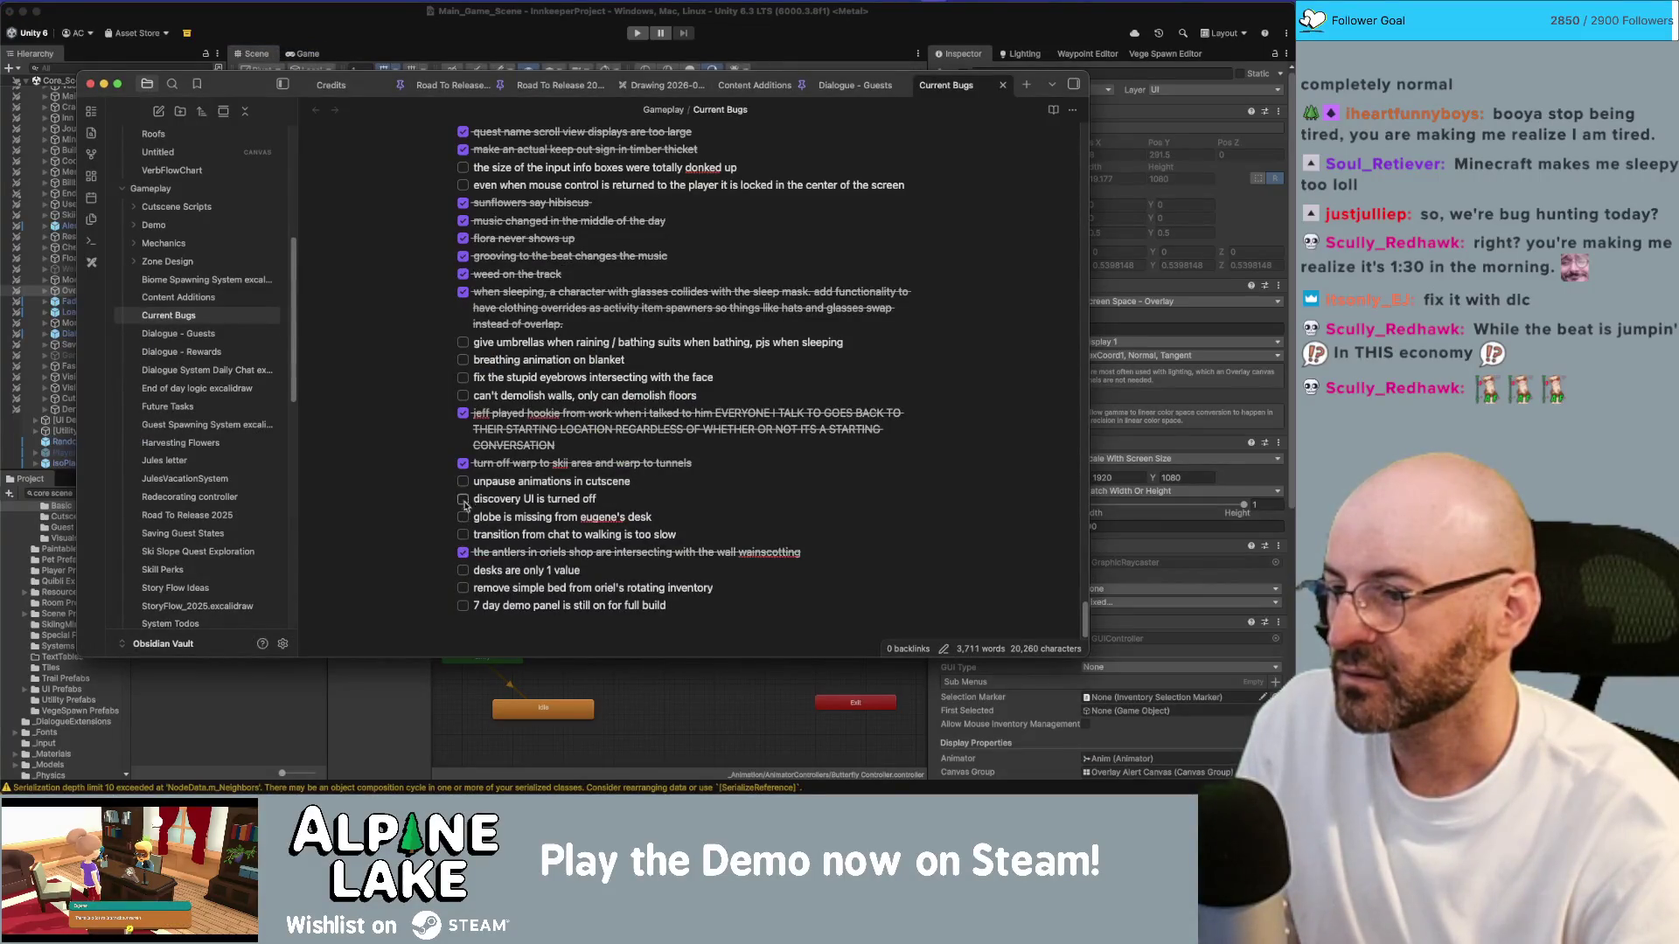
click(464, 556)
key(Up)
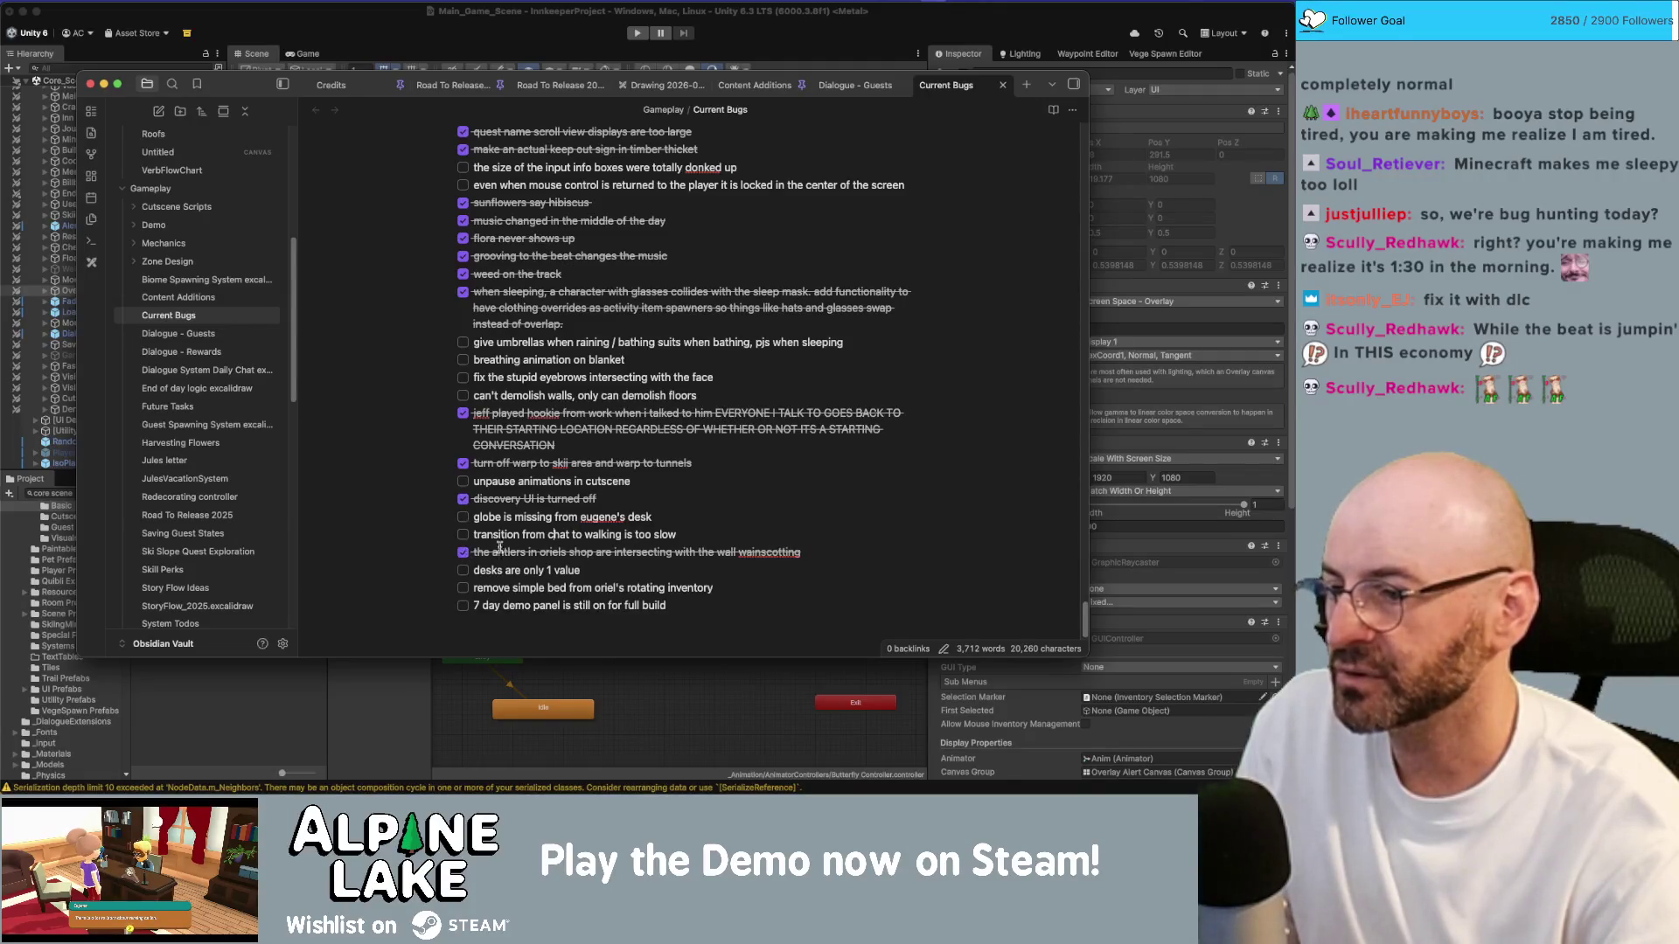
click(463, 553)
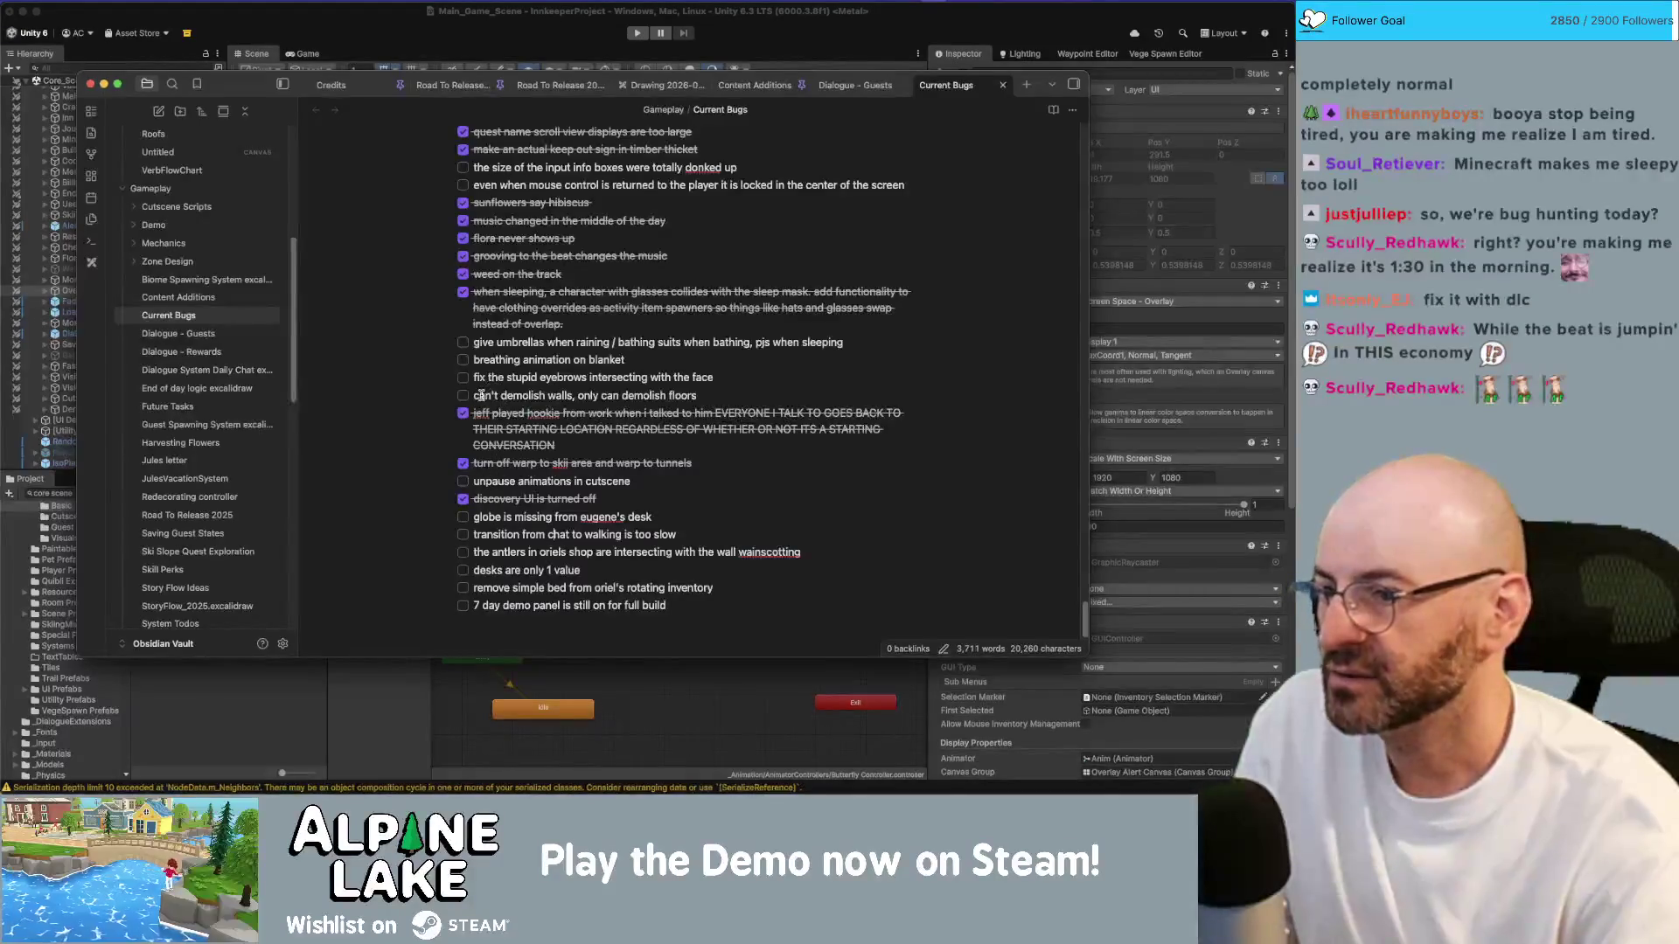
Step: Back in Unity, angle the scene view and select a fallen log wall piece
key(super+Tab)
mouse_move(559, 227)
mouse_down()
mouse_move(555, 119)
mouse_move(888, 95)
mouse_move(623, 296)
mouse_move(645, 256)
mouse_move(699, 267)
mouse_up()
click(641, 290)
Step: Put Build Dilapidated Wall 1–3 prefabs and their children on the Default layer
click(575, 306)
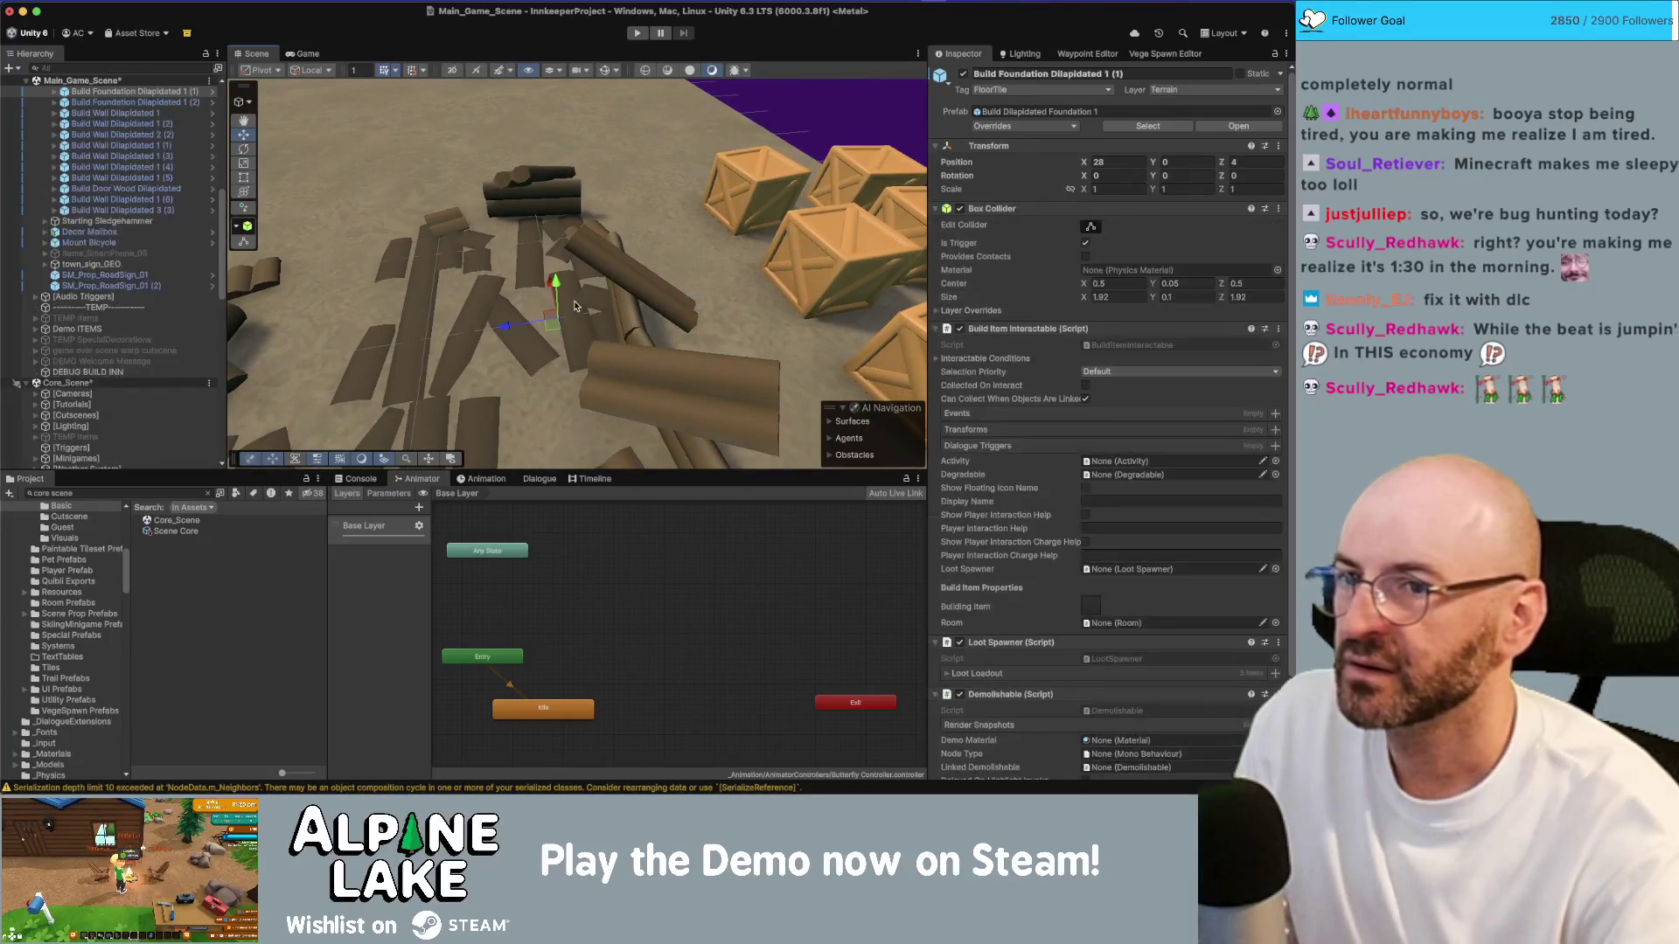
click(633, 280)
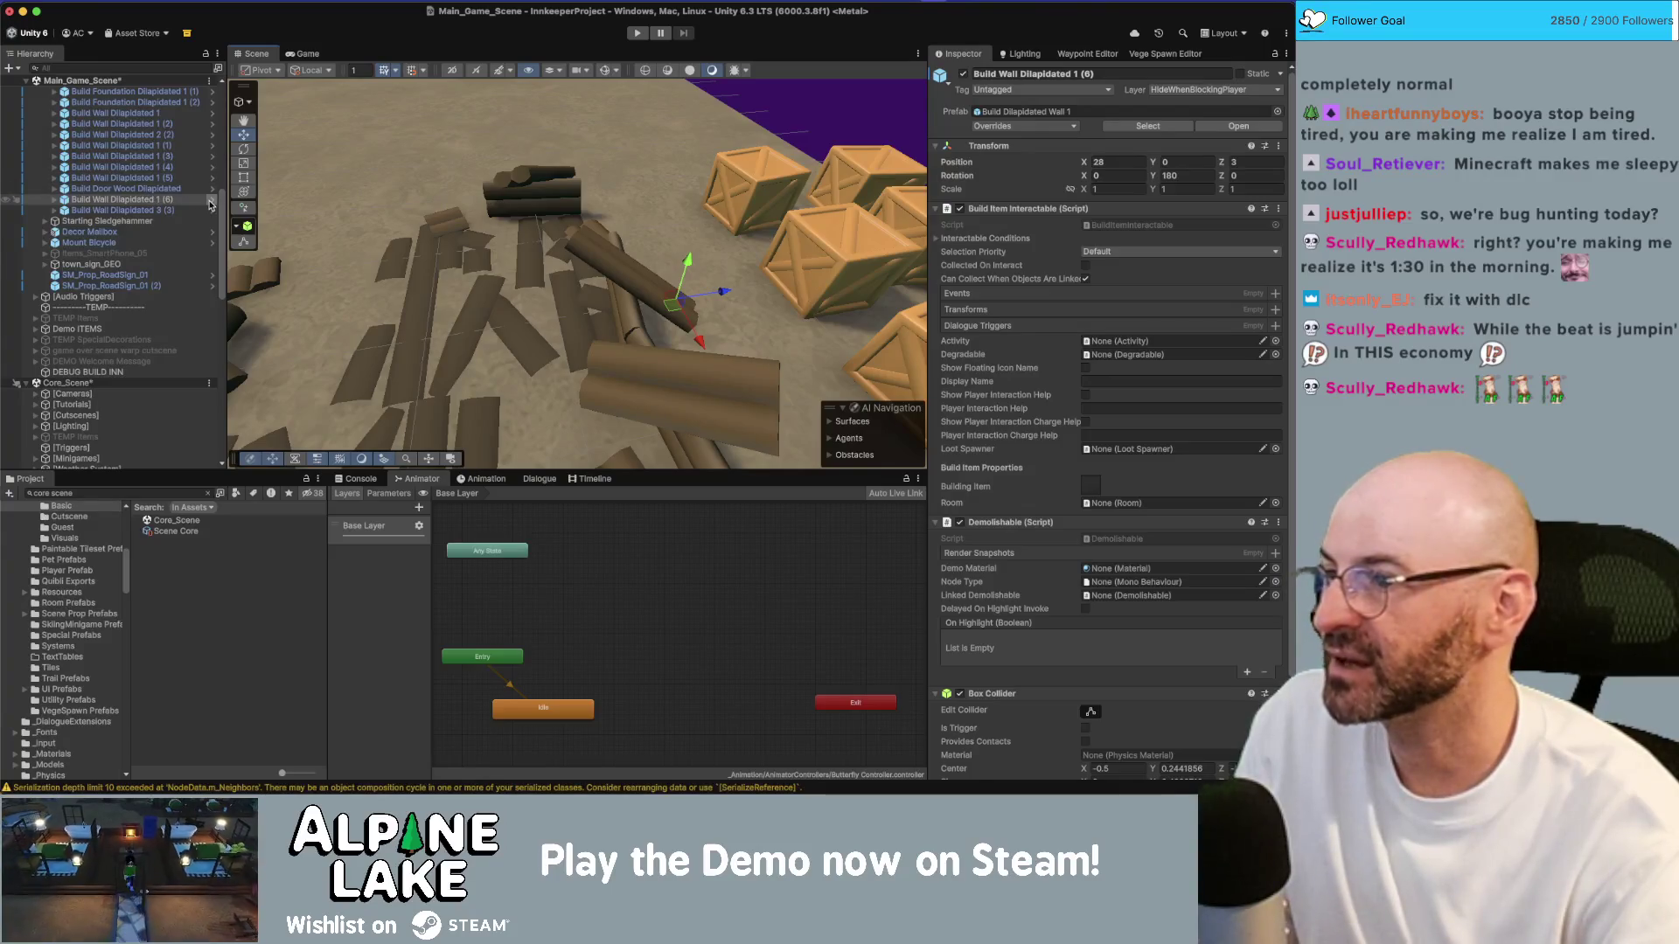
click(1148, 126)
click(213, 562)
key(Up)
key(shift+Down)
key(shift+Down)
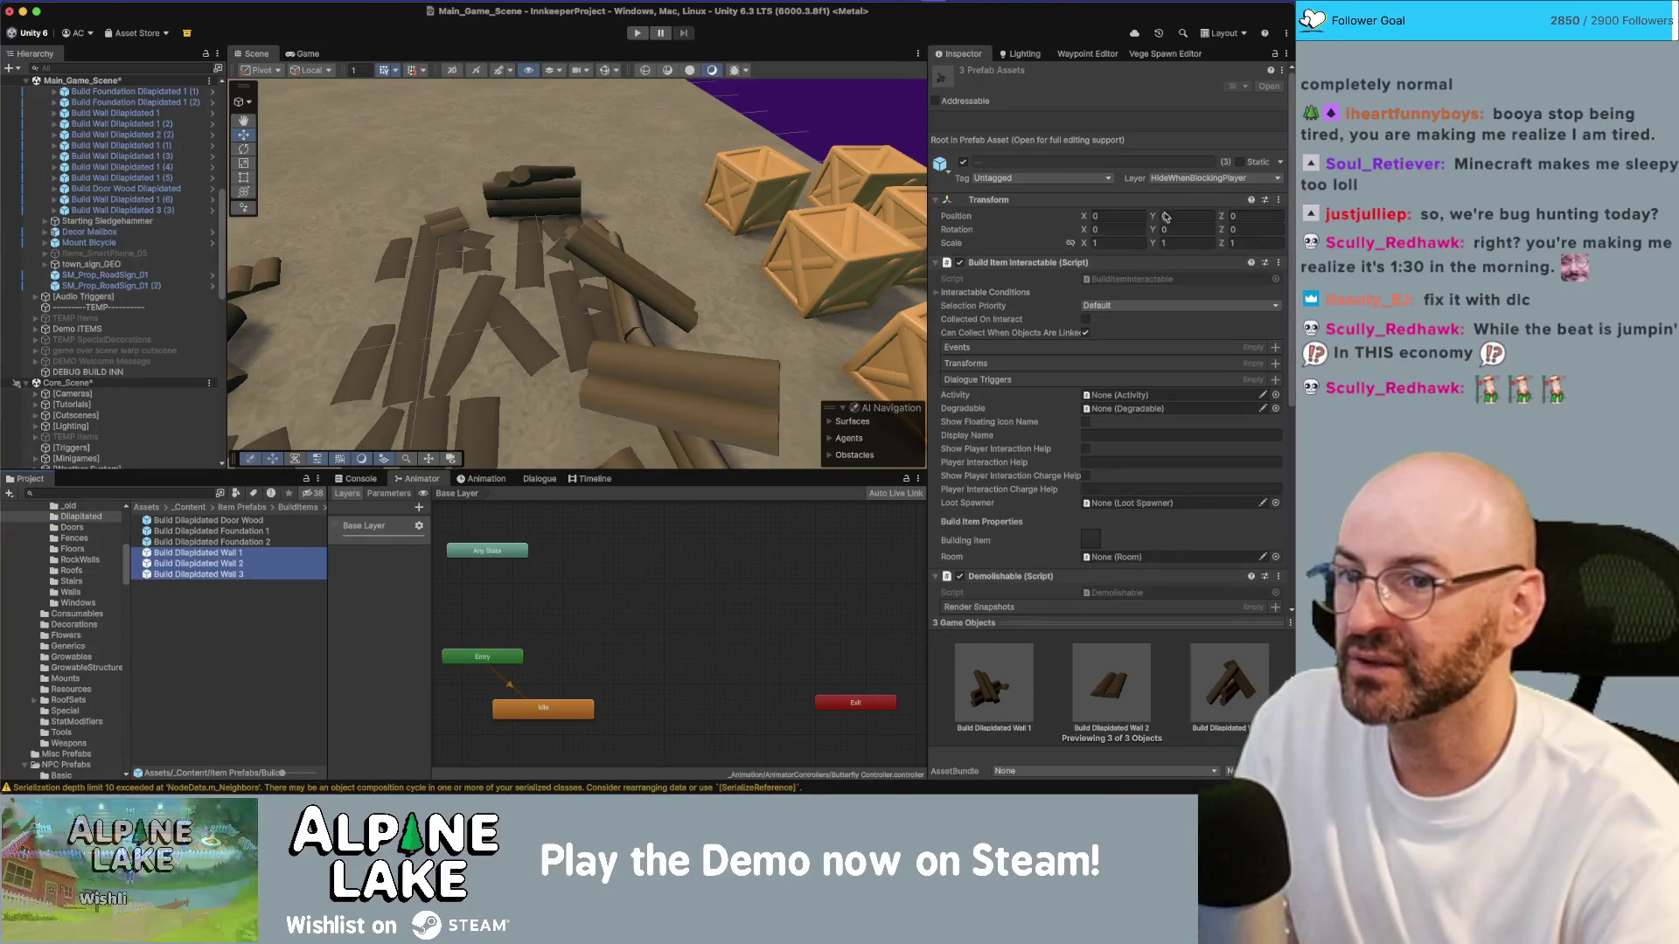
click(1233, 179)
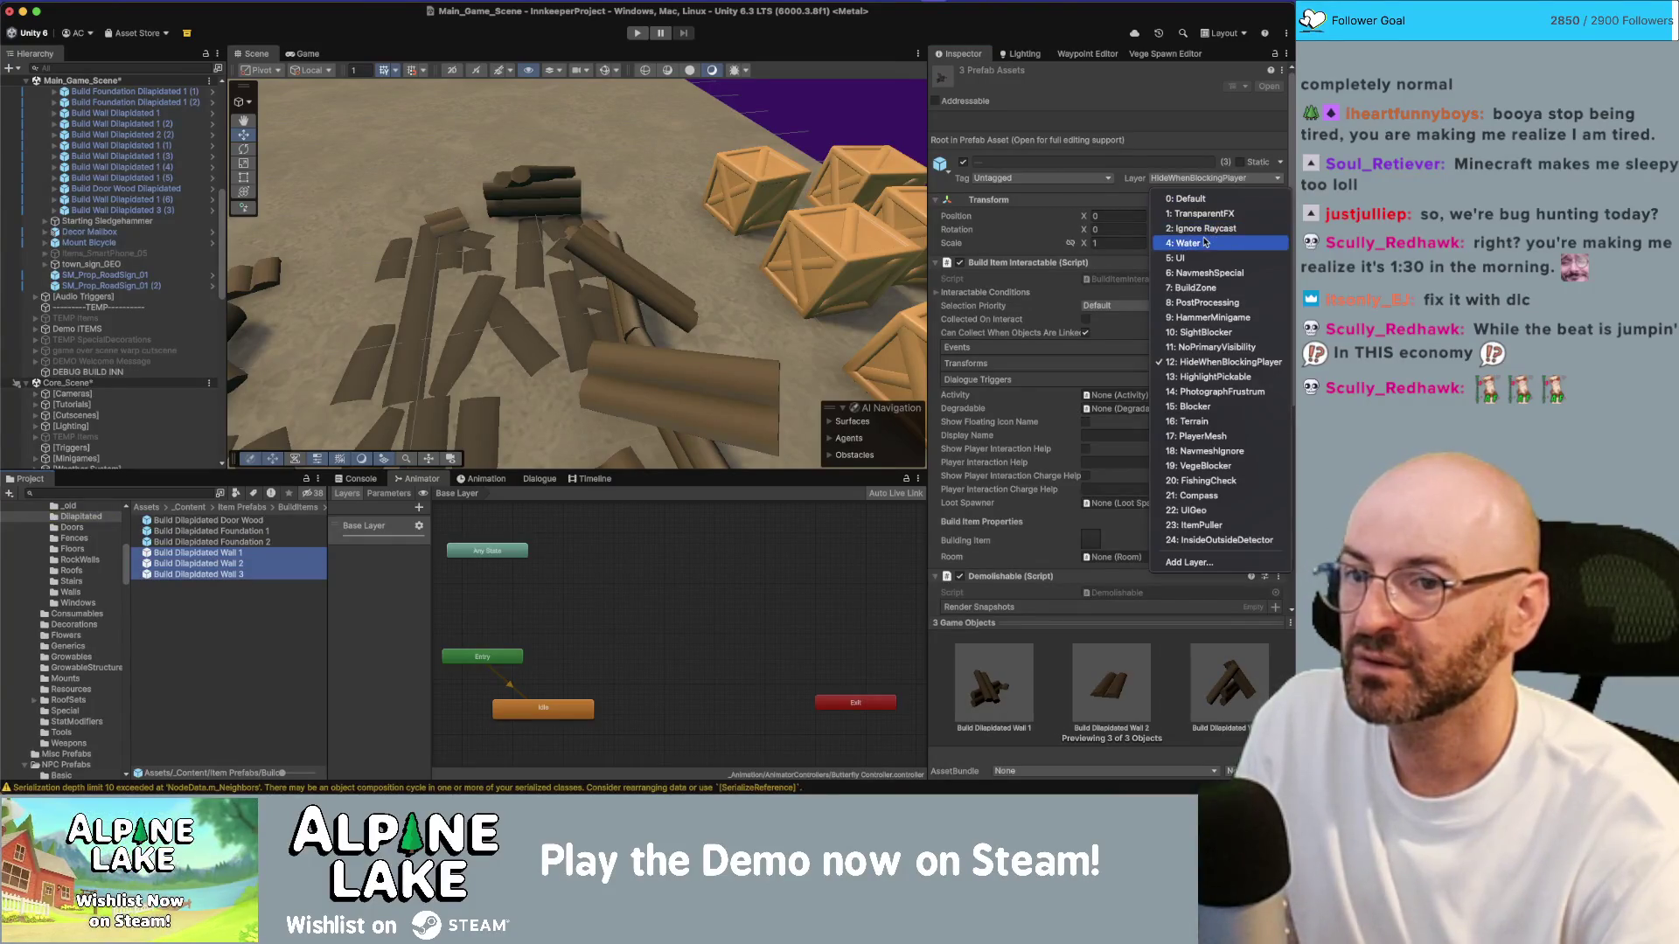
click(1203, 199)
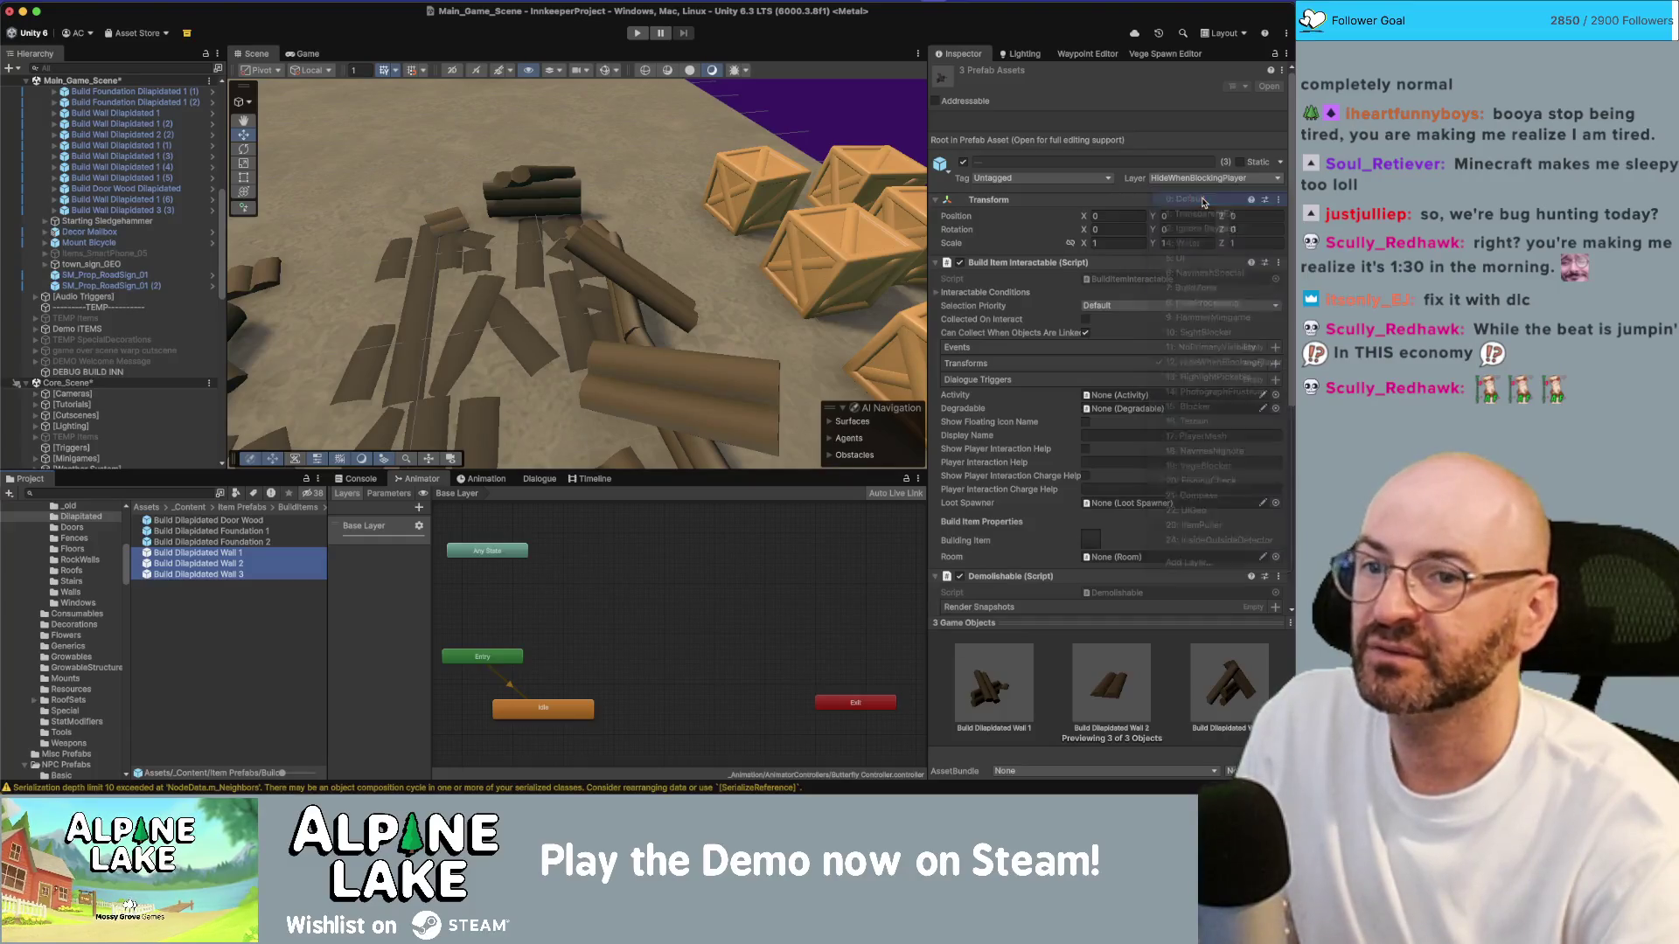
click(675, 284)
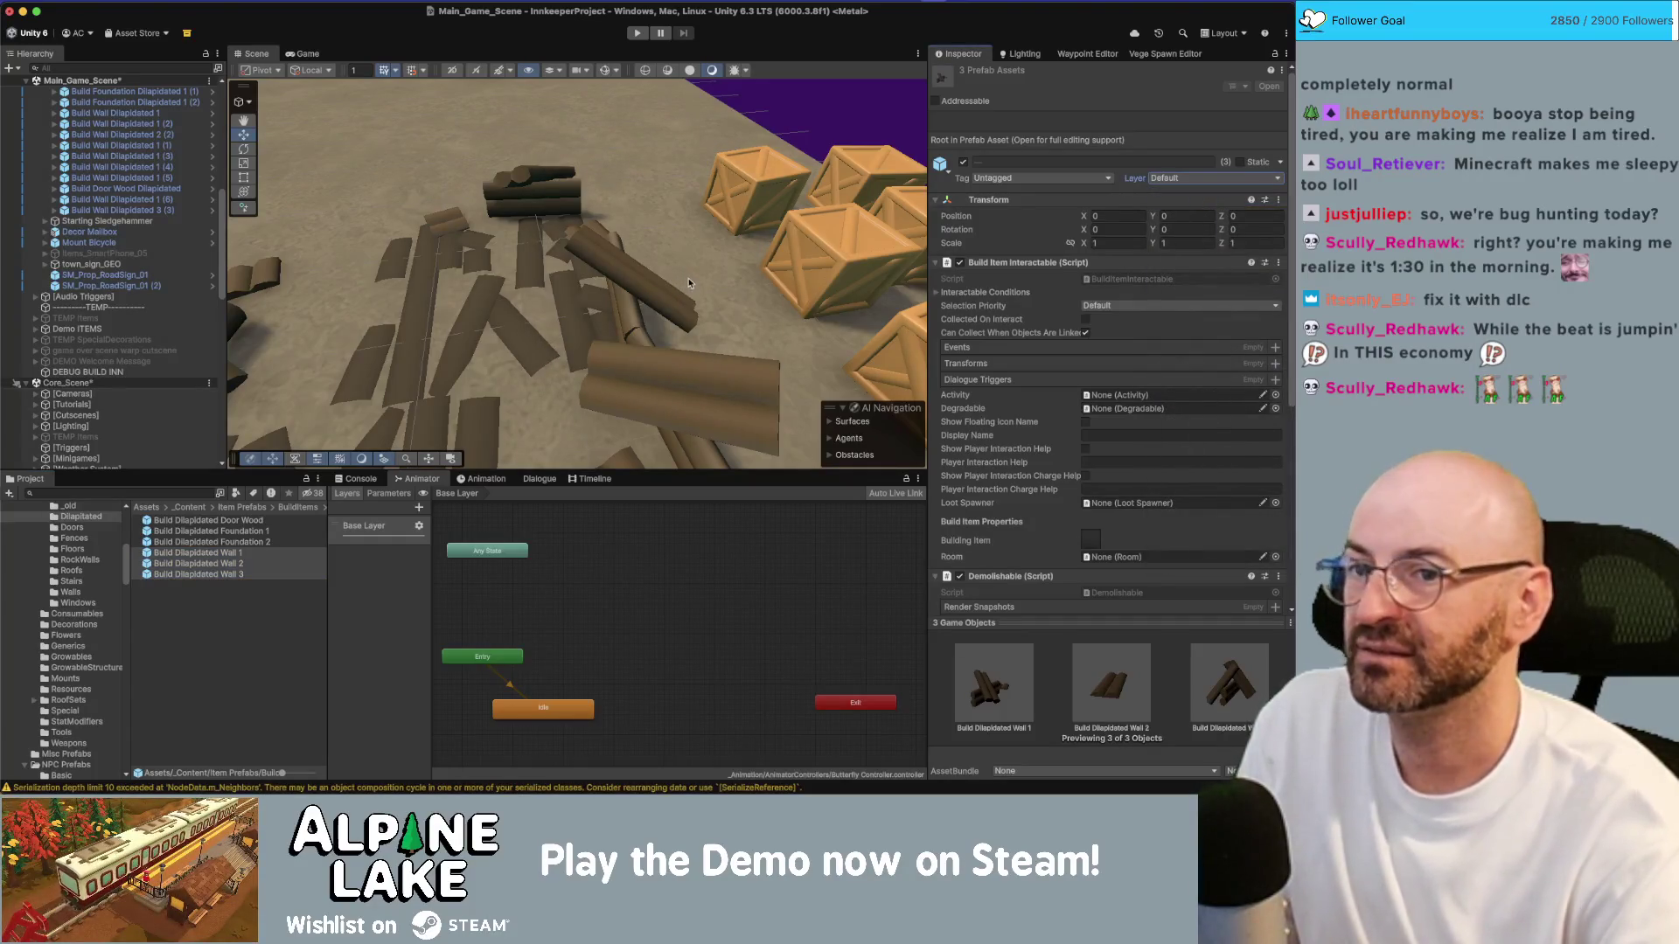
Step: Inspect the Build Dilapidated Wall 1 prefab in prefab mode, exit, and save the scenes
click(223, 551)
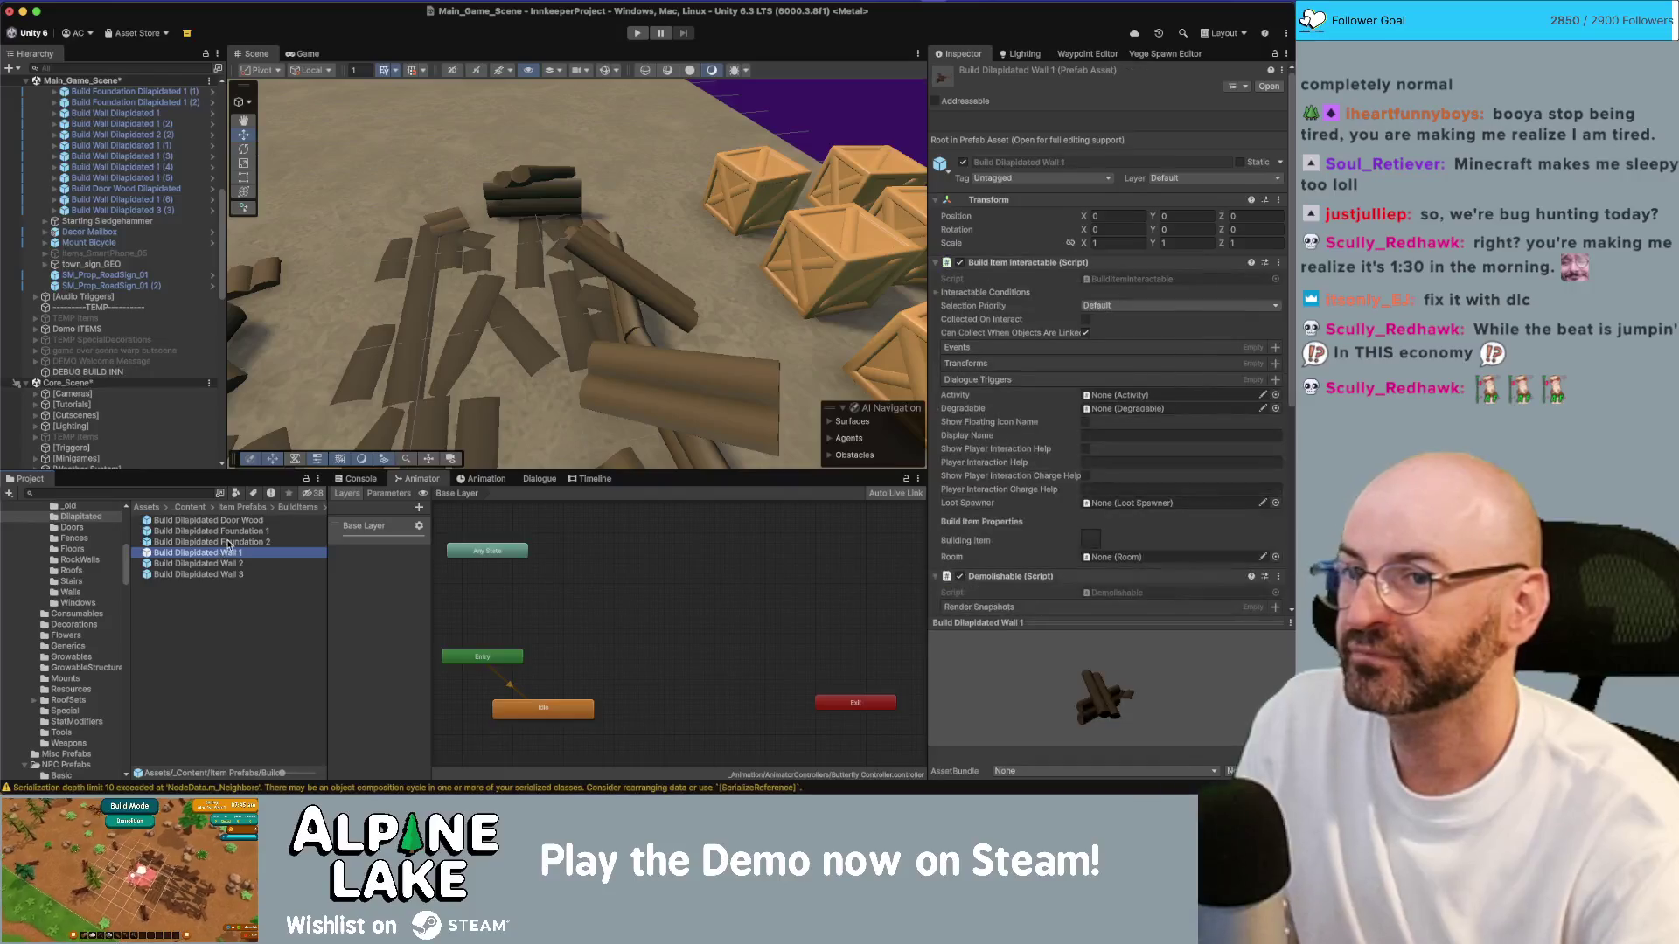
double_click(225, 552)
click(144, 153)
click(45, 97)
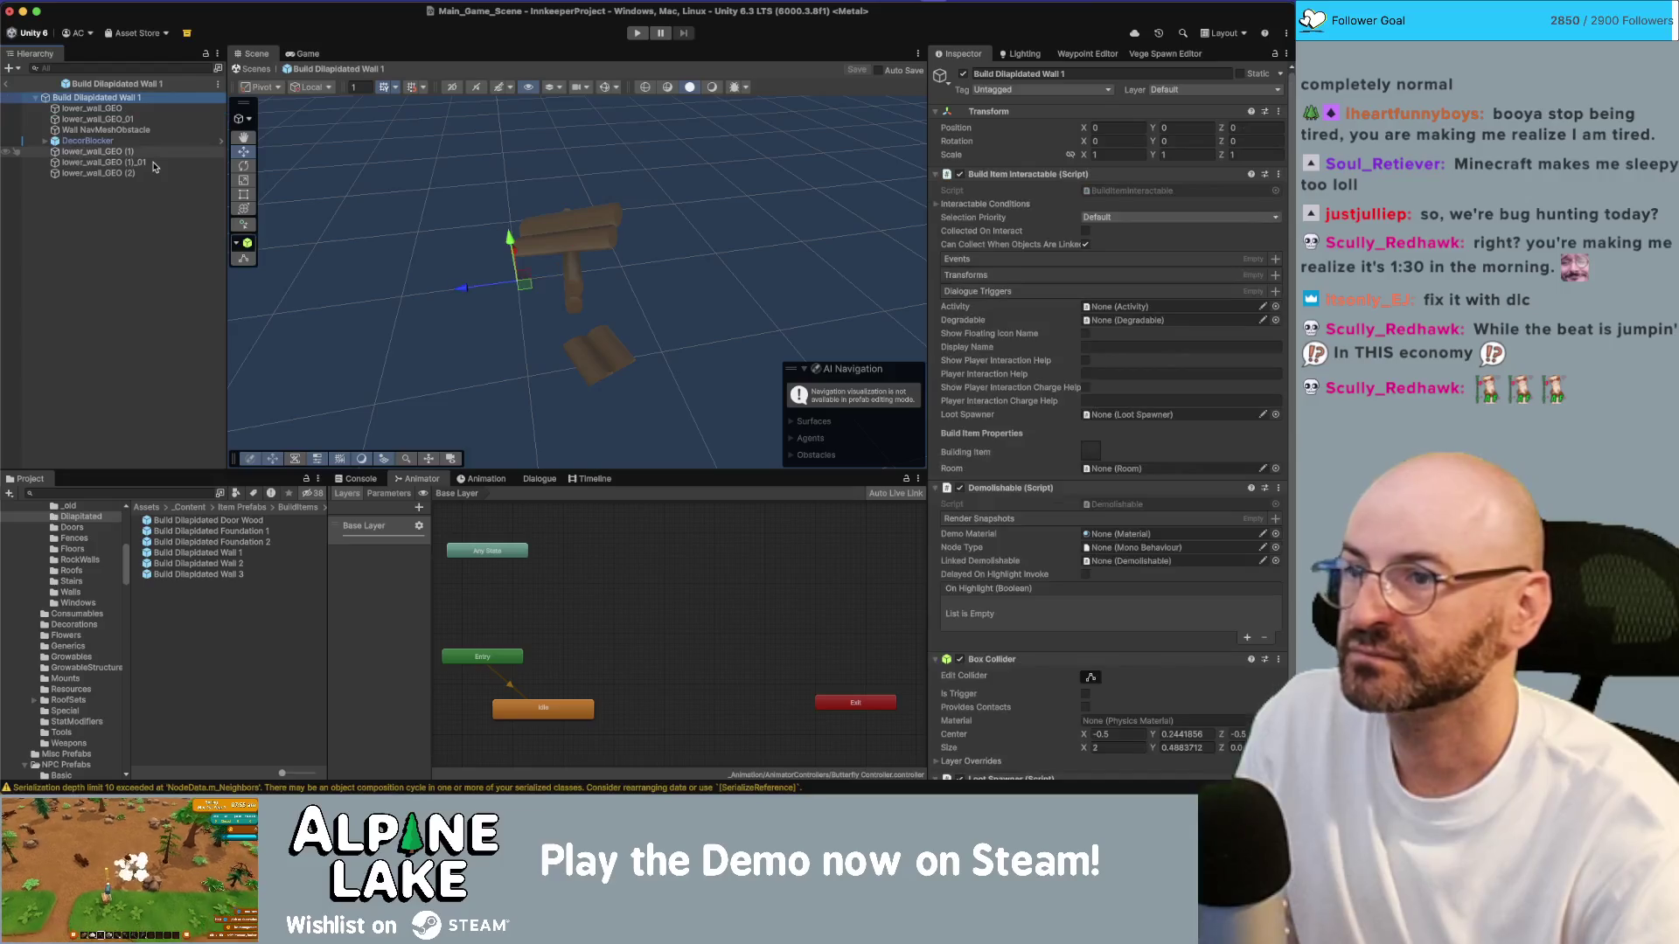
click(6, 87)
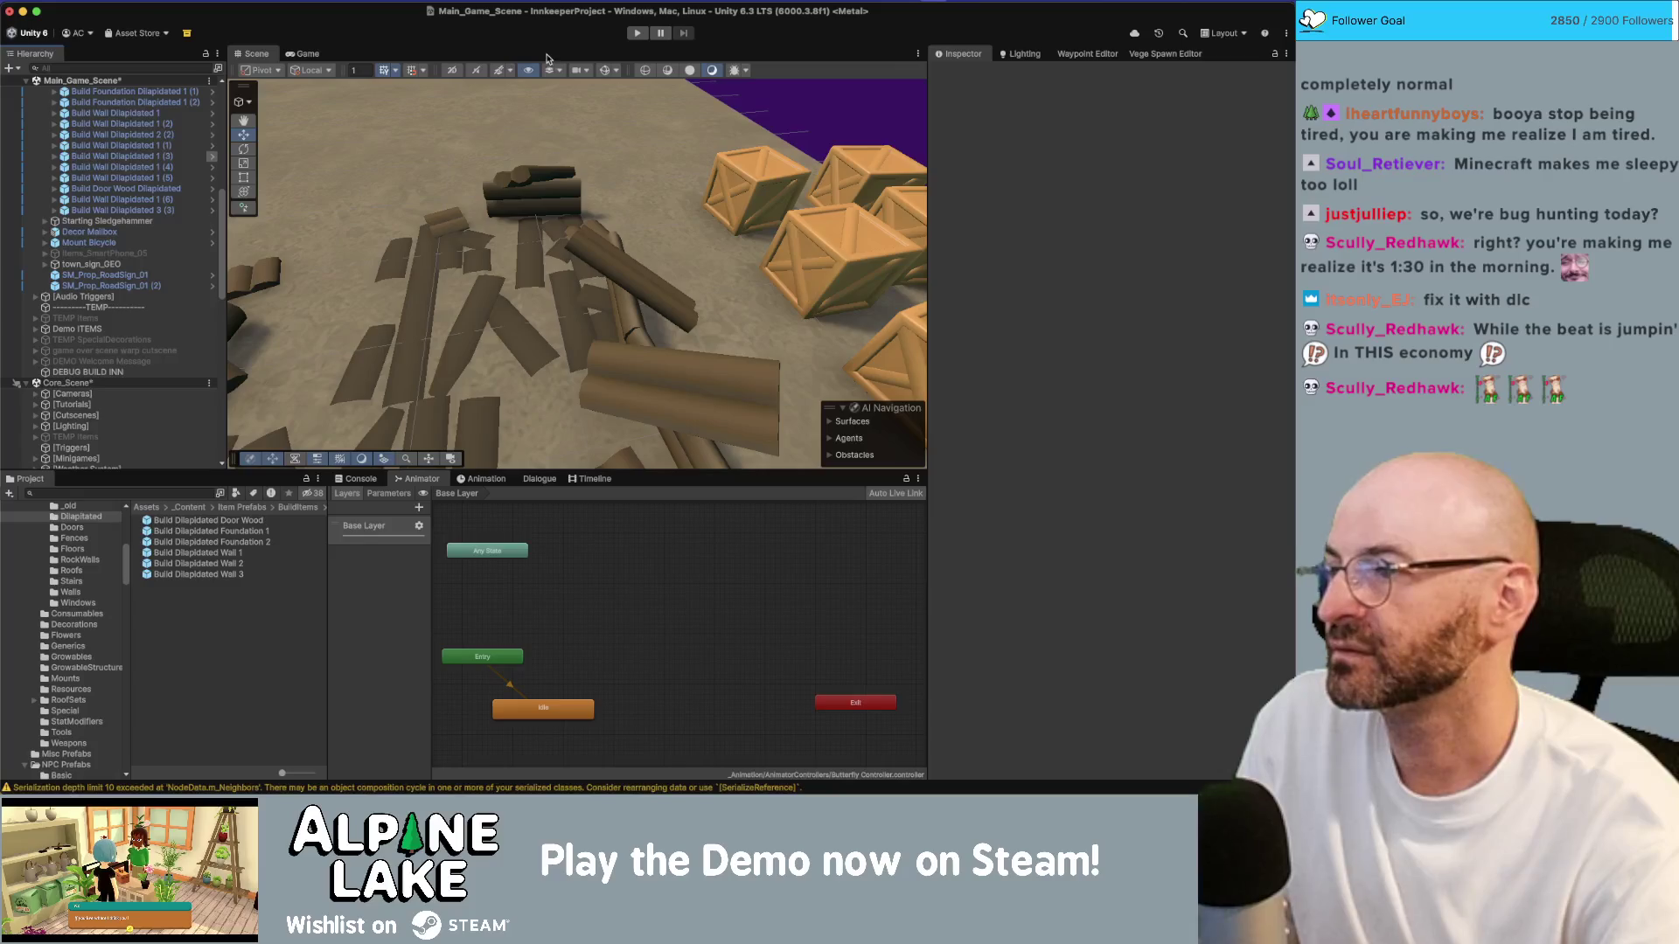
key(super+s)
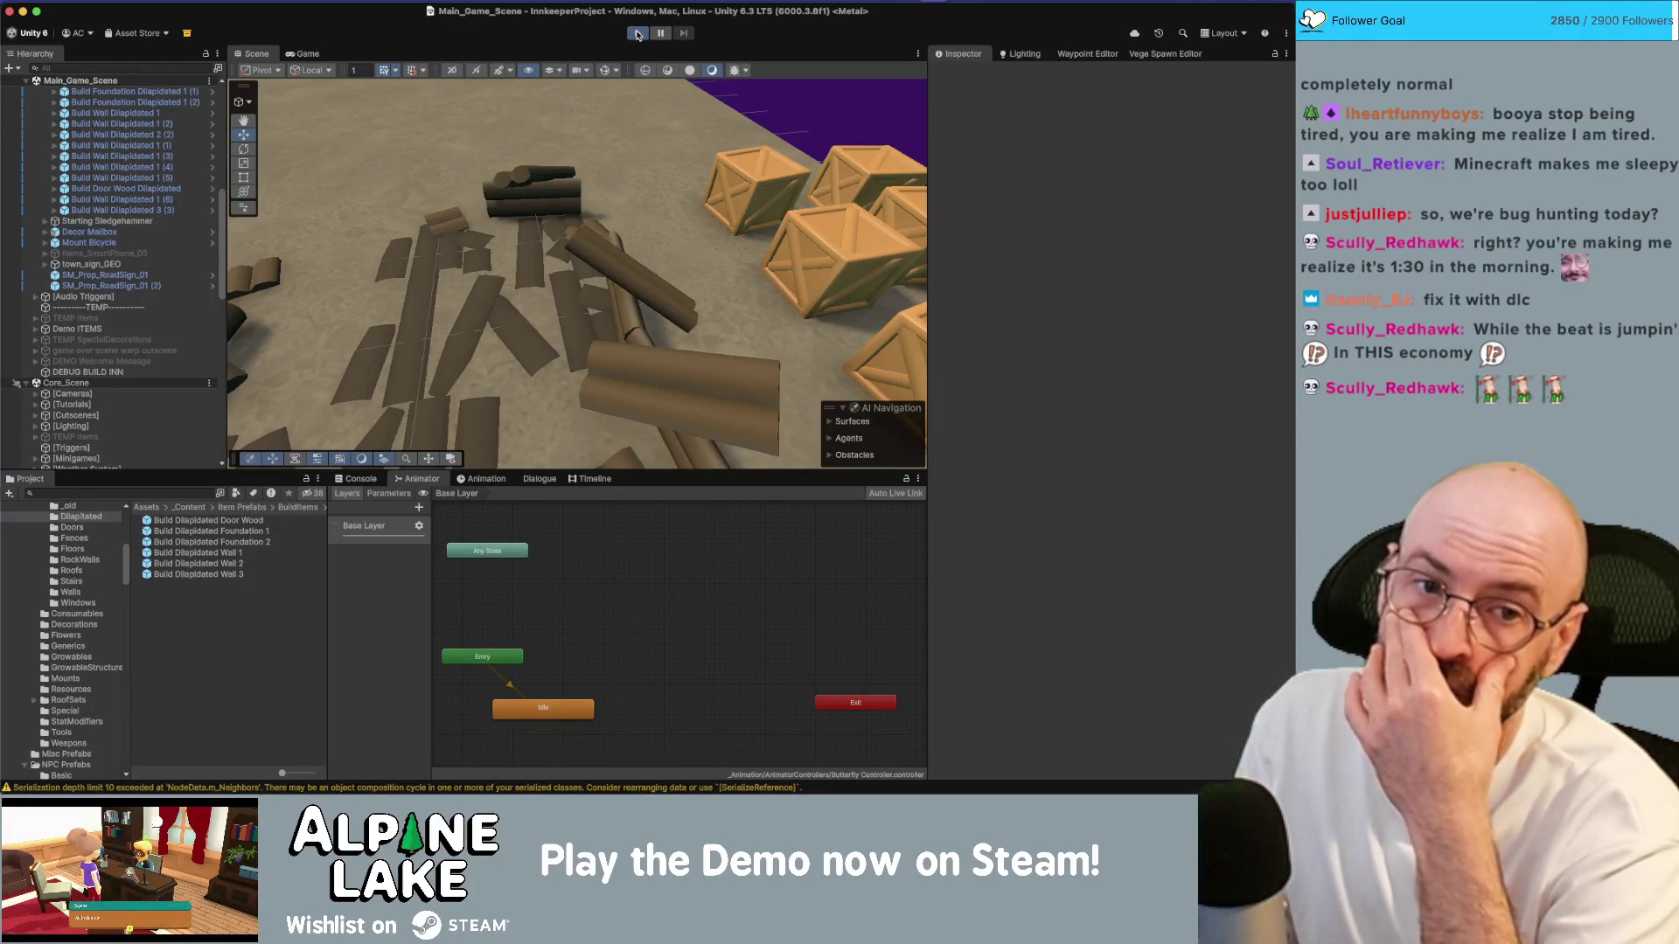
Step: Enter Play mode, fetch the sledgehammer and walk to the ruined building
click(638, 34)
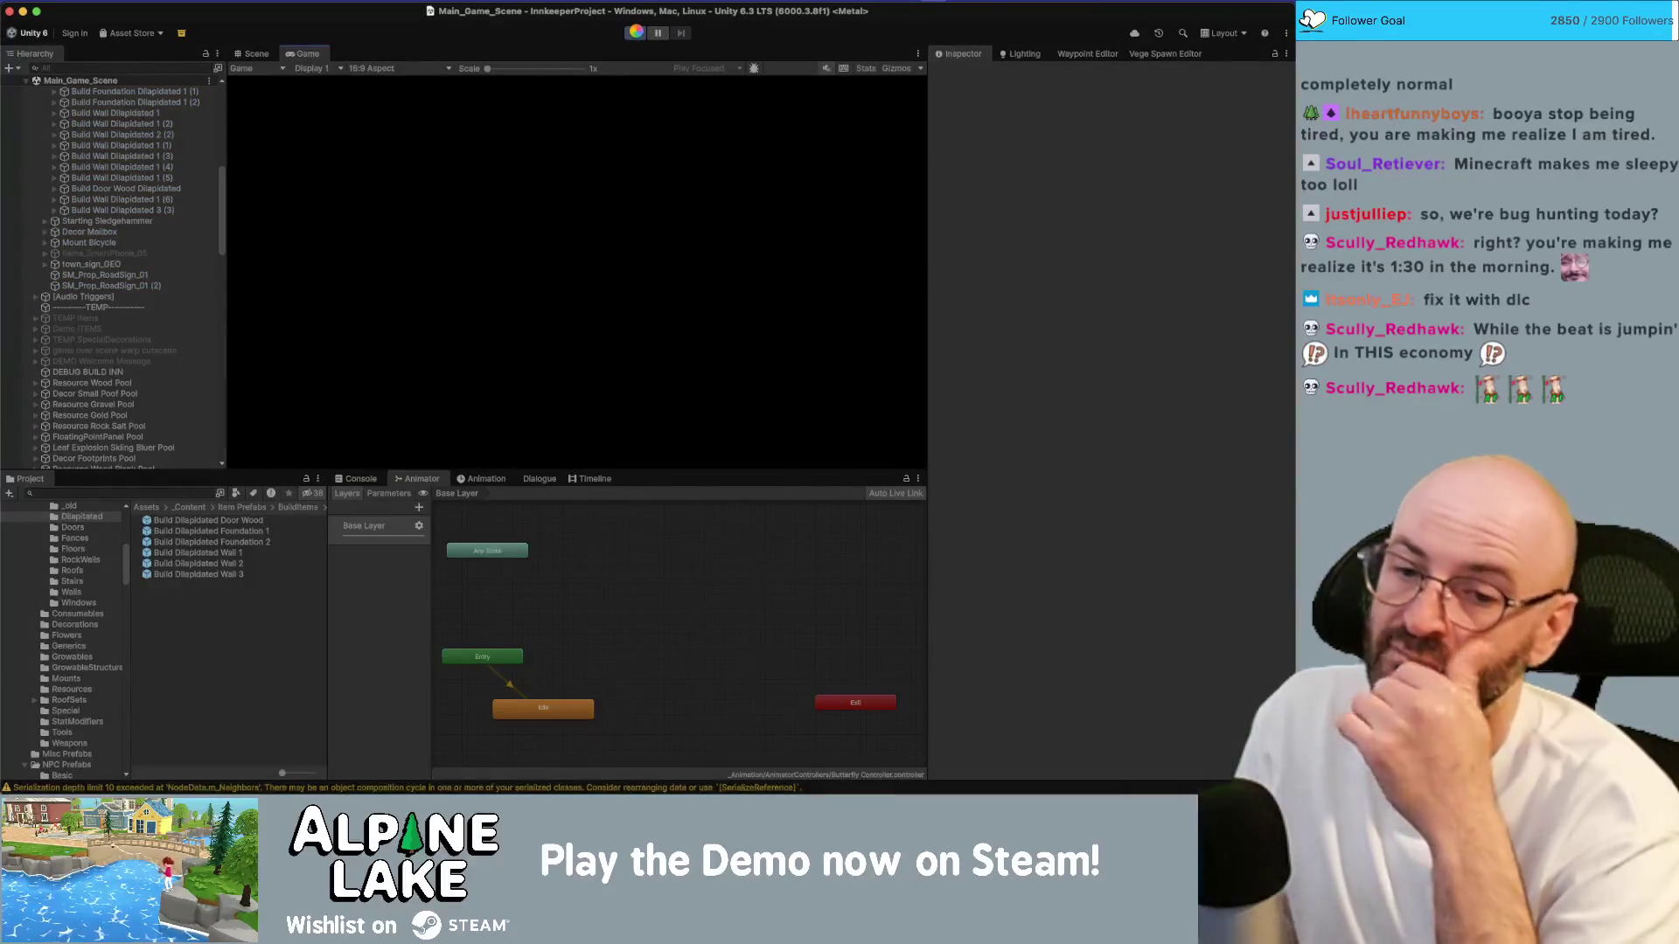
key(w)
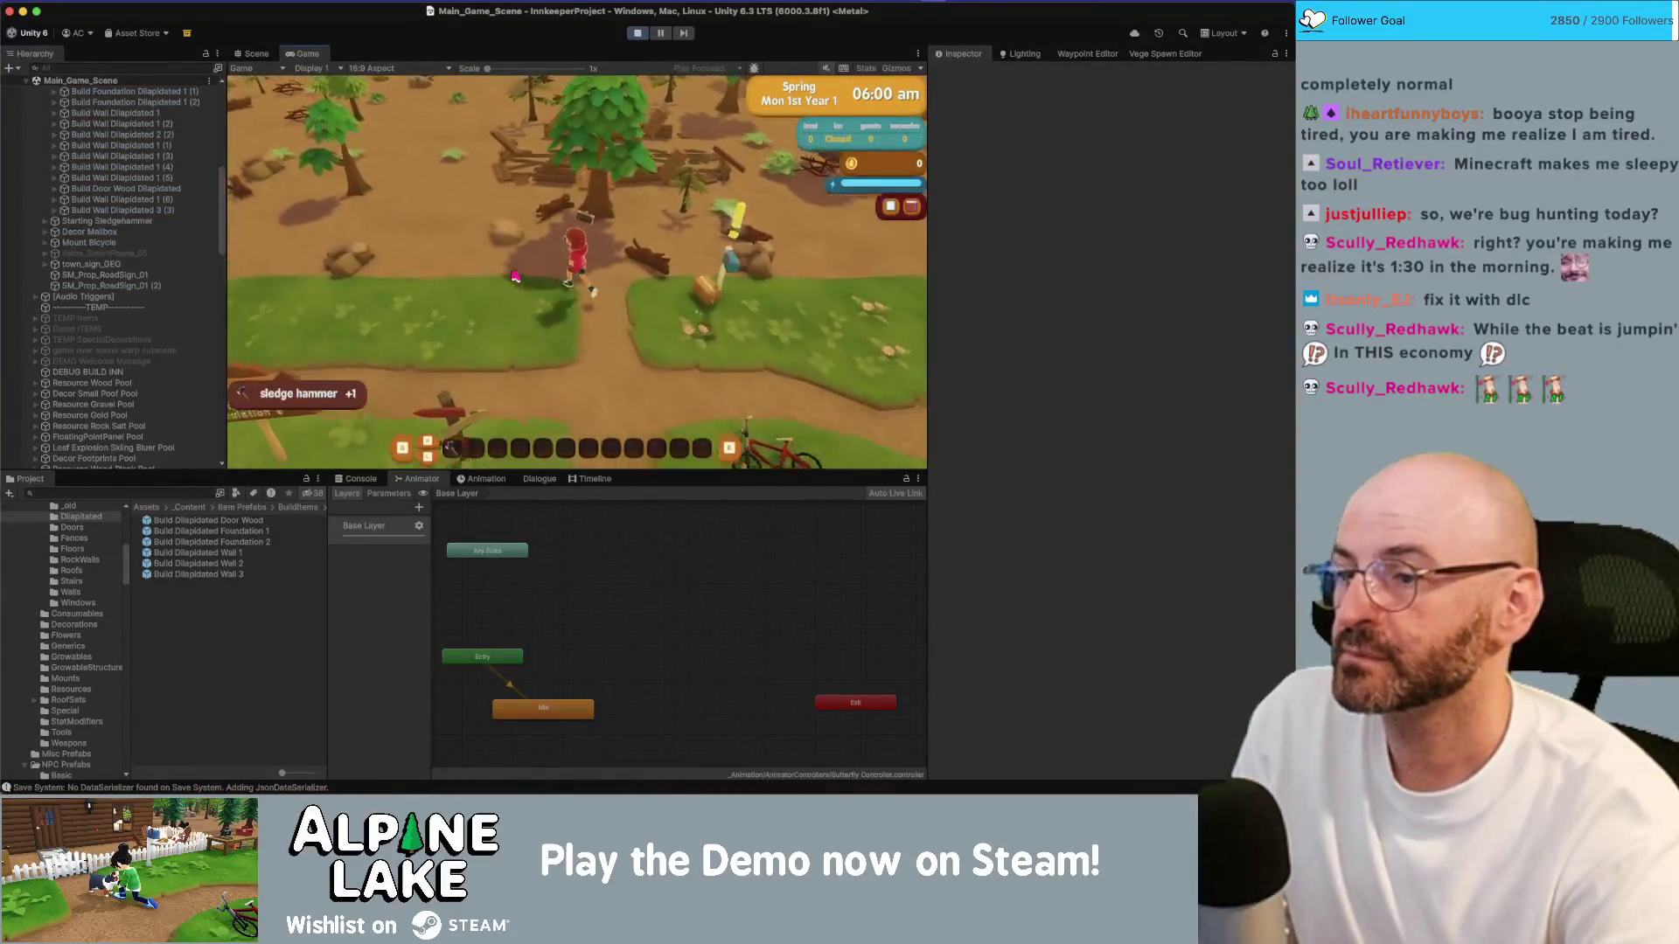
click(556, 334)
key(a)
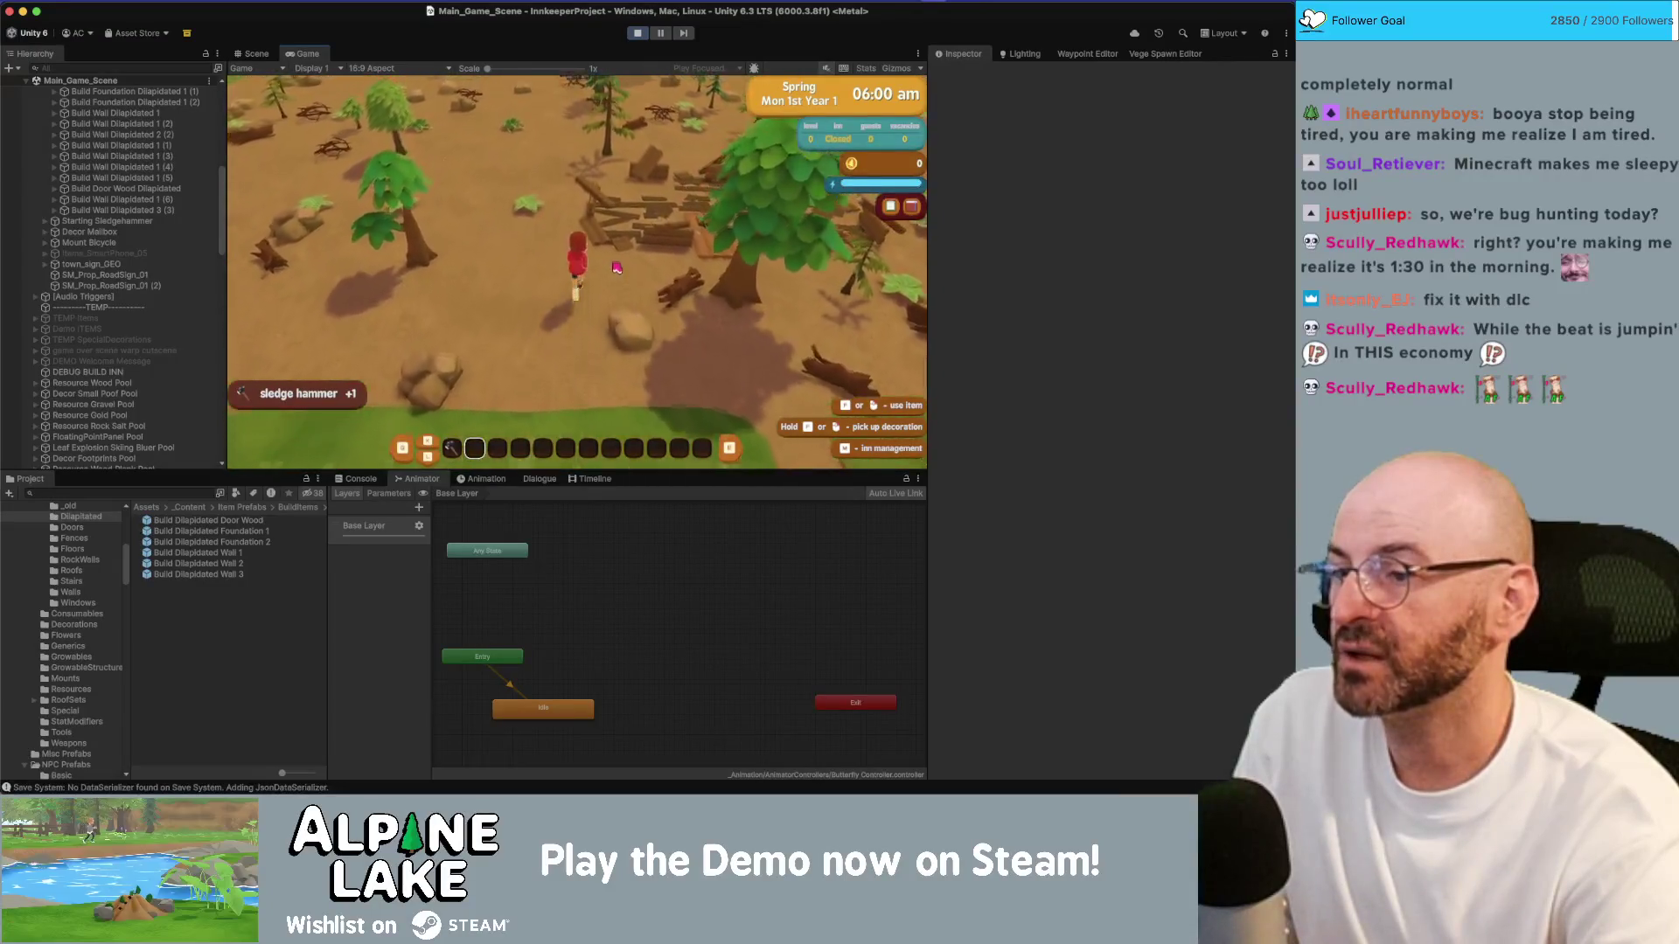
click(599, 312)
Step: Demolish the ruin's wall, foundation and wooden plank pile pieces
click(607, 262)
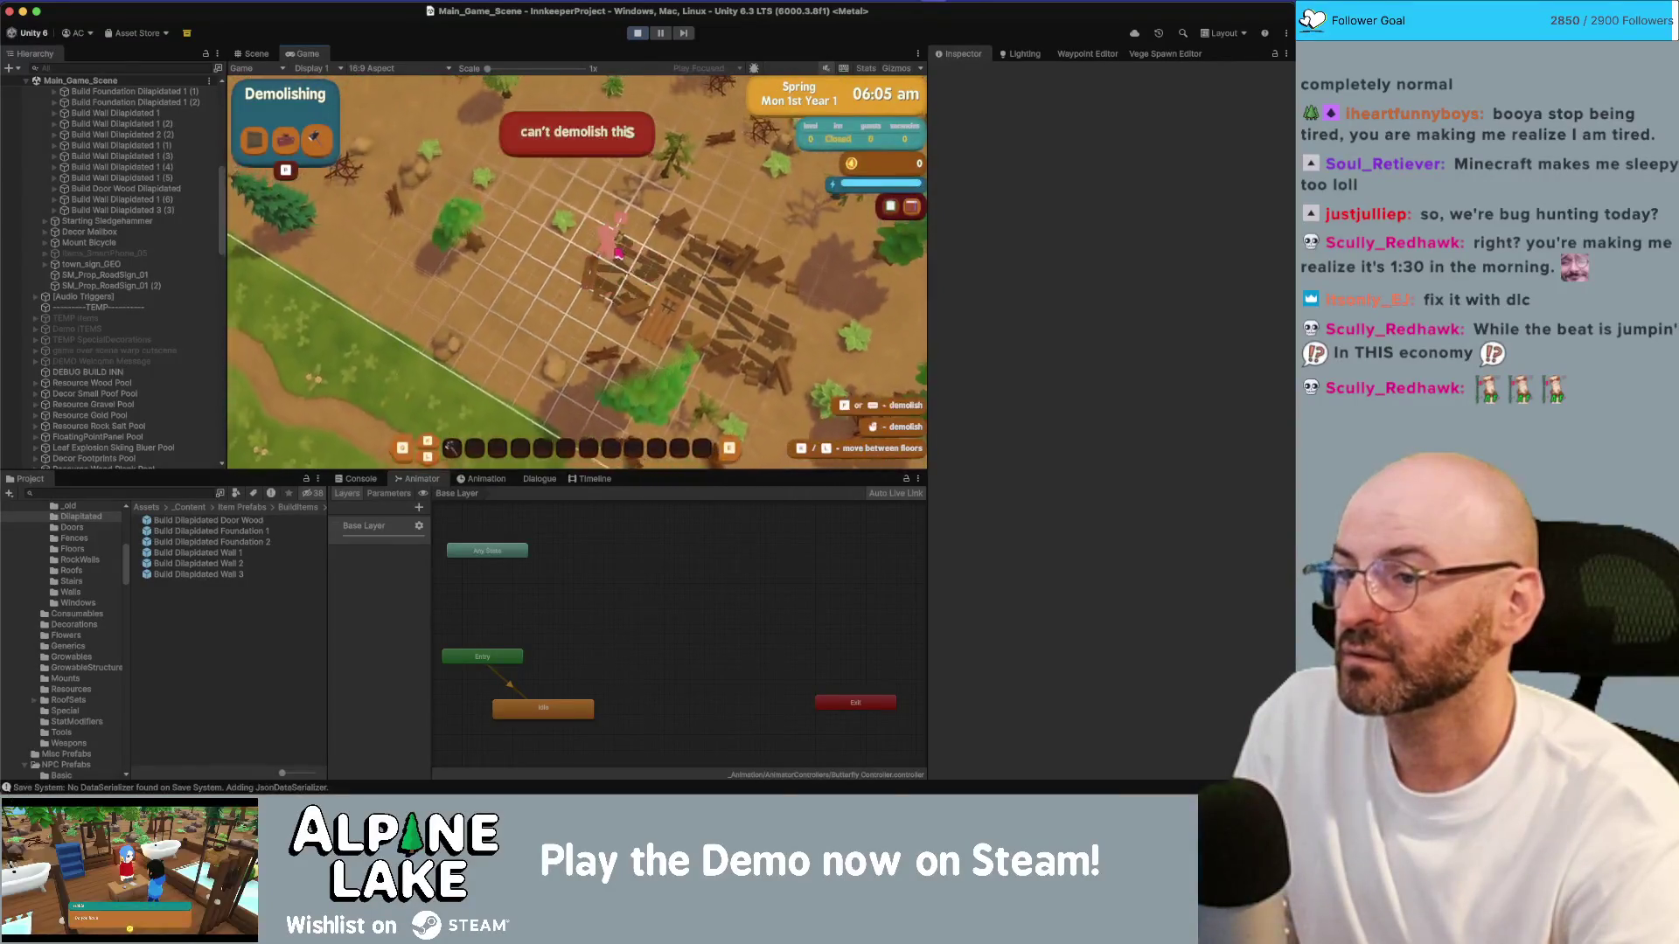
click(623, 284)
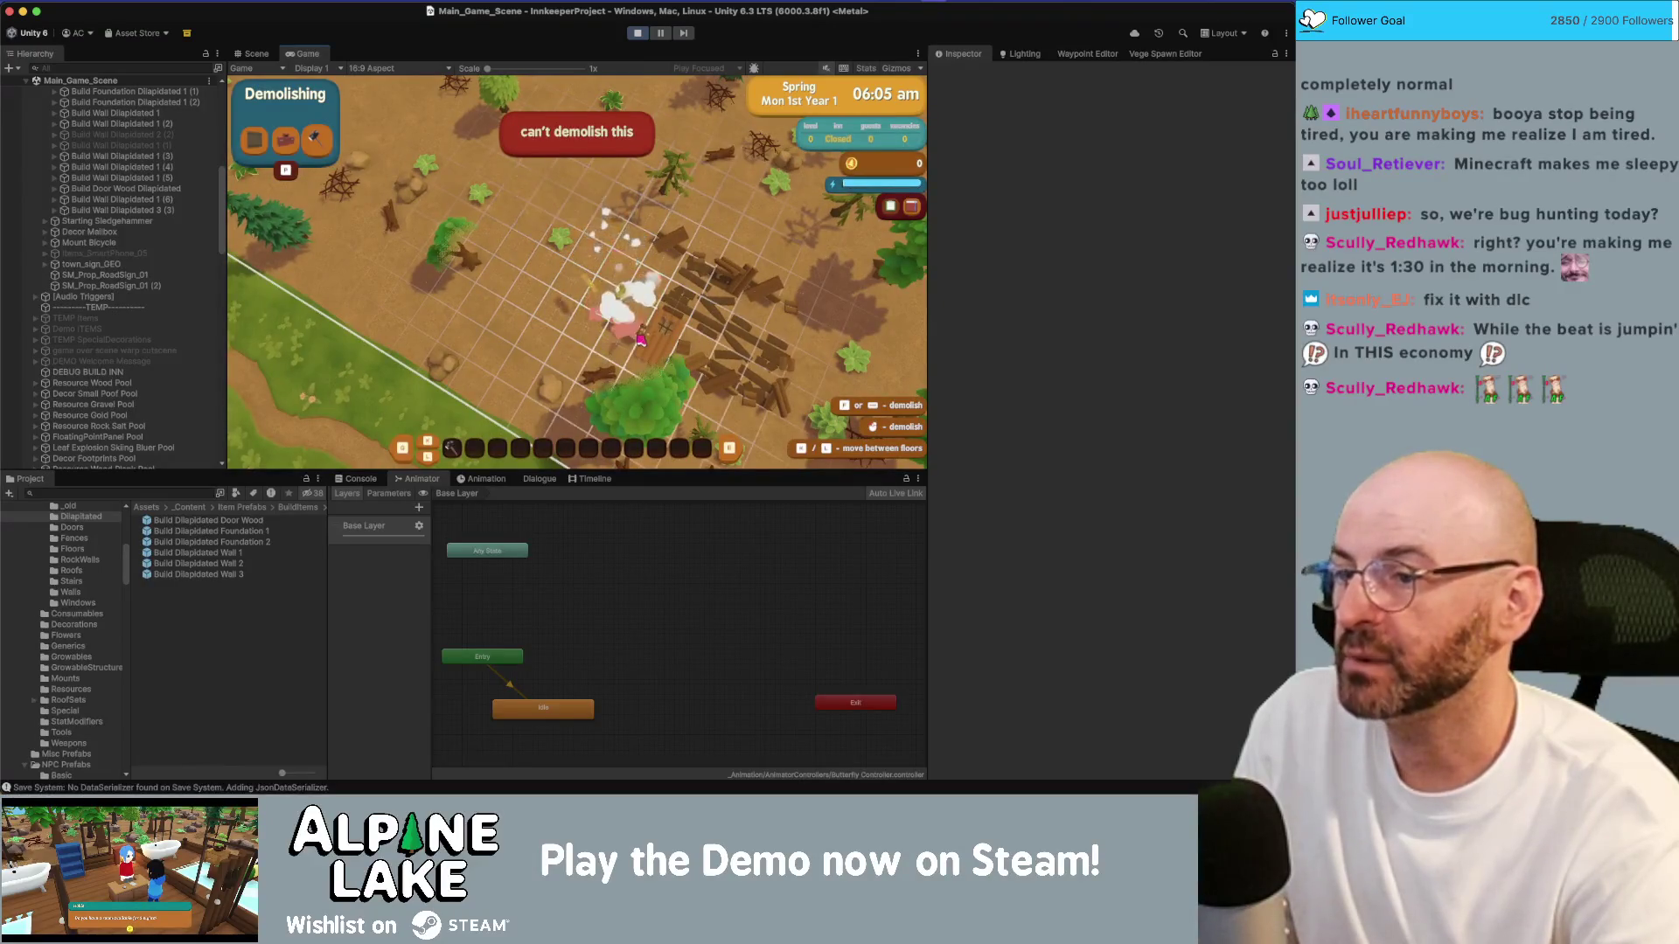
click(638, 314)
click(655, 347)
click(691, 284)
click(678, 262)
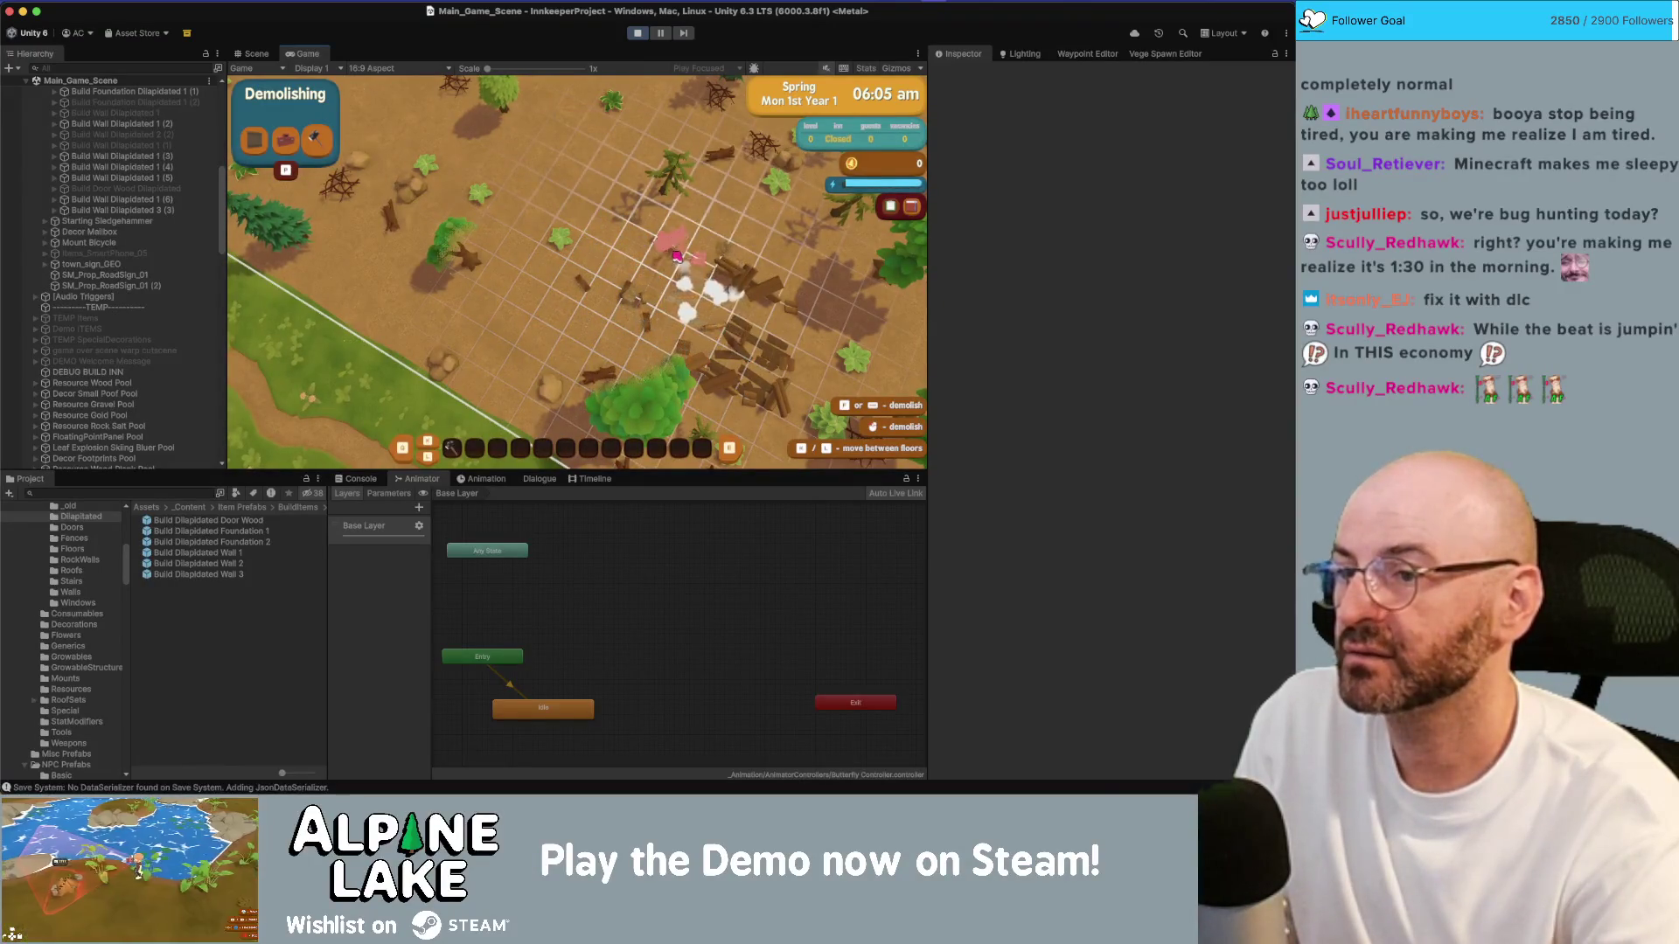
click(691, 245)
click(739, 271)
click(775, 291)
click(756, 336)
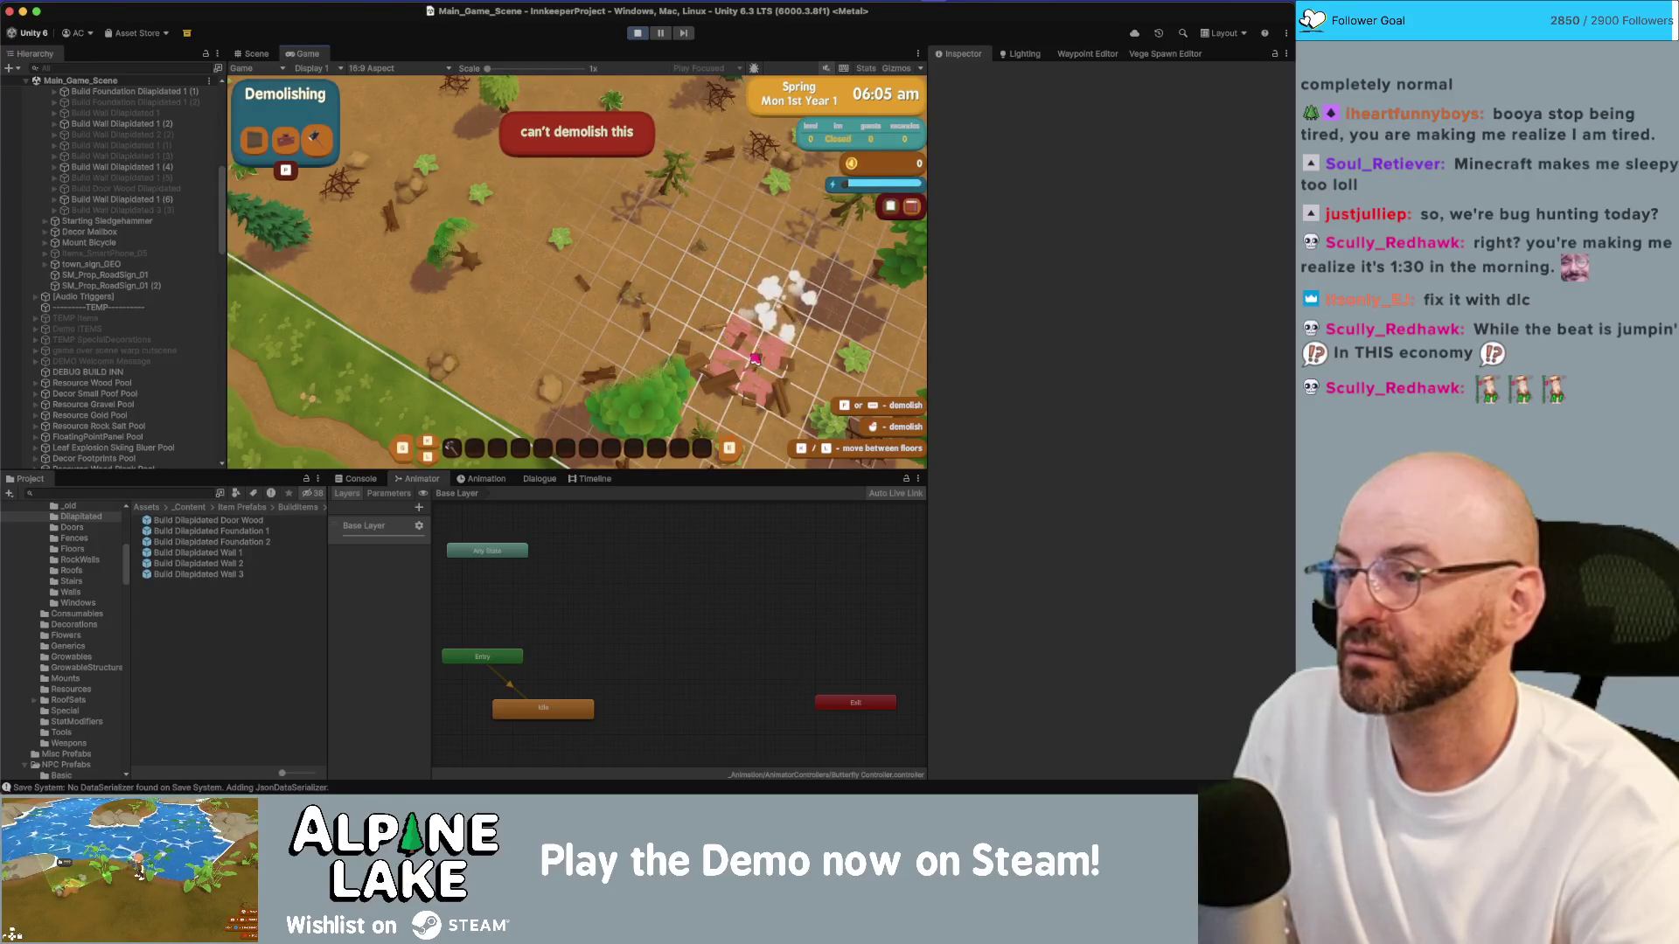
click(743, 368)
click(732, 396)
click(700, 368)
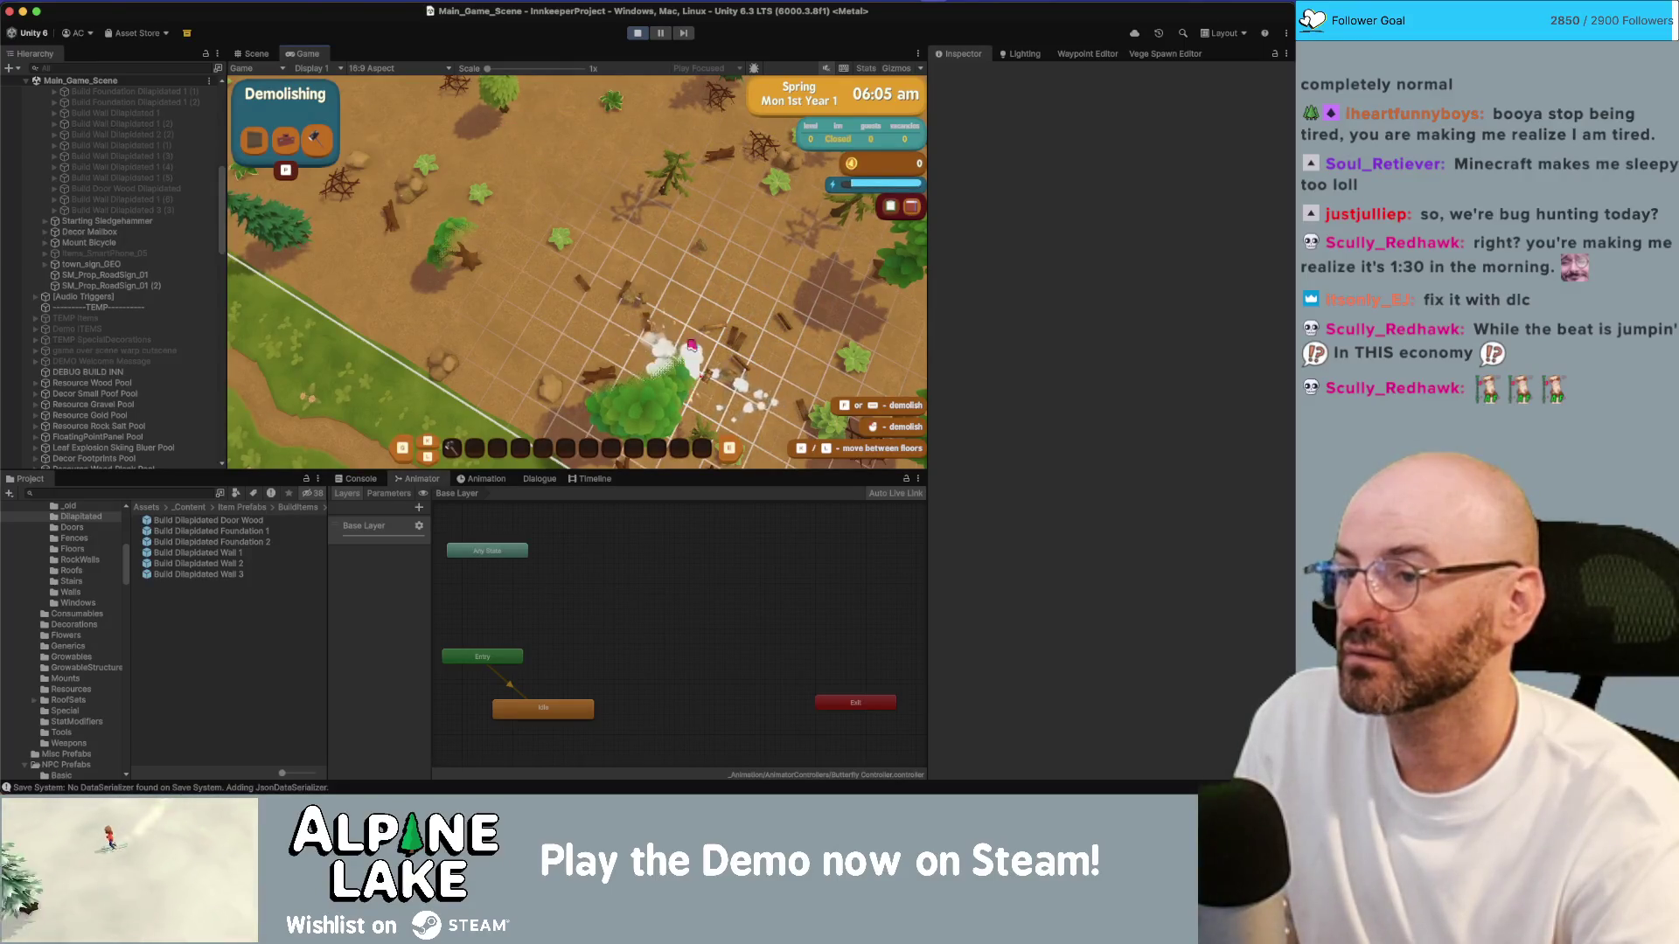
Step: Leave demolish mode, stop the game, and select a Build Dilapidated Foundation prefab
key(Escape)
click(636, 35)
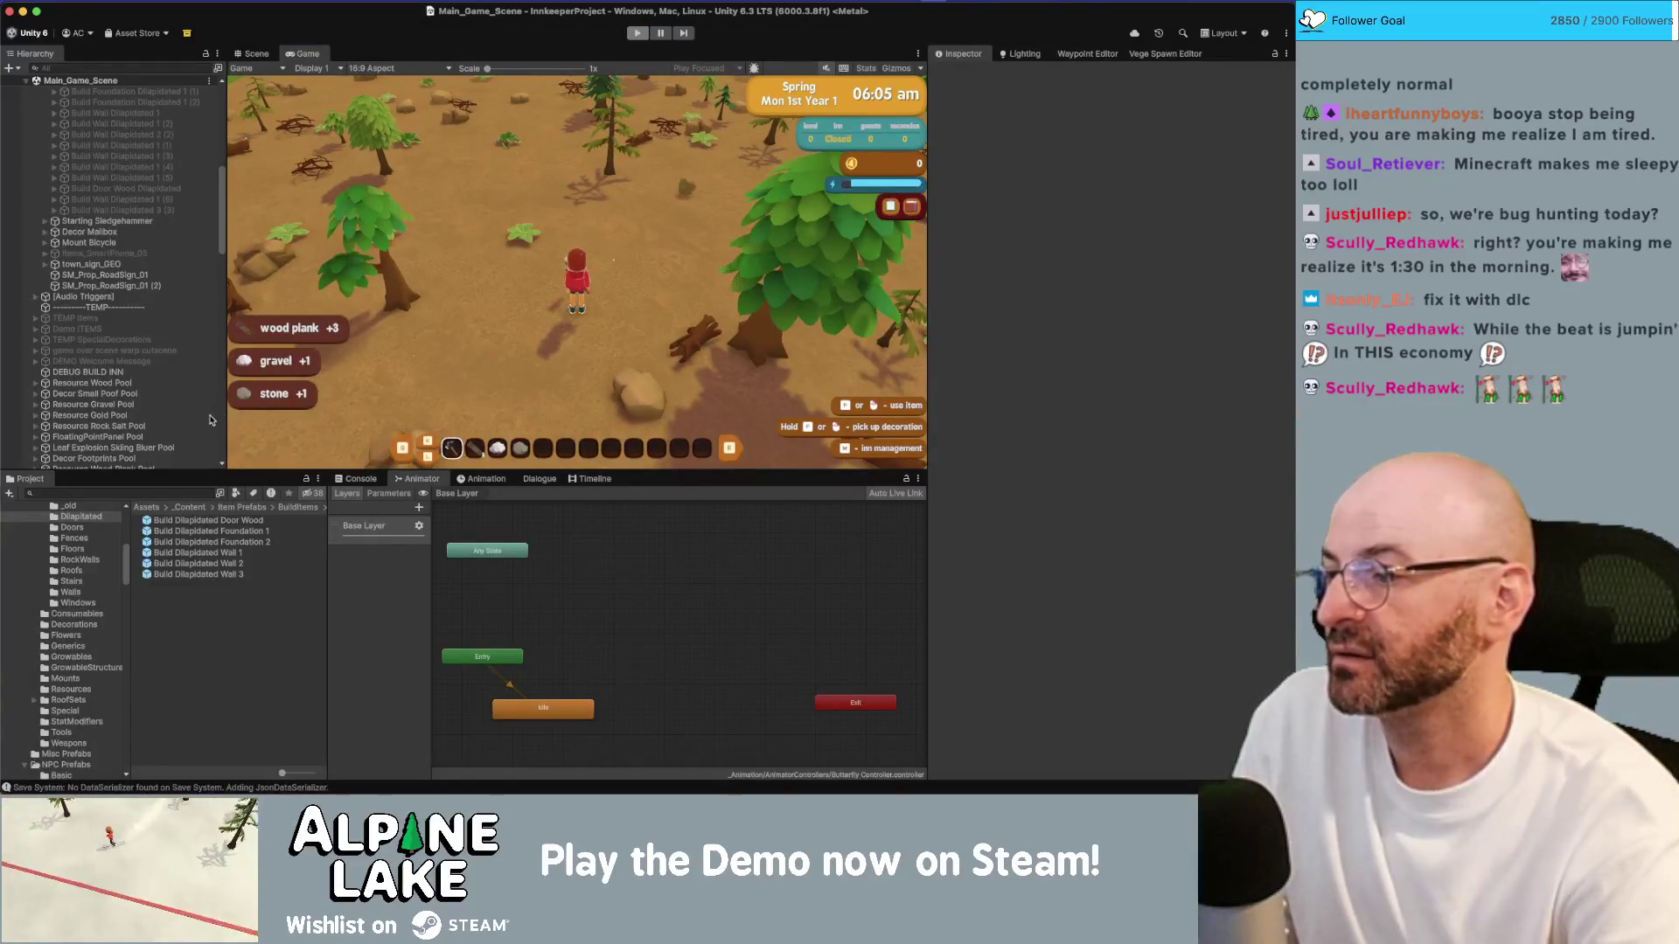
click(222, 543)
key(Up)
key(Up)
Step: Check off 'can't demolish walls, only can demolish floors' in Obsidian and return to Unity
key(Down)
key(Down)
key(Down)
key(Down)
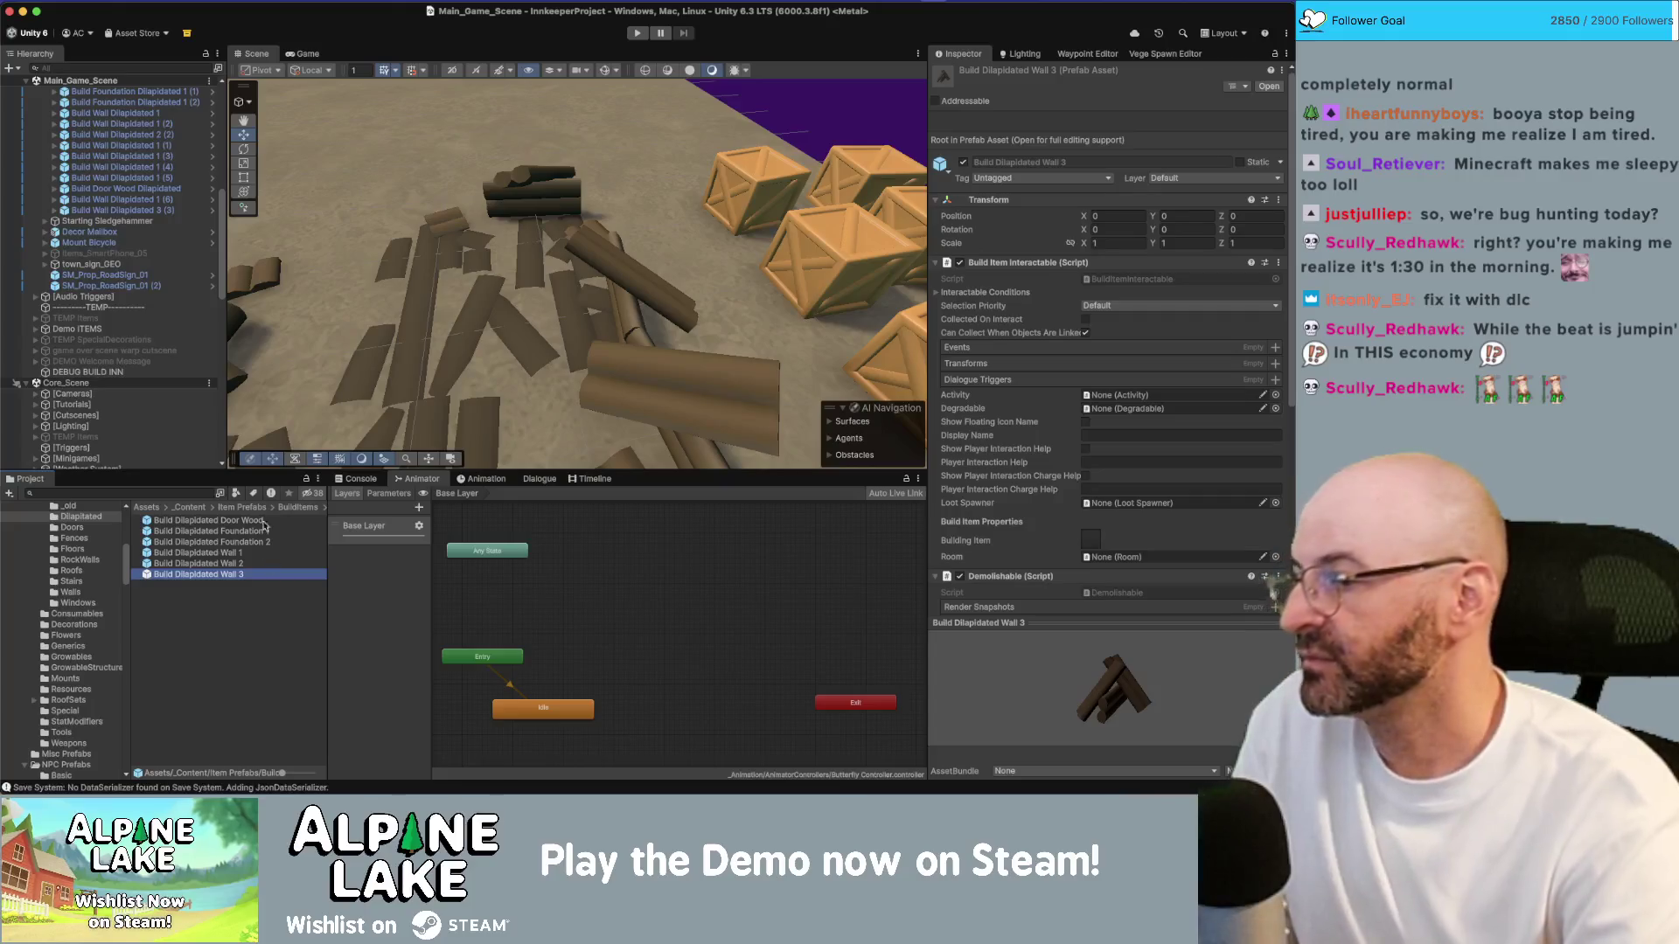
key(super+Tab)
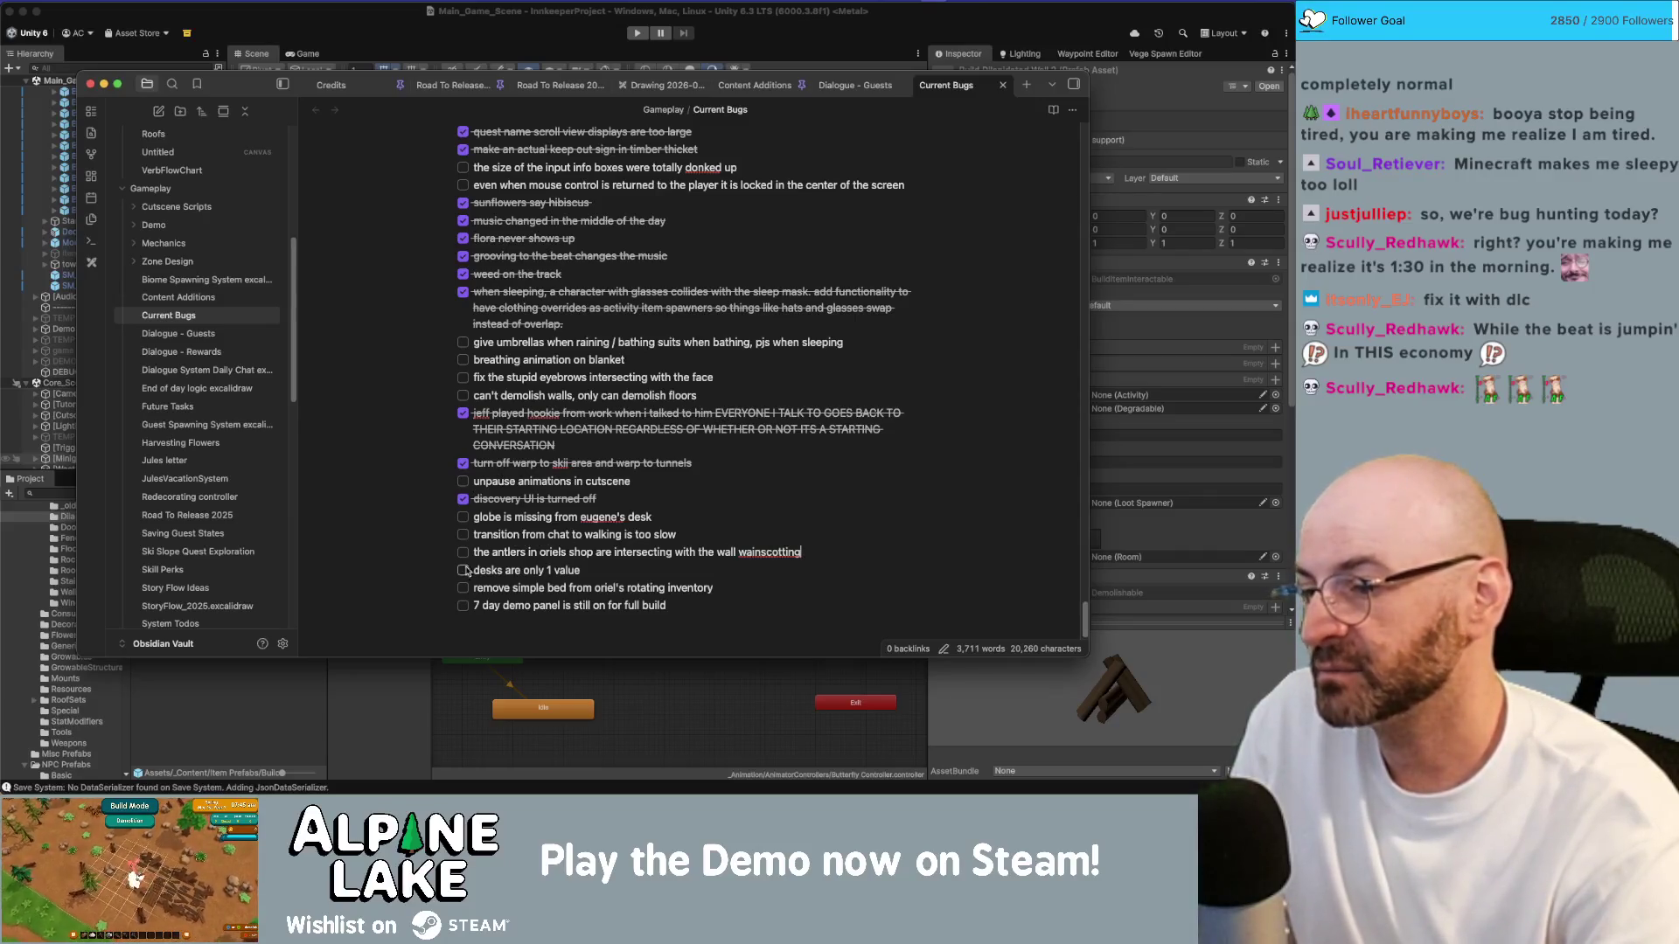
click(463, 396)
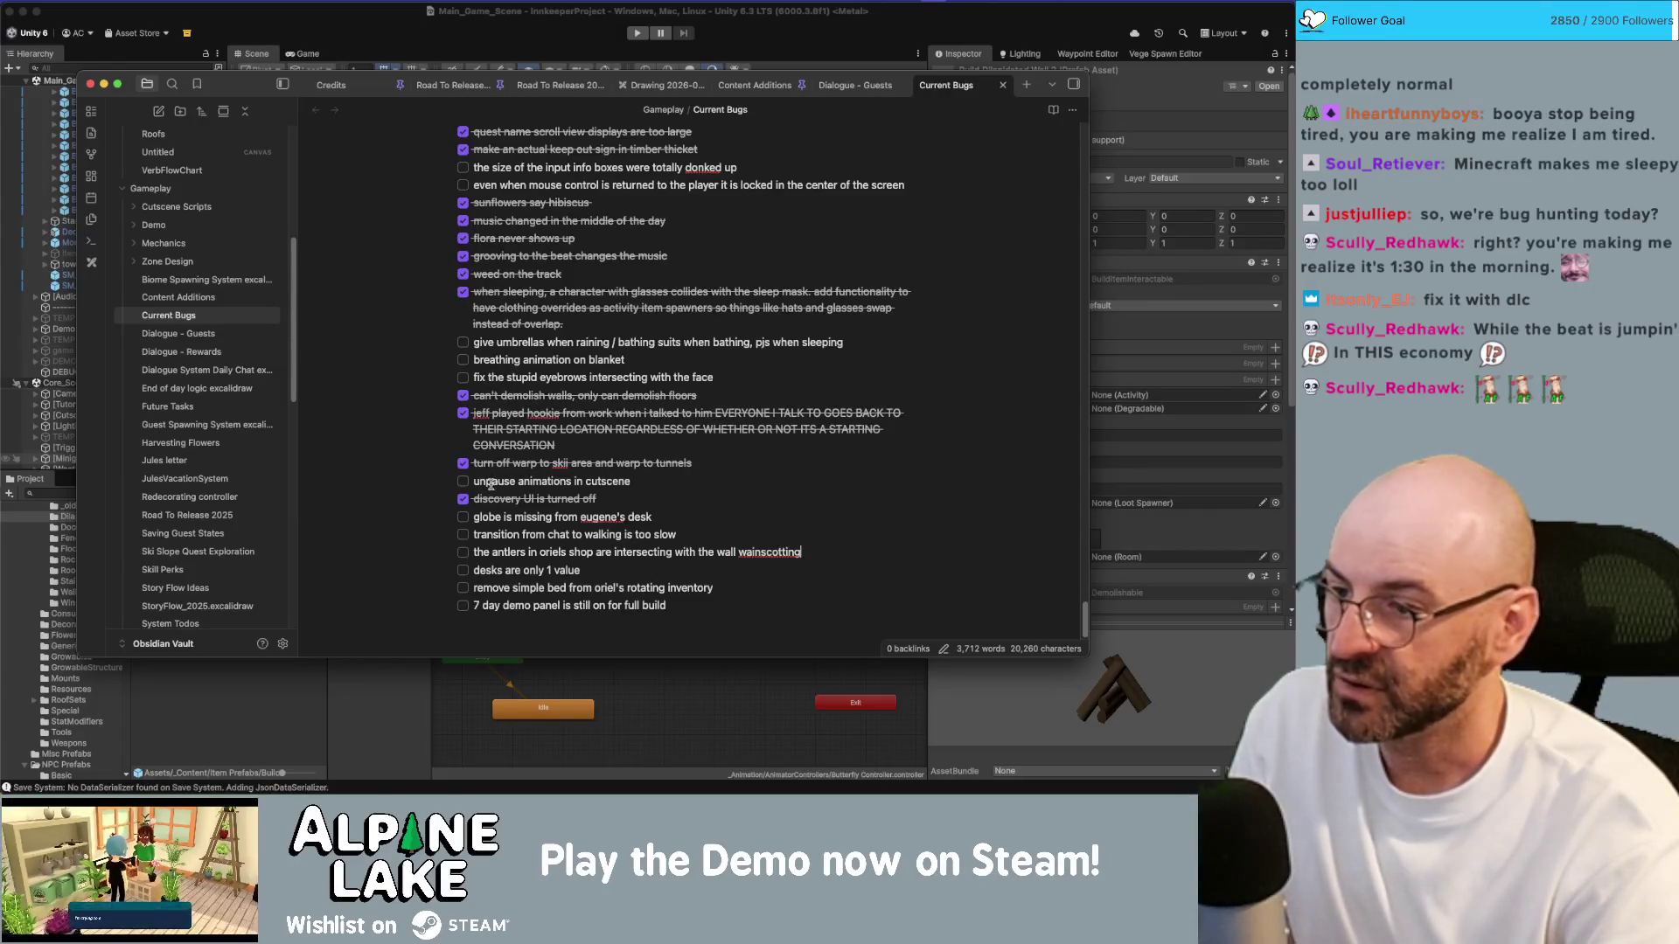
click(403, 64)
click(124, 493)
text(town hall sca)
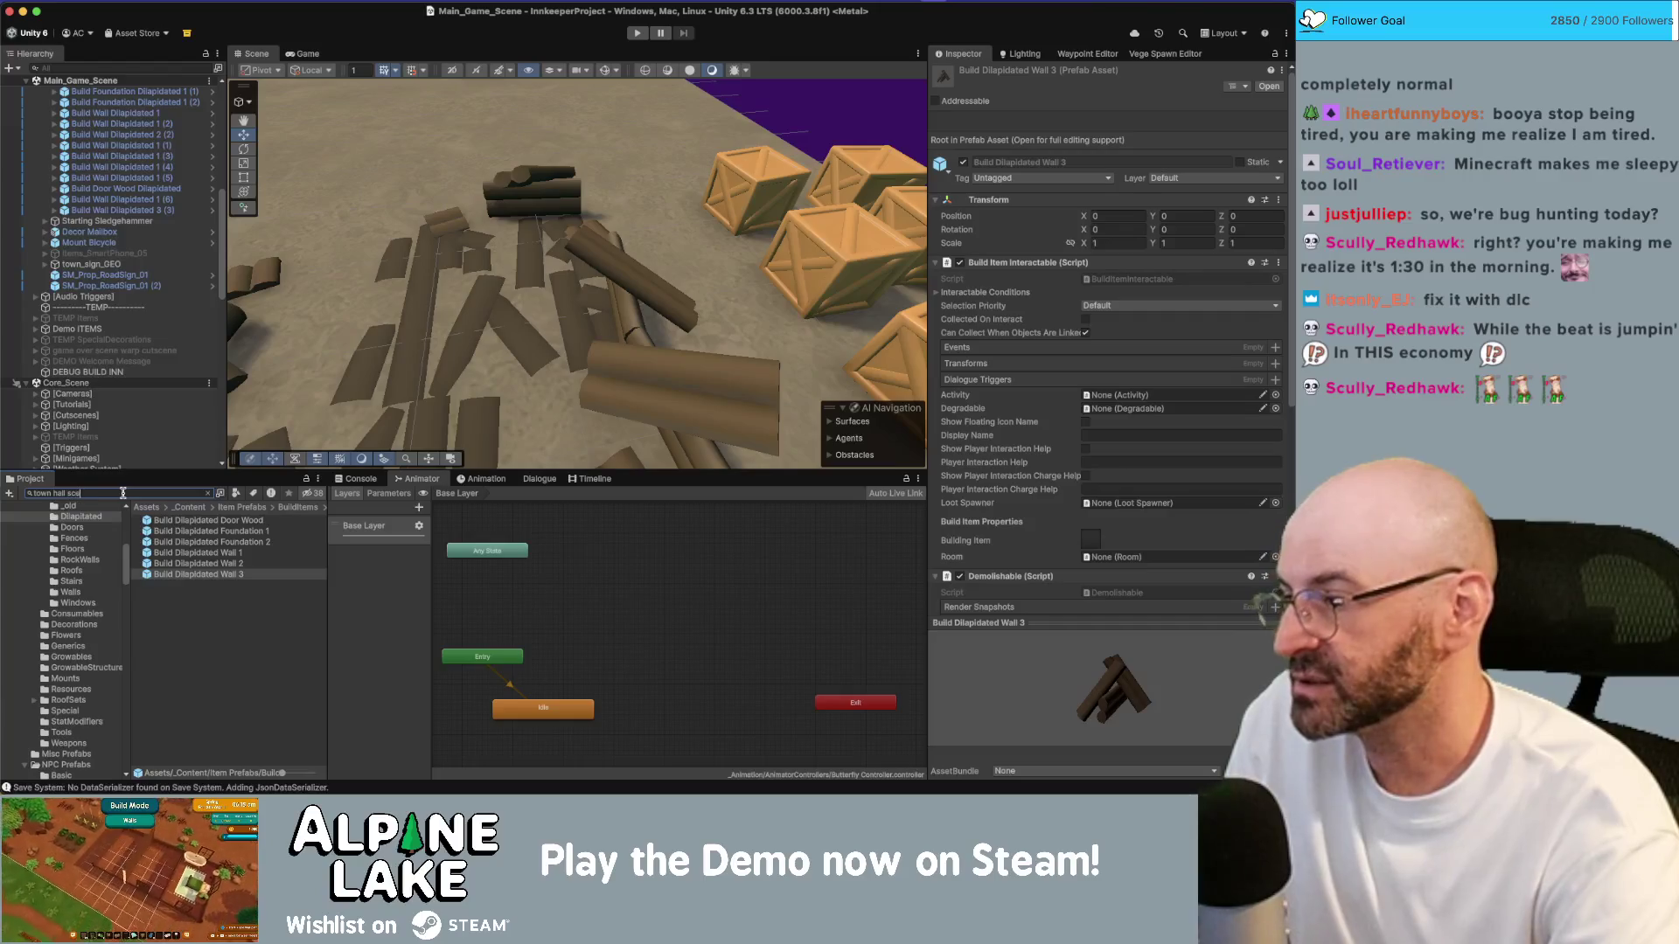
Step: Add TownHallInterior_Scene to the loaded scenes
text(ne interior)
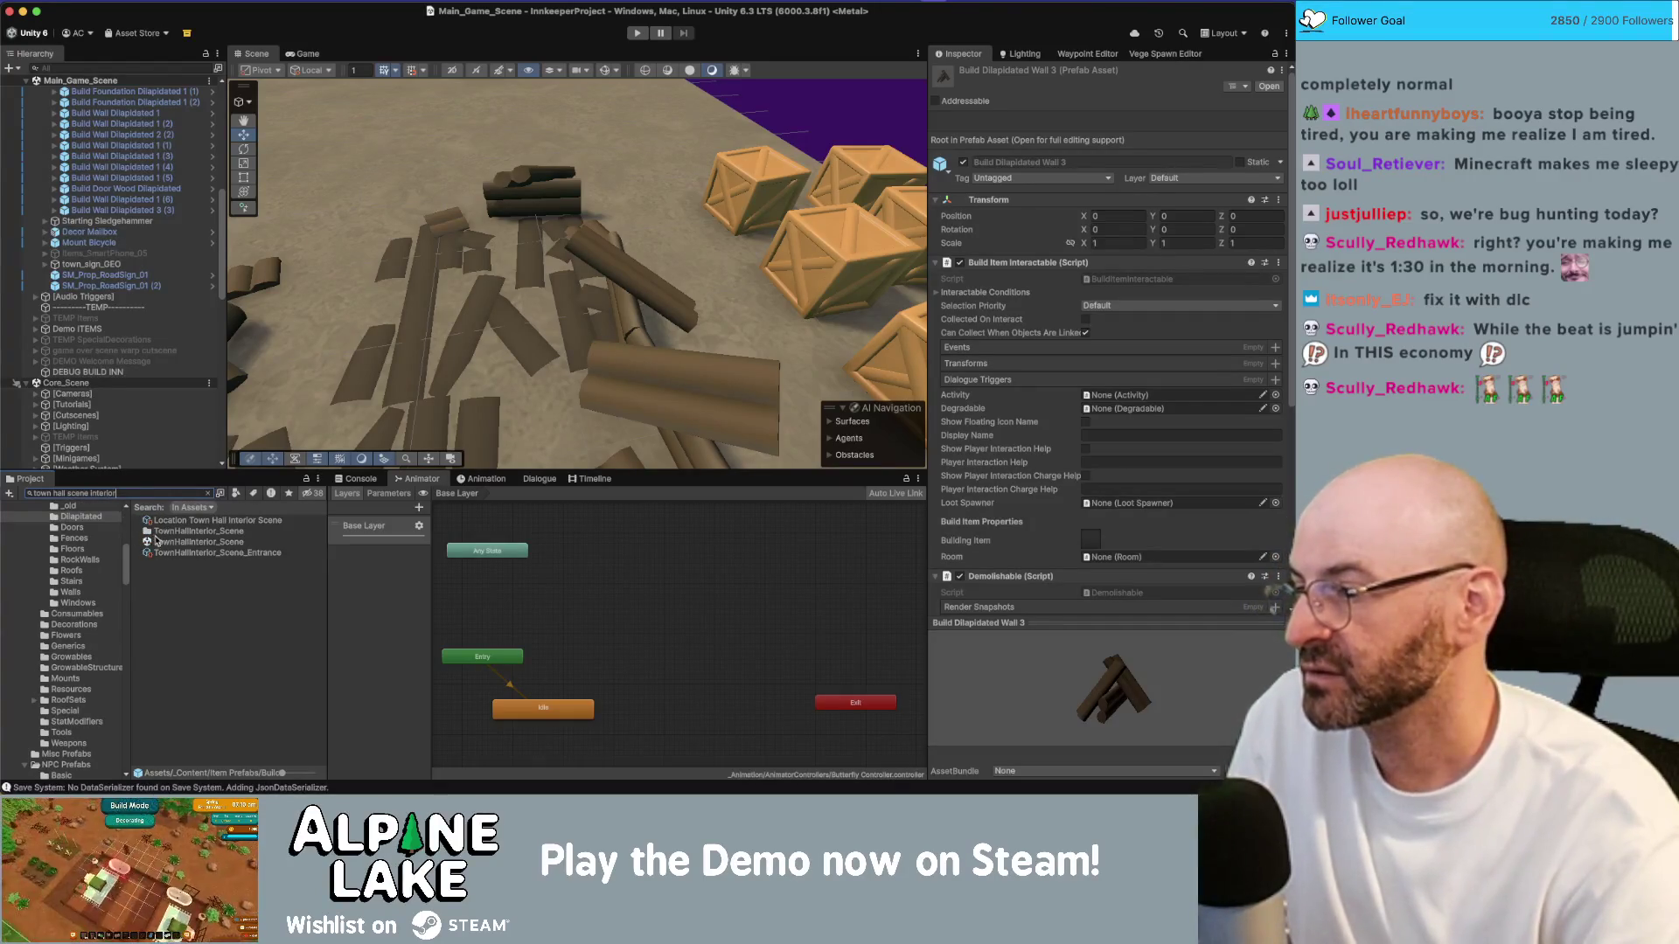
drag(174, 542, 158, 439)
click(137, 441)
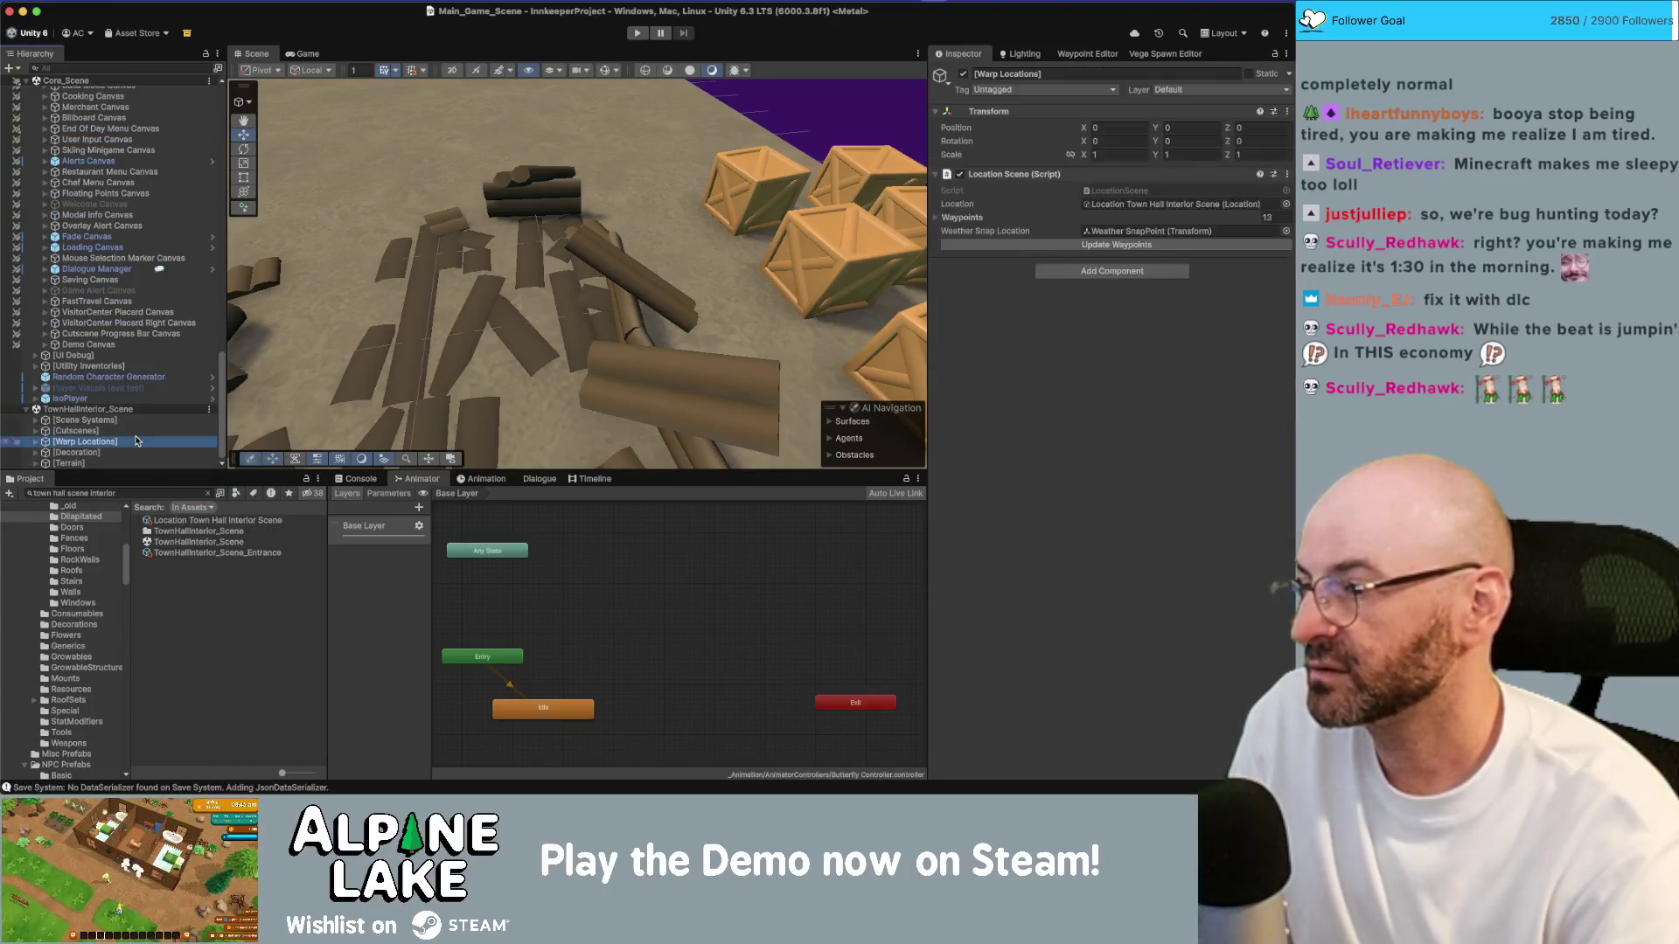
Step: Frame the Decor Bed Single, briefly enable it, then revert it to hidden
click(238, 393)
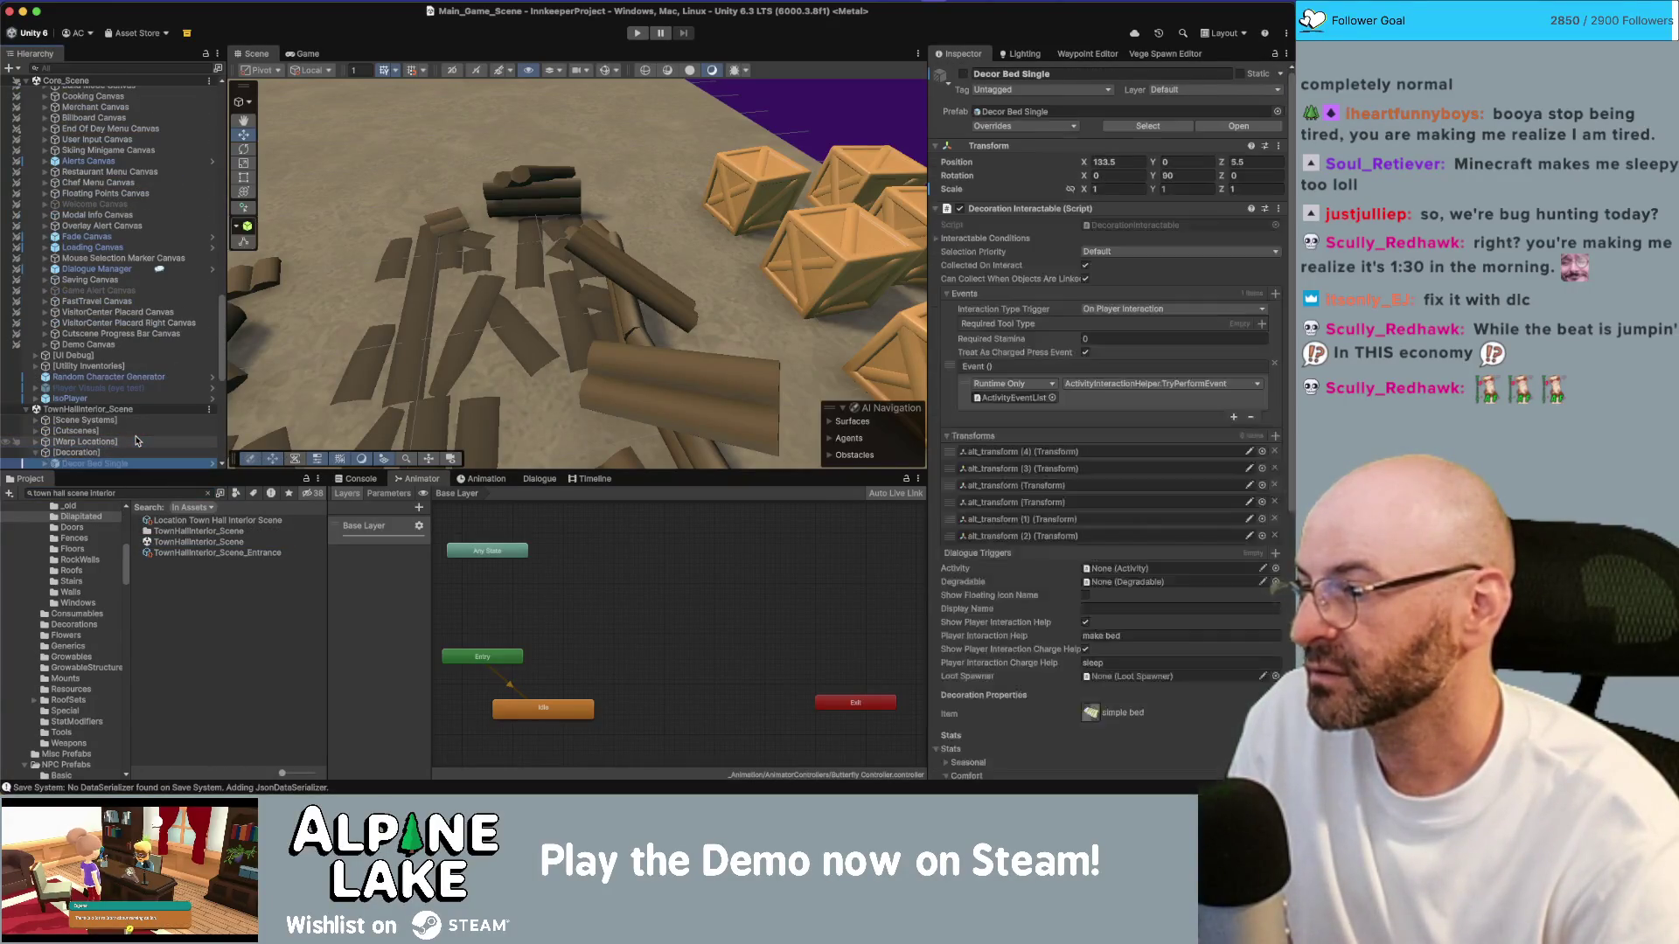
key(f)
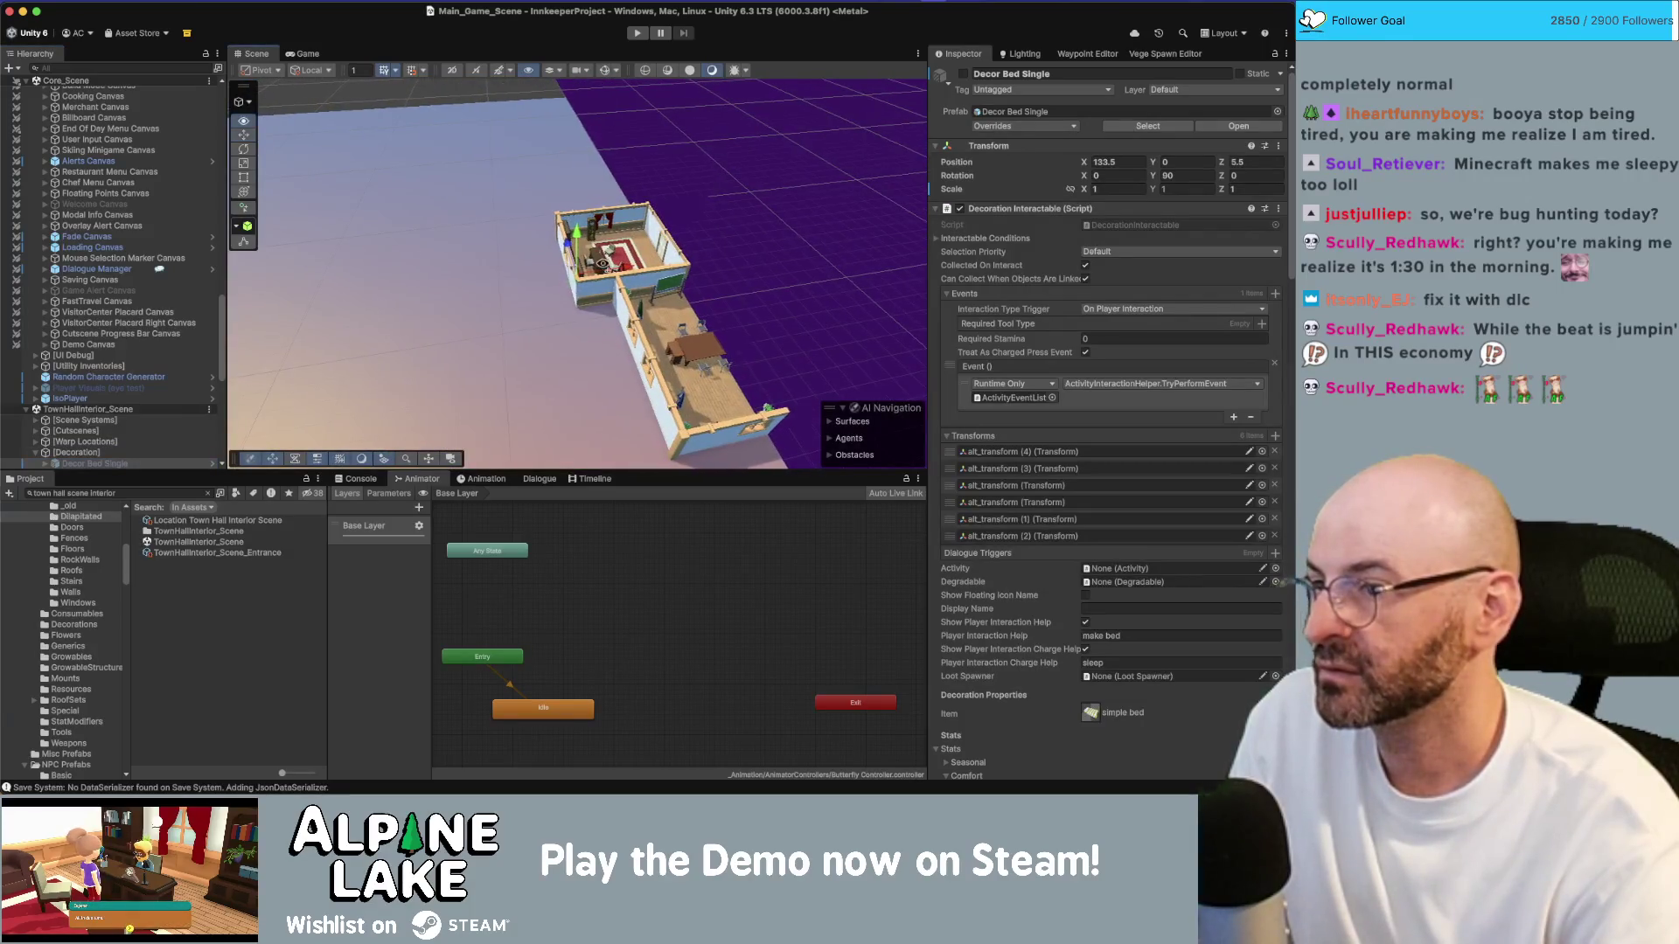
scroll(751, 123, up, 2)
click(962, 74)
key(f)
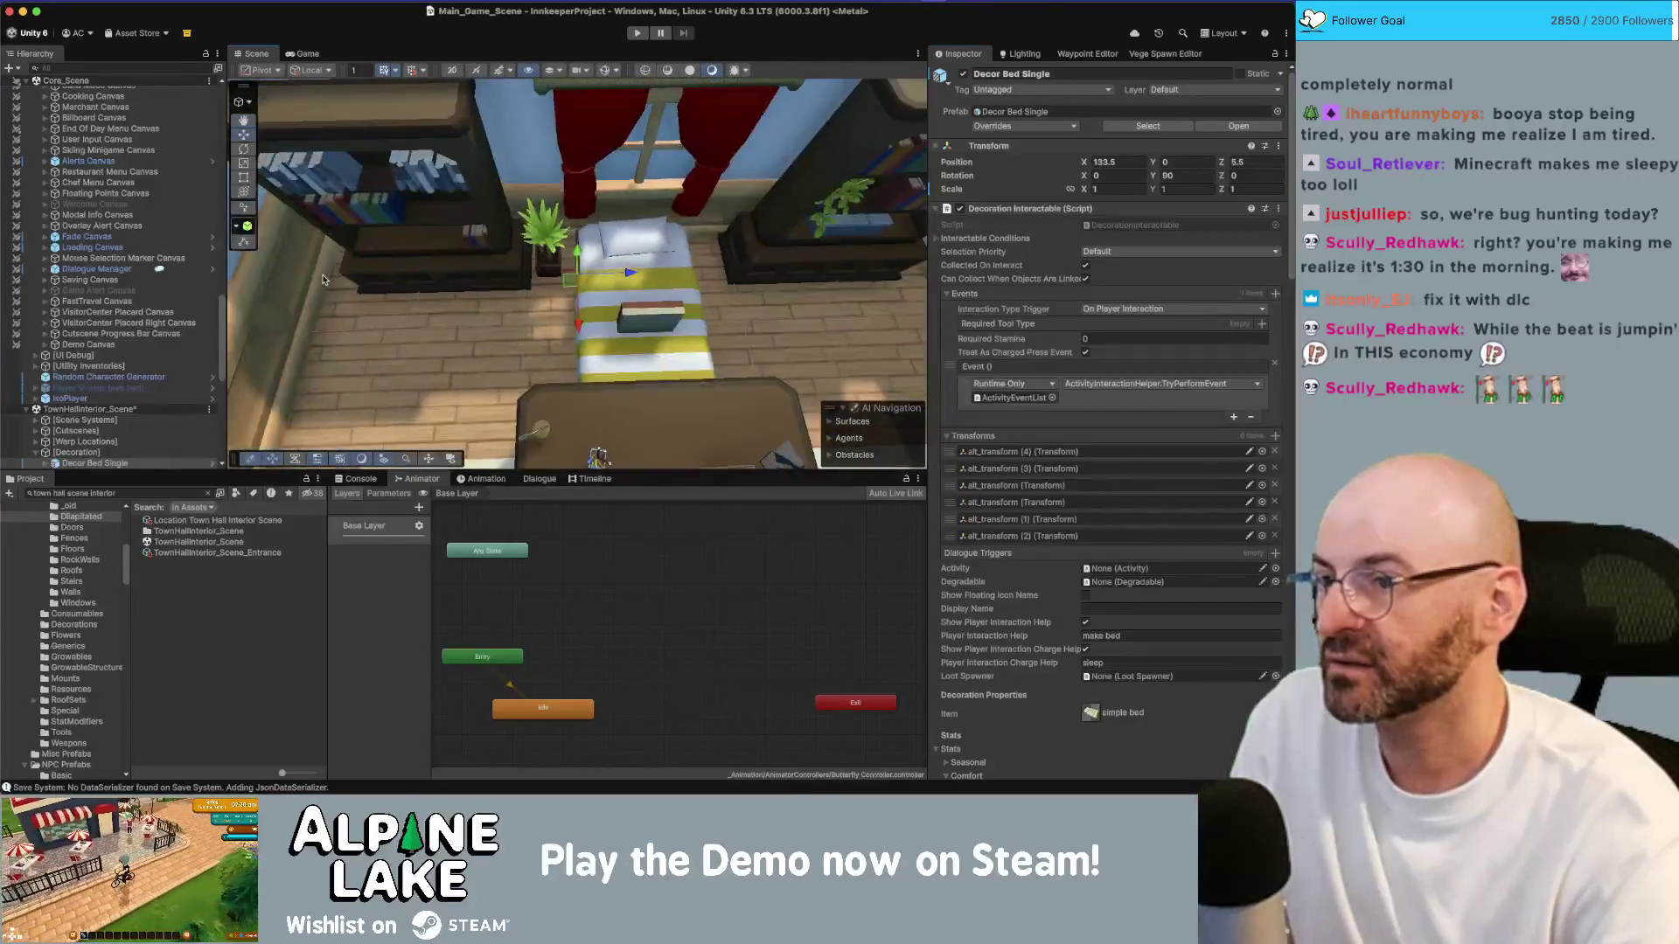
key(super+BackSpace)
Step: Select the desk globe's globe_GEO object under Globe_GRP and frame it
drag(323, 280, 419, 208)
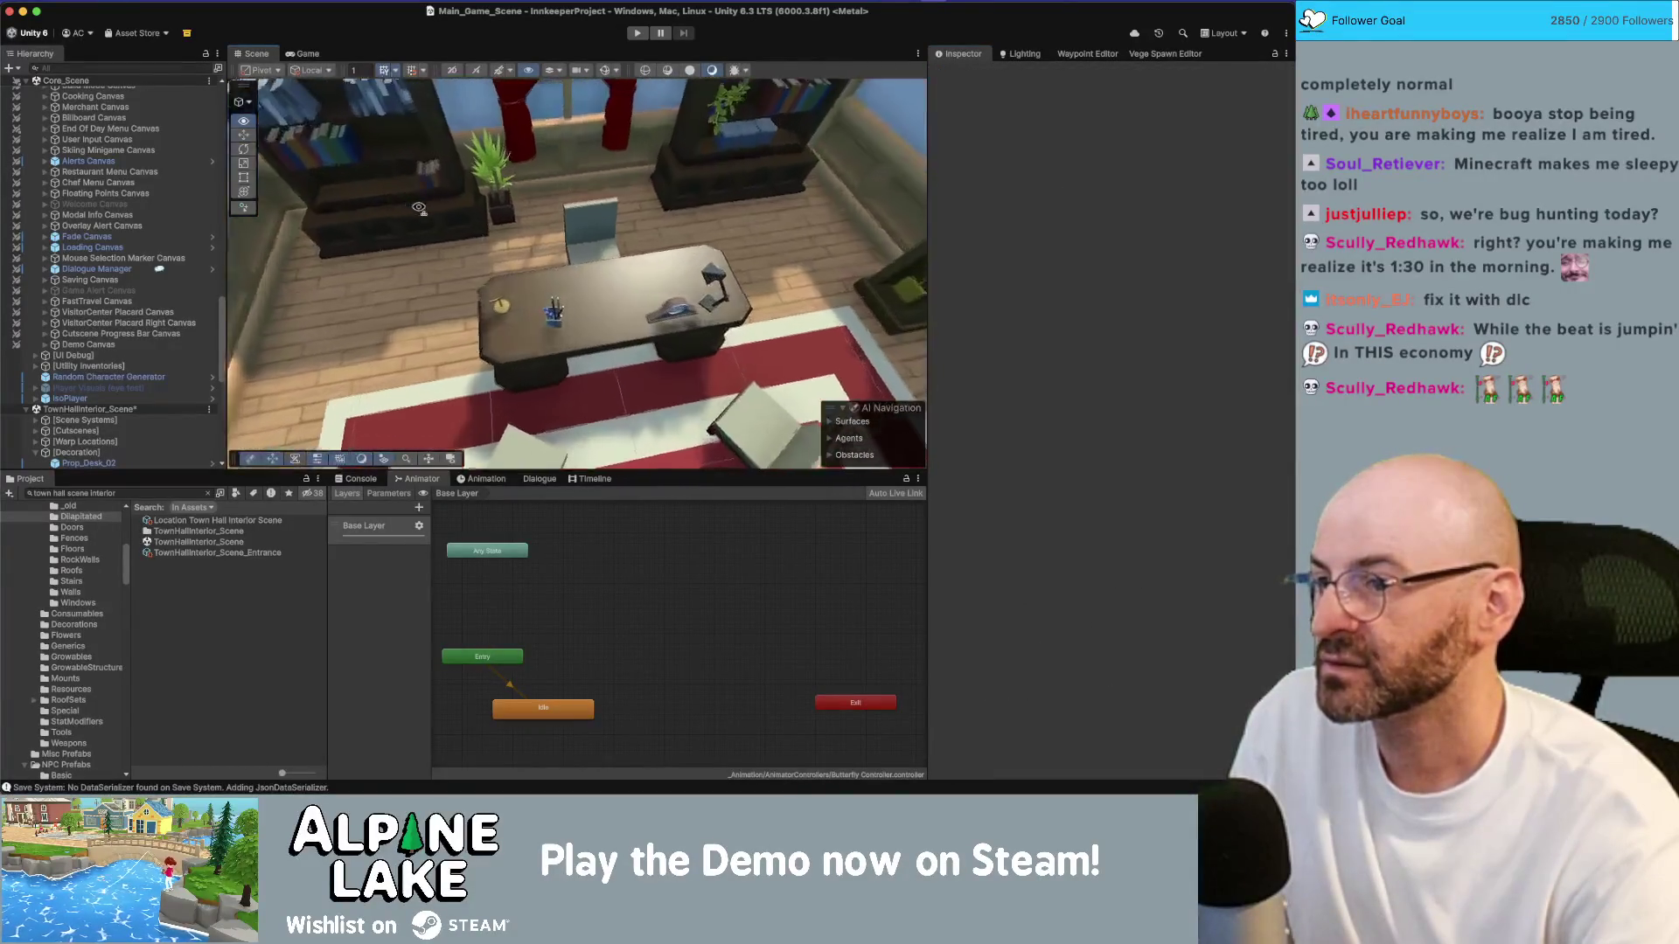
scroll(419, 208, up, 6)
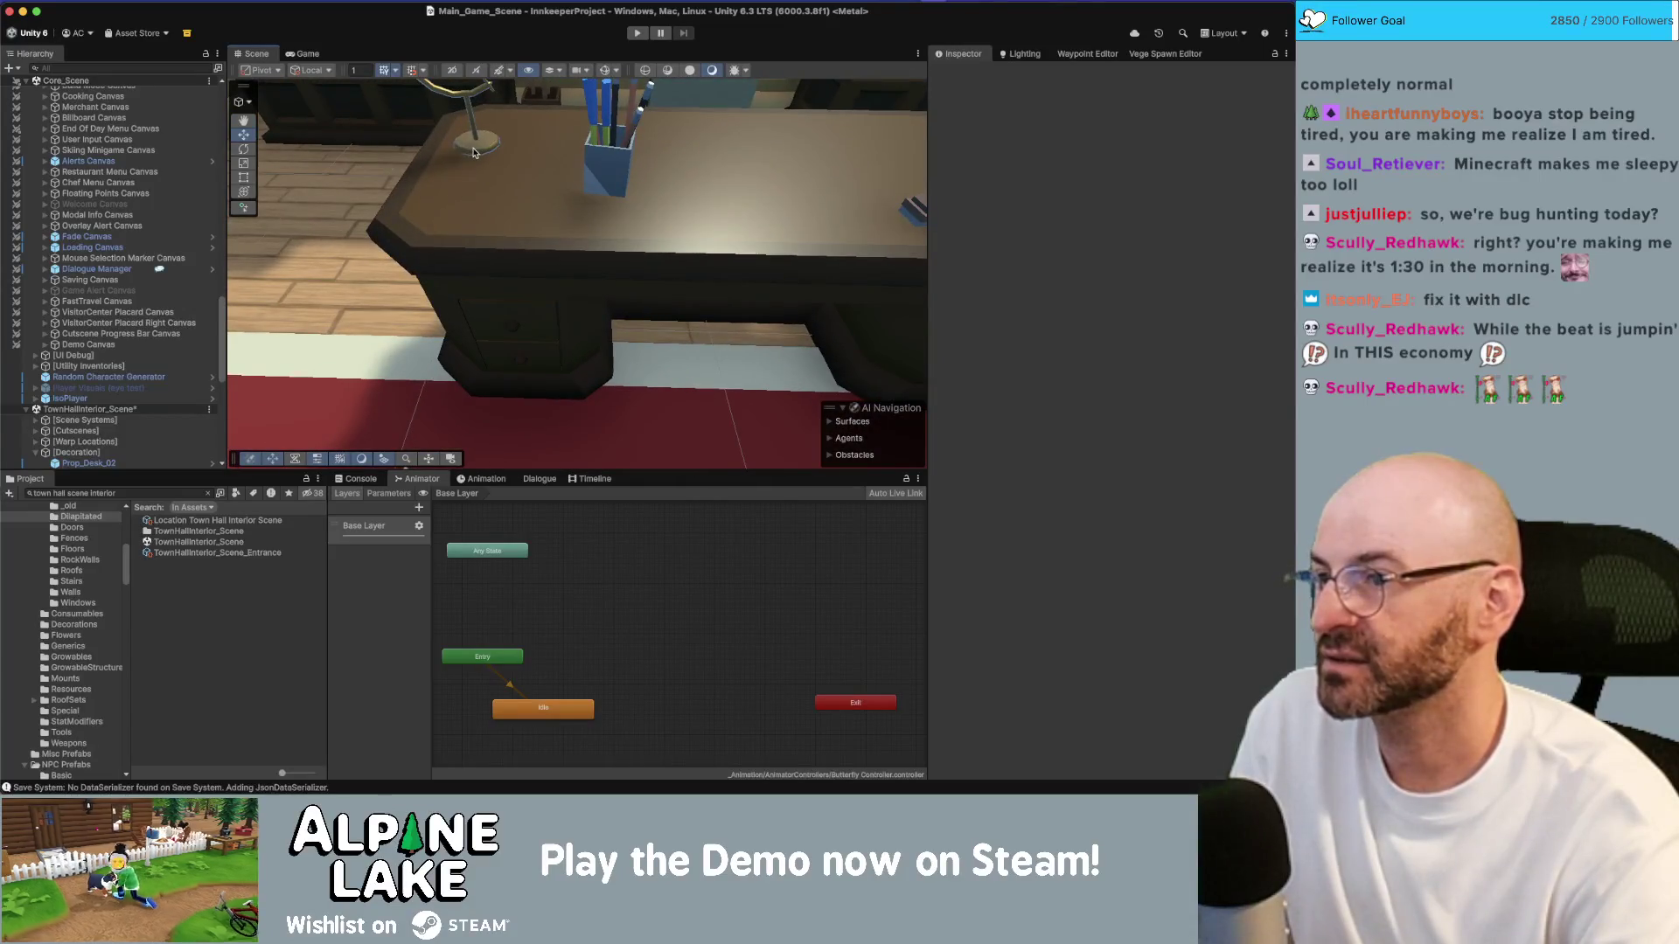
click(473, 153)
click(108, 430)
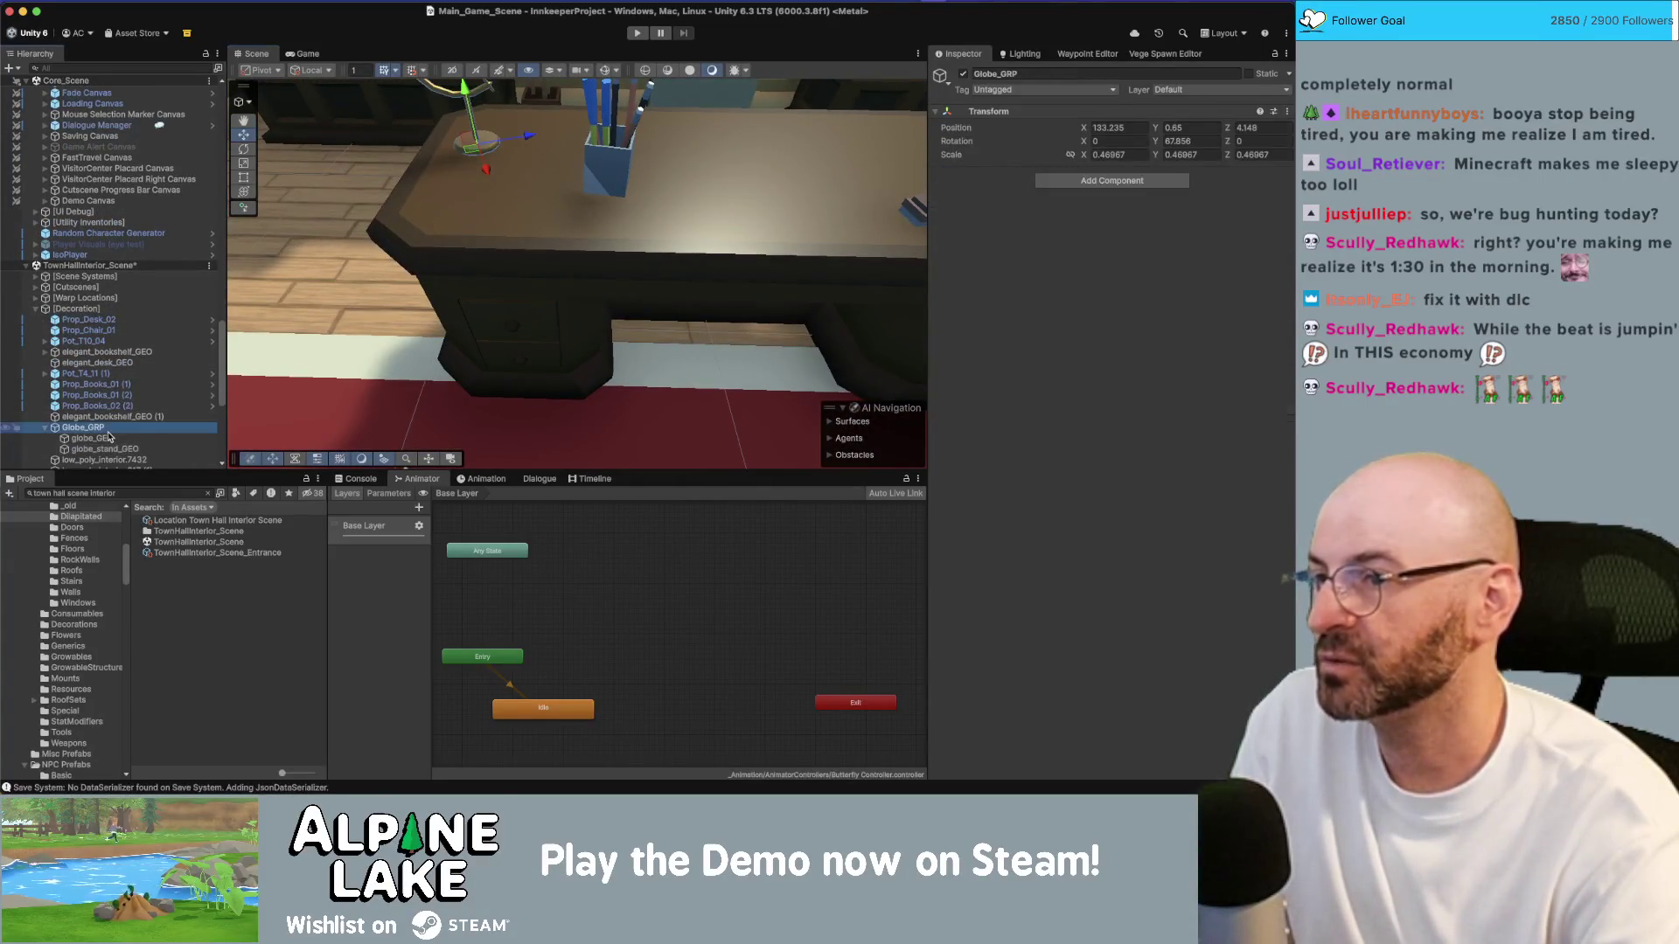
click(107, 438)
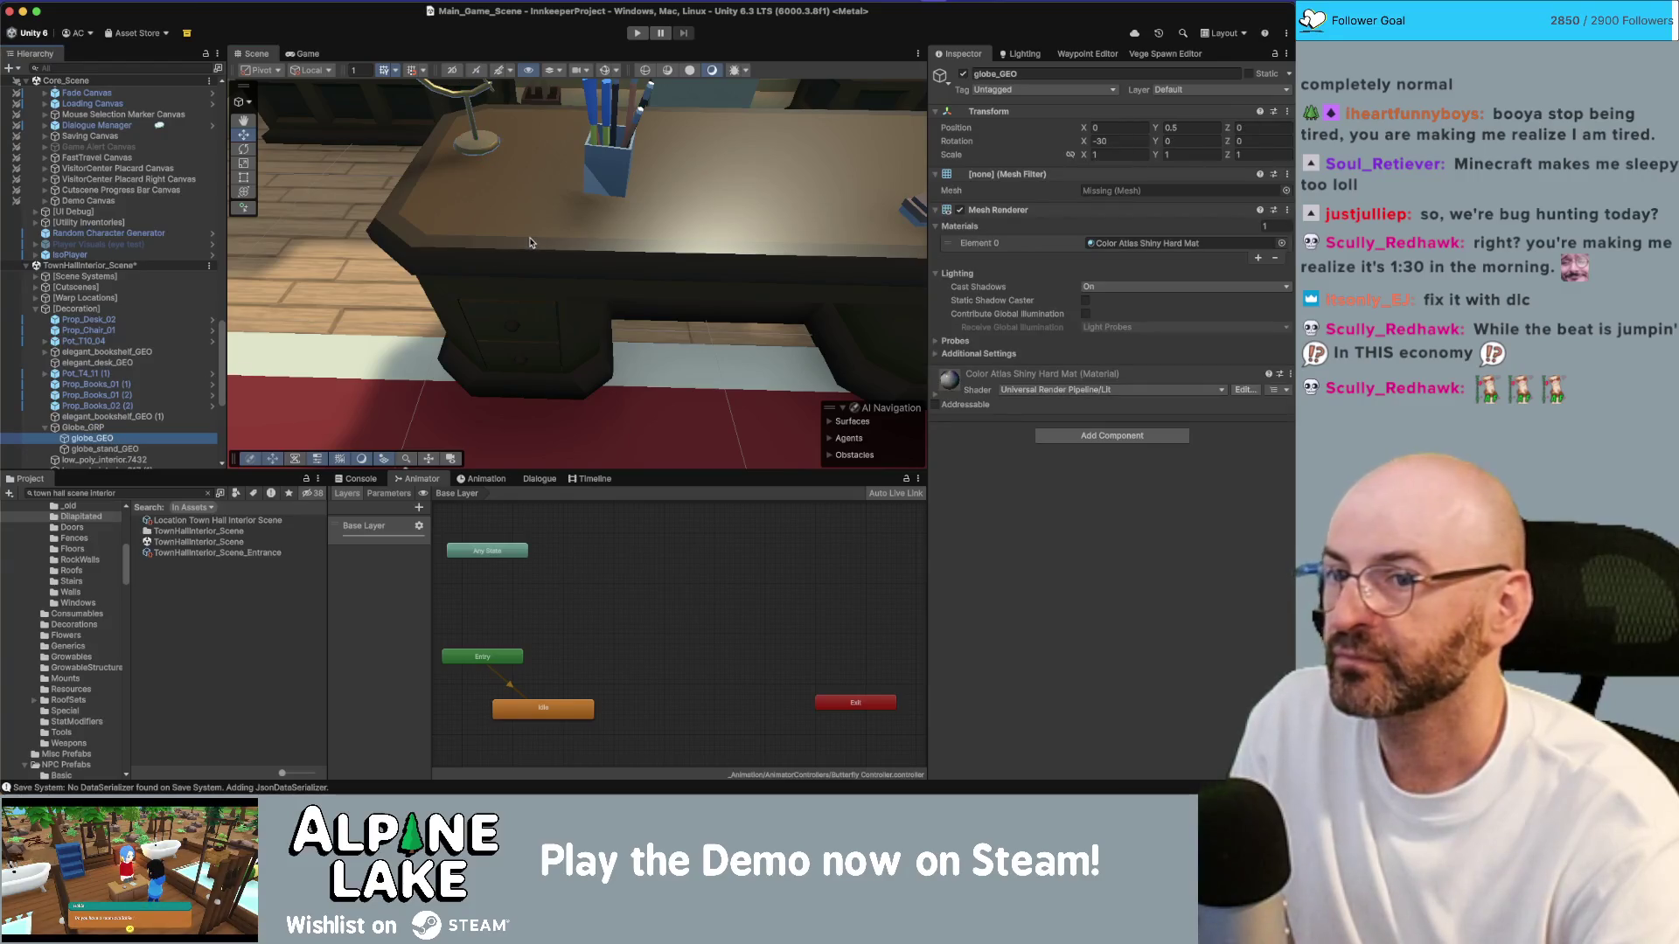
key(f)
scroll(783, 204, up, 8)
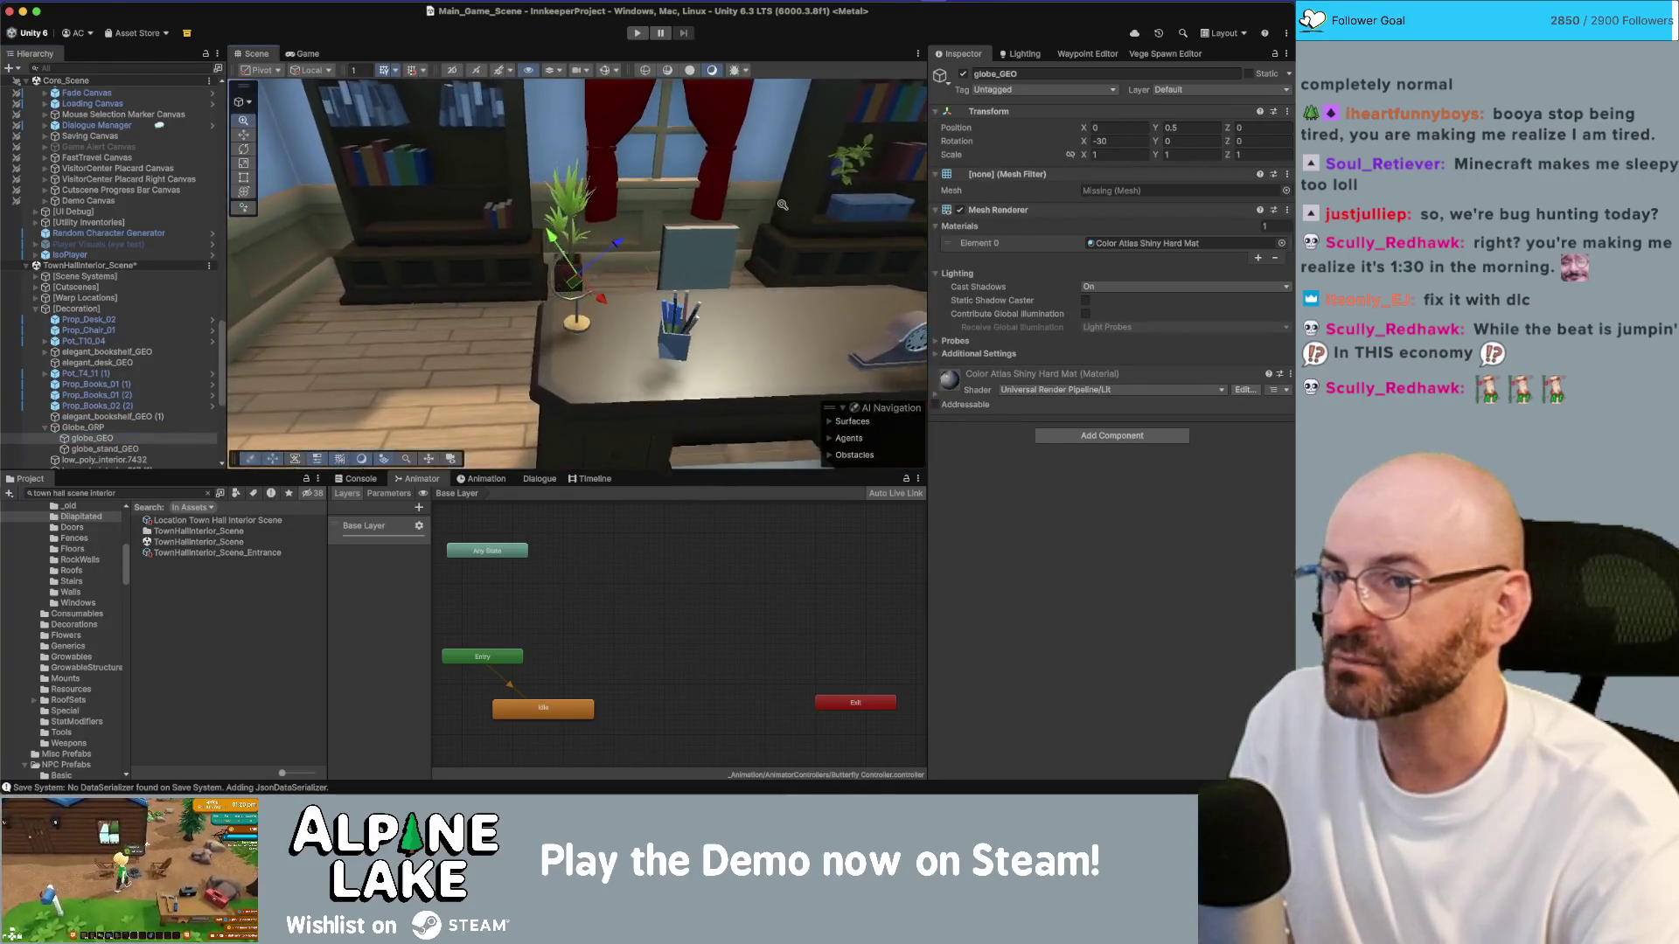
Step: Search meshes for 'globe' and try globe_stand_GEO as globe_GEO's mesh
click(1286, 191)
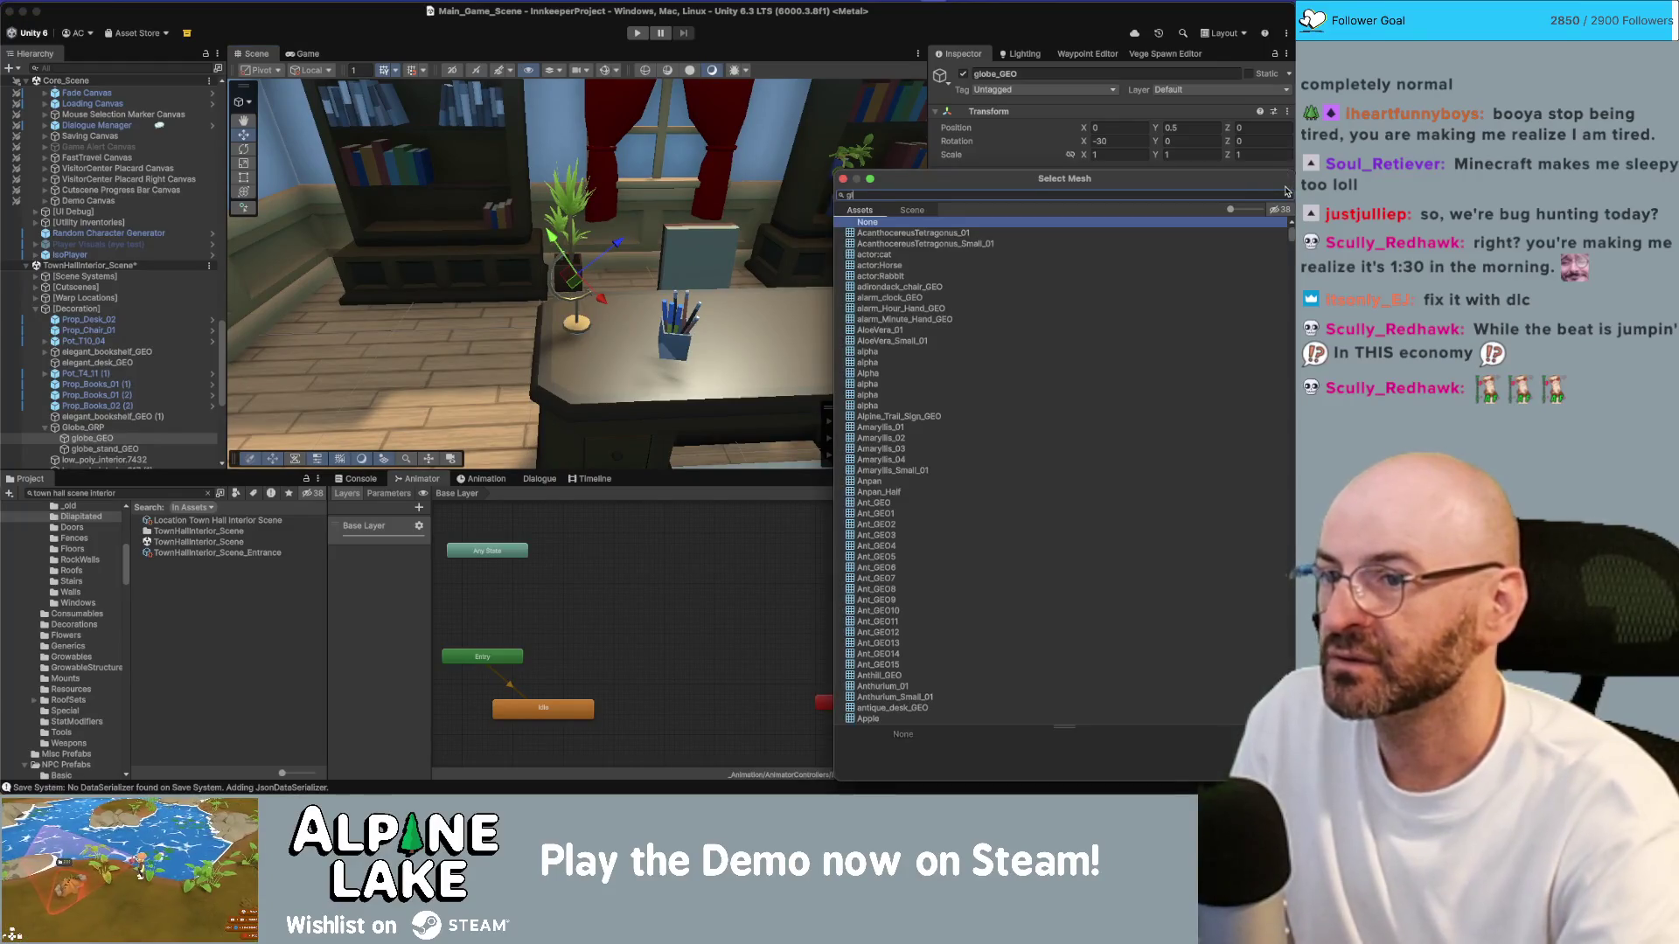
text(globe)
key(Down)
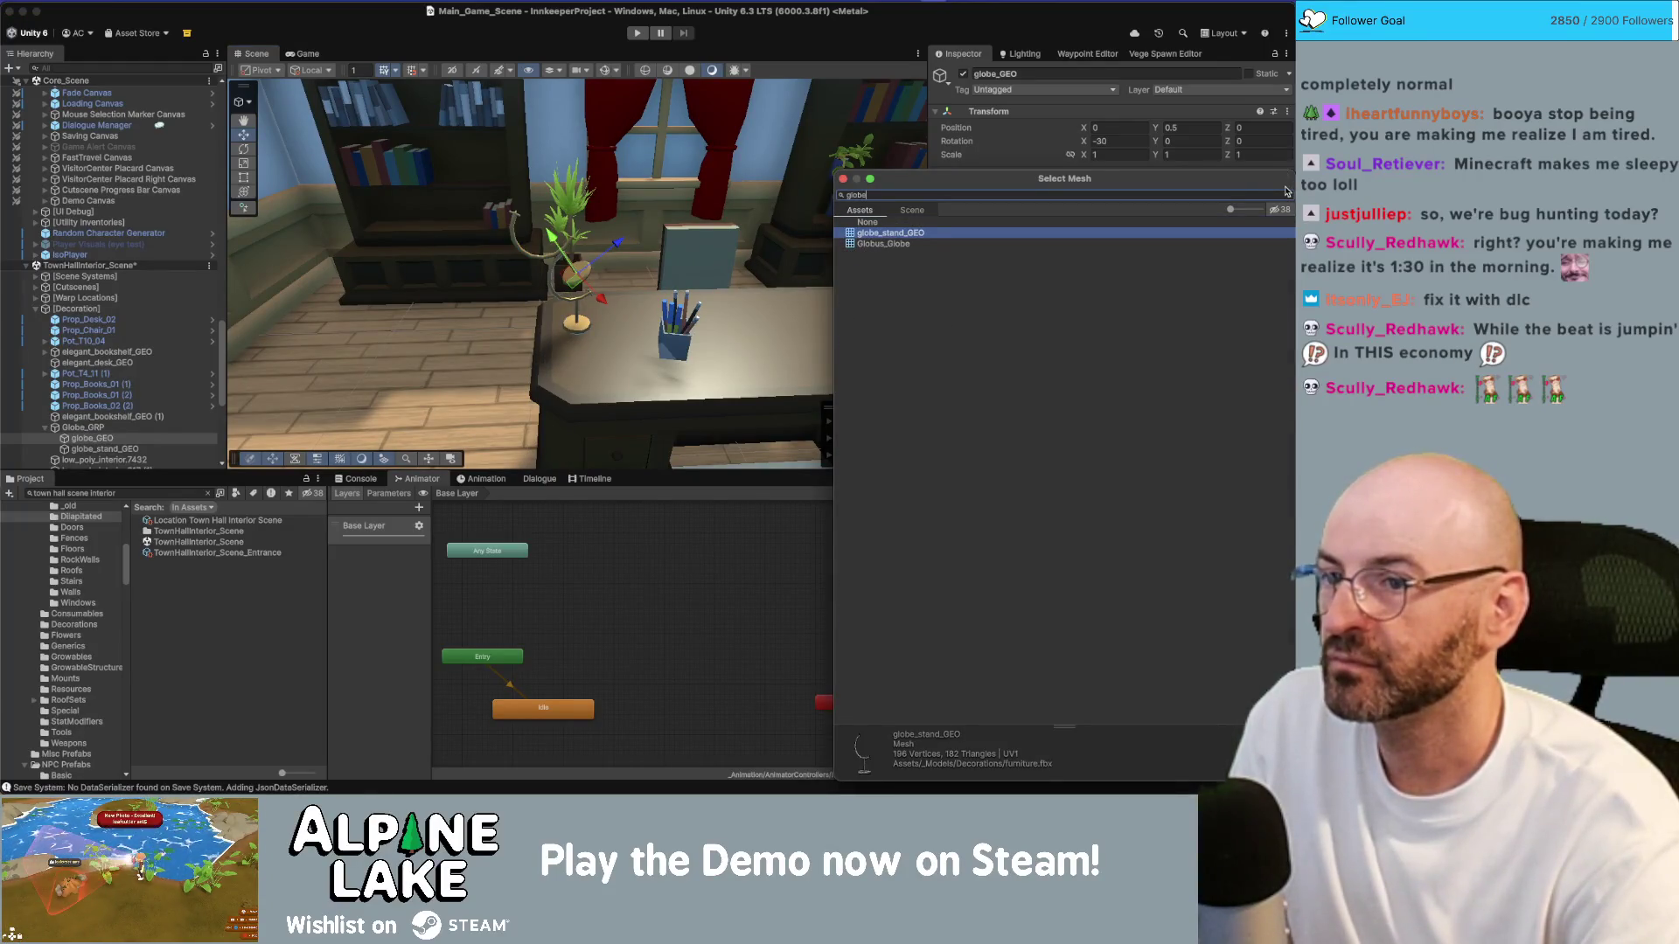
key(Down)
key(Up)
key(Down)
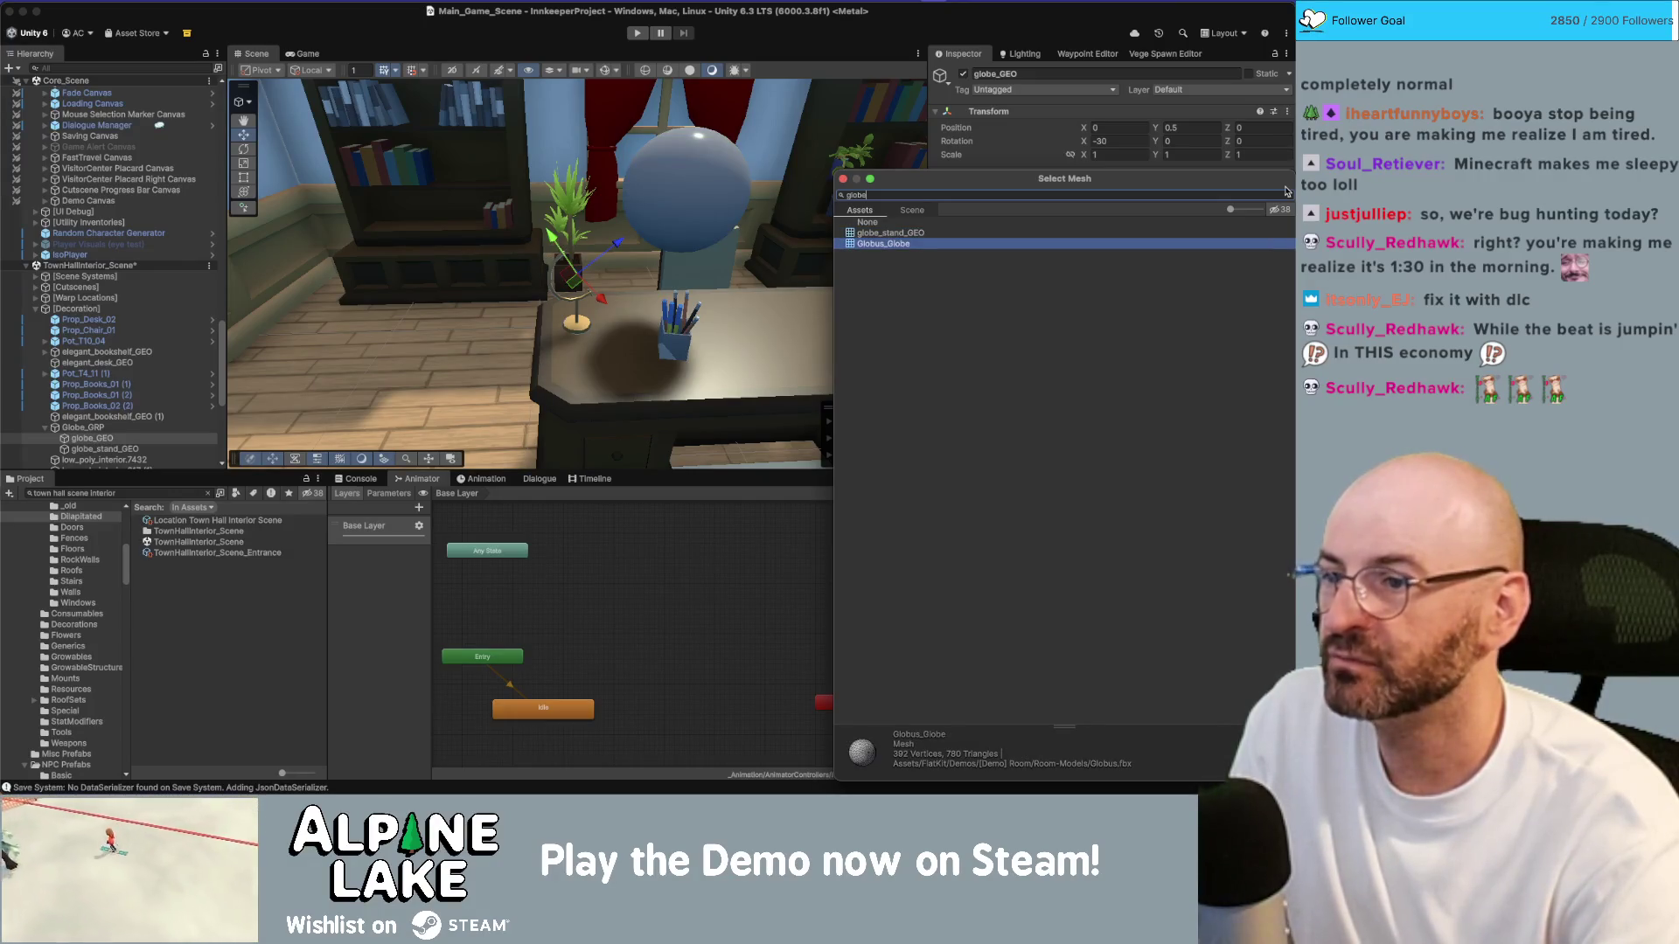
key(Up)
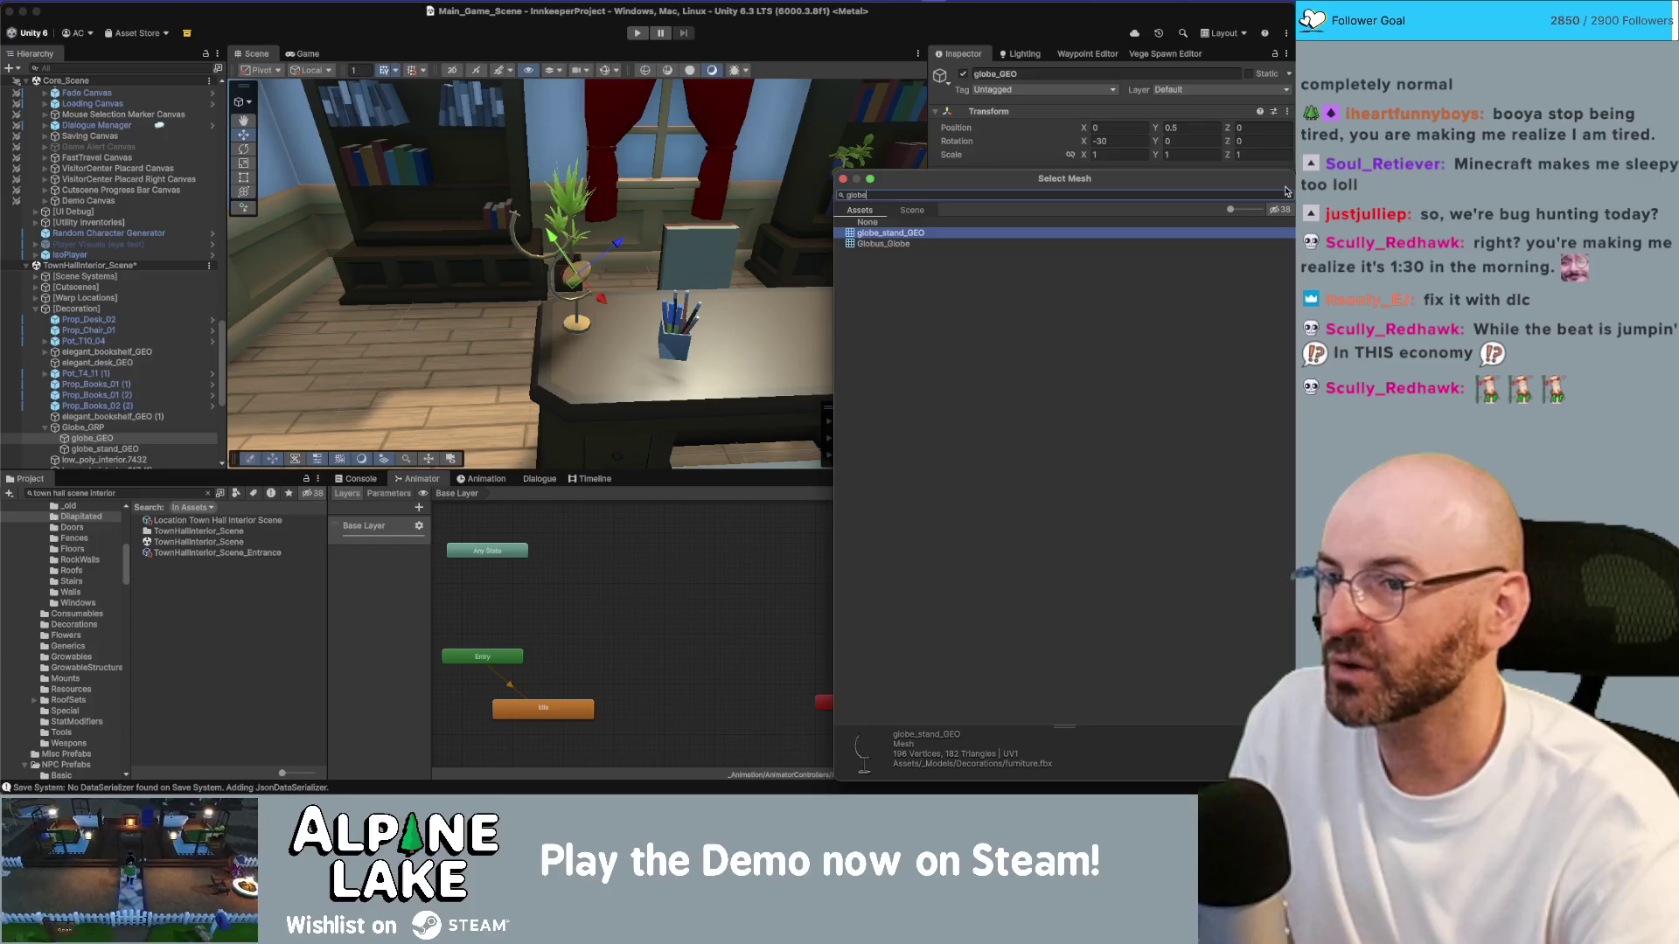
key(Return)
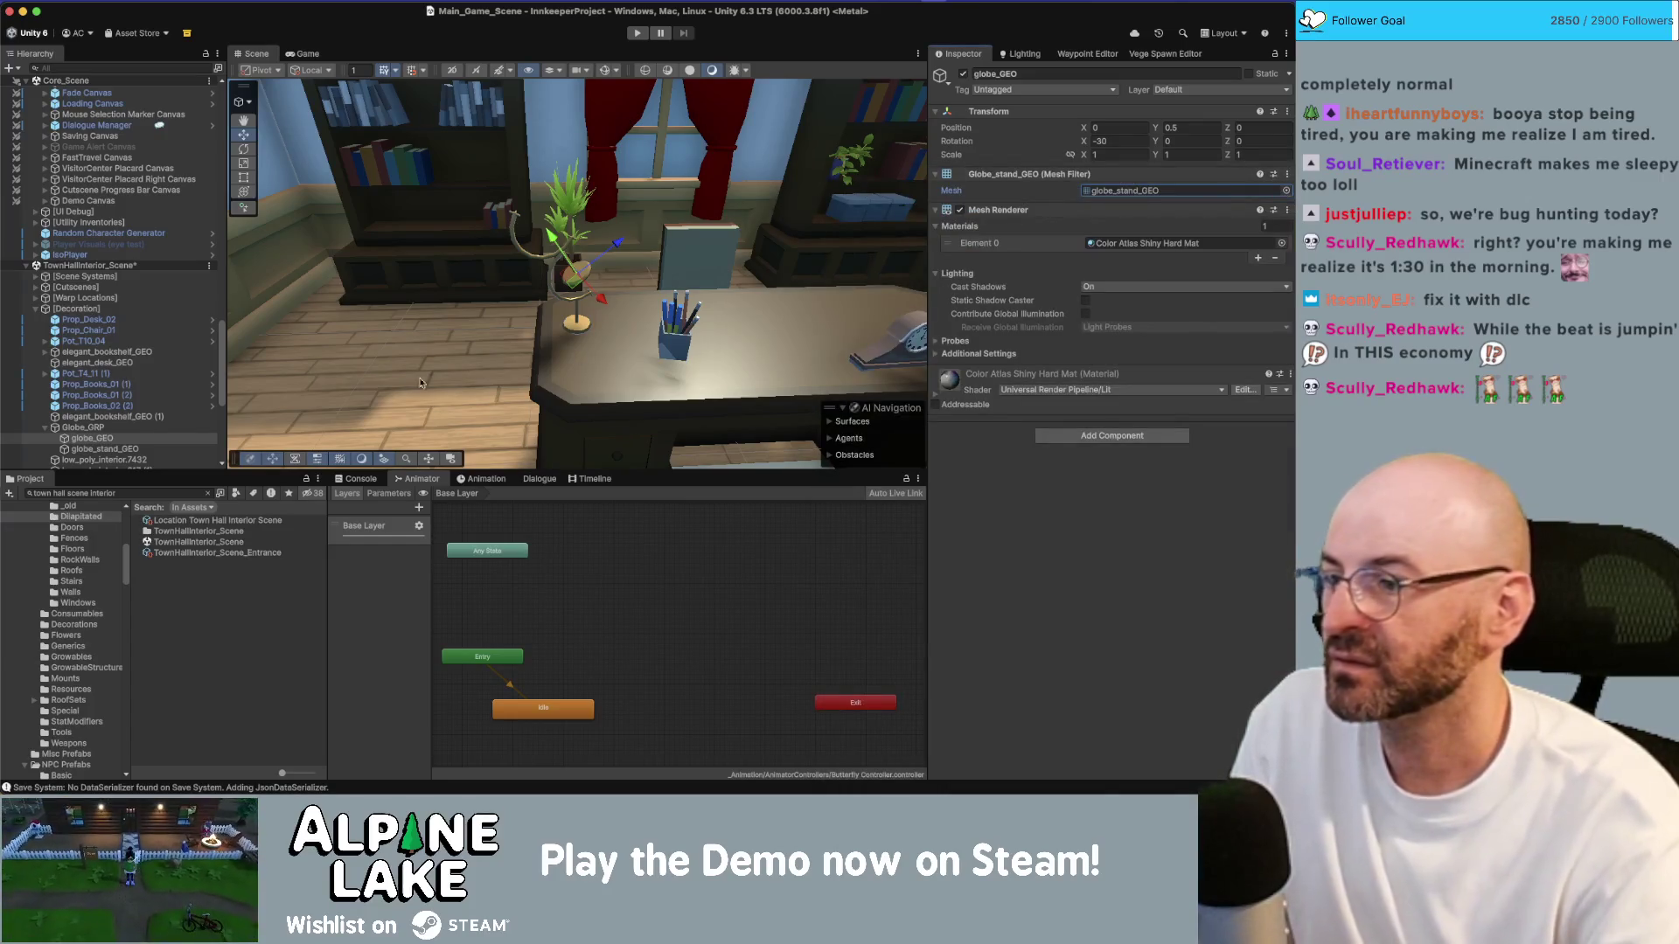
mouse_move(519, 368)
mouse_down()
mouse_move(559, 354)
mouse_move(498, 345)
mouse_up()
drag(552, 286, 577, 279)
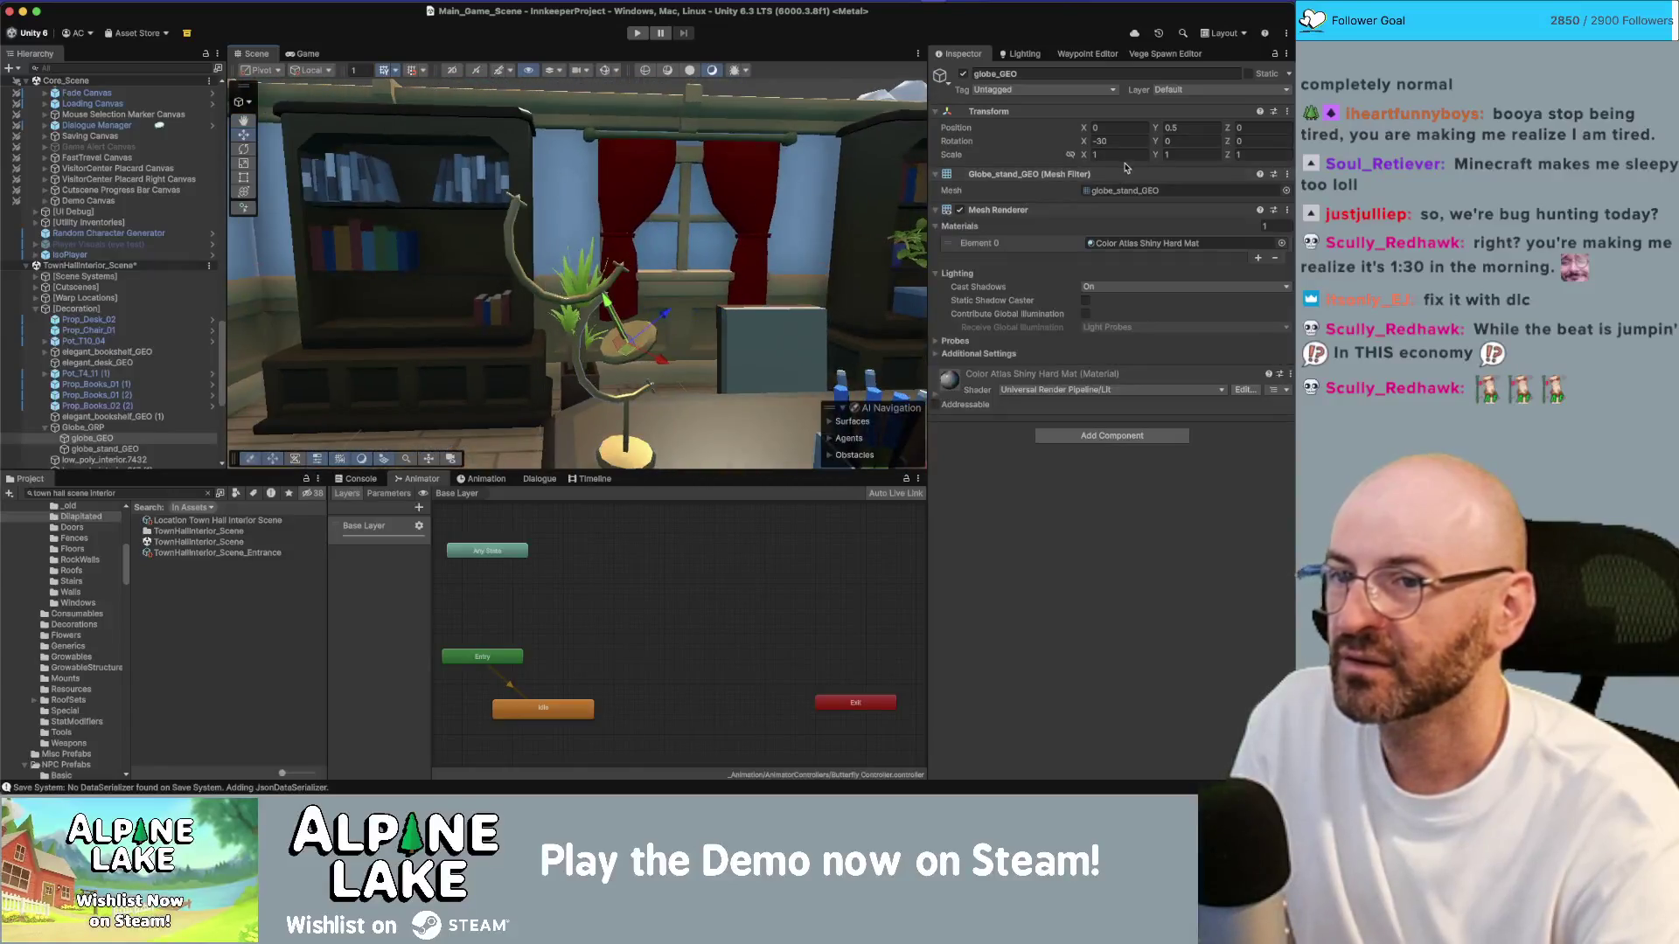
Step: Assign the Globus_Globe mesh to globe_GEO, then select globe_stand_GEO
click(1282, 191)
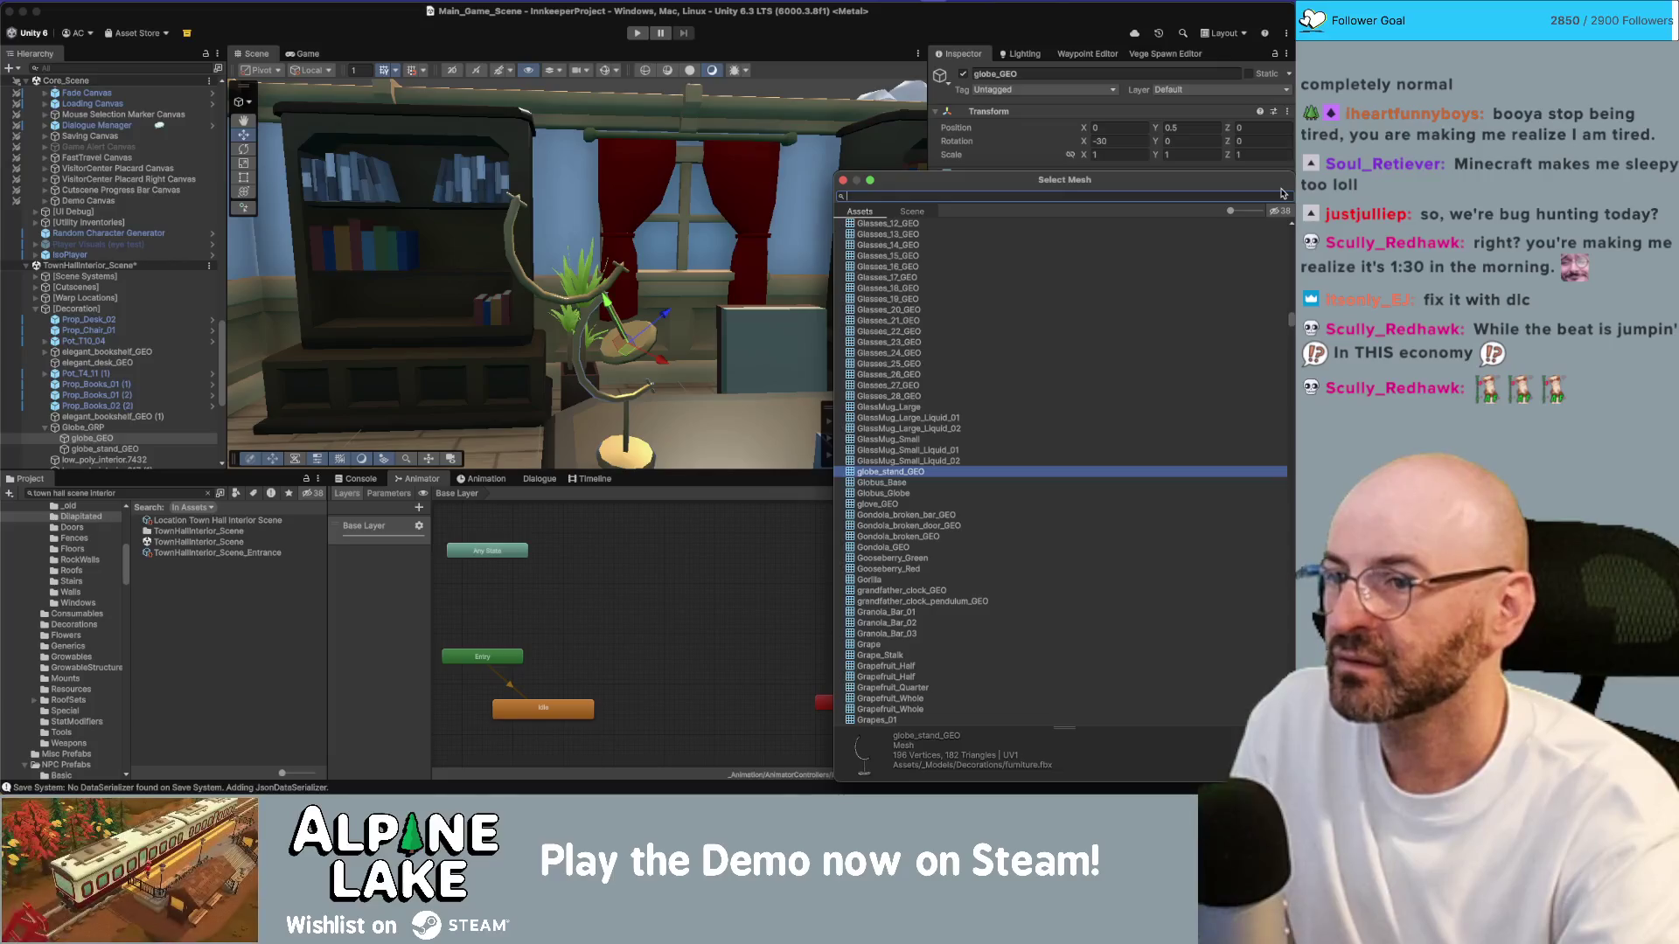
text(world)
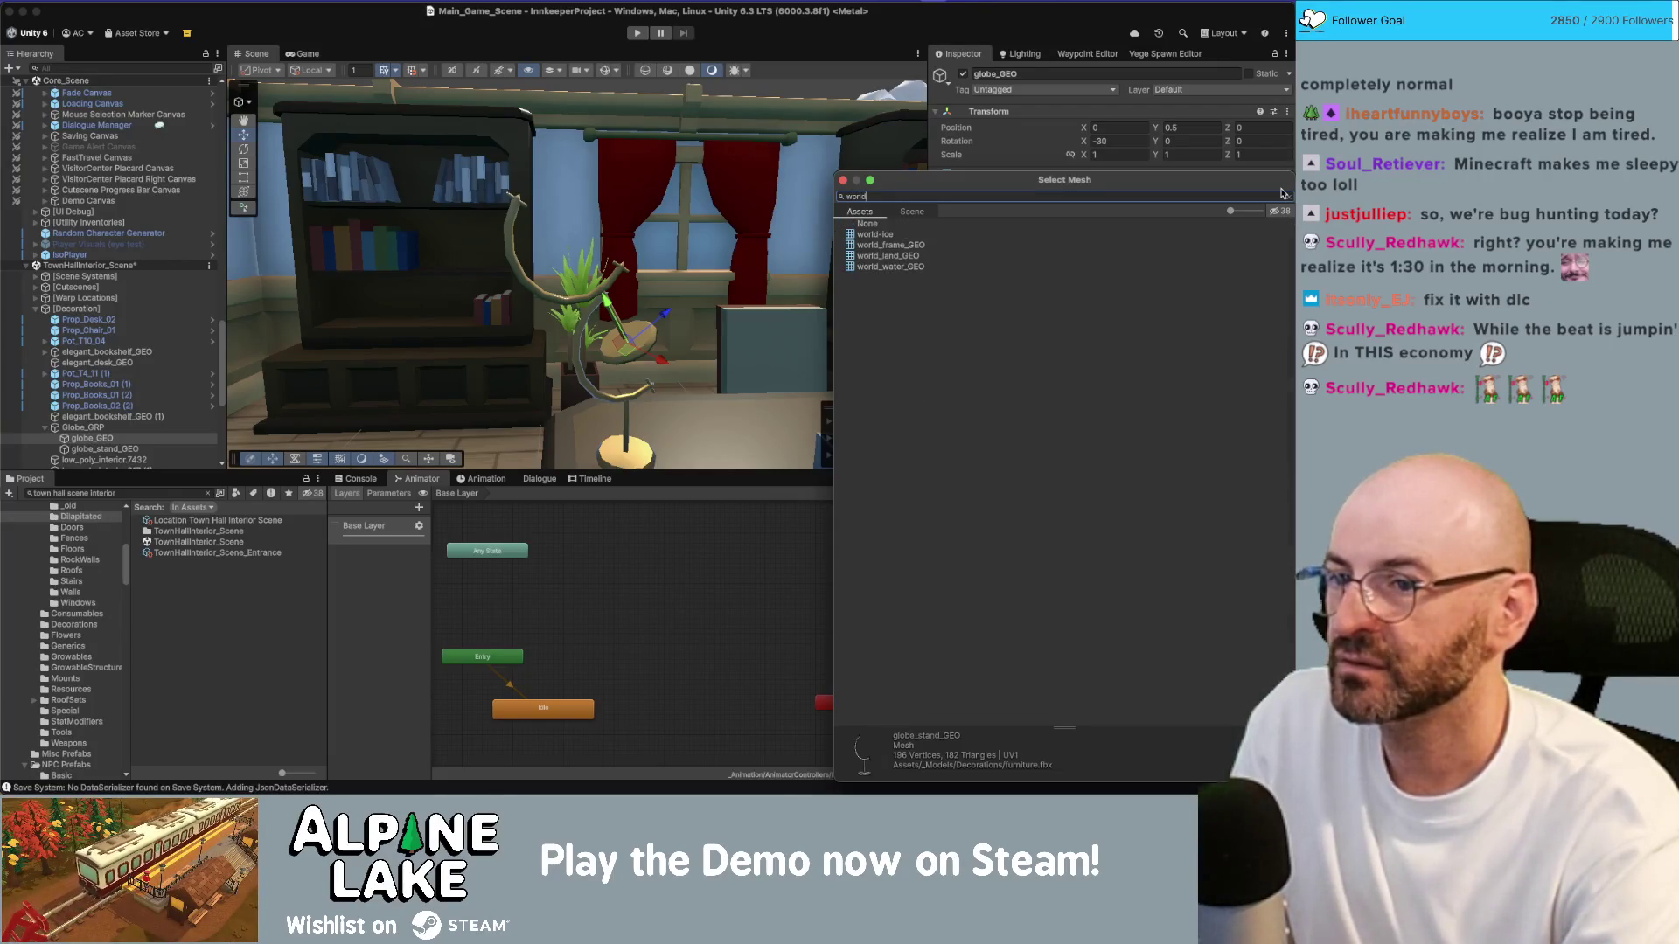
key(Down)
key(Down)
key(Down)
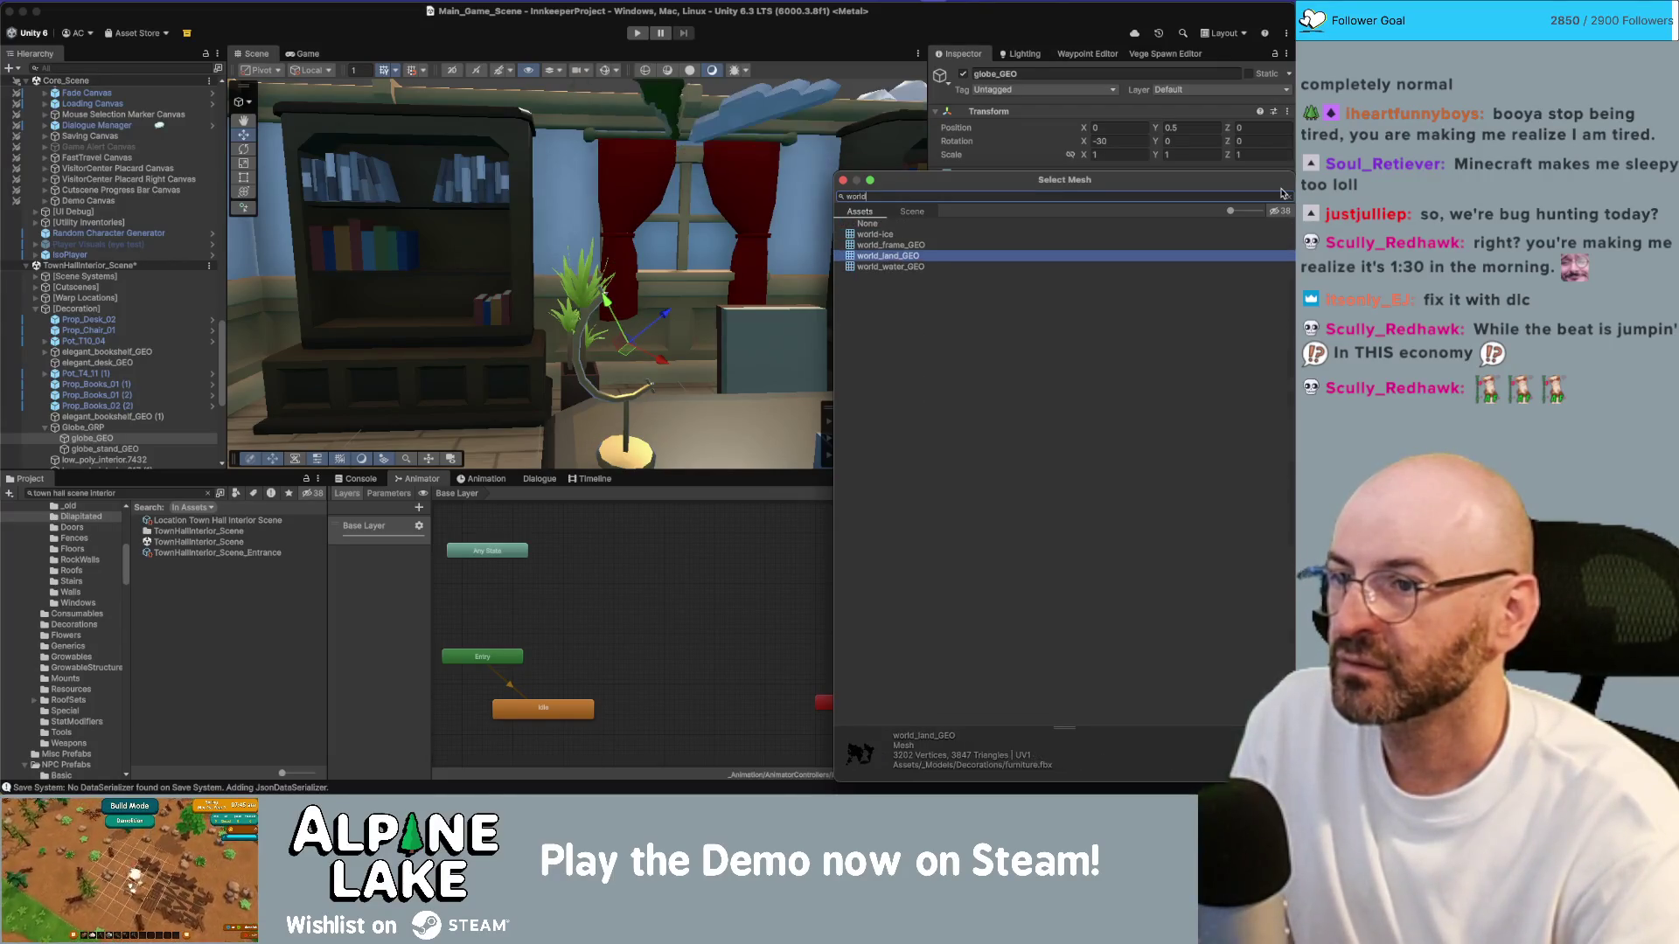
key(BackSpace)
key(BackSpace)
key(BackSpace)
text(ear)
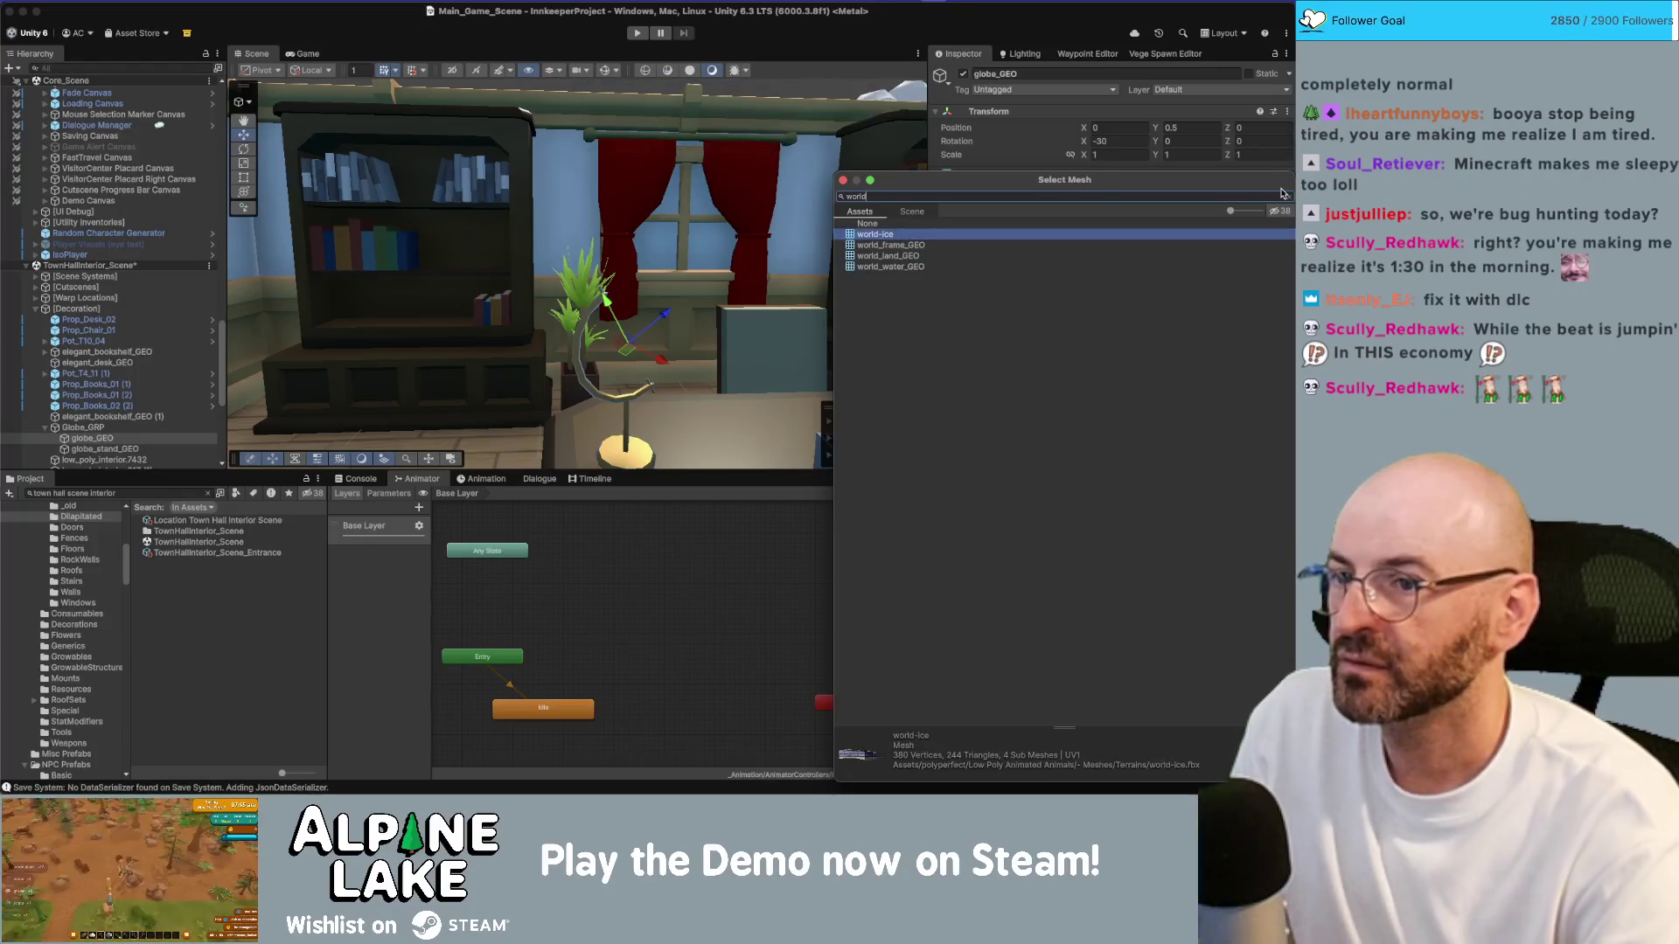
key(BackSpace)
key(BackSpace)
key(BackSpace)
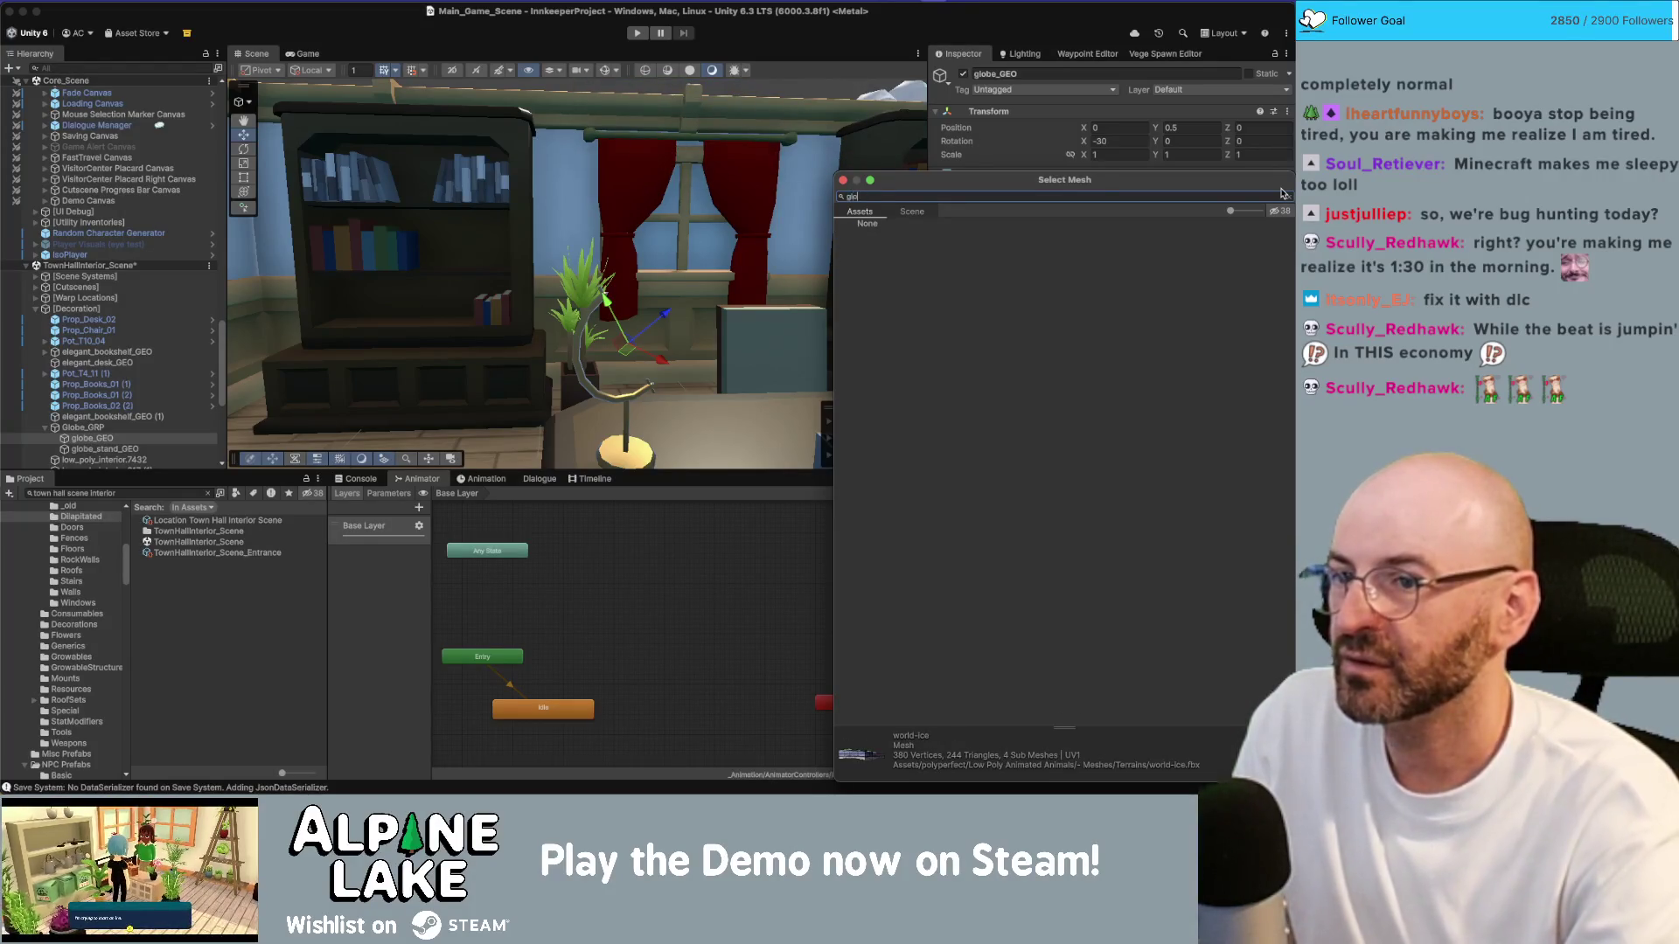
text(globe)
key(Down)
key(Return)
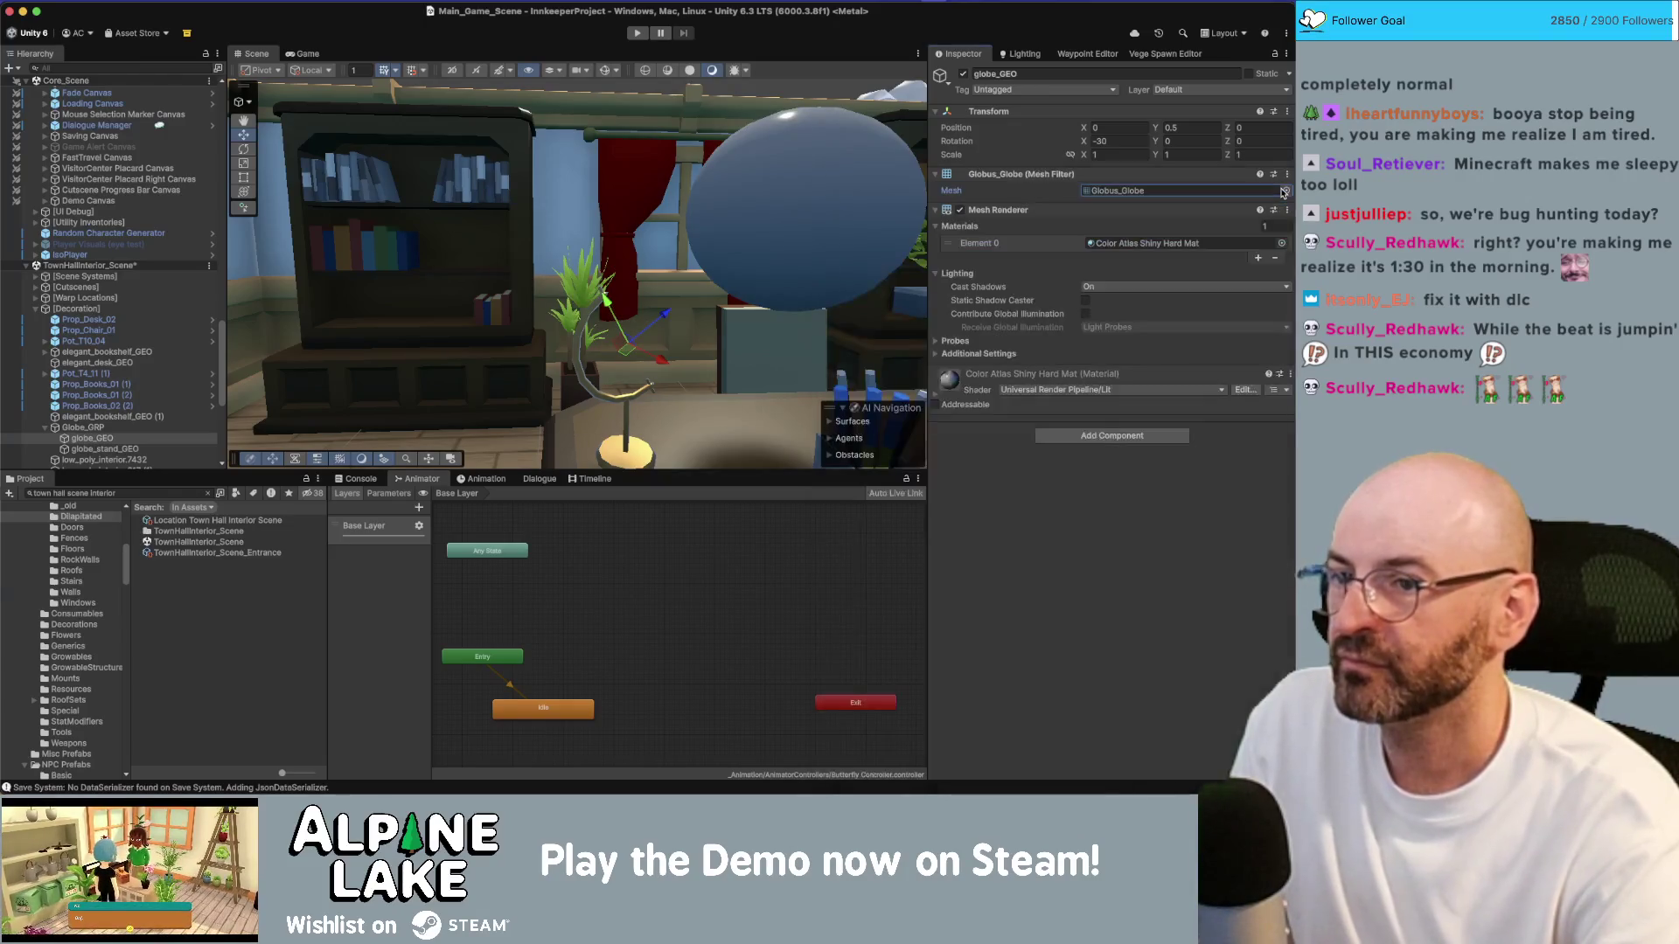
drag(898, 272, 782, 286)
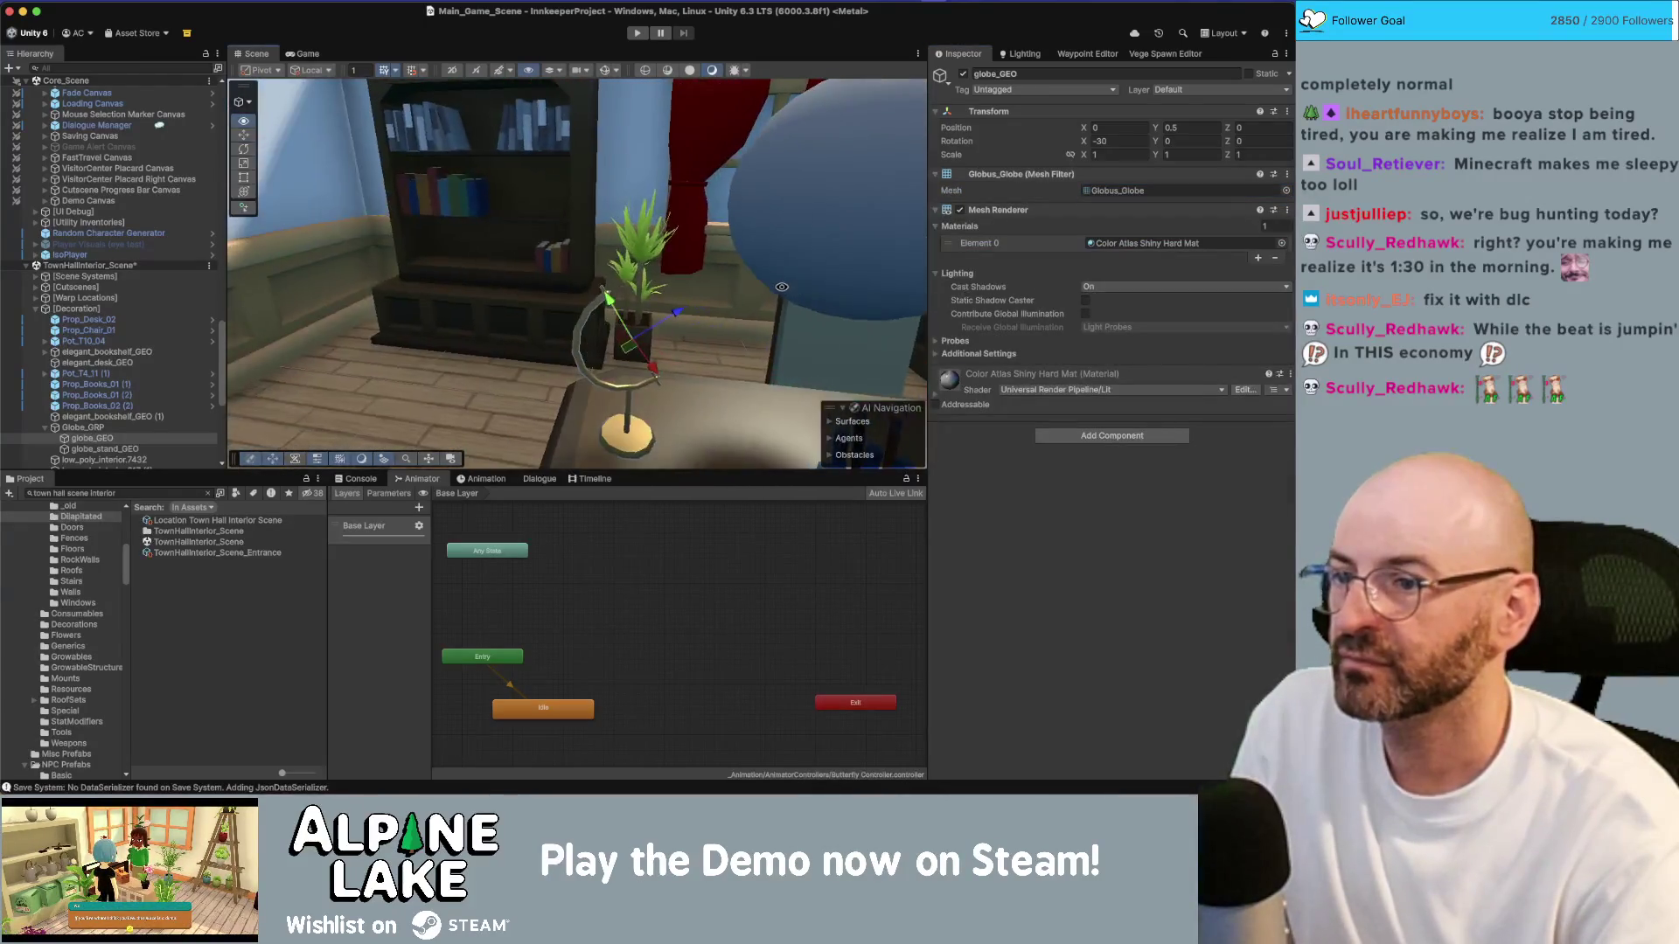
click(104, 448)
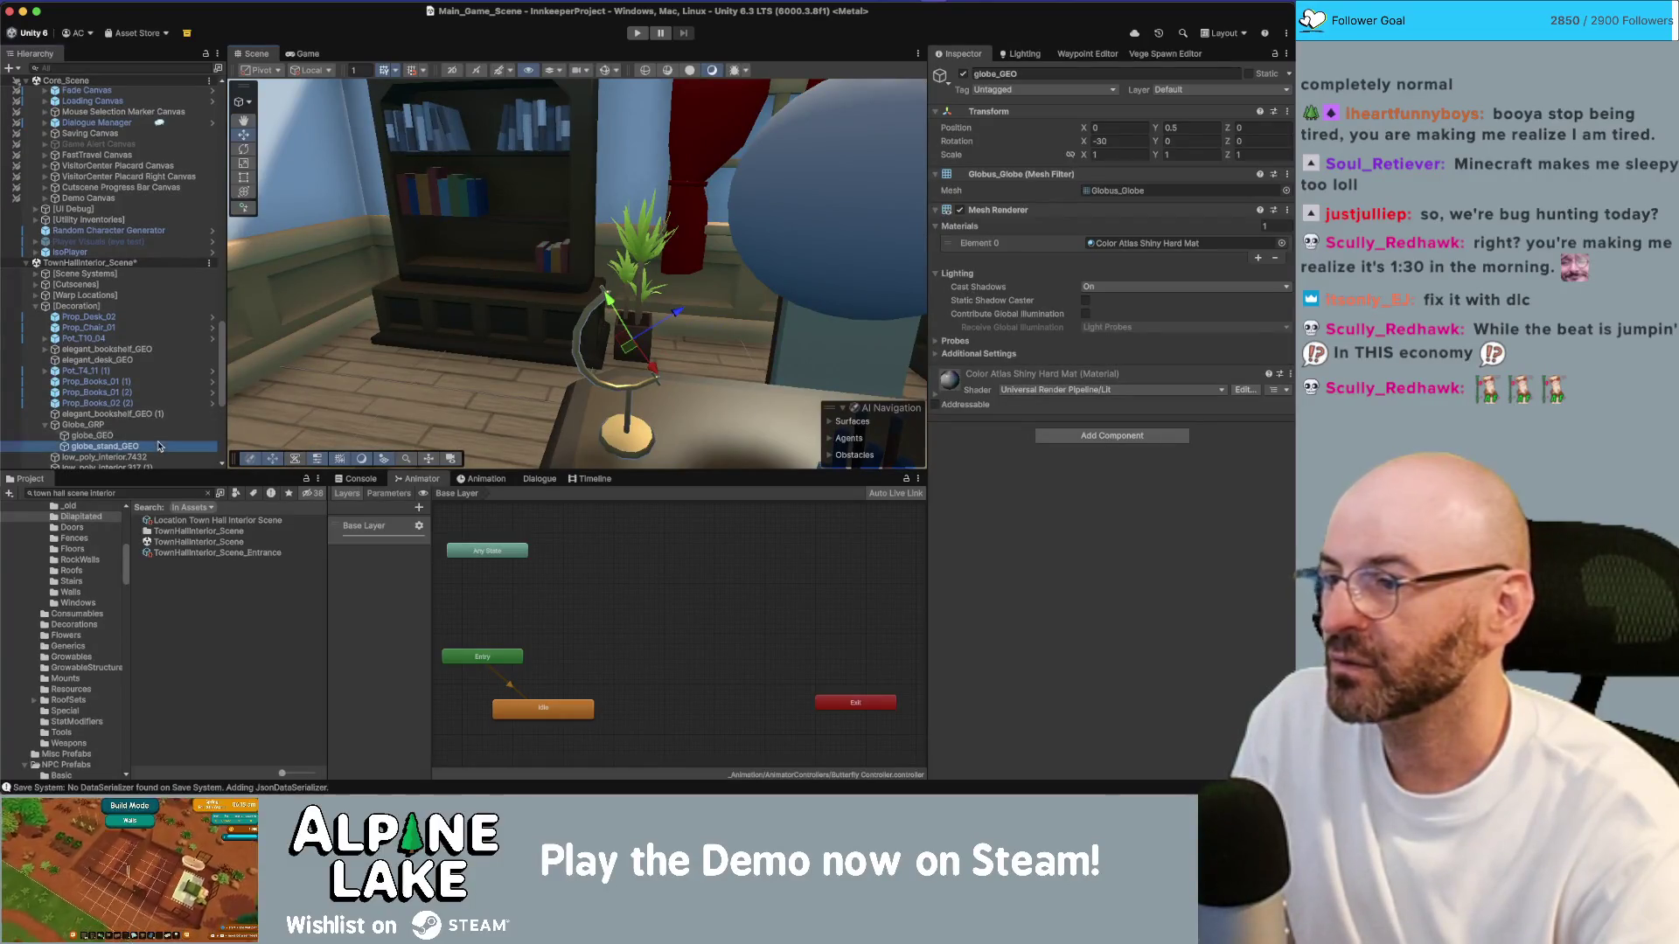
Step: Locate and inspect the globe_stand_GEO mesh asset in the Project
click(1128, 190)
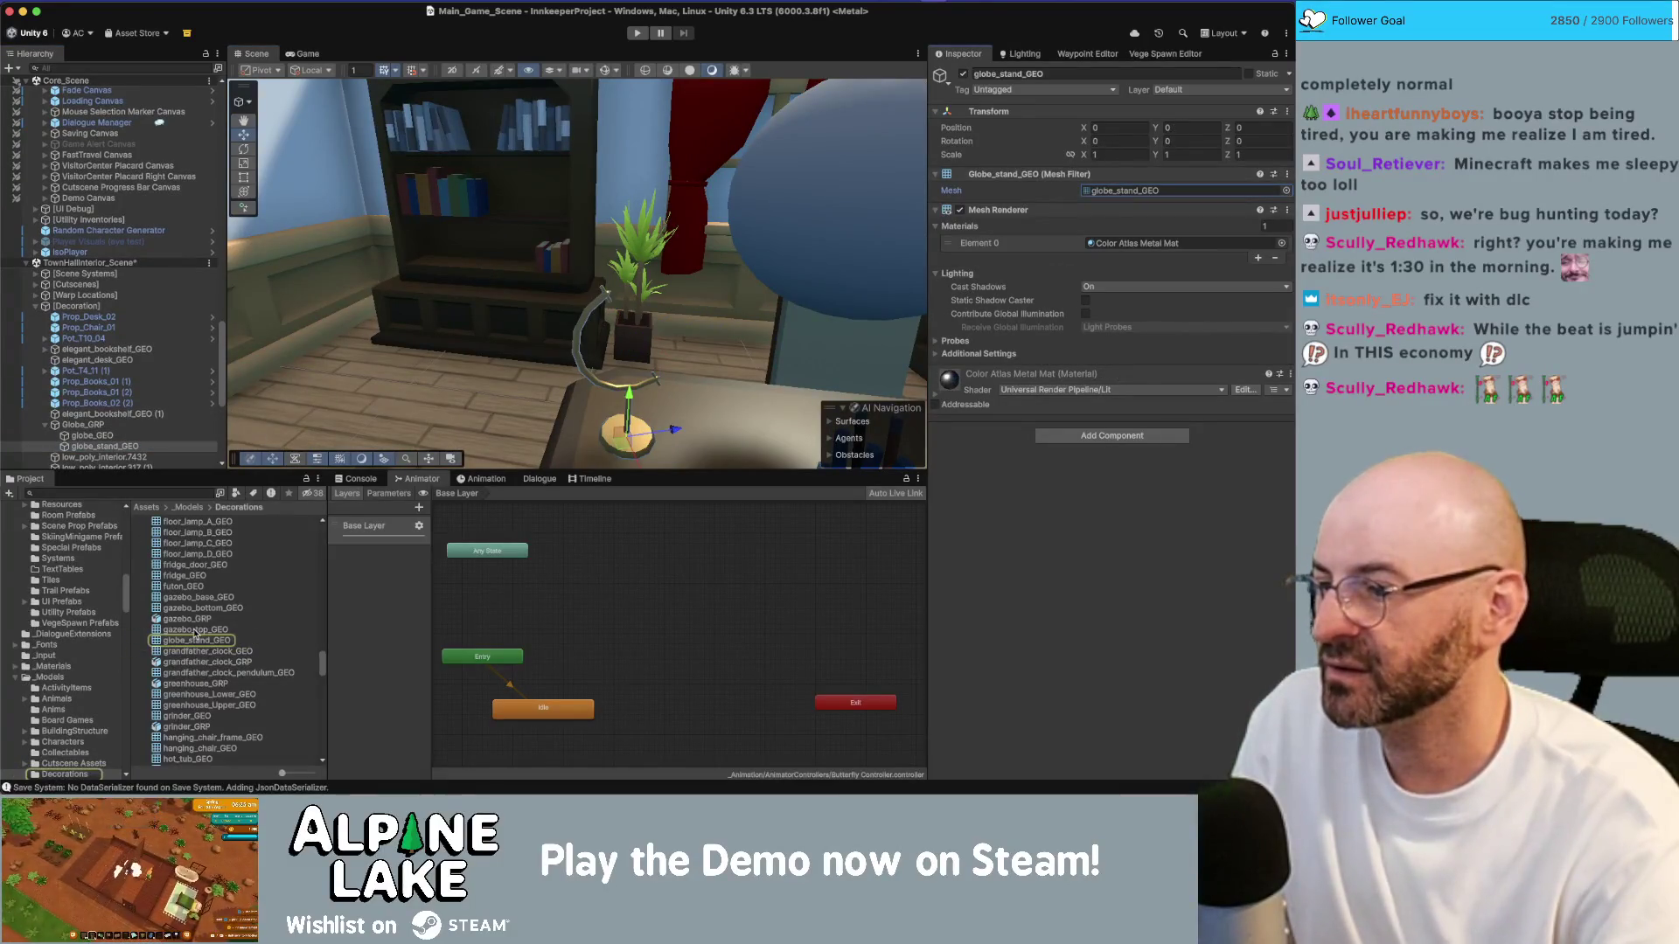
click(196, 636)
scroll(198, 635, up, 10)
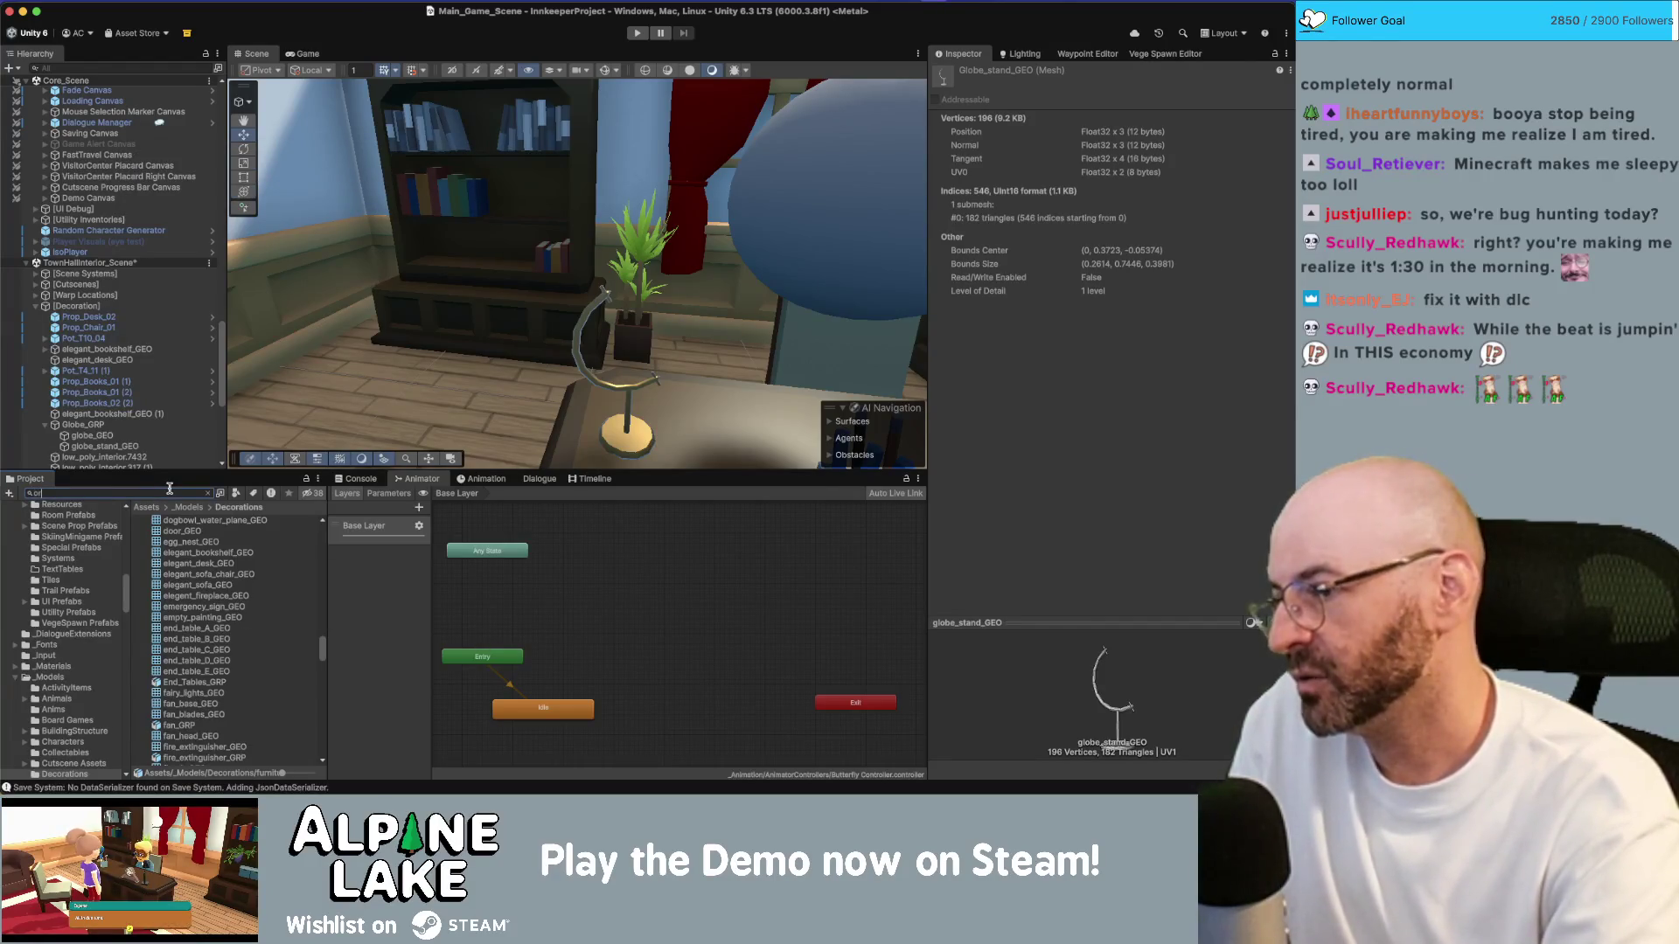
Step: Search the Project for 'antique' and add AntiqueStoreInterior_Scene to the Hierarchy
text(e shop)
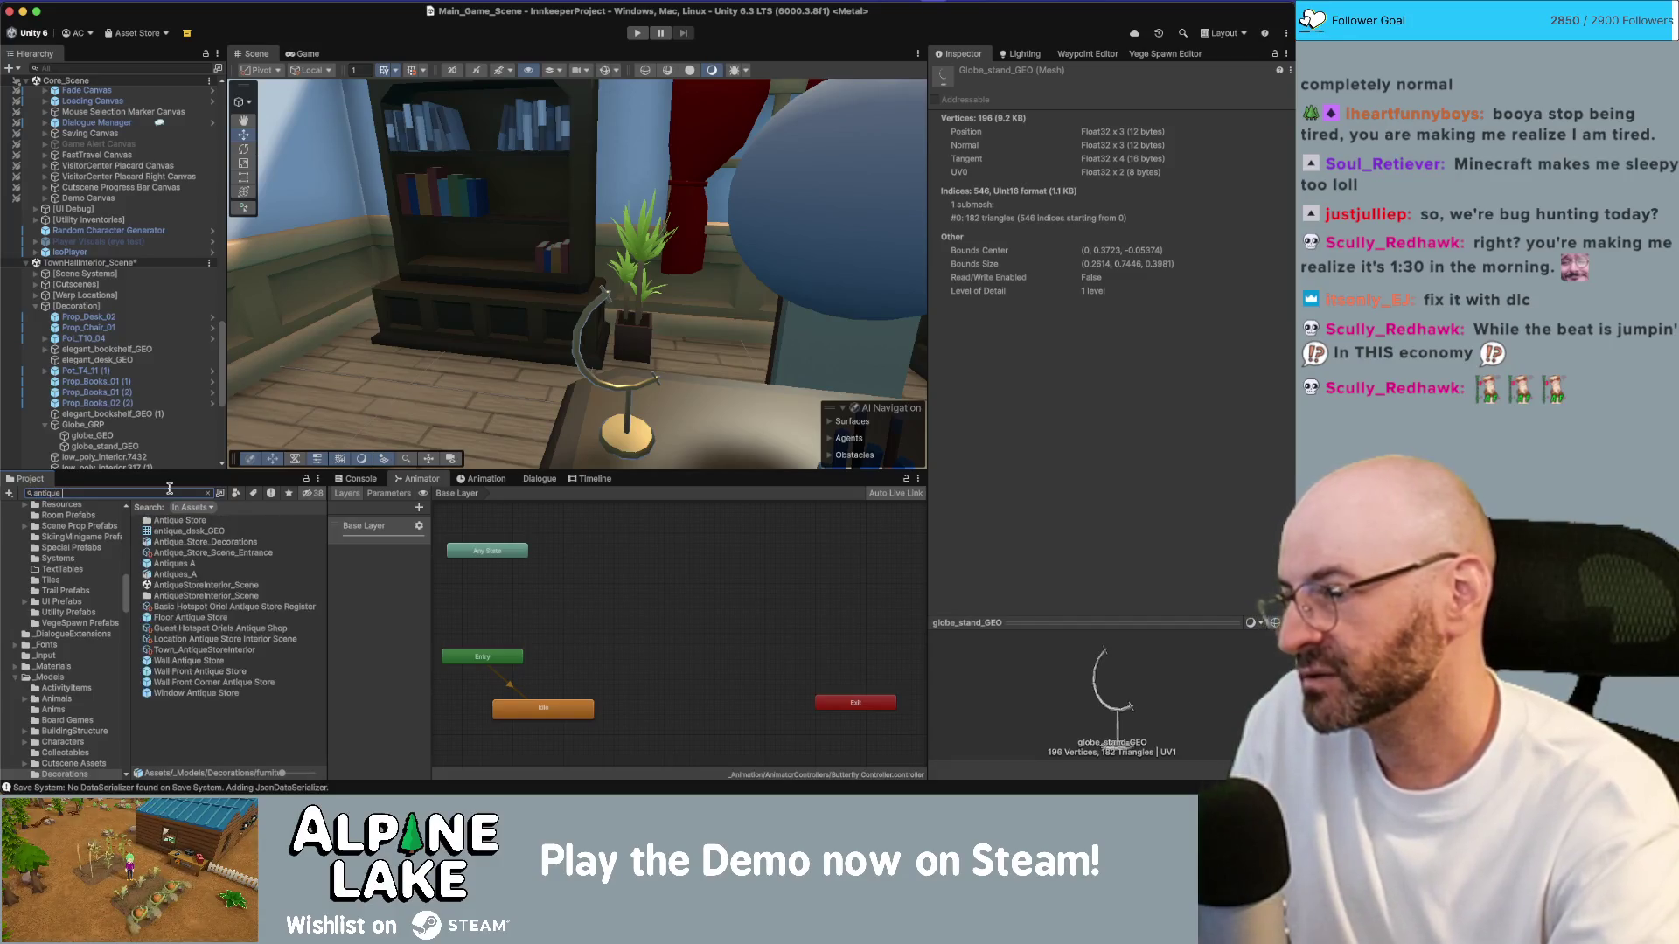
key(BackSpace)
key(BackSpace)
key(BackSpace)
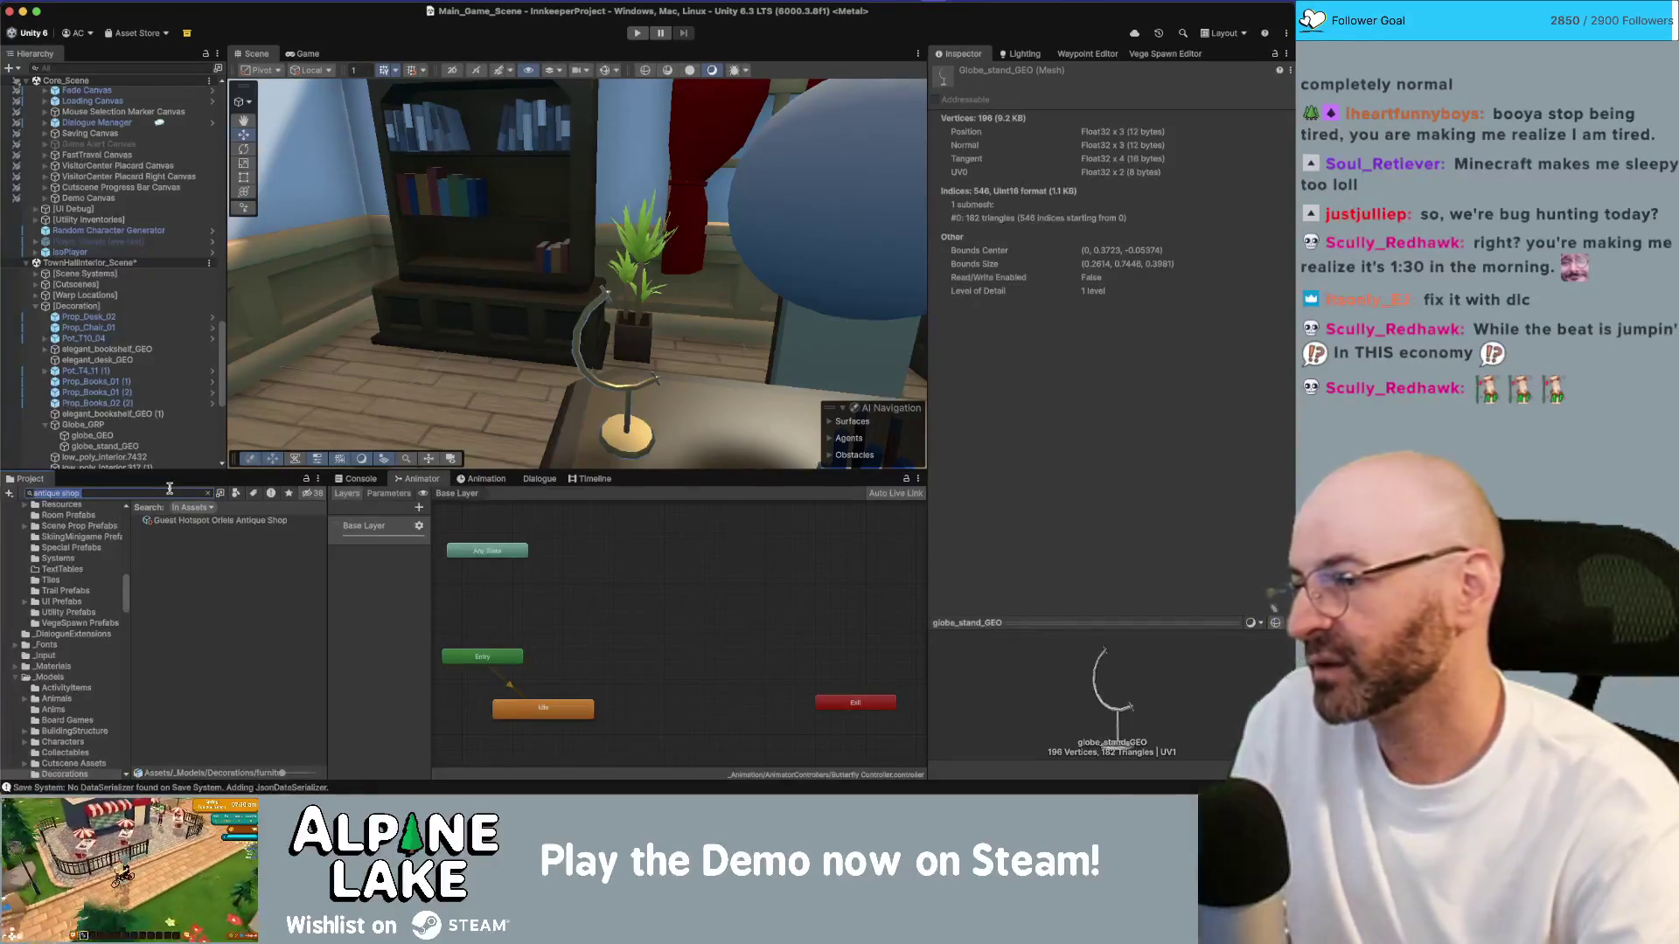
text(ue)
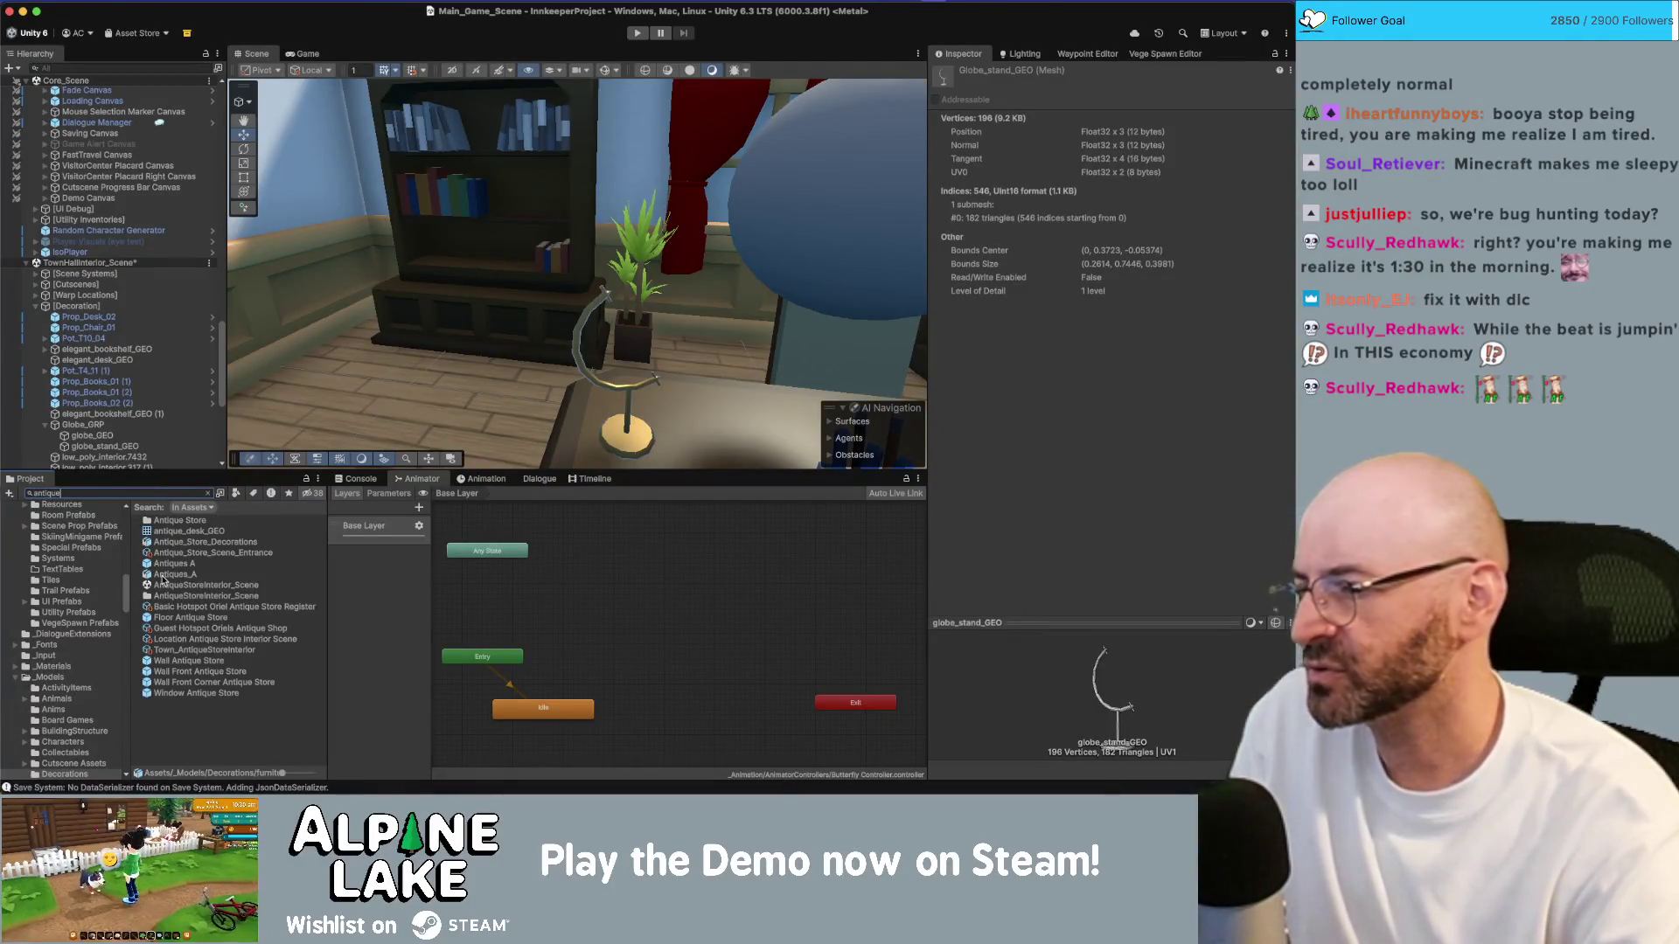
drag(205, 585, 155, 416)
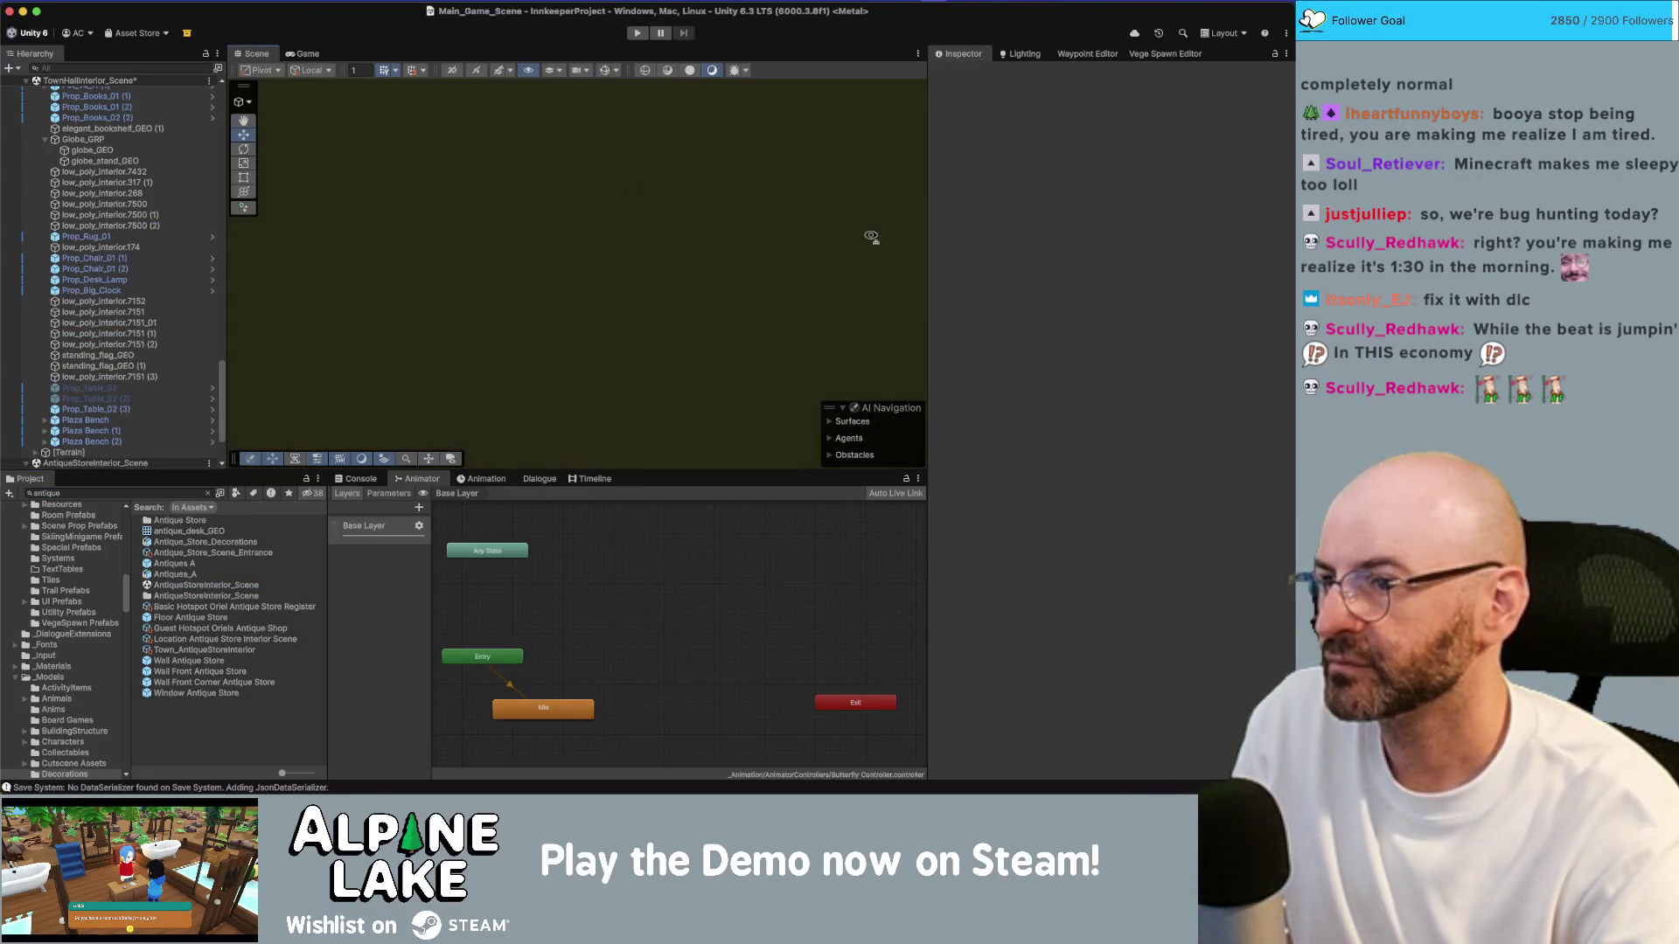
Step: Select and frame the mounted Decor Trophy Antlers in the antique store
scroll(617, 233, down, 10)
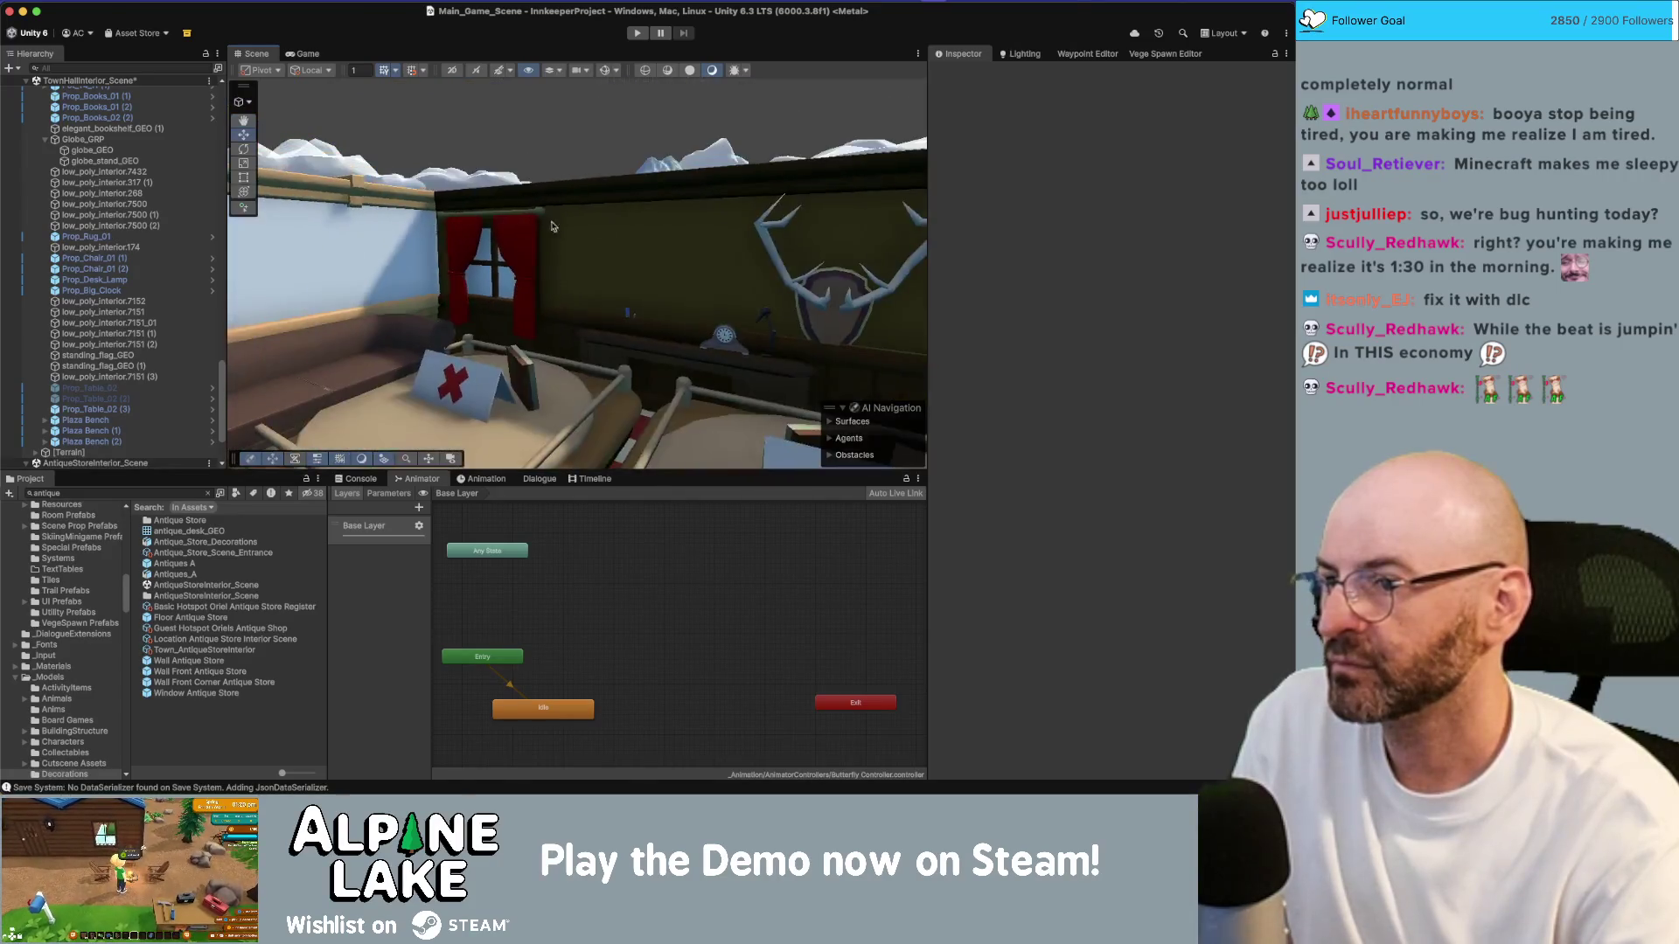
drag(601, 223, 437, 227)
click(650, 259)
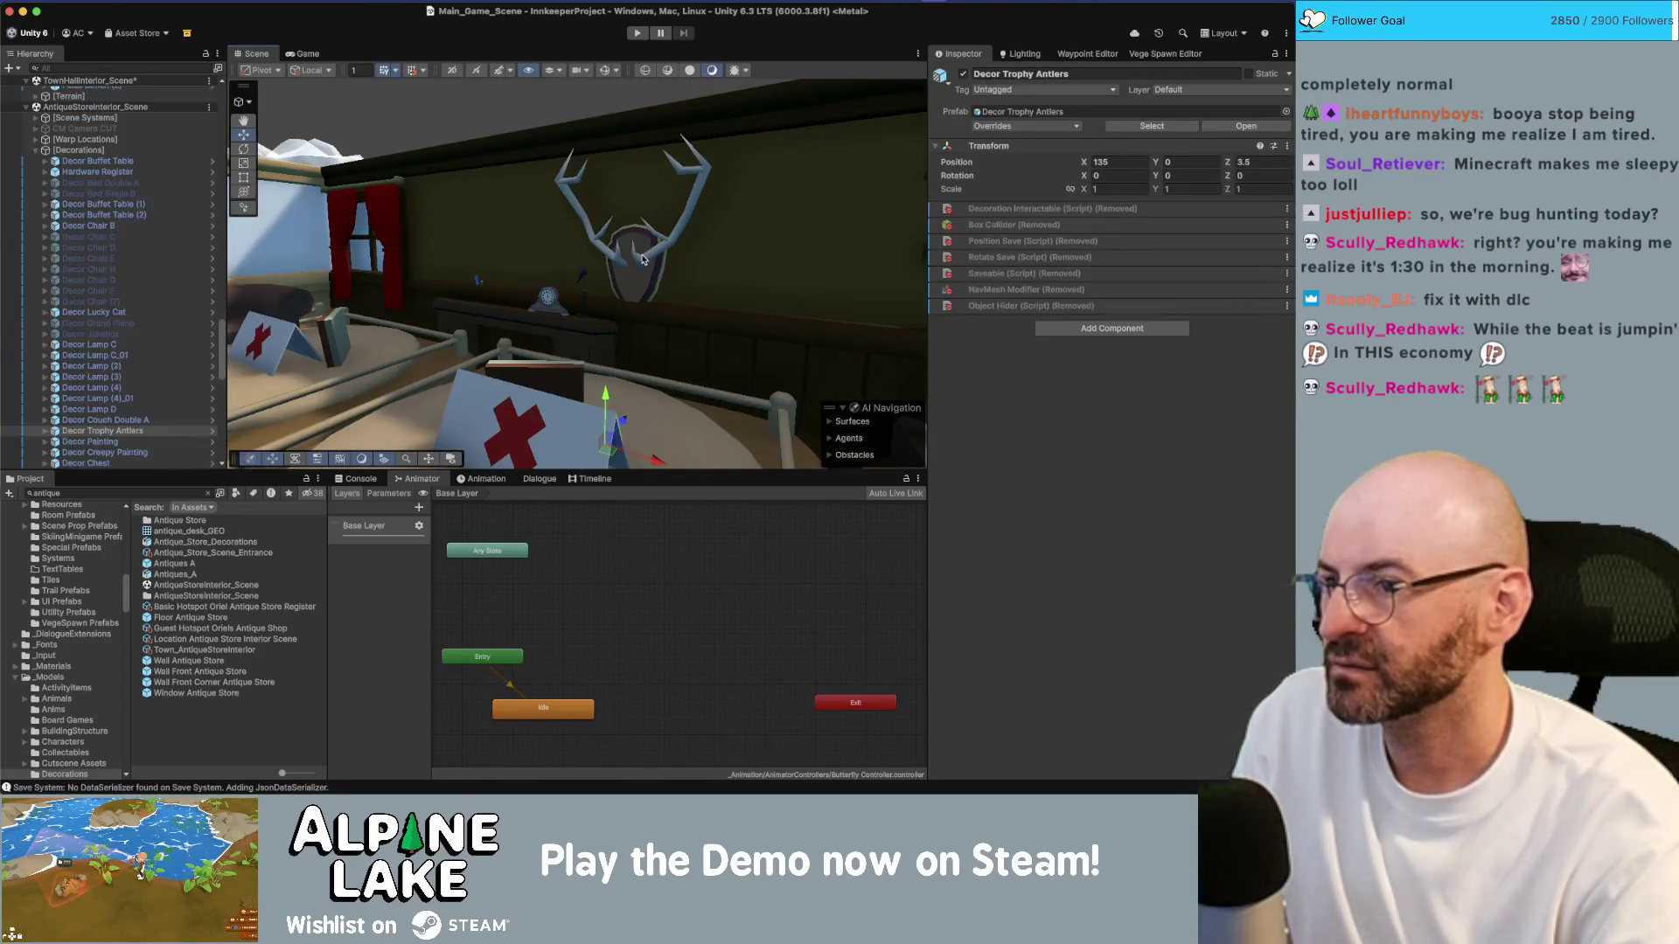
click(642, 258)
click(102, 431)
mouse_move(612, 289)
mouse_down()
mouse_move(790, 305)
mouse_move(586, 310)
mouse_up()
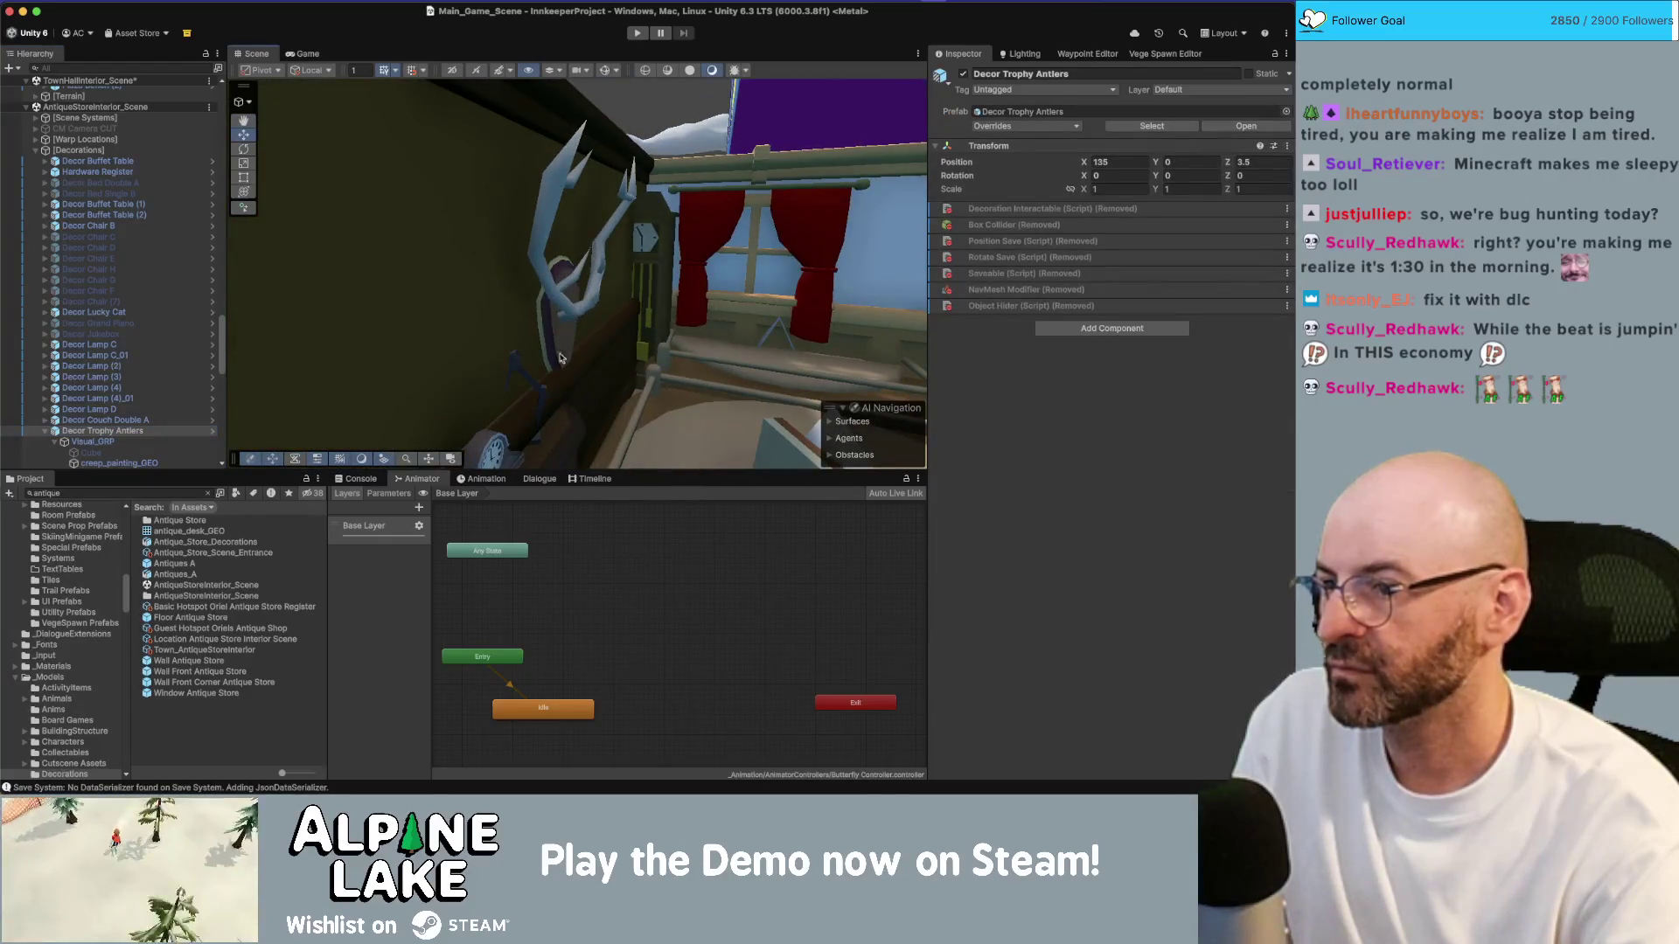
key(f)
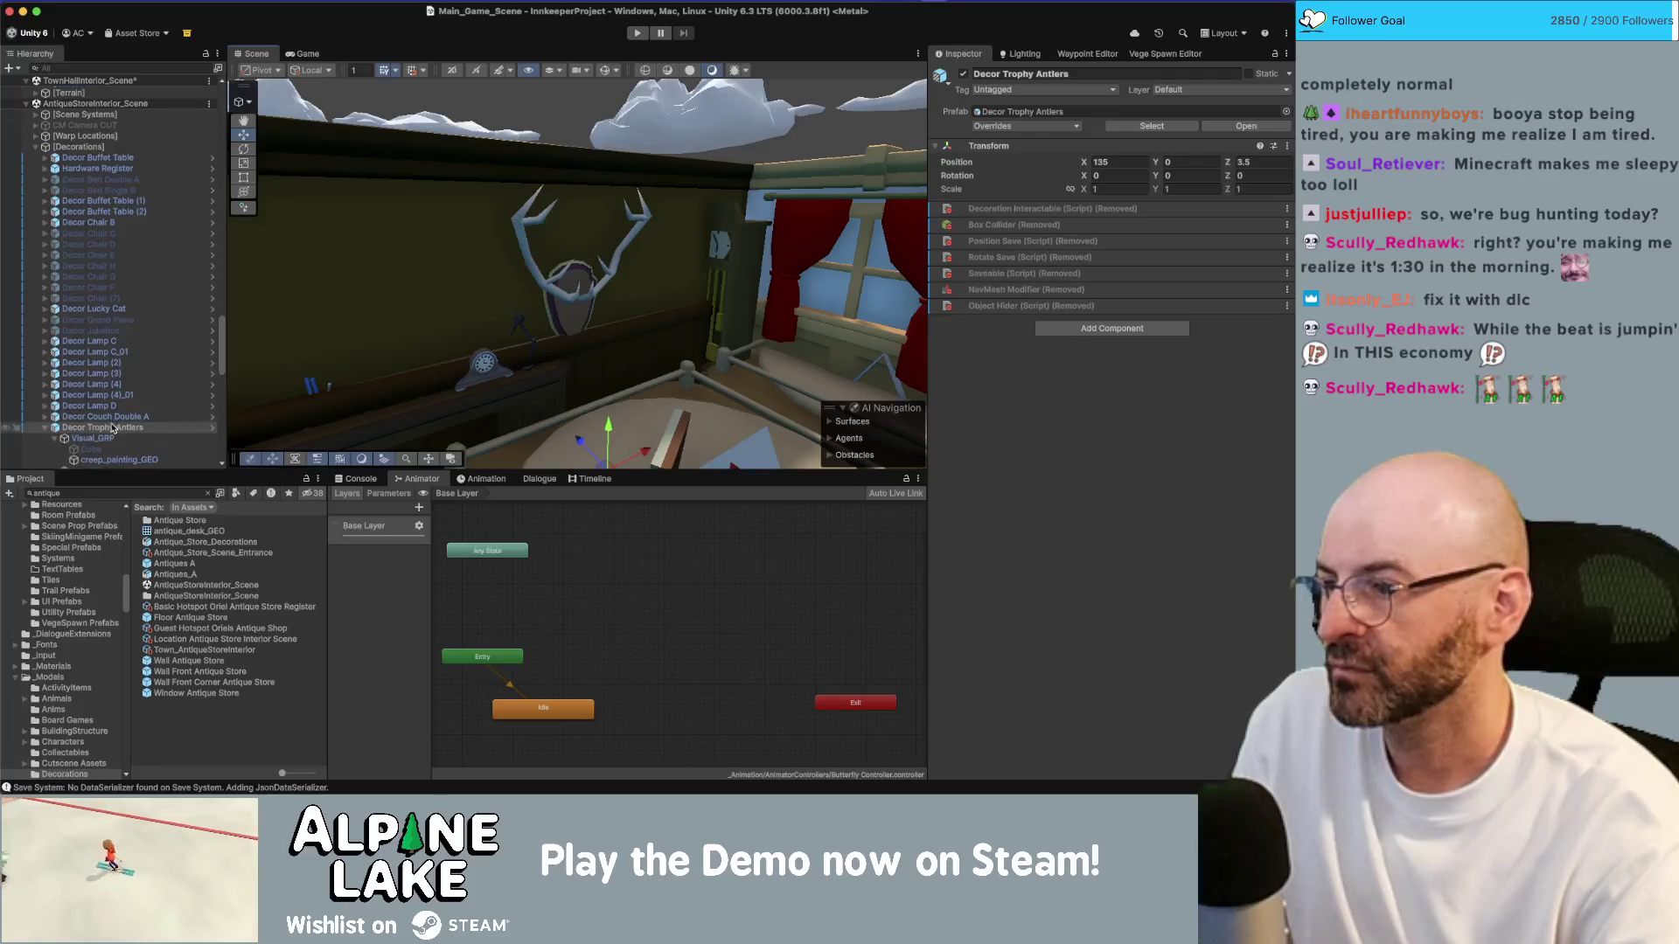
Step: Inspect the antlers' animated Visual_GRP from the side, then unload AntiqueStoreInterior_Scene
click(94, 438)
key(f)
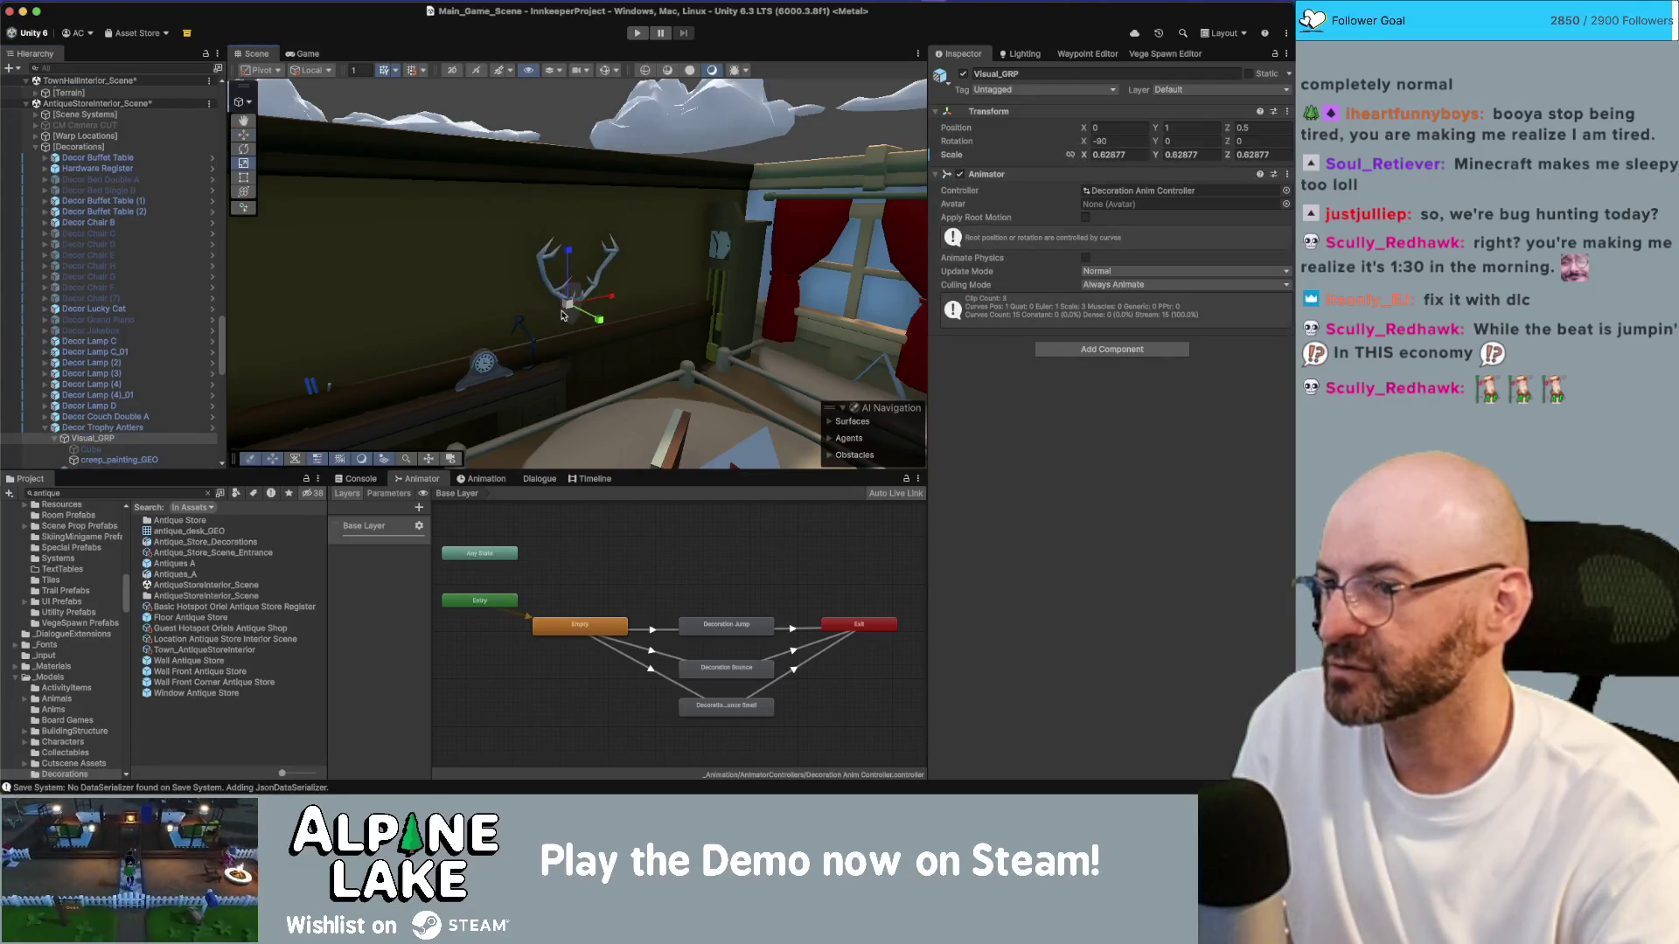
key(w)
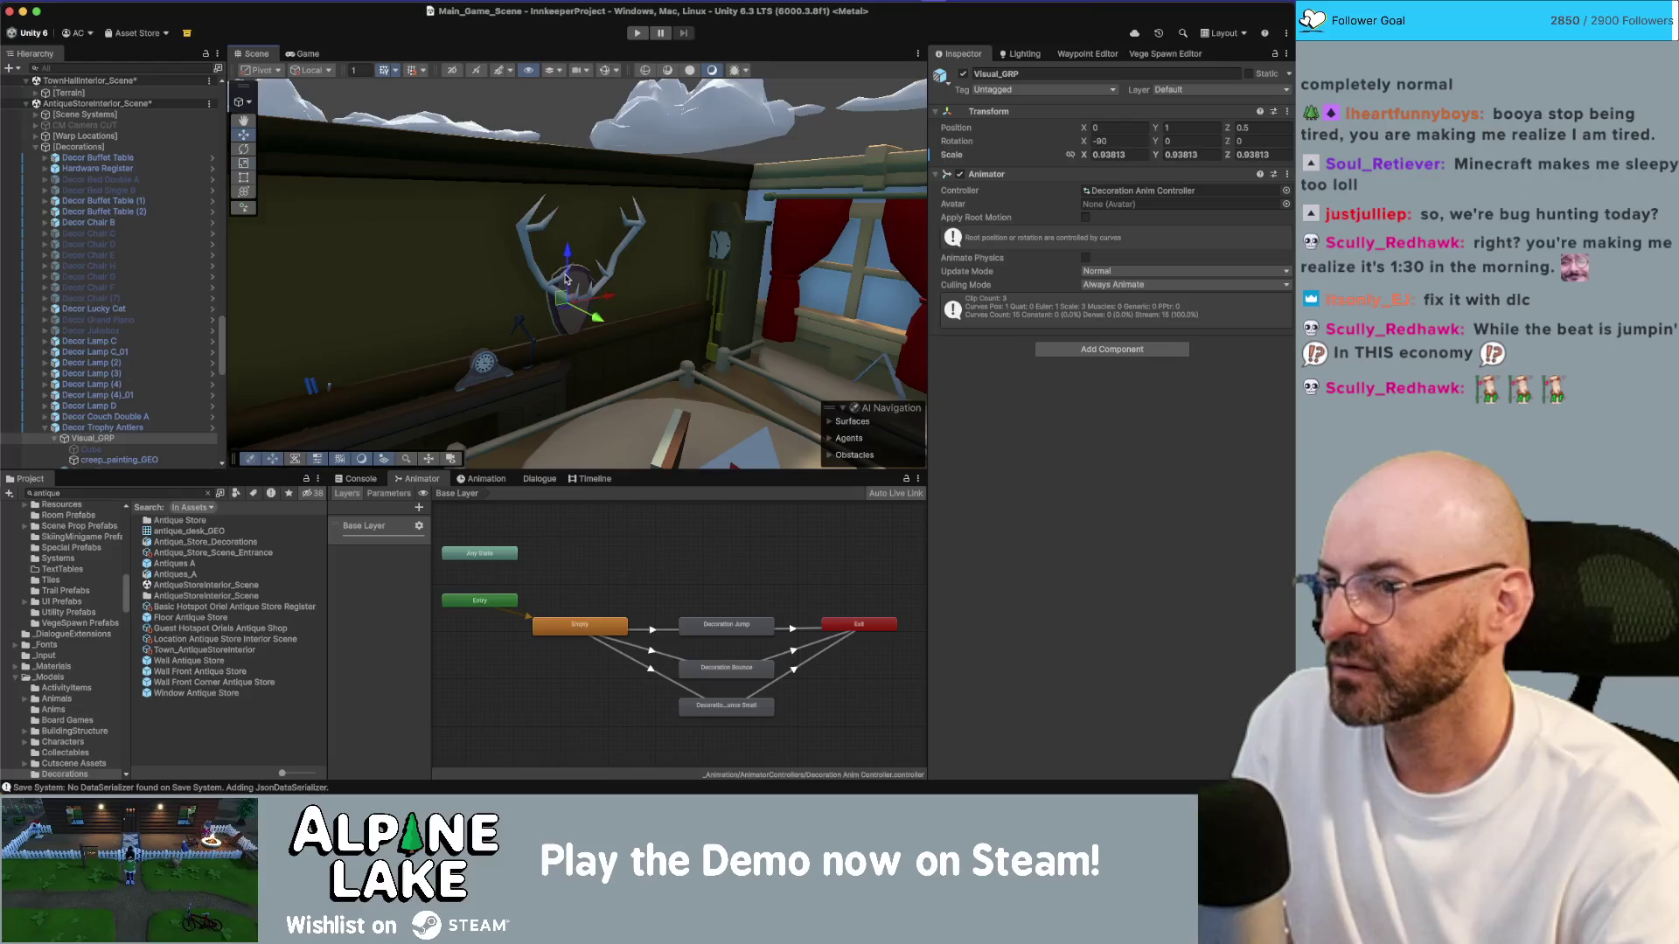
mouse_move(584, 299)
mouse_down()
mouse_move(609, 335)
mouse_move(283, 275)
mouse_up()
right_click(87, 103)
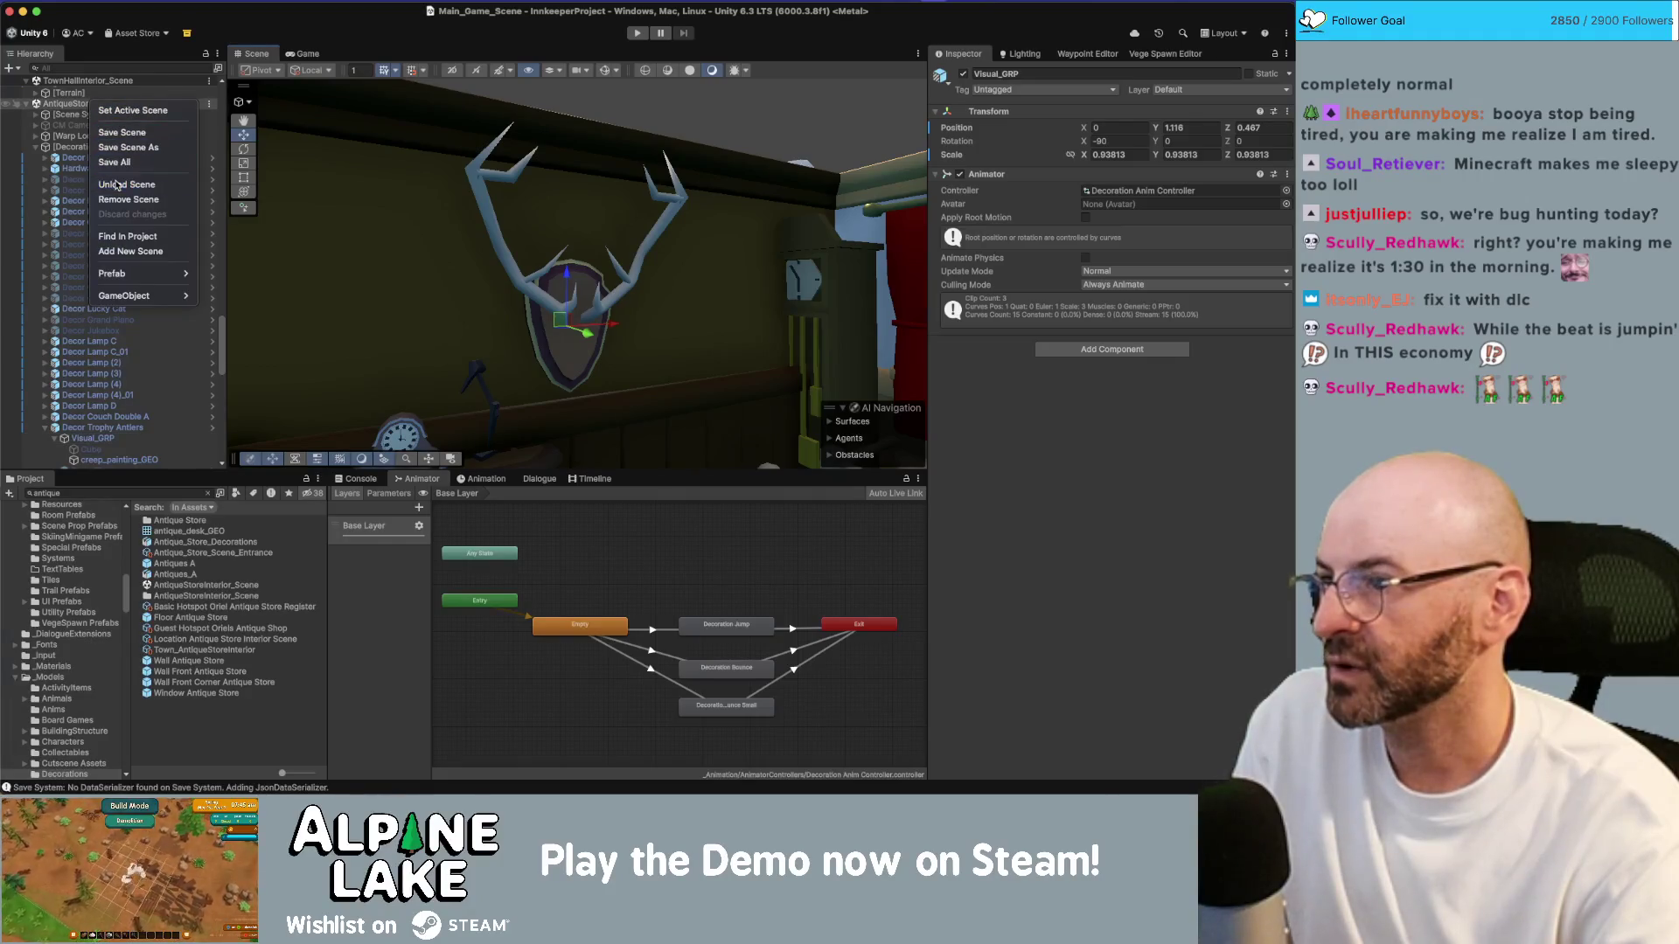
click(117, 185)
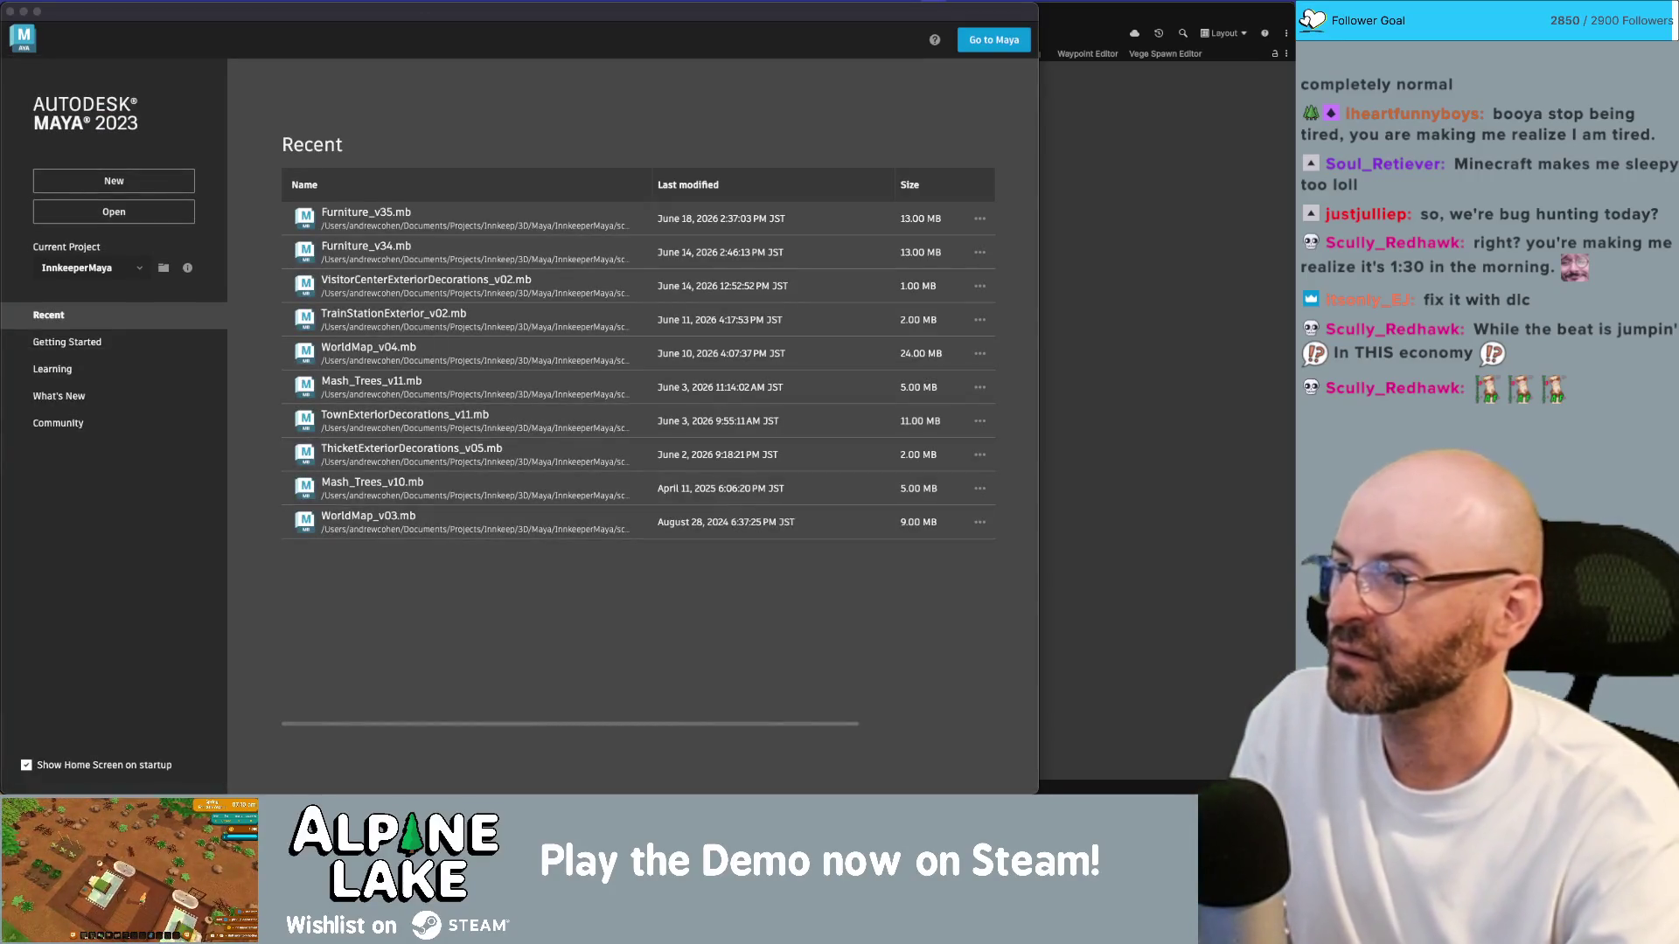
Step: Open Furniture_v35 in Maya and cycle wireframe, smooth and textured display
click(342, 215)
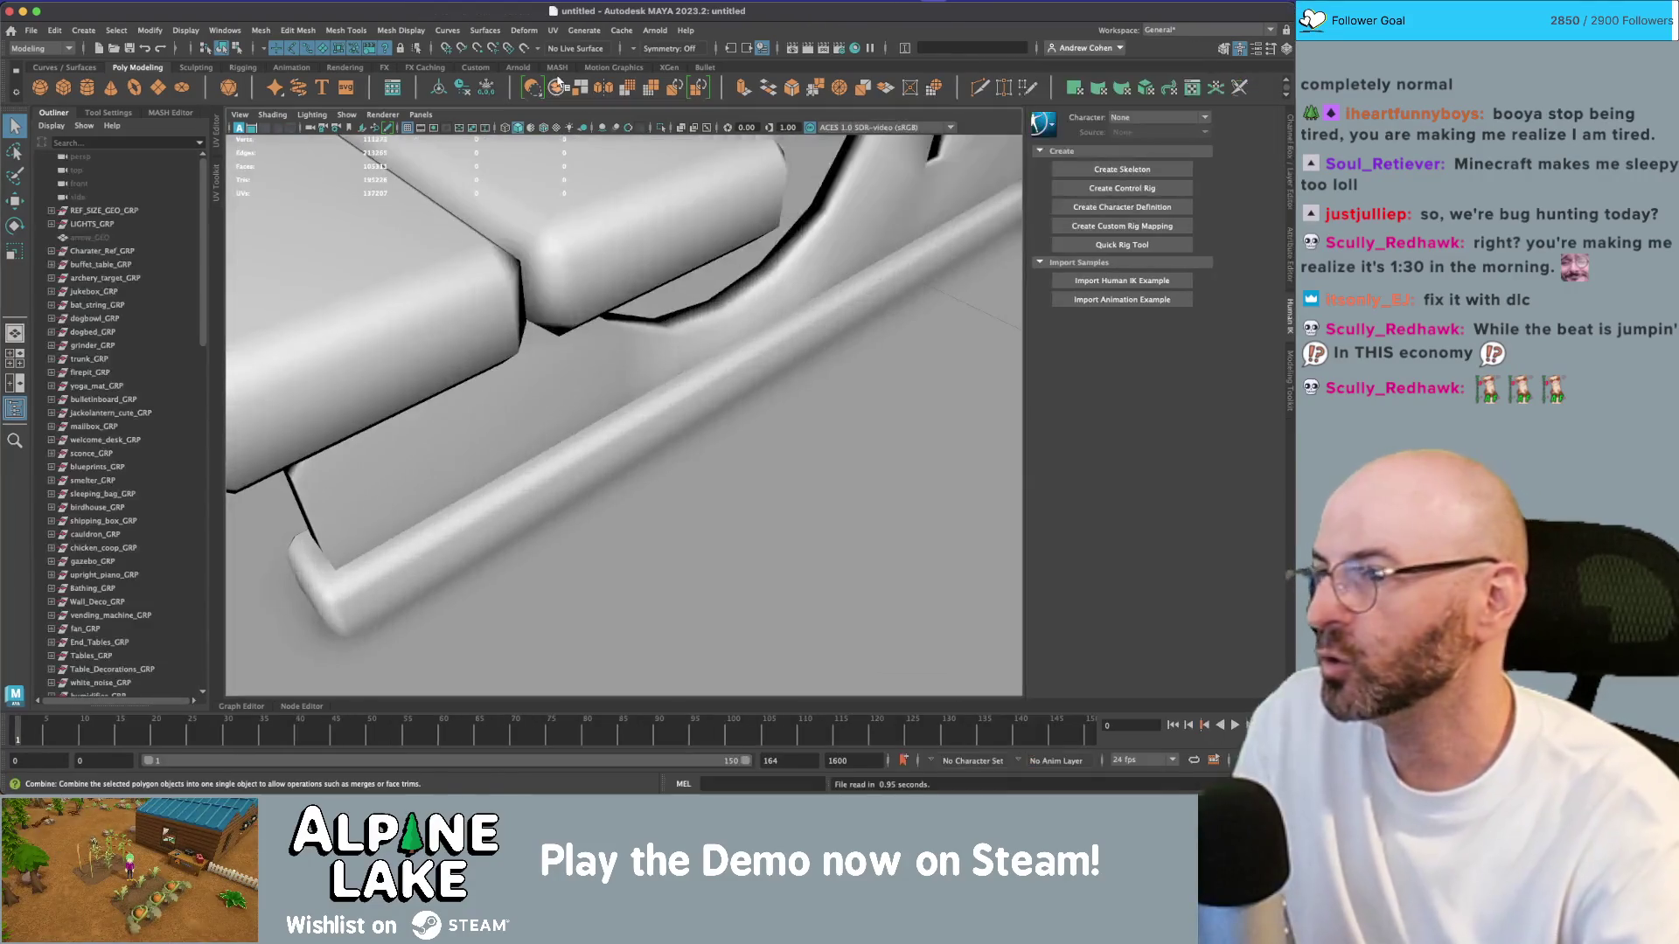
scroll(709, 393, down, 10)
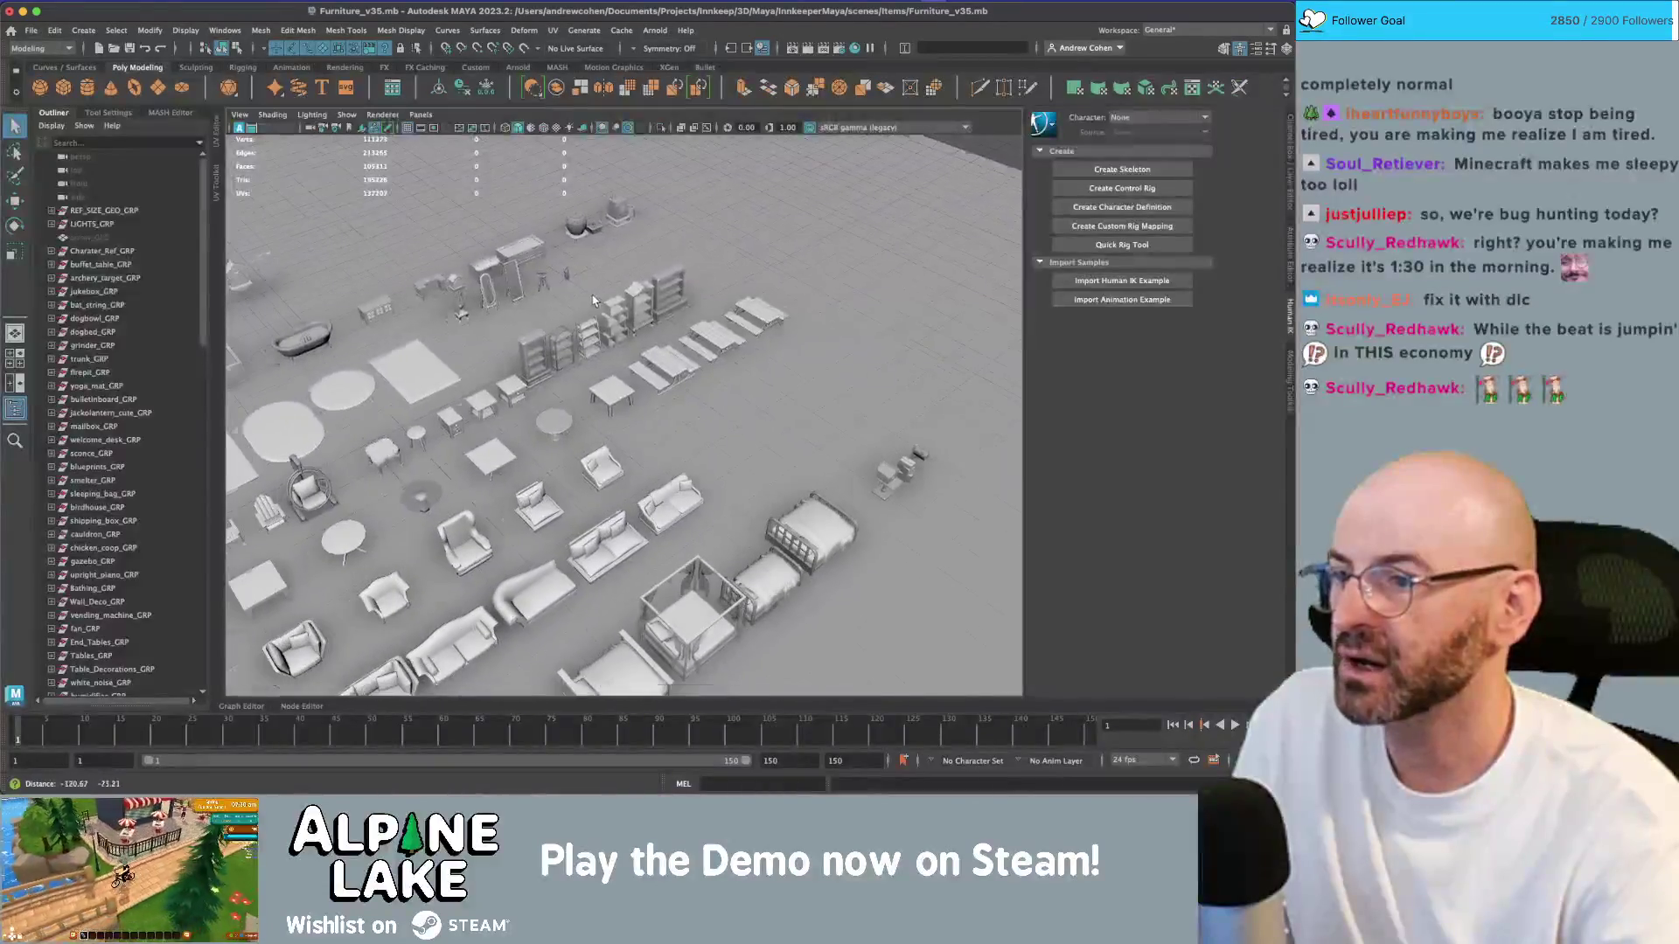
key(4)
key(5)
key(6)
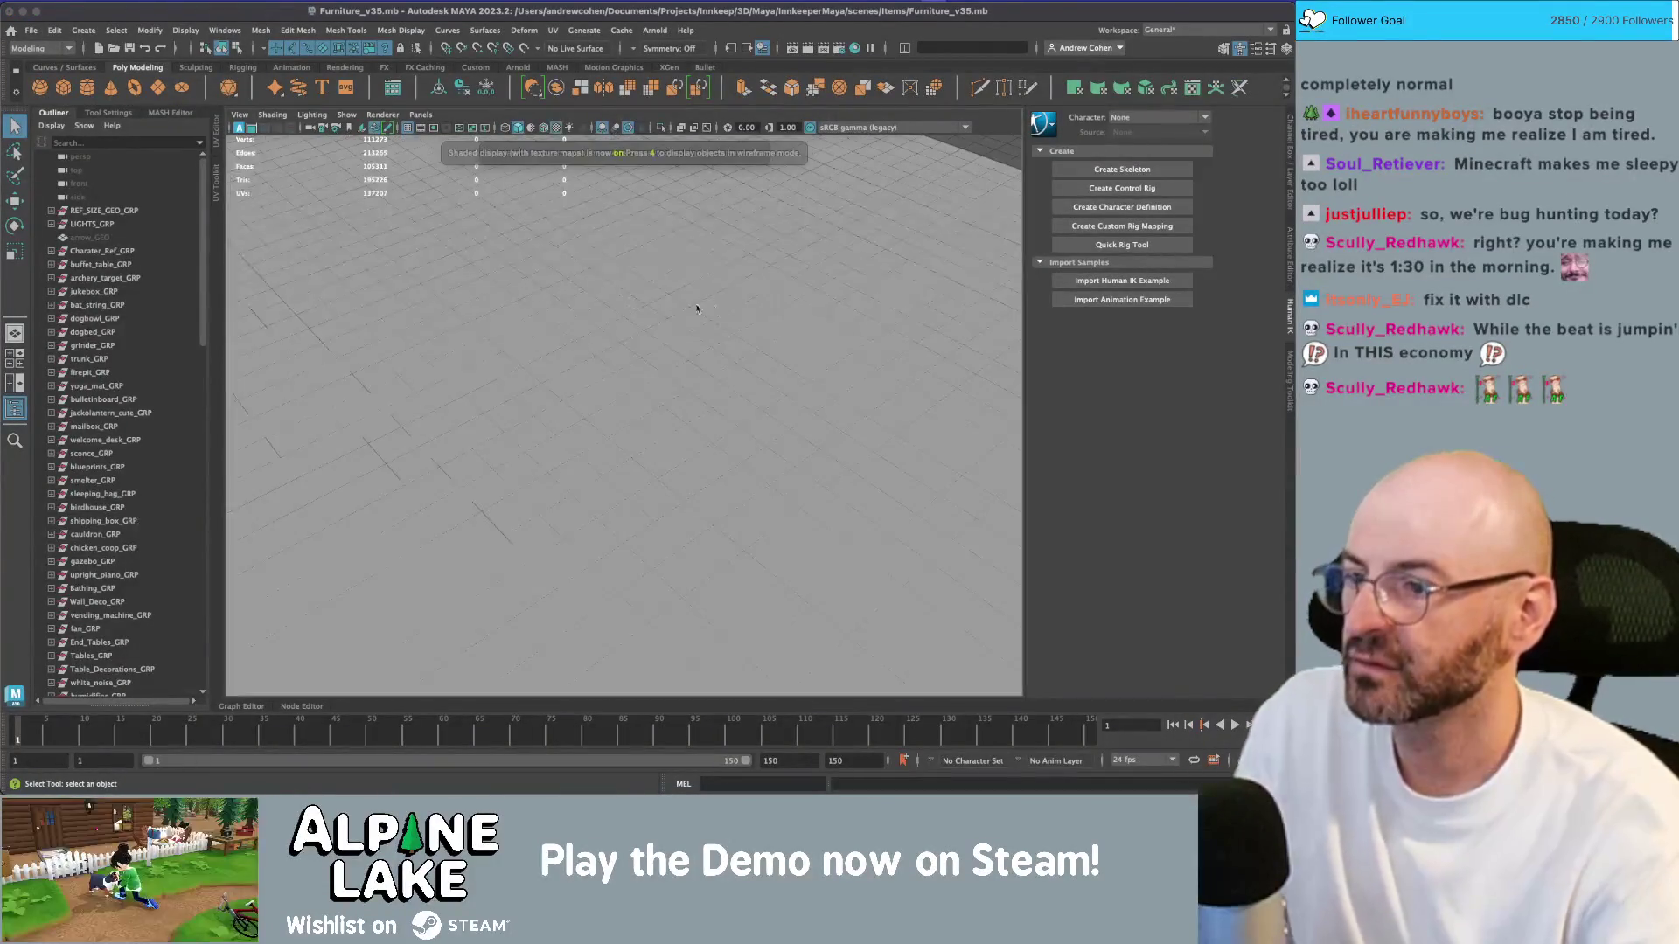
mouse_move(681, 326)
alt+mouse_down()
mouse_move(746, 411)
mouse_move(676, 411)
mouse_move(809, 299)
mouse_move(777, 249)
alt+mouse_up()
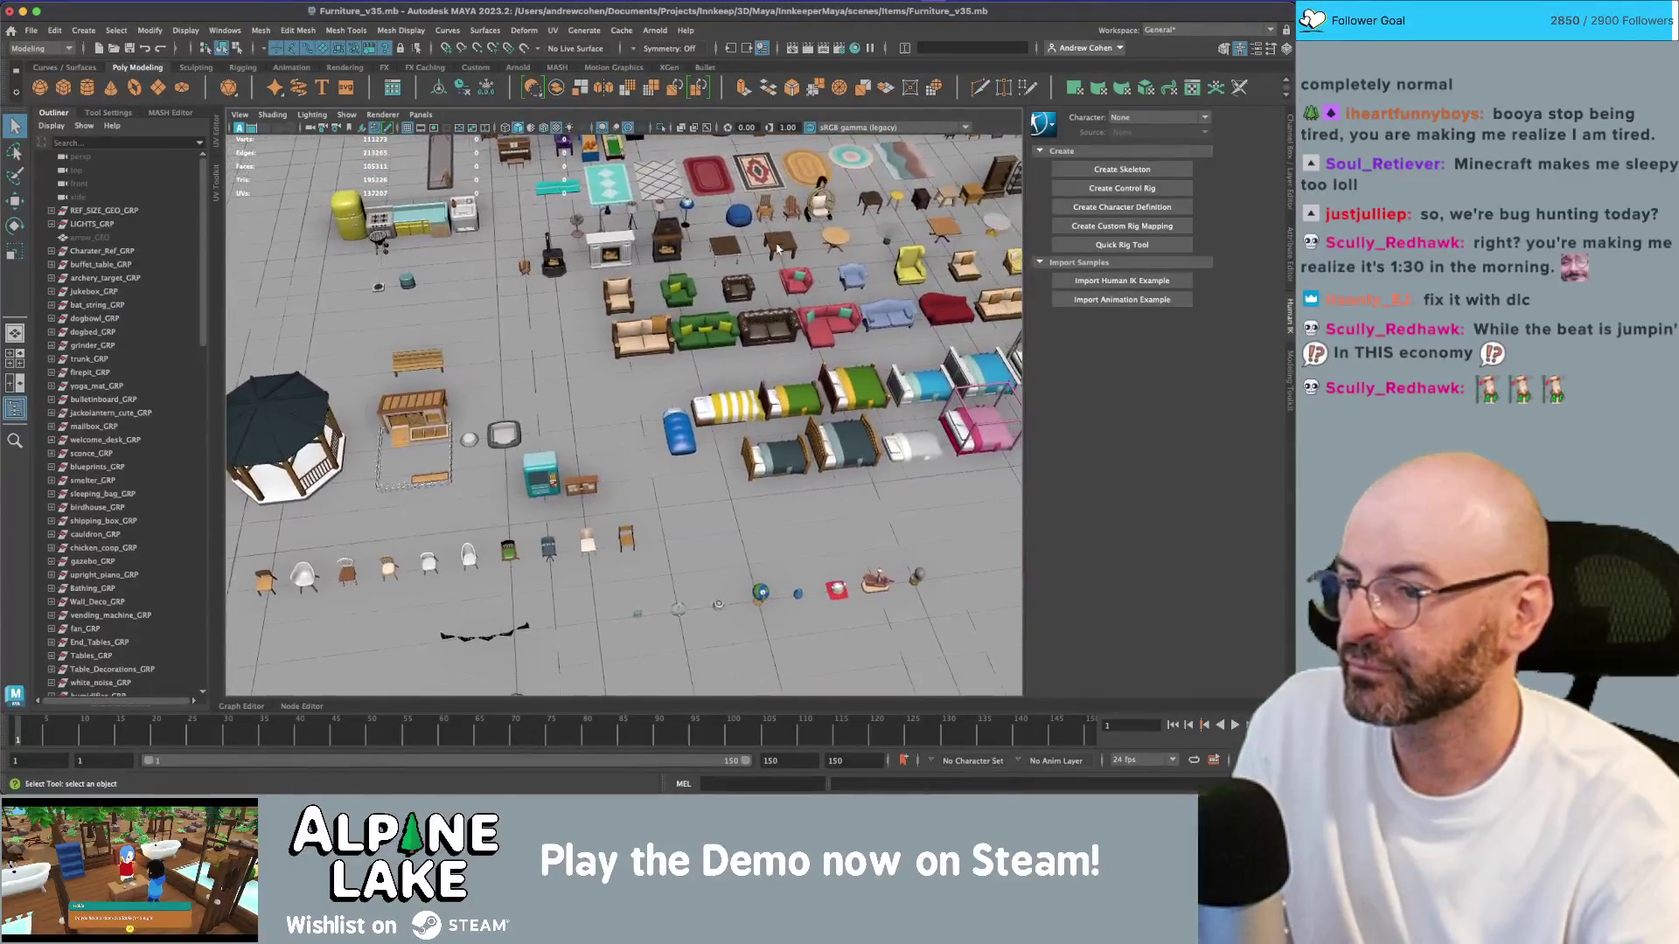
Step: Select and frame the globe model, then return to Unity
click(755, 588)
key(f)
key(f)
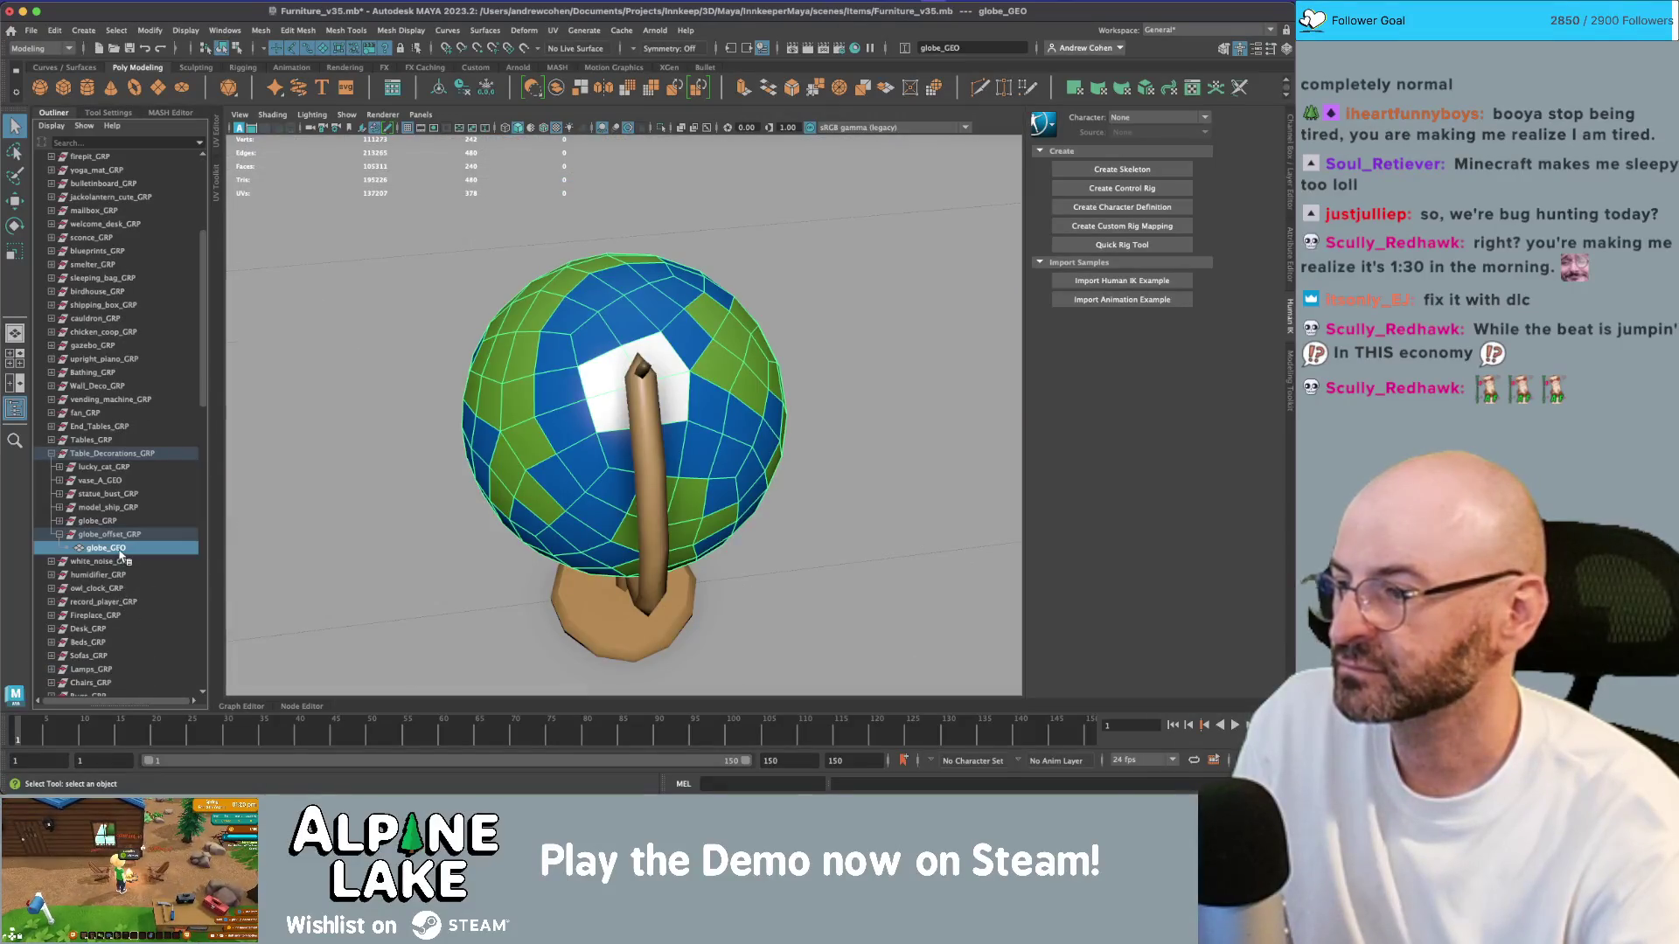
alt+drag(485, 445, 664, 377)
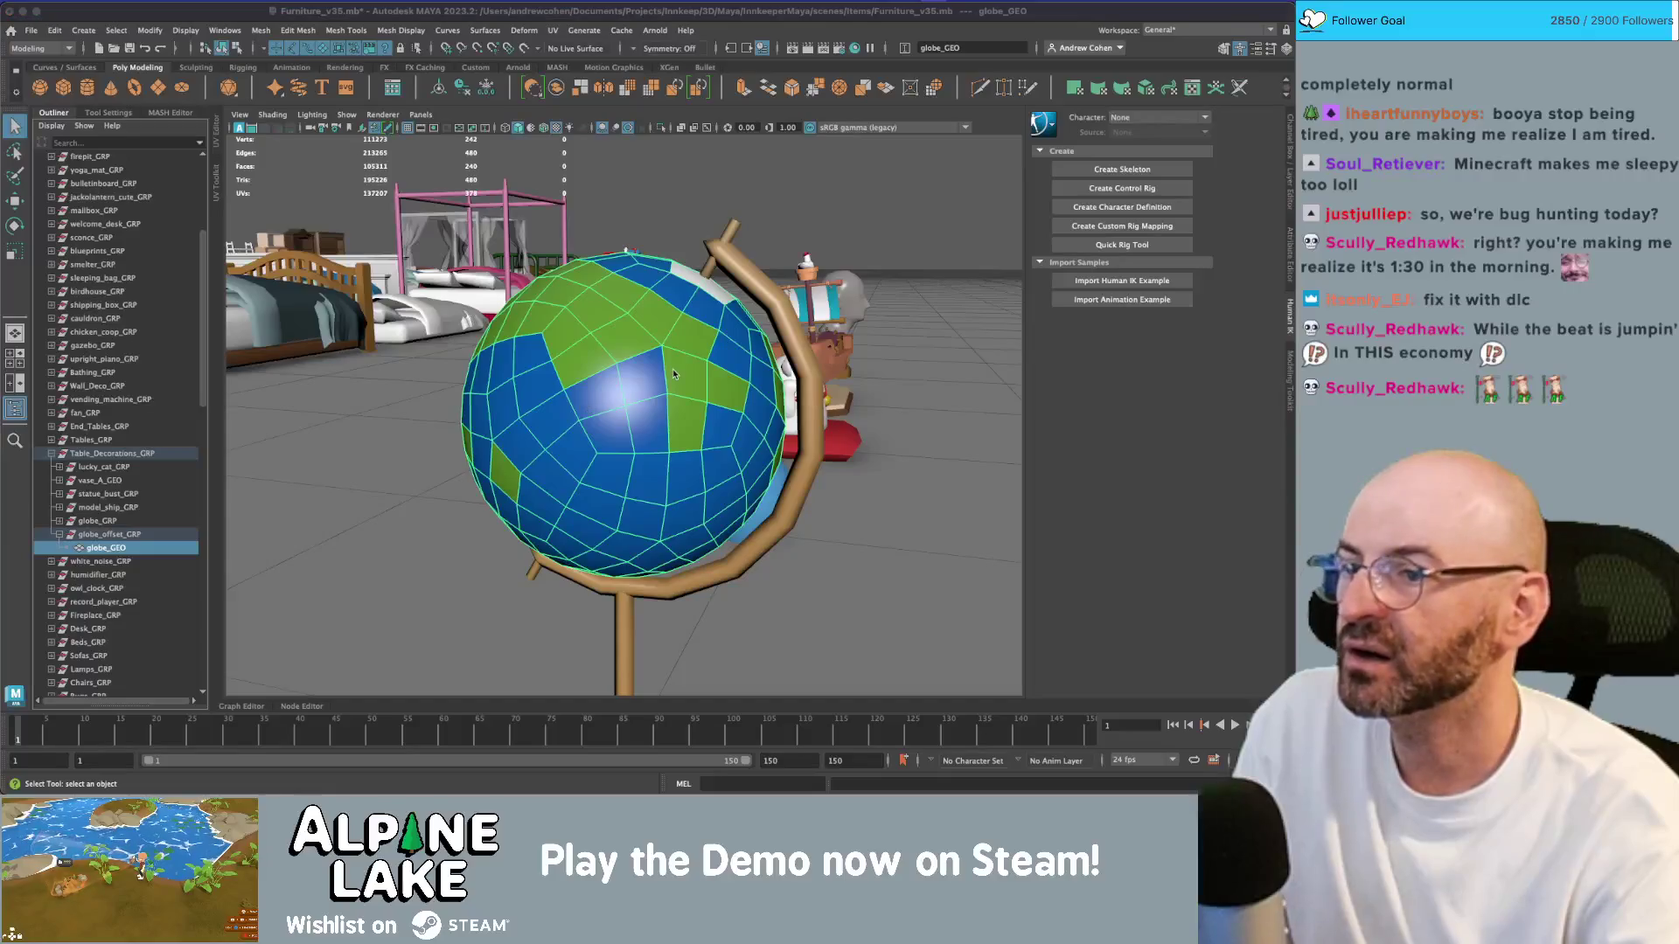
key(super+Tab)
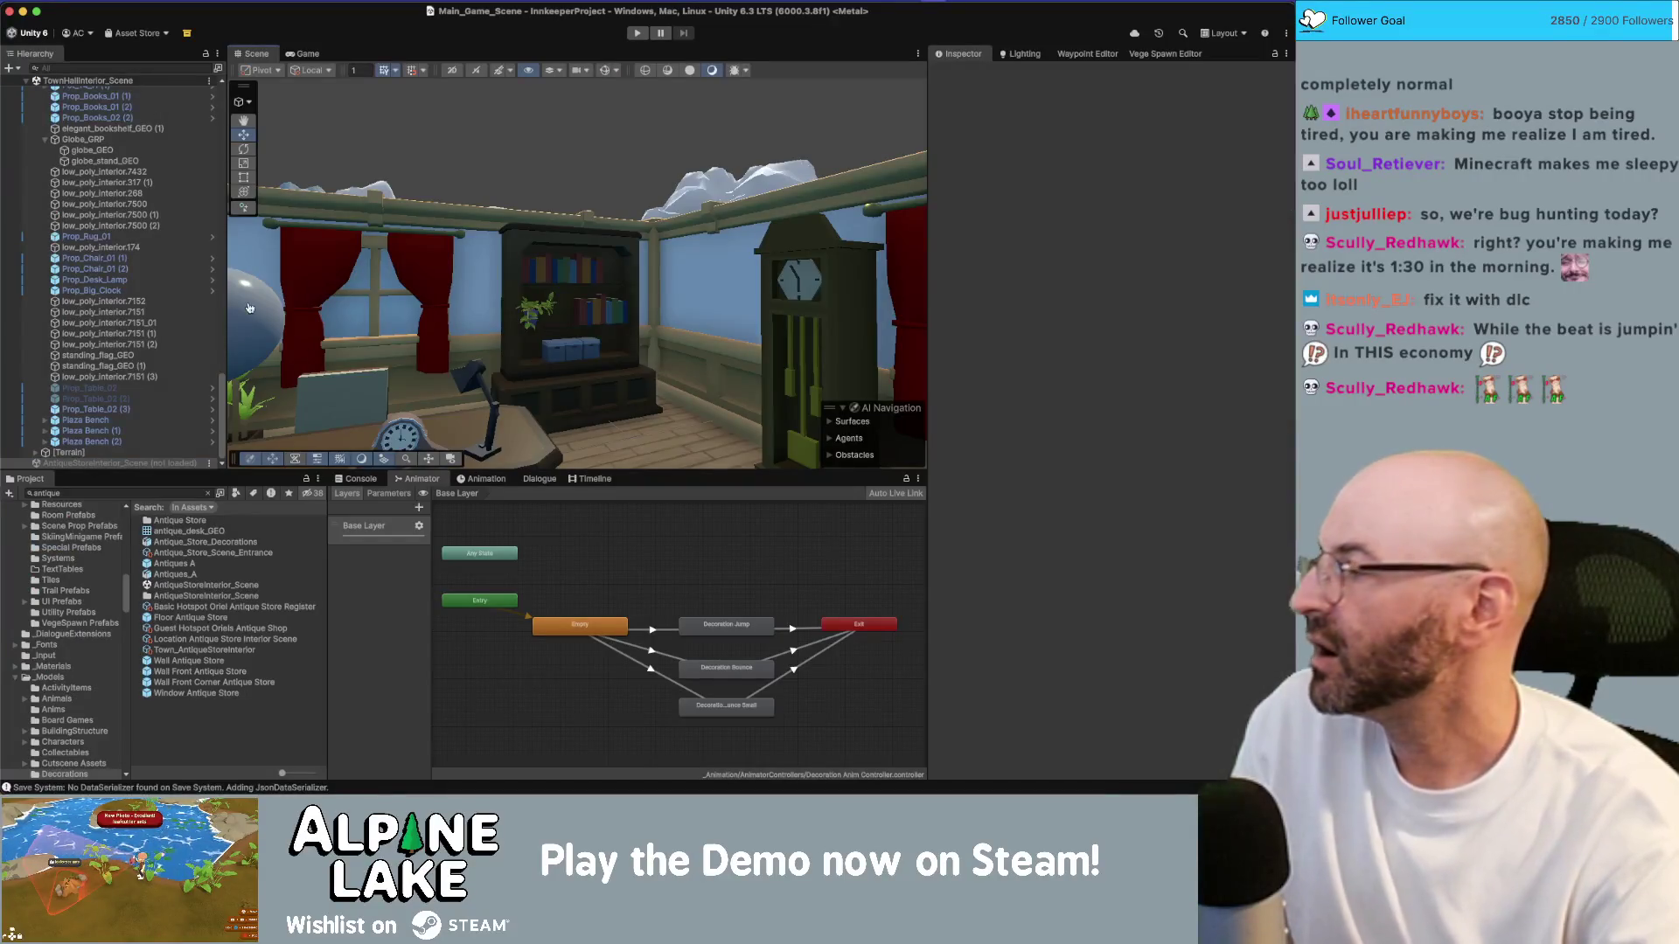
Step: Delete the globe_GEO sphere from the desk, leaving only its stand
alt+drag(564, 128, 441, 283)
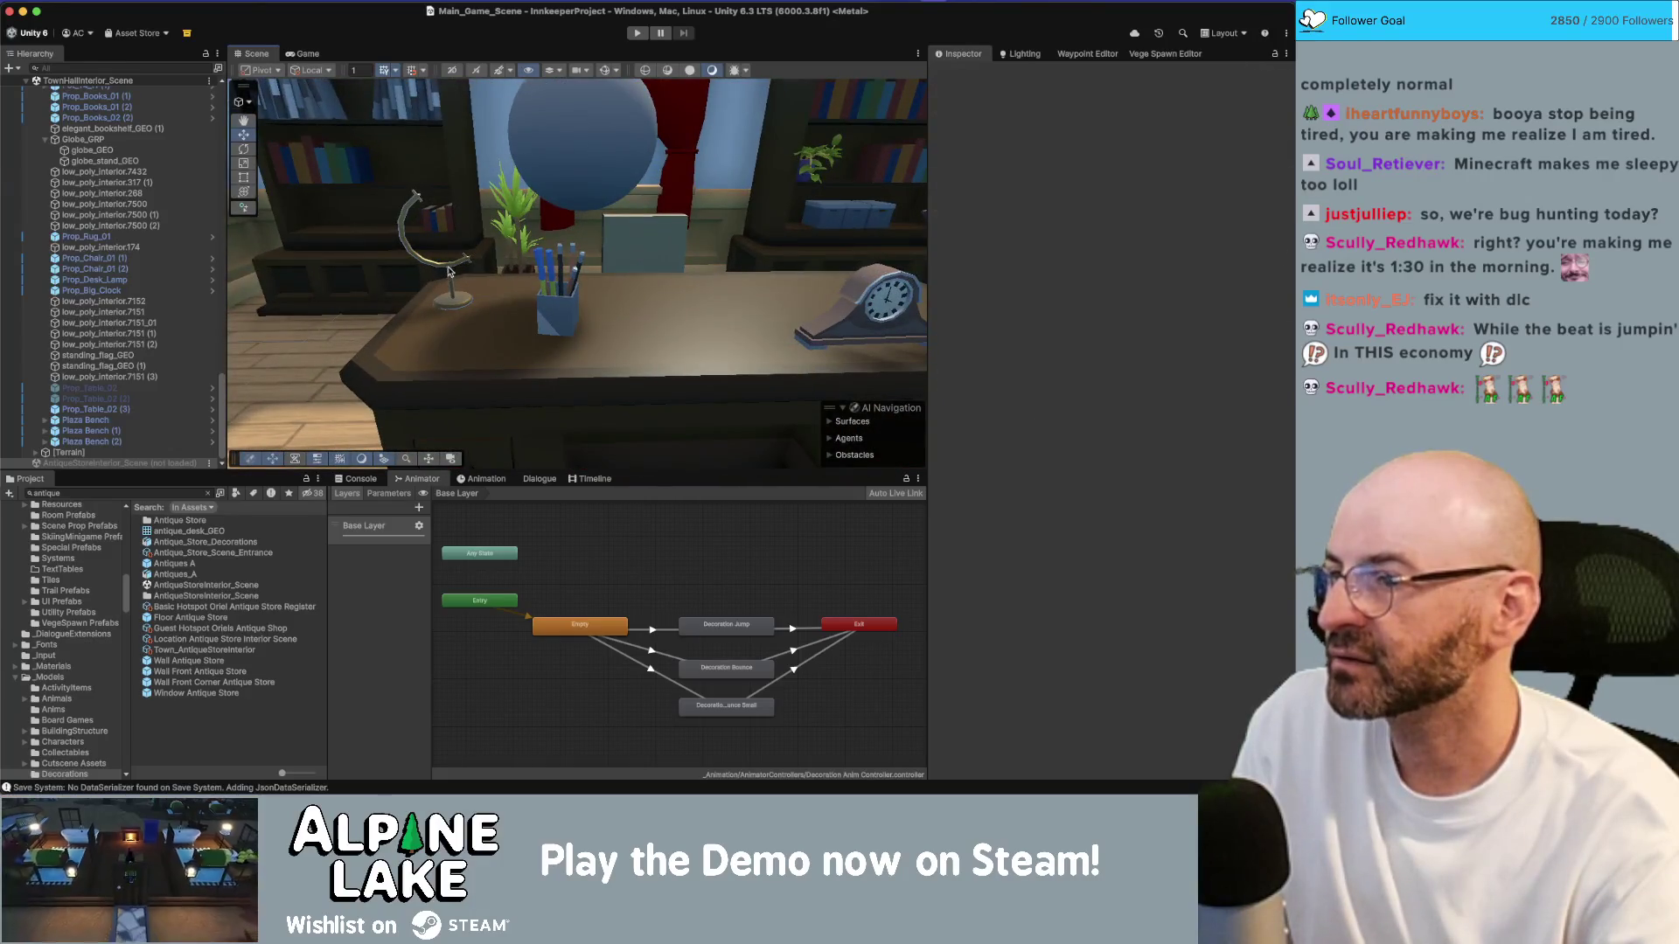
click(448, 271)
click(538, 138)
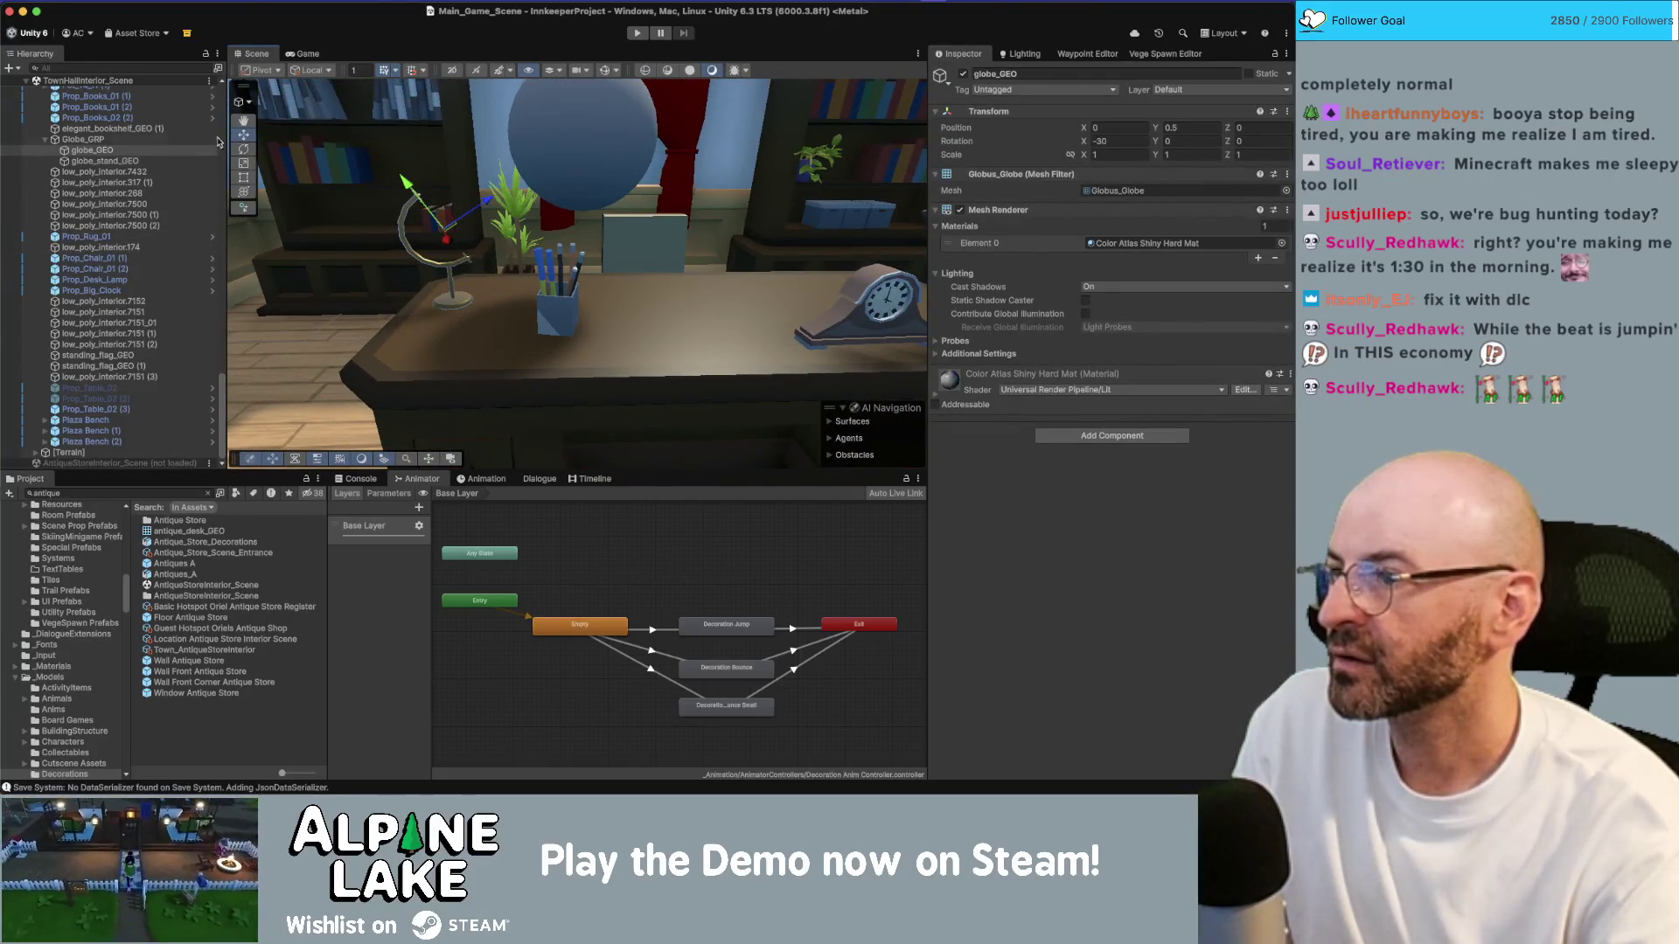
key(Delete)
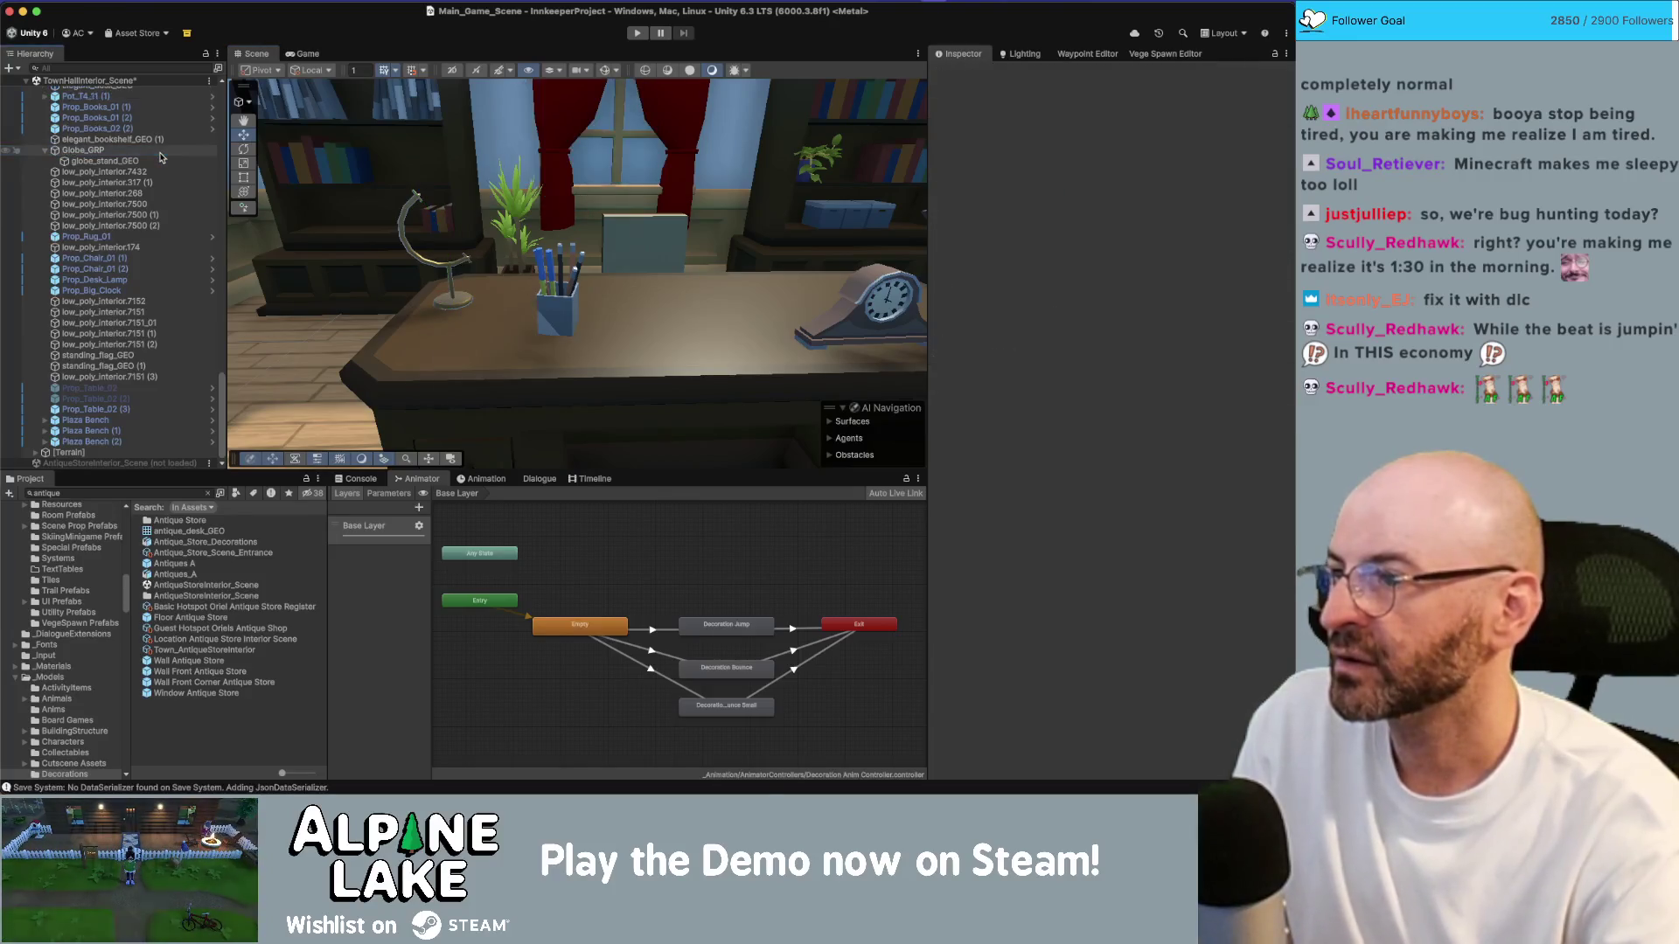
Step: Set globe_stand_GEO's material count to 2, then 3, then back to 1
click(160, 160)
click(1268, 224)
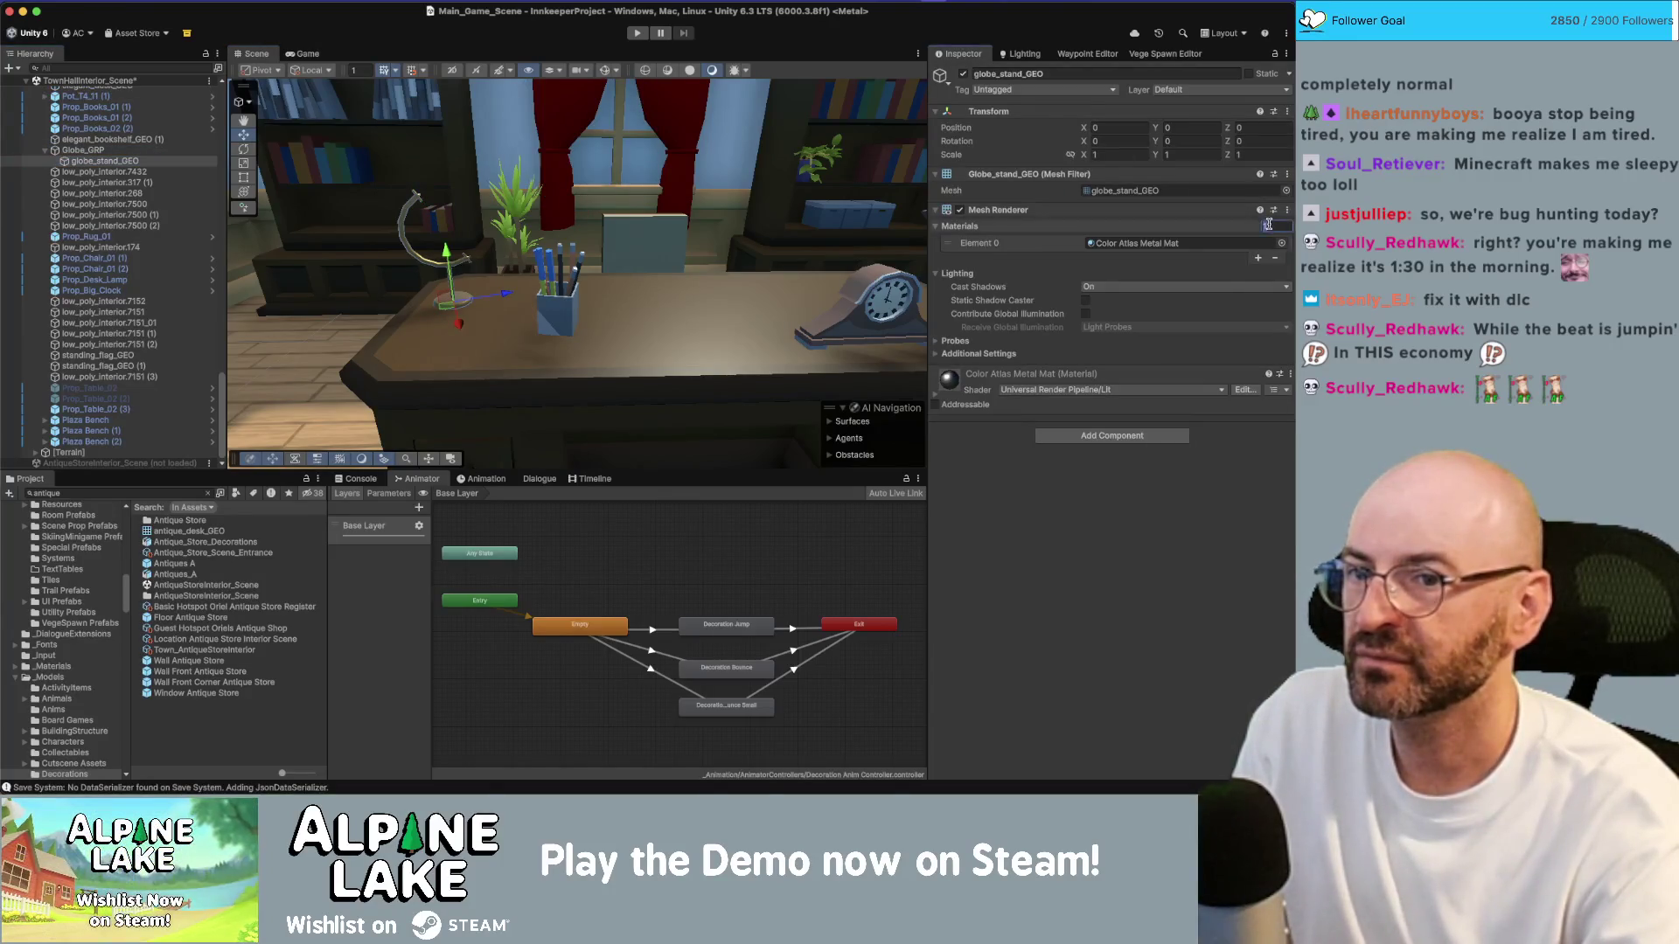
text(2)
key(Return)
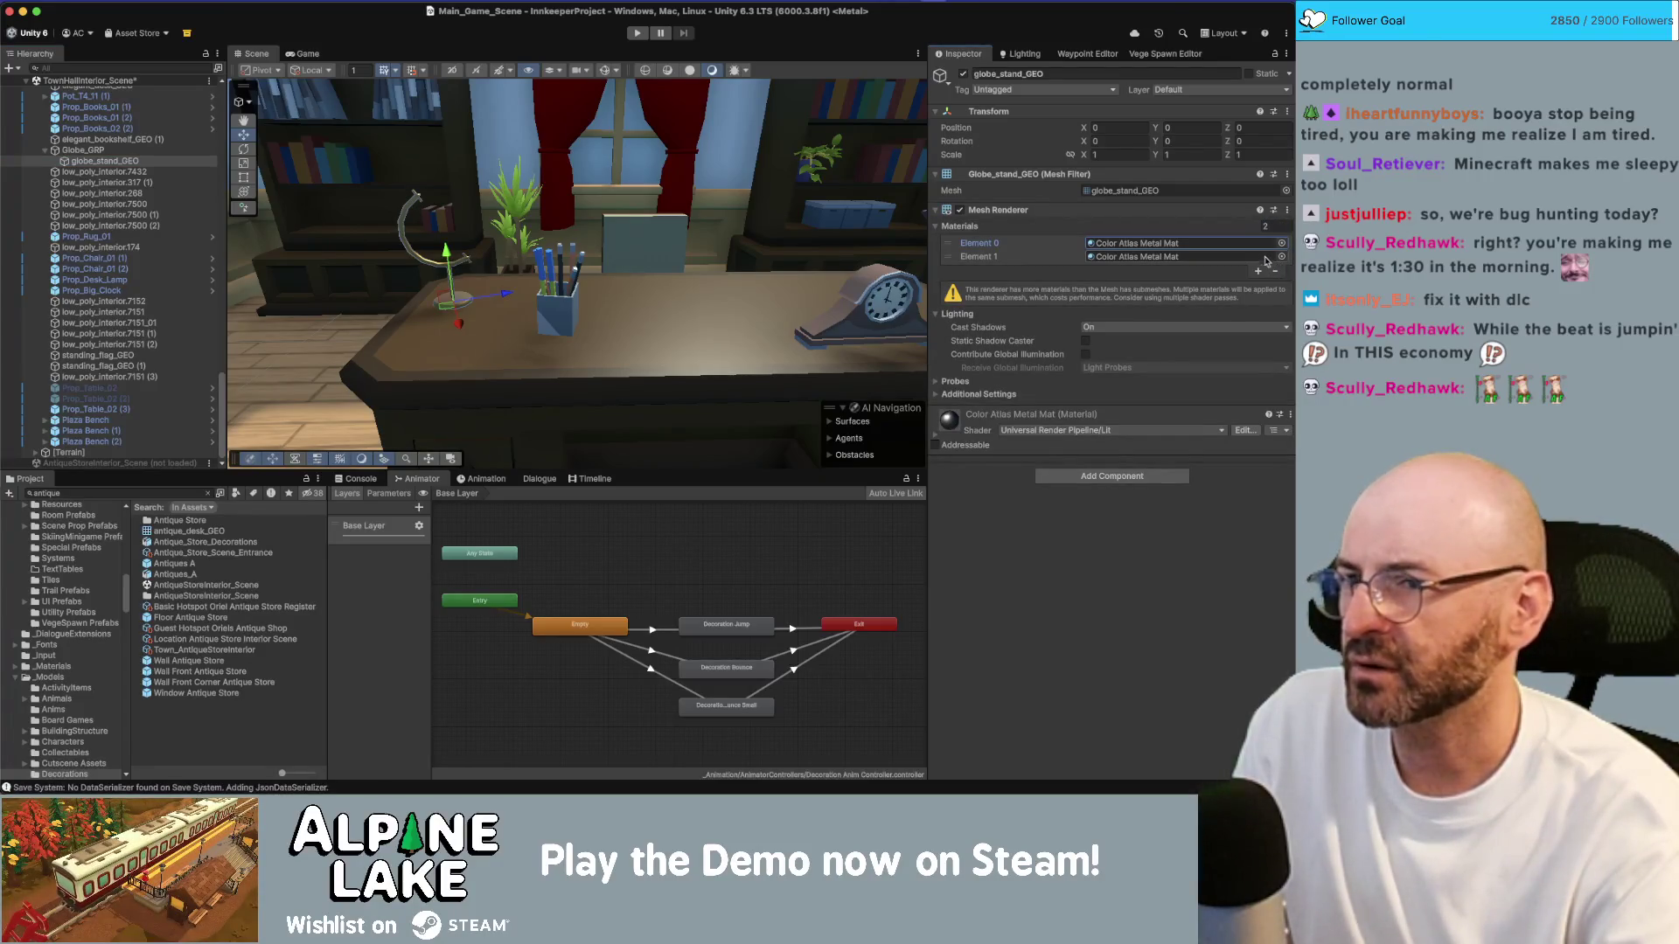
text(3)
key(Return)
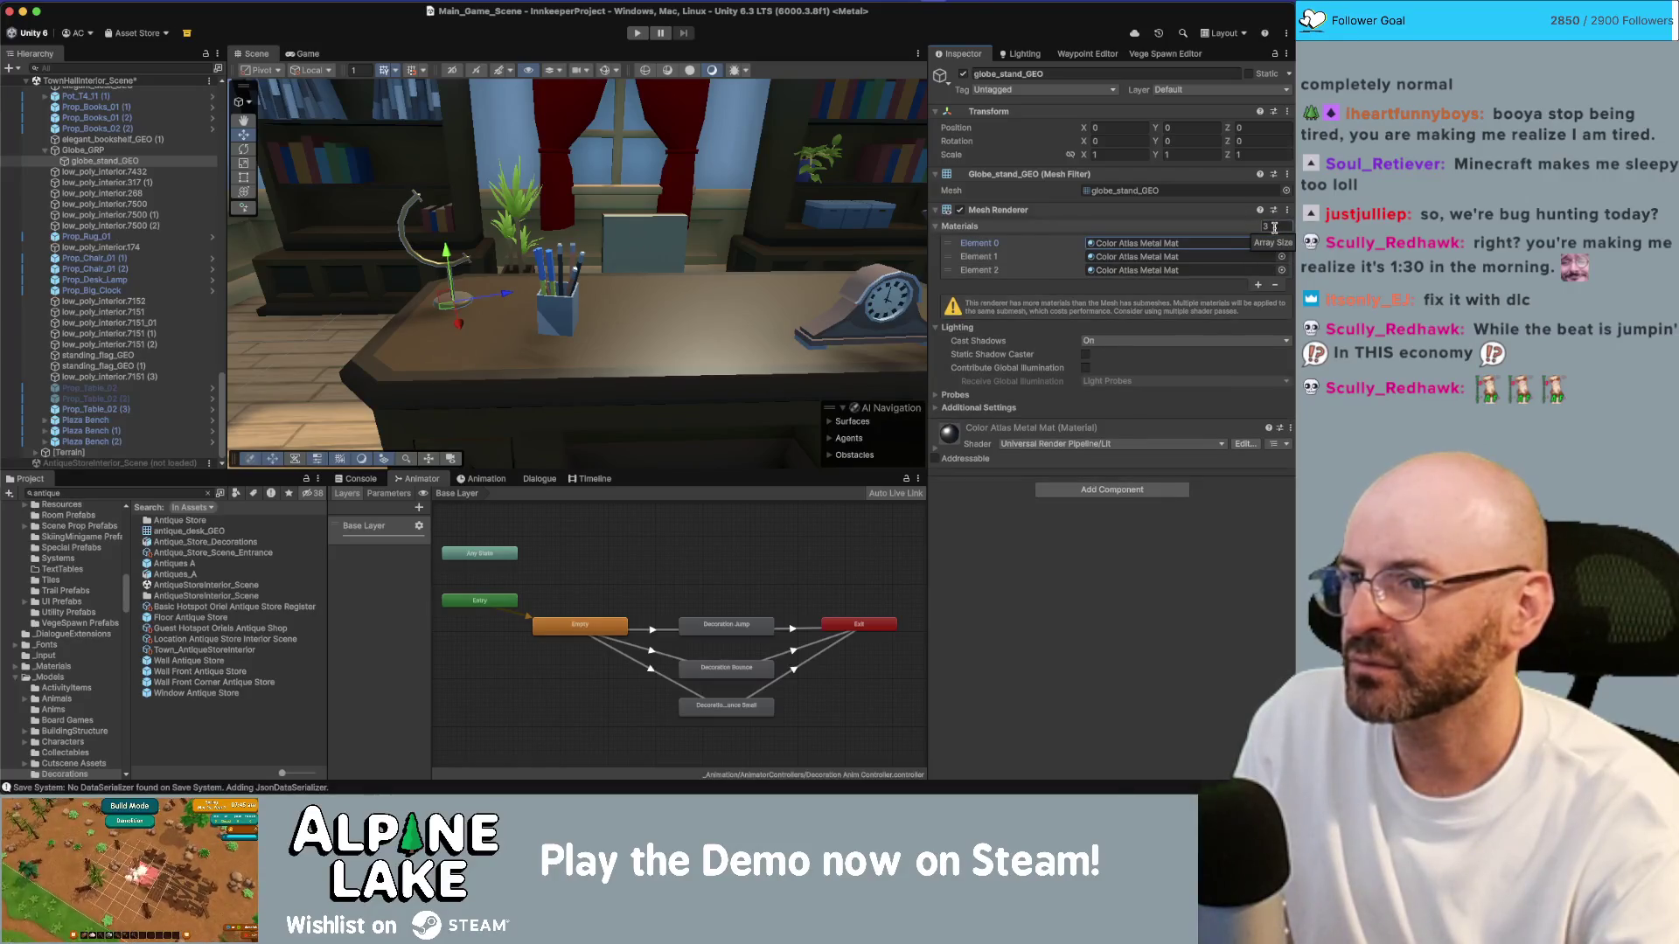
text(1)
key(Return)
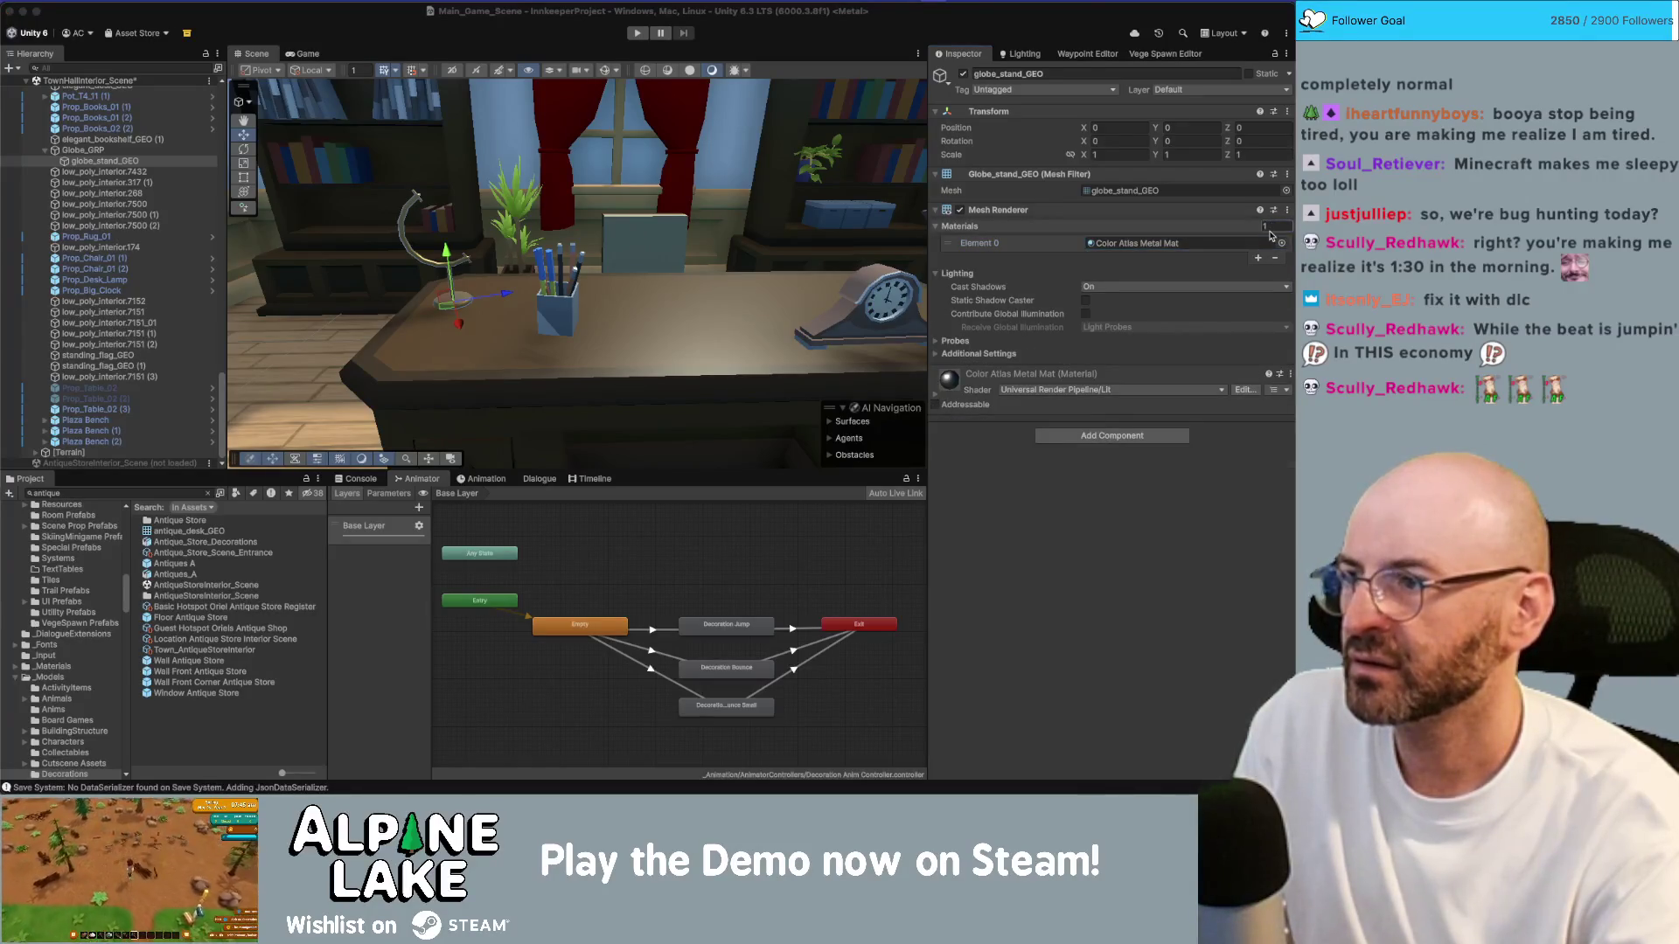
Step: Compare the globe model in Maya with the orbited Unity desk view, ending in Maya
key(super+Tab)
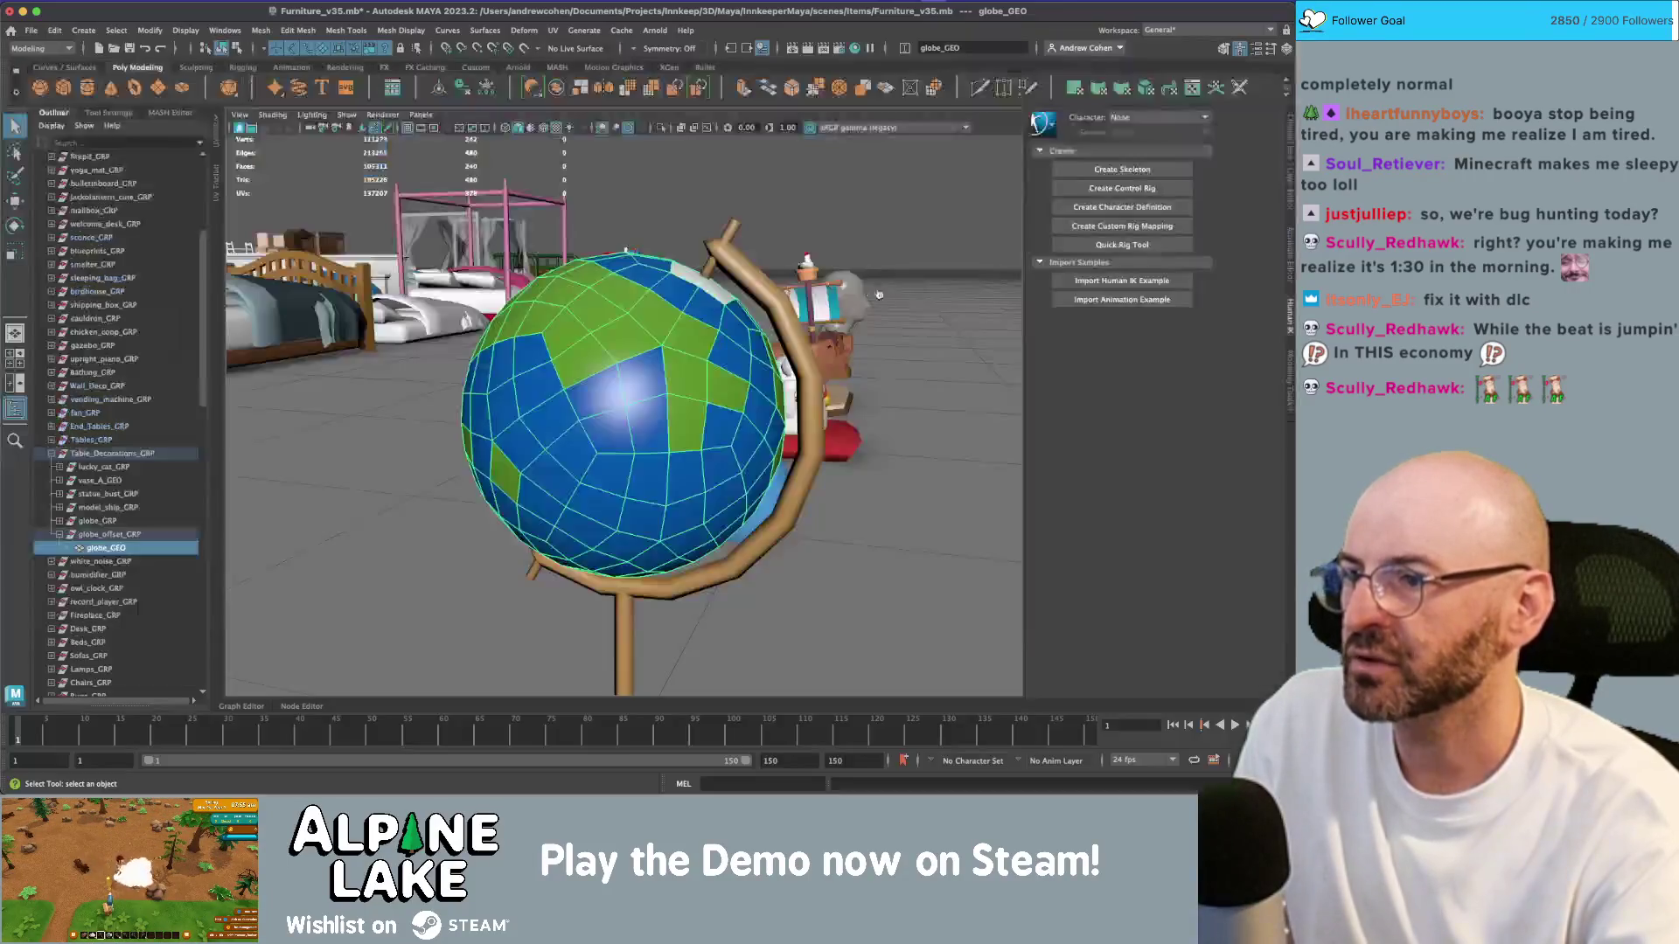
key(super+Tab)
drag(620, 315, 558, 305)
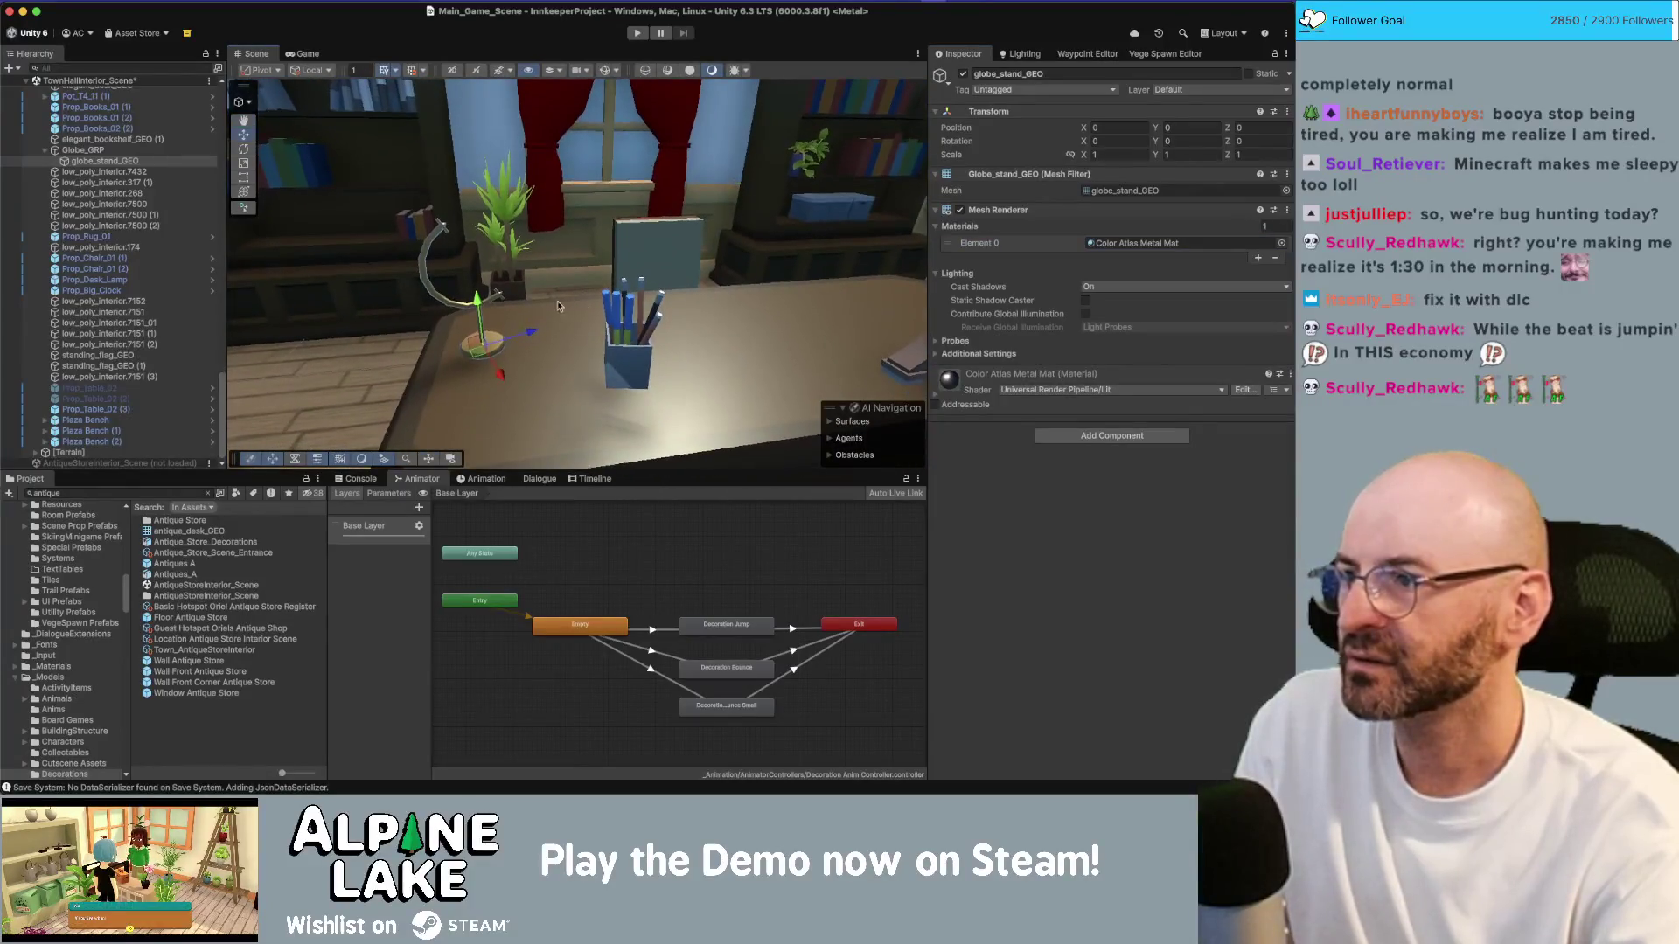
key(super+Tab)
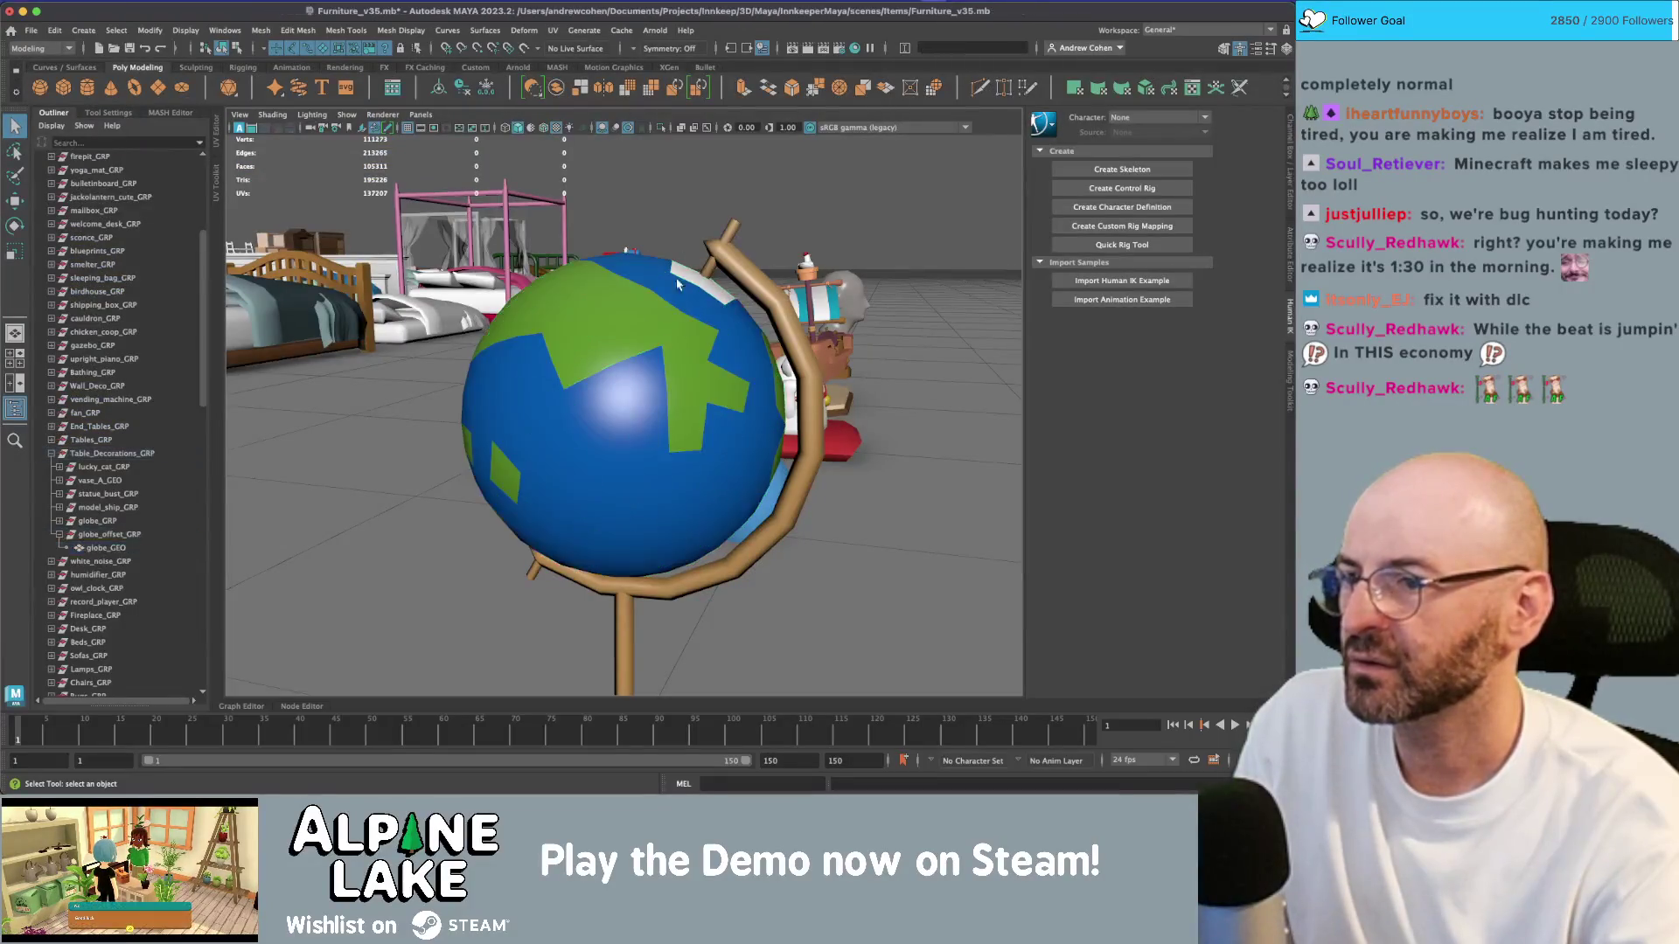
Step: Expand globe_GRP and globe_offset_GRP in the Outliner to inspect the globe's nesting
click(804, 457)
click(59, 534)
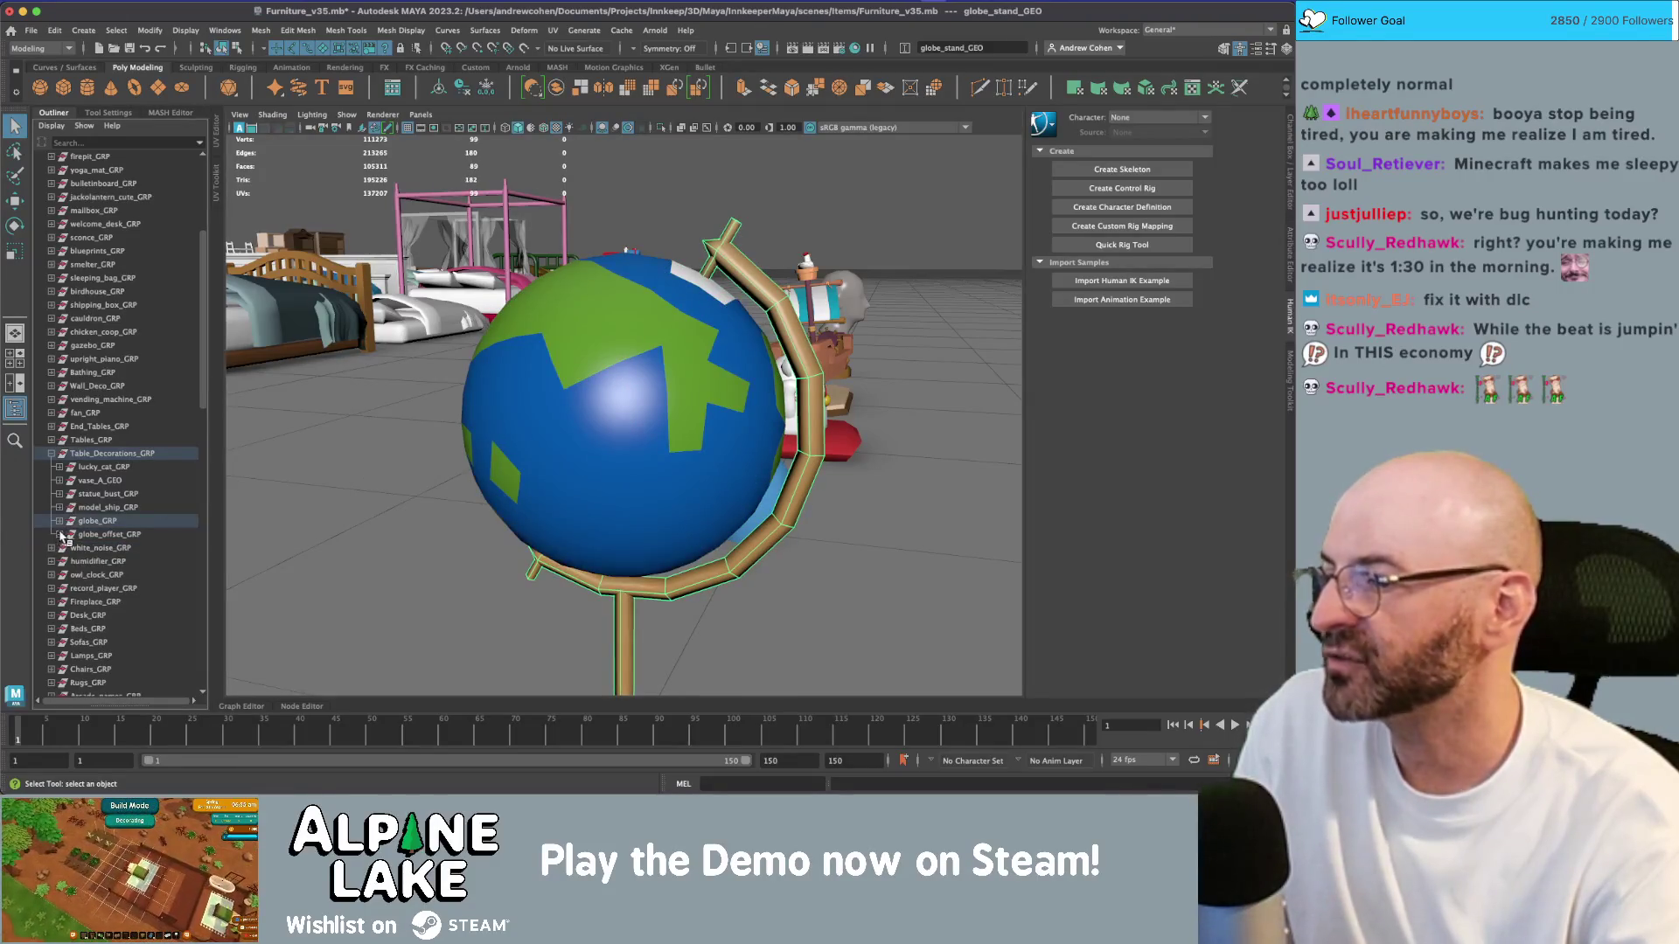
click(98, 535)
scroll(102, 487, down, 10)
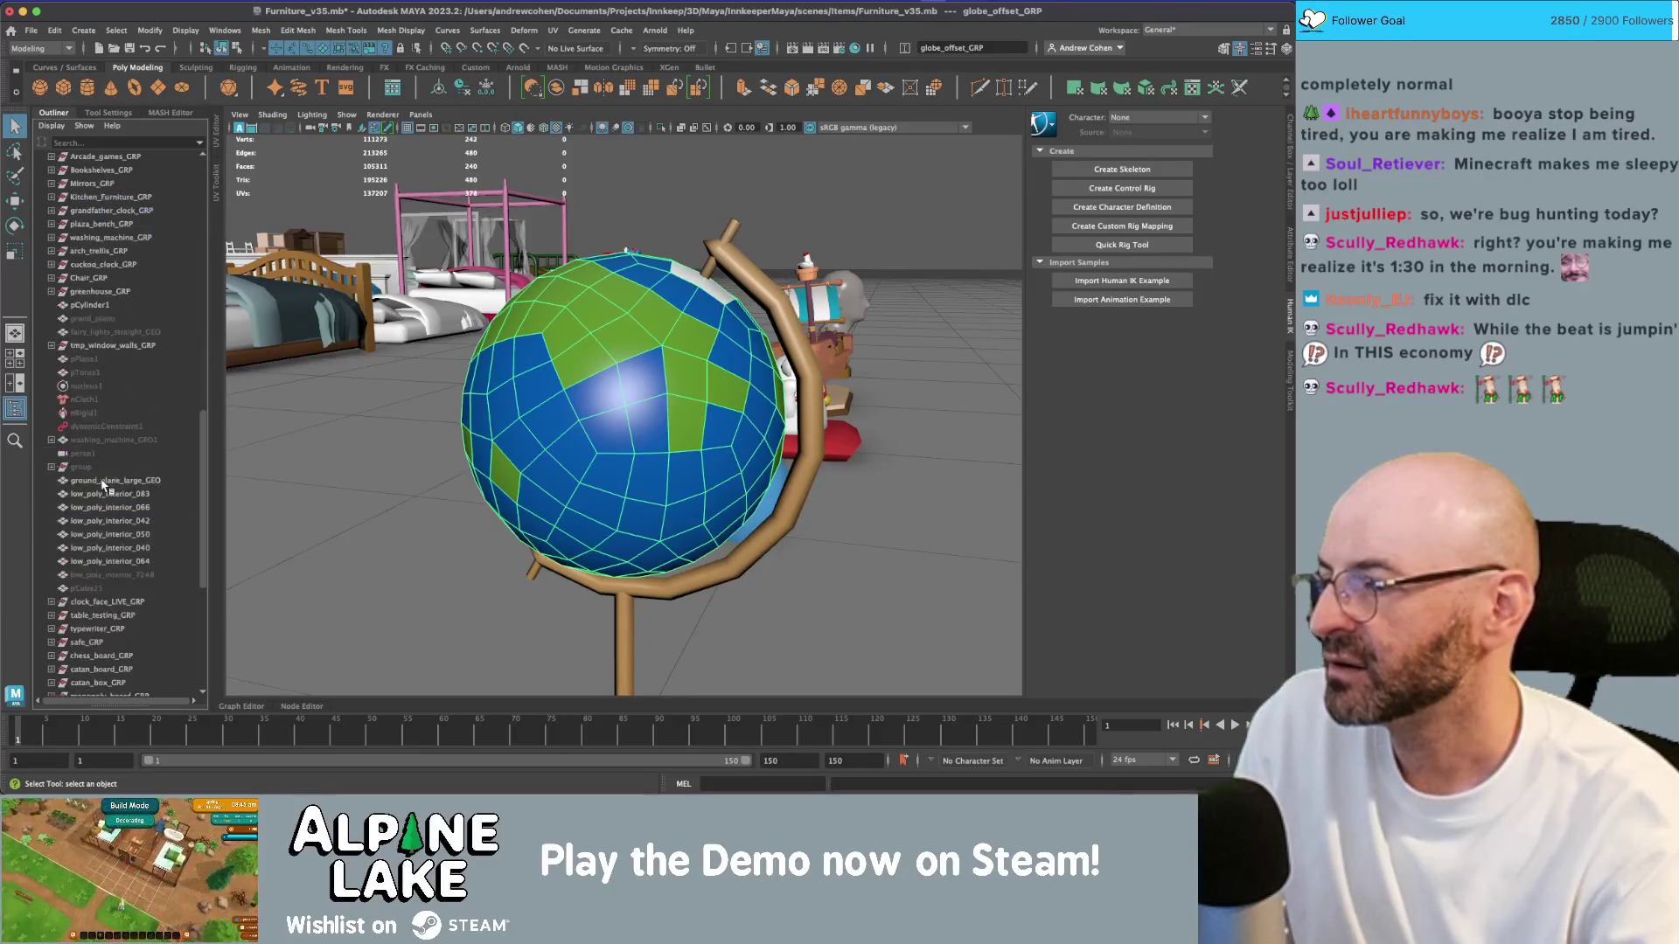
scroll(102, 487, up, 10)
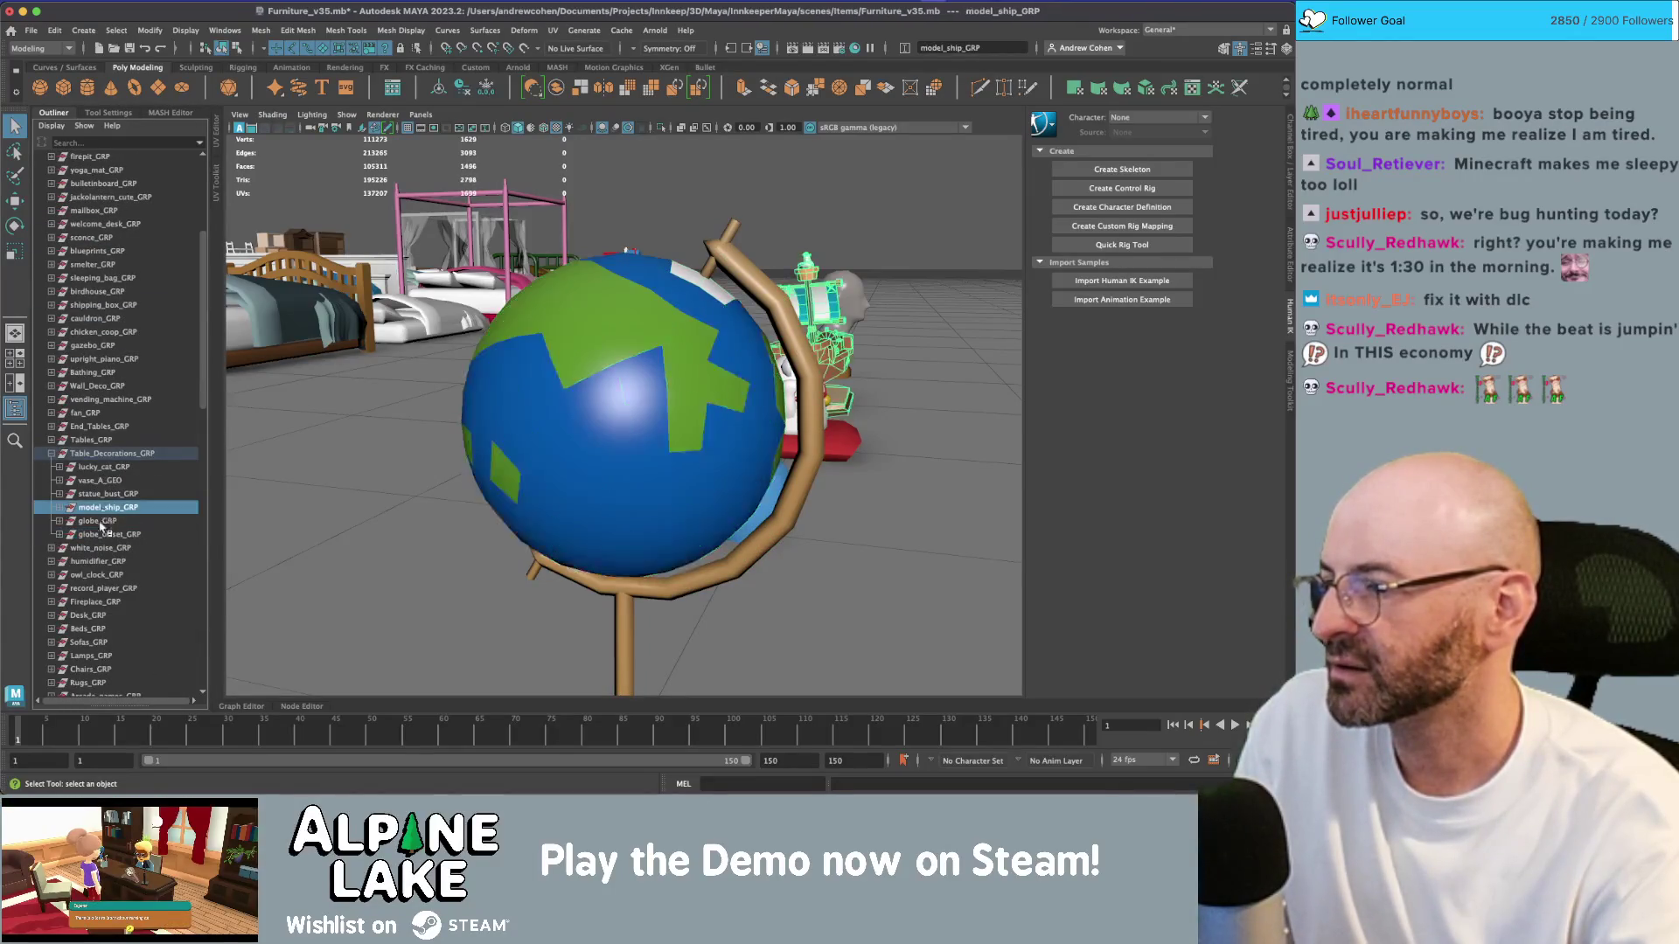
click(59, 535)
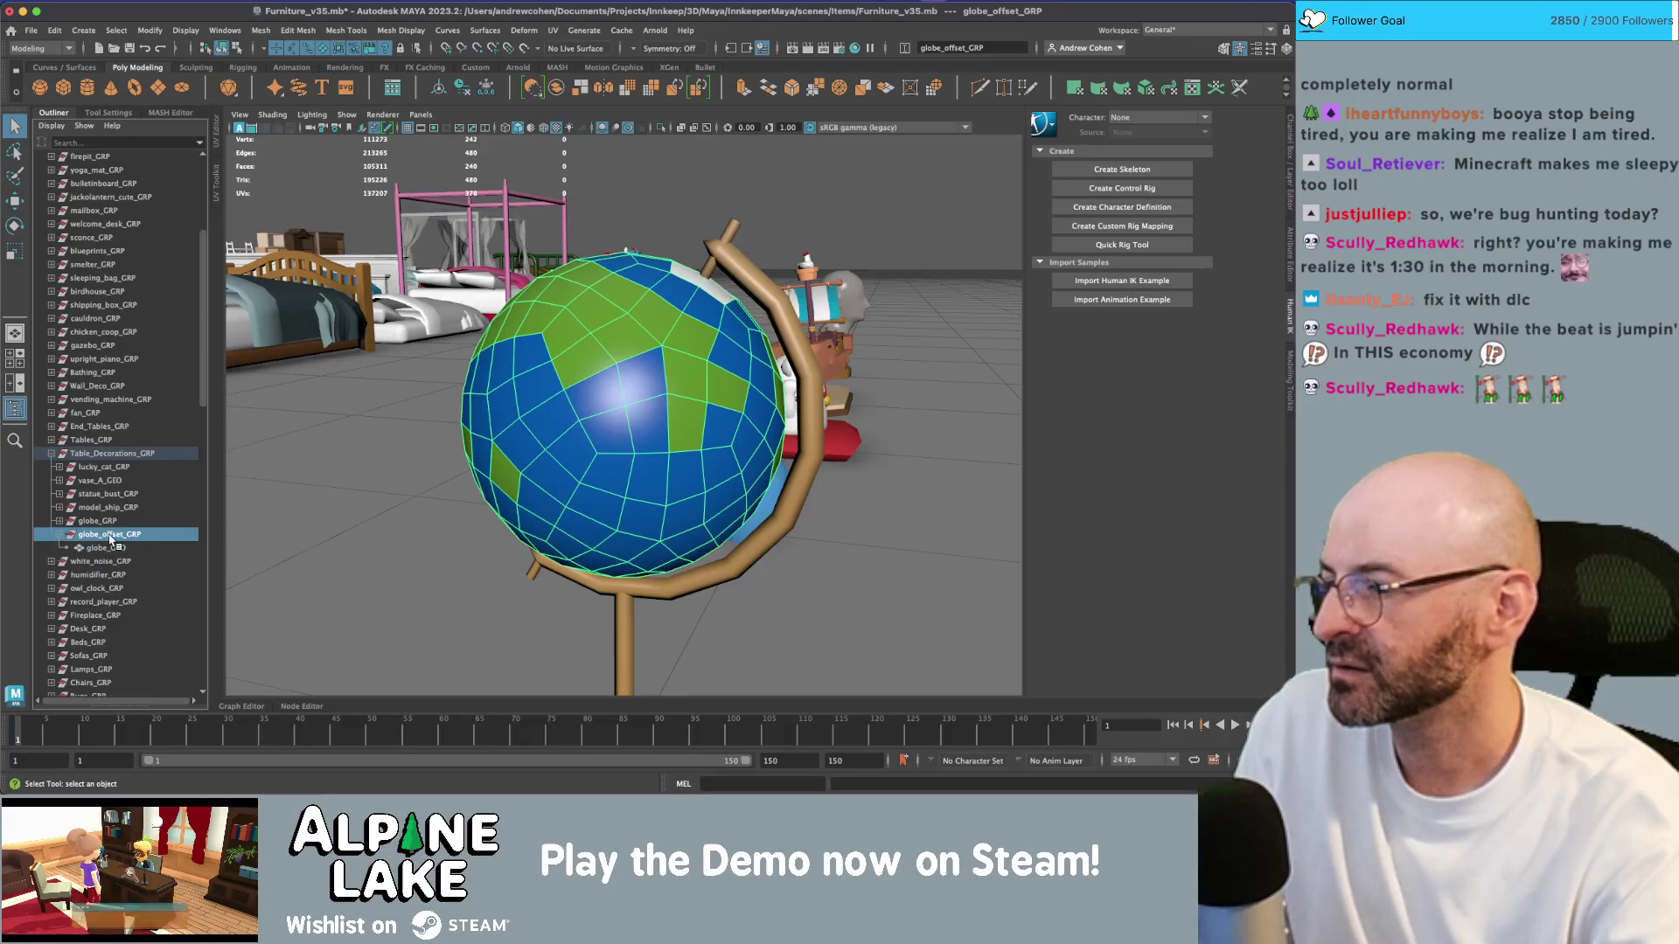
click(60, 521)
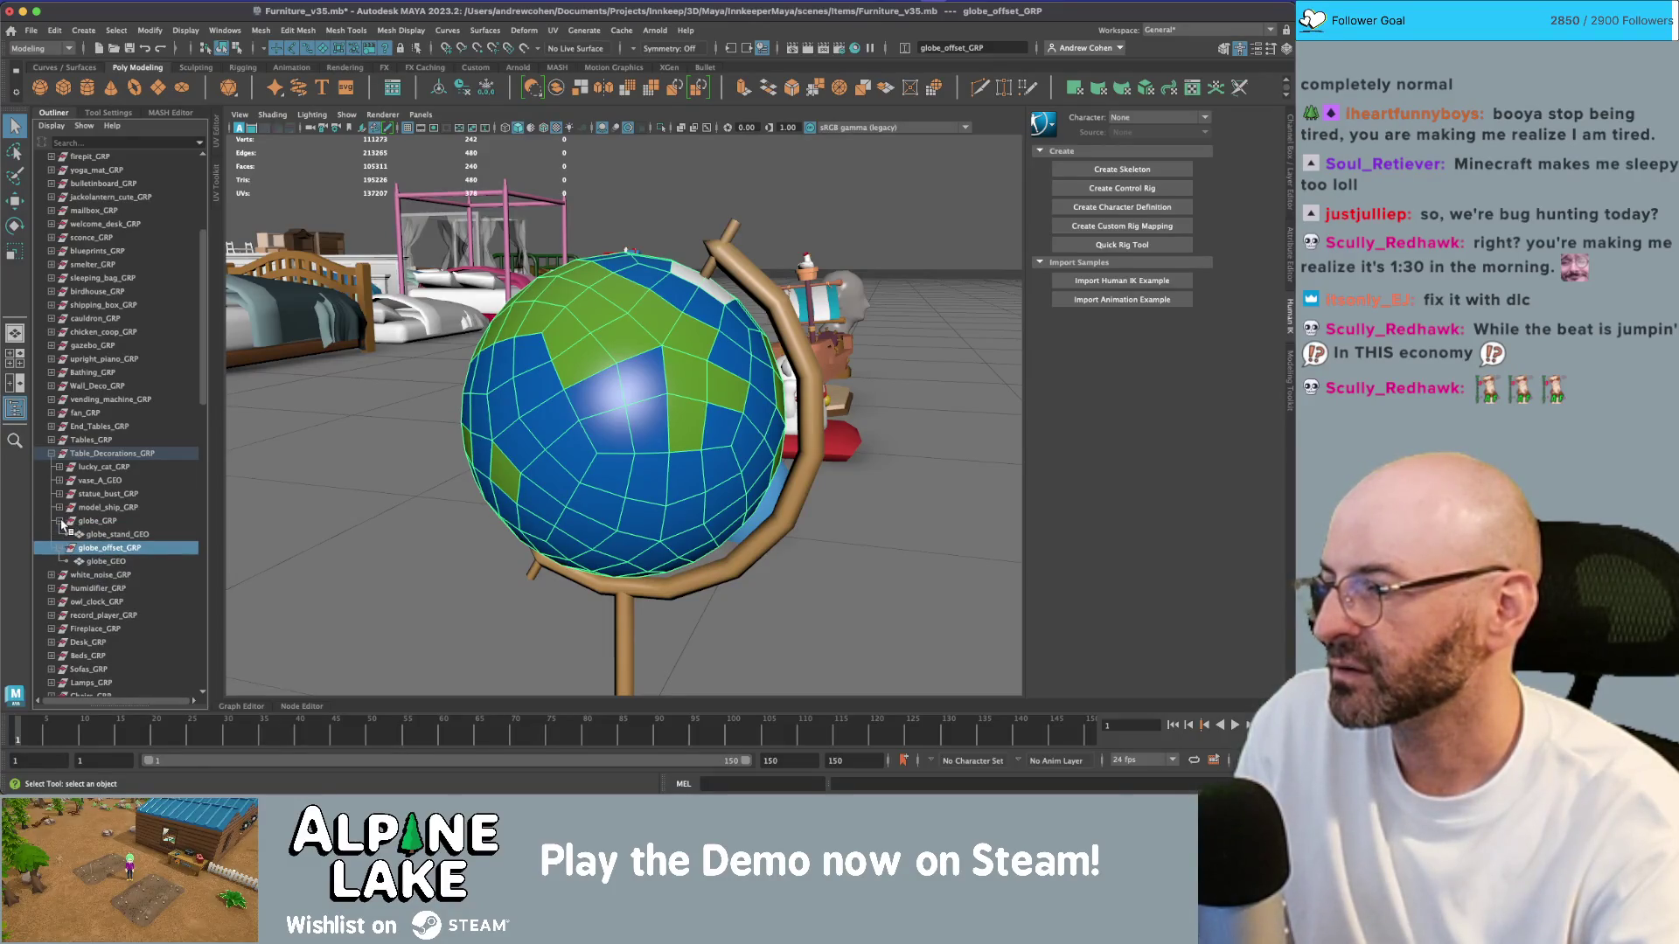
scroll(87, 529, down, 15)
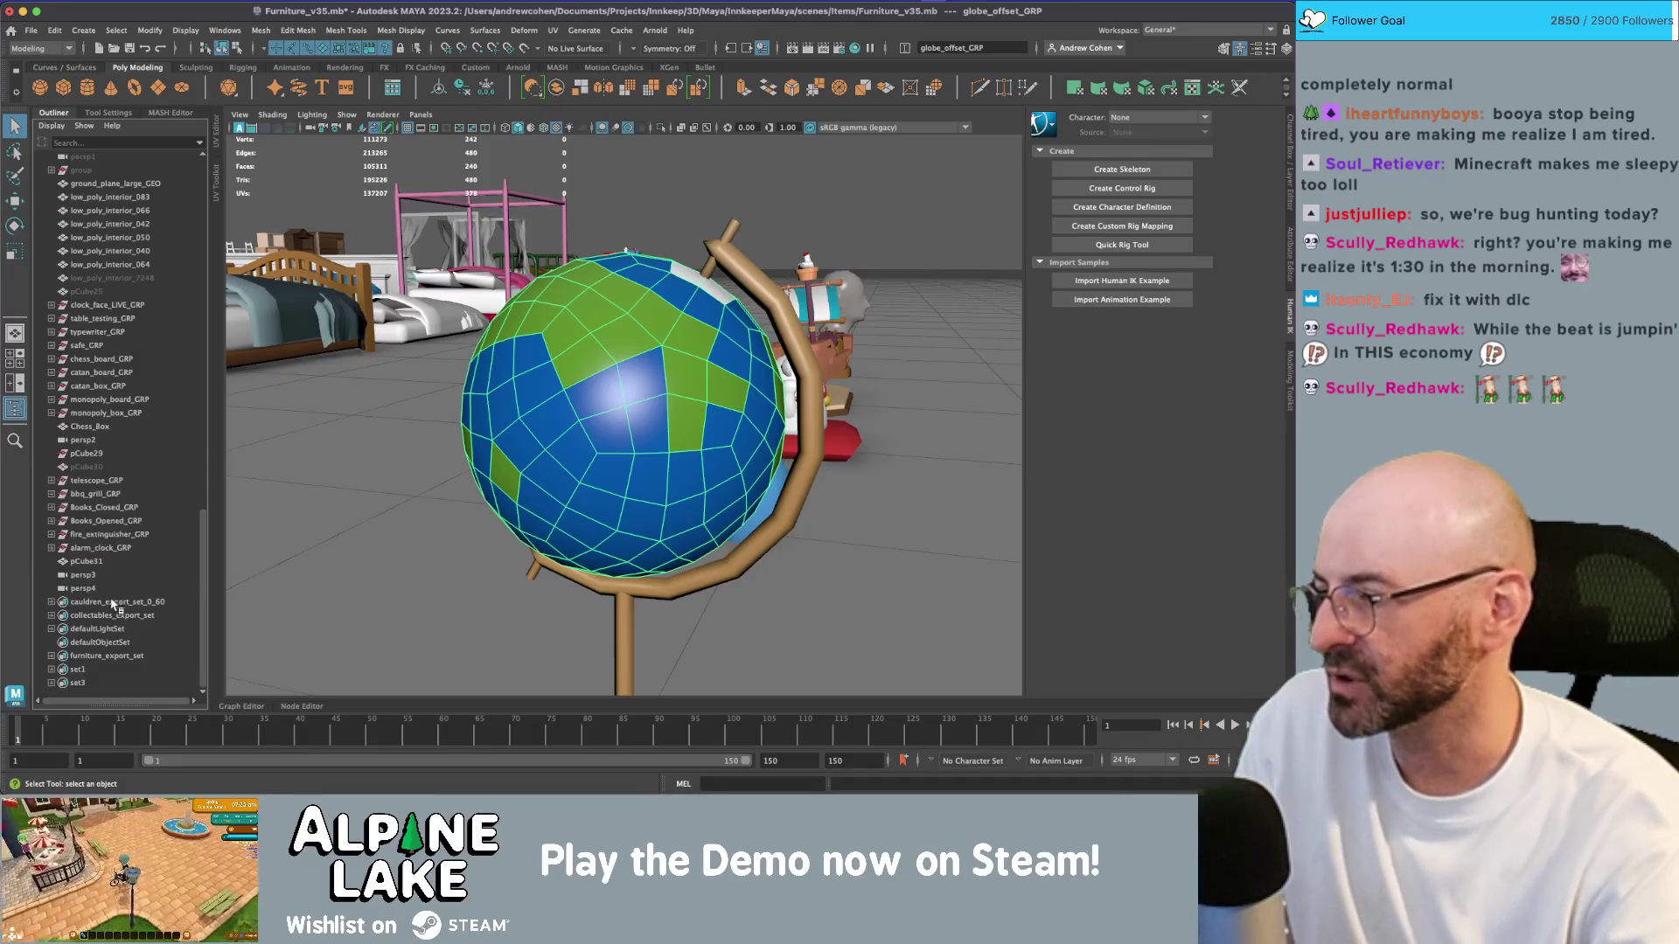
Step: Select the furniture_export_set member groups and save the Furniture_v35 scene
click(112, 603)
click(140, 669)
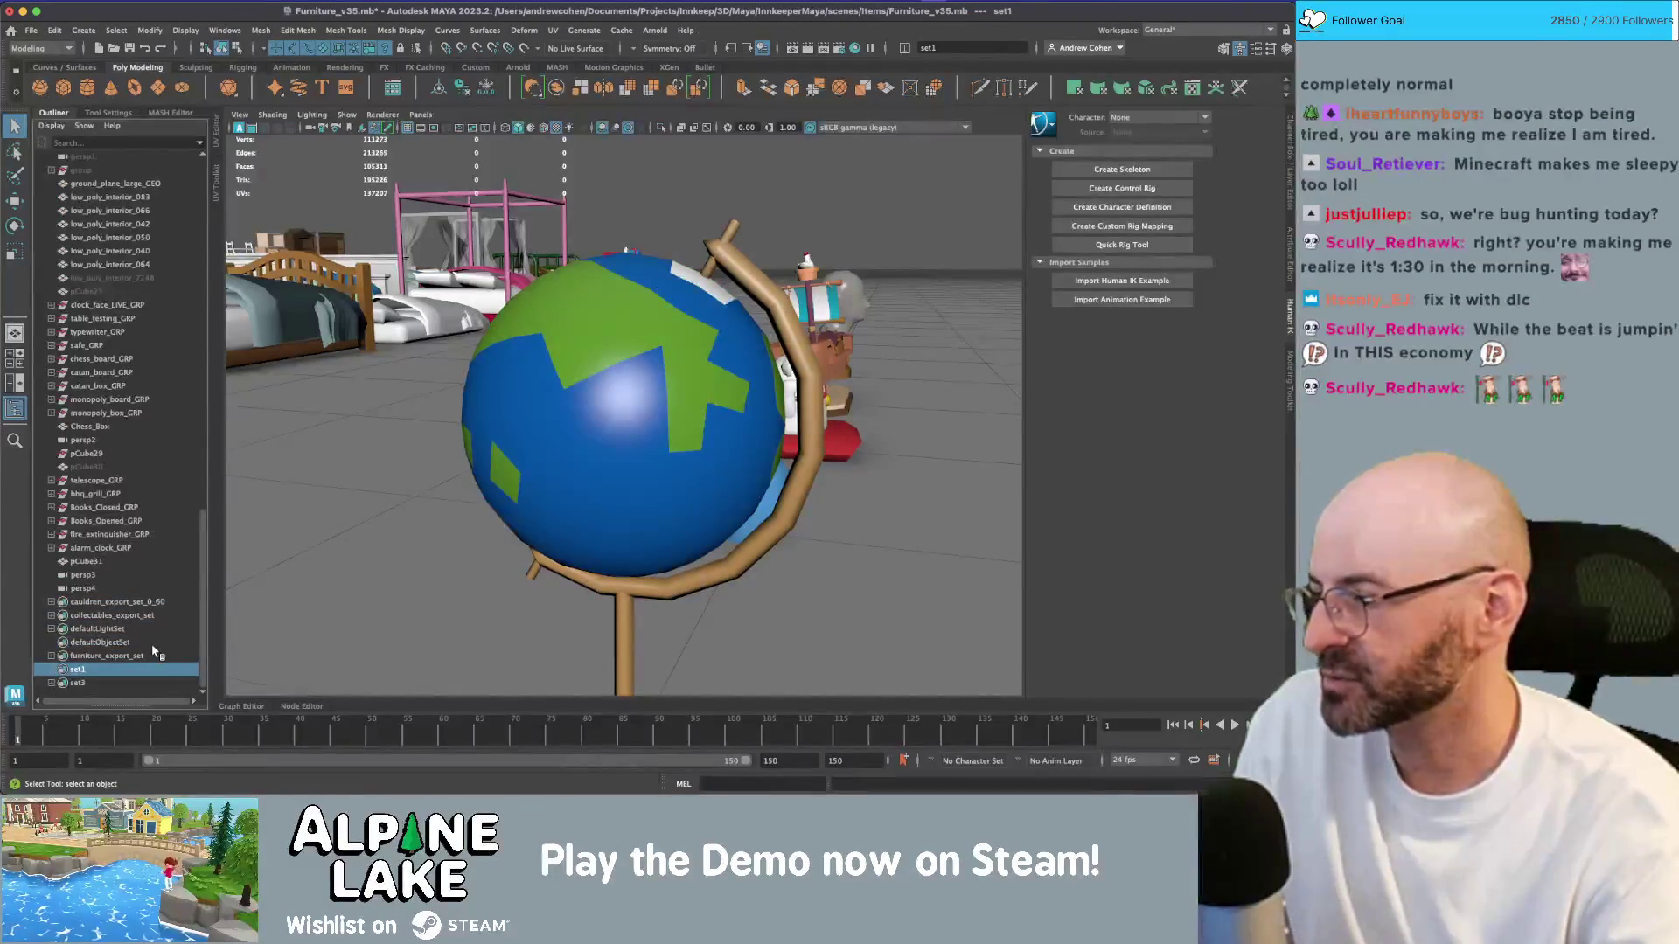
click(146, 642)
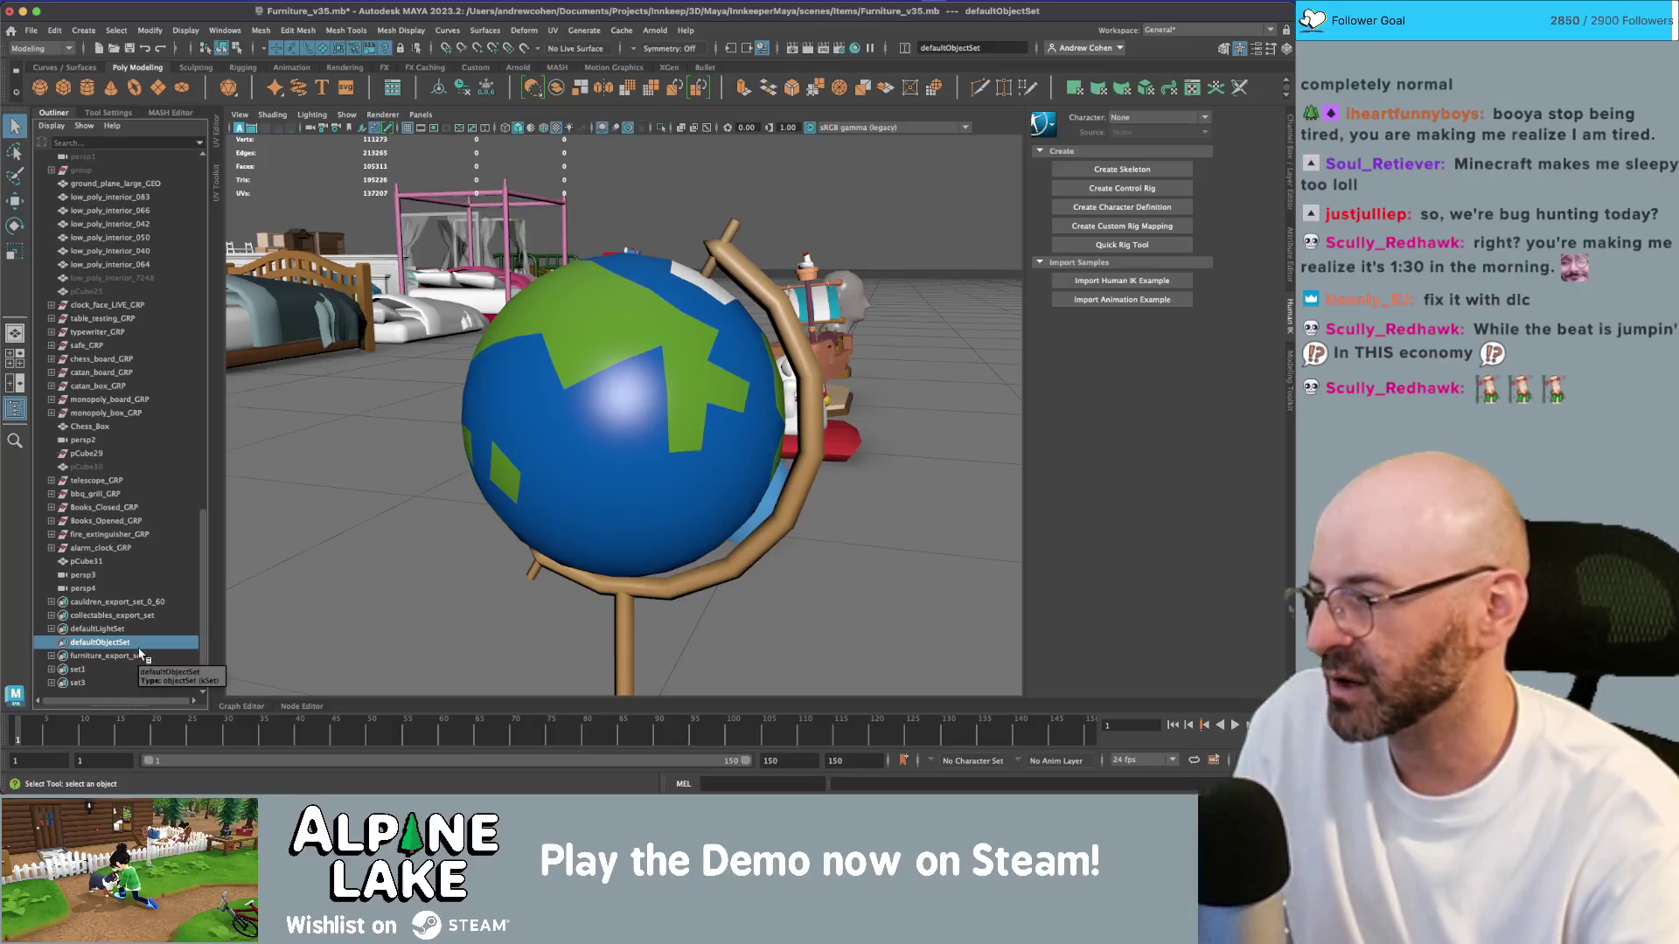
click(142, 656)
double_click(142, 656)
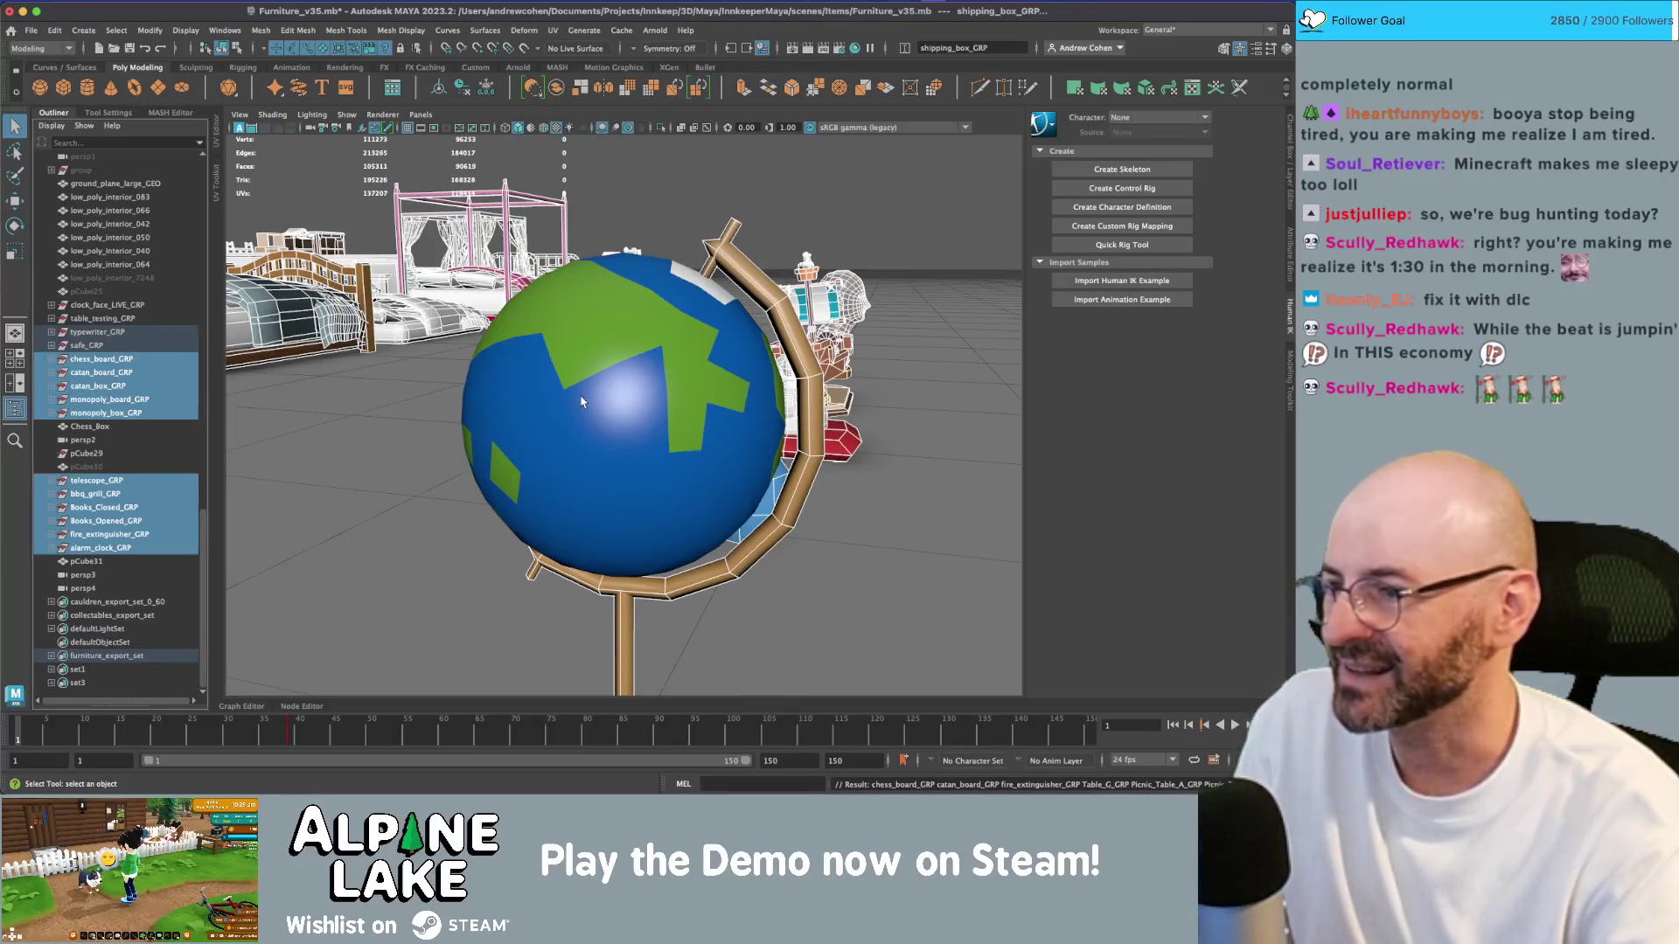
scroll(171, 433, up, 10)
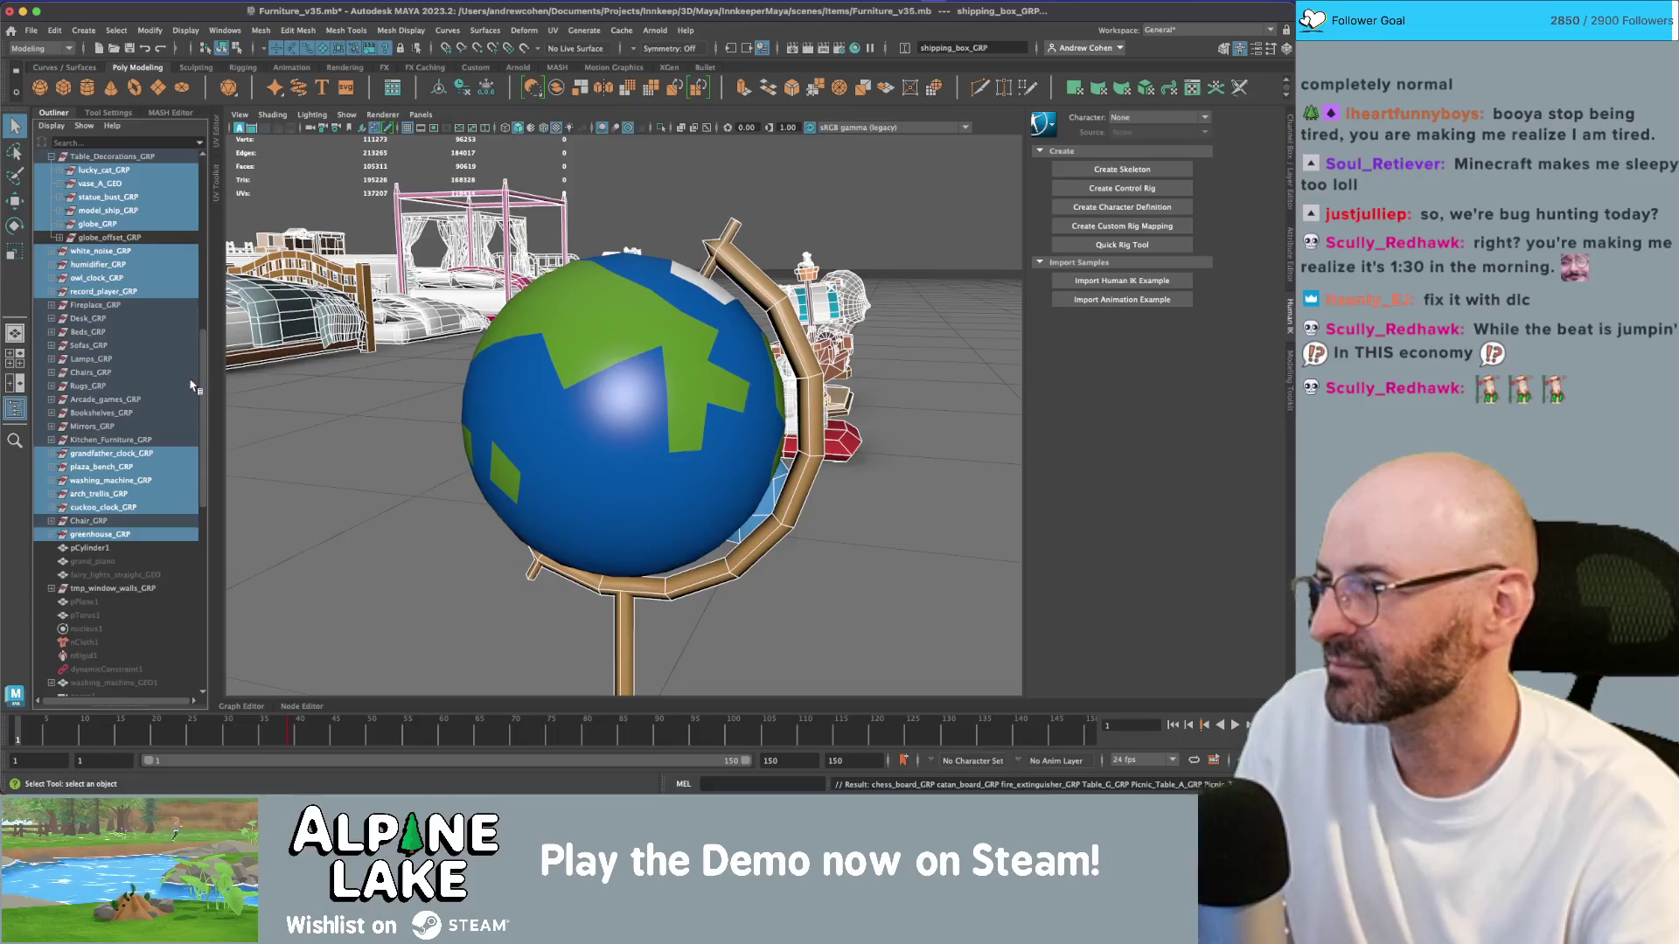
scroll(175, 398, up, 8)
click(83, 561)
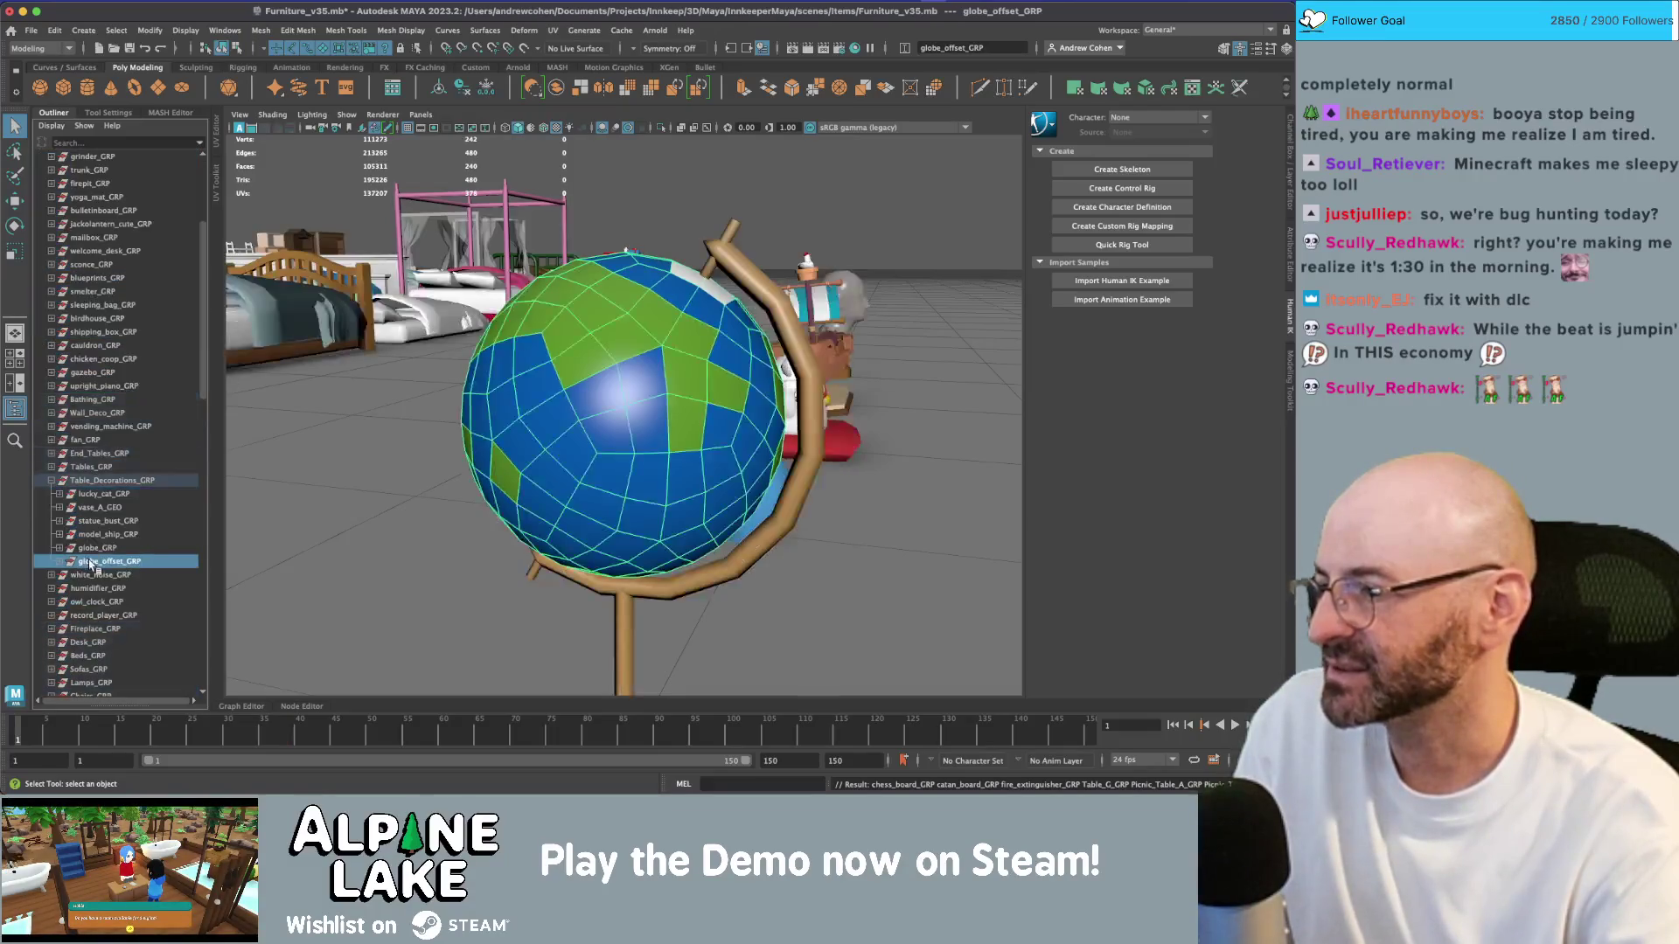
scroll(94, 553, down, 10)
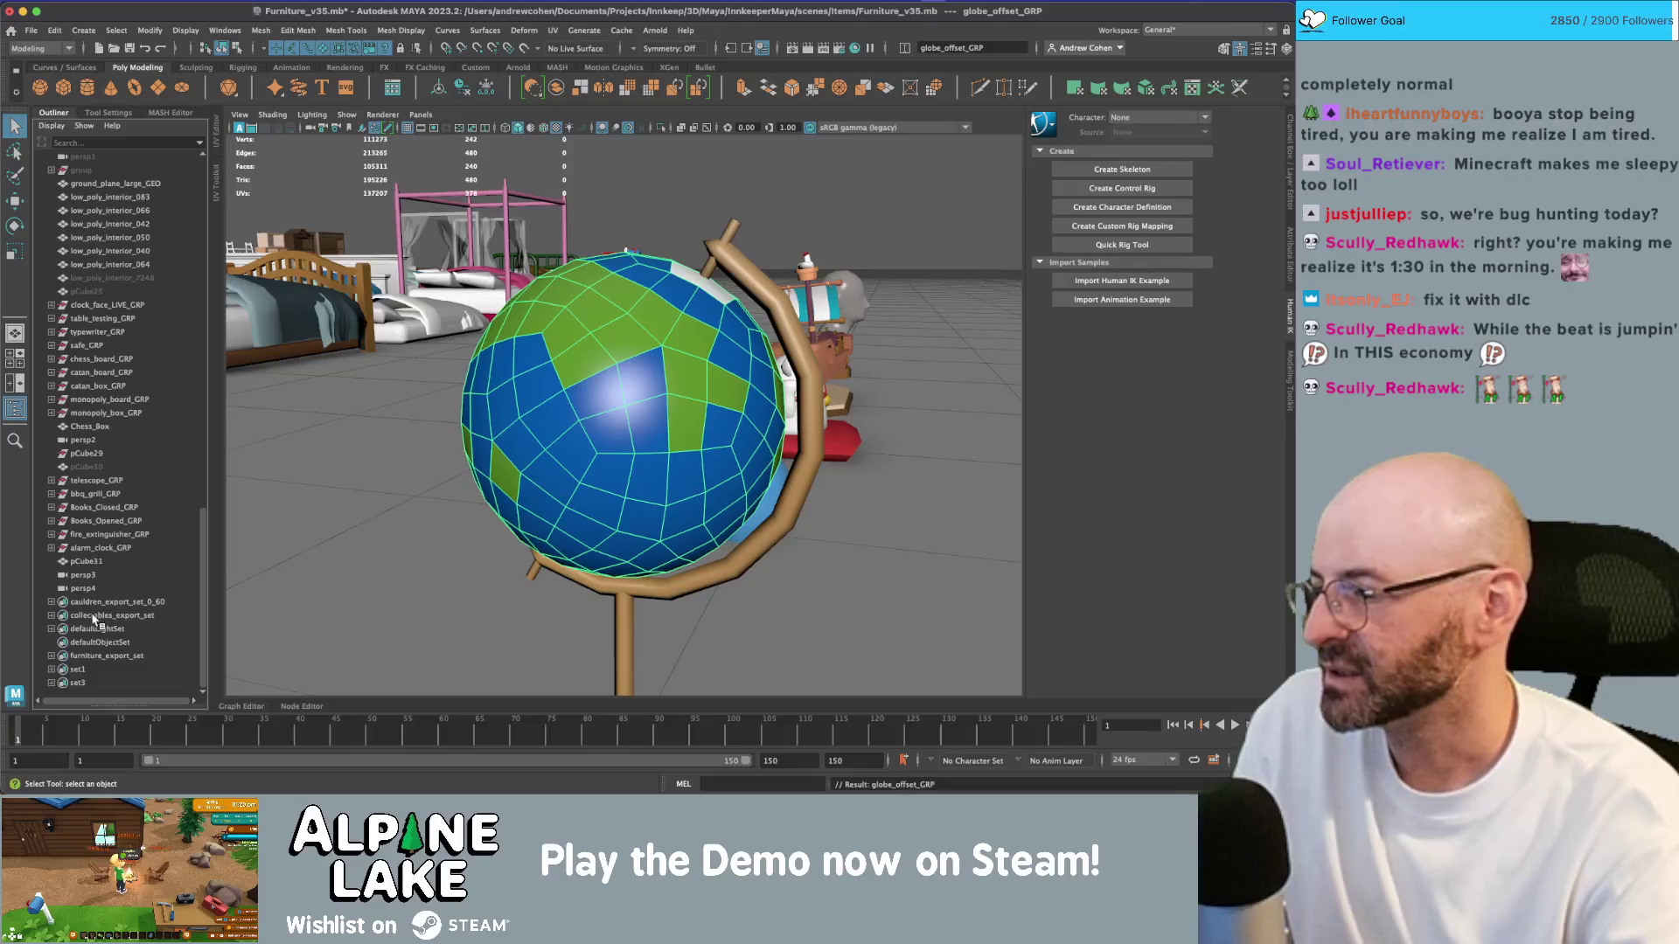
click(97, 655)
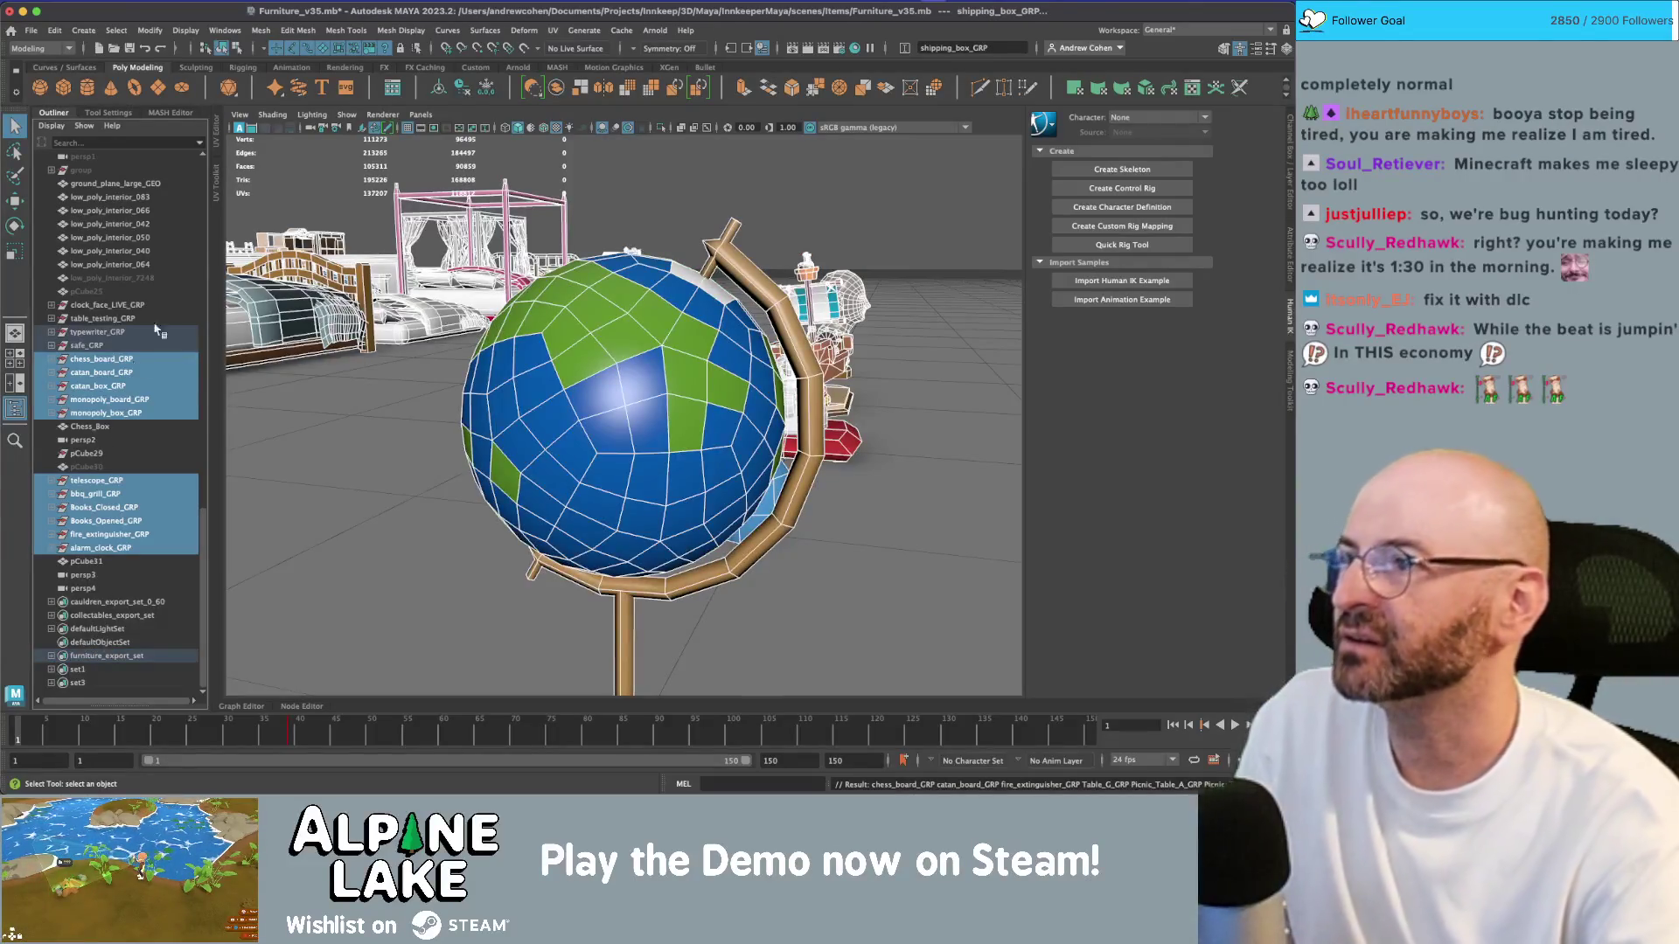
key(ctrl+s)
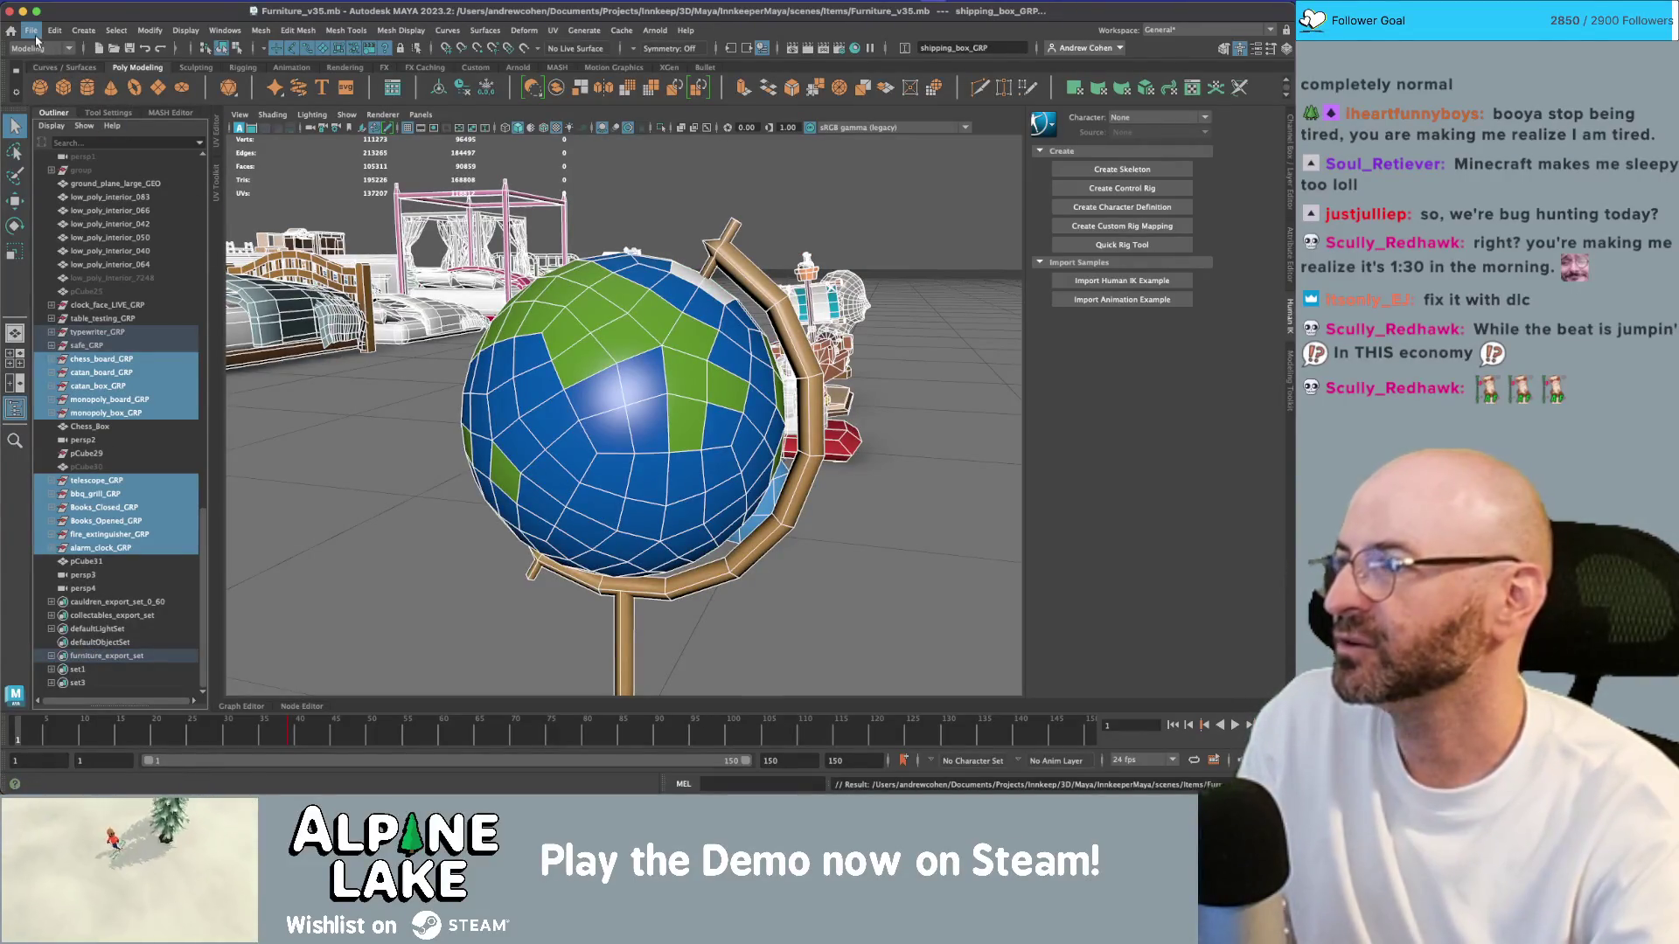
Step: Export the selected groups over furniture.fbx in Assets/_Models/Decorations, confirming the replace and closing the warnings
click(32, 31)
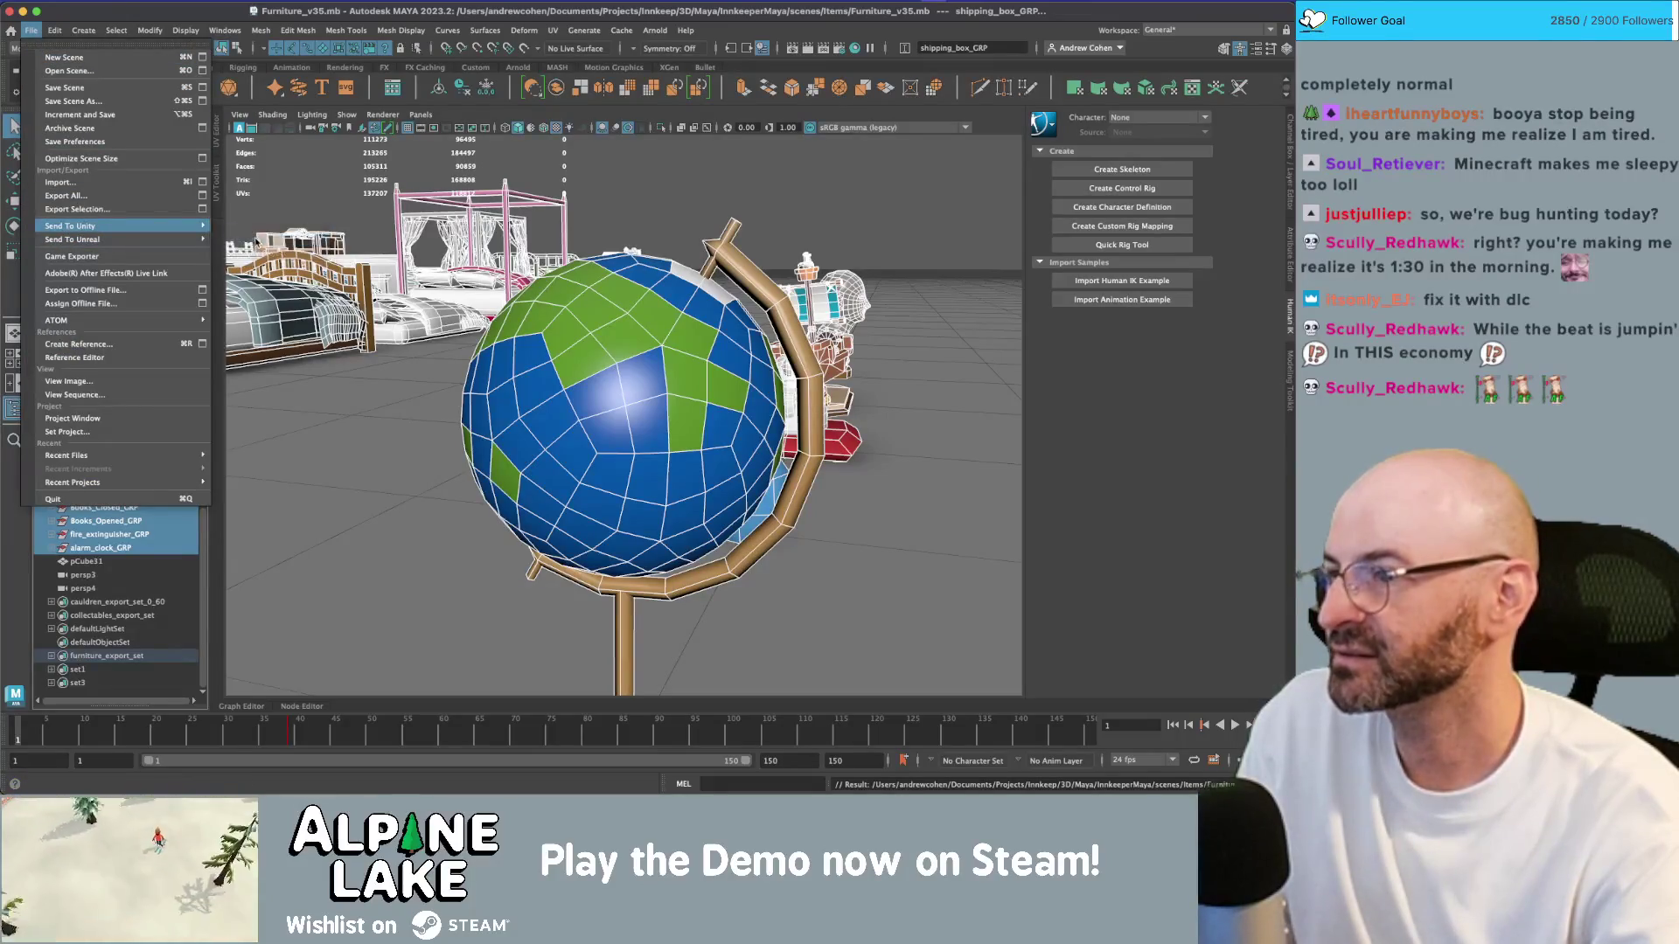
click(77, 209)
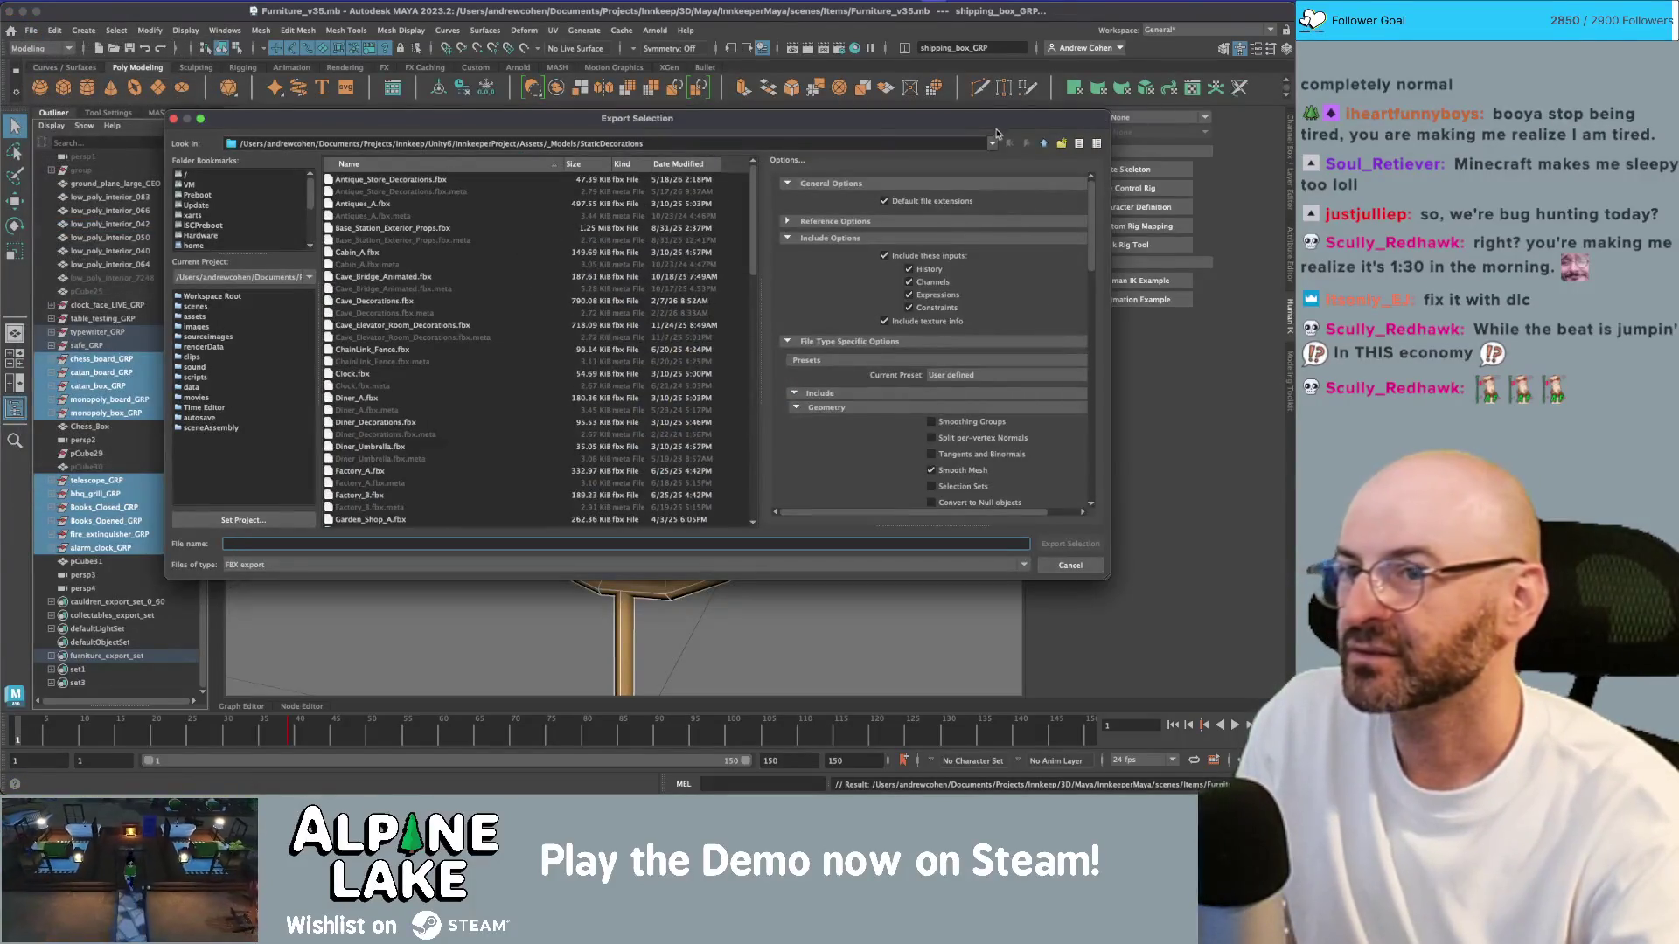
click(1041, 144)
double_click(367, 277)
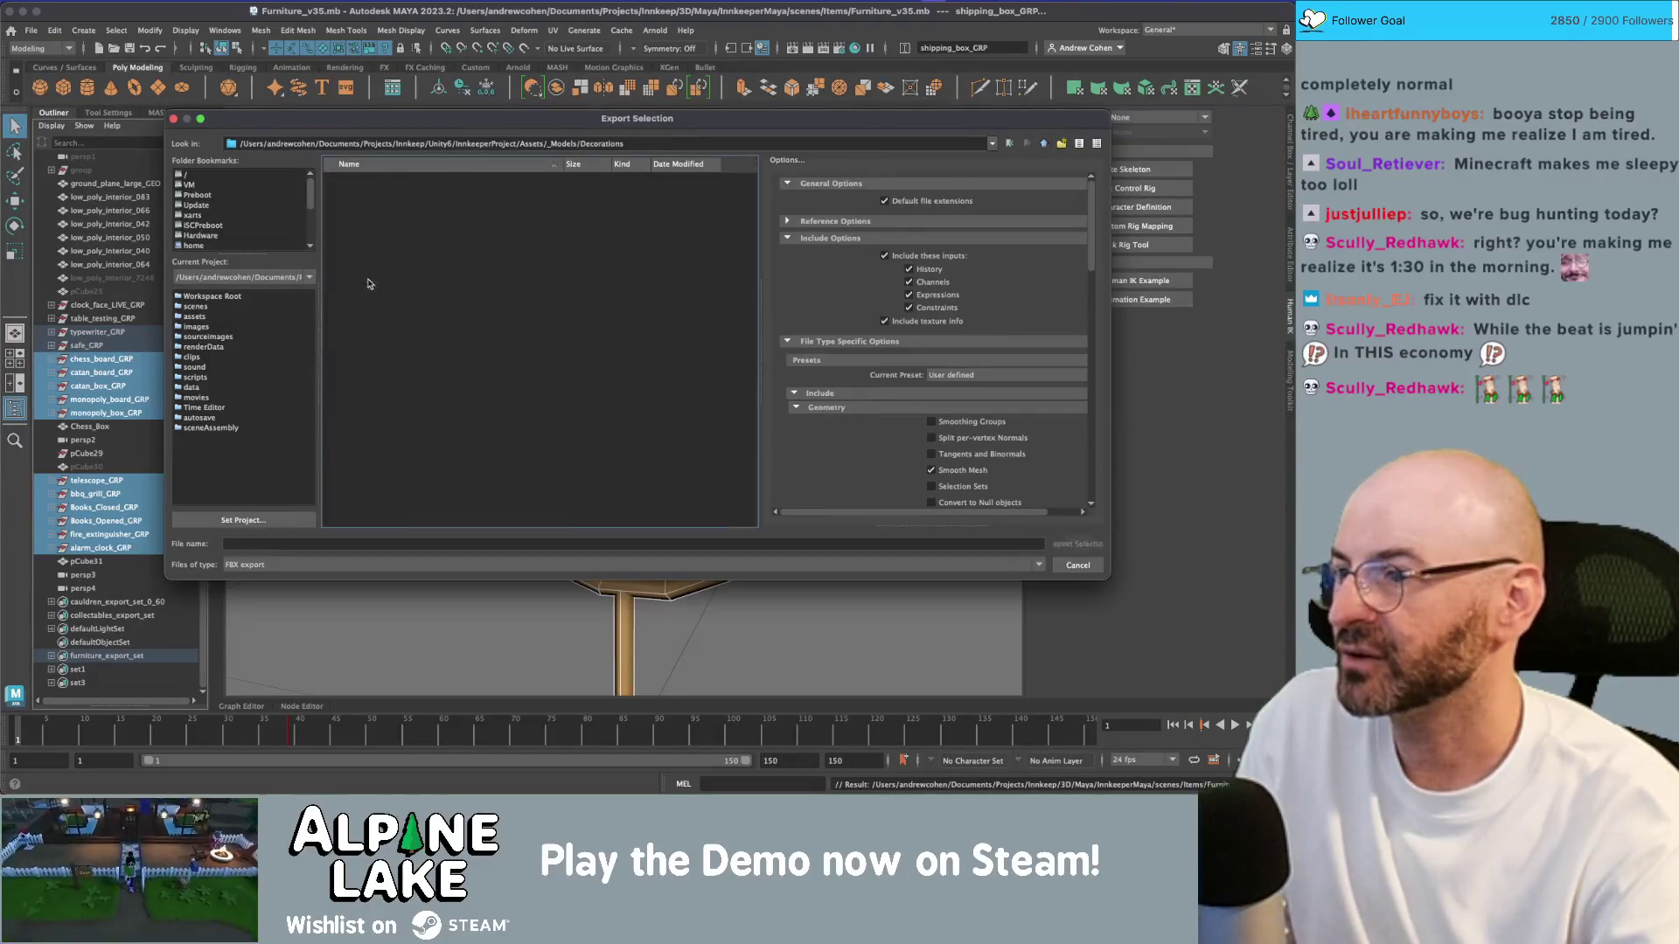
double_click(358, 253)
click(616, 338)
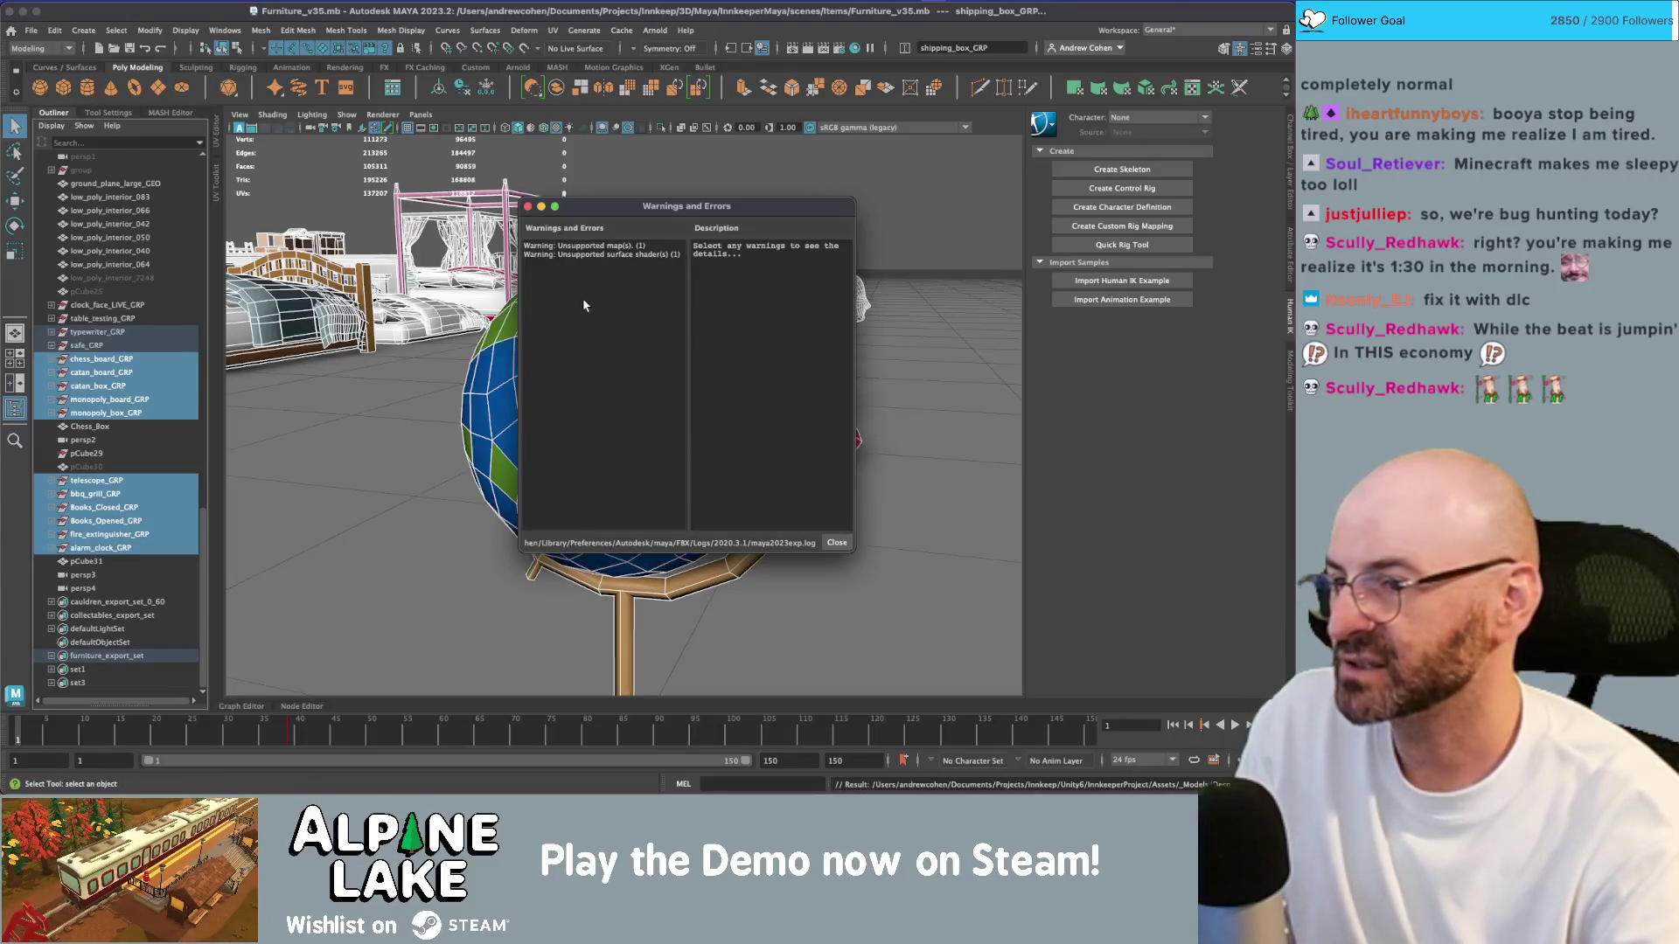
click(837, 543)
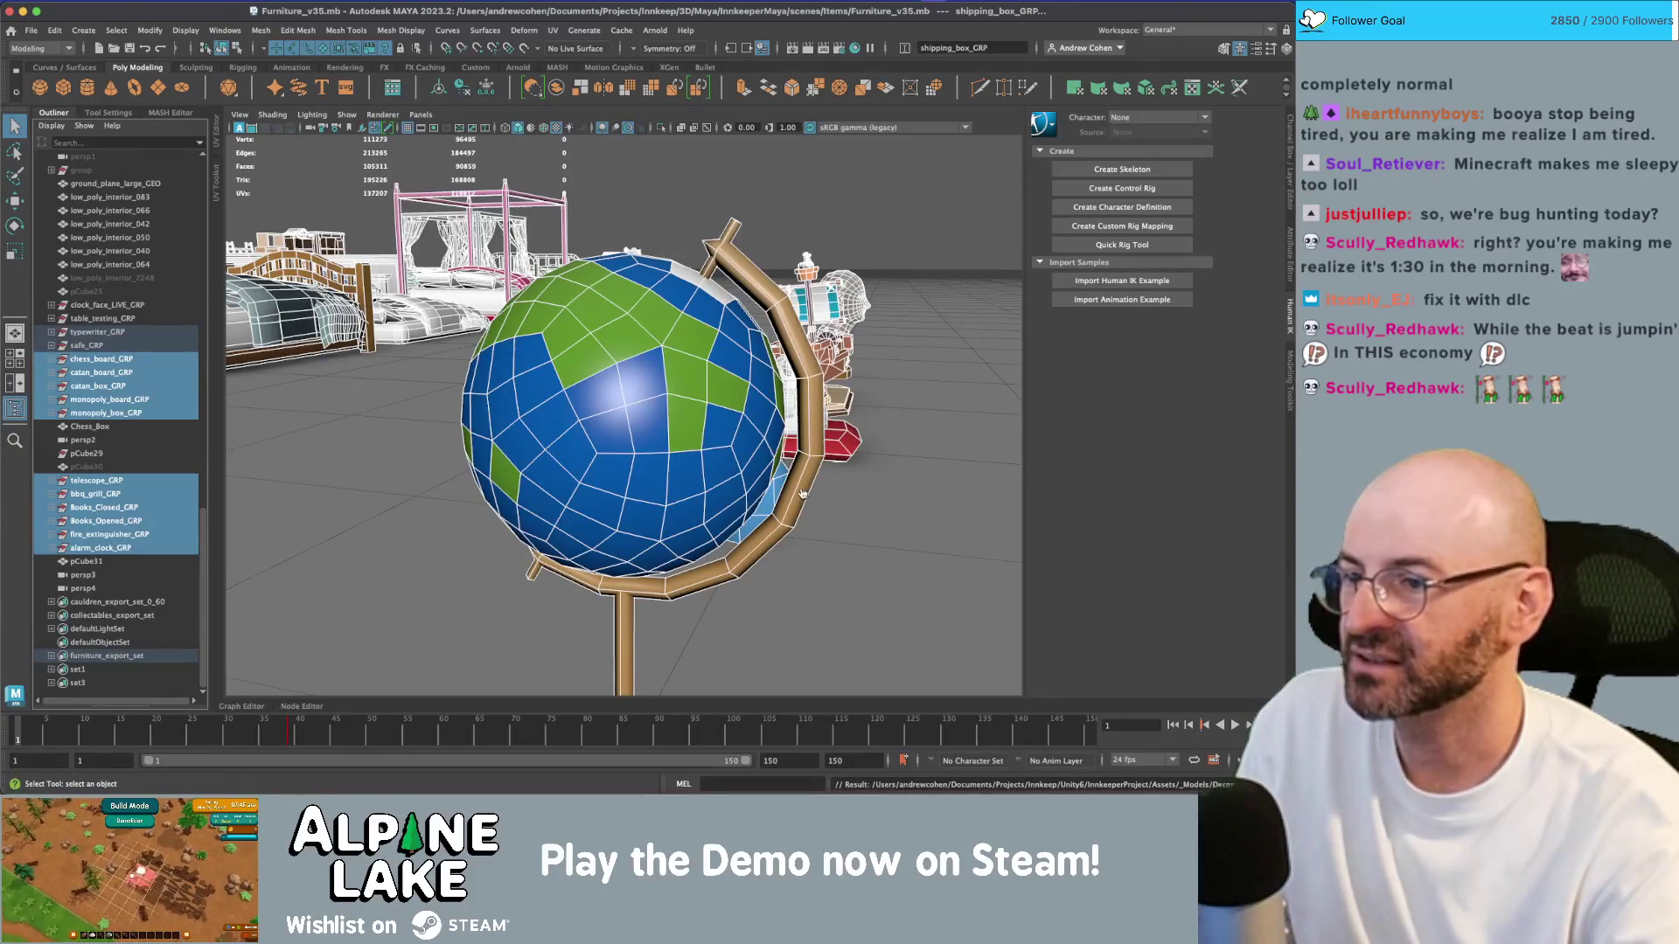
key(super+Tab)
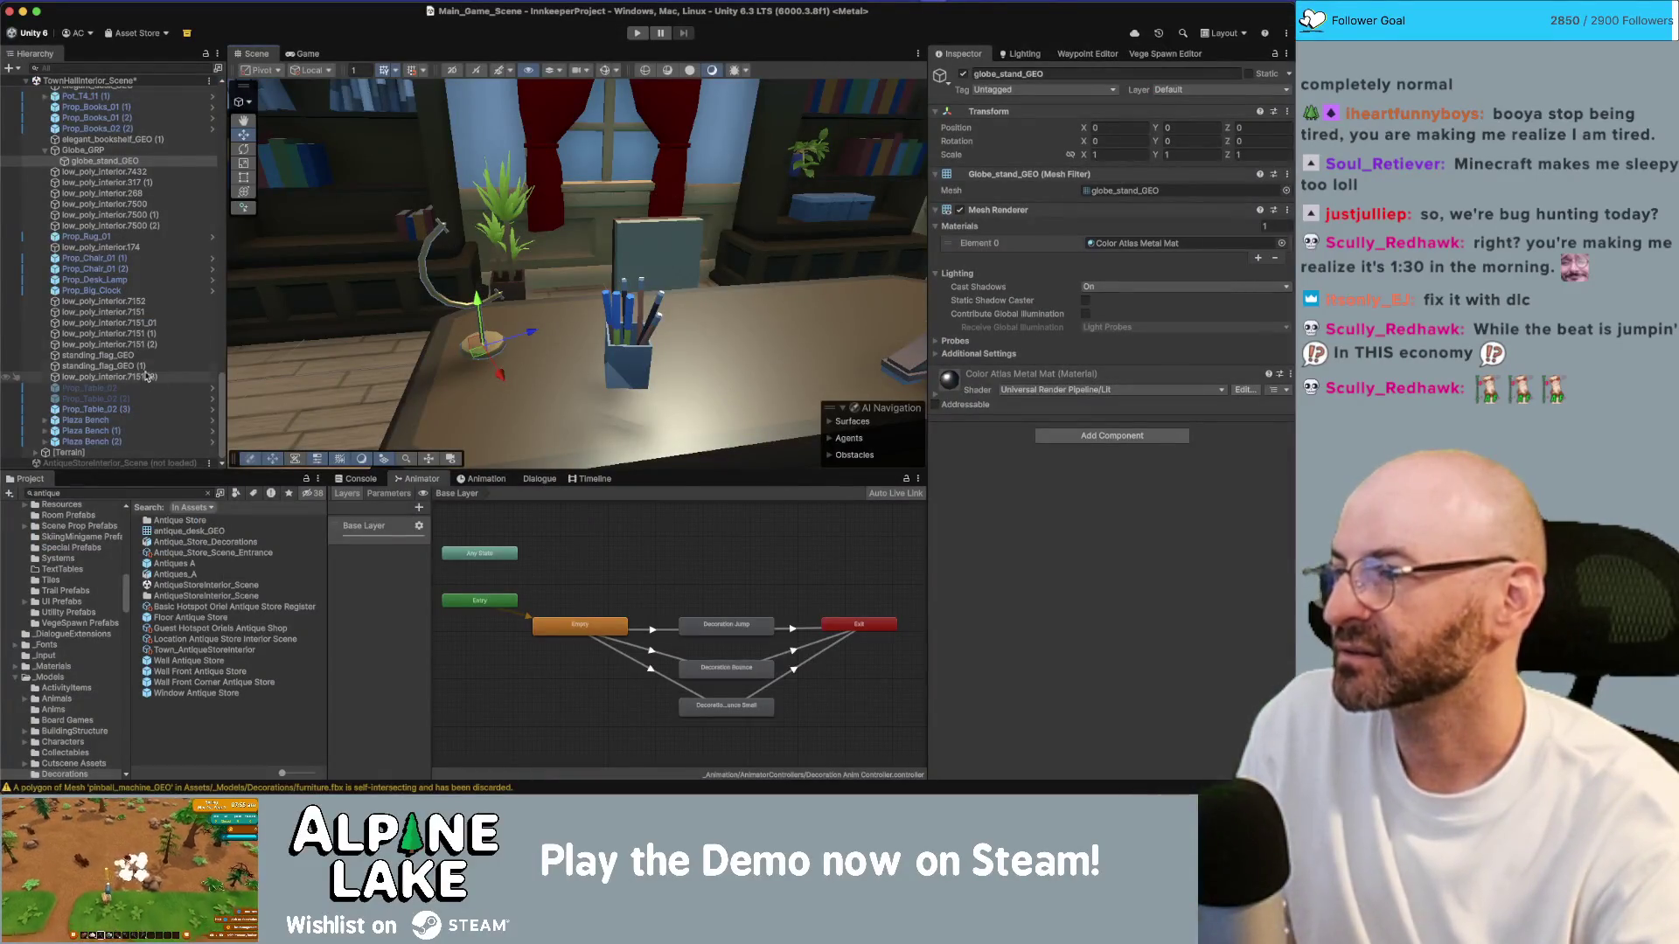
Step: Duplicate globe_stand_GEO and switch the copy's mesh to globe_GEO
click(114, 161)
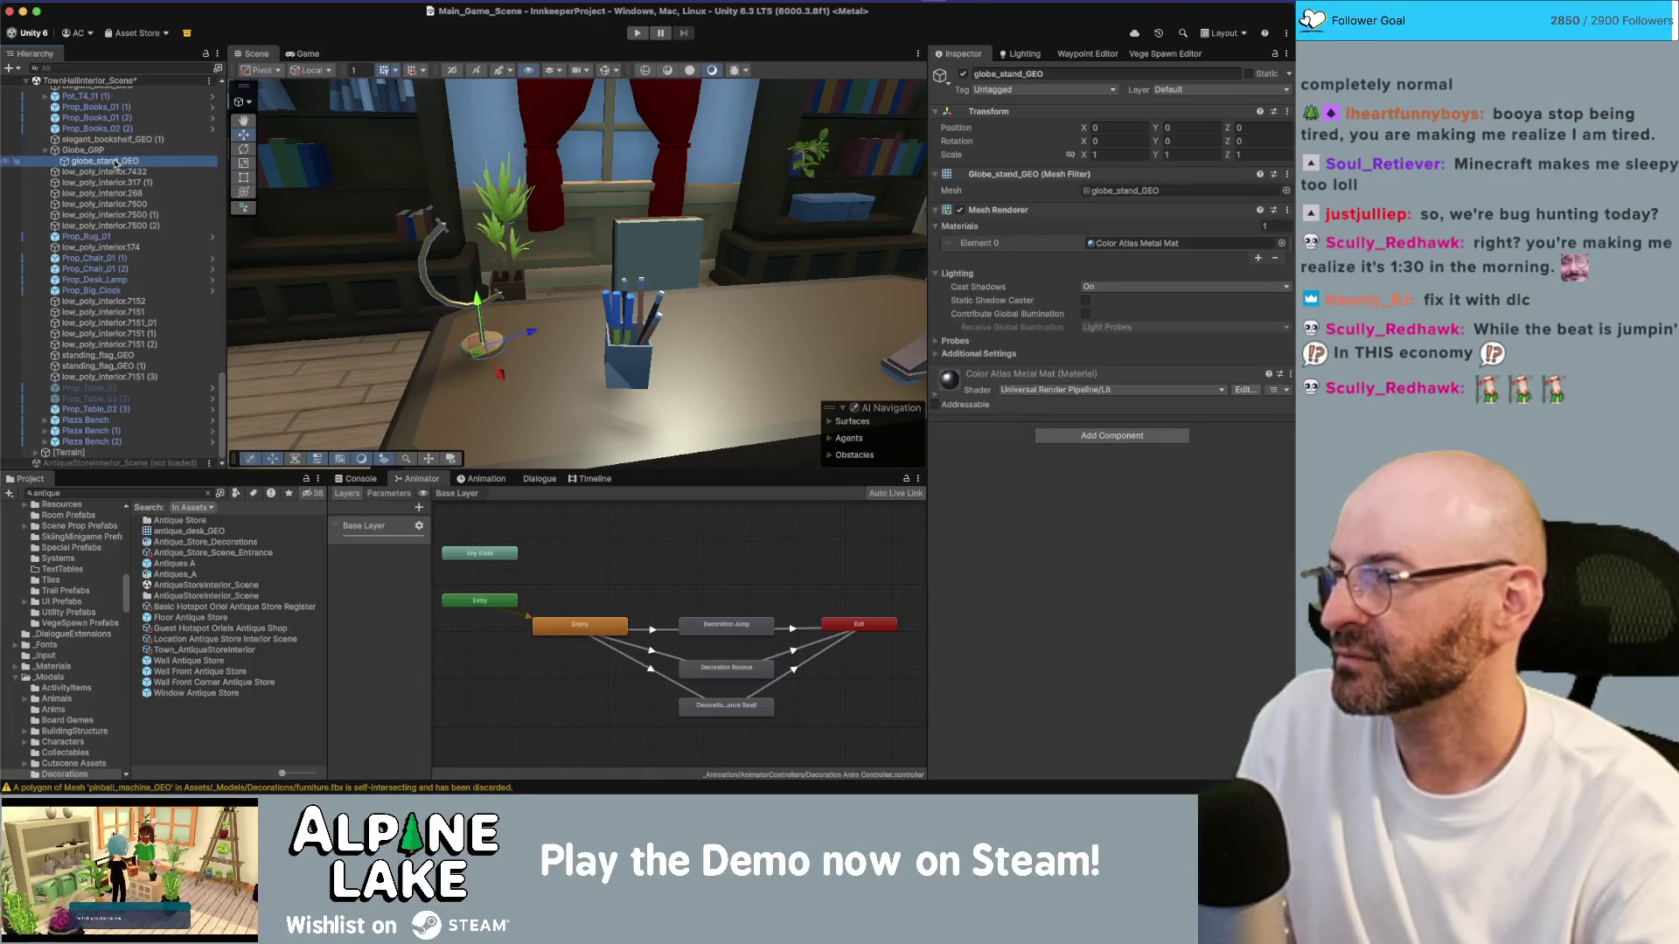
key(super+d)
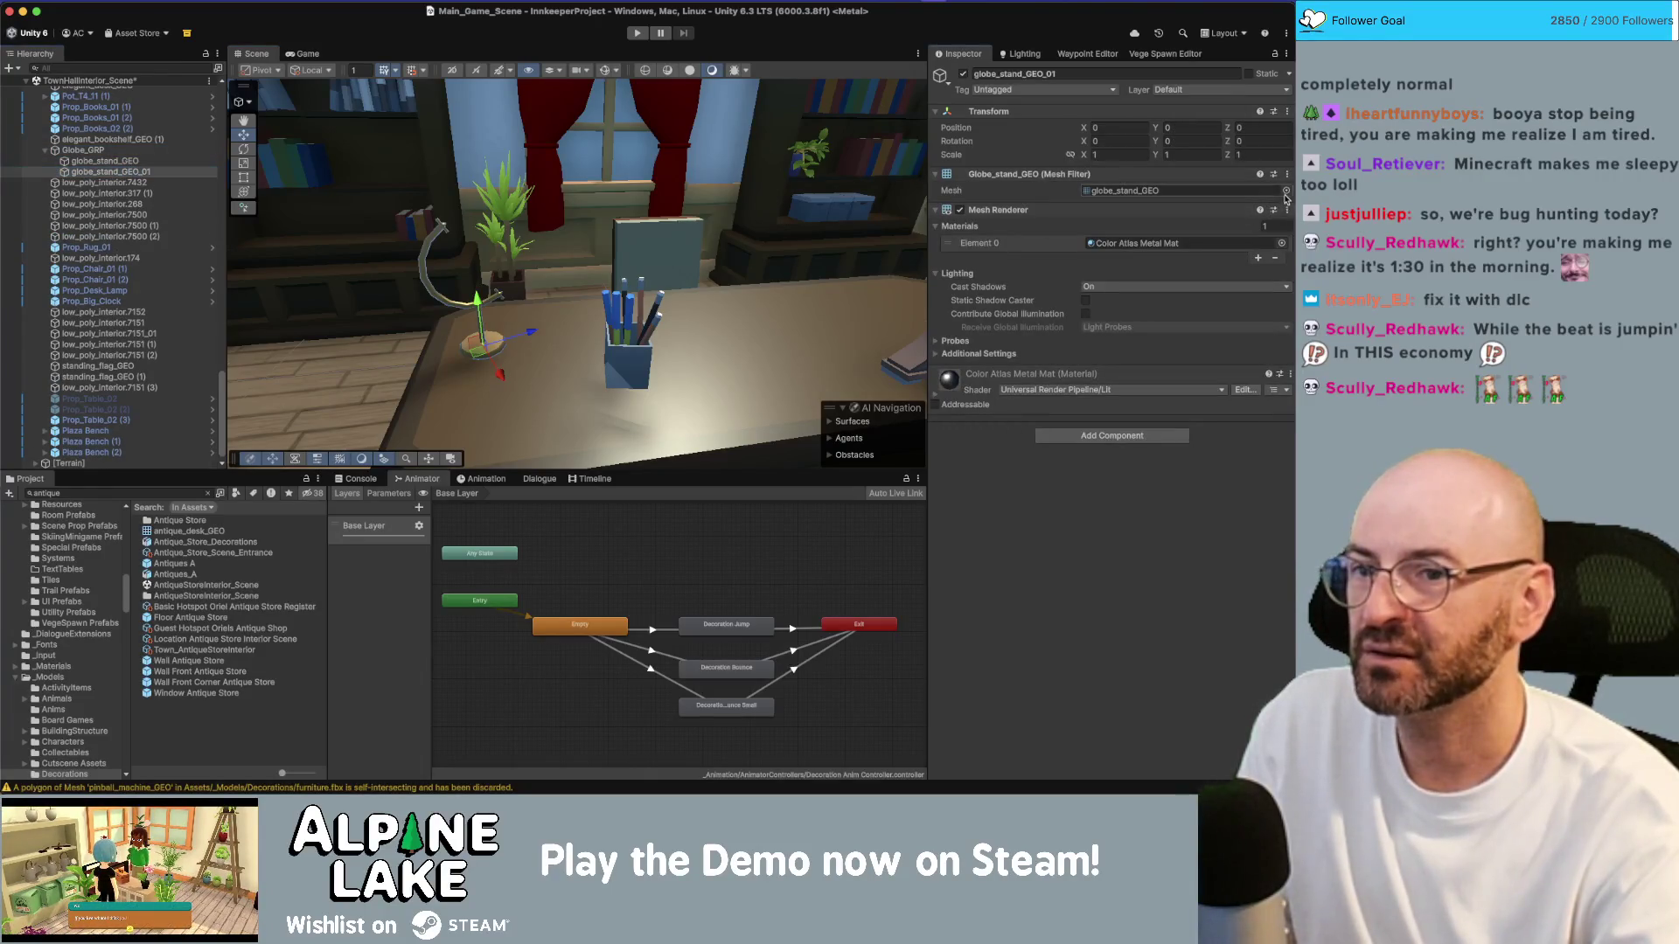
click(1285, 191)
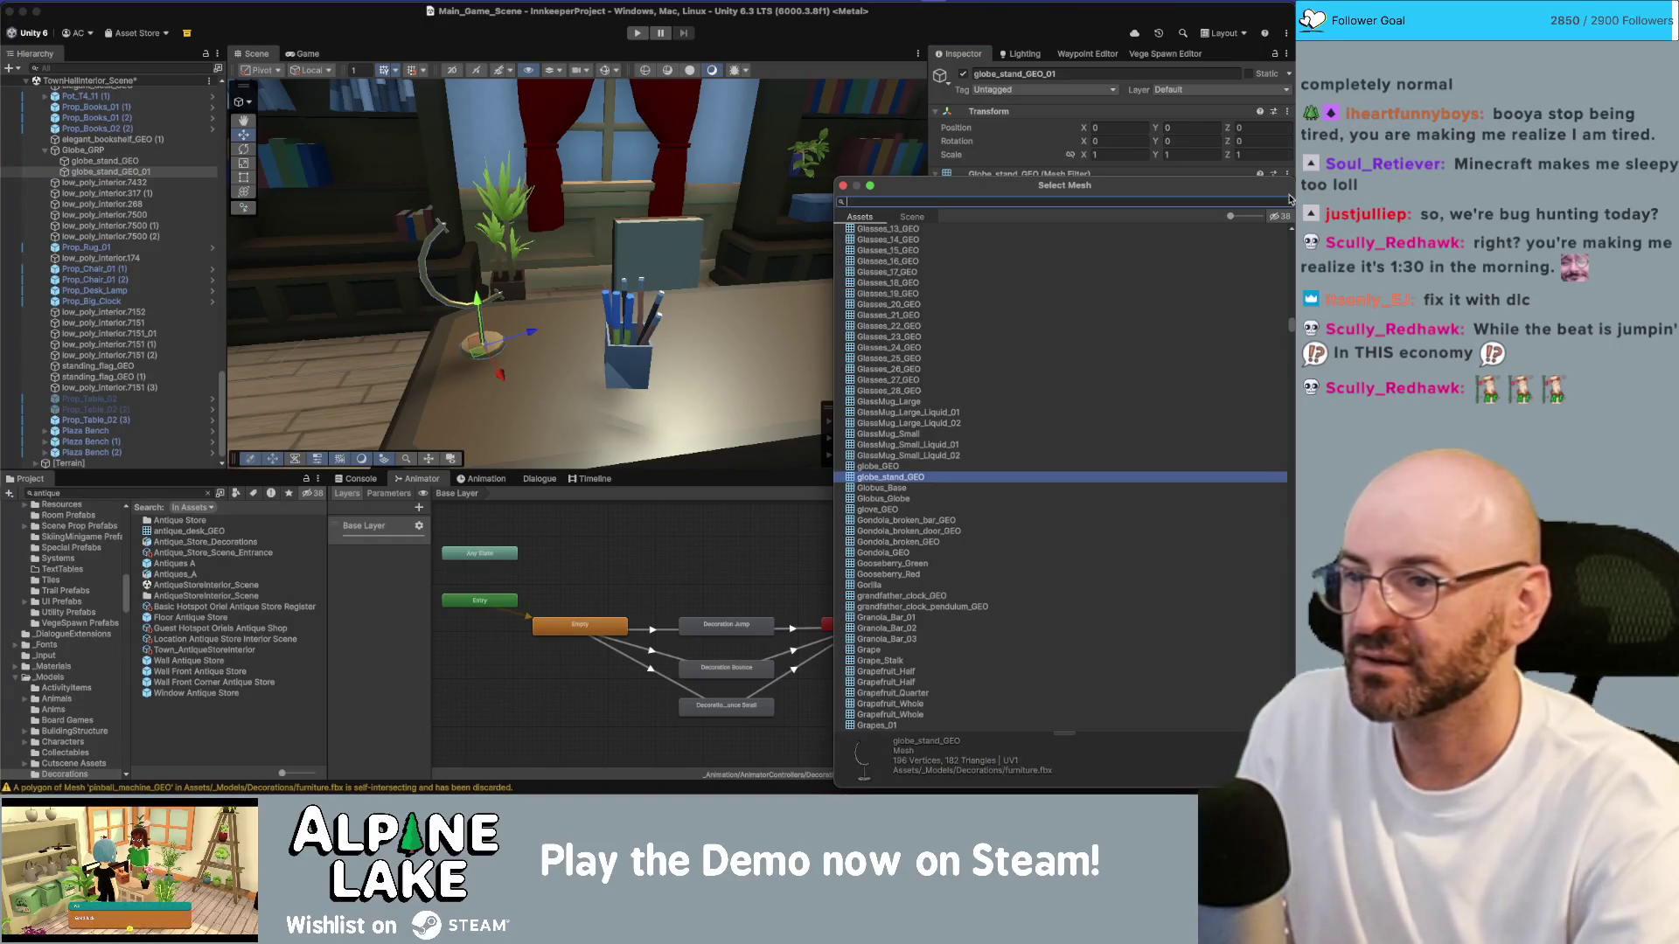
double_click(878, 466)
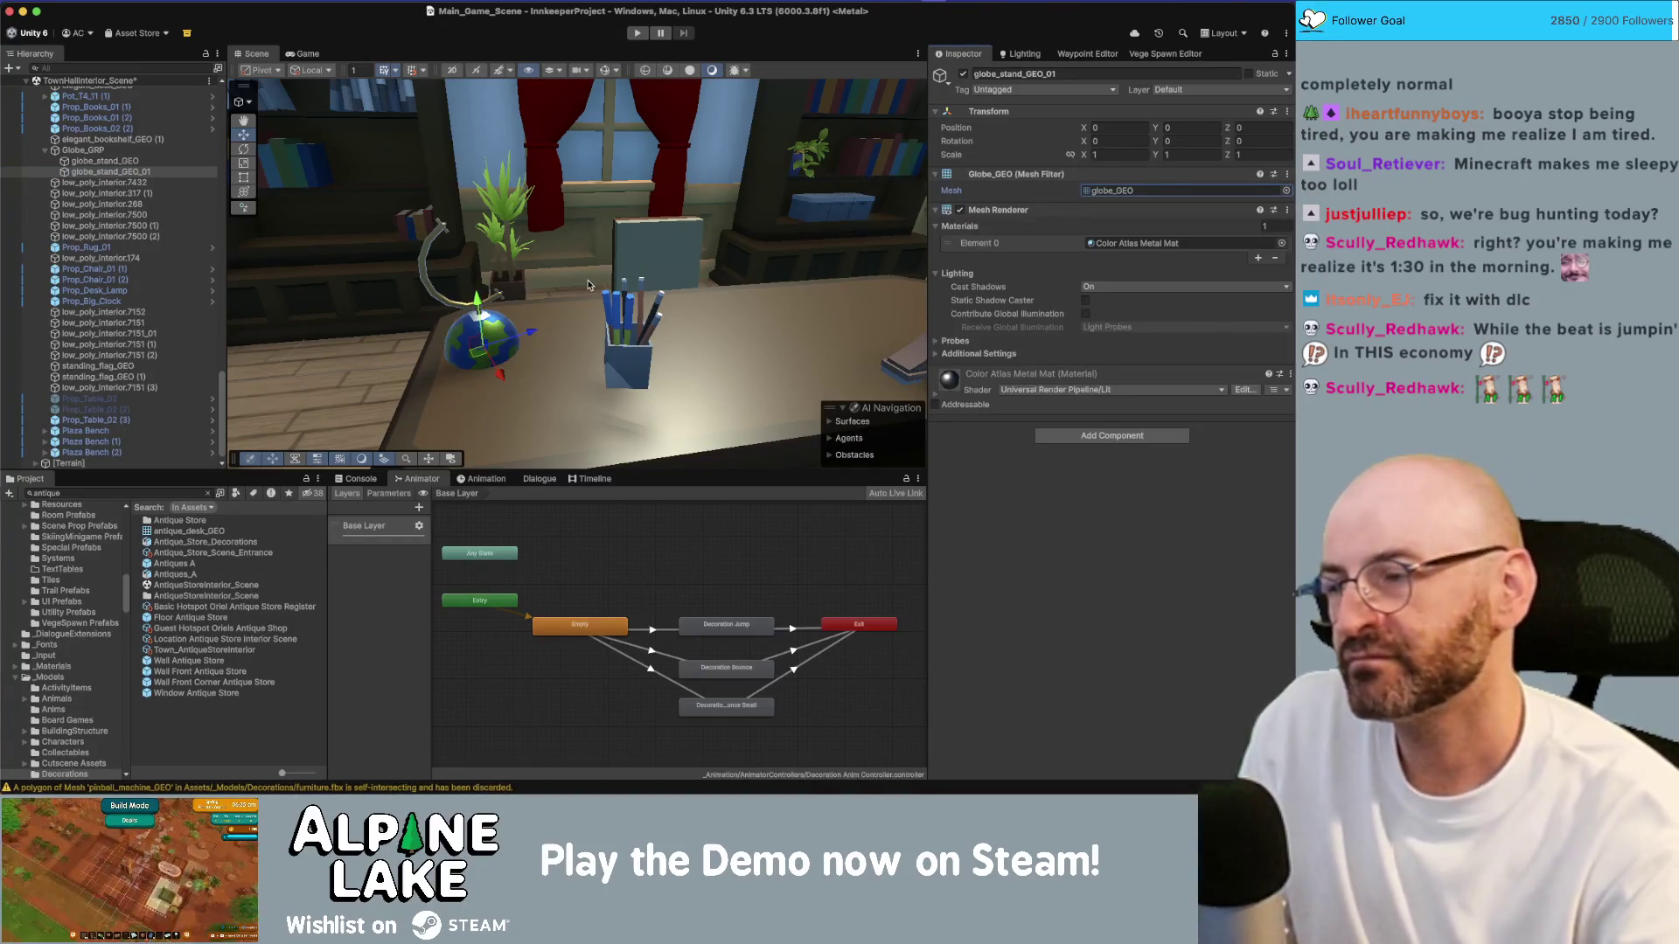
key(super+Tab)
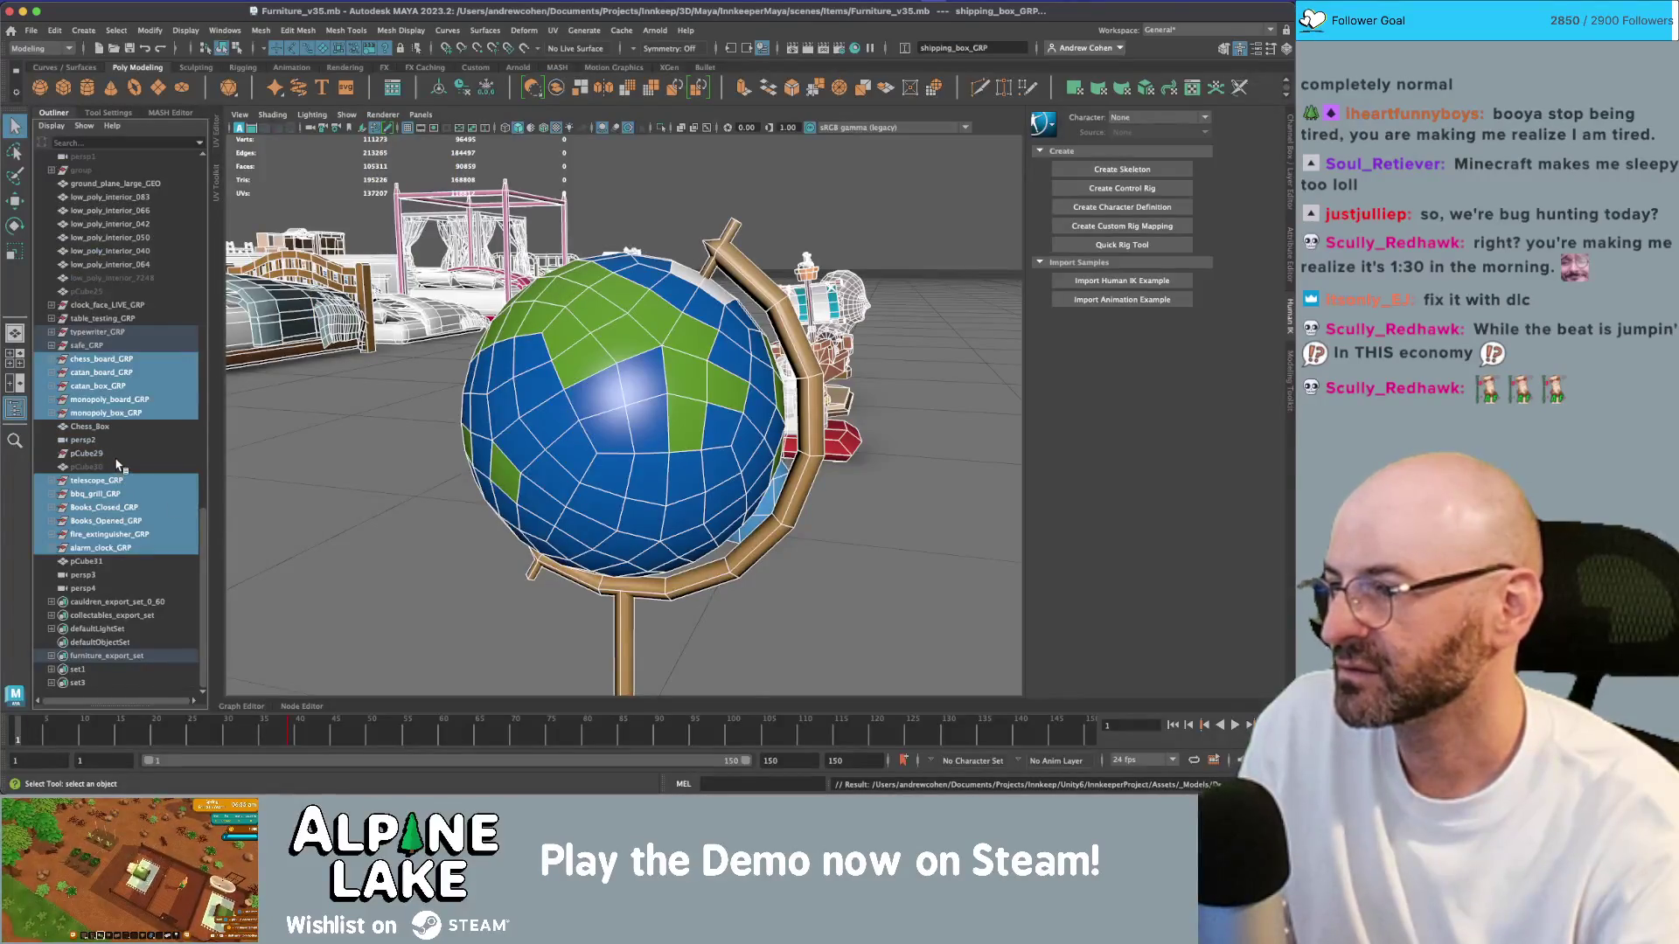
key(super+Tab)
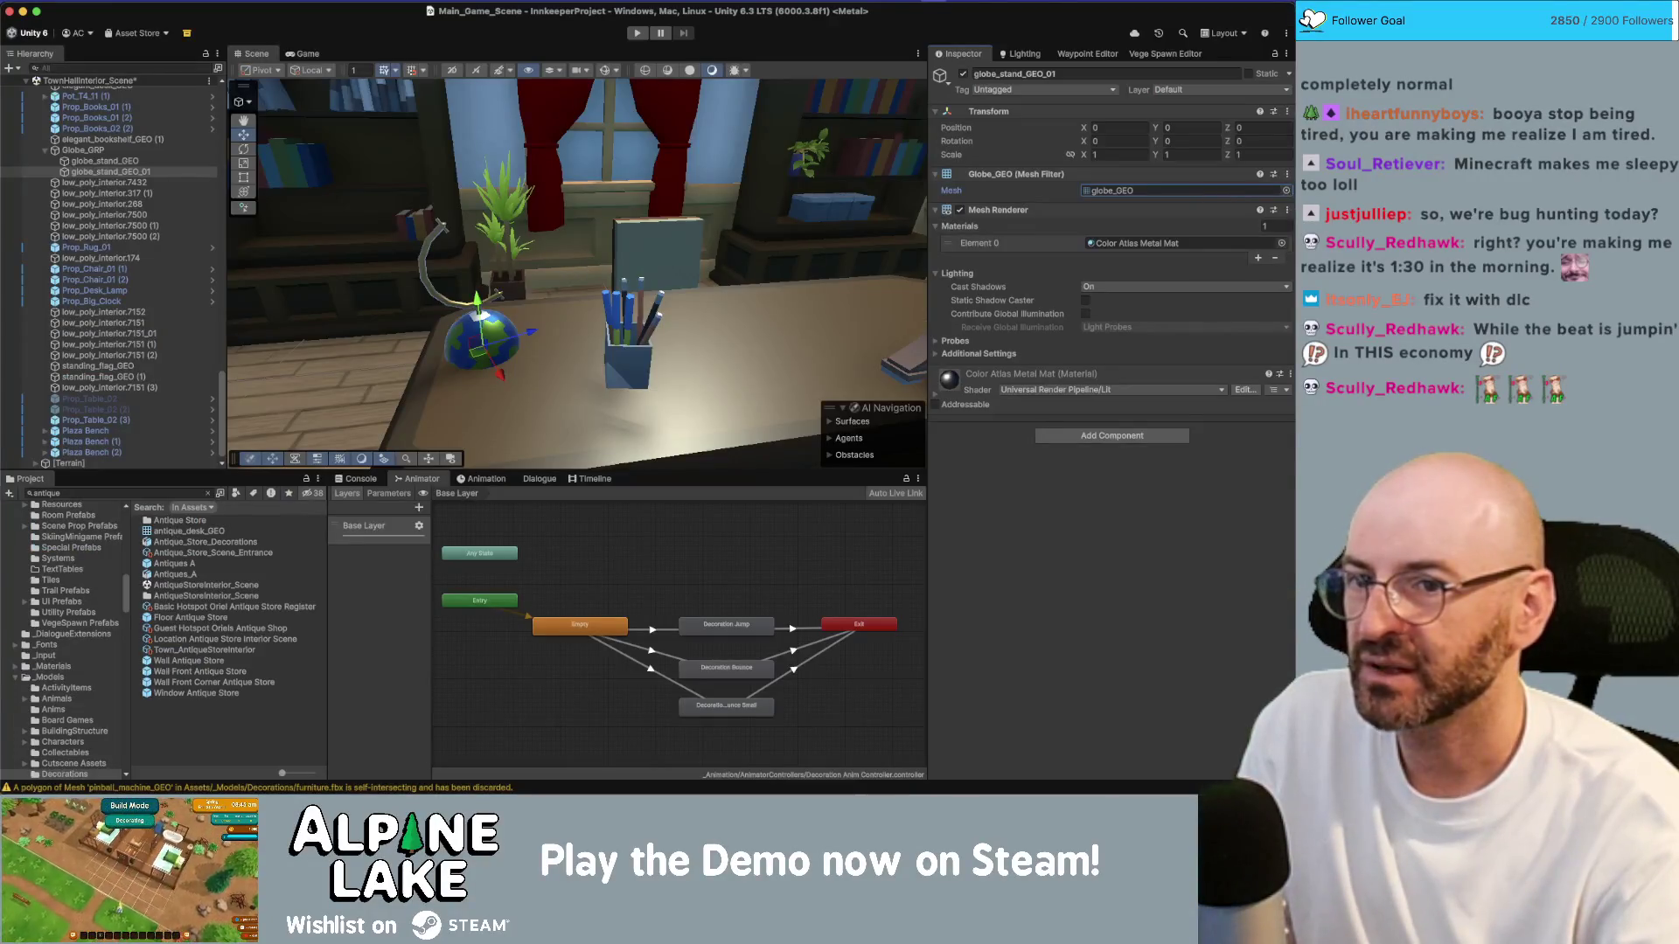
Step: Assign Color Atlas Shiny Soft Mat to the new globe
click(1282, 243)
text(shiny m)
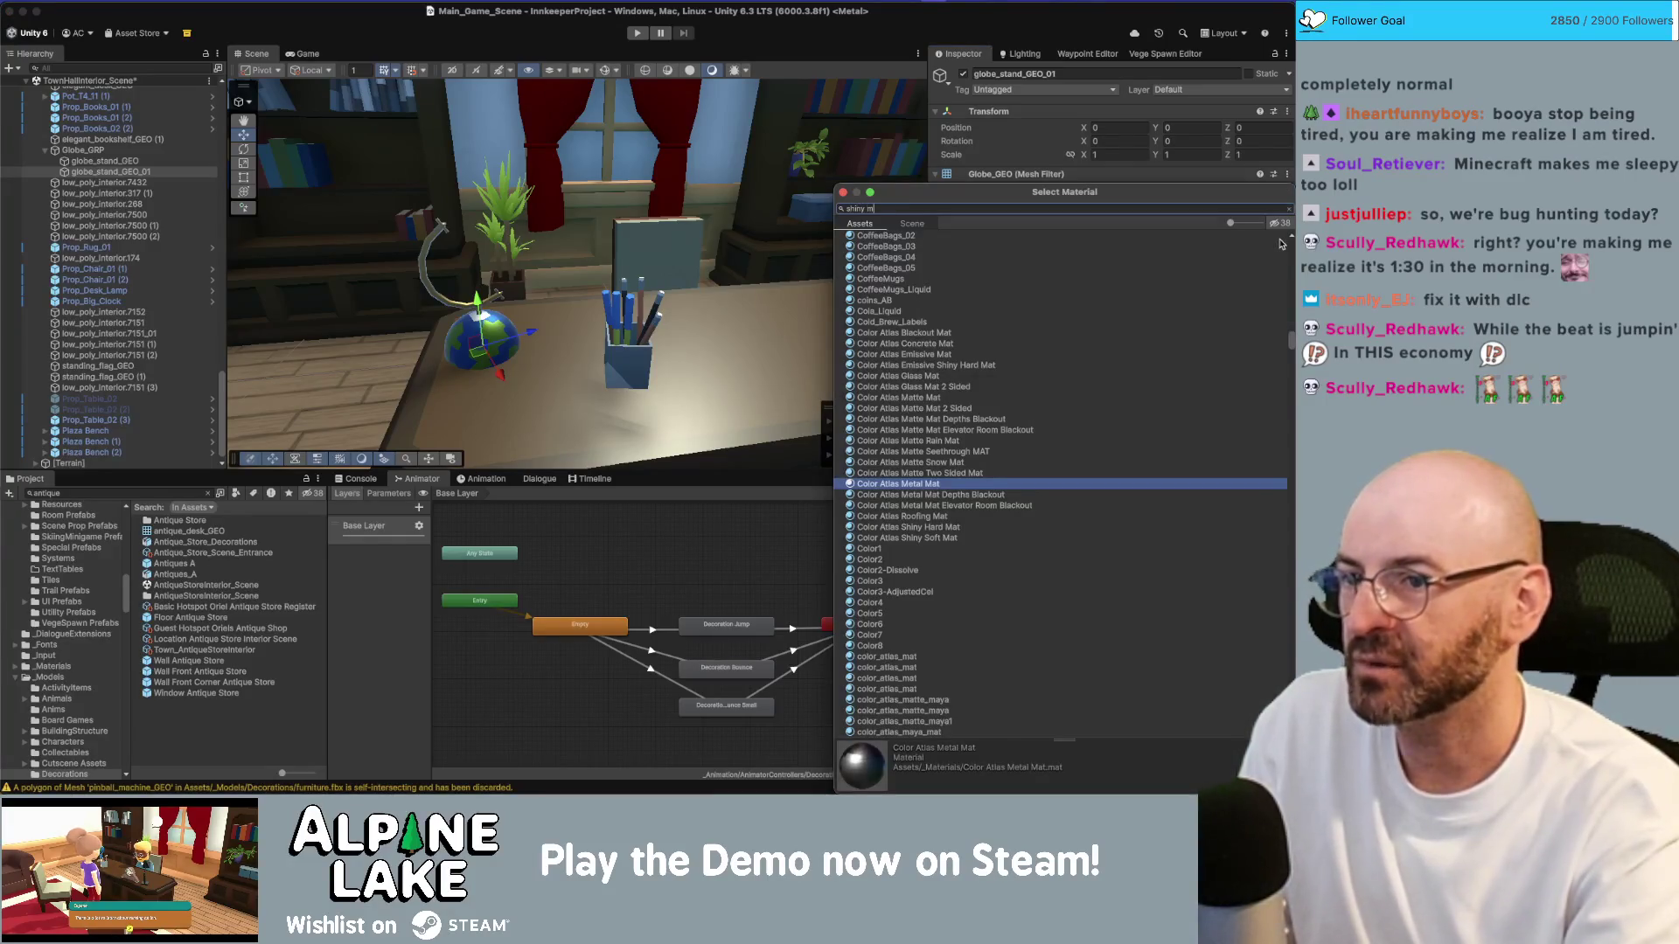
text(at)
key(Down)
key(Down)
key(Down)
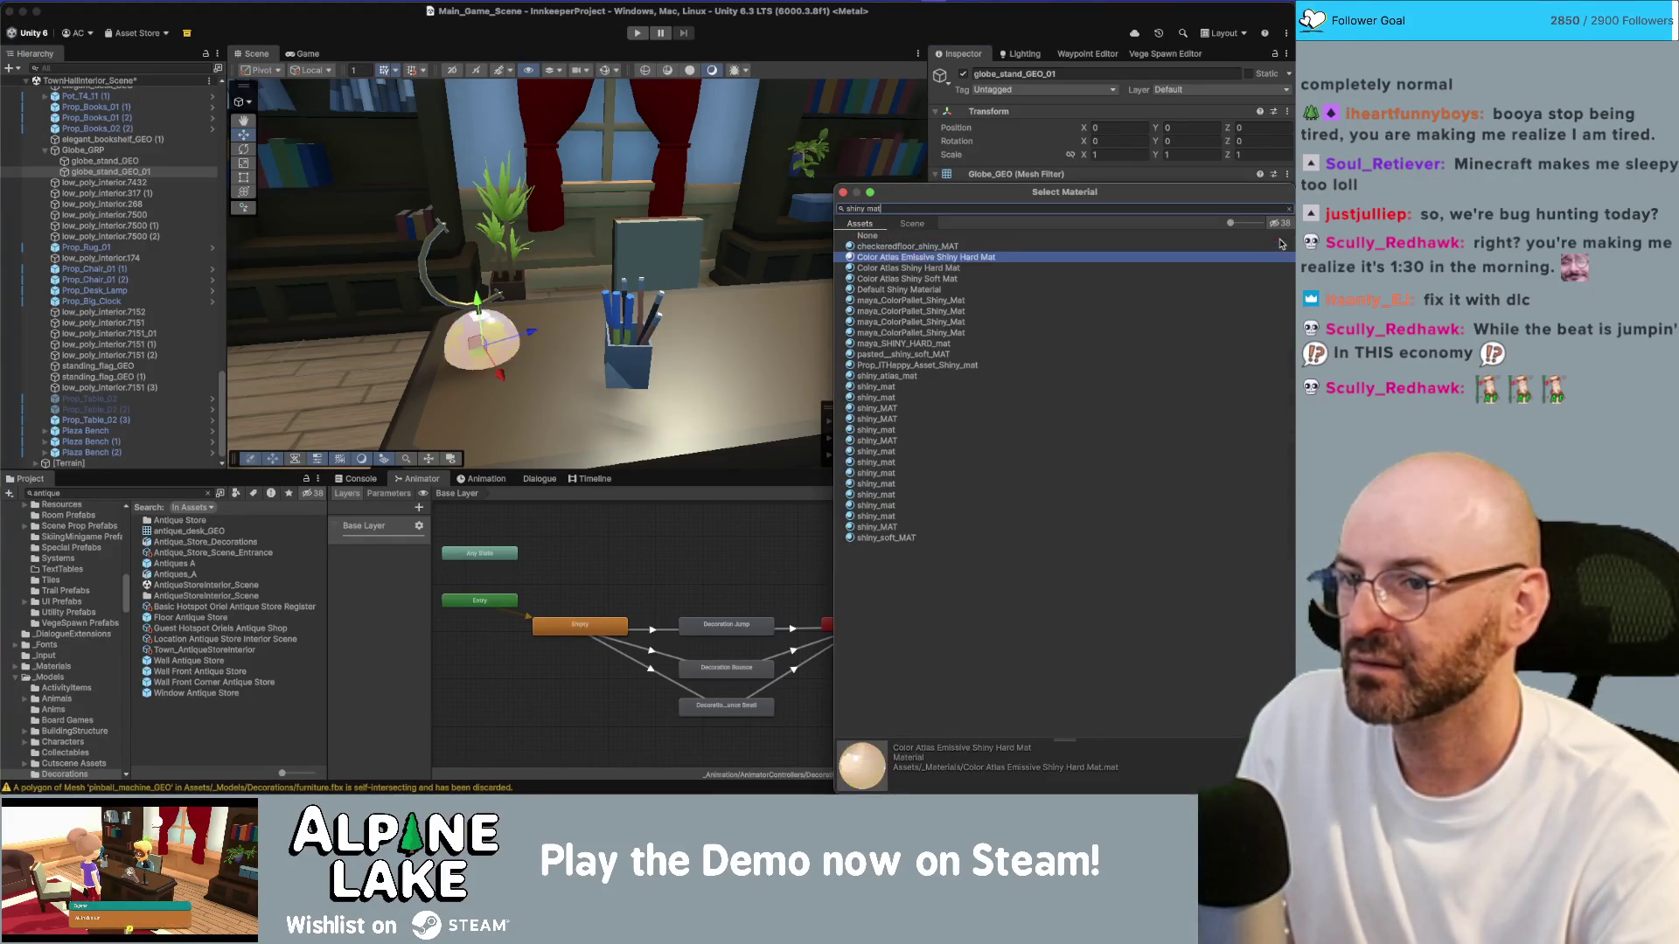
key(Down)
key(Return)
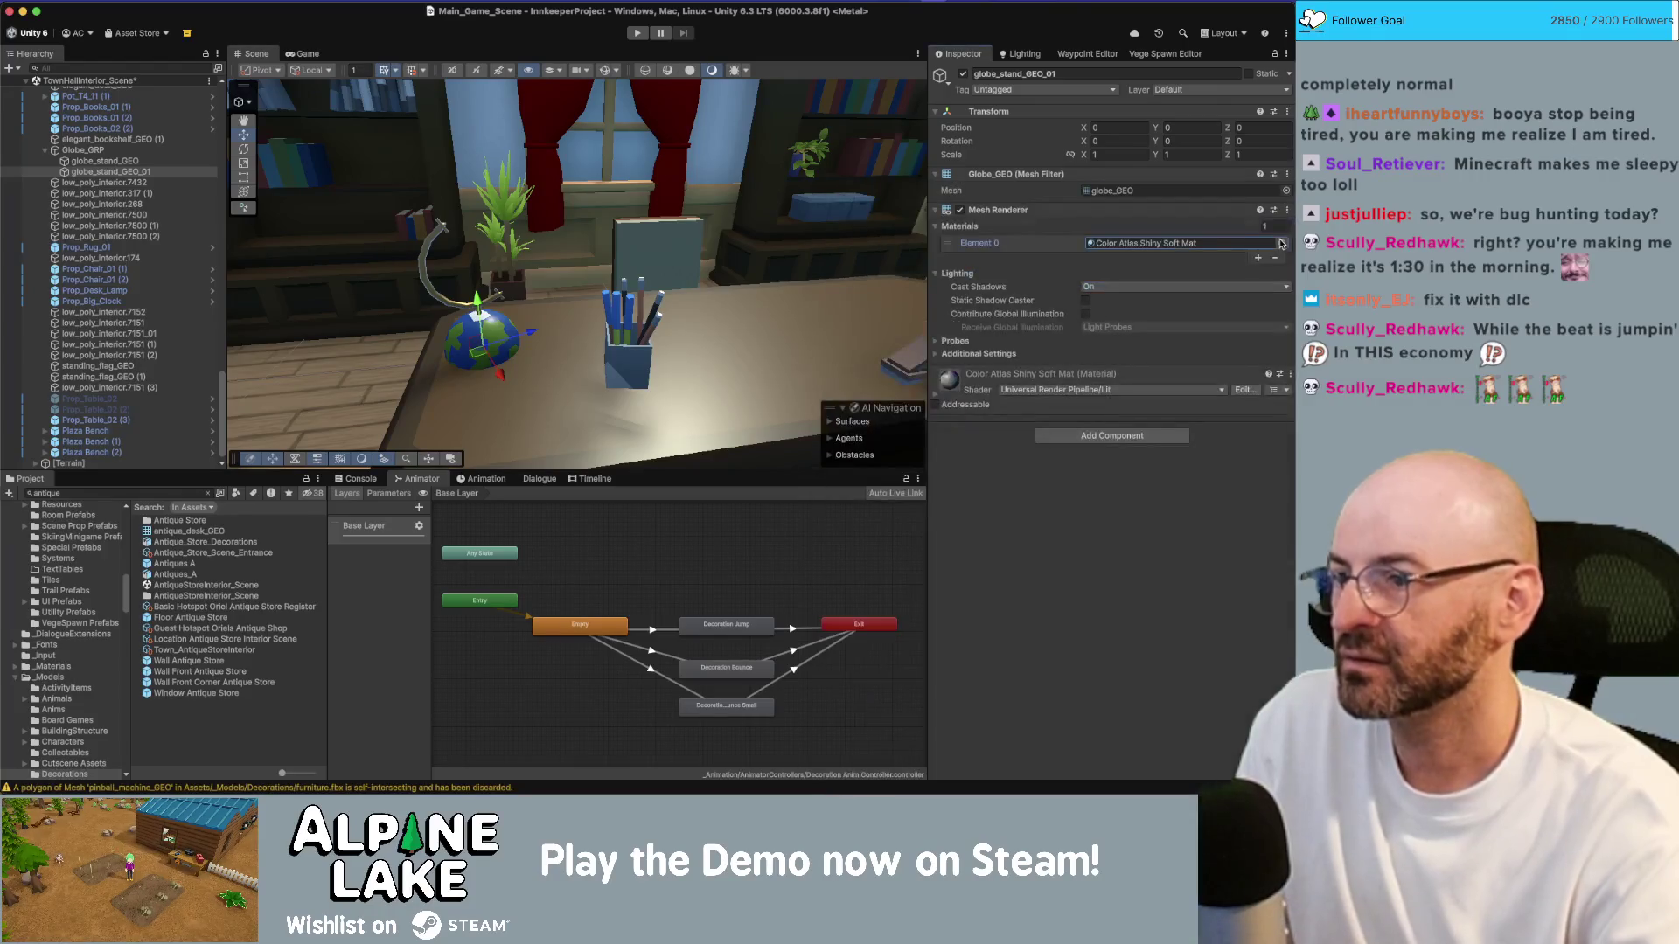
Step: Raise the globe onto its stand and tilt it to -33.48 on X
drag(488, 316, 459, 230)
key(f)
mouse_move(461, 219)
mouse_down()
mouse_move(617, 270)
mouse_move(542, 308)
mouse_up()
key(e)
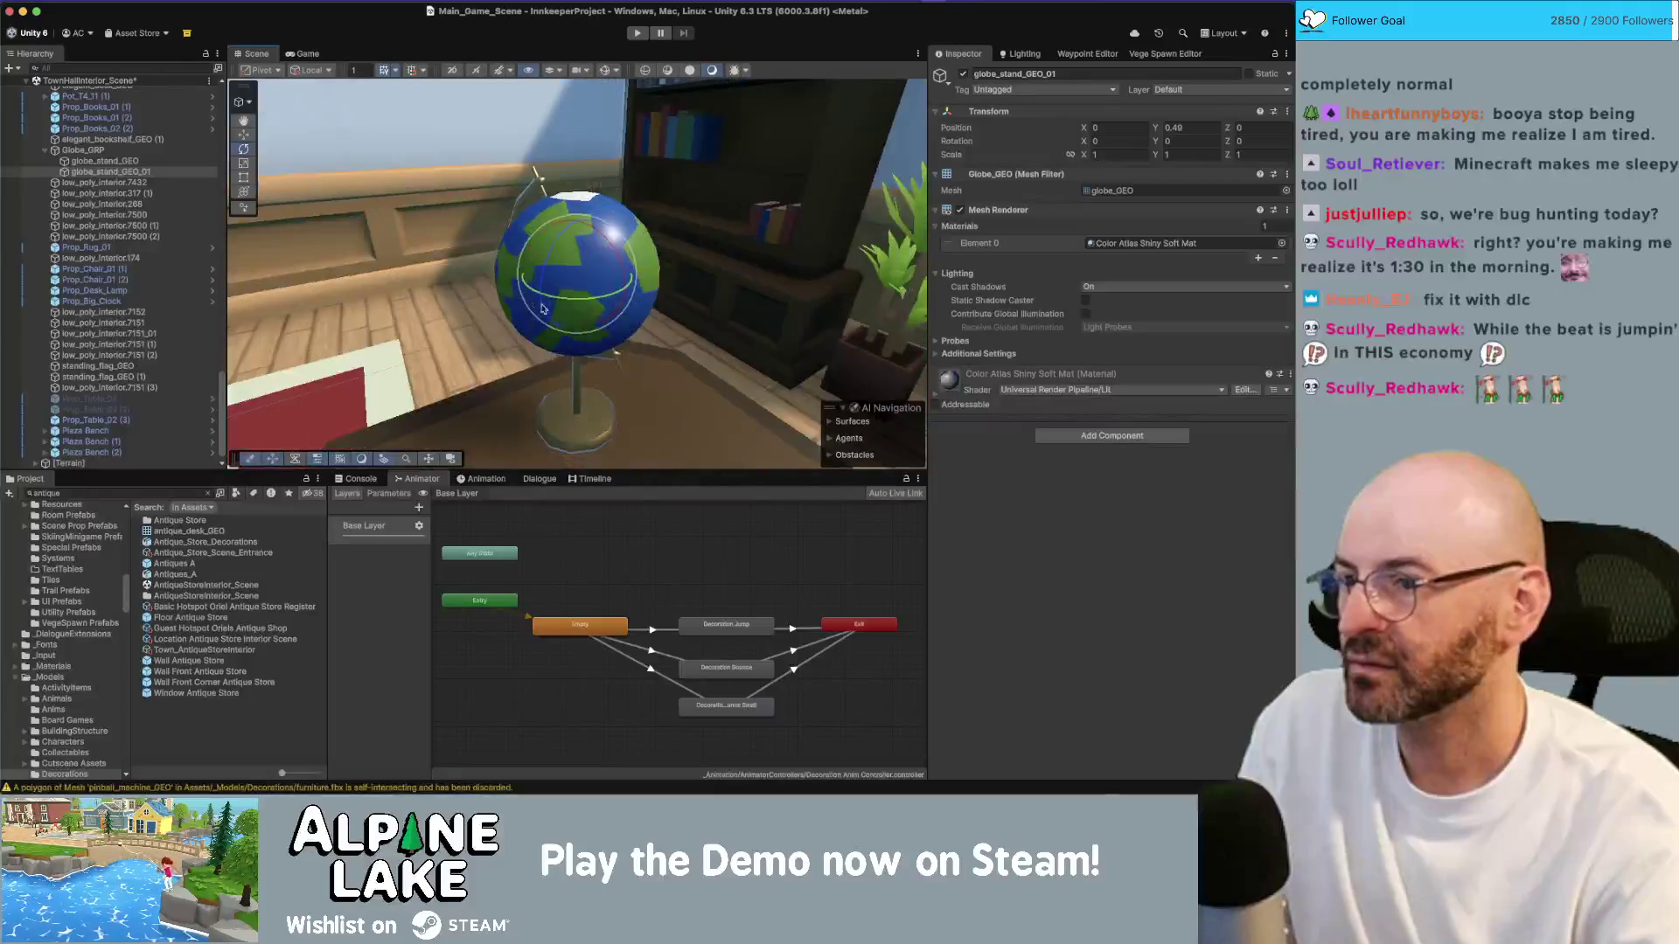
mouse_move(609, 261)
mouse_down()
mouse_move(654, 236)
mouse_move(299, 209)
mouse_move(382, 190)
mouse_move(597, 264)
mouse_move(476, 218)
mouse_up()
scroll(597, 264, down, 3)
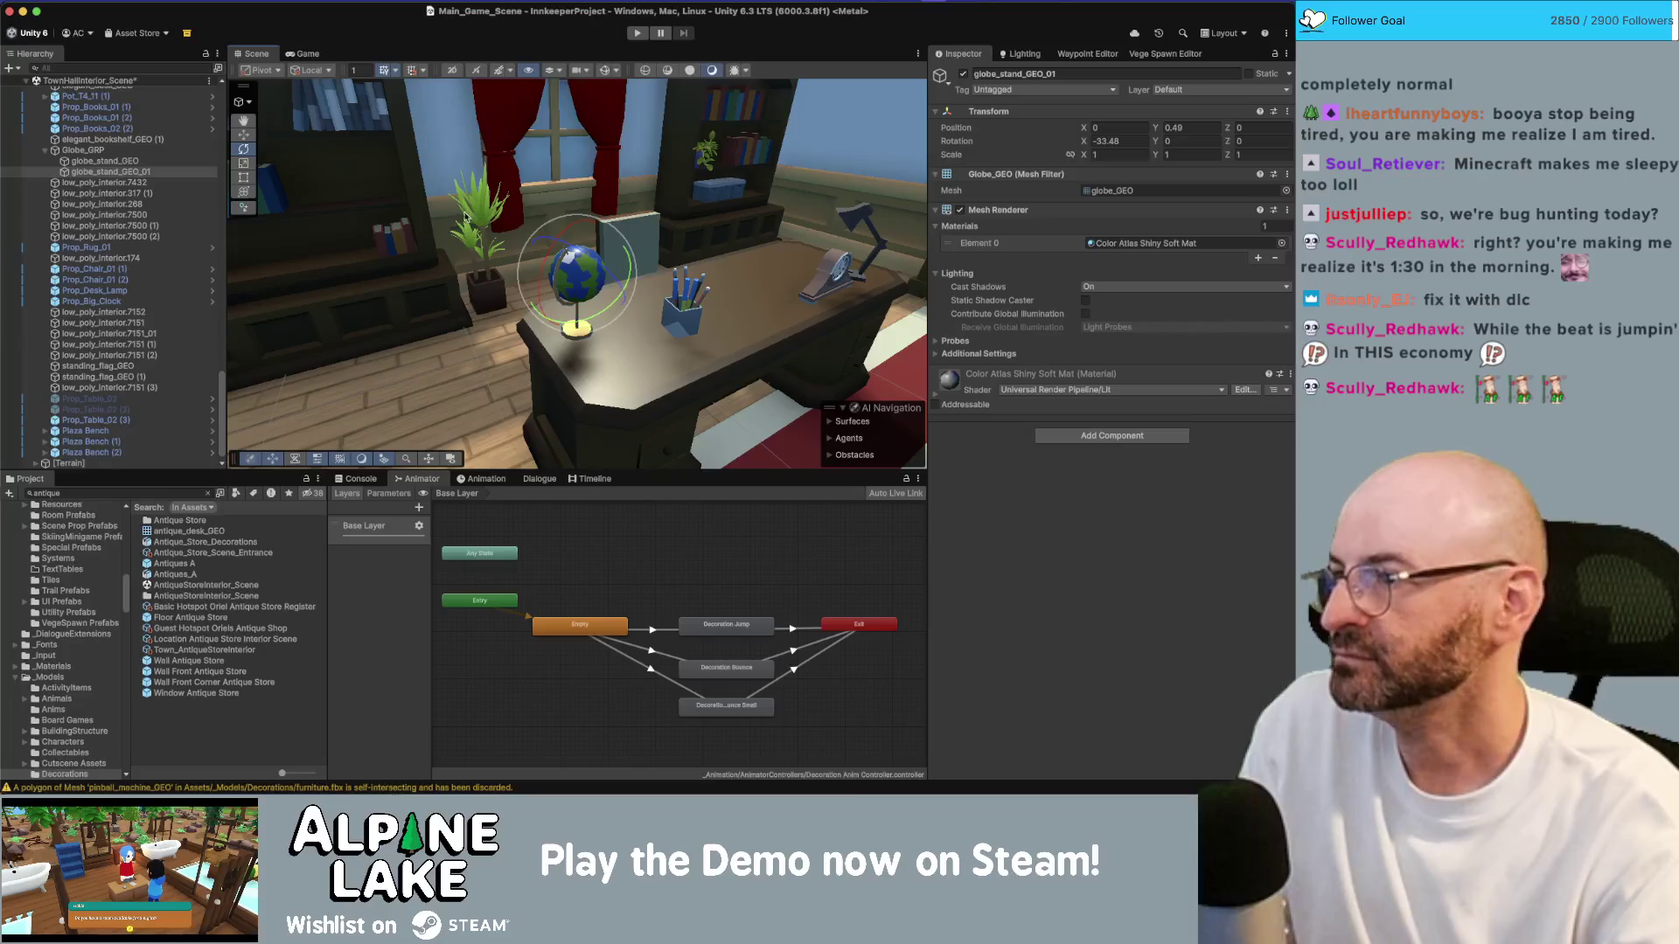
scroll(87, 323, up, 10)
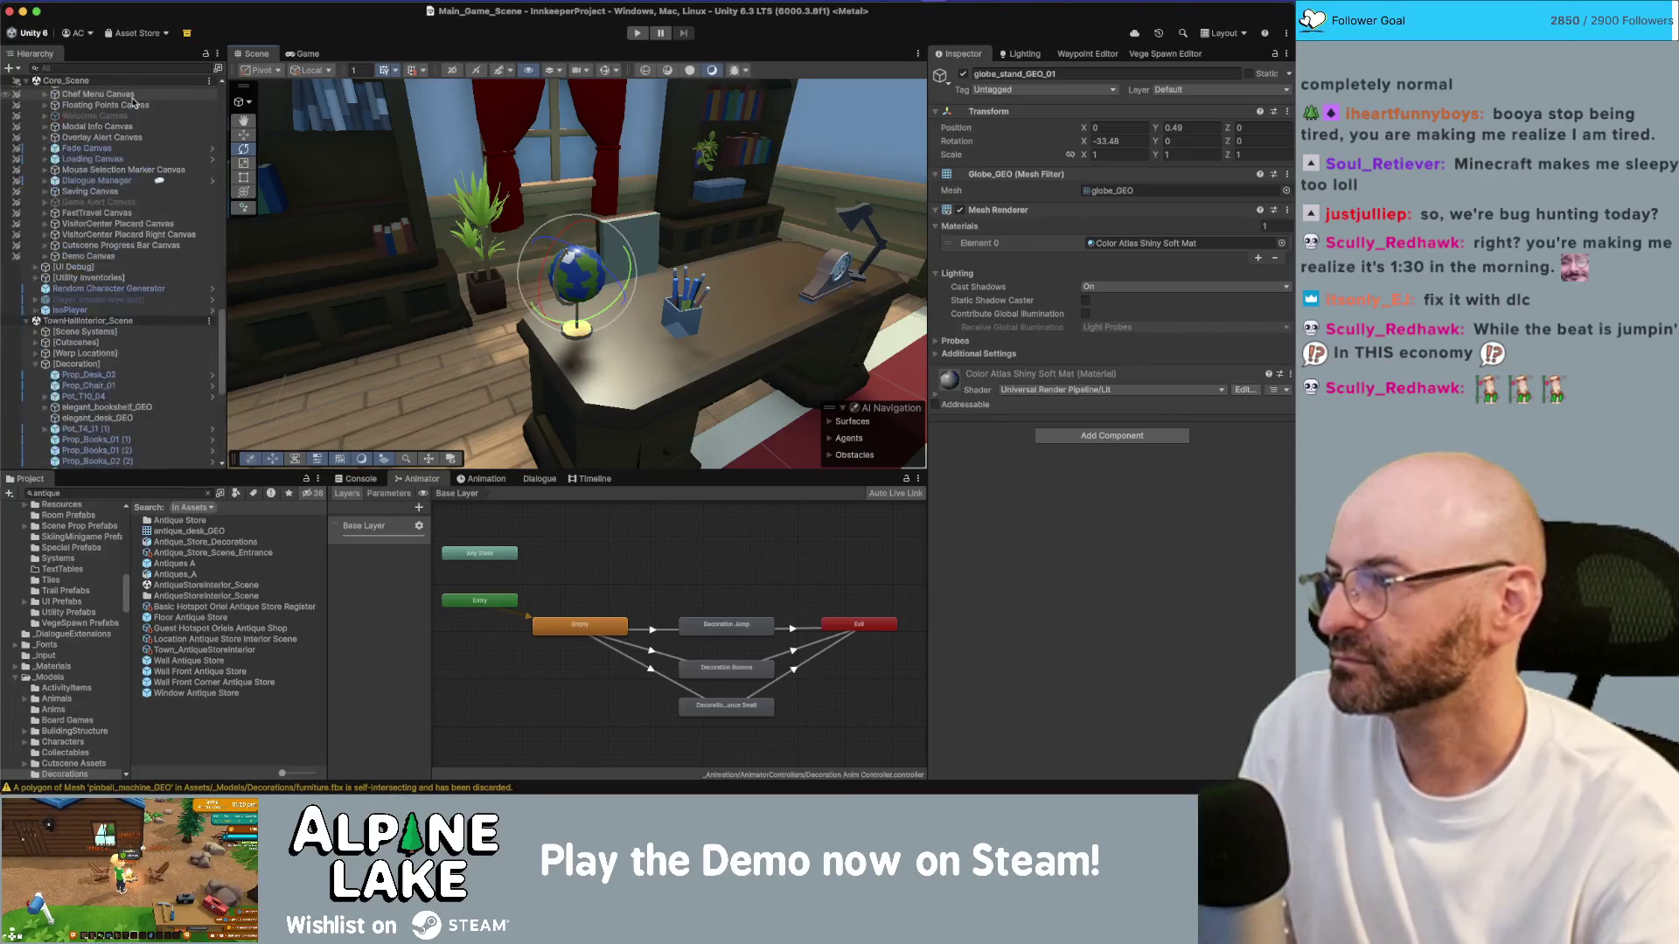
Step: Unload the TownHallInterior scene and tick the missing-globe bug in the notes
right_click(88, 323)
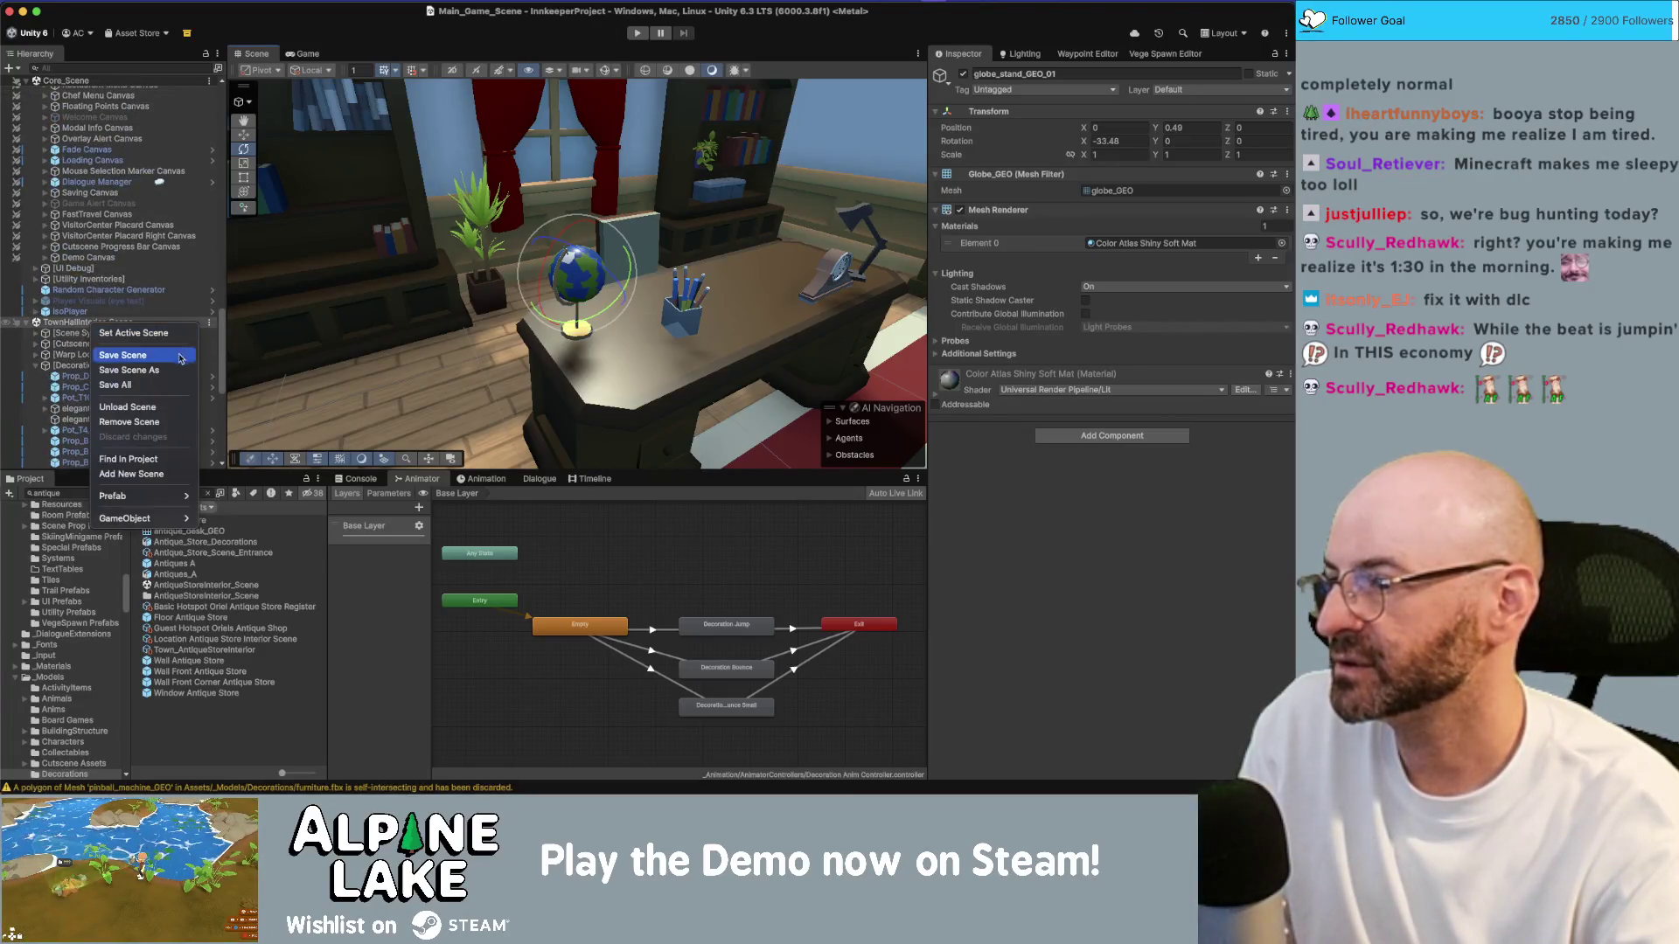
click(173, 408)
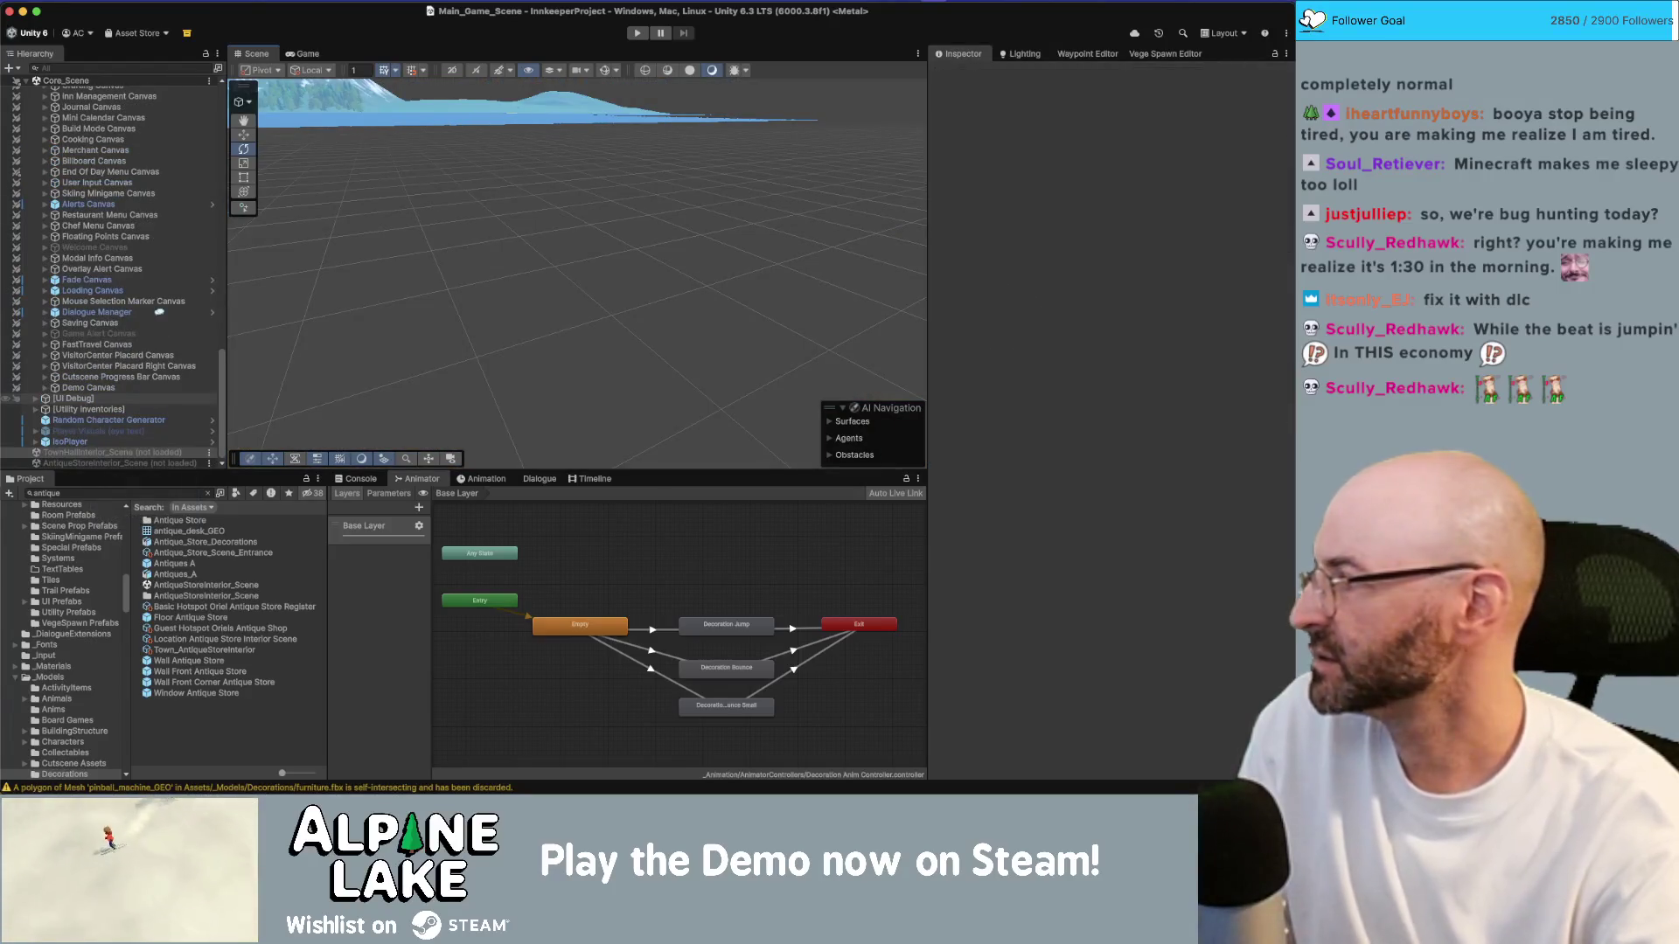
key(super+Tab)
click(462, 516)
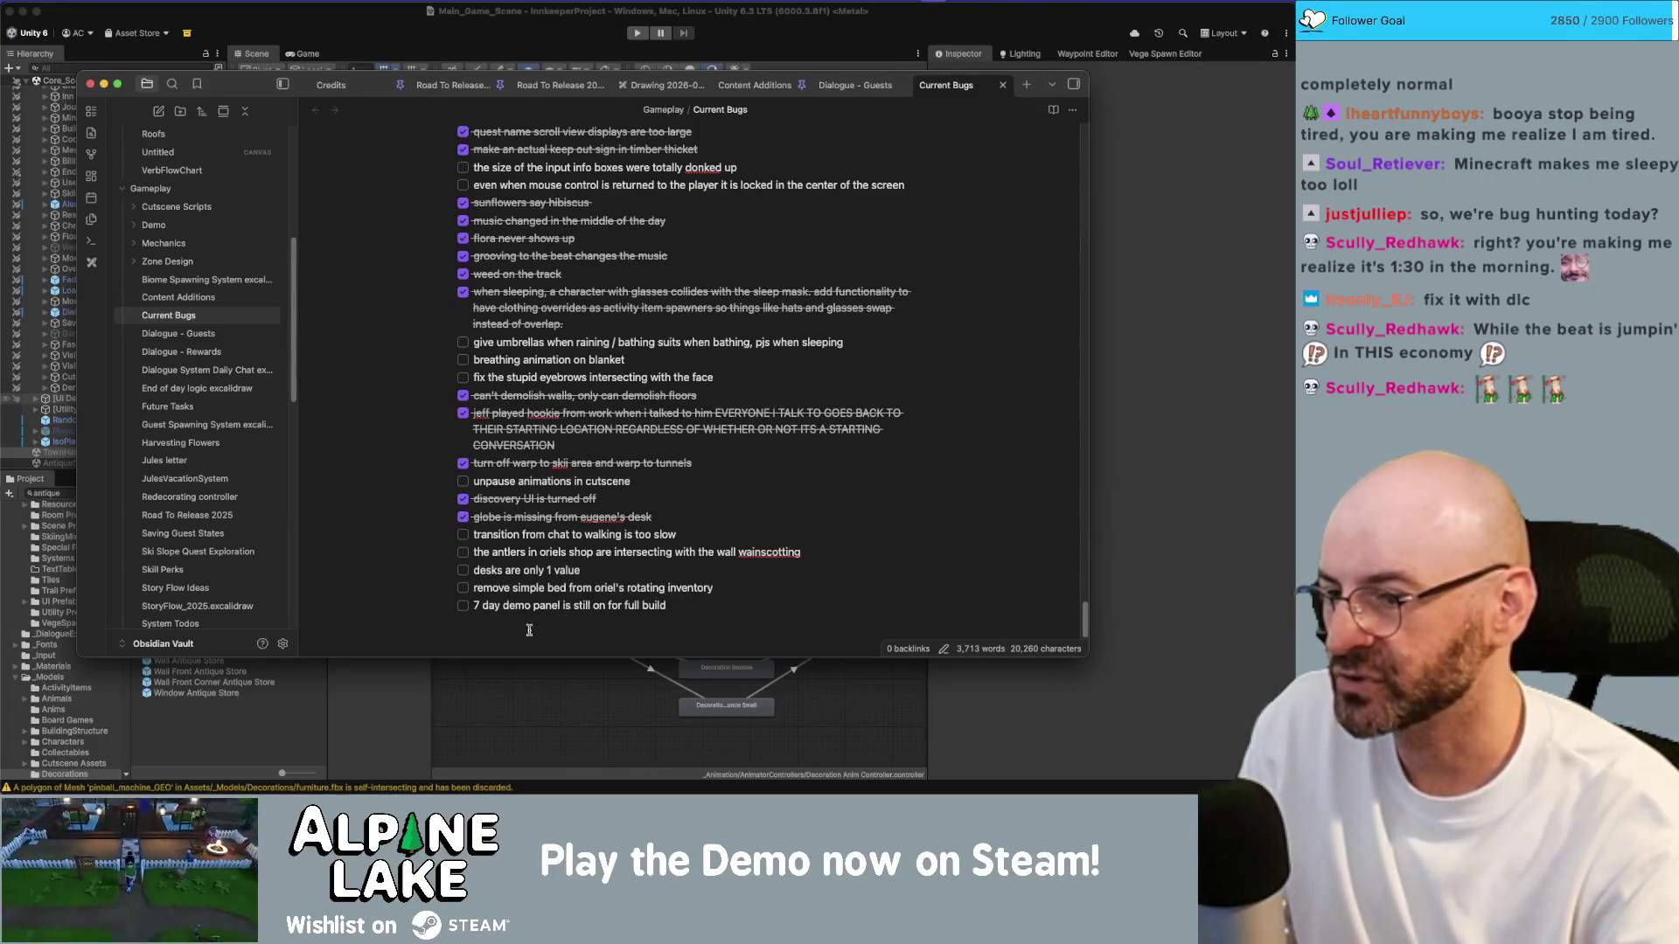
Step: Switch from the bug notes back to the Unity project
click(386, 692)
Step: Search 'oriel merch' and remove the simple bed and its empty slot from Oriel Merchant Static Tier 1's Items
text(oriel merch)
click(177, 521)
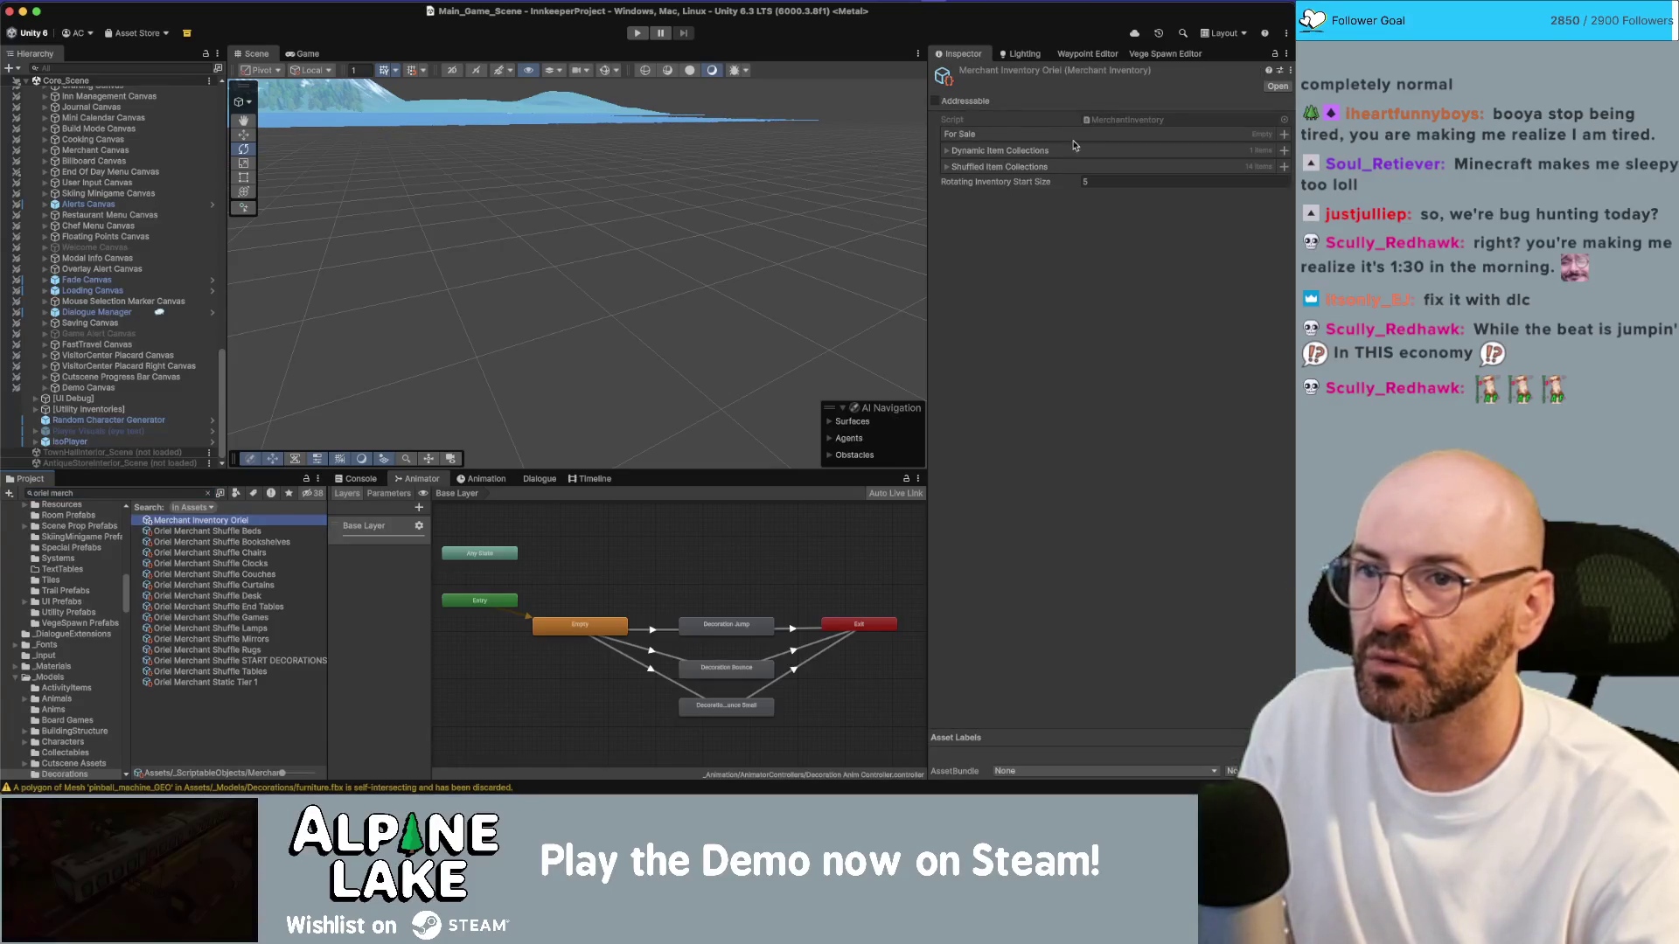
click(948, 151)
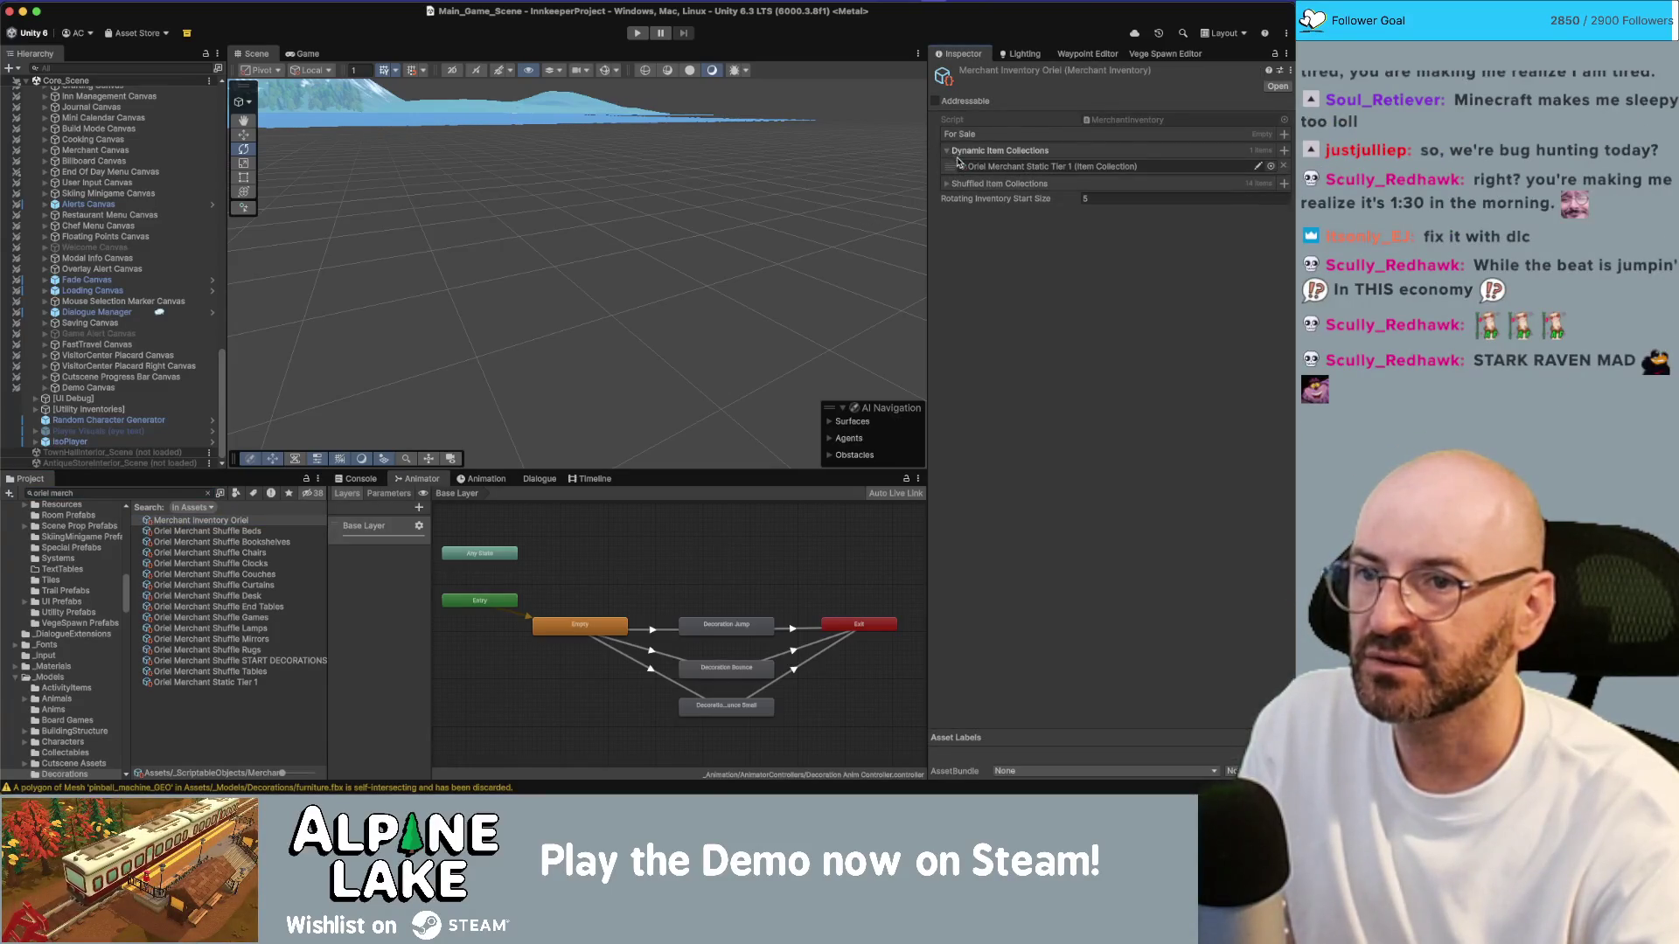
click(1049, 166)
double_click(1049, 166)
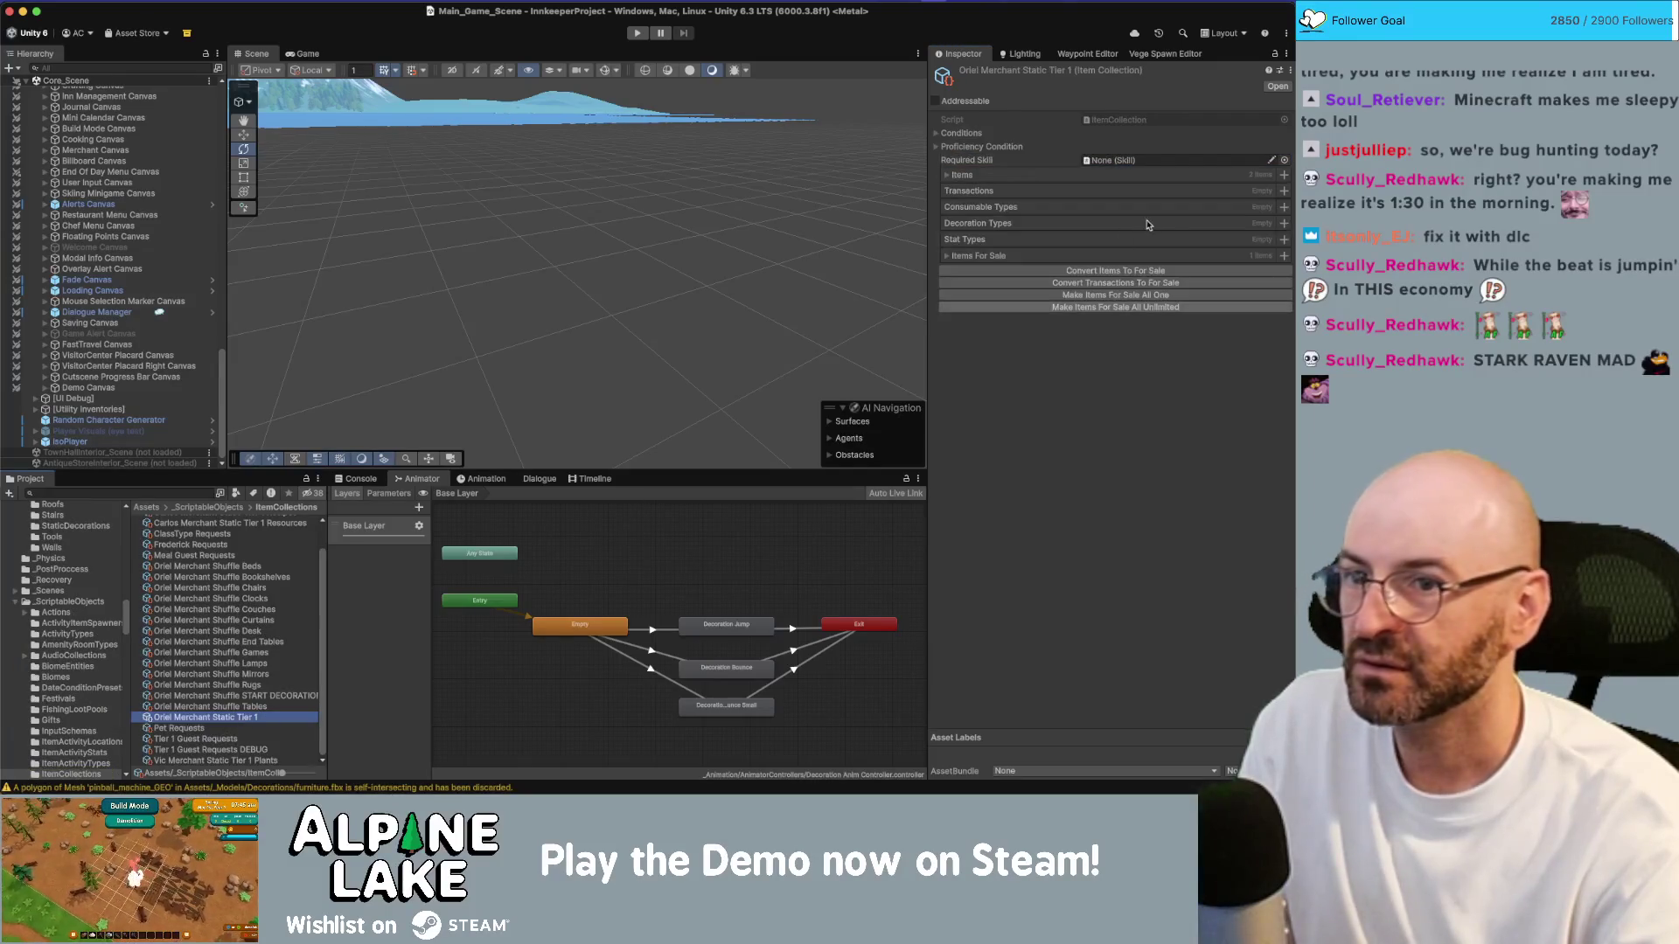
click(947, 177)
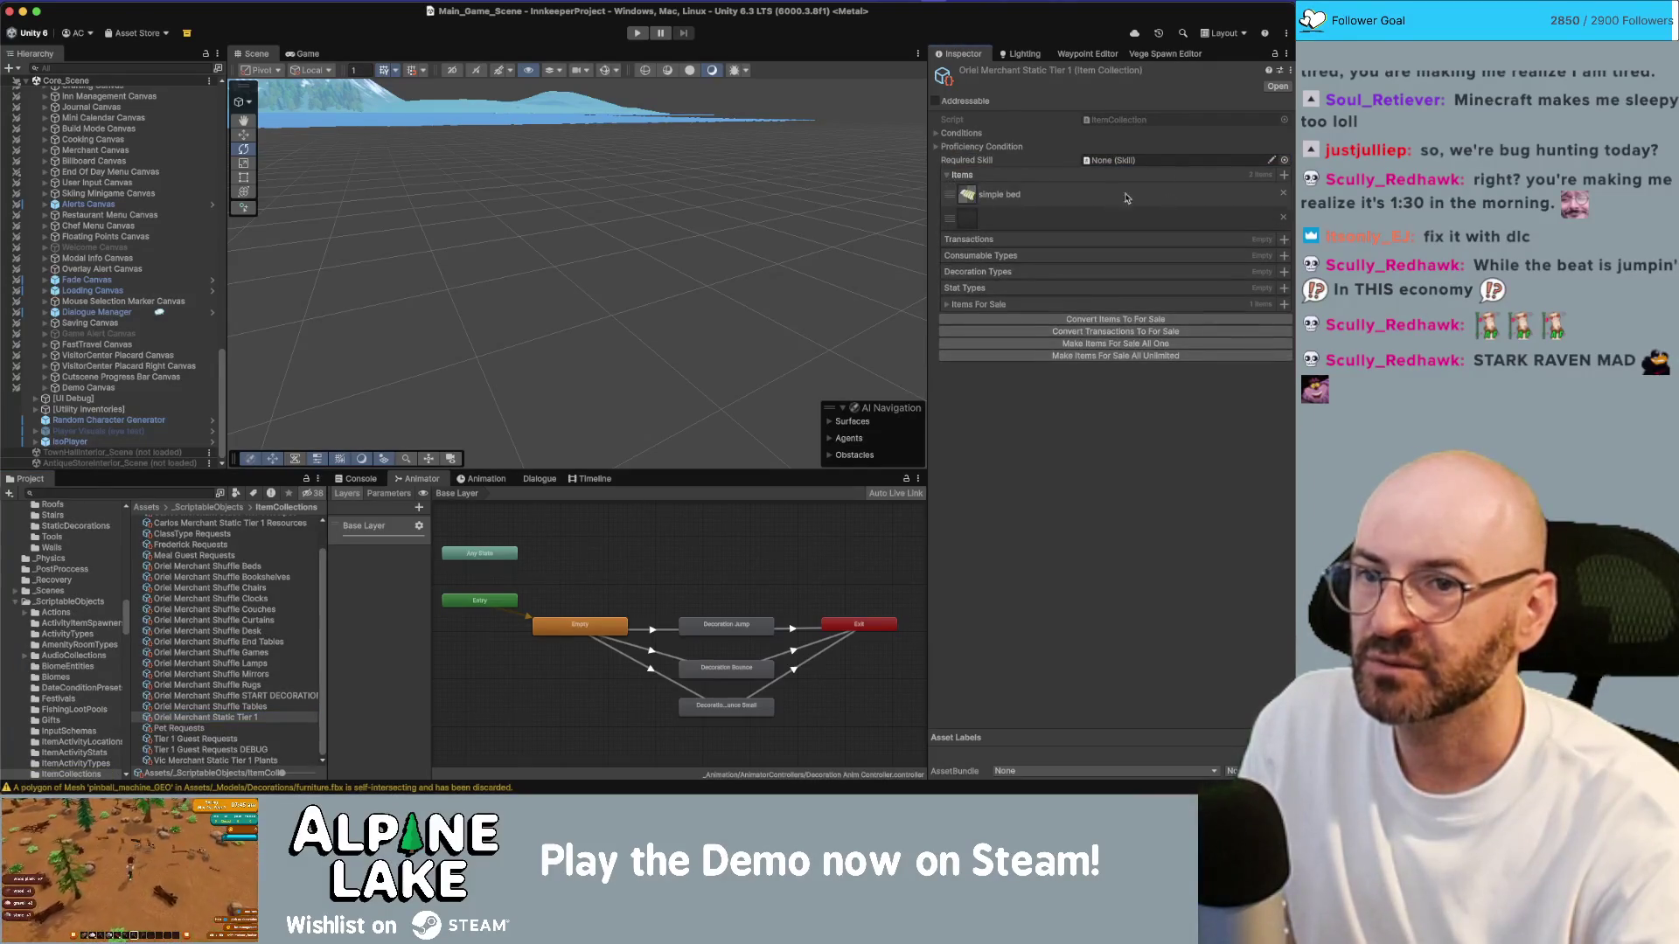
click(1282, 193)
click(1283, 194)
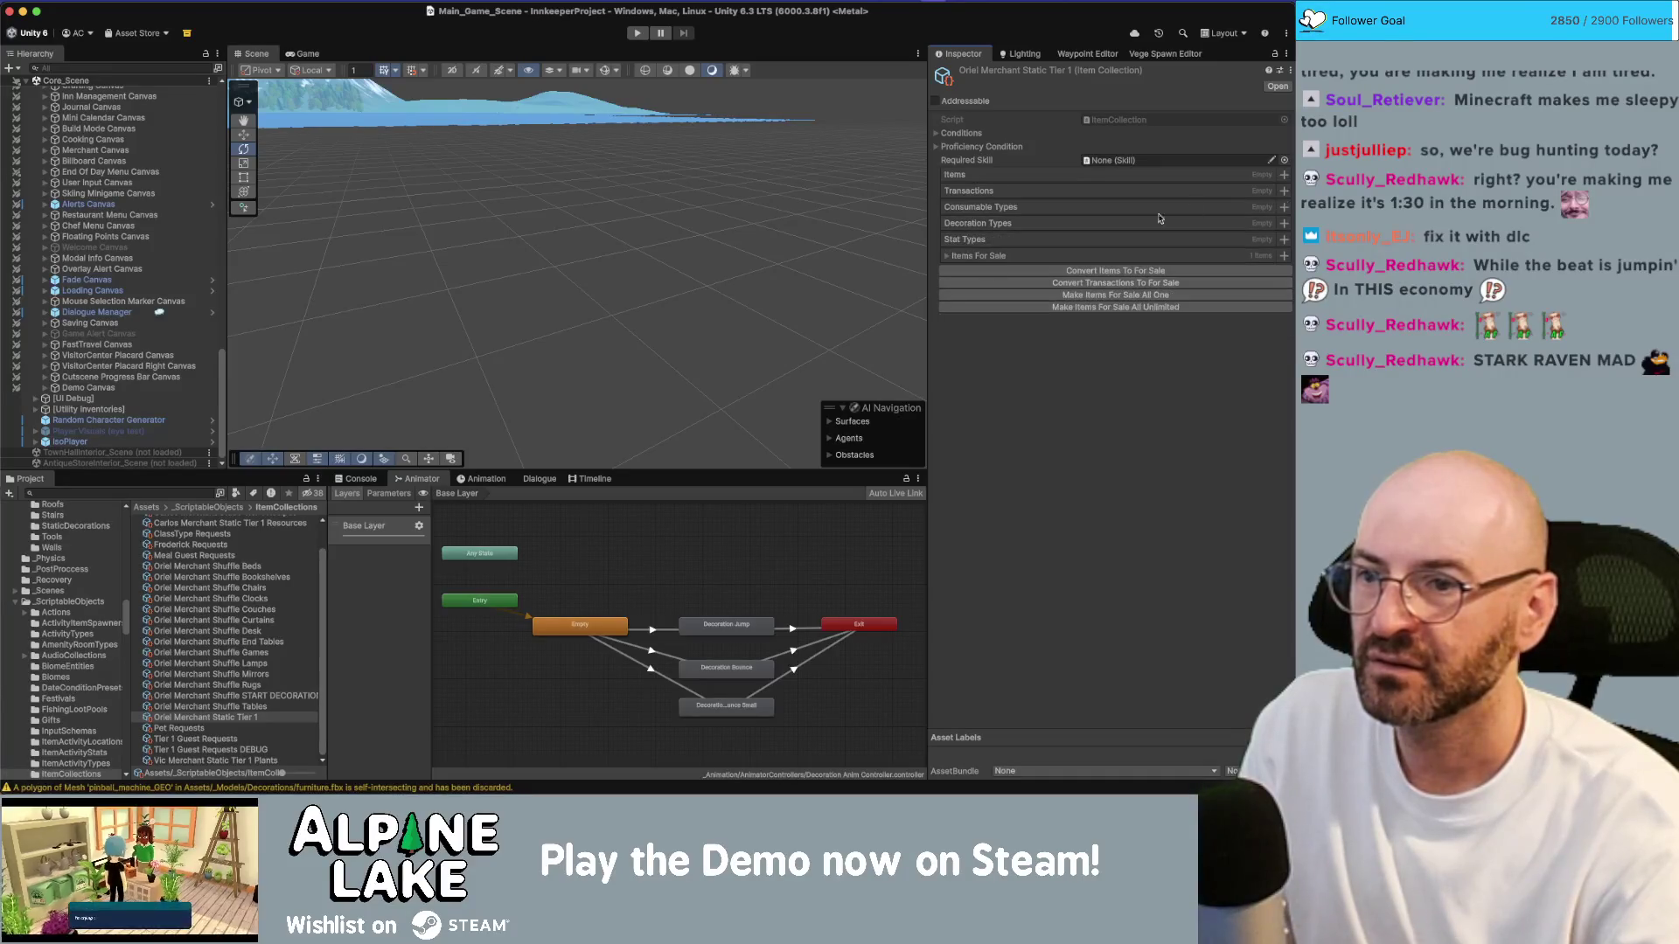
Step: Remove Oriel Merchant Static Tier 1 from Merchant Inventory Oriel's Dynamic Item Collections
click(203, 557)
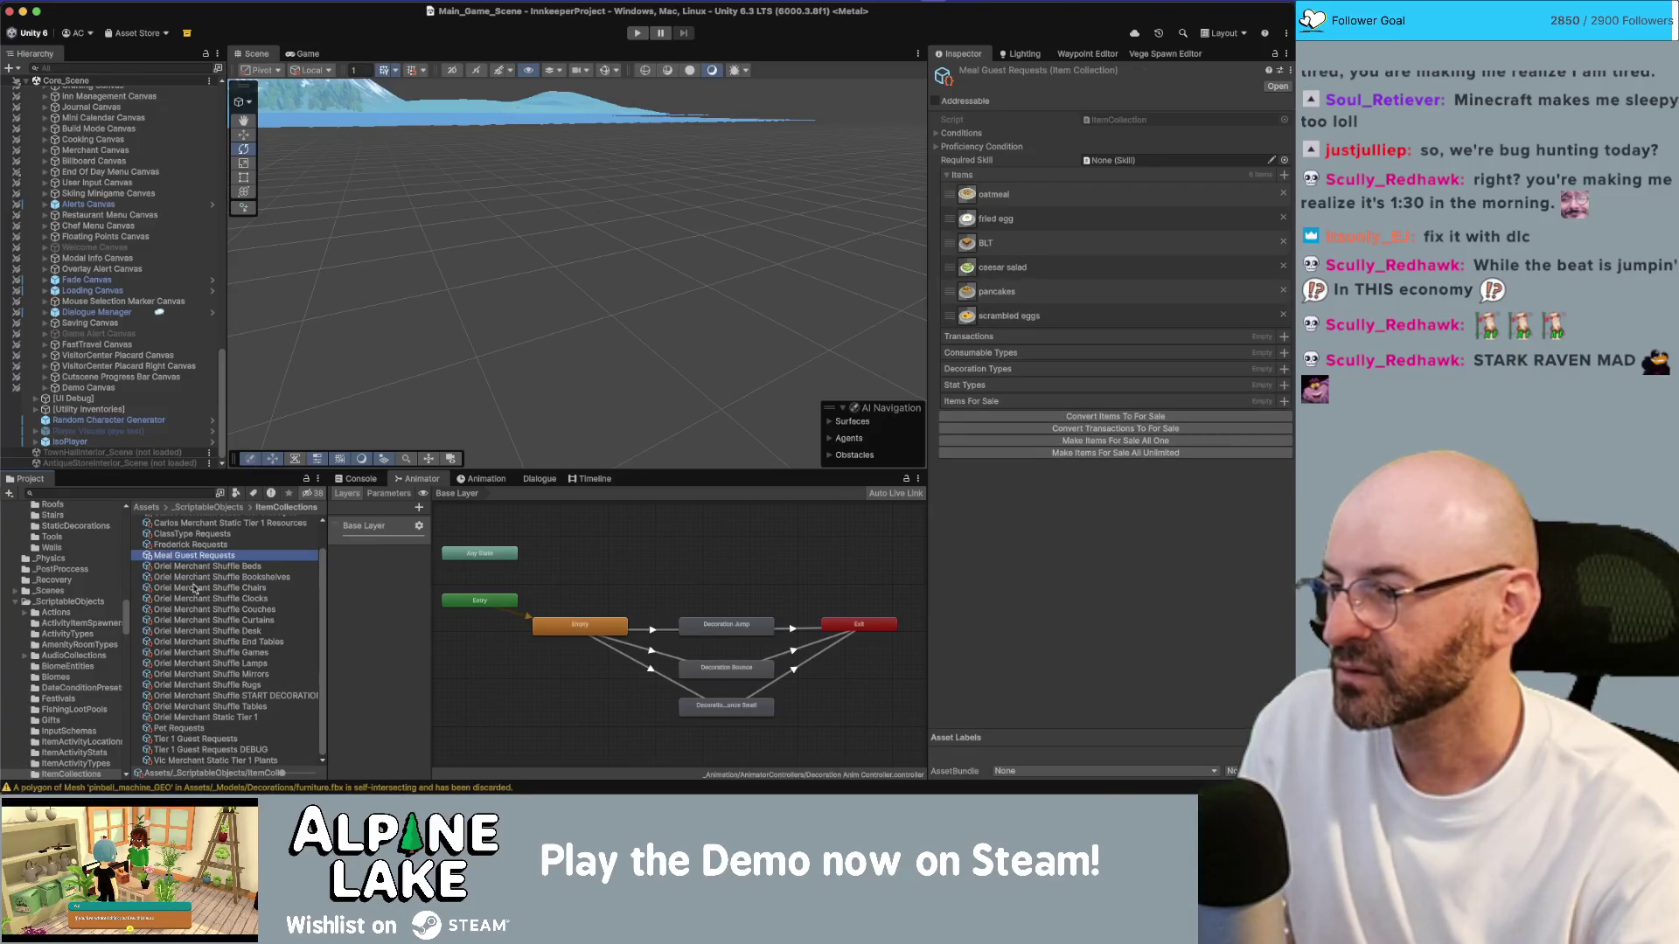
click(217, 717)
scroll(213, 631, up, 1)
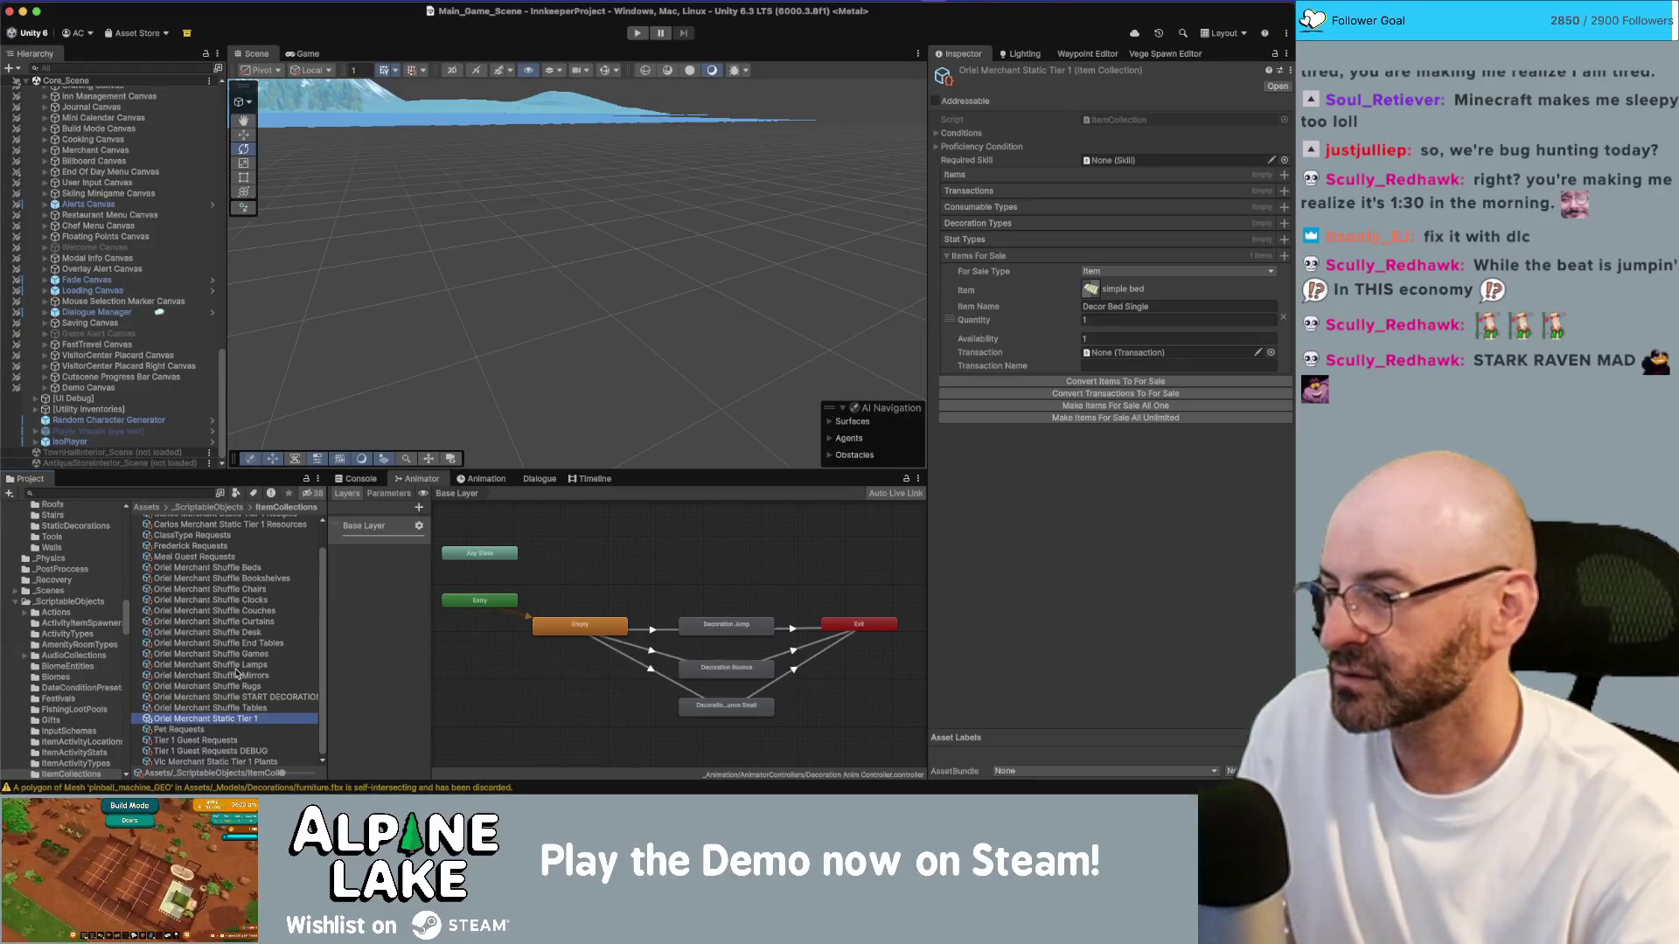
scroll(236, 673, up, 2)
scroll(201, 591, down, 2)
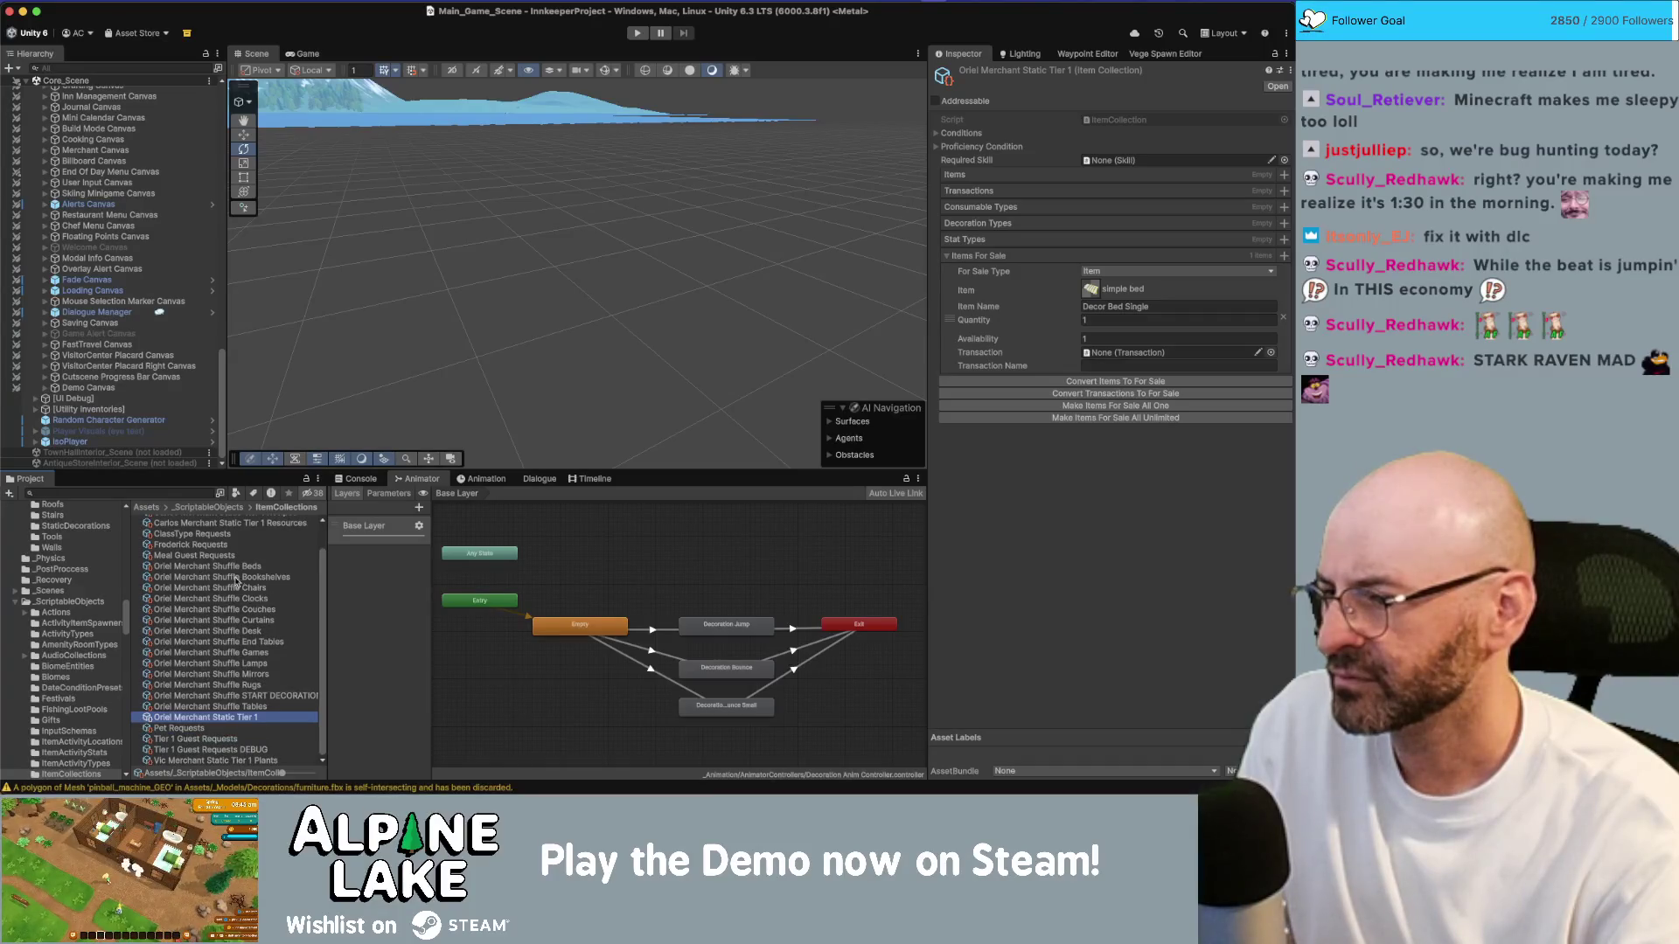
click(166, 493)
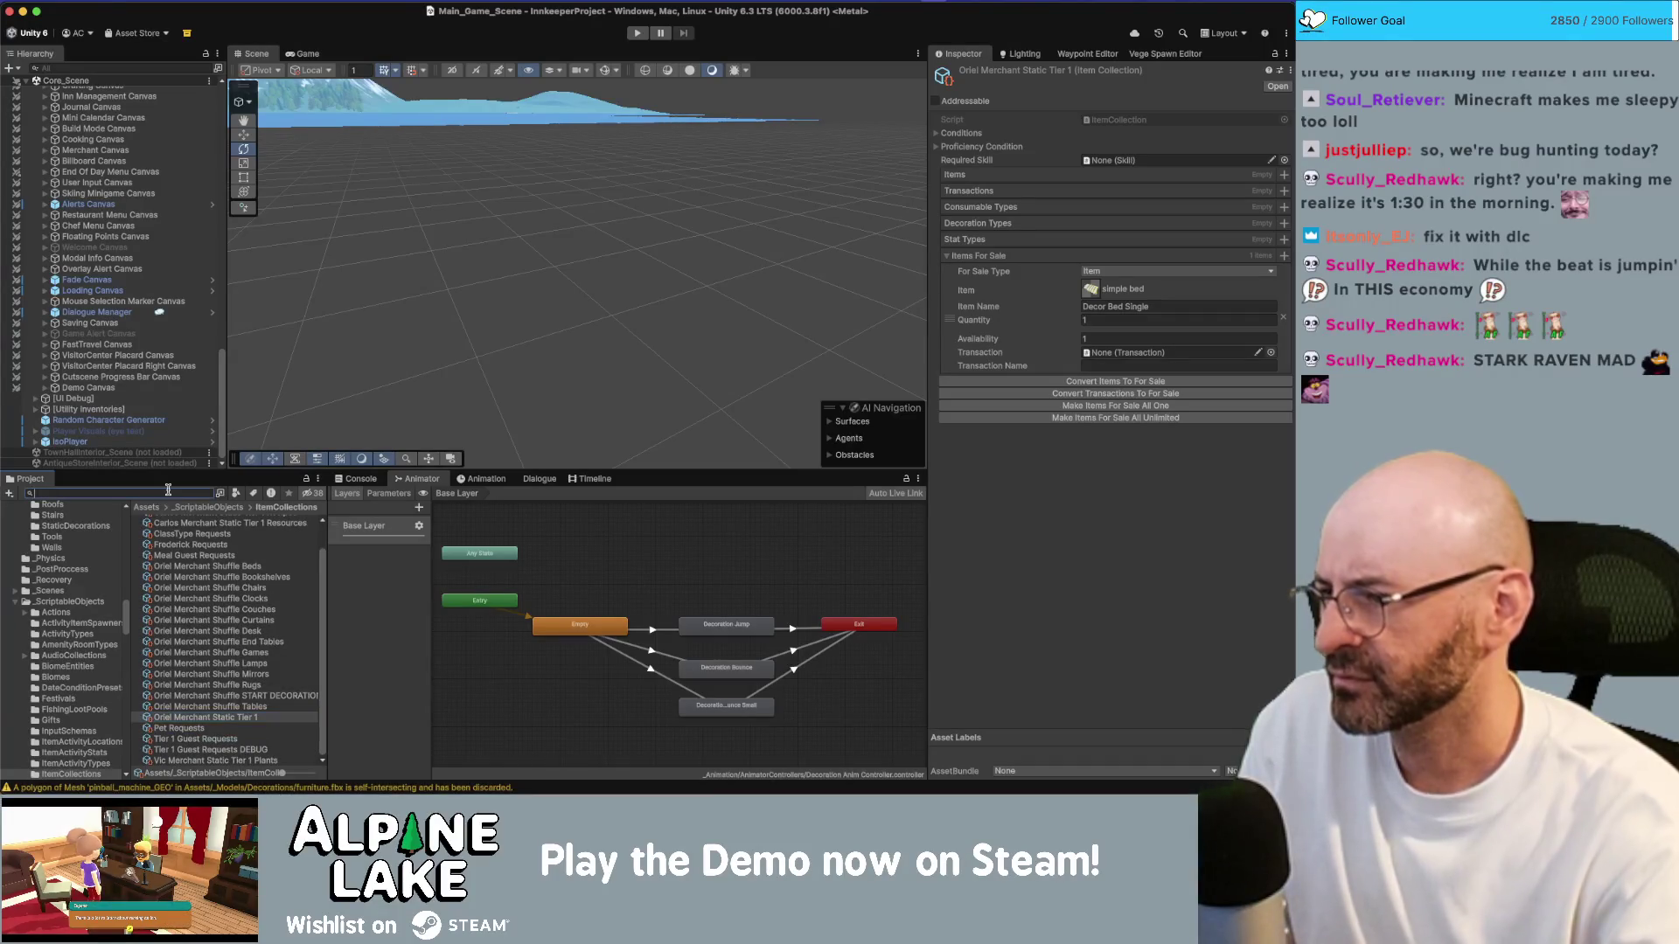
text(oriel merch)
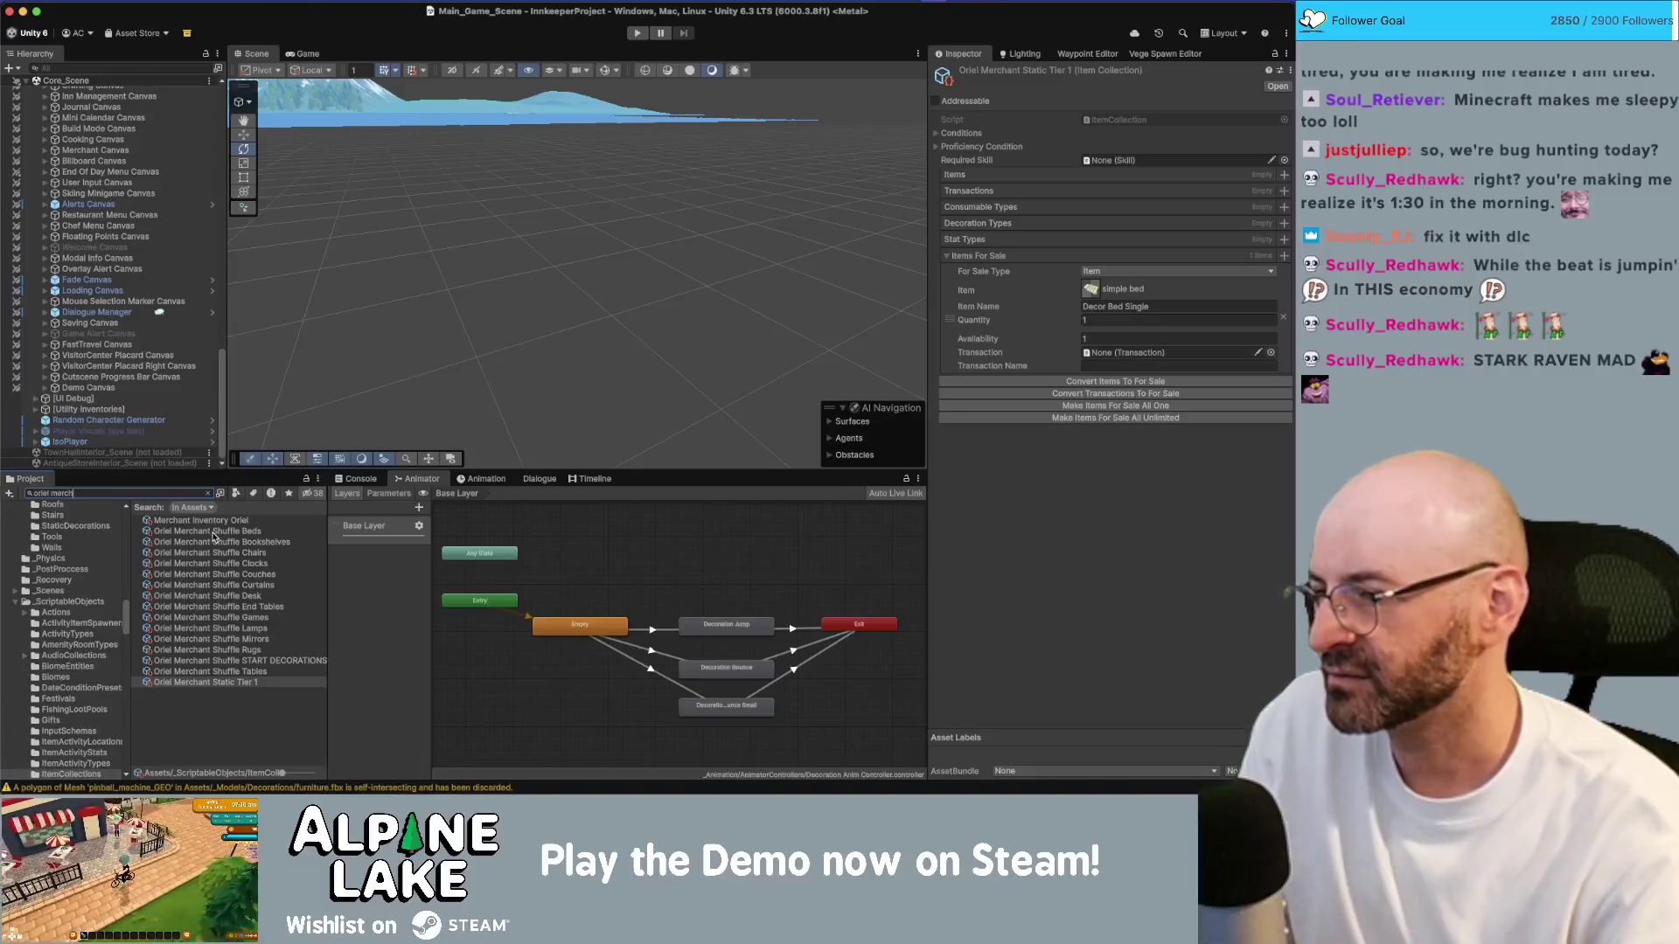
click(235, 522)
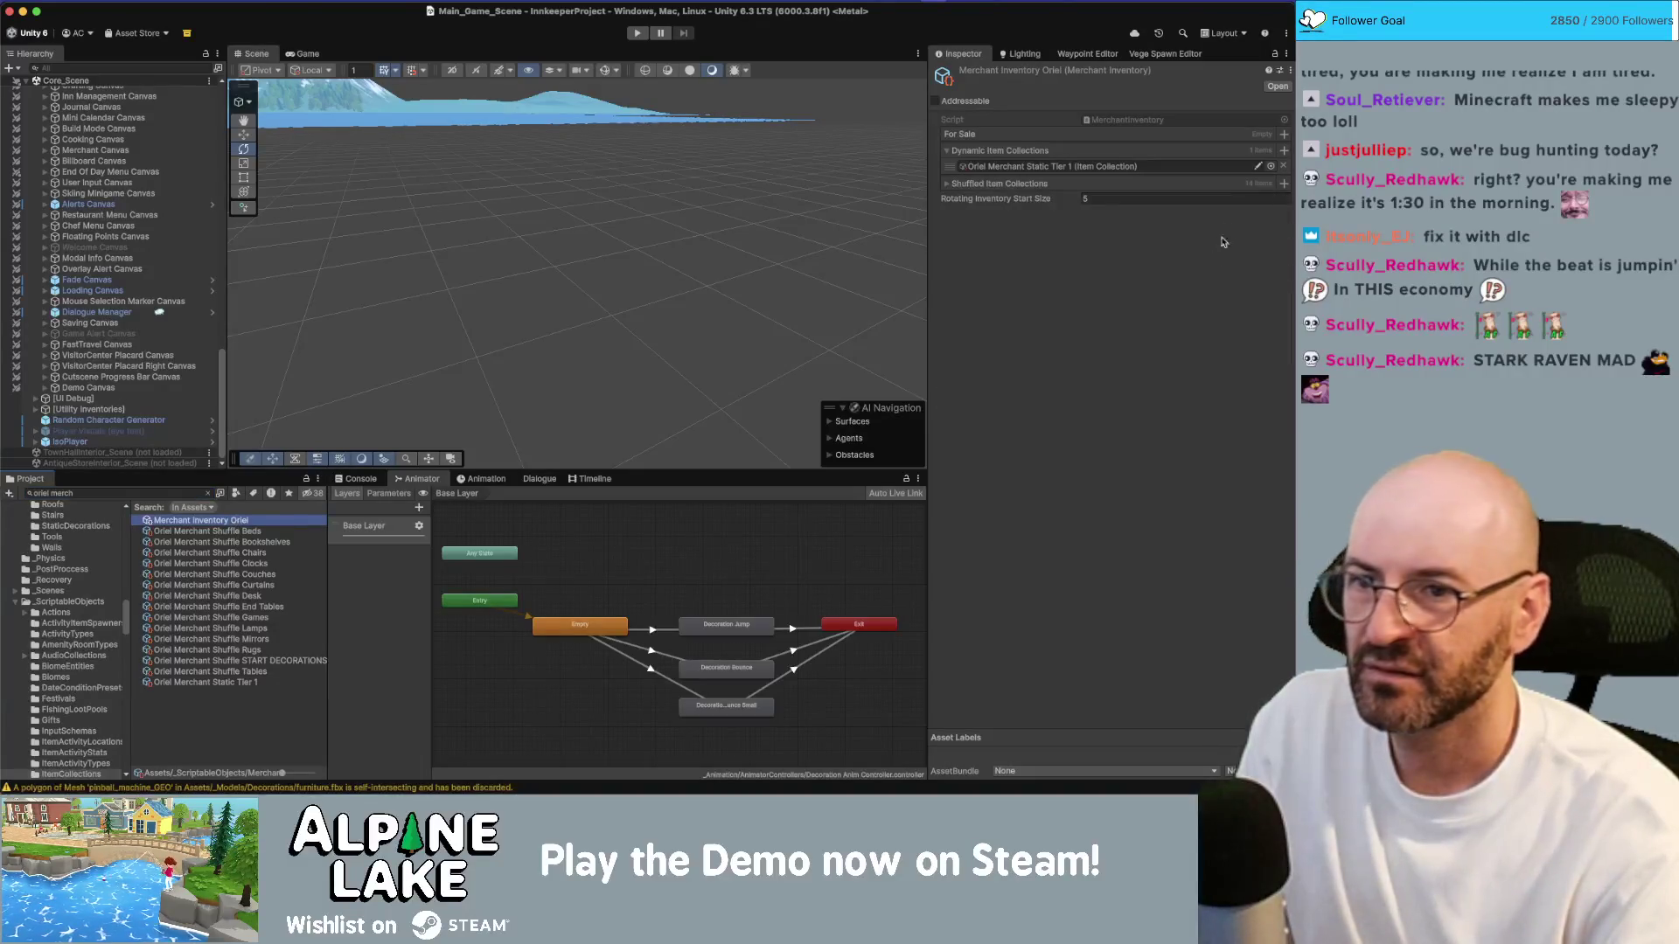
click(1283, 166)
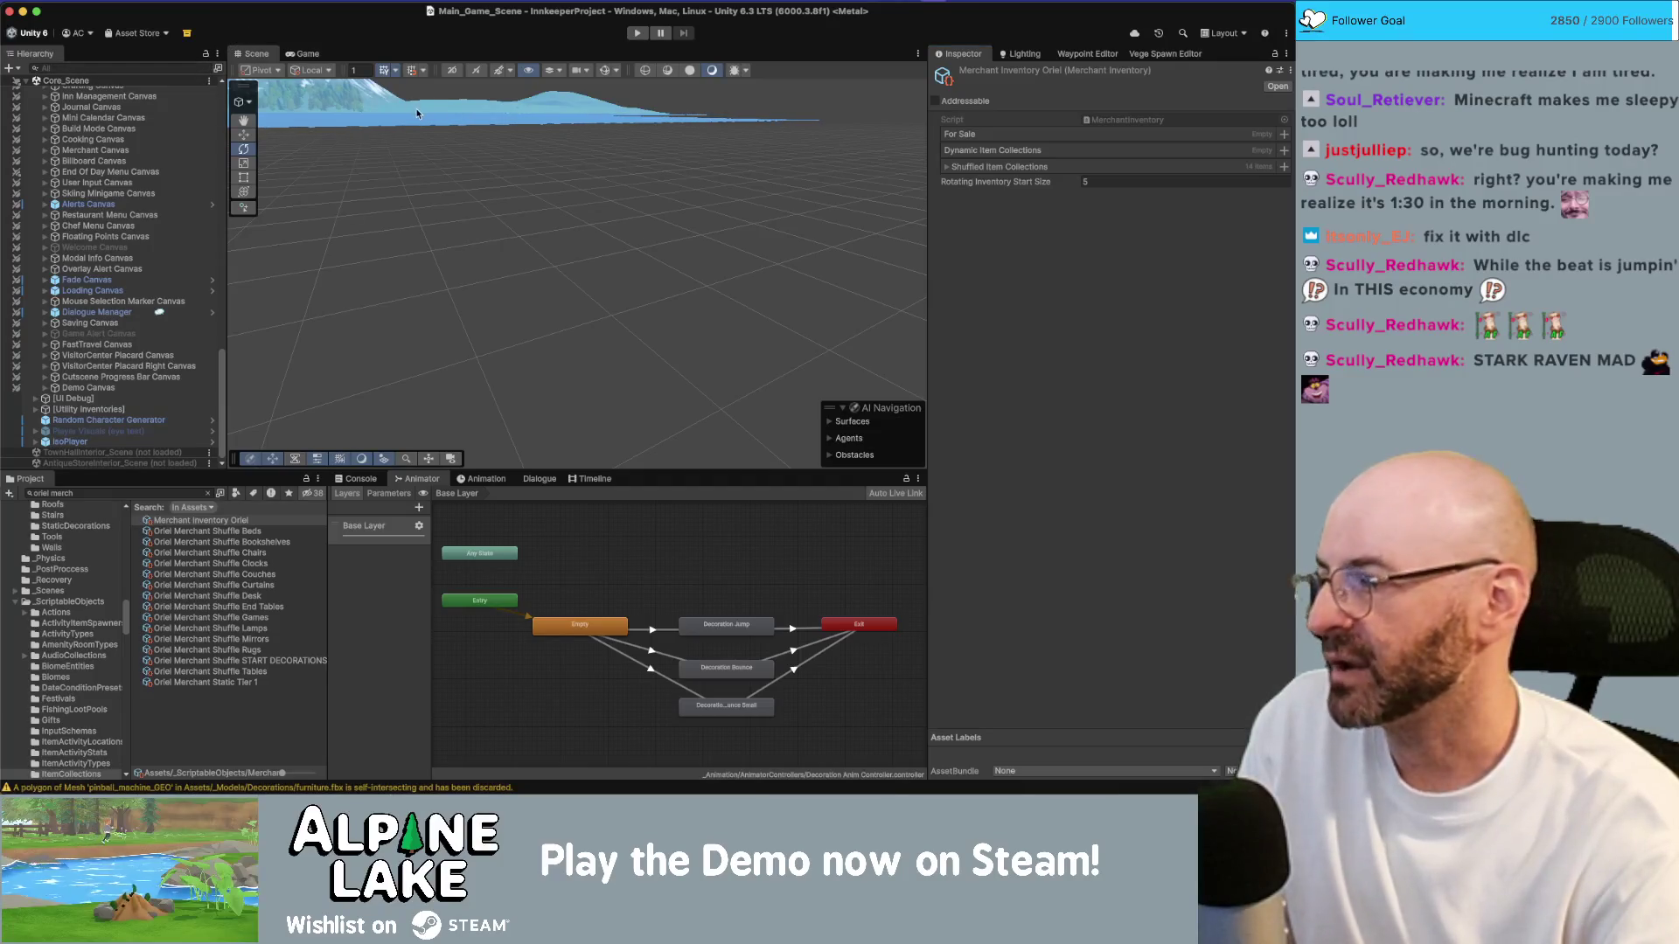
key(super+Tab)
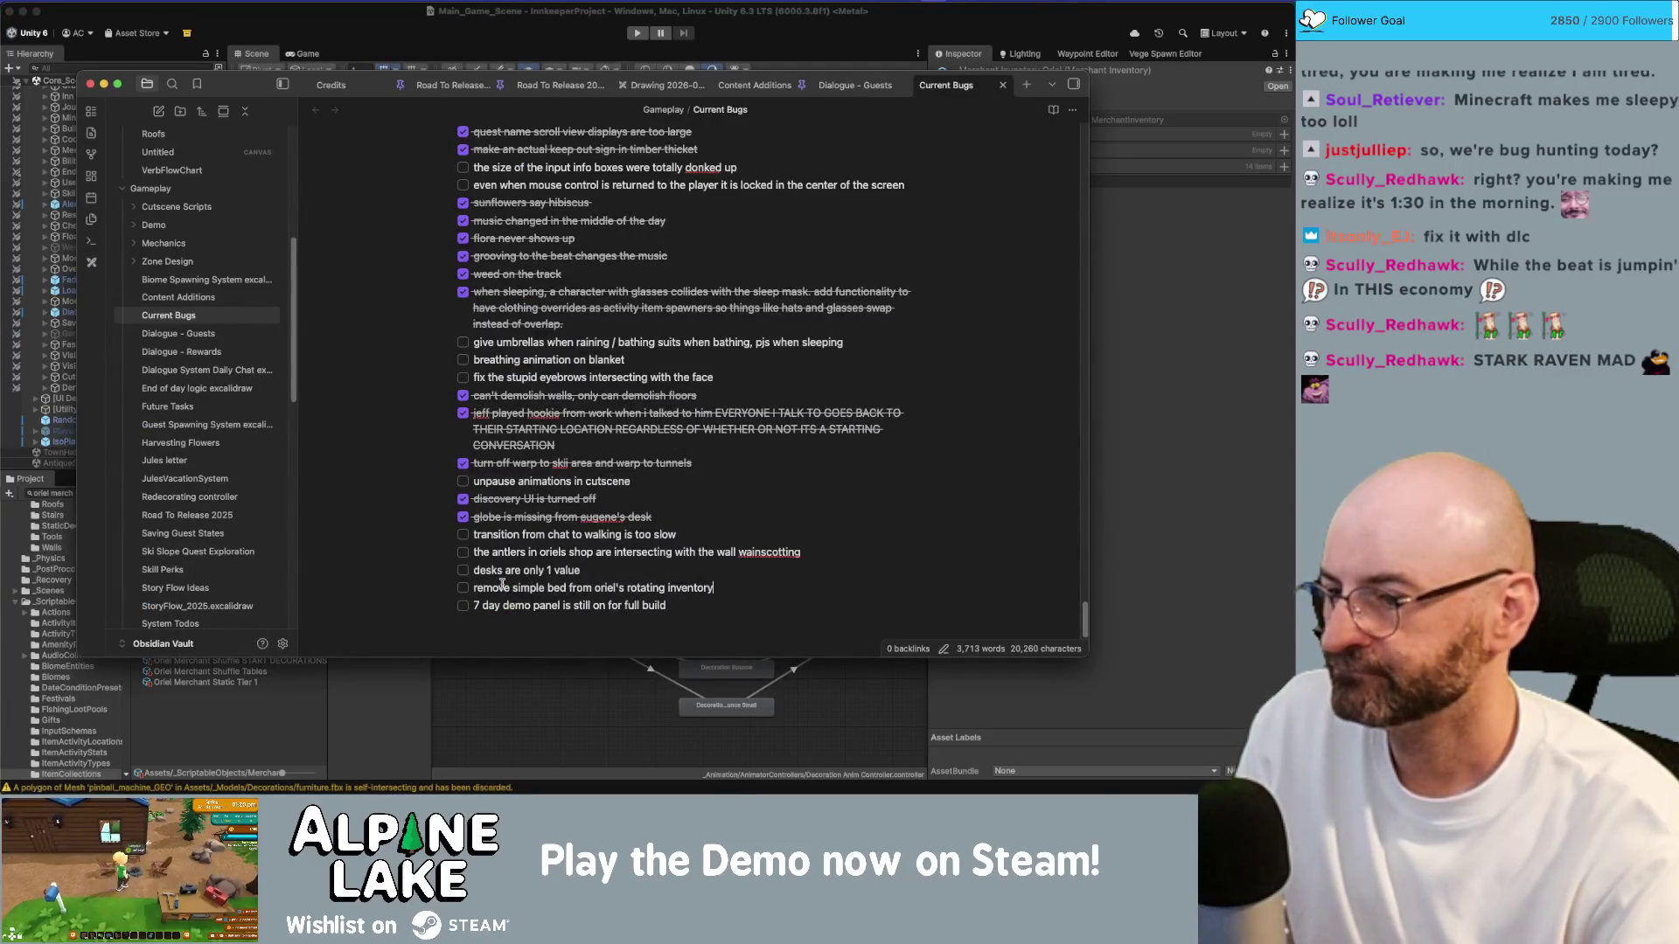
Step: Tick the simple-bed removal, 7 day demo panel and antlers clipping tasks, then return to Unity's project search
click(464, 589)
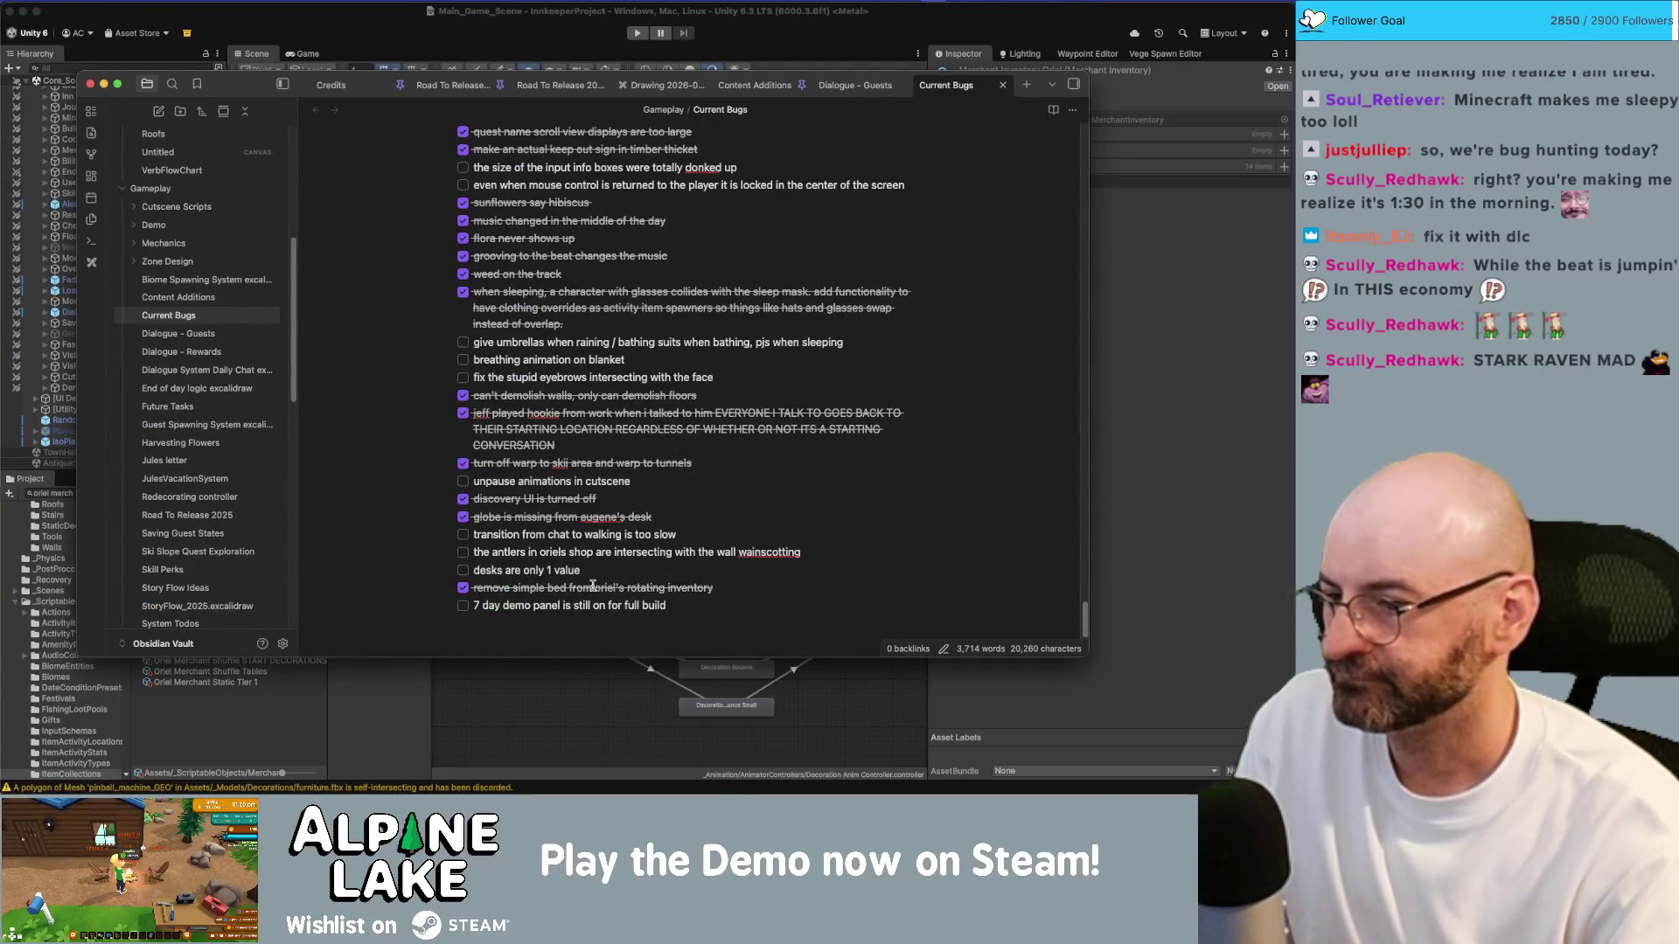
click(464, 606)
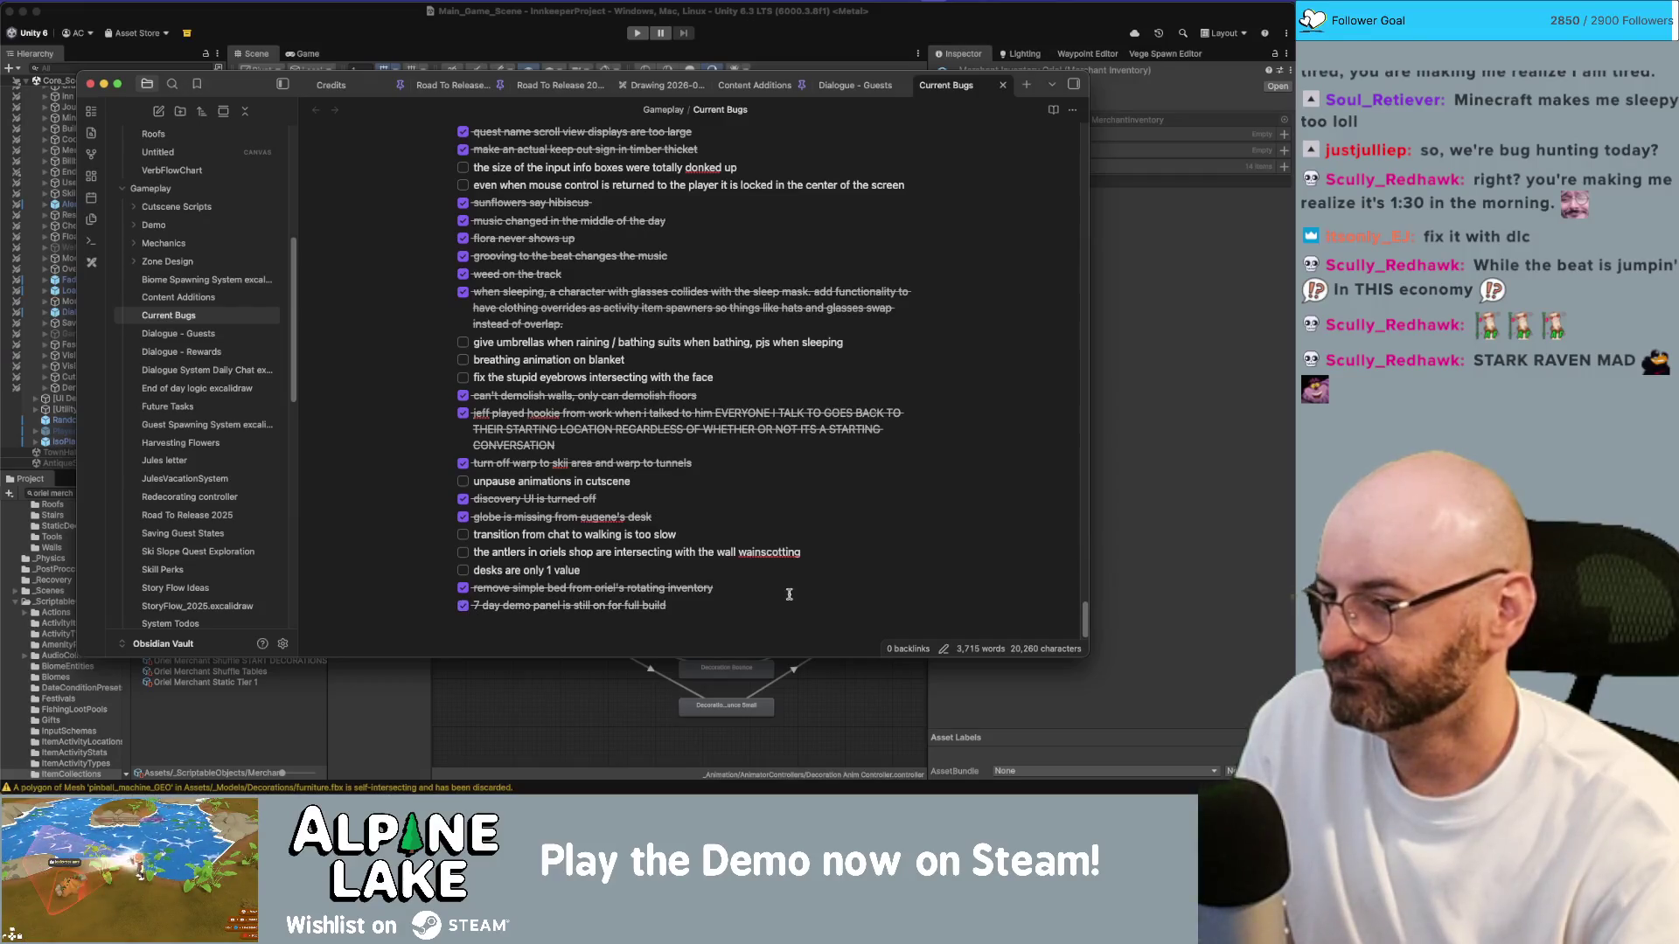
click(464, 552)
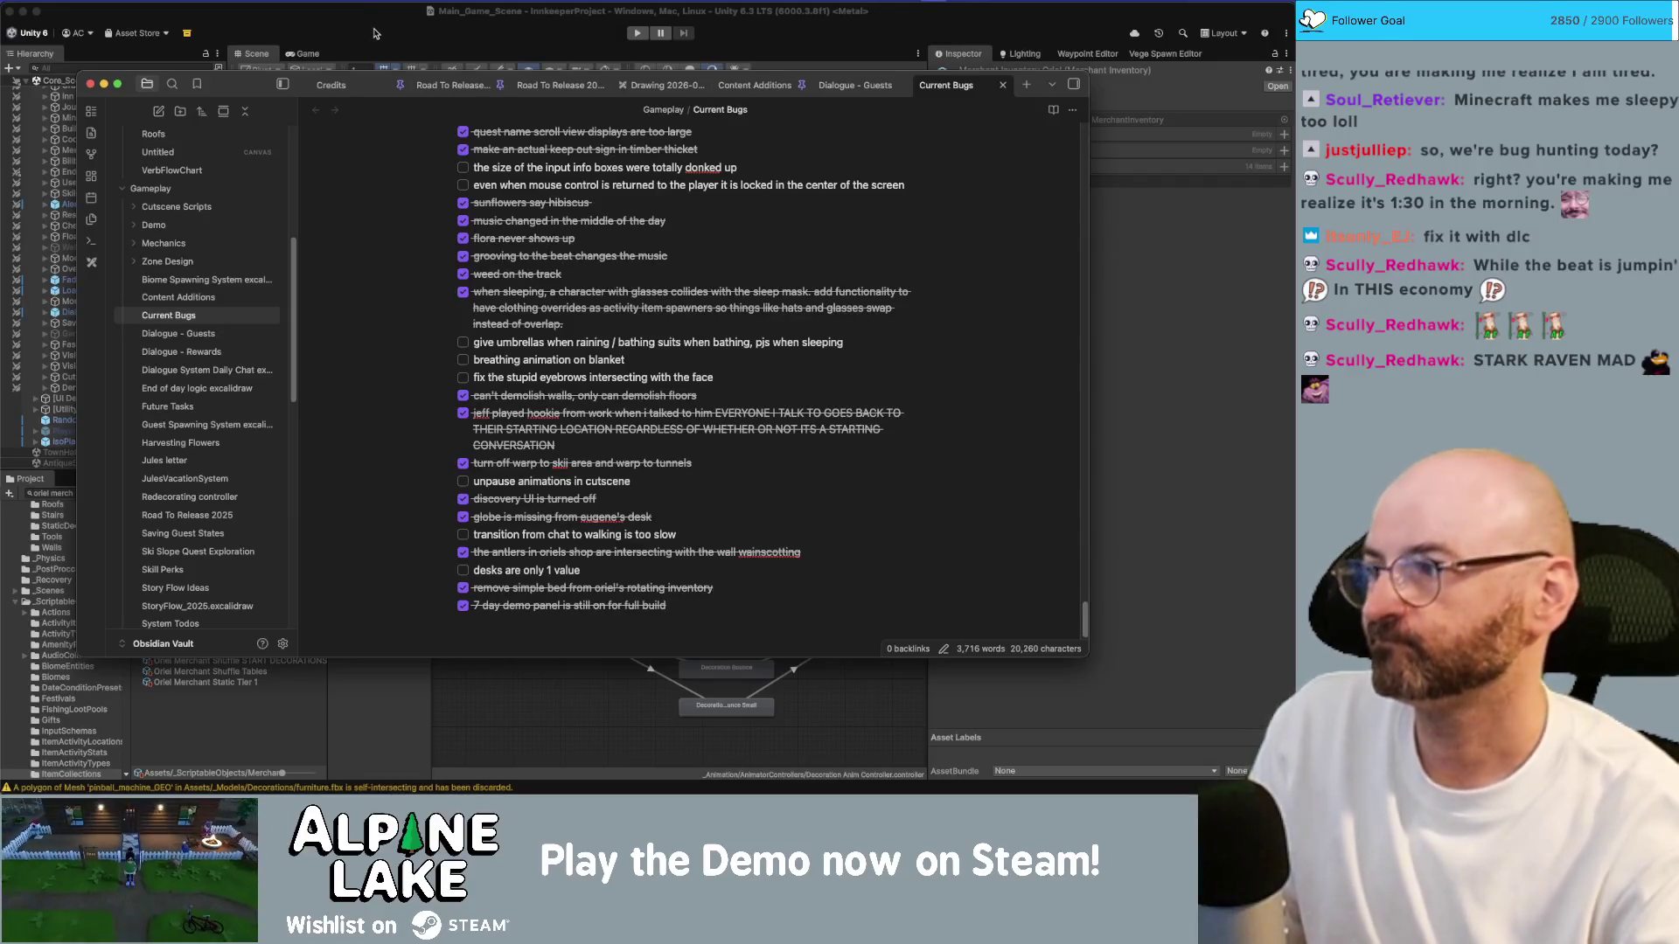
click(374, 33)
click(137, 494)
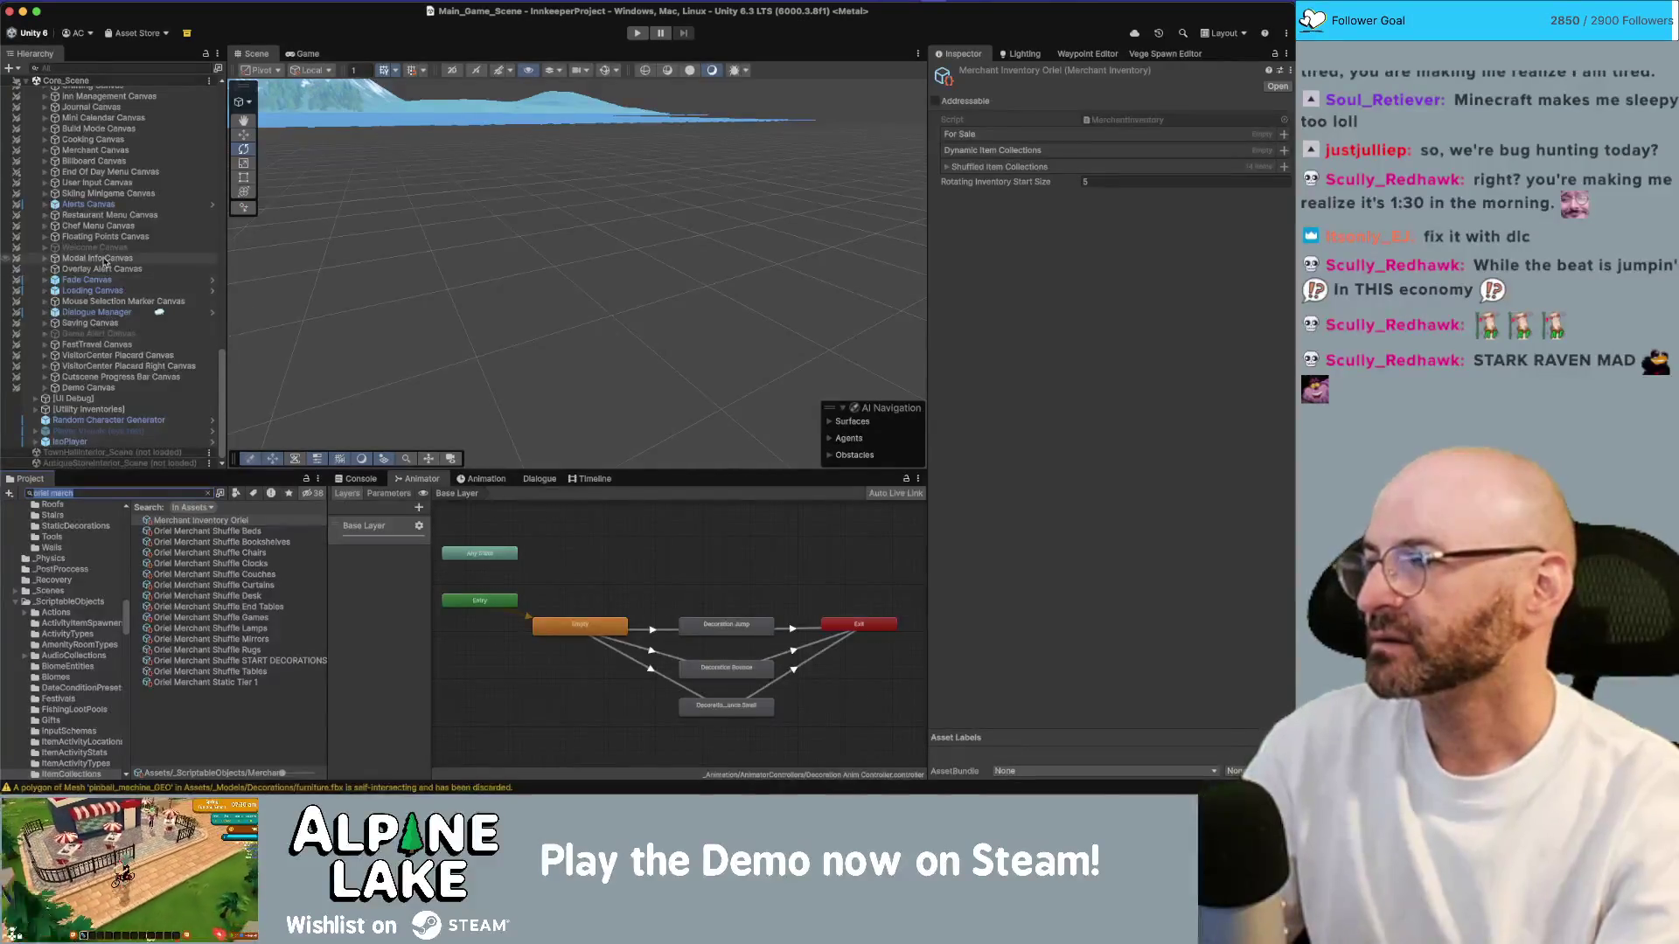
scroll(85, 263, up, 6)
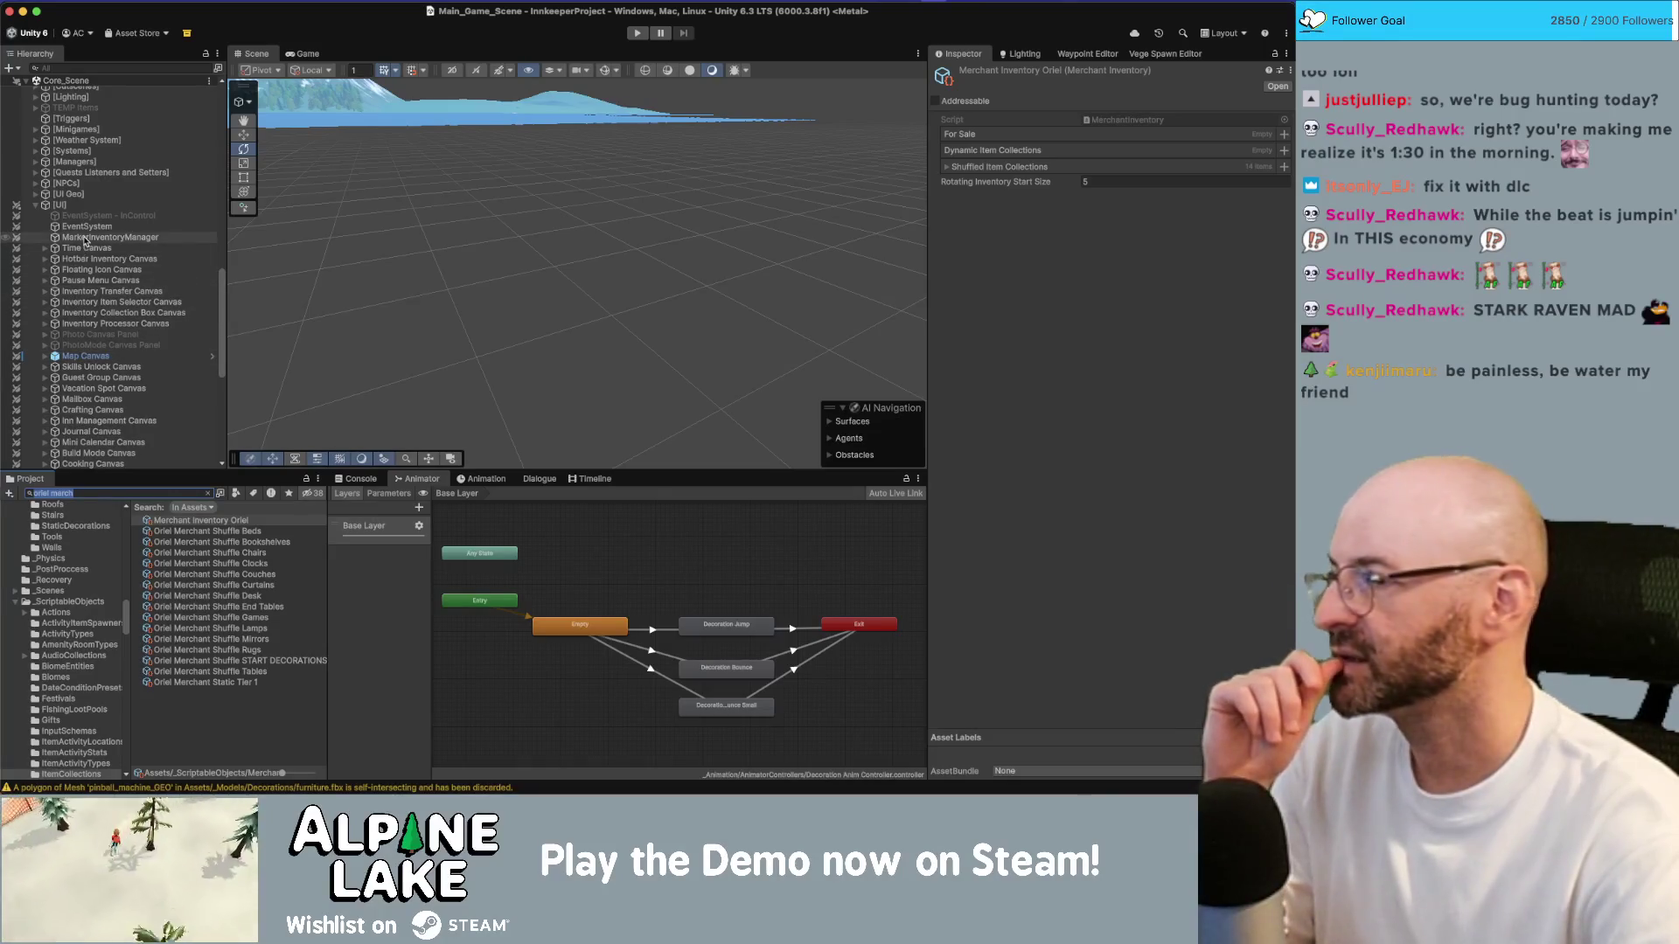
click(84, 210)
Step: Search 'town scene' and add Town_Scene to the open scenes
key(Left)
key(Up)
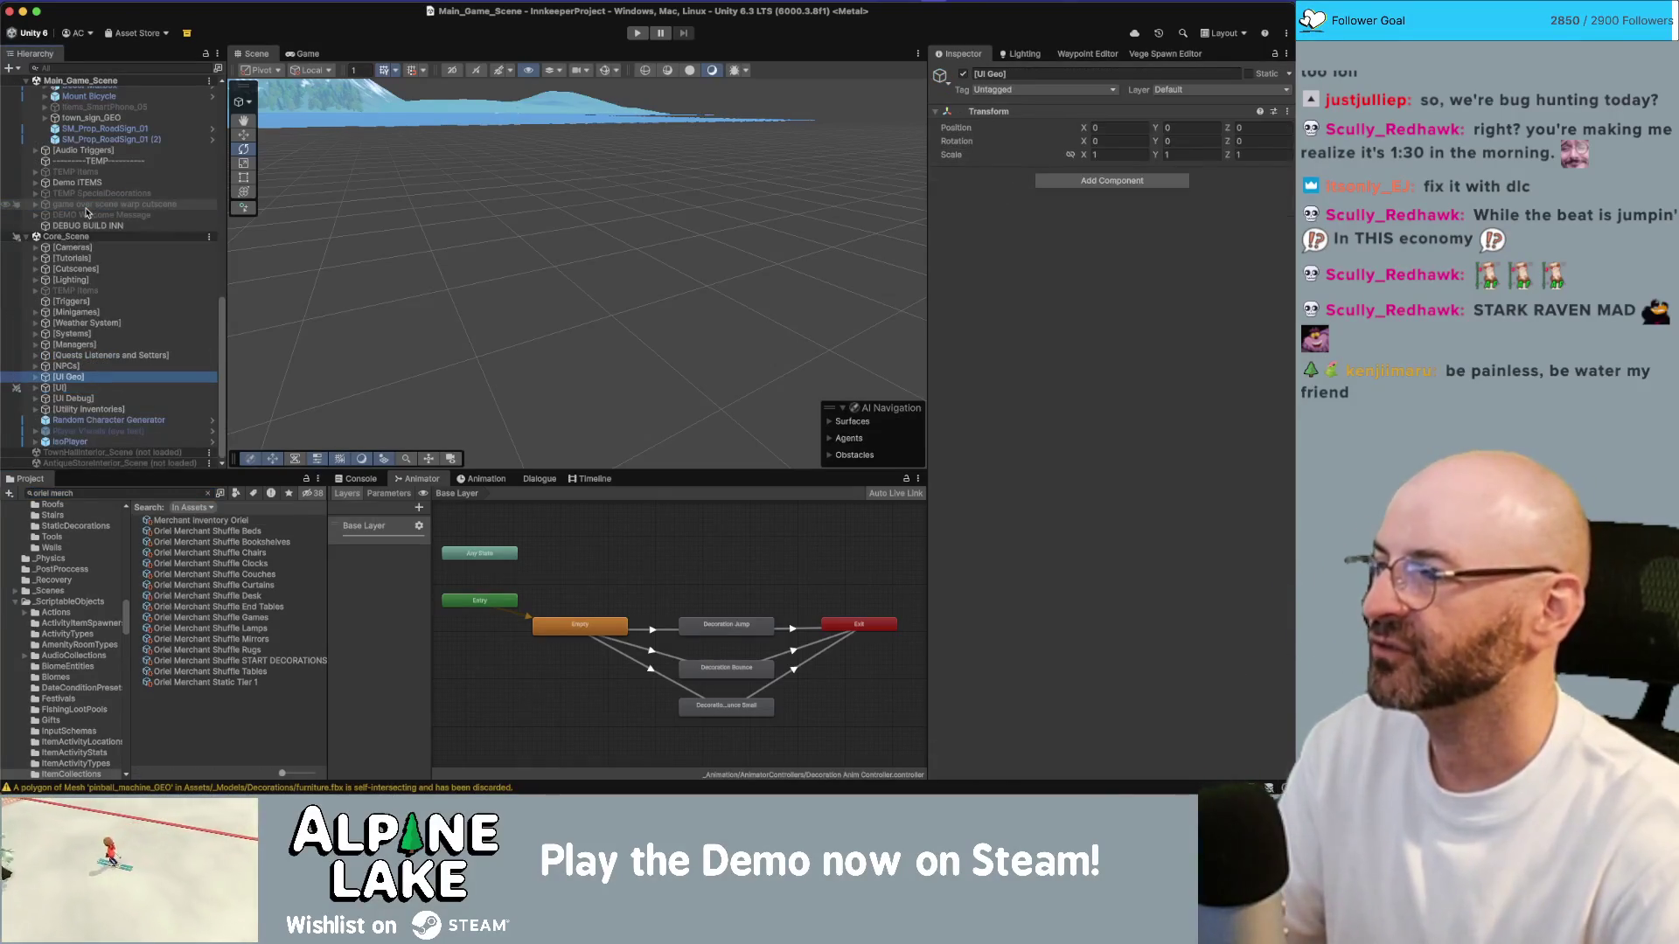
click(108, 494)
text(t)
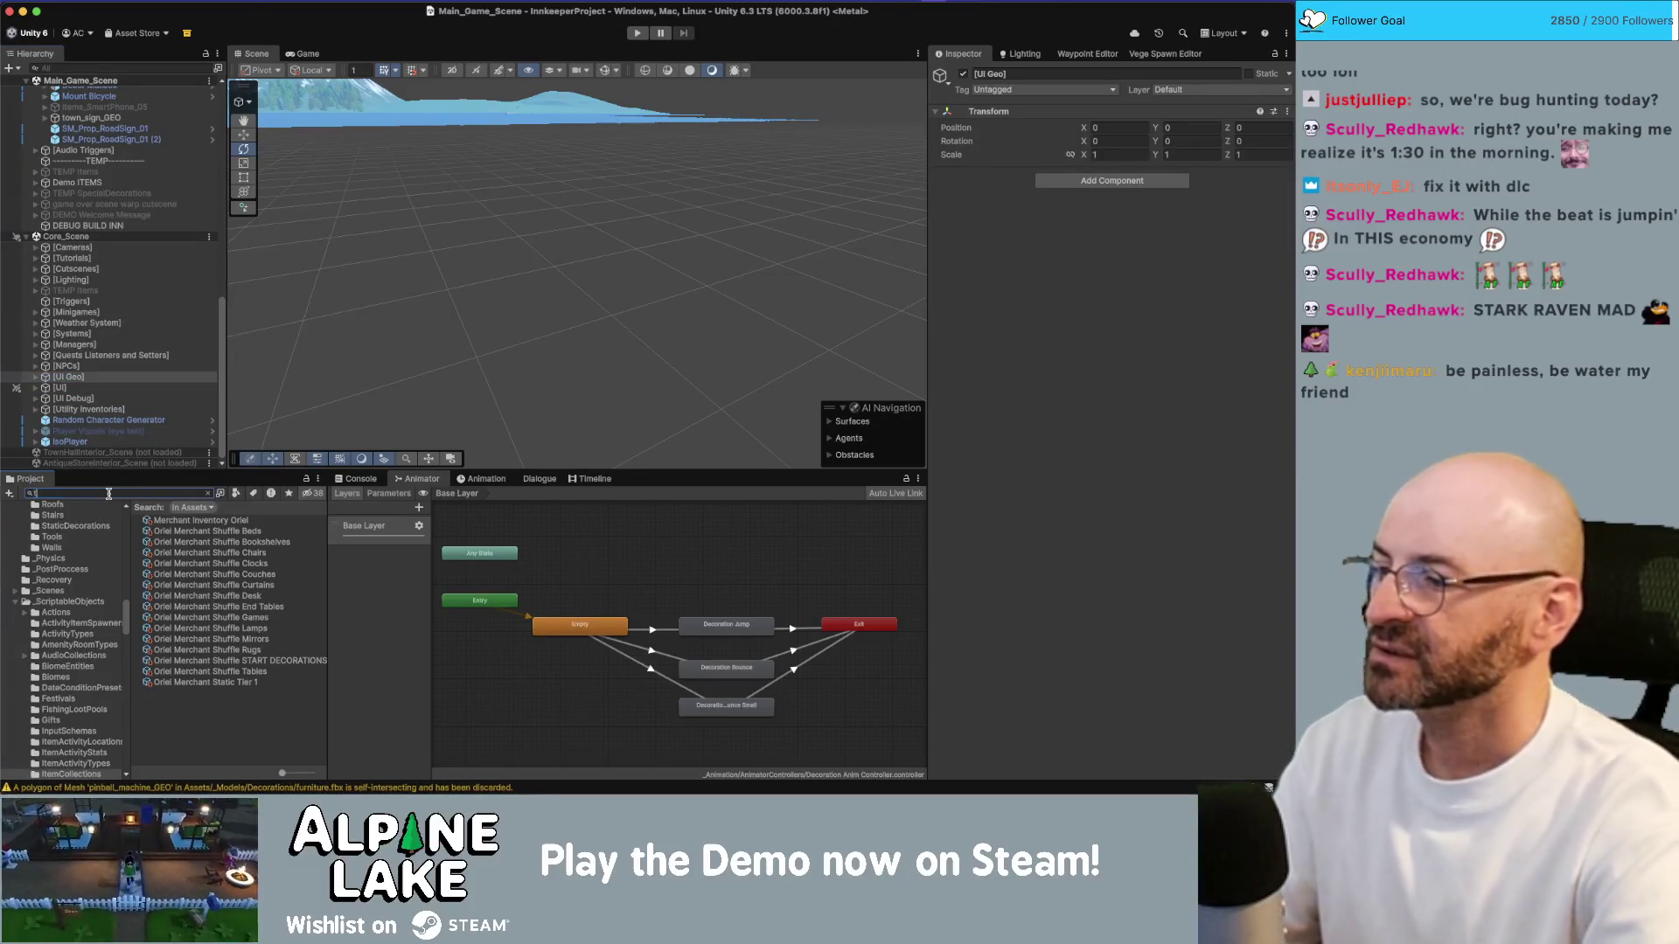
text(own scene)
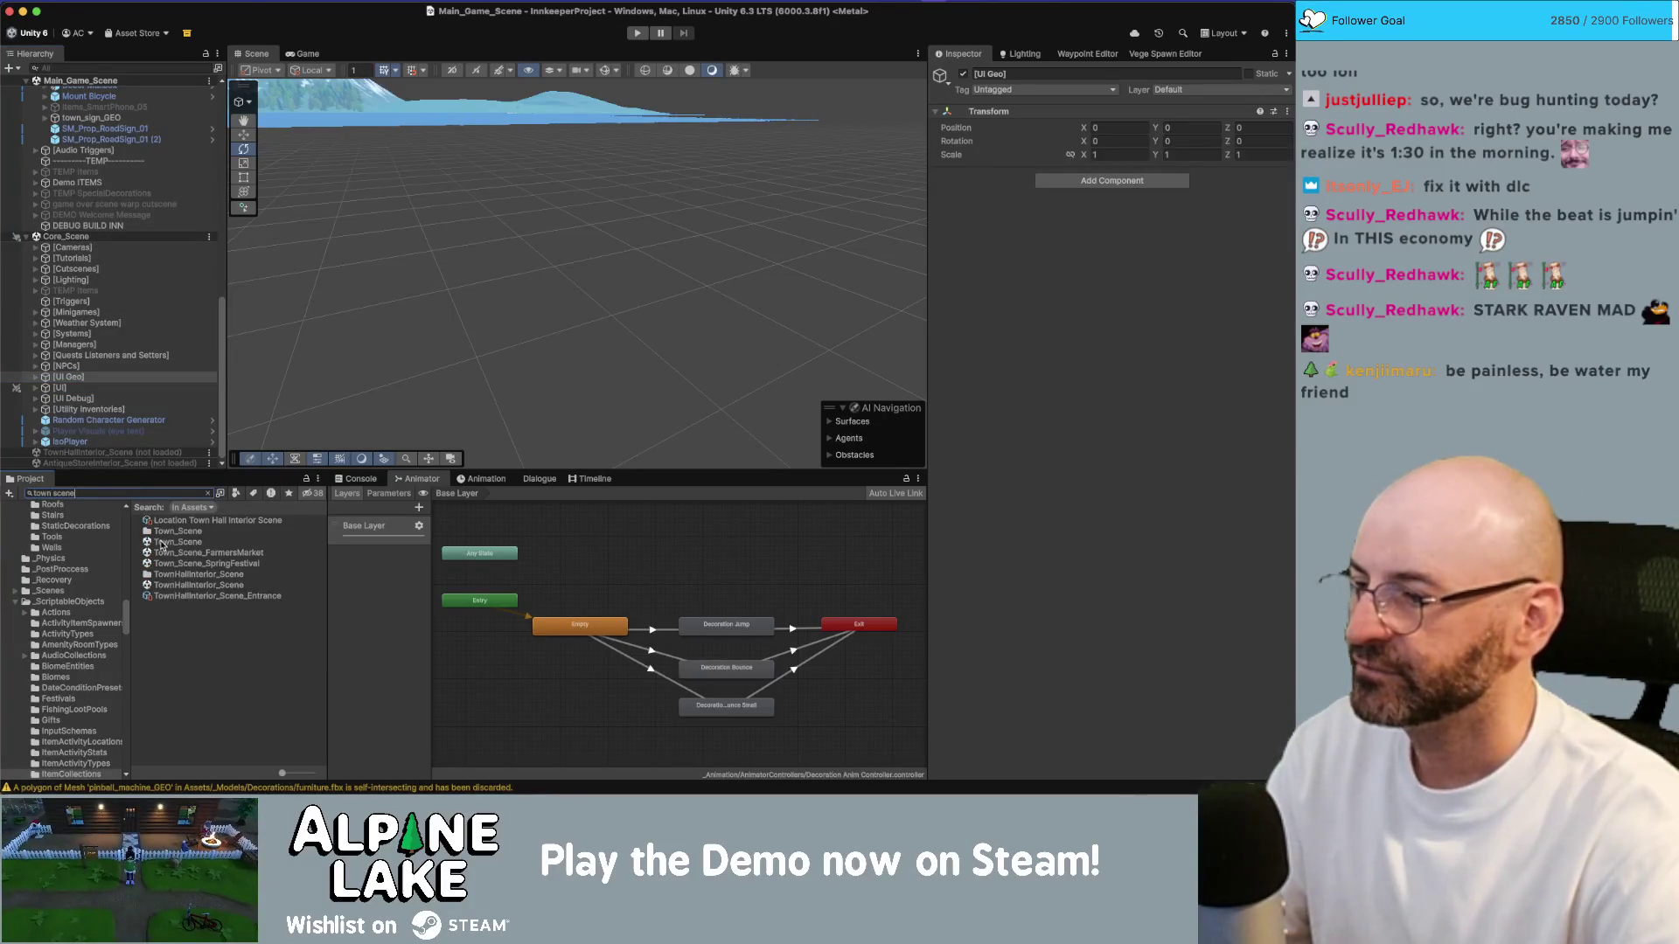
drag(127, 430, 127, 430)
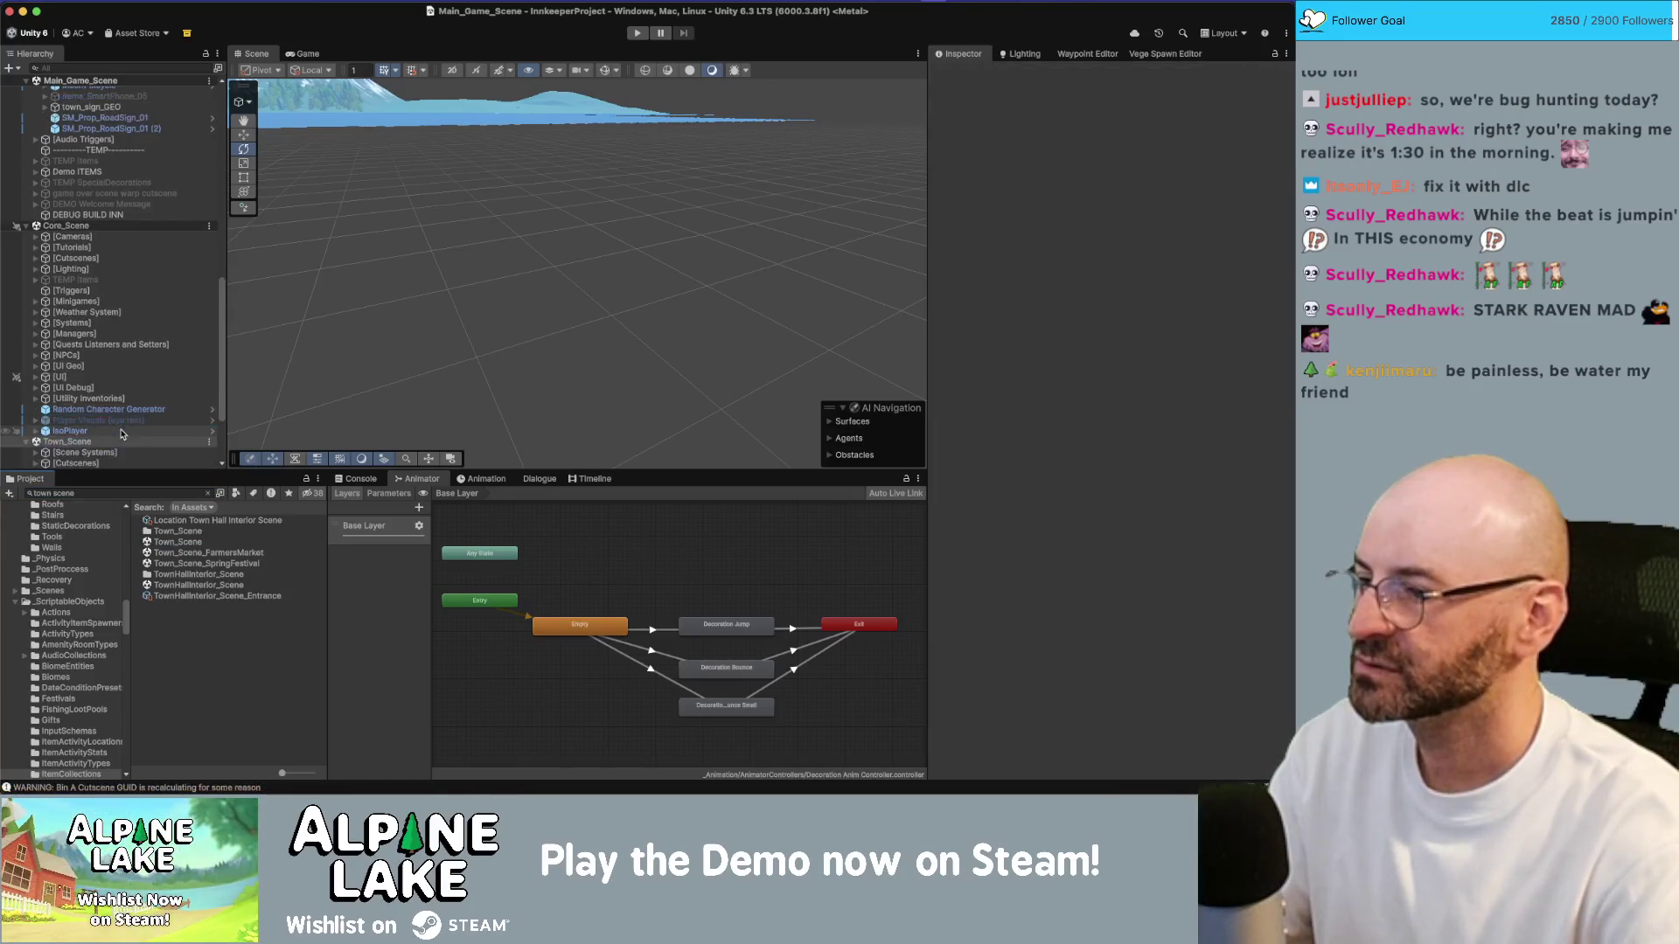
Step: Select and expand Intro Cutscene, review its Playable Director and Cutscene options, then open its Cutscene script
scroll(127, 411, down, 3)
click(130, 382)
key(Up)
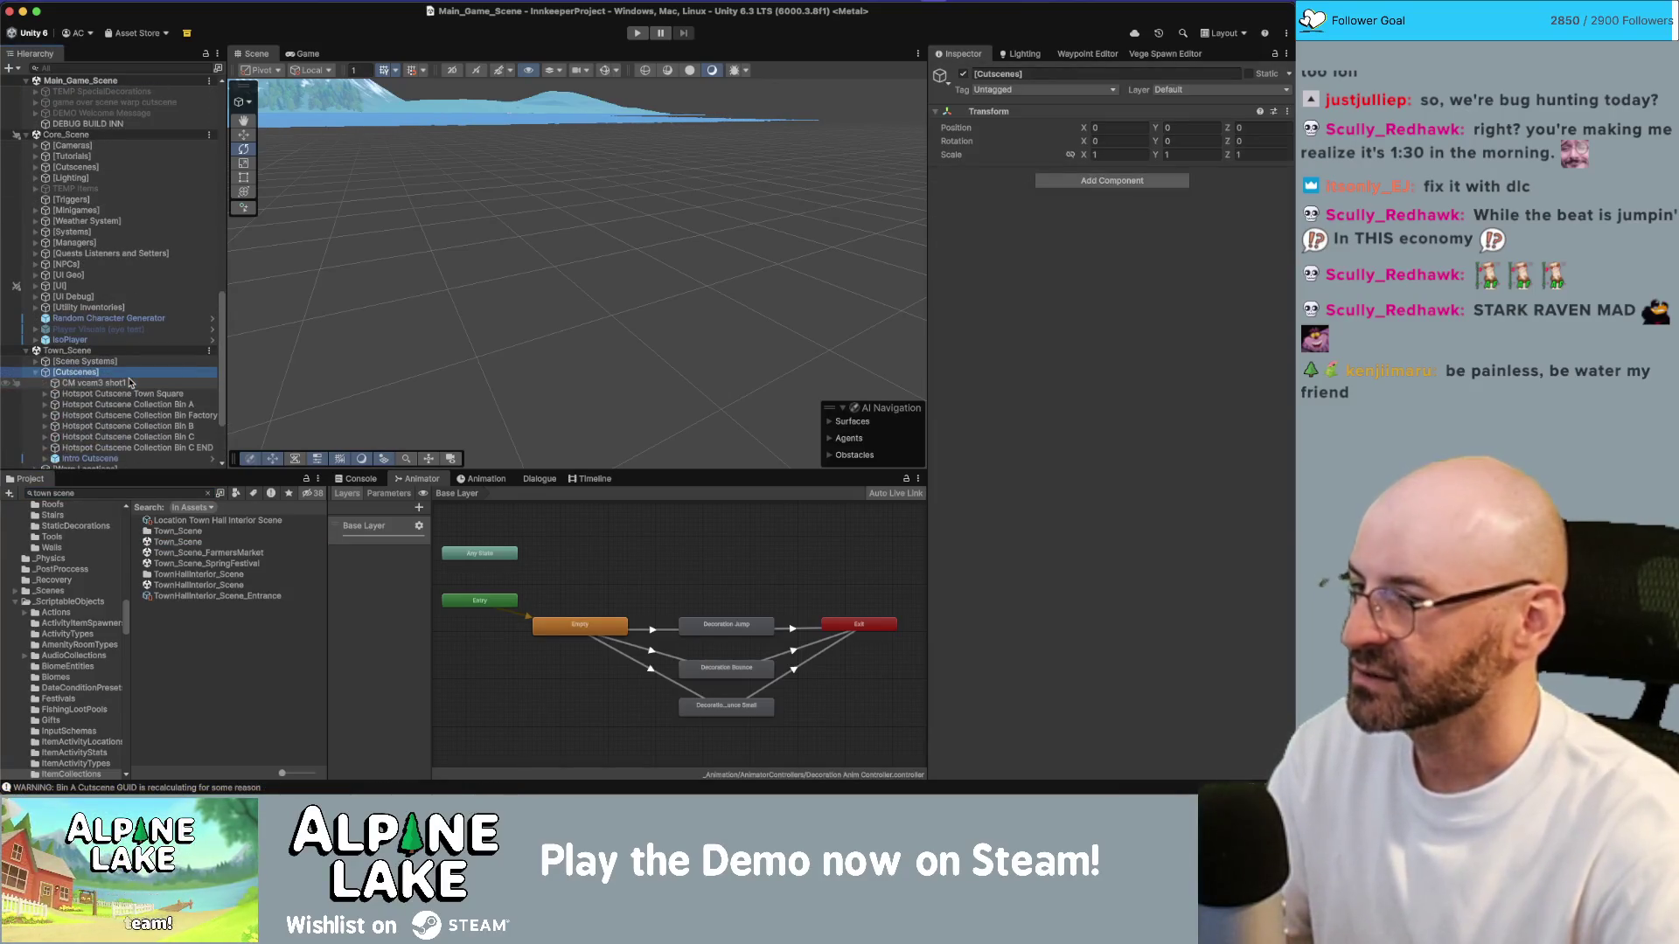
key(Right)
key(Down)
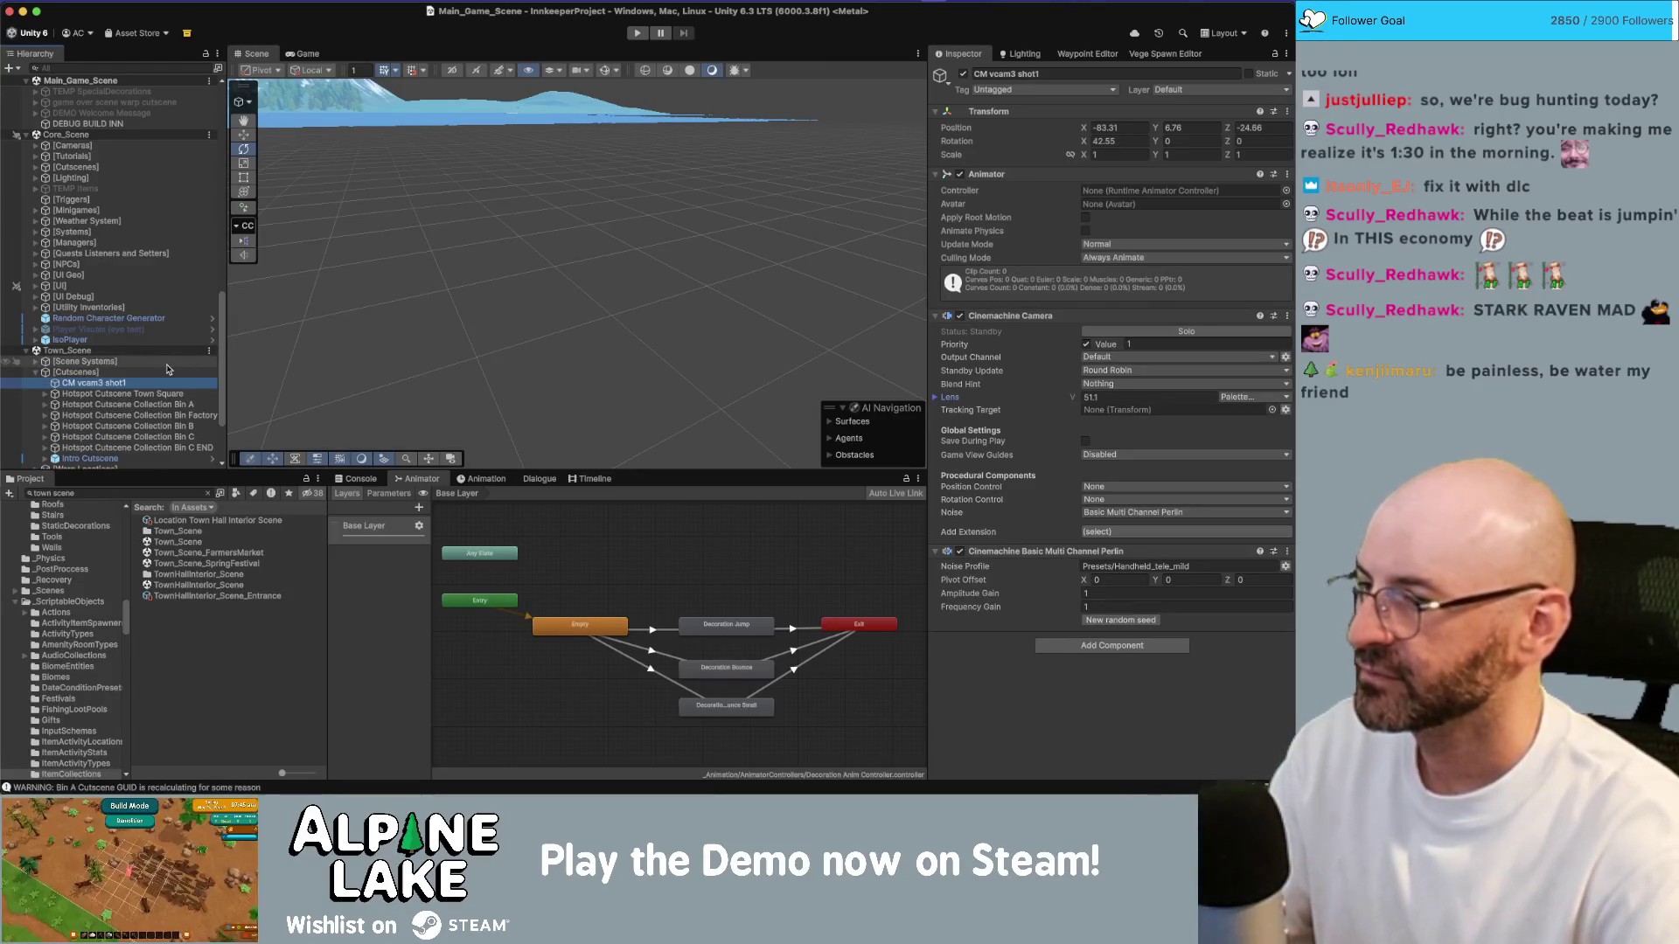
double_click(114, 458)
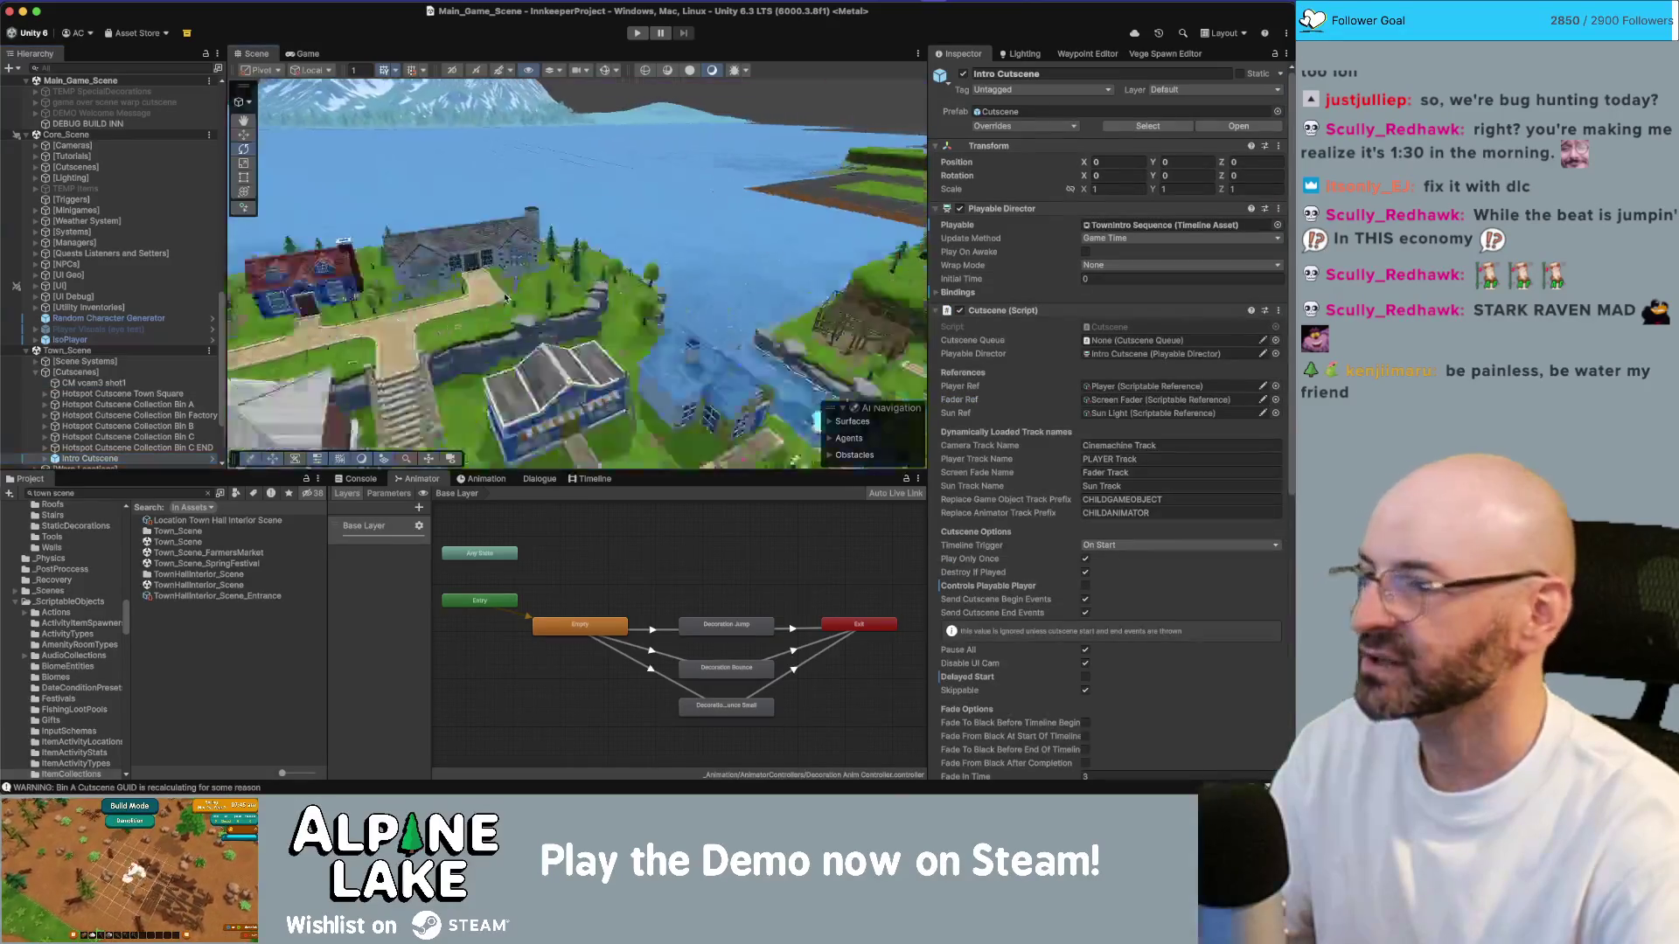
scroll(99, 441, down, 1)
click(48, 443)
scroll(953, 392, down, 3)
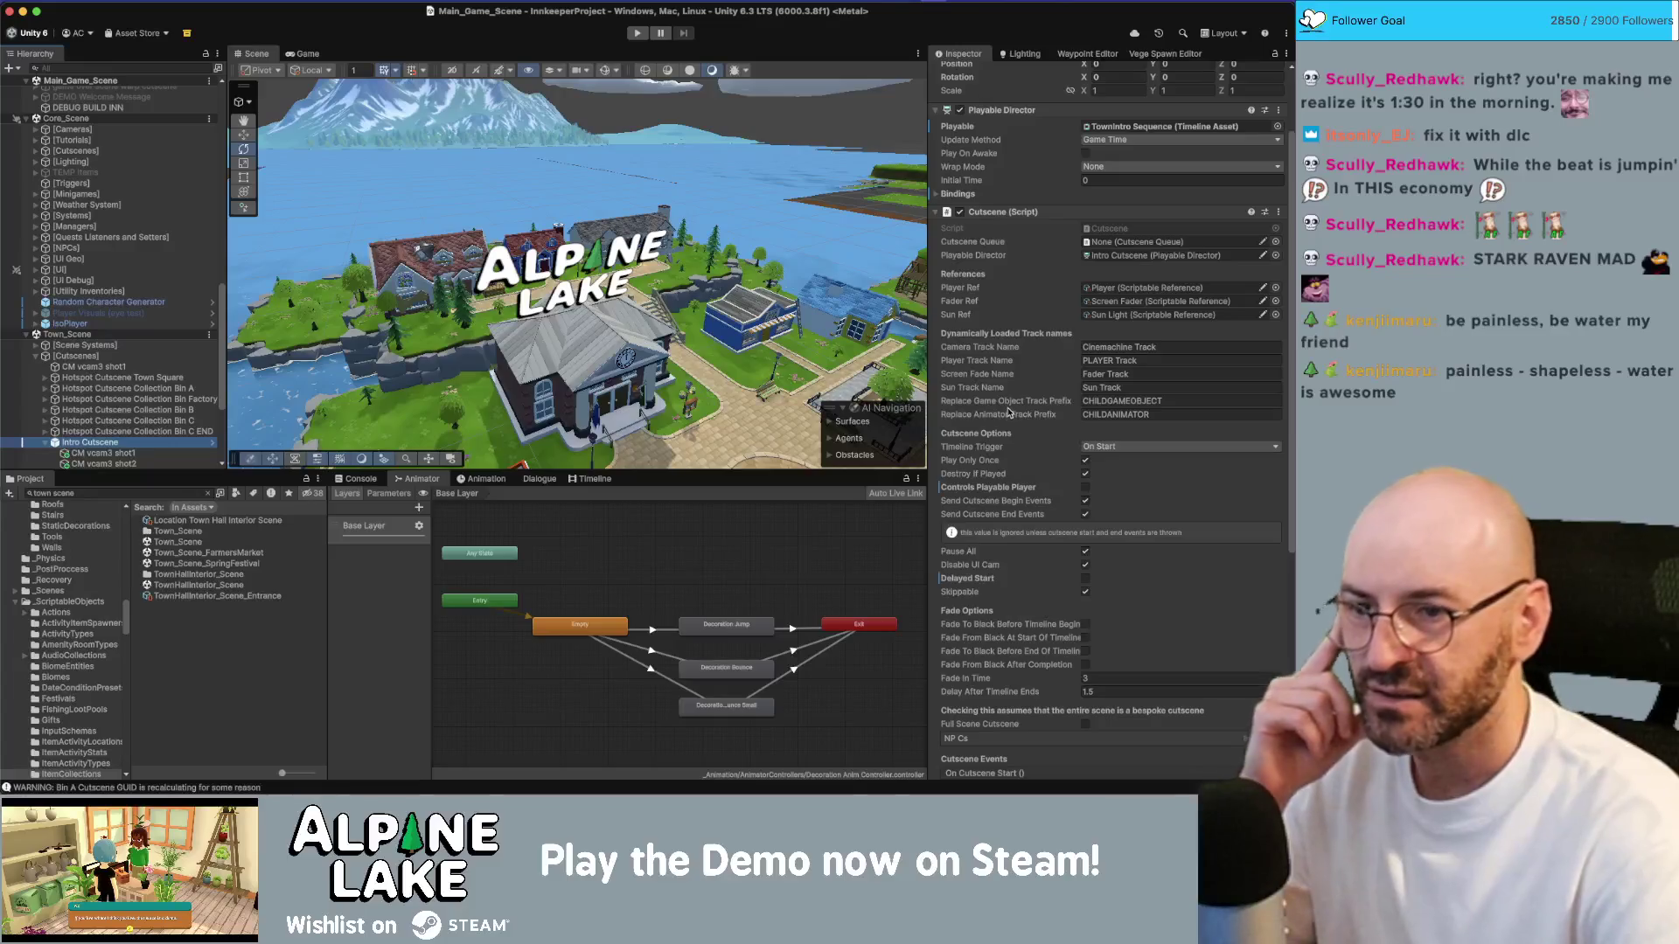
scroll(1007, 676, down, 1)
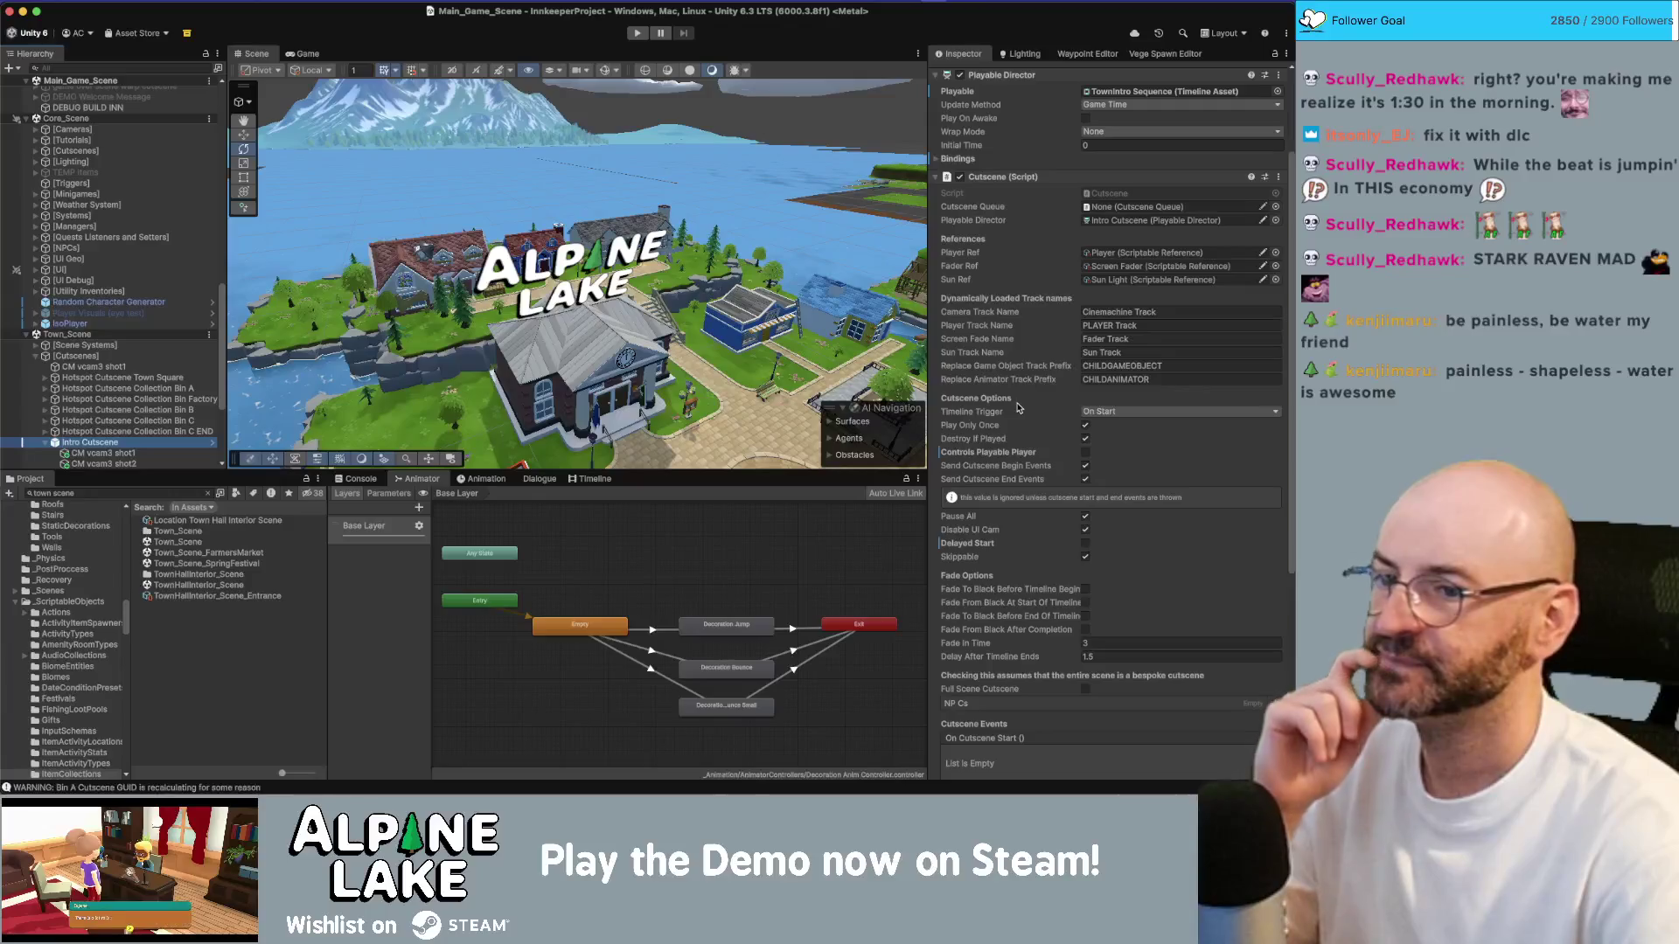
scroll(1084, 184, up, 1)
double_click(1110, 194)
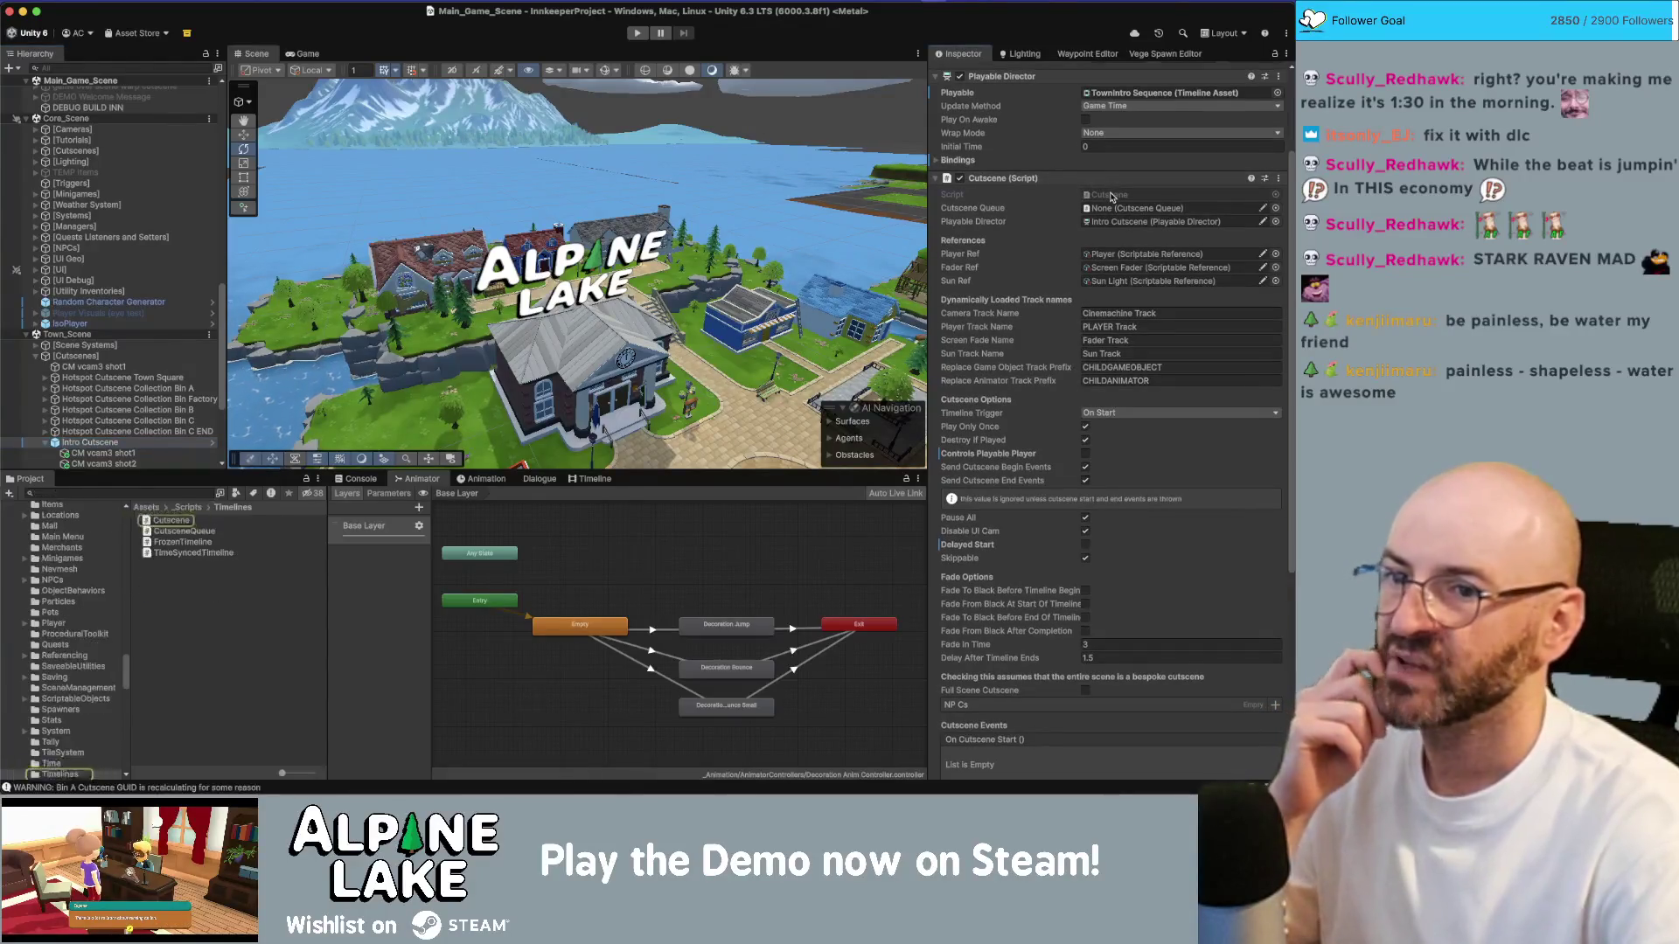
Step: Search Cutscene.cs for 'controlsplayableplayer' and step through each m_ControlsPlayablePlayer usage
key(super+f)
text(c)
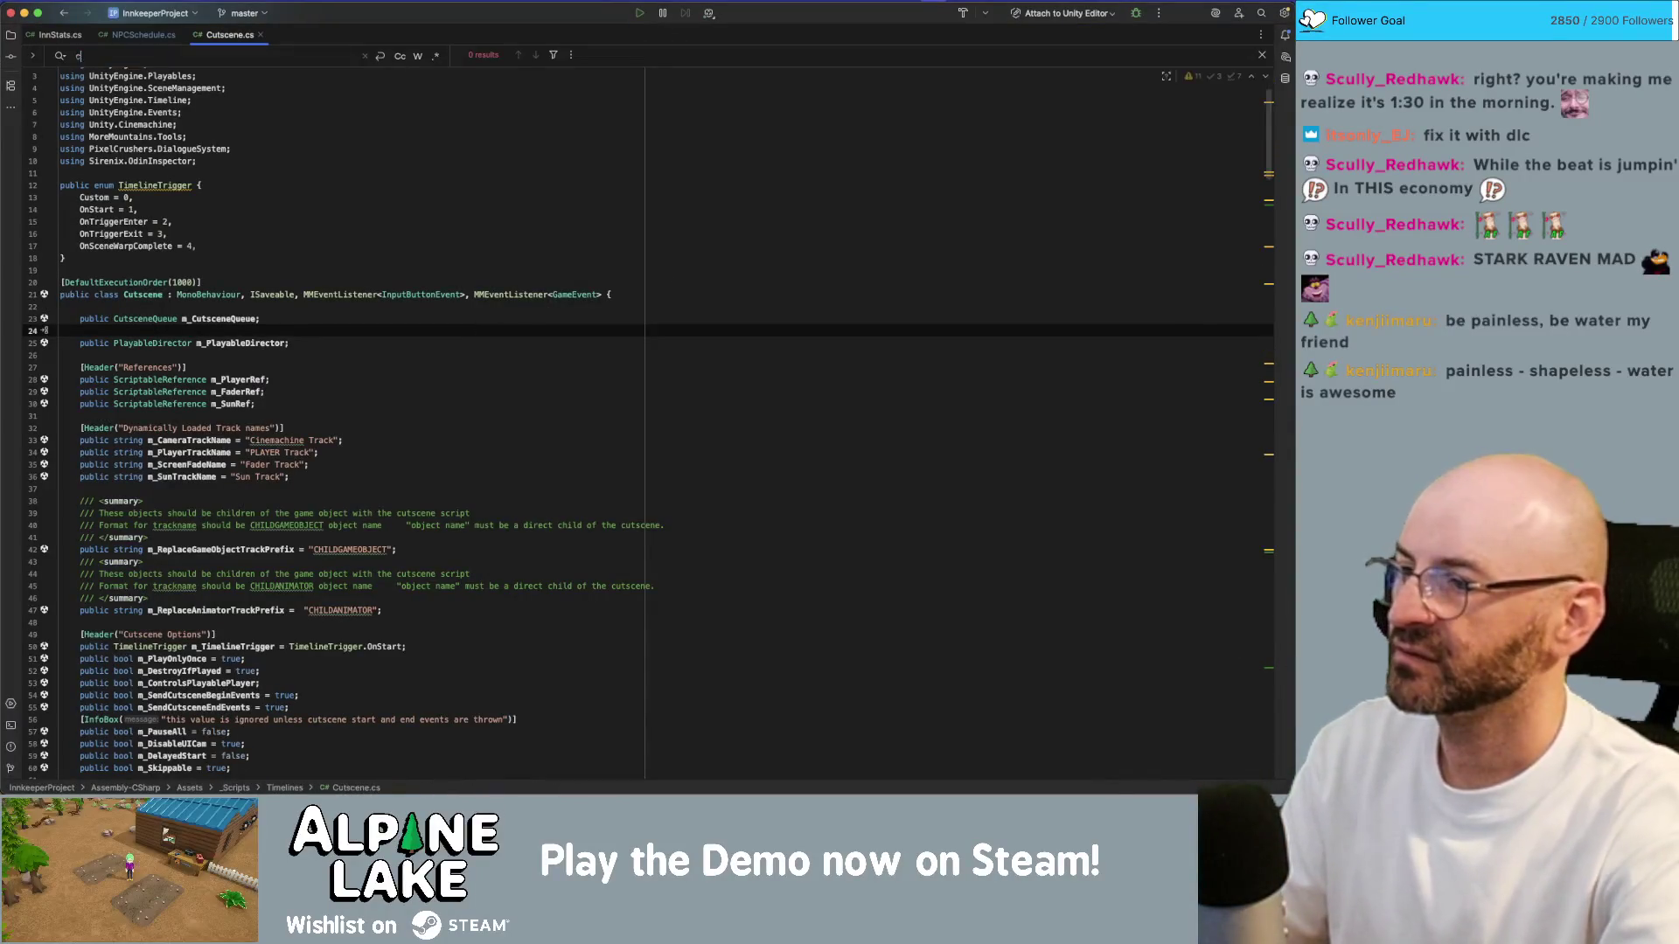
text(ontrolsplaya)
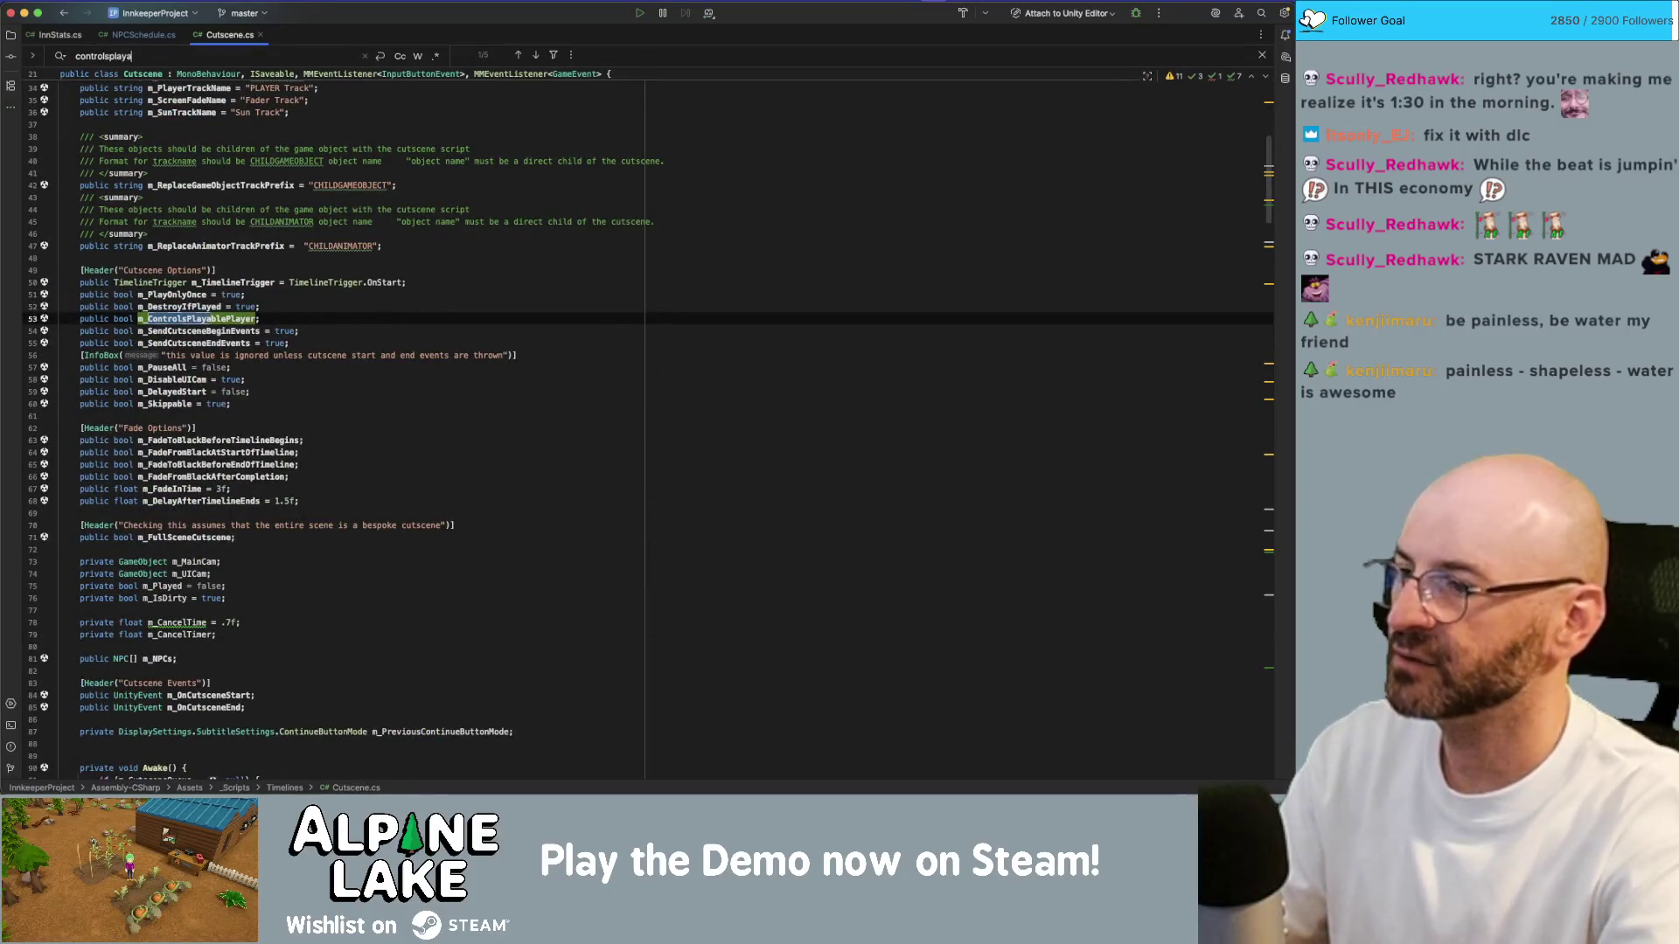
text(bleplayer)
key(Return)
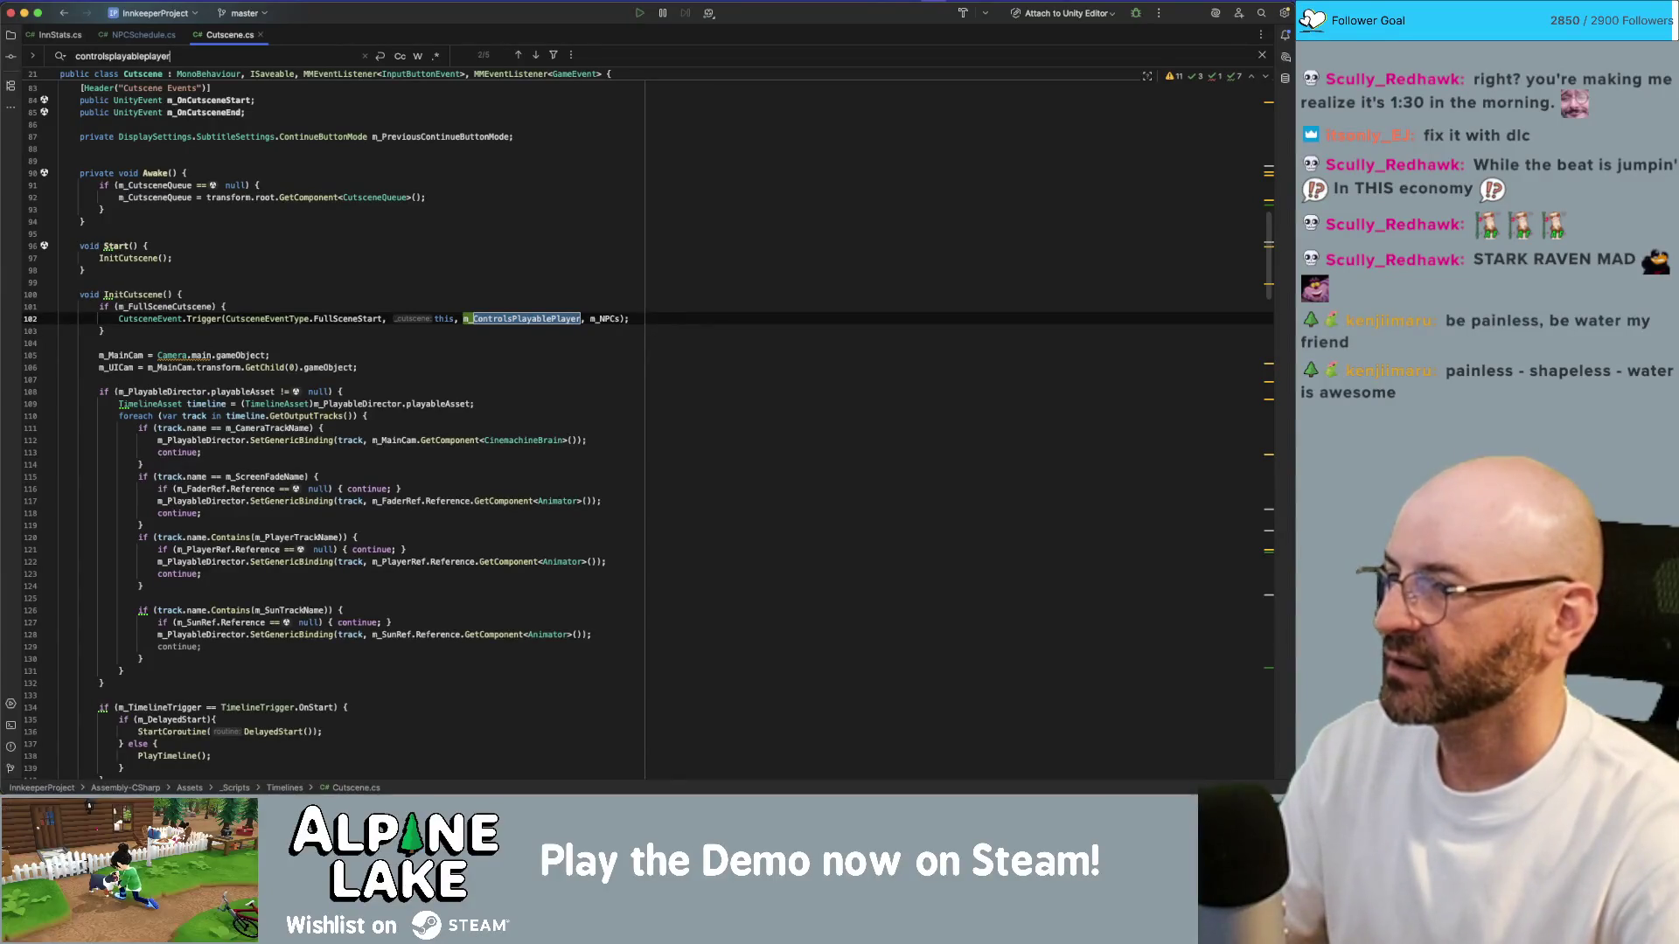
key(Return)
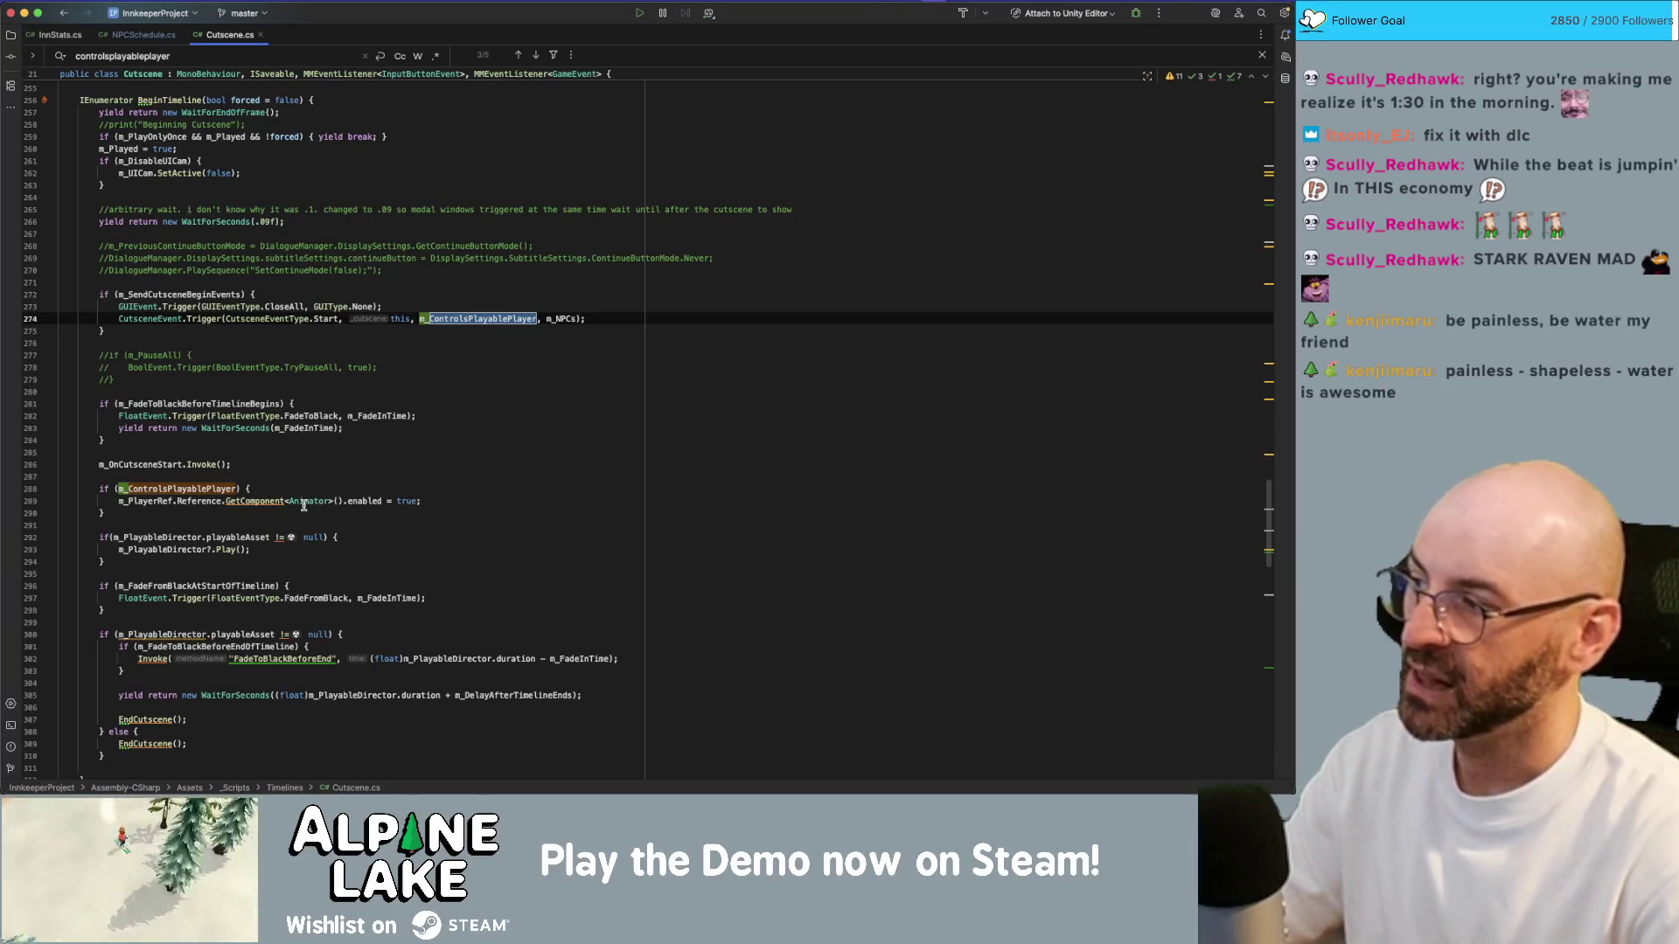
mouse_move(299, 502)
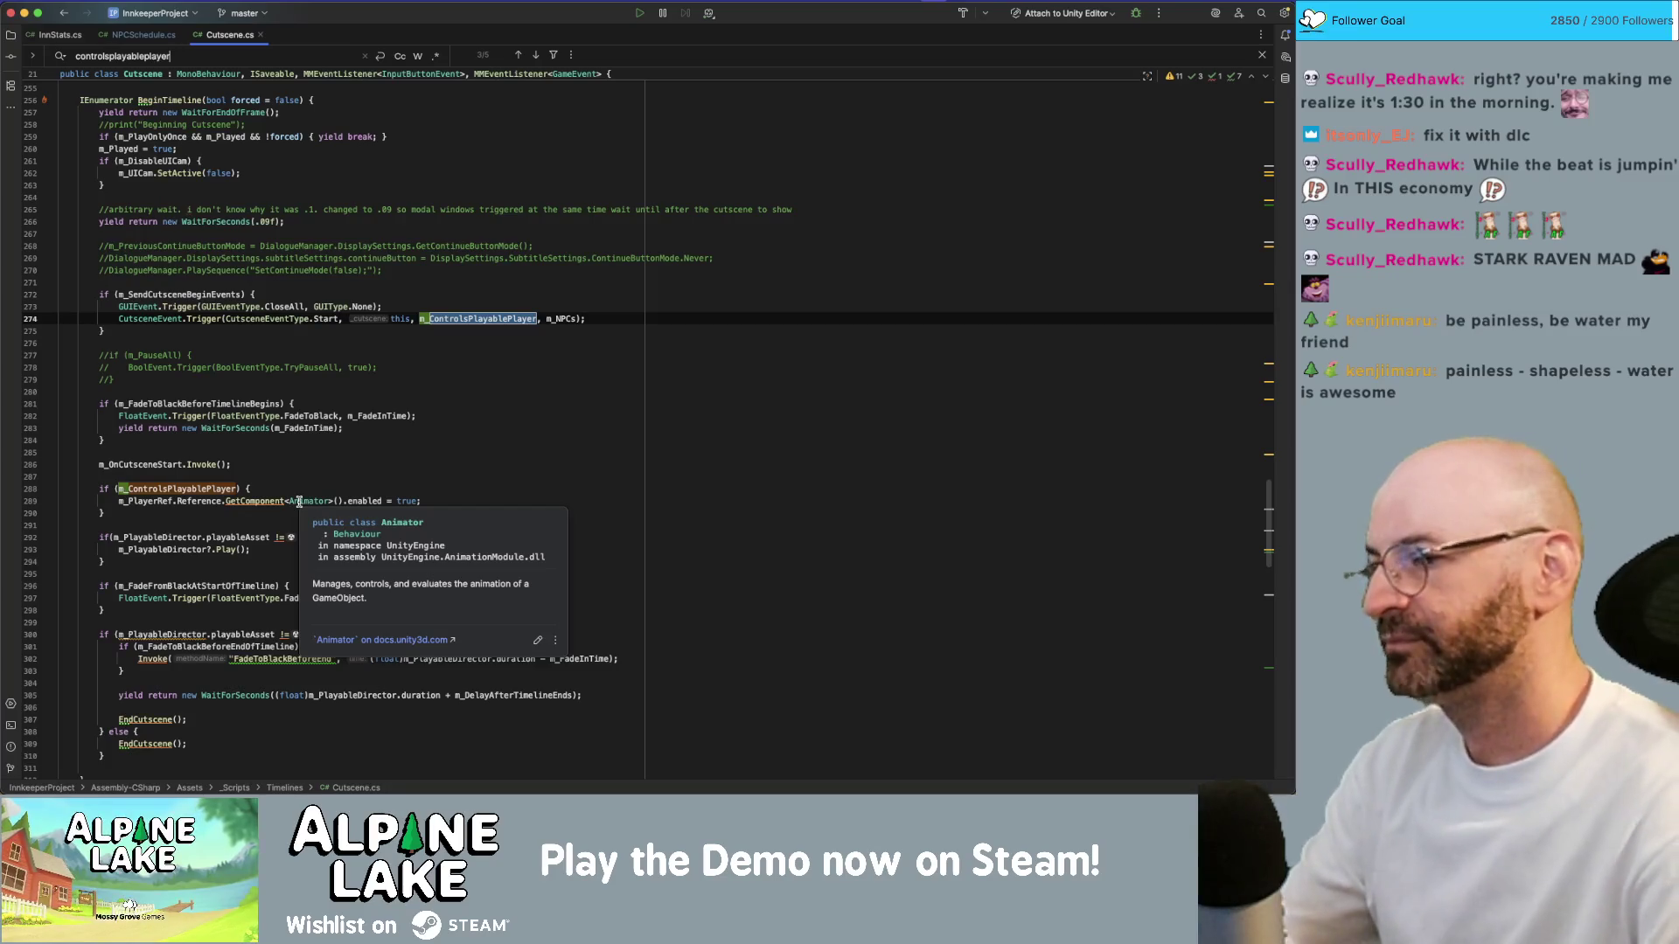
click(353, 416)
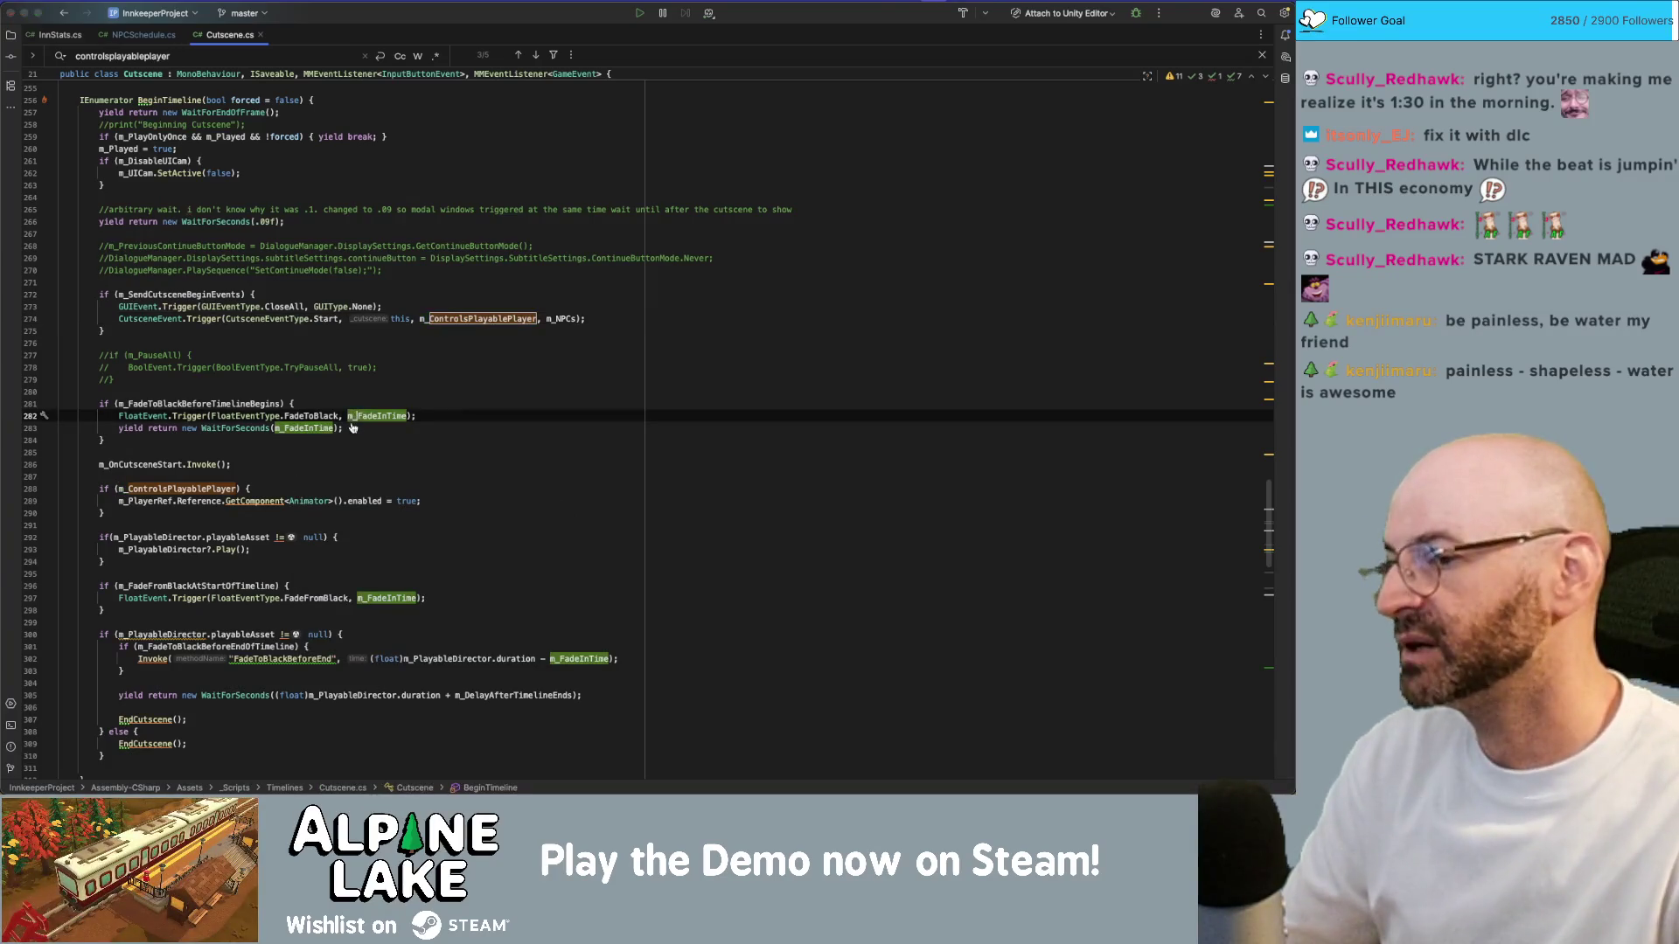
key(super+Tab)
key(super+Tab)
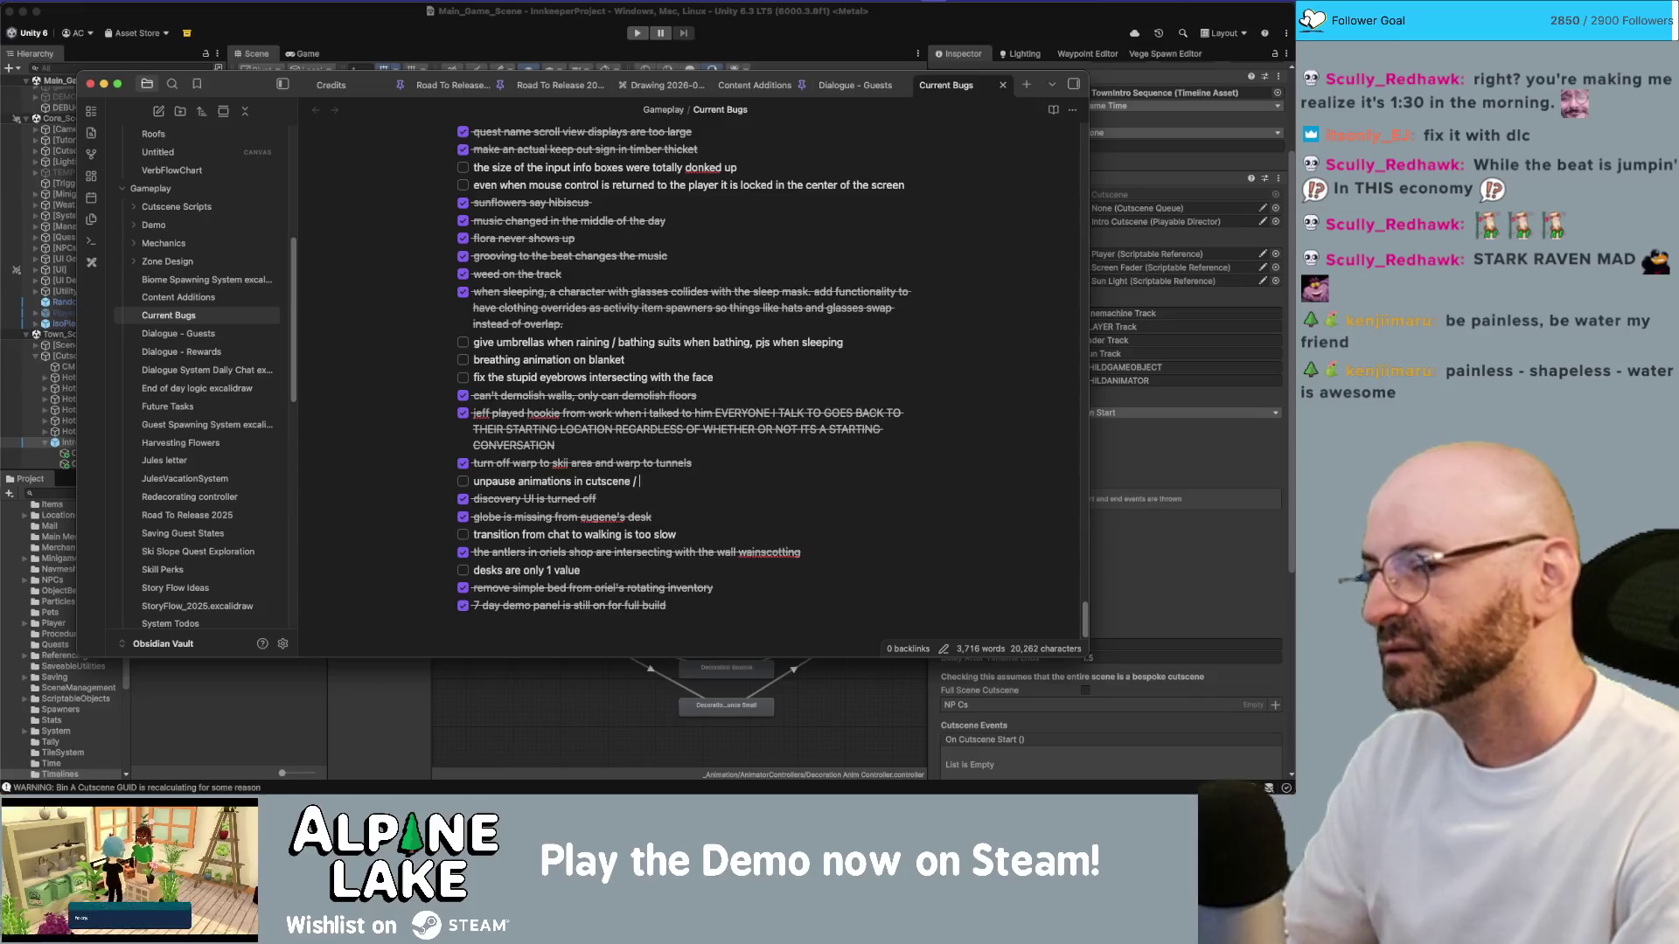
Step: Note that the intro cutscene should control dedicated cutscene NPCs while hiding the originals
text(intro cutscene to control )
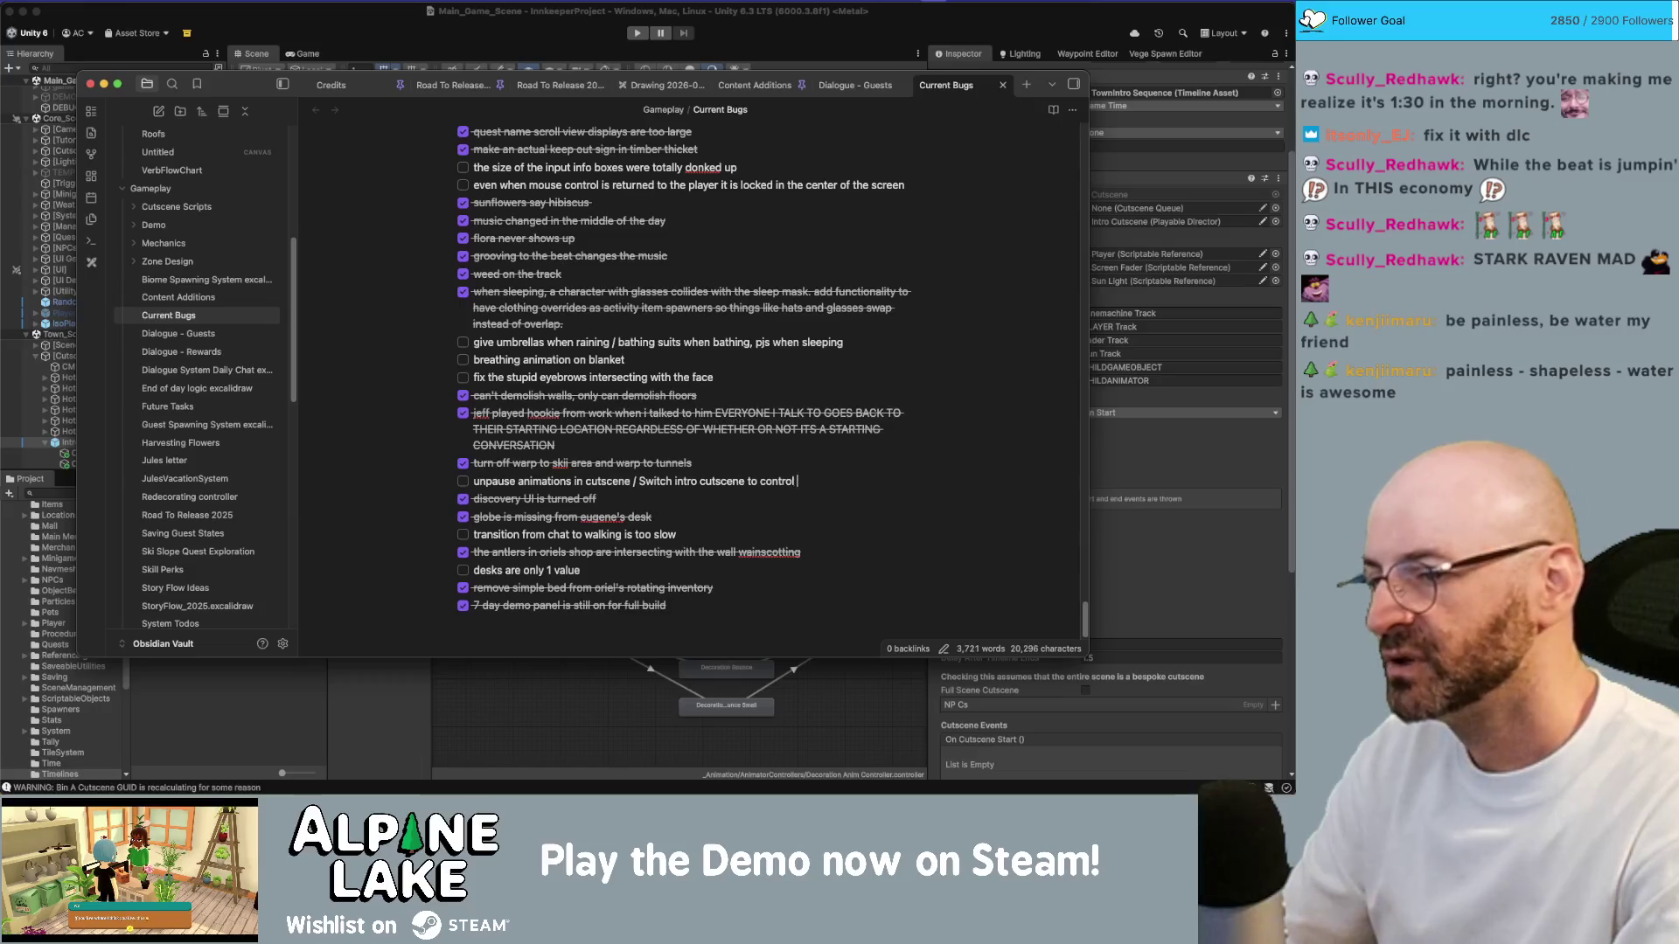
text(NPCS )
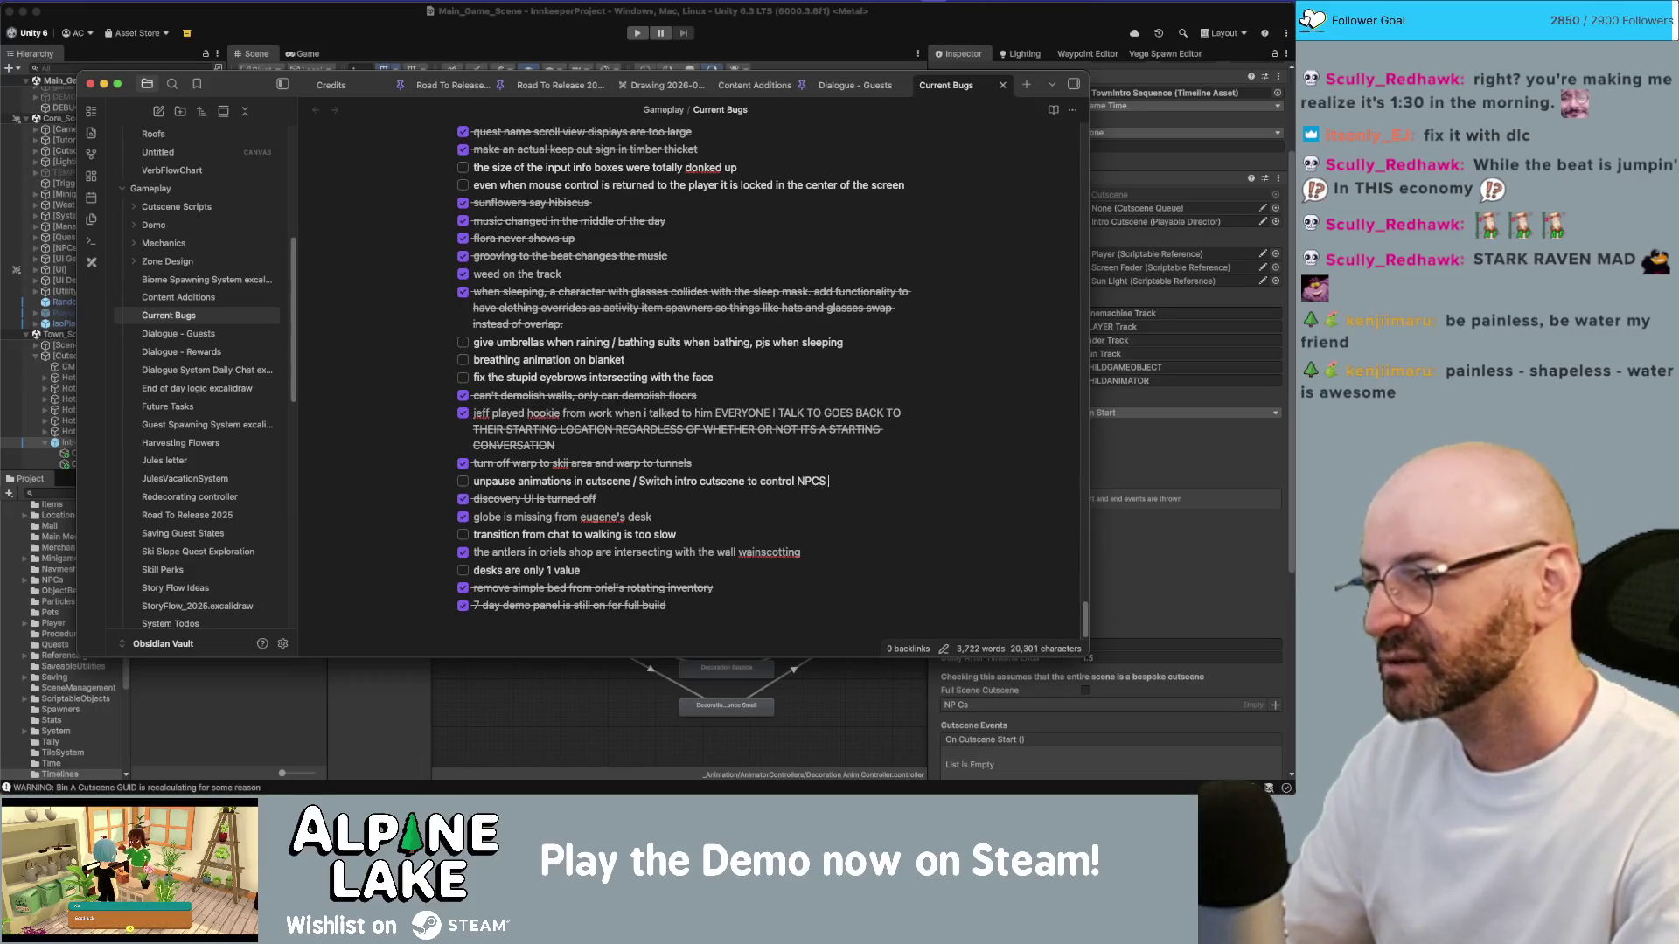
text(specifically designed for t)
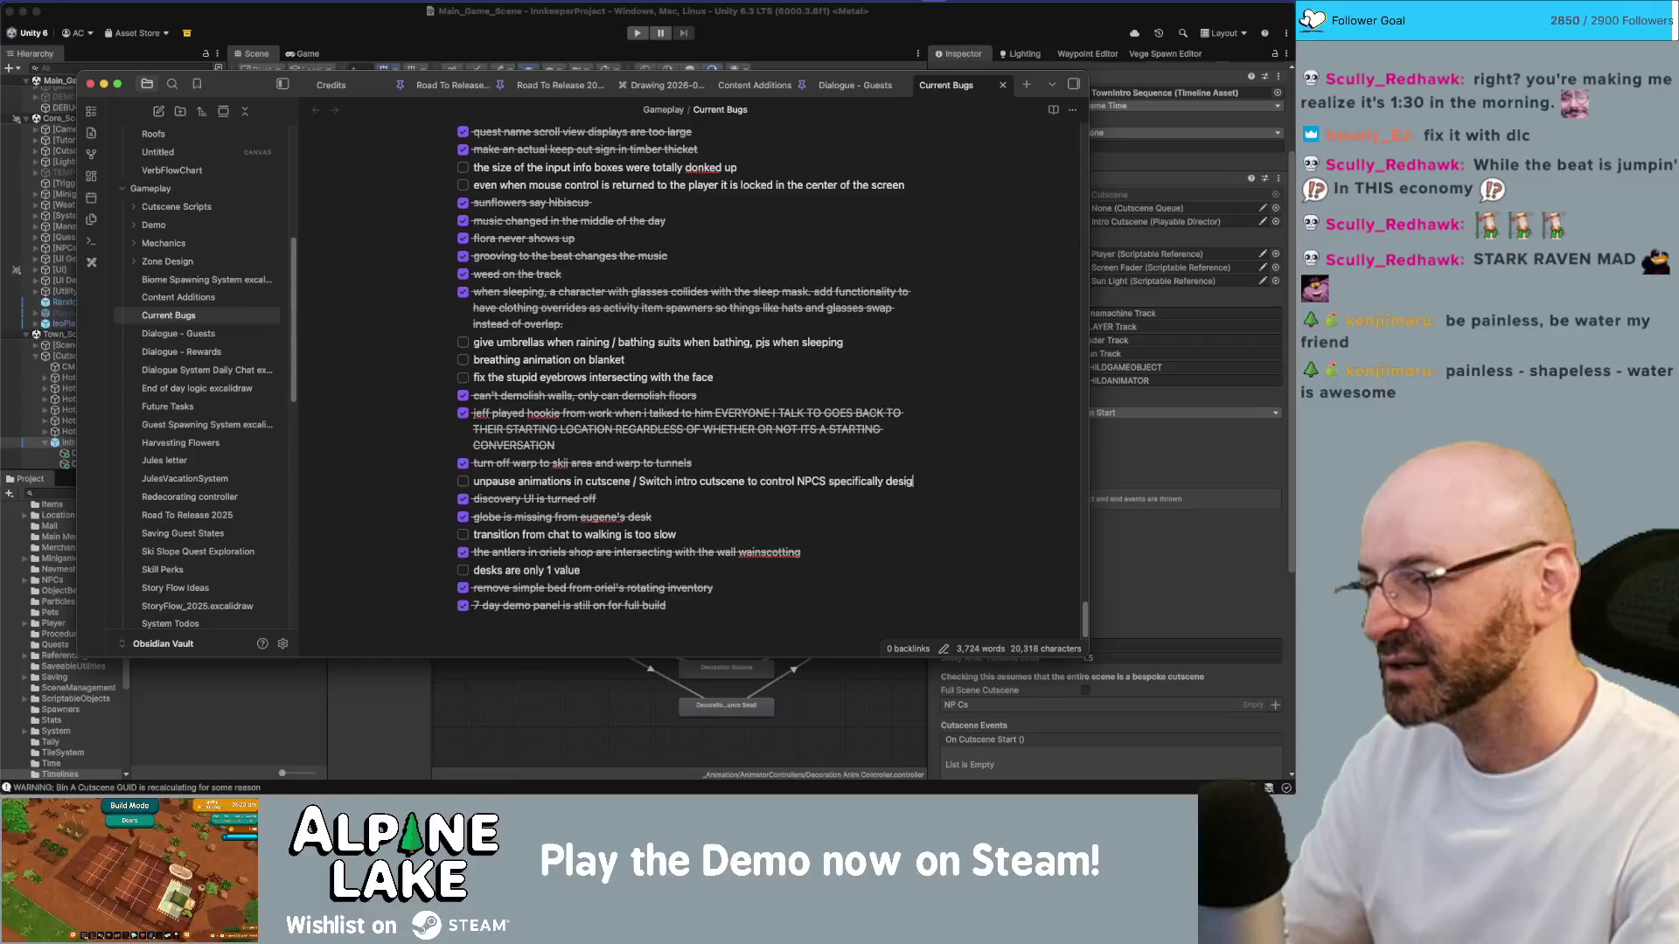
text(his )
text(cutscene)
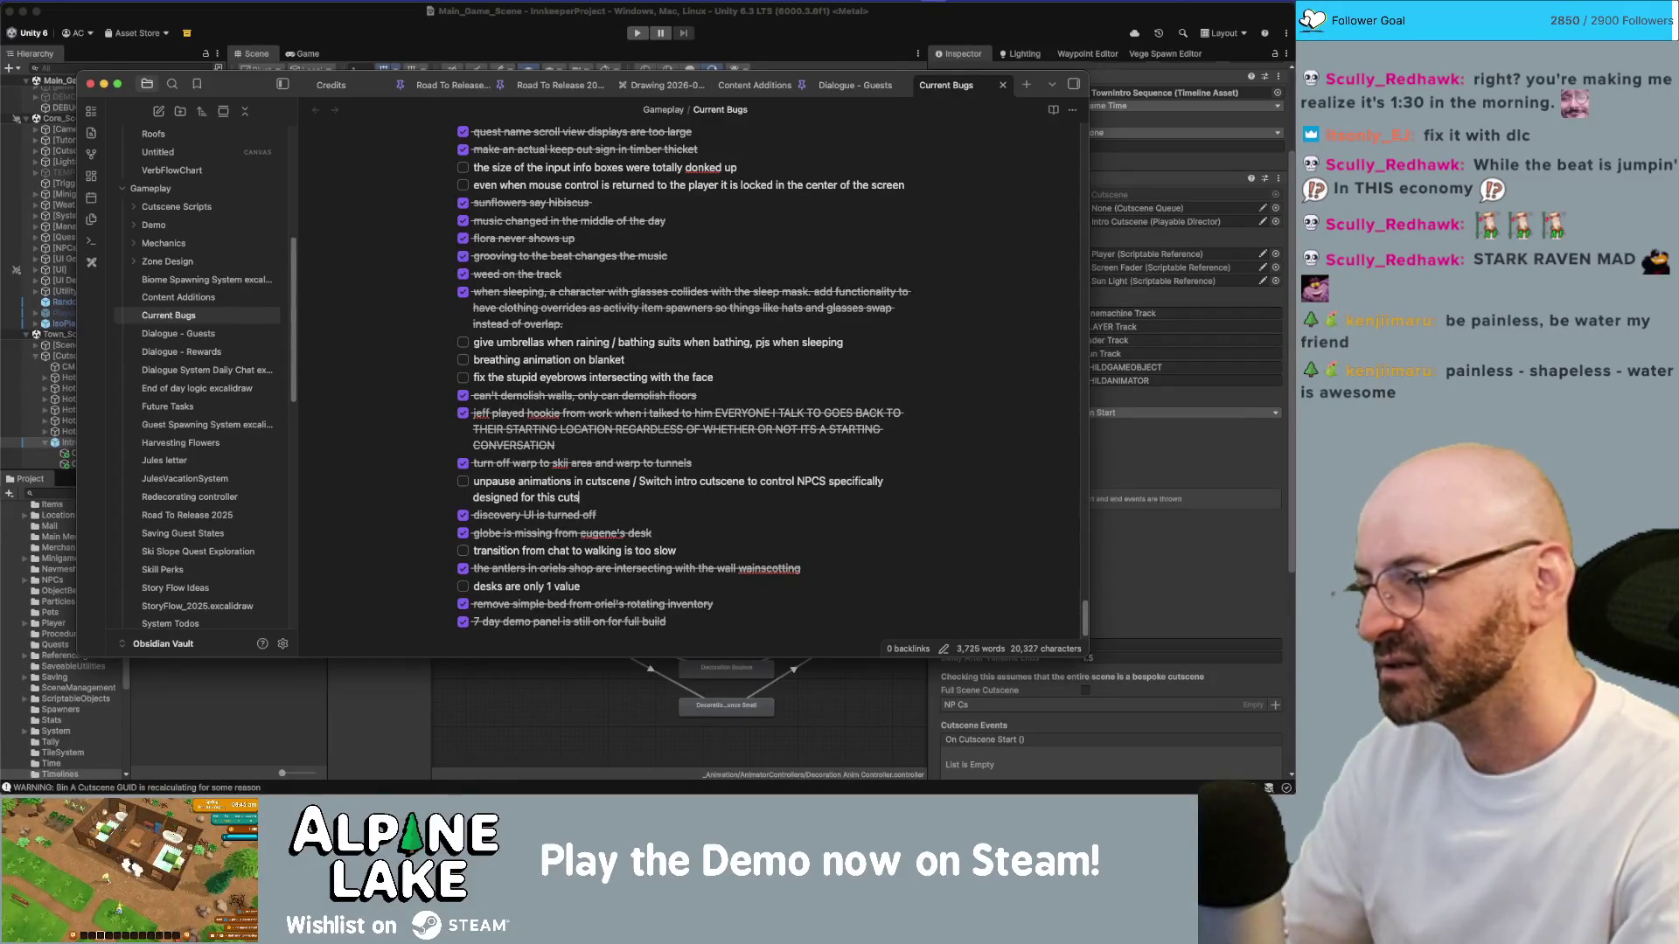
text( while )
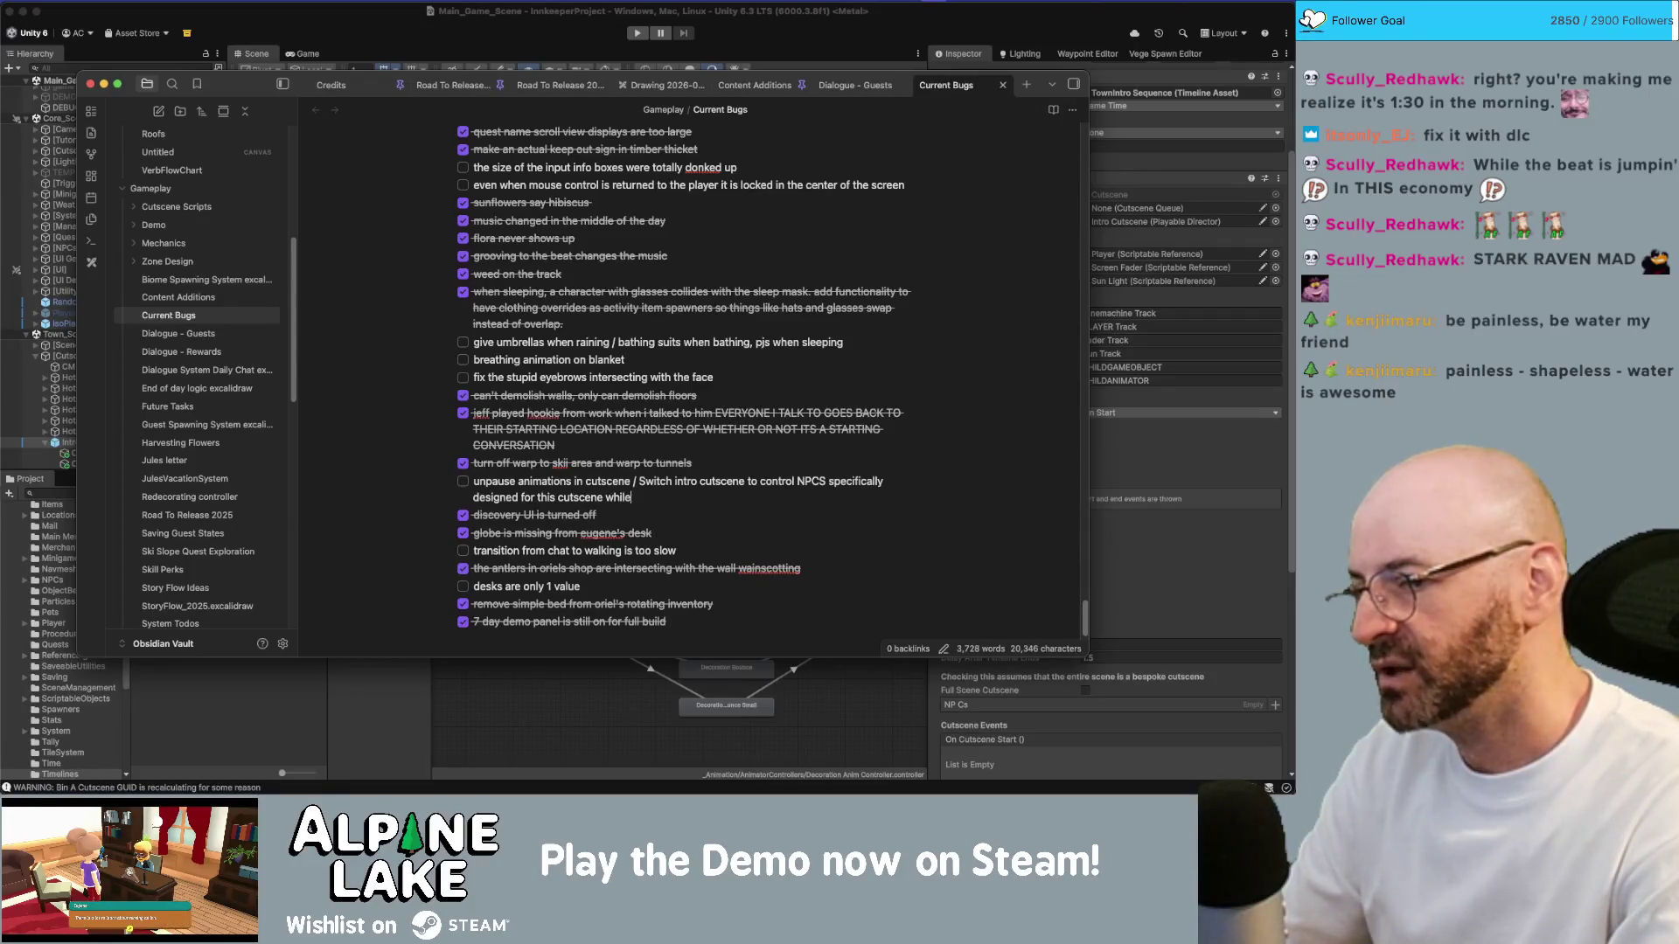
text(HIDING original )
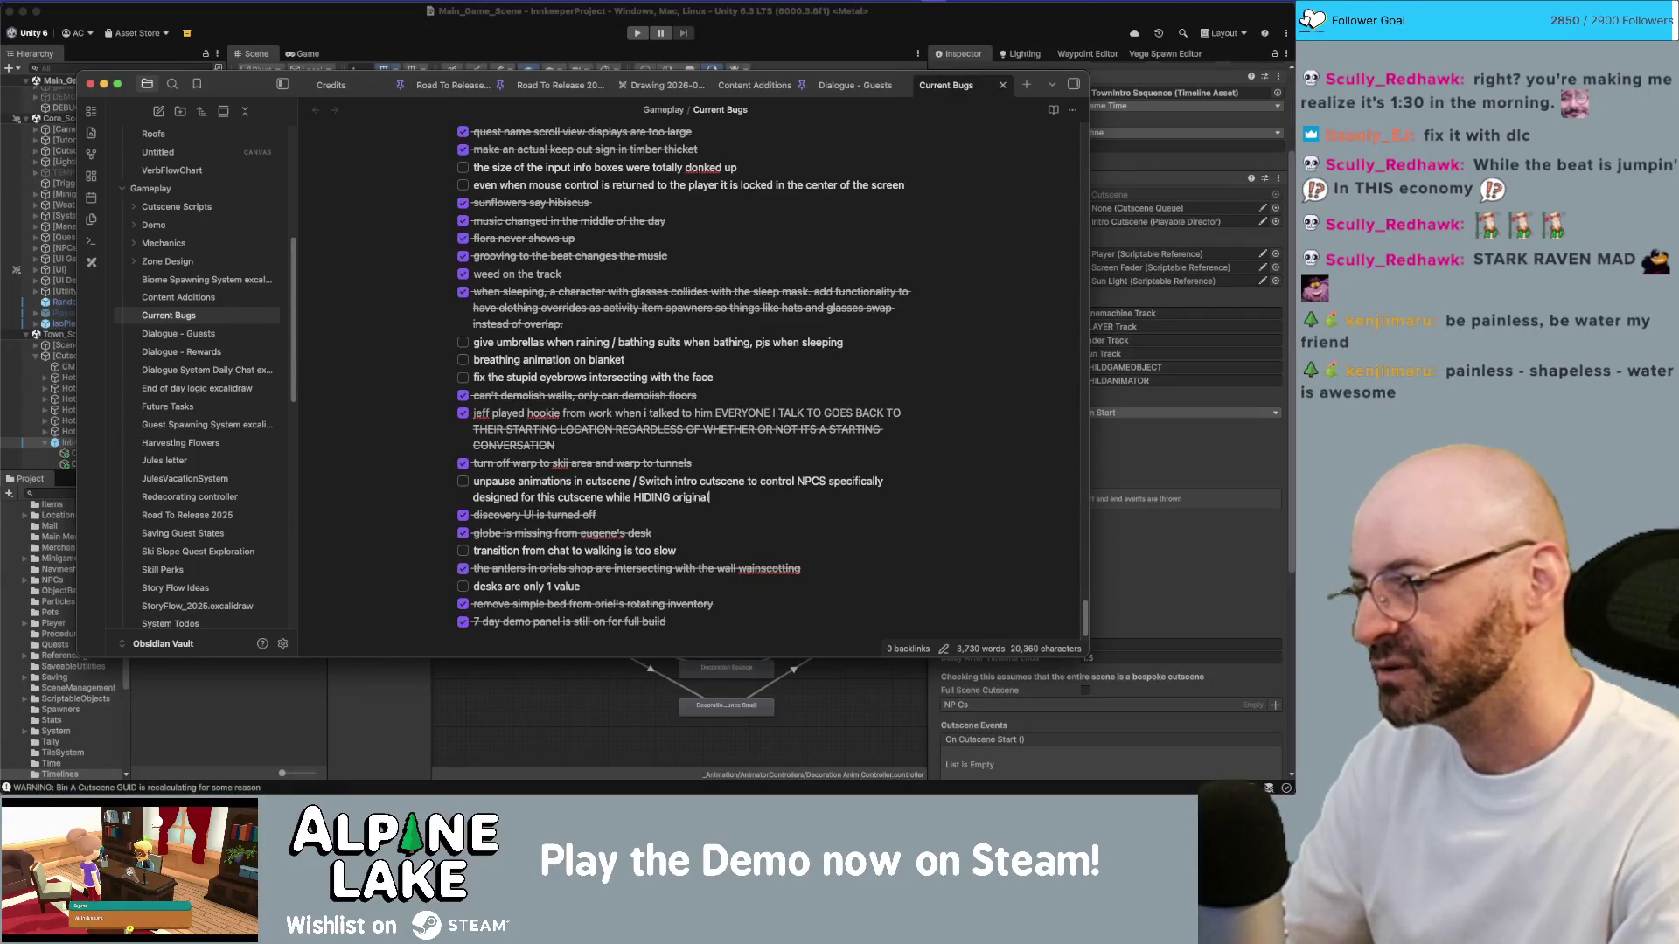
text(npcs)
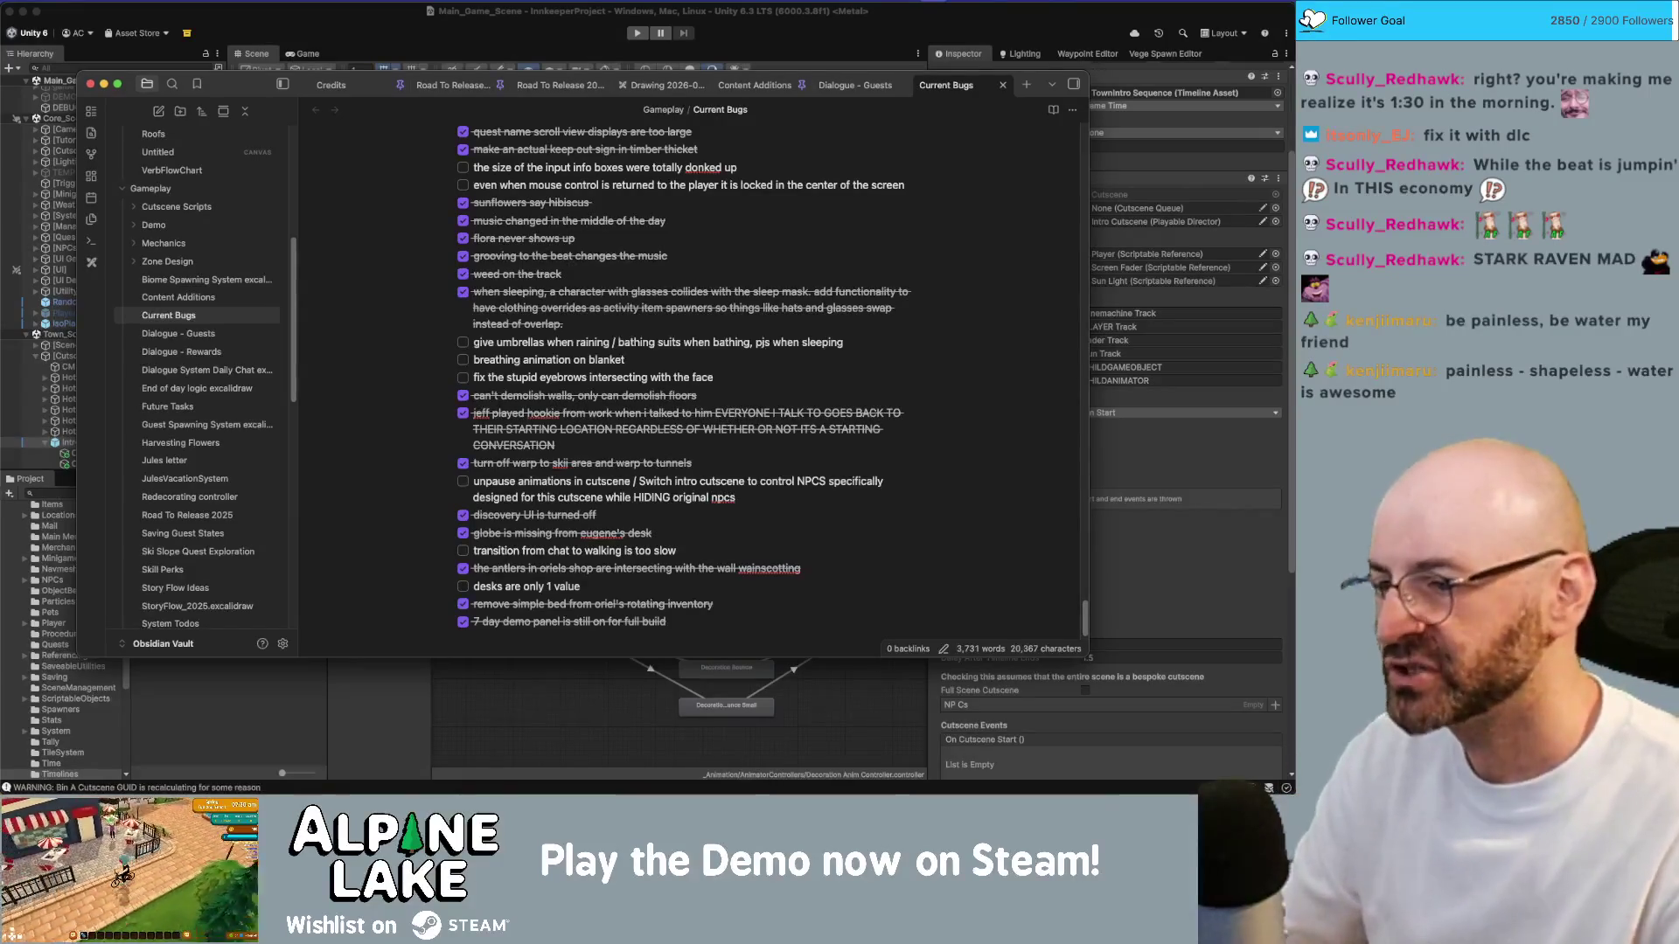
key(super+Tab)
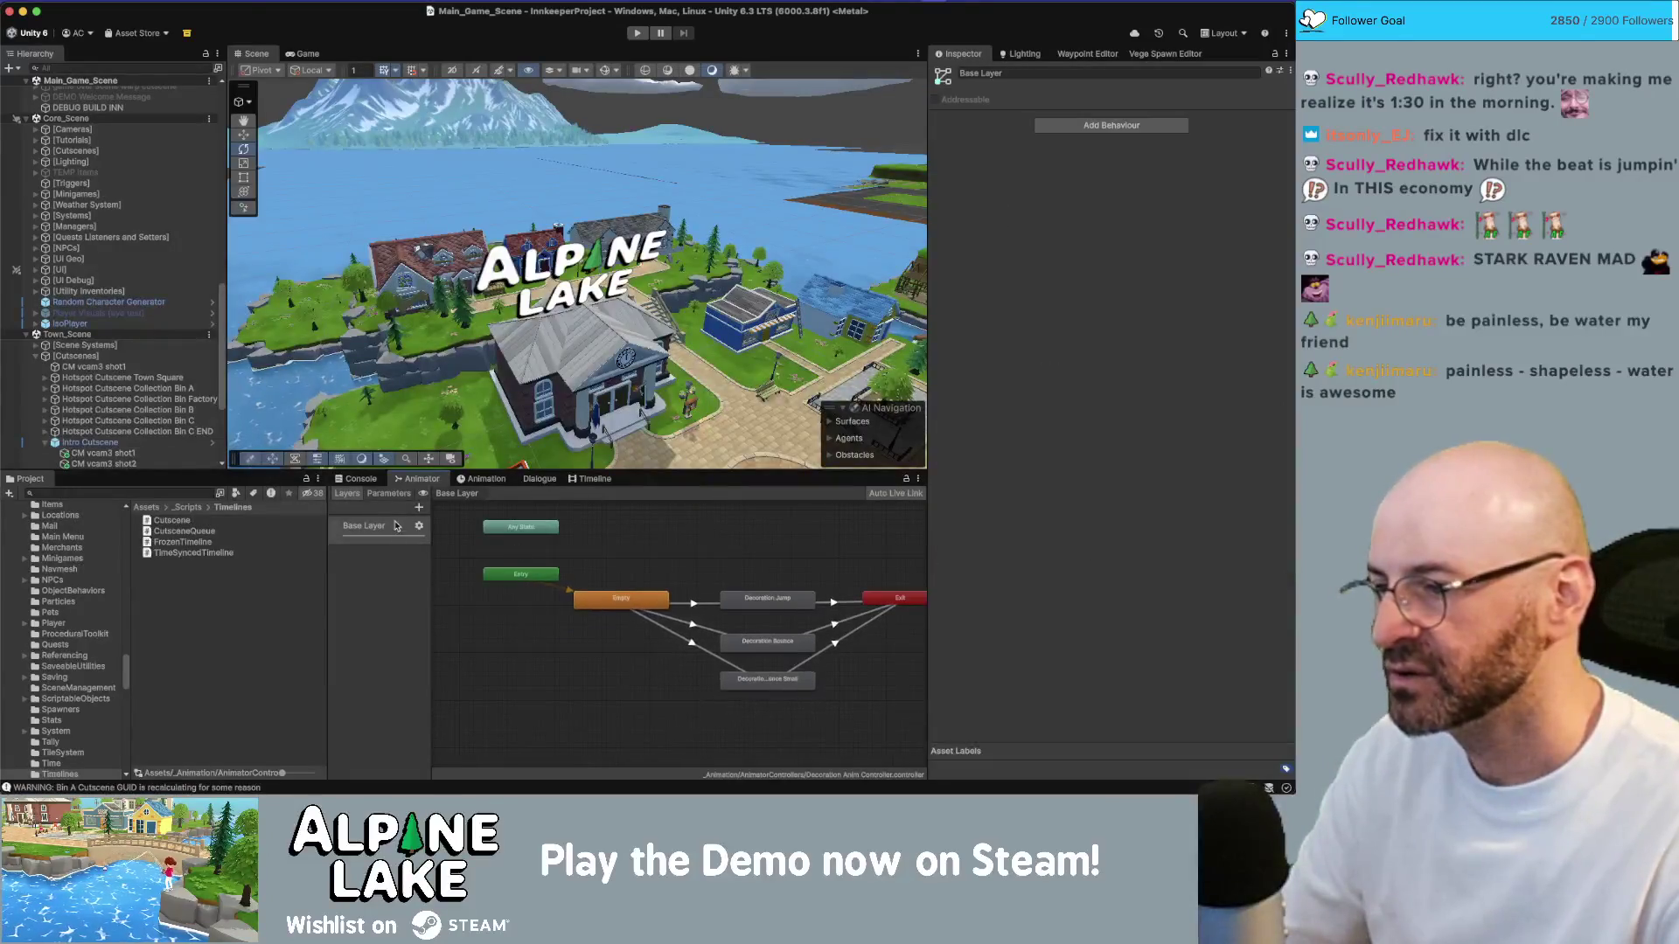
click(121, 324)
key(Right)
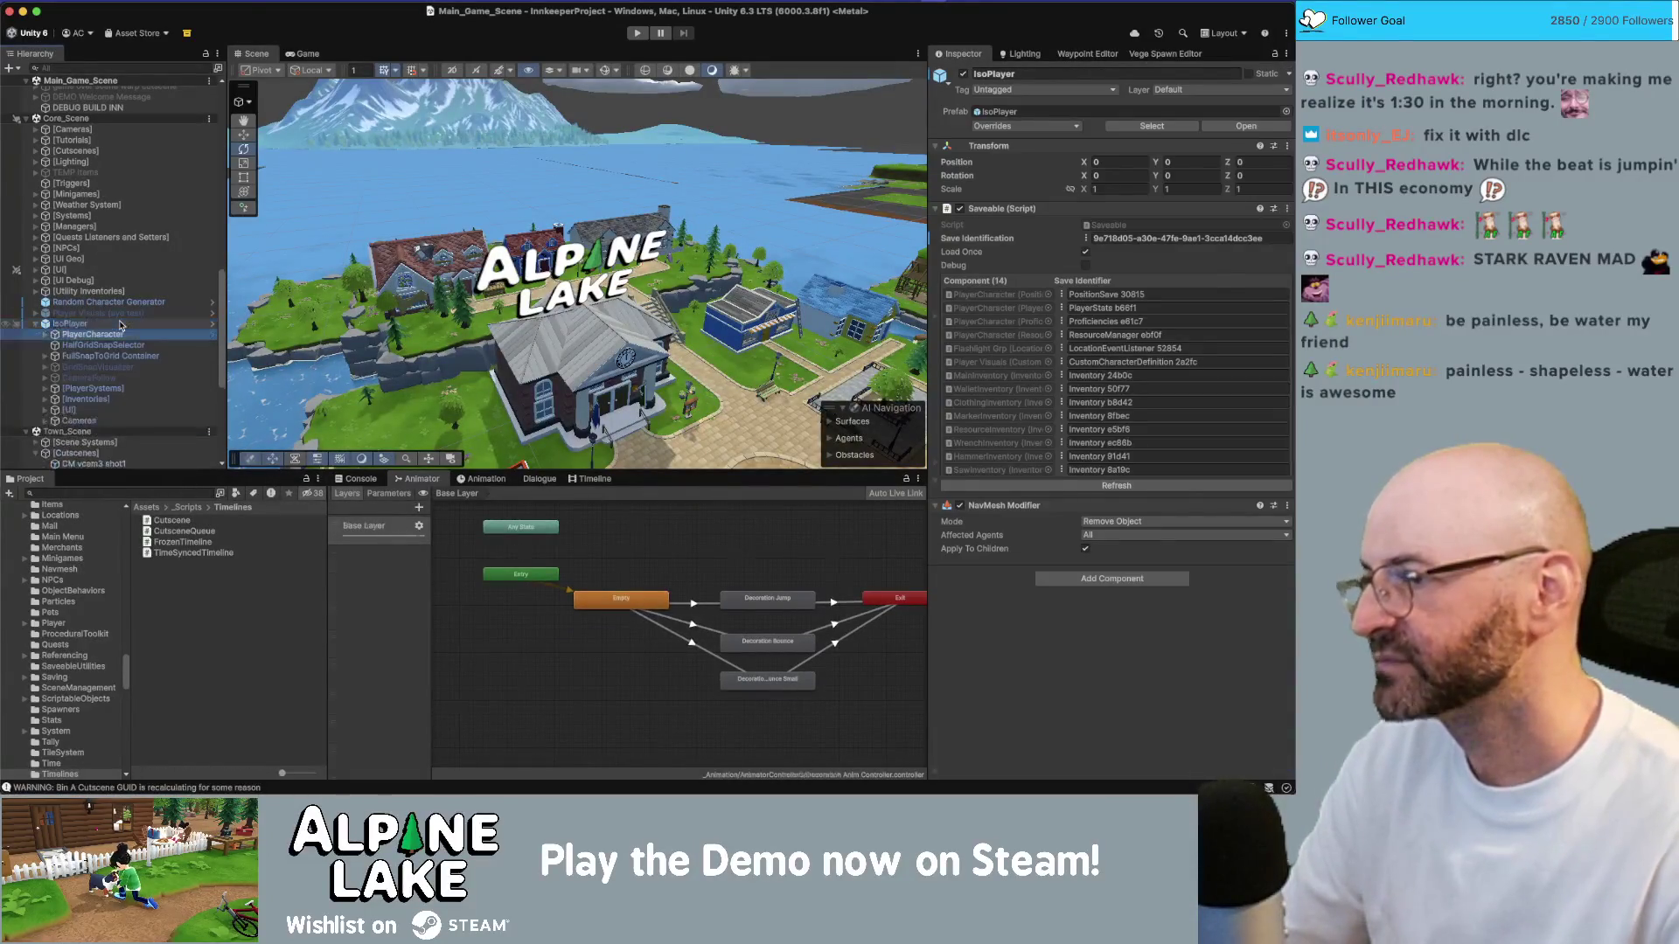
key(Down)
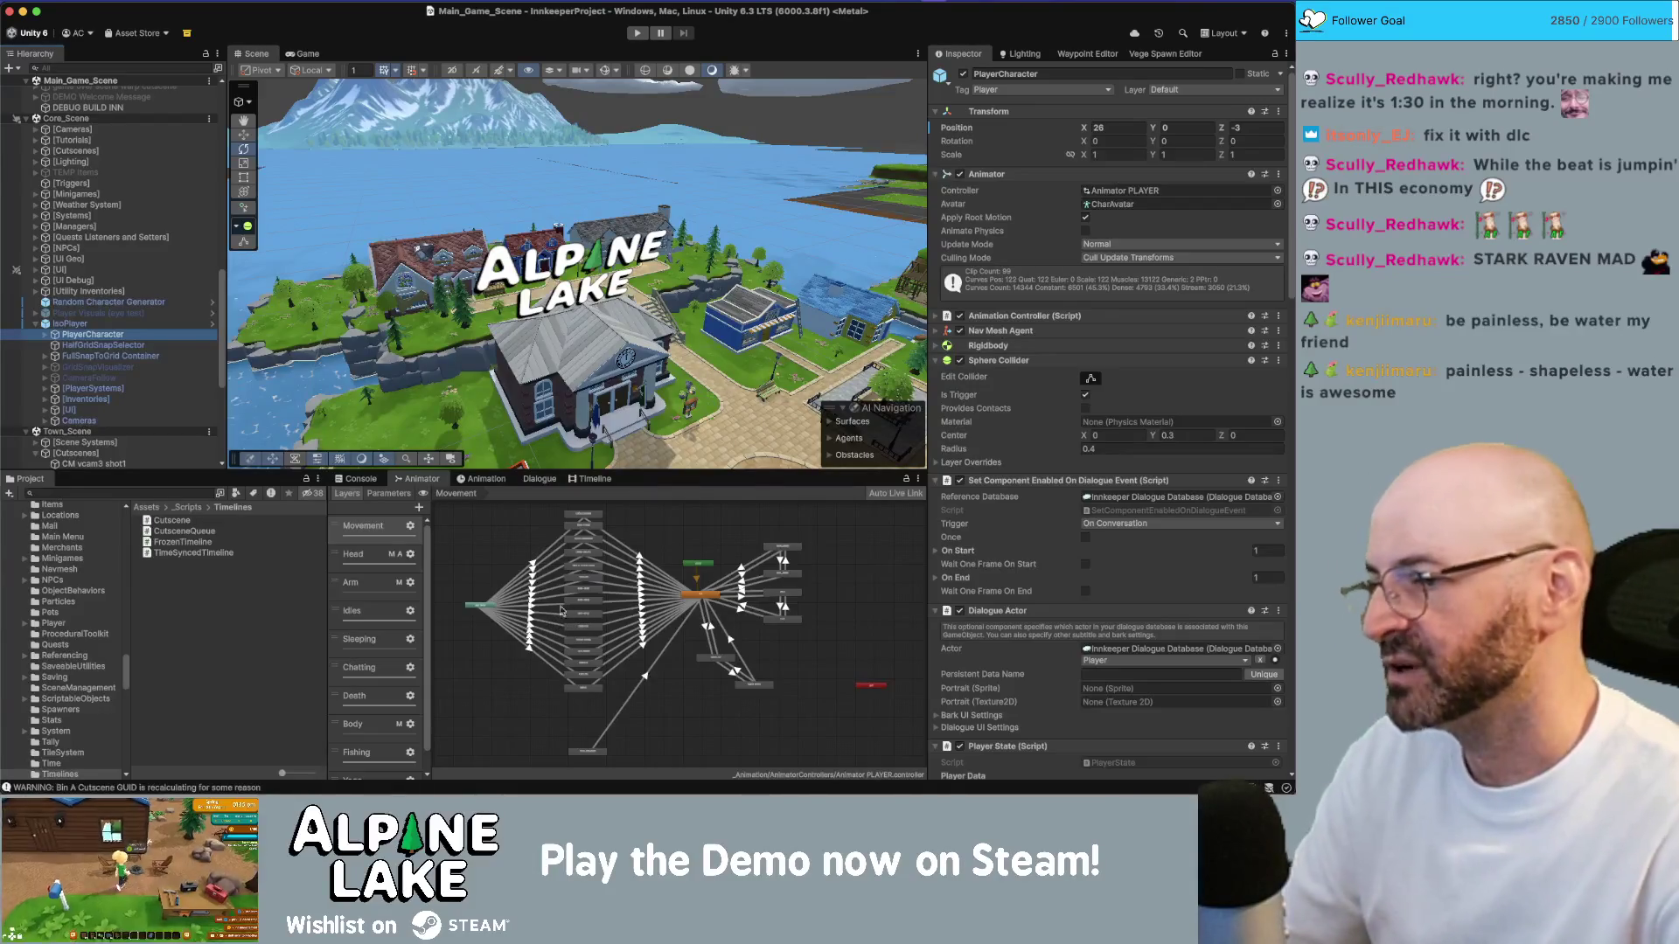
scroll(412, 612, down, 1)
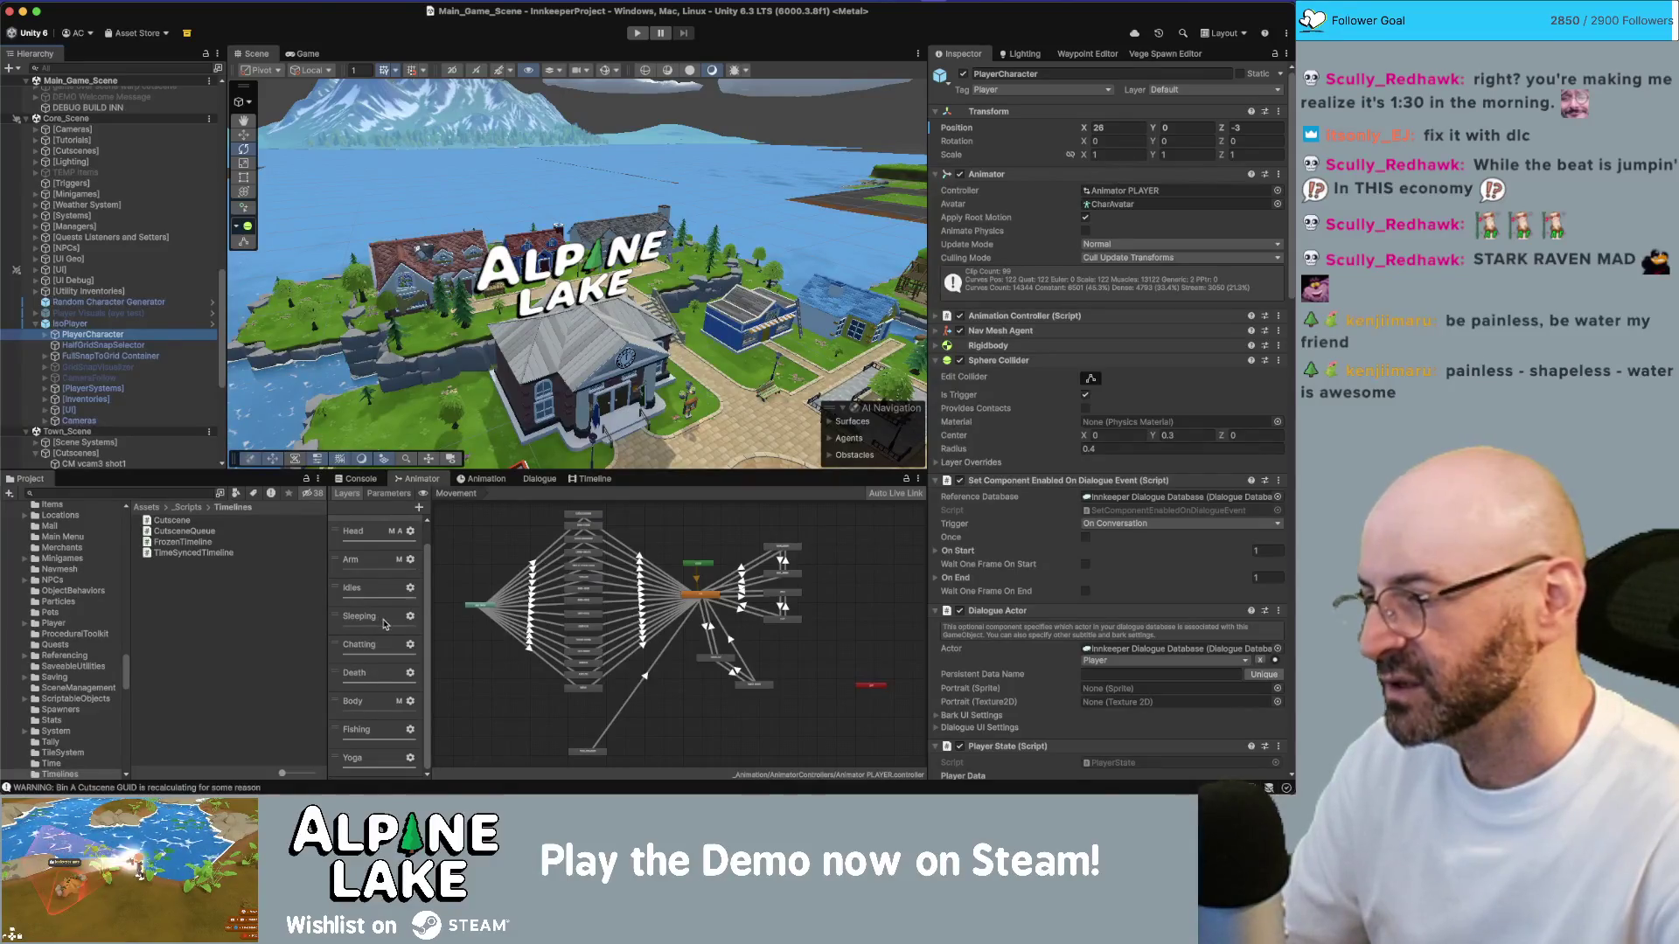
scroll(472, 564, up, 1)
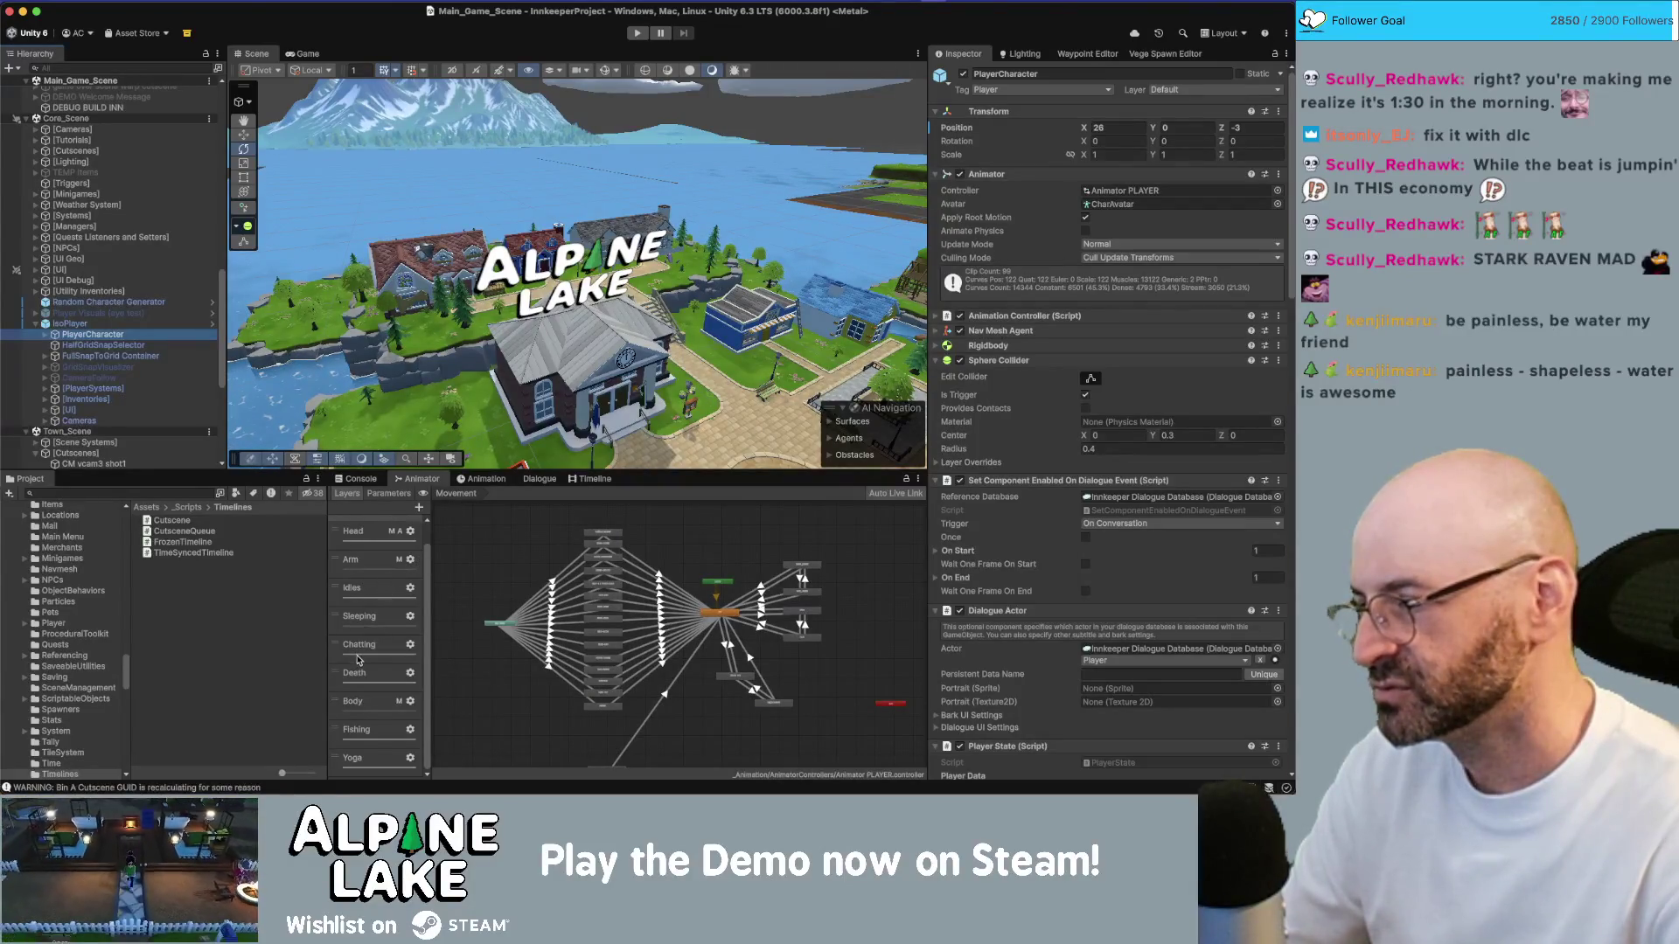
scroll(378, 691, up, 1)
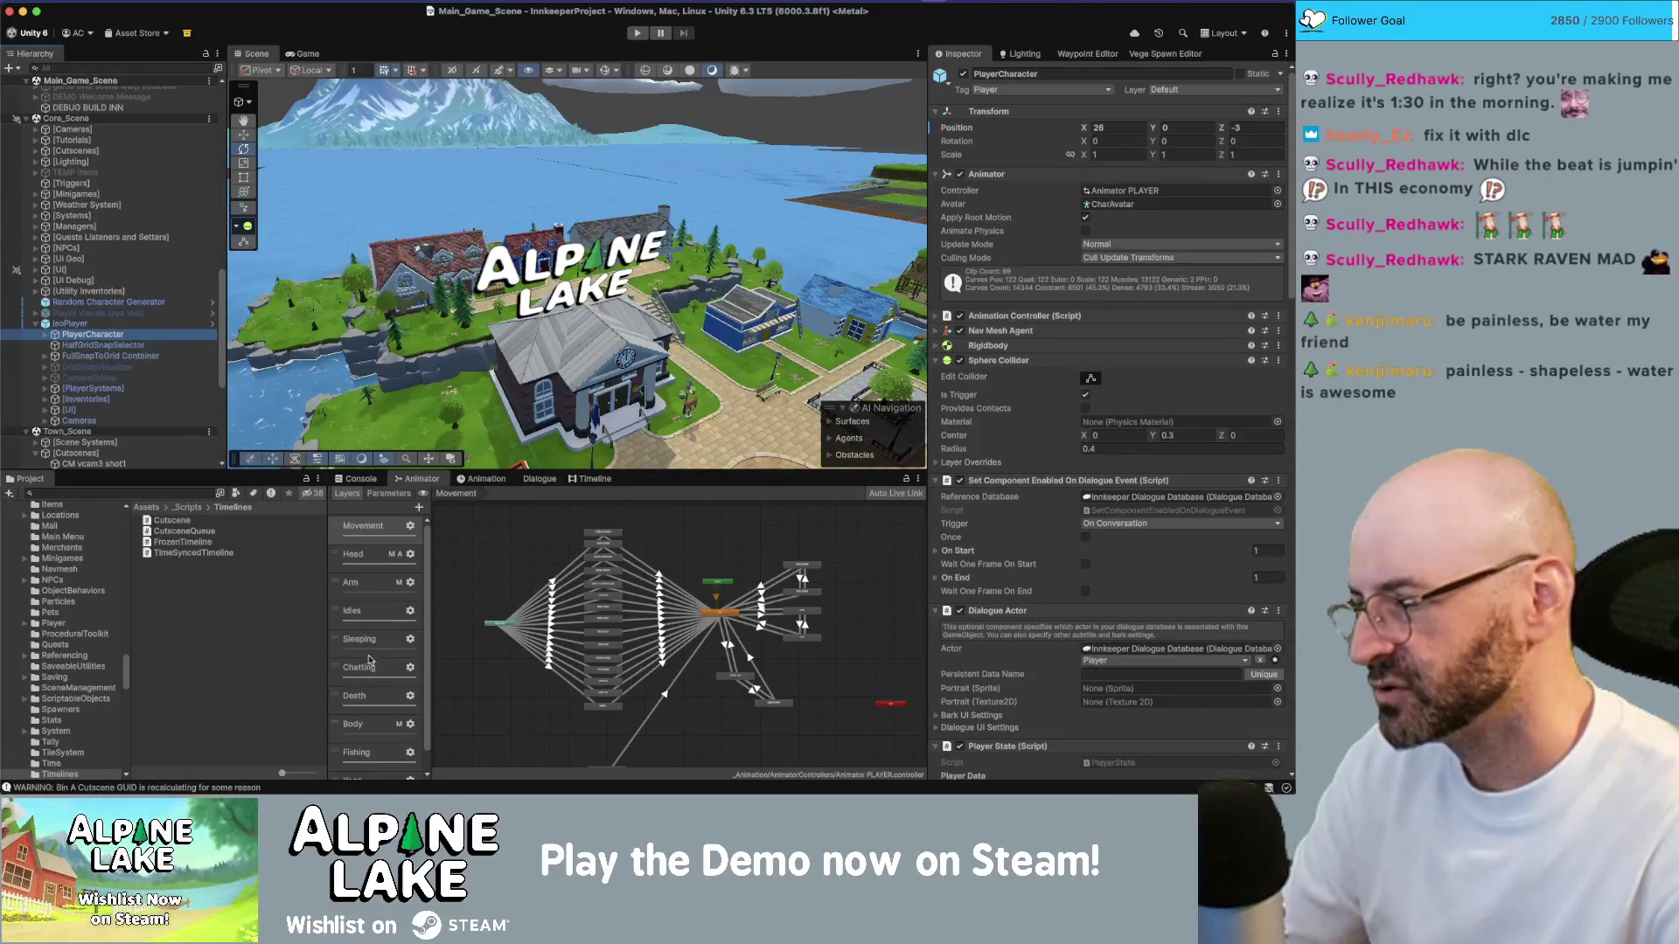
click(371, 667)
scroll(672, 587, up, 5)
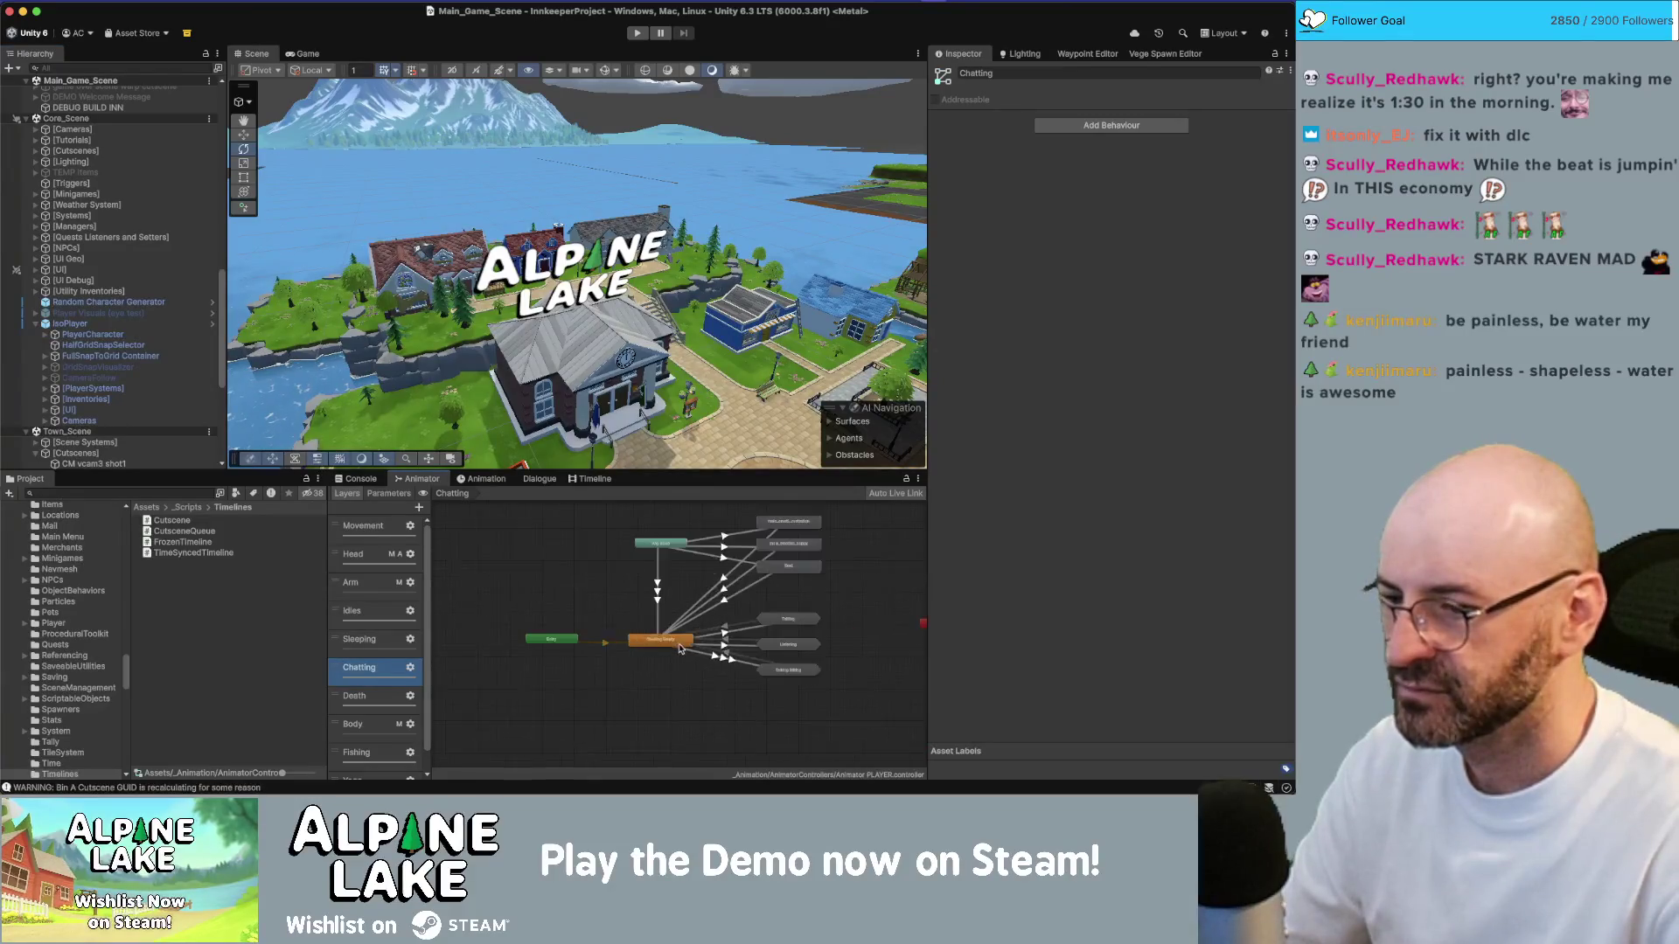
scroll(687, 636, down, 5)
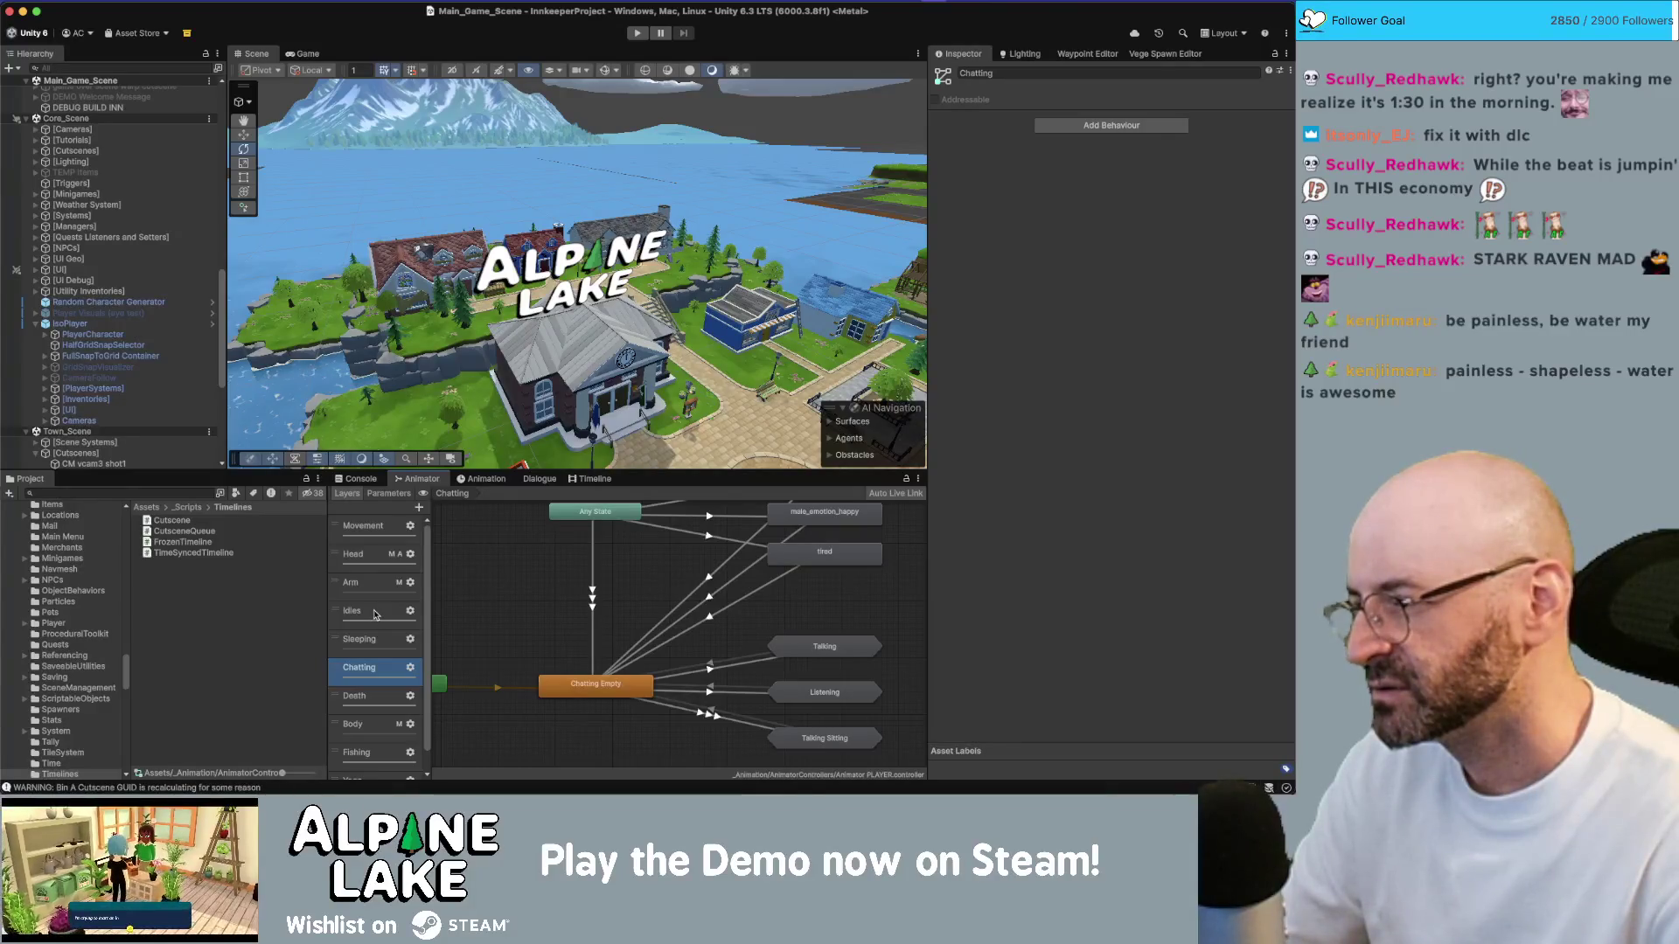
scroll(644, 647, up, 3)
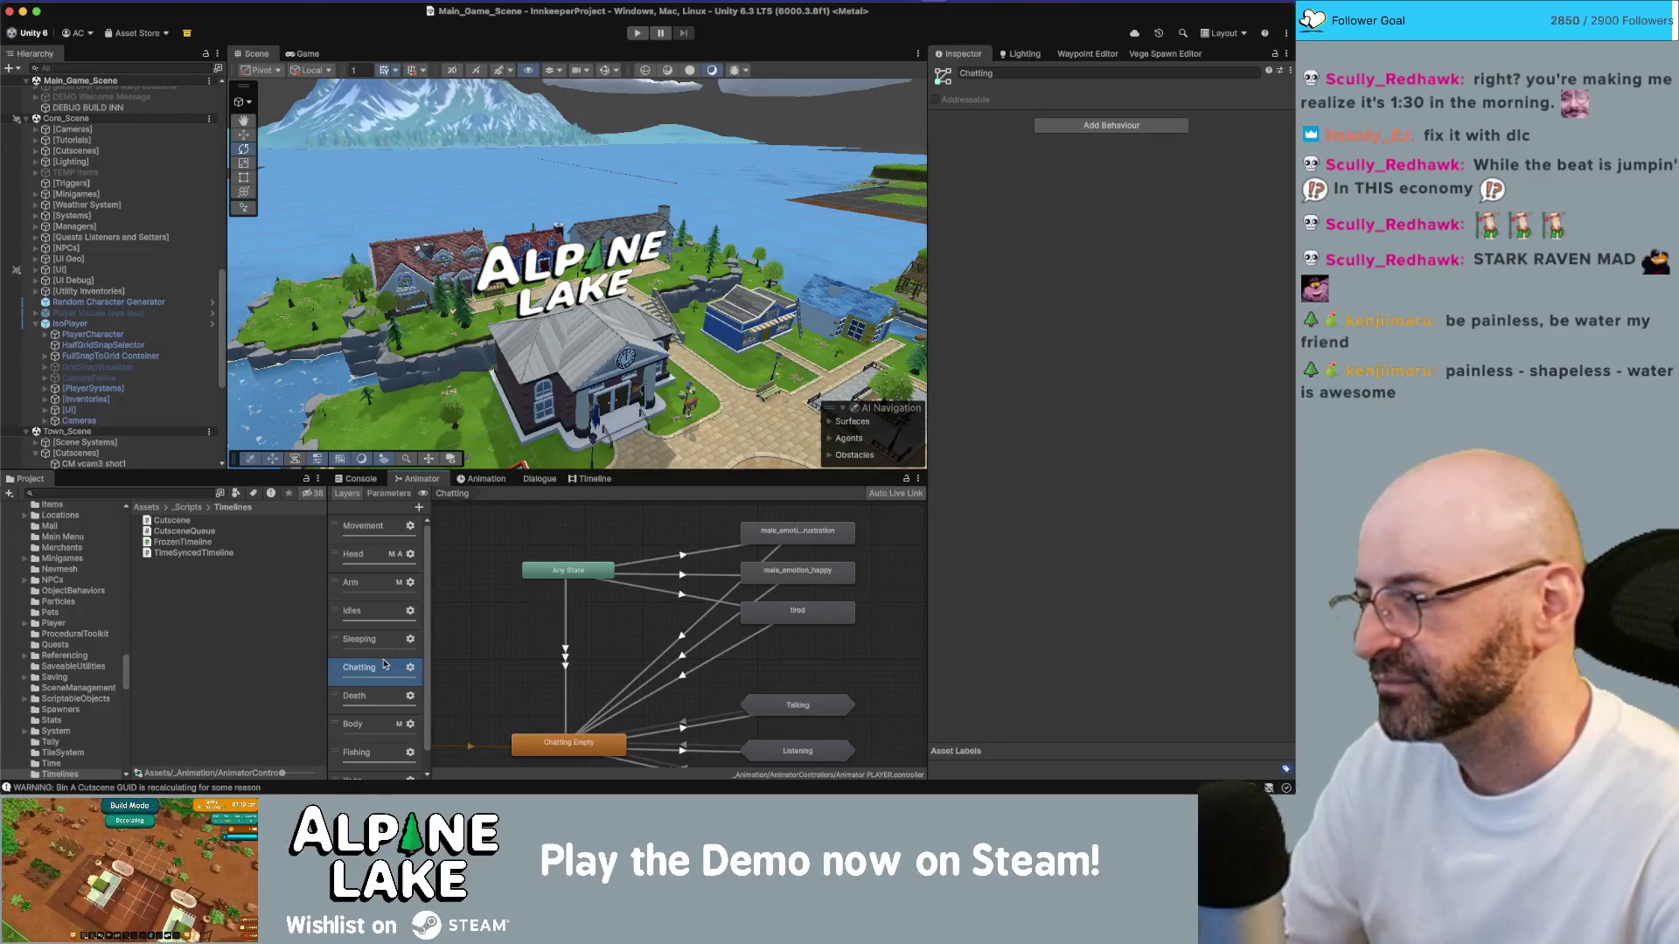
scroll(707, 580, down, 3)
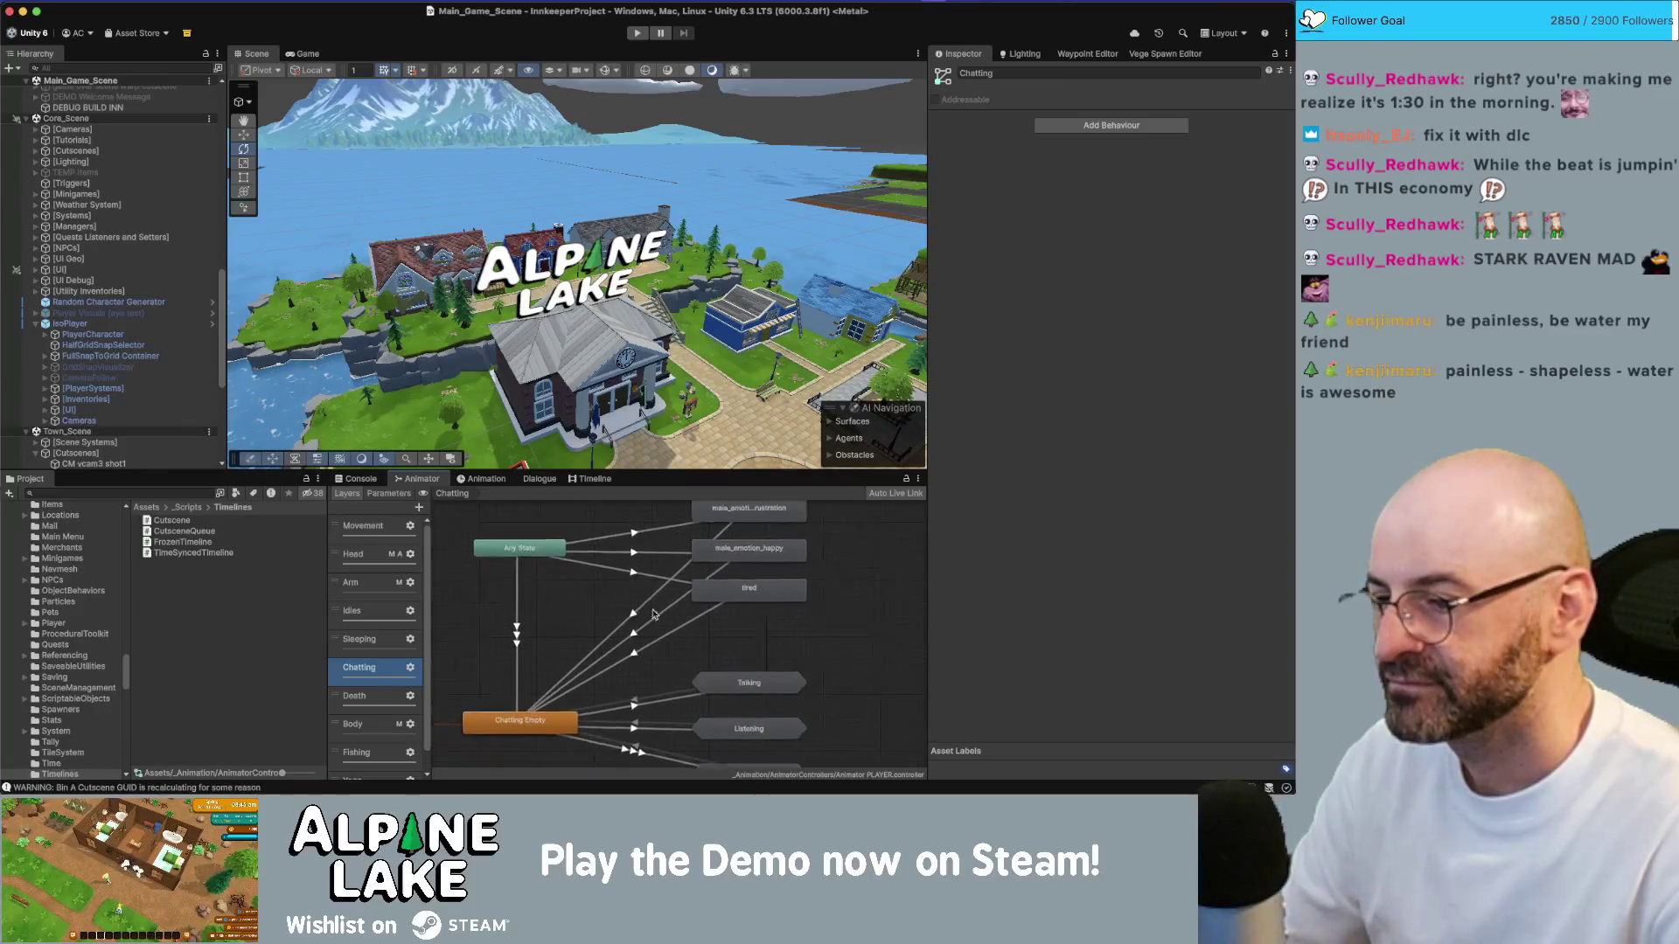
click(682, 572)
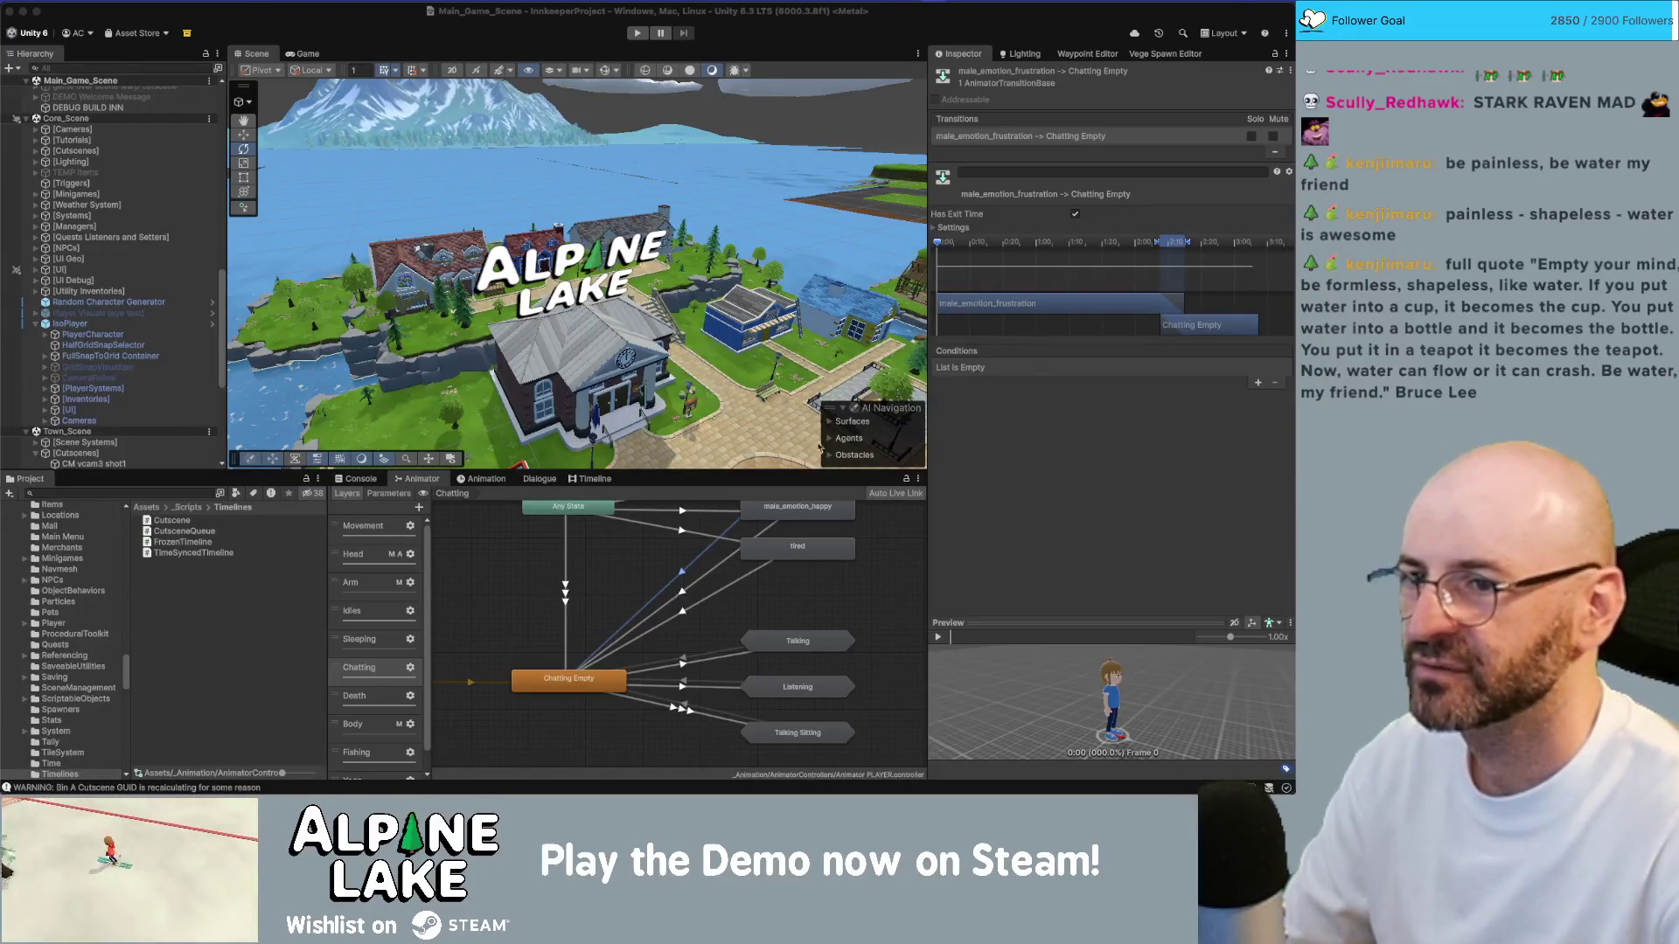
click(934, 229)
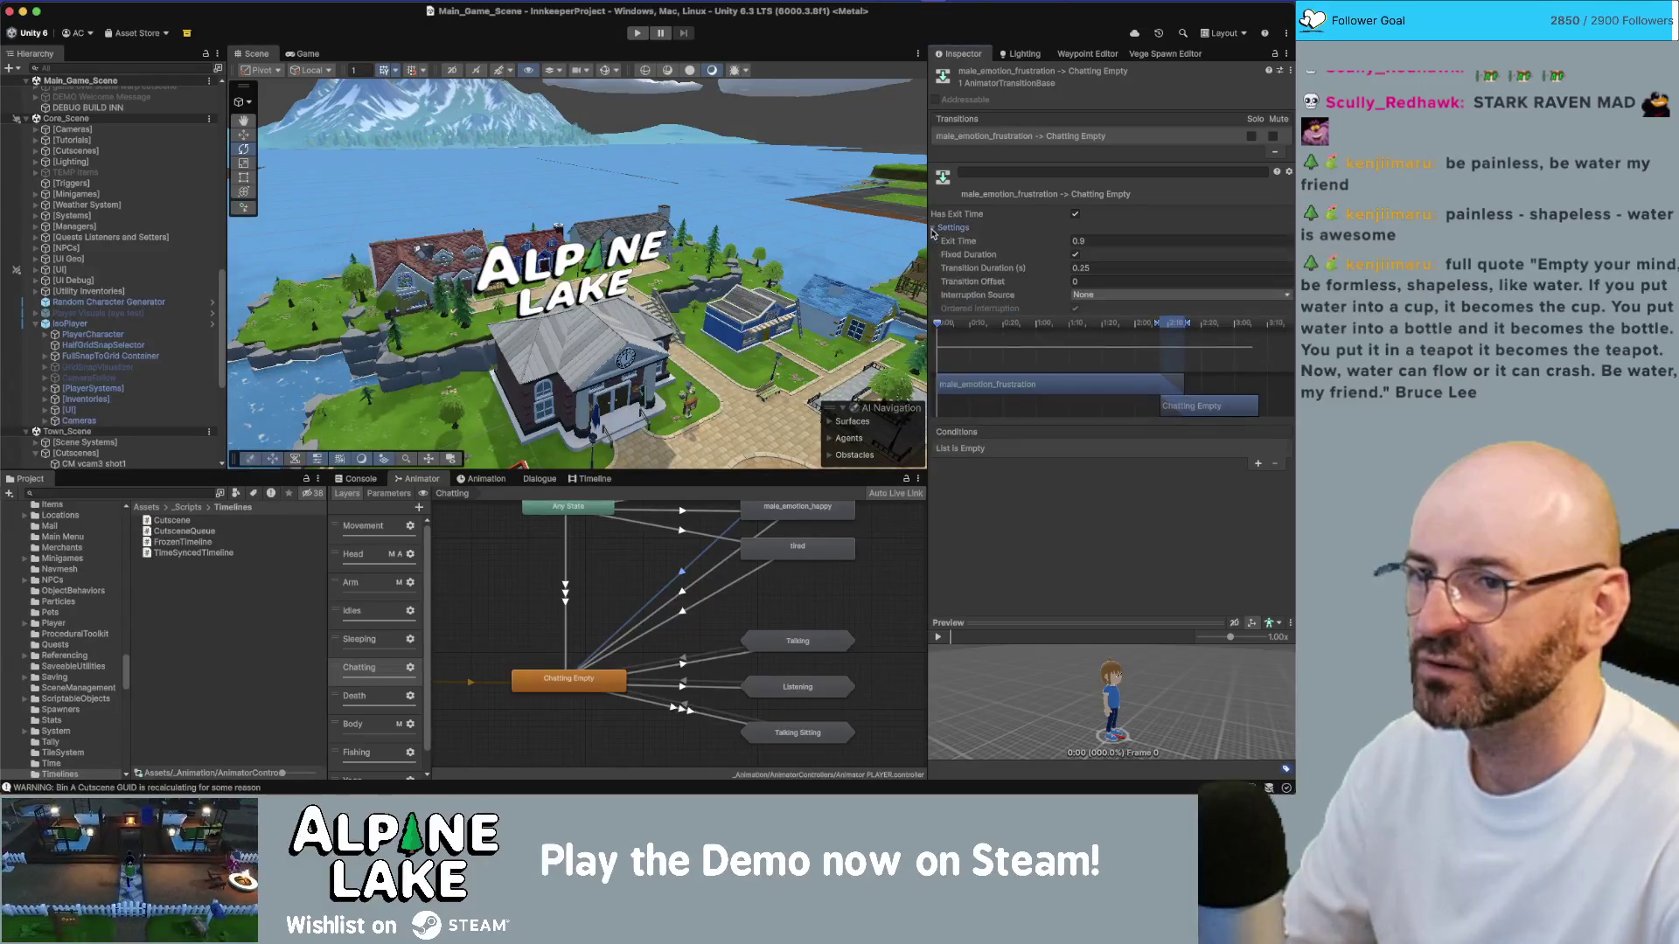
click(711, 577)
click(719, 591)
drag(704, 571, 695, 616)
scroll(695, 616, down, 3)
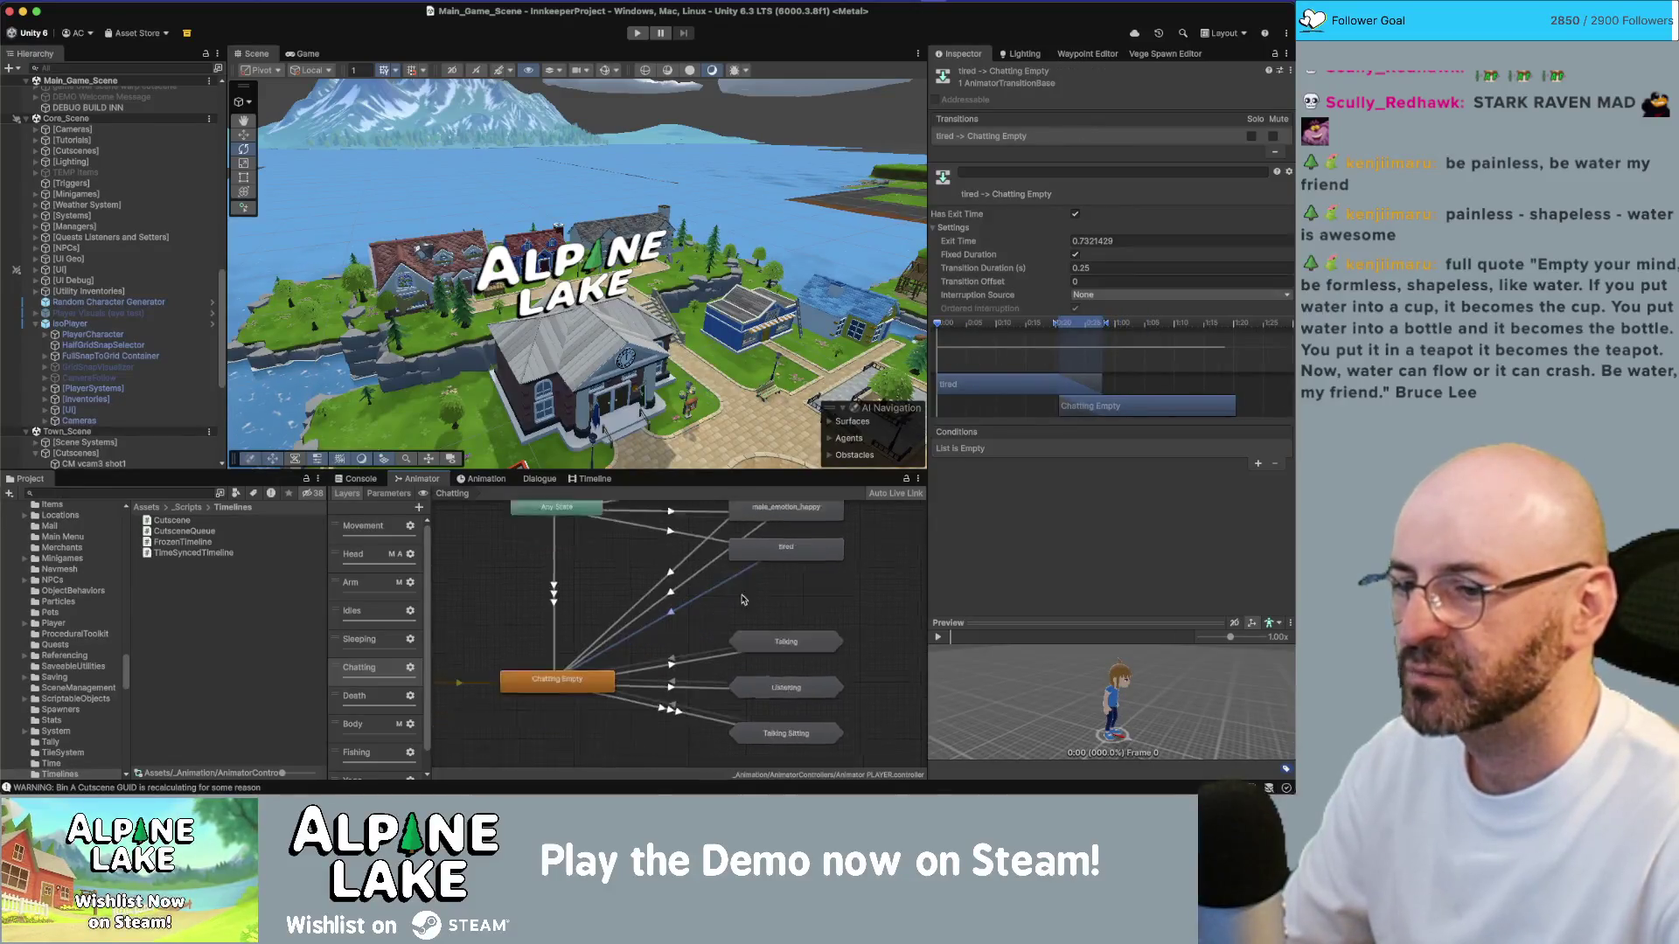
click(669, 644)
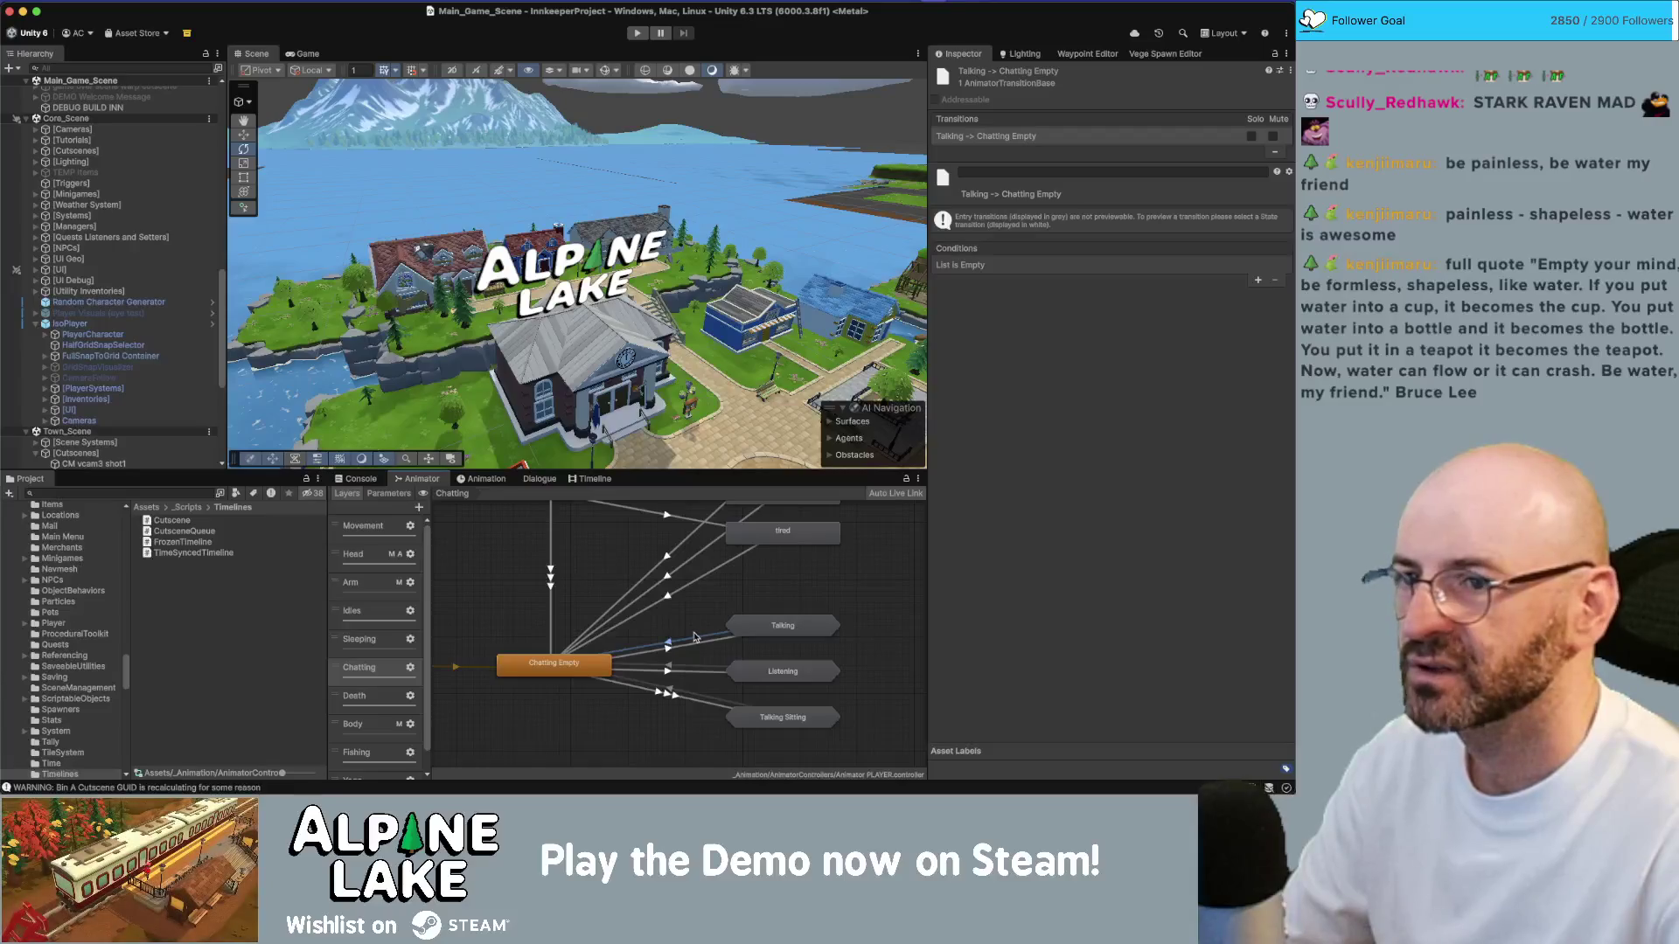
scroll(716, 605, down, 1)
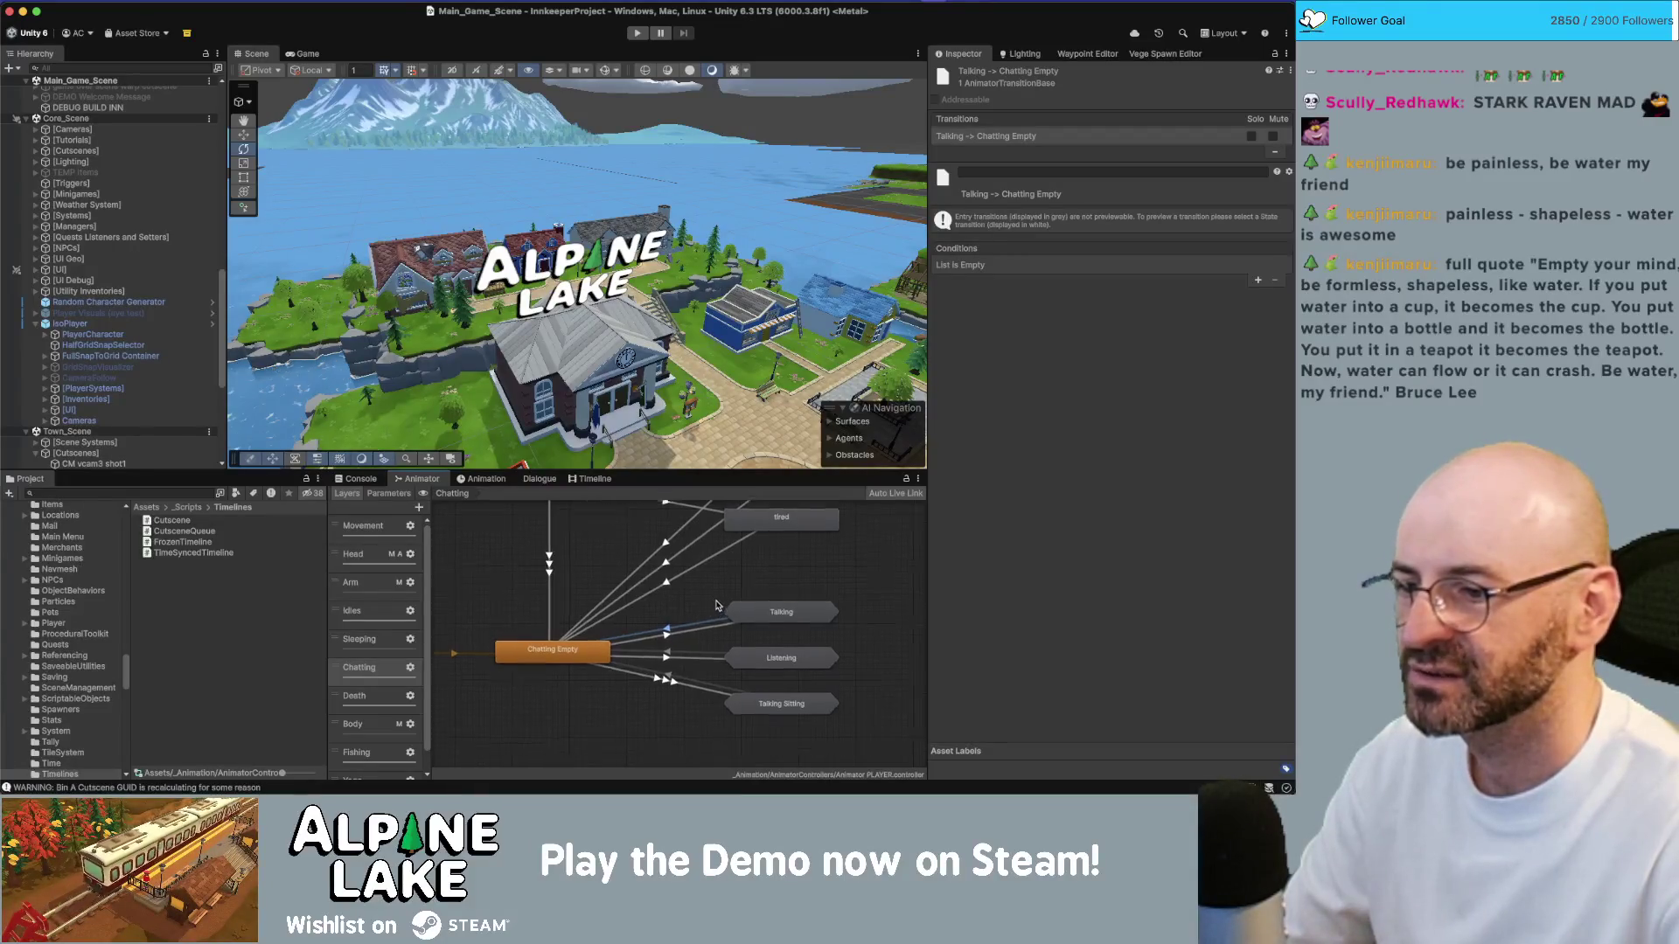
scroll(717, 605, down, 1)
click(716, 605)
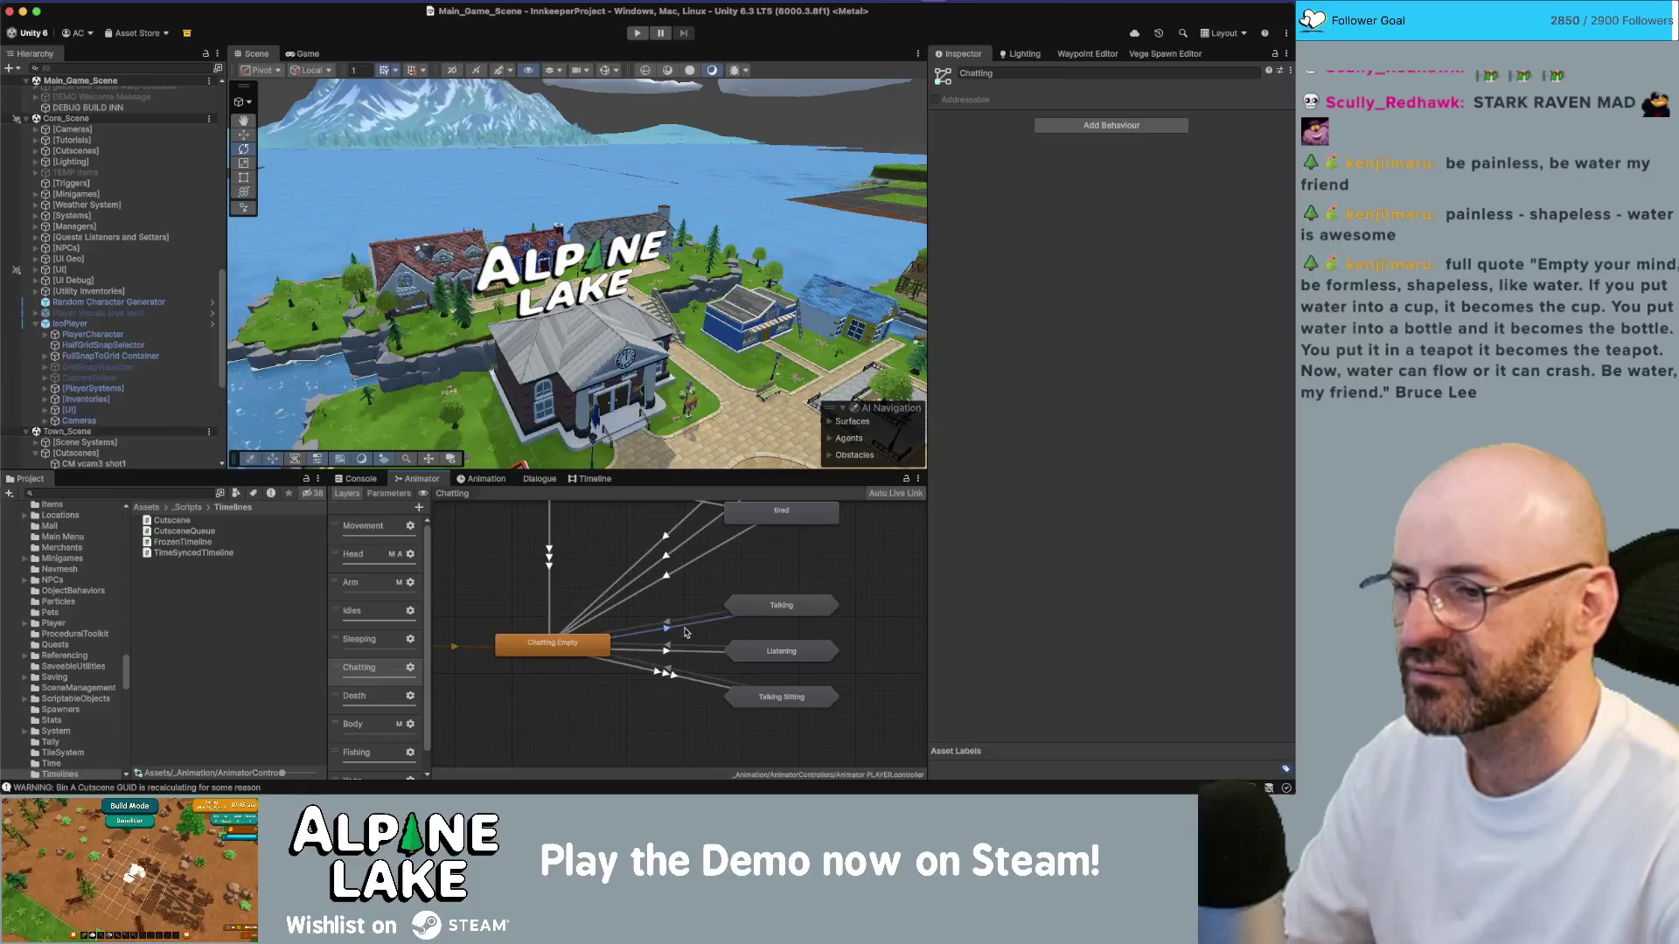
double_click(735, 609)
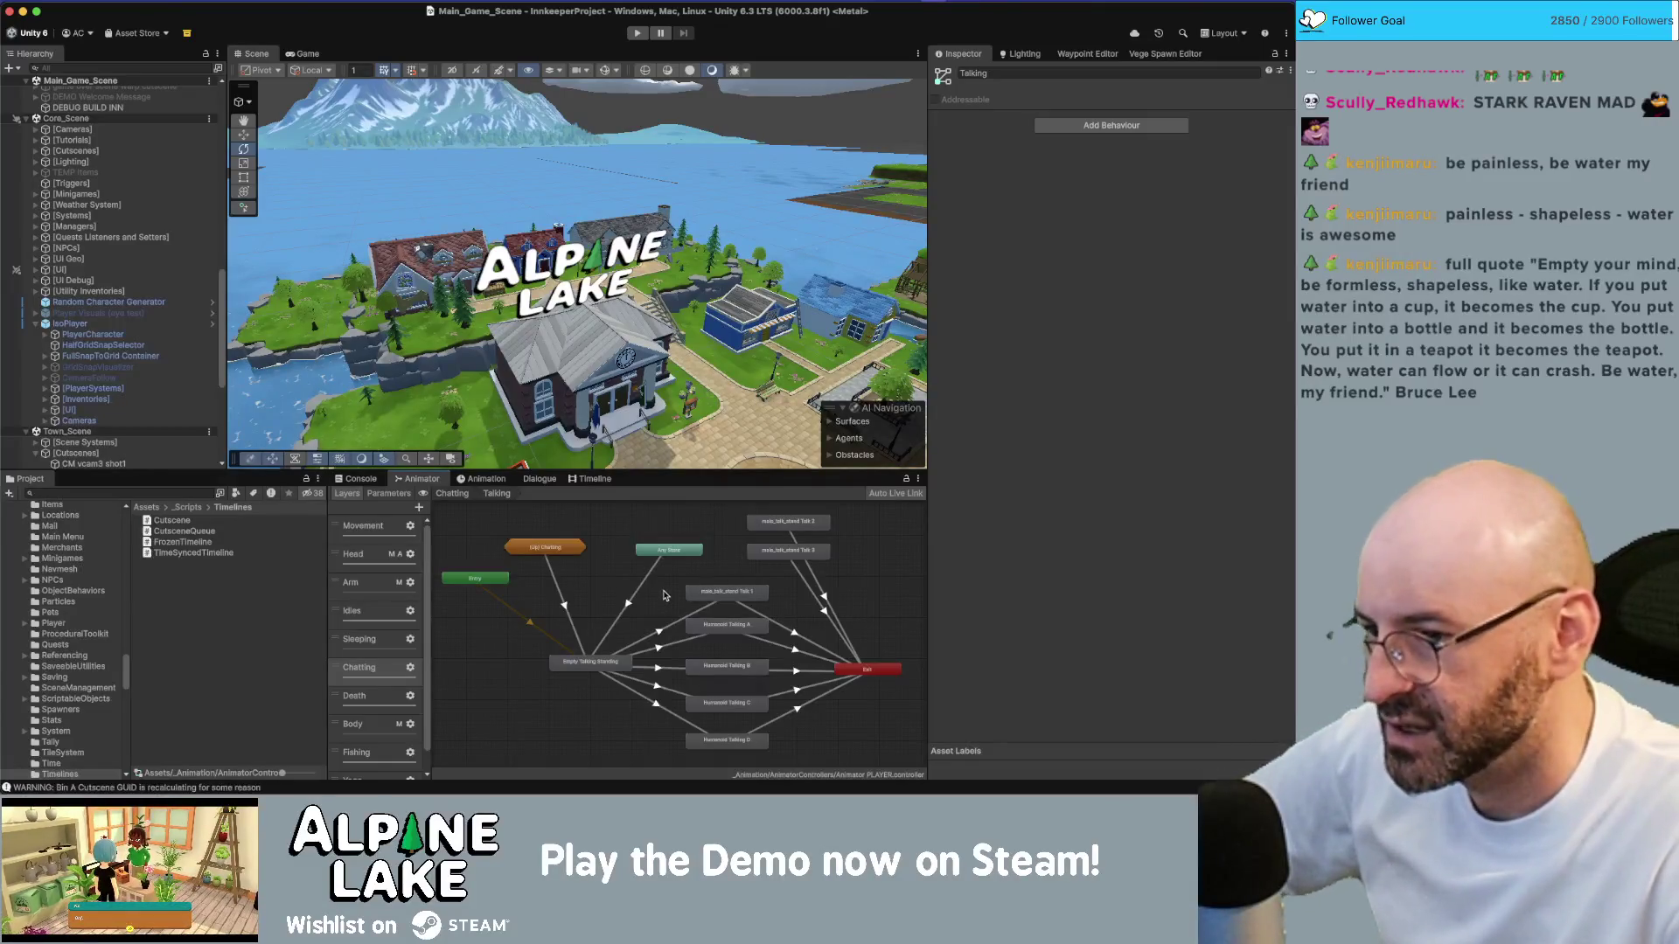
Step: Inspect the Talk 1 and Humanoid Talking A, B and C exit transitions in the Talking sub-state machine
scroll(699, 629, up, 2)
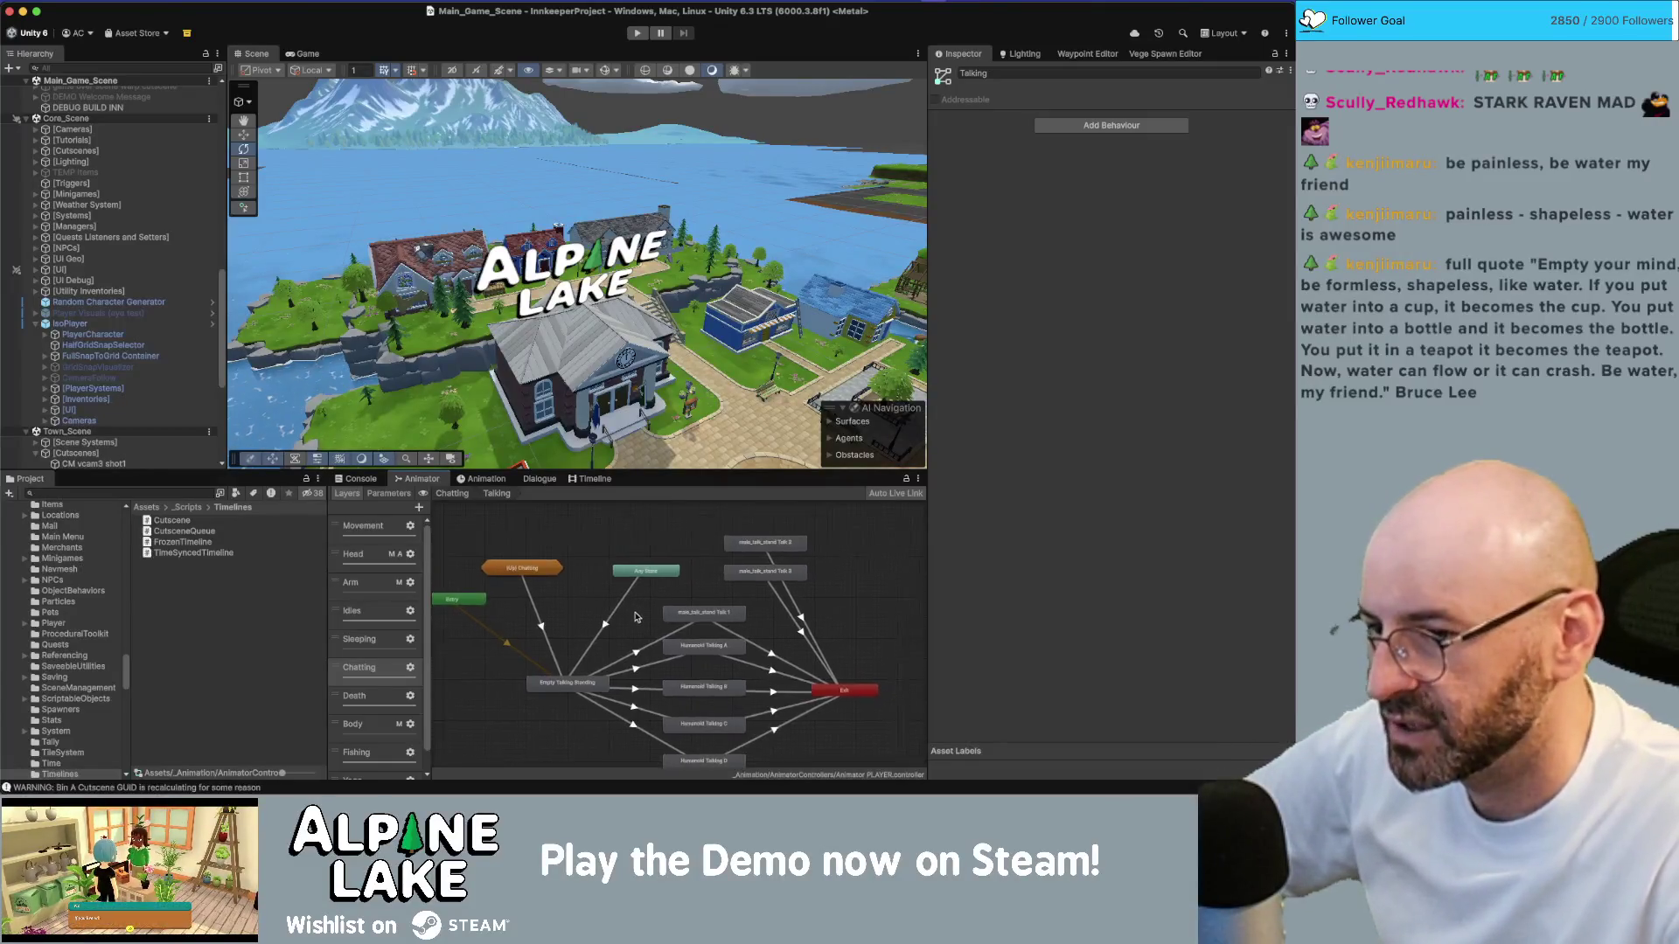
click(759, 658)
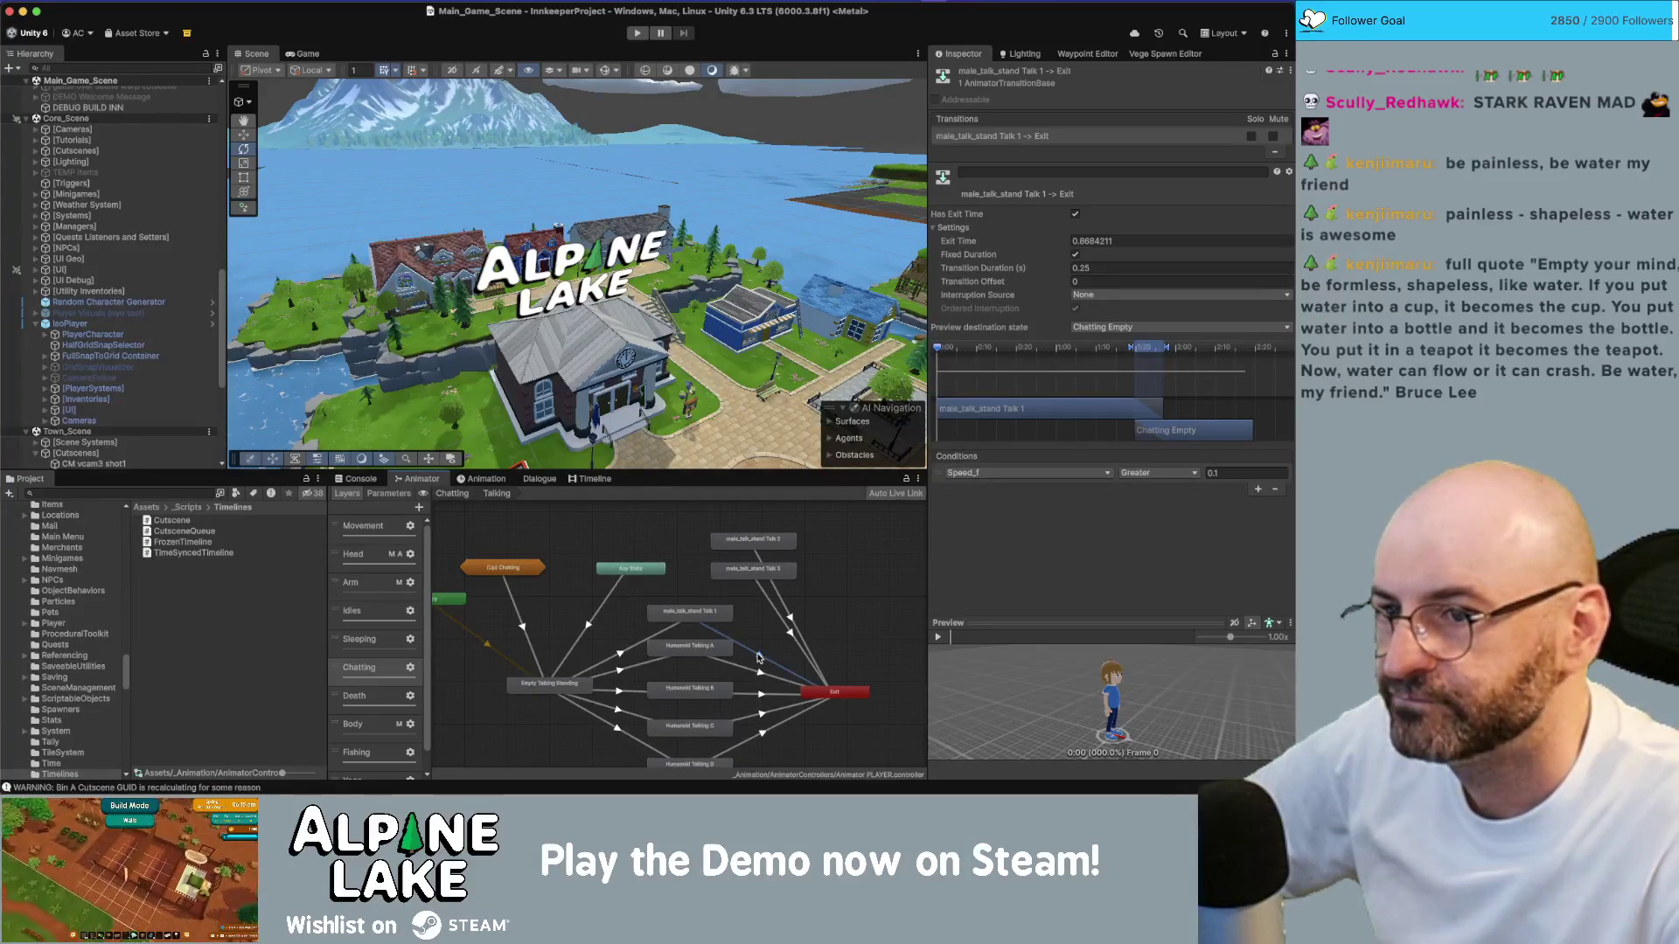
click(761, 672)
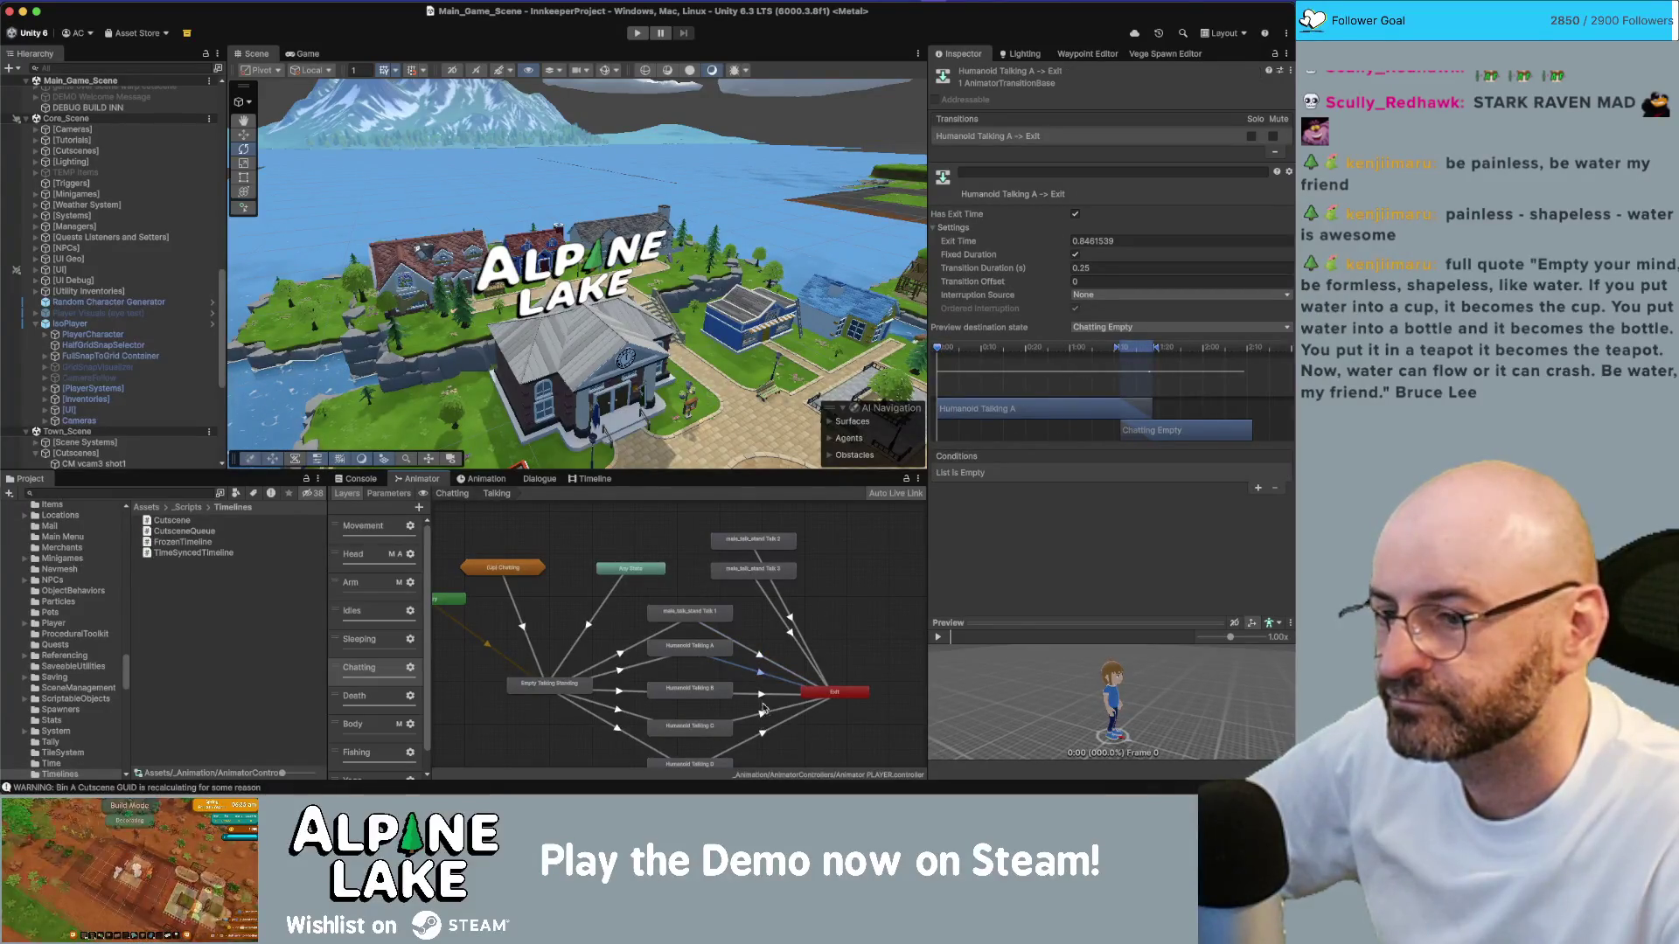
click(761, 695)
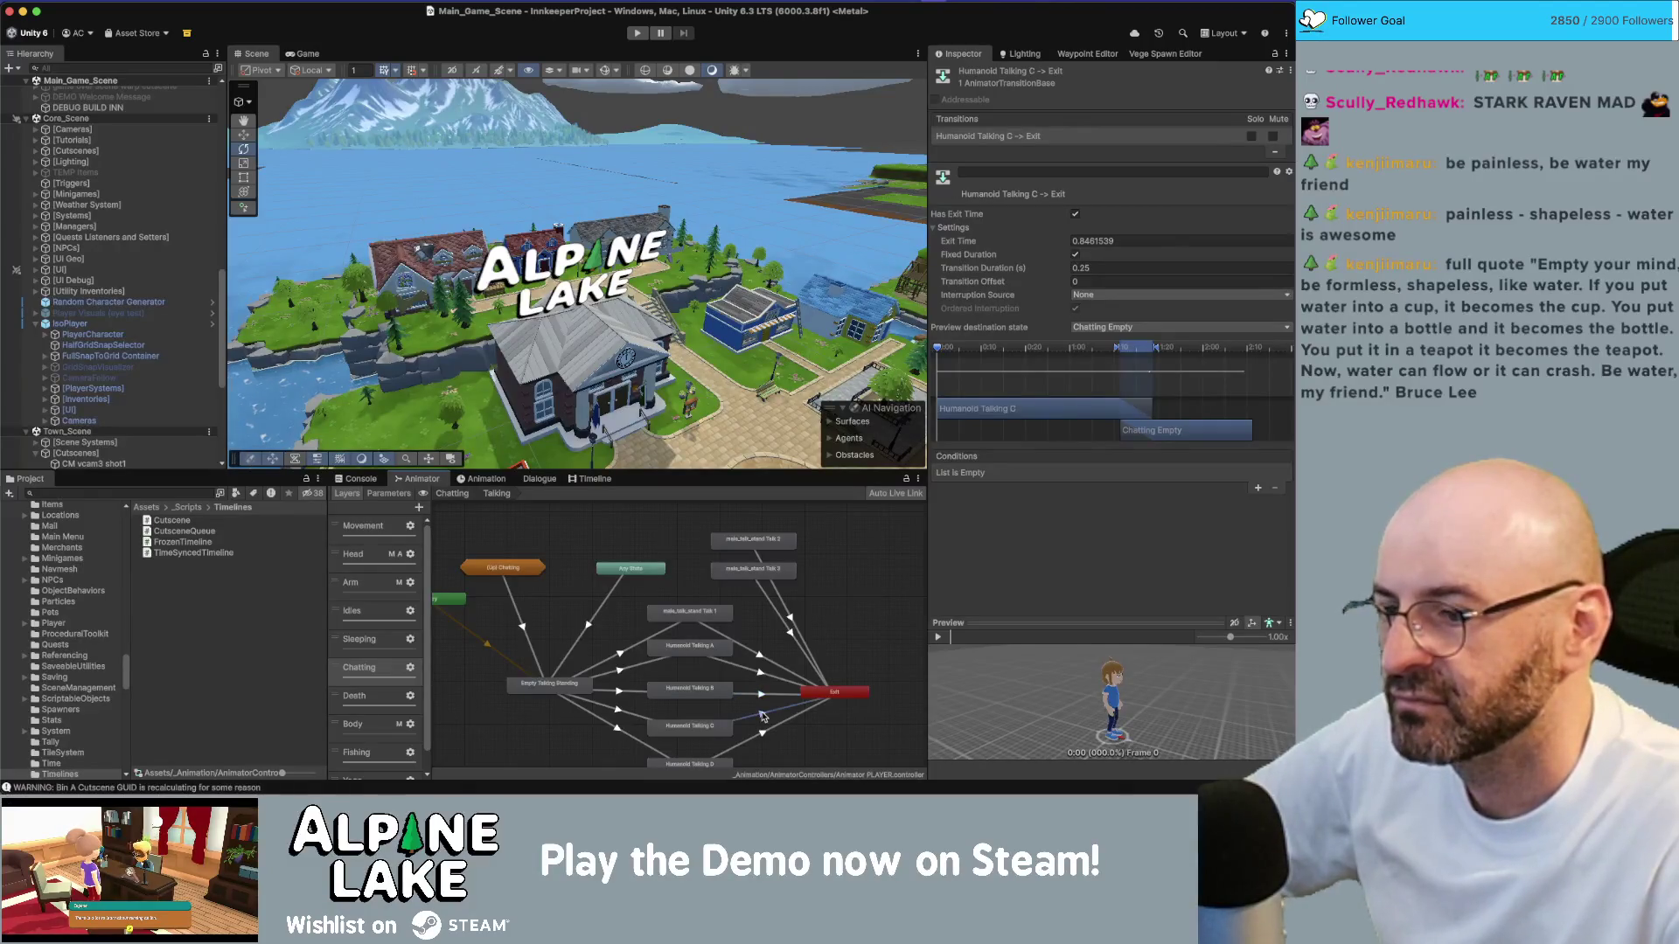
click(762, 734)
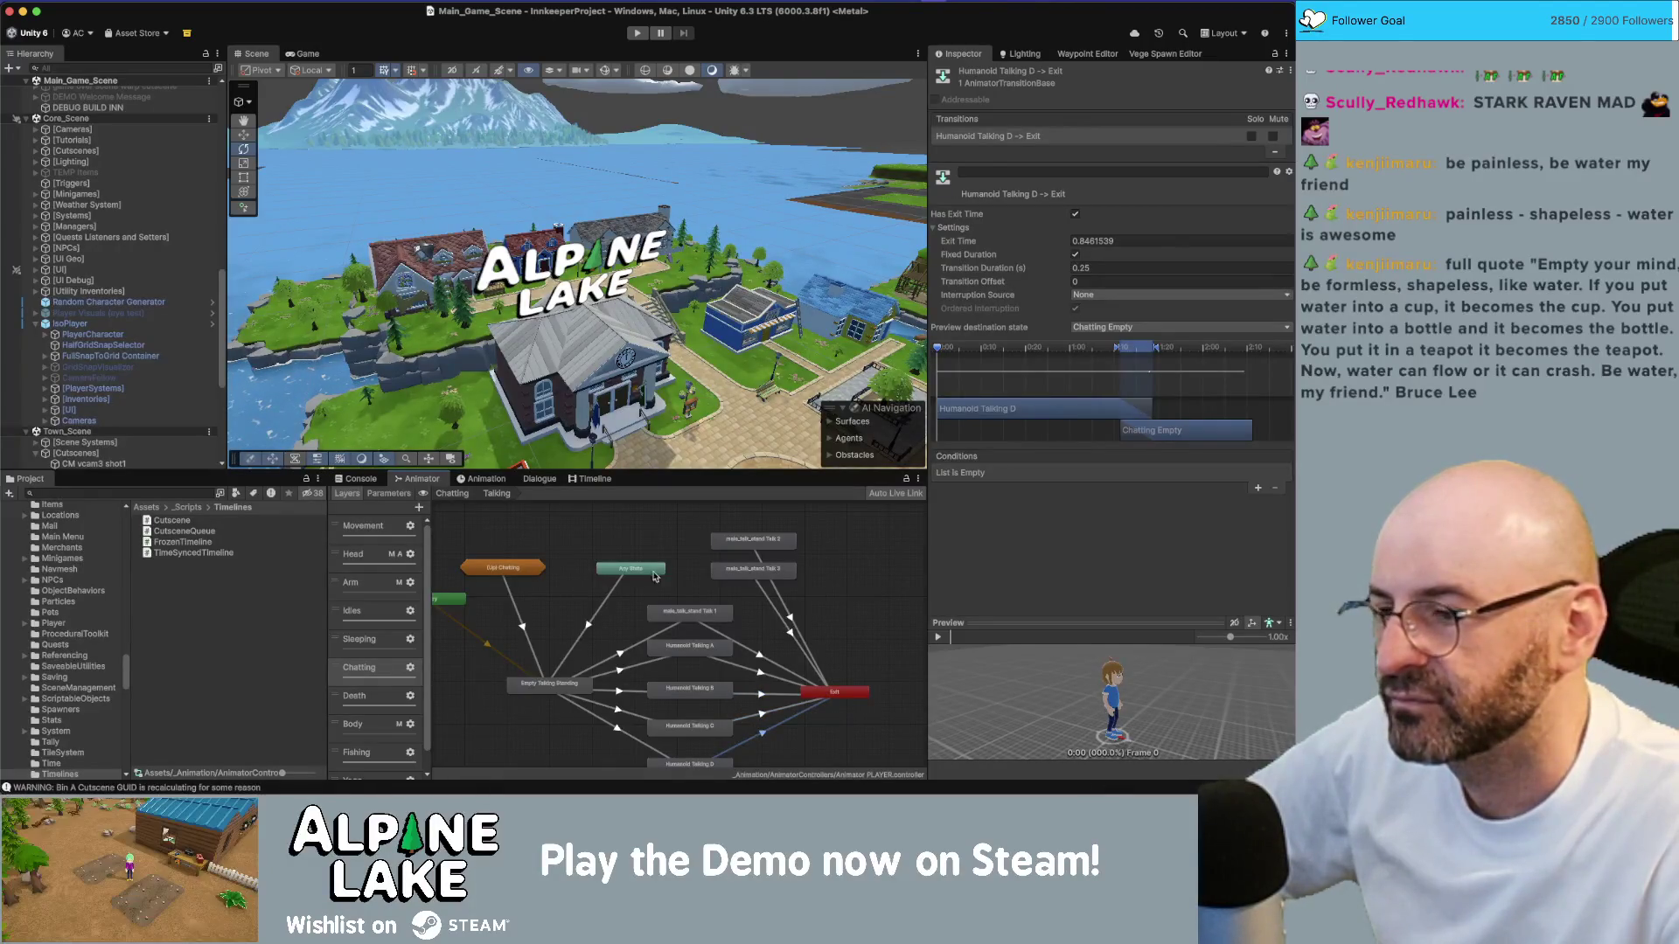
click(525, 532)
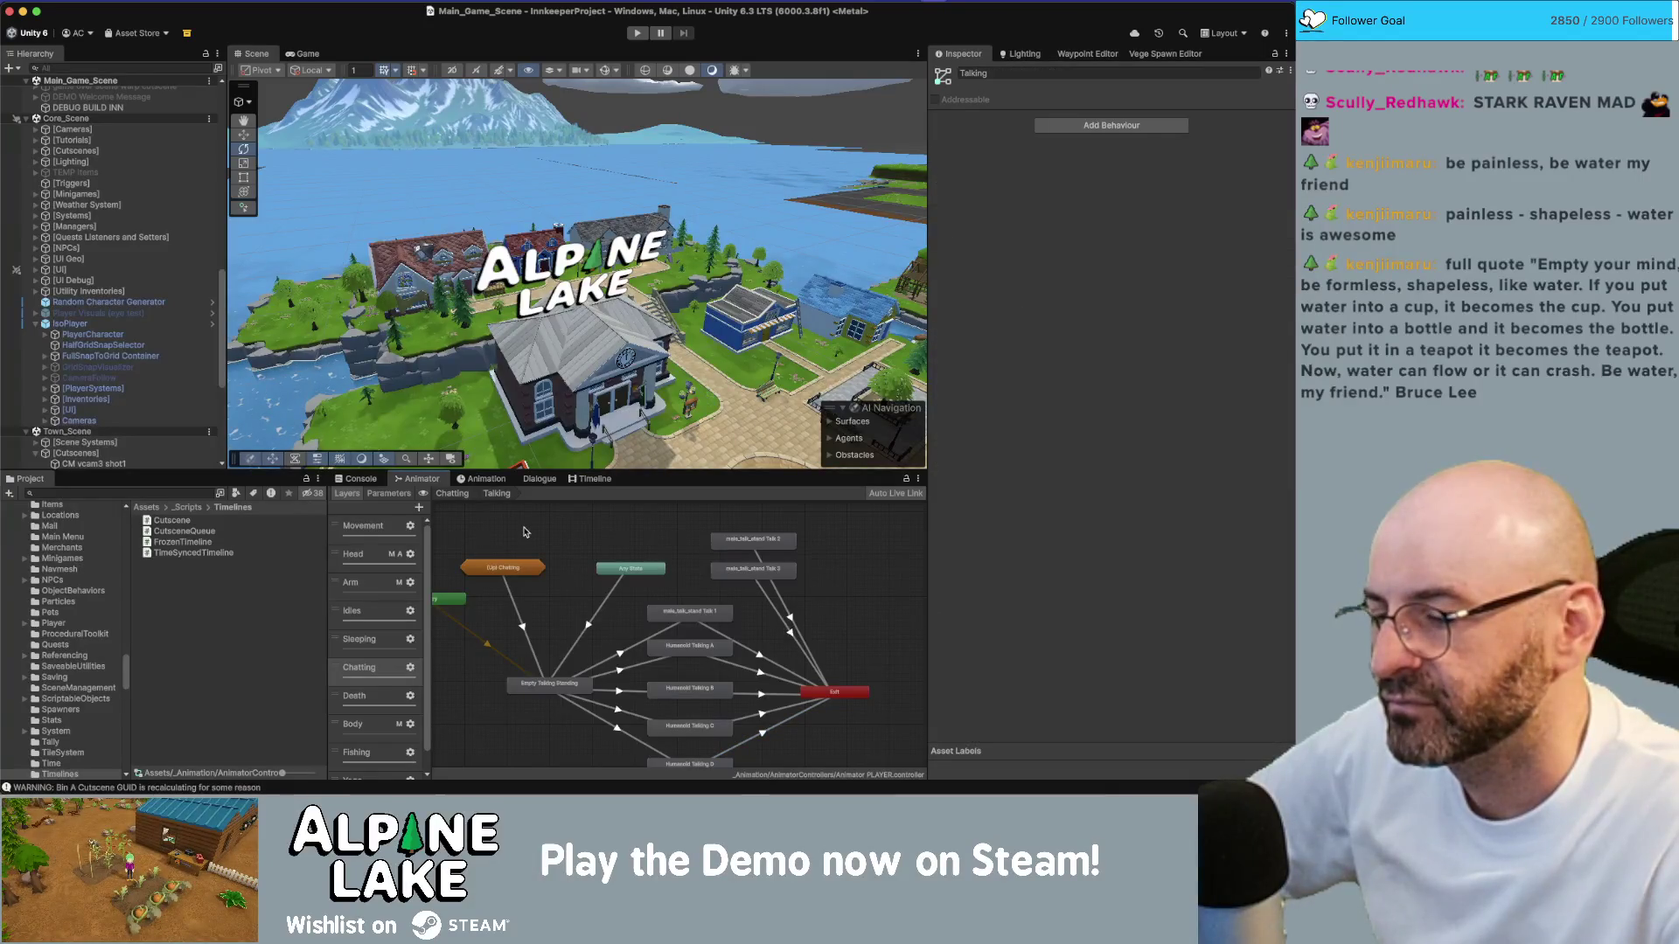
click(717, 612)
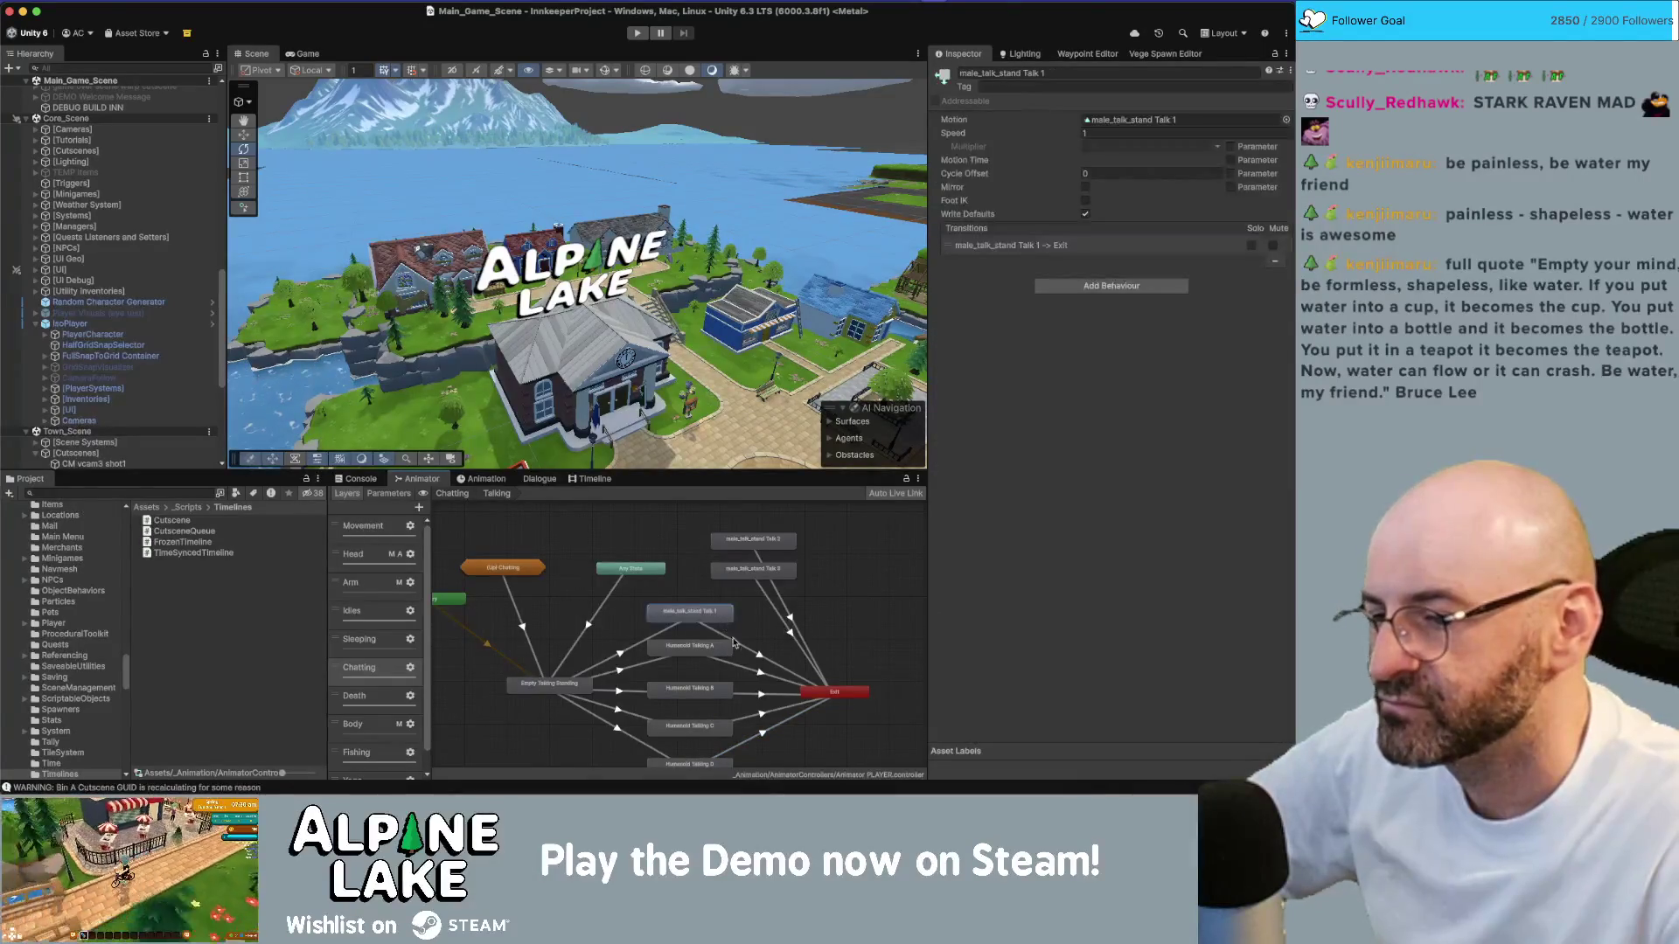
Step: Set the Talk 1 → Exit transition's interruption source to Next State
click(739, 645)
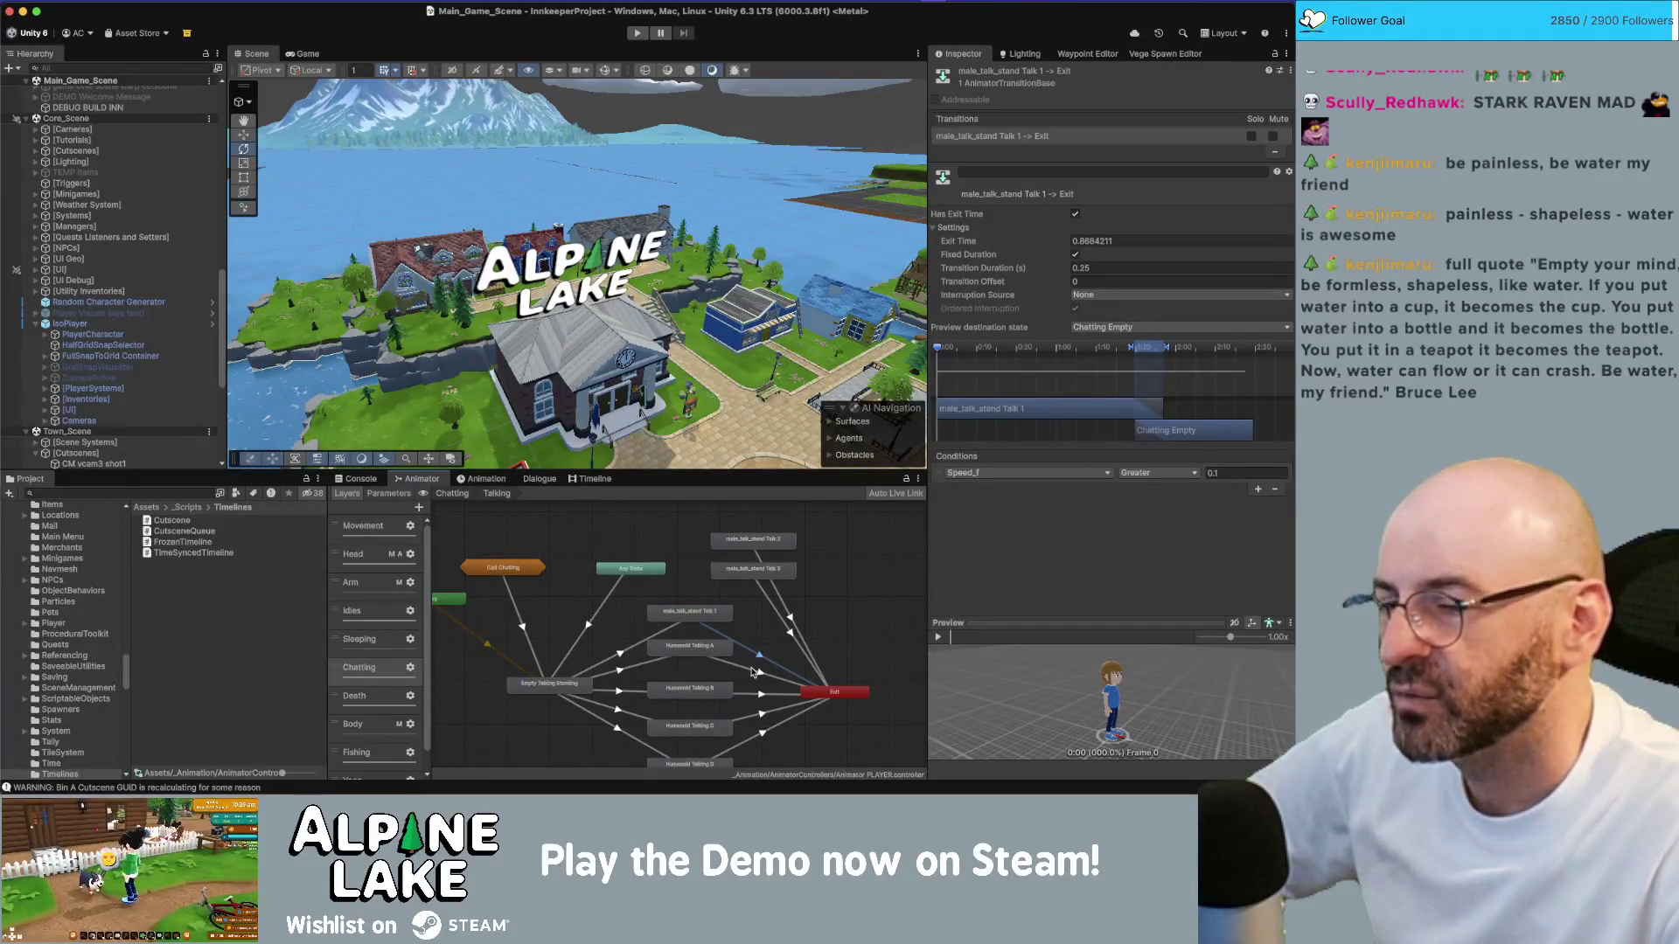
click(763, 644)
click(764, 651)
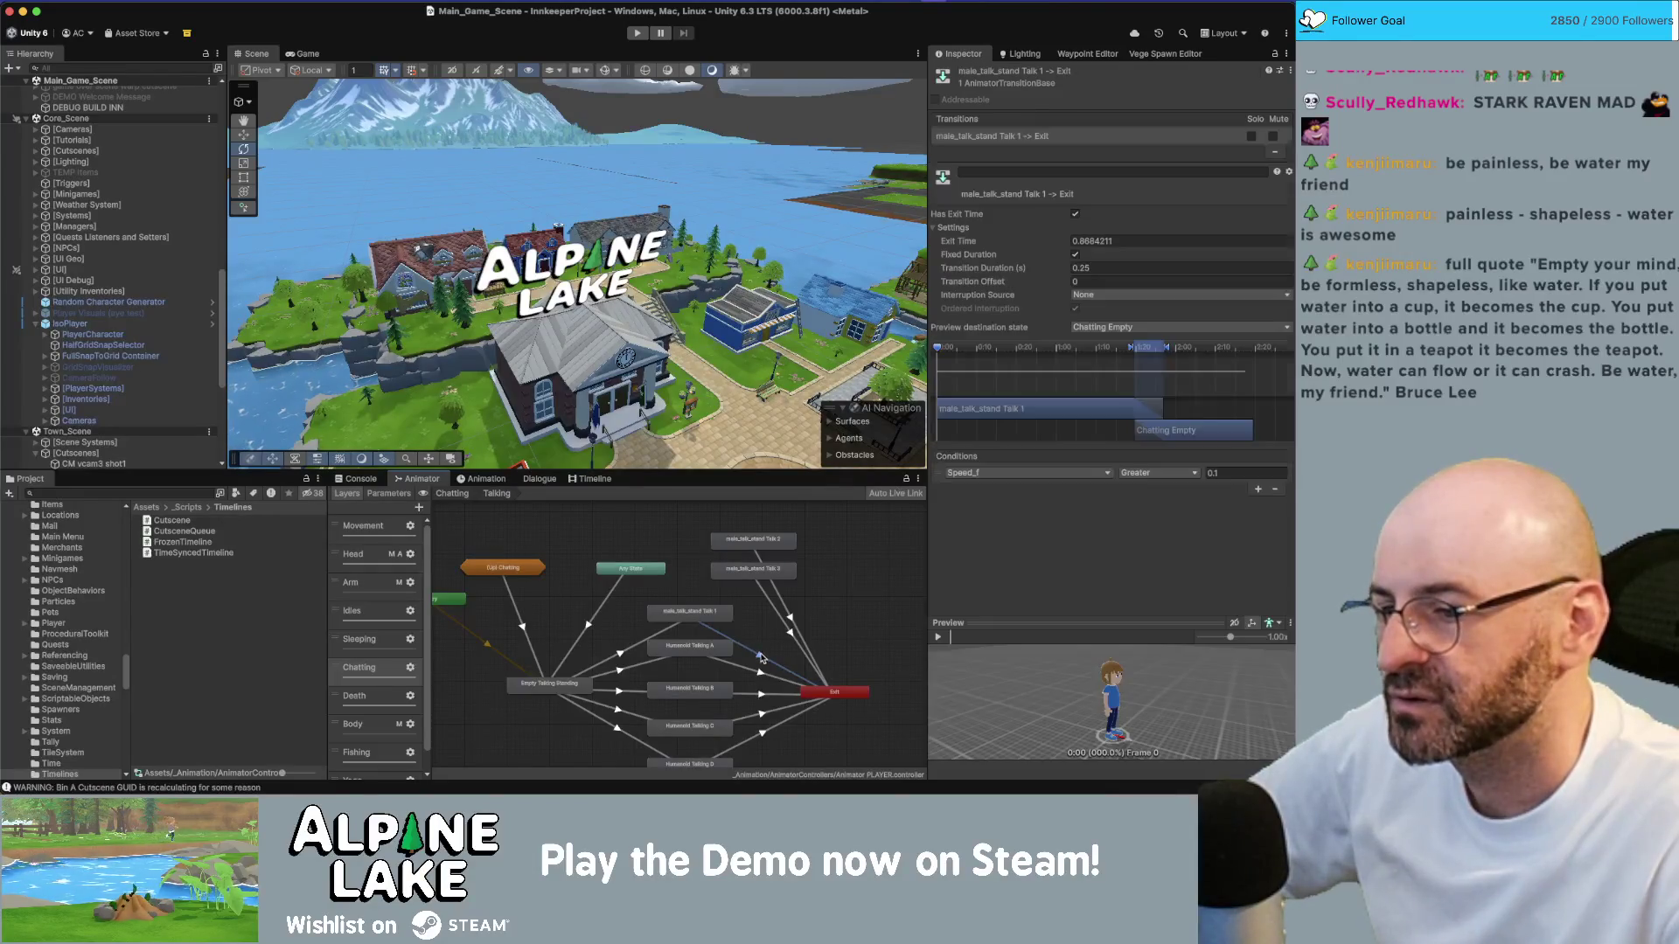
click(1097, 297)
click(1107, 344)
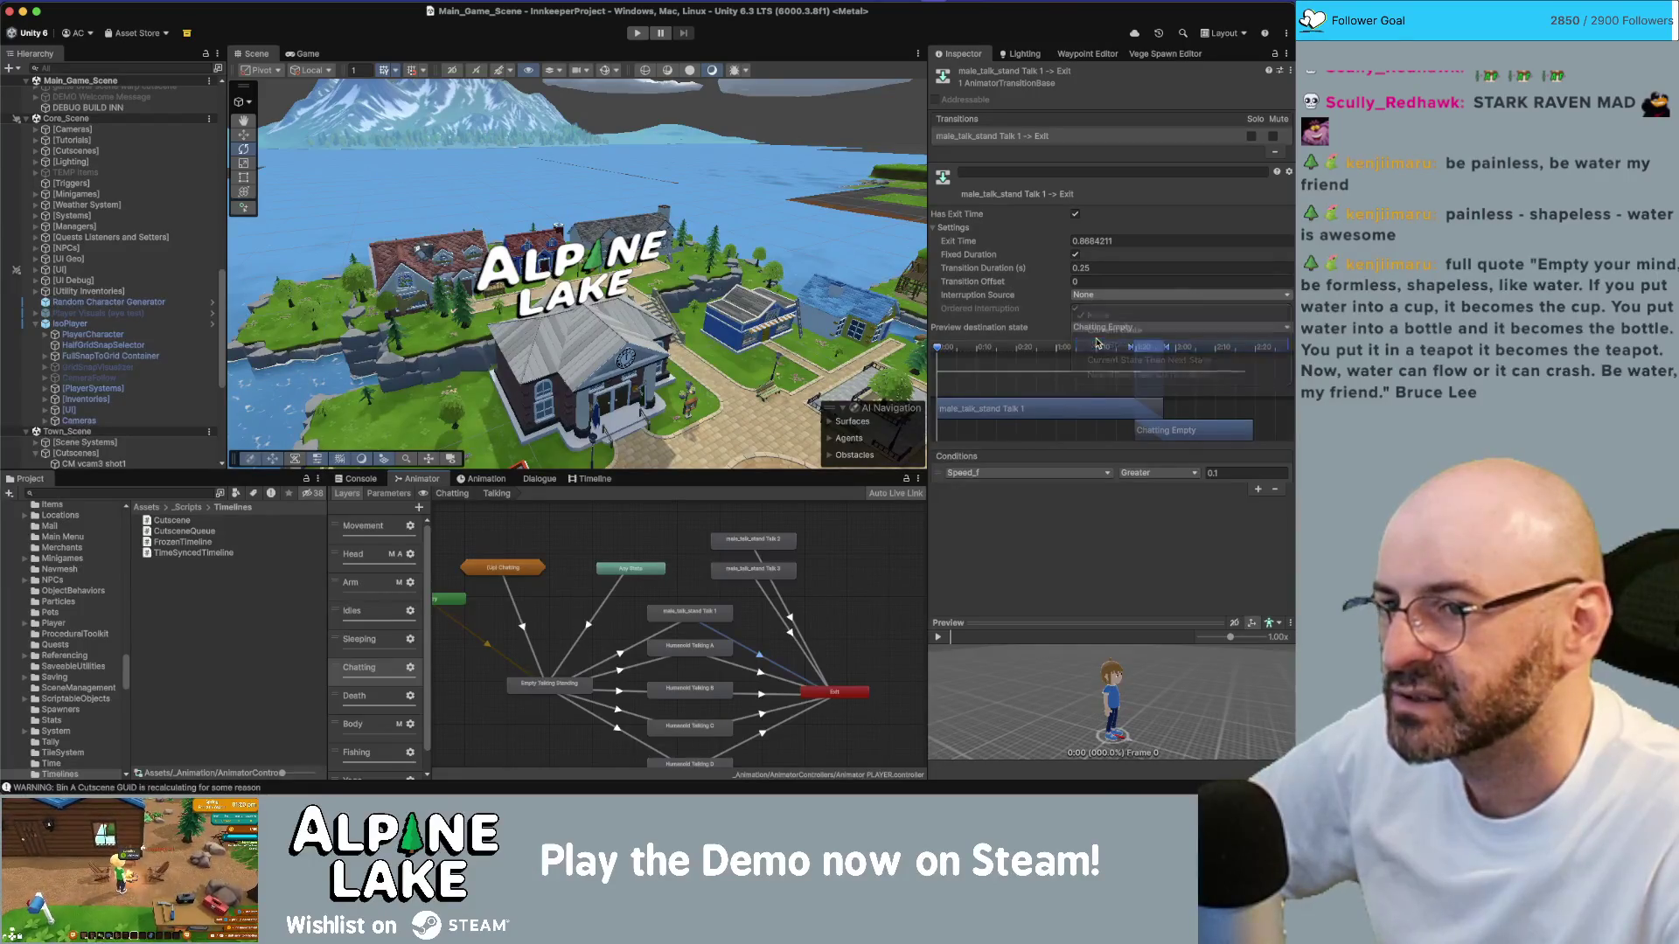
Step: Set Humanoid Talking A → Exit and Talk 1 → Exit interruption source to Current State Then Next State
click(758, 674)
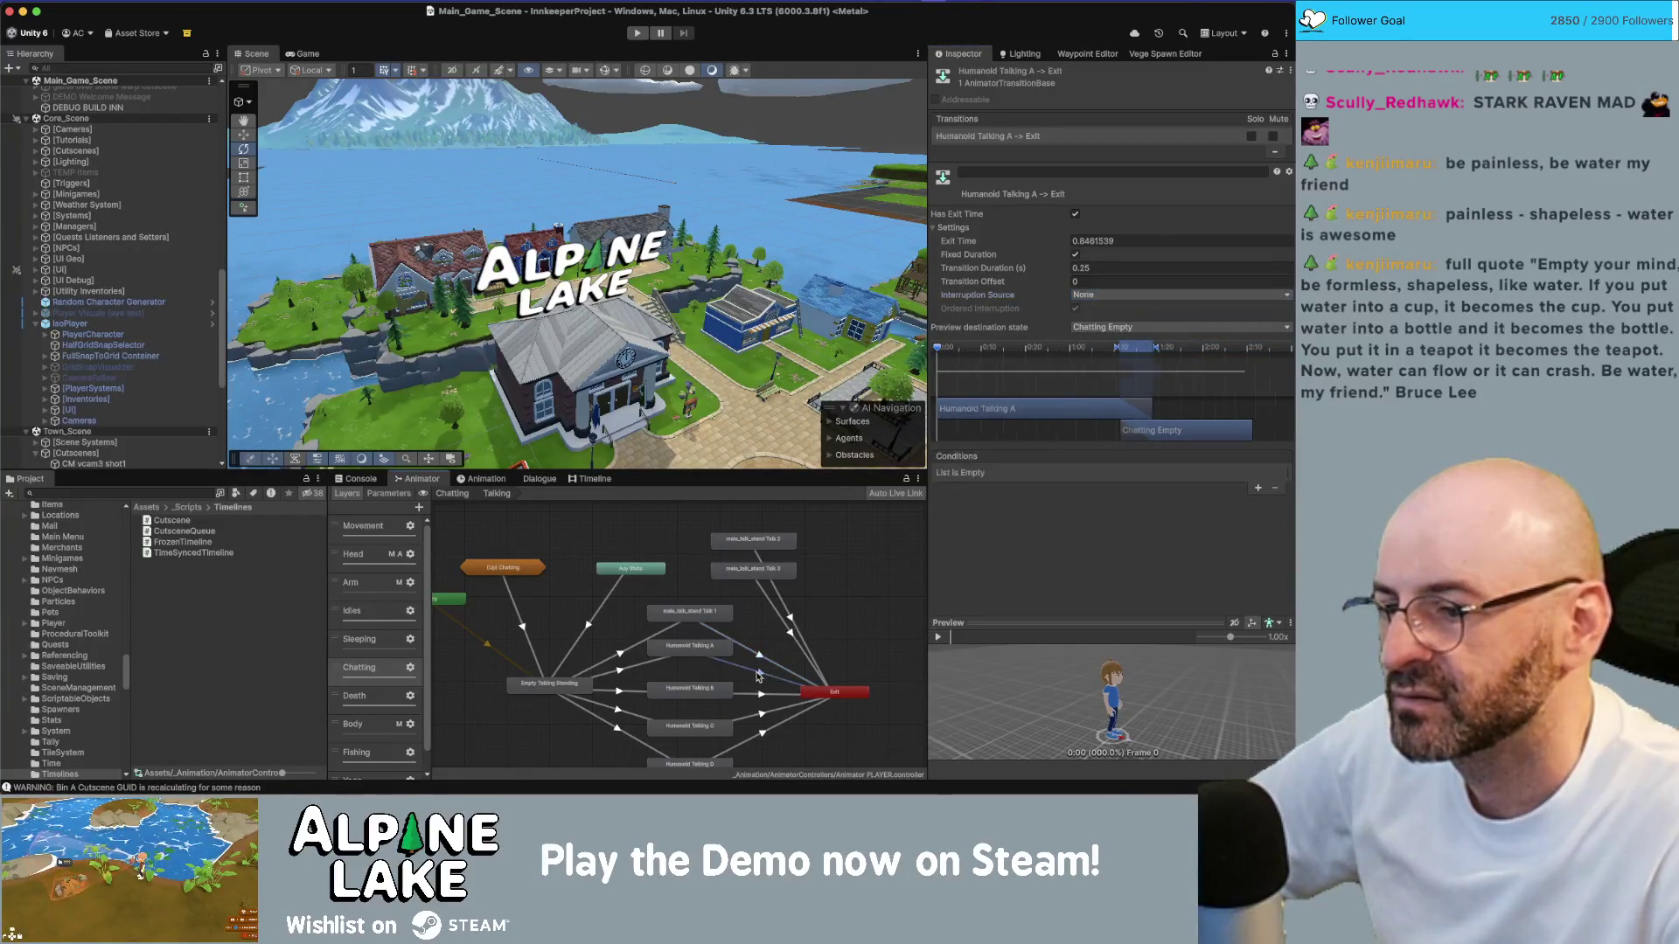
click(1085, 298)
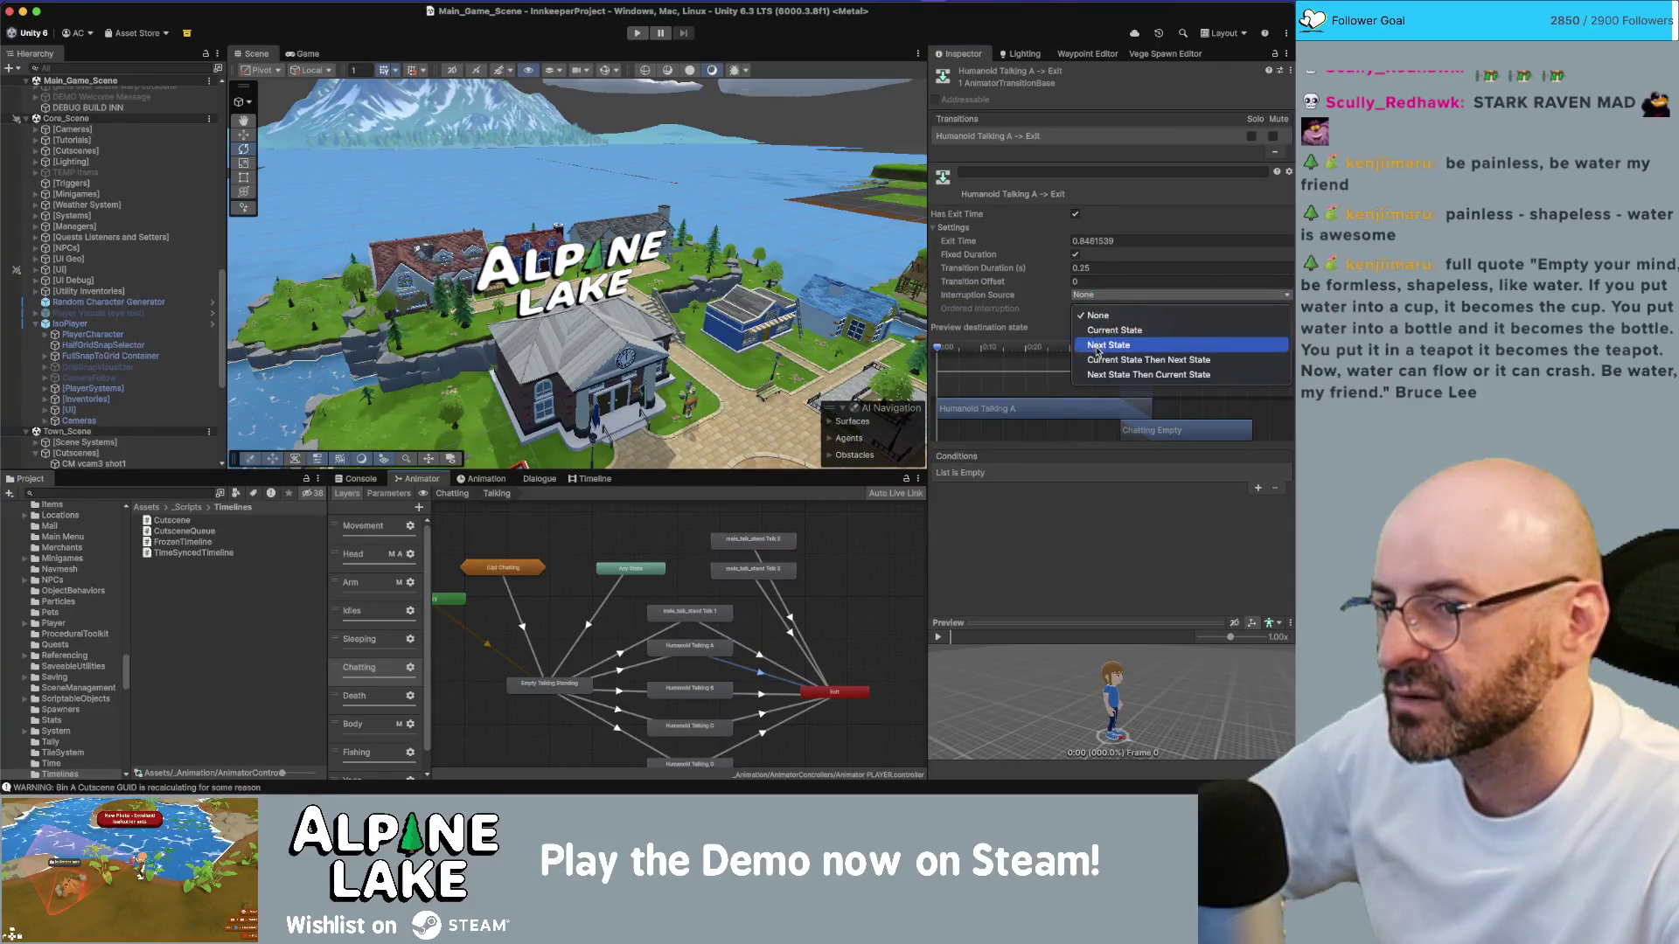
click(1136, 359)
click(763, 661)
click(1114, 296)
click(1098, 293)
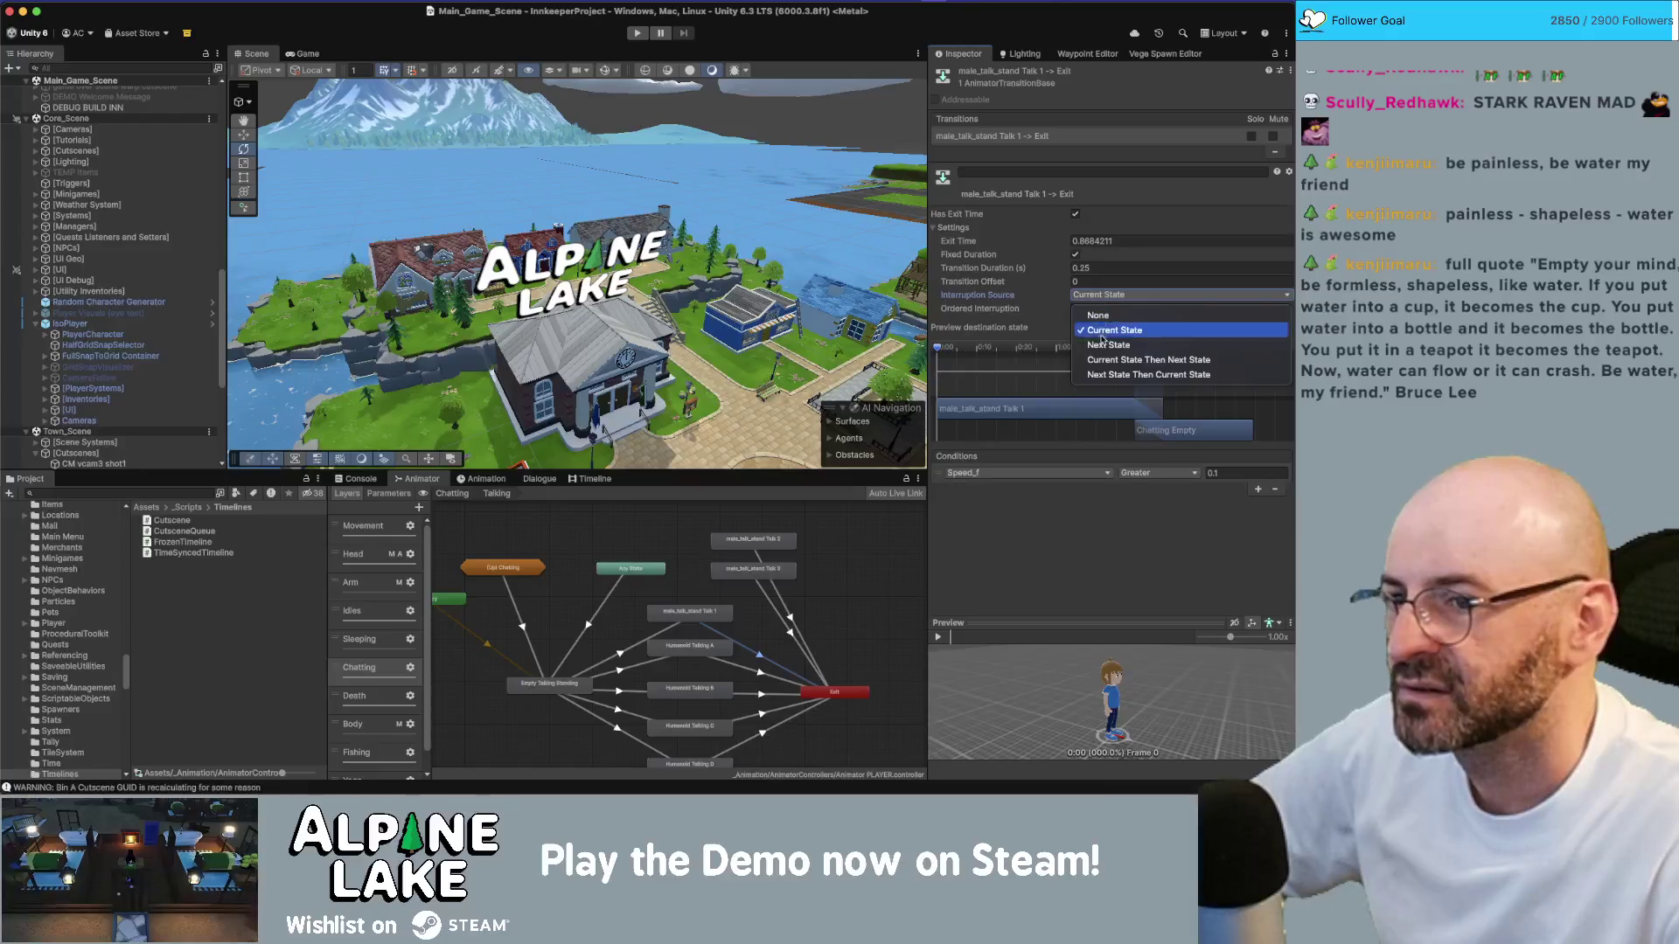
click(1128, 361)
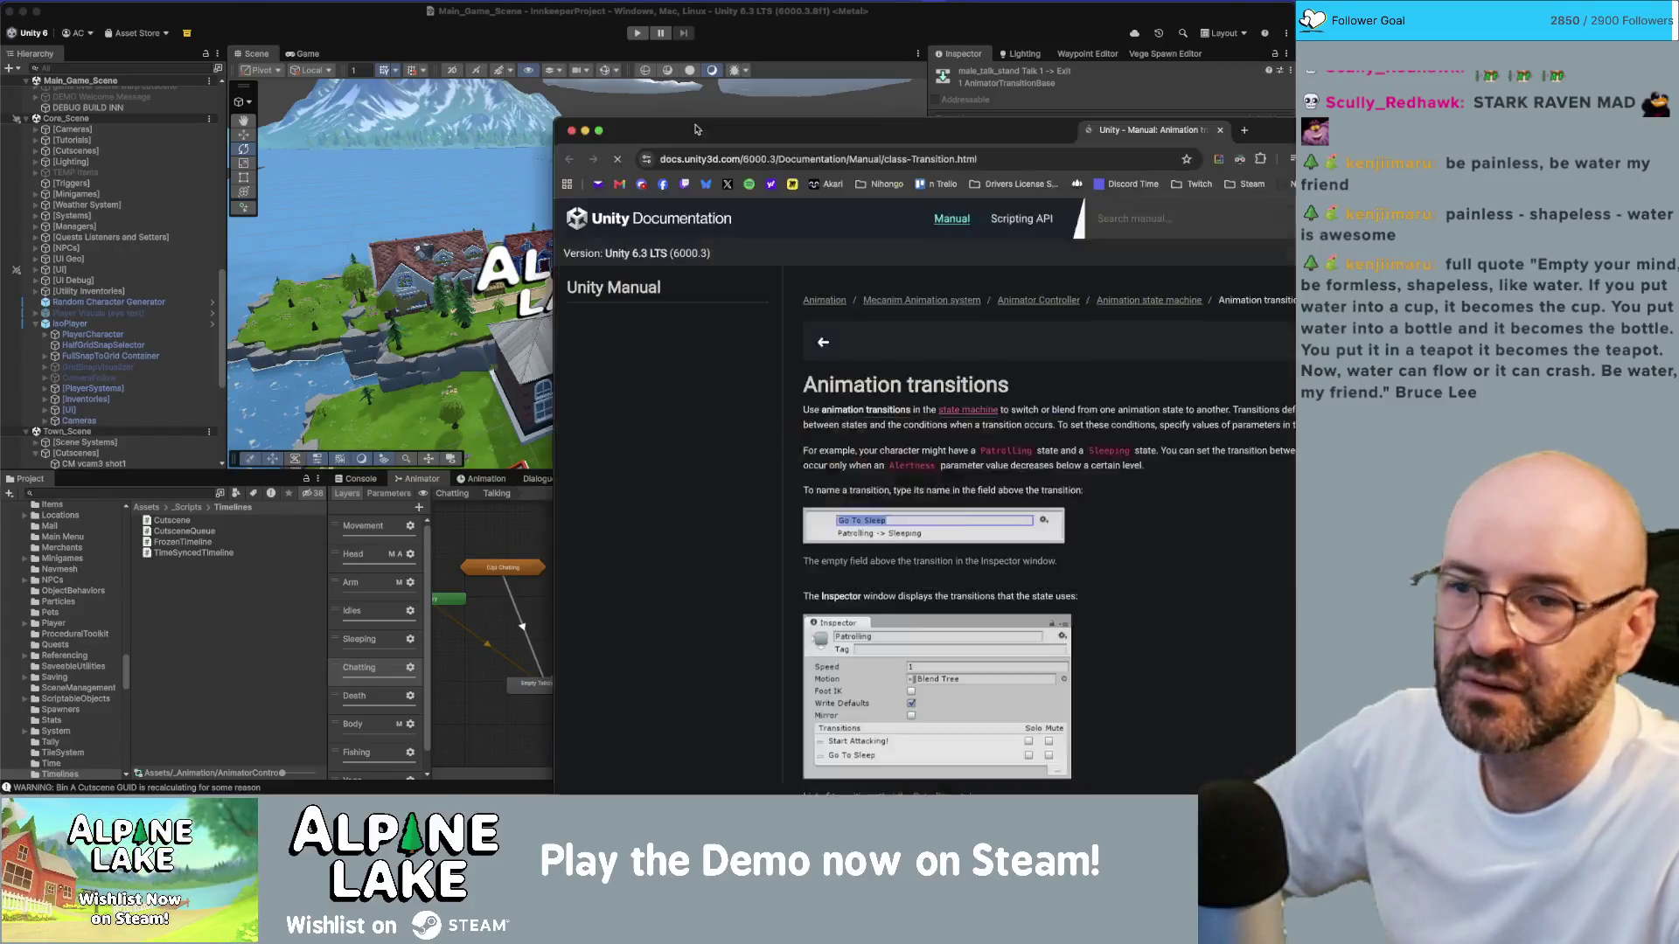
Step: Bring the Animation transitions manual forward and jump to its Interruption Source property table
mouse_move(1058, 122)
mouse_down()
mouse_move(654, 122)
mouse_move(713, 122)
mouse_move(645, 84)
mouse_up()
scroll(467, 479, down, 3)
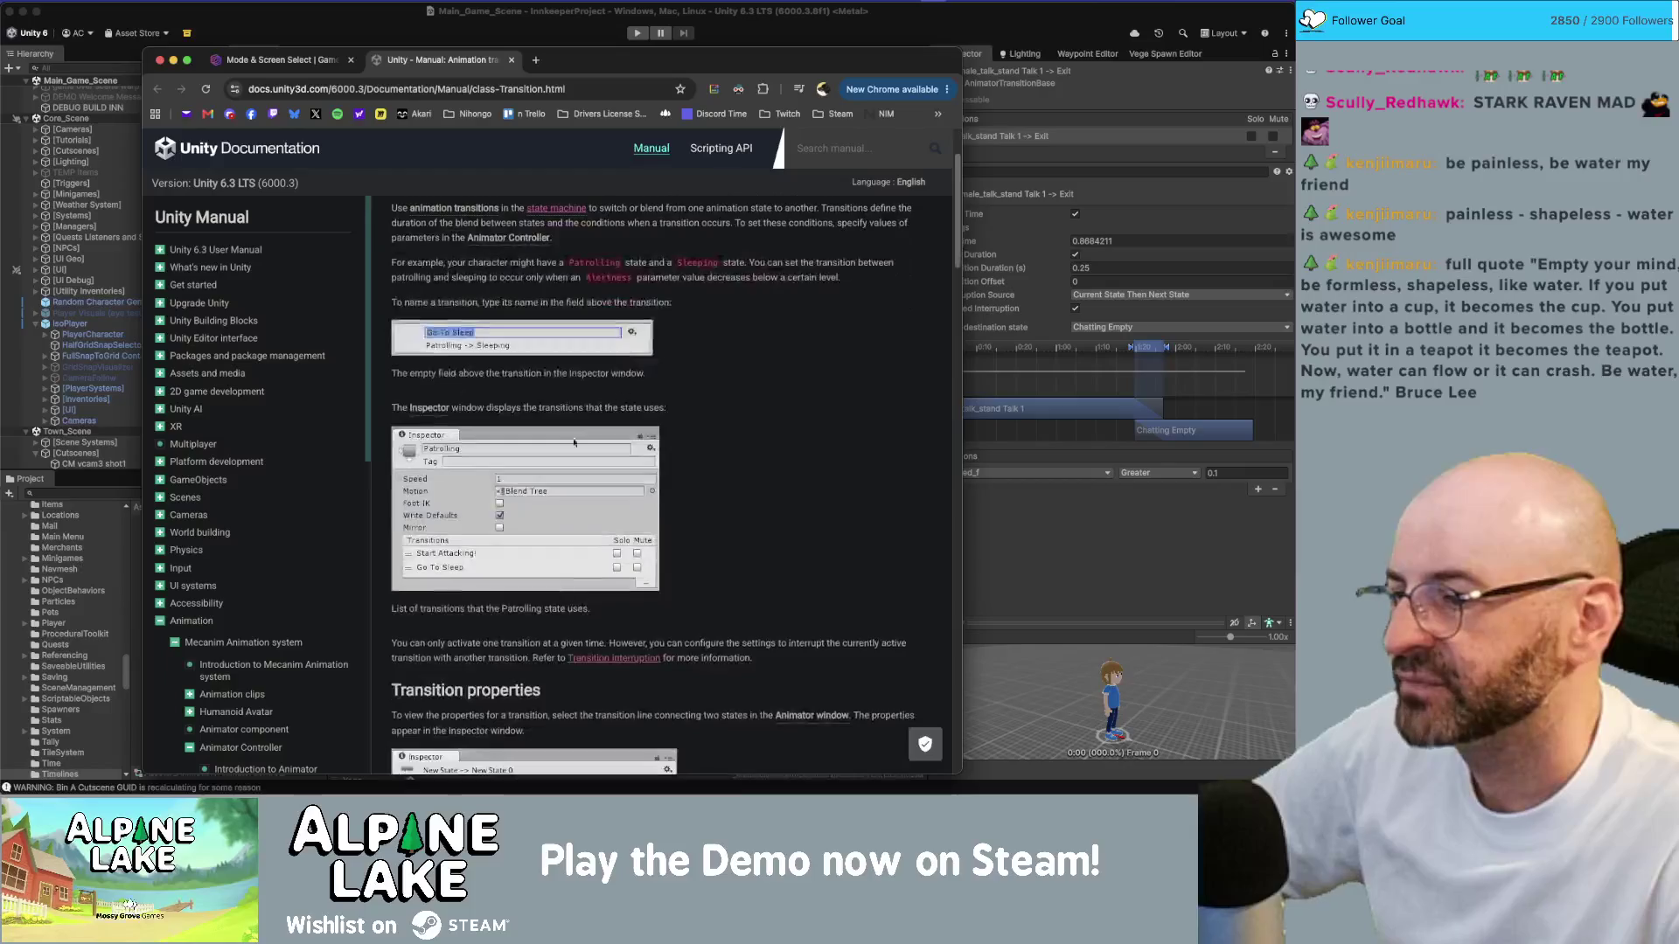
scroll(466, 479, down, 5)
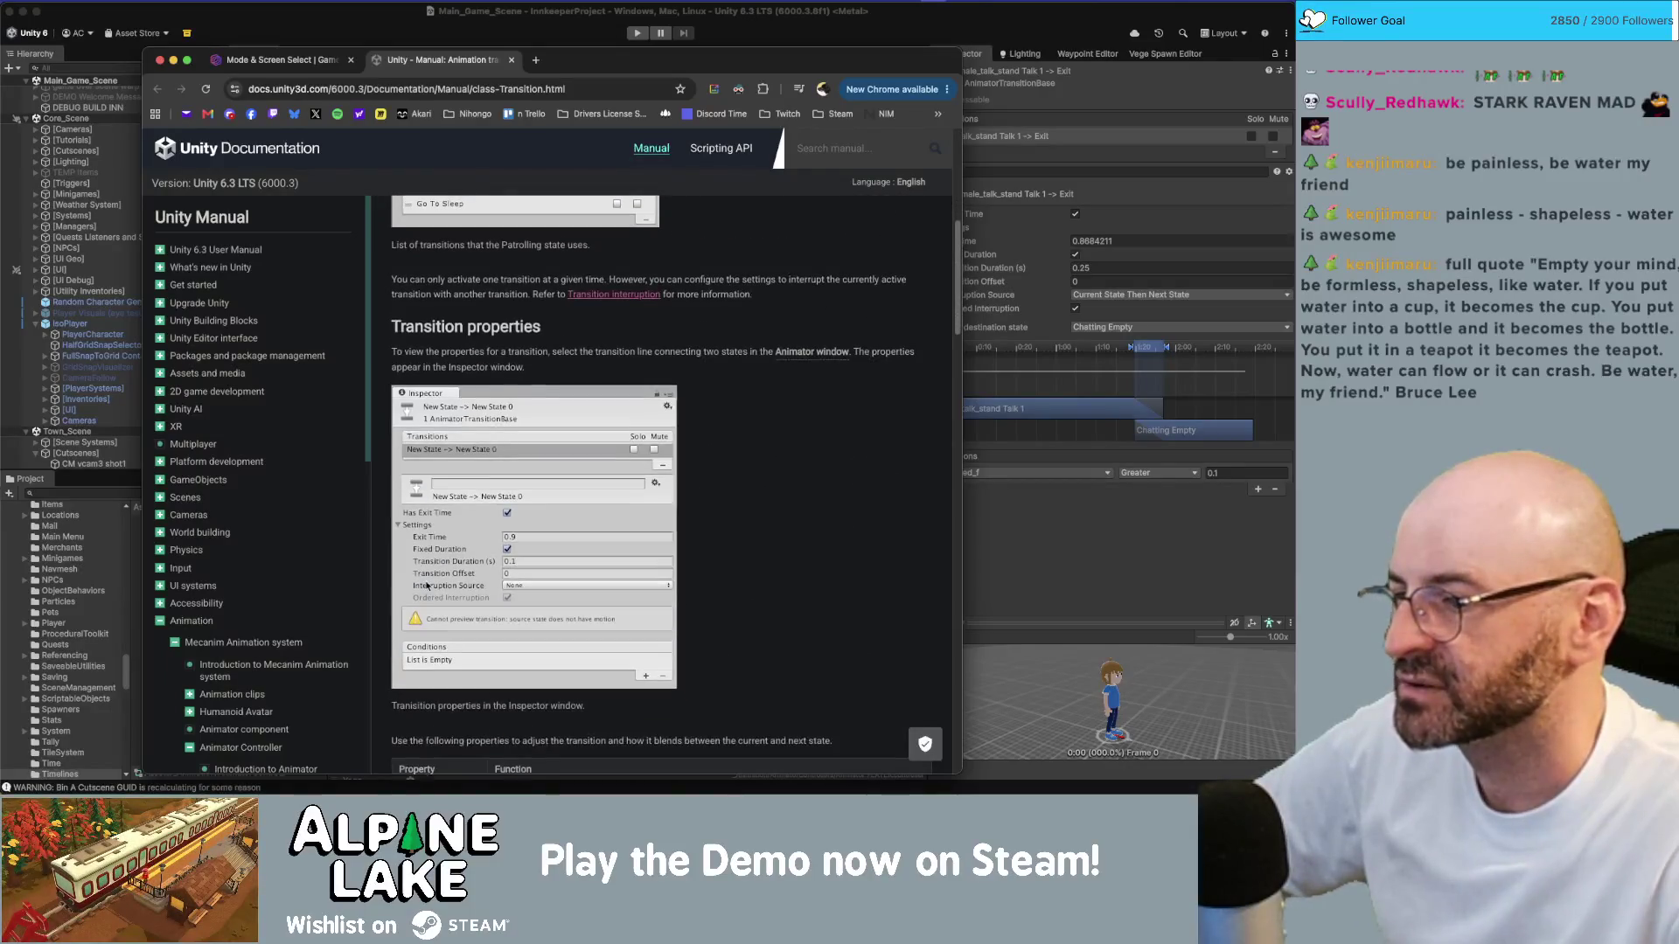
scroll(442, 586, down, 5)
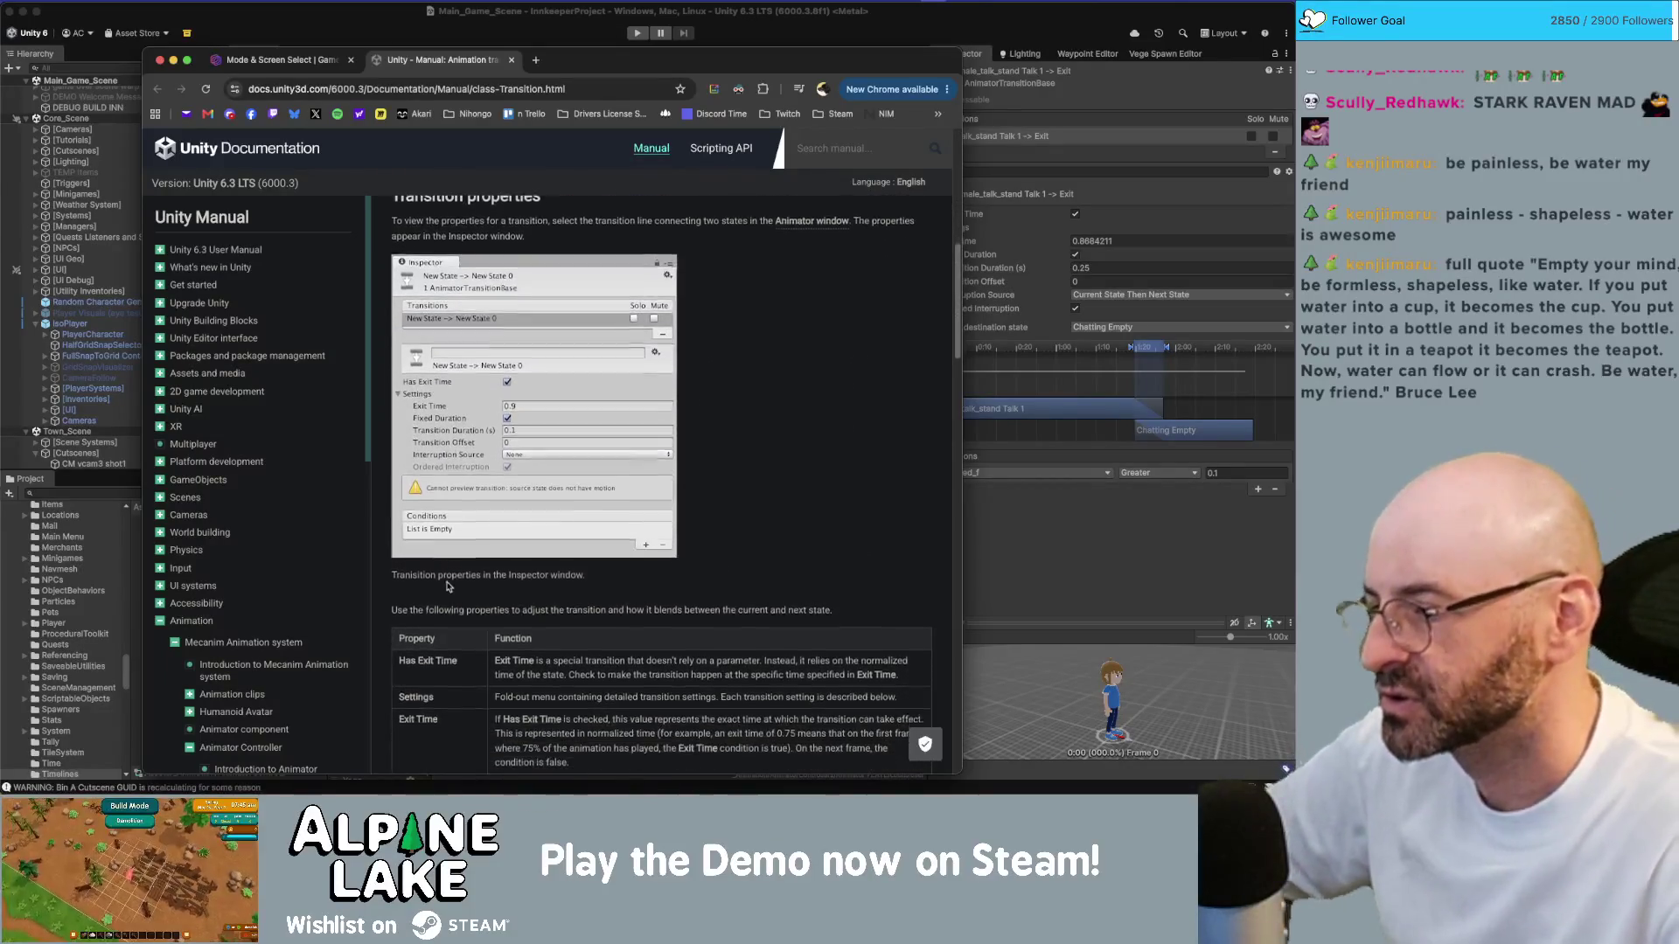
scroll(446, 524, down, 2)
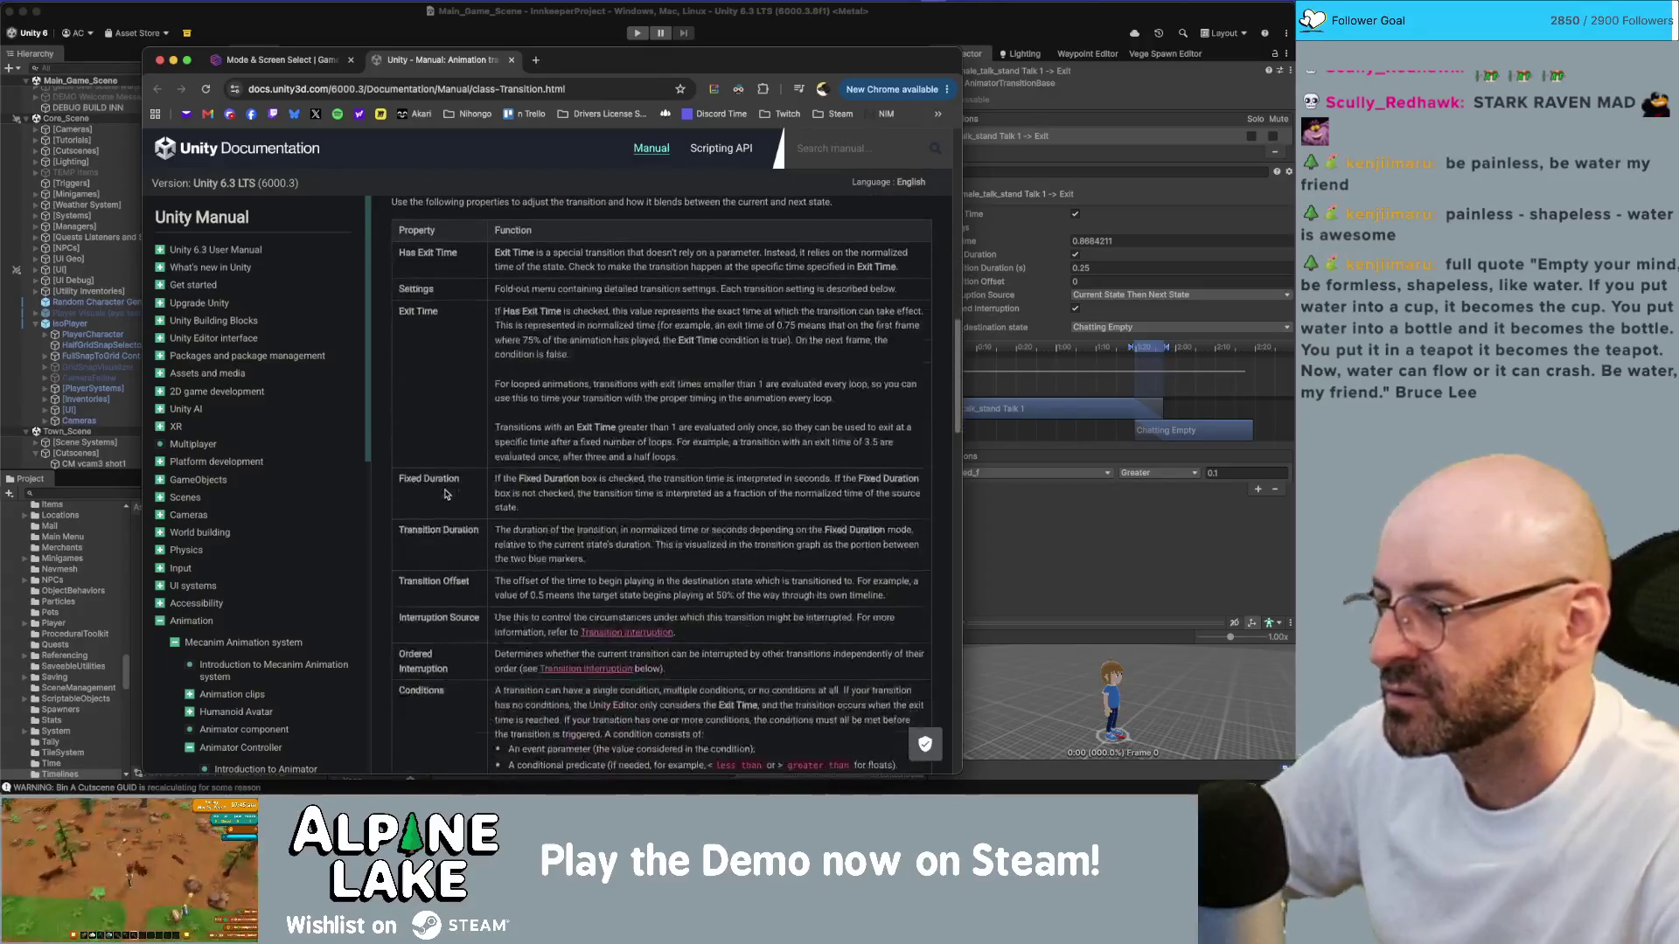
scroll(446, 498, down, 1)
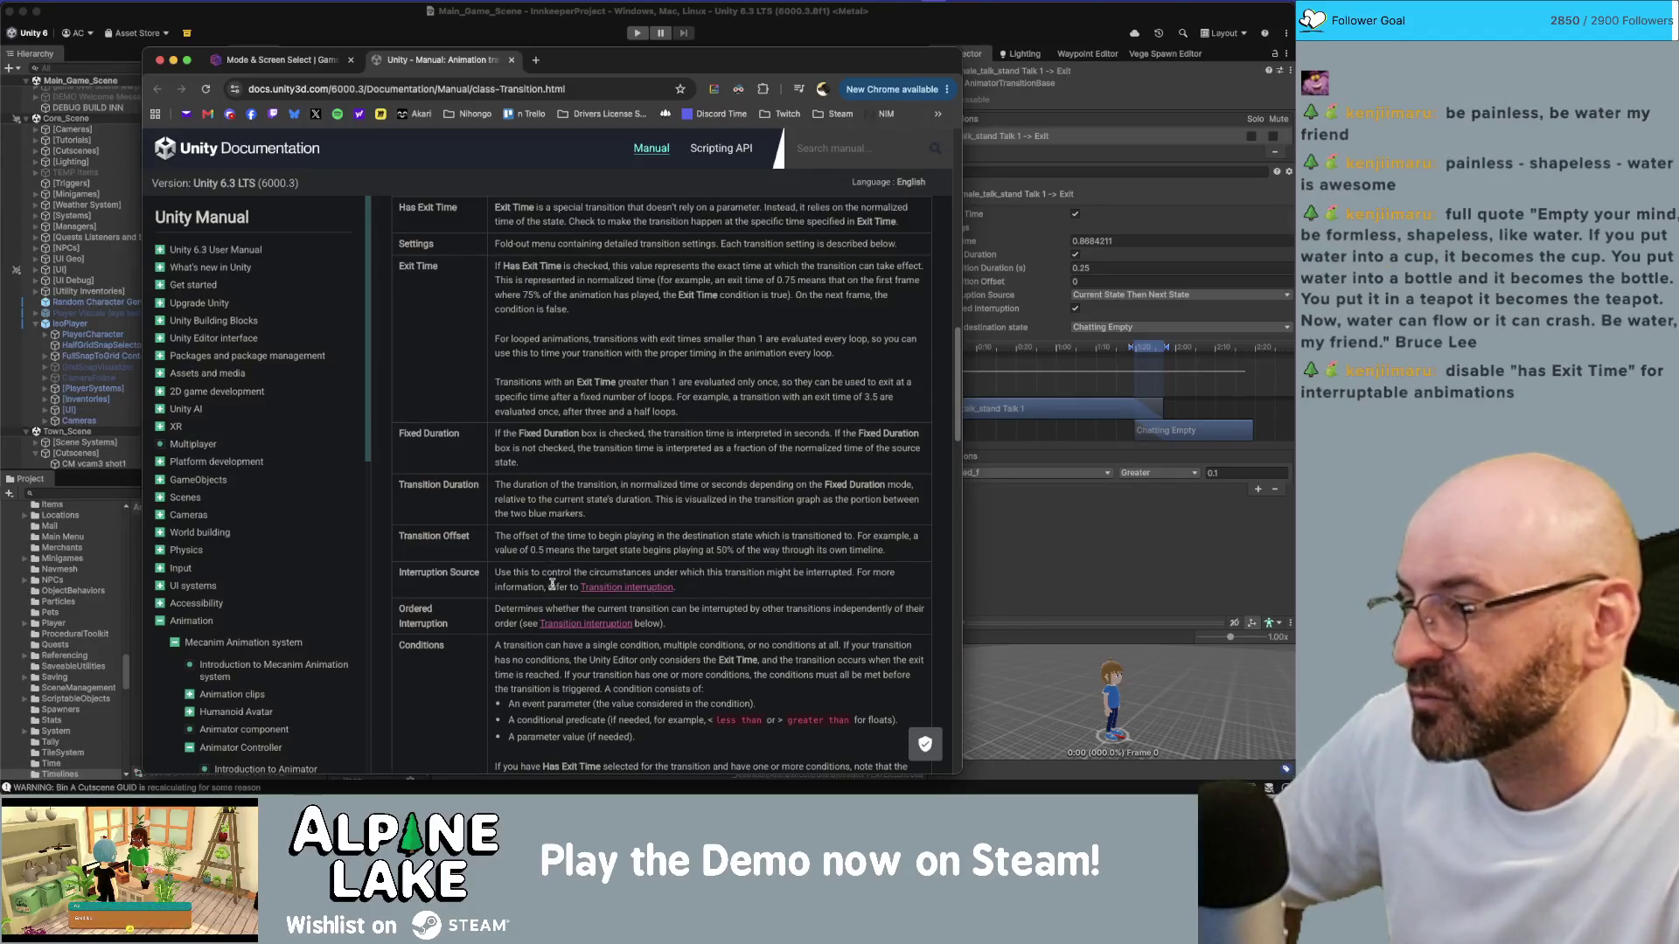
click(583, 586)
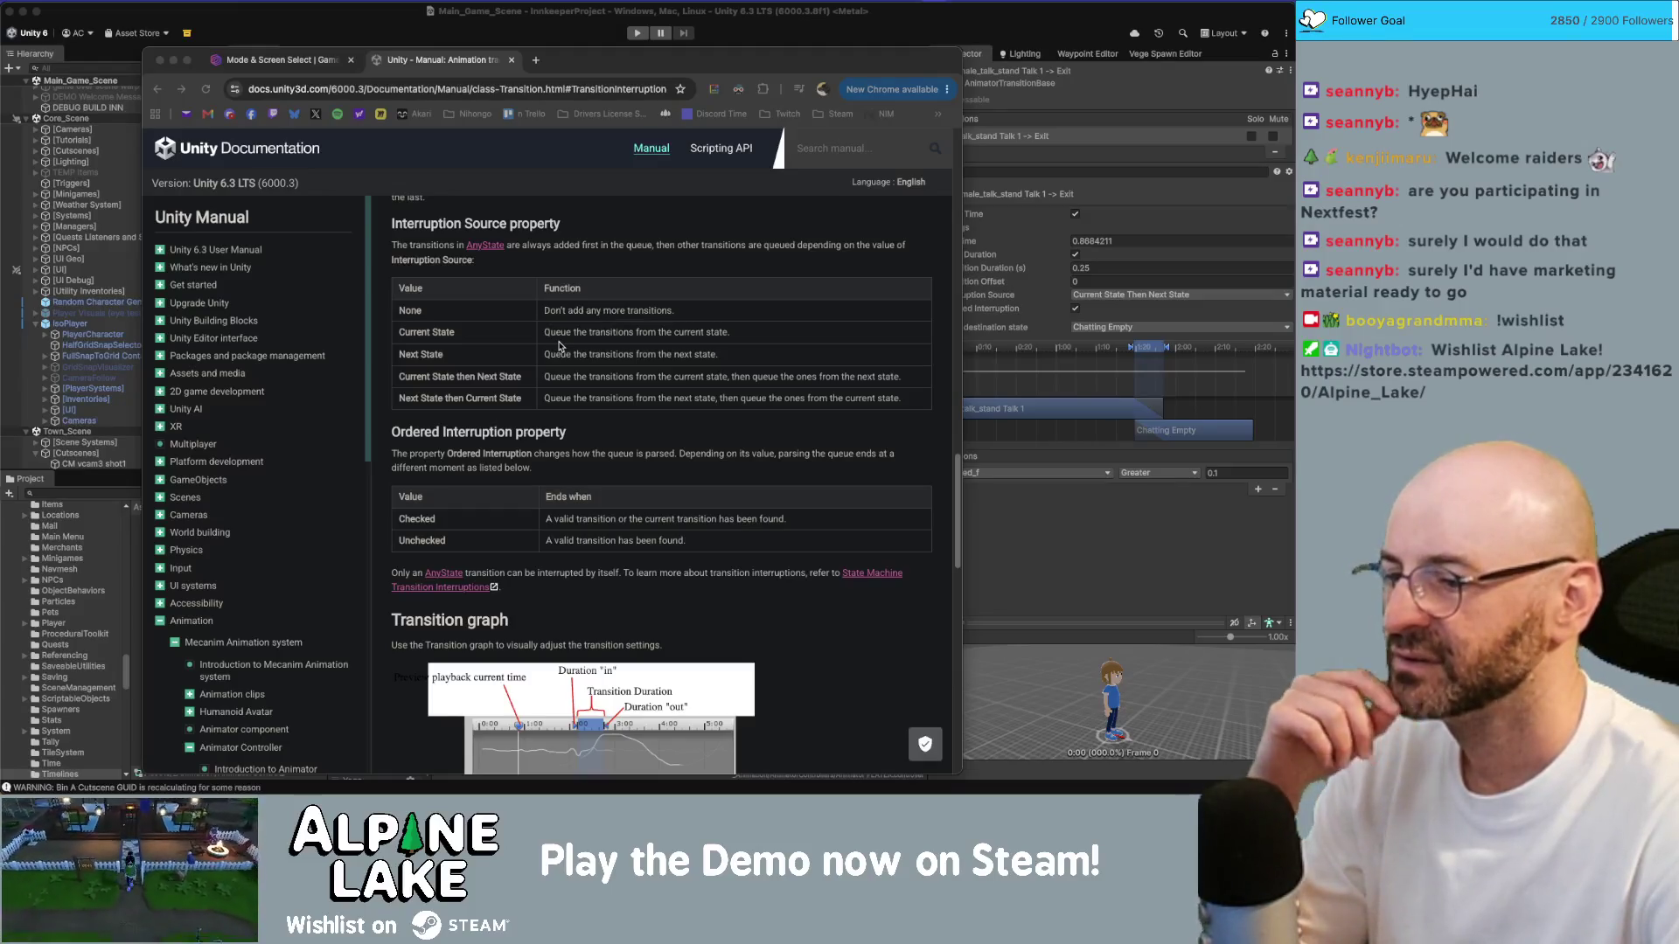
Step: Scroll through the manual's transition interruption property explanations
scroll(560, 346, down, 1)
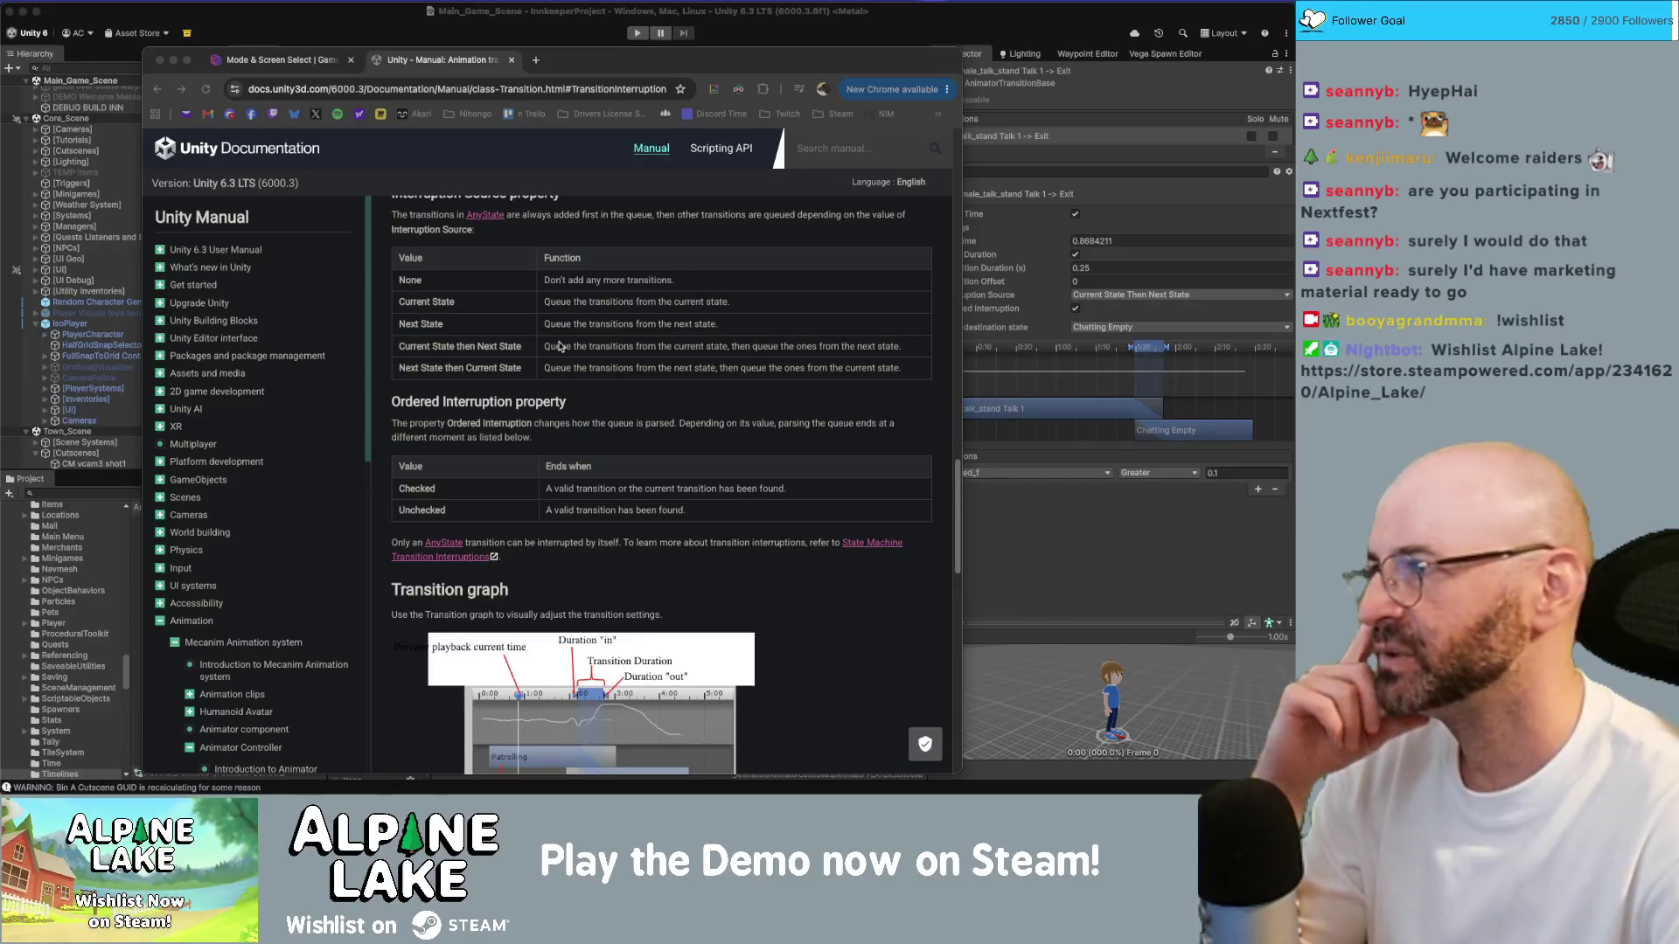
scroll(573, 344, down, 2)
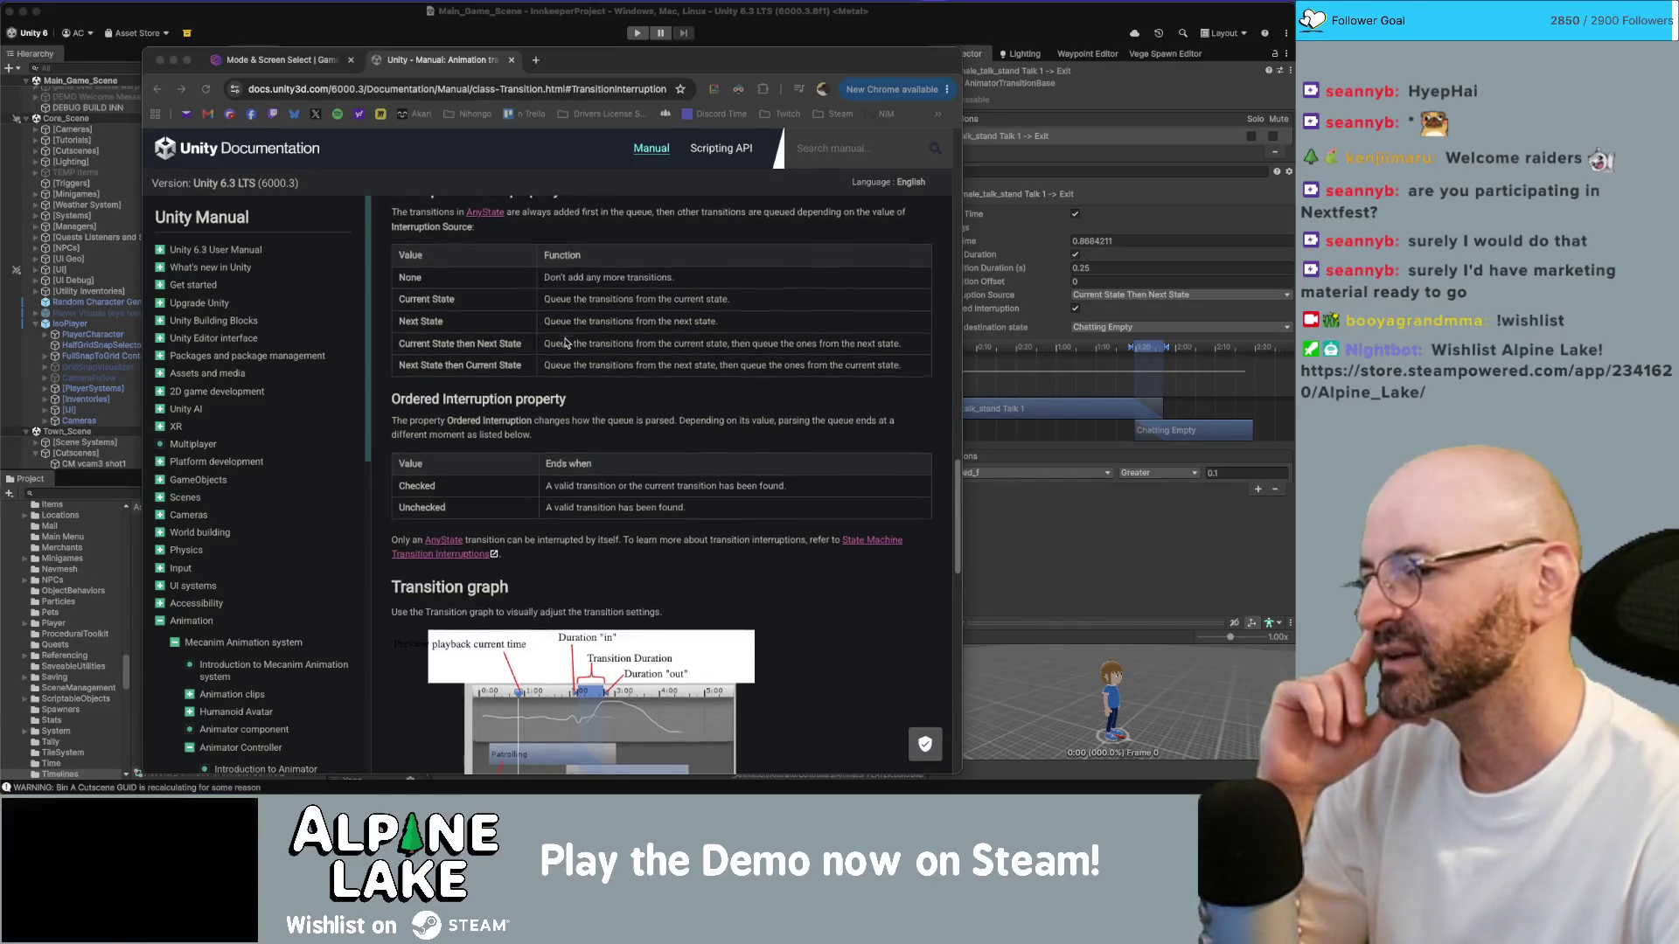
scroll(564, 342, down, 5)
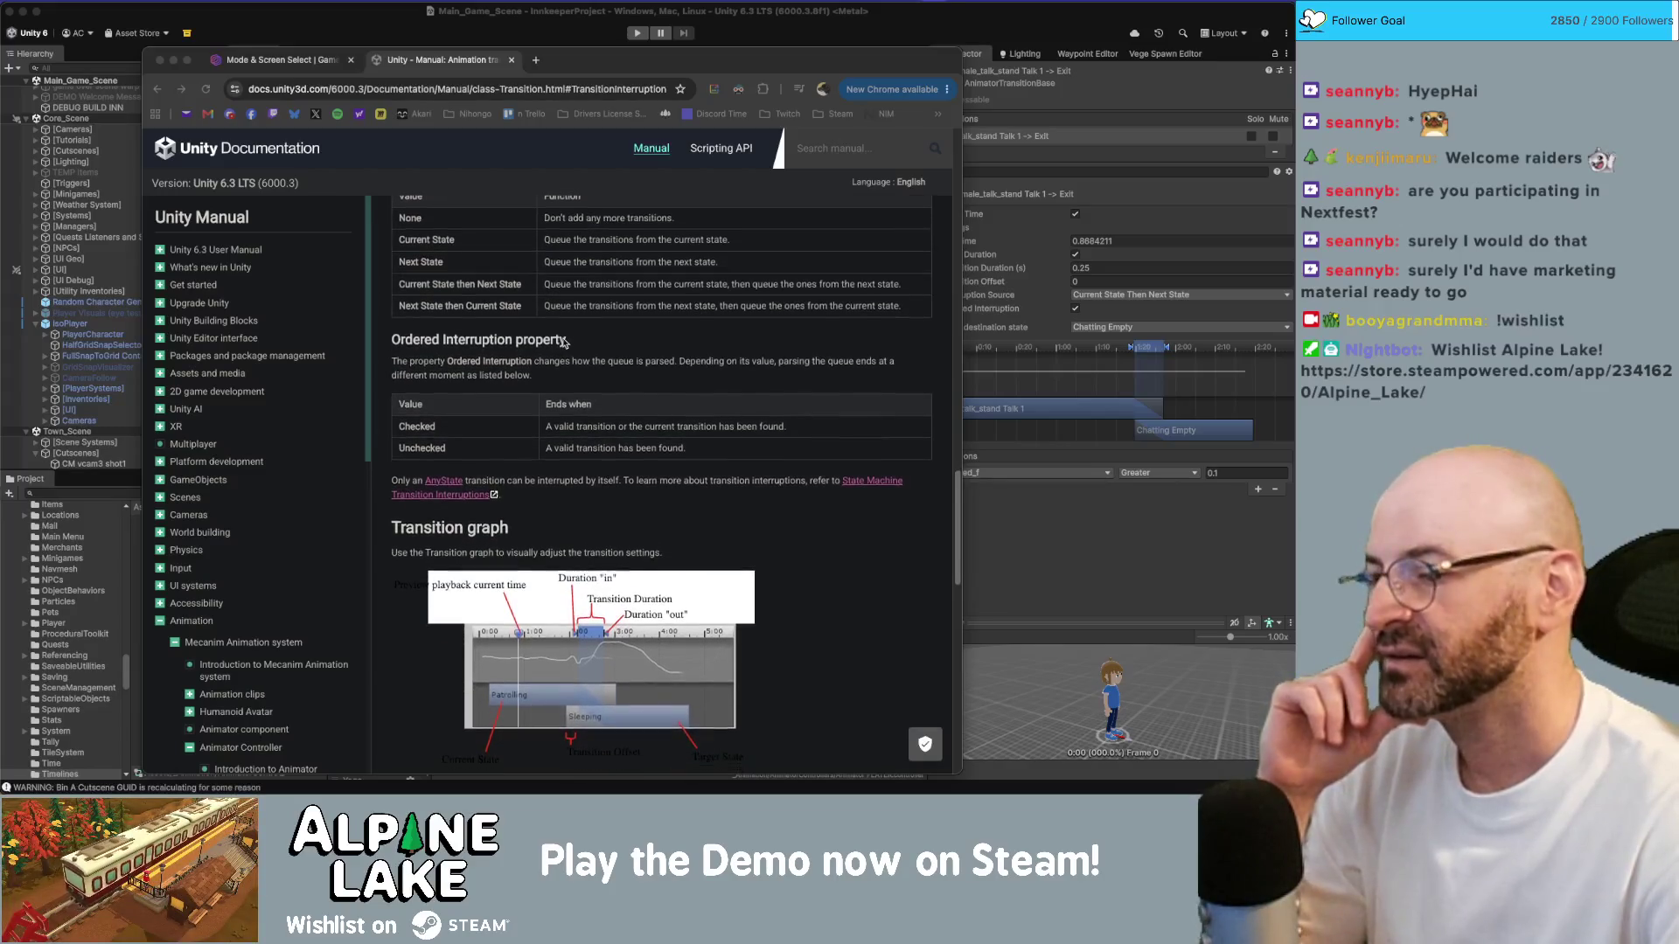
scroll(562, 341, up, 6)
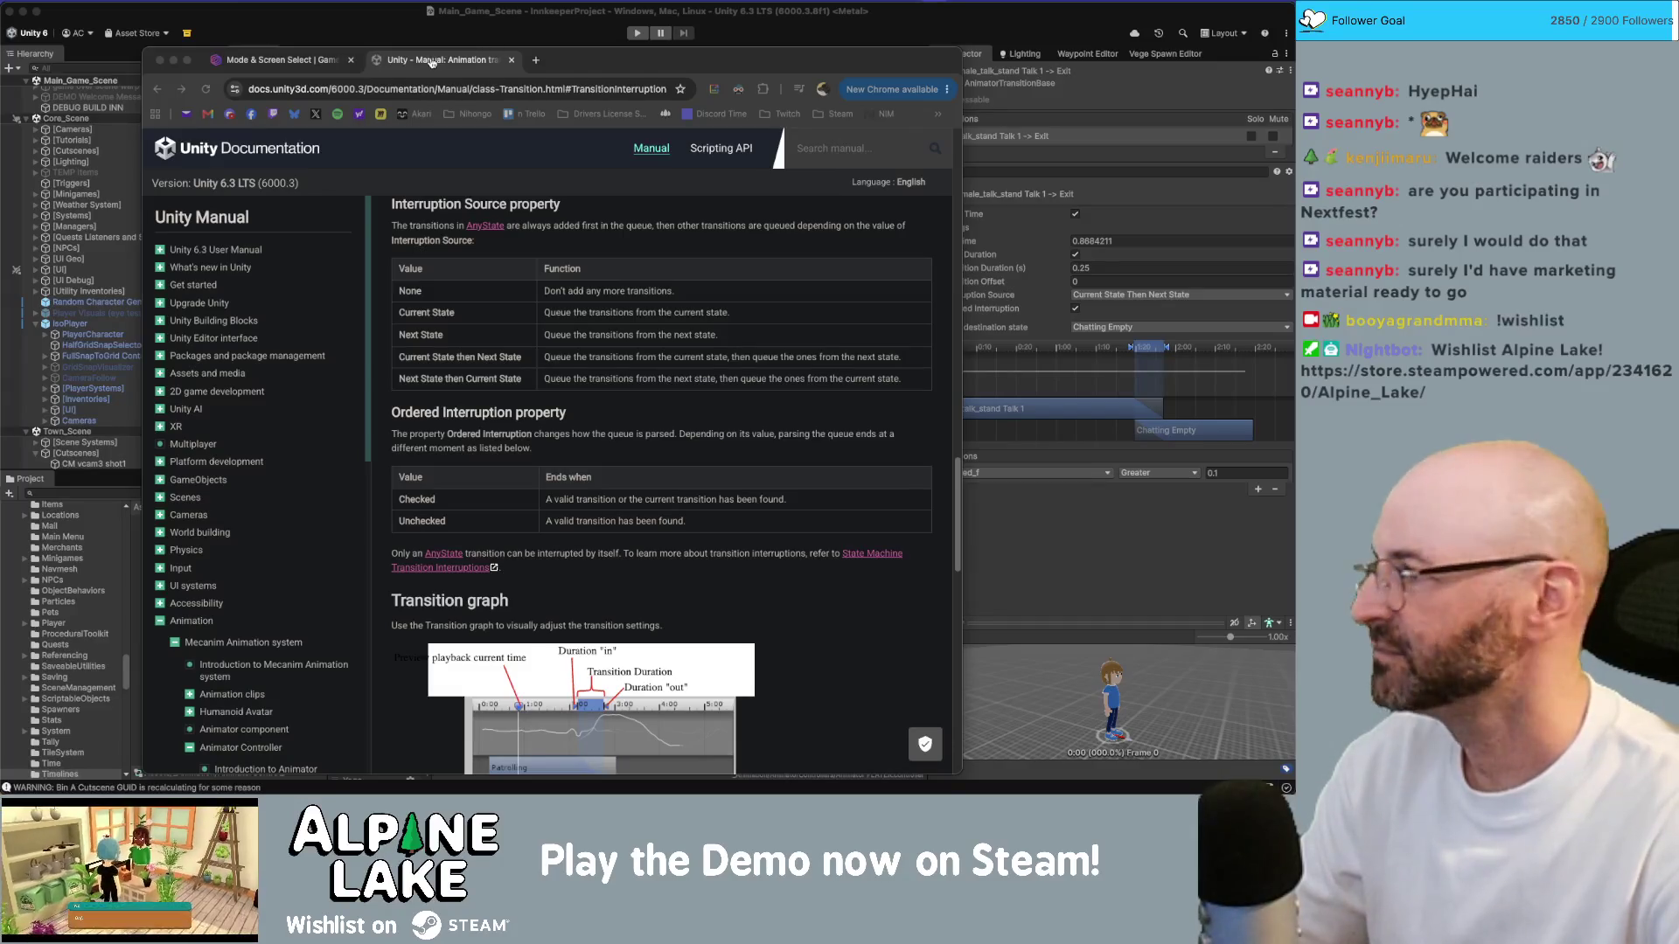
Step: Switch back to the Unity editor and focus the Project window search field
key(super+Tab)
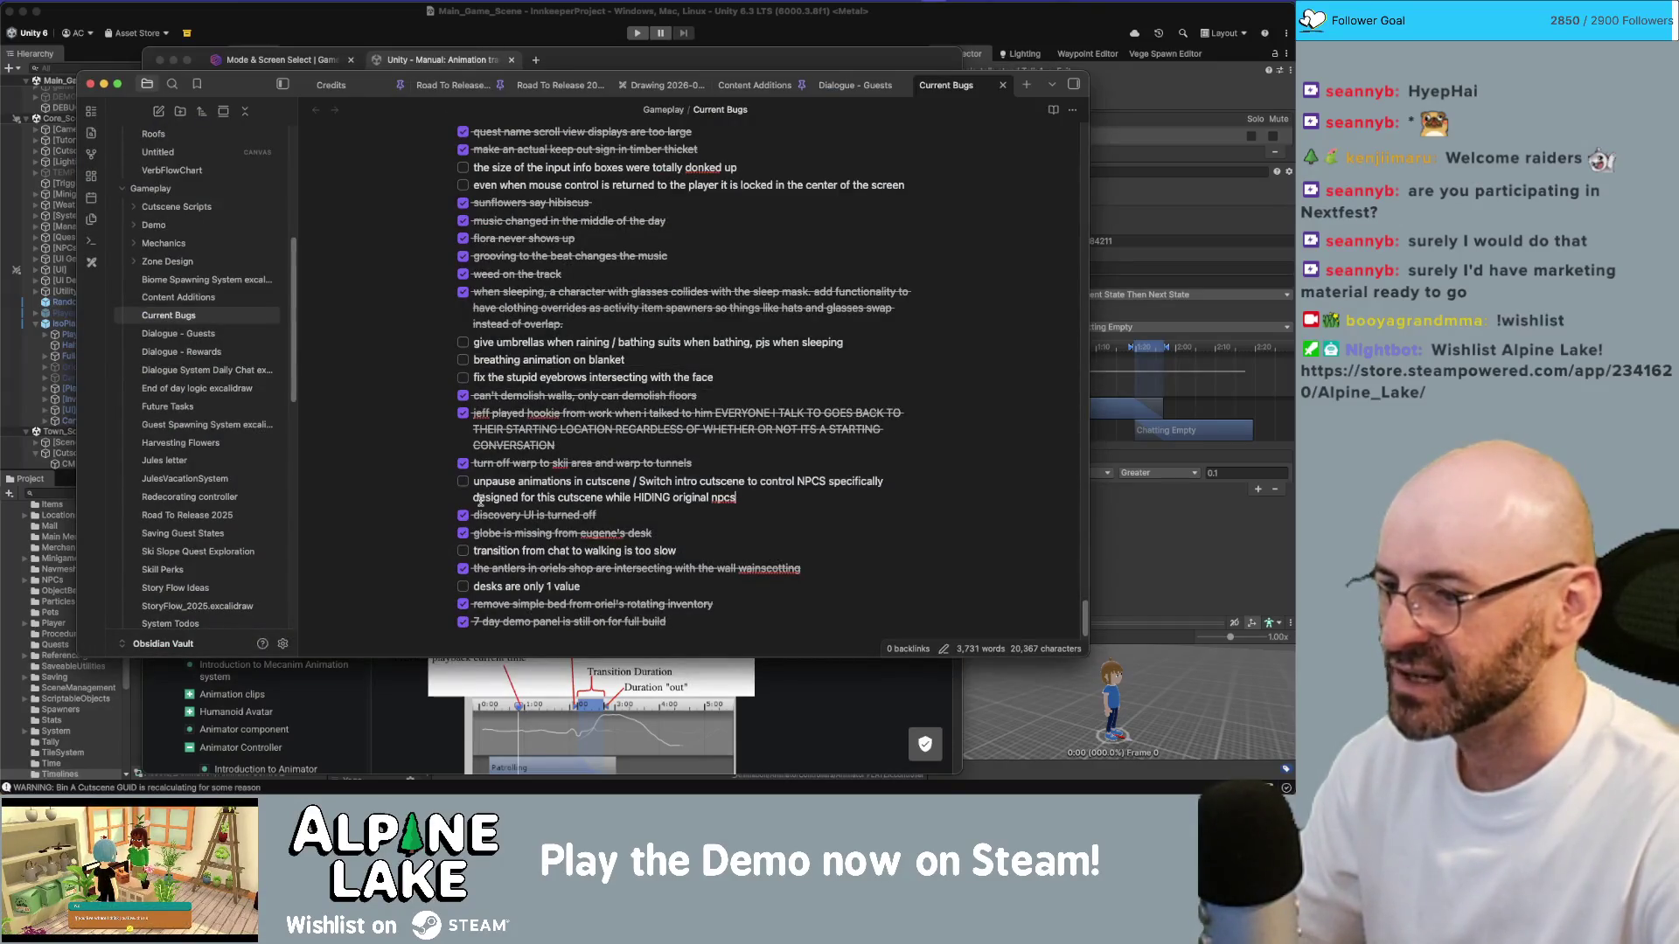
click(76, 492)
click(105, 494)
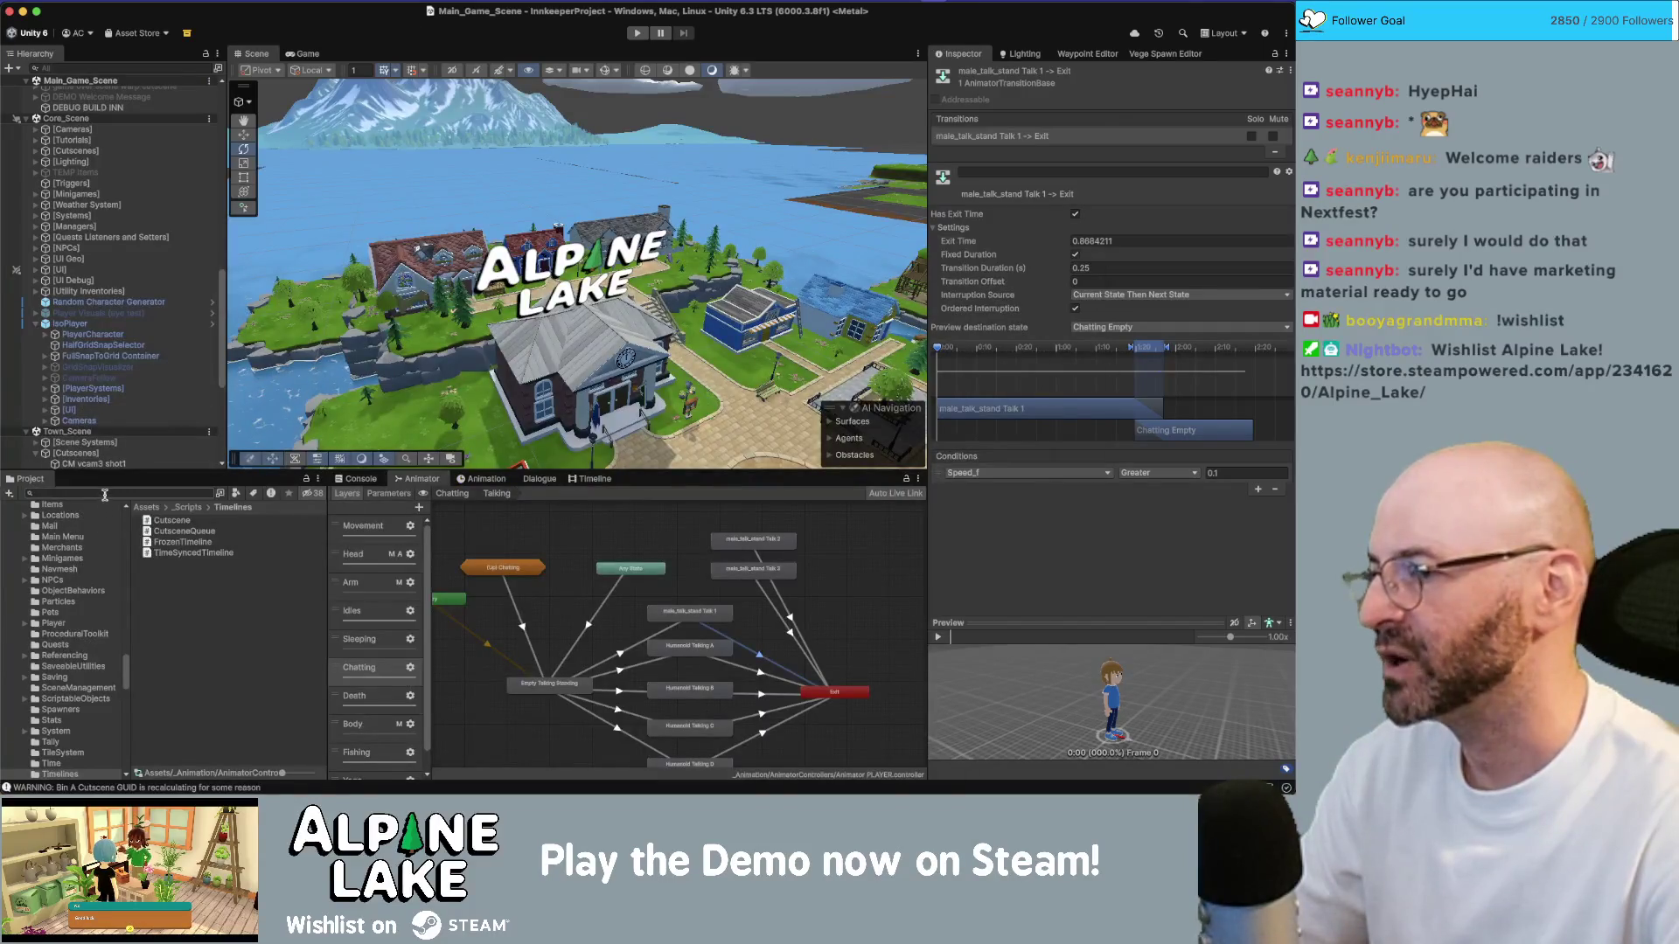
Step: Filter the Project window assets by 'desk' and bring Unity back to the front
text(desk)
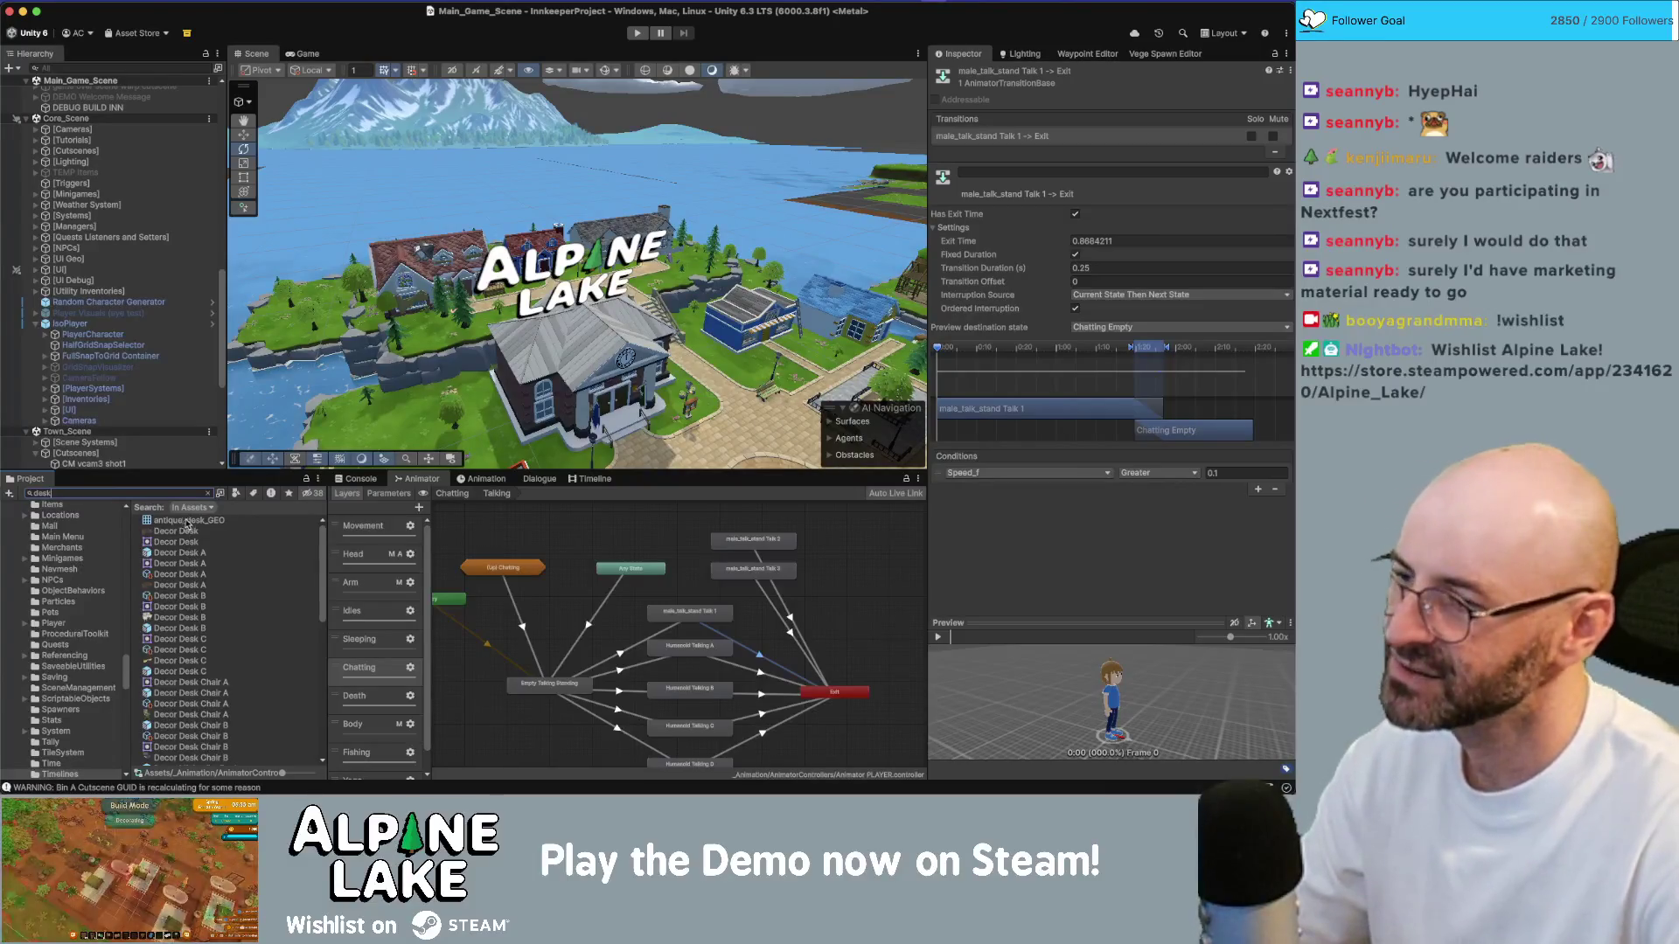
key(ctrl+Up)
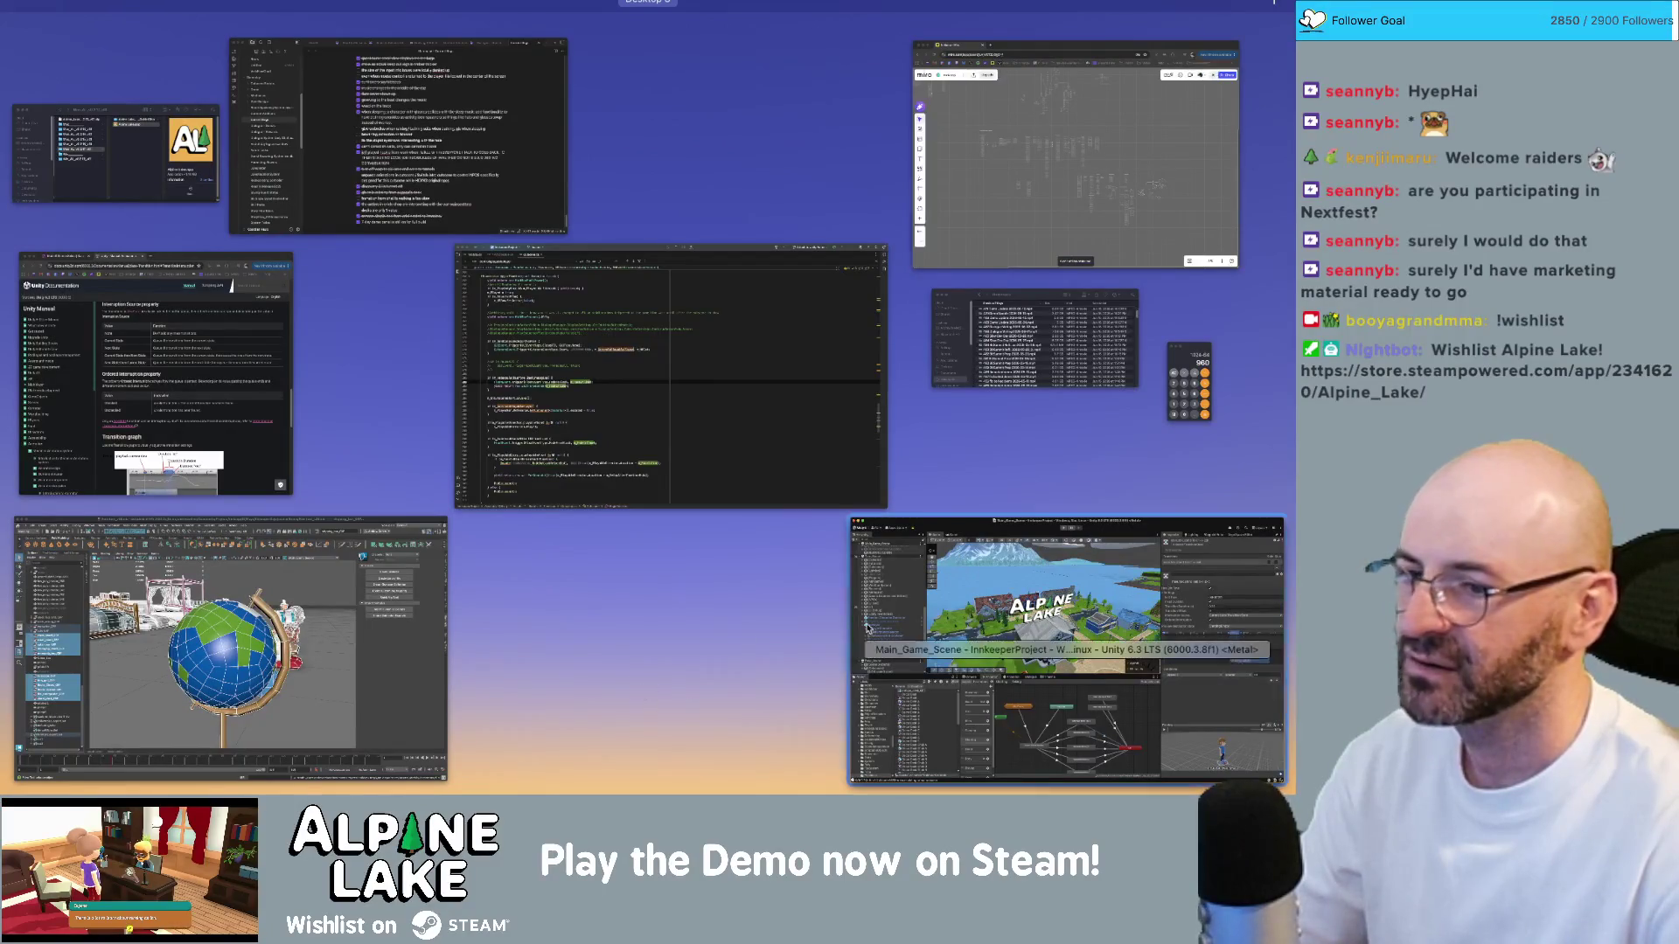
click(933, 623)
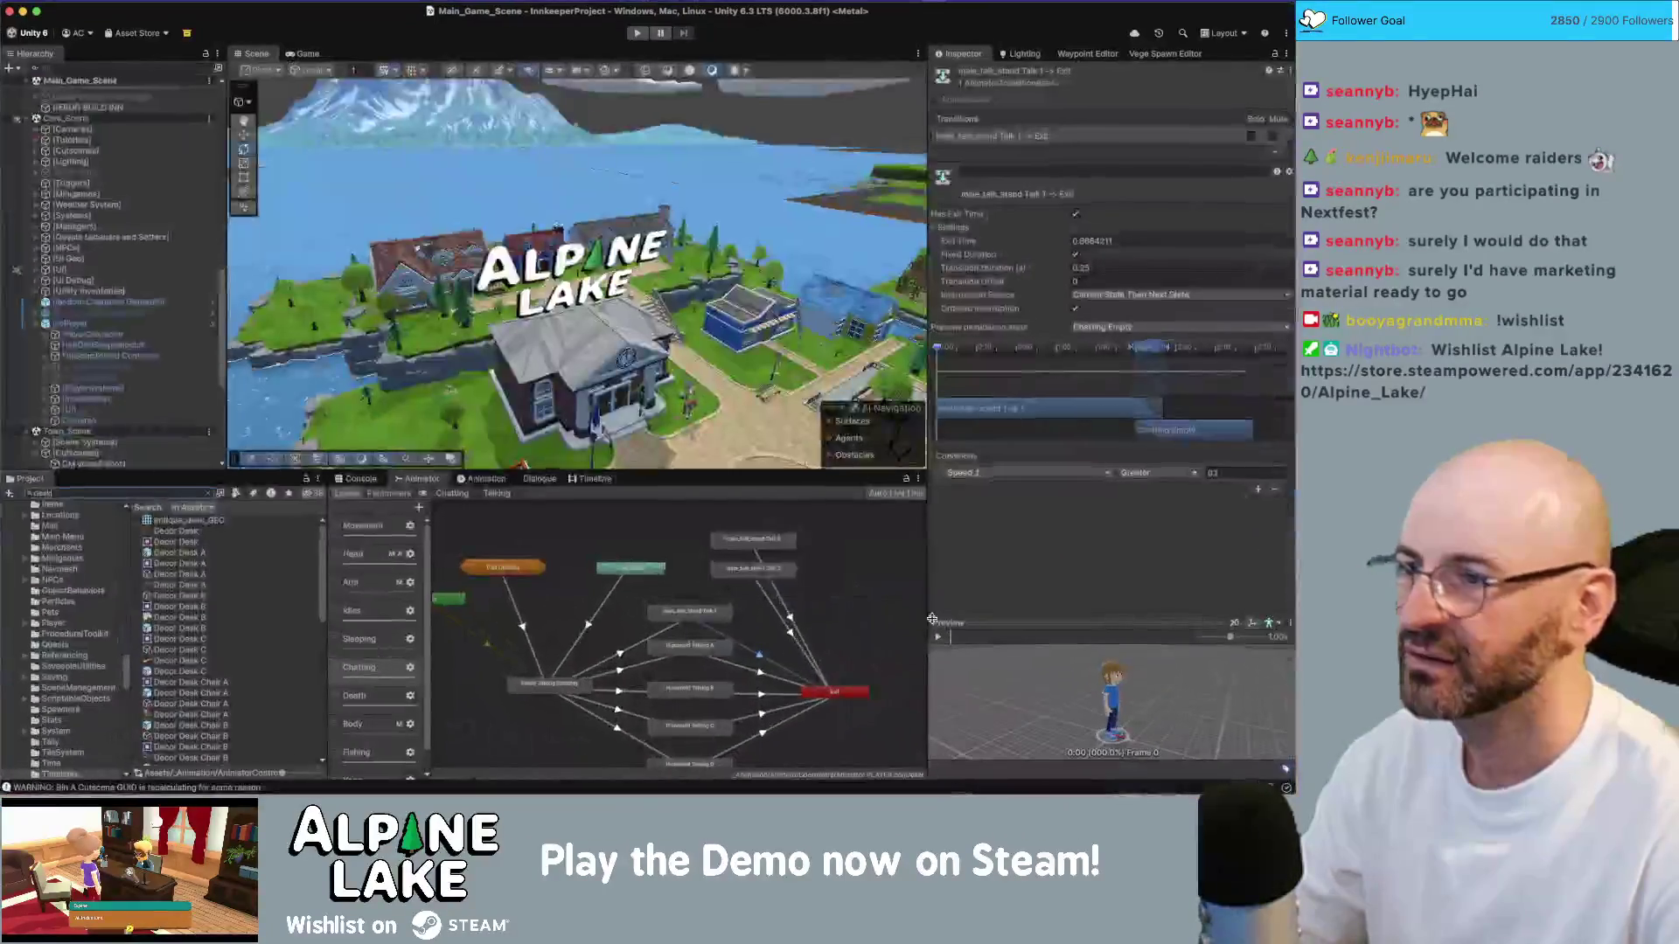
Step: Choose Delete Player Prefs from the project's Tools menu
click(375, 7)
click(352, 11)
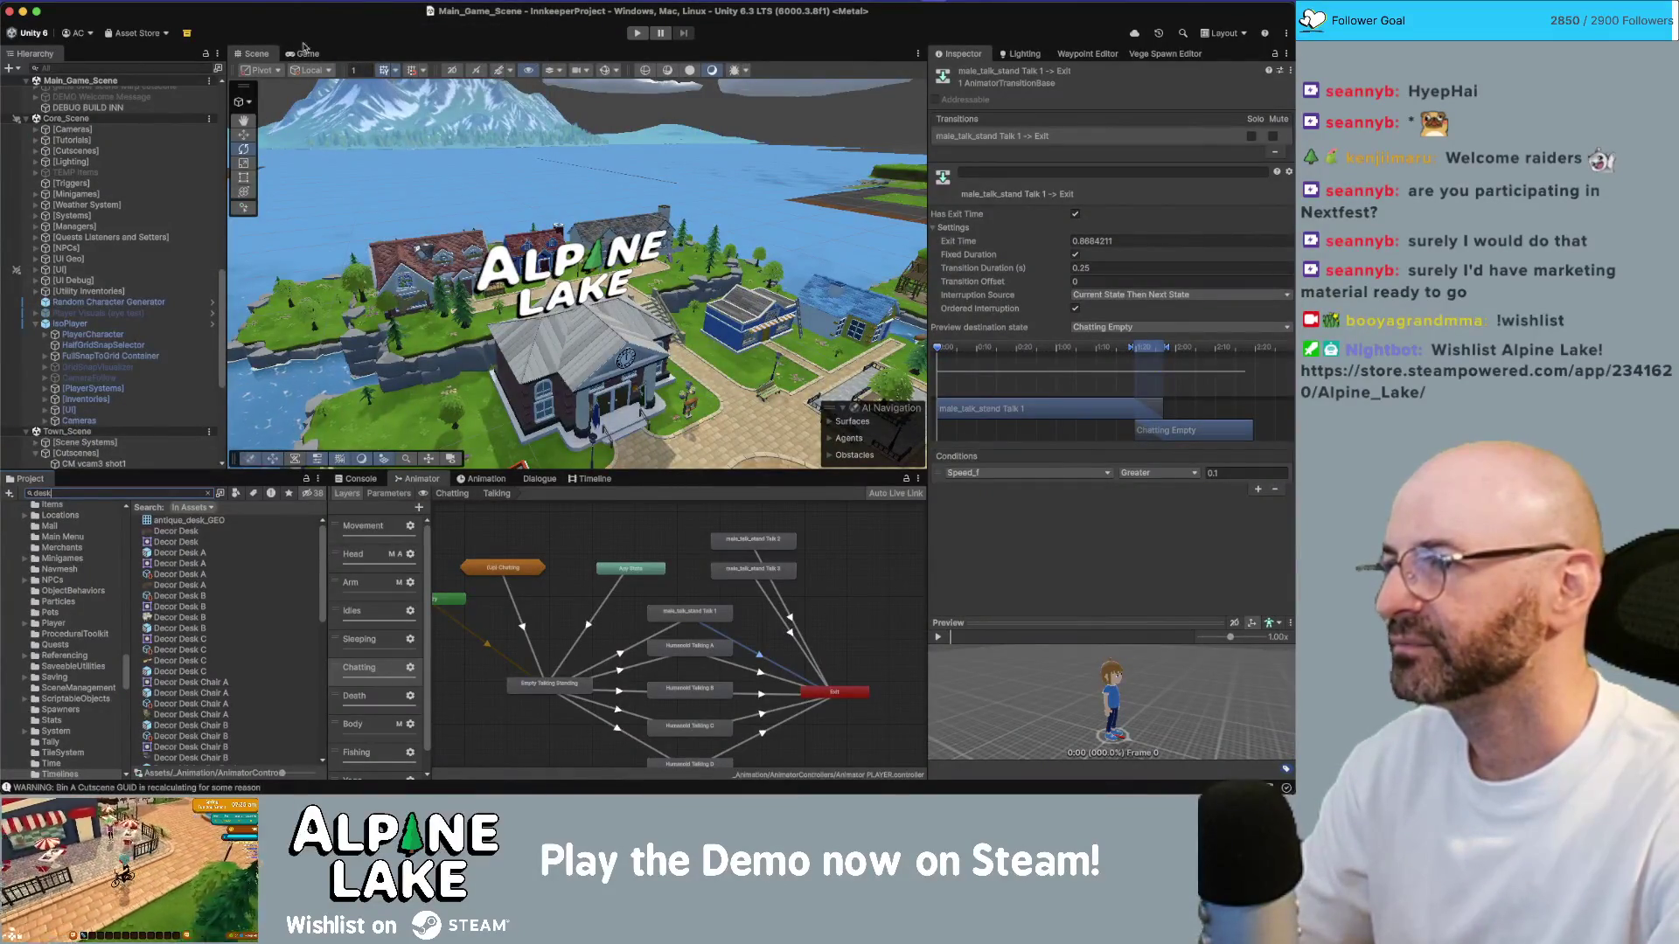
click(354, 10)
click(389, 209)
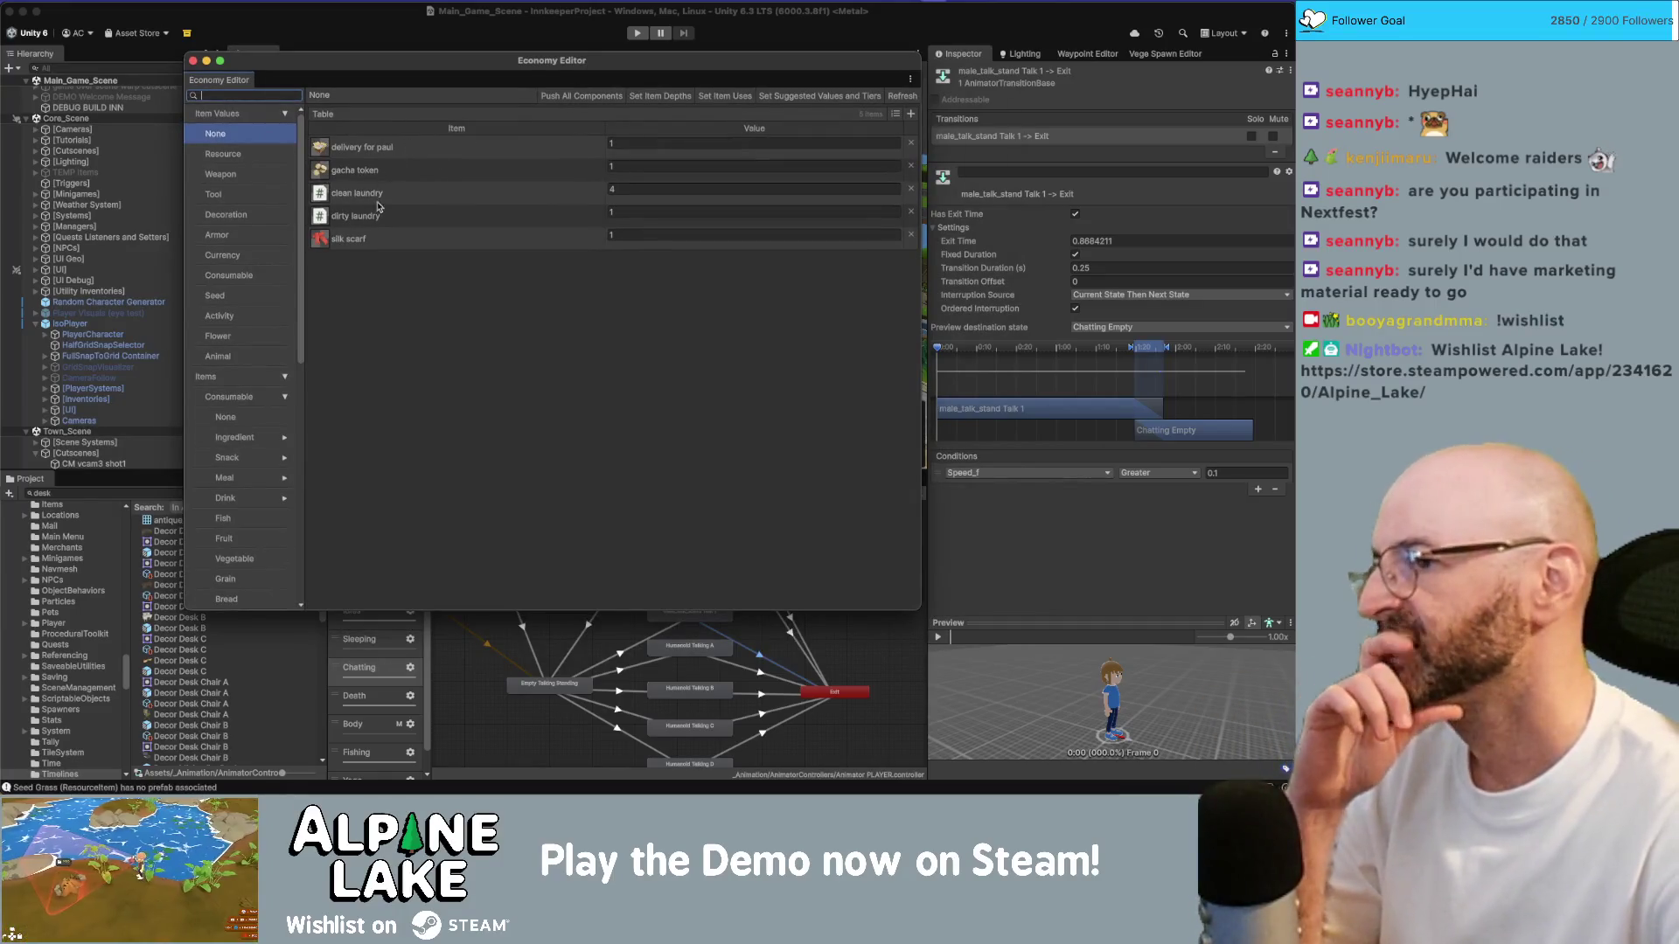
Step: Open the Decoration Stats table in the Economy Editor
click(241, 376)
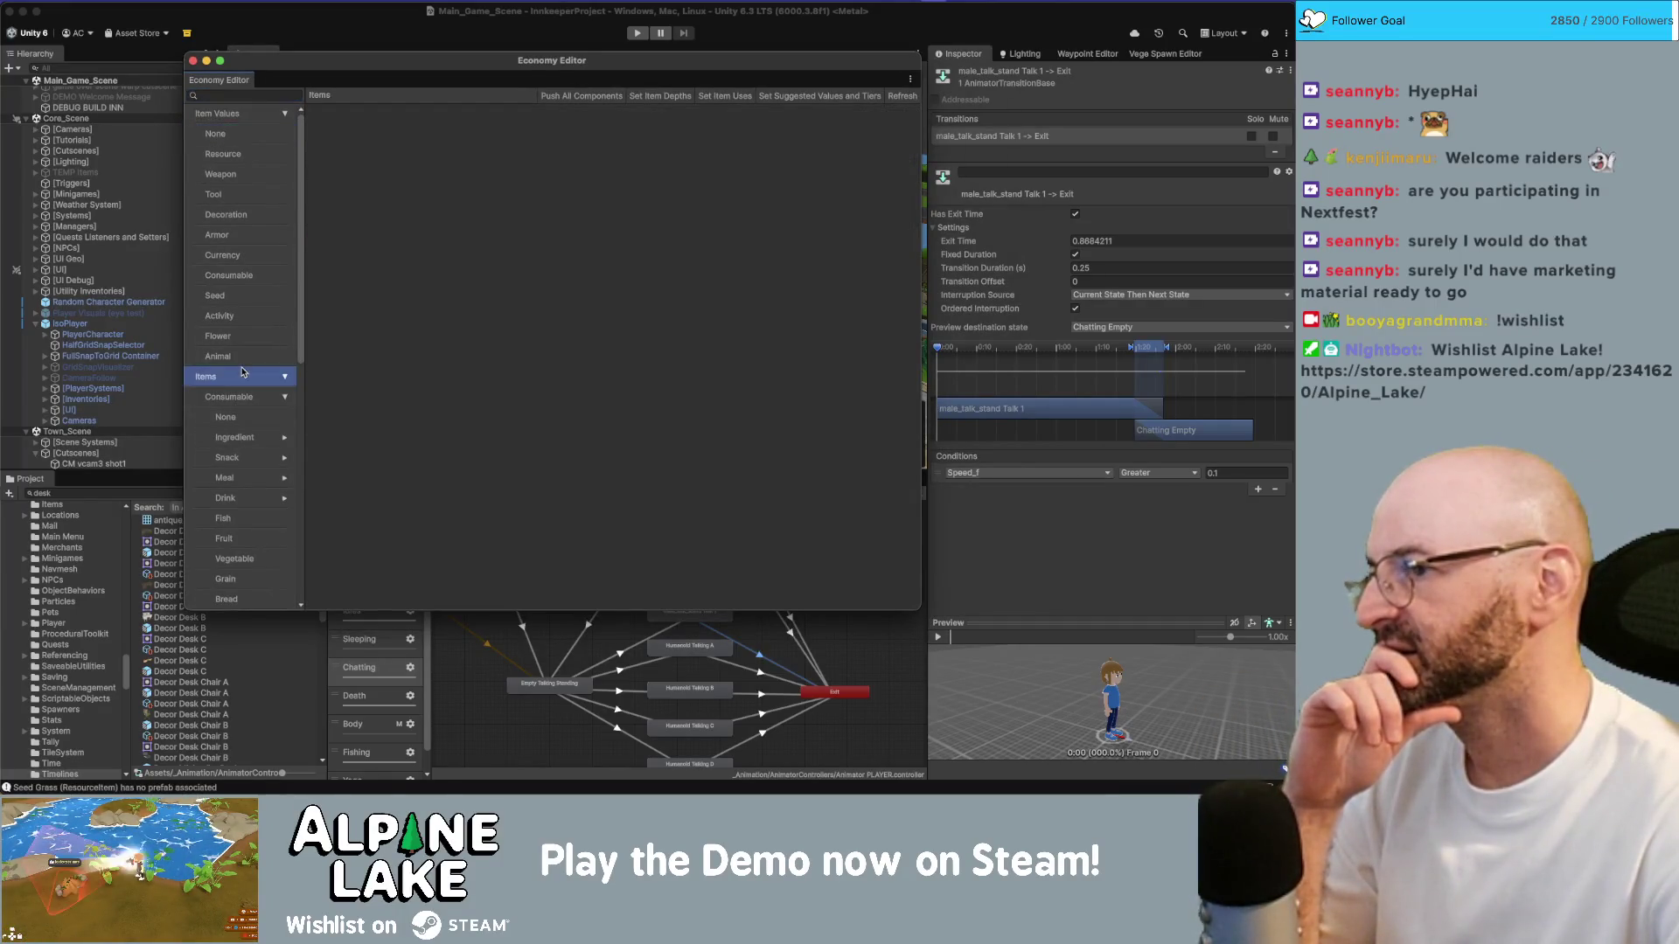
click(285, 377)
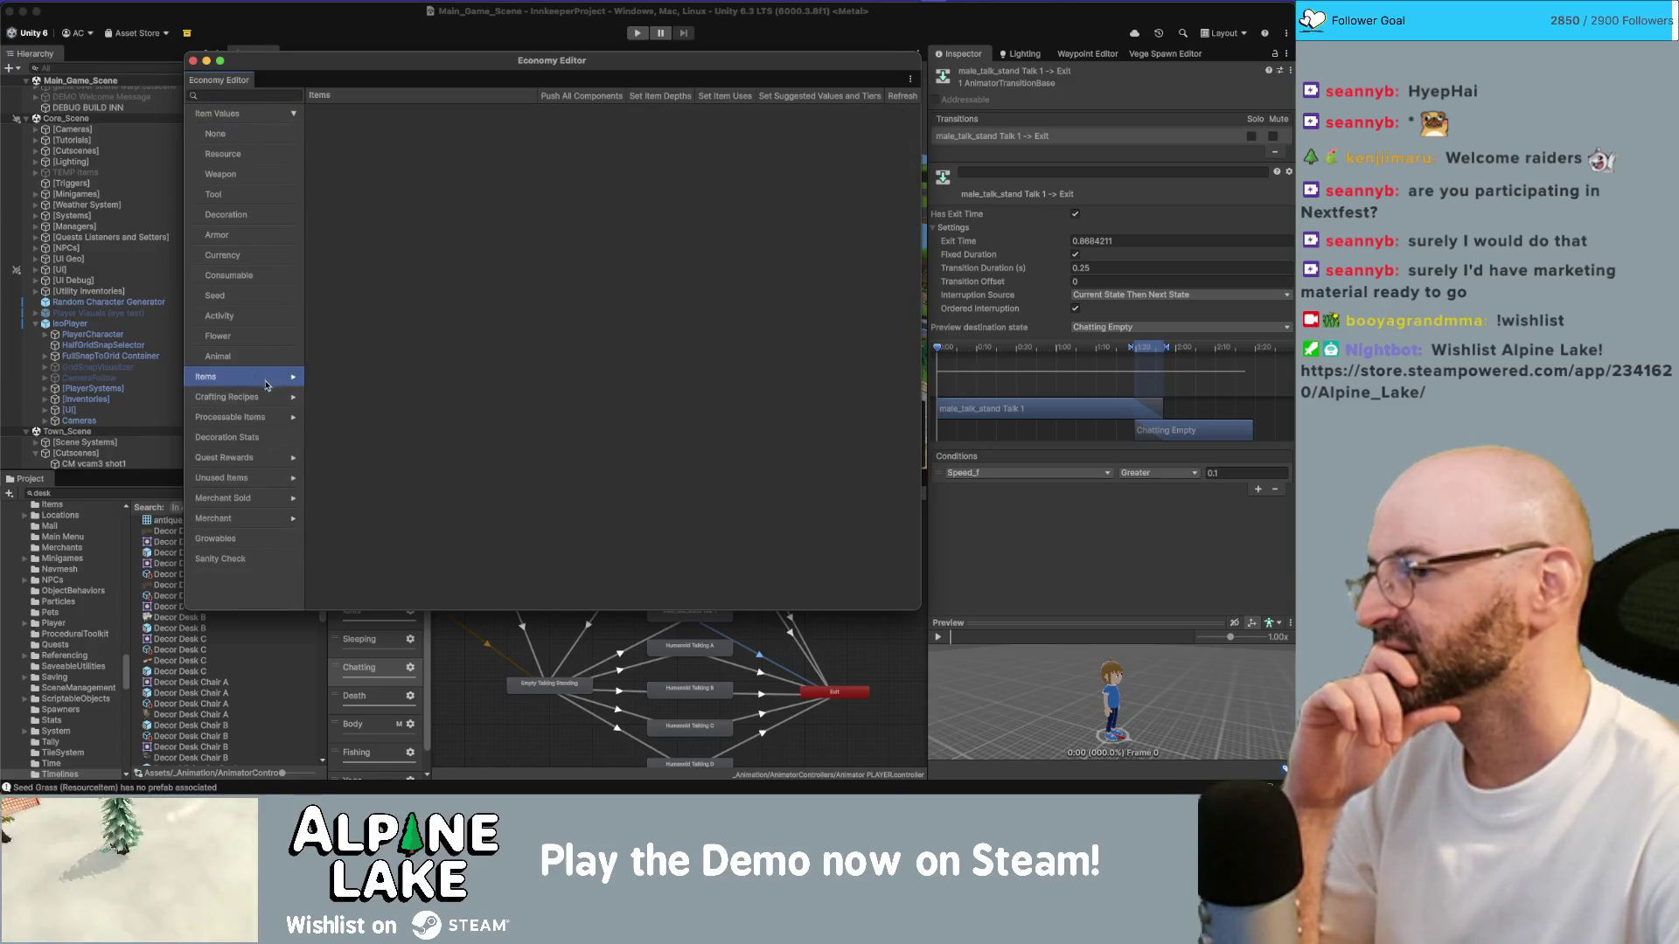
click(254, 436)
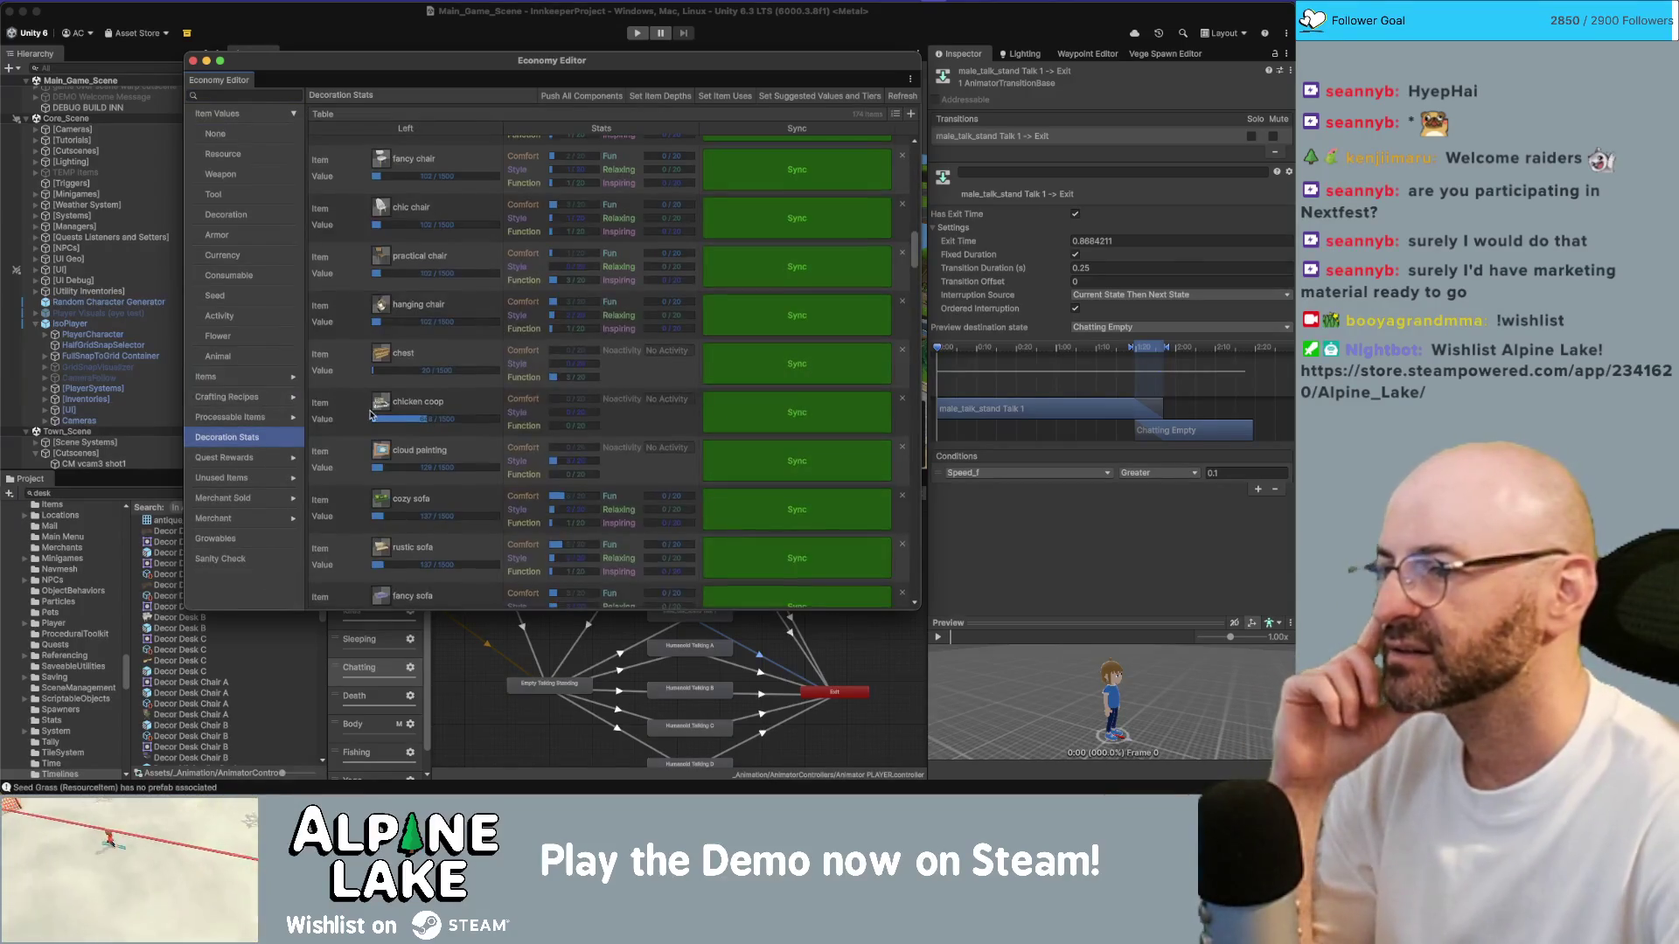
scroll(394, 410, down, 10)
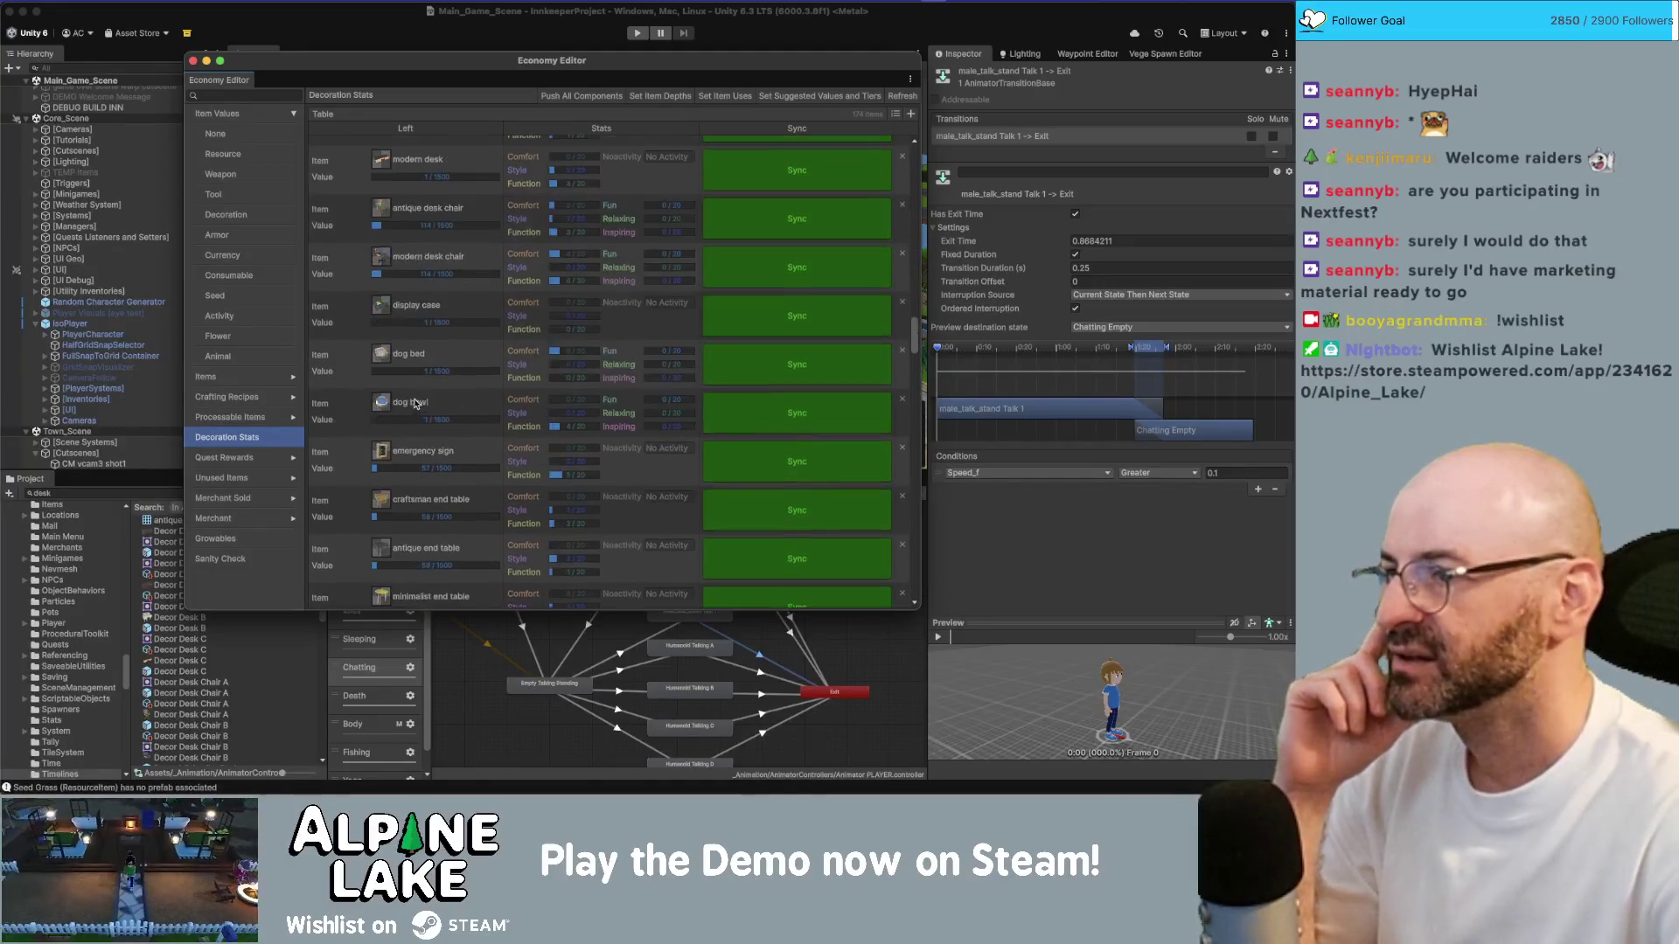
scroll(397, 349, up, 2)
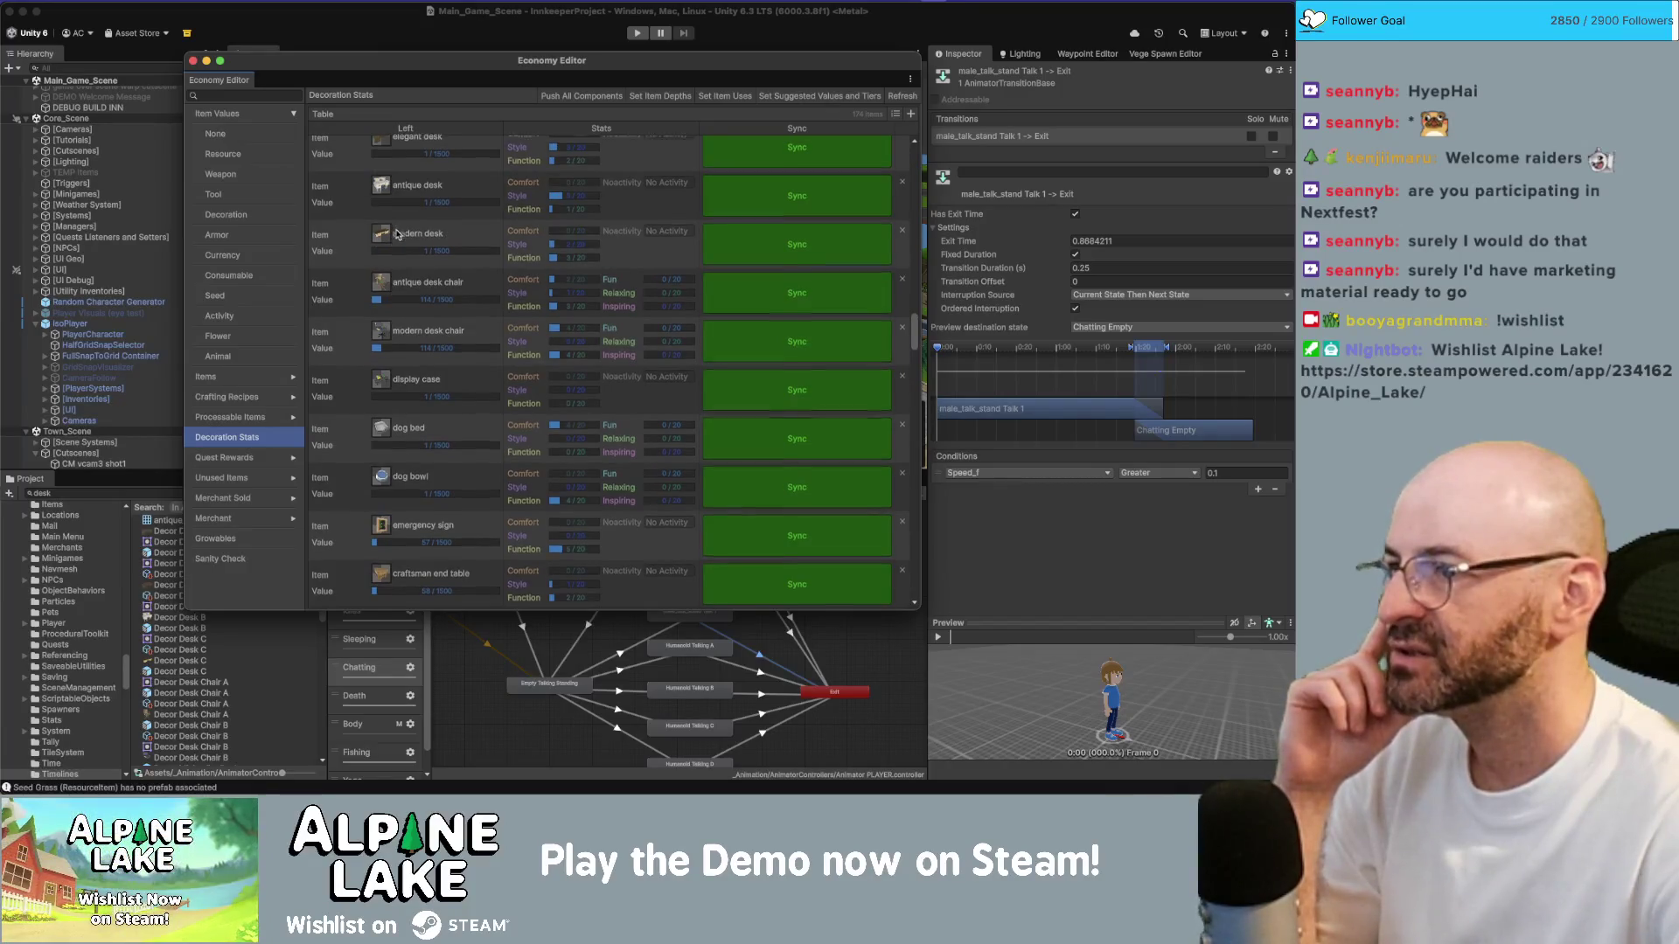
scroll(387, 227, up, 2)
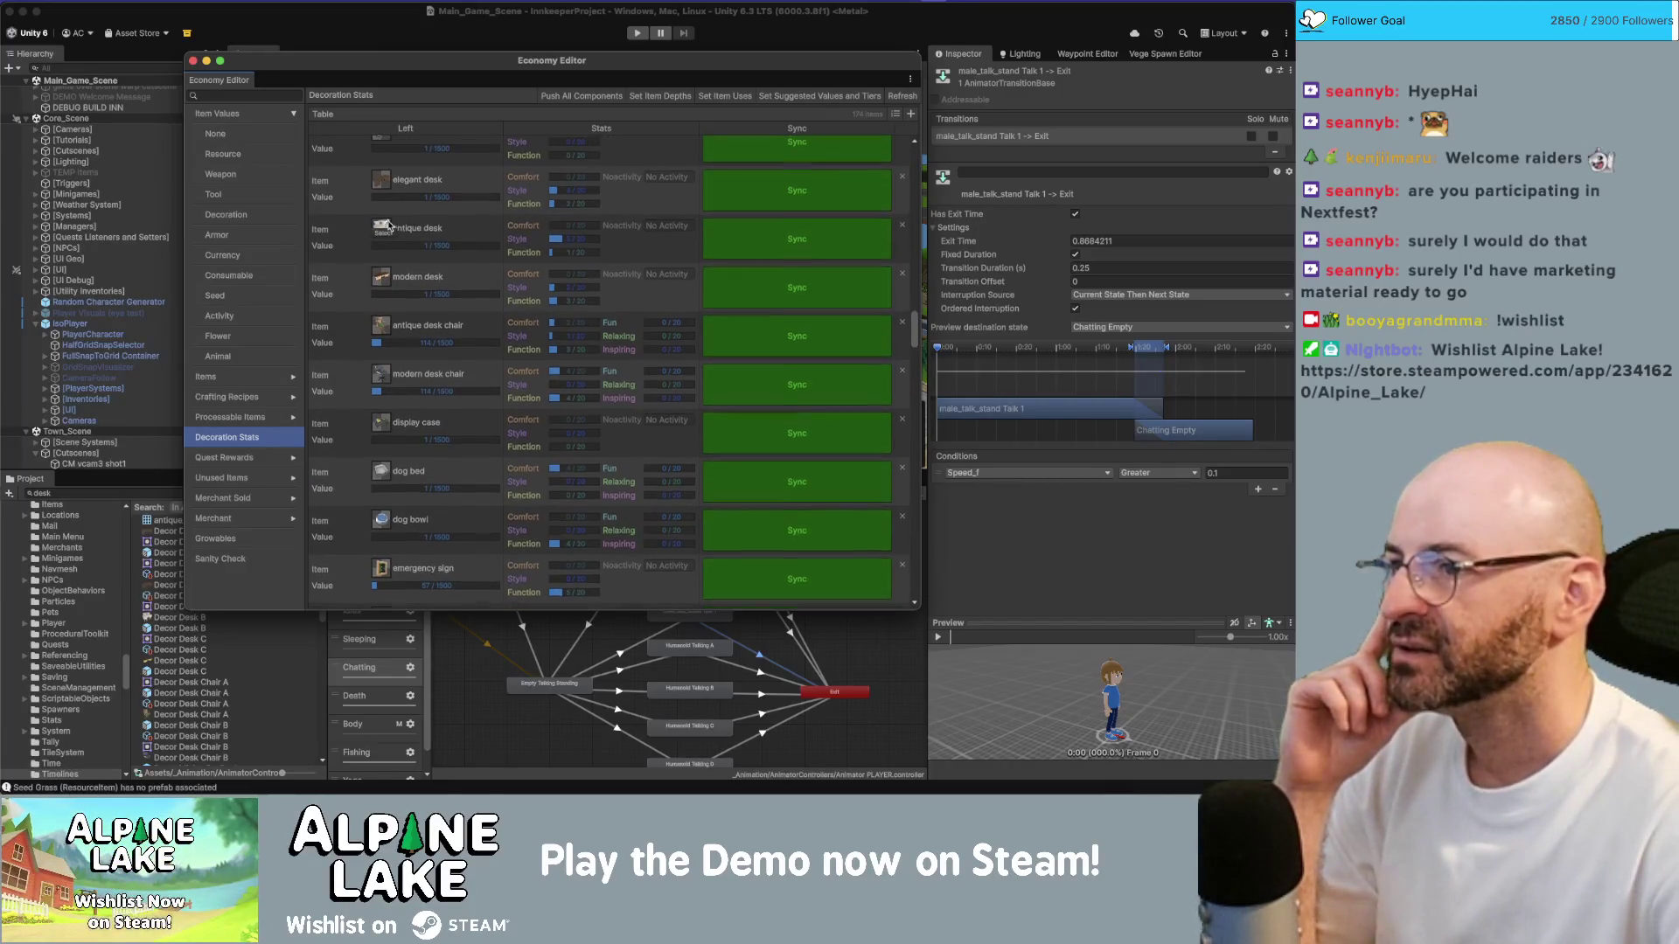
Step: Recalculate and sync the elegant, antique and modern desk values (108, 102, 123), then open Sanity Check
click(379, 202)
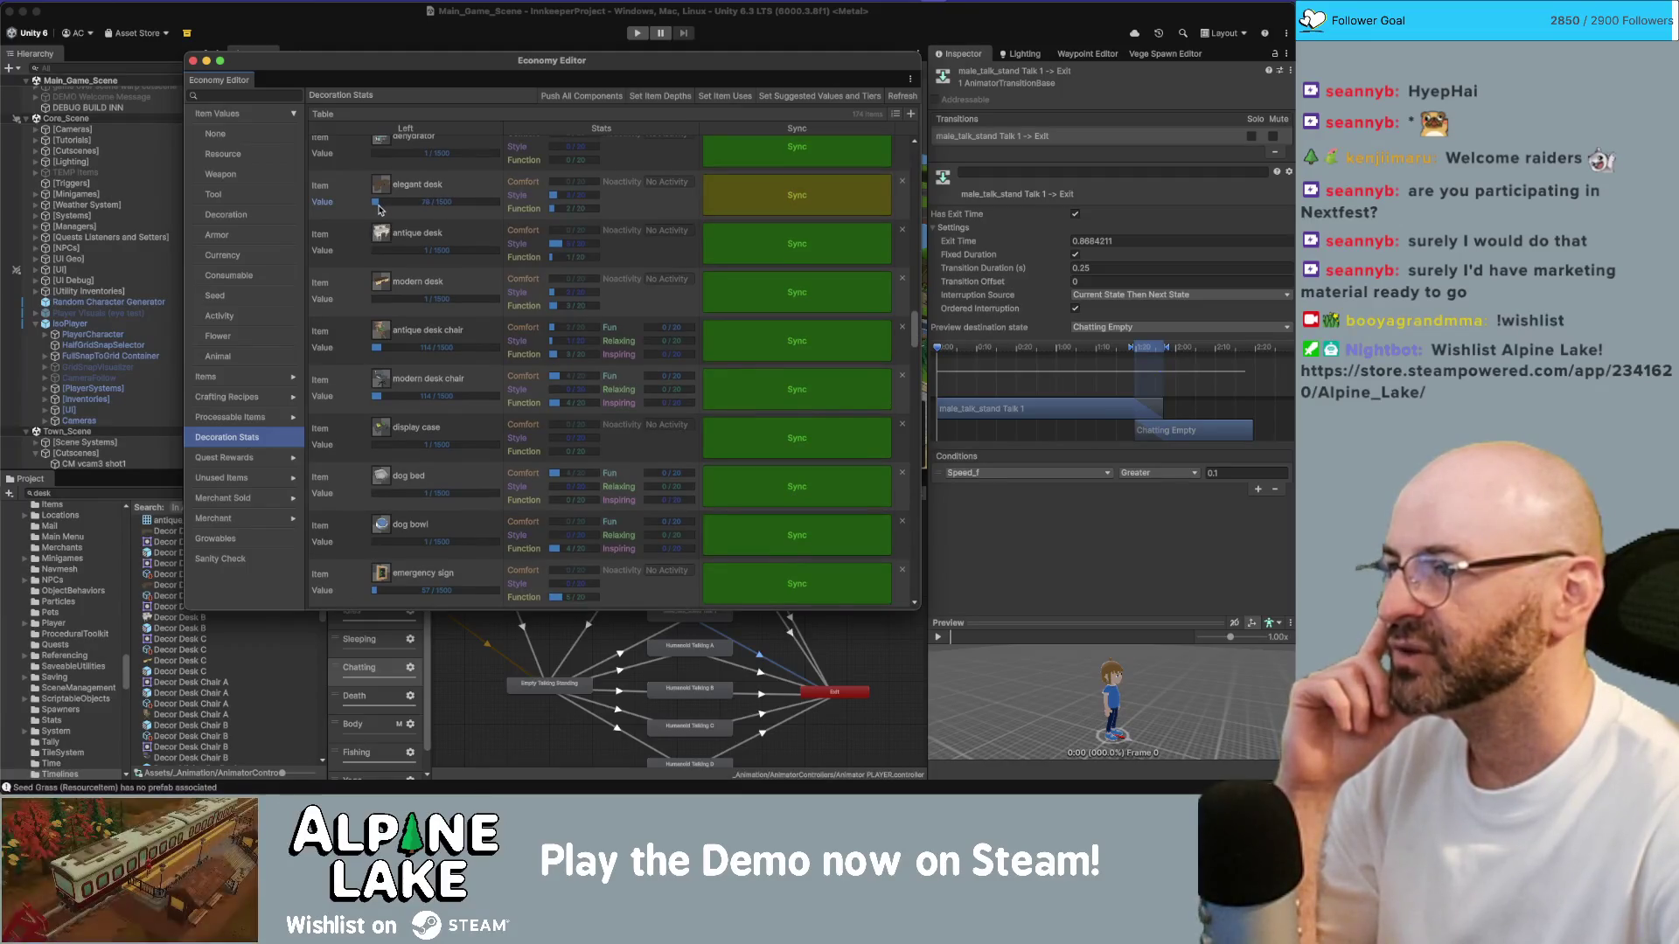
click(378, 251)
click(382, 299)
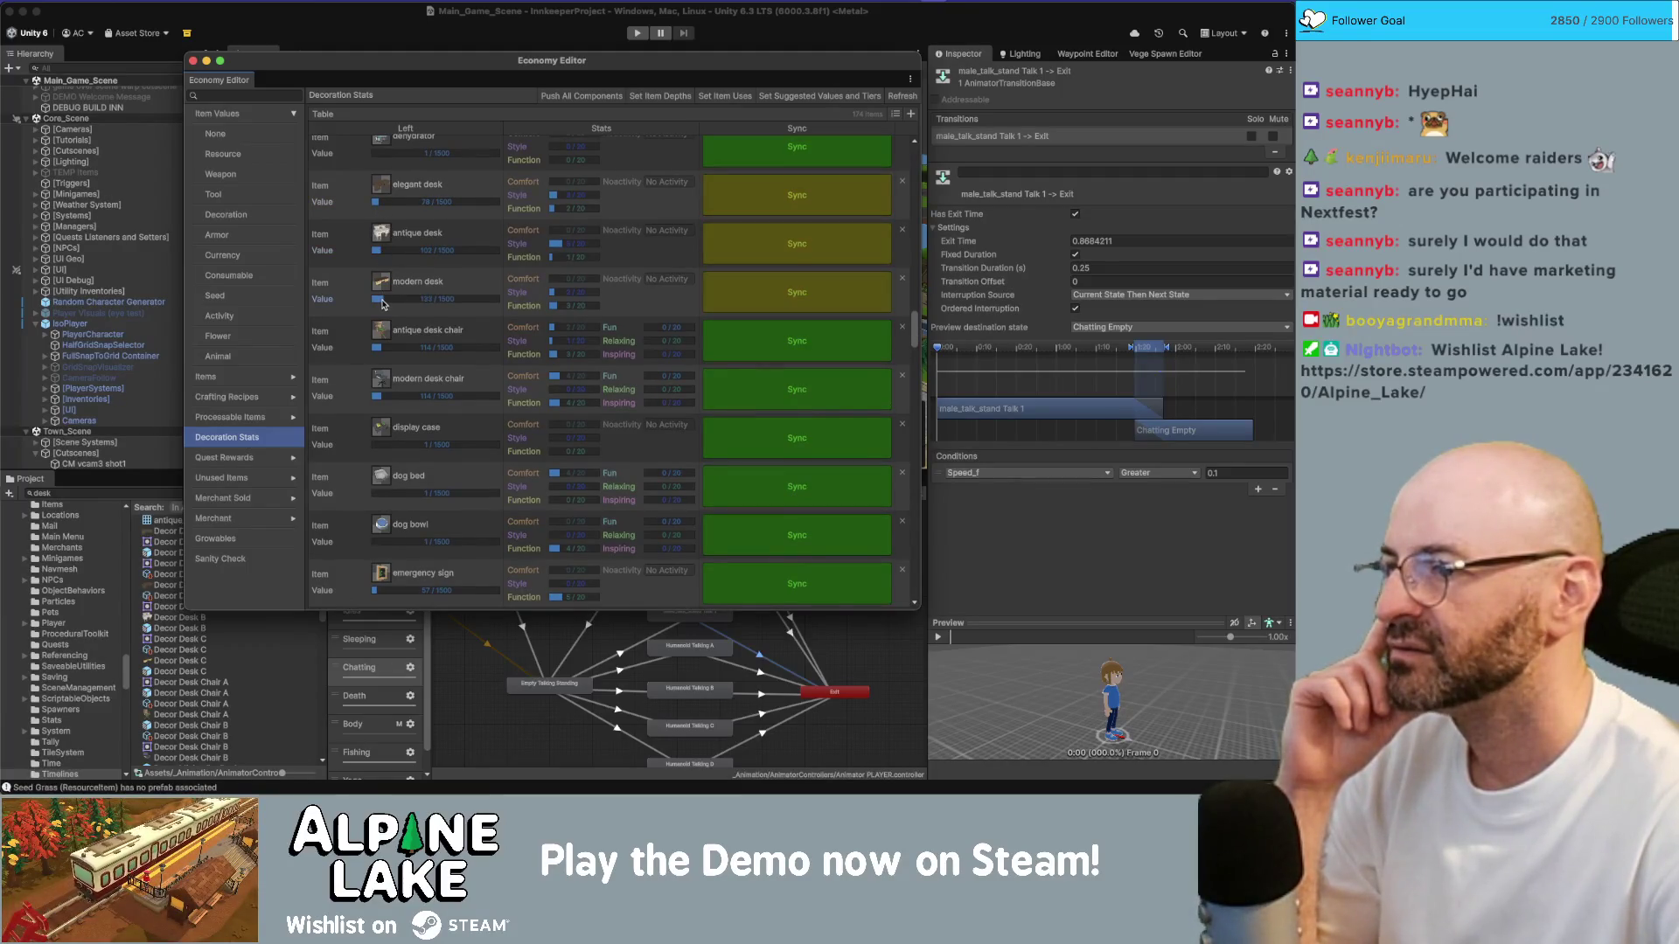
click(809, 307)
click(798, 246)
click(790, 206)
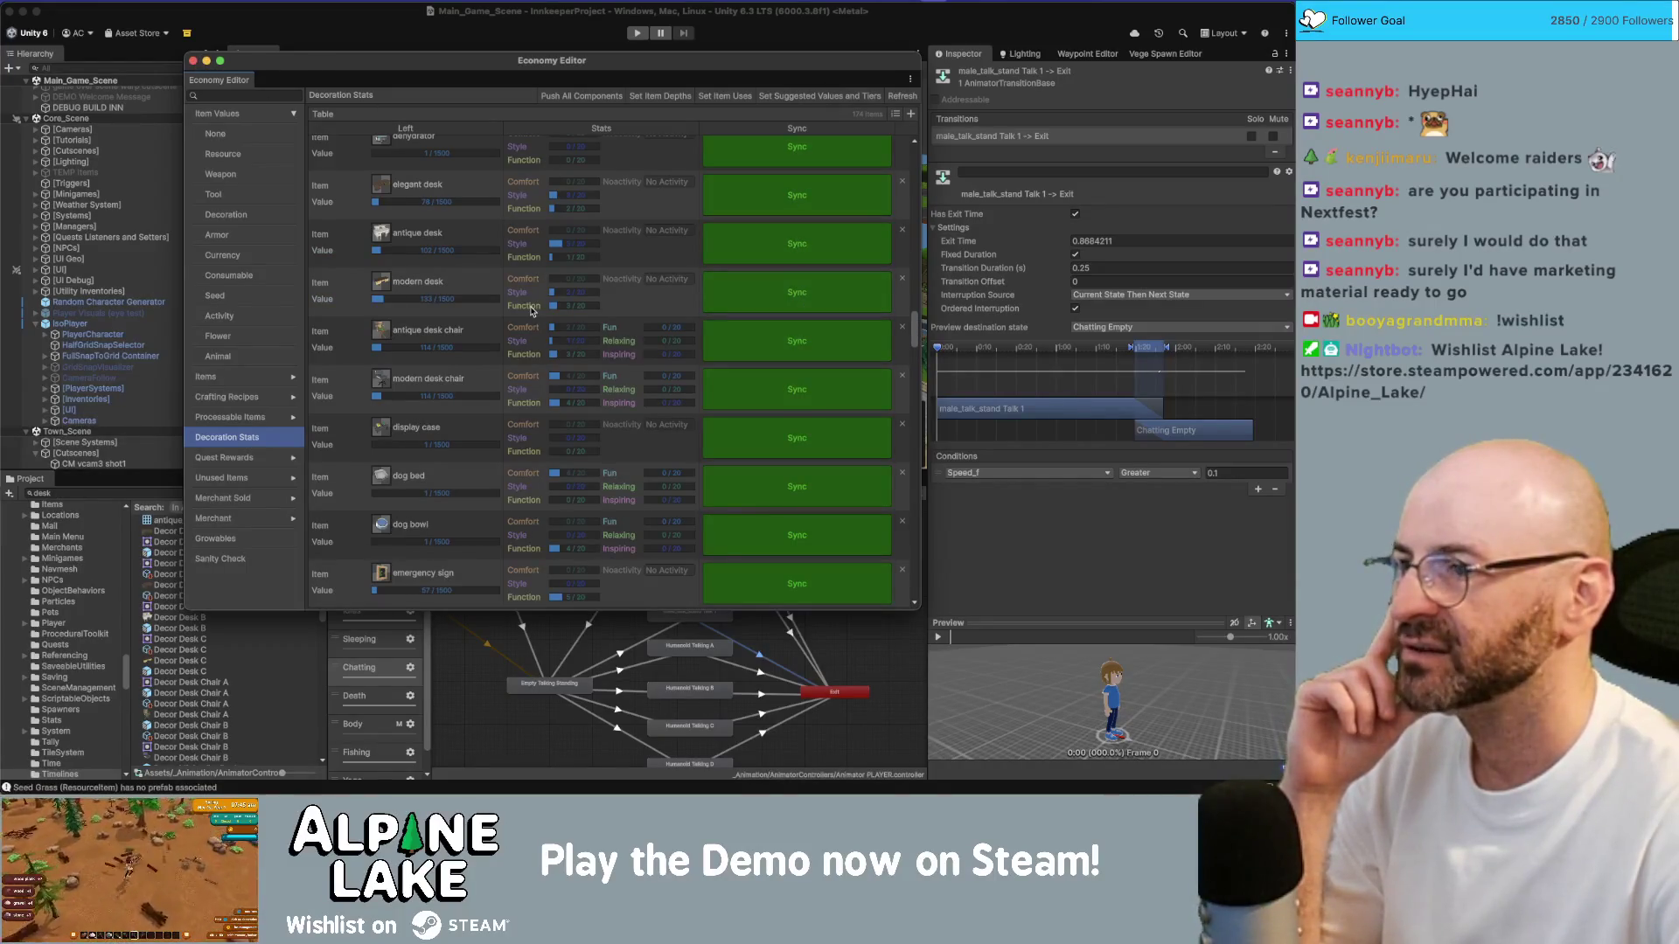
scroll(531, 310, up, 3)
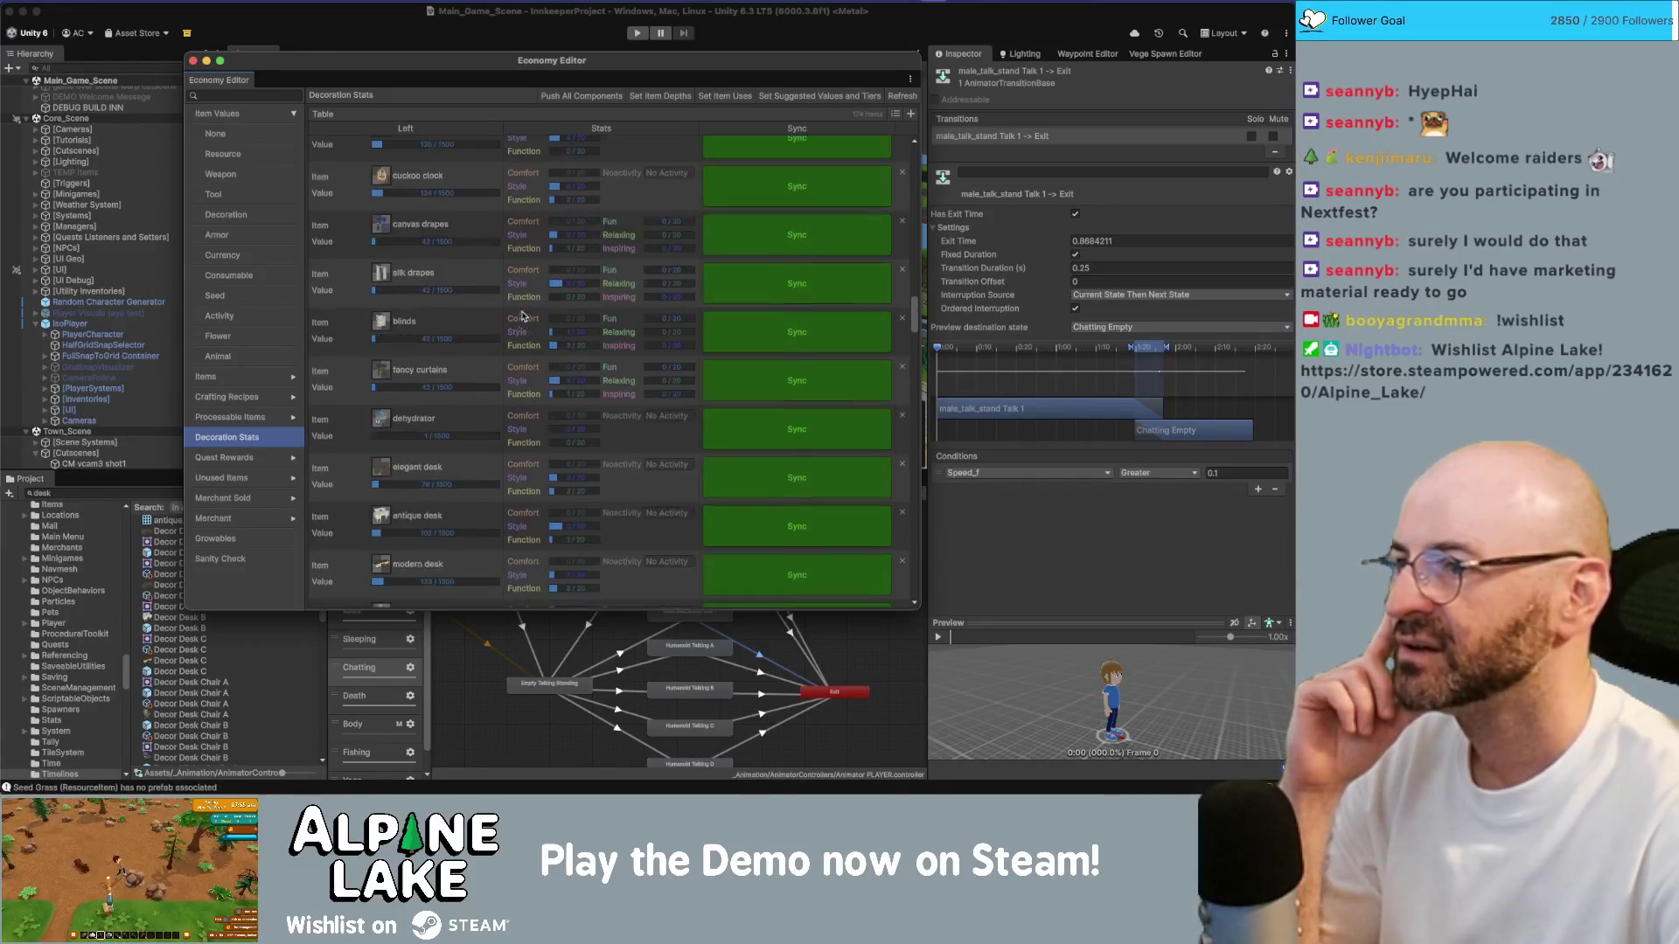
click(231, 558)
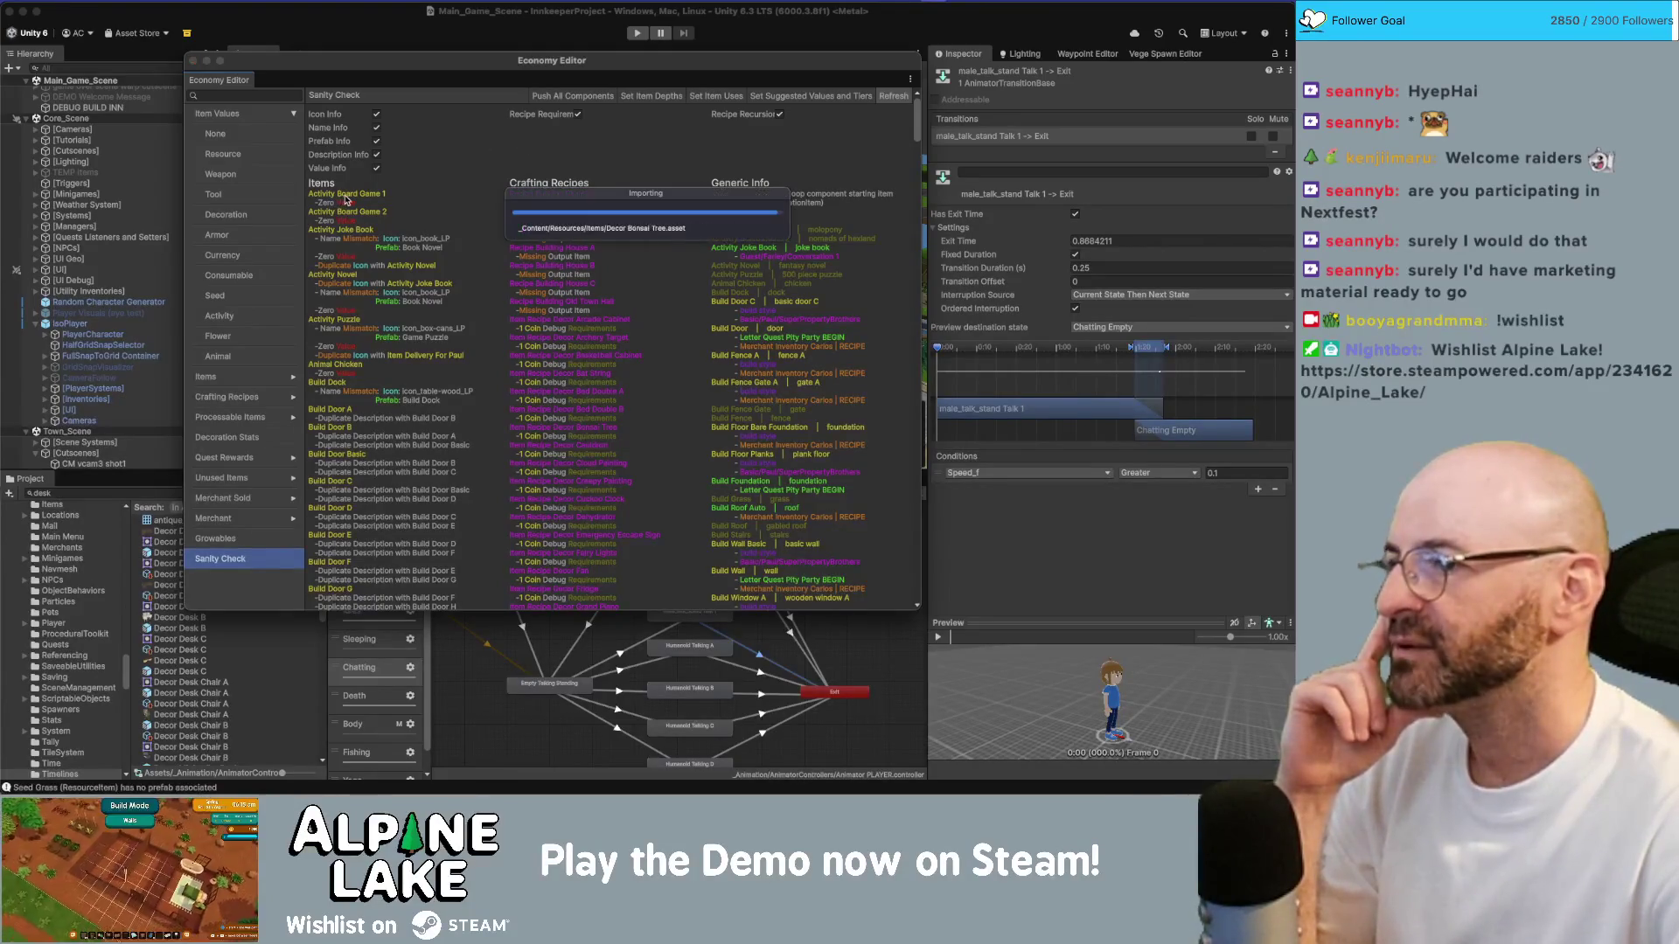
click(338, 222)
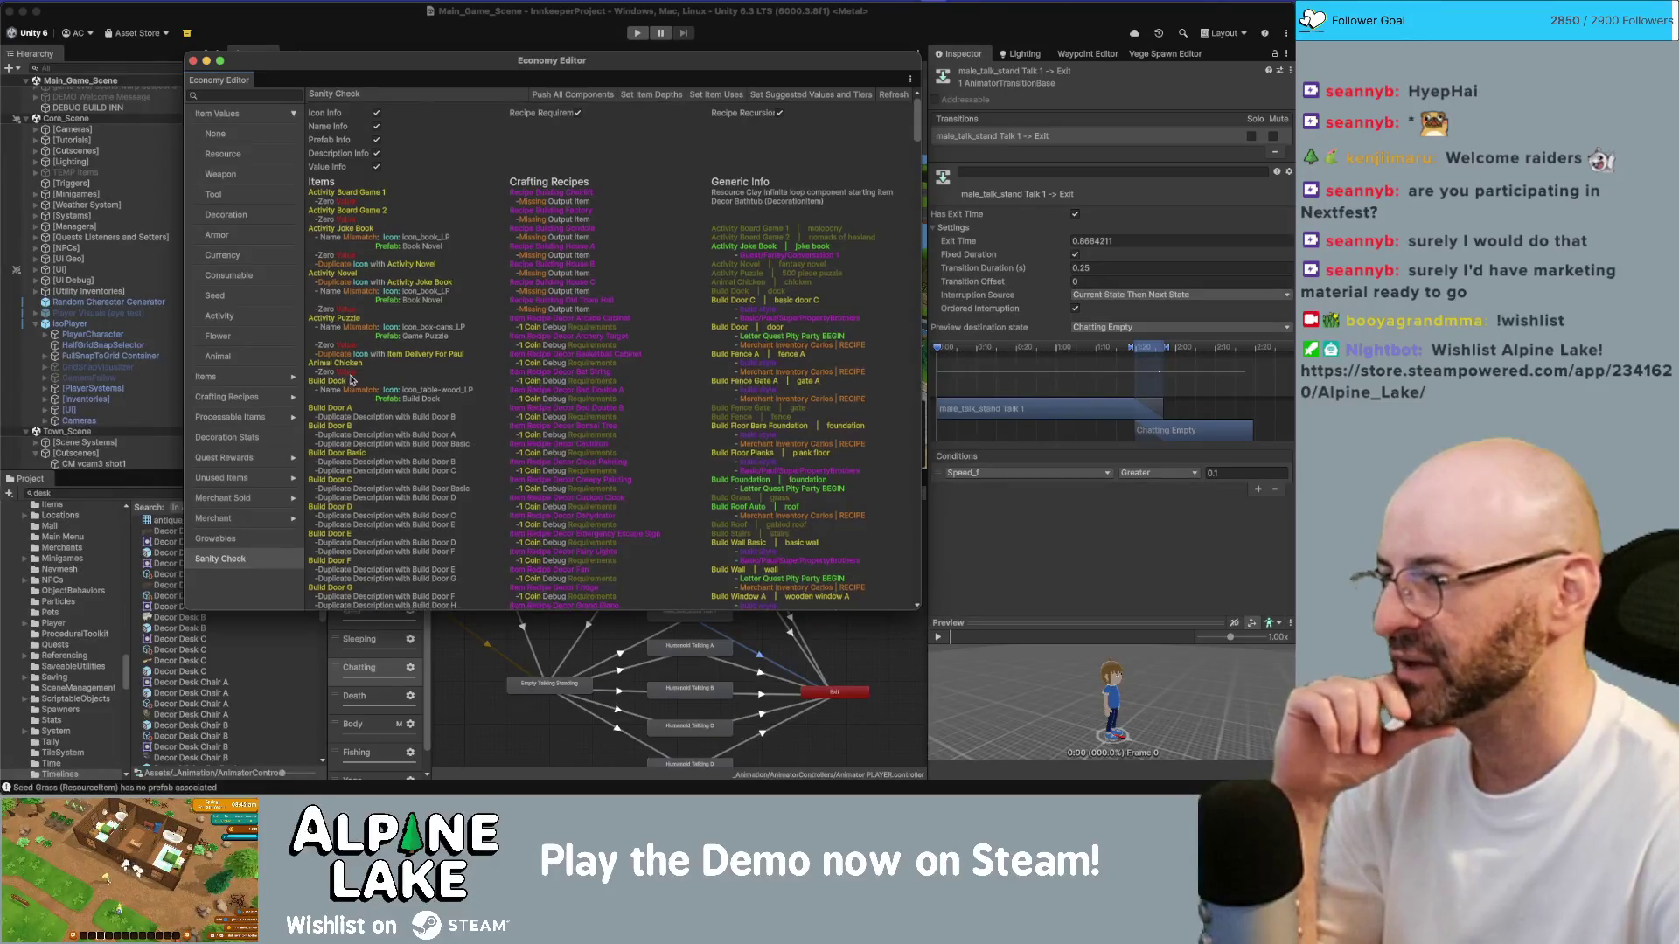
scroll(354, 390, down, 2)
scroll(354, 390, down, 10)
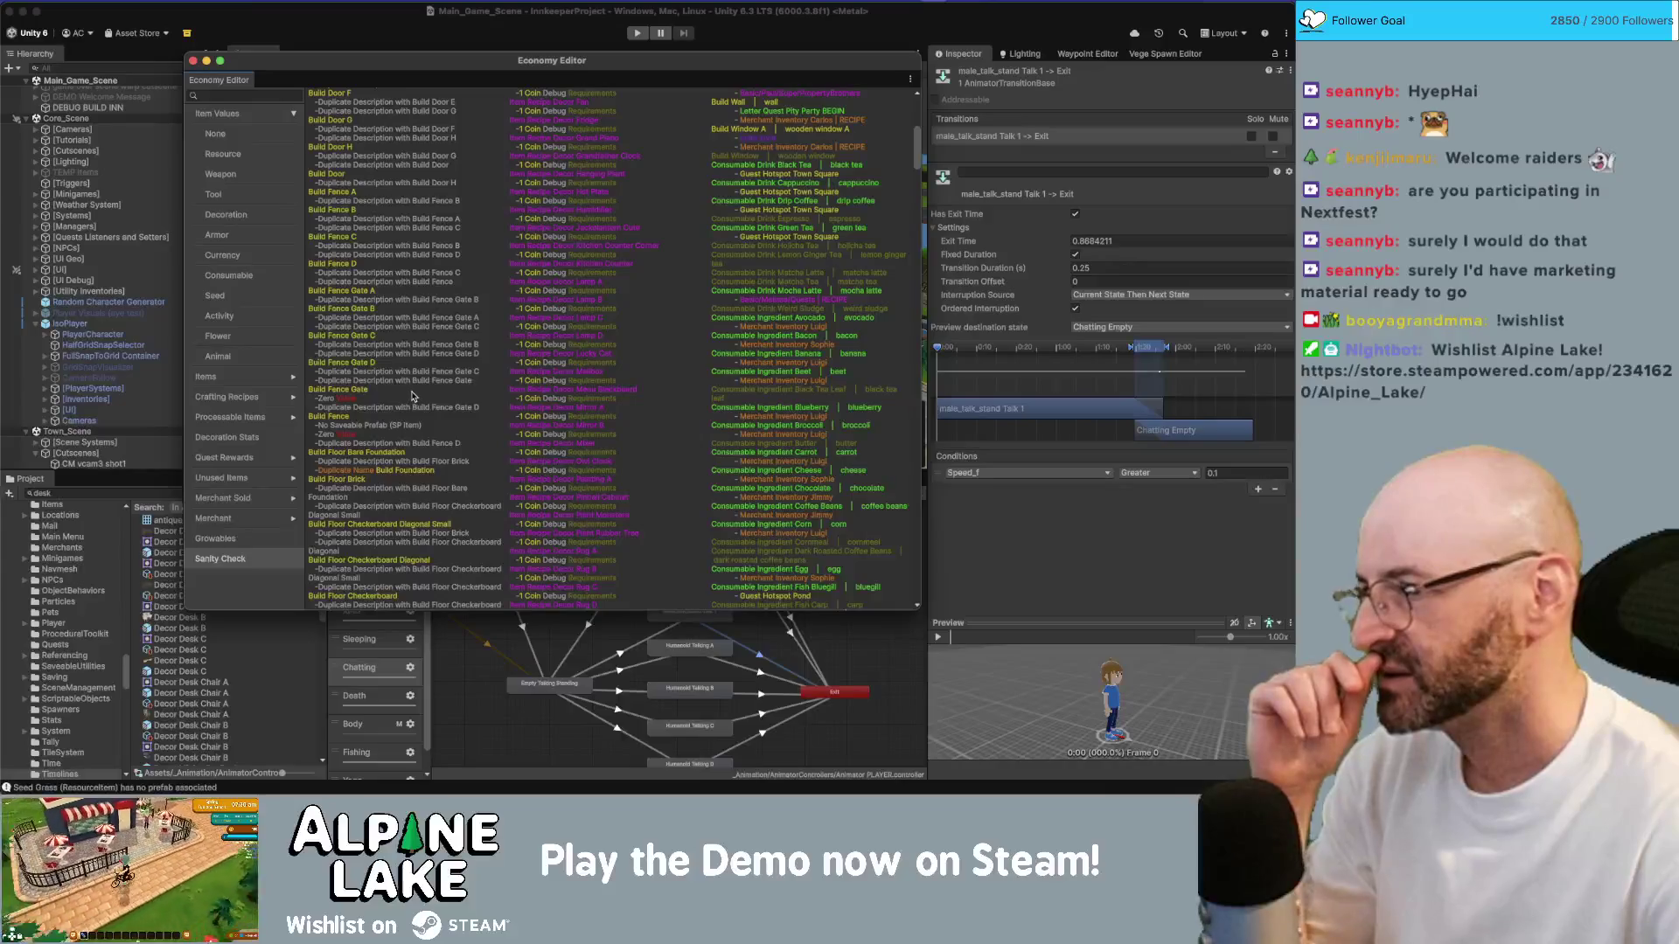
scroll(413, 396, down, 2)
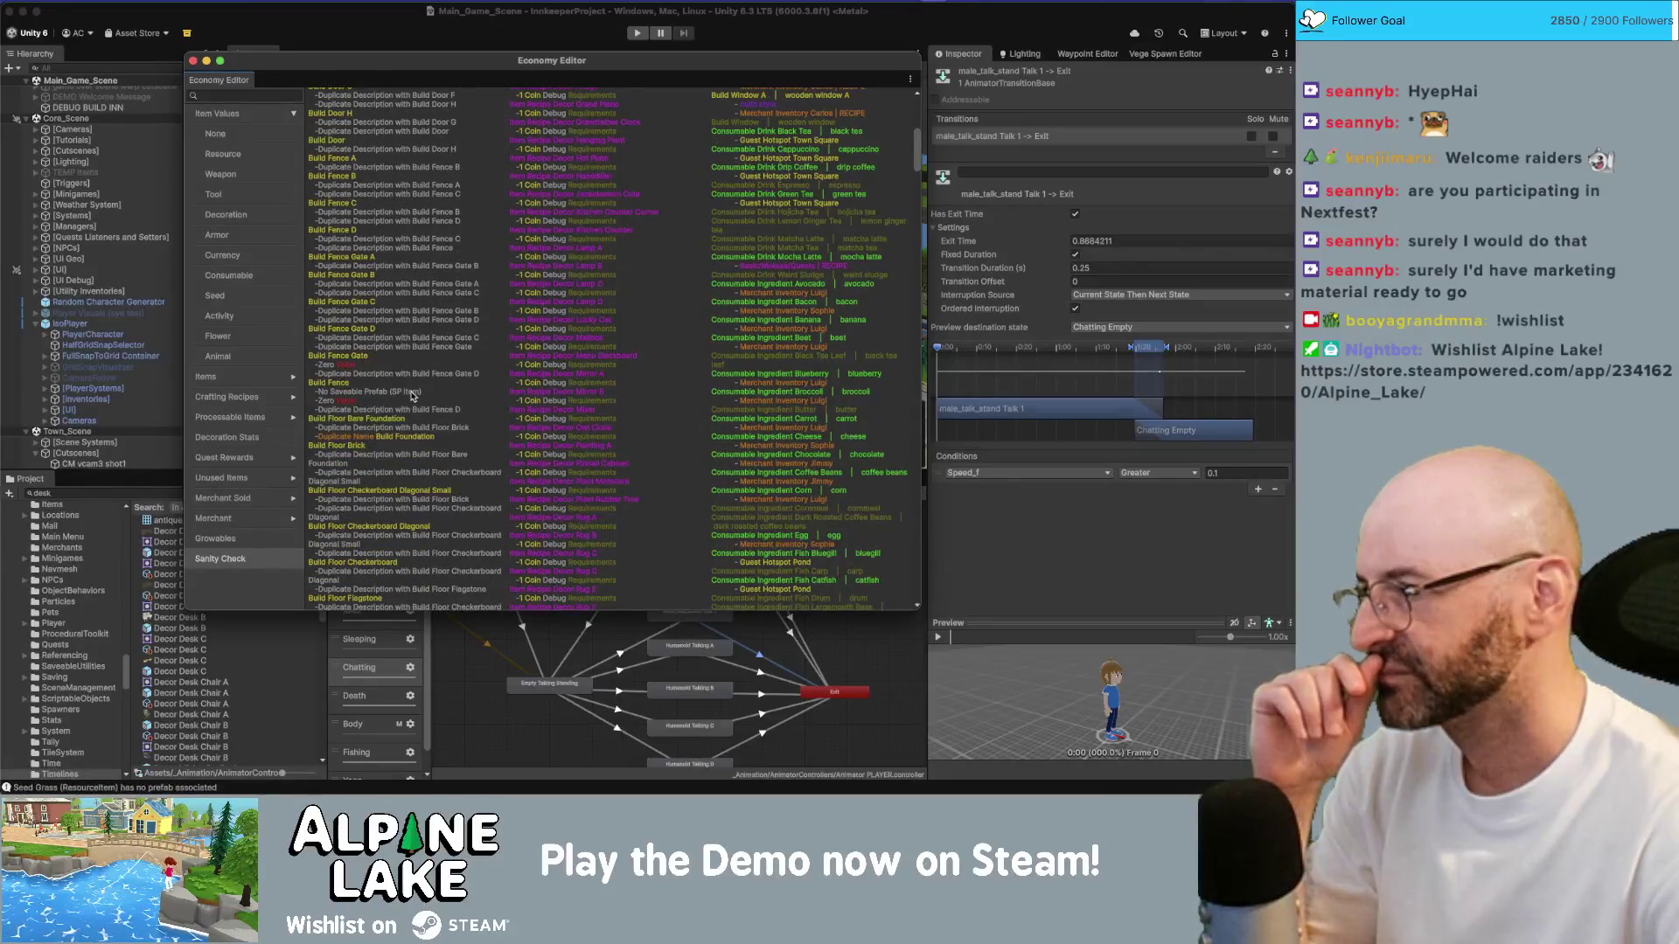
scroll(413, 396, down, 1)
scroll(411, 396, down, 20)
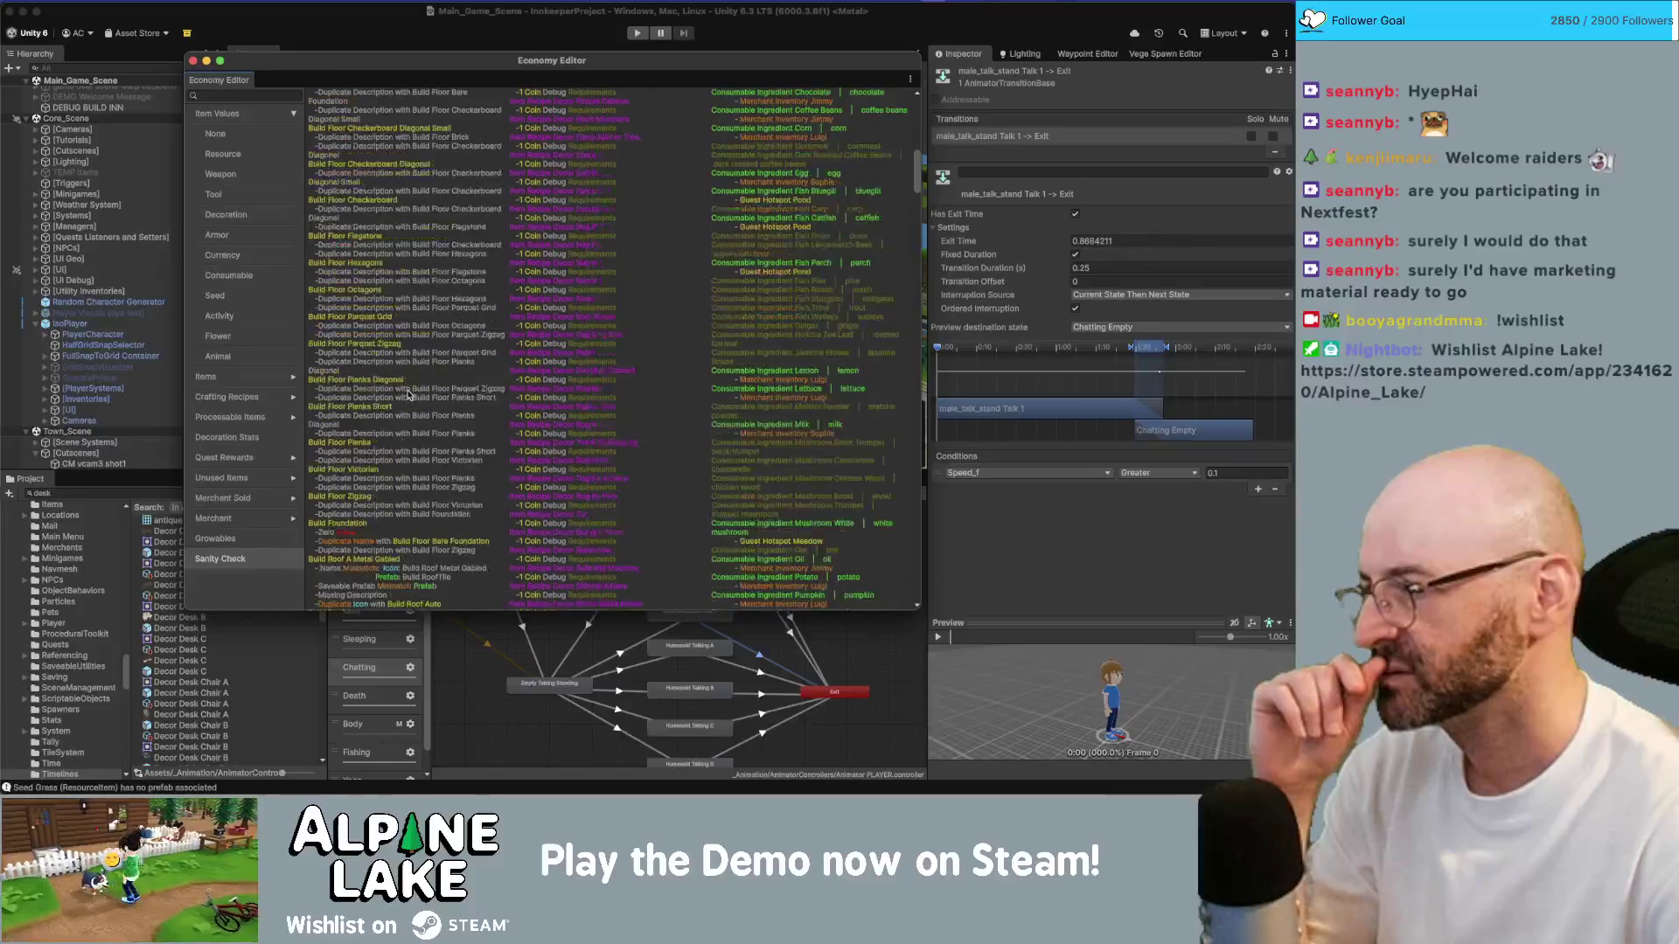
scroll(407, 393, down, 20)
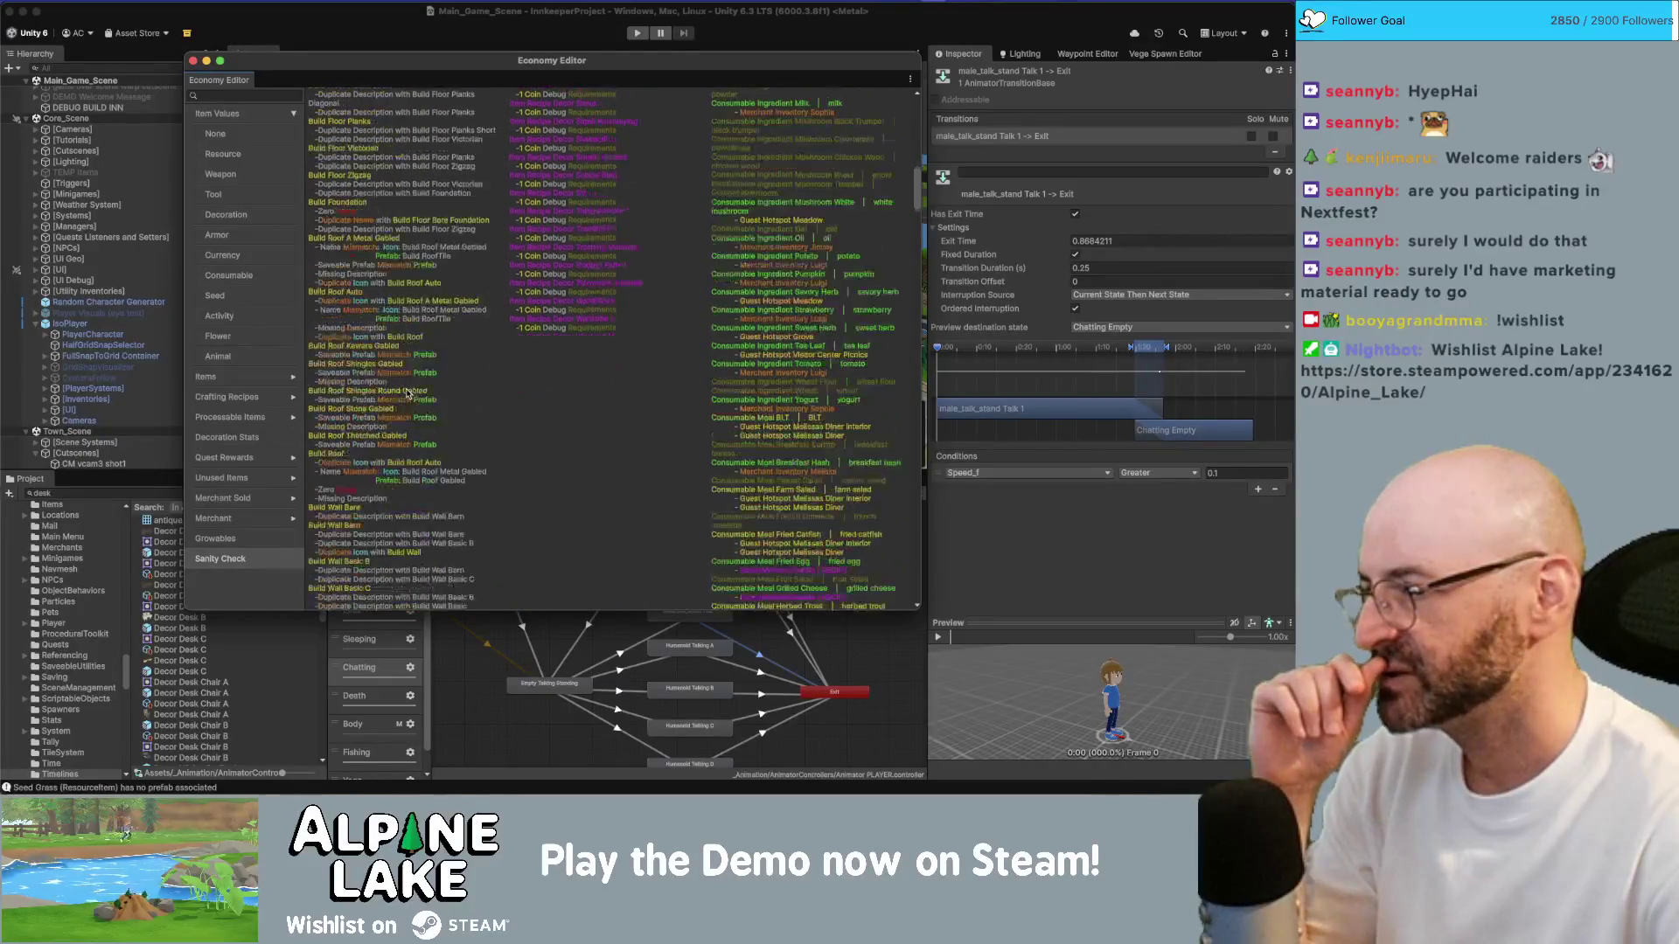
scroll(406, 393, down, 20)
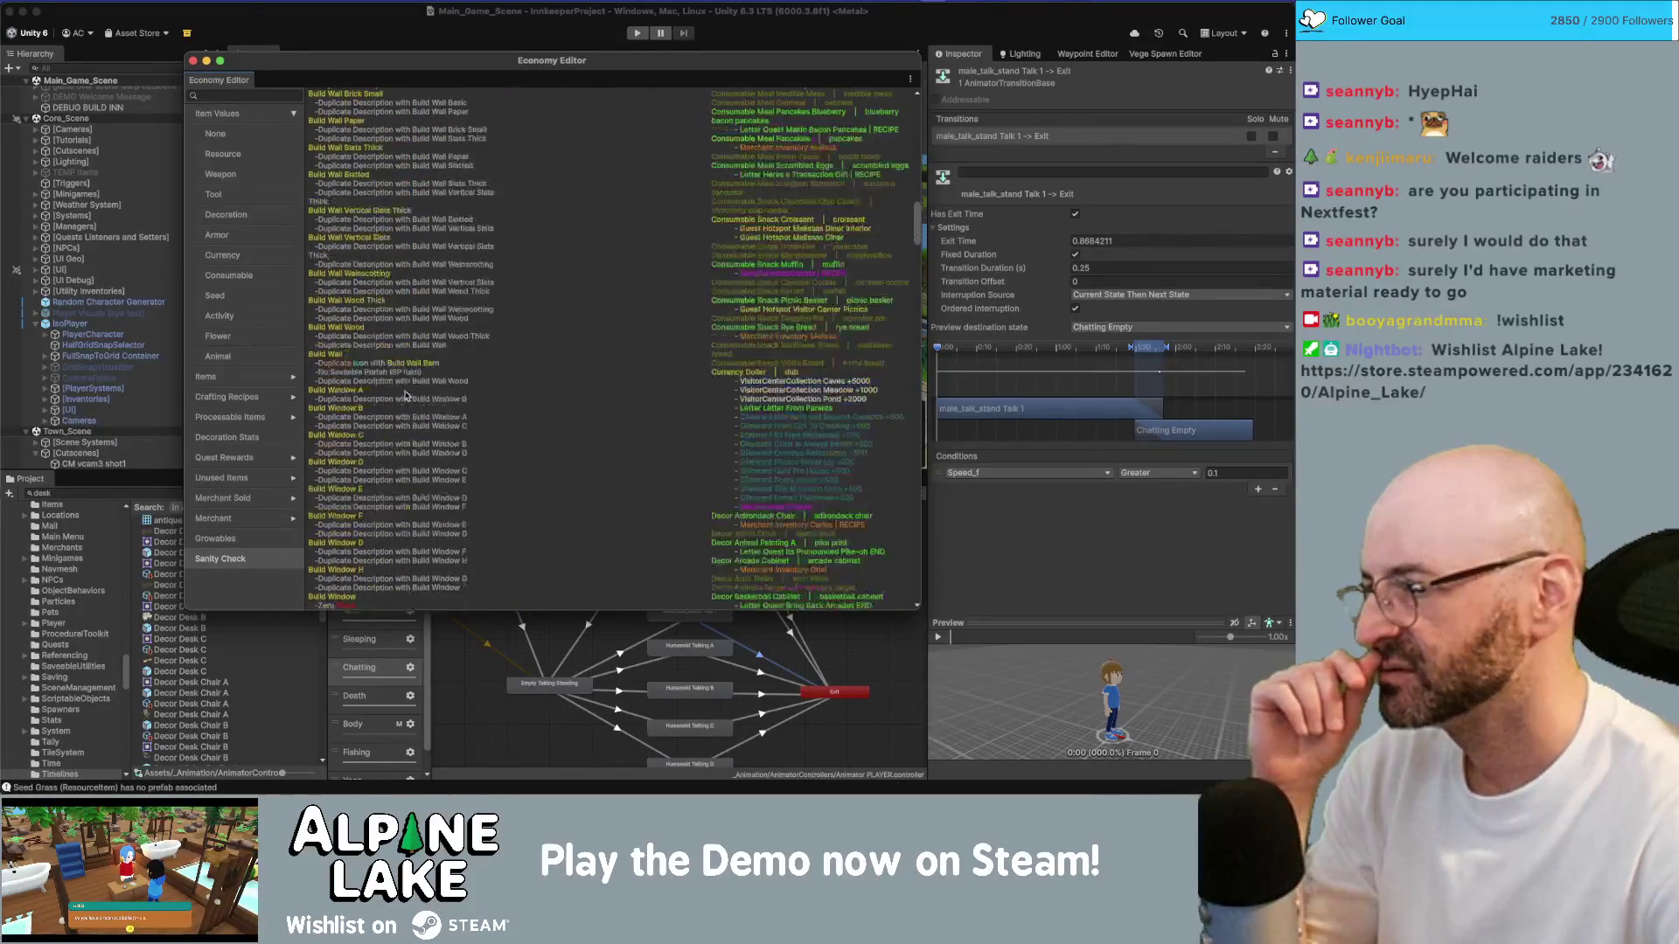
scroll(407, 395, down, 15)
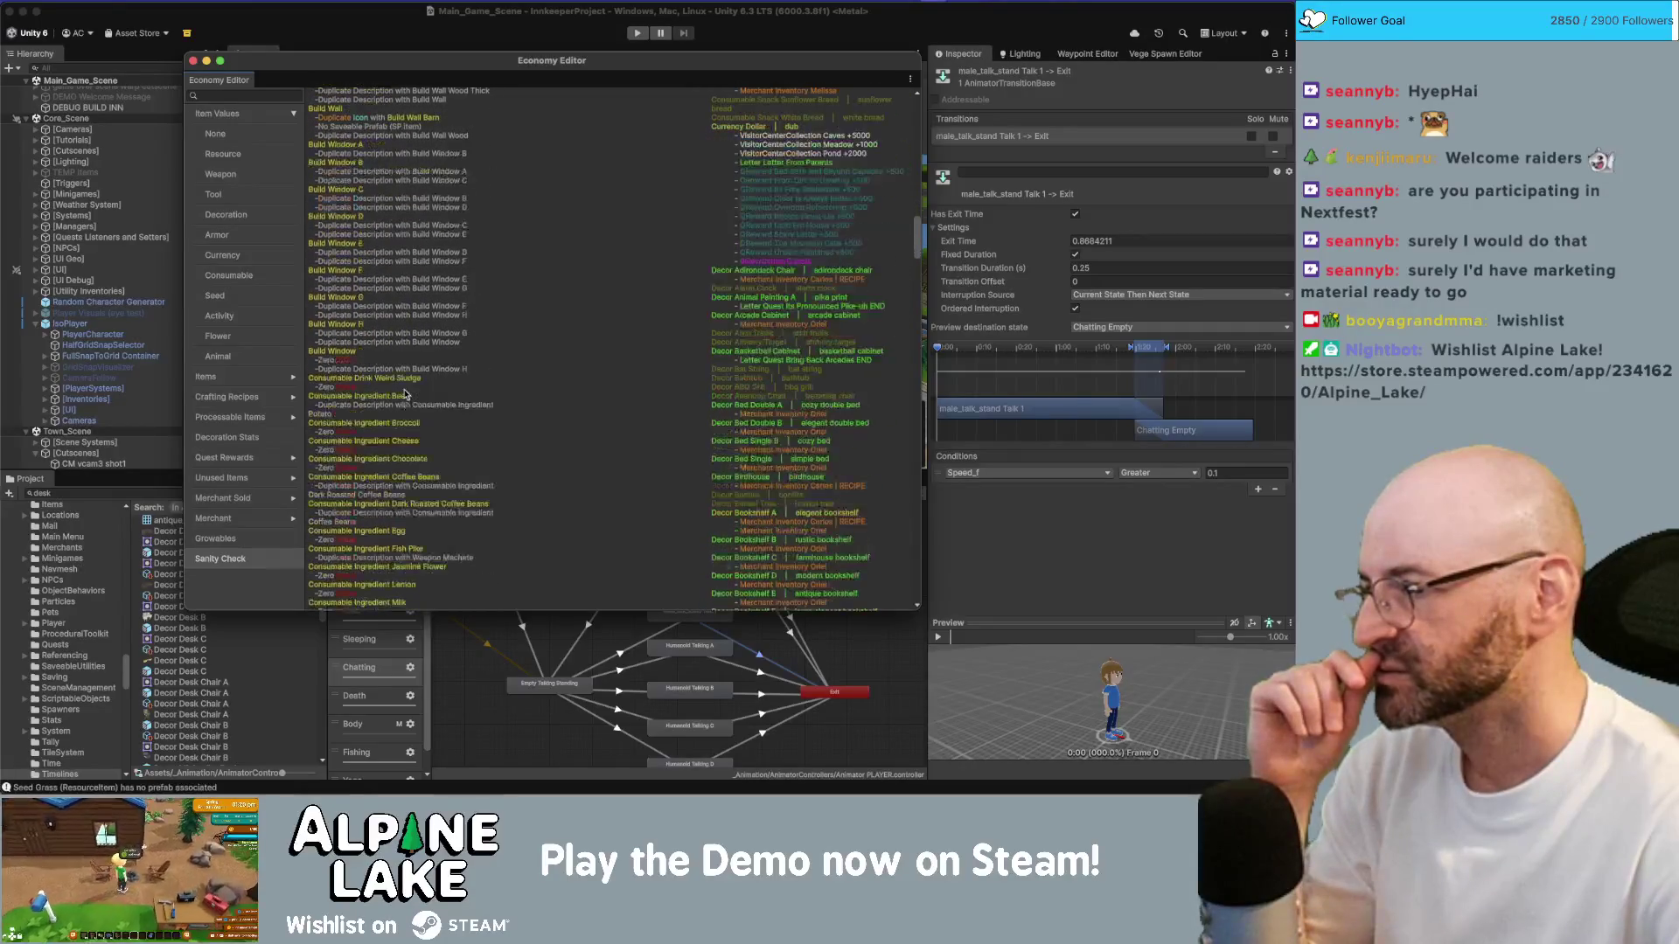
scroll(406, 395, down, 9)
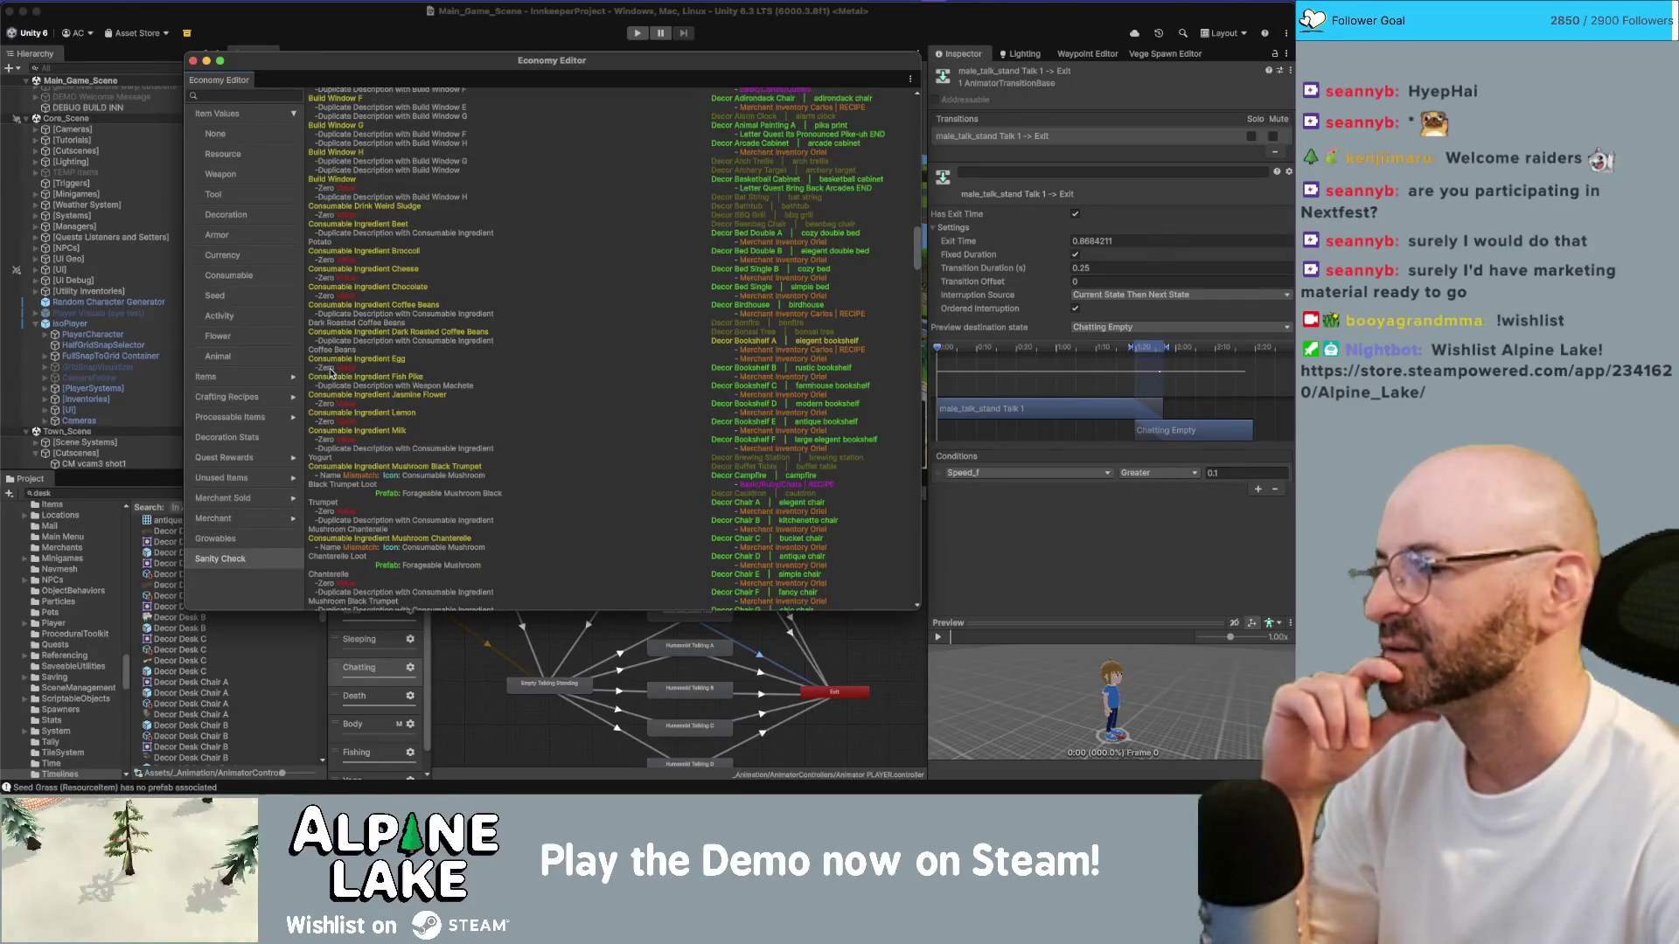
scroll(328, 350, down, 20)
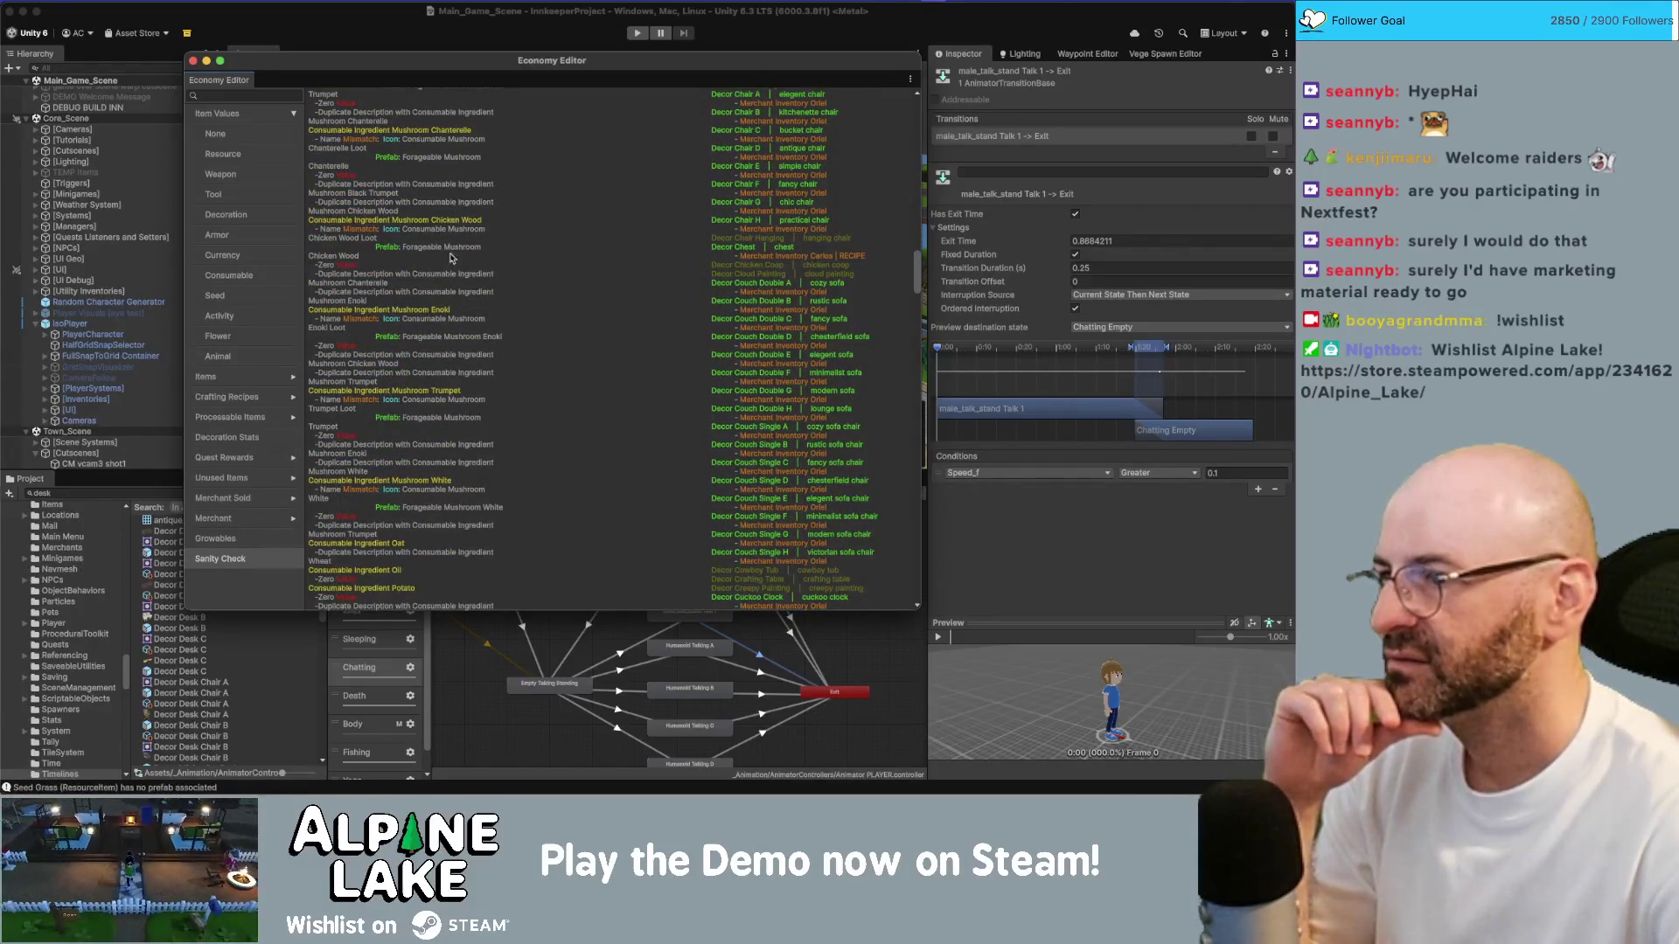
scroll(452, 240, down, 2)
scroll(452, 225, down, 6)
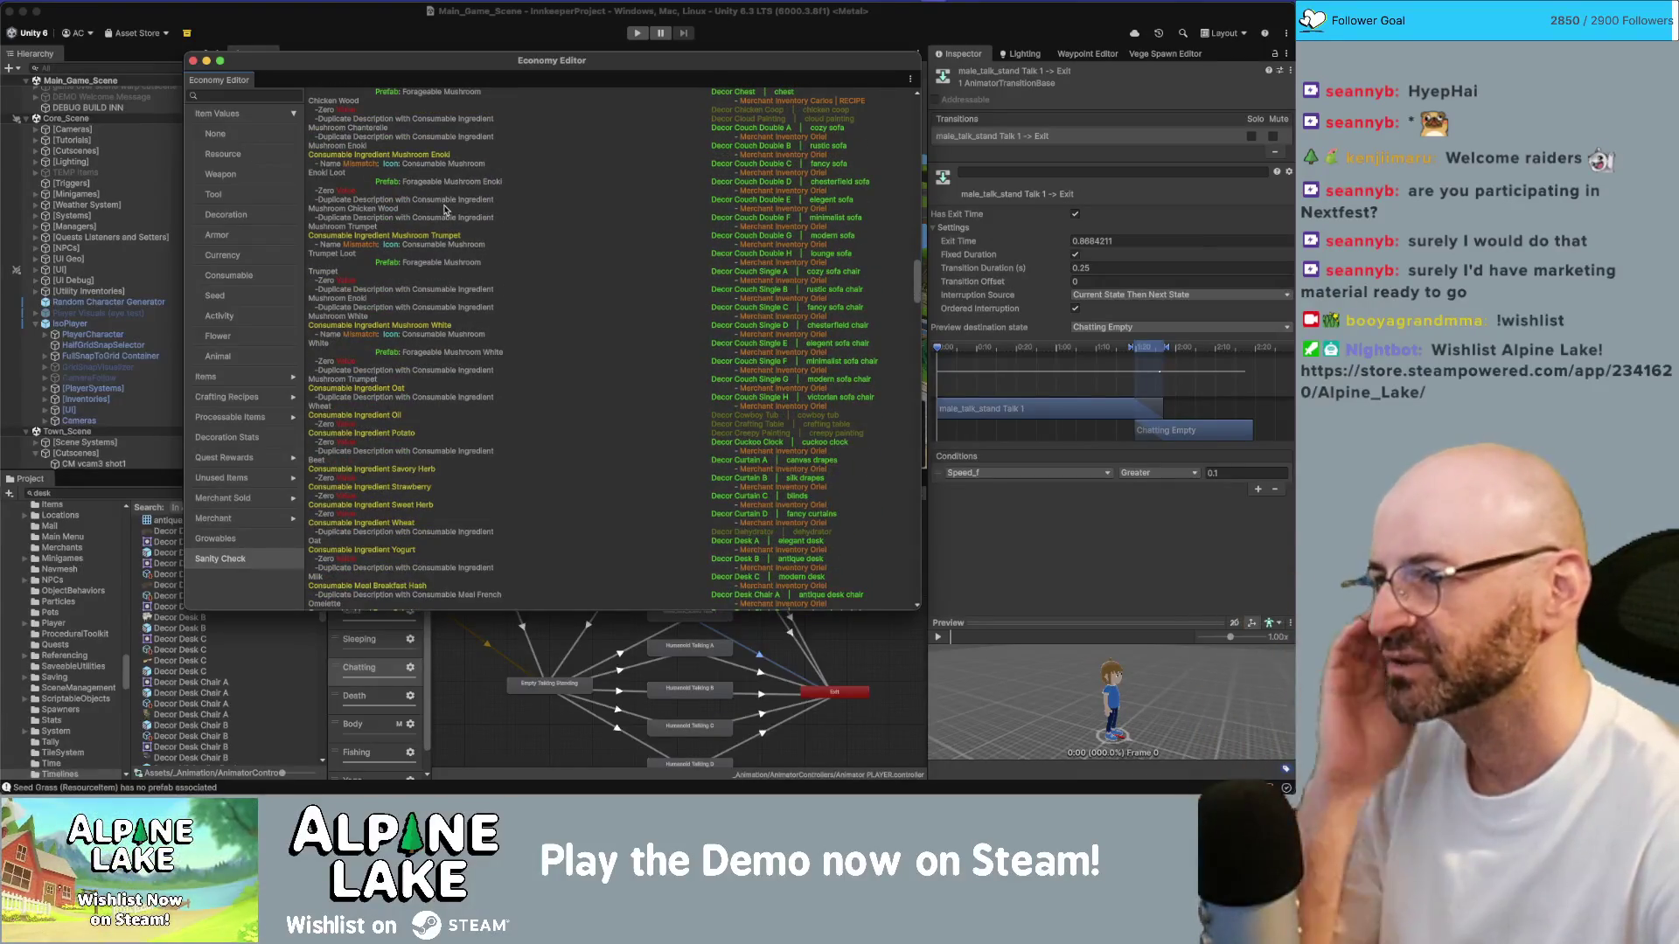
scroll(445, 210, down, 5)
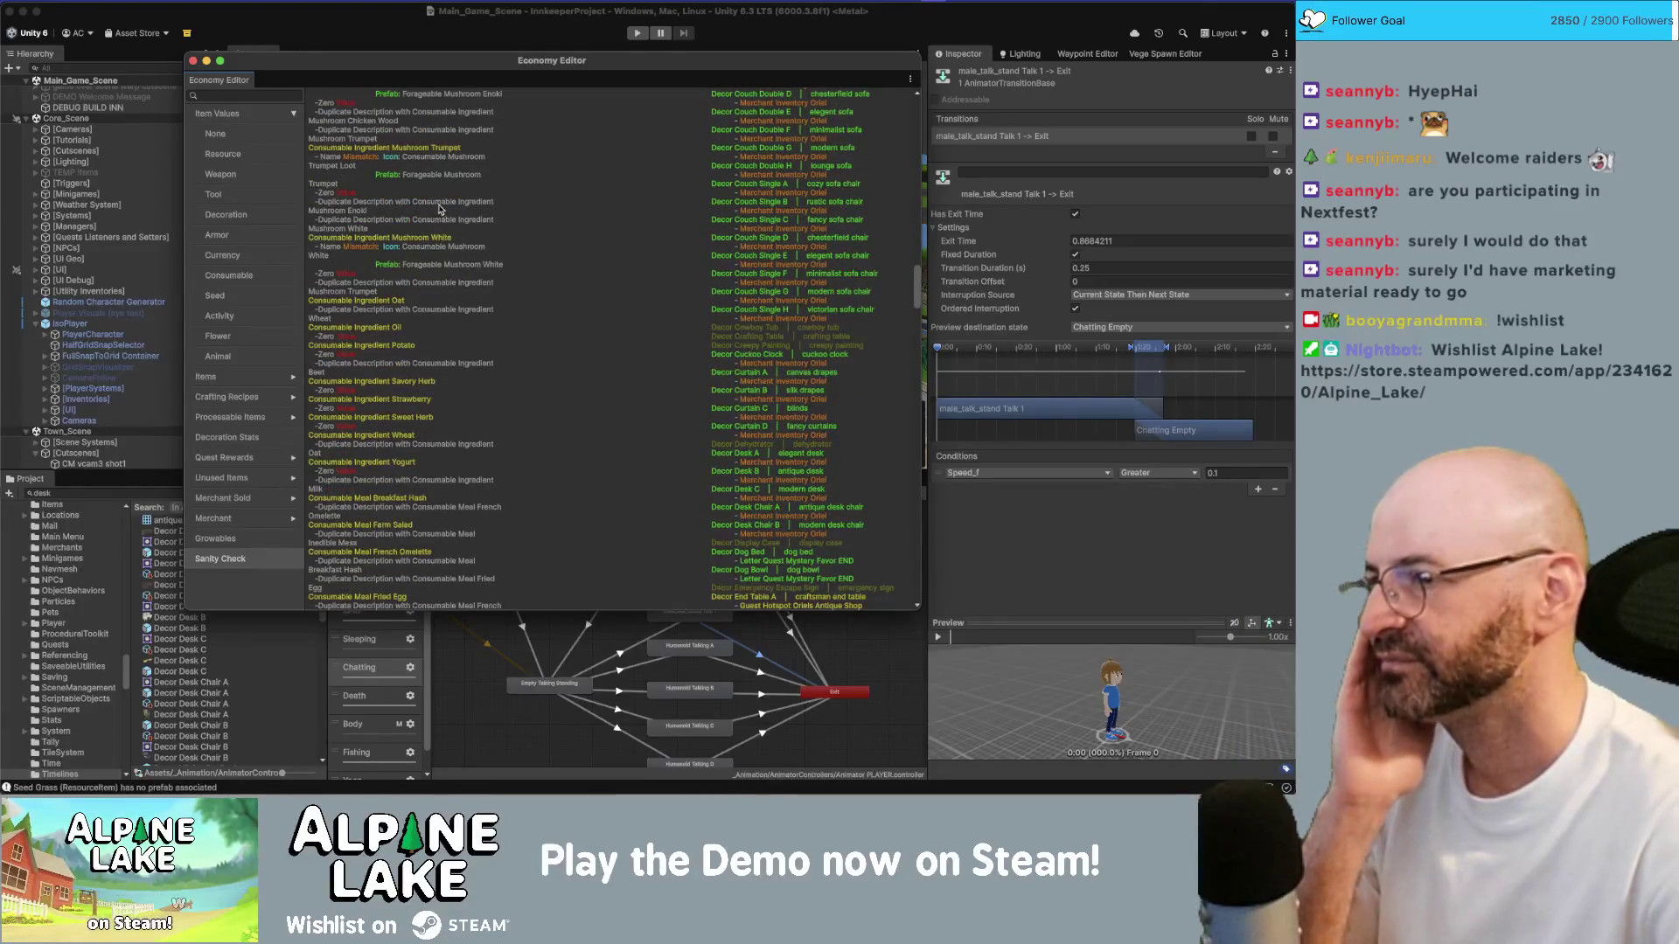
scroll(428, 245, down, 5)
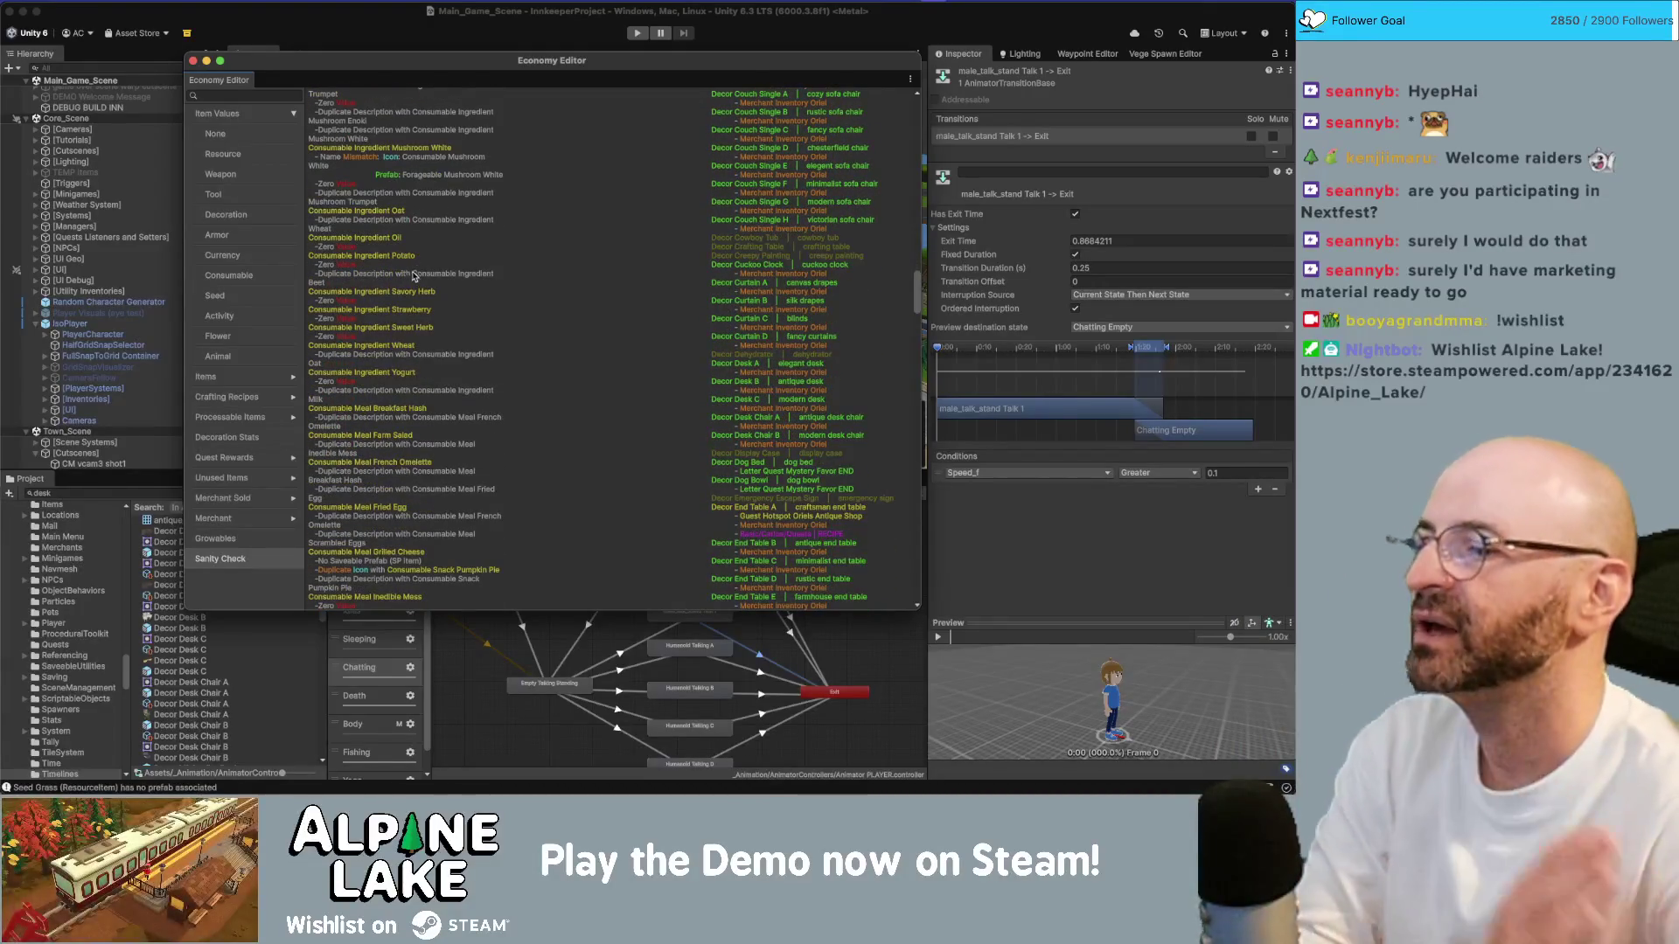
scroll(428, 263, down, 7)
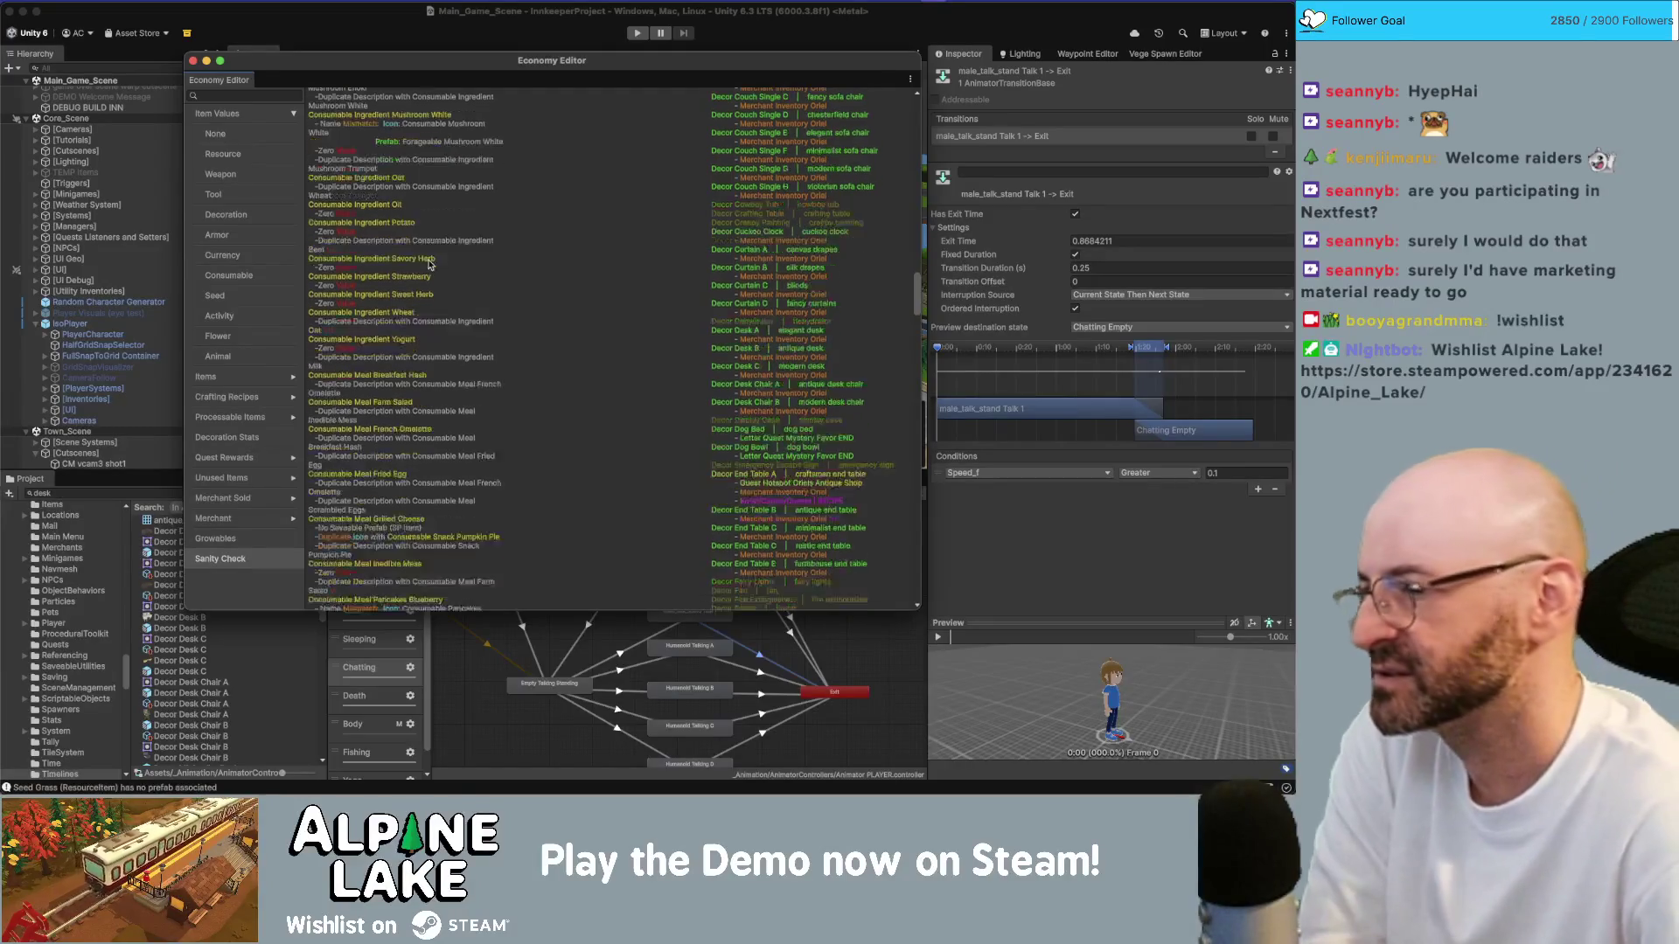
scroll(426, 263, down, 20)
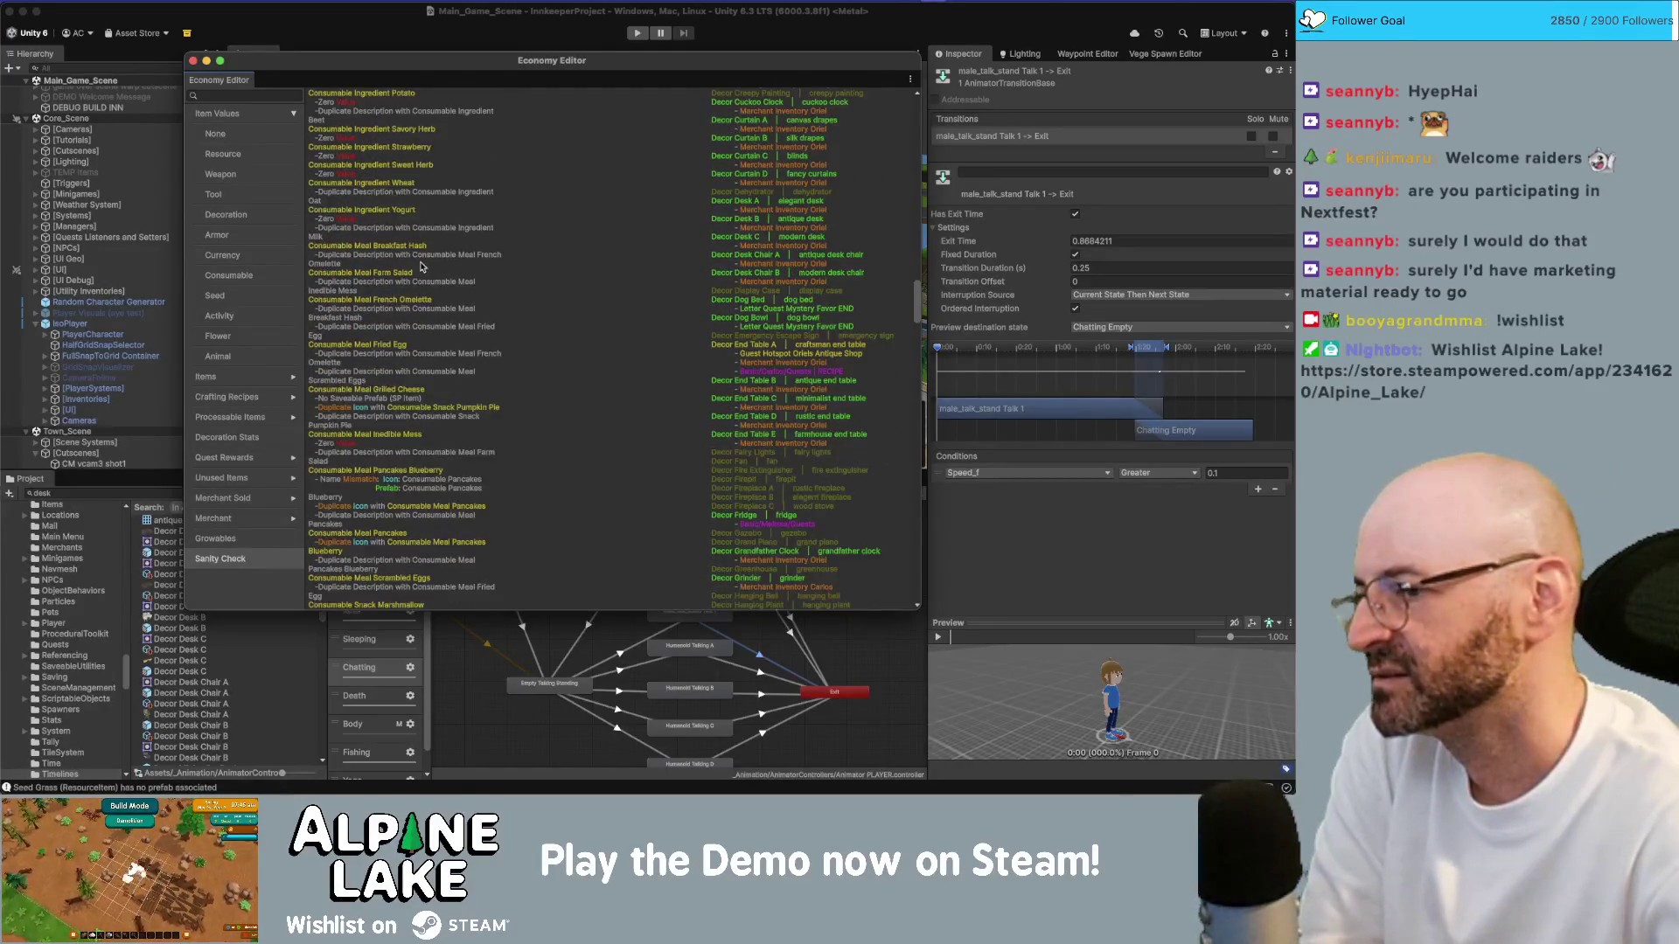
scroll(420, 265, down, 9)
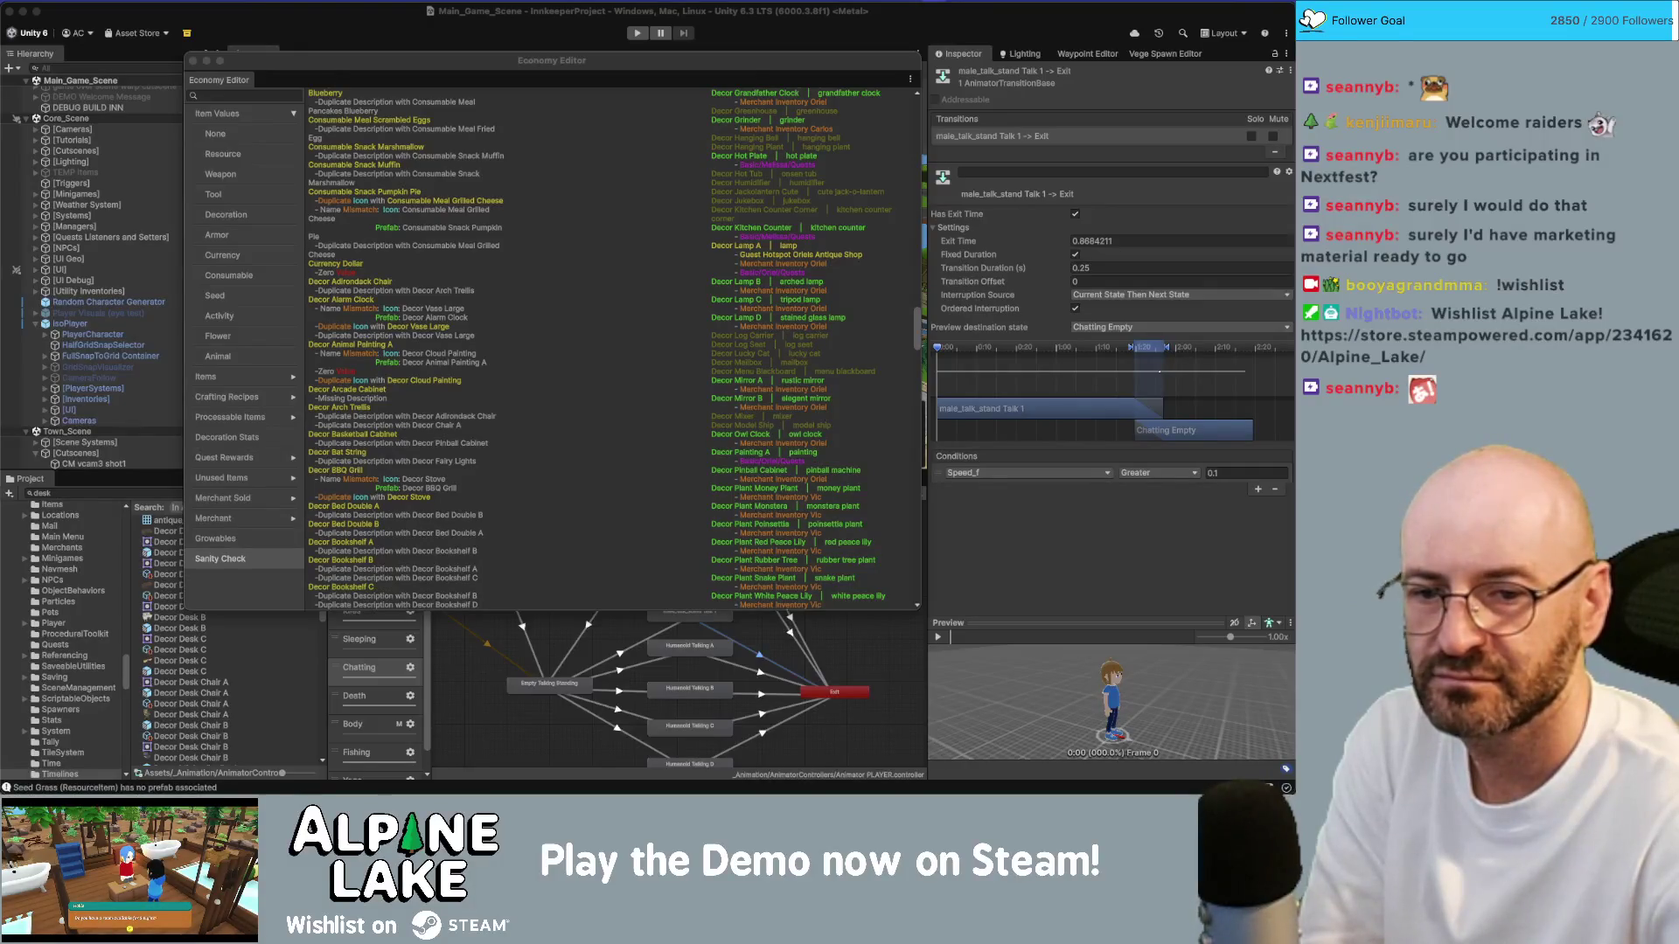
scroll(361, 341, down, 10)
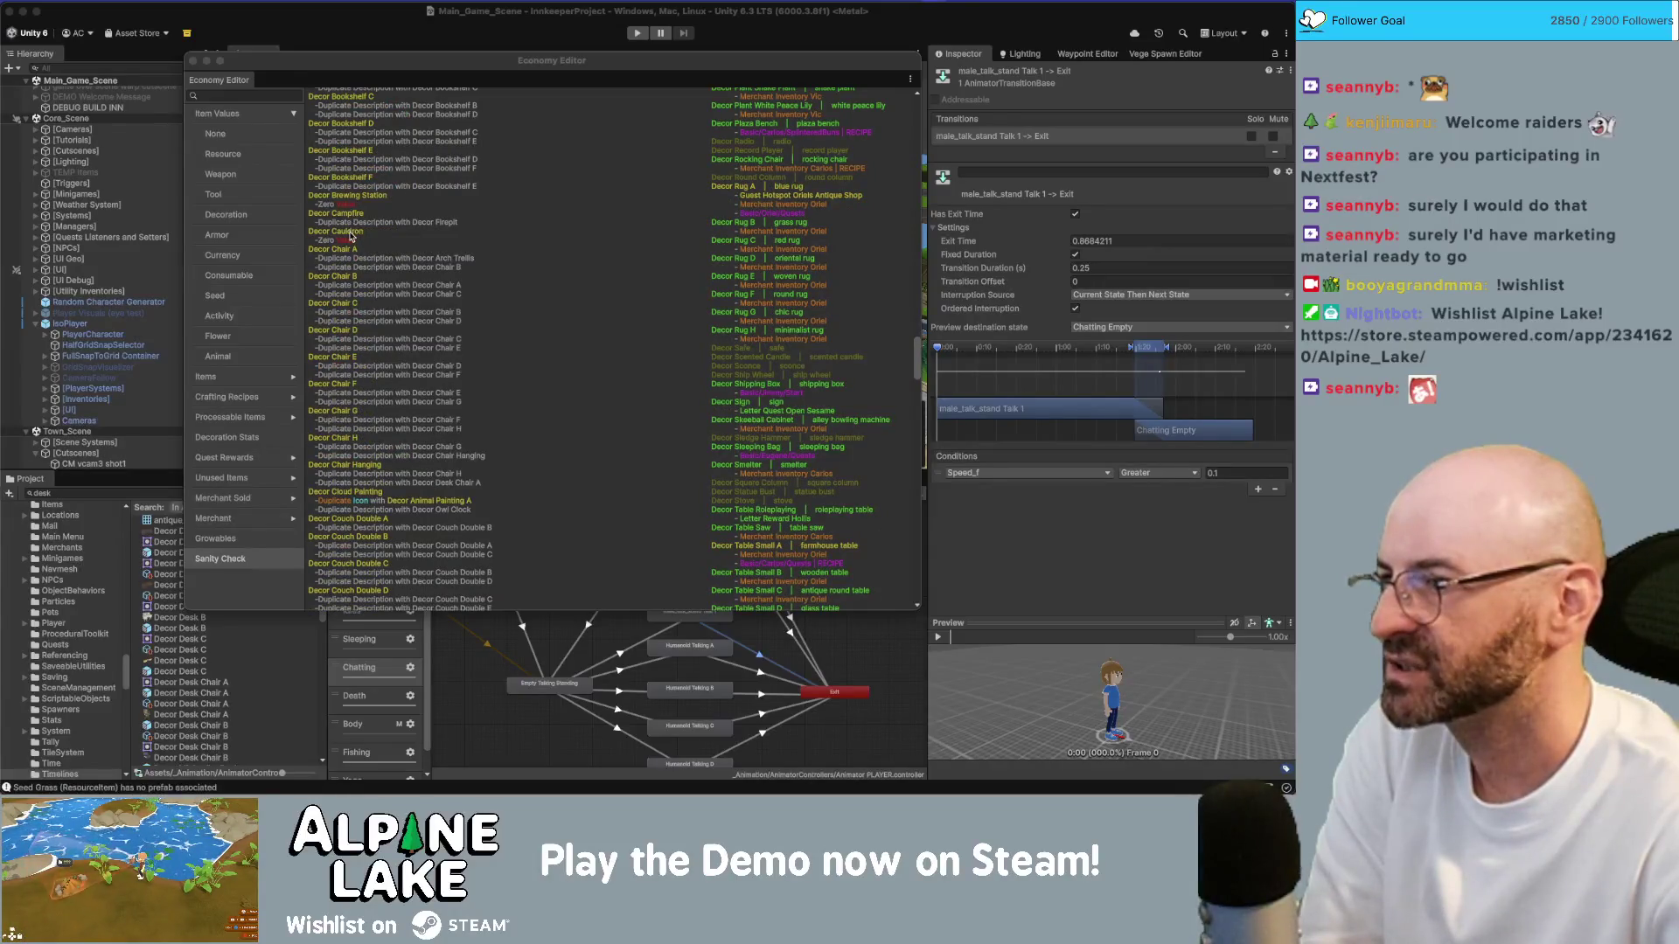
scroll(350, 238, down, 10)
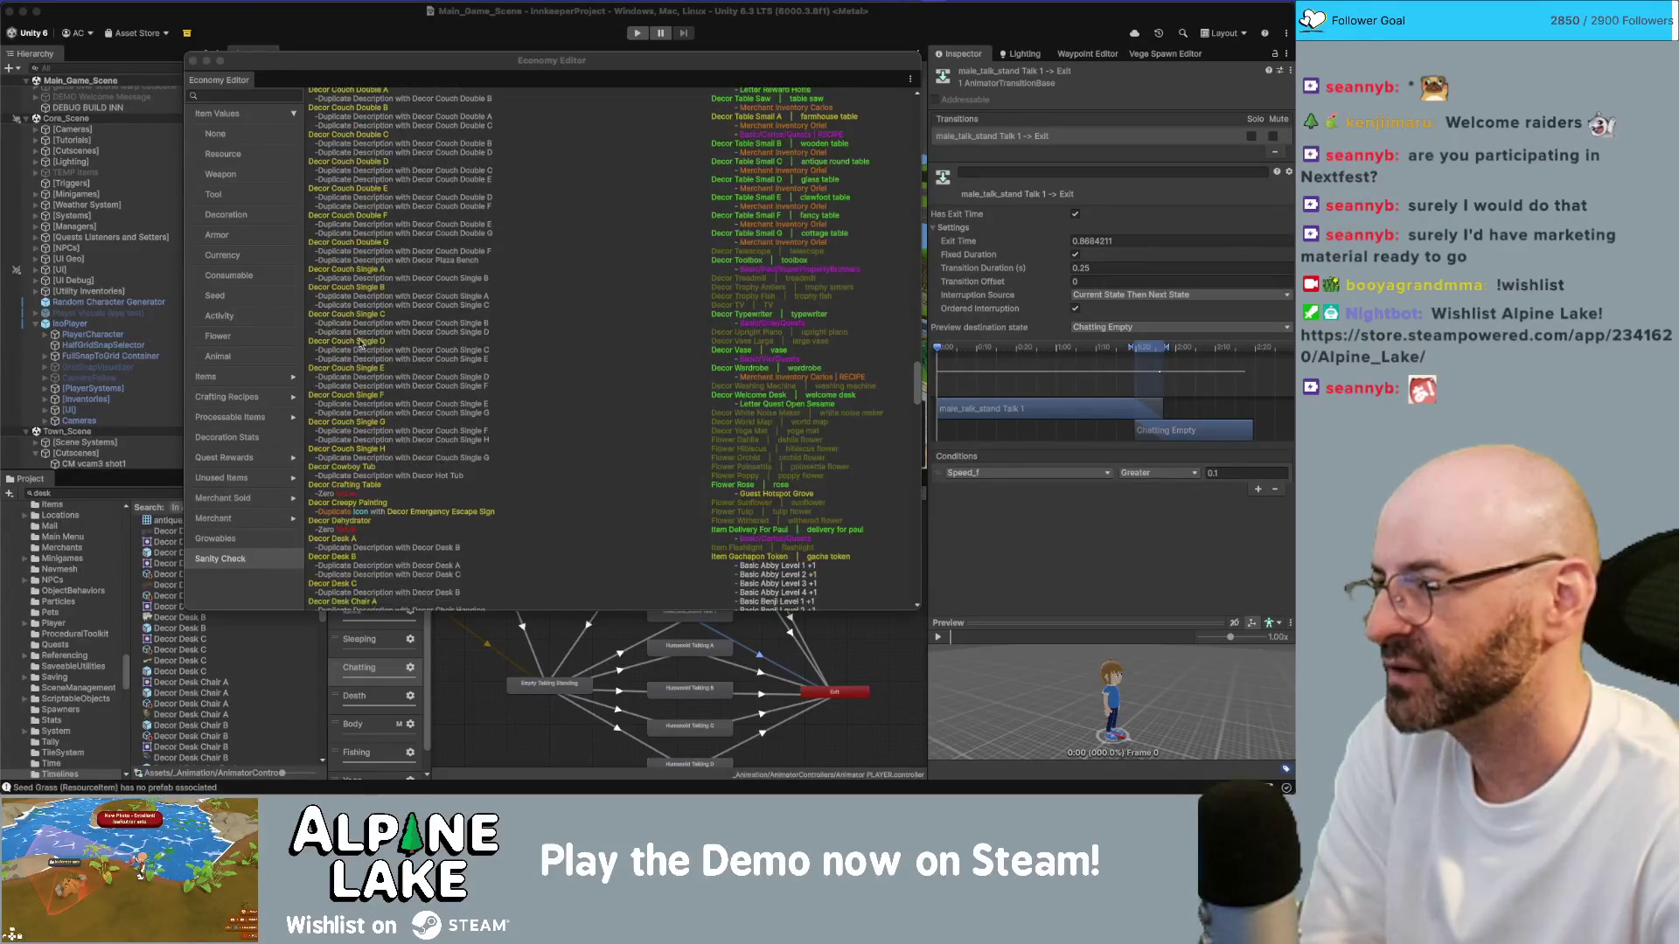
scroll(370, 450, down, 10)
scroll(371, 446, down, 10)
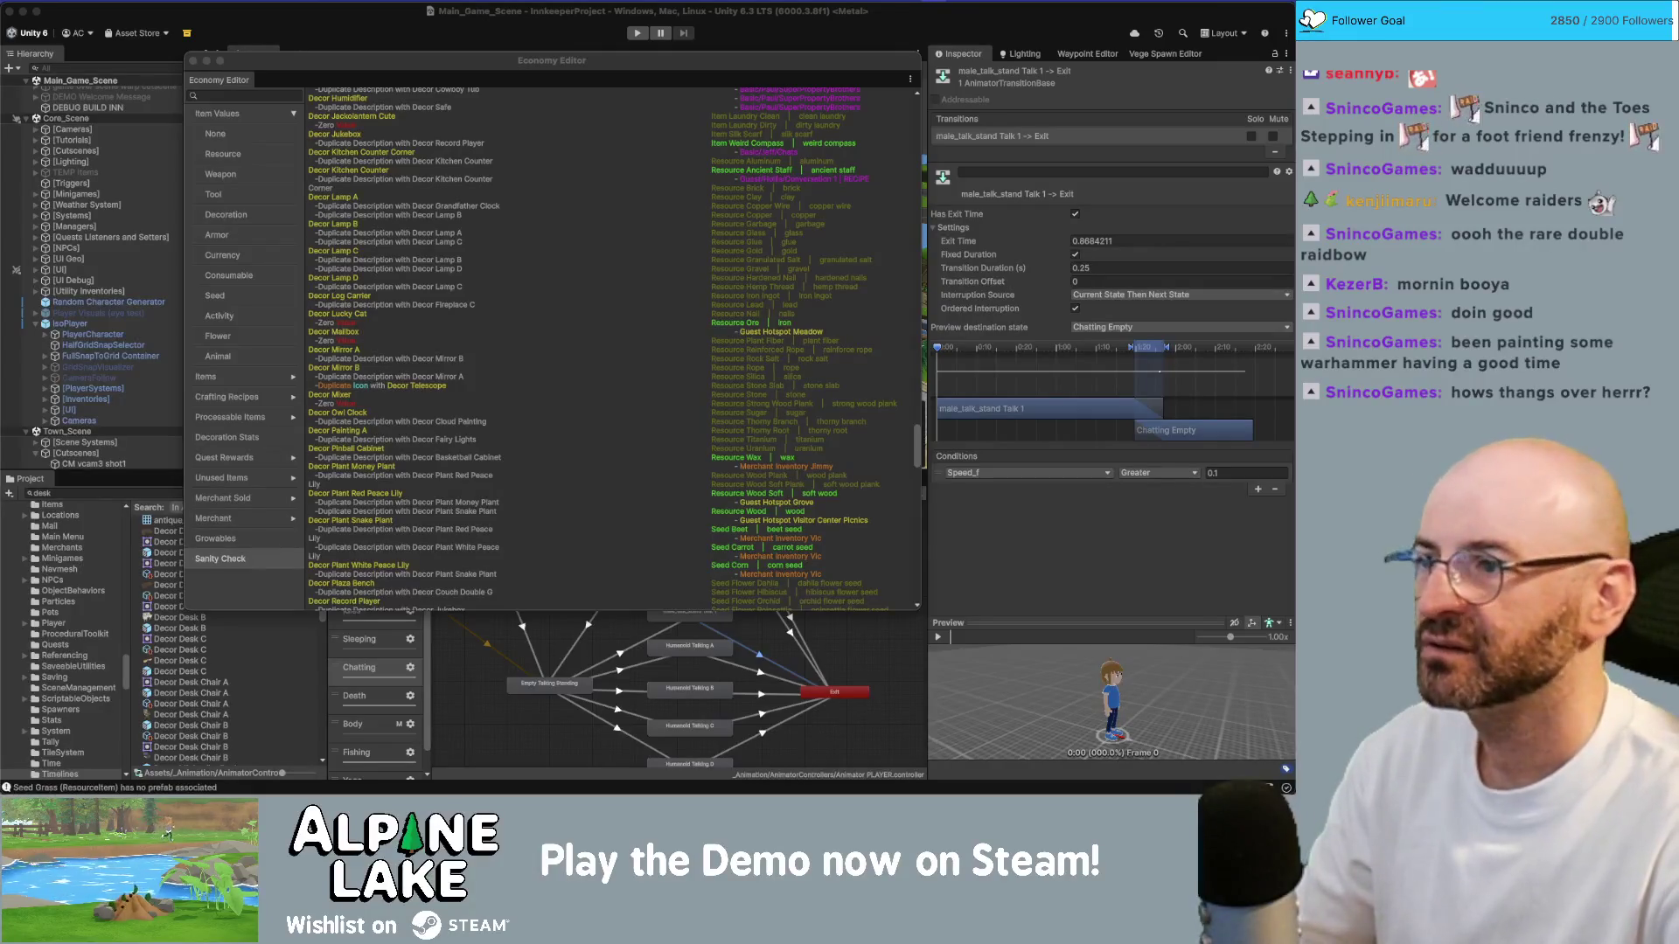
scroll(365, 327, down, 10)
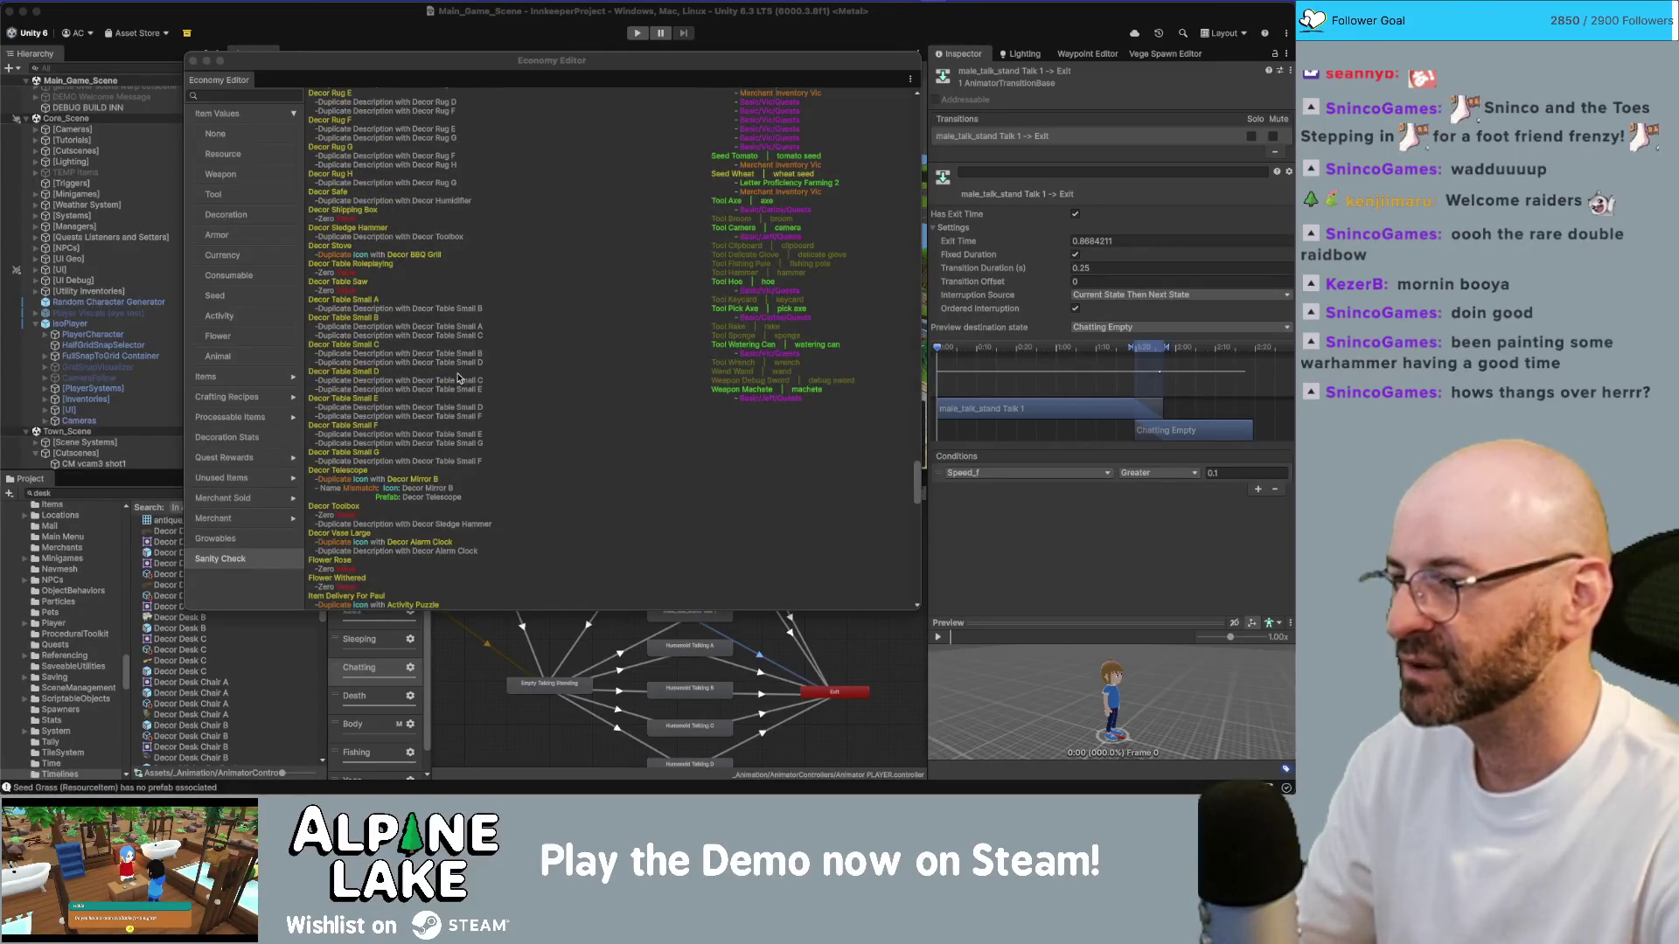
scroll(457, 378, down, 5)
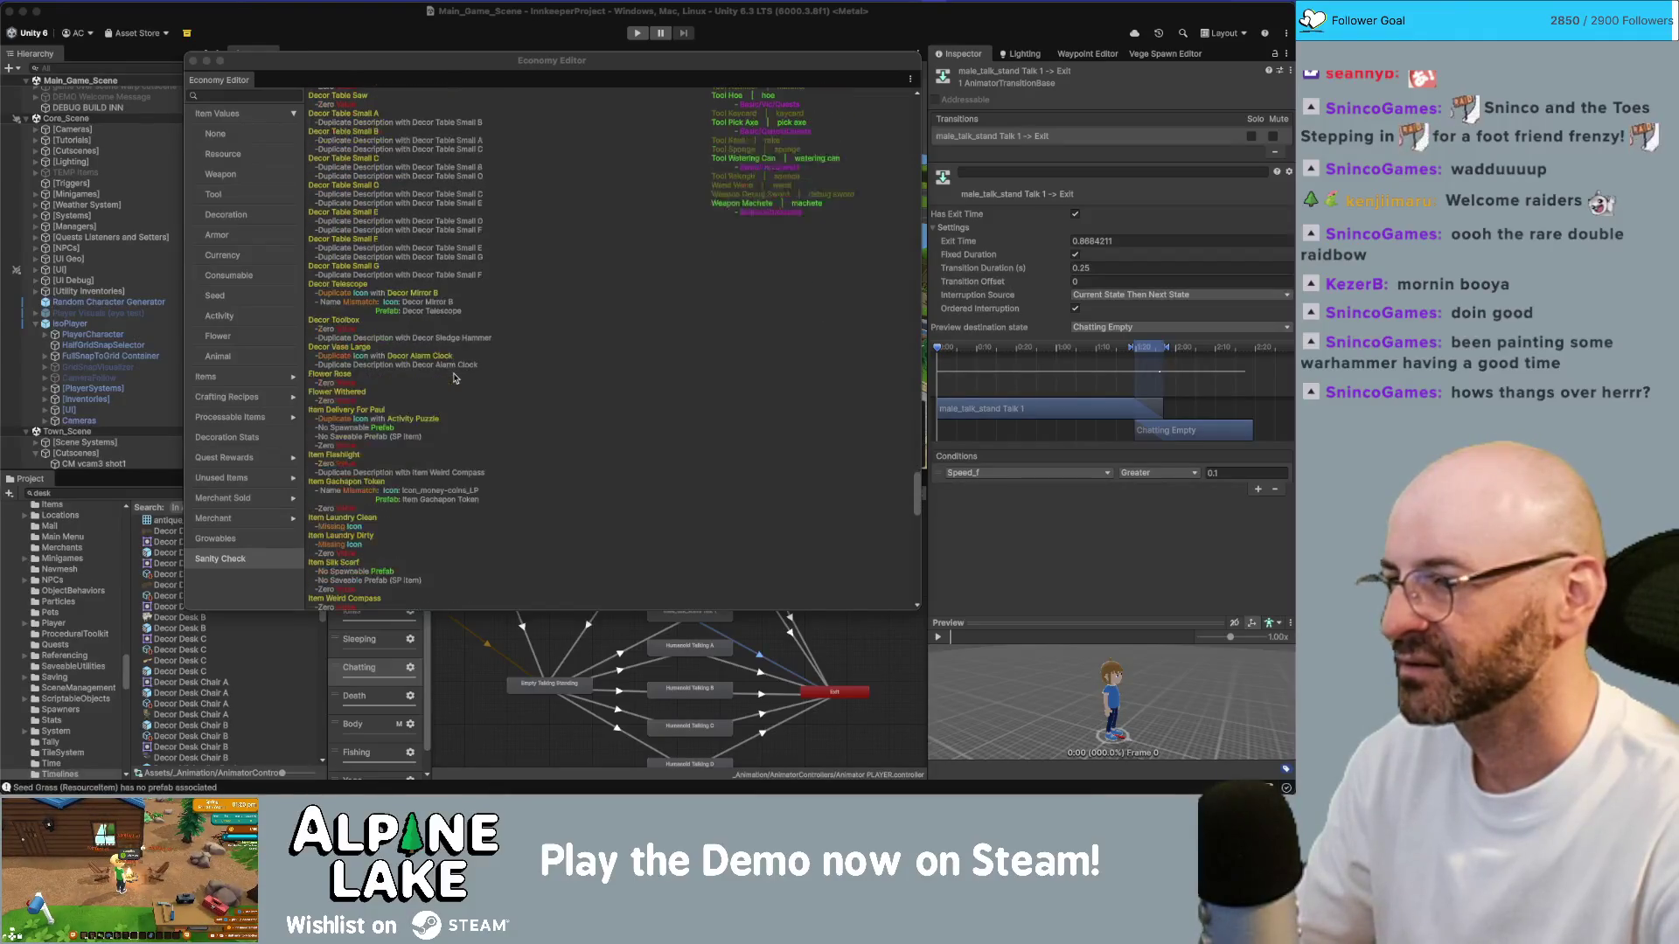
scroll(454, 378, down, 1)
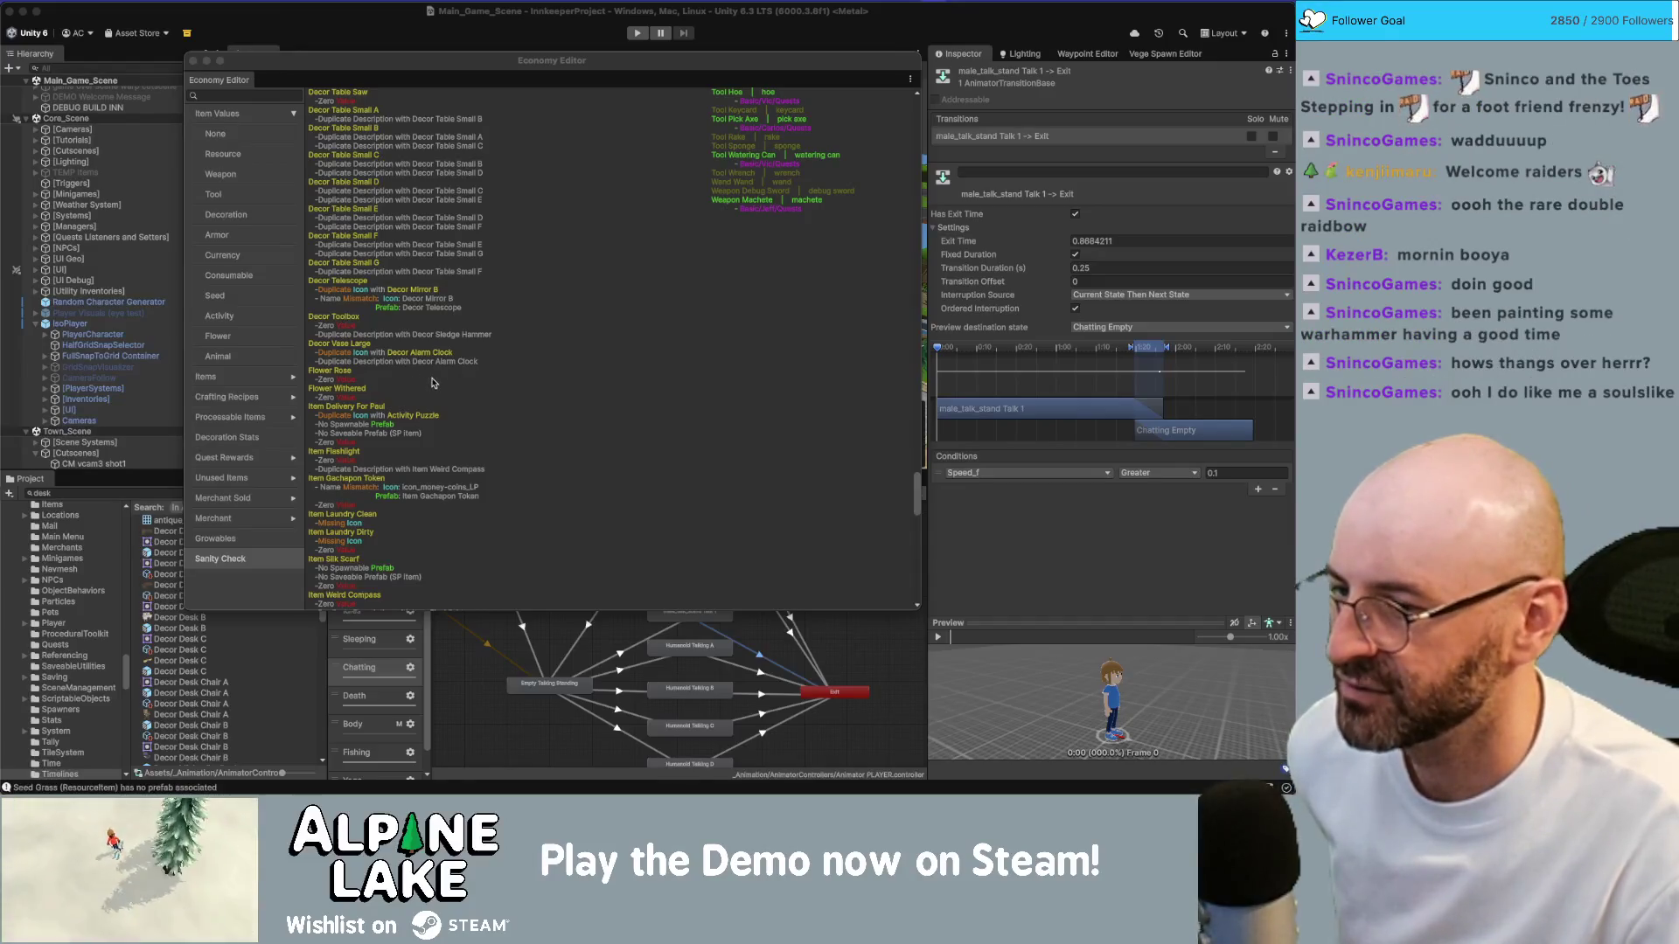
click(342, 29)
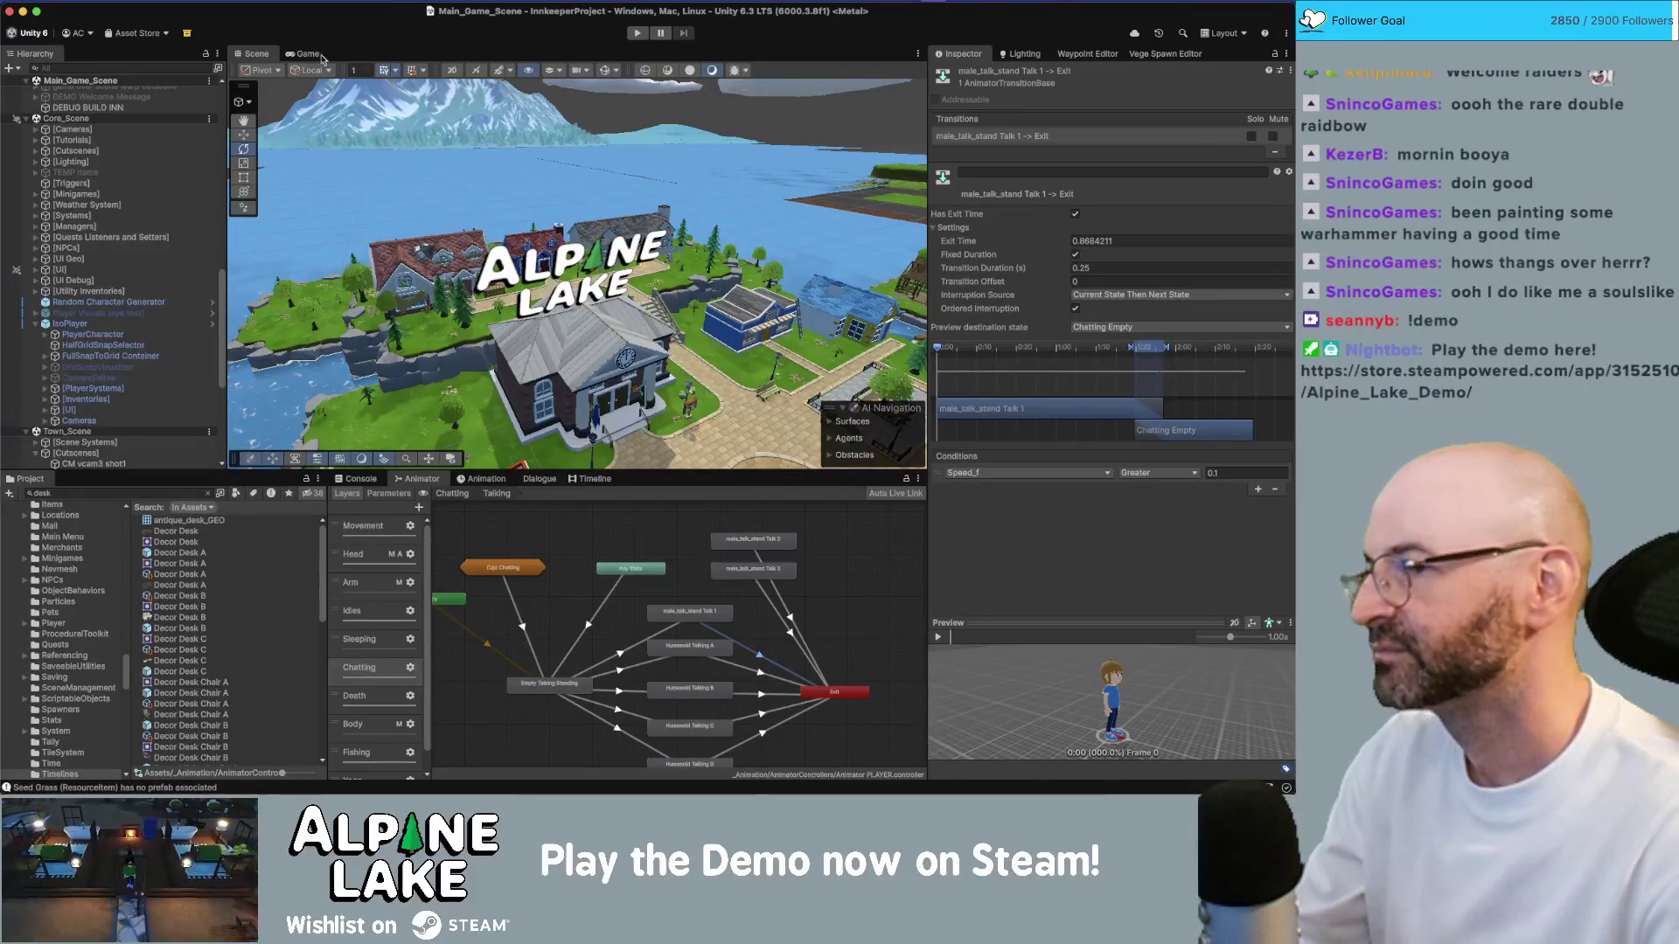
Step: Review the macOS build profile's scene list and settings, then switch to the browser
key(super+shift+b)
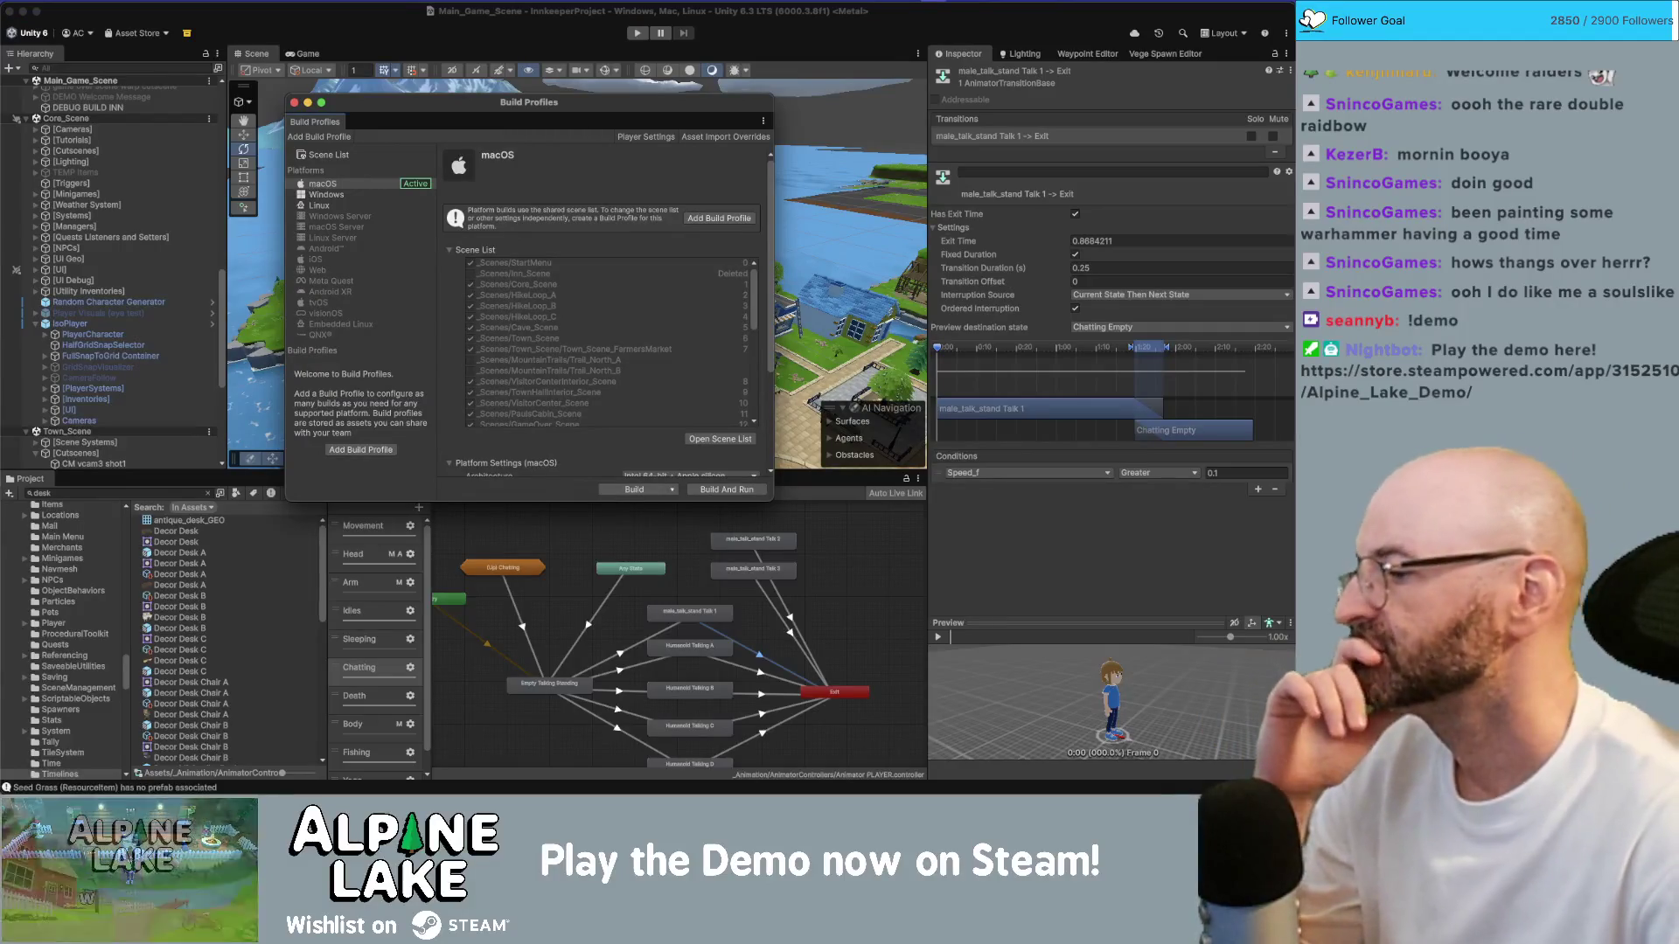
scroll(685, 464, down, 5)
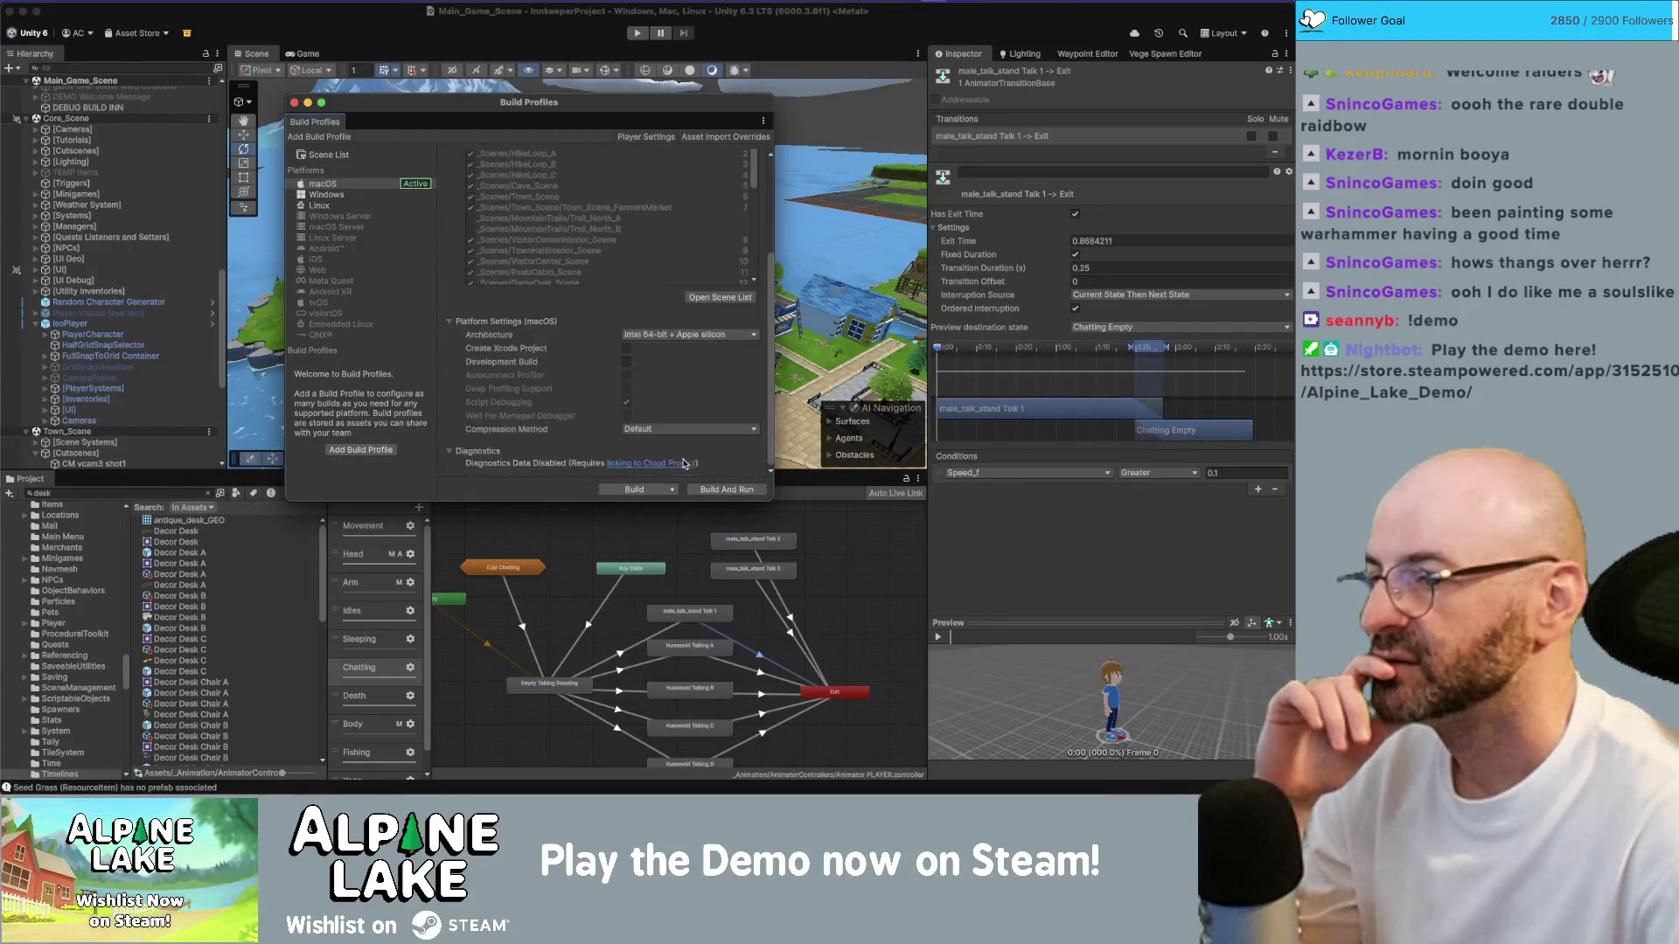
scroll(568, 438, up, 5)
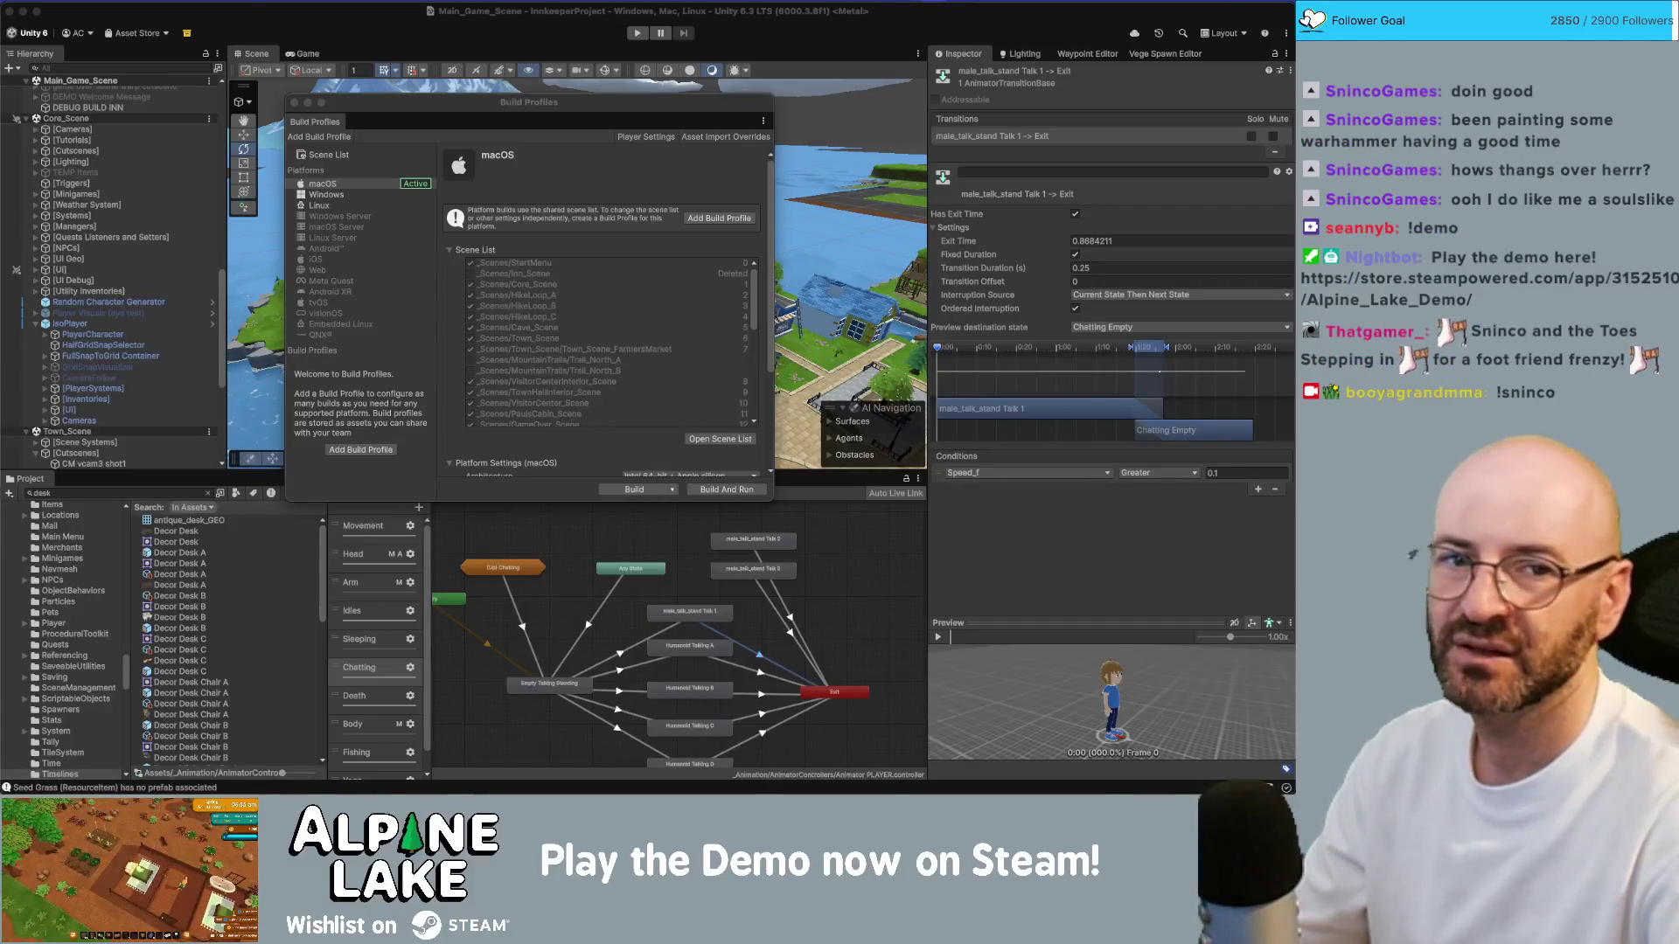
key(super+Tab)
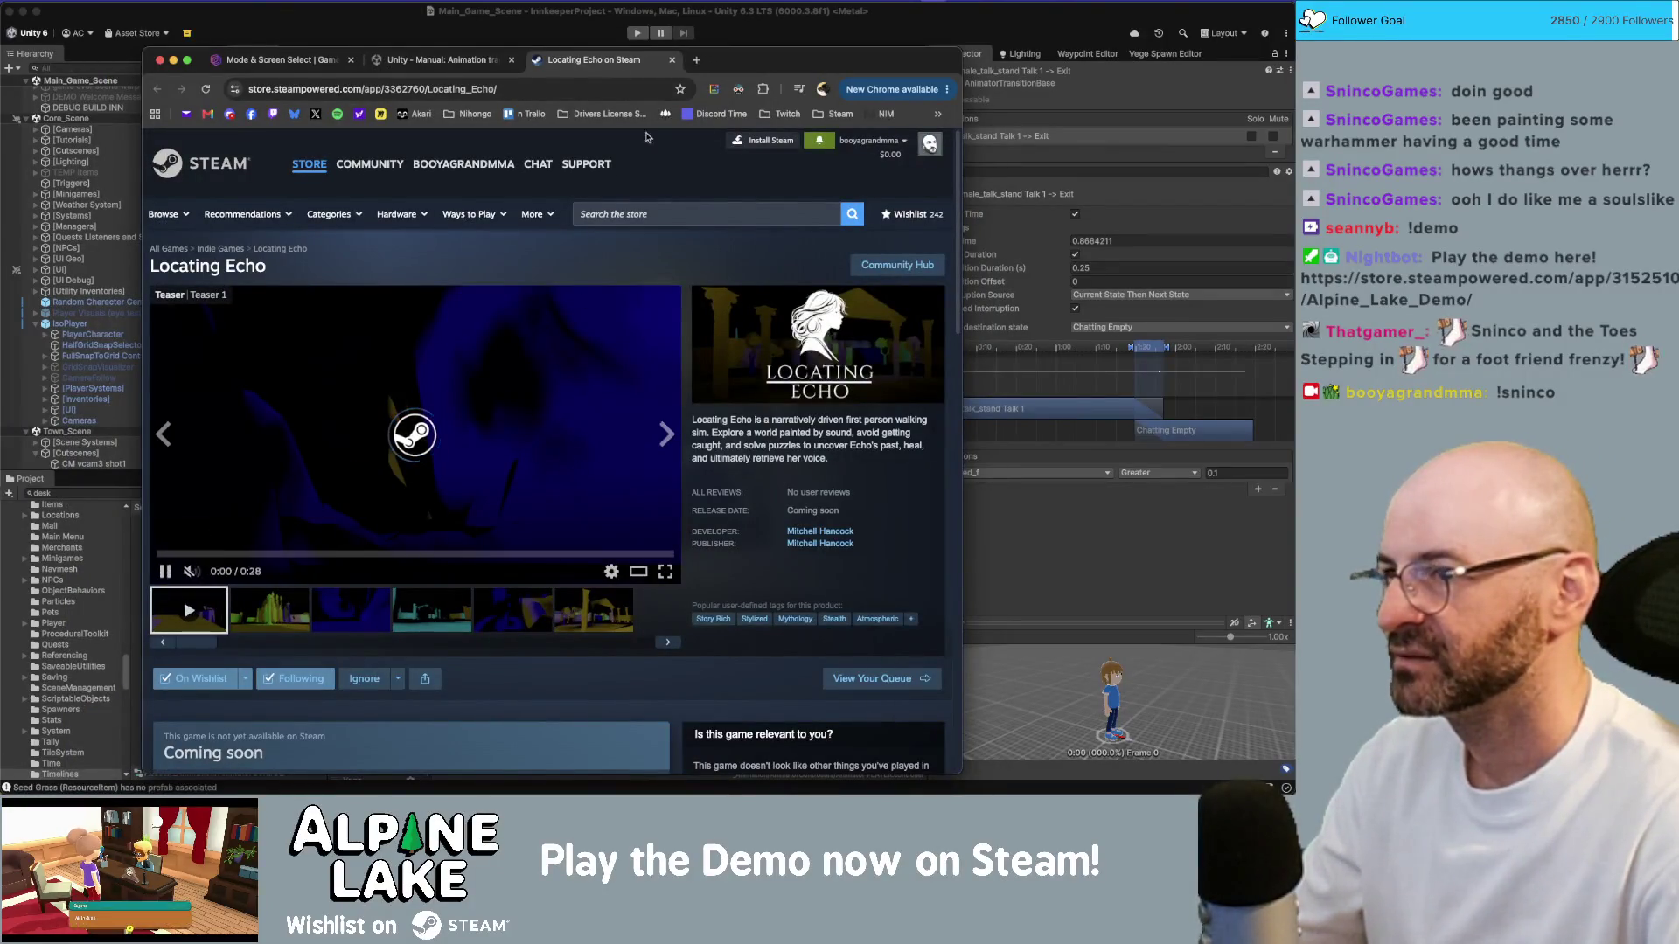
Step: Reposition Chrome and watch the Locating Echo trailer on its Steam page
drag(749, 64, 731, 32)
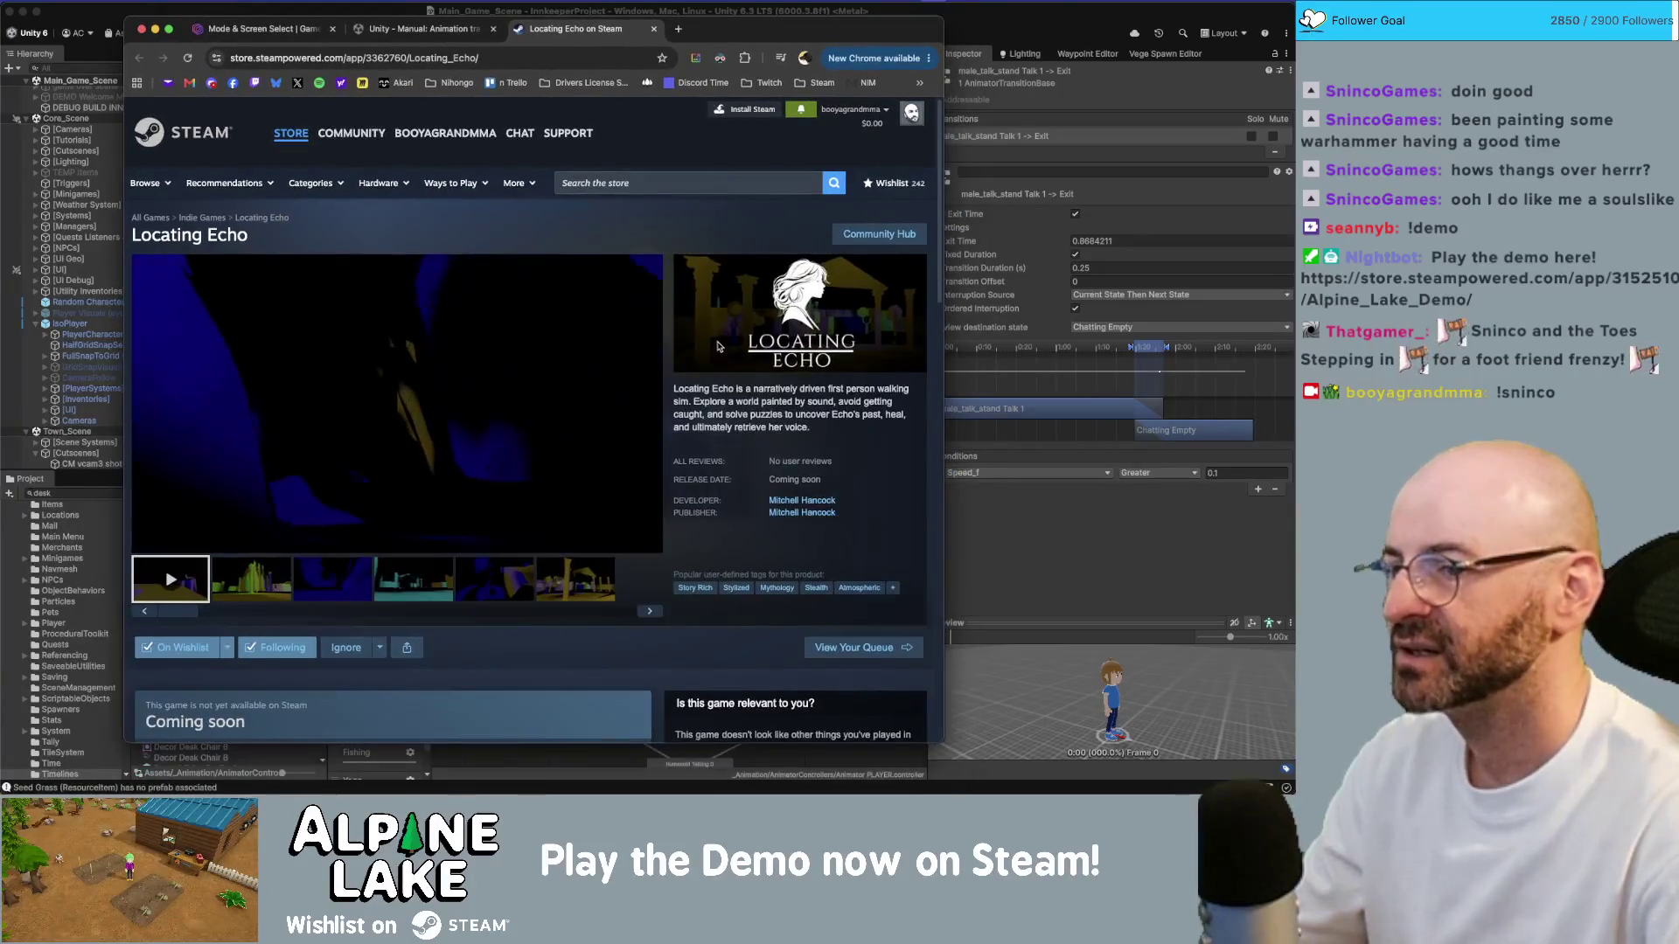
mouse_move(394, 393)
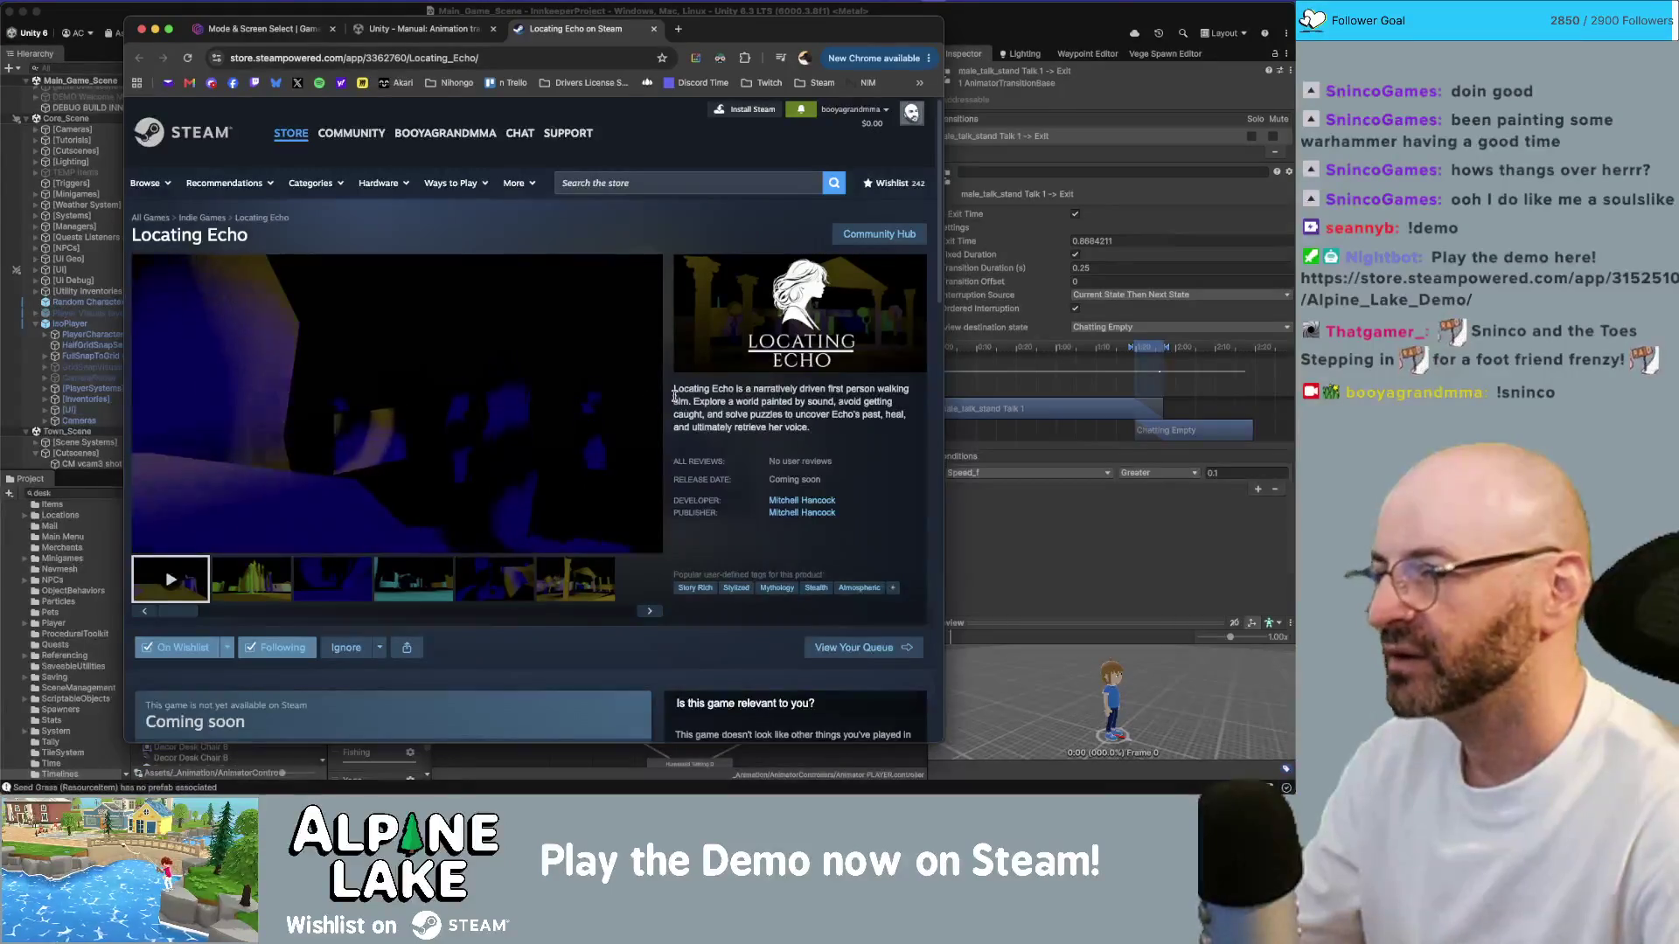
mouse_move(365, 361)
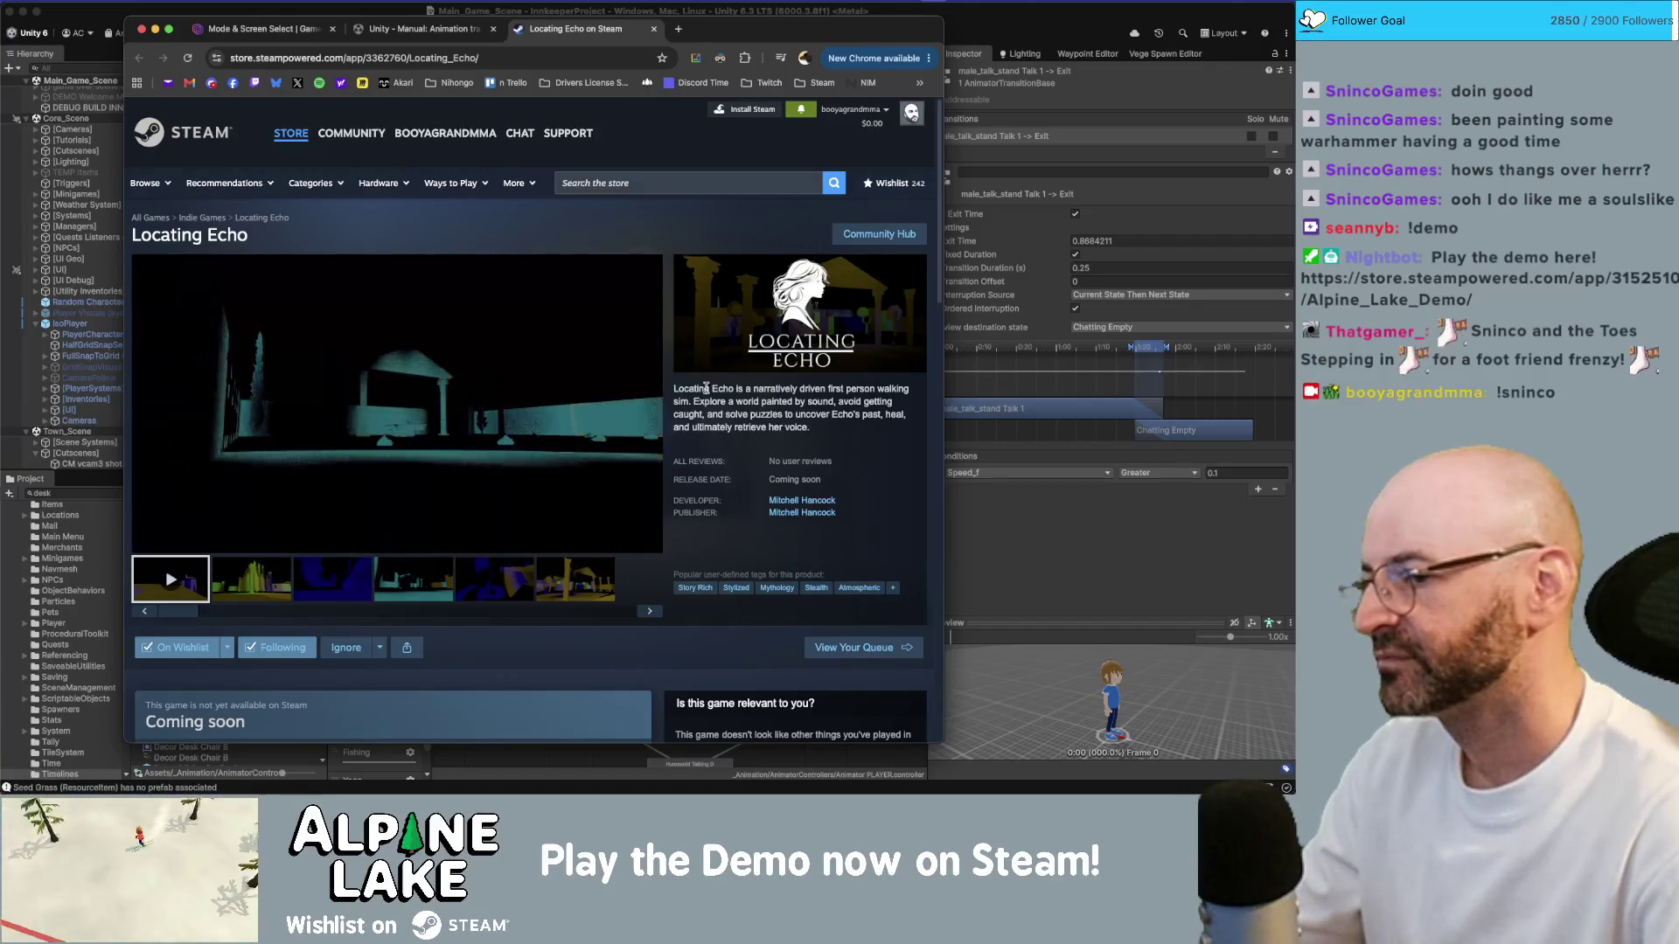
mouse_move(615, 429)
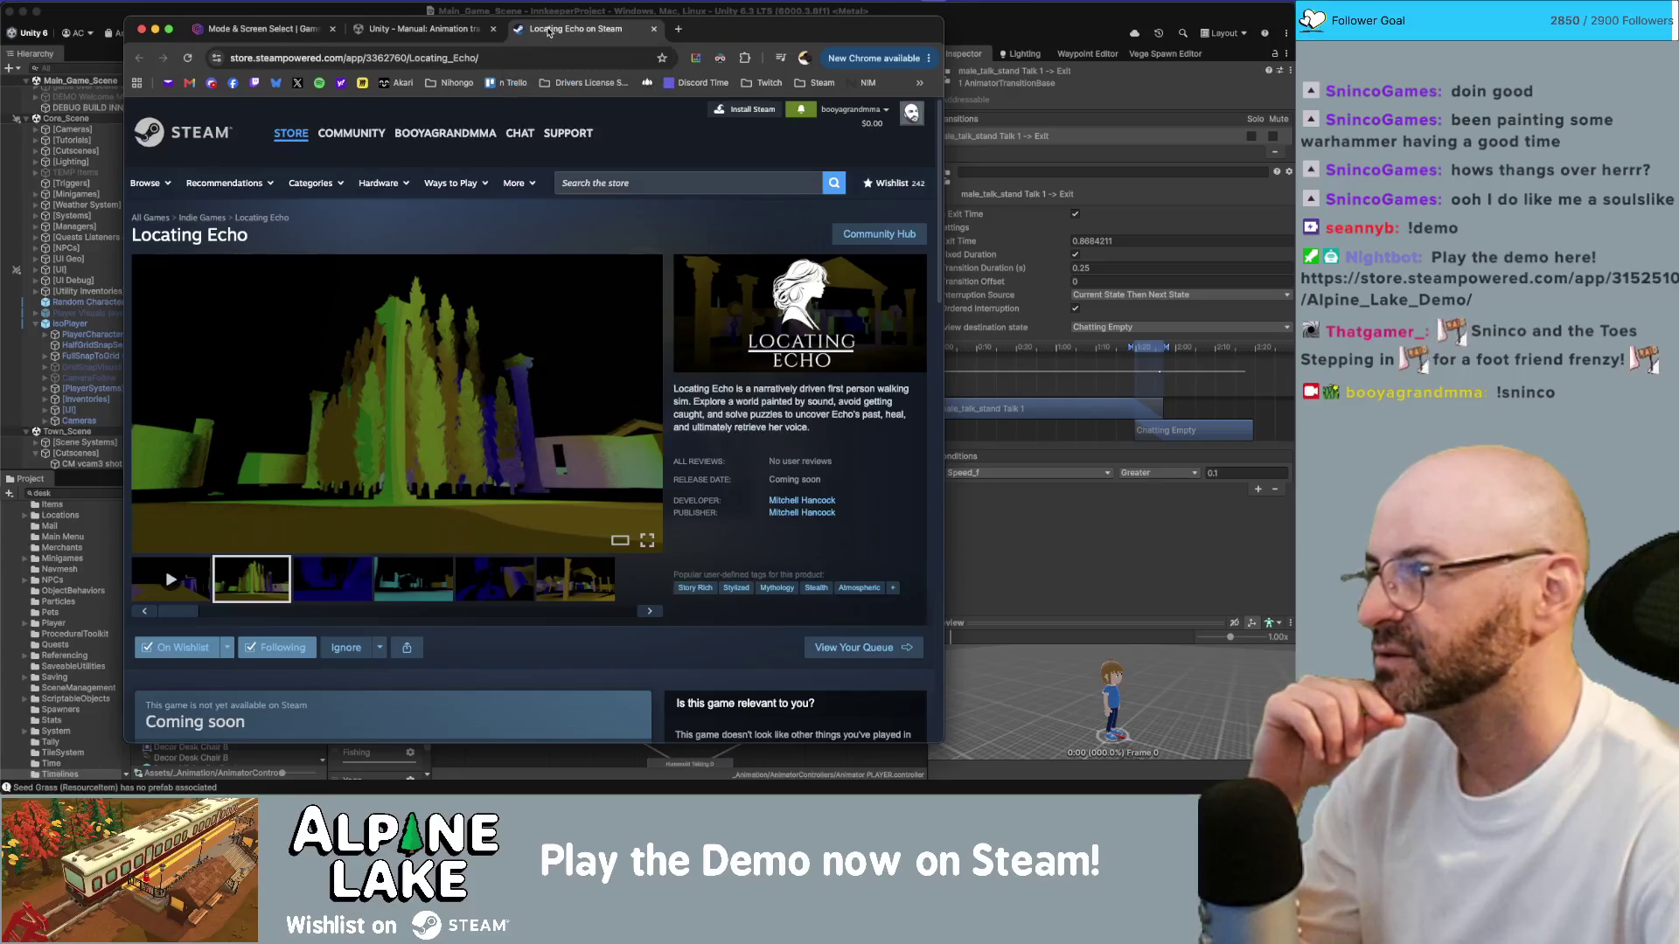
Step: Hide Chrome and reopen Unity's Build Profiles window
click(420, 29)
key(super+h)
key(super+shift+b)
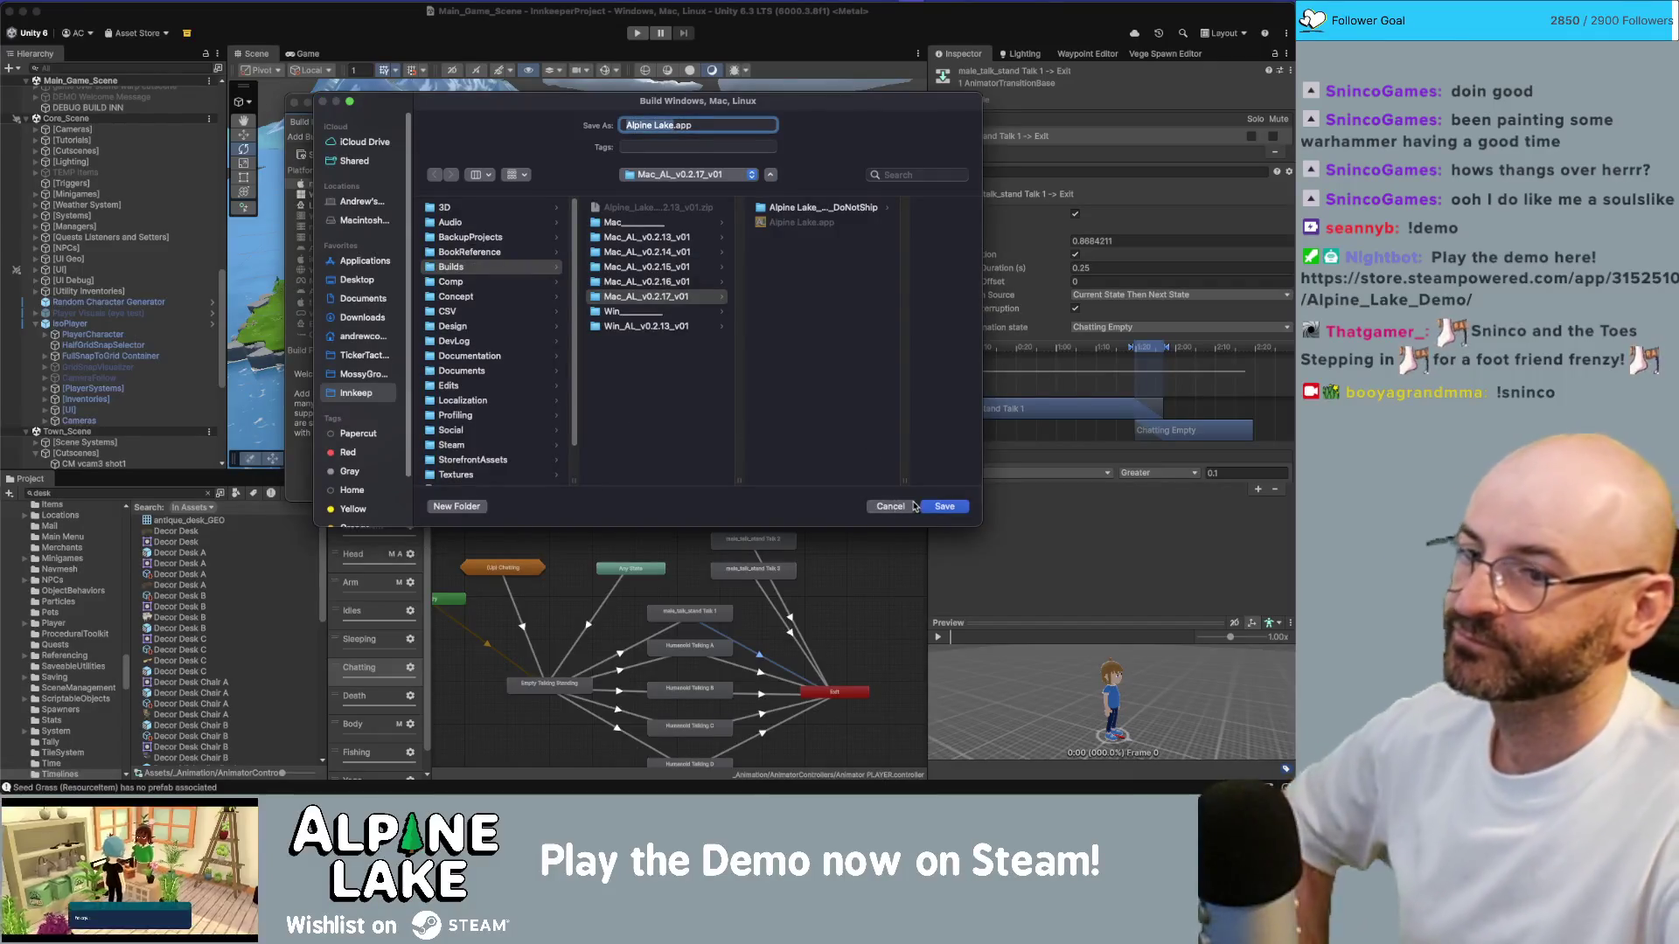
Step: Save the macOS build as Alpine Lake.app in Mac_AL_v0.2.17_v01, replacing the existing copy
click(929, 508)
click(691, 381)
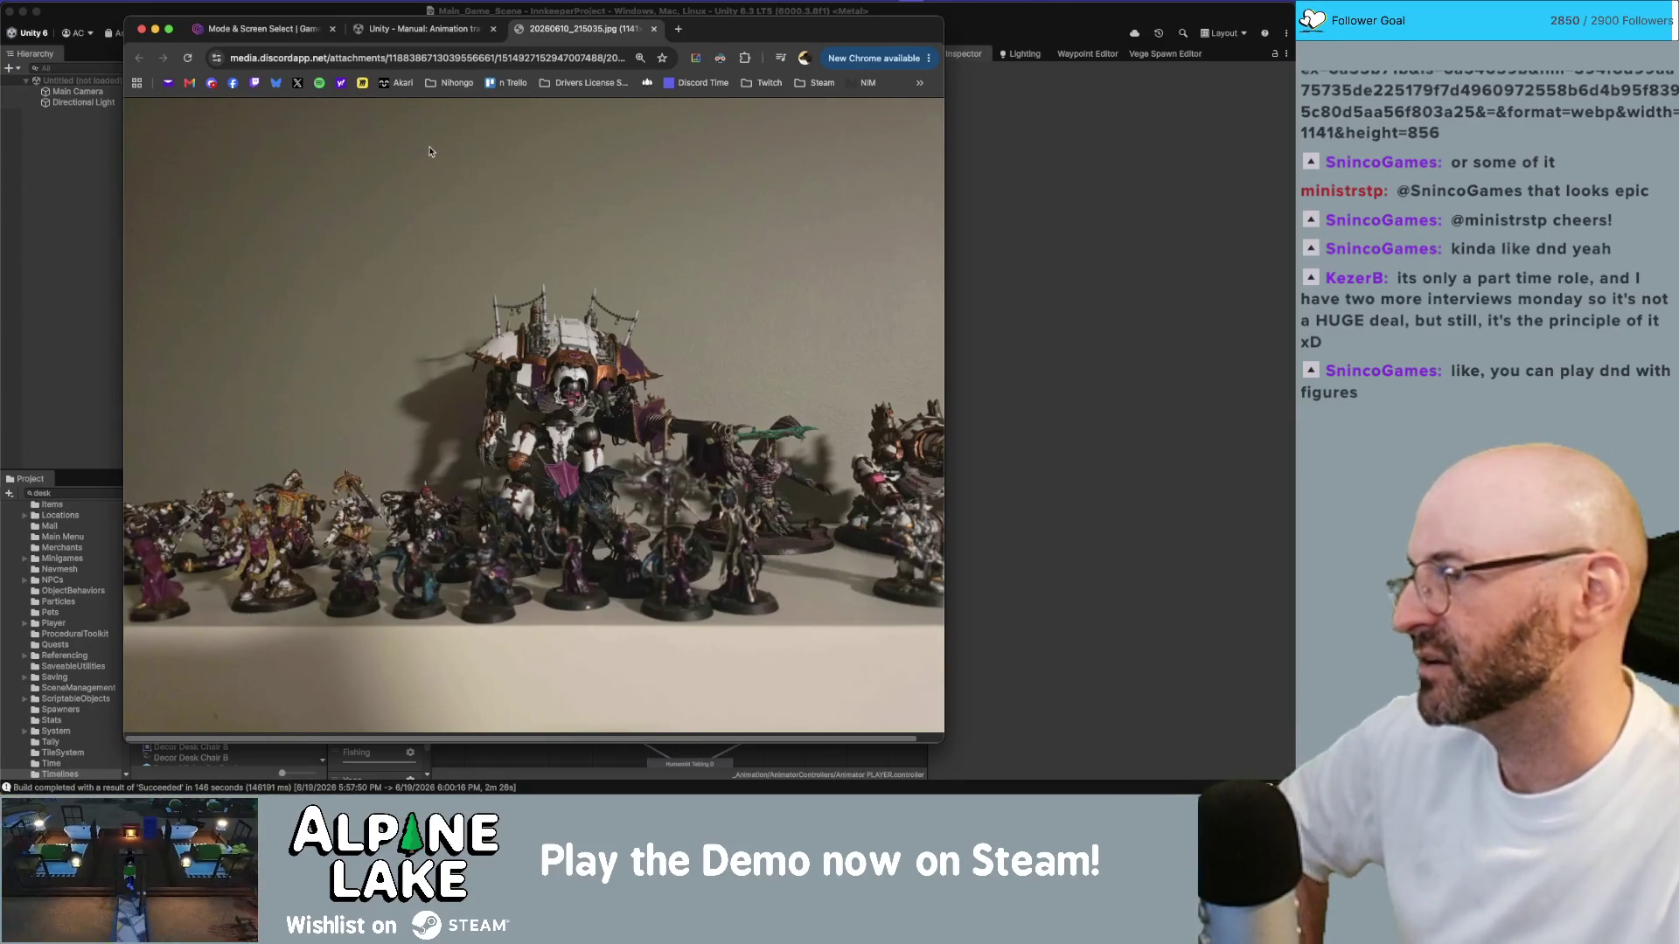
Step: Close Chrome's Unity Manual tab and hide the browser to return to Unity
click(418, 34)
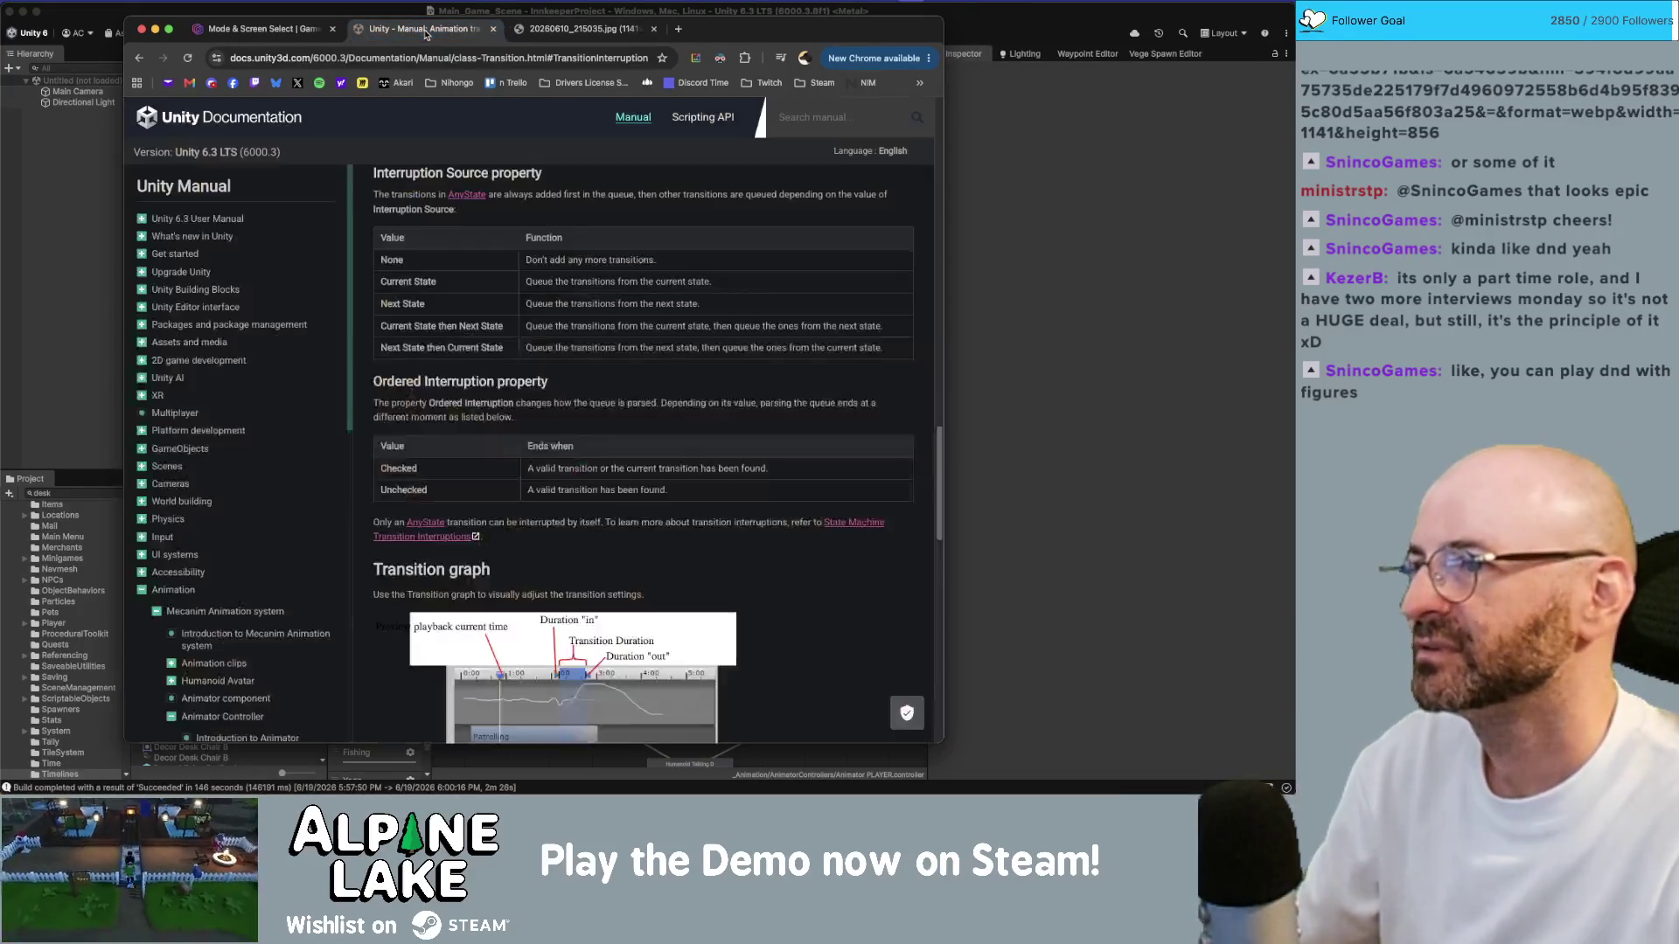
key(super+w)
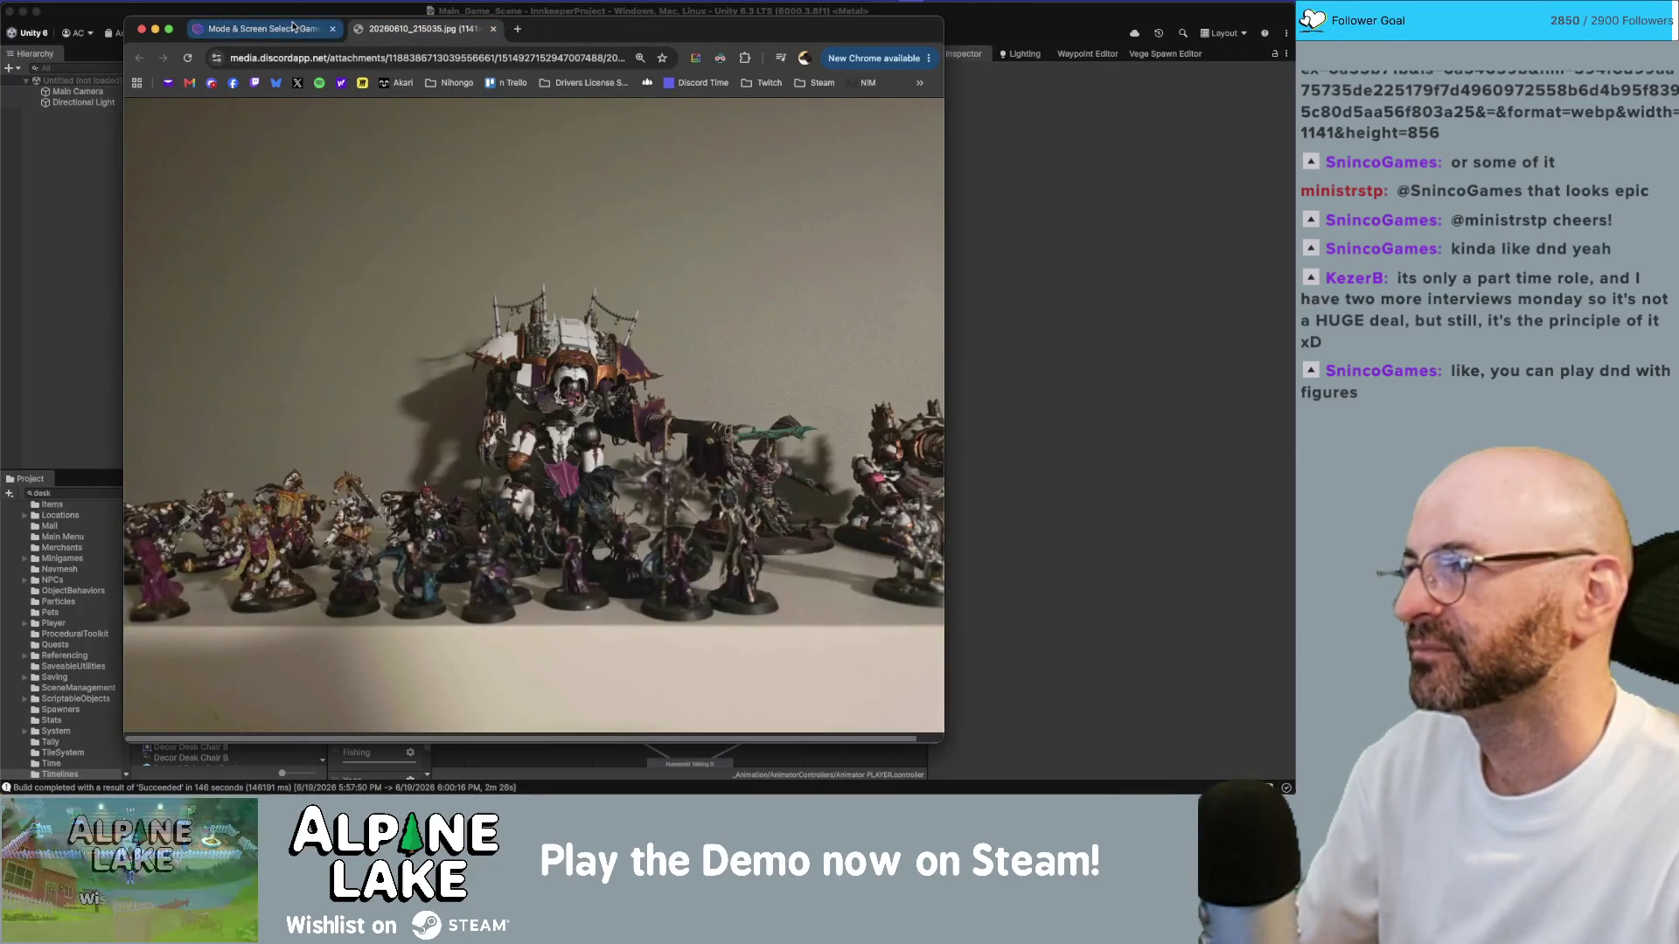
key(super+Tab)
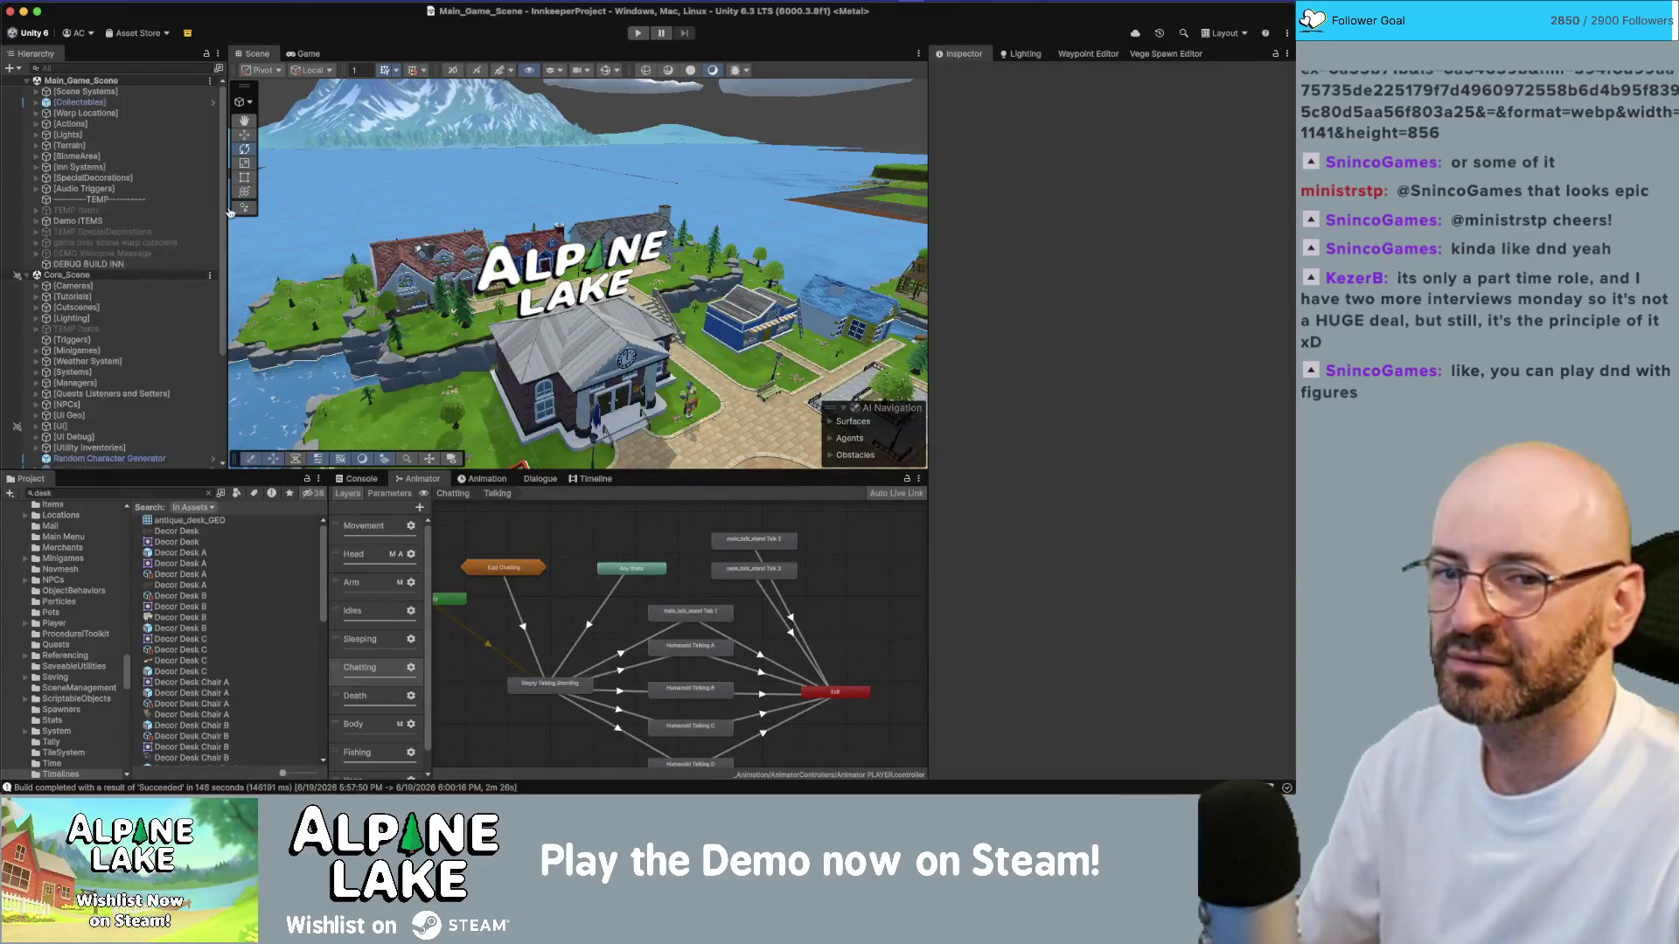